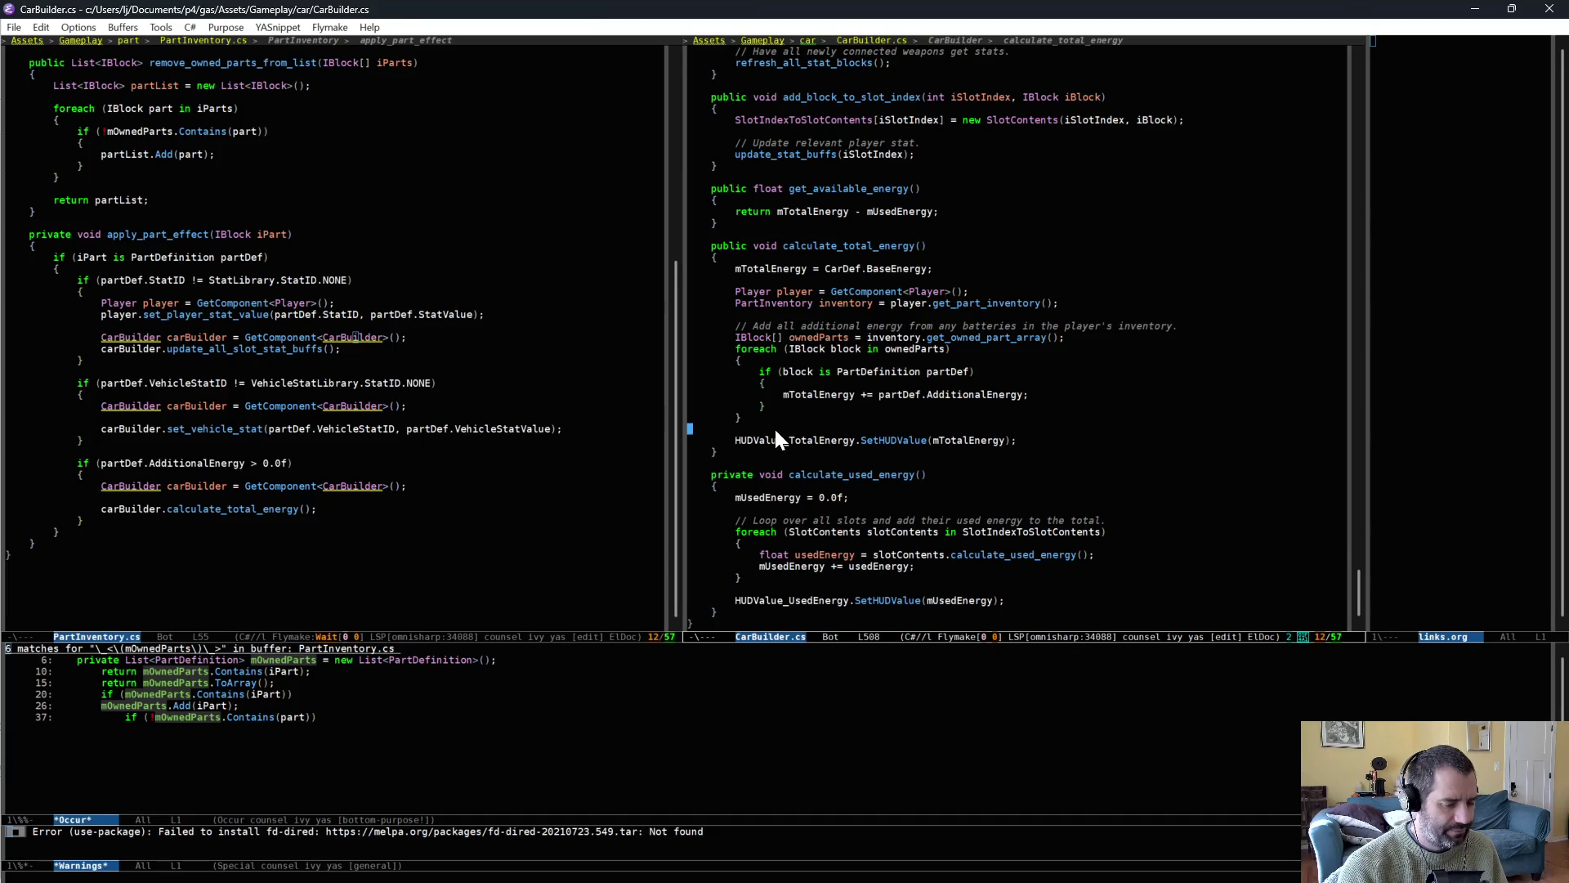
Open InventoryDisplay.cs in the right Emacs window.
text(inventoy)
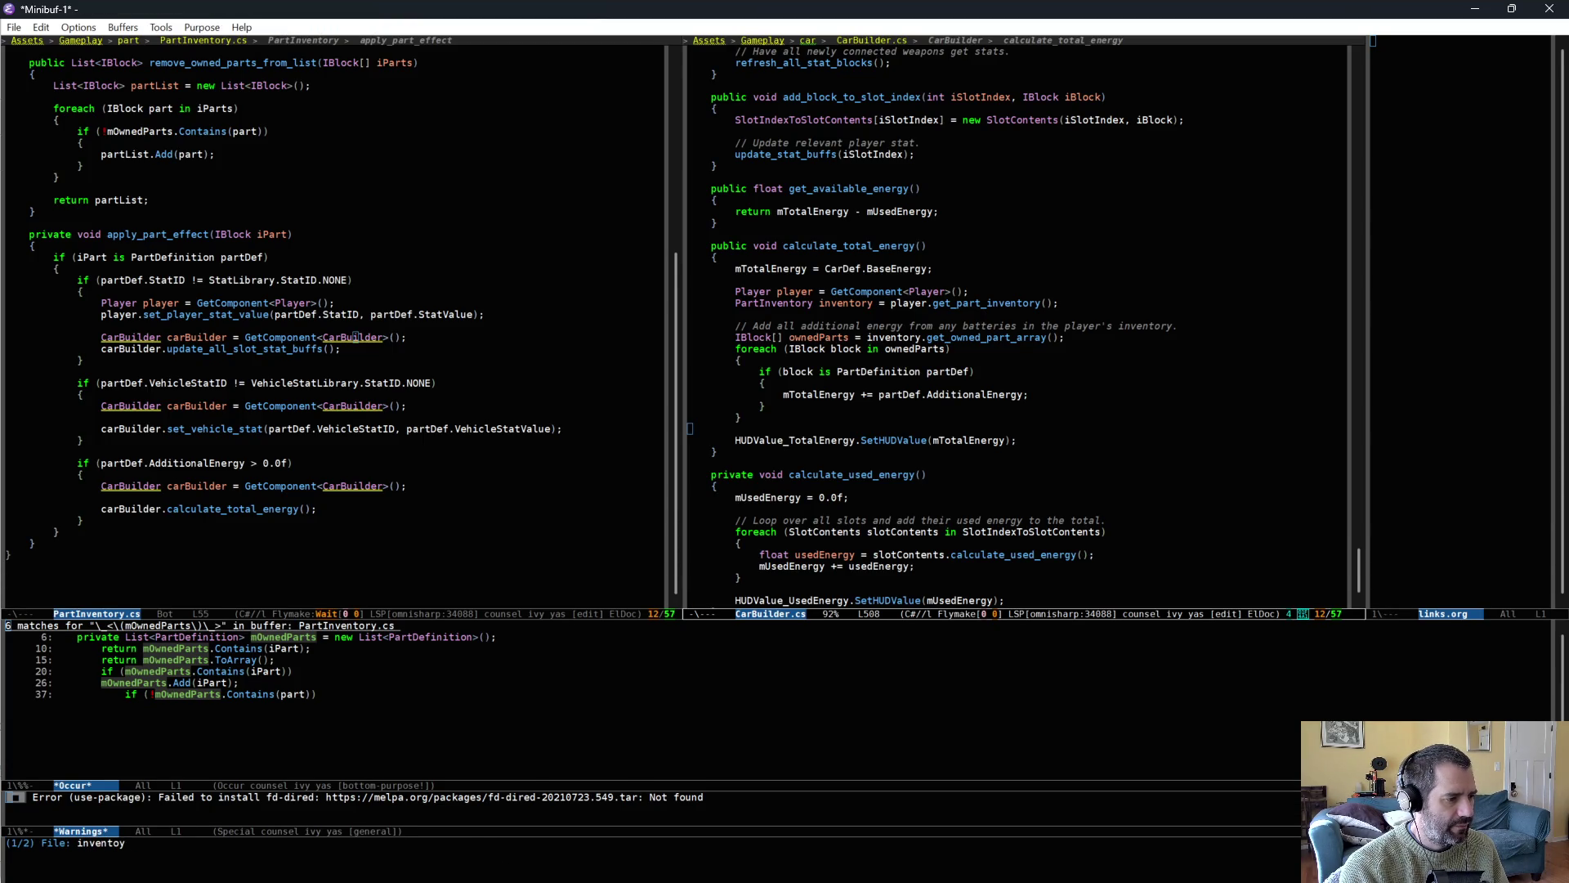
key(BackSpace)
key(BackSpace)
text(ro)
key(BackSpace)
key(BackSpace)
key(BackSpace)
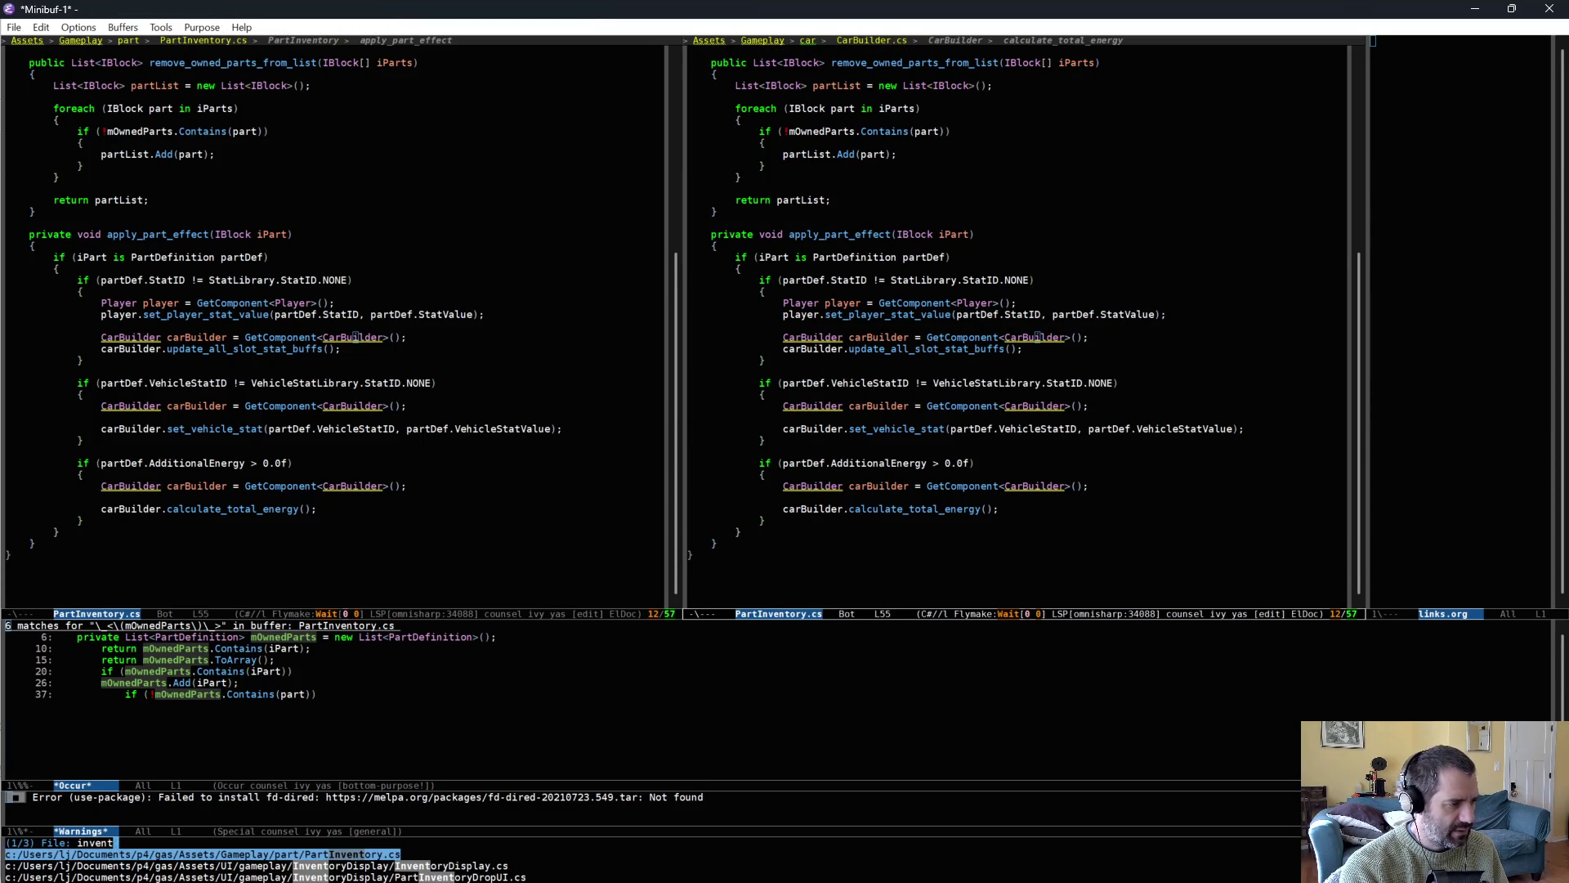
text(ory)
key(Return)
Check Unity's CS0266 error, then retype ownedParts from PartDefinition[] to IBlock[].
key(alt+Tab)
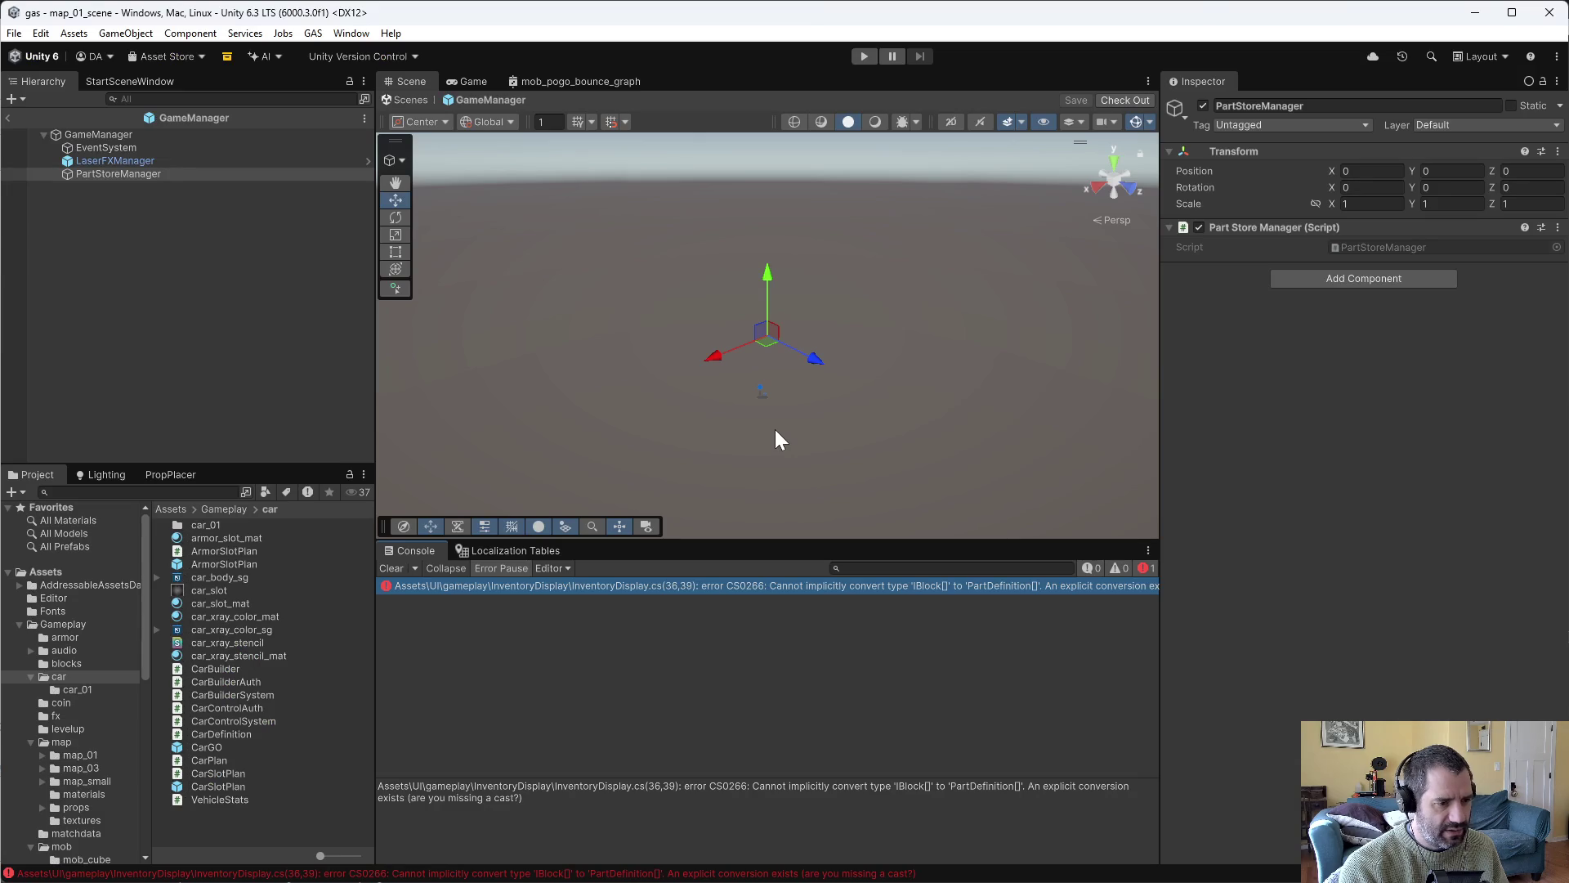
key(alt+Tab)
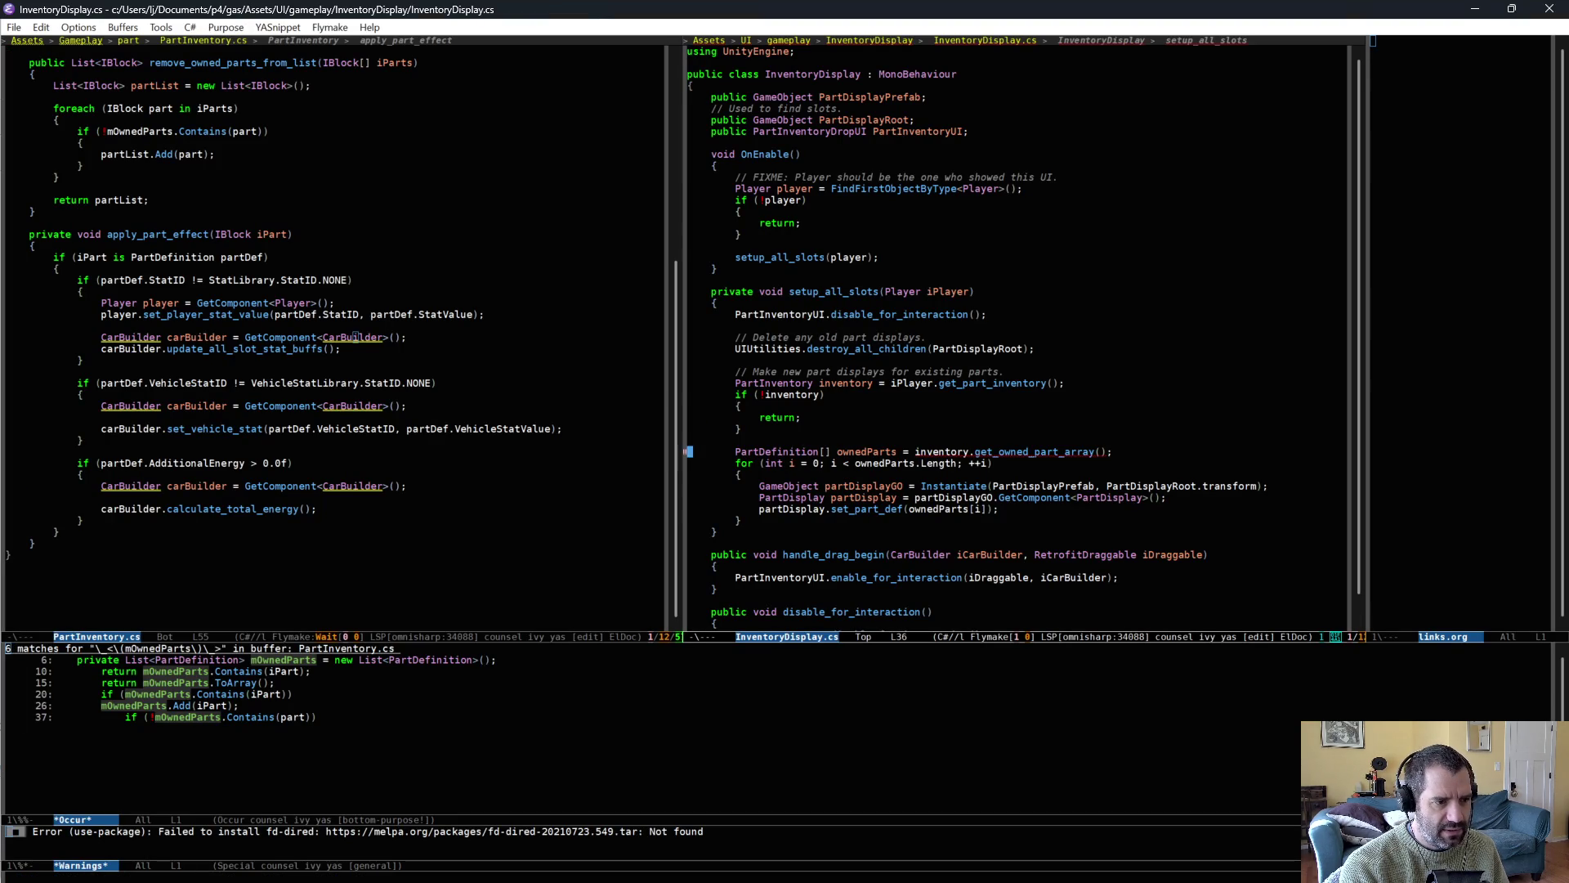
key(ctrl+BackSpace)
text(IBlock)
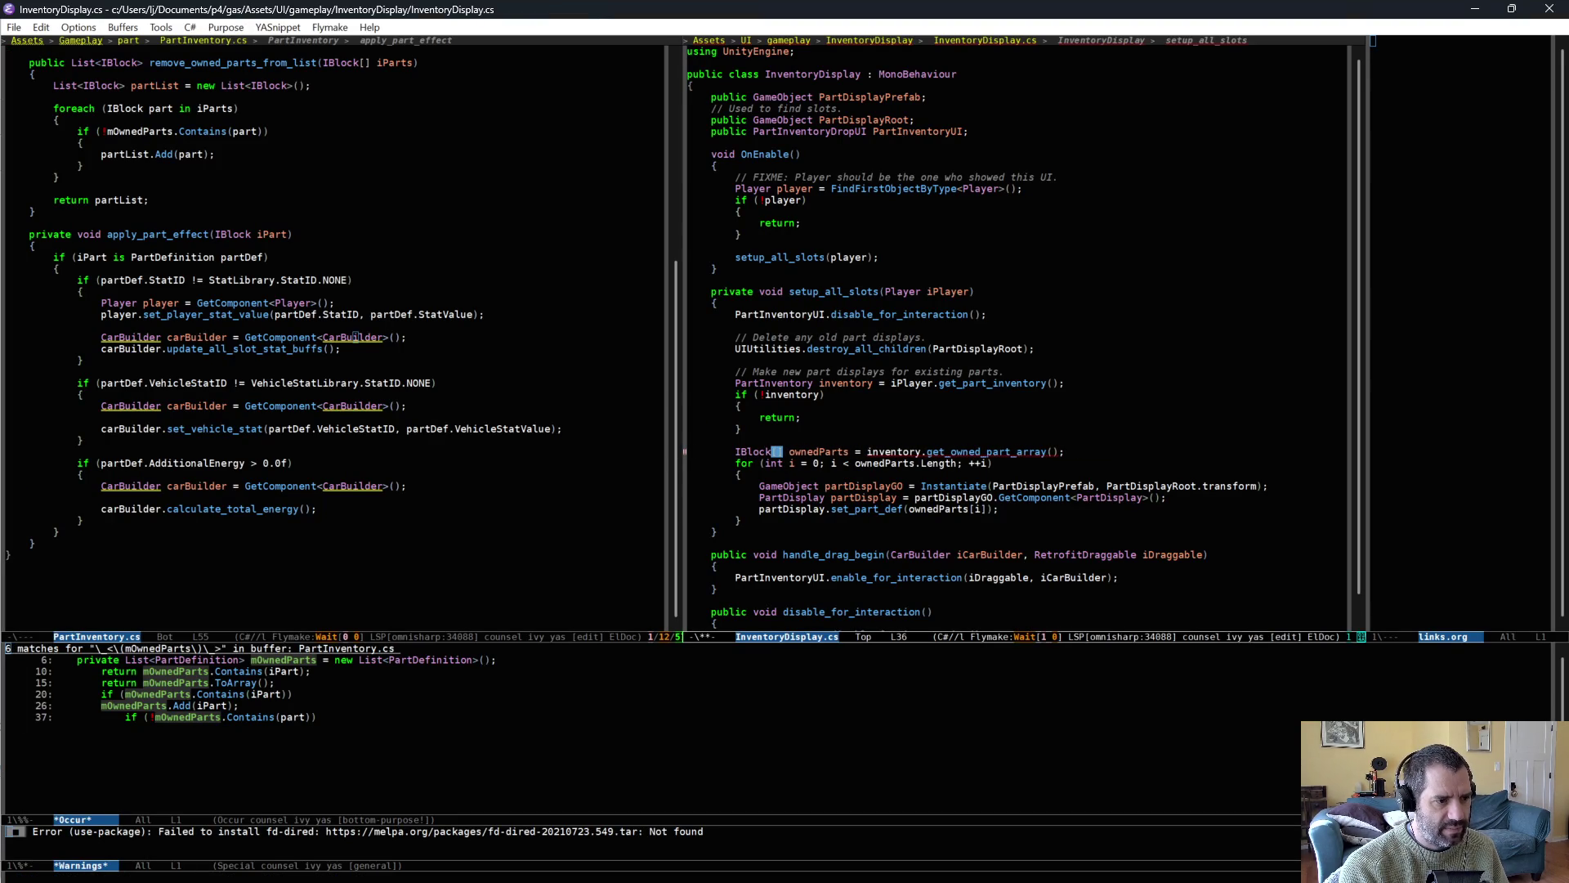
Wrap set_part_def in 'if (ownedParts[i] is PartDefinition partDef)' with braces.
key(Down)
key(Down)
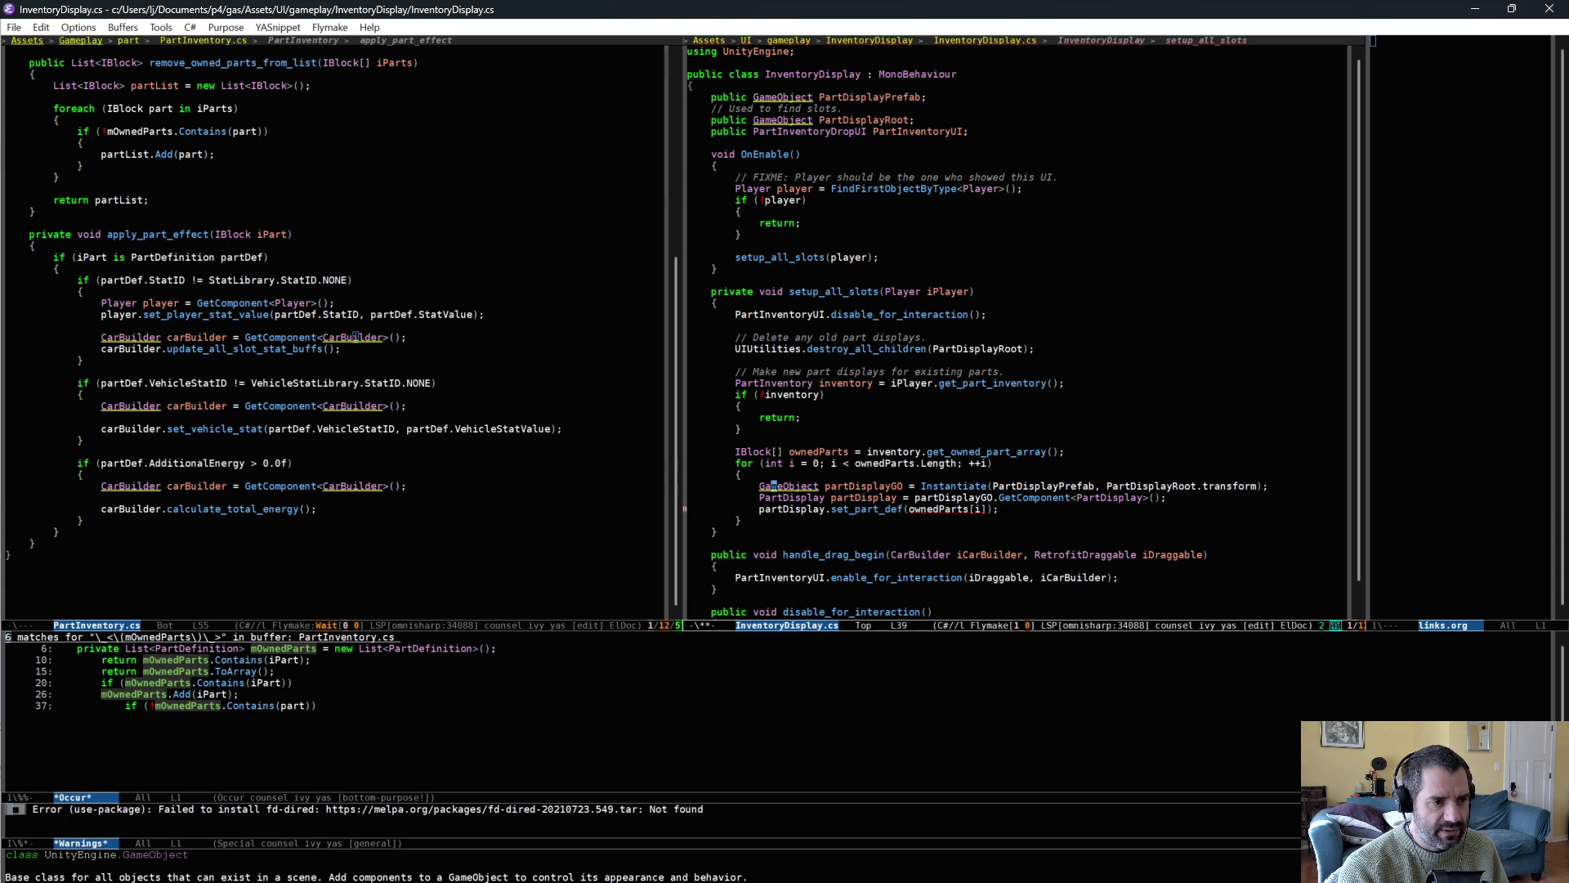
key(Down)
key(End)
key(Return)
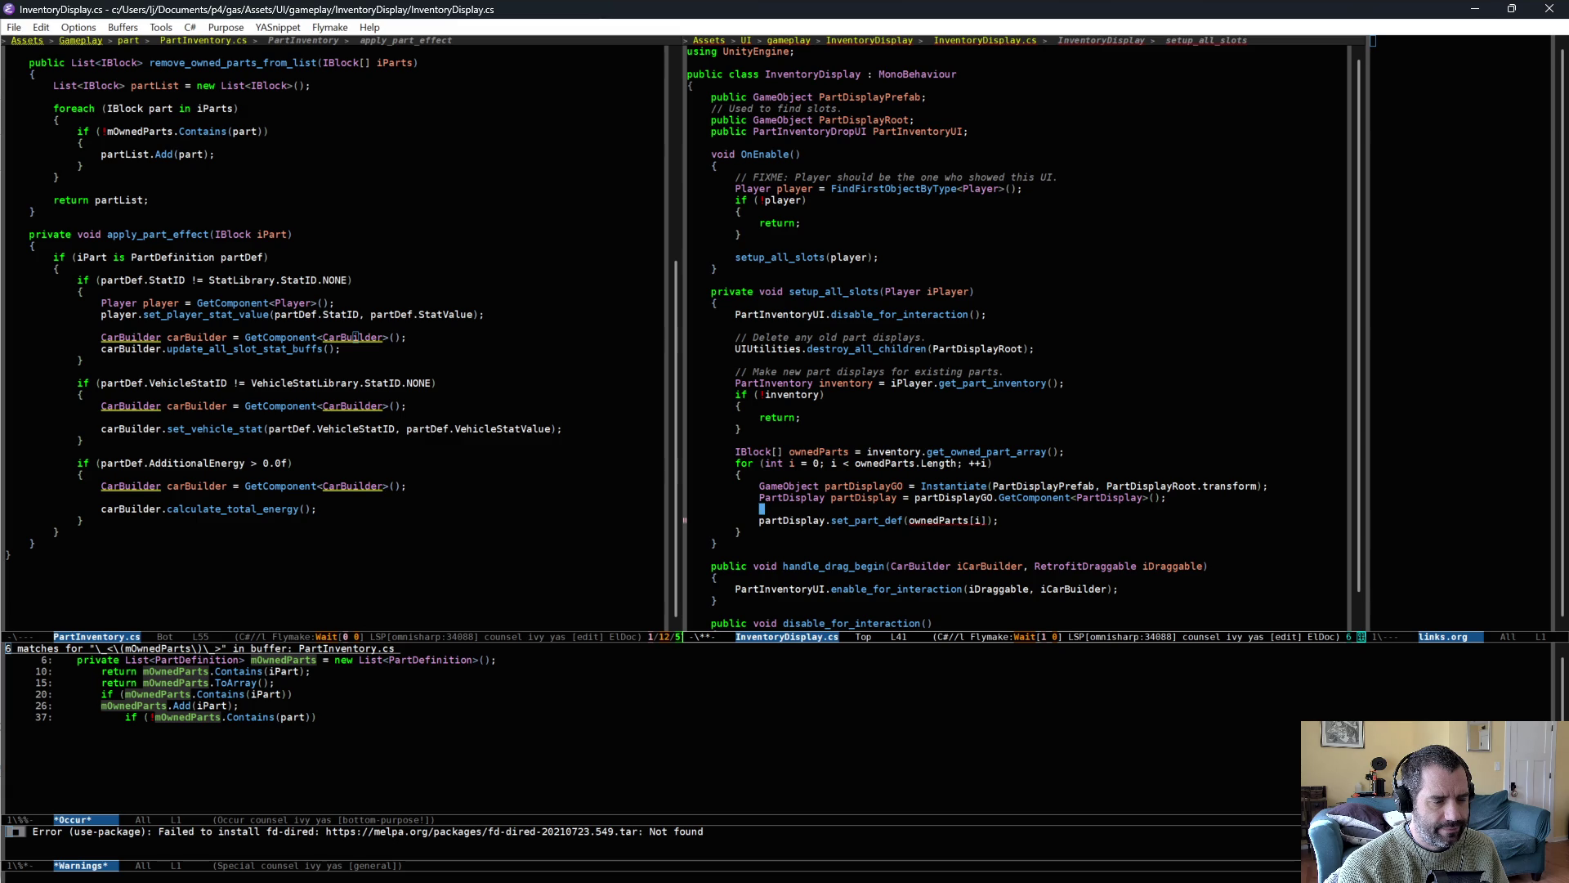
key(Return)
text(if ()
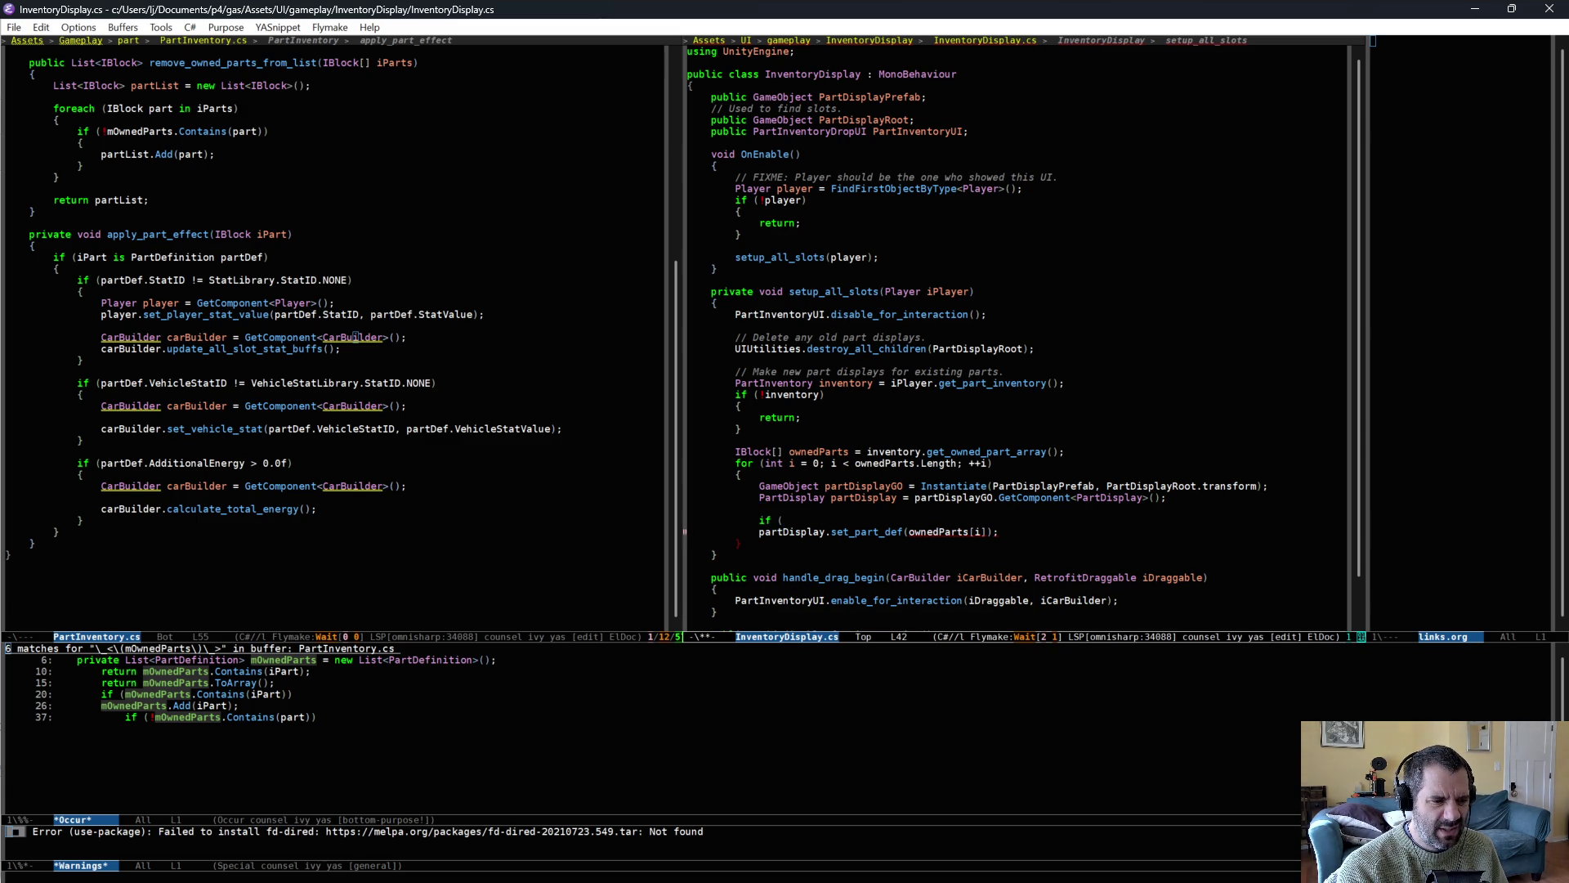
text(ownedParts)
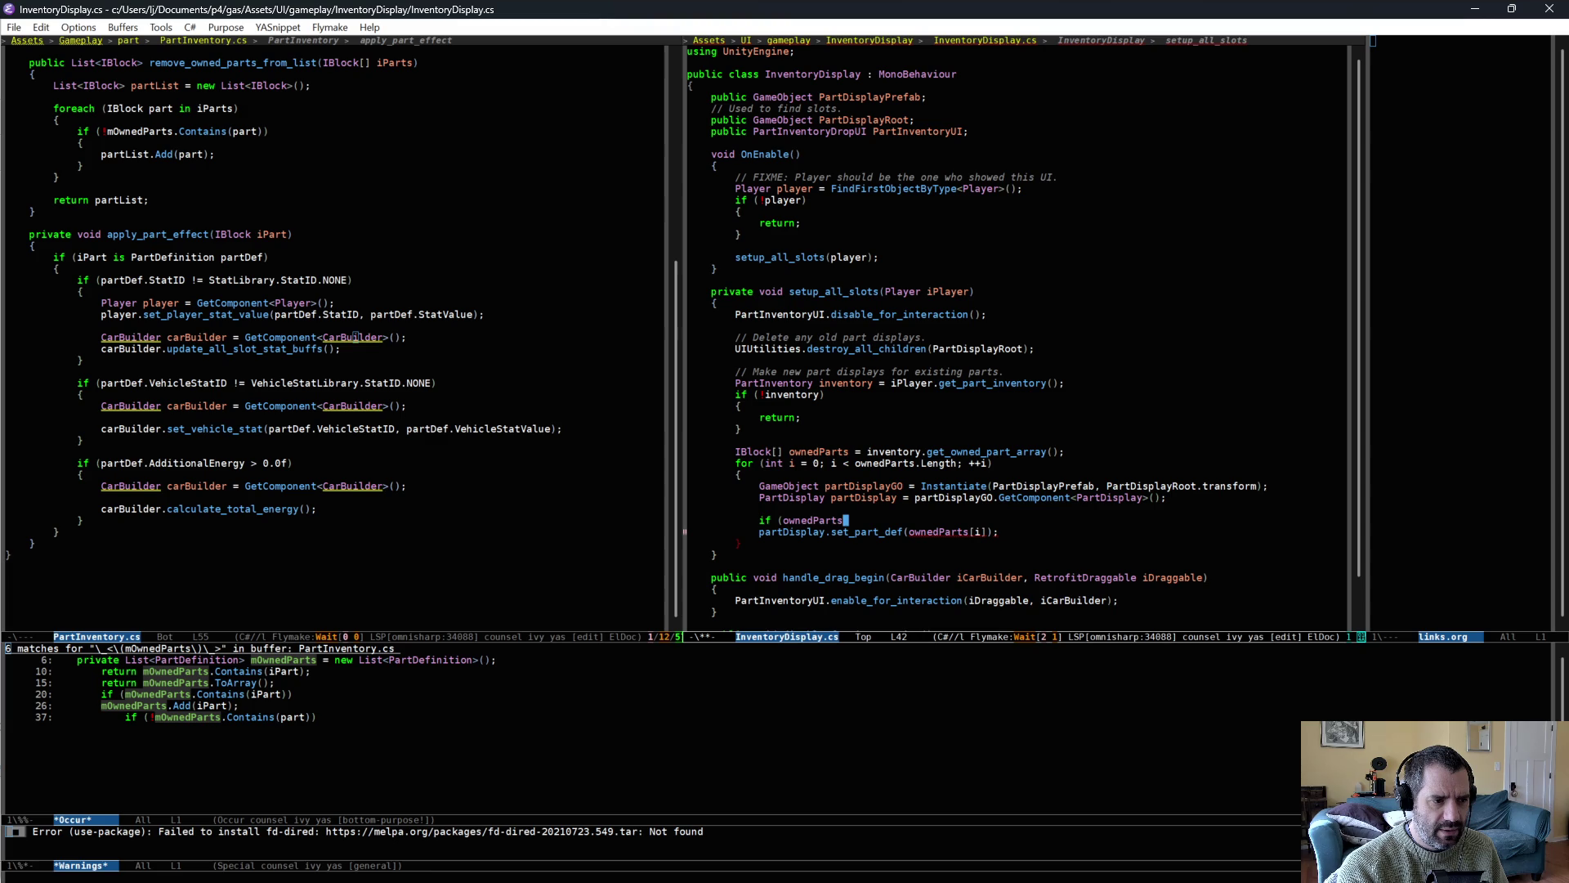
text([i] is Part)
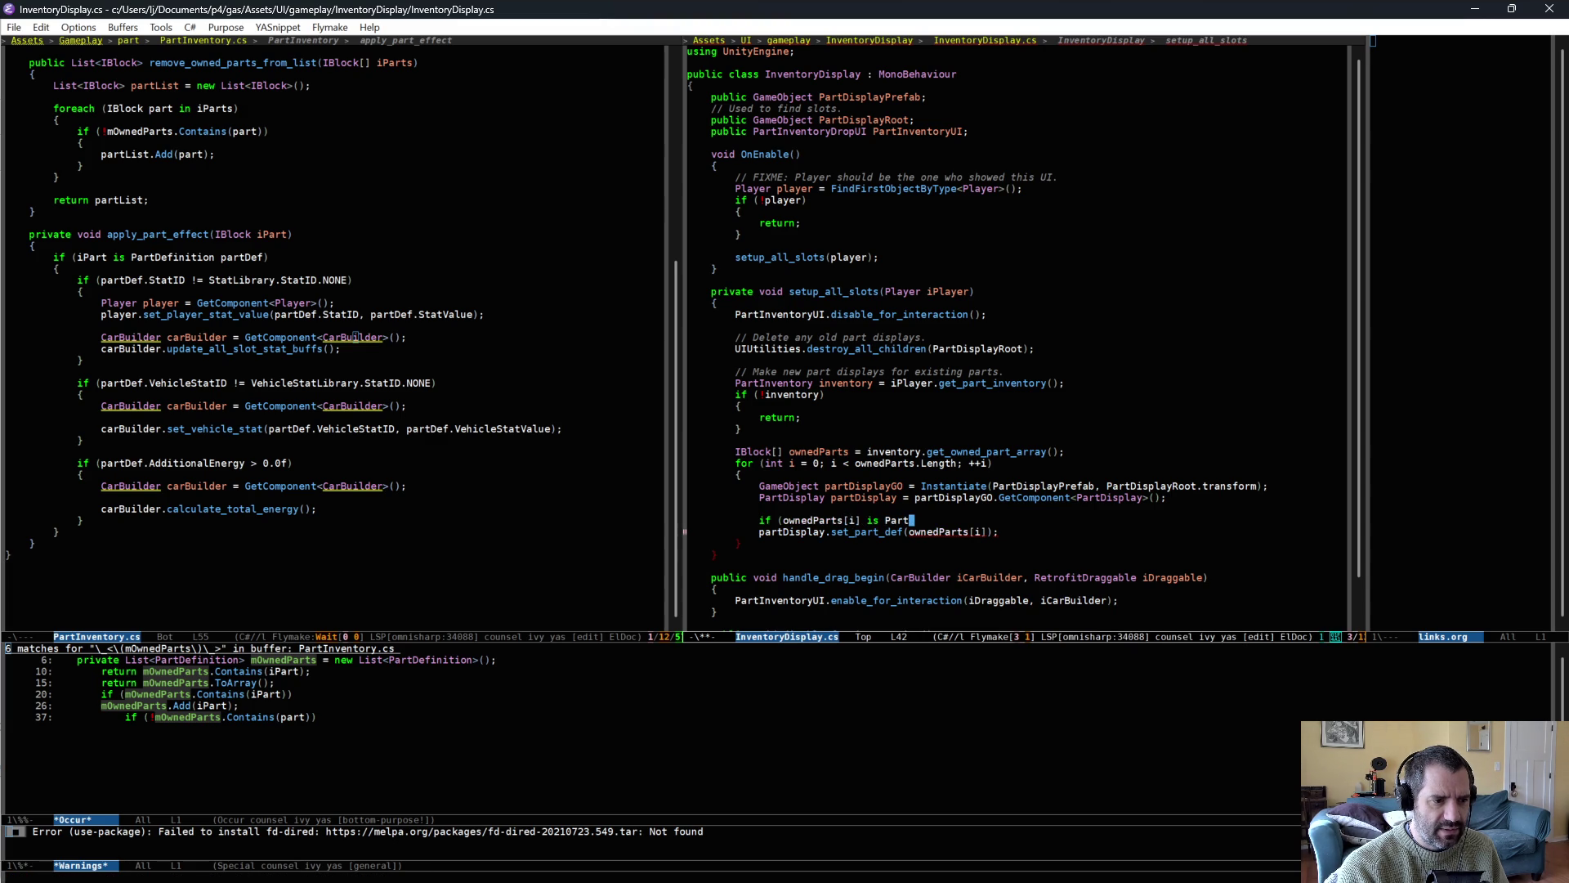
text(Definition partDef))
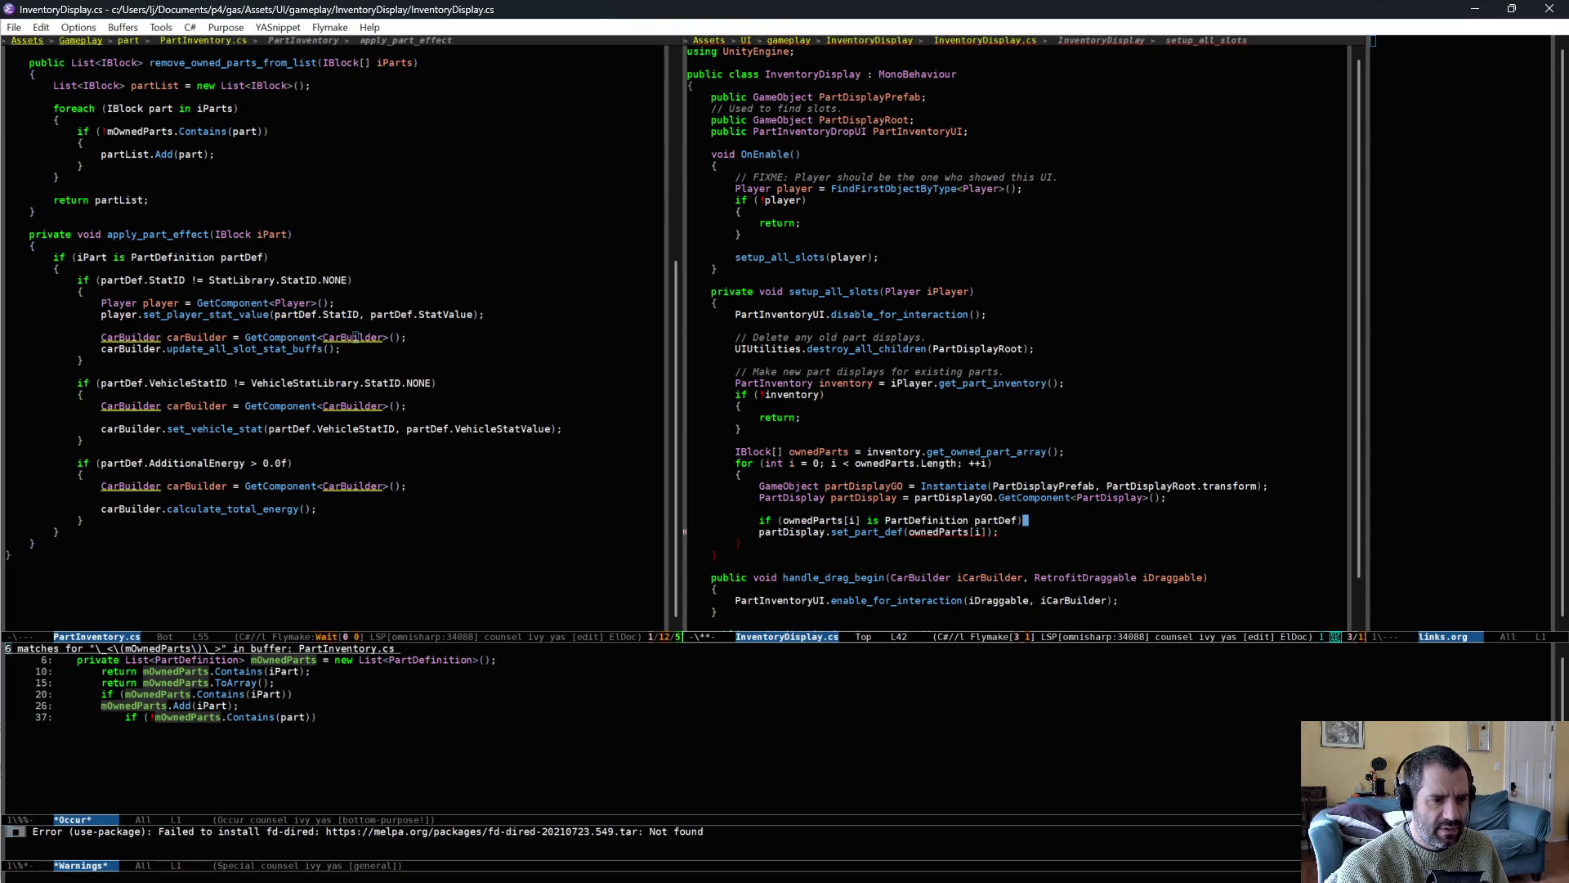
key(Return)
text({)
key(Down)
key(Tab)
key(End)
key(Return)
text(})
Pass partDef instead of ownedParts[i] to set_part_def.
key(Up)
key(End)
key(Delete)
key(Delete)
key(alt+BackSpace)
text(pa)
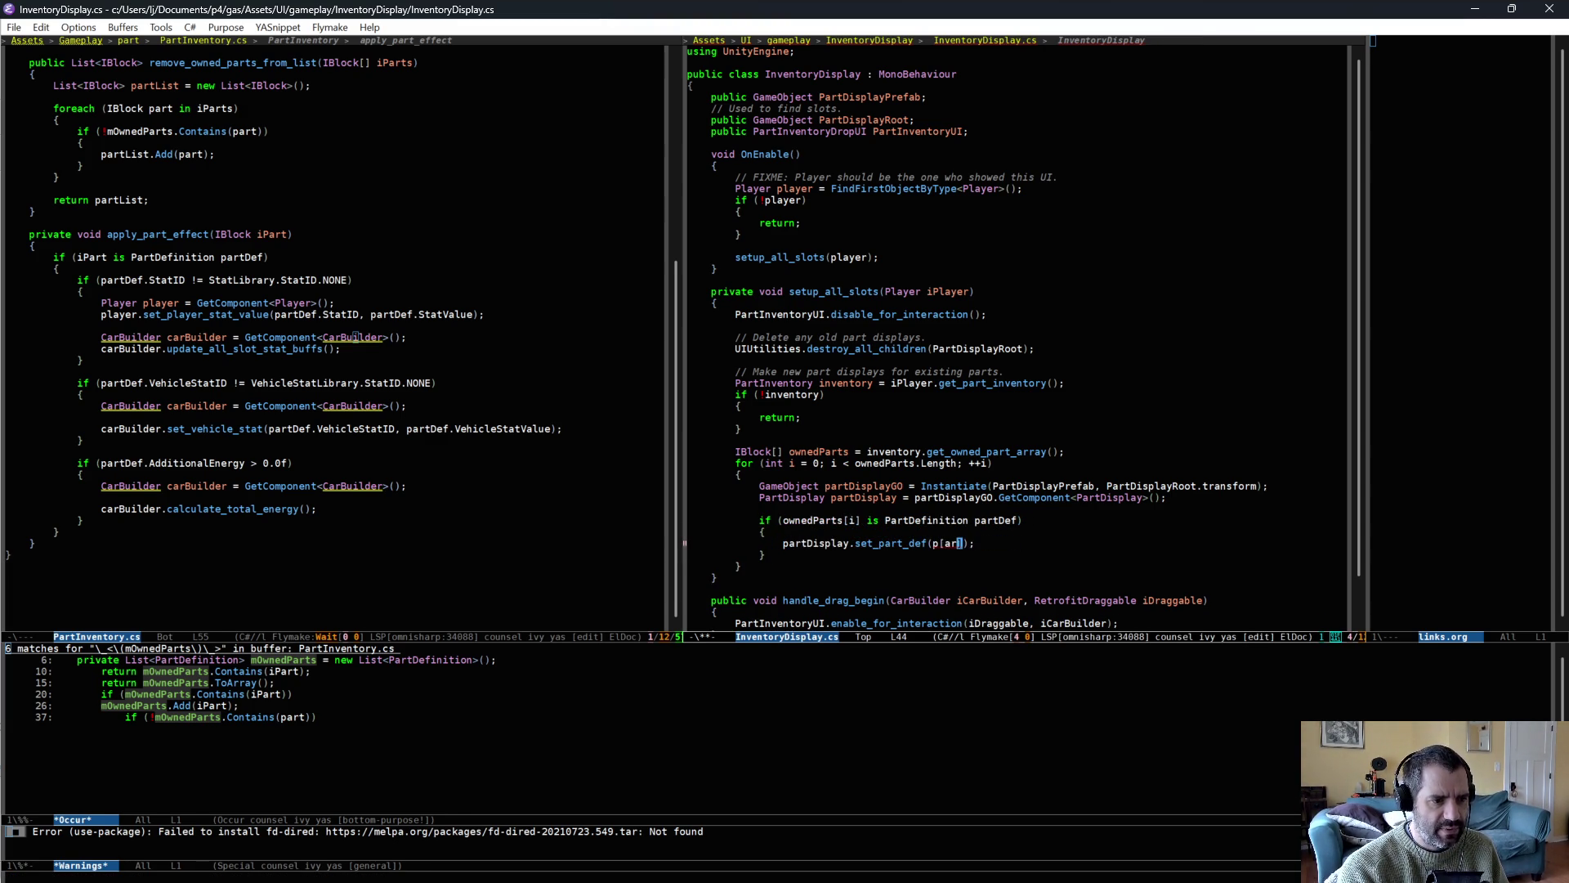
key(BackSpace)
text(artDef)
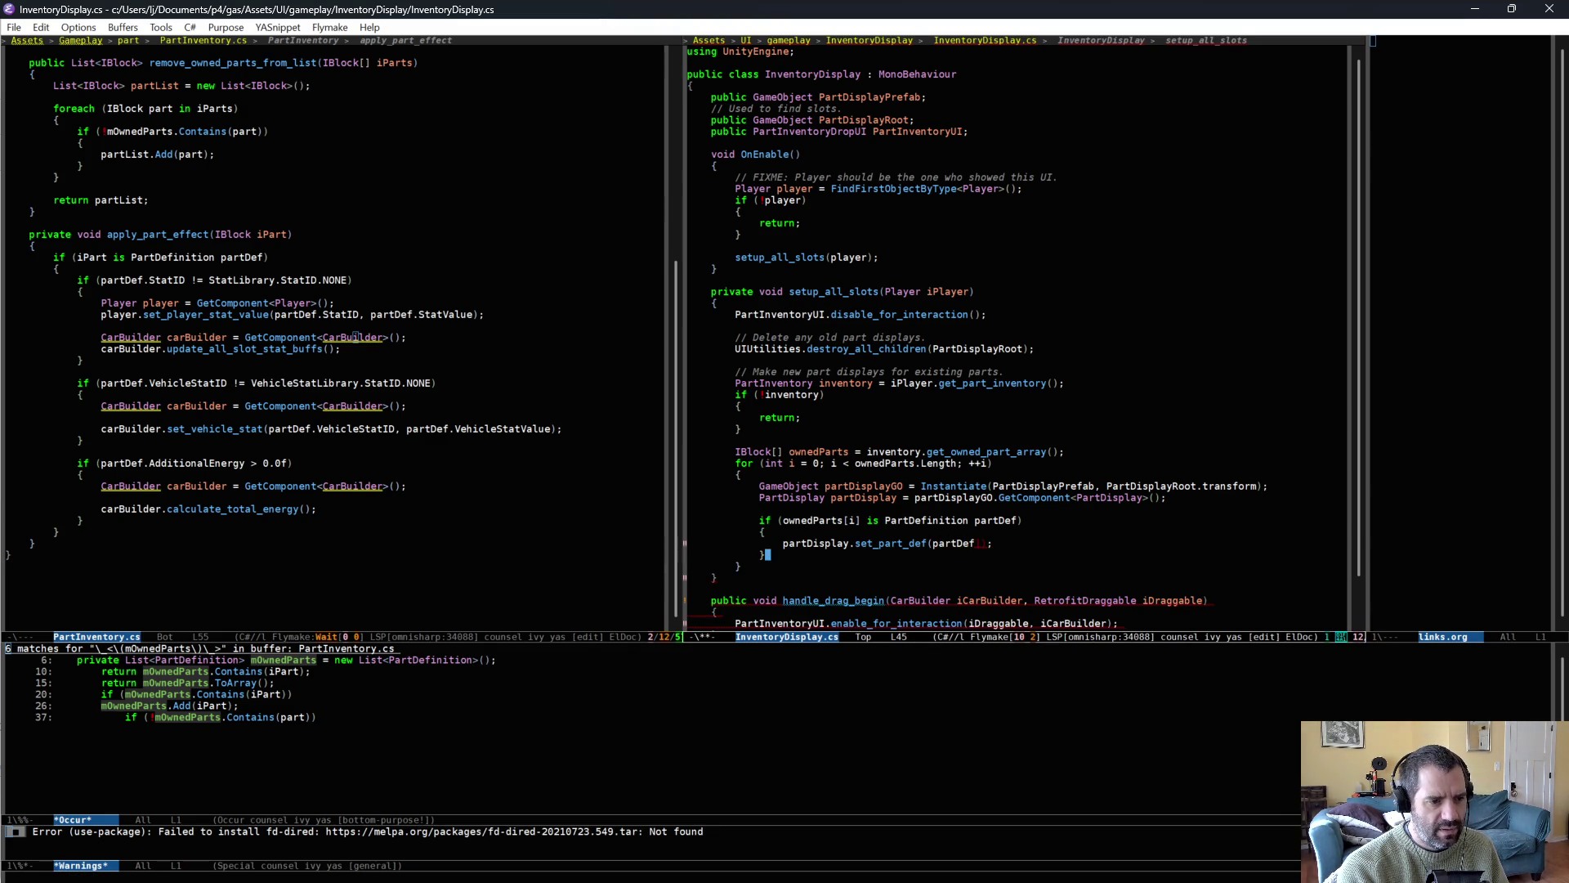
Try an else branch with UnityEngine.Debug.LogError, remove it, and save InventoryDisplay.cs.
key(Return)
text(else)
key(Return)
text({)
key(Return)
text(UnityEngine.Debug.LogError($"");)
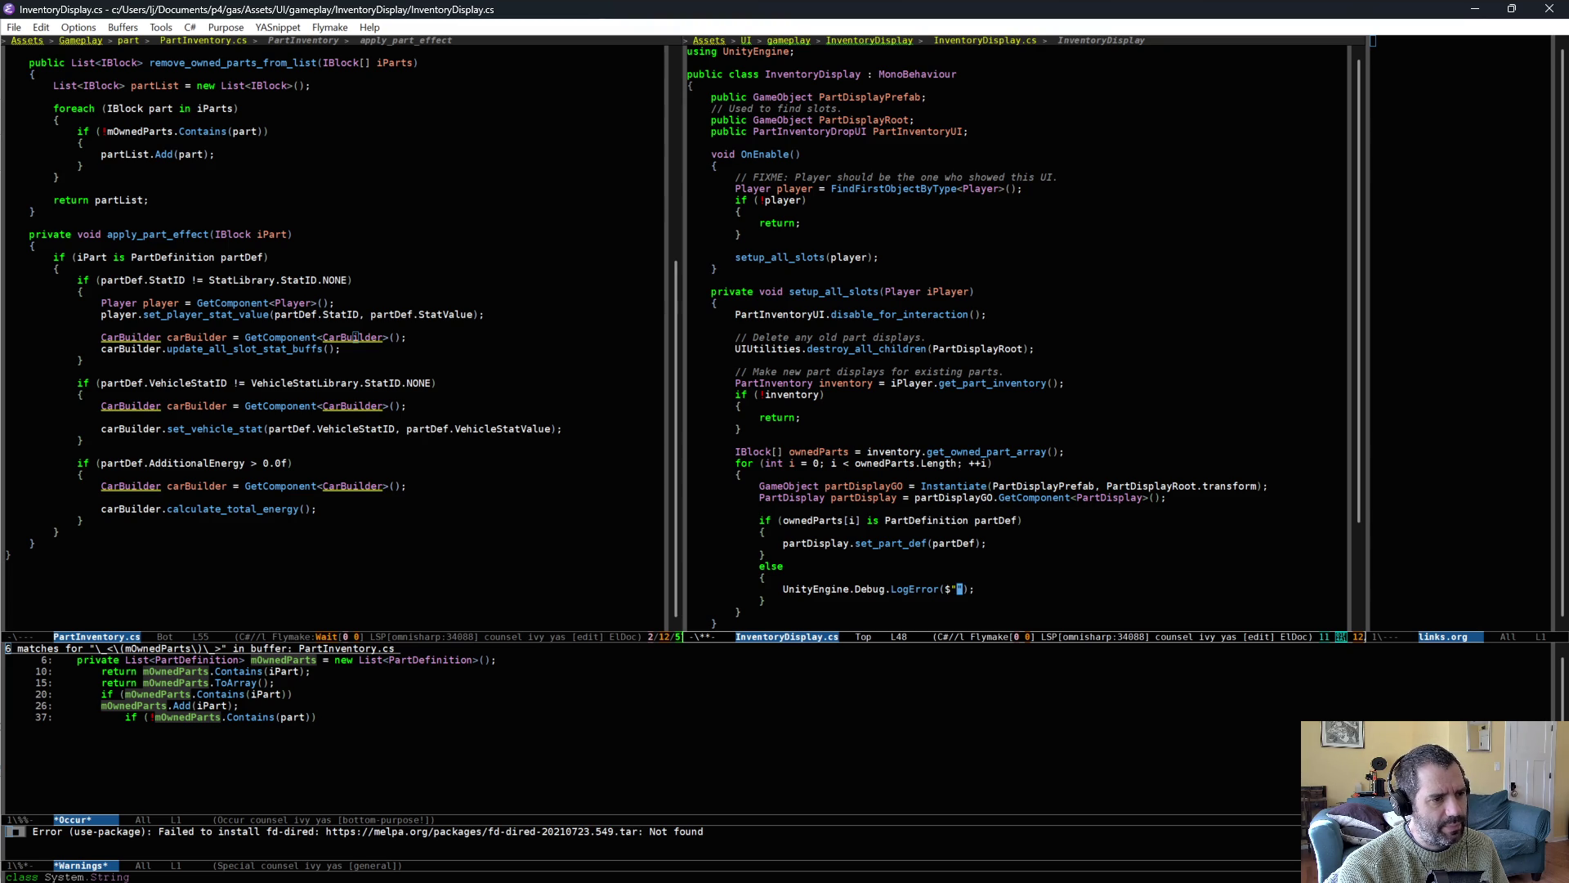
key(Up)
key(ctrl+shift+BackSpace)
key(ctrl+shift+BackSpace)
key(ctrl+shift+BackSpace)
key(ctrl+shift+BackSpace)
key(ctrl+x)
key(ctrl+s)
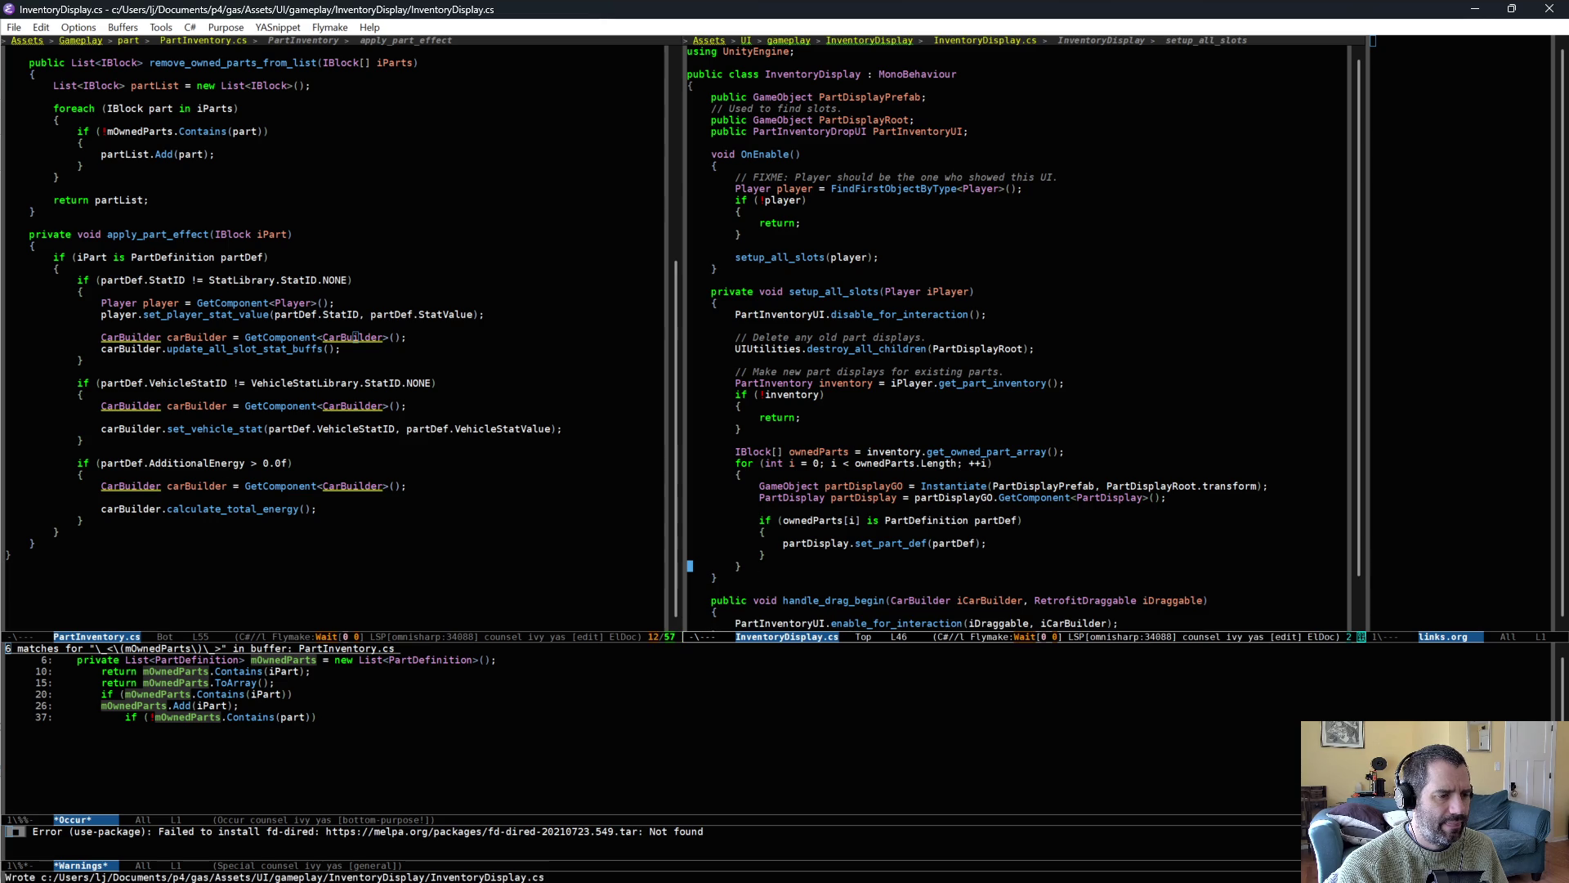
click(804, 498)
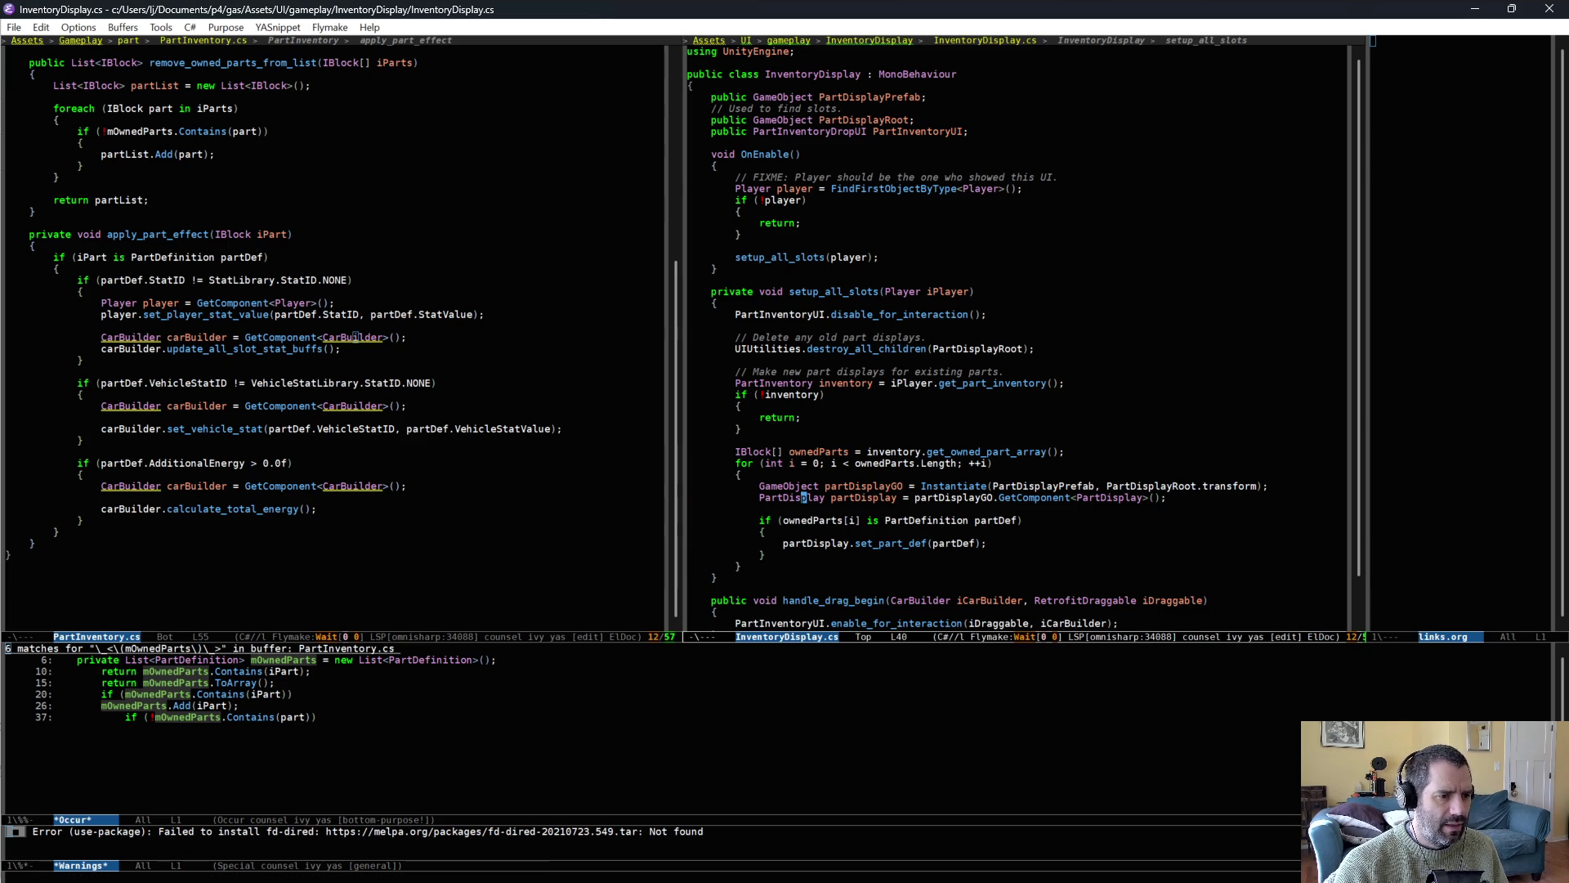
Jump to the PartDisplay class and rg-search the project for PartDef usages.
key(alt+period)
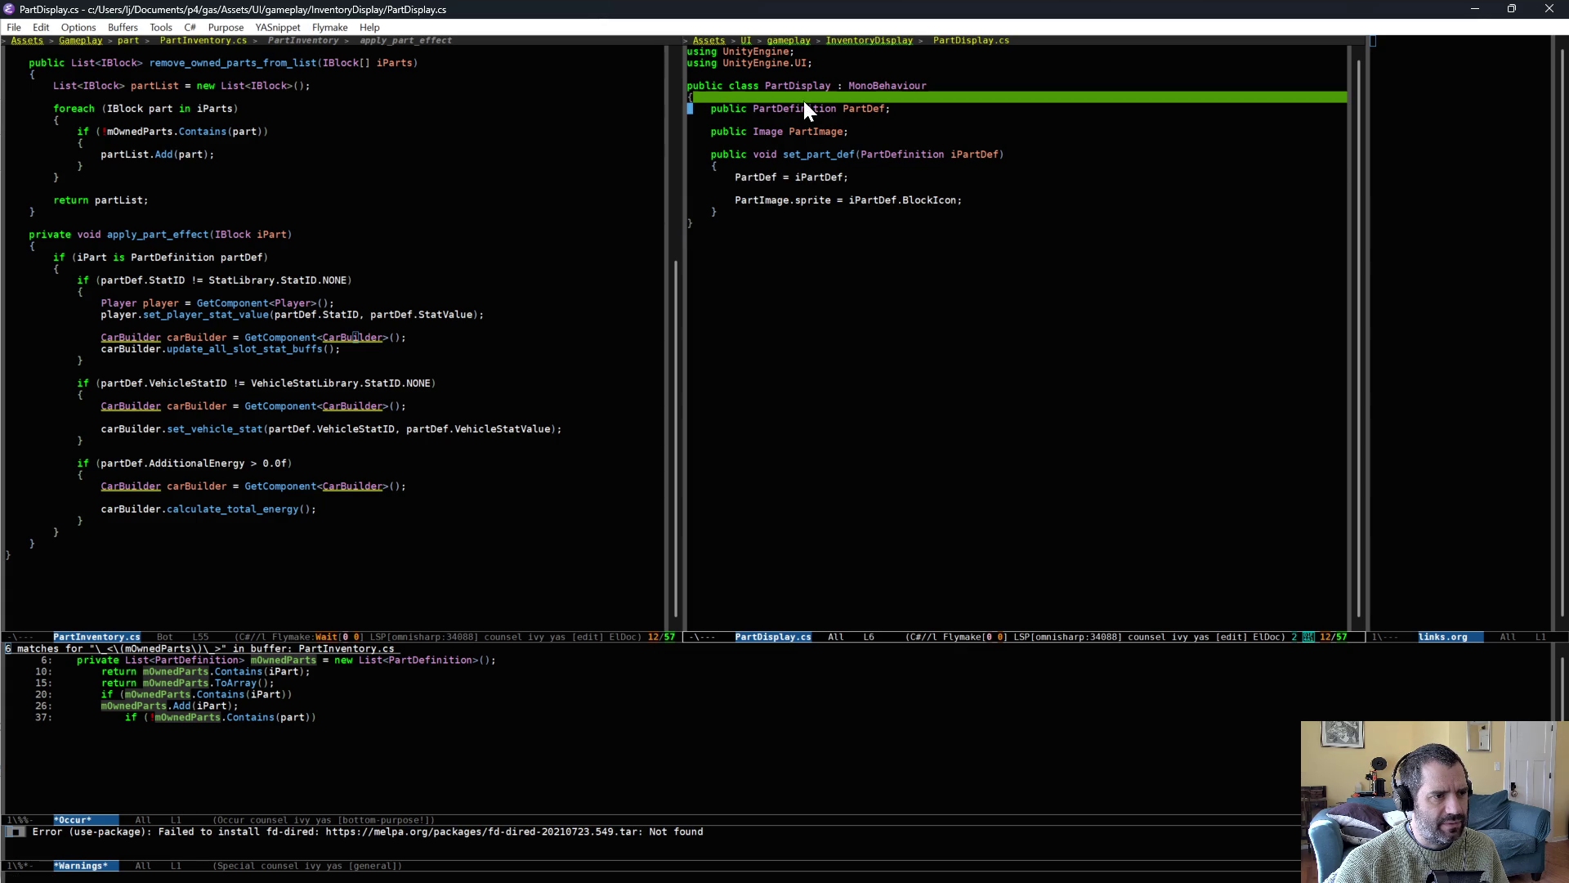
click(902, 200)
click(971, 201)
click(869, 108)
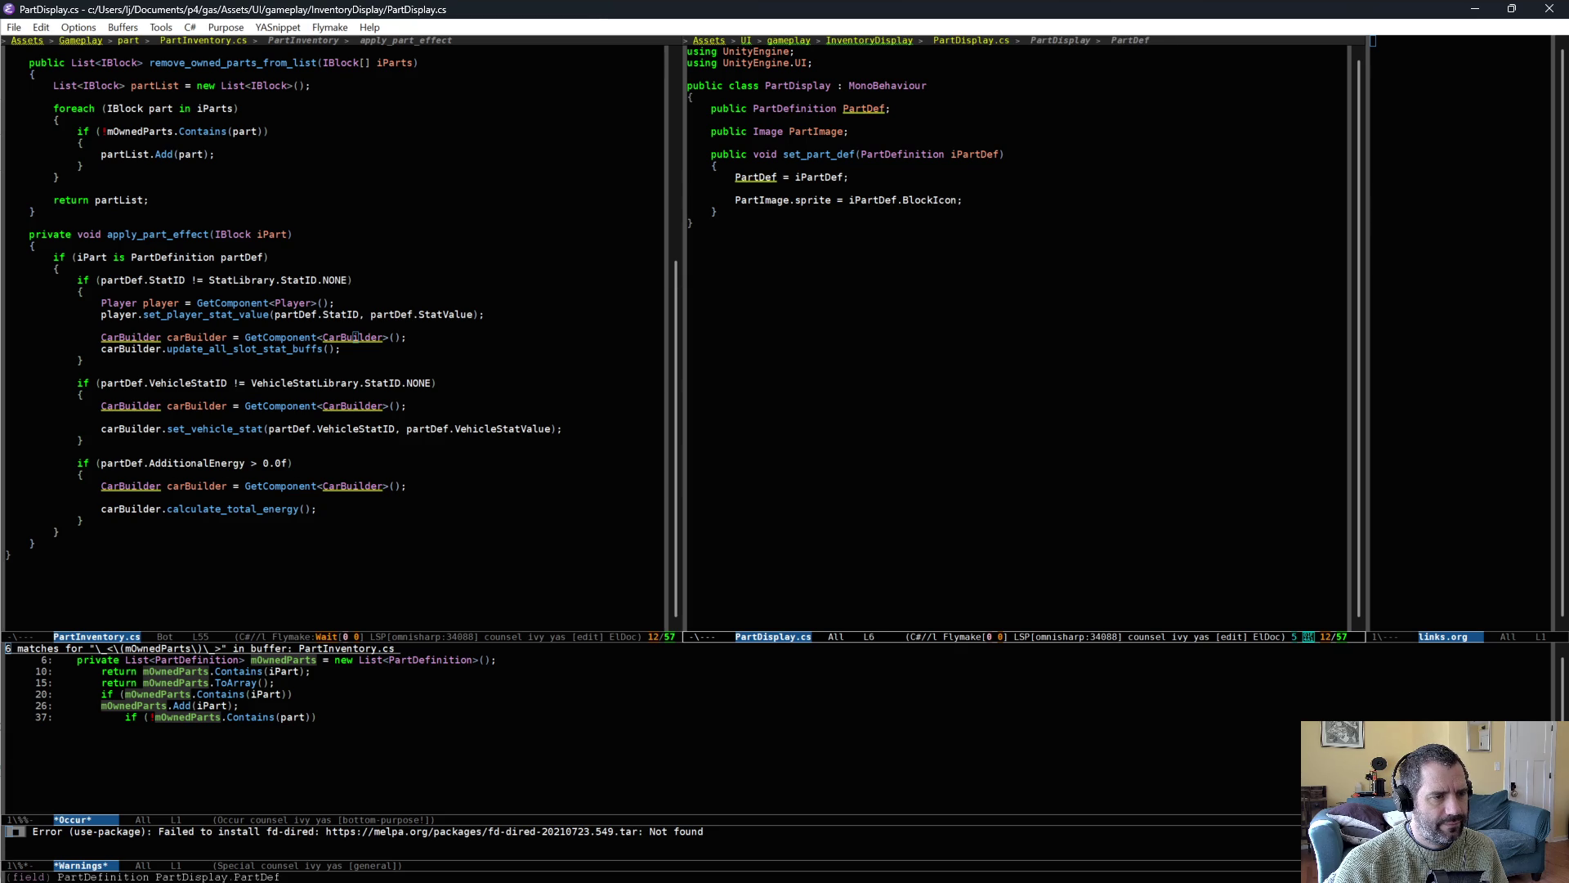
key(ctrl+c)
key(s)
key(d)
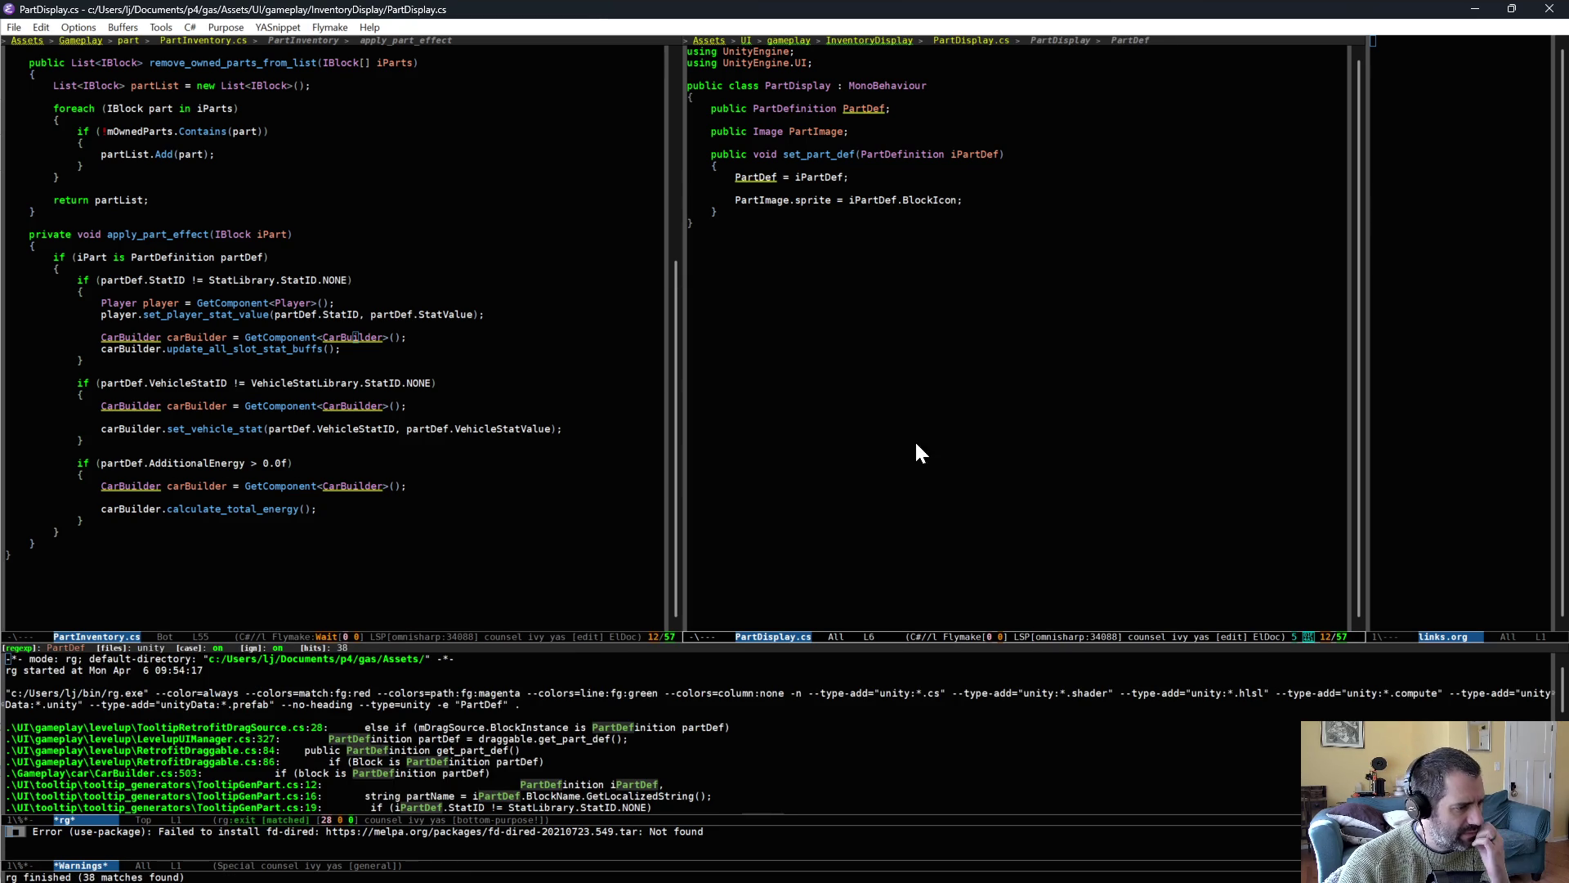
key(ctrl+alt+v)
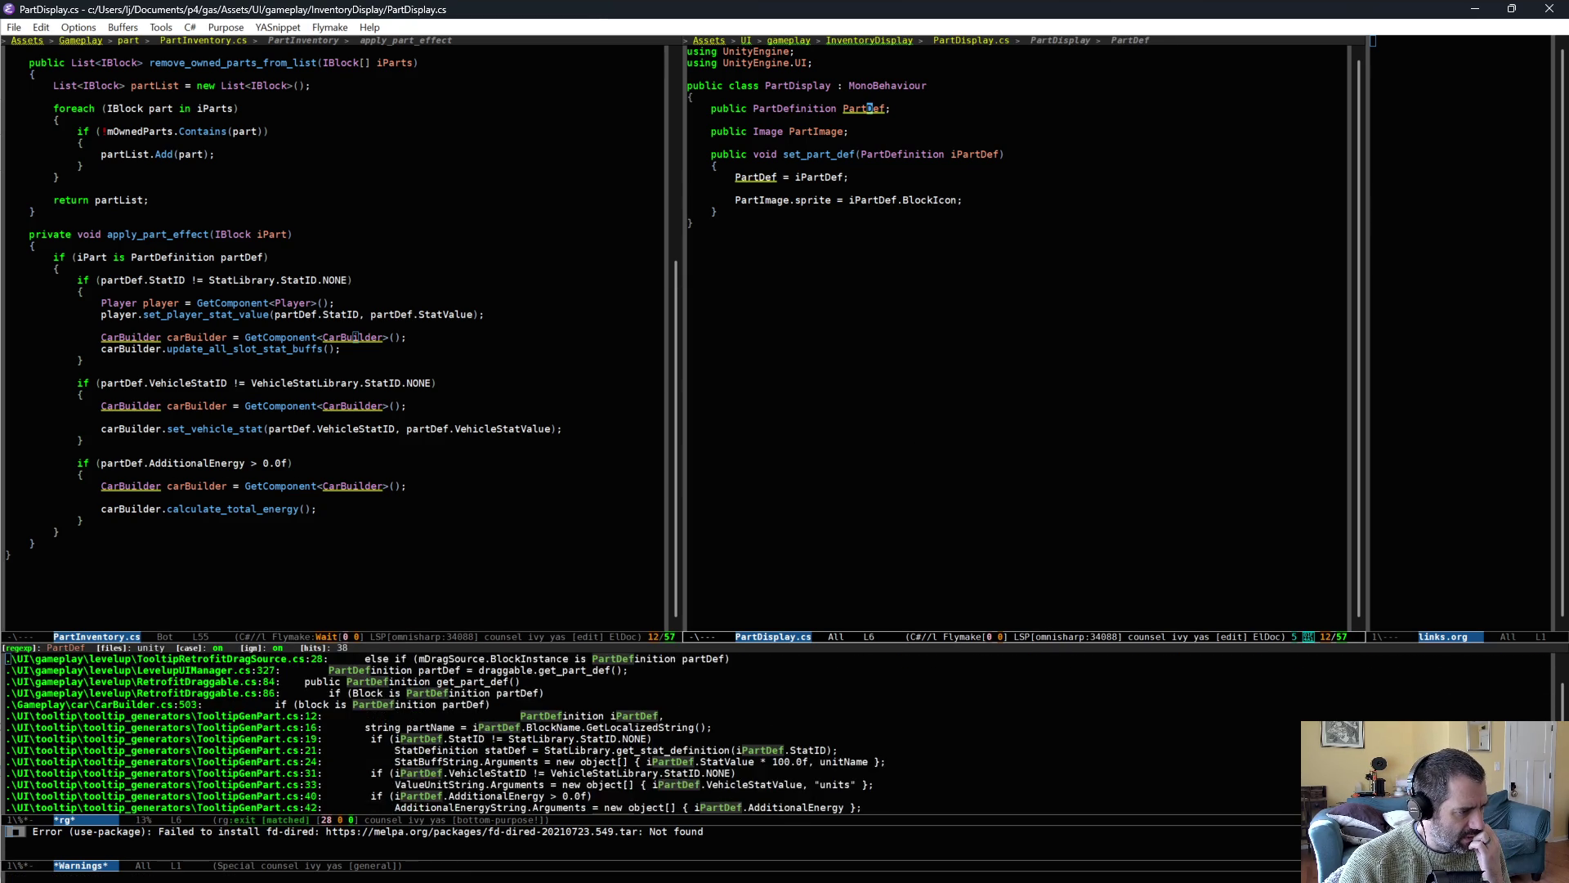
key(ctrl+alt+v)
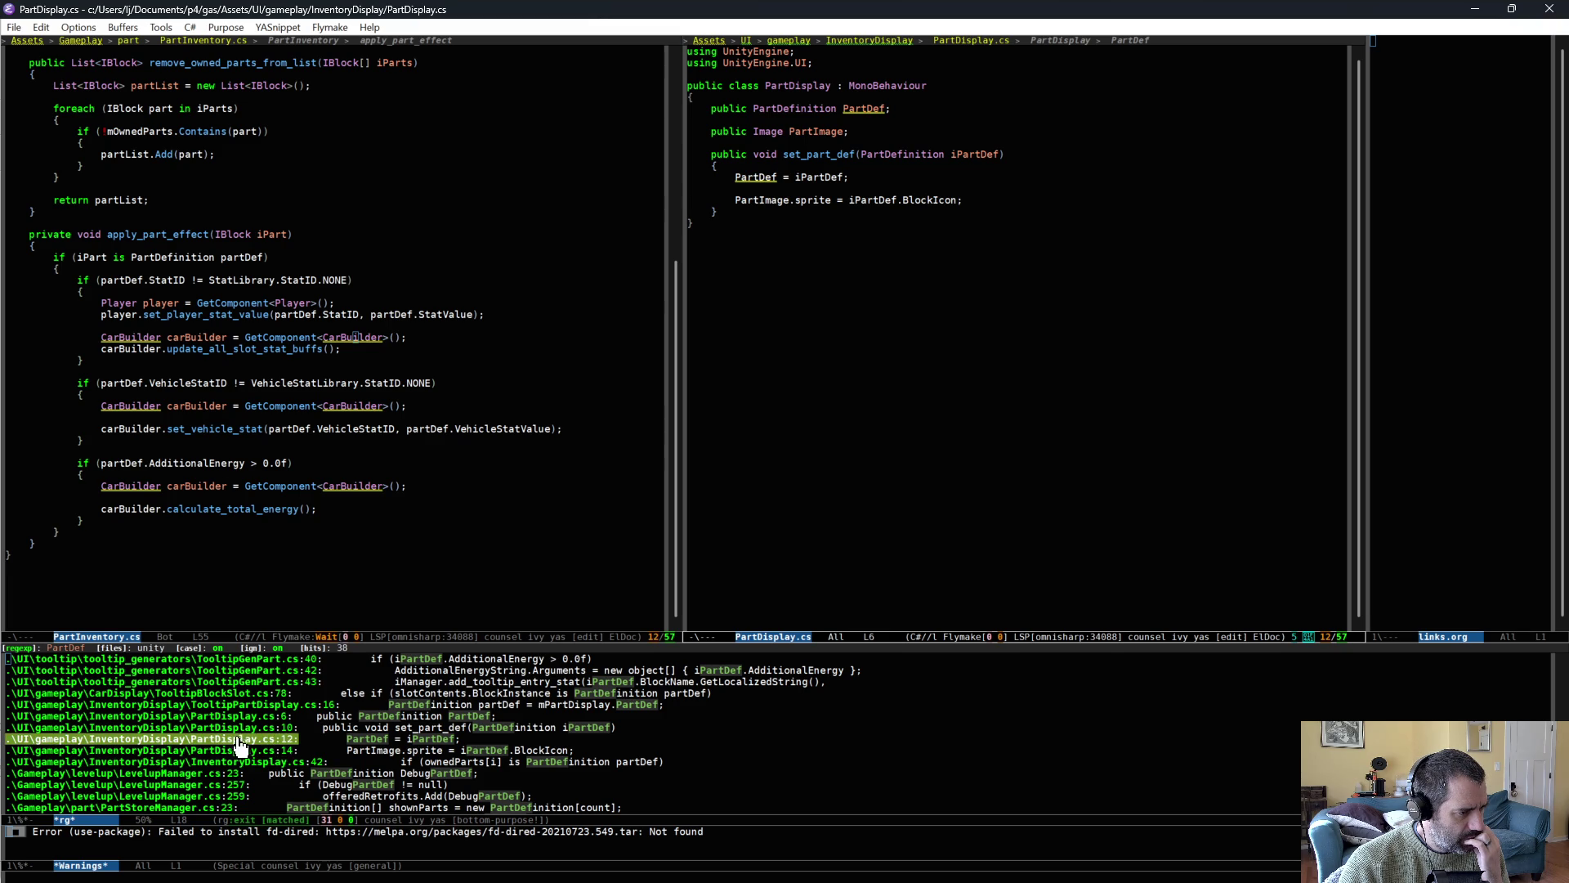
scroll(284, 745, down, 1)
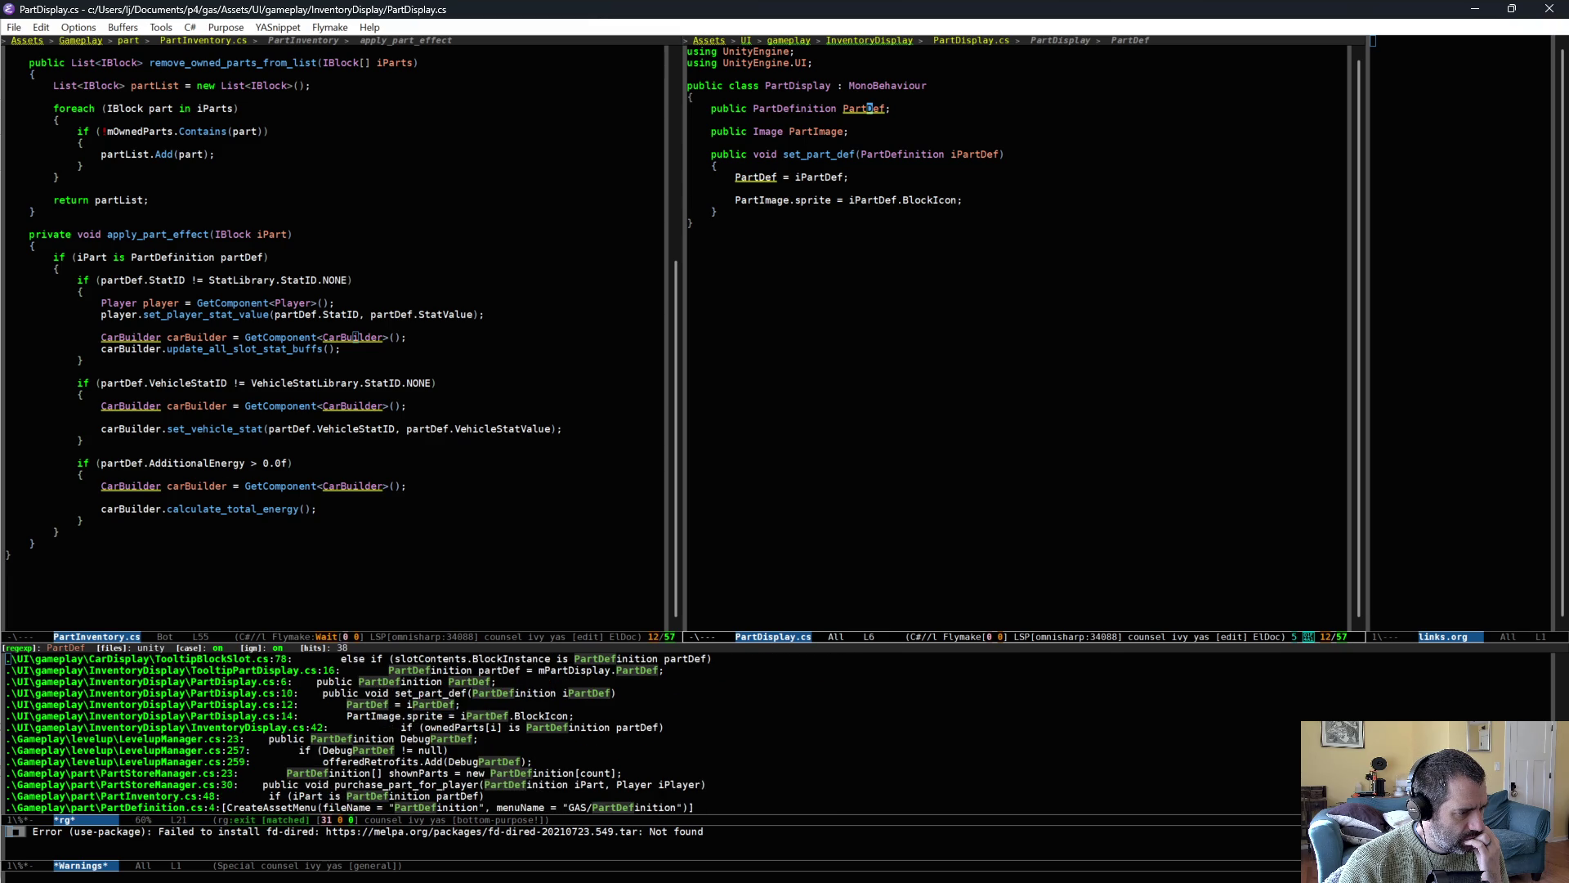
scroll(635, 752, down, 2)
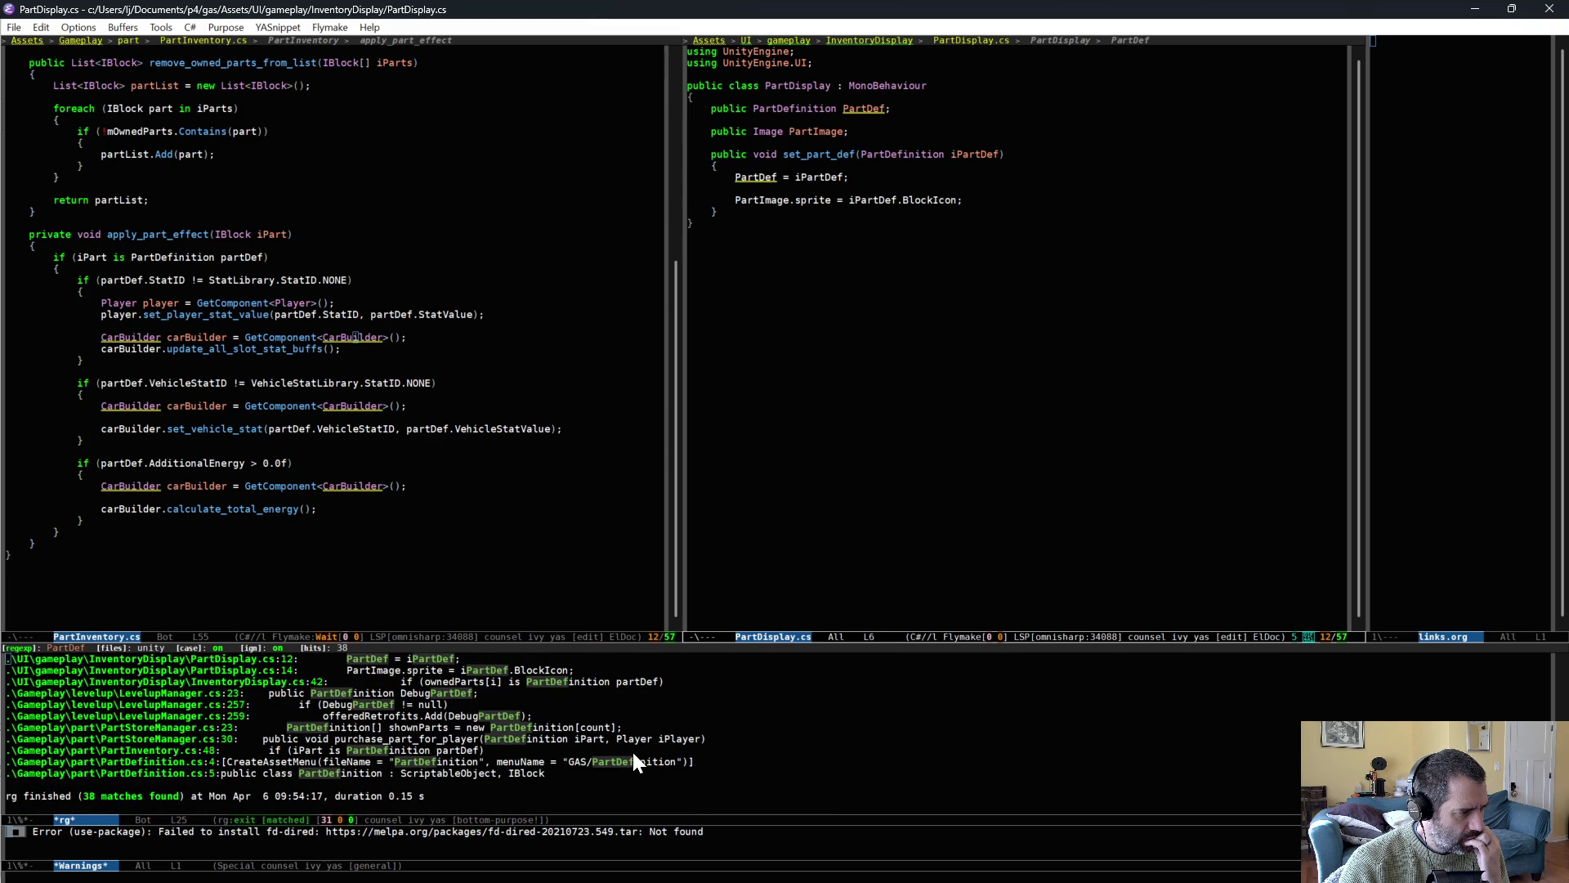
Delete the PartDef field and its assignment, save PartDisplay.cs, and recompile in Unity.
drag(690, 108, 793, 124)
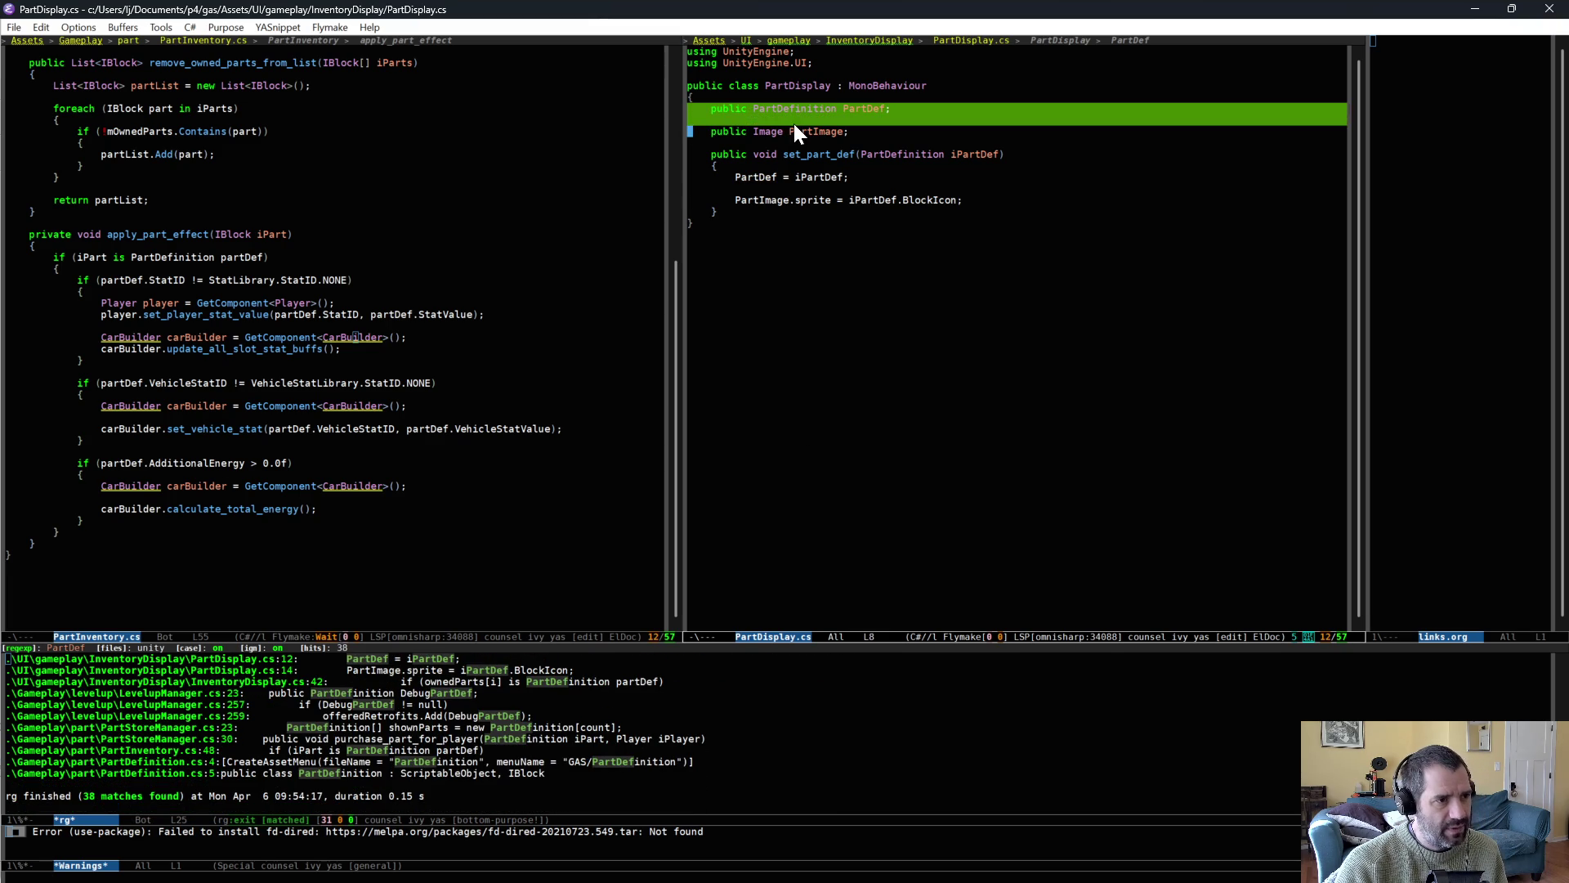
key(Delete)
drag(691, 153, 790, 168)
key(Delete)
key(ctrl+x)
key(ctrl+s)
key(alt+Tab)
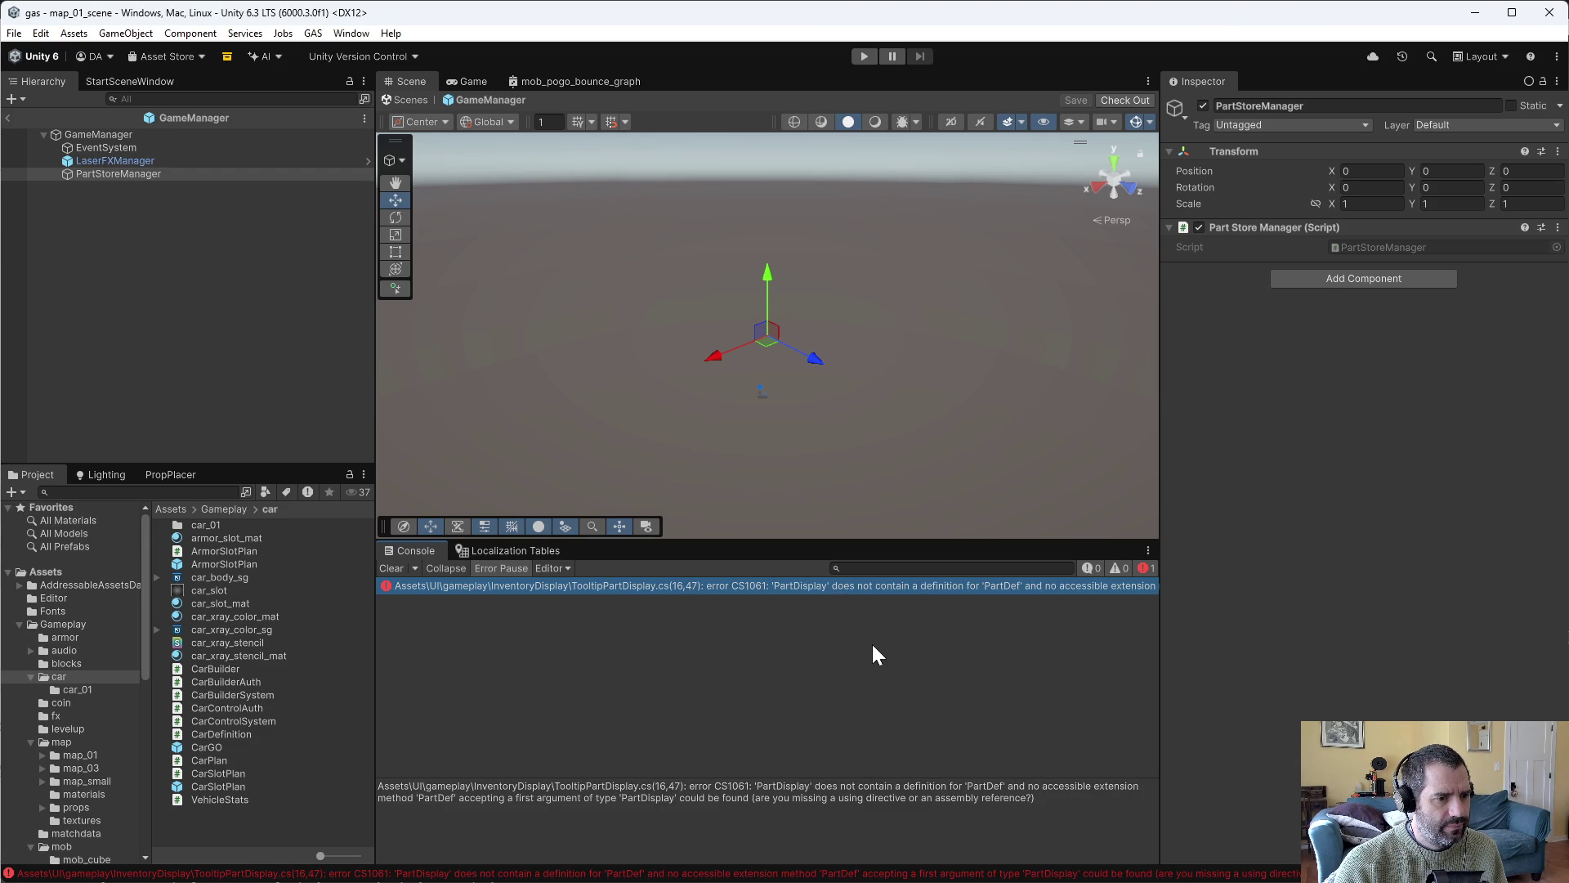
Undo to restore PartDisplay's PartDef field and assignment, save, and recompile in Unity.
key(alt+Tab)
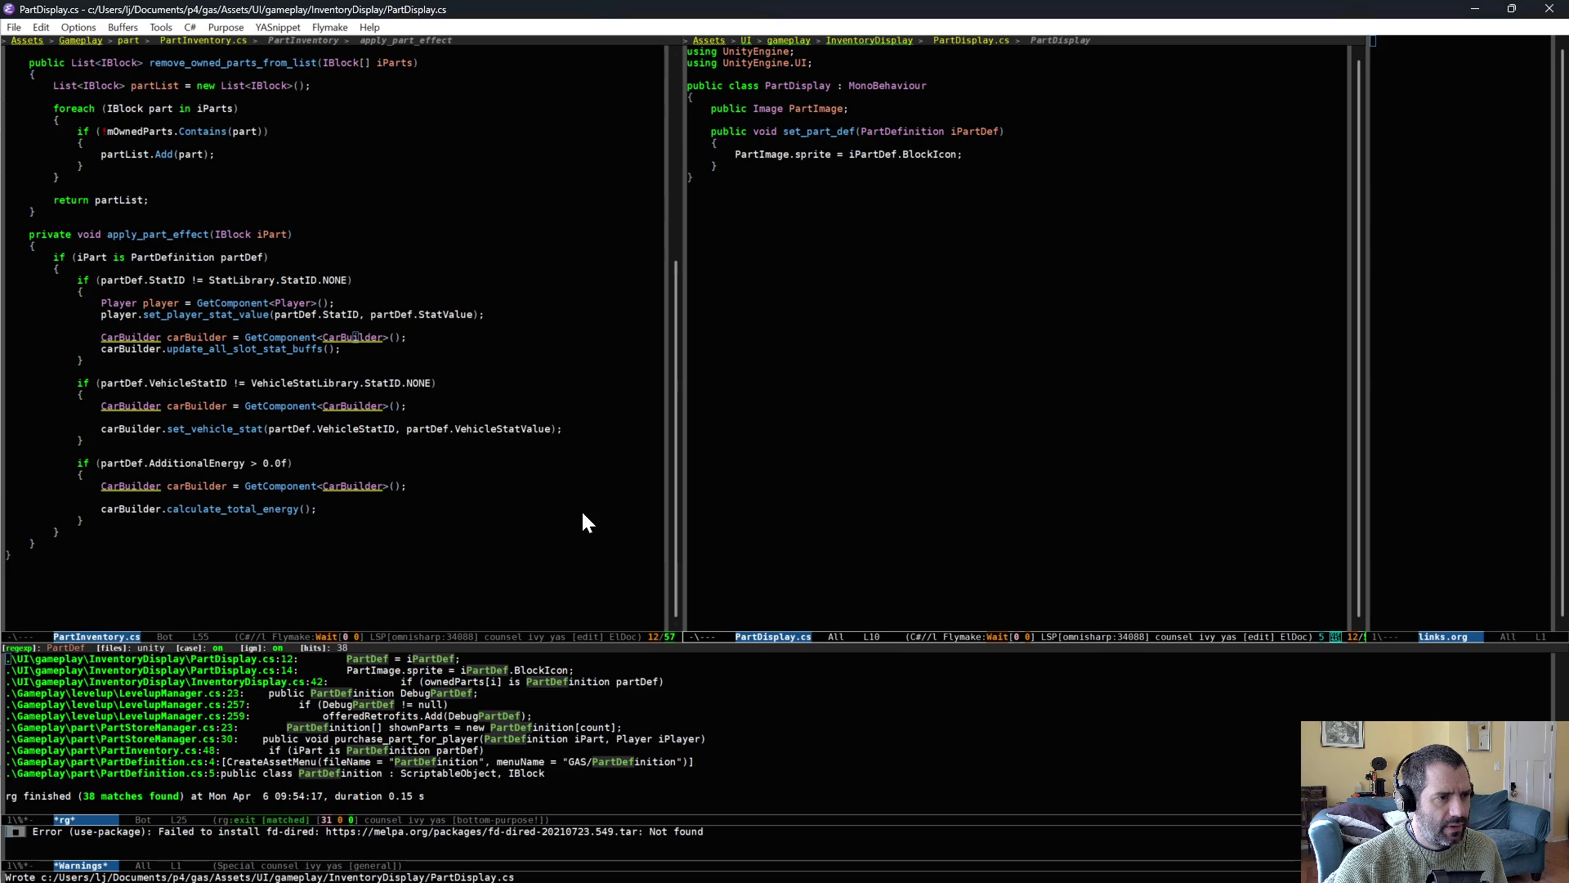
key(ctrl+/)
key(ctrl+/)
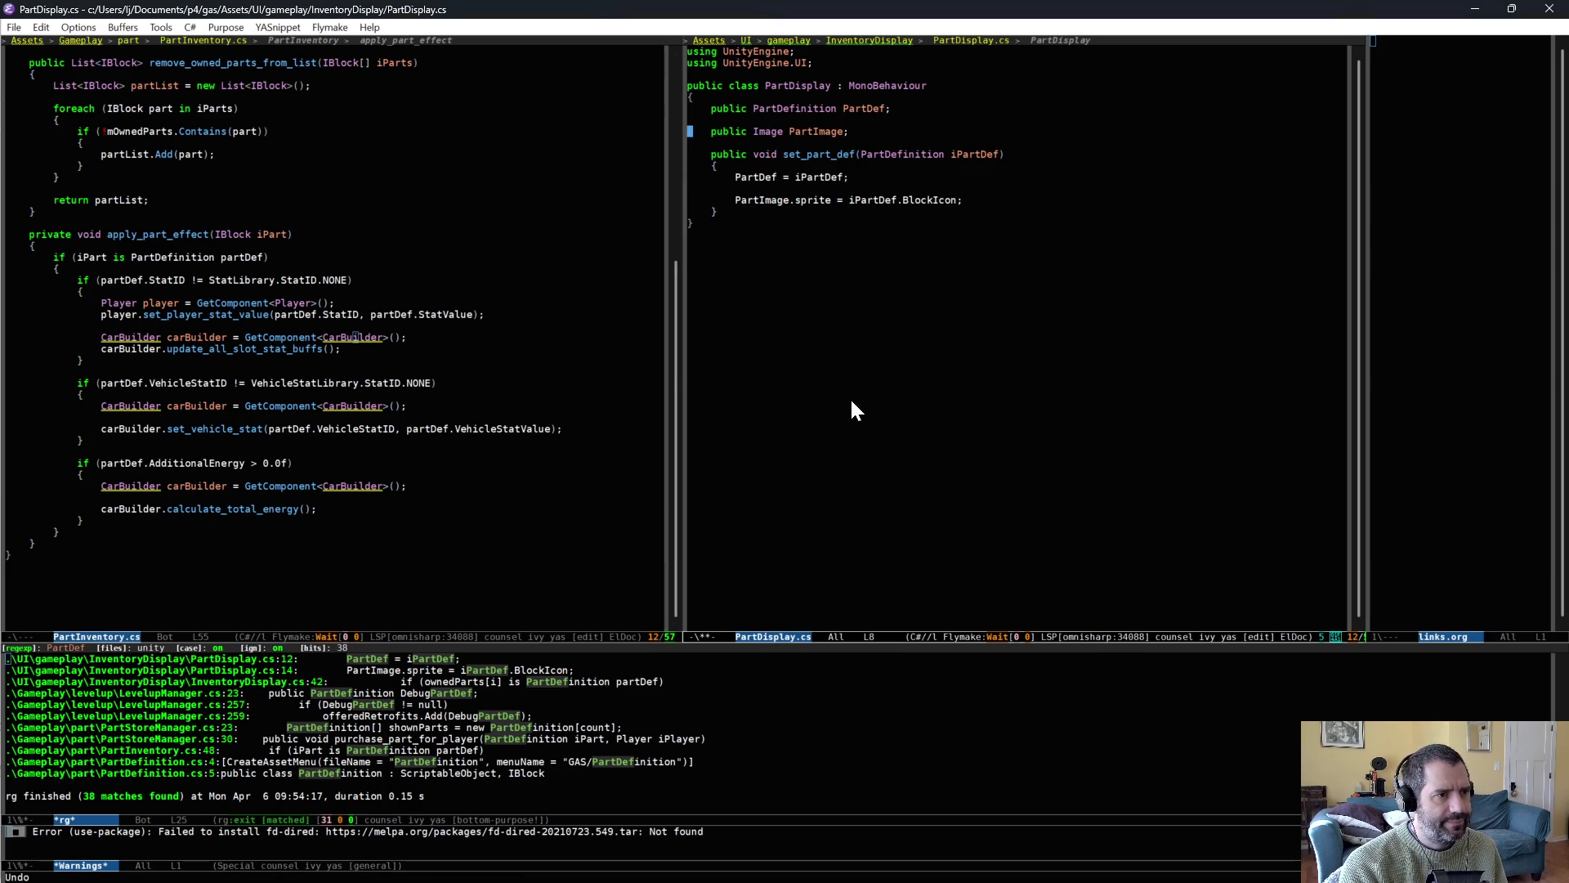
key(ctrl+x)
key(ctrl+s)
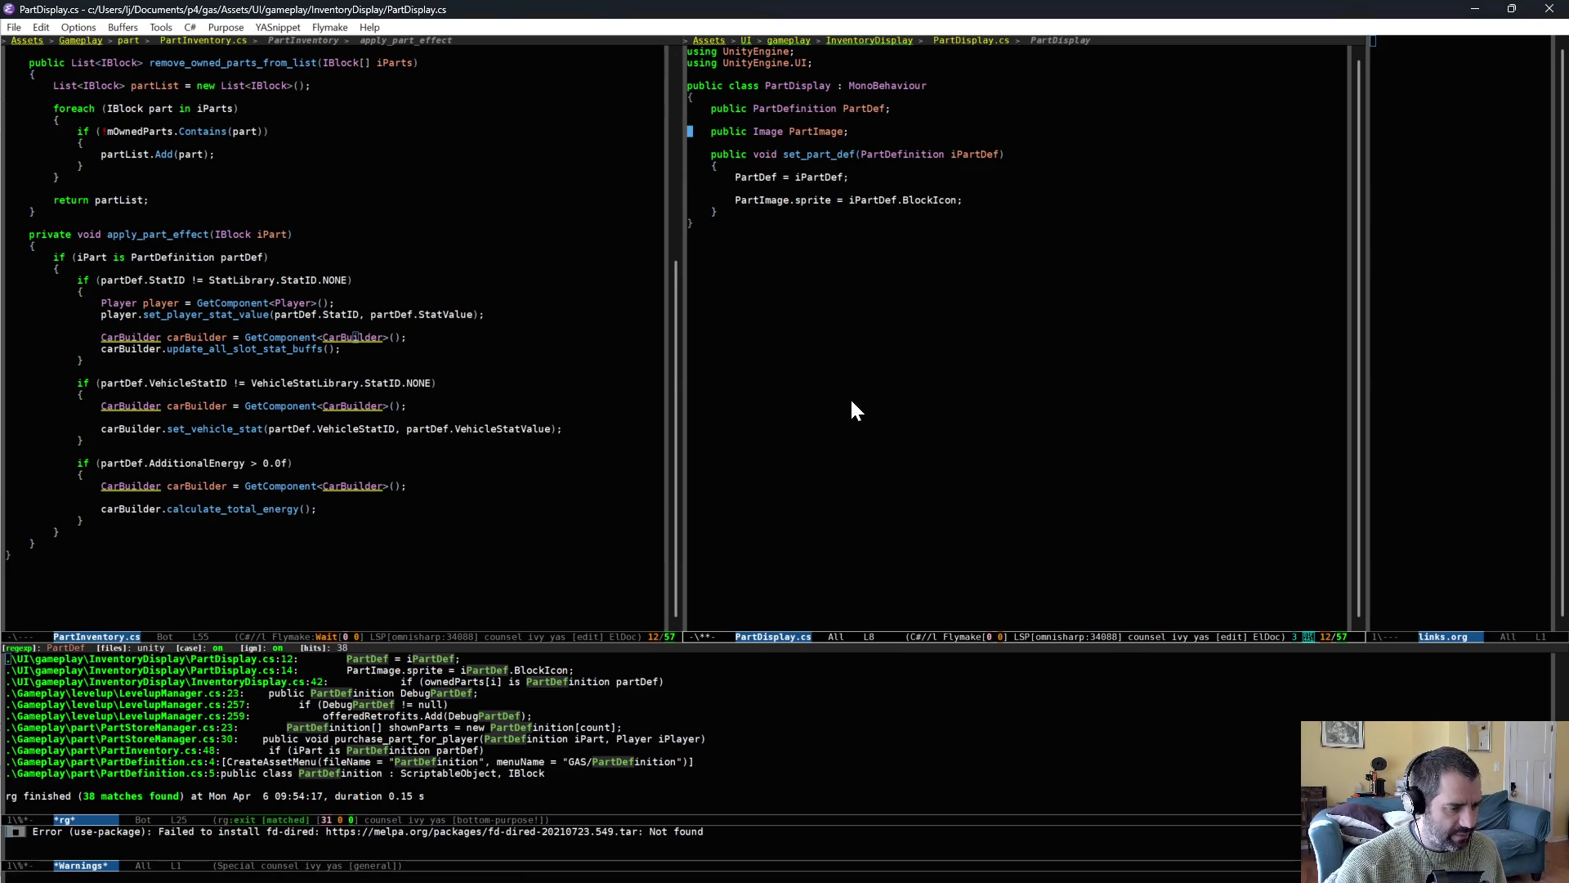
key(alt+Tab)
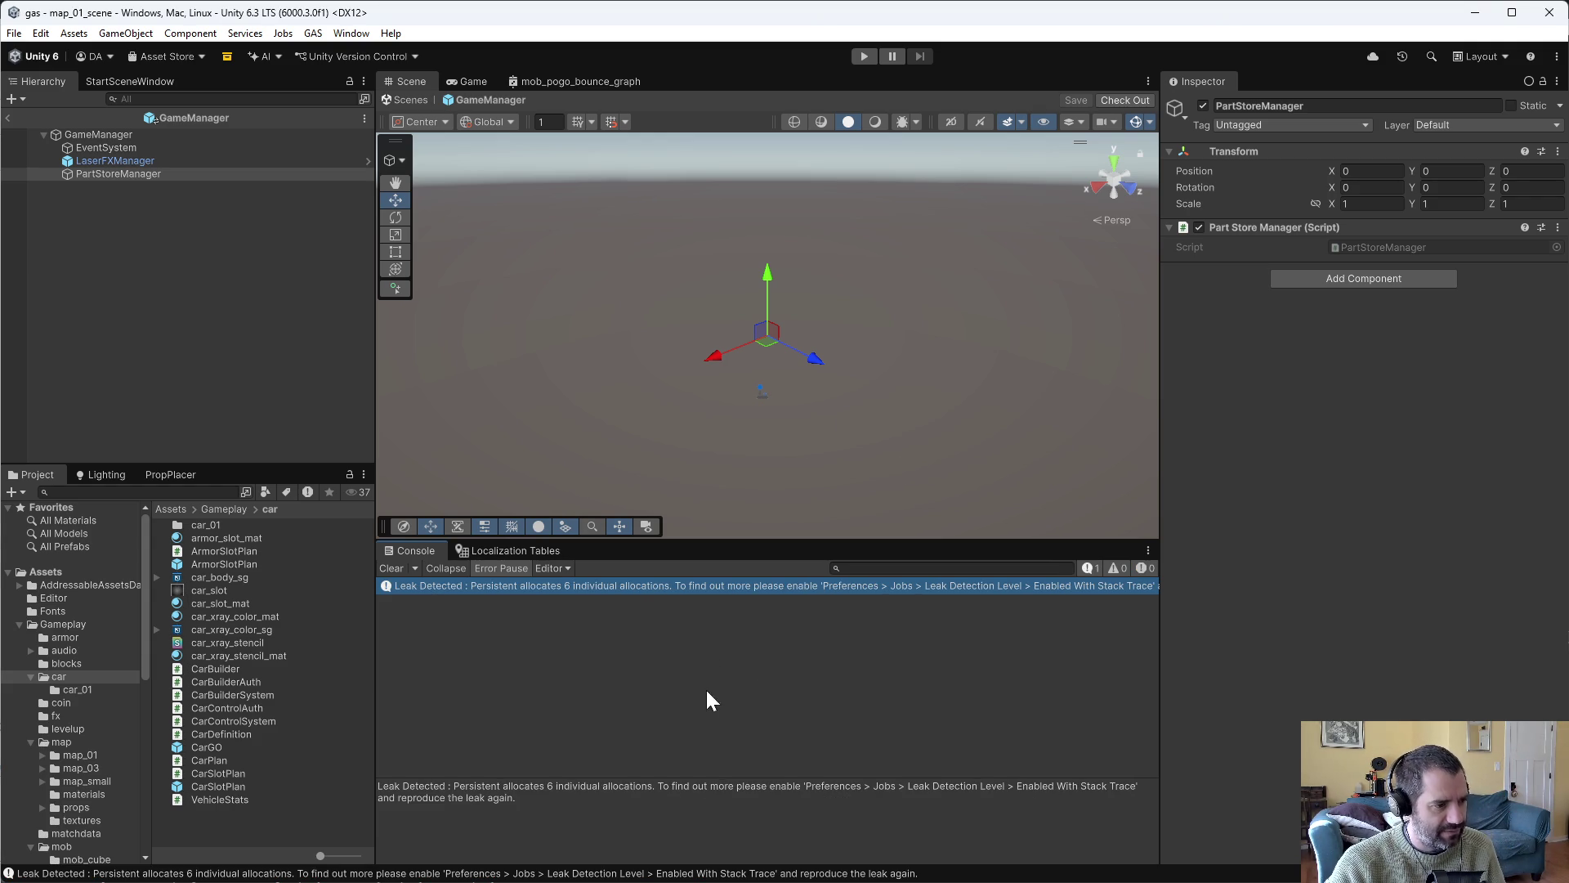
Play the scene, drive the car with W, and view the NullReferenceException stack trace.
click(864, 56)
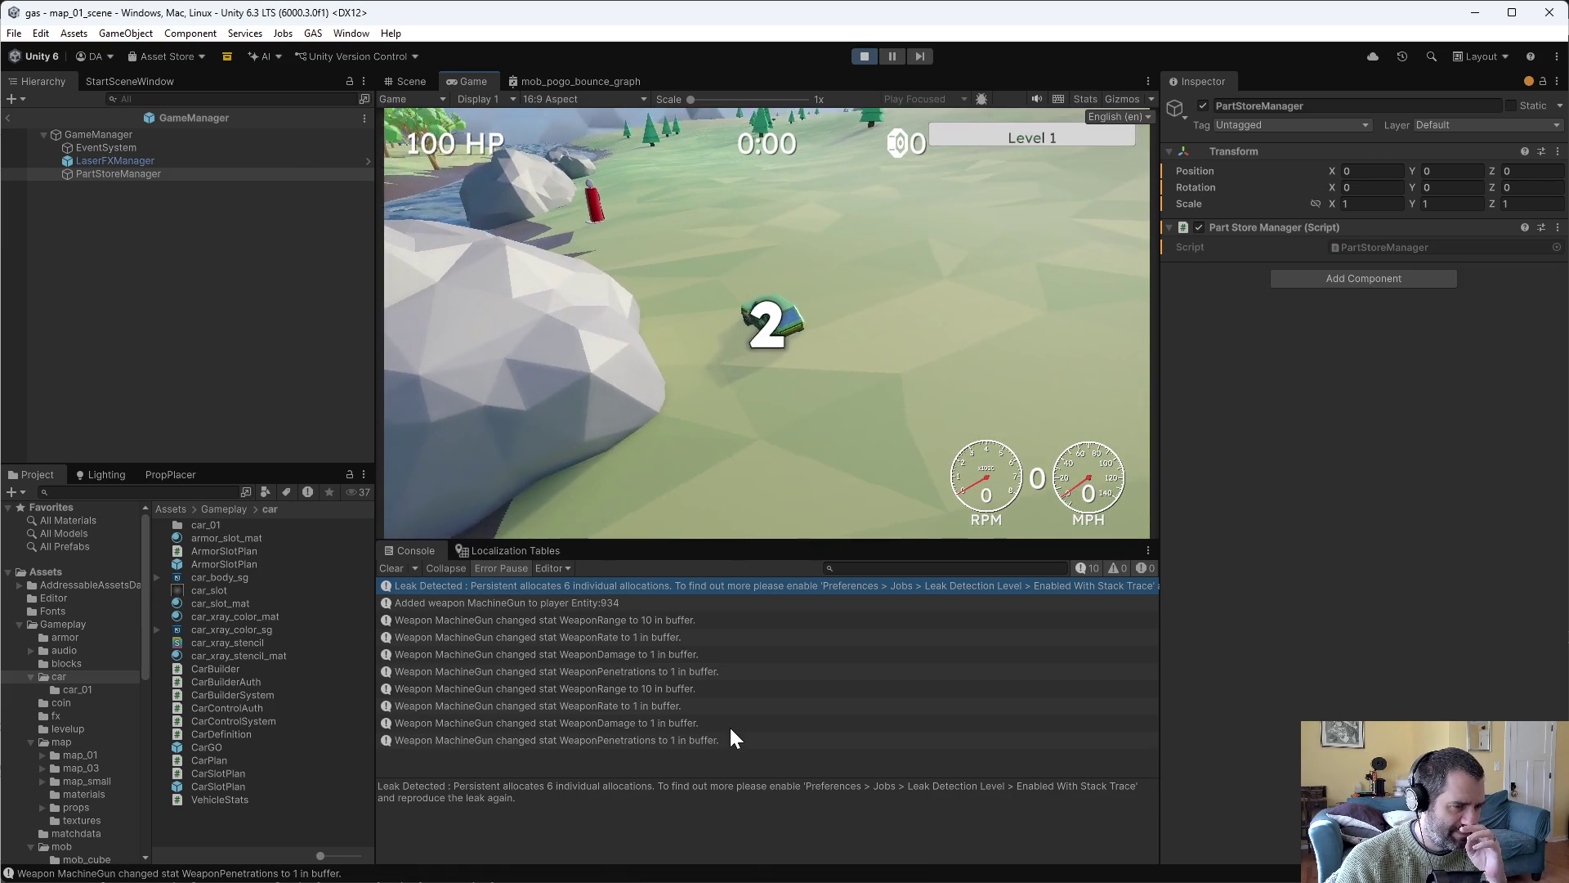
key(w)
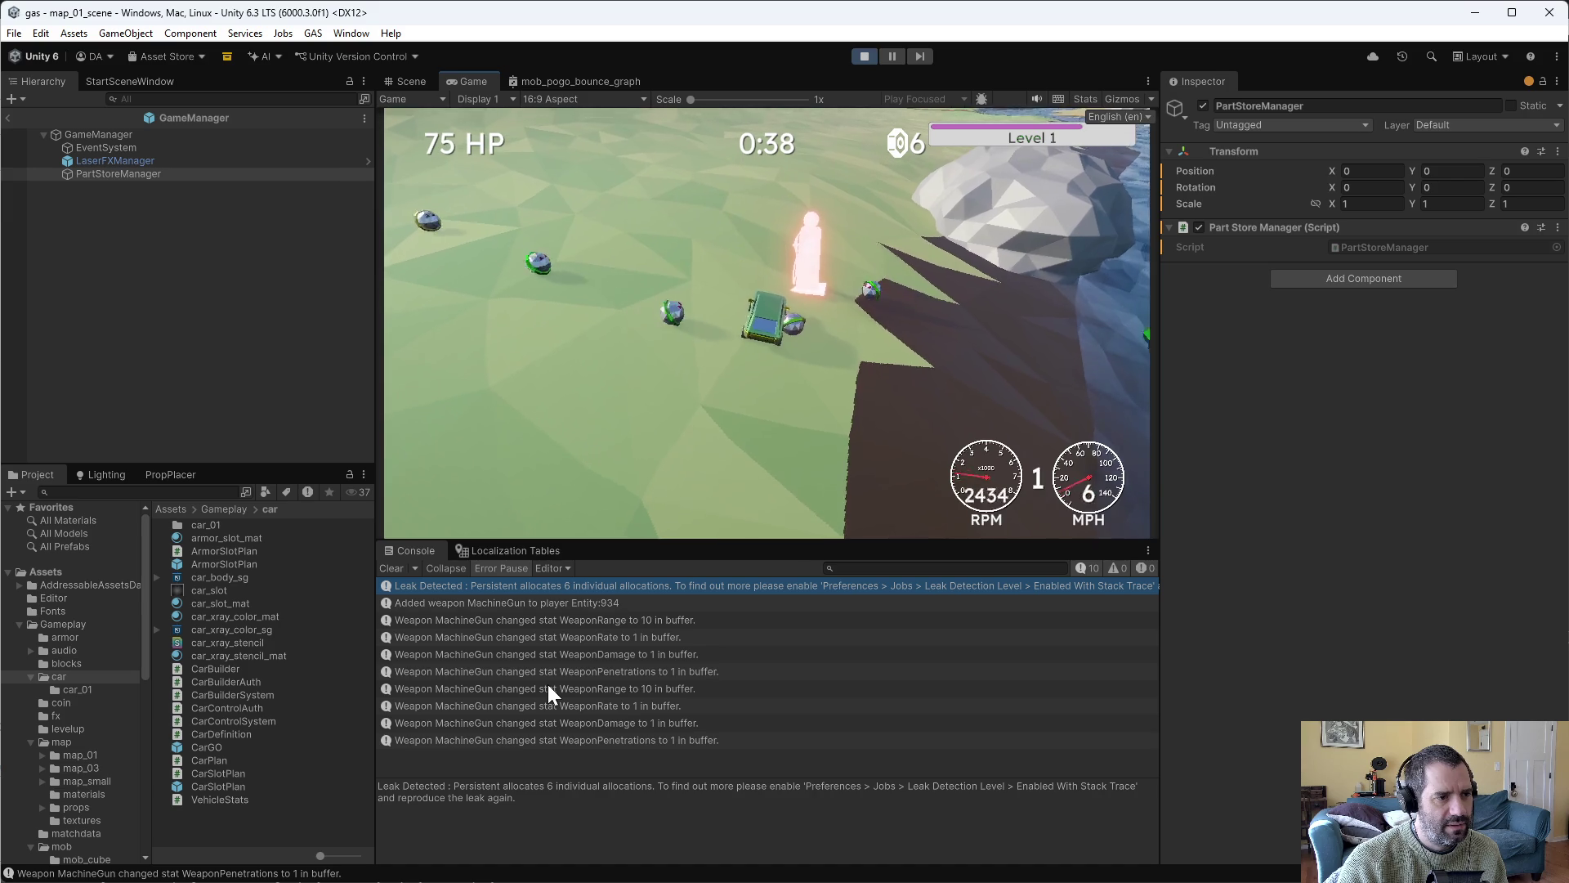
click(708, 761)
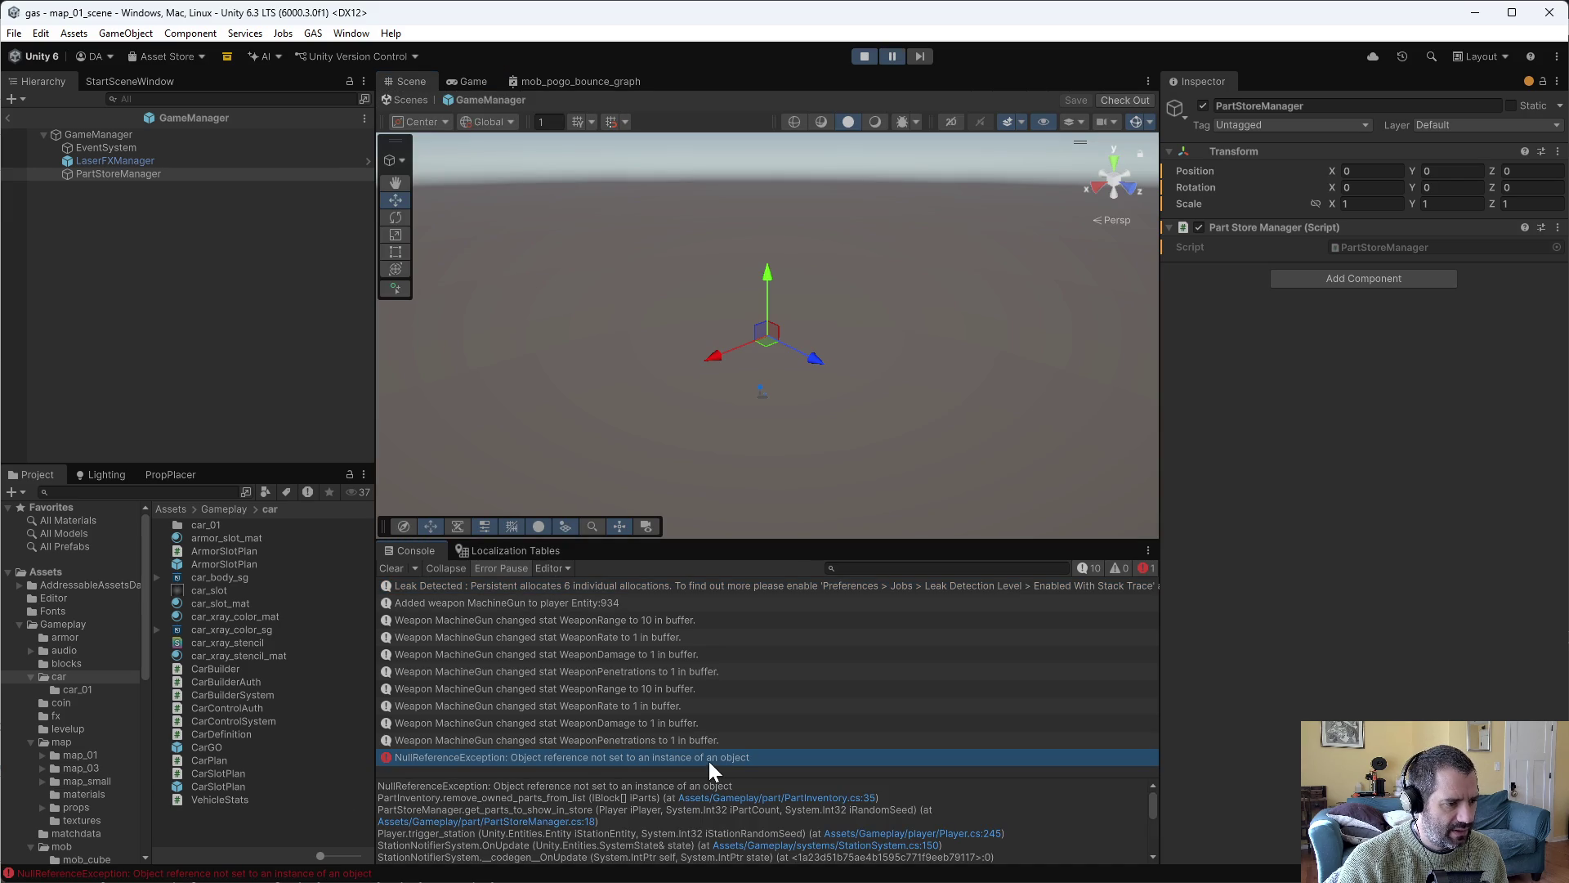
Open PartInventory.cs and go to the foreach loop in remove_owned_parts_from_list.
key(alt+Tab)
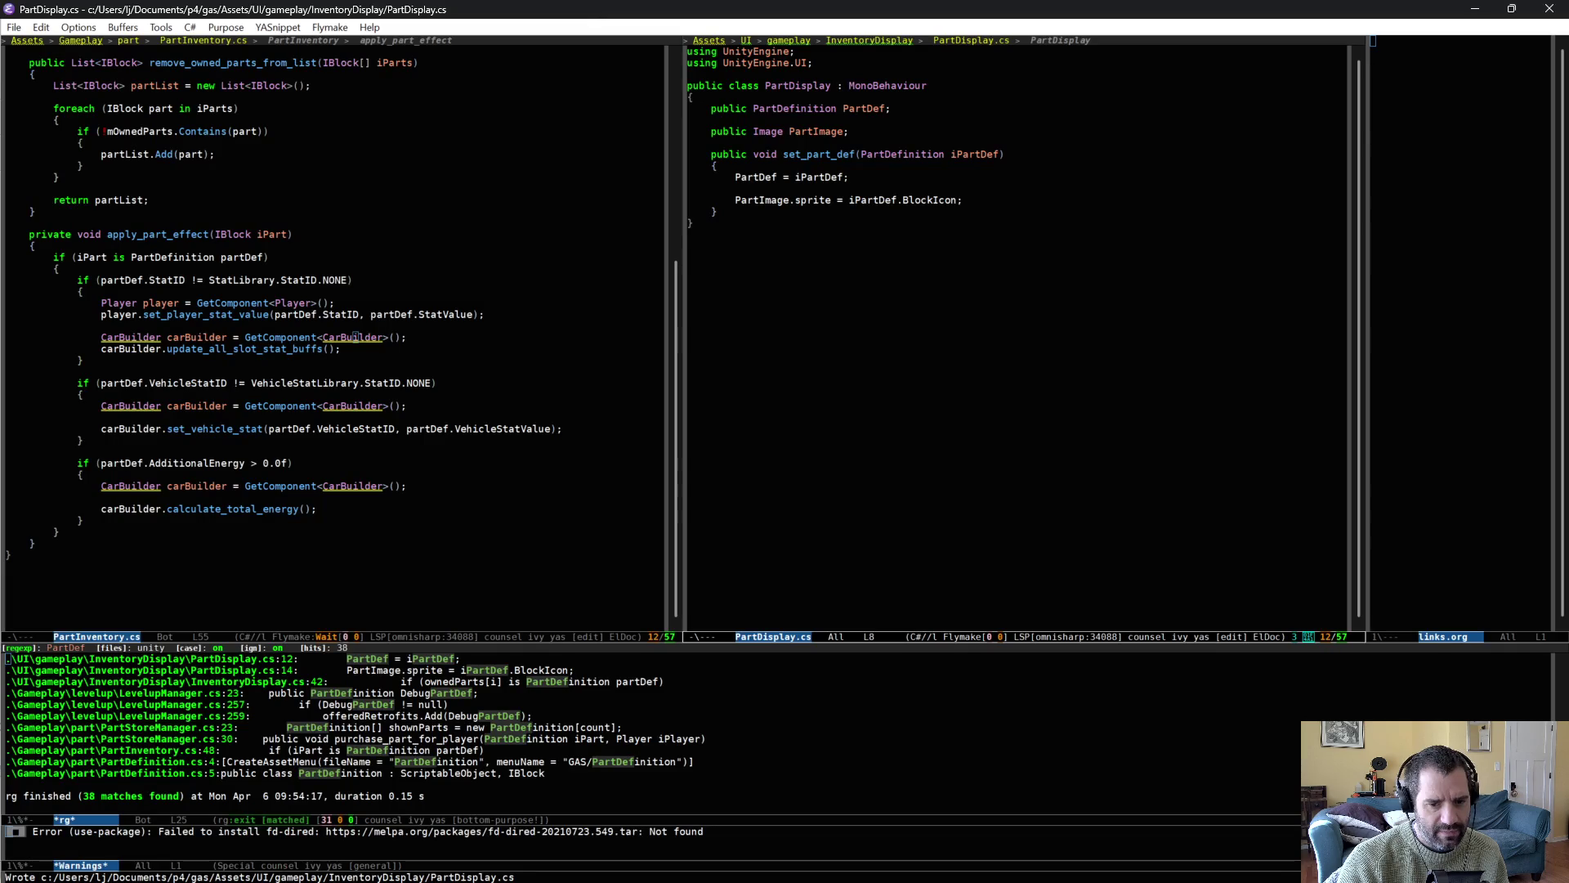
text(partinv)
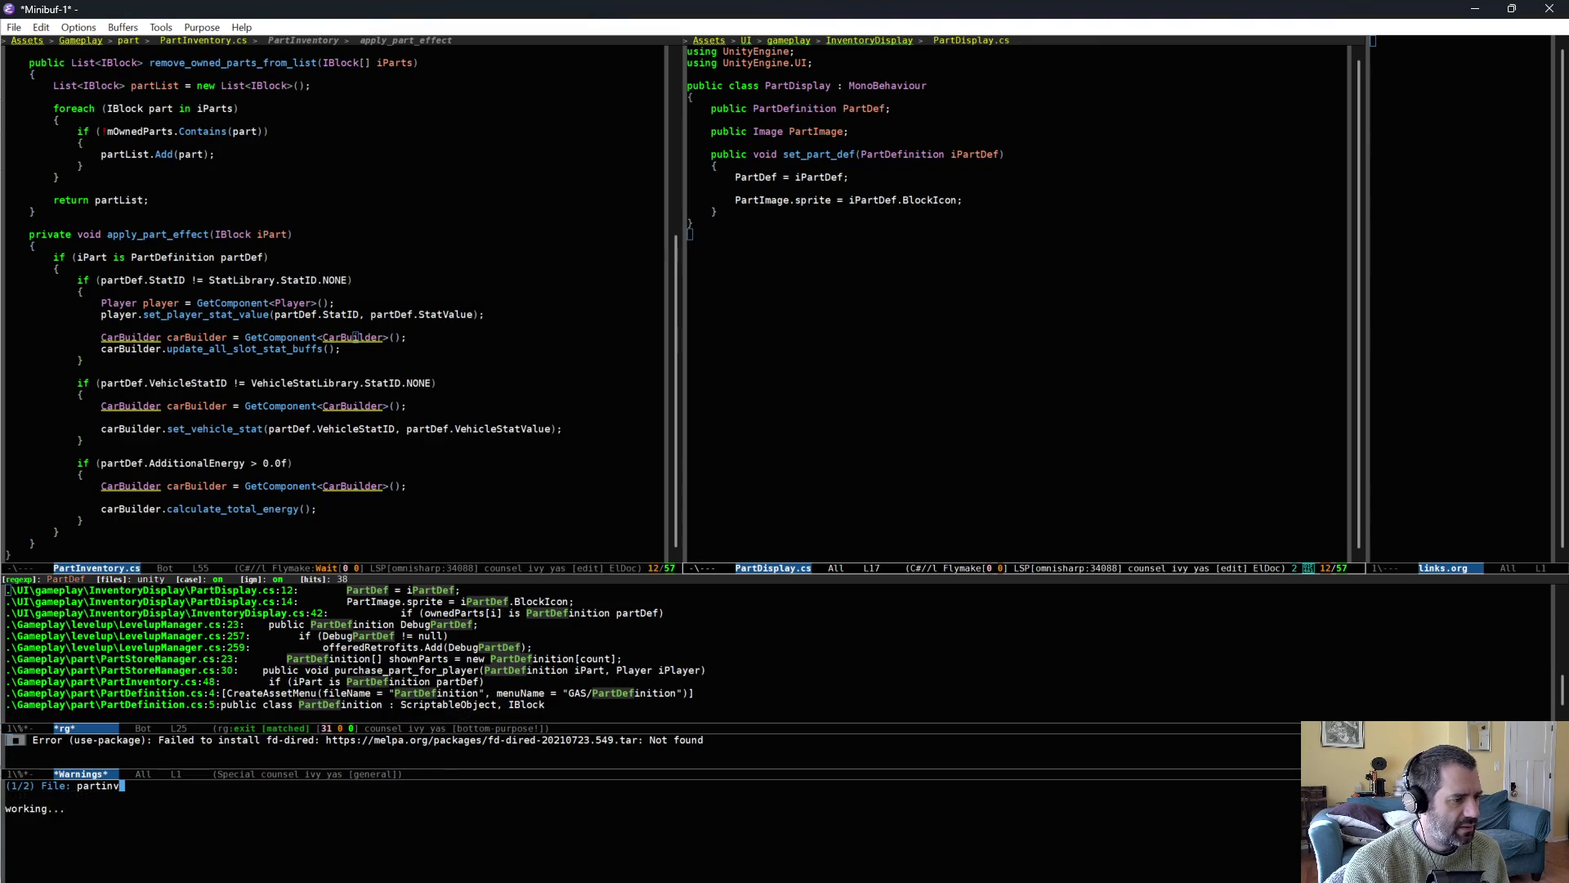
key(Return)
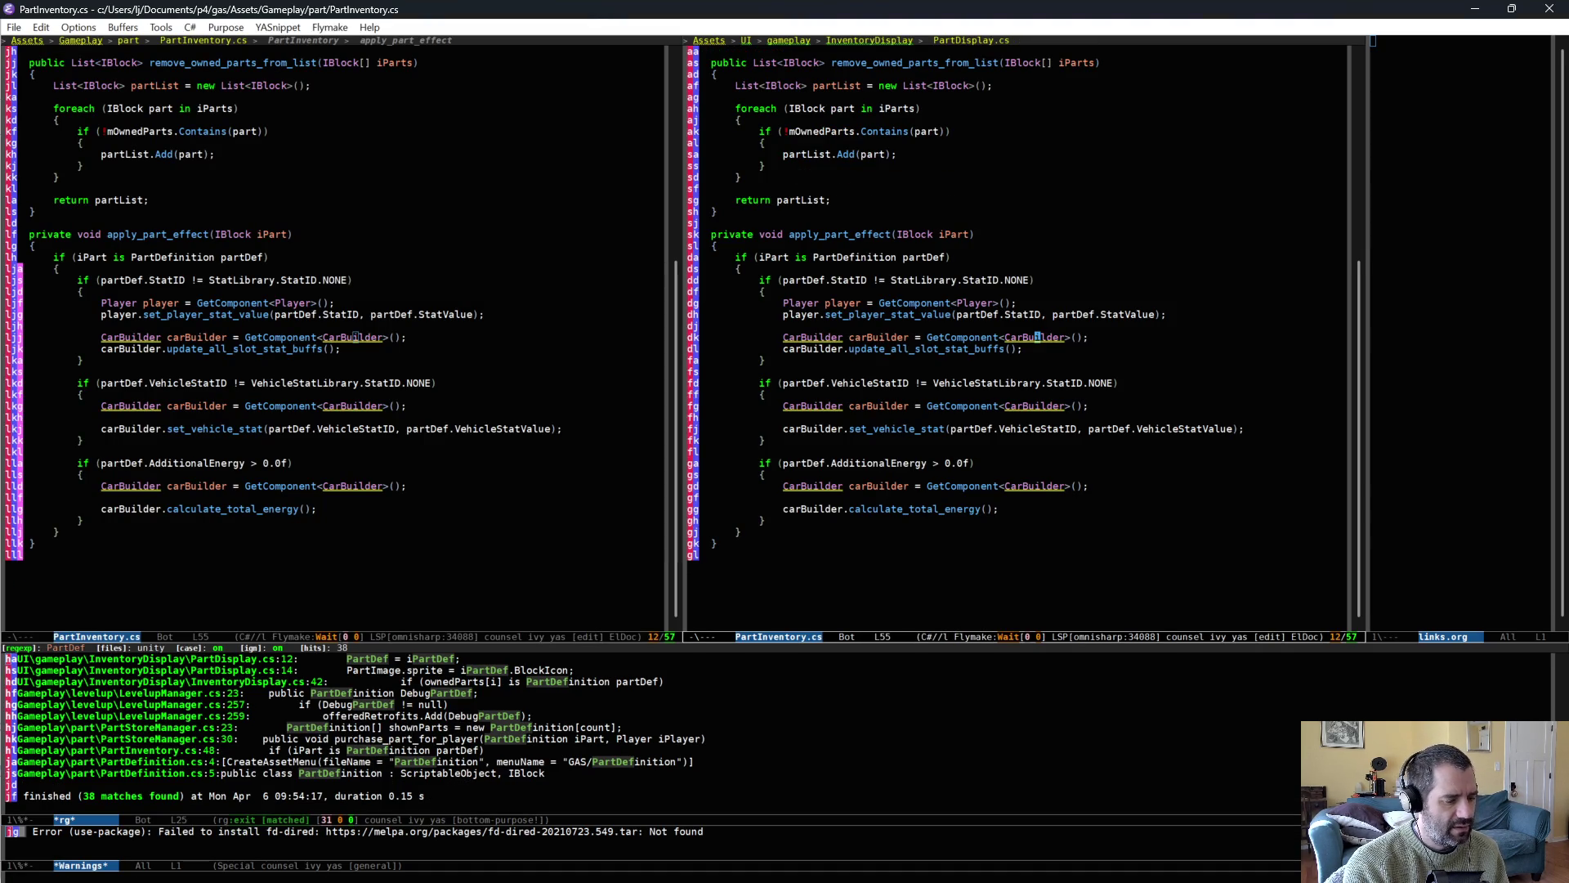
key(ctrl+l)
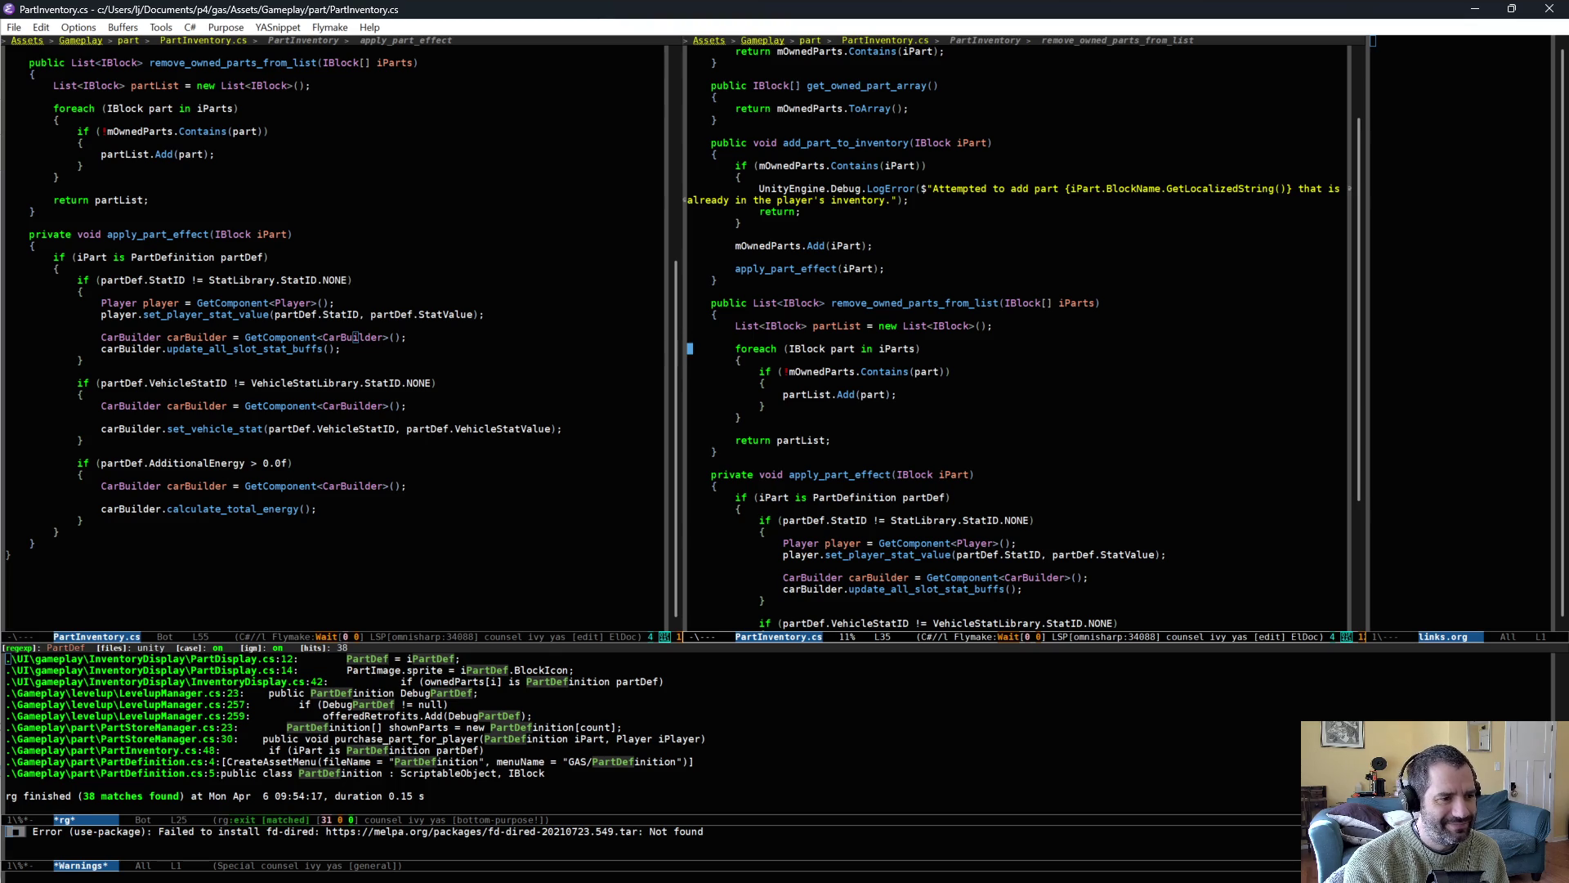
key(ctrl+alt+b)
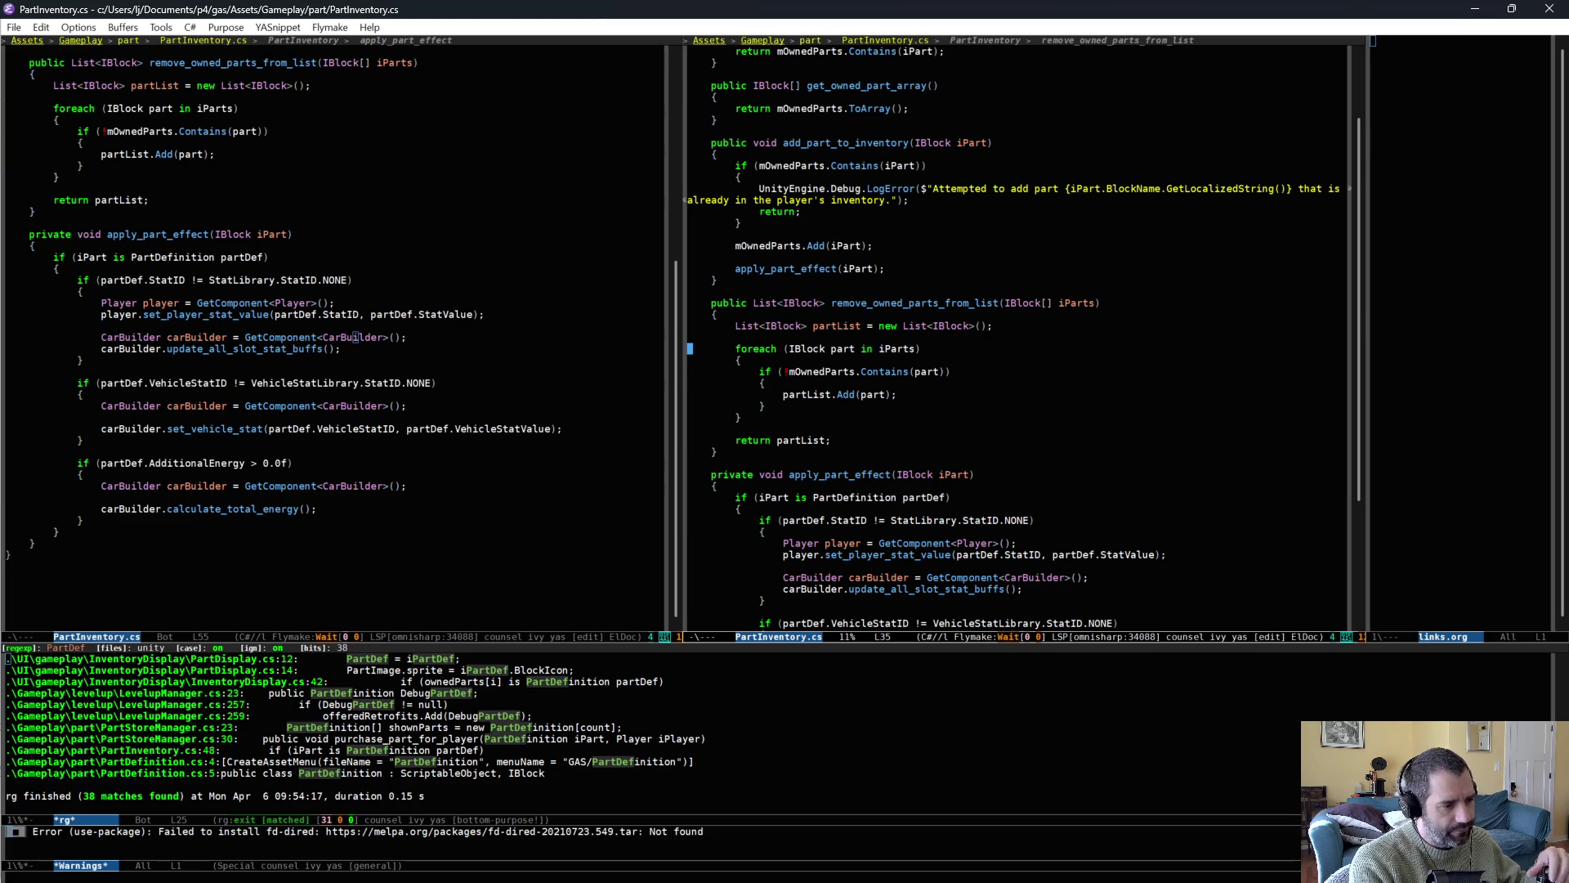
key(alt+Tab)
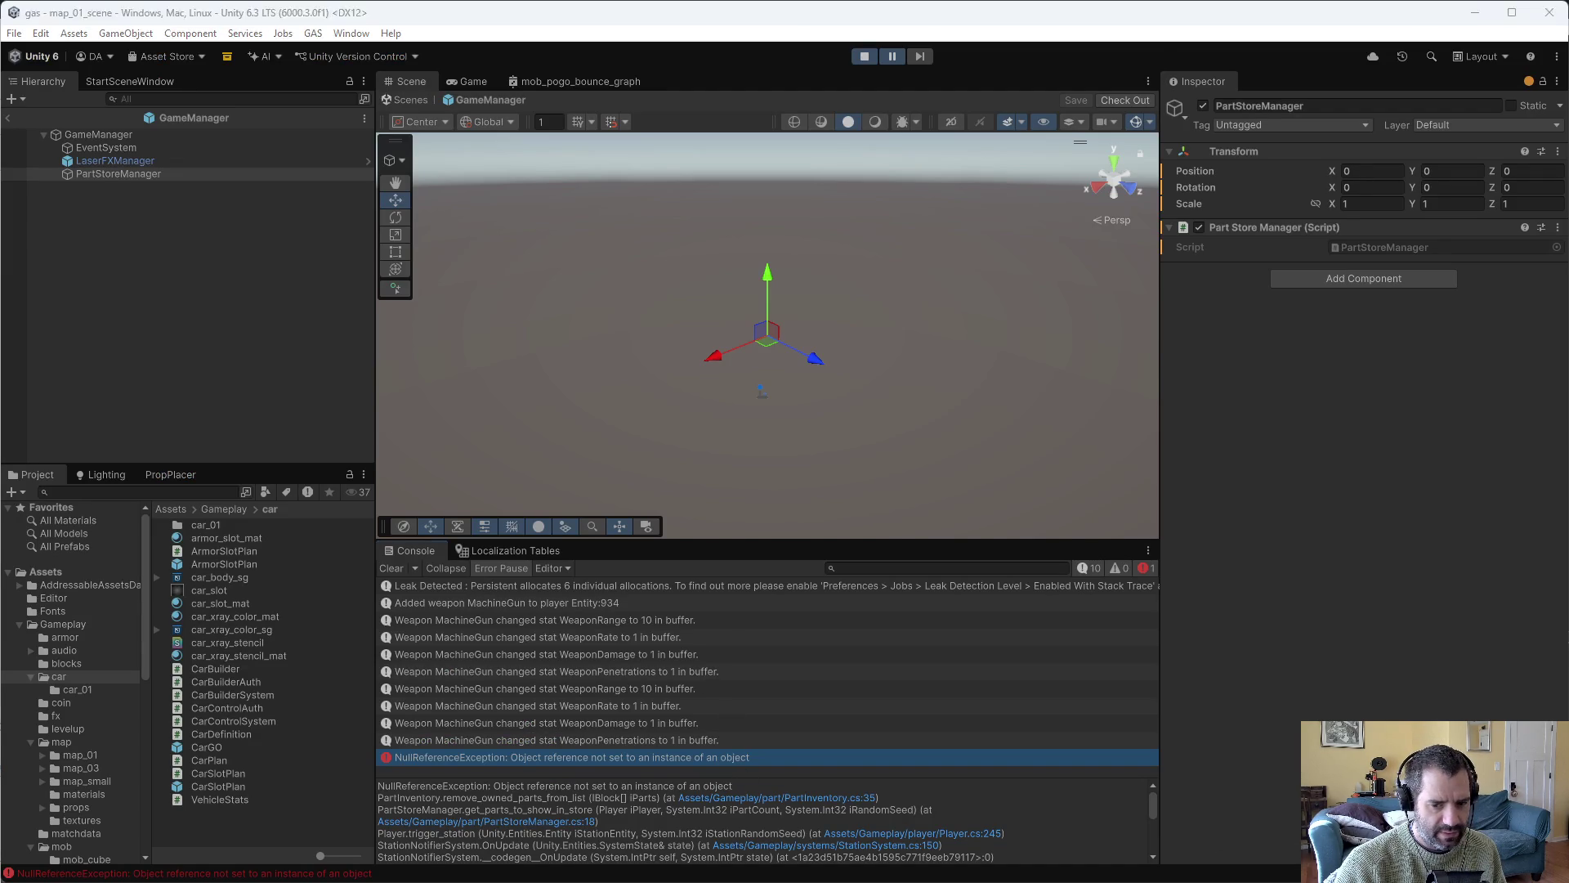
key(alt+Tab)
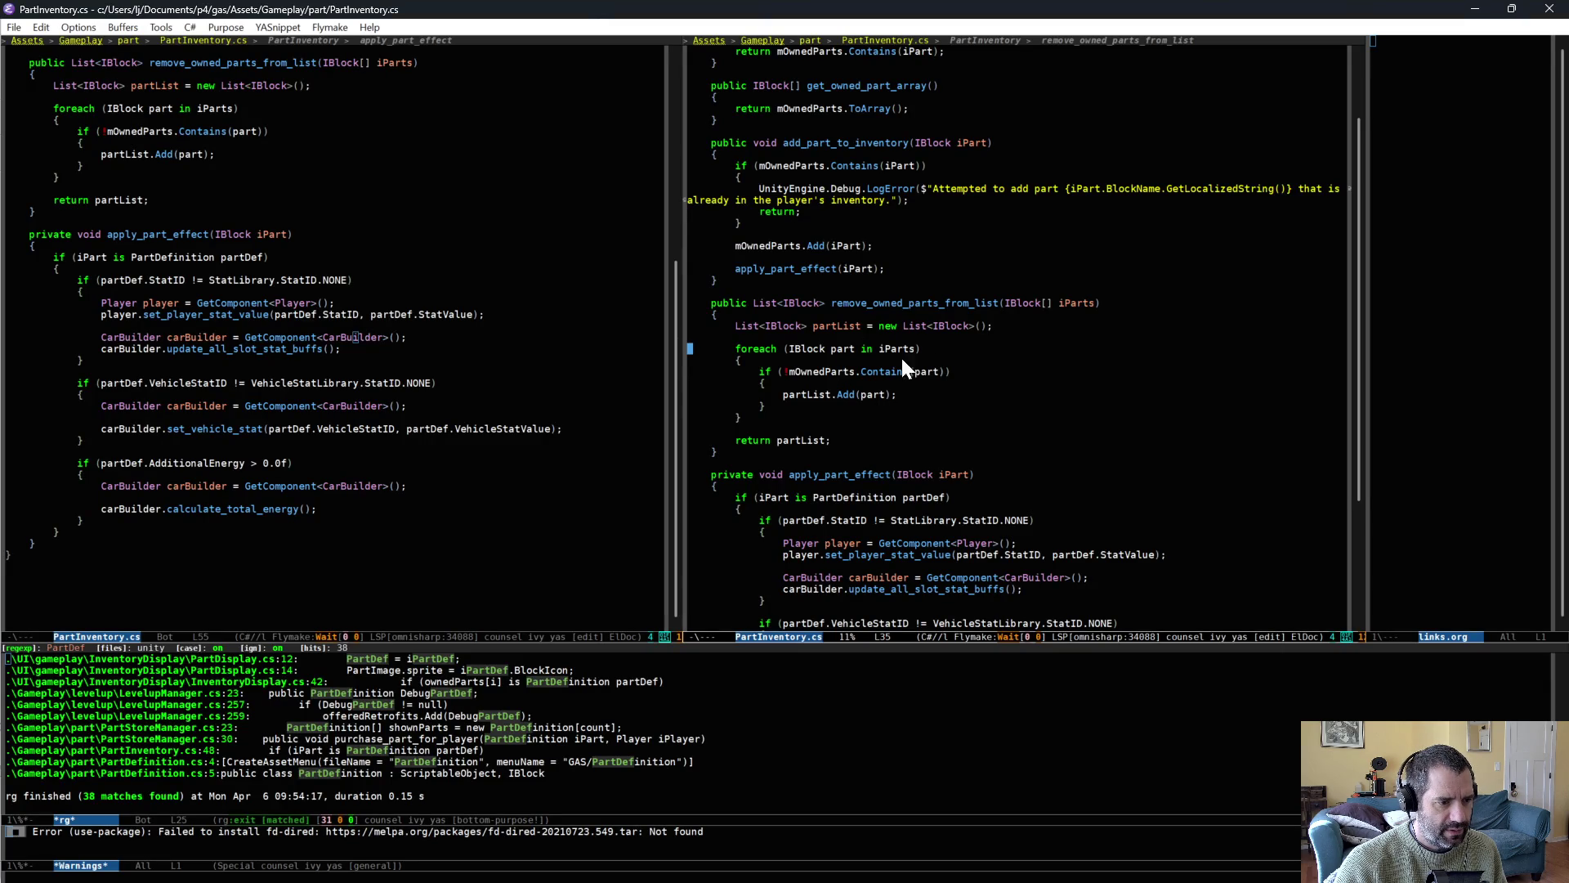
click(960, 303)
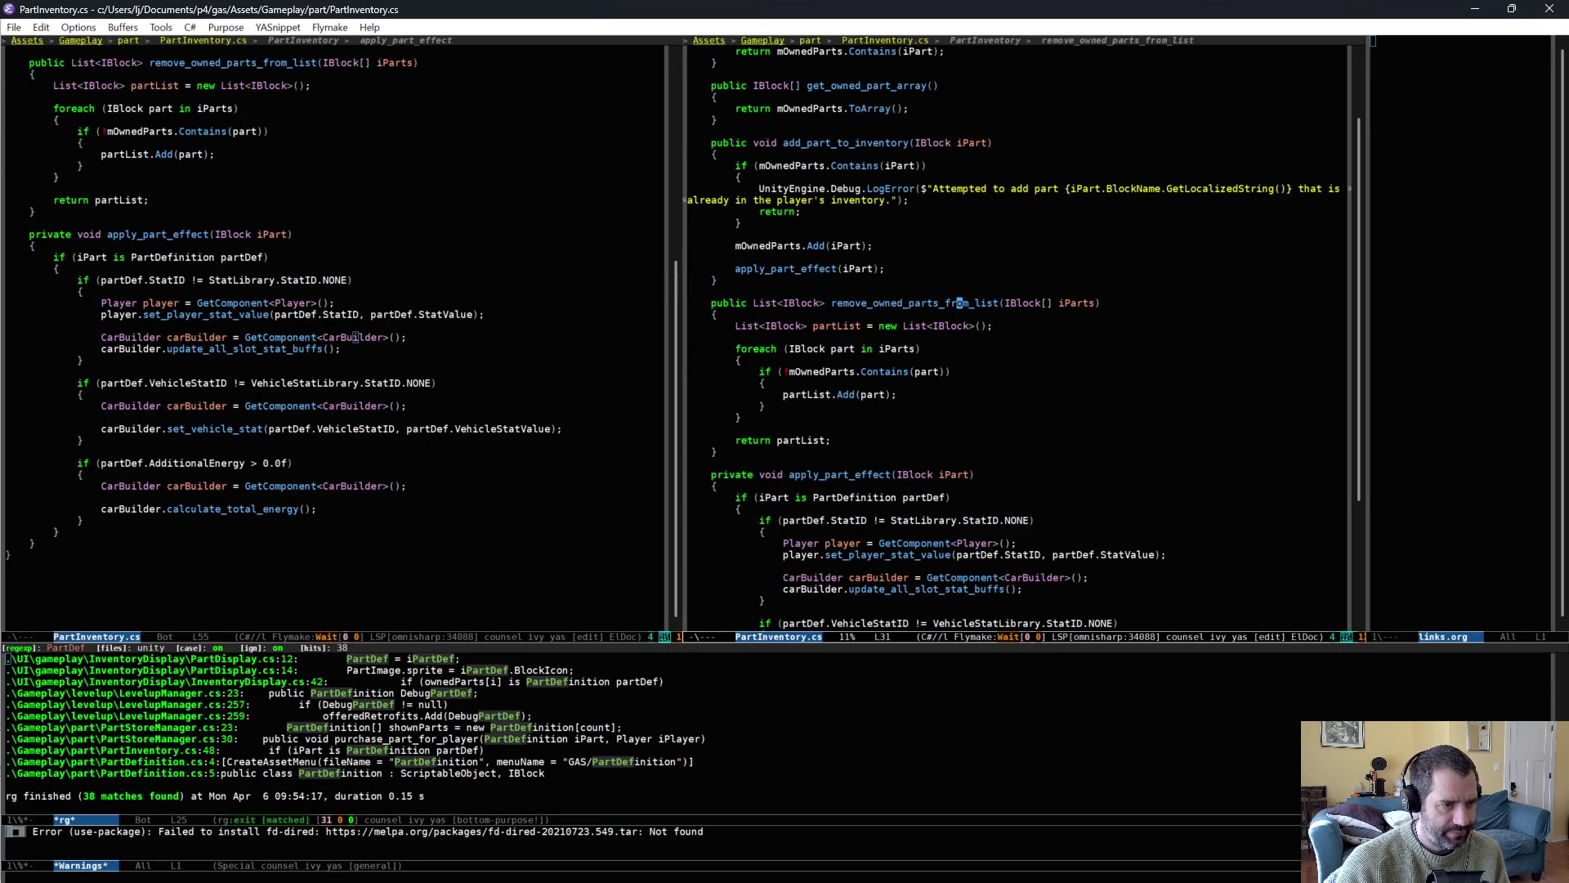
Search for remove_owned_parts_from_list and jump to its call in PartStoreManager.cs:18.
key(ctrl+c)
key(s)
key(d)
click(148, 738)
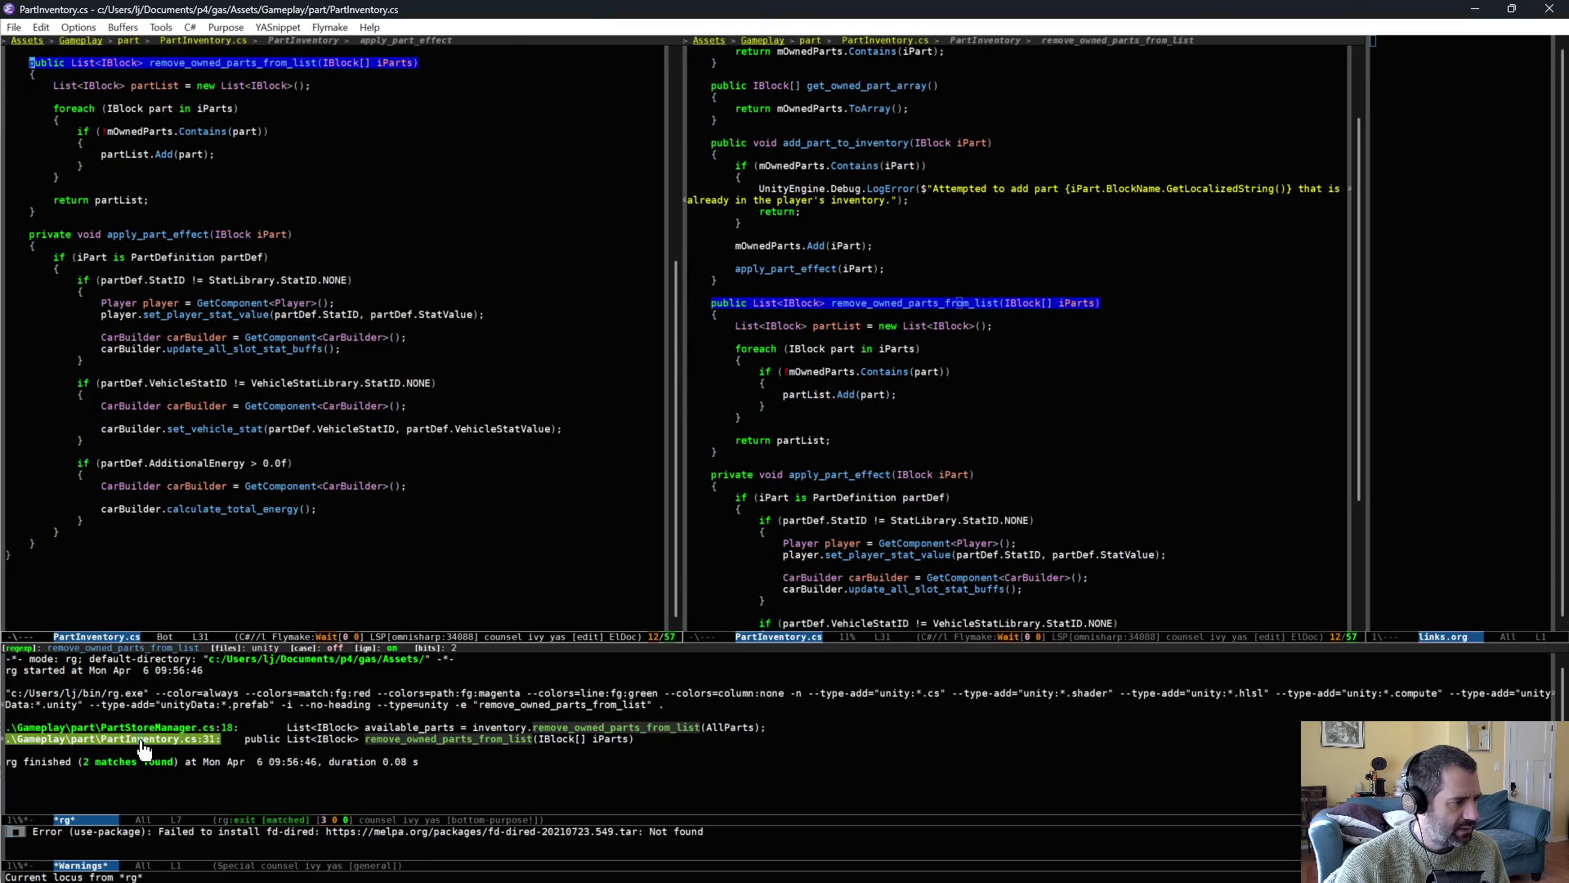
key(Up)
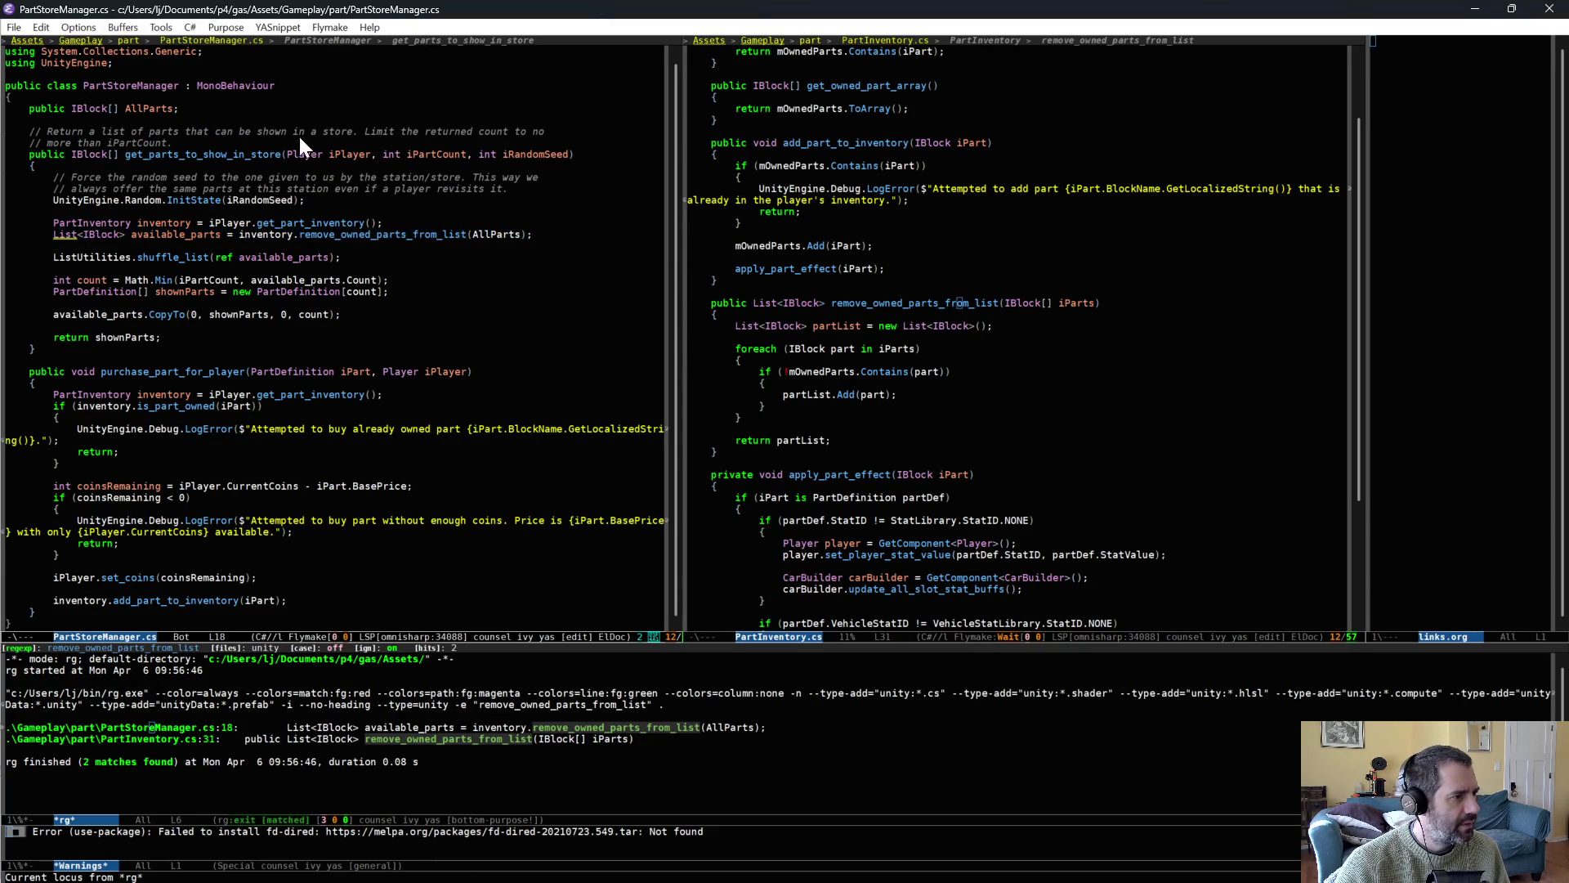
key(Return)
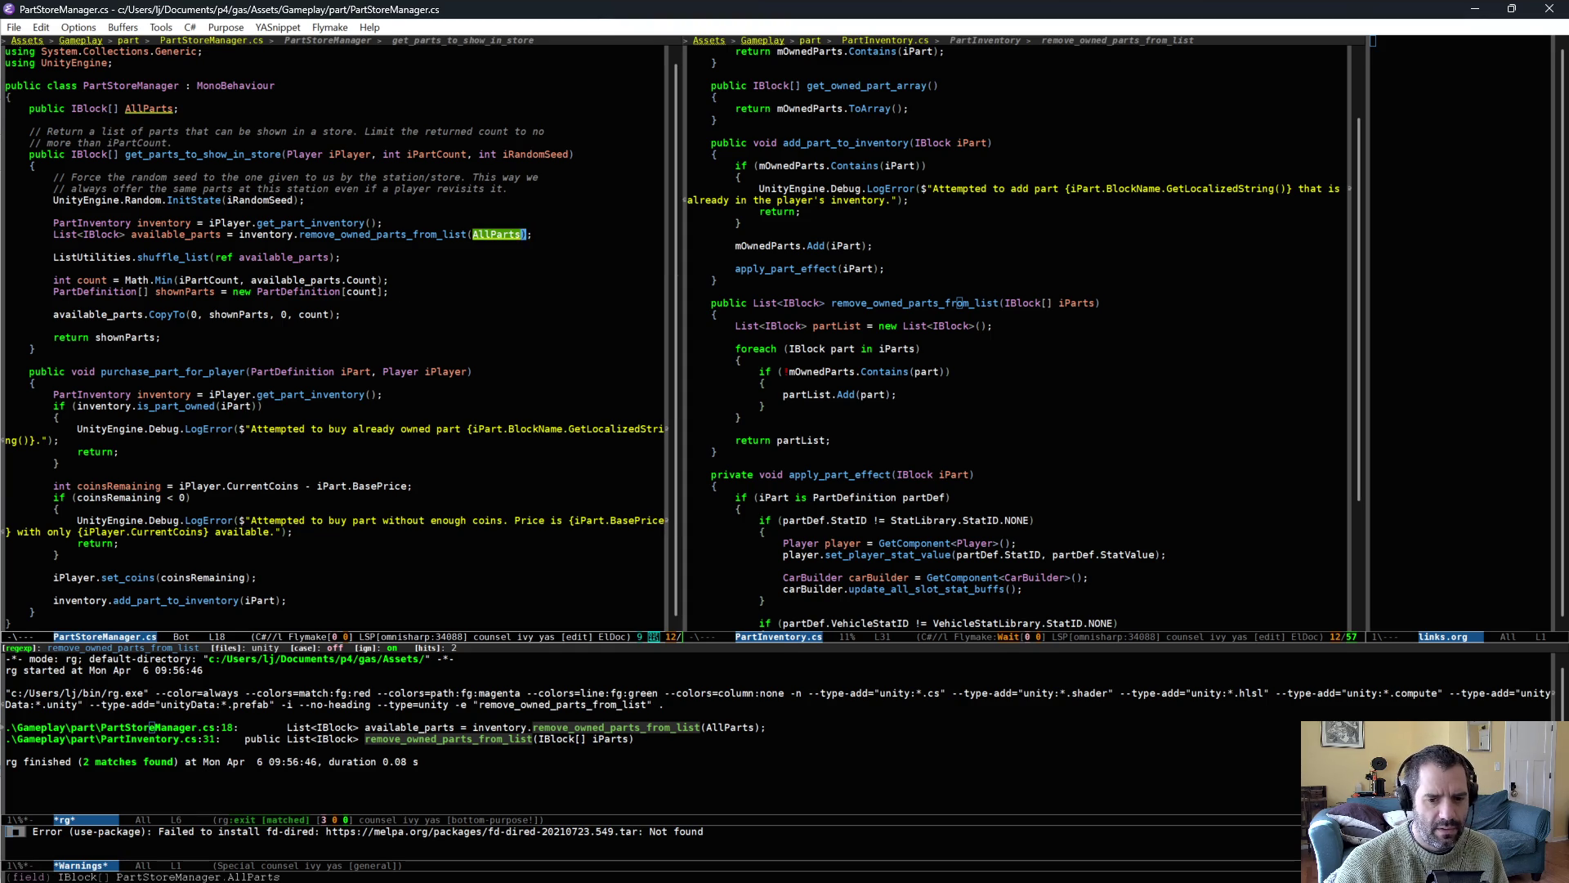
Inspect the PartStoreManager object in Unity and check AllParts' IBlock element type.
key(alt+Tab)
click(111, 174)
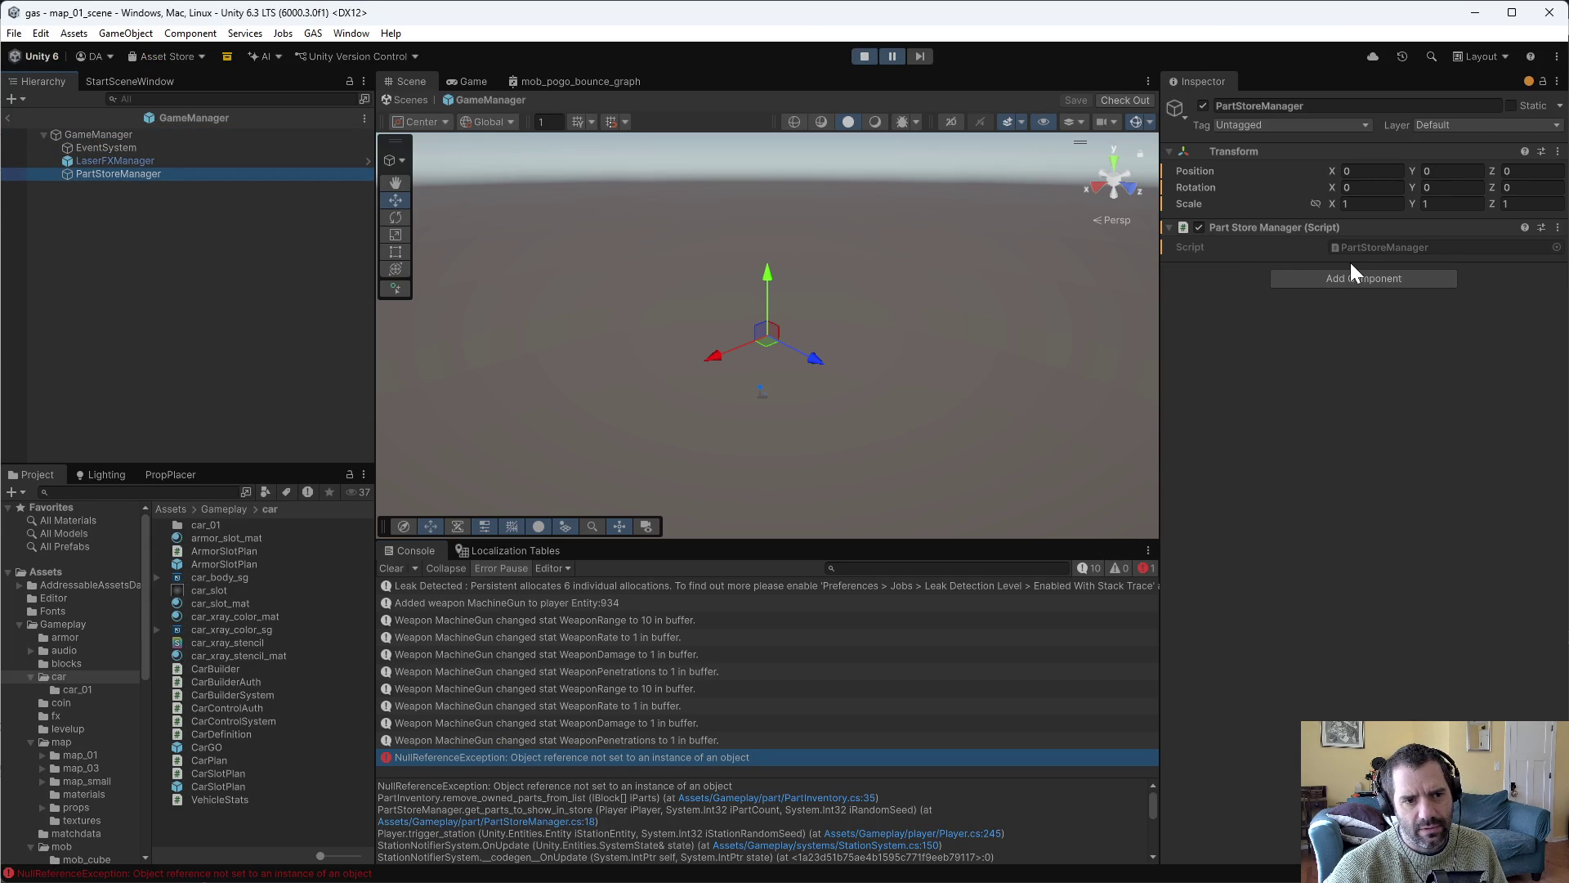
key(alt+Tab)
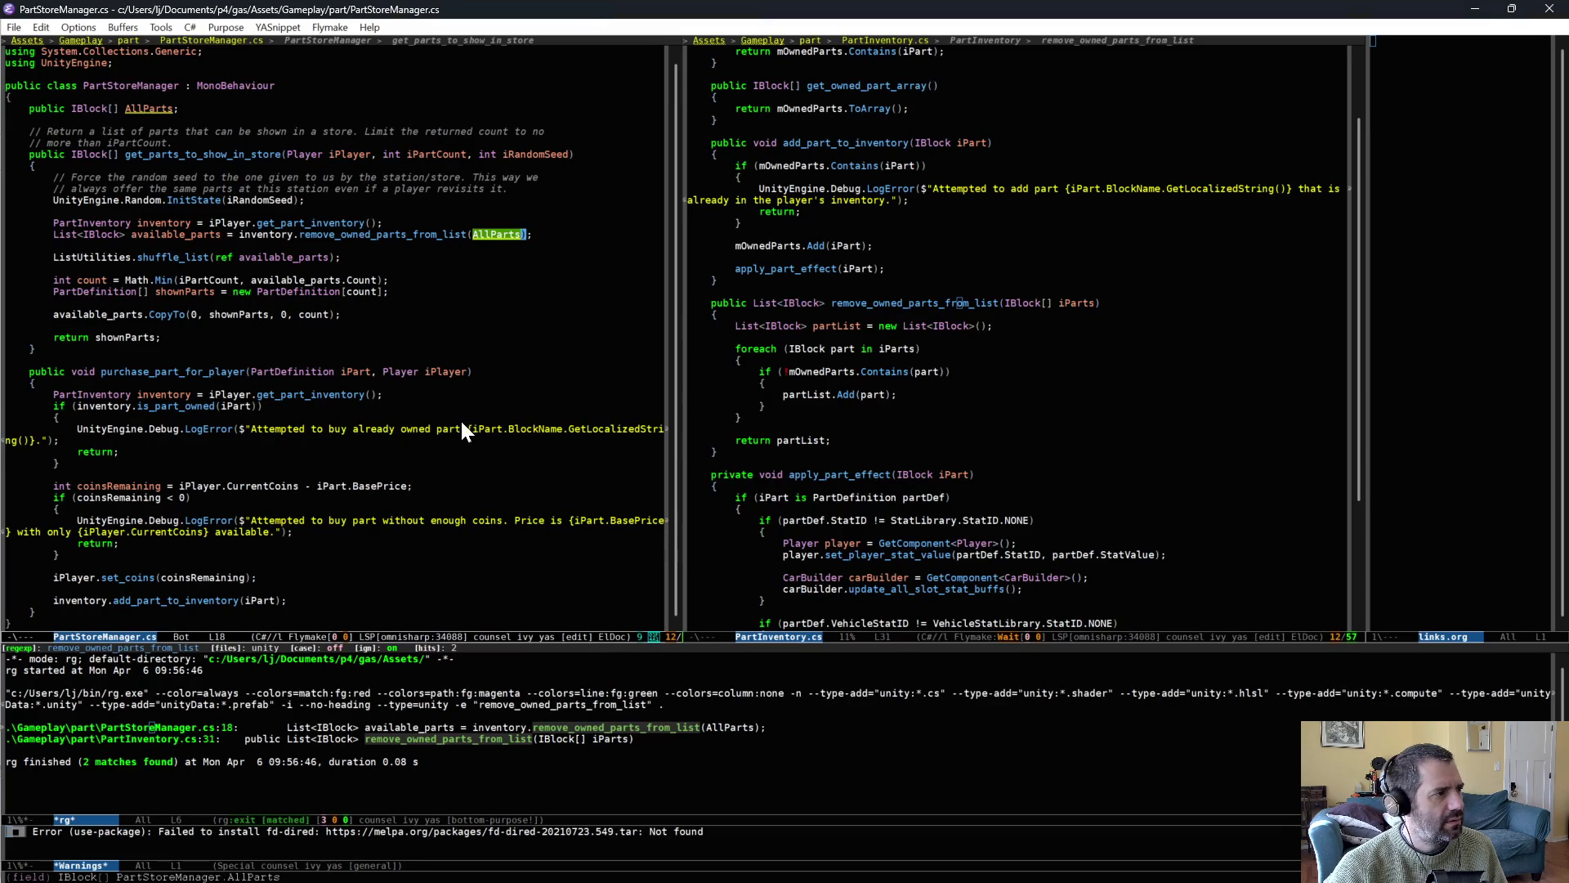
key(alt+Tab)
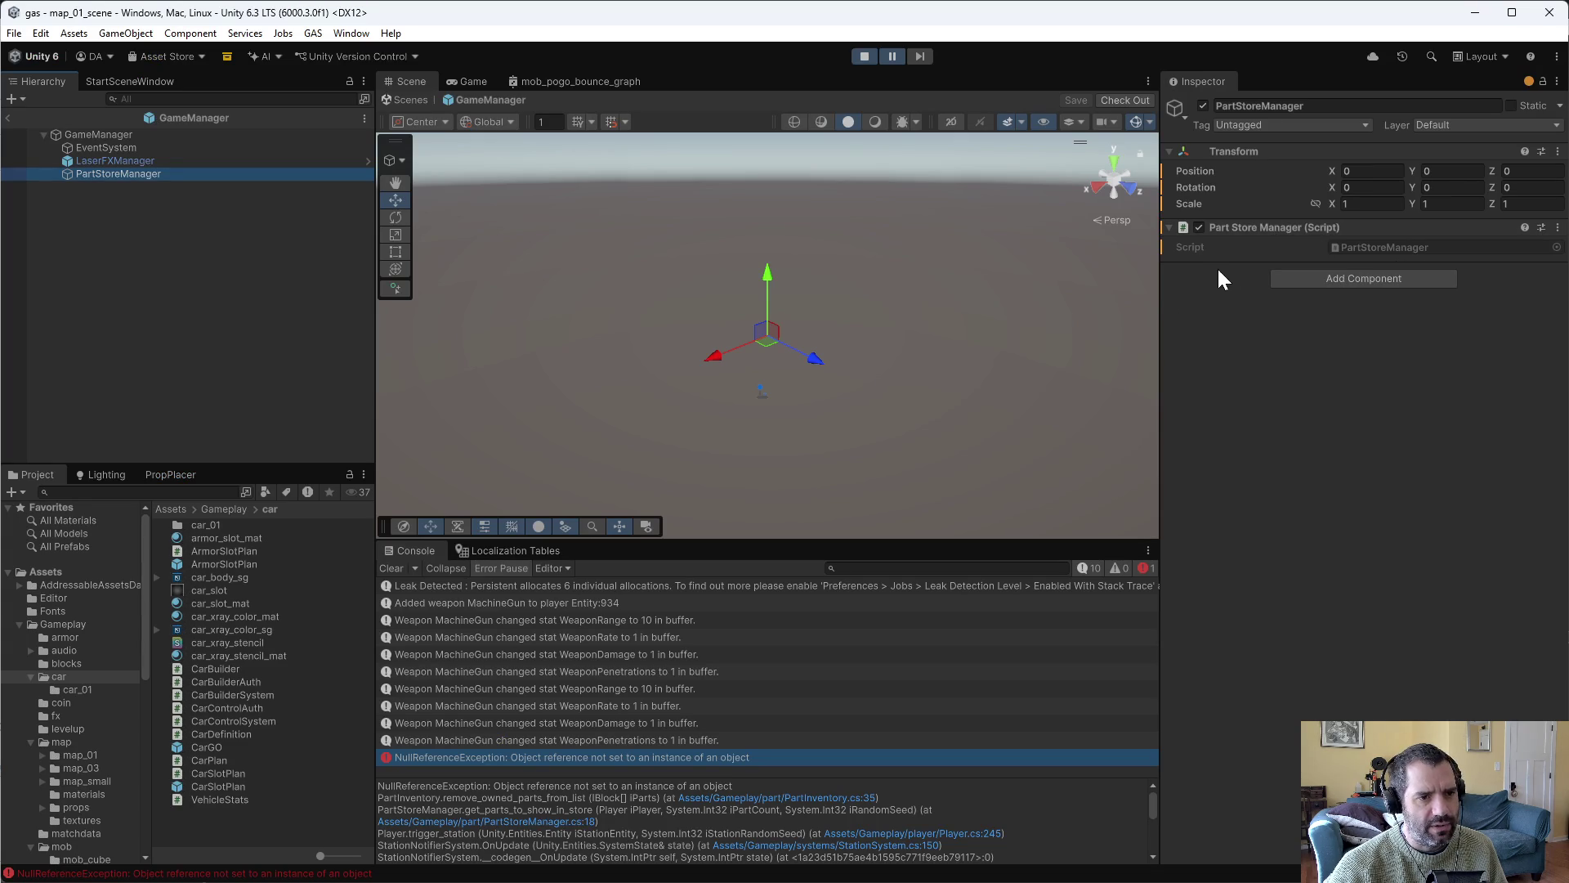
key(alt+Tab)
click(181, 108)
key(alt+b)
key(alt+b)
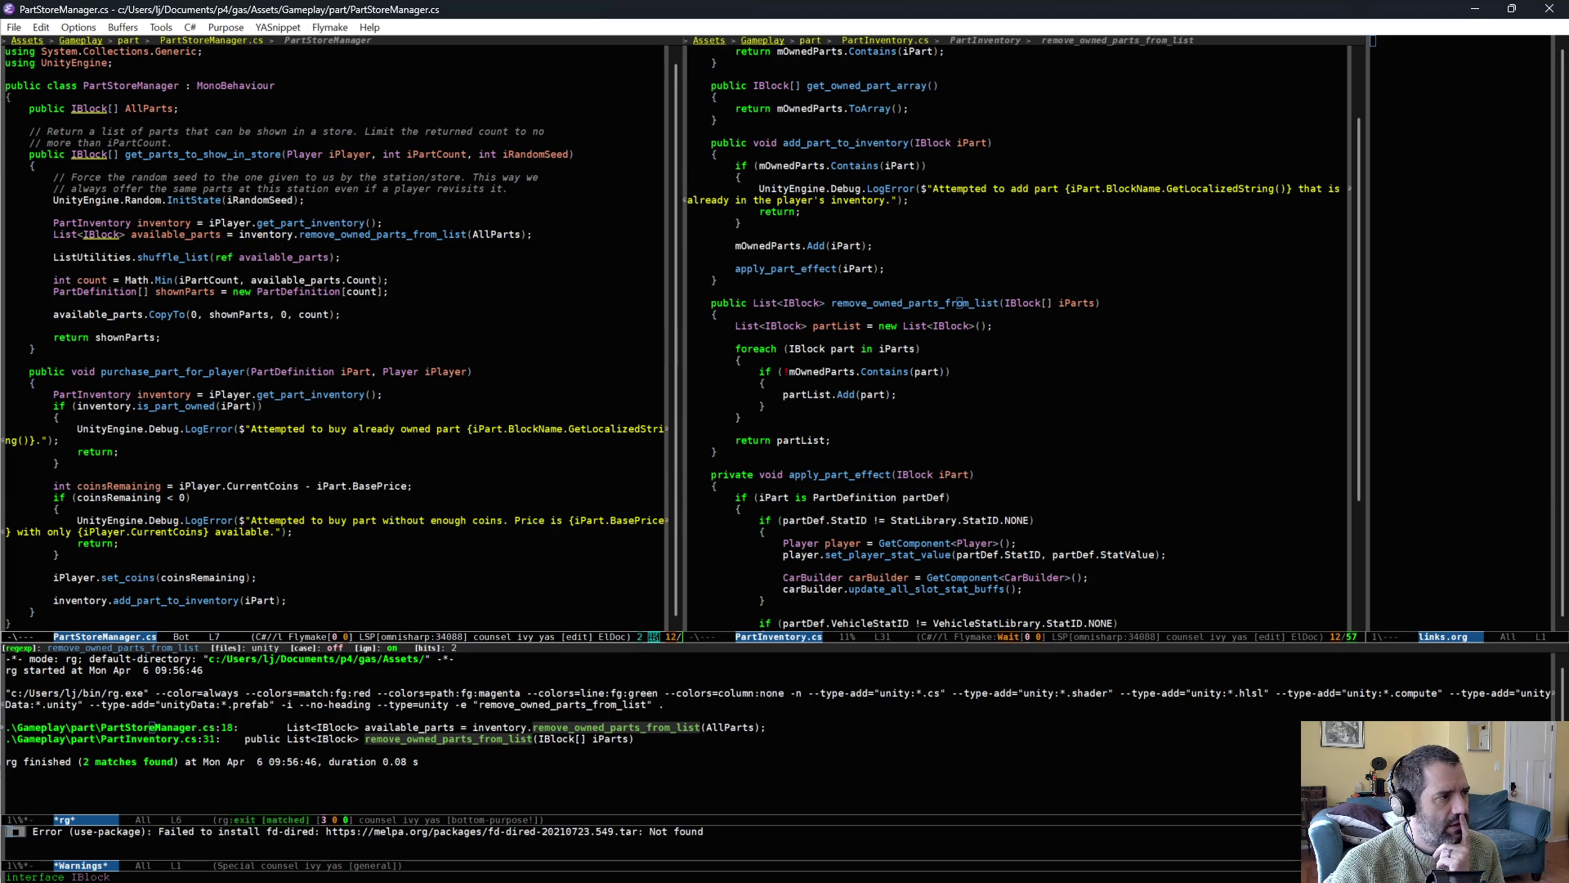
key(alt+Tab)
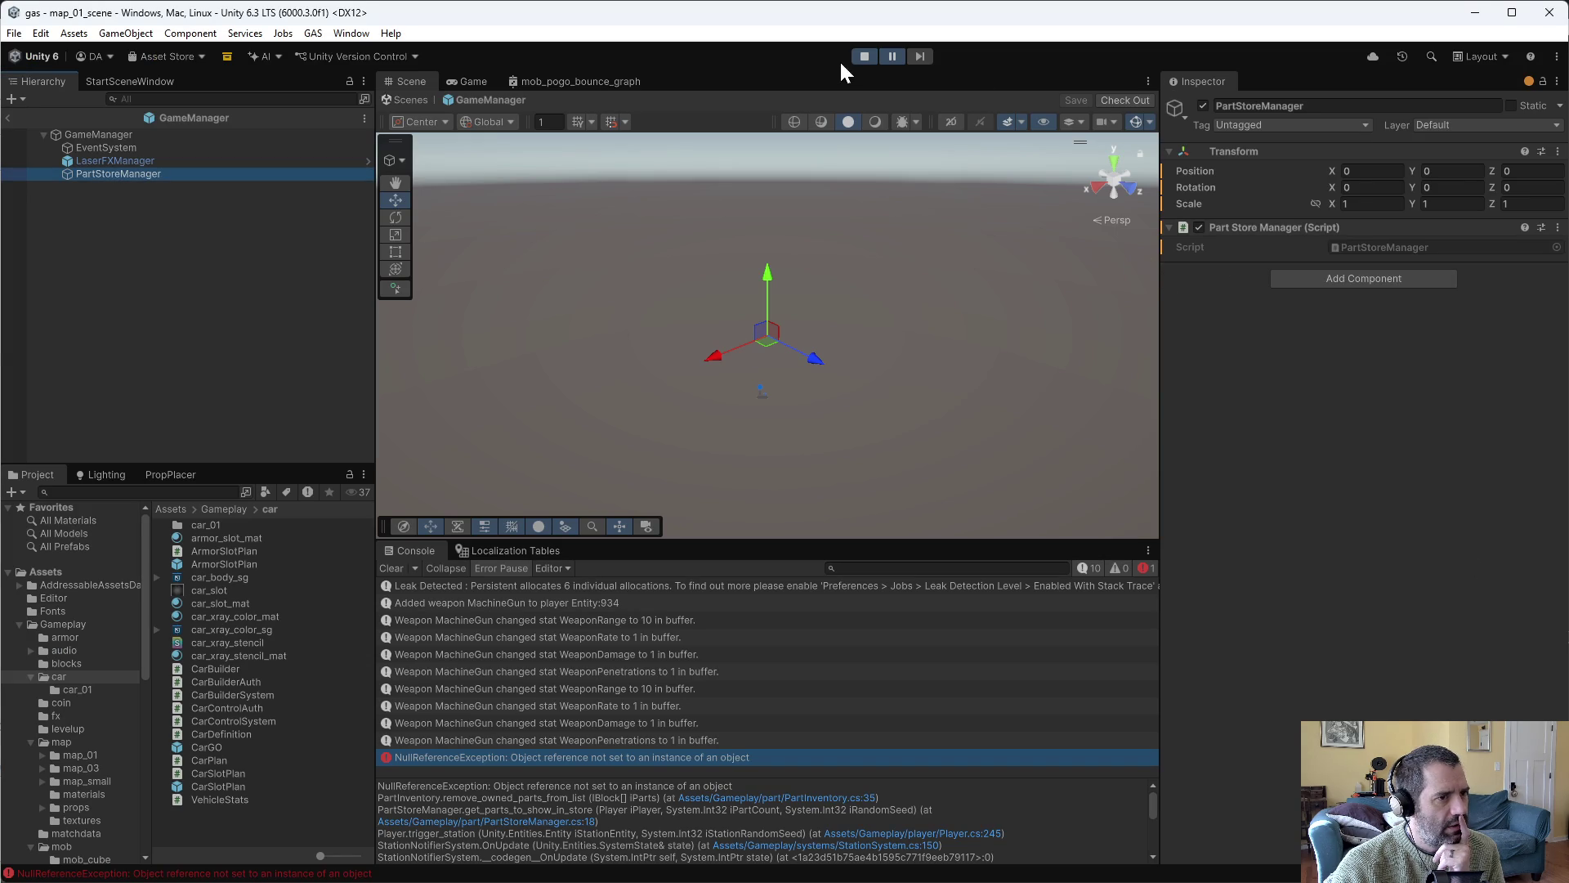
Stop Play mode and select PartStoreManager in the Hierarchy to view its Inspector.
click(864, 55)
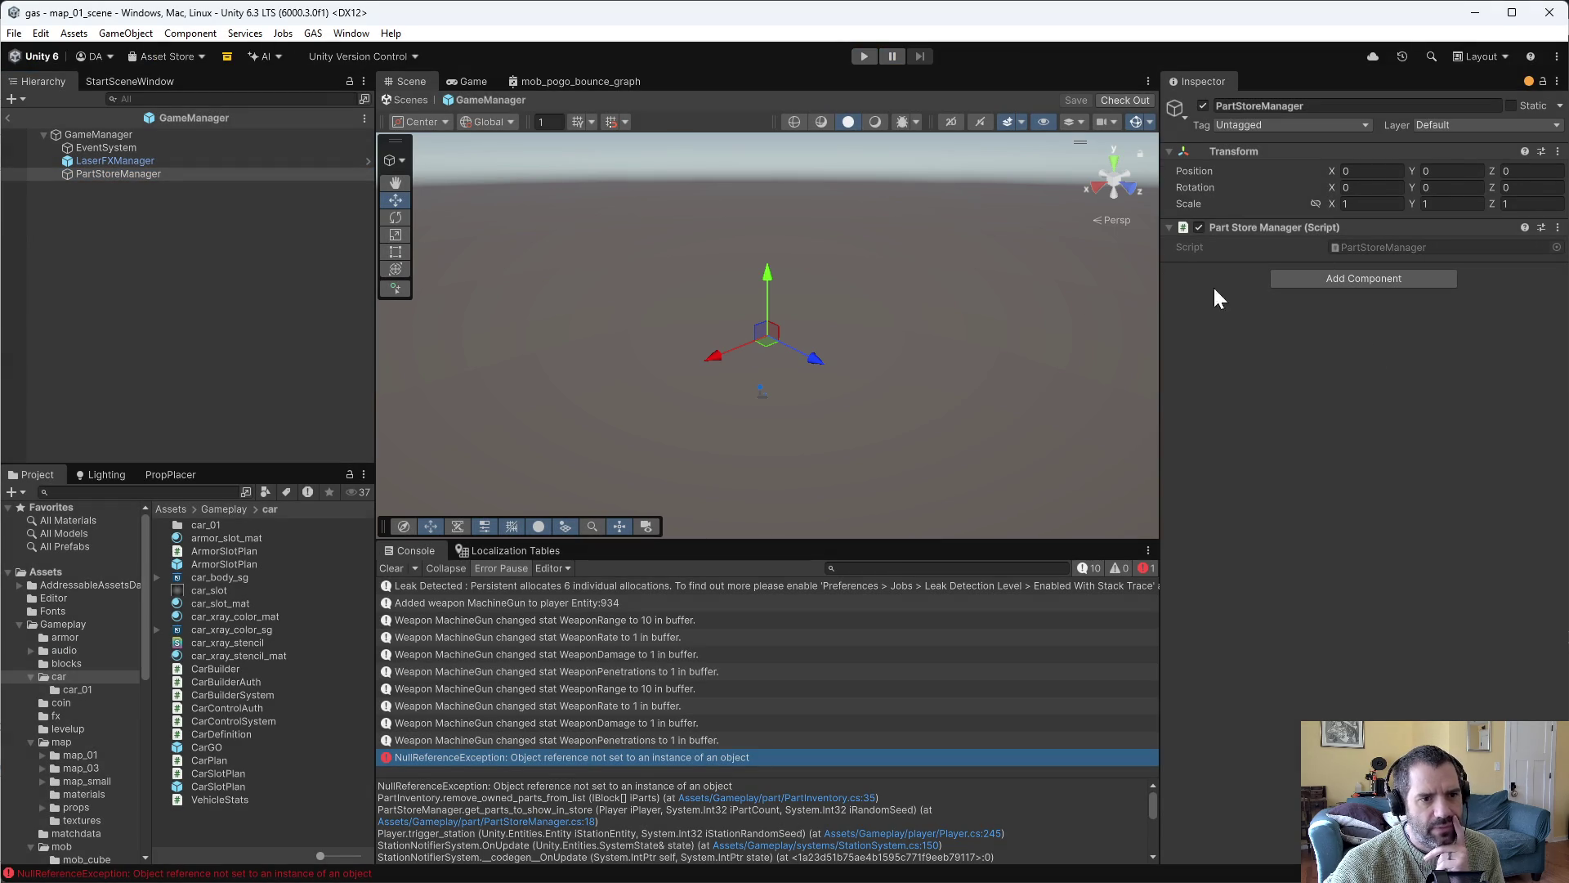
click(123, 161)
click(123, 174)
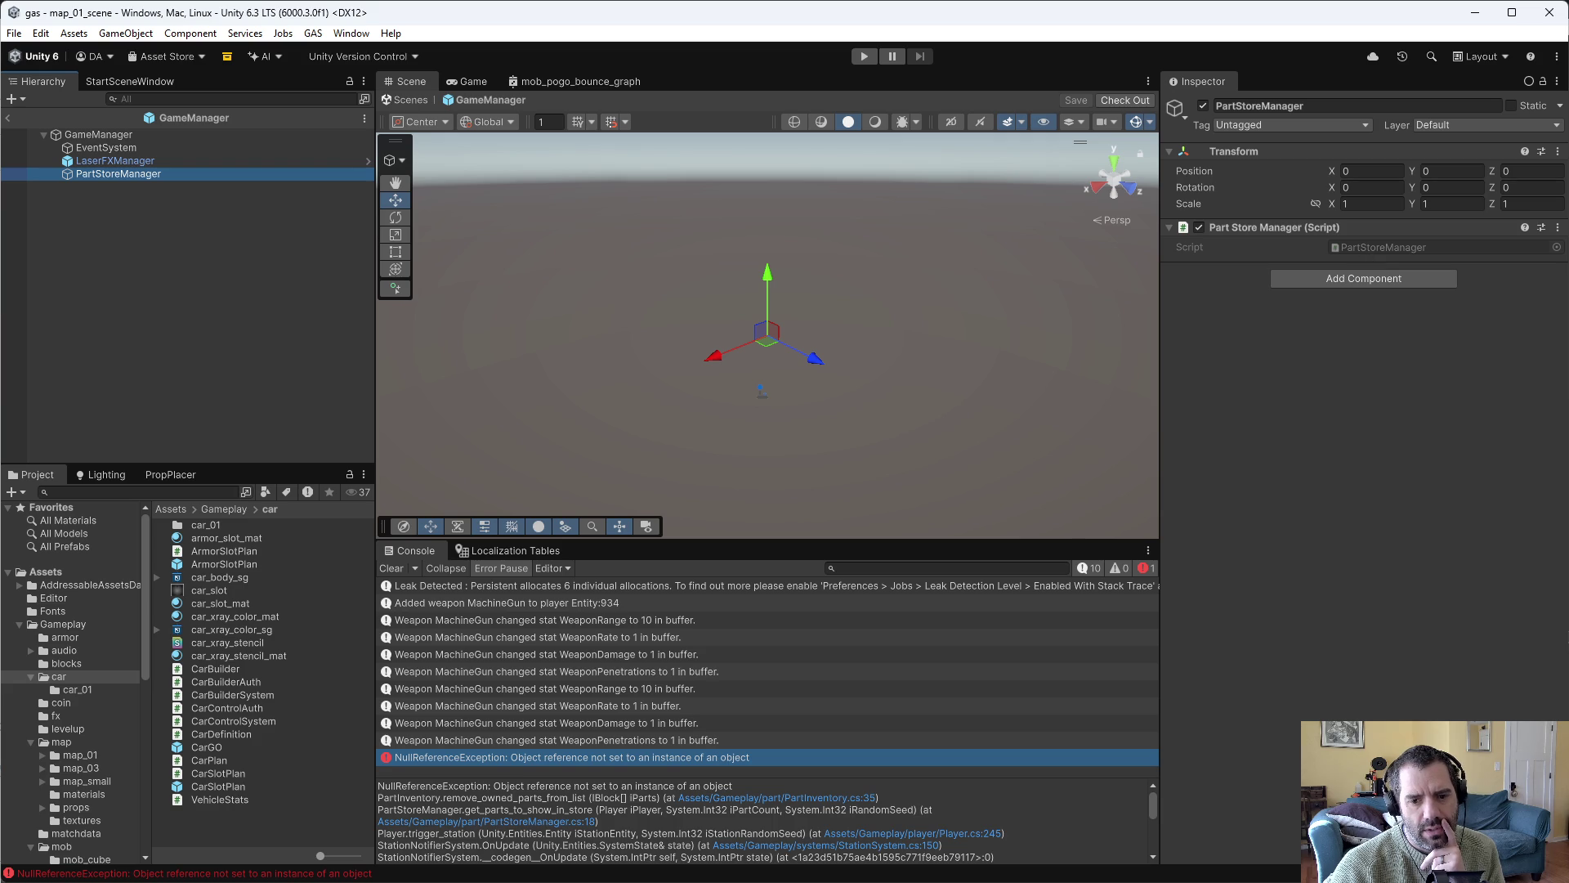
key(alt+Tab)
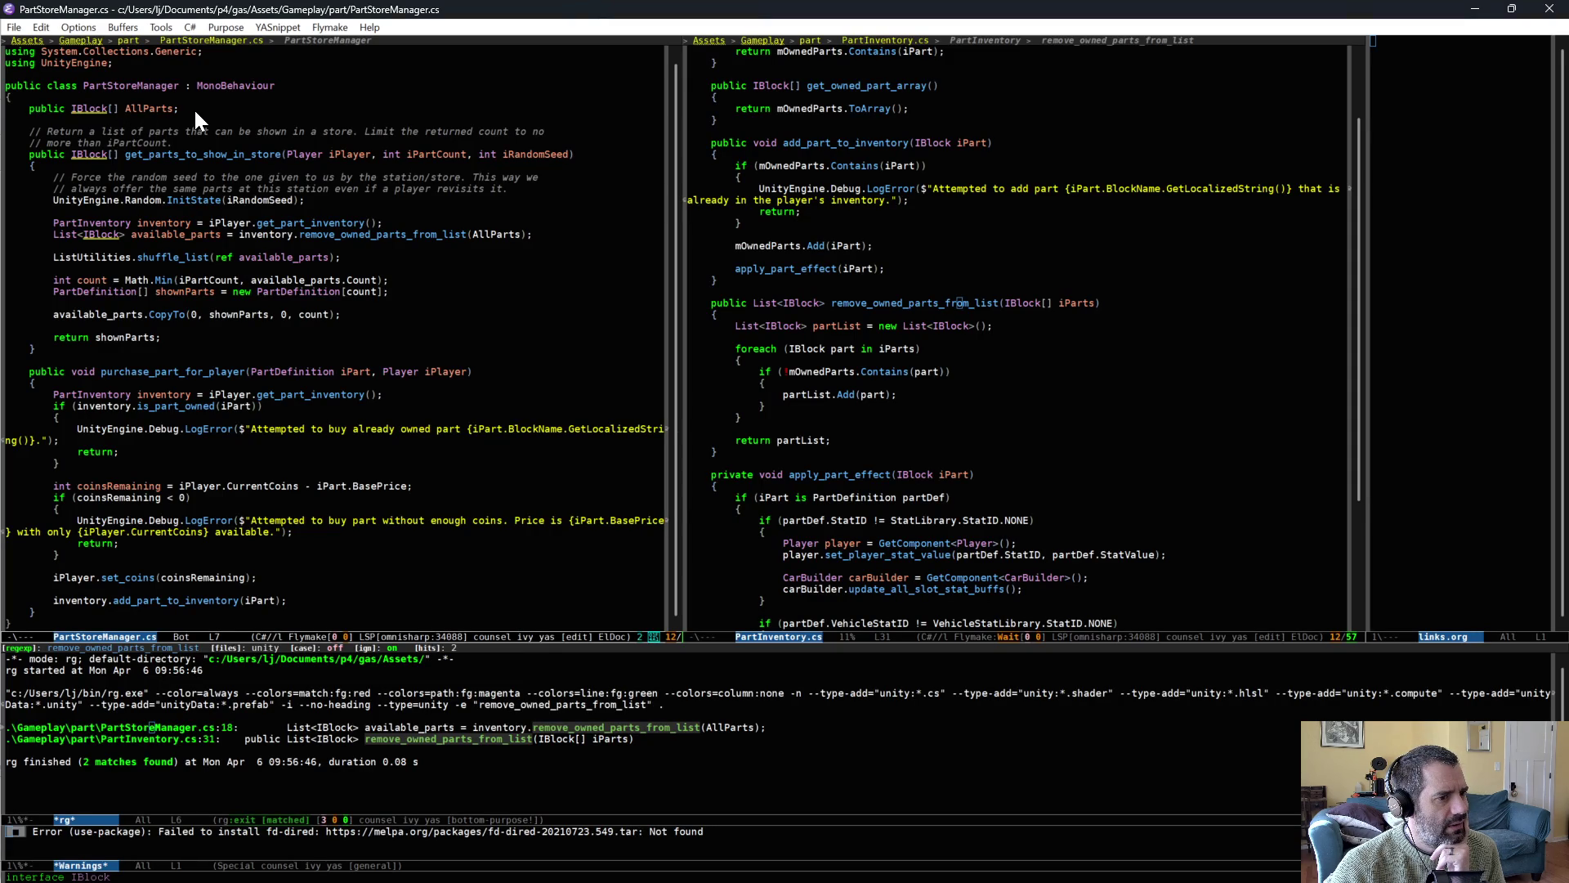
Open Block.cs with its IBlock interface in the right window.
click(1007, 283)
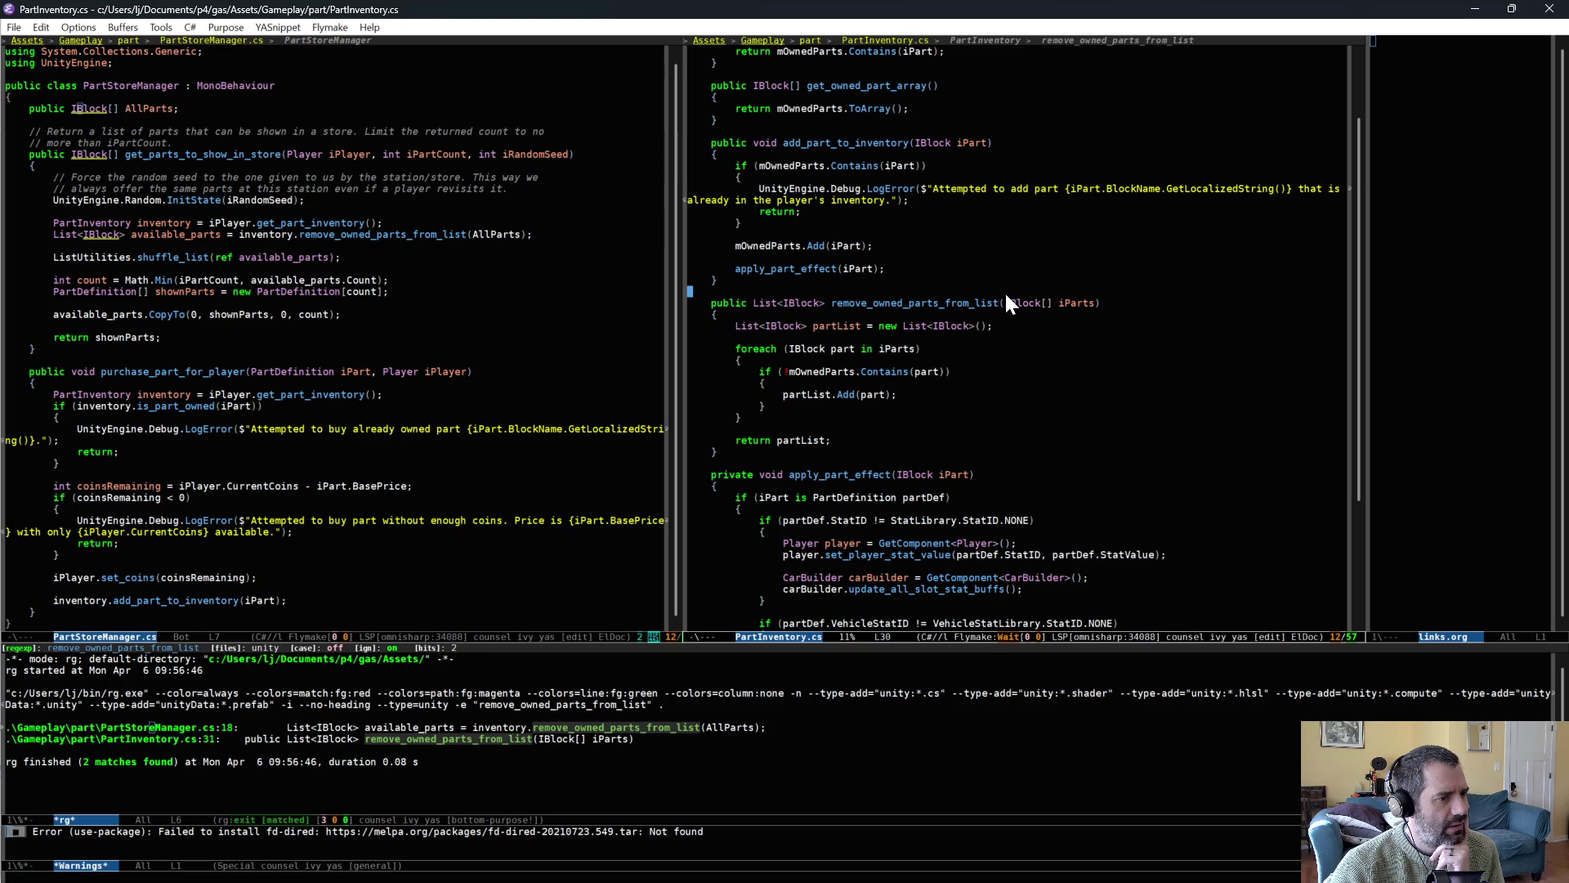
key(ctrl+x)
key(ctrl+f)
text(pa)
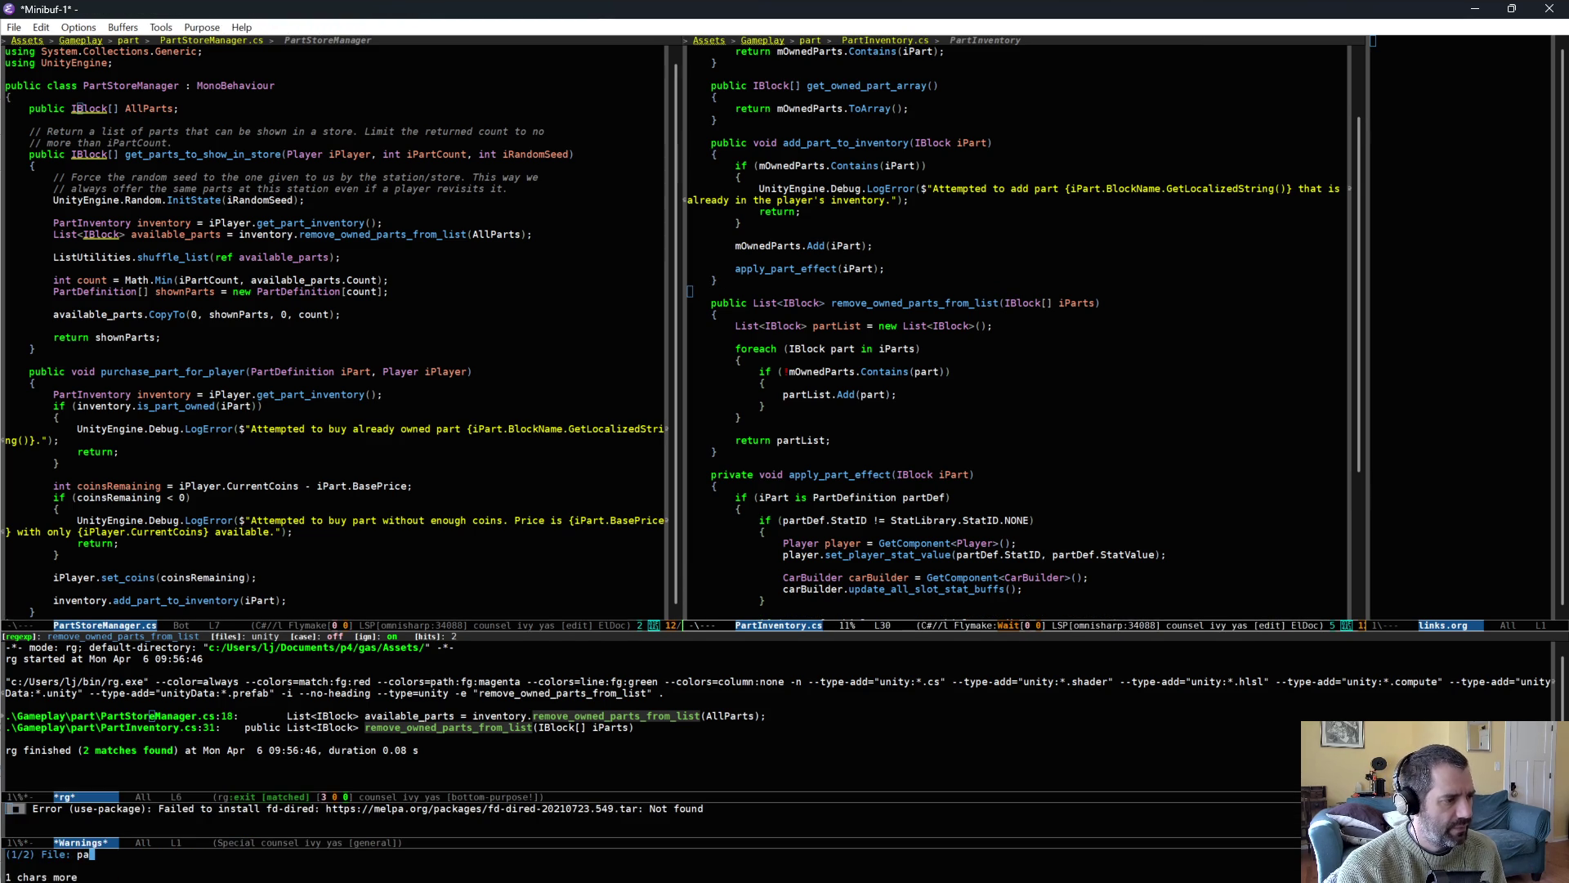
key(BackSpace)
key(BackSpace)
text(block)
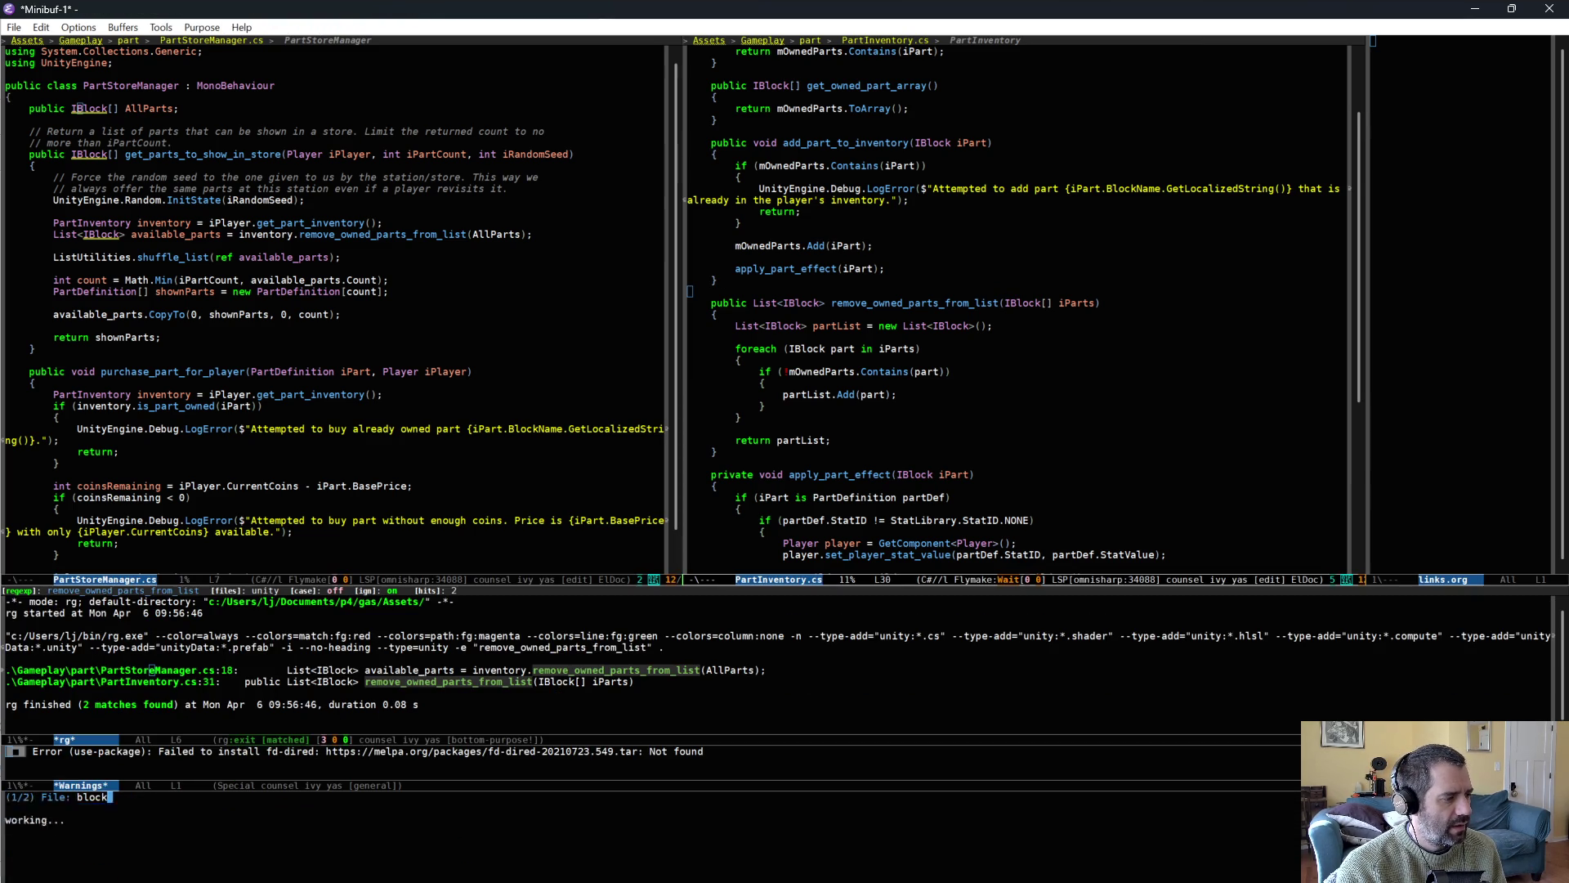
key(Return)
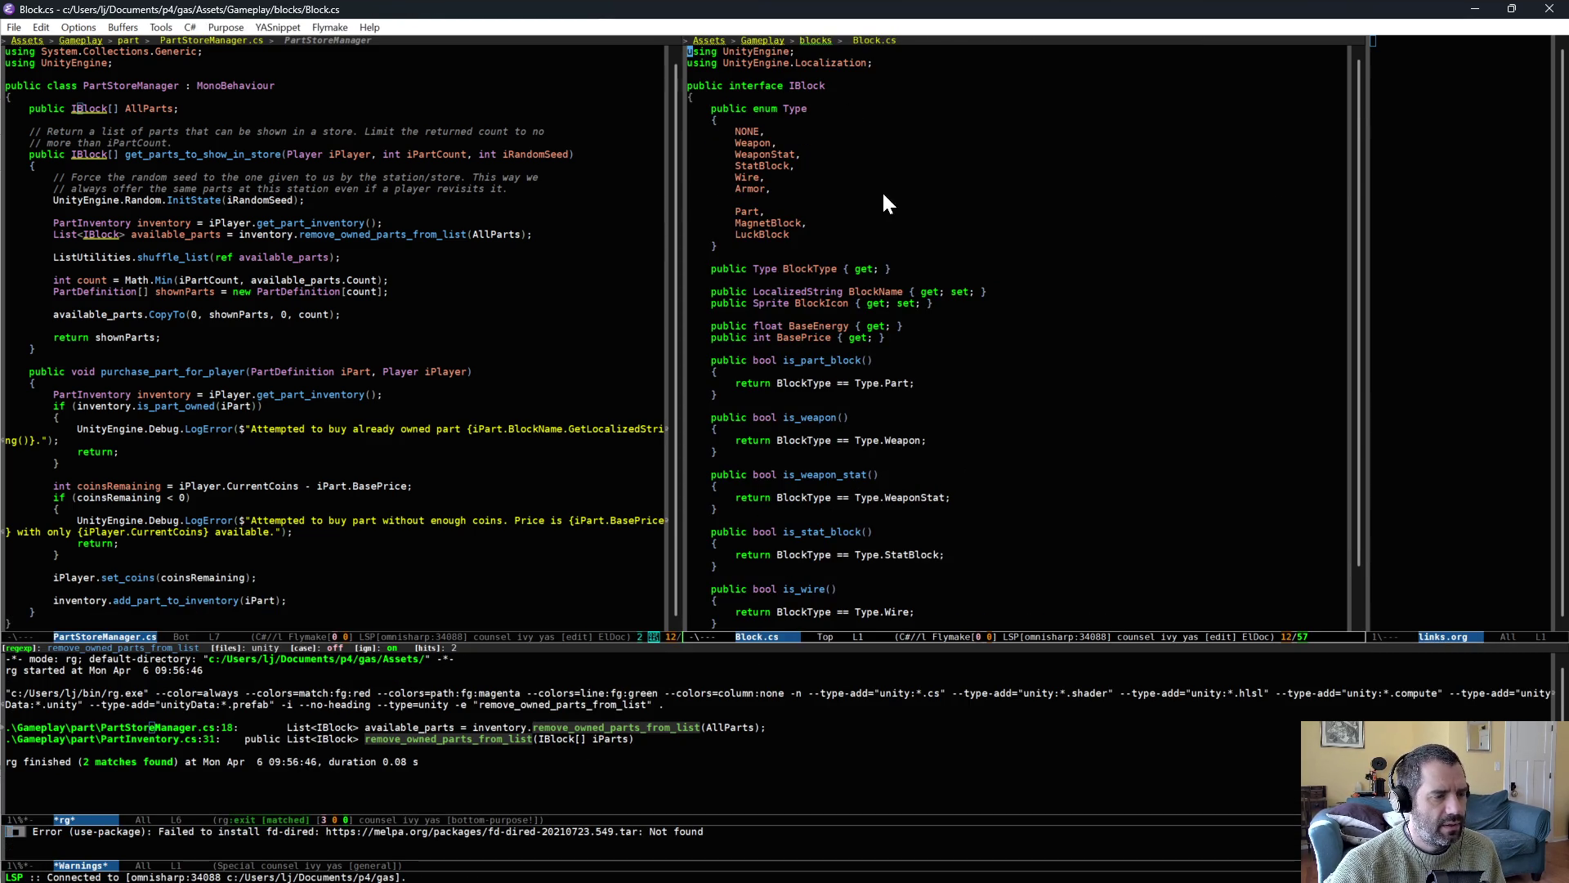
scroll(1190, 426, down, 4)
scroll(1188, 425, up, 6)
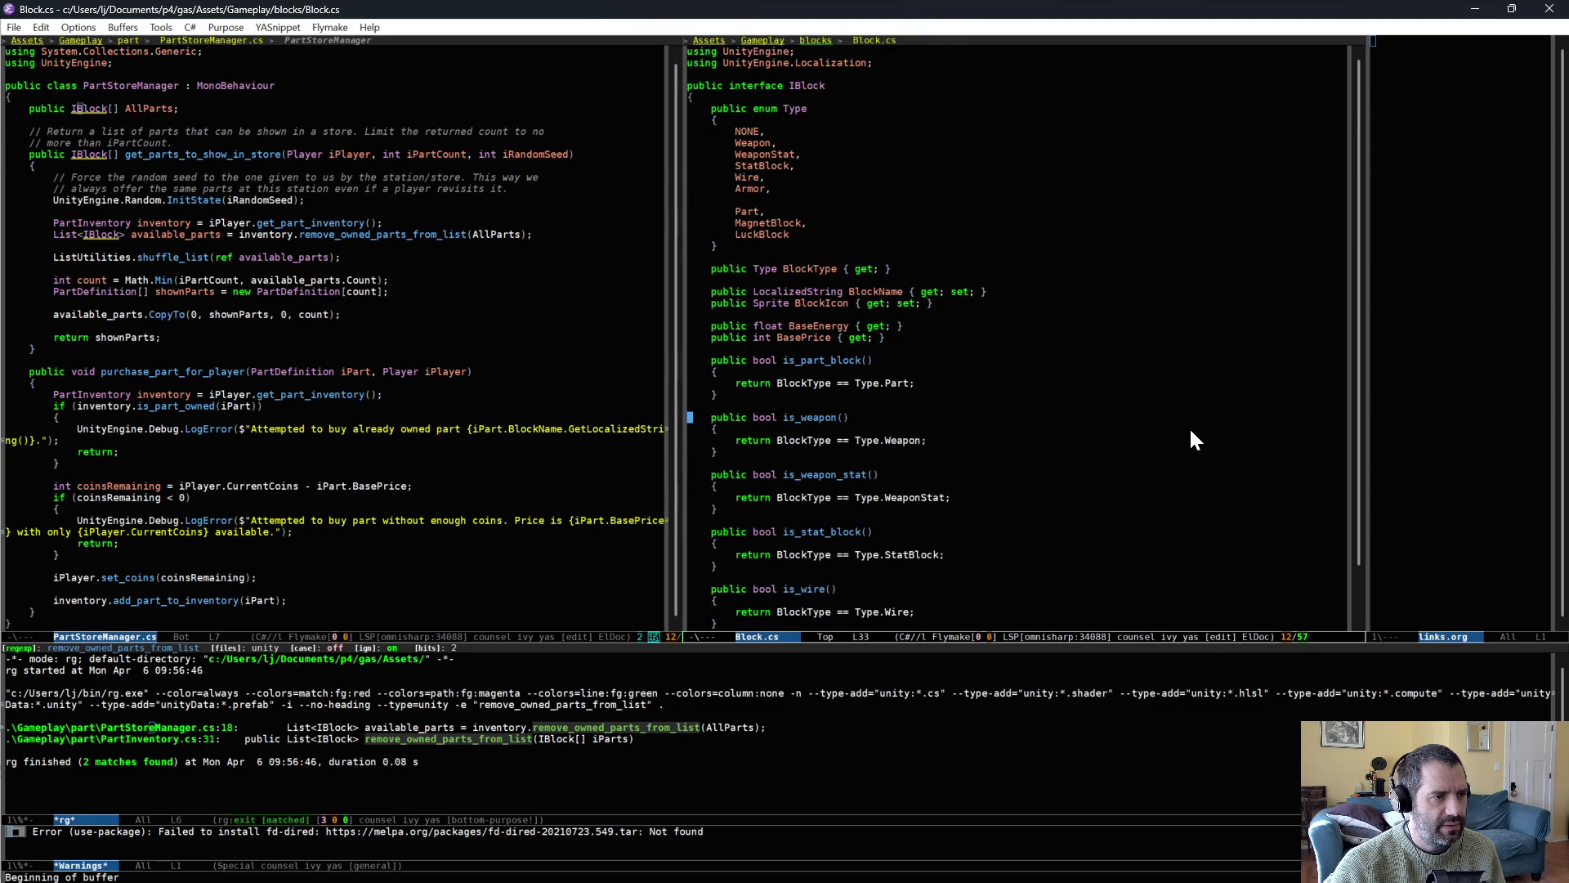
Add [SerializeField] above AllParts, save PartStoreManager.cs, and let Unity recompile.
click(275, 99)
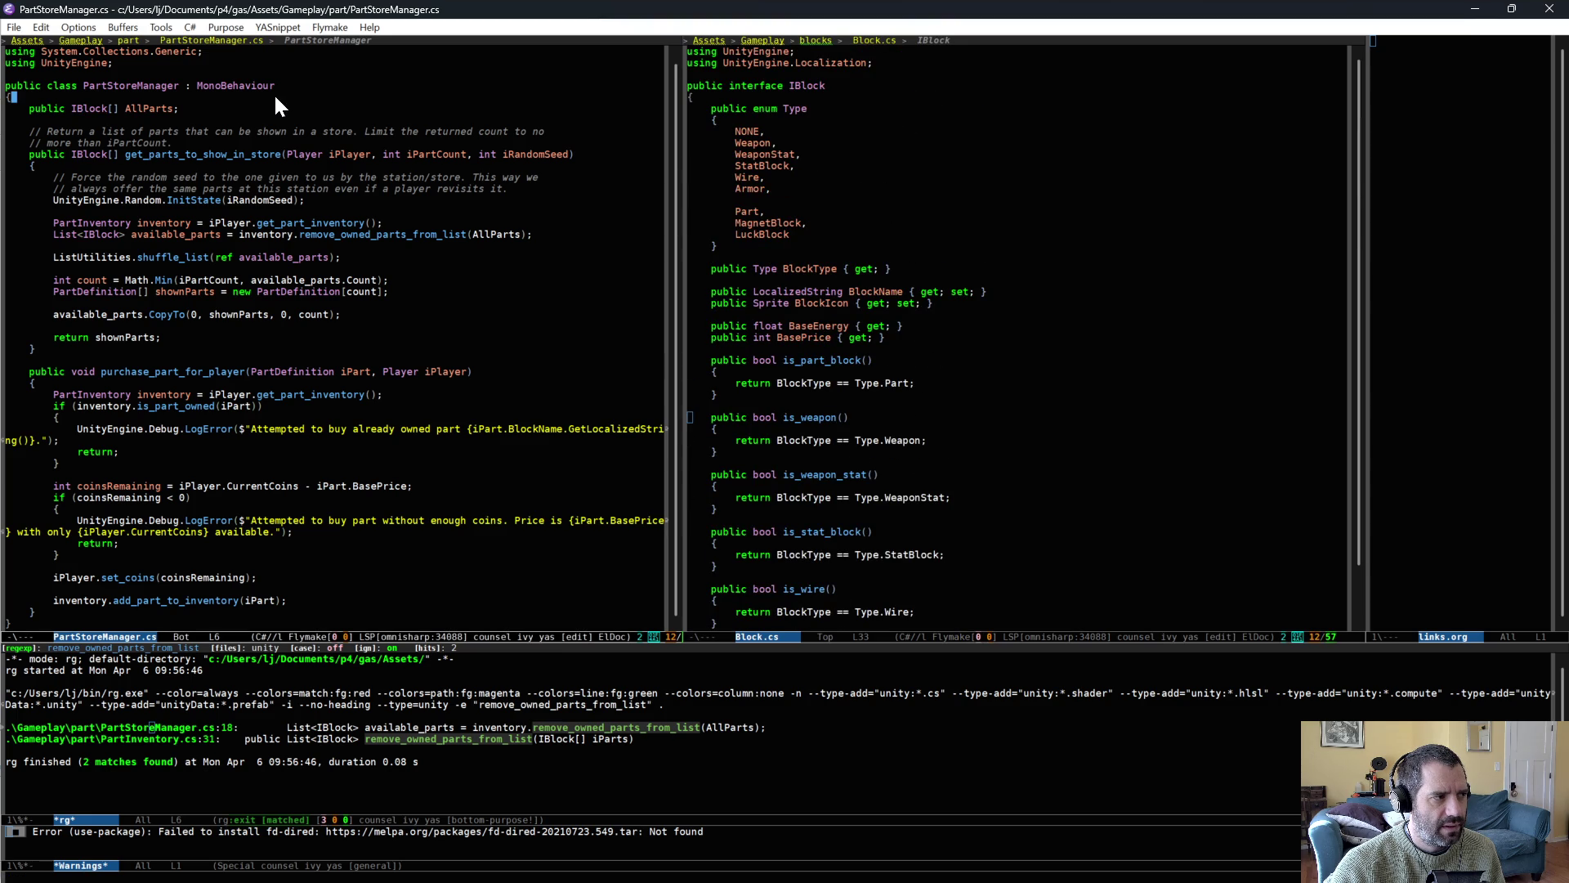
key(ctrl+o)
text([Seri)
key(alt+slash)
key(ctrl+x)
key(ctrl+s)
key(alt+Tab)
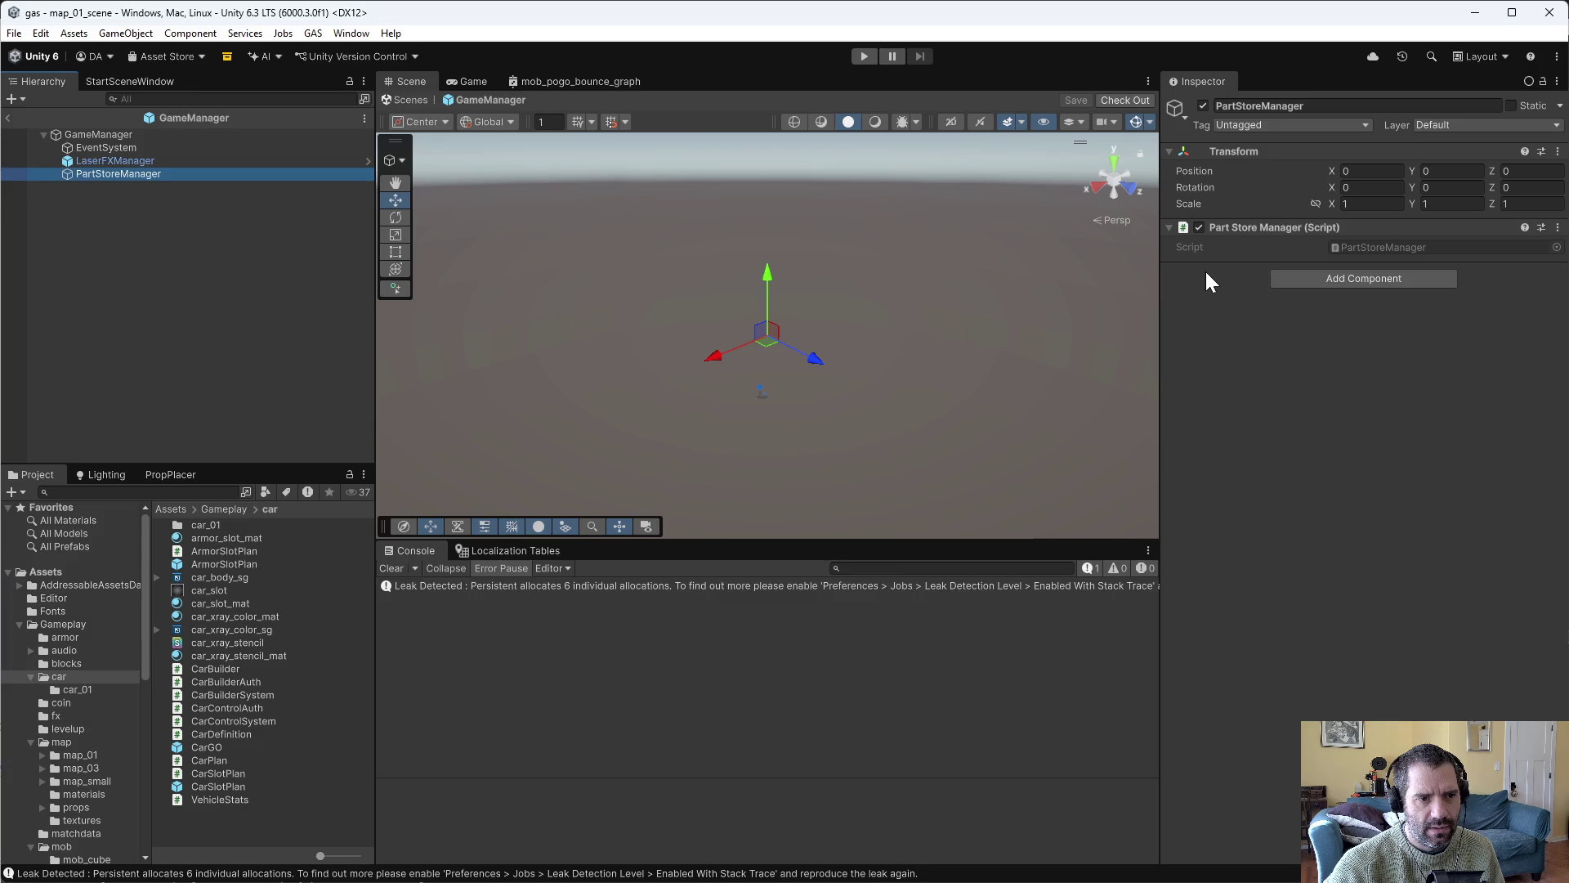
key(alt+Tab)
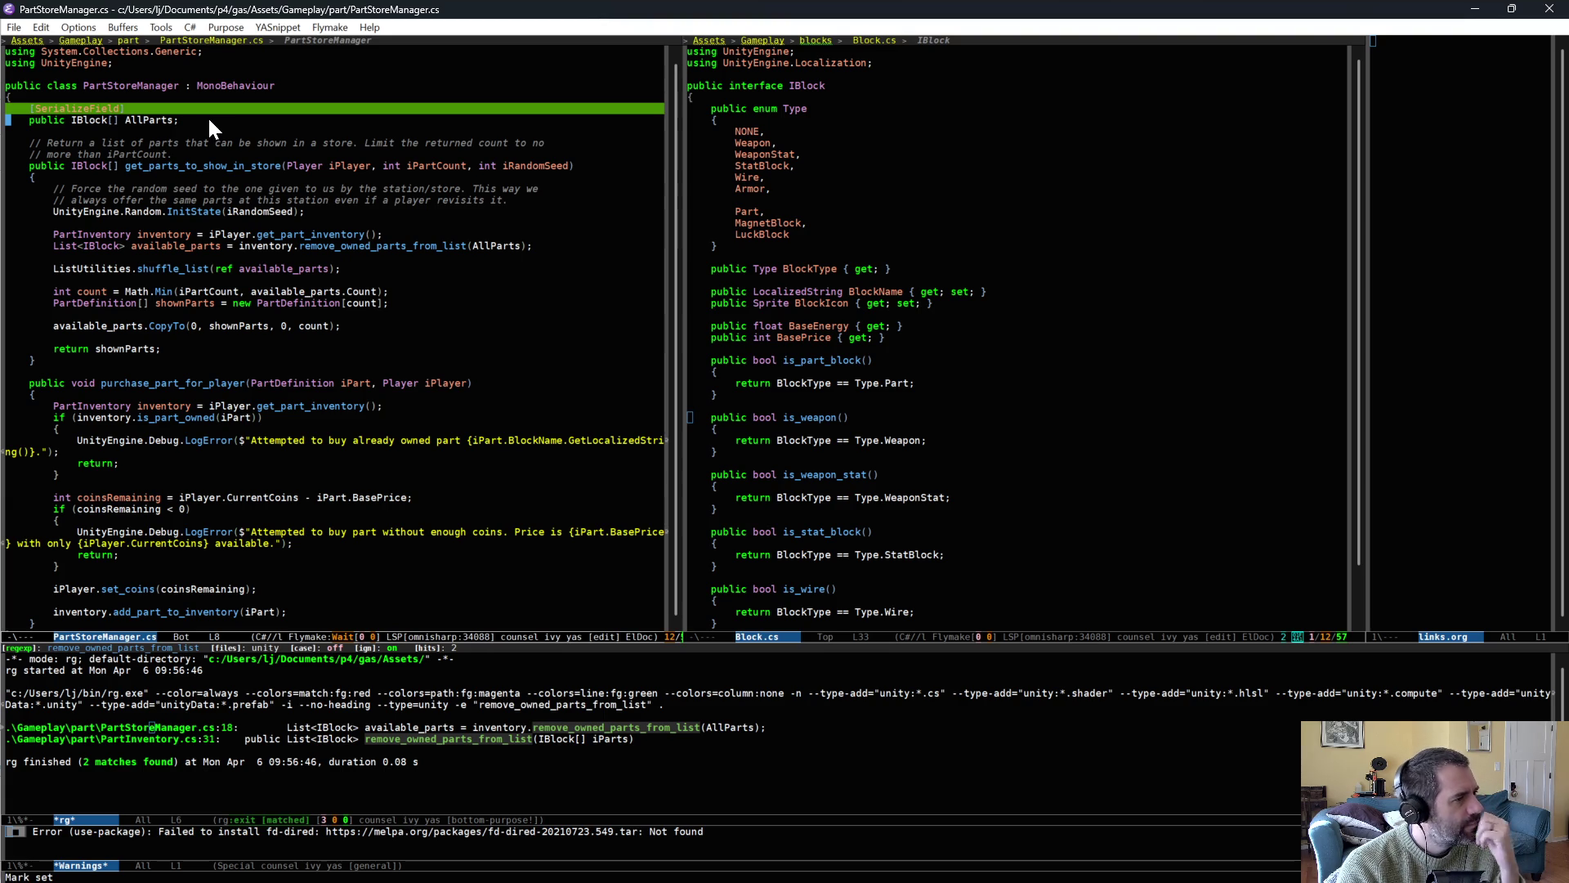
Replace [SerializeField] with a trial public PartDefinition[] field and check it in Unity's Inspector.
key(ctrl+g)
key(ctrl+e)
key(Return)
key(Up)
key(Up)
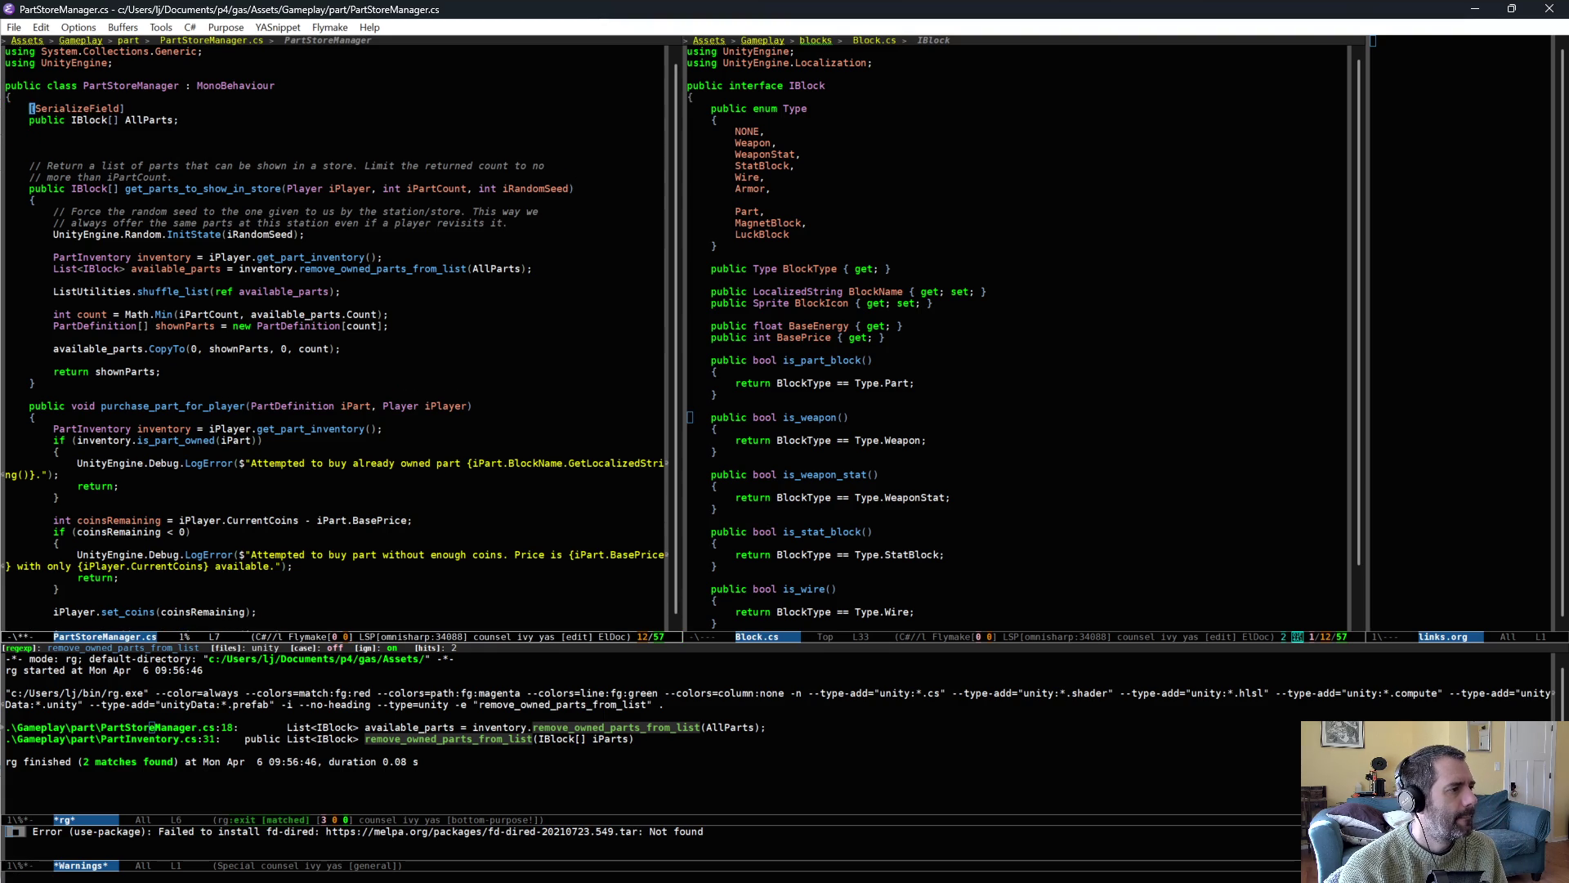
key(ctrl+shift+BackSpace)
key(Down)
key(Tab)
text(public PartDefinition[] ForSale;)
key(ctrl+x)
key(ctrl+s)
key(alt+Tab)
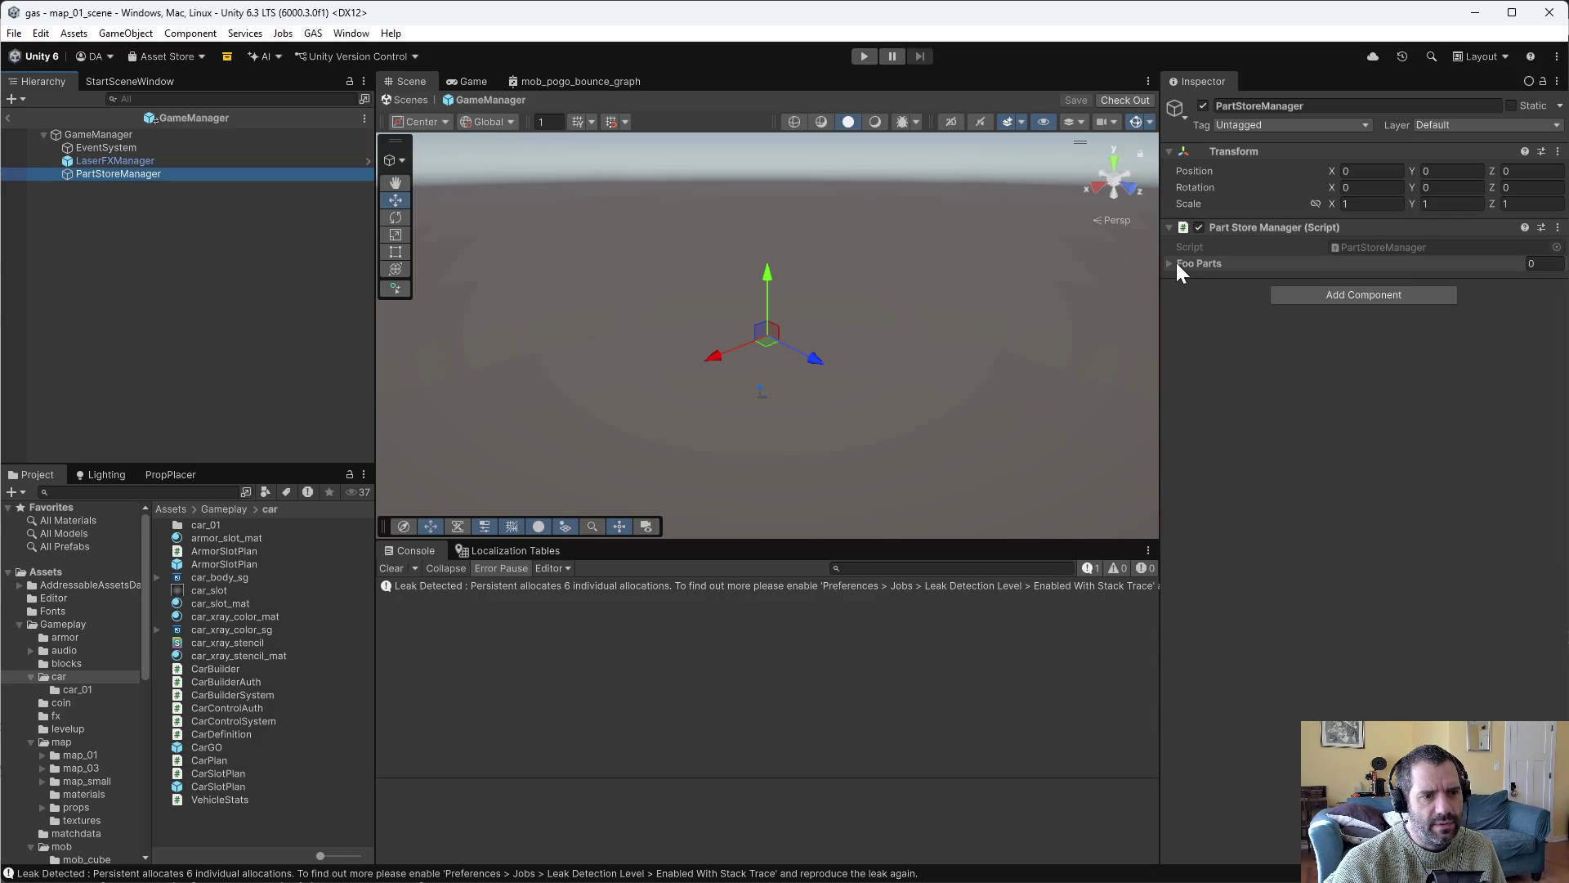
click(1172, 264)
key(alt+Tab)
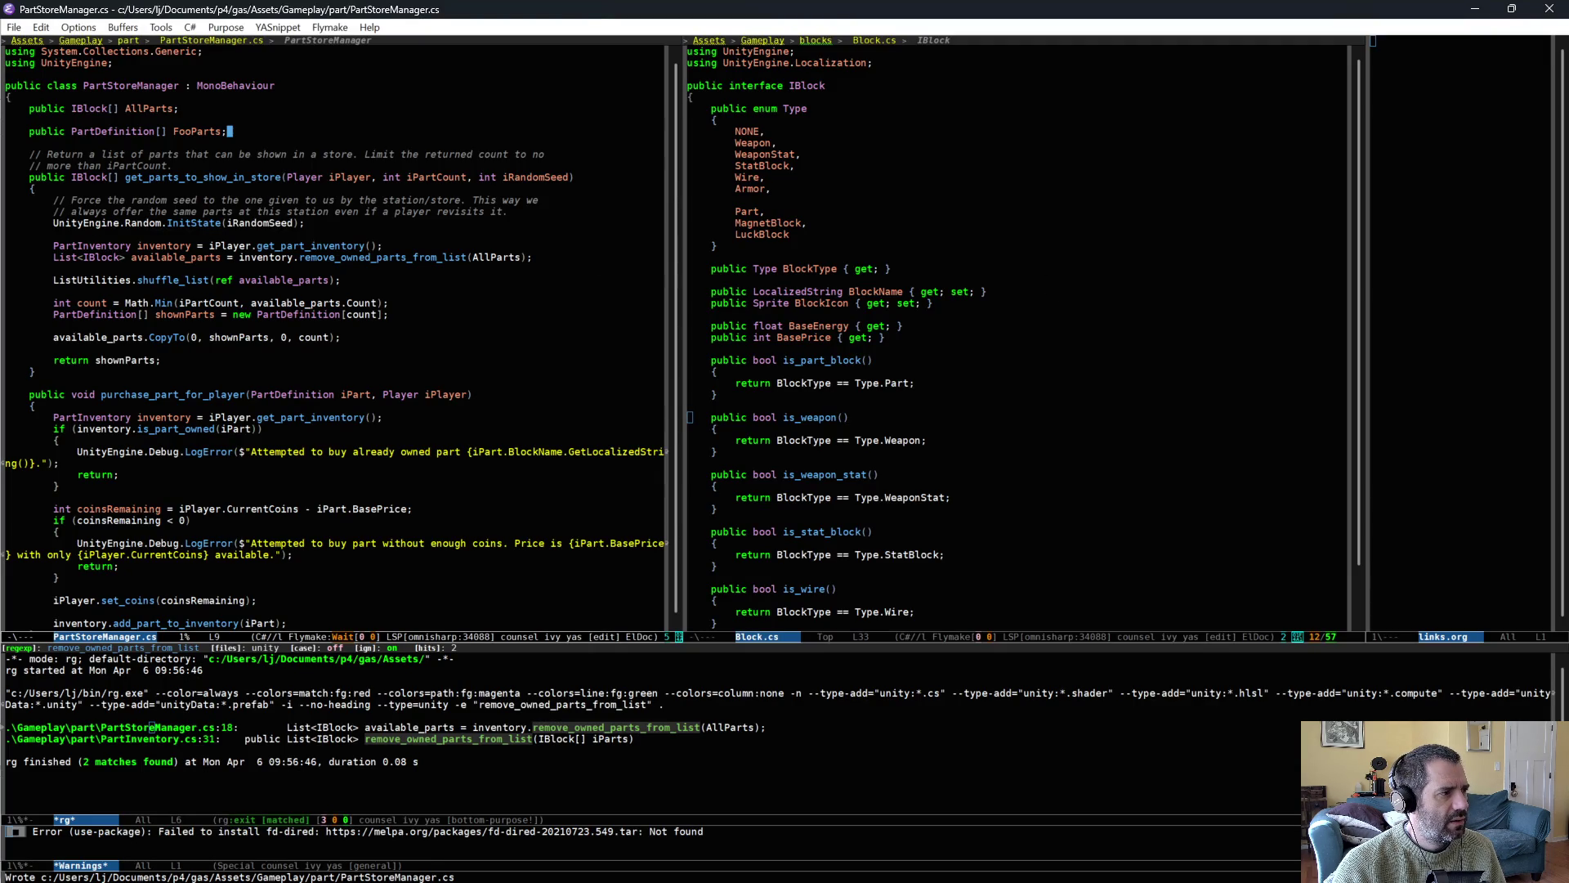
Retype AllParts from IBlock[] to PartDefinition[], delete the trial field, and save.
double_click(95, 113)
key(BackSpace)
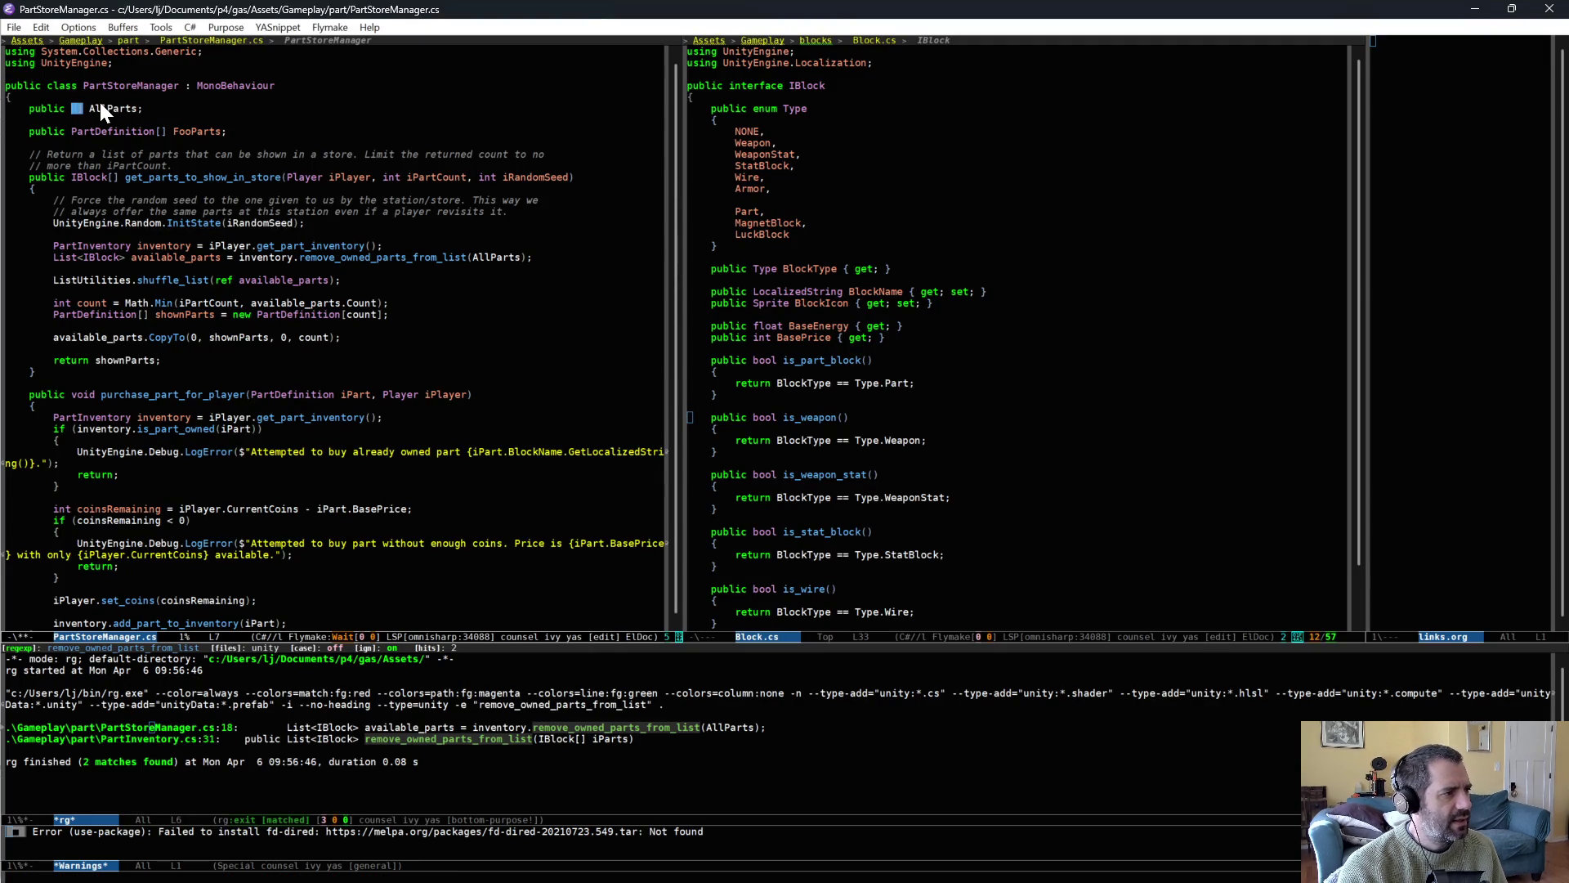
text(PartDefinition[])
key(Down)
key(ctrl+shift+BackSpace)
key(ctrl+shift+BackSpace)
key(ctrl+x)
key(ctrl+s)
key(alt+Tab)
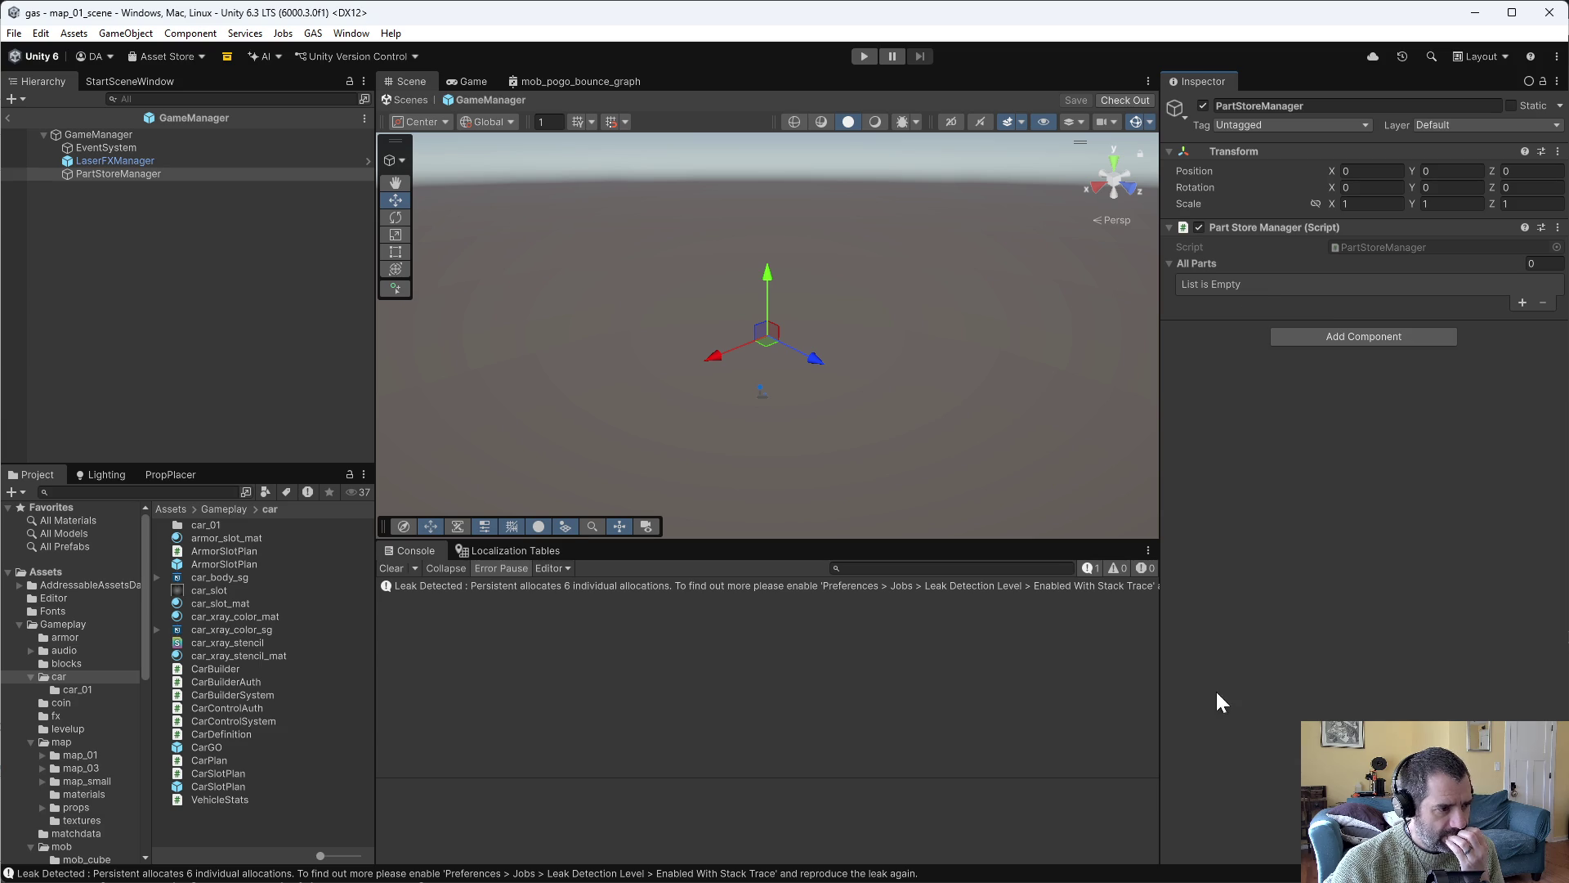
key(alt+Tab)
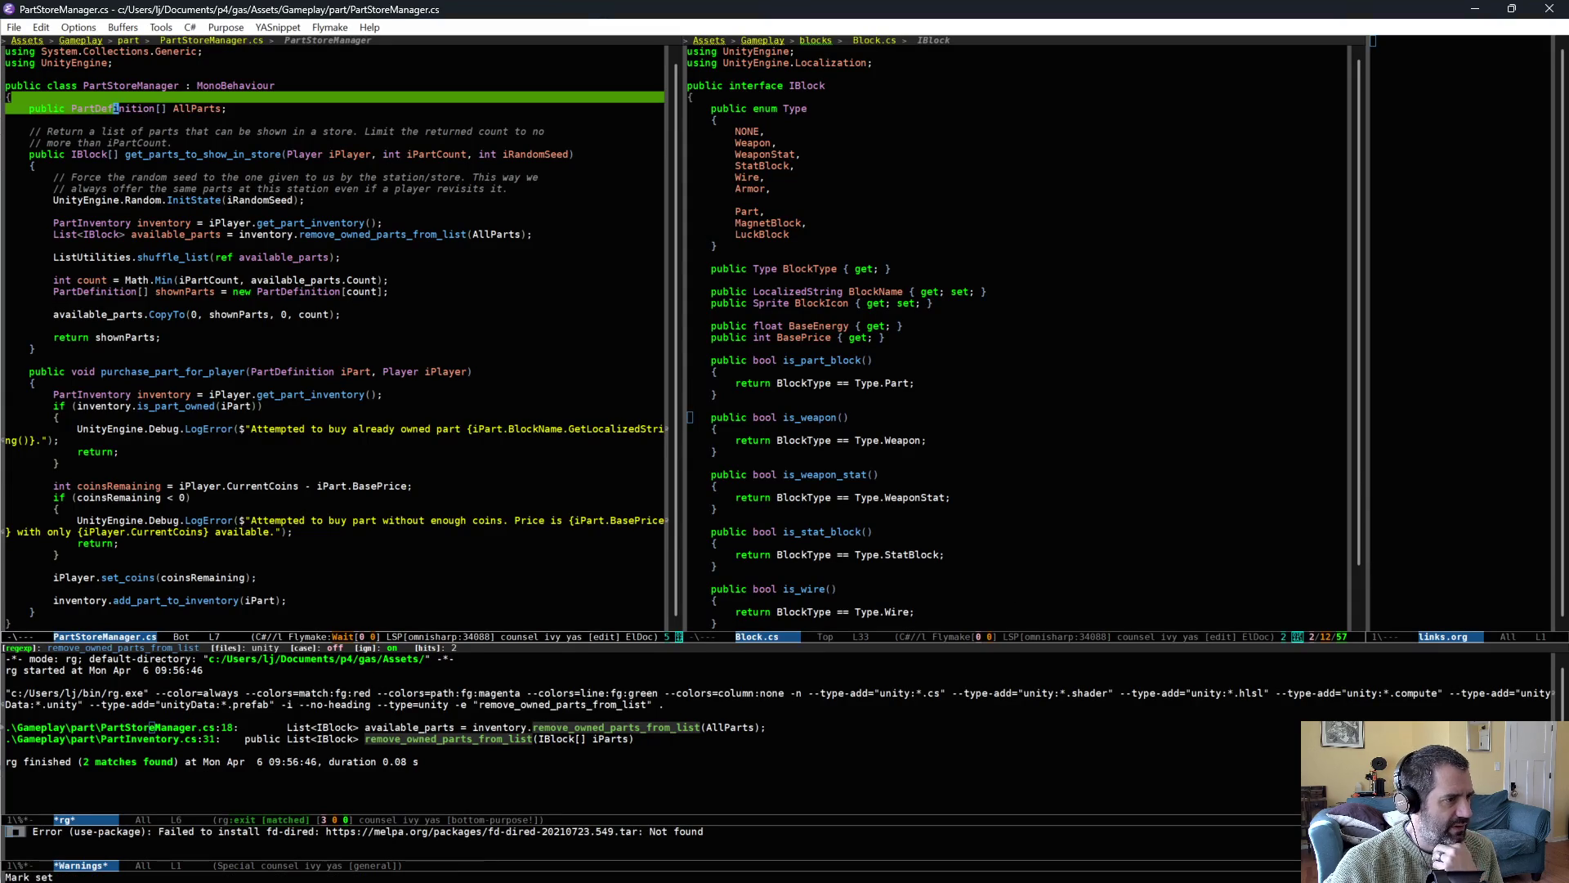
Jump from the AllParts usage to its PartDefinition declaration with M-.
click(450, 263)
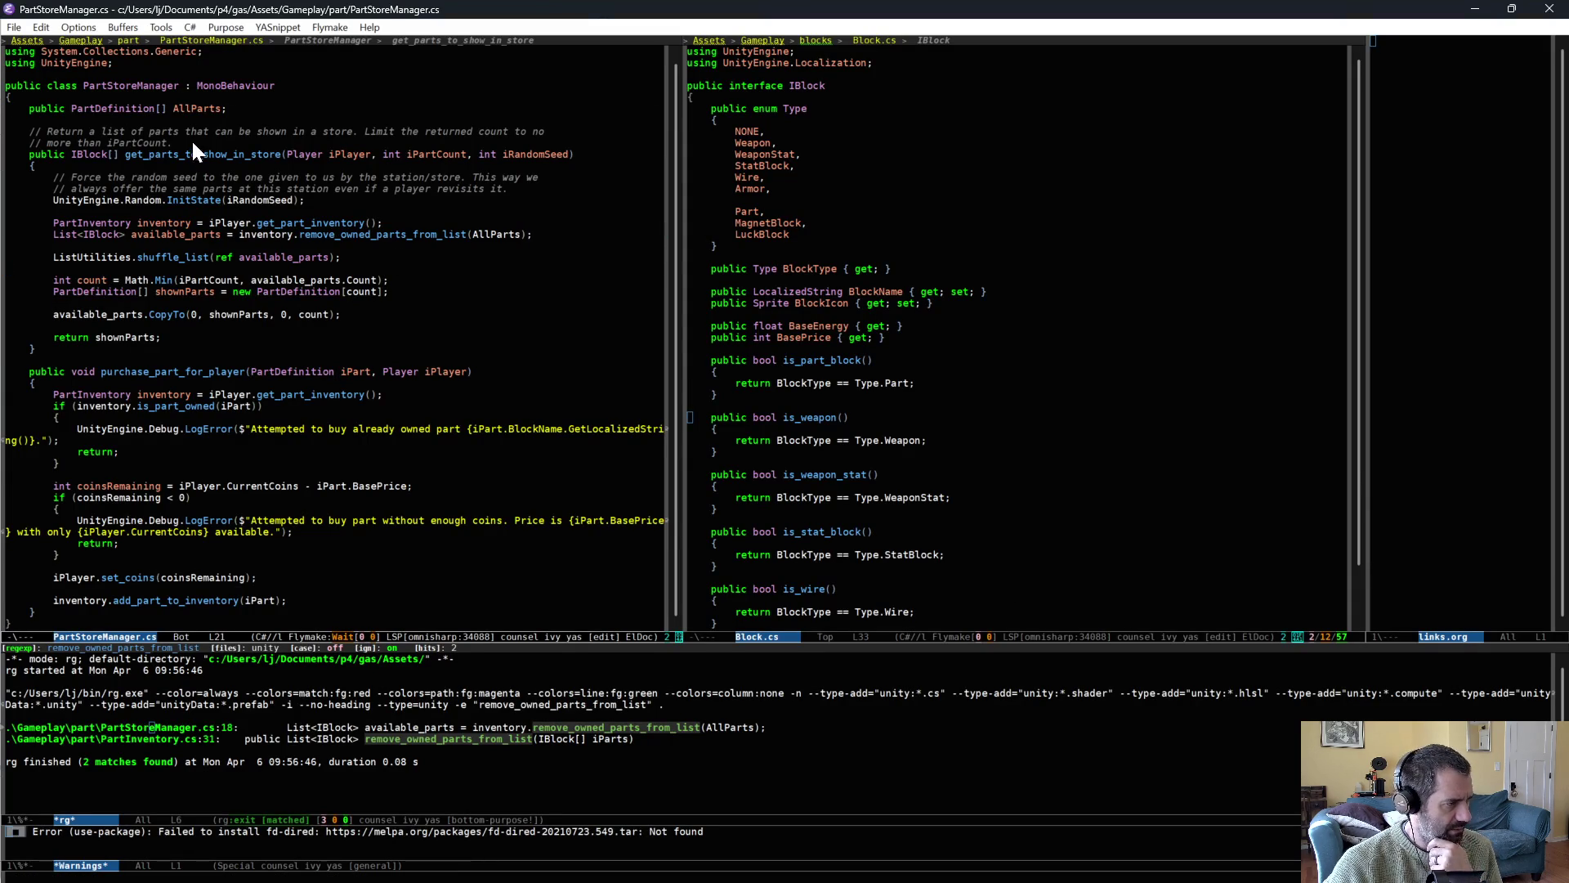
key(Up)
key(Up)
click(505, 235)
key(alt+period)
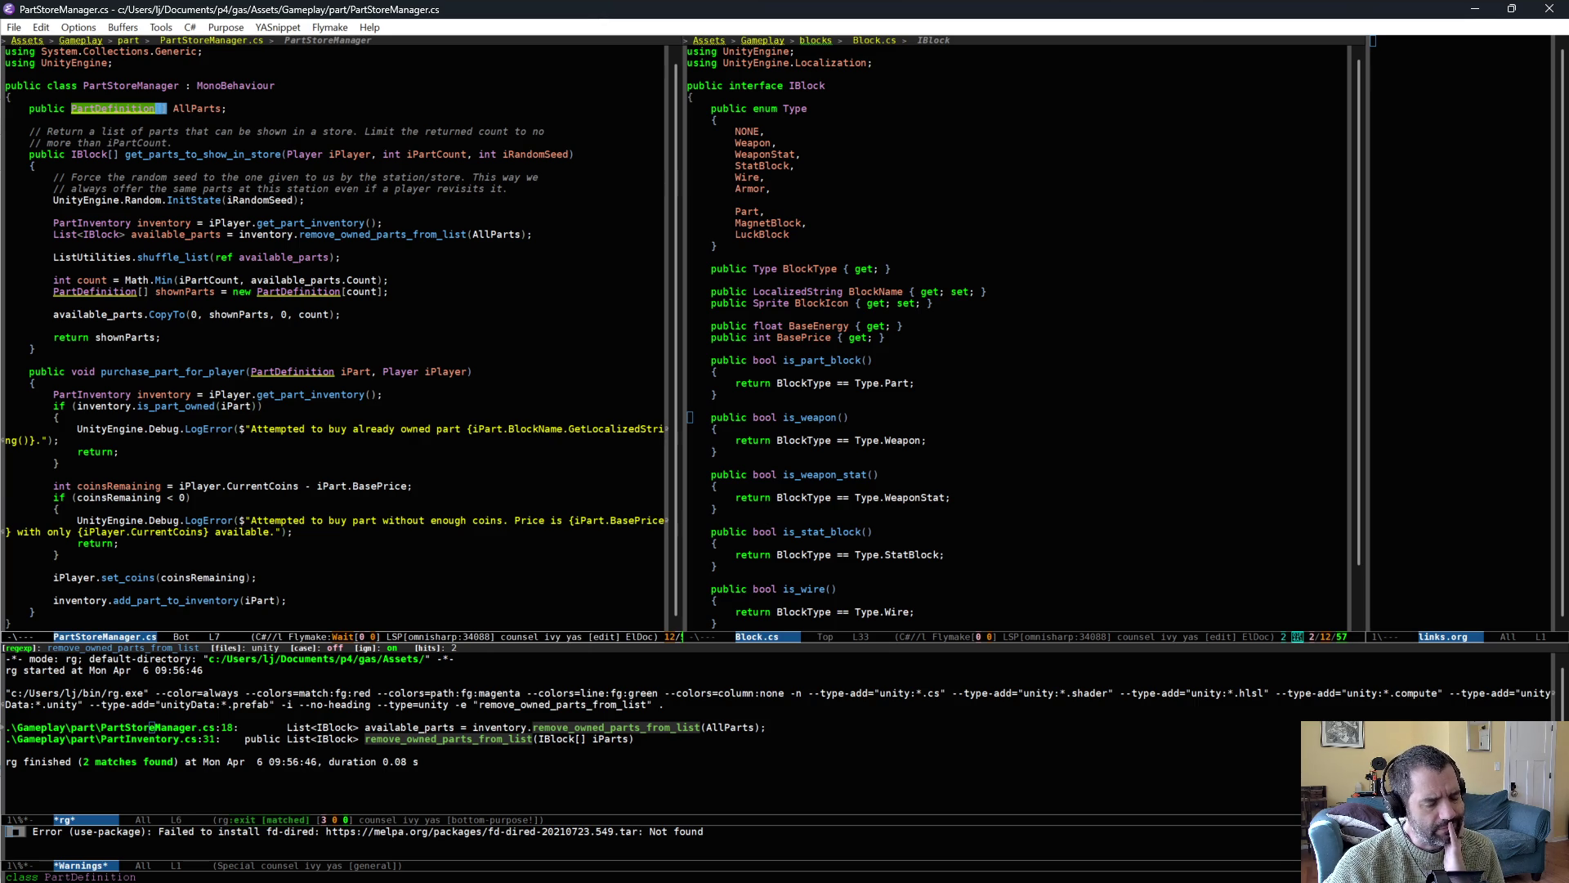
scroll(1168, 540, down, 5)
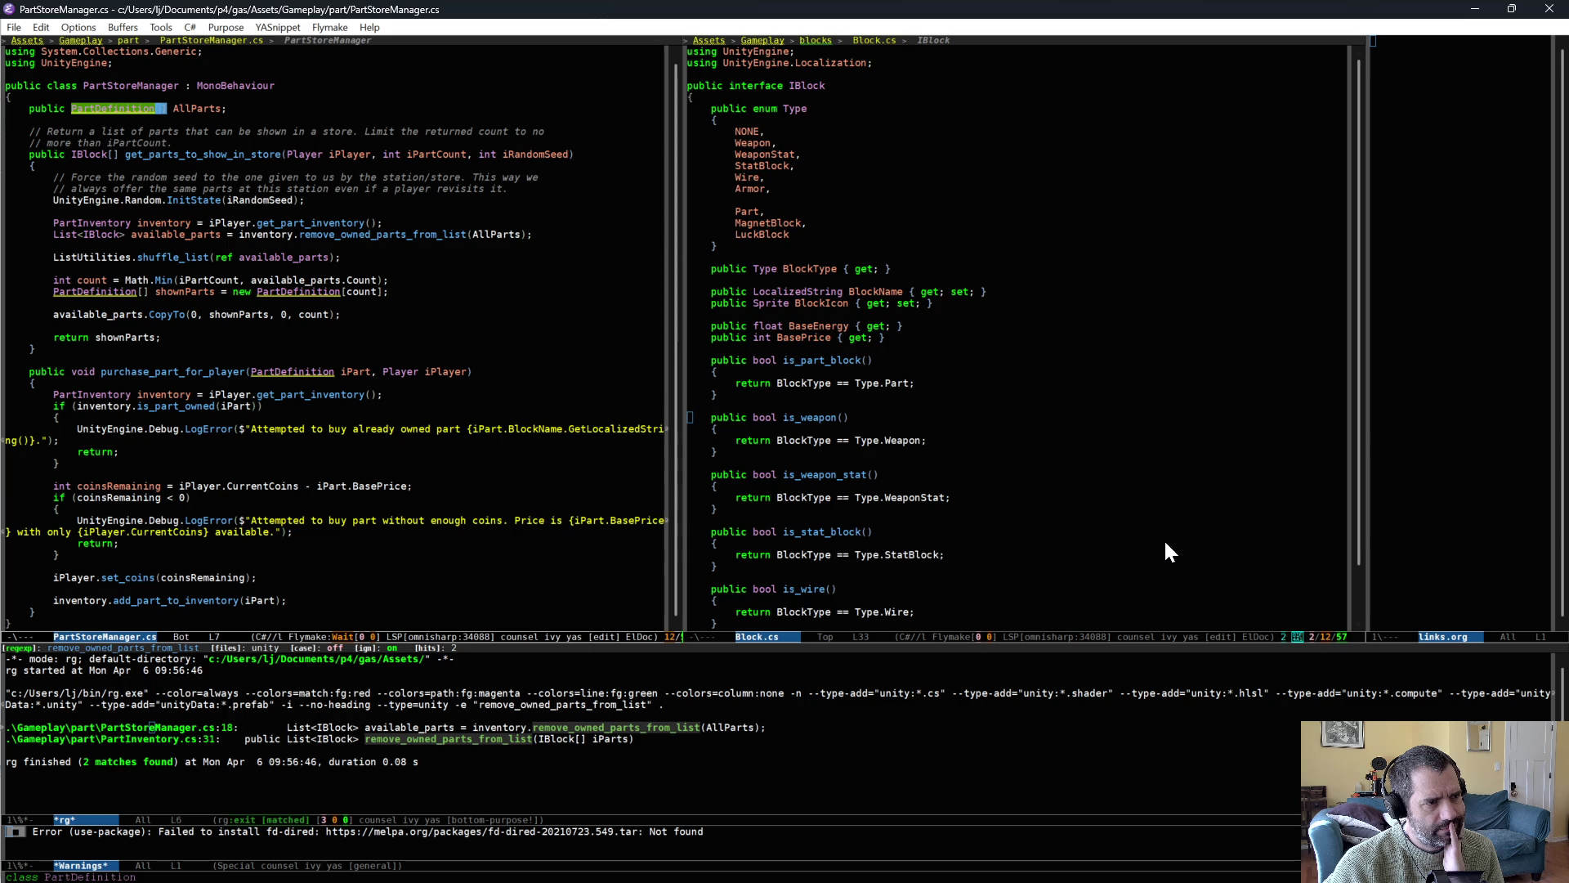
scroll(1171, 517, up, 6)
Open WeaponDefinition.cs on the right and inspect its ScriptableObject, IBlock, IBuffable declaration.
click(979, 234)
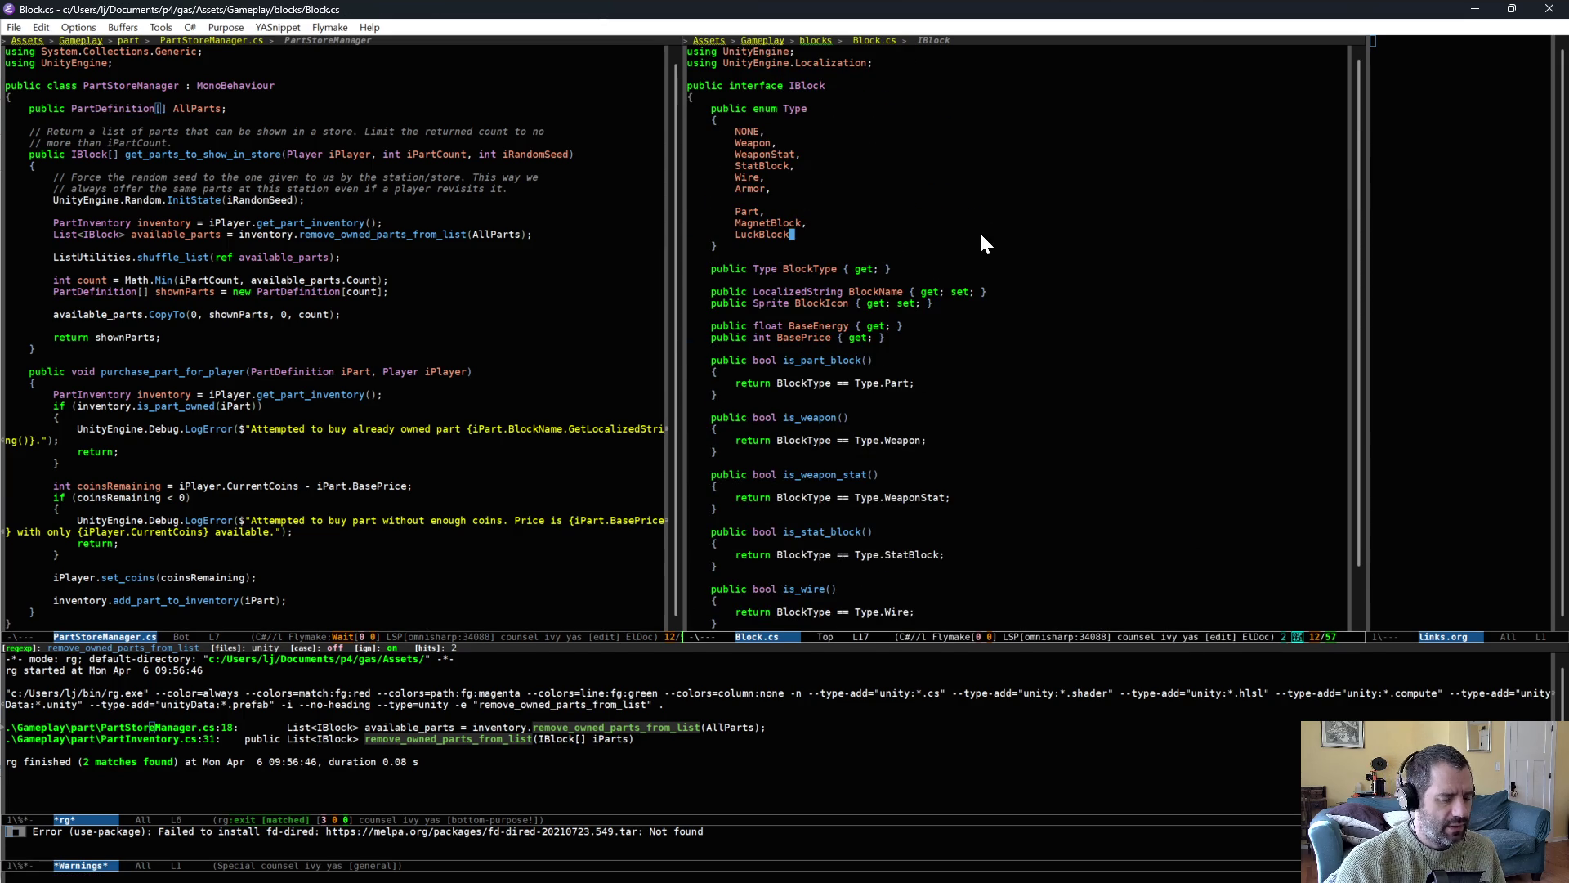
key(ctrl+x)
key(ctrl+f)
text(weapond)
key(Return)
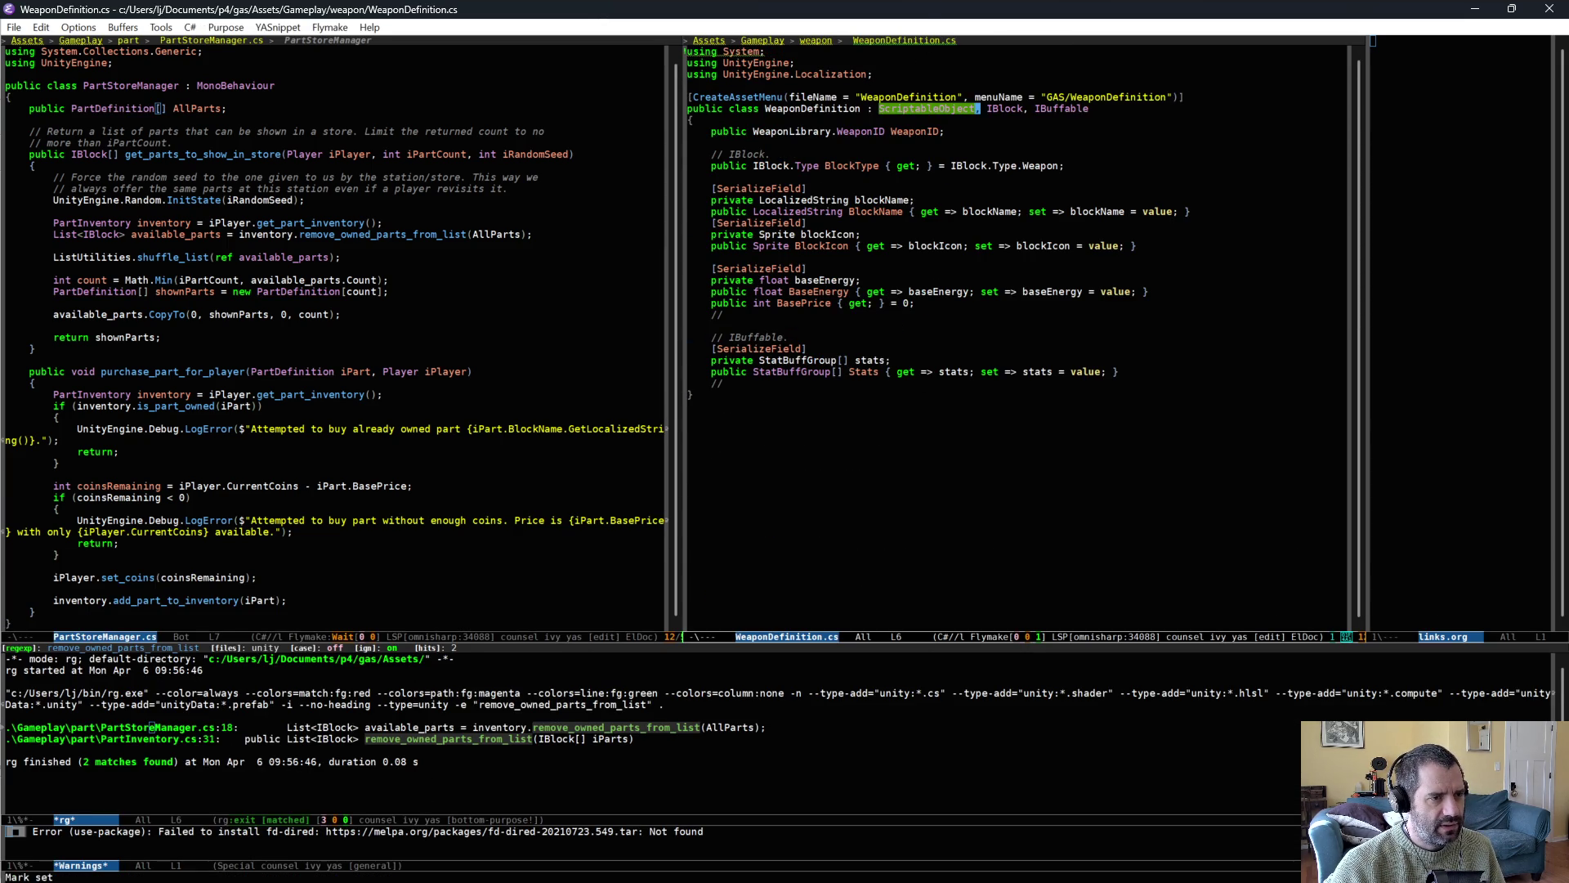
click(924, 108)
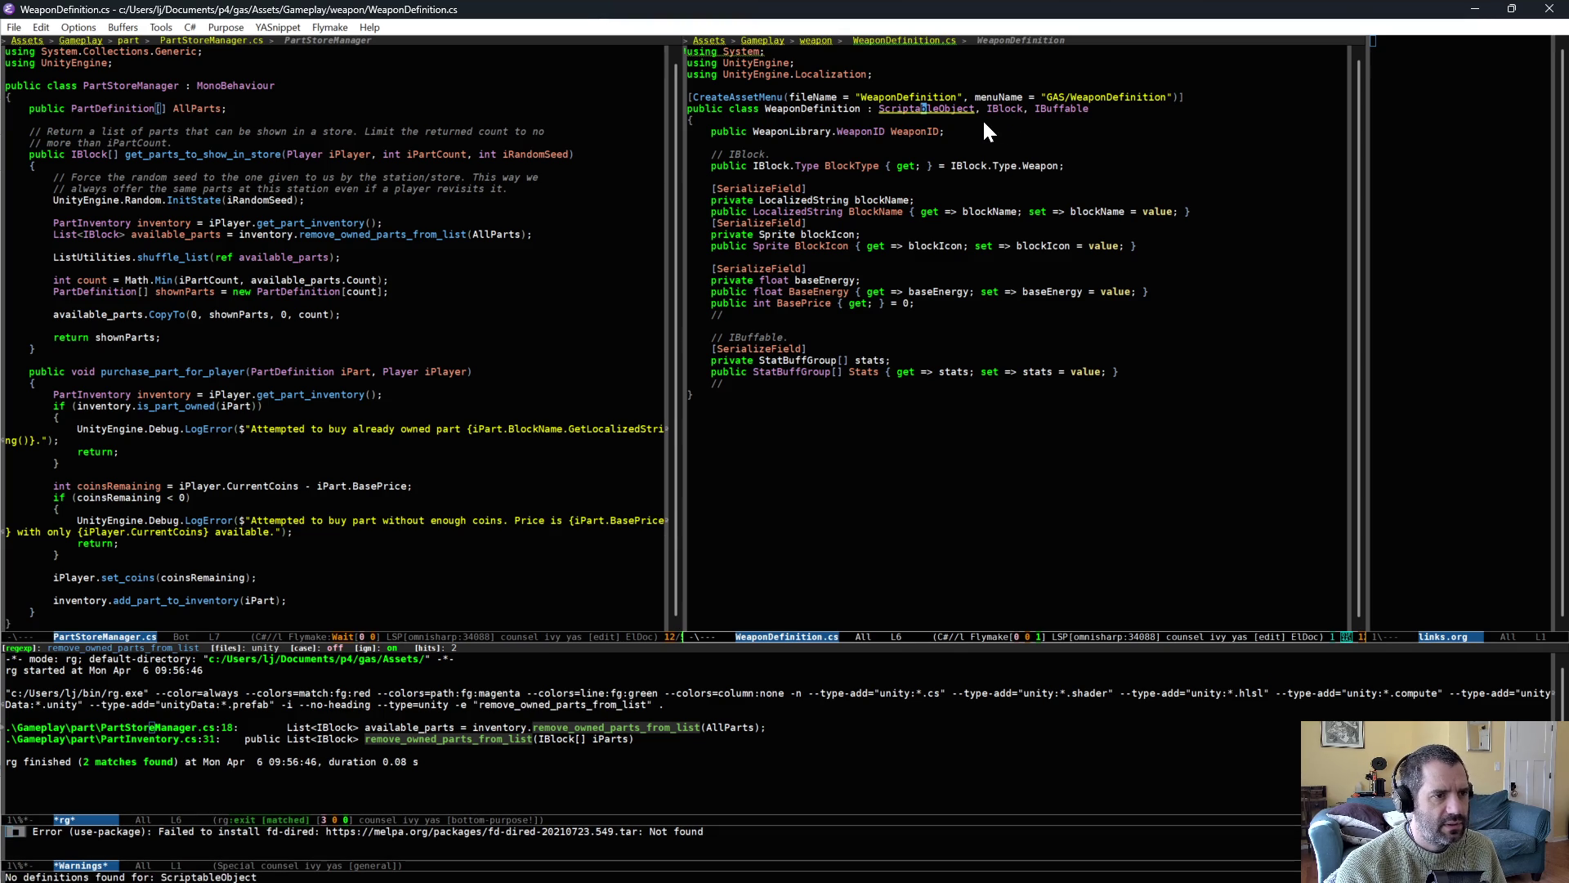
click(942, 131)
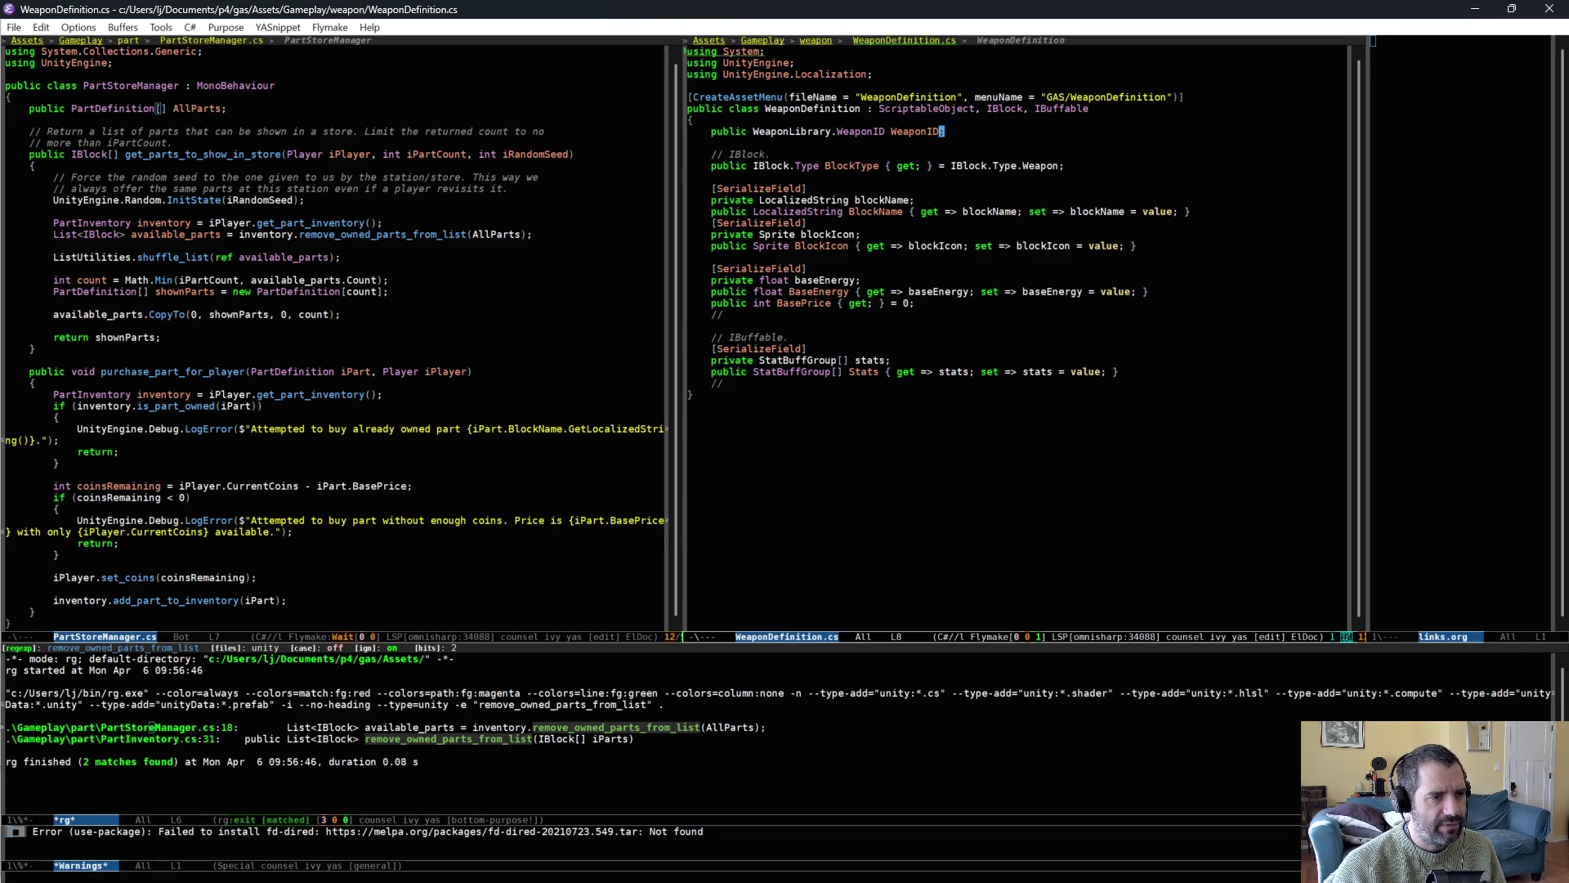
click(1023, 556)
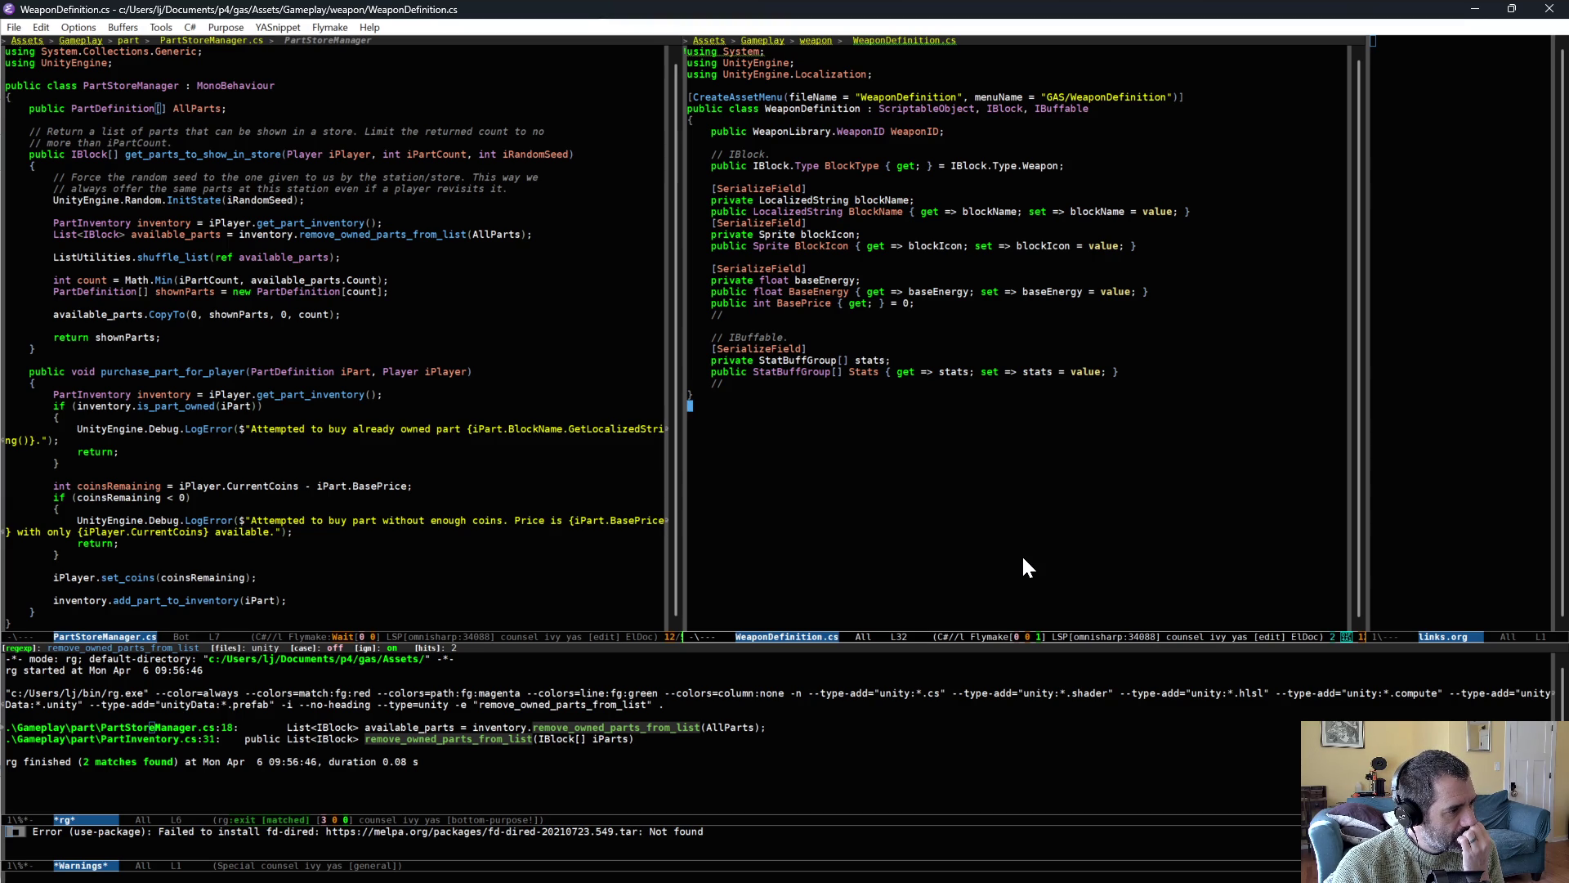
click(1004, 110)
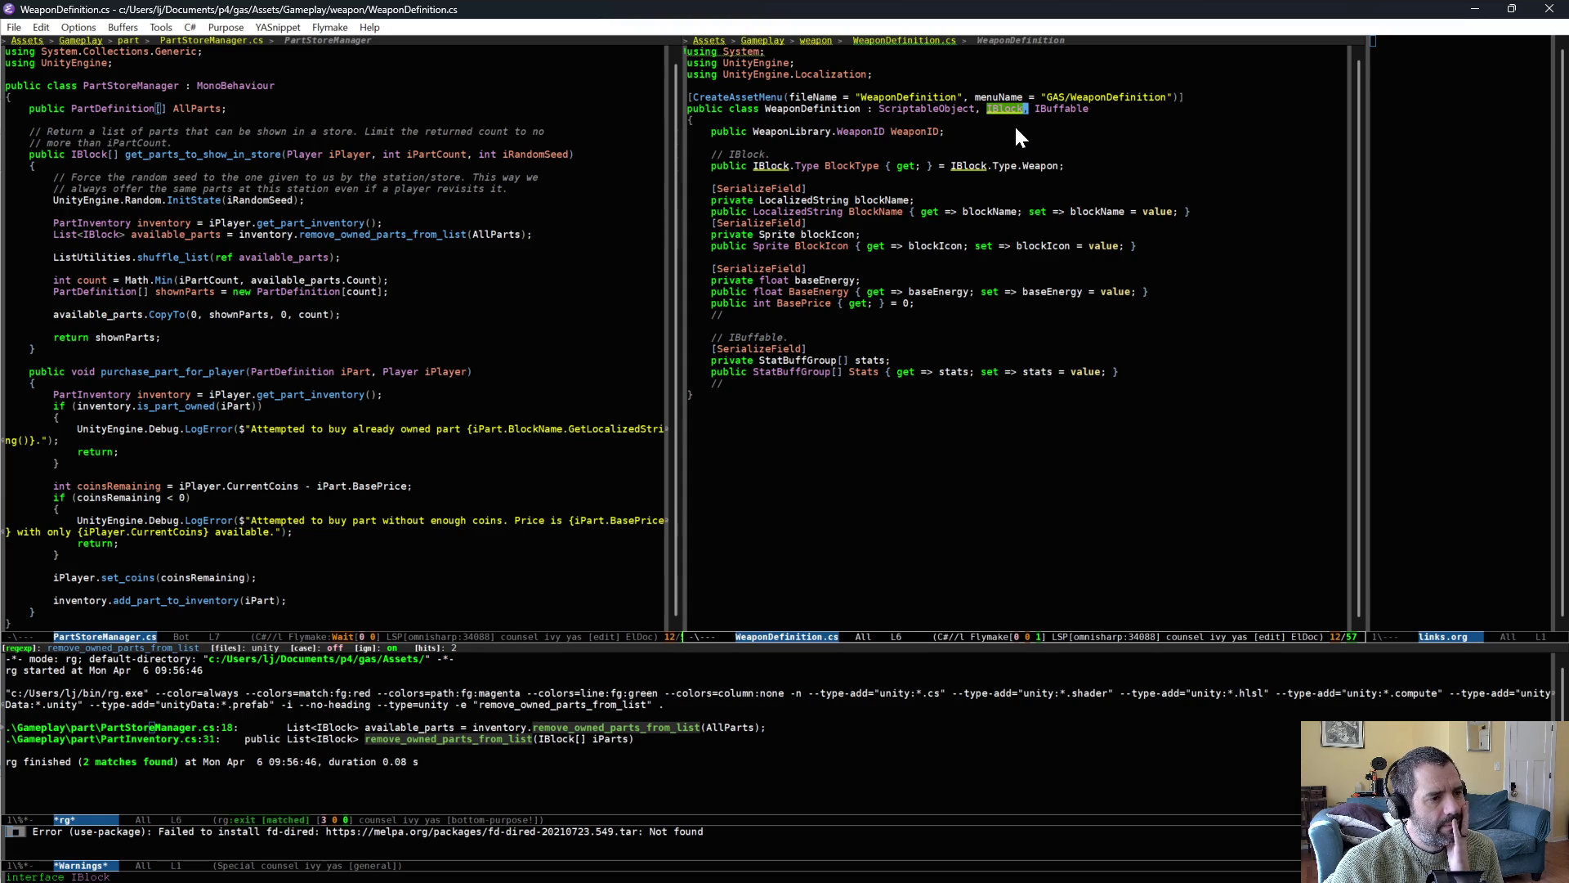
Open Block.cs with the file finder and jump to the end of the buffer.
click(394, 209)
key(ctrl+x)
key(ctrl+f)
text(block)
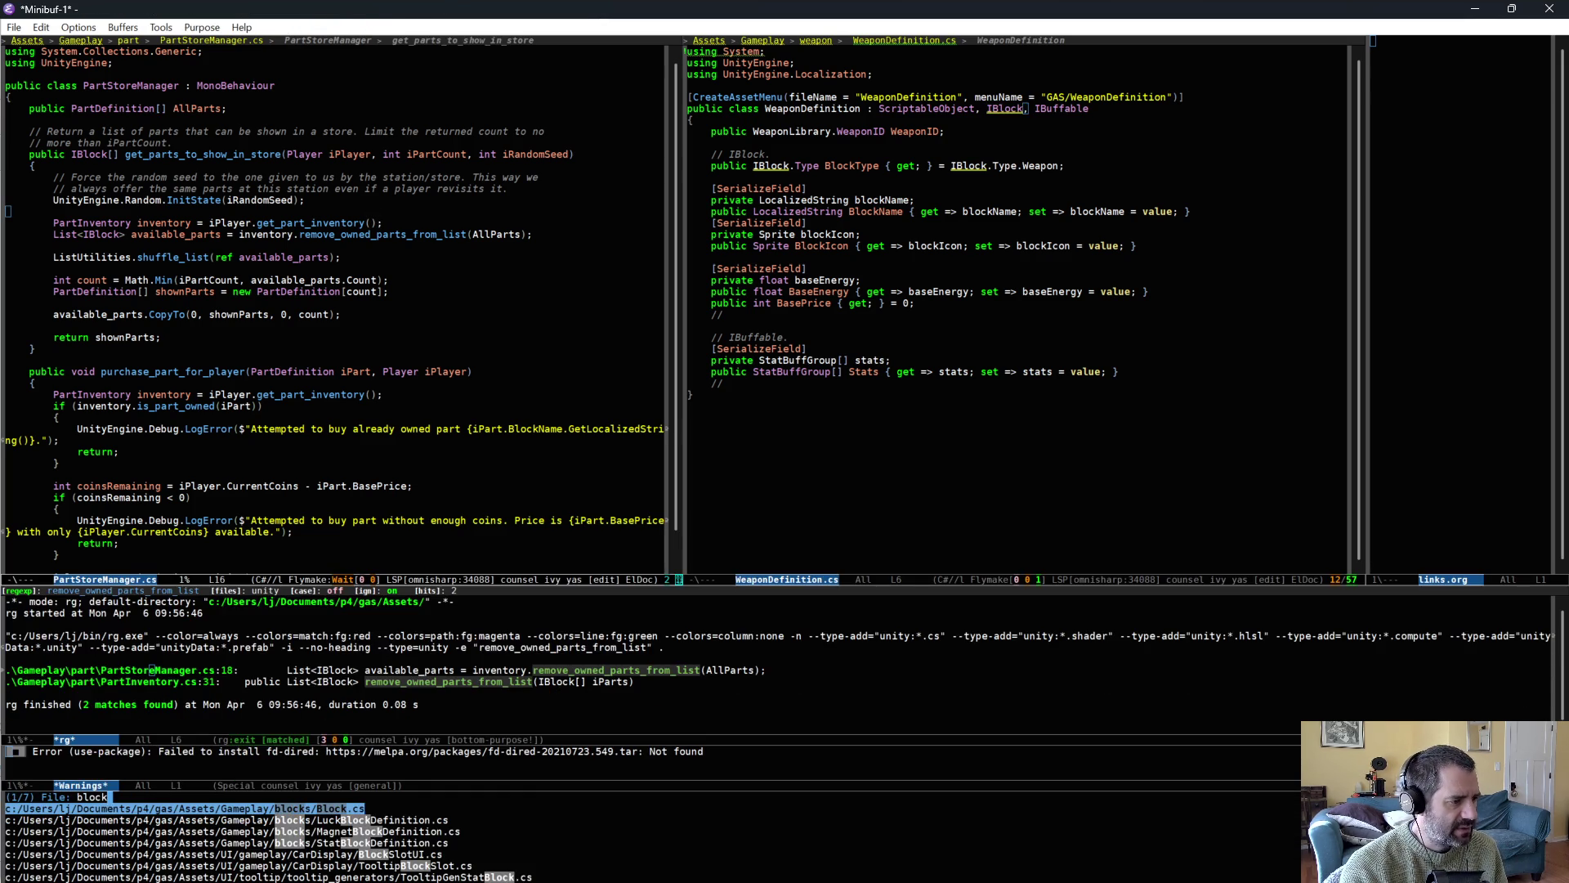
key(Return)
scroll(351, 184, down, 5)
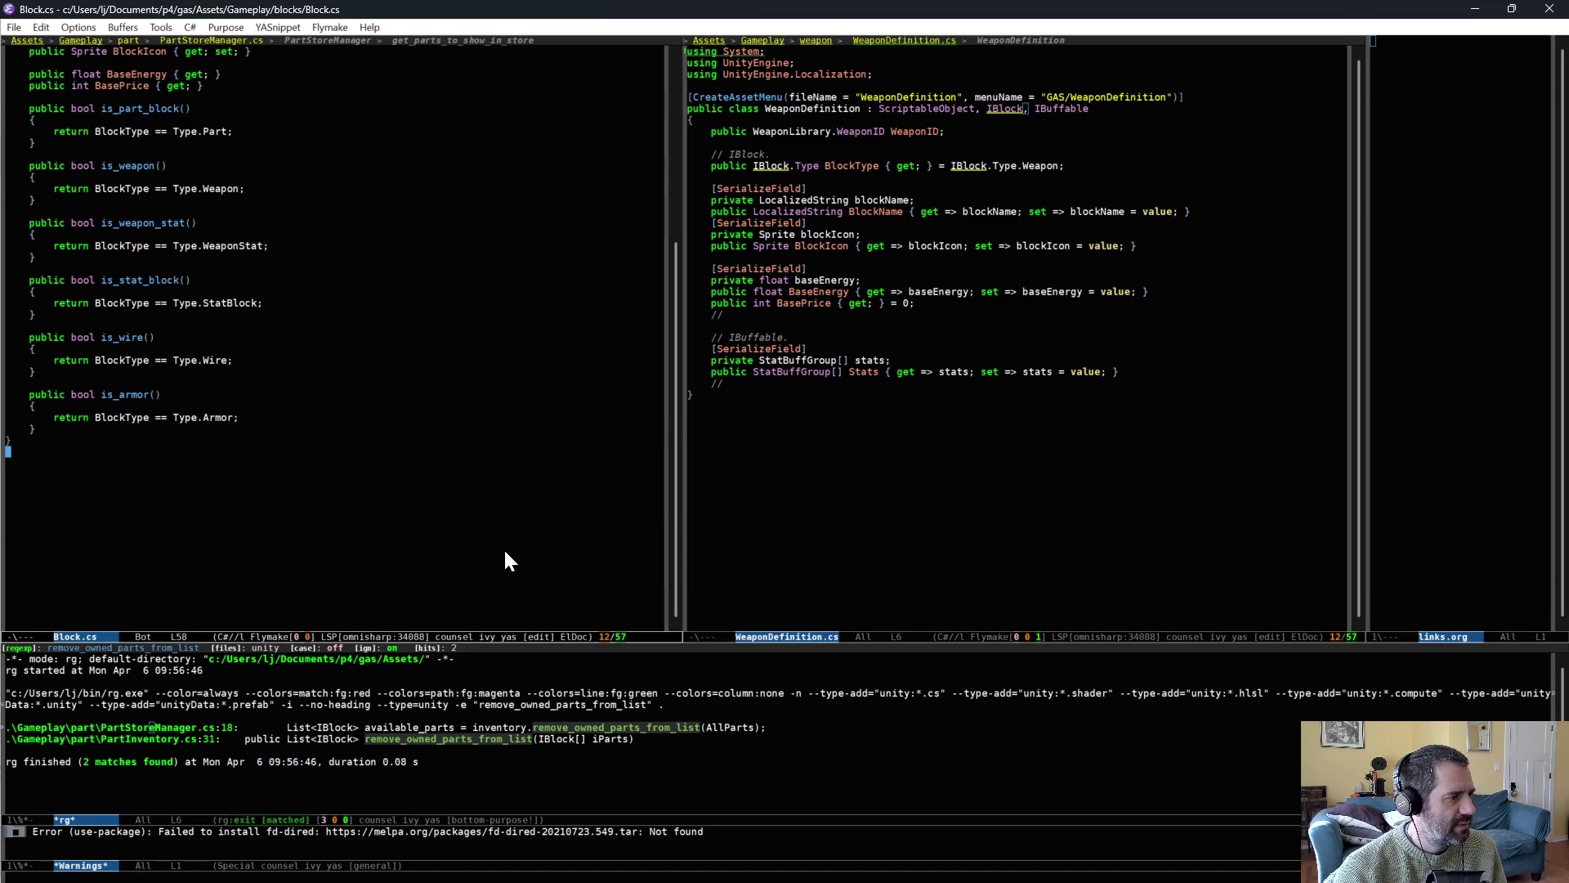
scroll(507, 547, up, 5)
scroll(503, 543, down, 10)
key(alt+greater)
Append an empty public class Block : ScriptableObject to Block.cs.
key(Return)
text(public class Block : ScriptableObject)
key(Return)
text({)
key(Return)
text(})
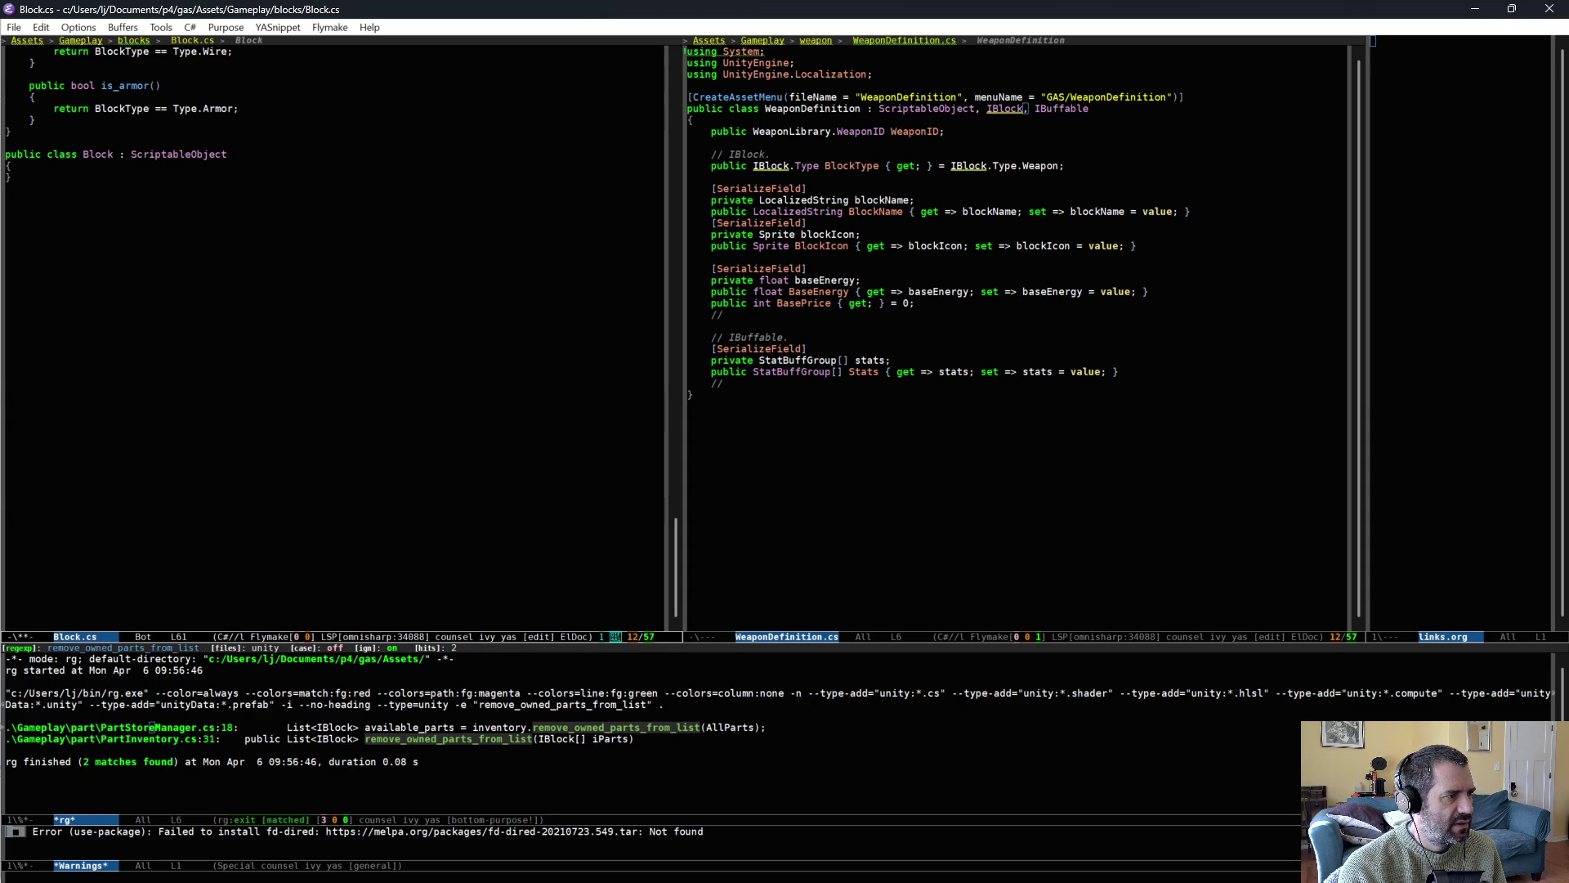
Add a public class NewPartDef : Block below the Block class.
key(Return)
key(Return)
text(public class)
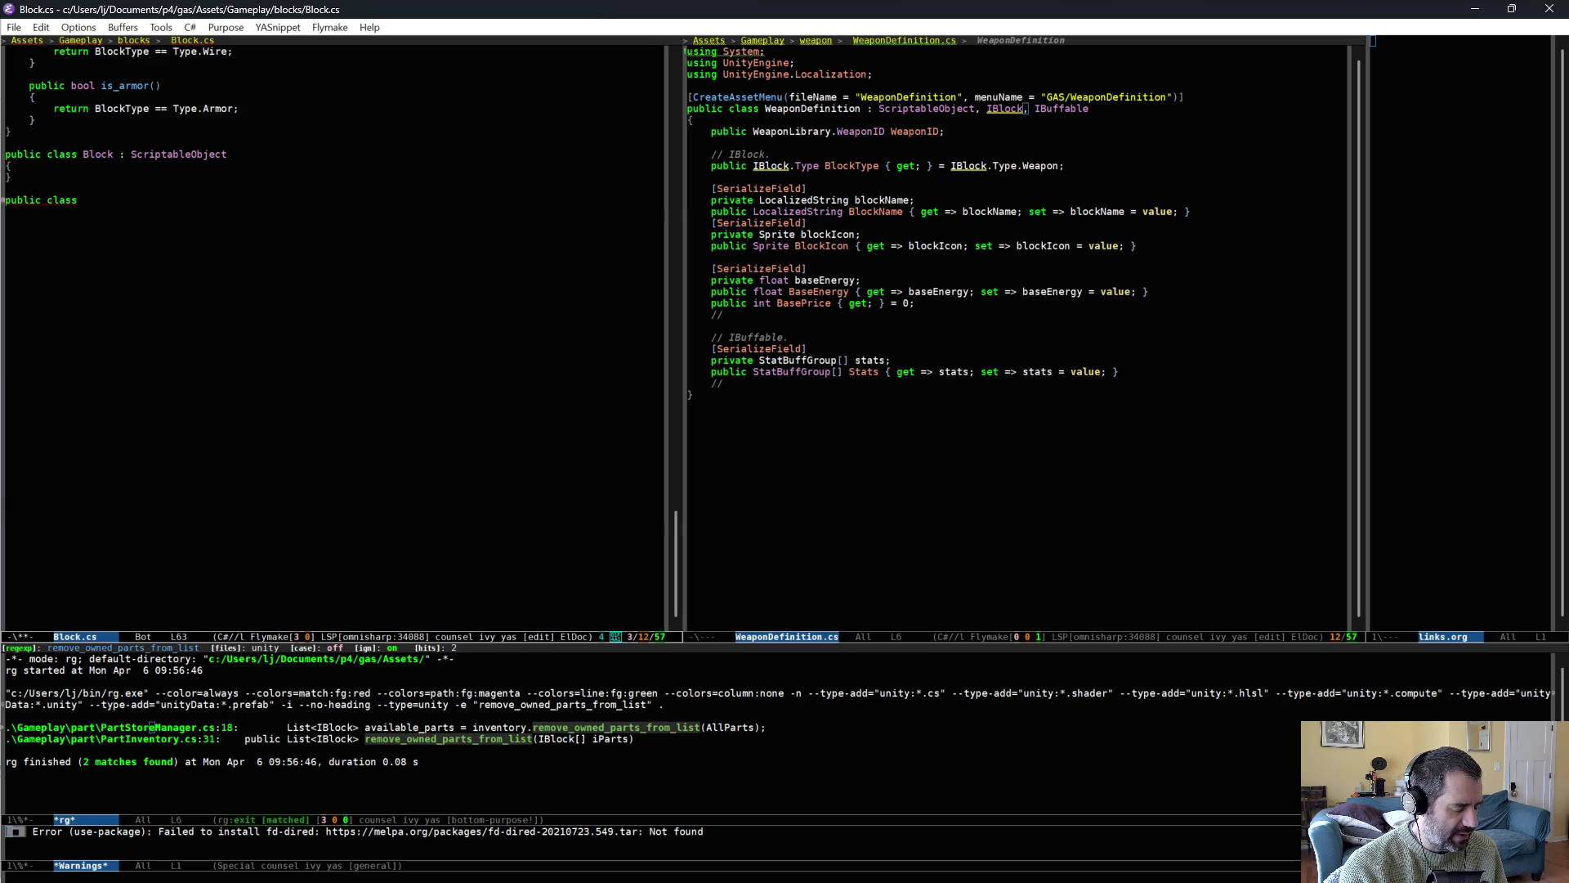
text(NewPartDef : Block)
key(Return)
text({)
key(Return)
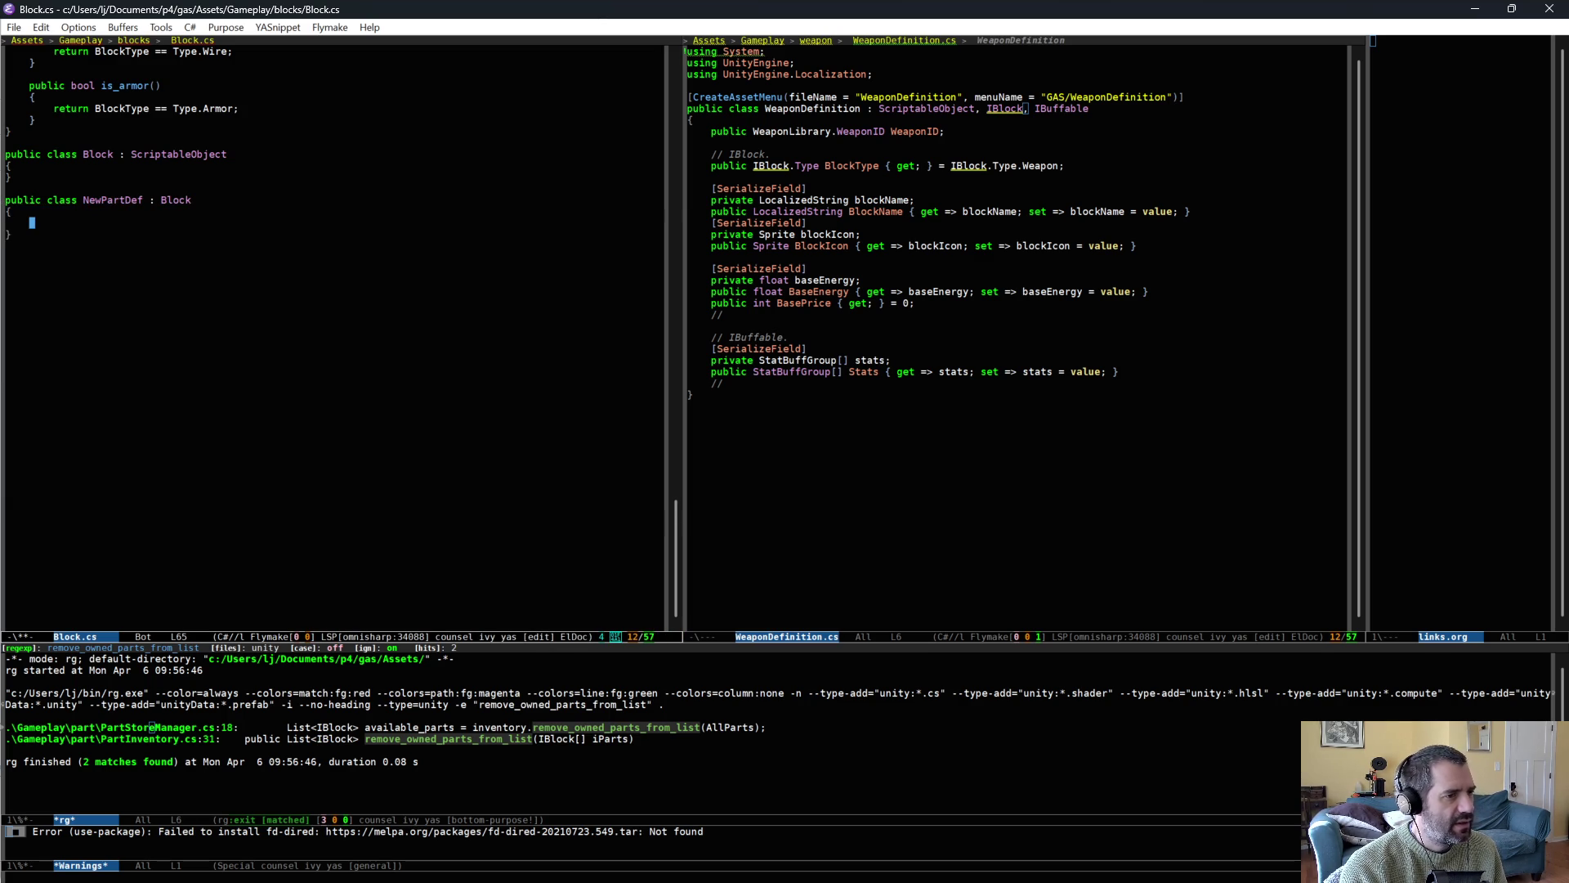
Copy WeaponDefinition's CreateAssetMenu line and paste it above NewPartDef.
triple_click(877, 96)
key(alt+w)
click(297, 199)
key(ctrl+a)
key(ctrl+y)
key(ctrl+p)
Change the attribute's fileName to NewPartDef and menuName to GAS/New Part Def.
key(alt+f)
key(alt+f)
key(alt+f)
key(ctrl+BackSpace)
text(N)
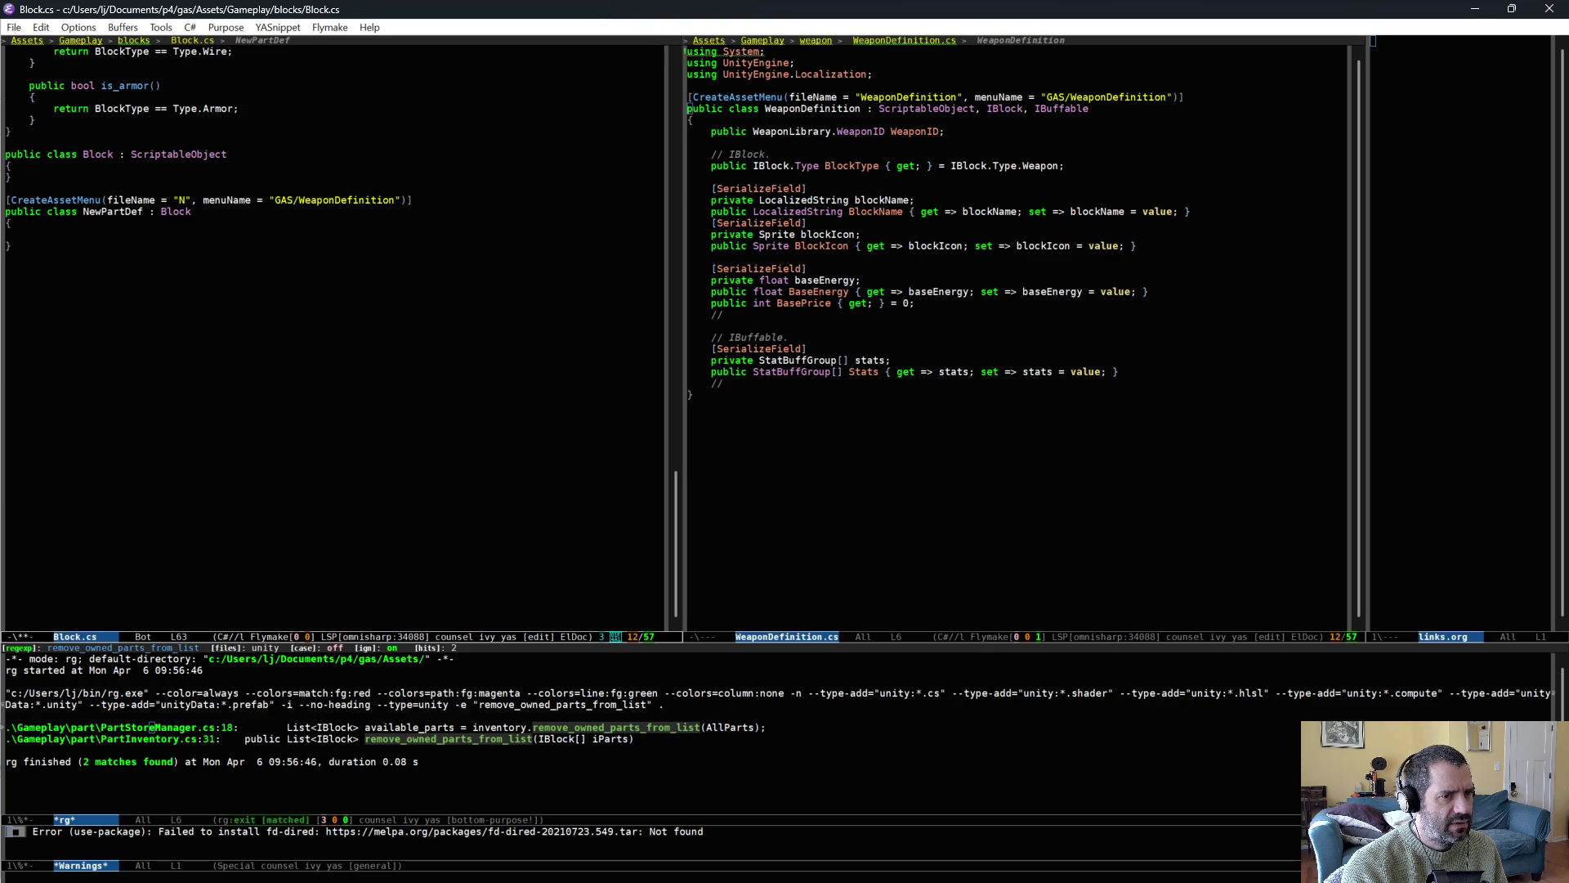
text(ewPa)
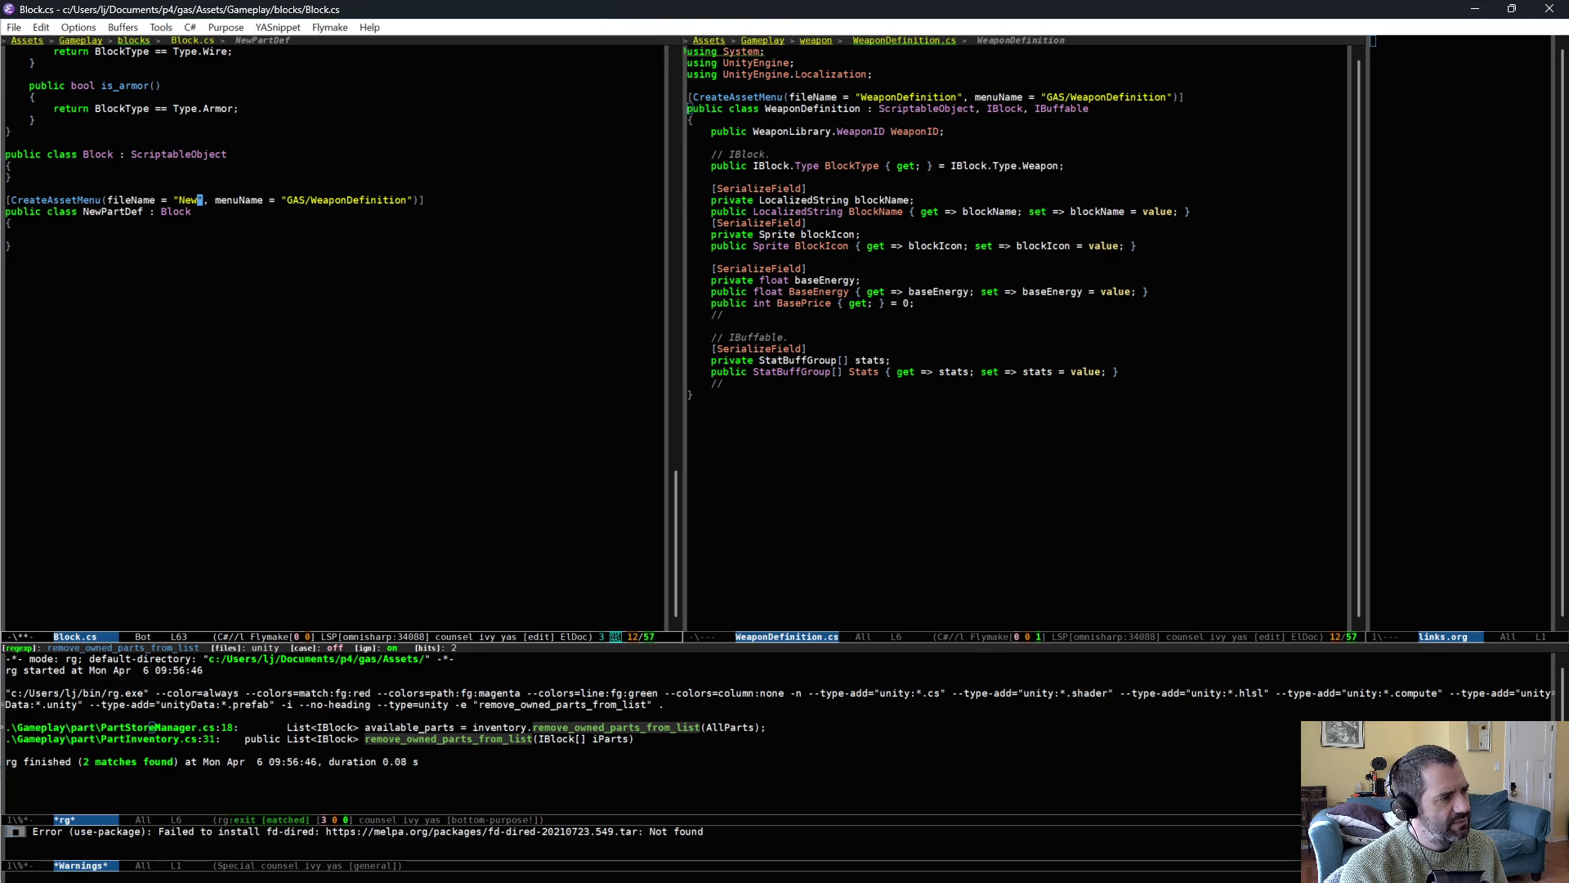
text(rtDef)
key(alt+f)
key(alt+f)
key(alt+f)
key(alt+BackSpace)
text(New Part Def)
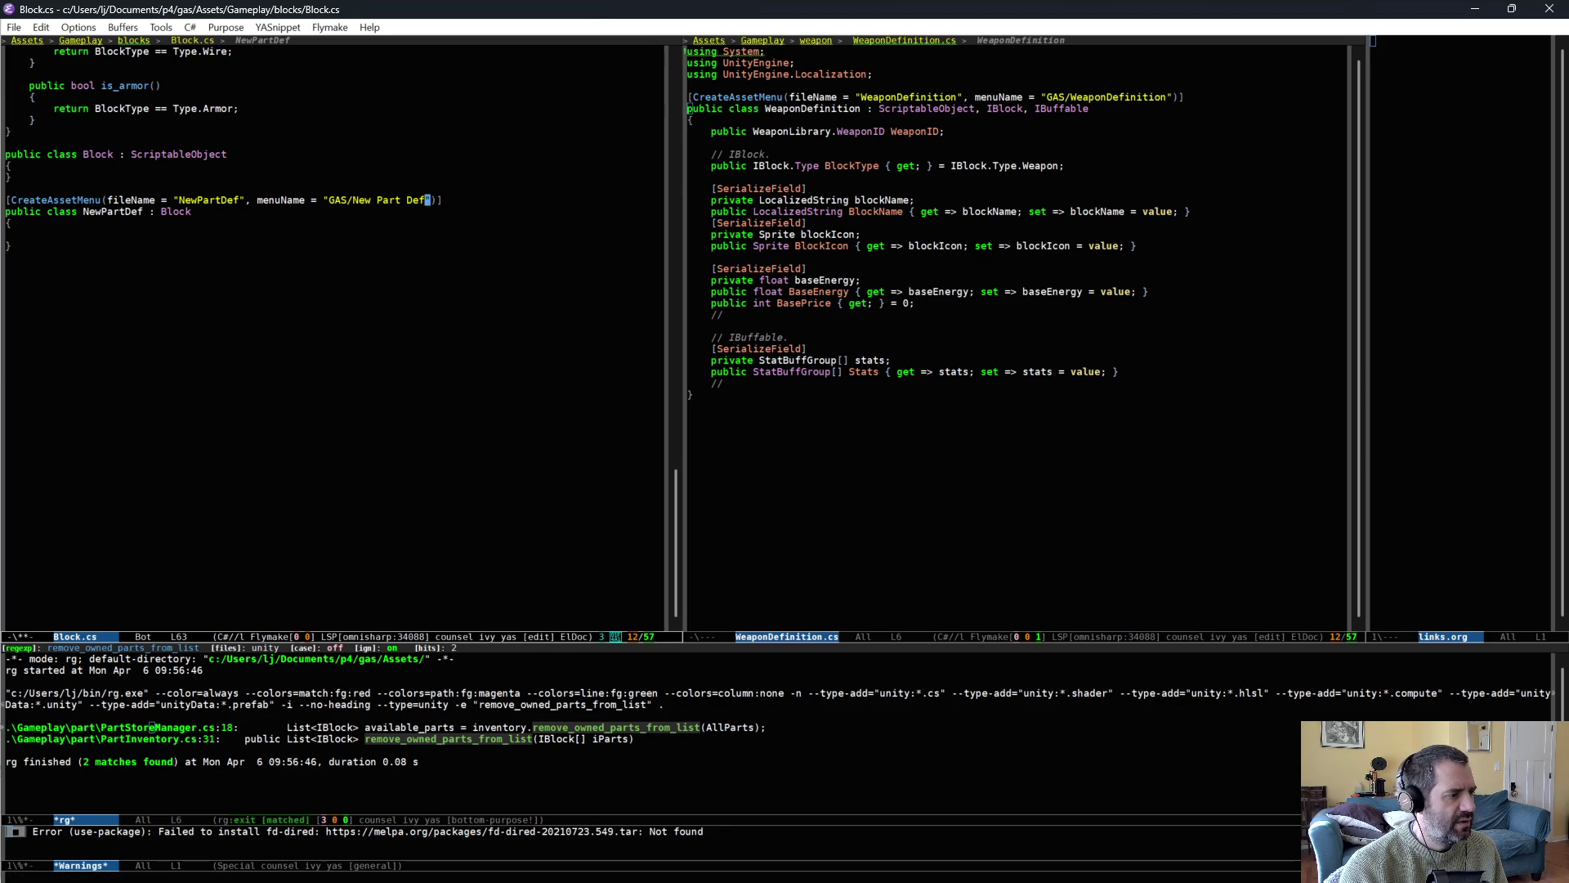
Save Block.cs and return to Unity so it recompiles.
key(ctrl+x)
key(ctrl+s)
key(alt+Tab)
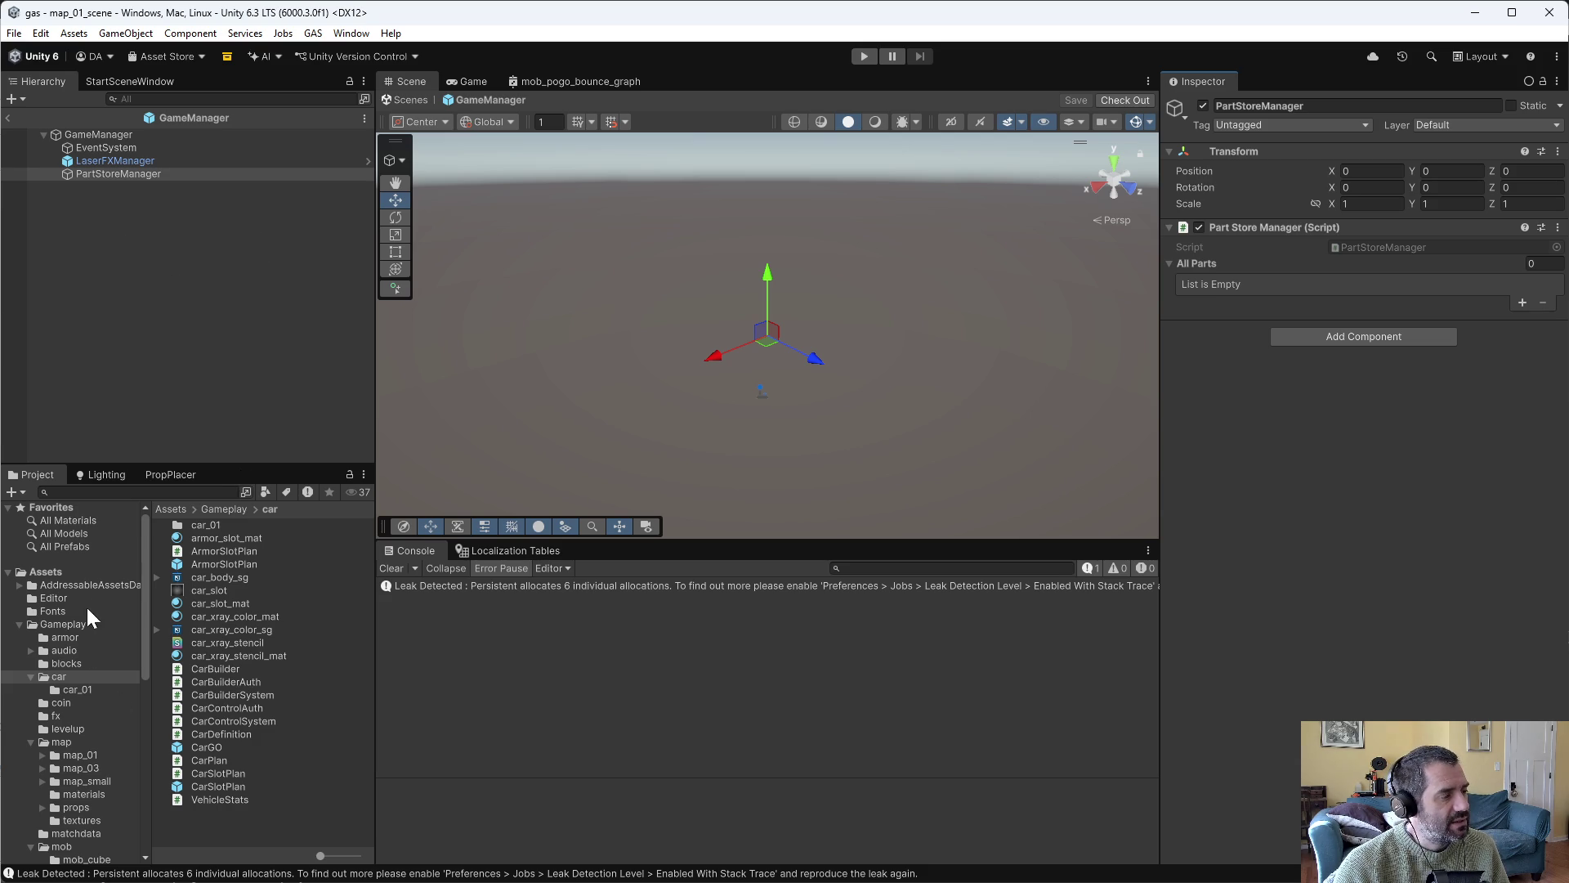
Create a test NewPartDef asset in the car folder via Create > GAS > New Part Def.
right_click(204, 816)
mouse_move(368, 338)
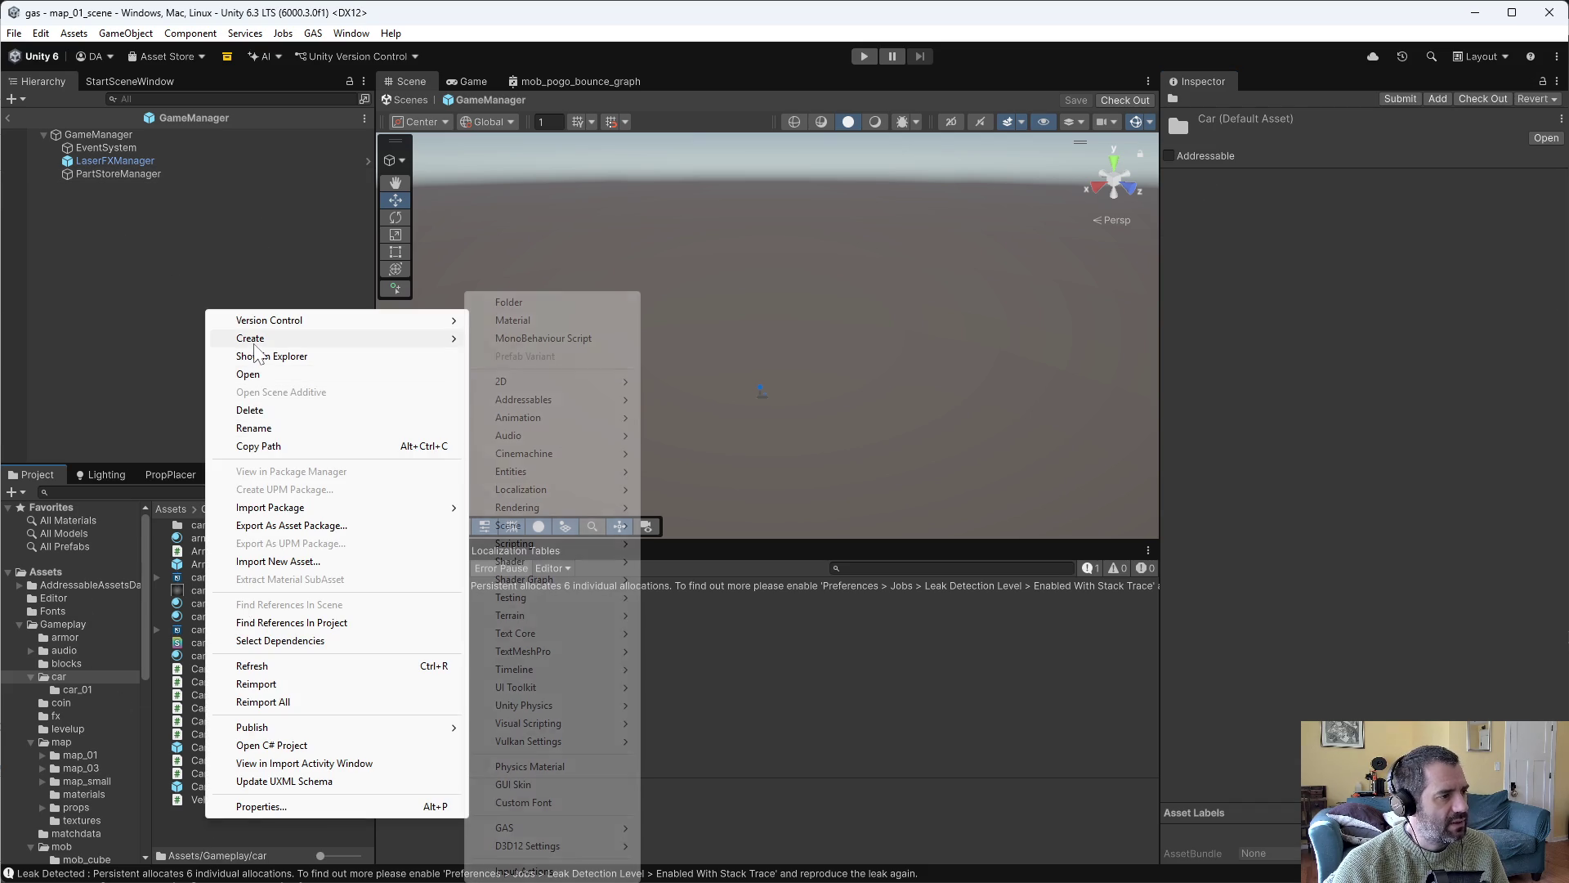
mouse_move(523, 520)
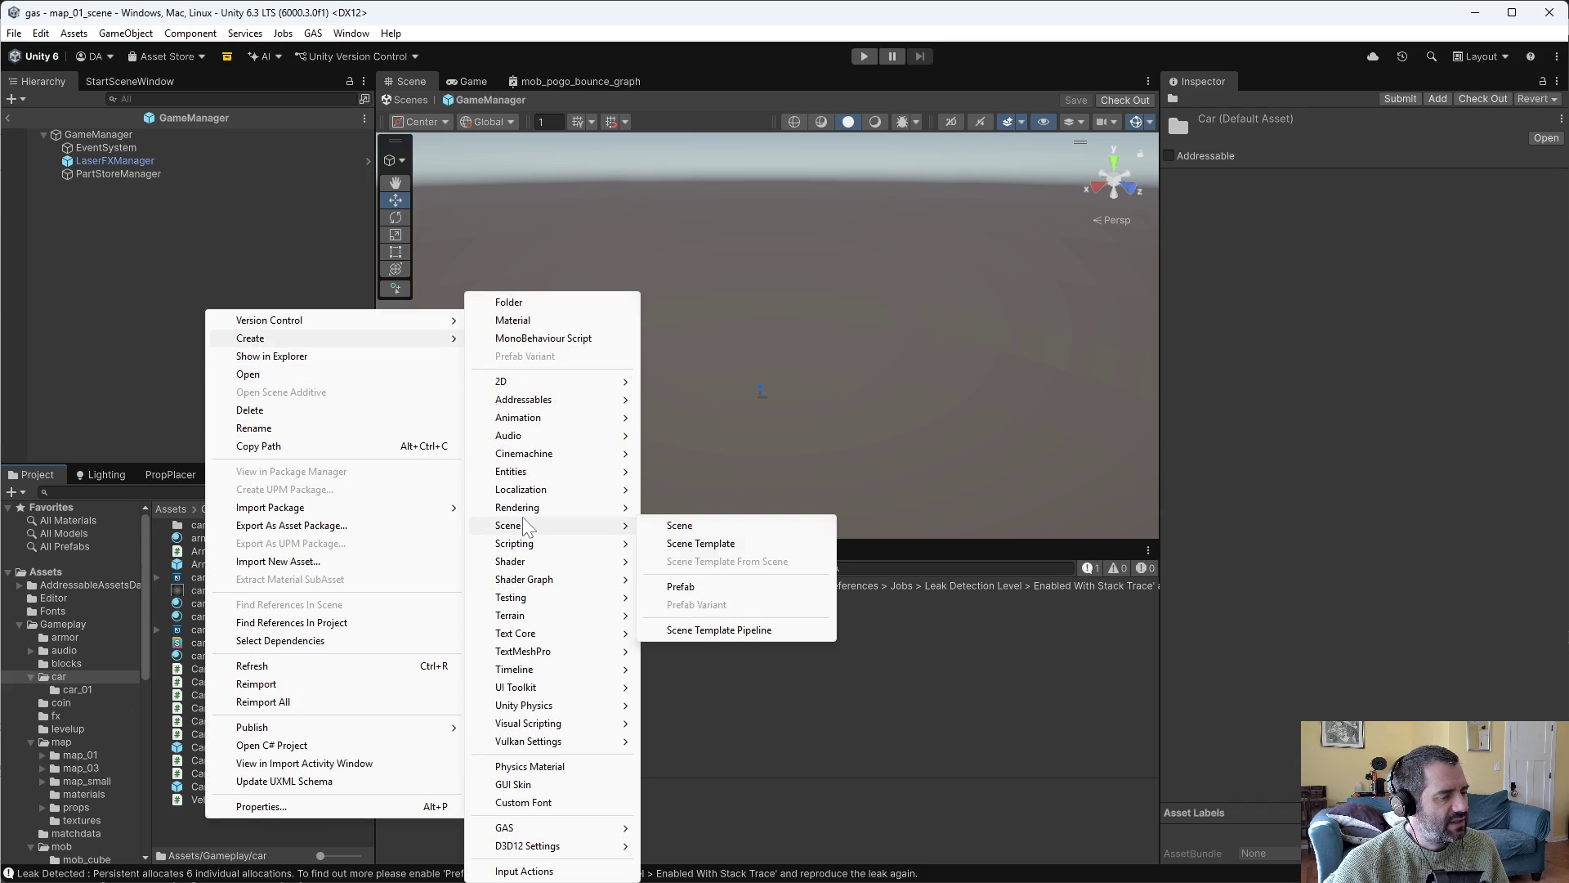
mouse_move(527, 831)
click(695, 809)
key(Return)
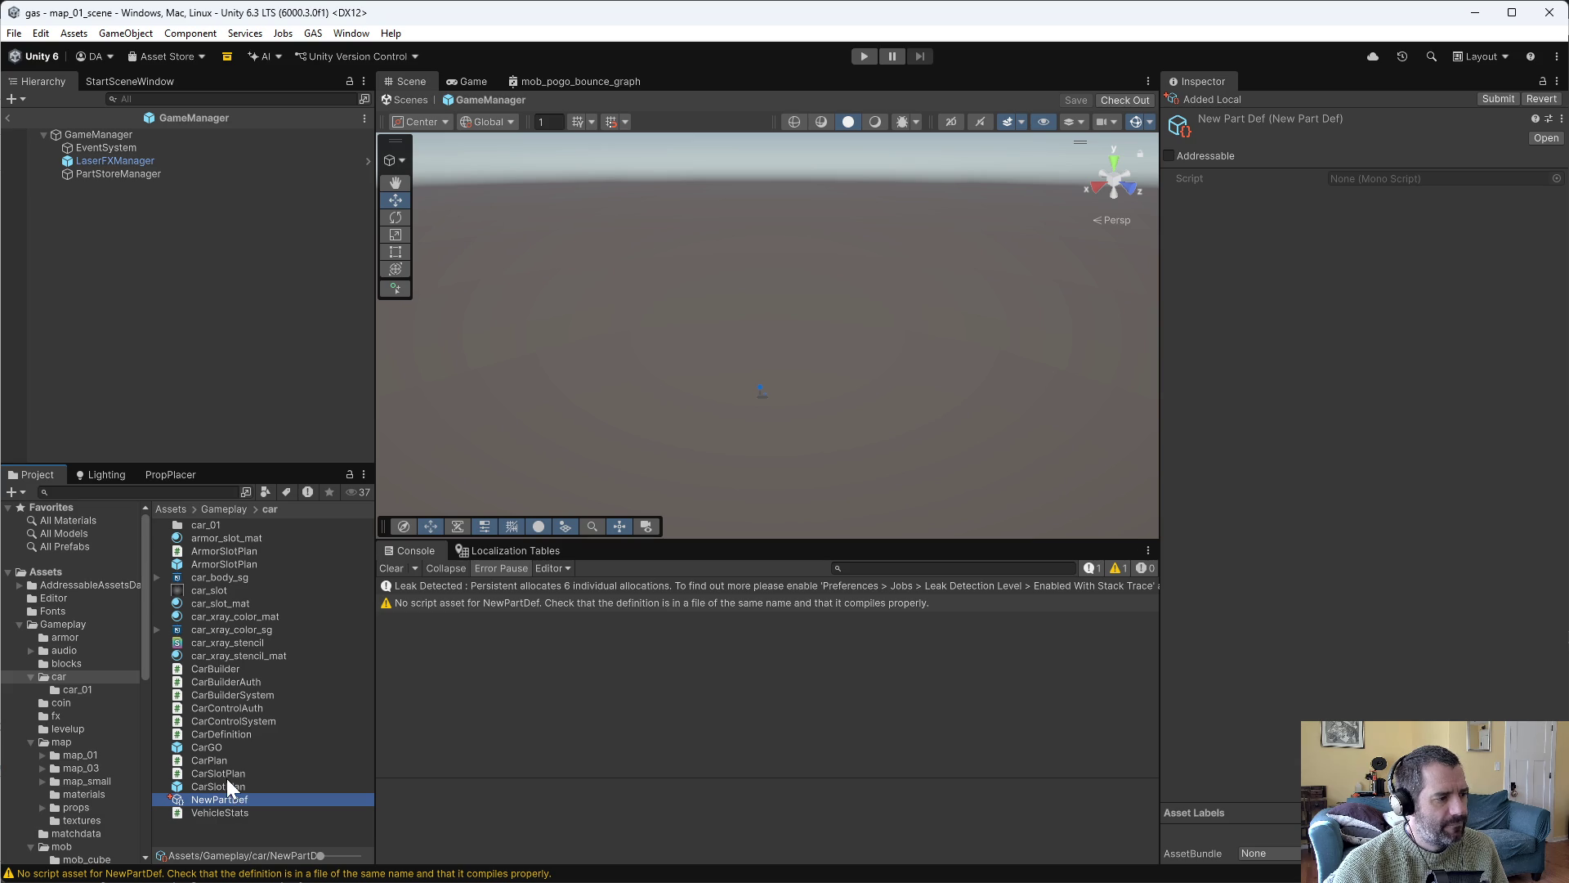
Delete the NewPartDef asset after its missing-script warning and return to Emacs.
key(Delete)
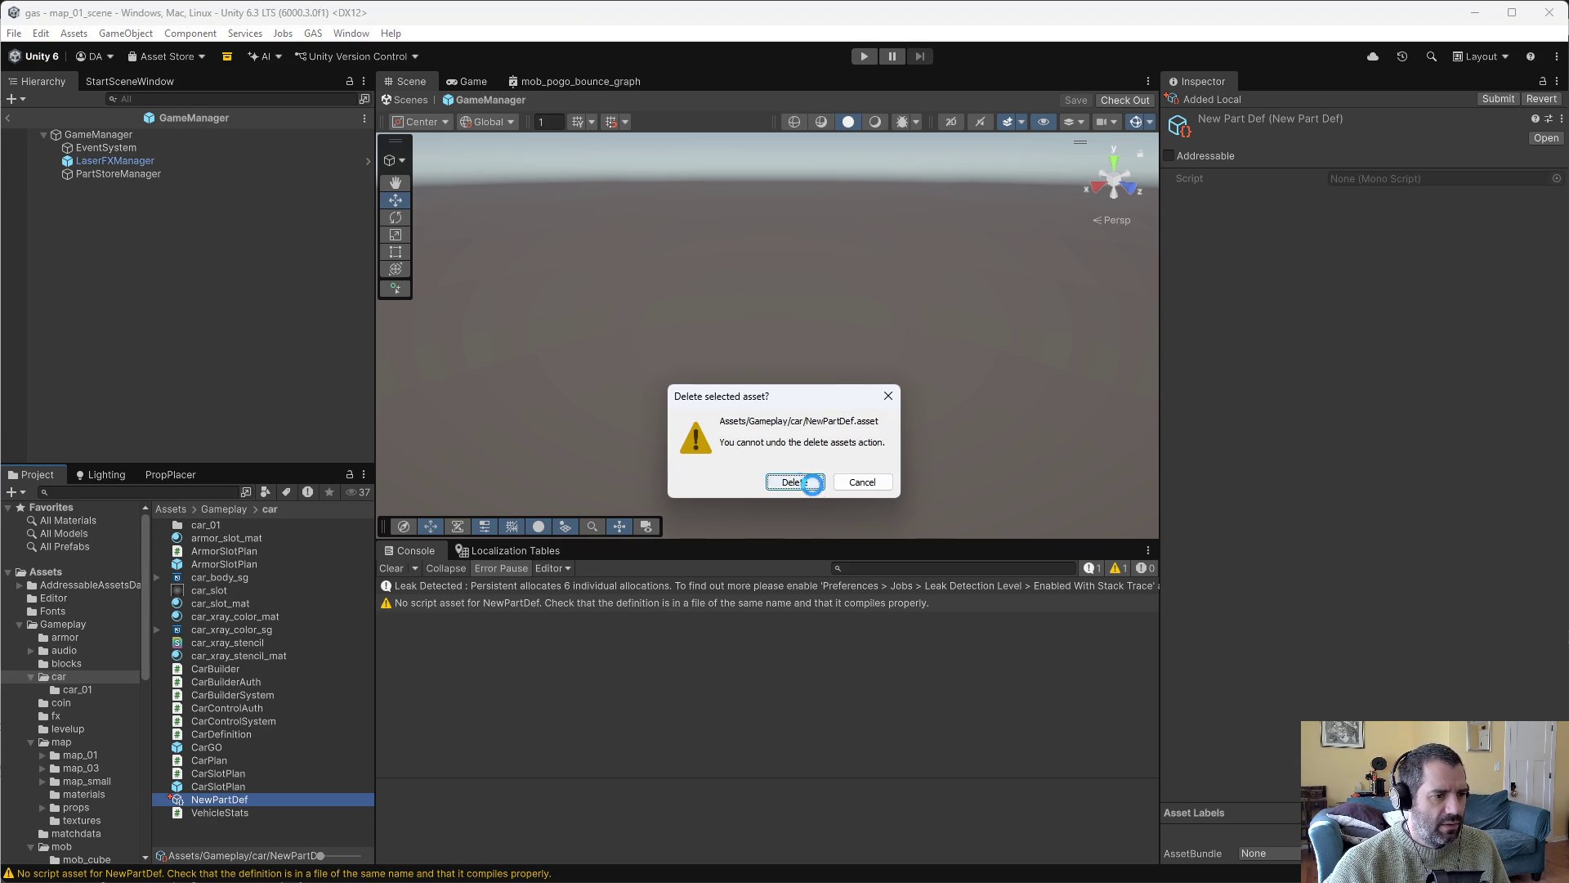
click(814, 484)
key(alt+Tab)
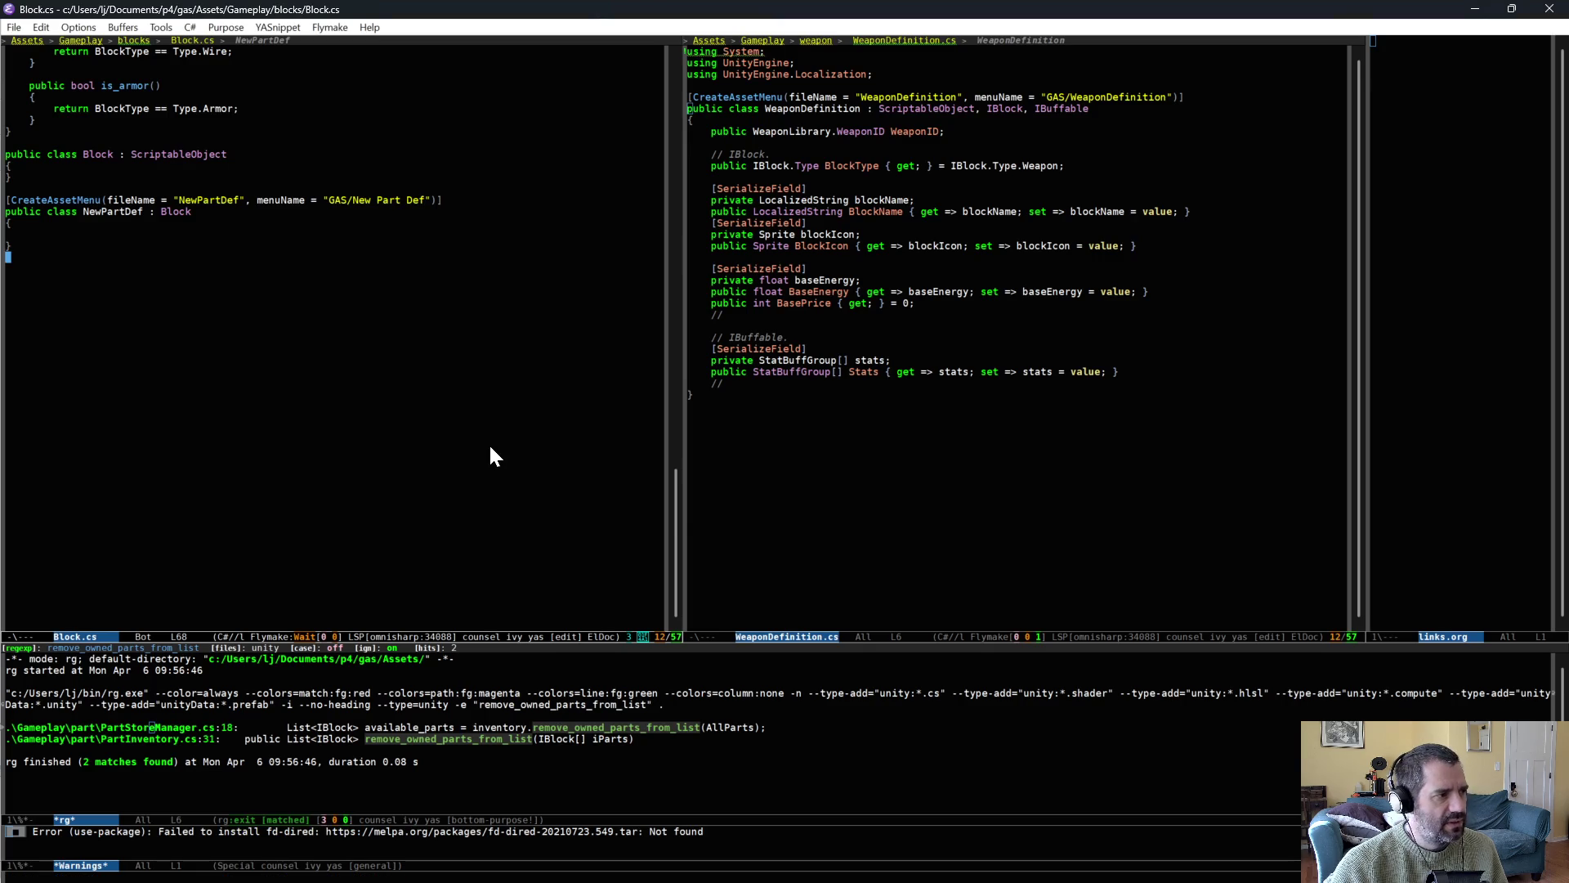
Run a project-wide search for IBlock and scroll through the results.
key(ctrl+x)
key(o)
key(ctrl+c)
key(s)
key(d)
scroll(690, 760, down, 15)
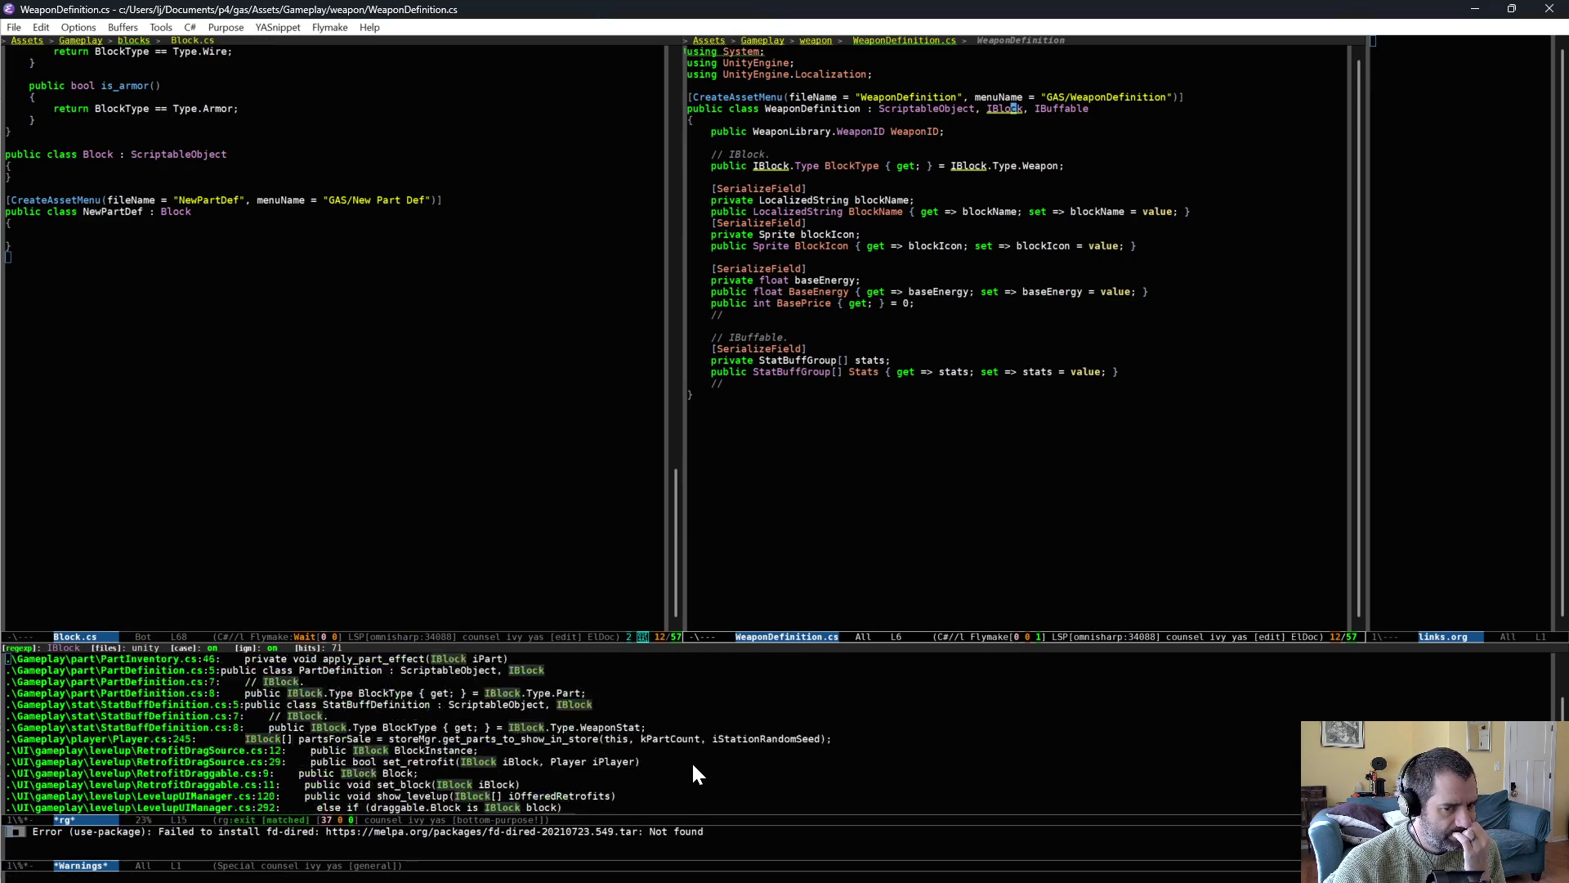
scroll(693, 768, up, 5)
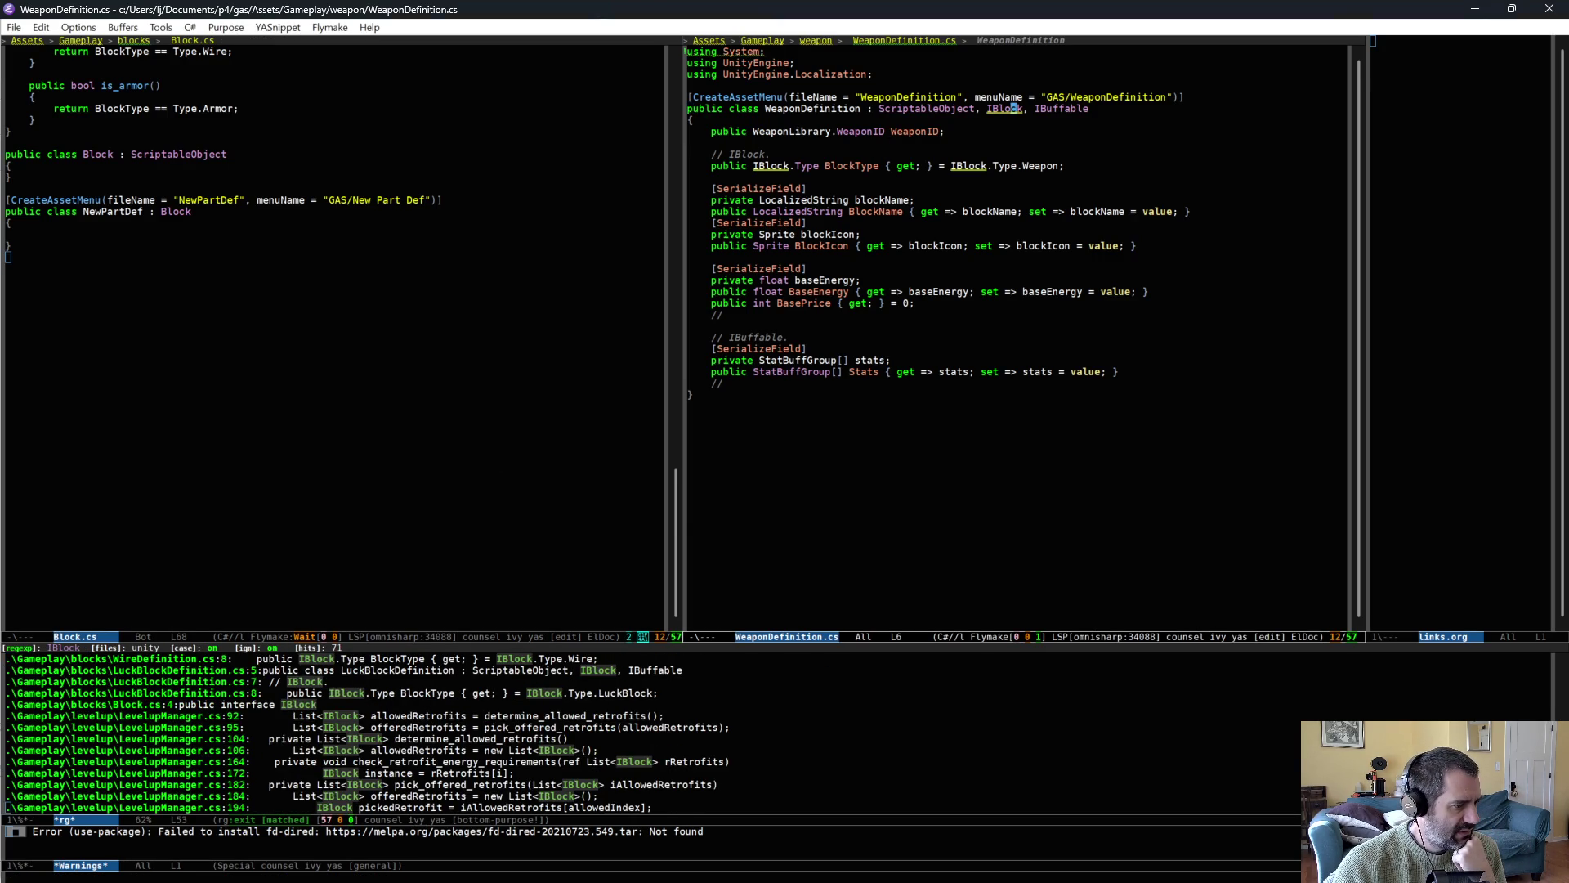
scroll(368, 733, up, 5)
scroll(691, 766, up, 5)
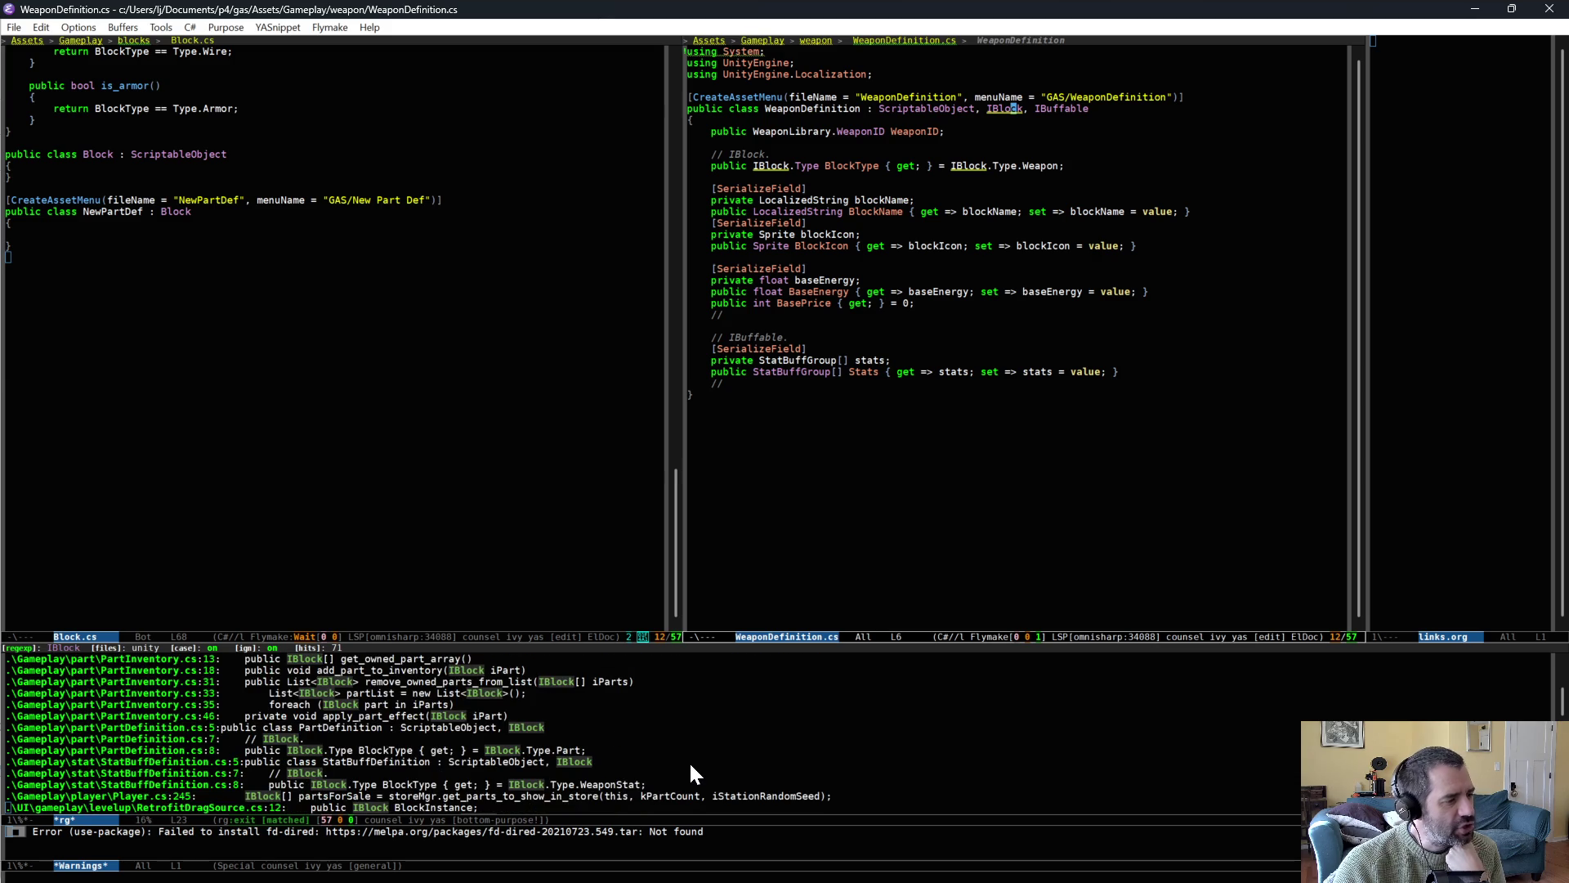
scroll(691, 766, up, 5)
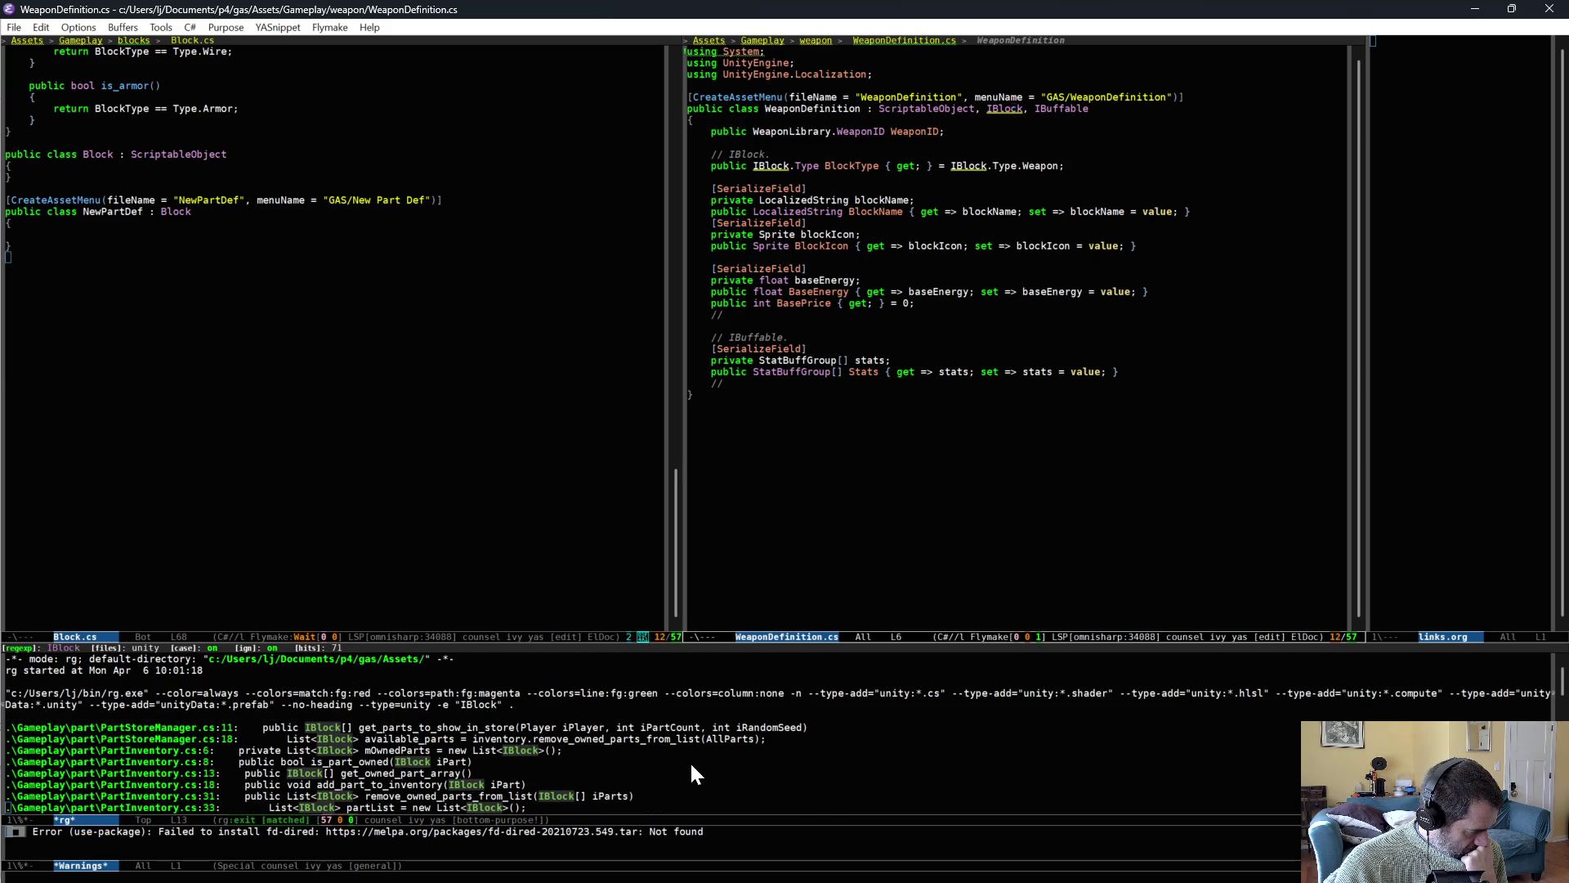
Select the Block and NewPartDef classes below the IBlock interface and kill them with C-w.
click(98, 128)
drag(100, 134, 141, 307)
click(62, 118)
drag(65, 135, 106, 292)
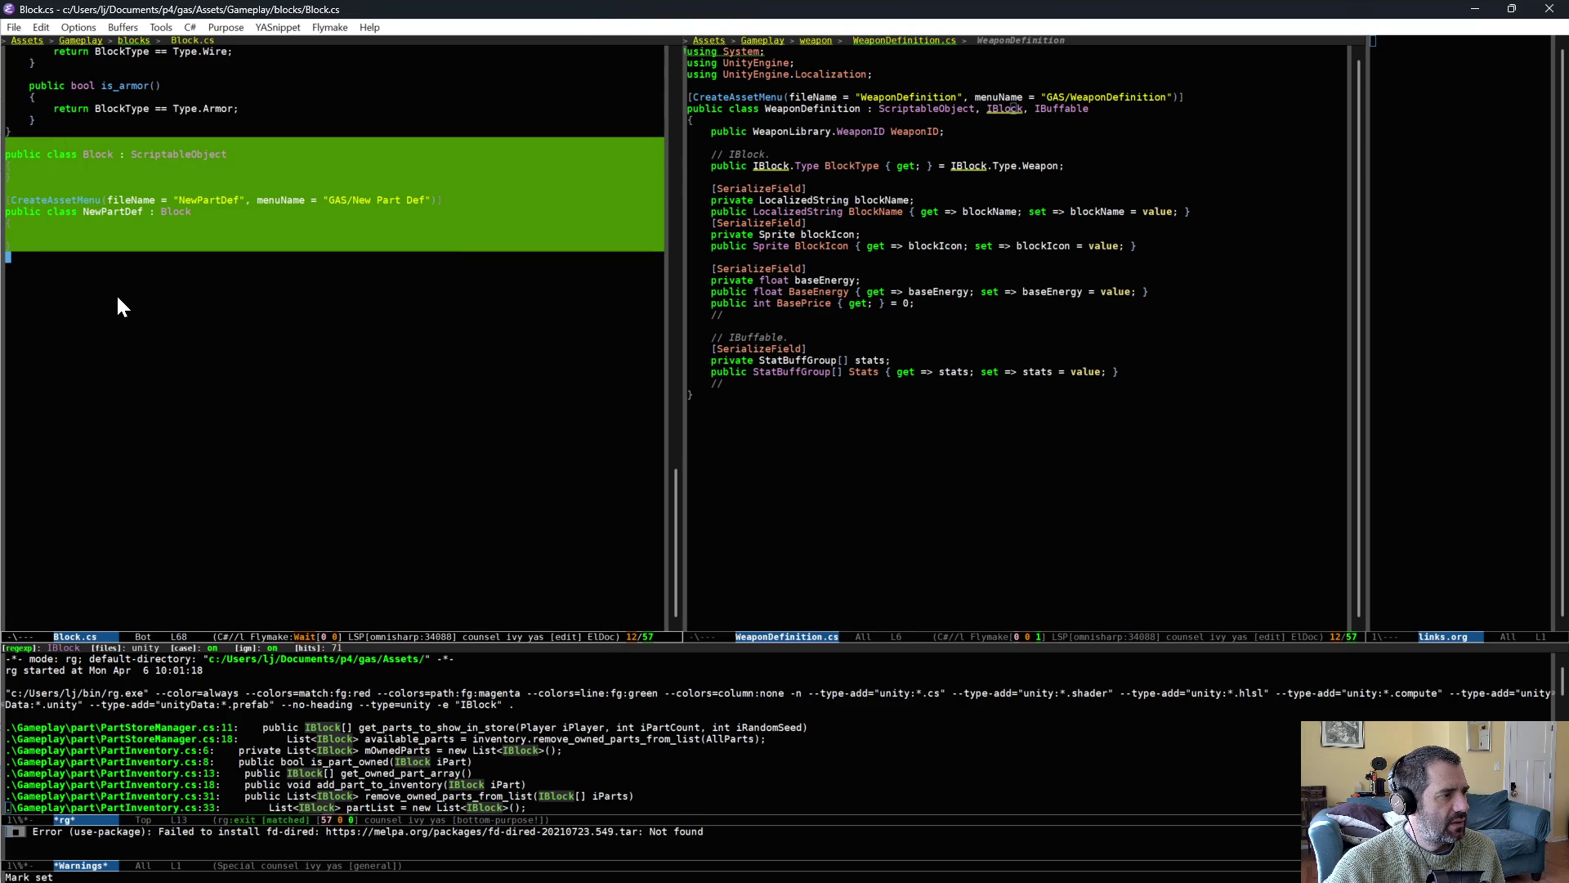
key(ctrl+w)
Save the trimmed Block.cs with C-x C-s.
scroll(233, 384, up, 10)
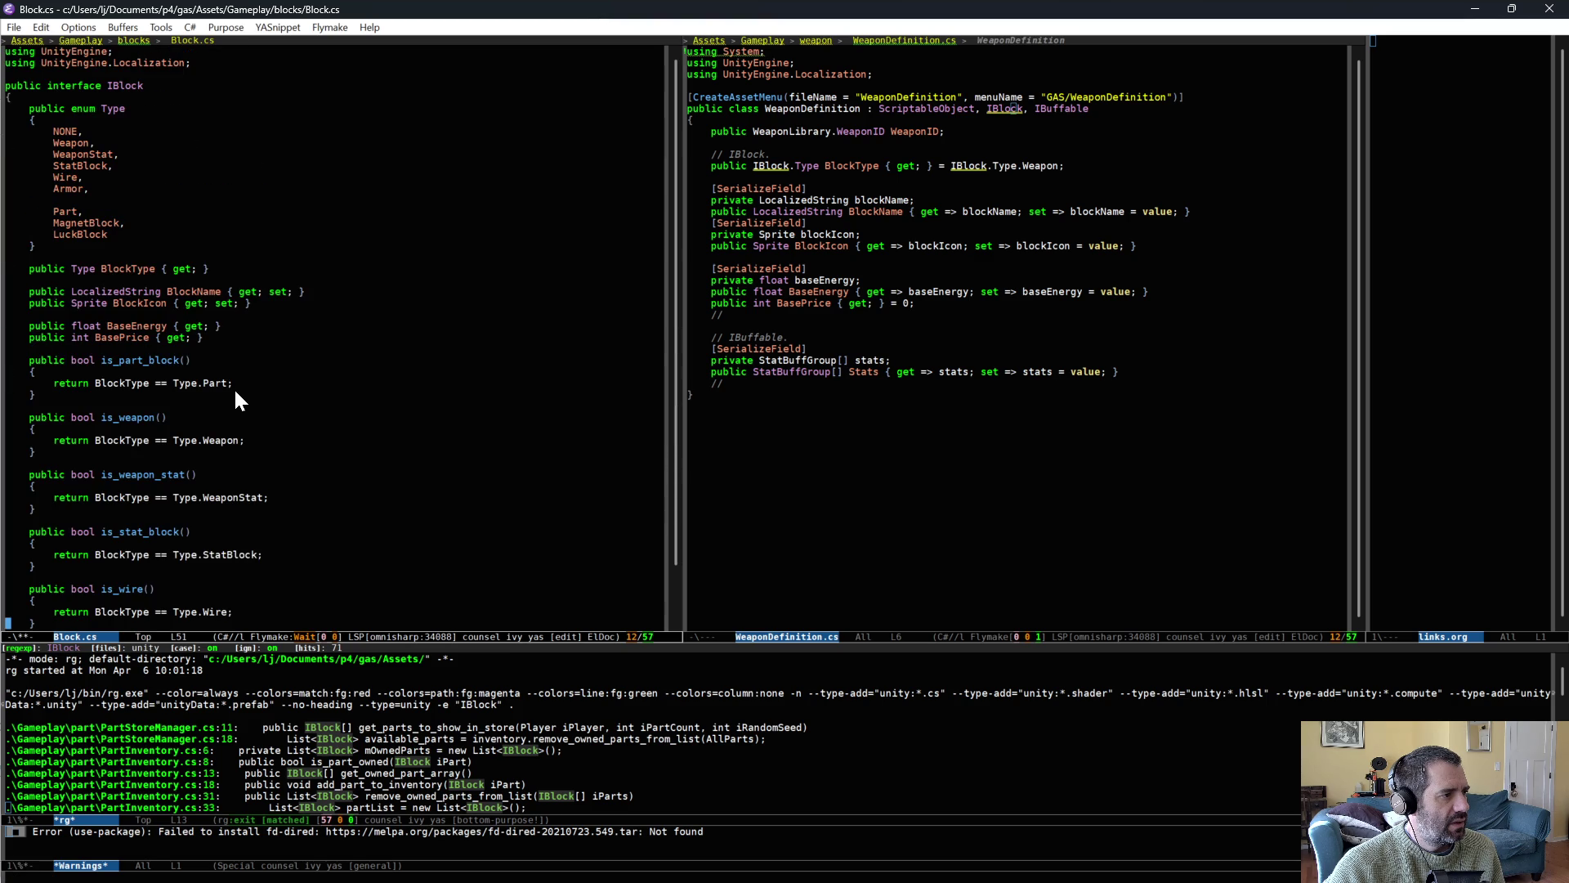
click(235, 383)
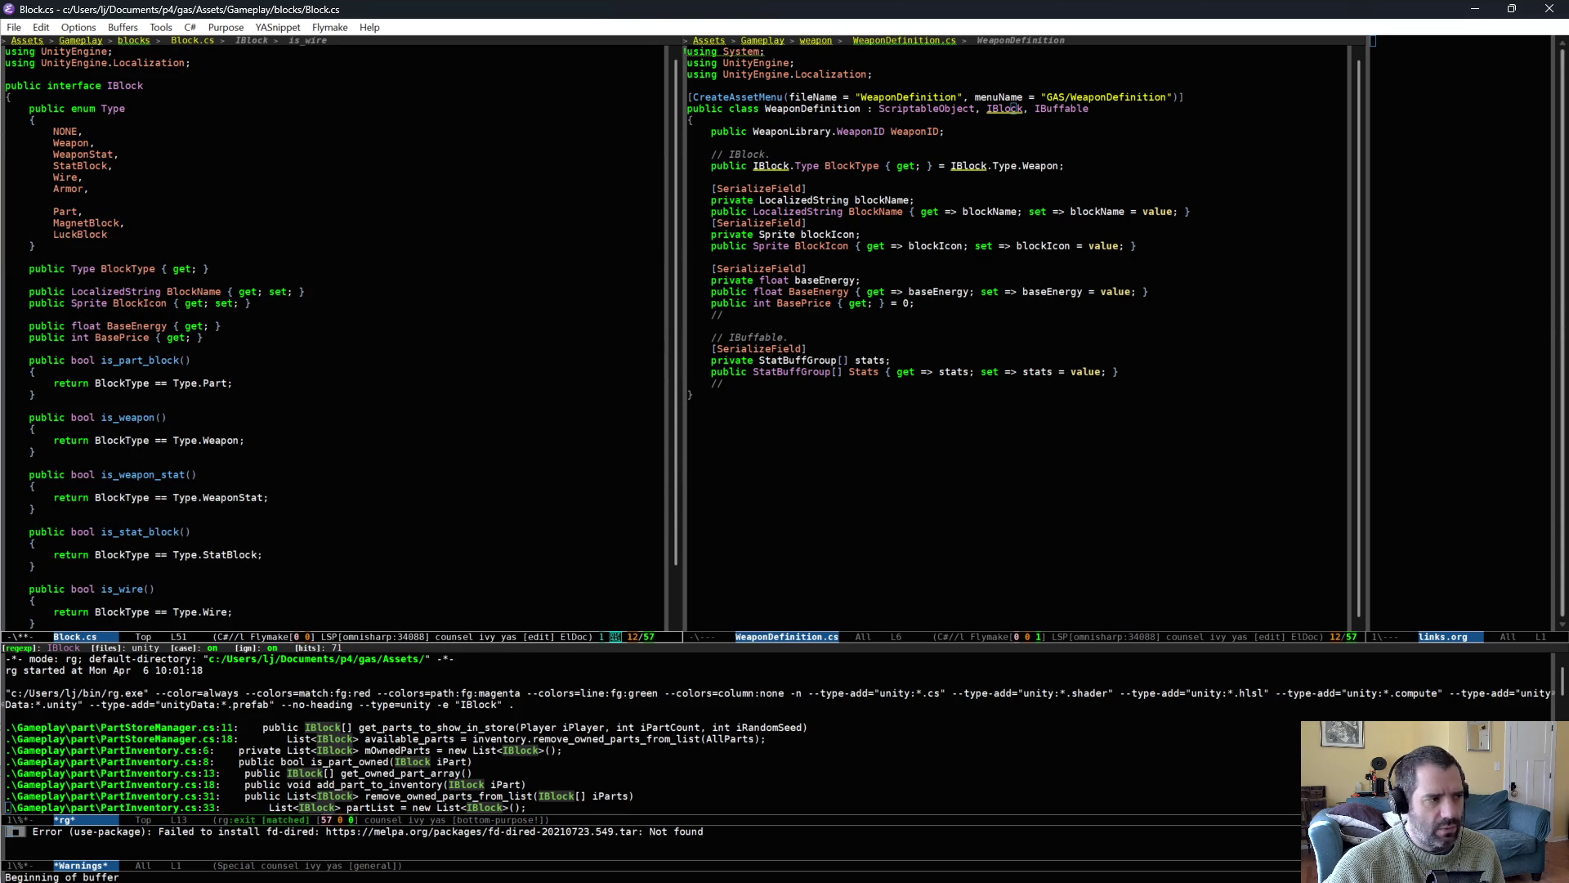
key(ctrl+x)
key(ctrl+s)
scroll(476, 539, down, 4)
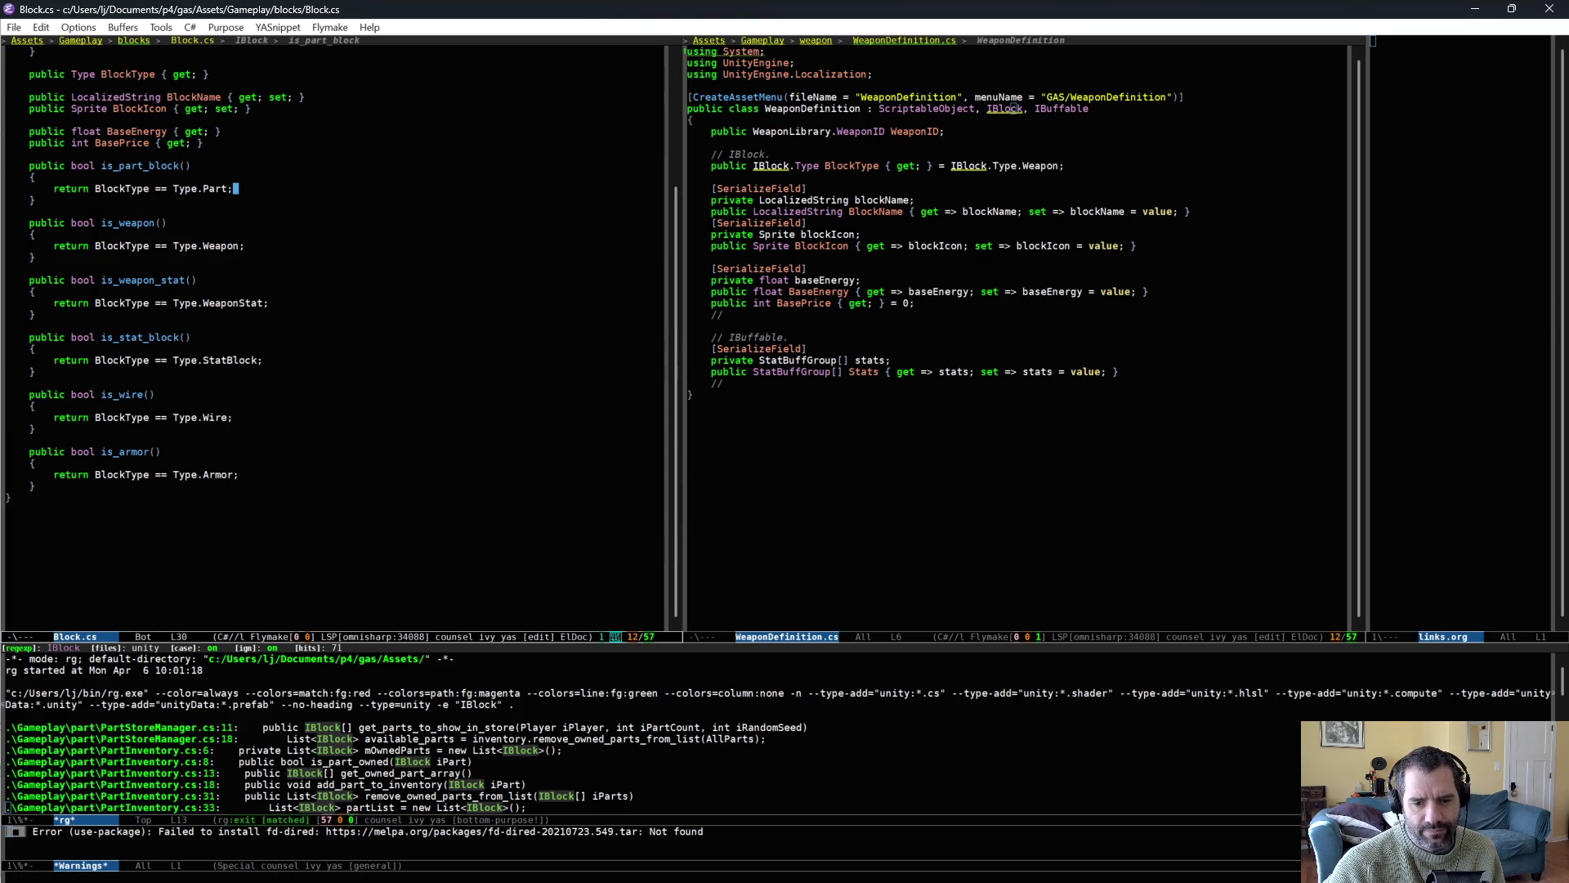
Reconcile offline work on Assets, then open the CarBuilder.cs diff from the default changelist.
key(alt+Tab)
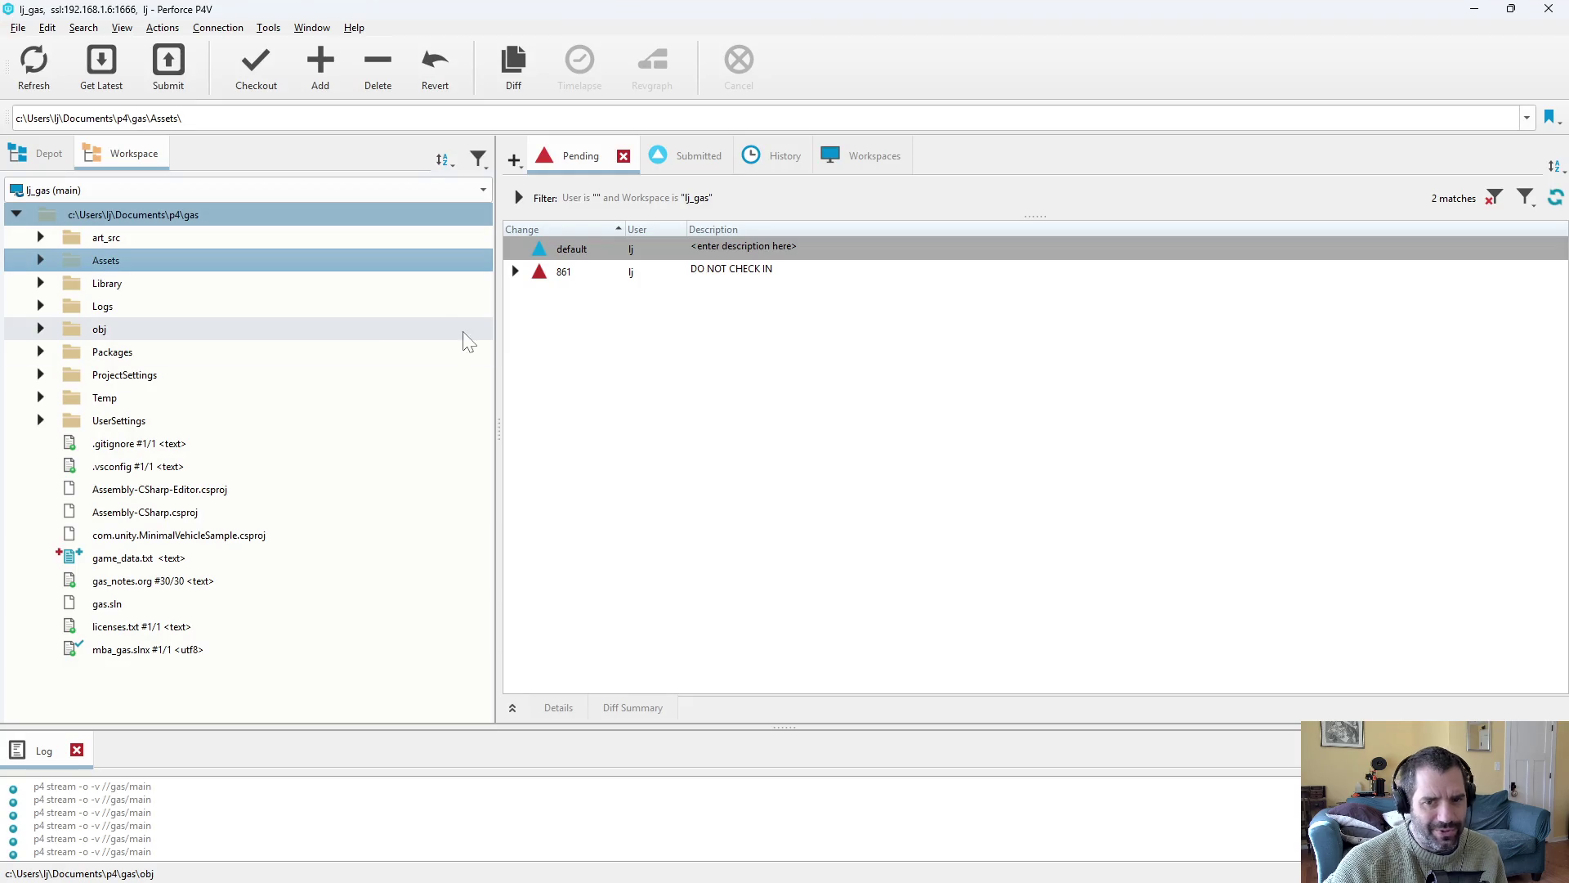
right_click(139, 216)
click(120, 257)
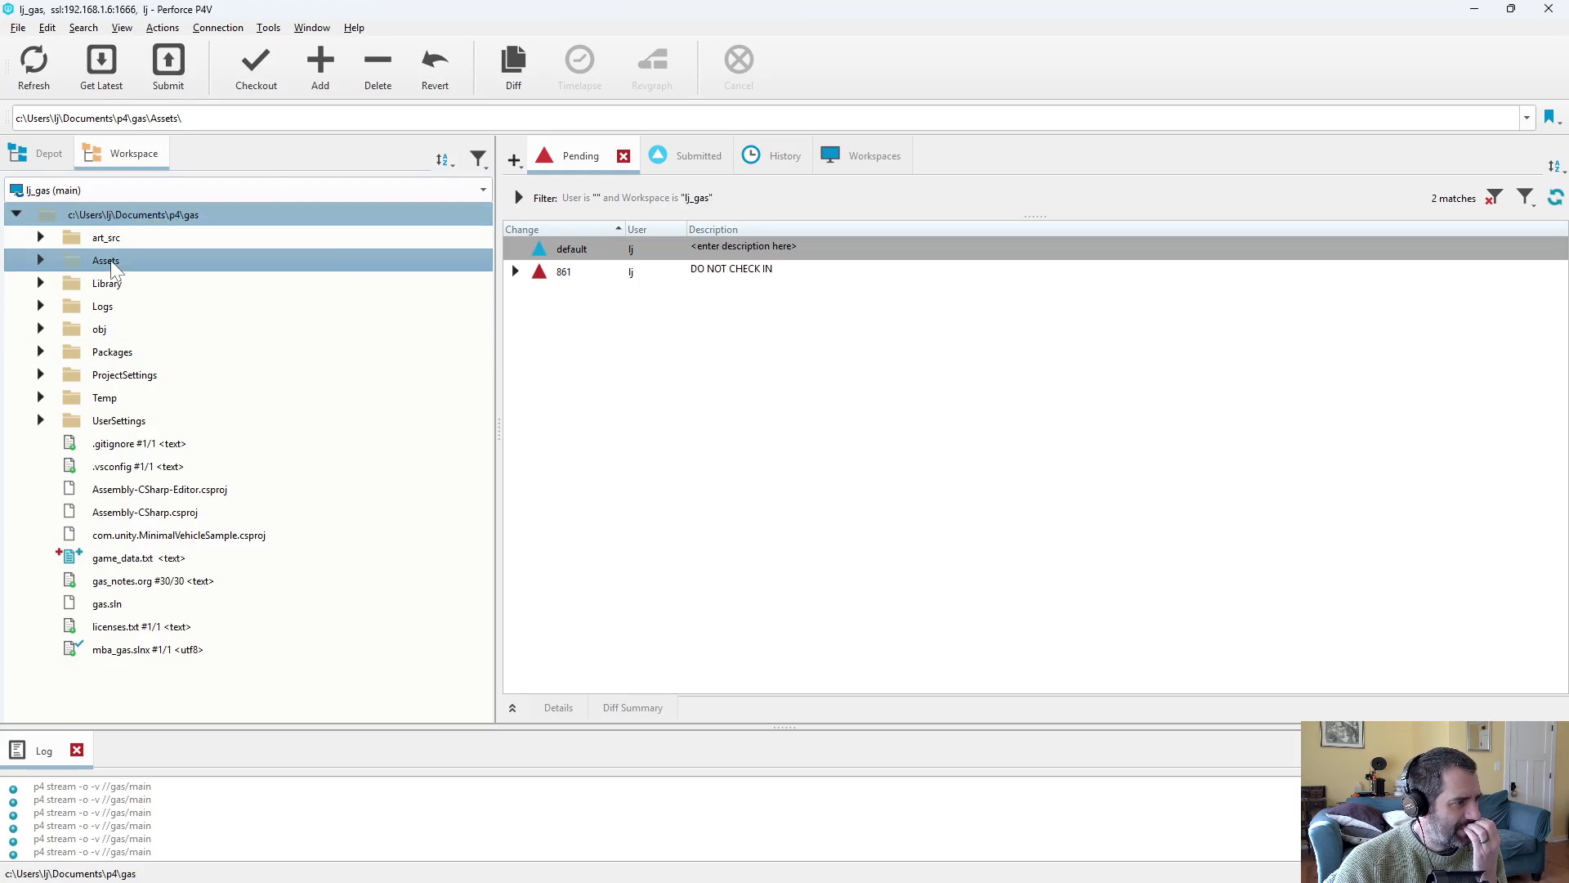
right_click(105, 260)
click(214, 221)
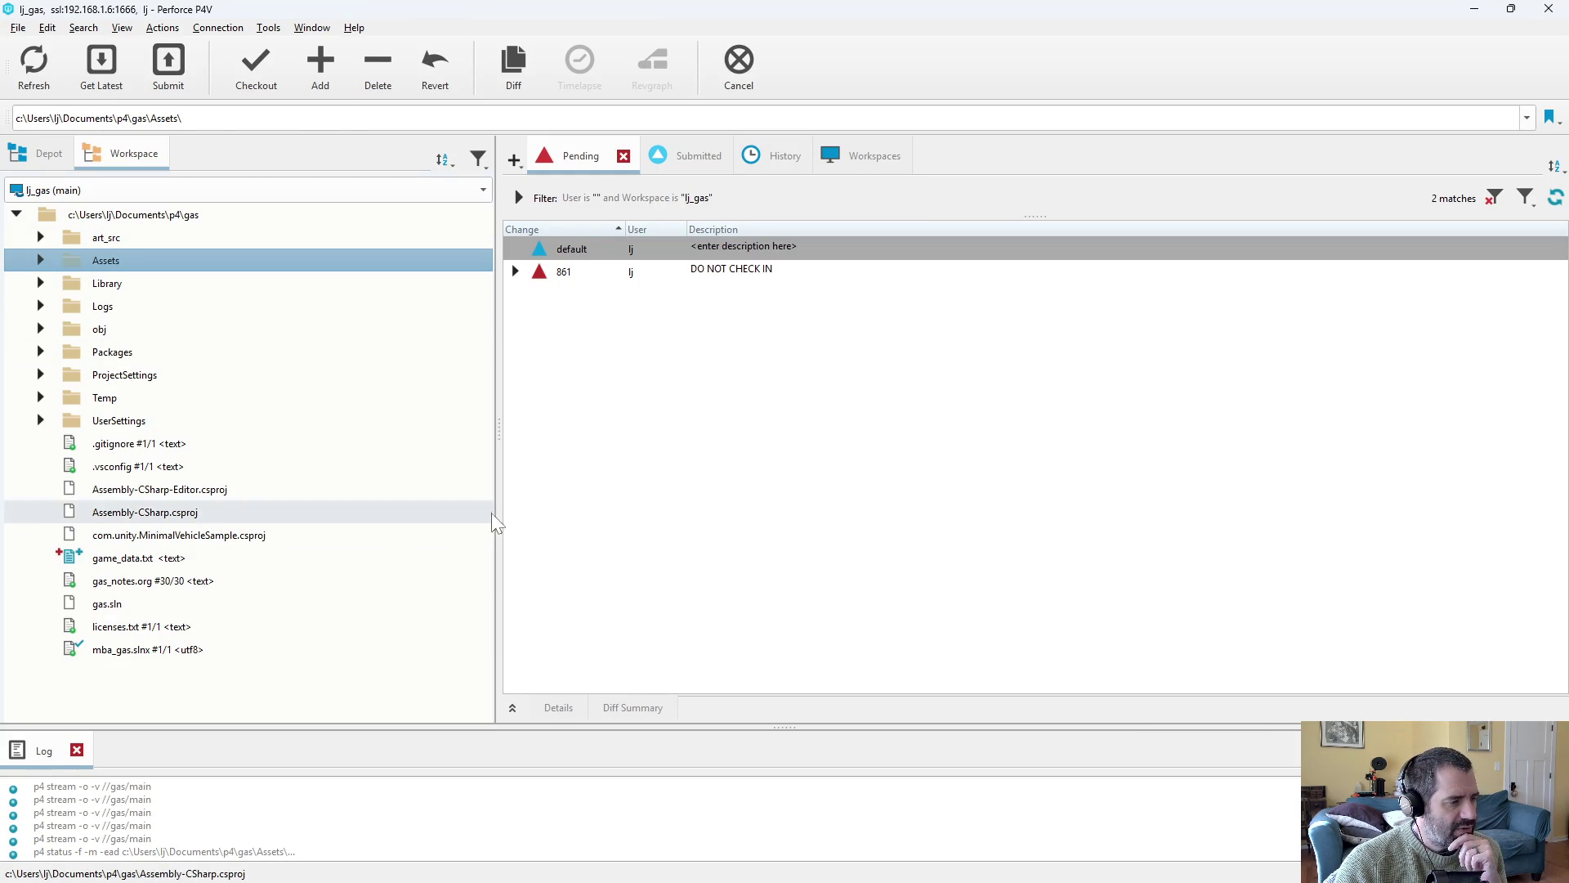
click(252, 617)
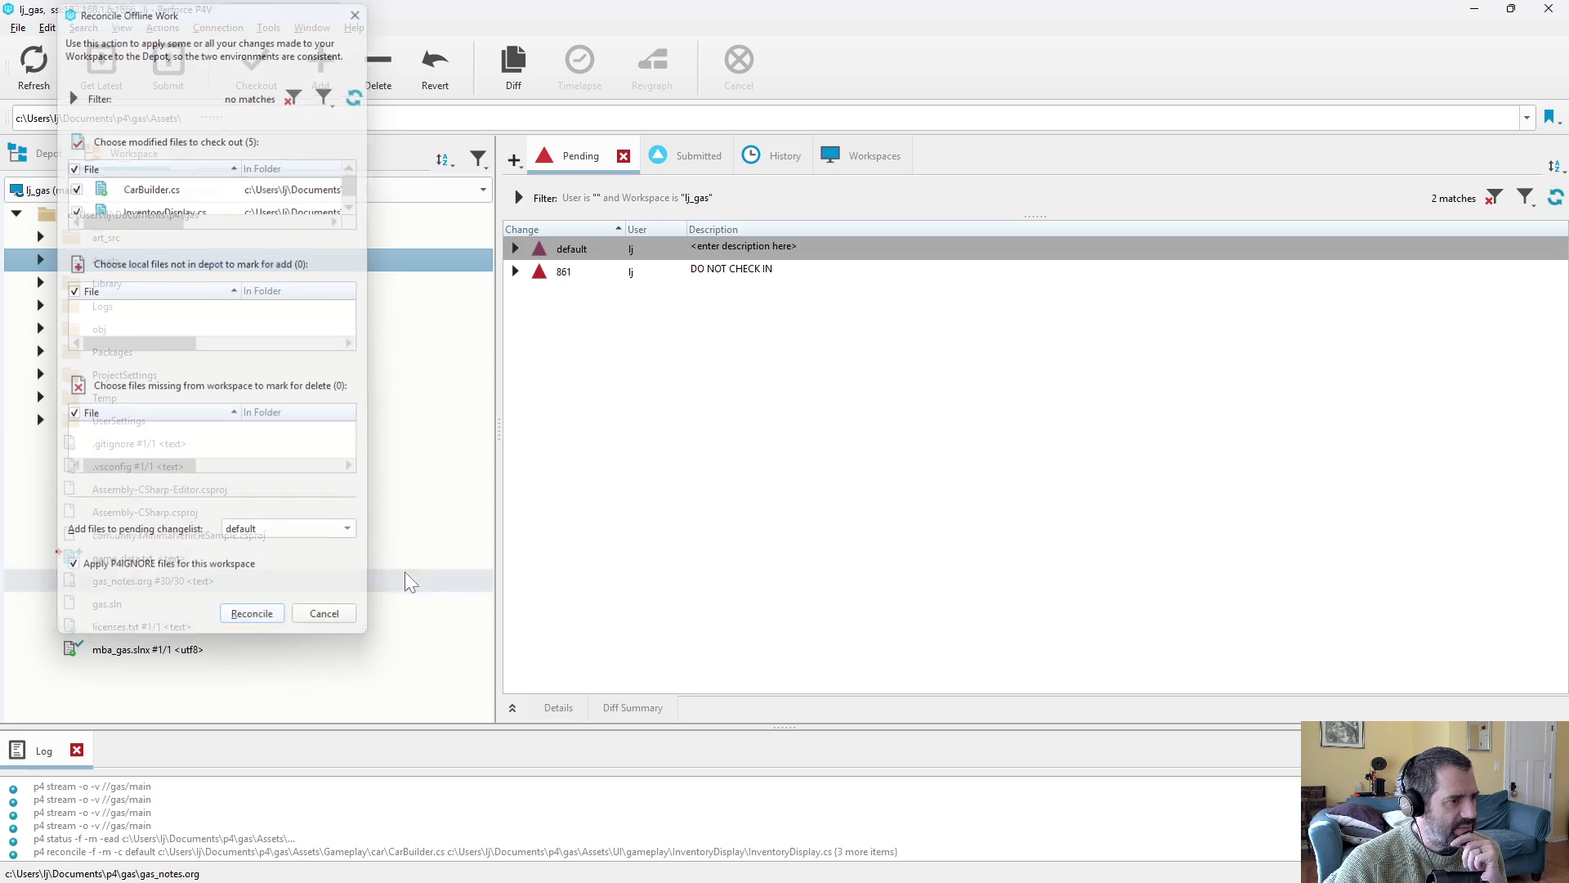
click(516, 248)
double_click(527, 271)
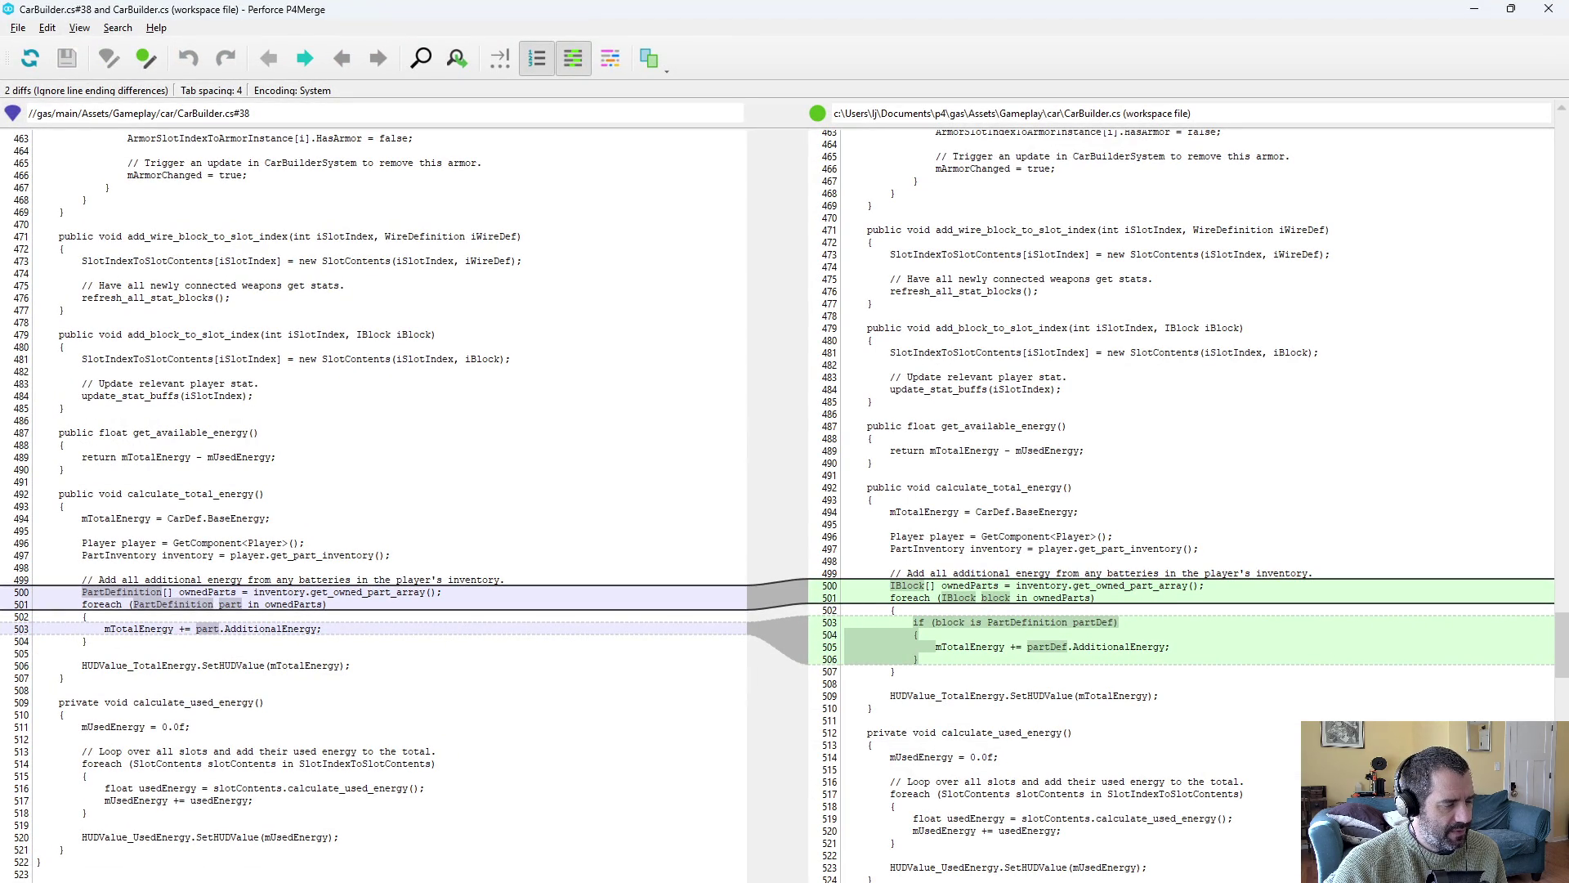
Close the CarBuilder.cs diff and review the PartInventory.cs diff in P4Merge.
scroll(1153, 507, down, 1)
key(ctrl+q)
double_click(527, 291)
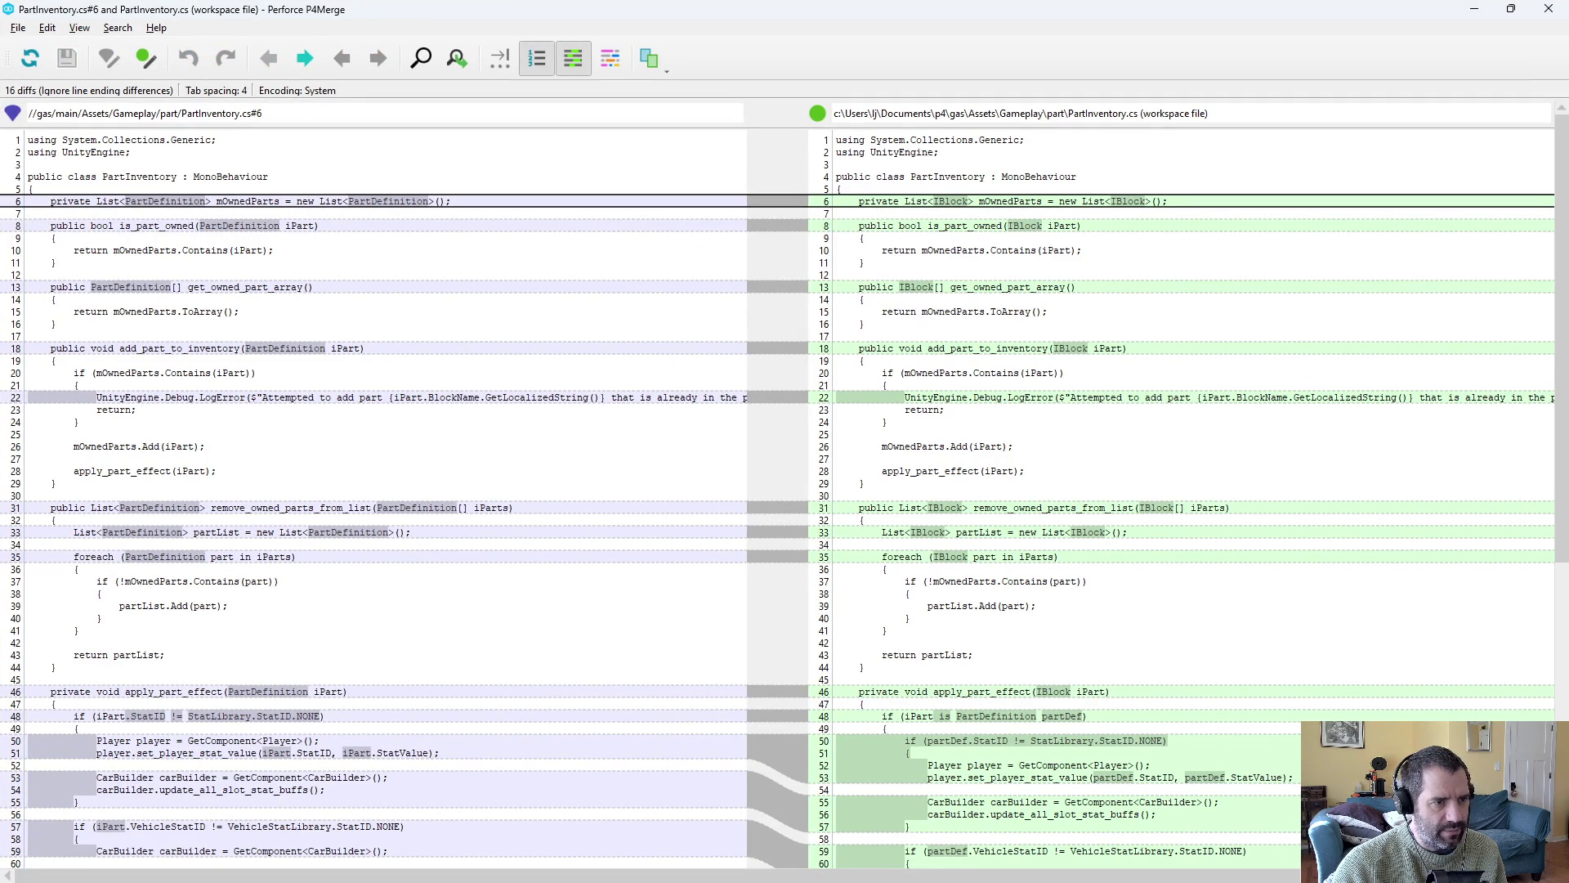
scroll(784, 491, down, 5)
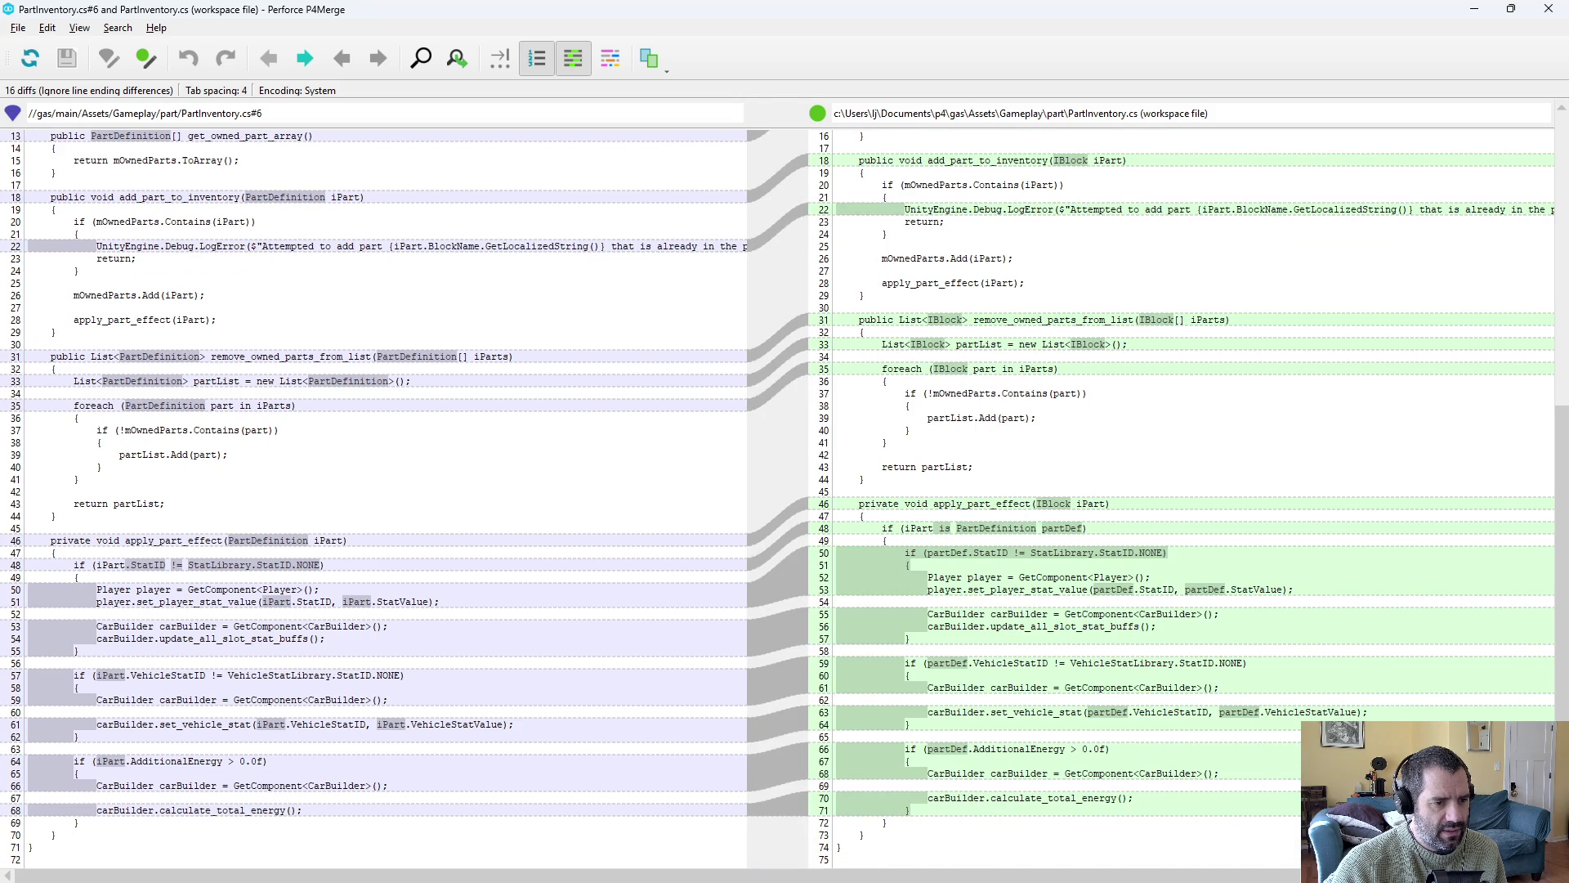
key(ctrl+q)
Review and close the PartStoreManager.cs, Player.cs and InventoryDisplay.cs diffs.
double_click(904, 335)
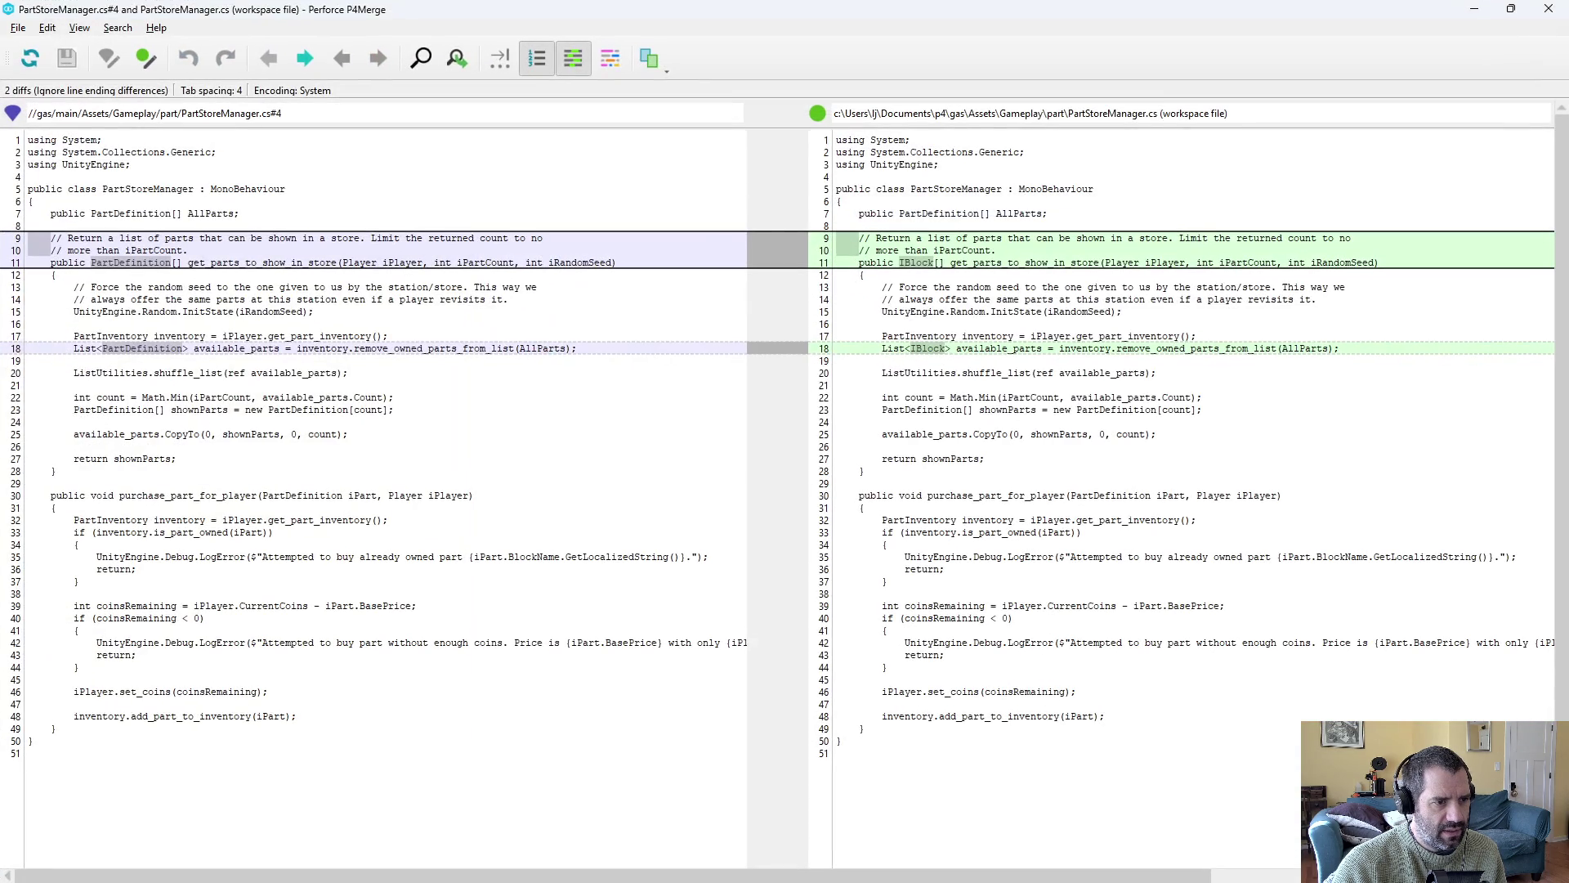
key(ctrl+q)
double_click(842, 336)
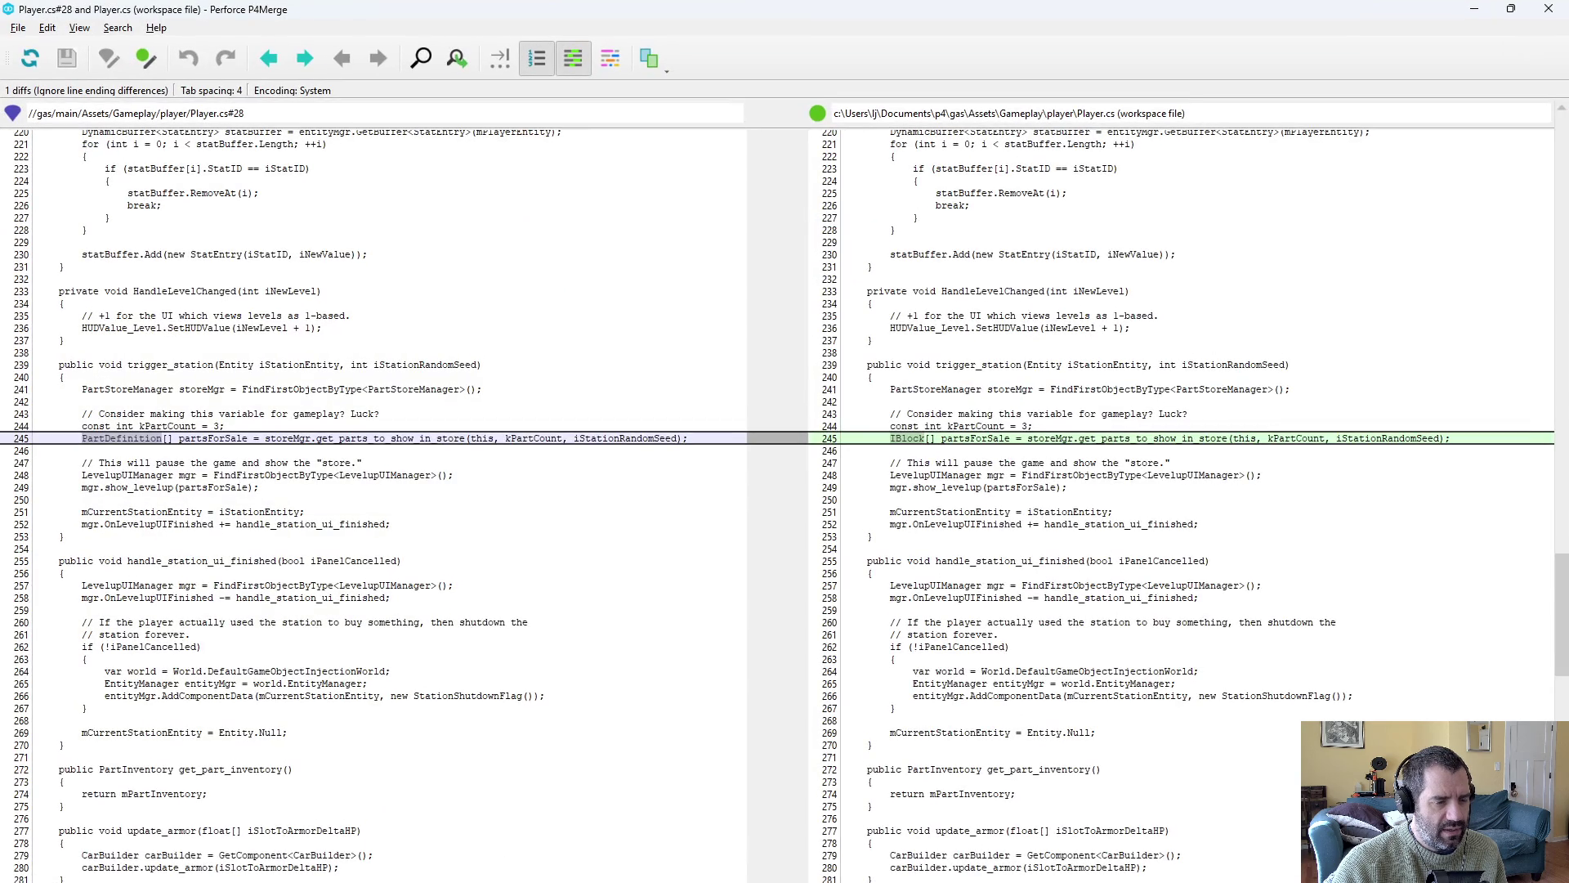
scroll(784, 491, down, 1)
key(ctrl+q)
click(809, 376)
key(Up)
double_click(810, 373)
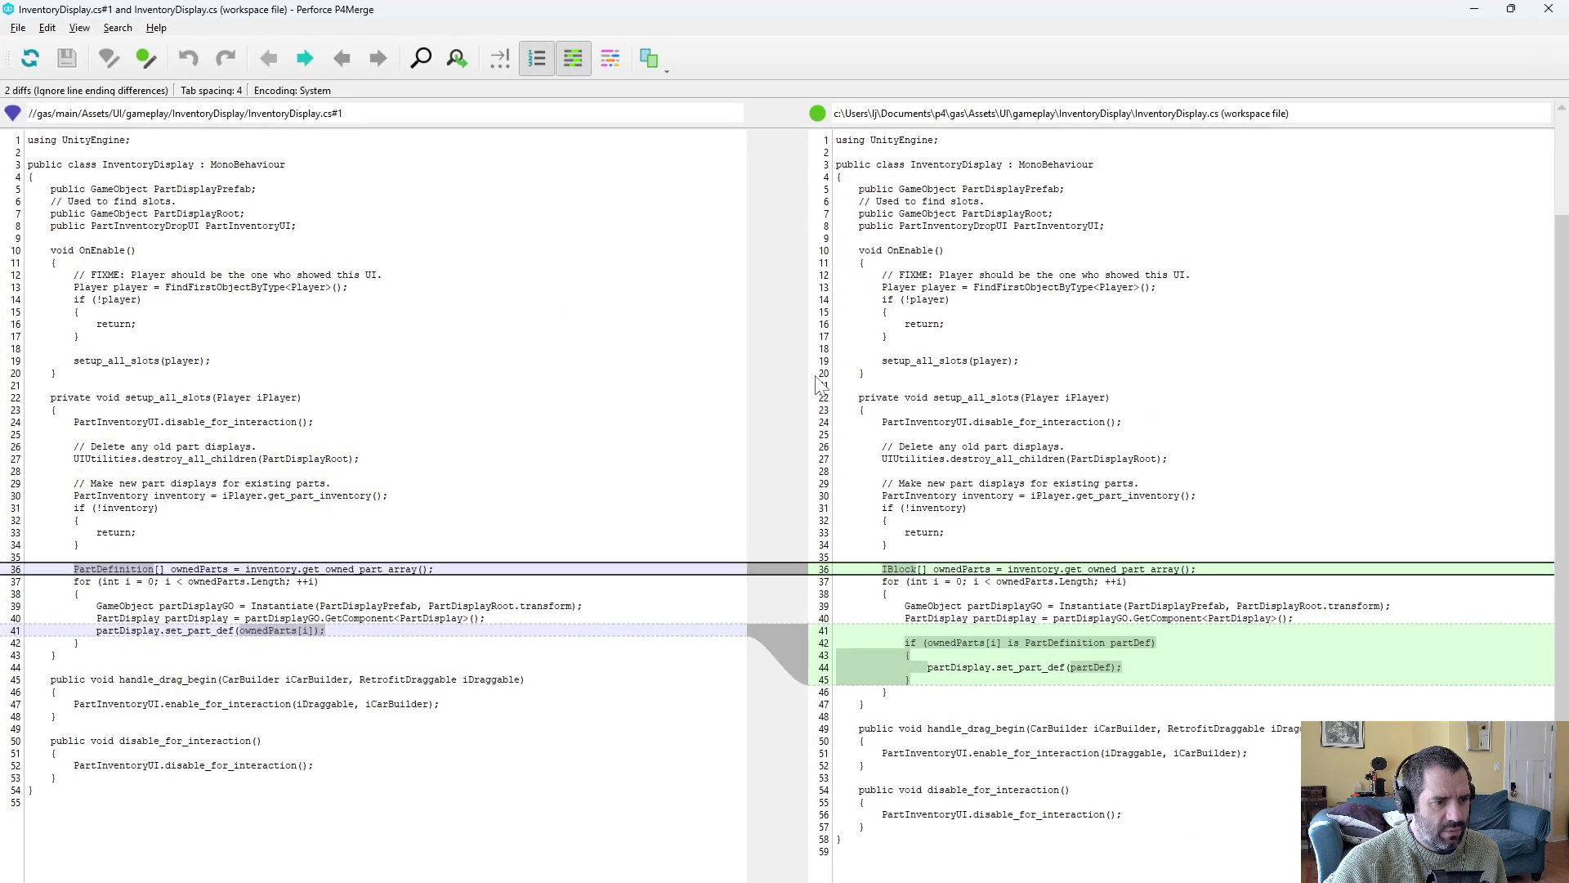
key(ctrl+q)
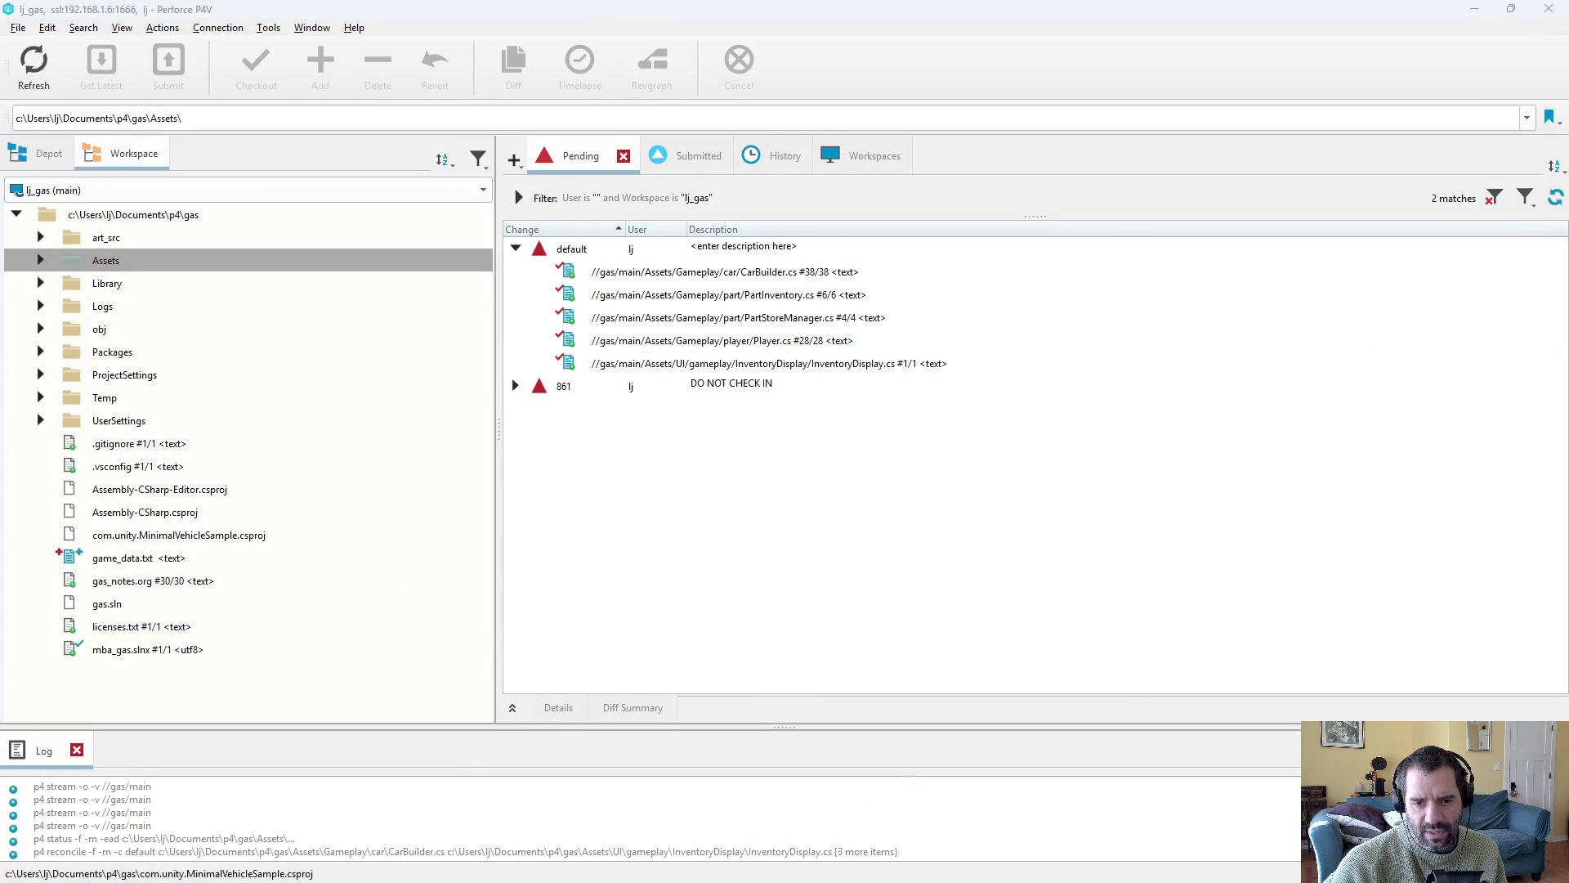
Look over the top of Block.cs in Emacs.
key(alt+Tab)
click(472, 363)
scroll(491, 377, up, 4)
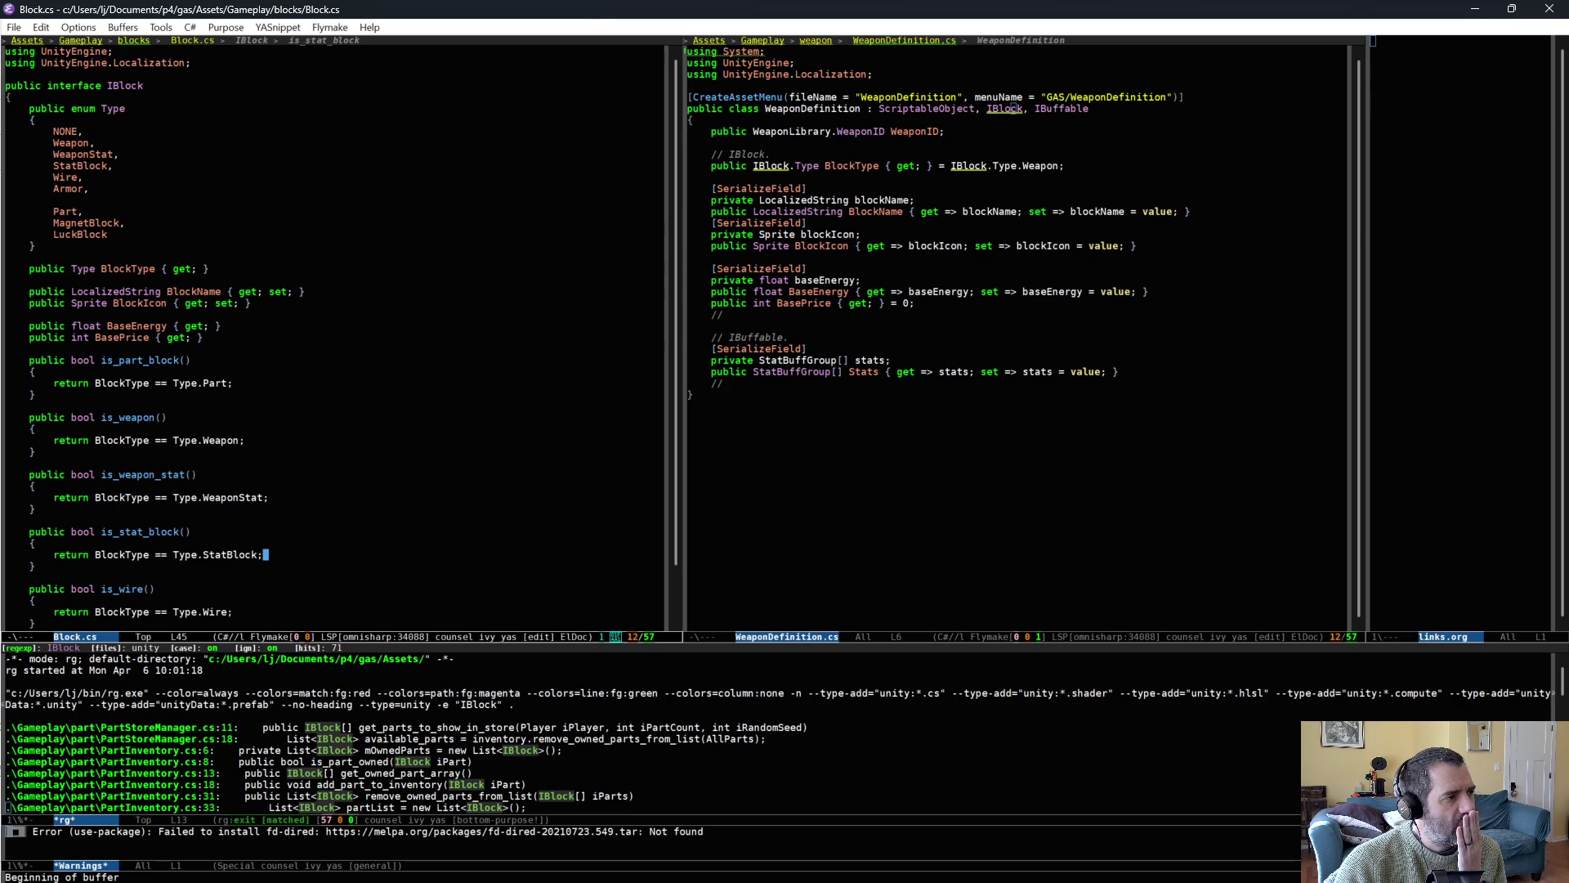
click(199, 75)
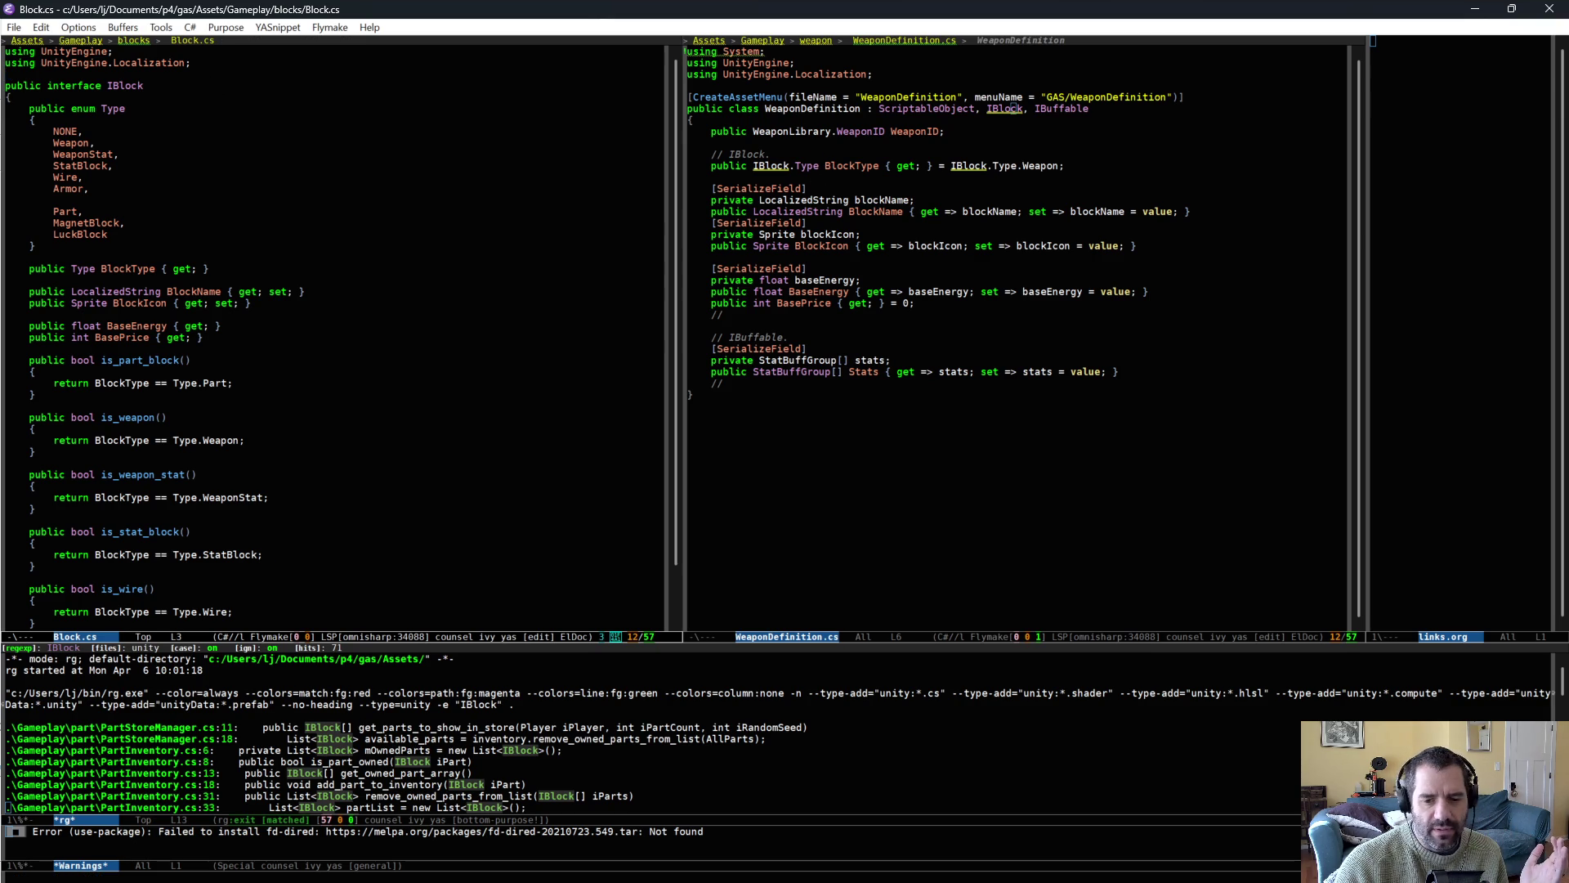
Describe the default changelist as "changing parts to IBlocks" and save it as numbered changelist 1217.
key(alt+Tab)
right_click(573, 262)
right_click(572, 250)
click(719, 466)
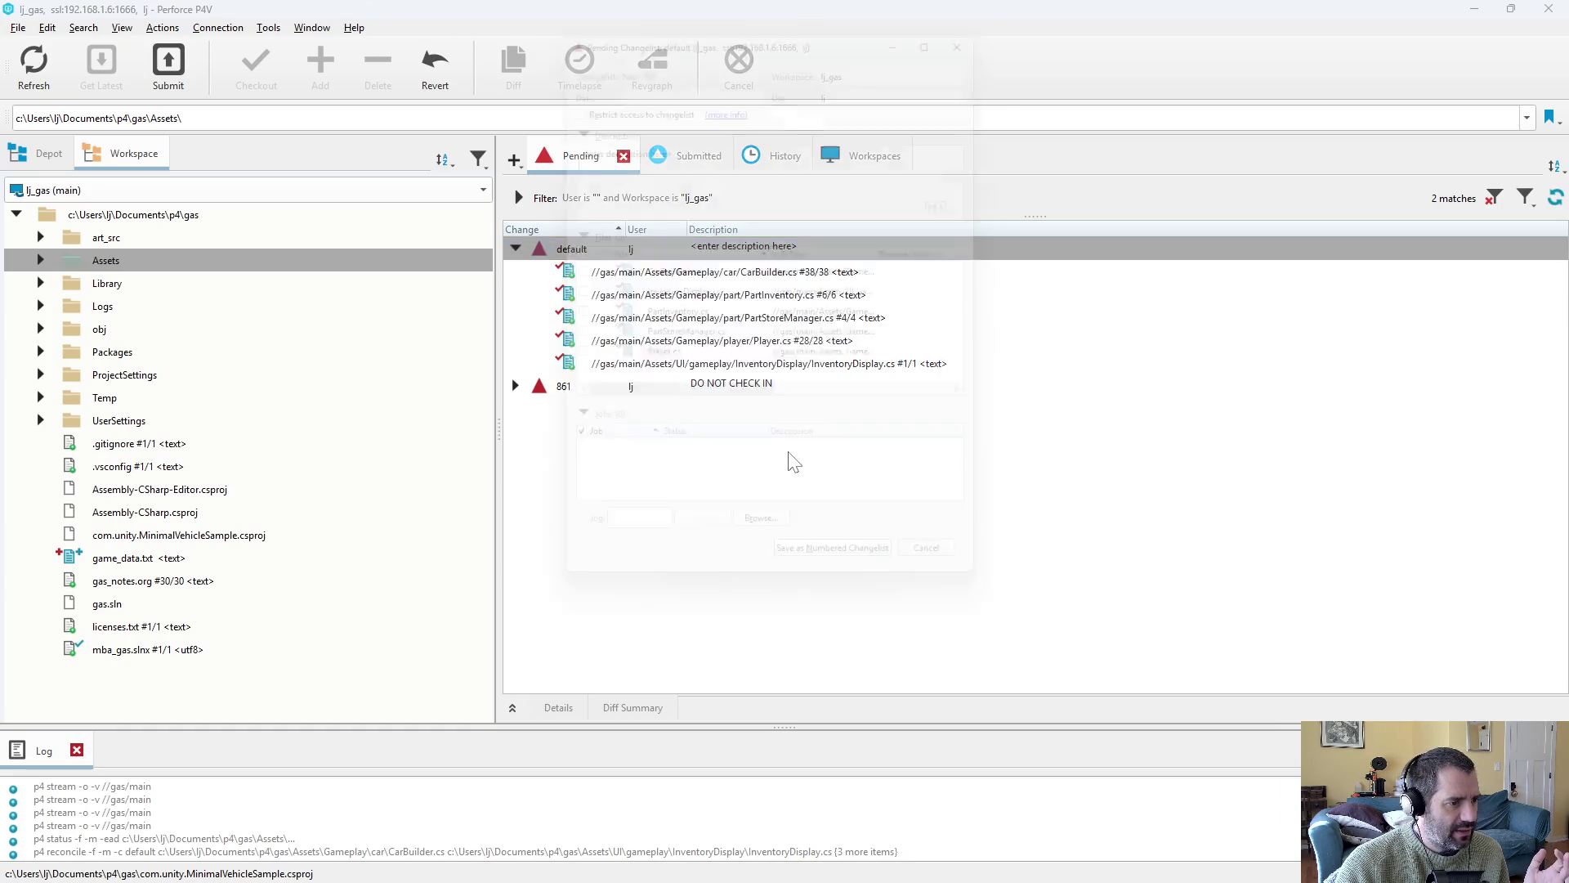
click(561, 249)
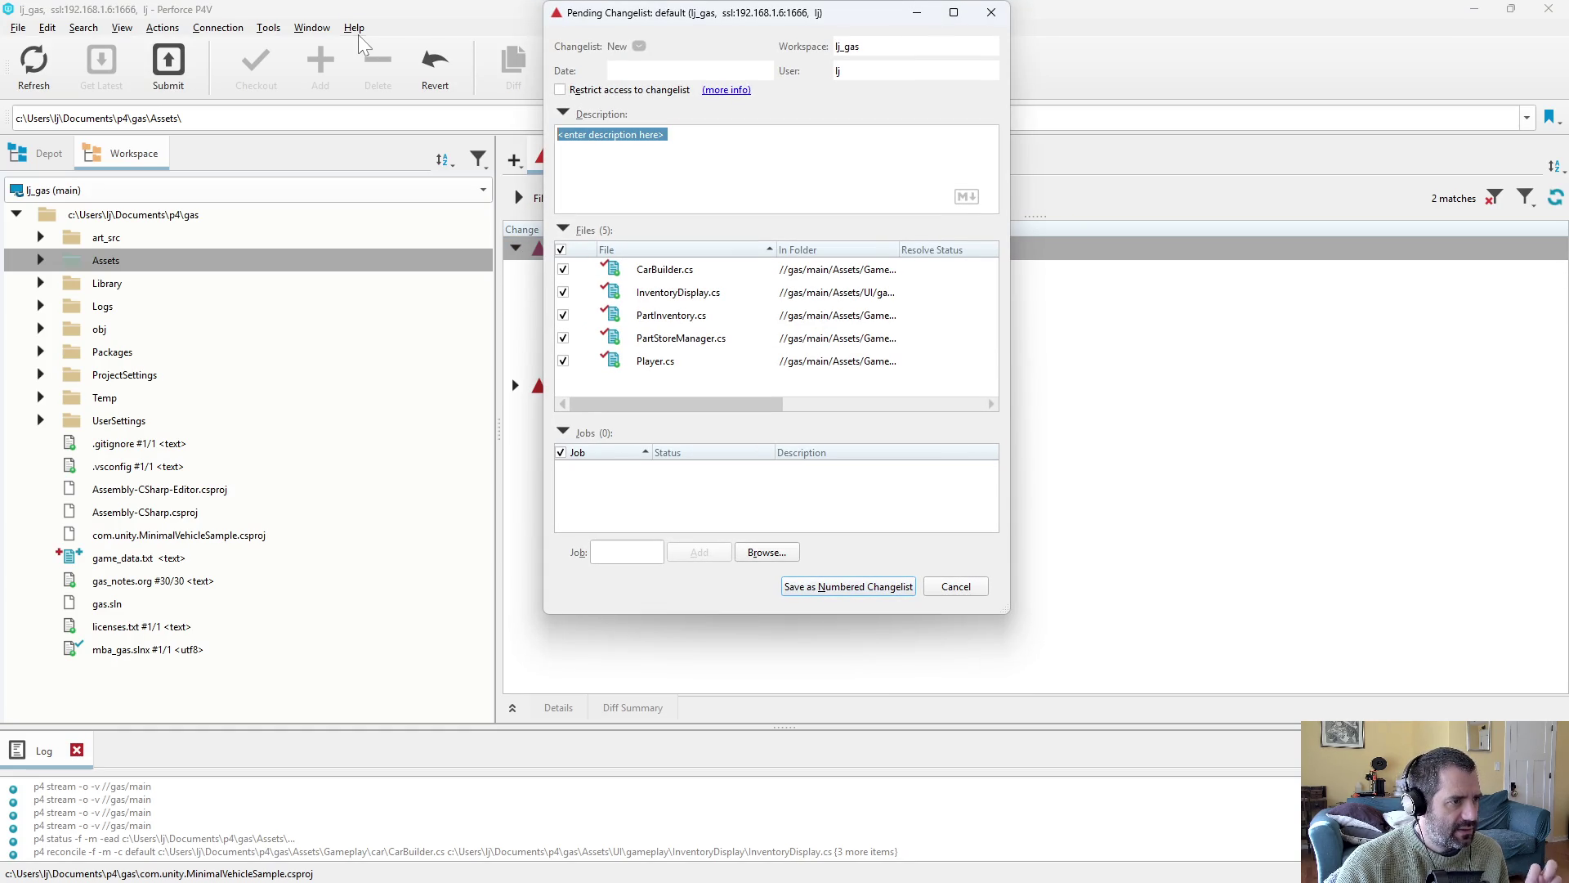
text(changing parts to I)
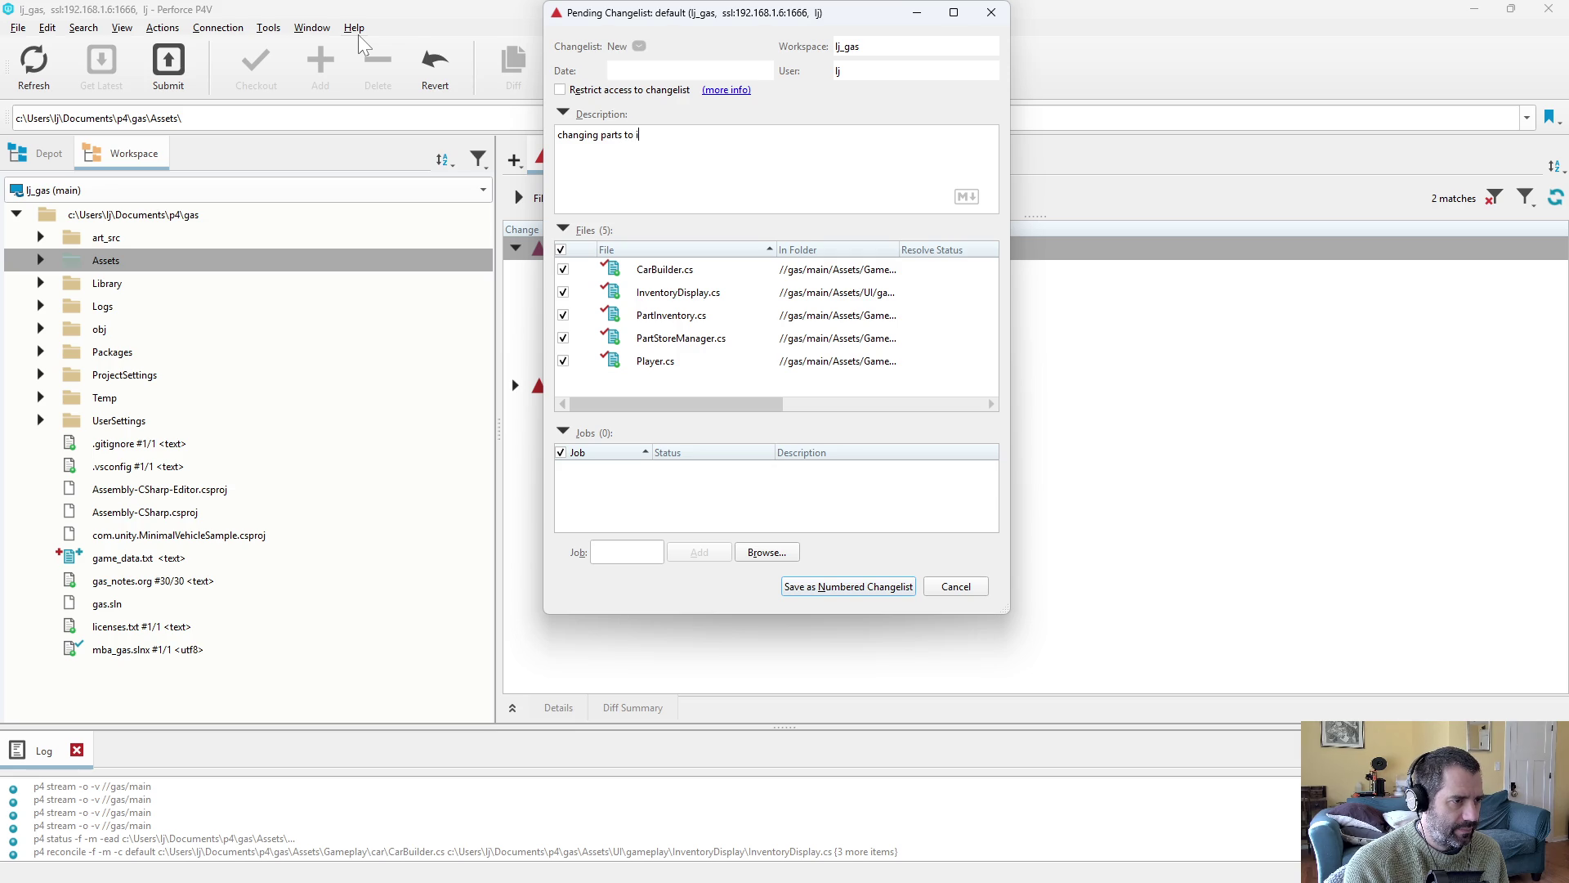
text(Blocks)
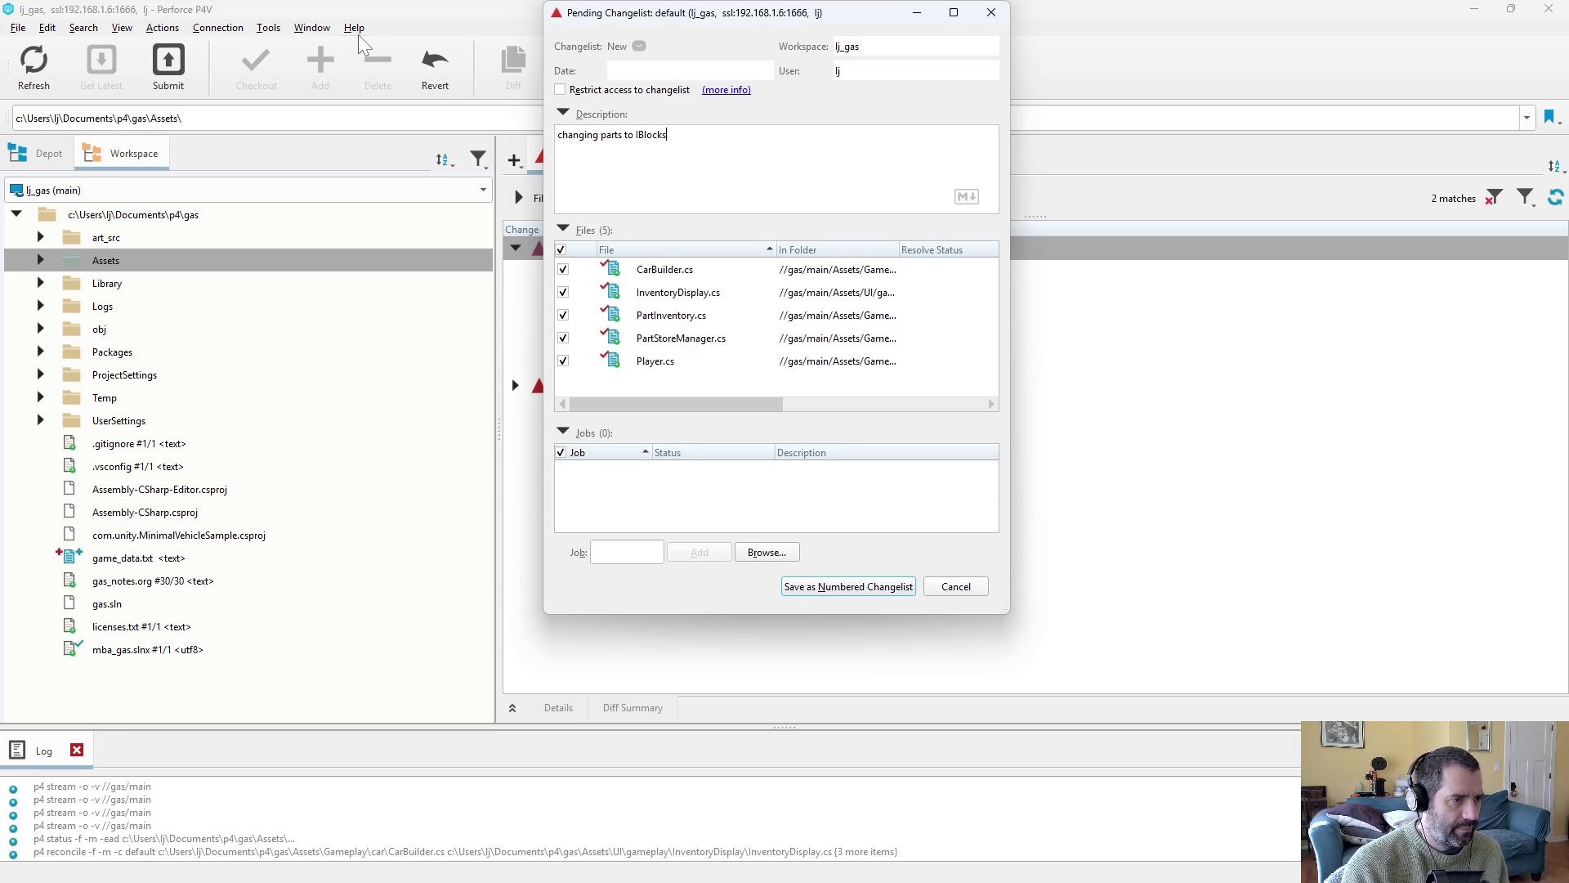
click(894, 594)
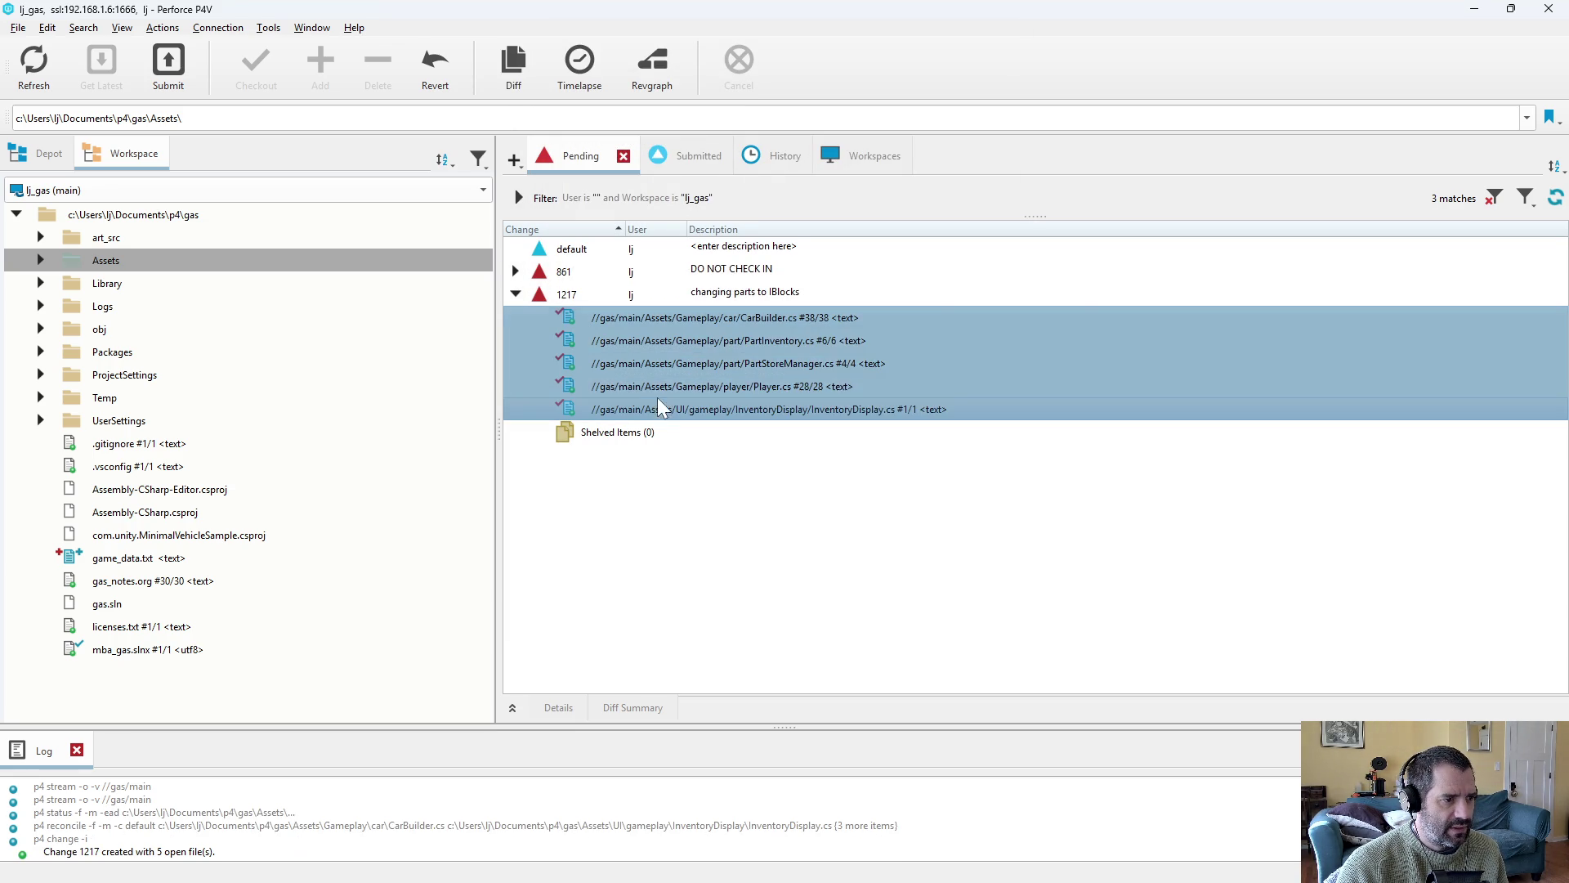
Shelve all five files in changelist 1217, then go back to Emacs.
right_click(659, 386)
click(717, 172)
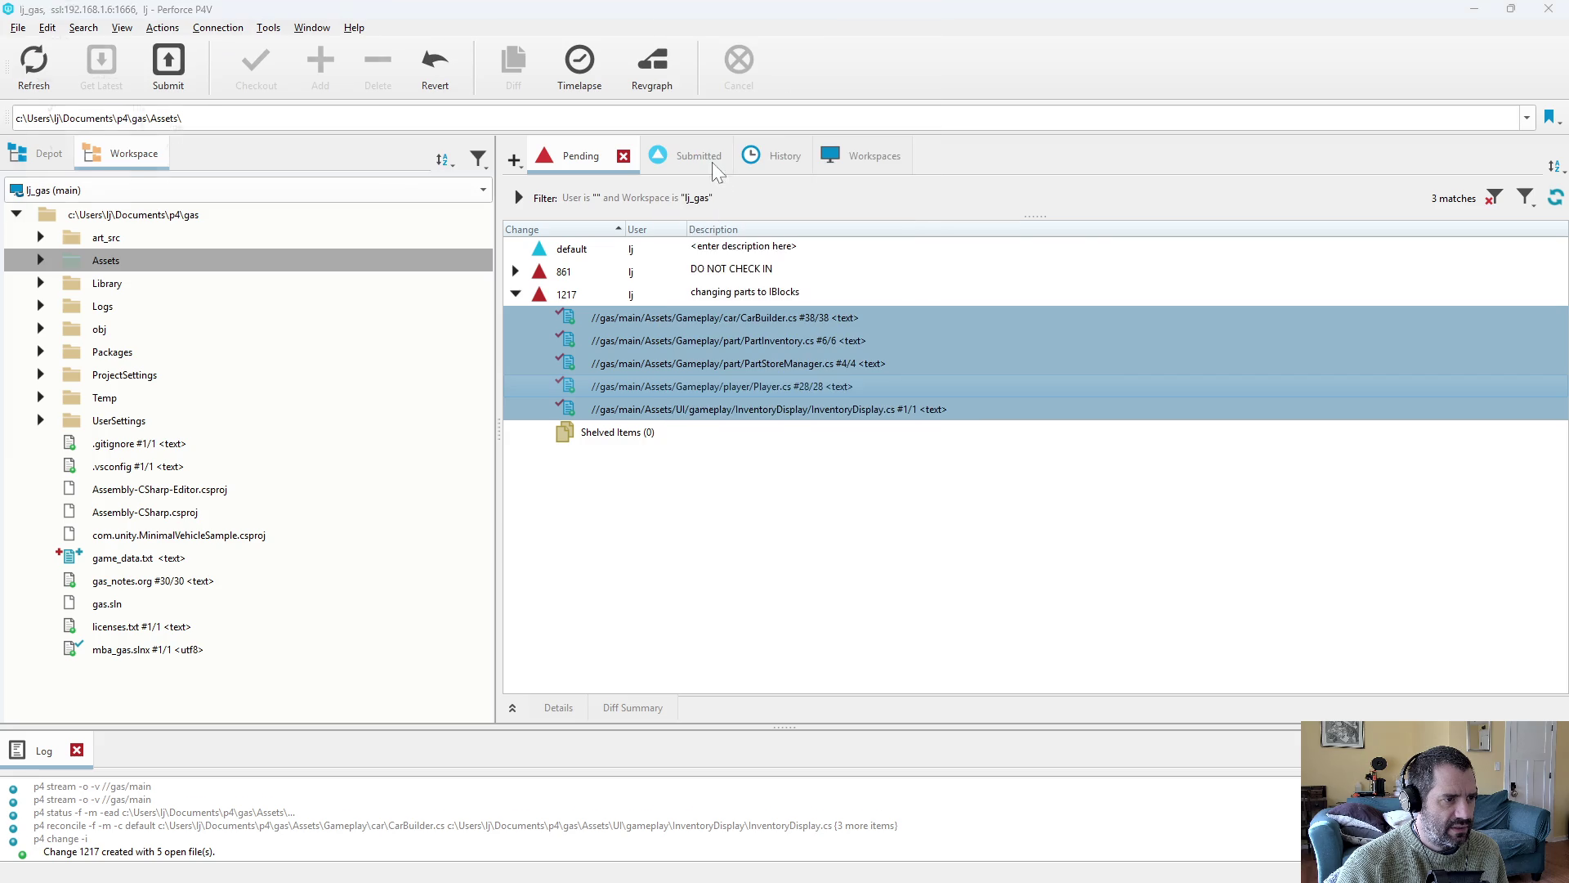
click(350, 468)
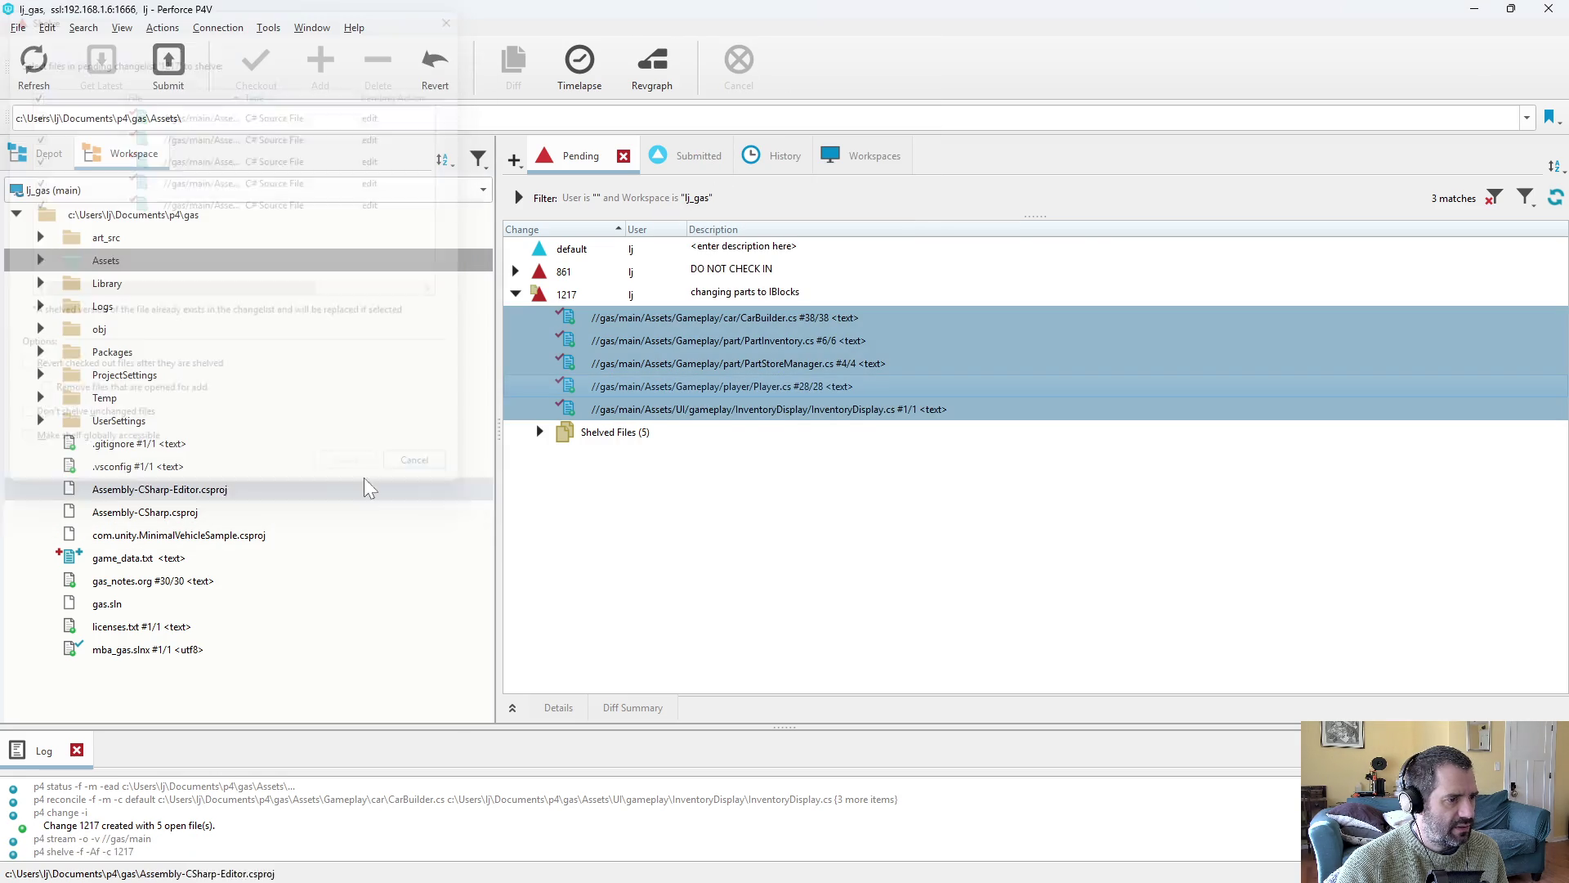
click(541, 433)
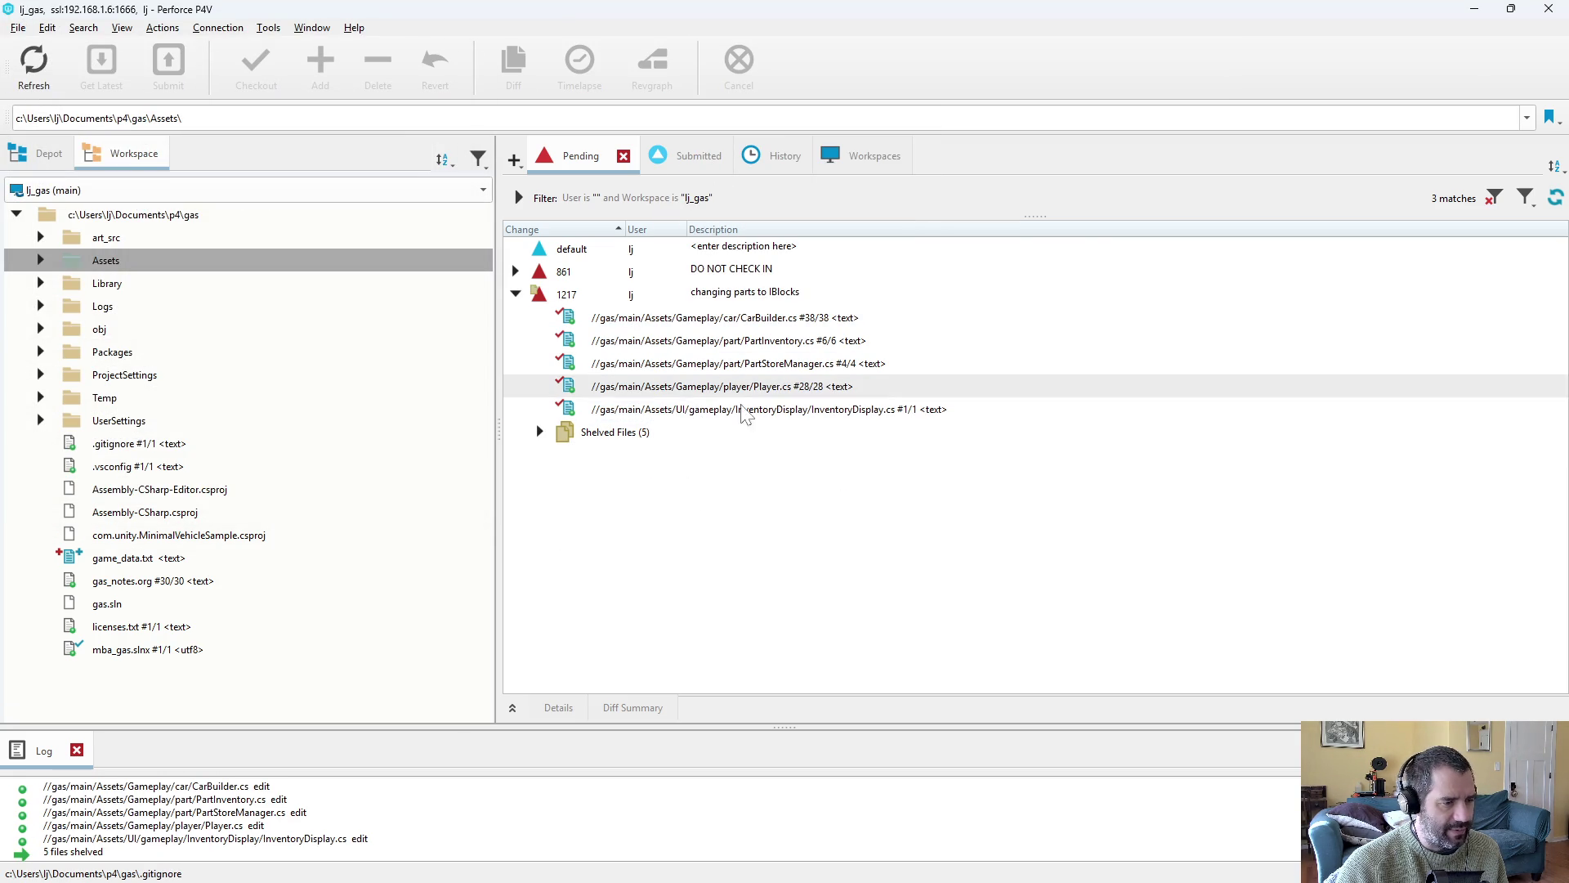
key(alt+Tab)
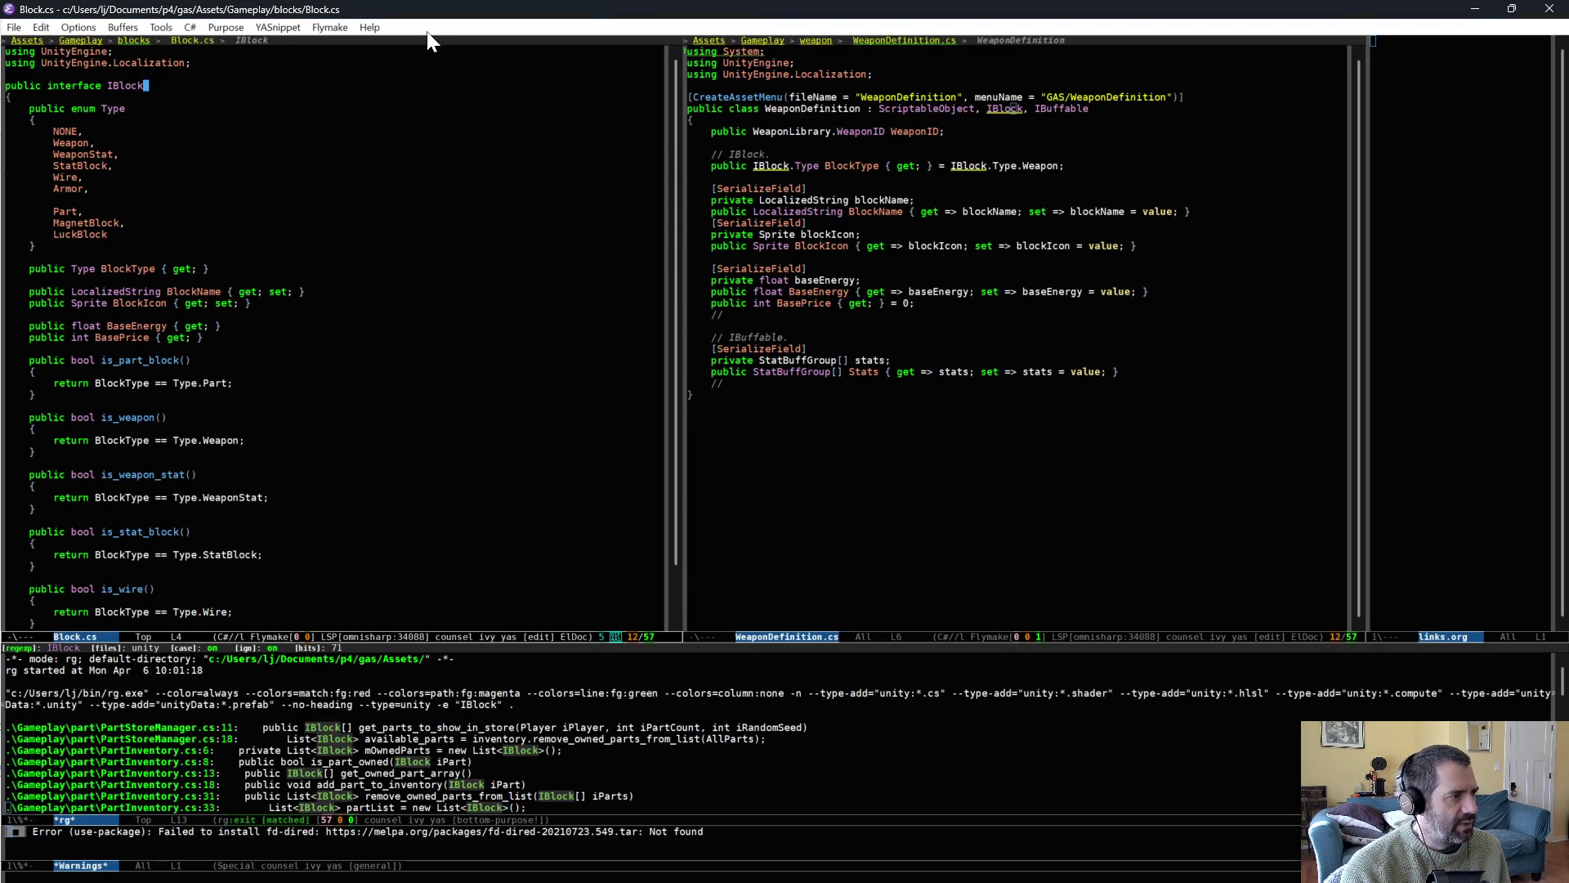
Turn the IBlock interface declaration into a Block class deriving from ScriptableObject.
key(alt+b)
key(alt+BackSpace)
text(Bc)
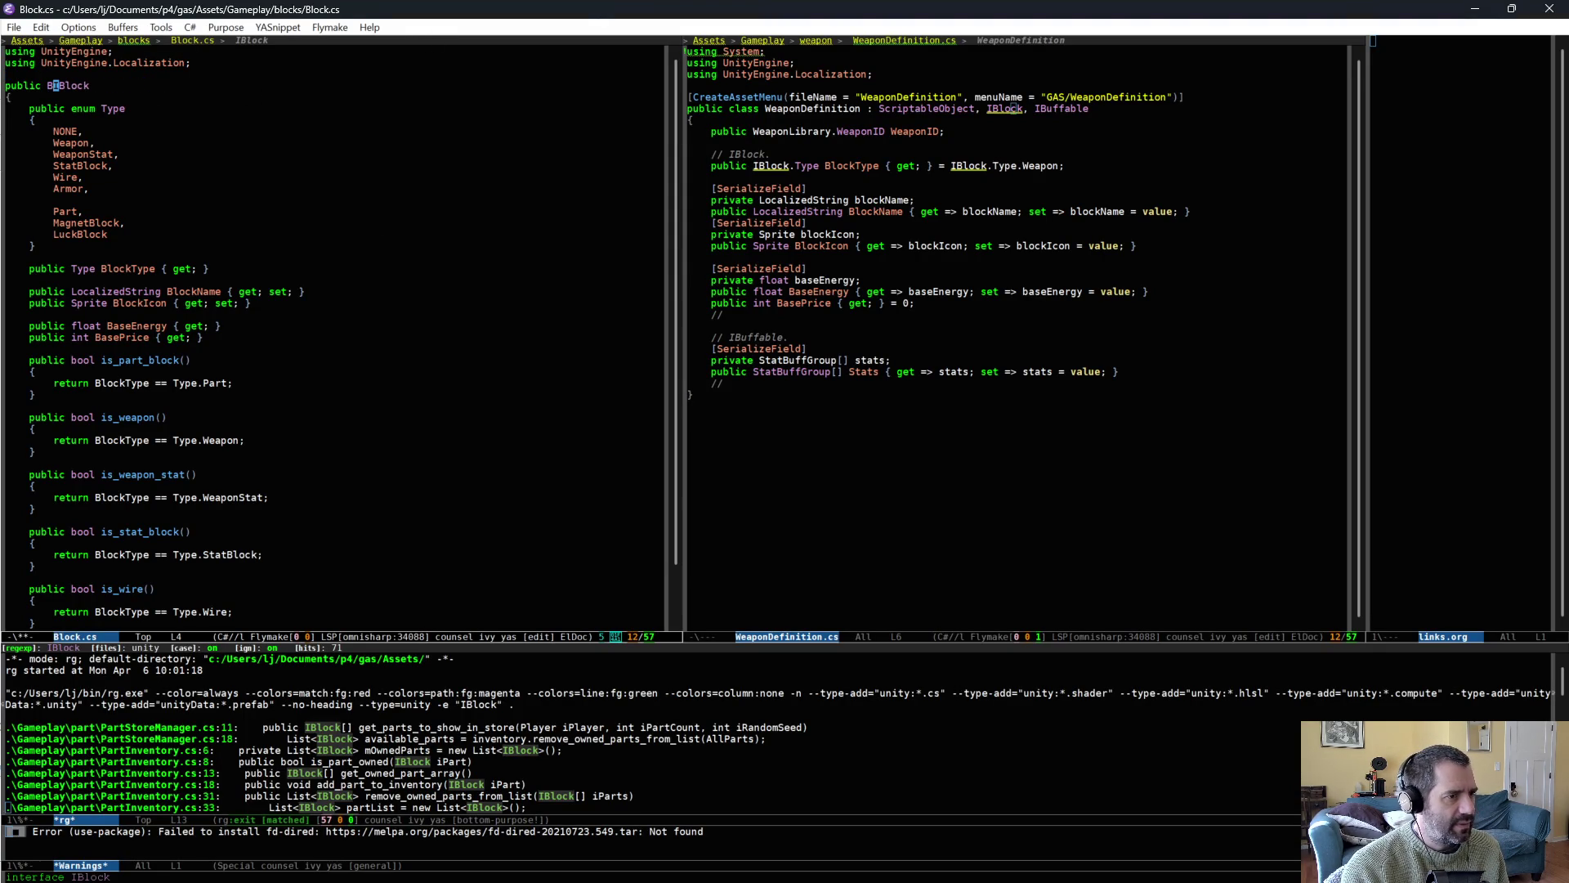
key(BackSpace)
key(BackSpace)
text(class)
key(Delete)
key(ctrl+e)
text(: ScriptableObject)
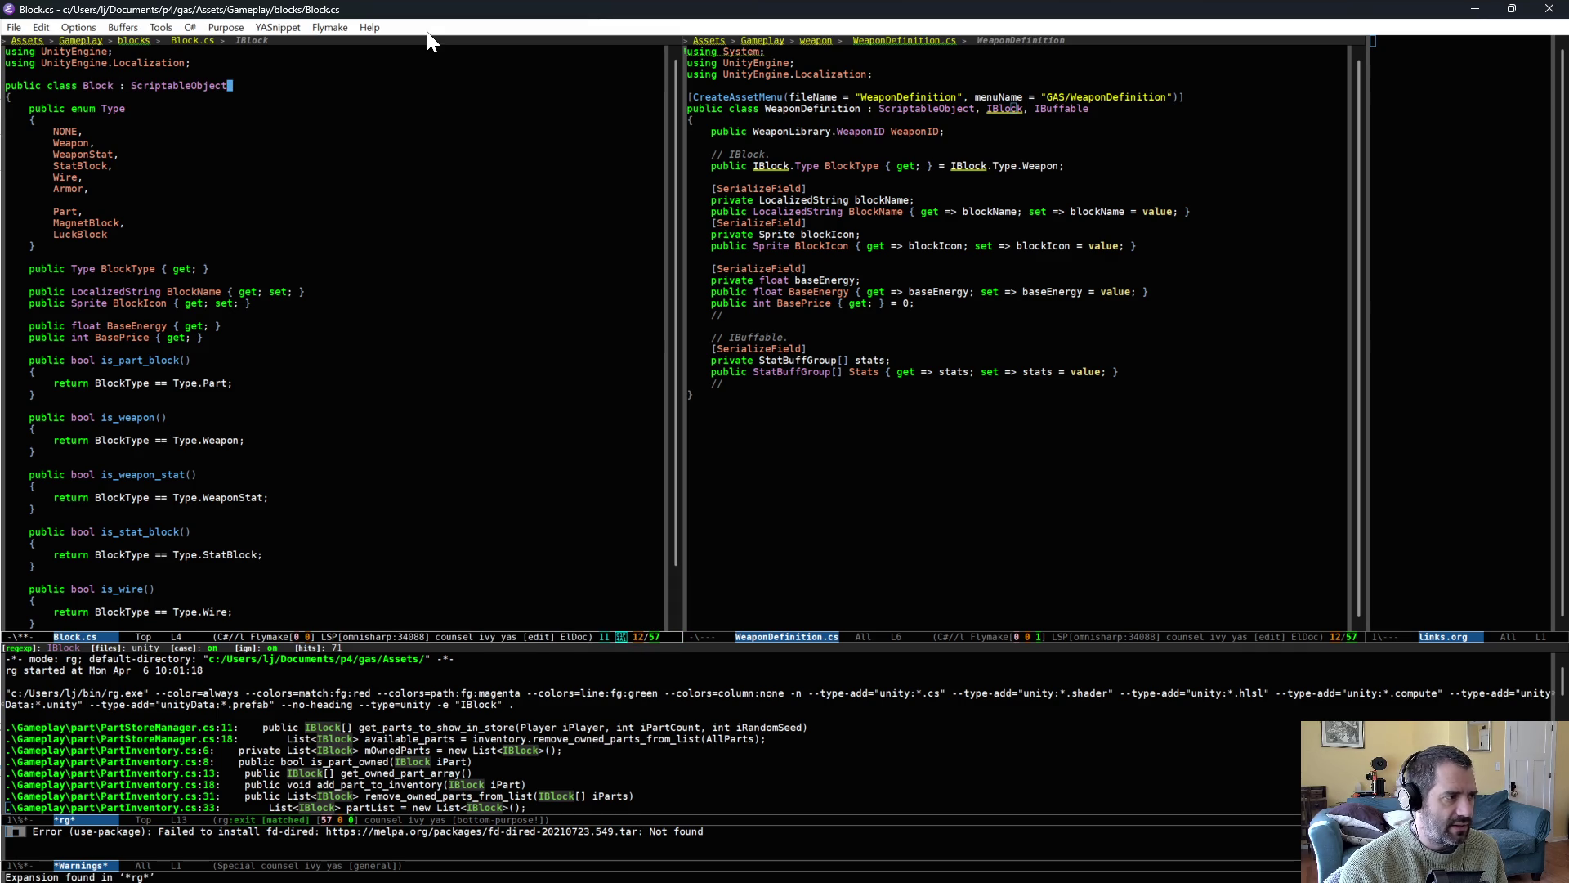
key(alt+slash)
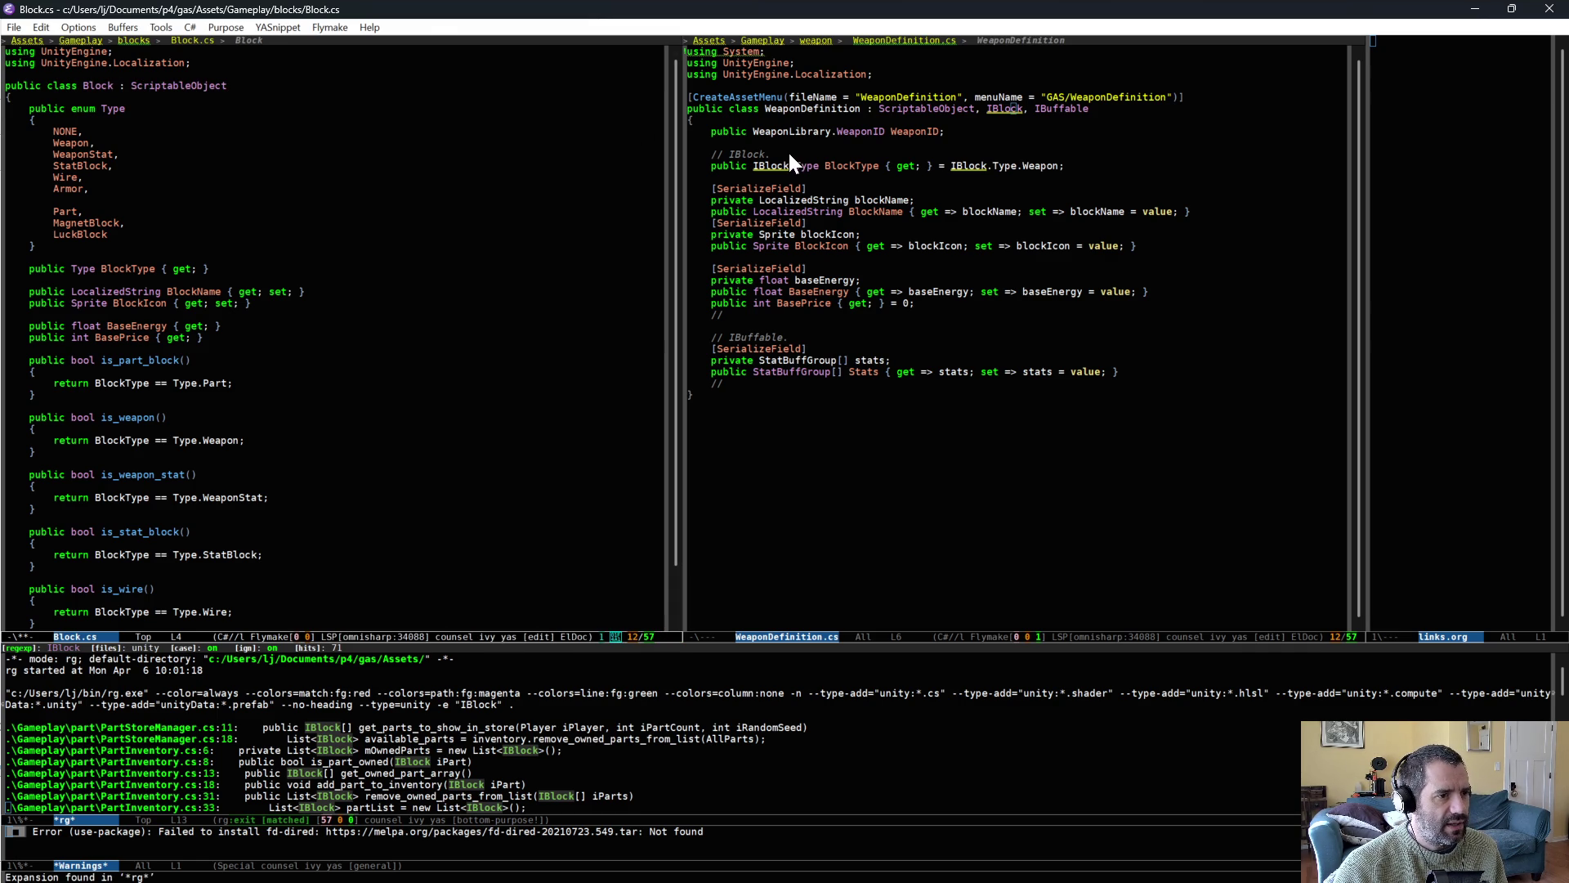
Strip the accessors from BlockType and BlockName, ending each with a semicolon.
click(250, 268)
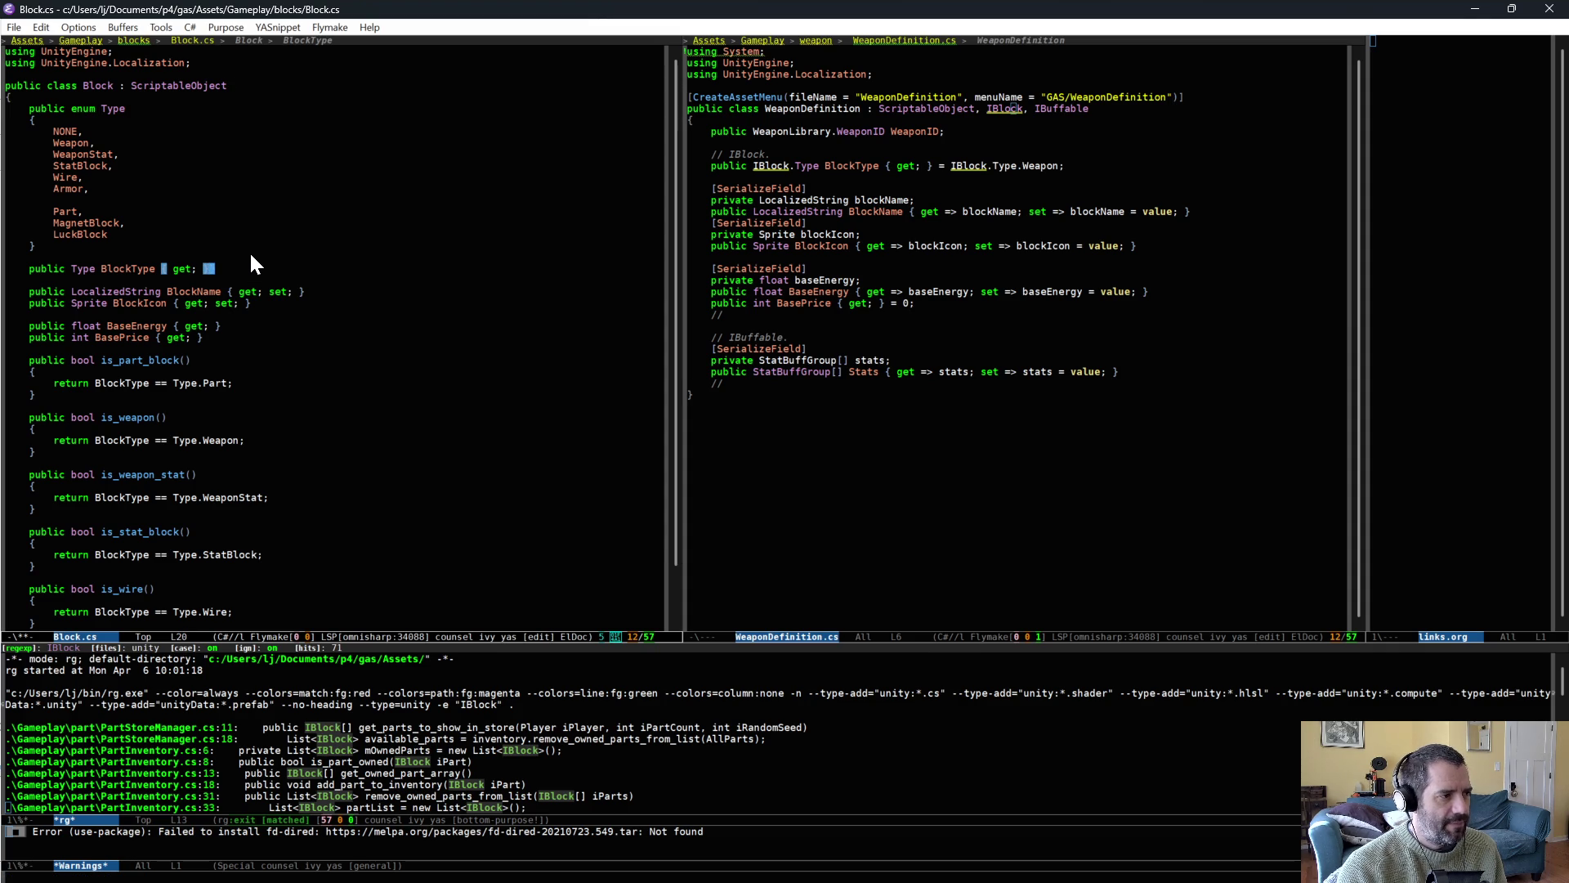
key(ctrl+k)
key(BackSpace)
text(;)
key(Down)
key(Down)
key(alt+f)
text(;)
key(Down)
key(Up)
key(ctrl+k)
key(Down)
key(alt+b)
key(alt+b)
key(alt+b)
Make BlockIcon and BaseEnergy plain fields ending in semicolons.
key(alt+f)
key(ctrl+k)
text(;)
key(Down)
key(Down)
key(ctrl+k)
text(;)
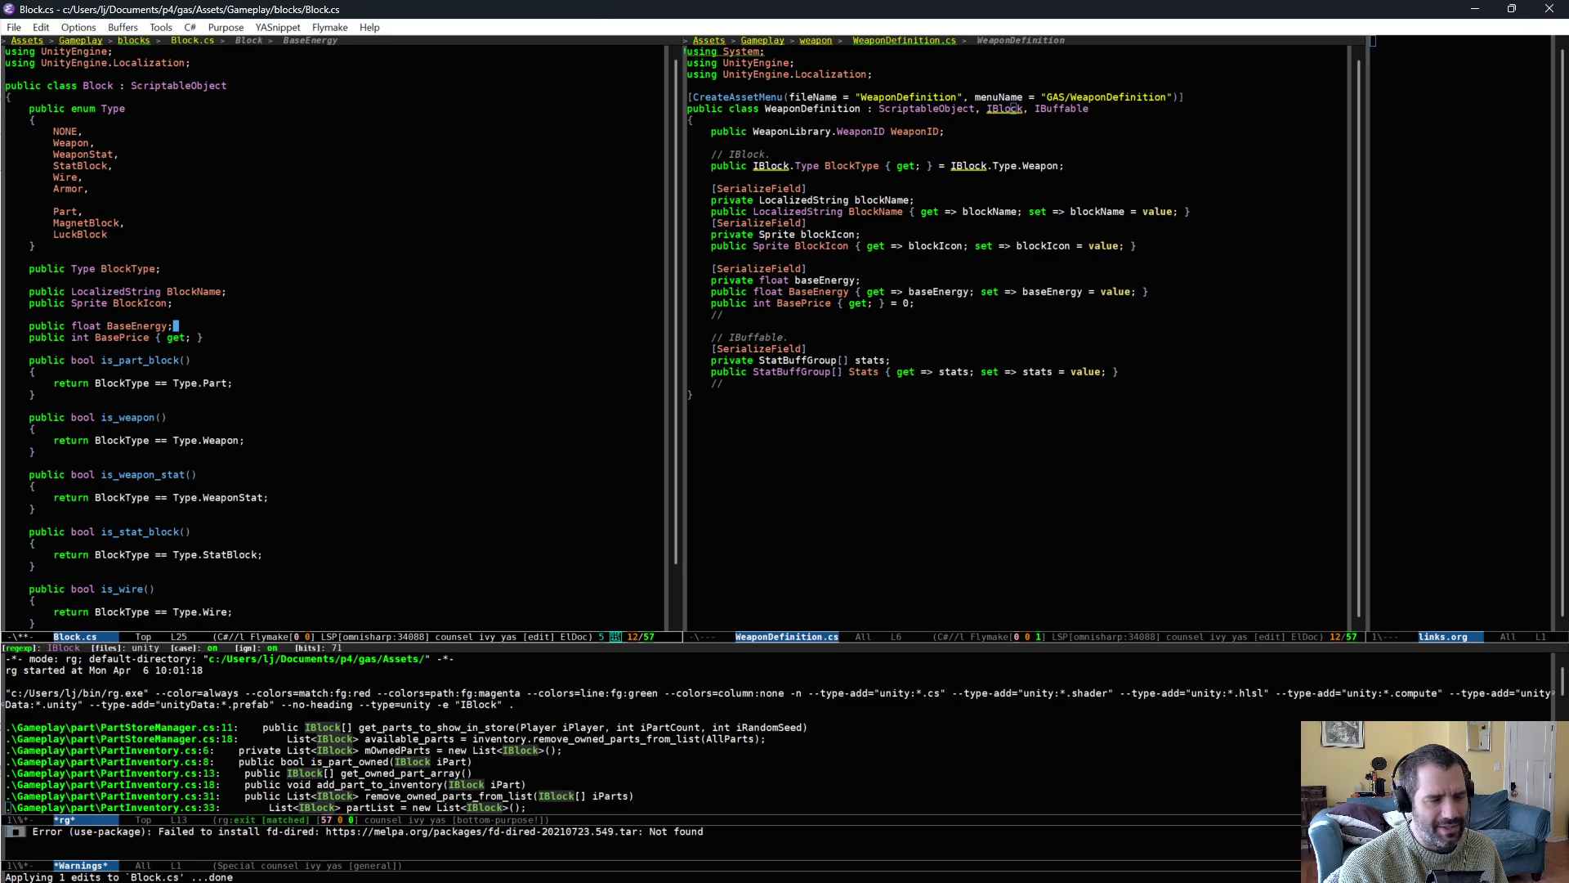
key(Down)
Remove BasePrice's { get; } accessor and end it with a semicolon.
key(ctrl+k)
text(;)
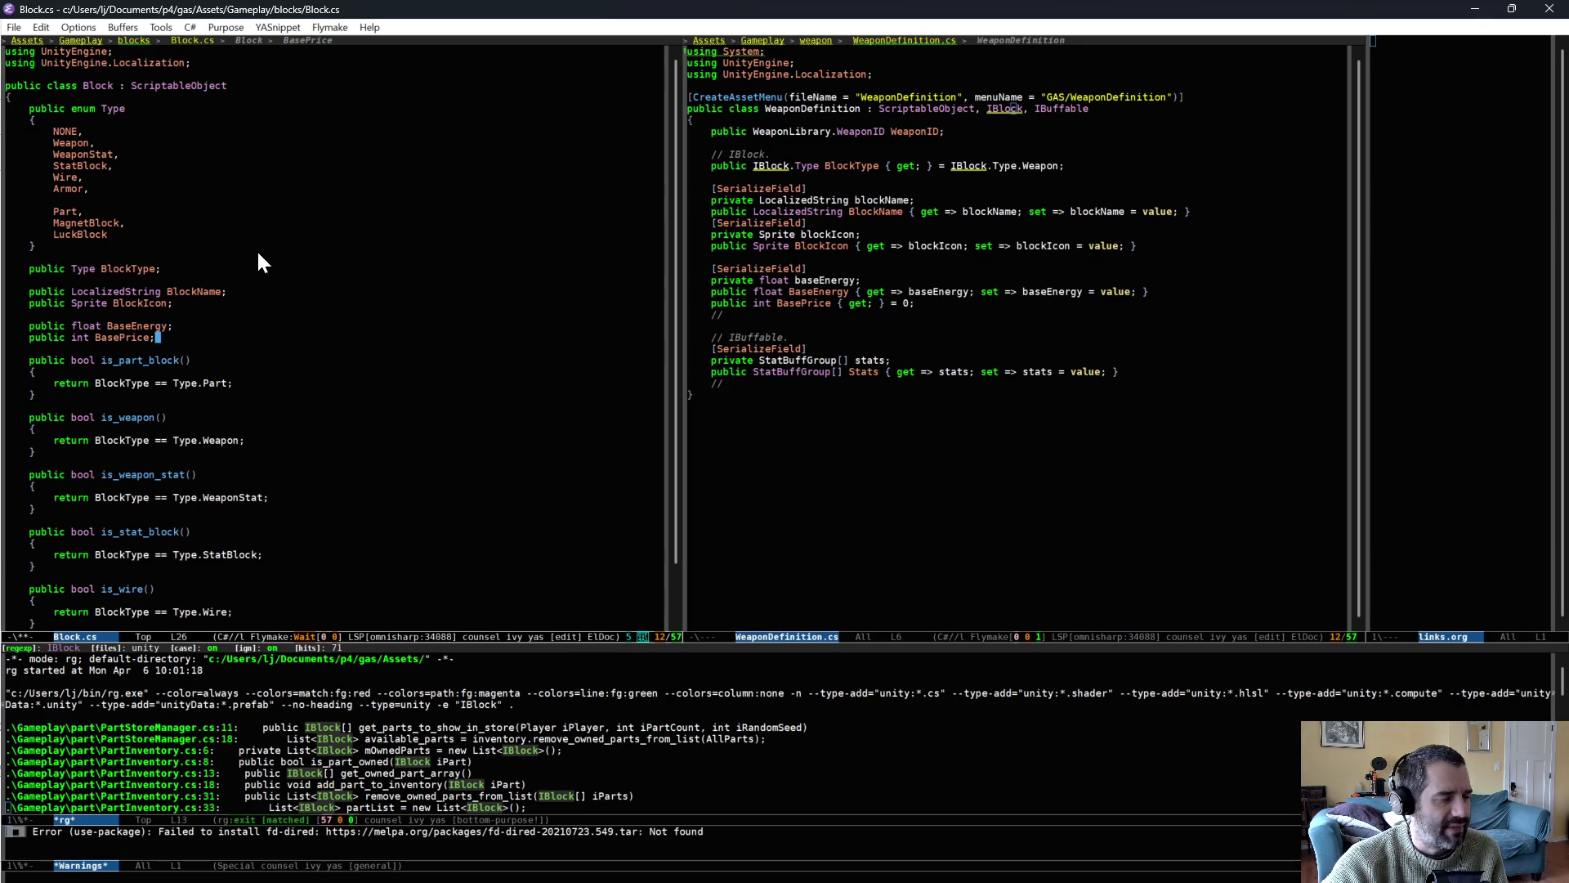
Change WeaponDefinition's base types from ScriptableObject, IBlock to Block.
scroll(302, 469, down, 1)
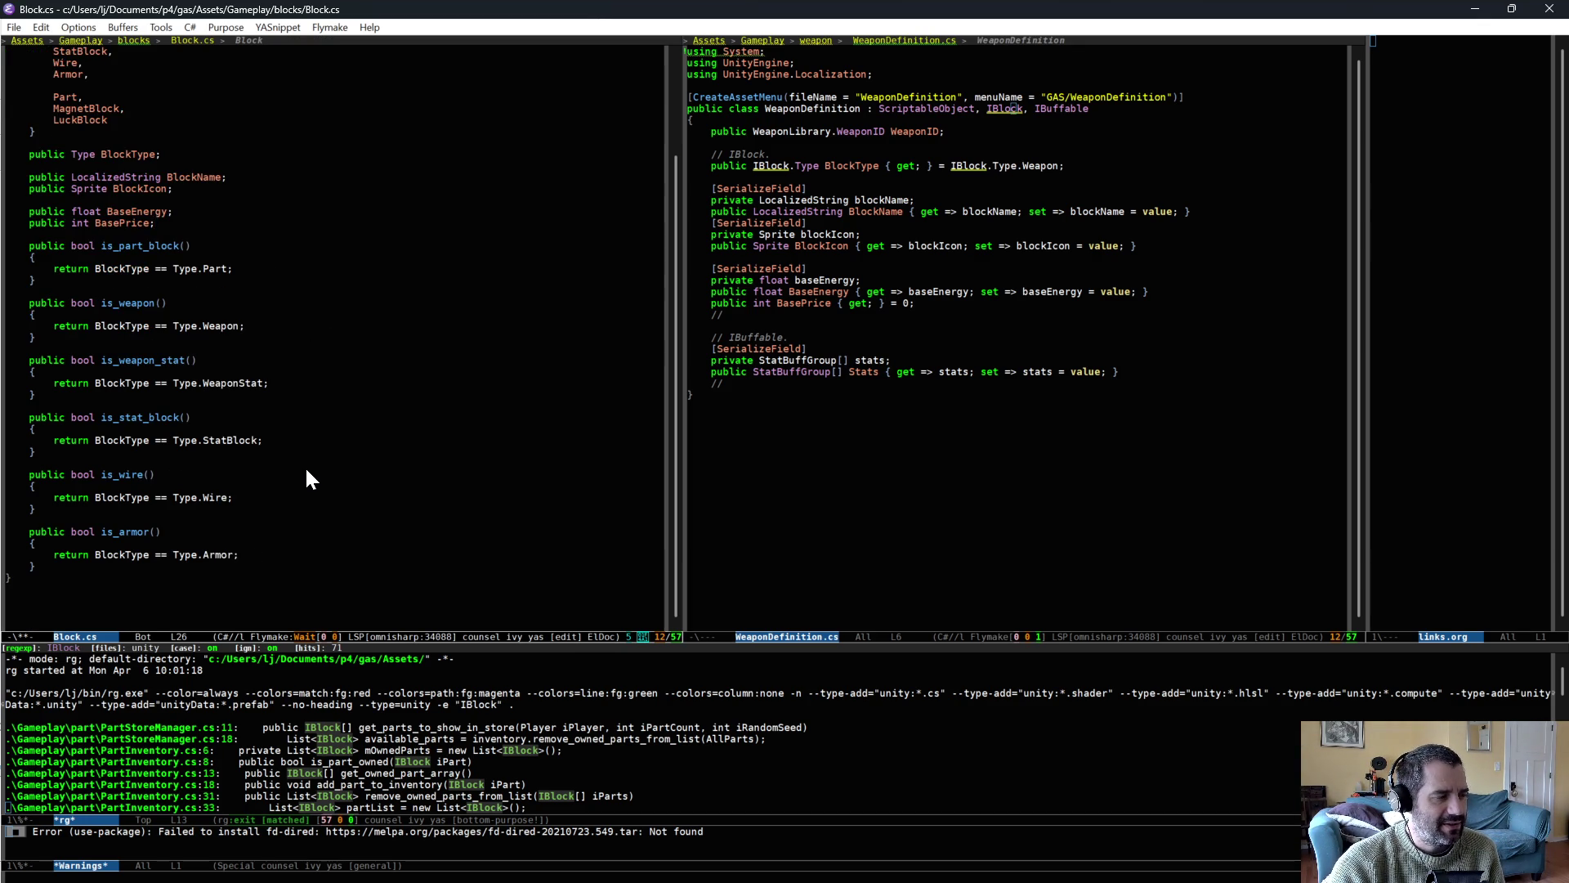
scroll(307, 471, up, 2)
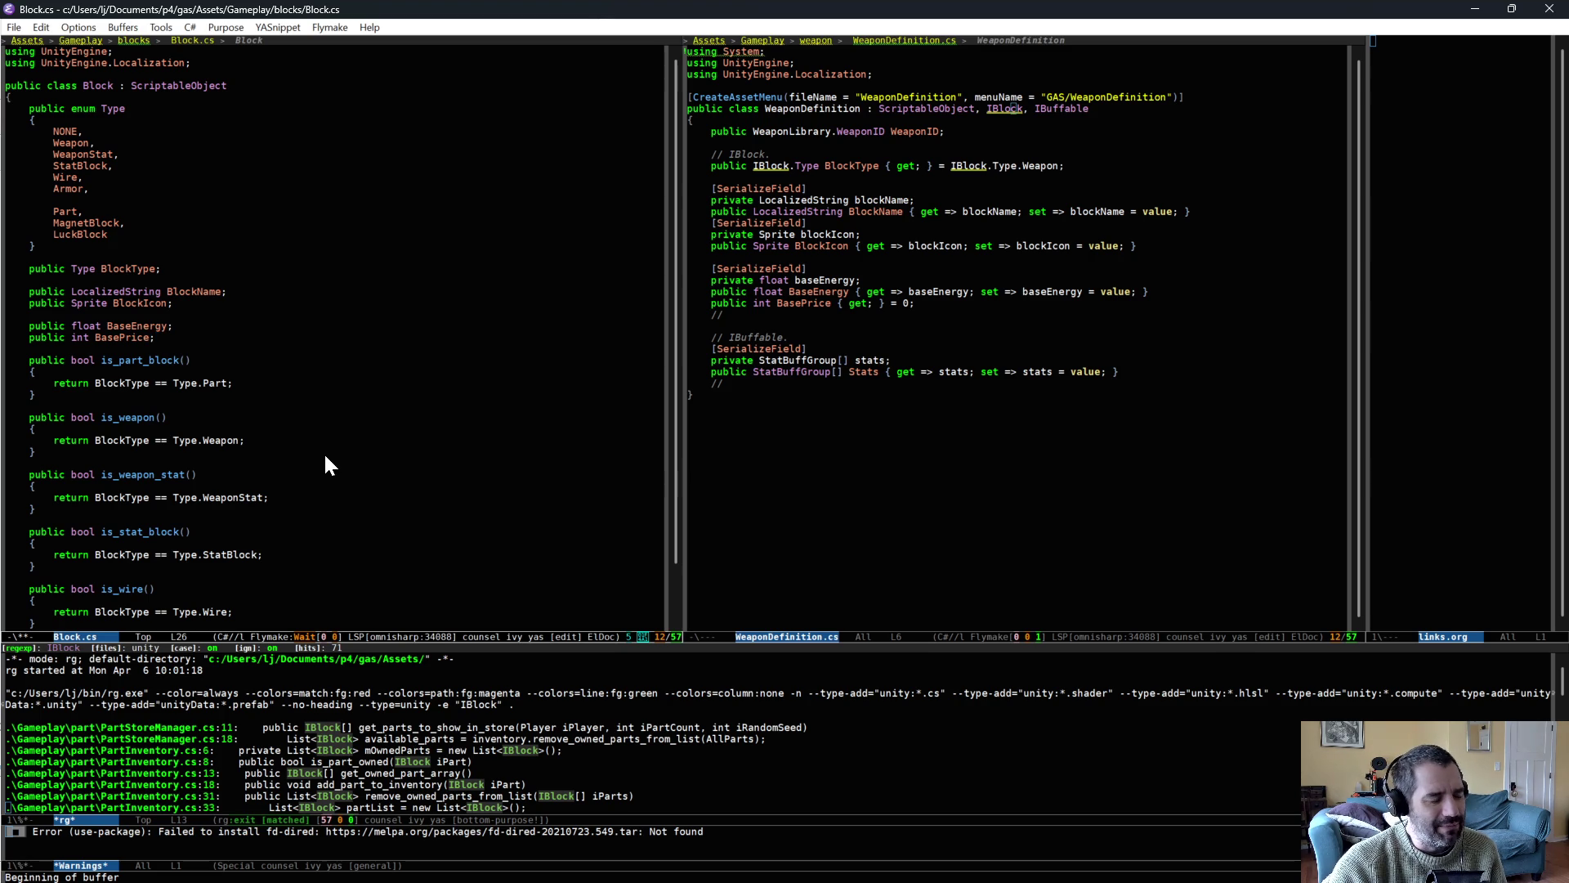
scroll(326, 464, down, 2)
scroll(324, 465, up, 2)
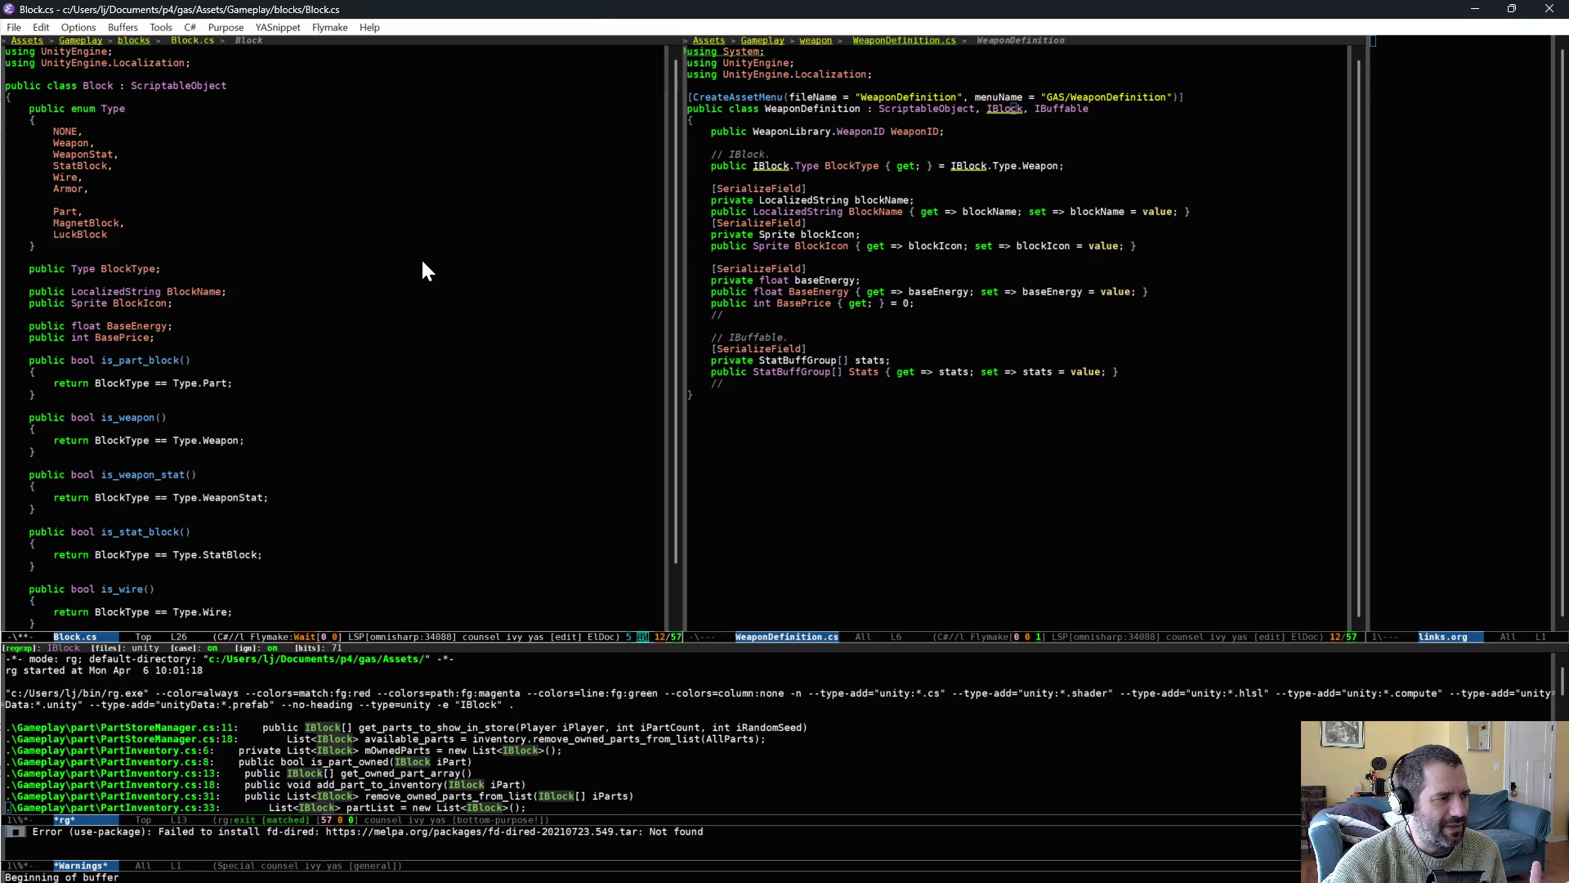
scroll(437, 350, down, 1)
scroll(439, 355, down, 1)
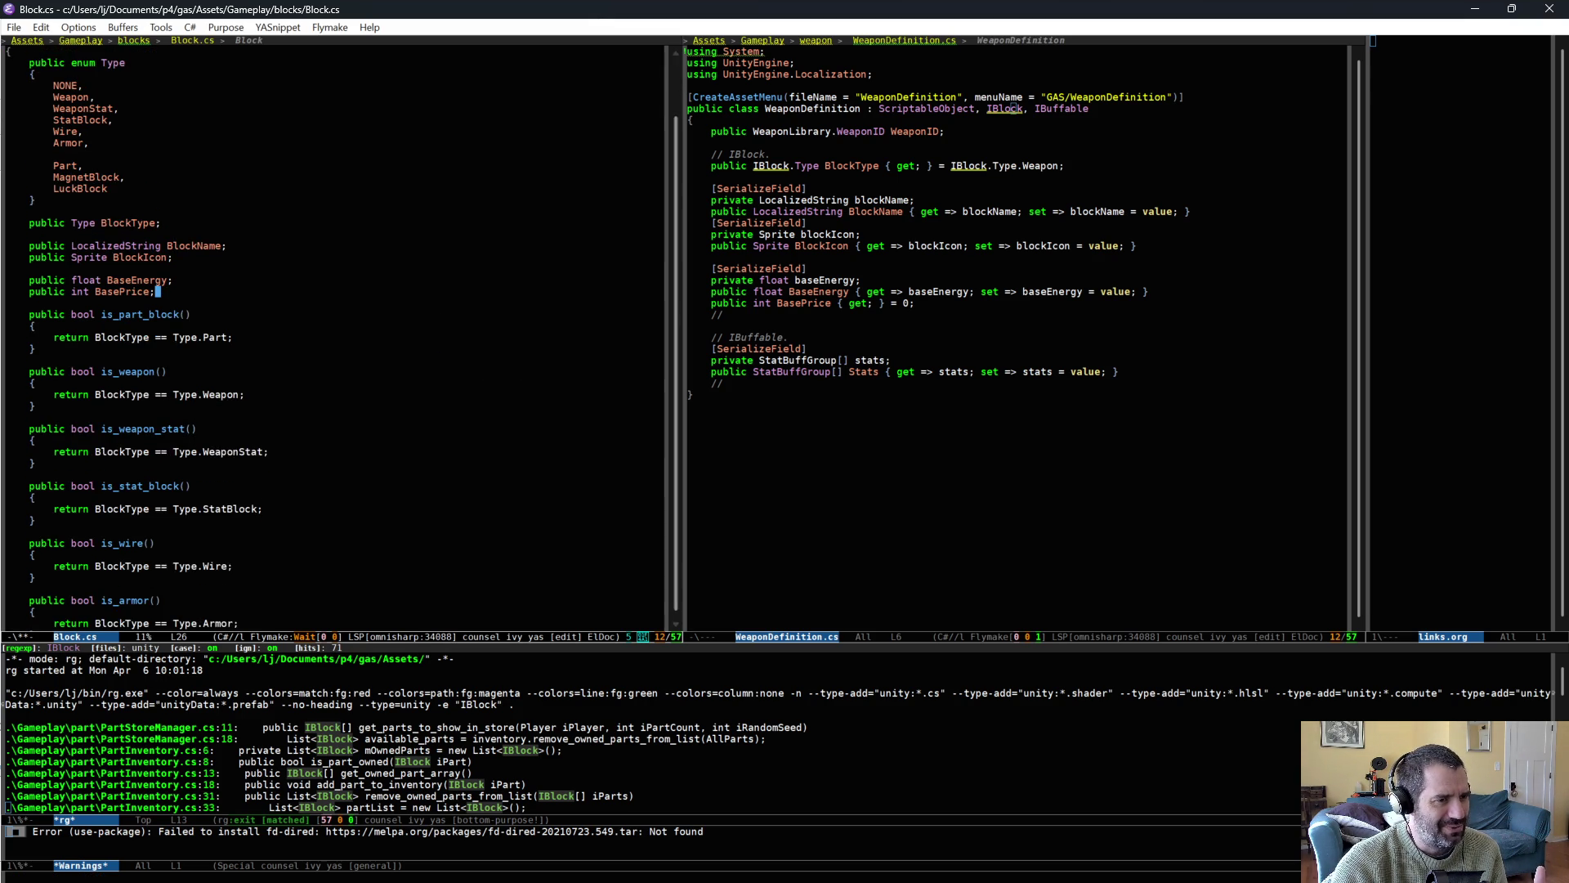
key(ctrl+x)
key(o)
key(alt+BackSpace)
key(Delete)
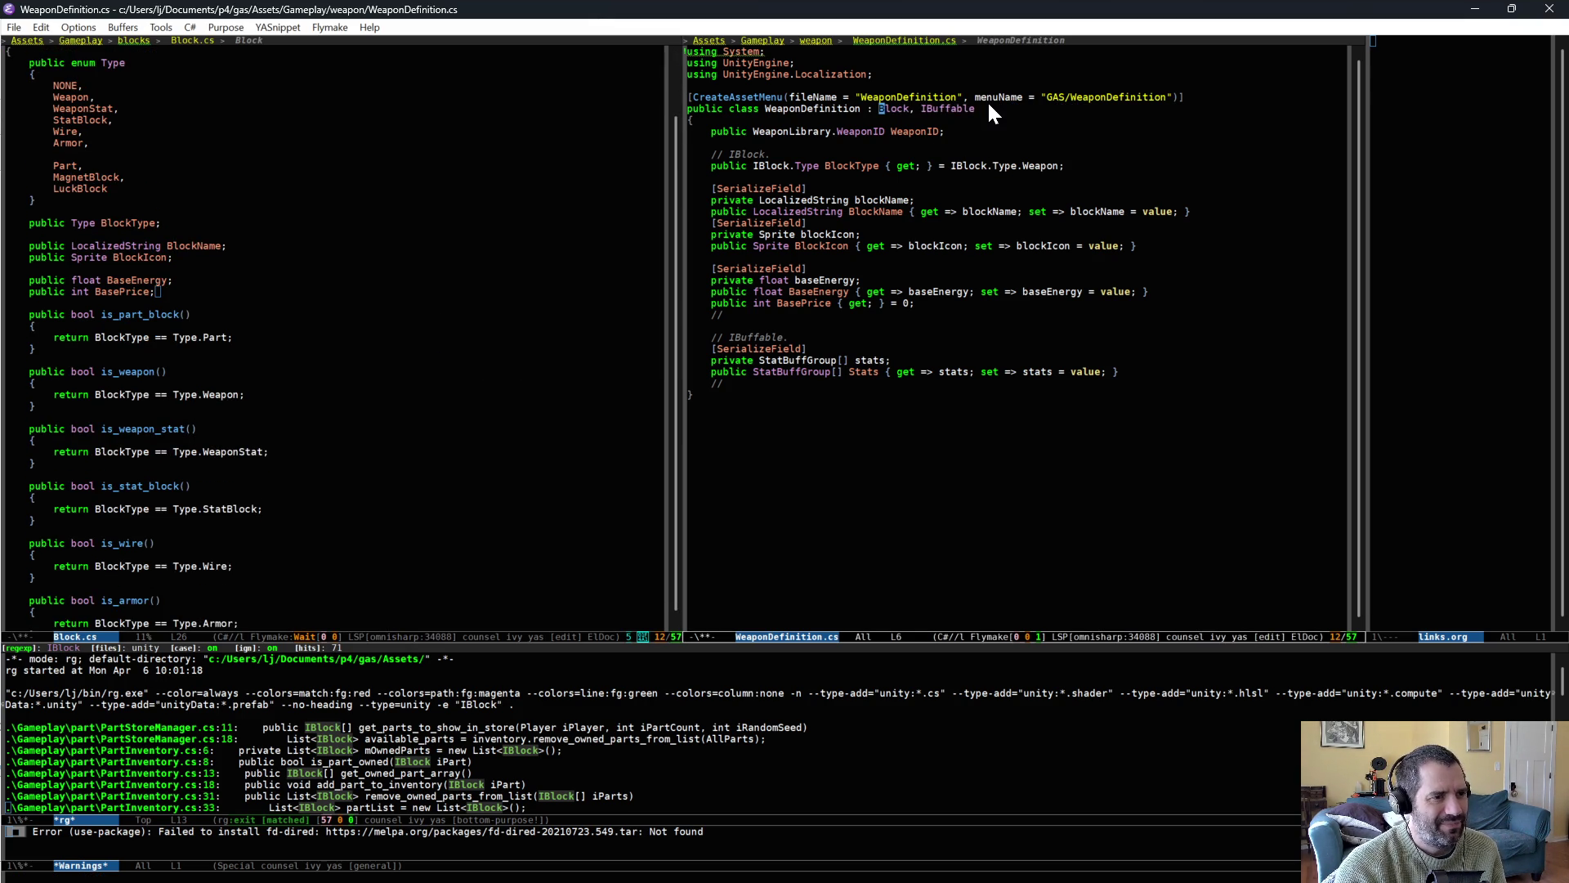
Delete the redundant IBlock member lines from WeaponDefinition.
key(alt+f)
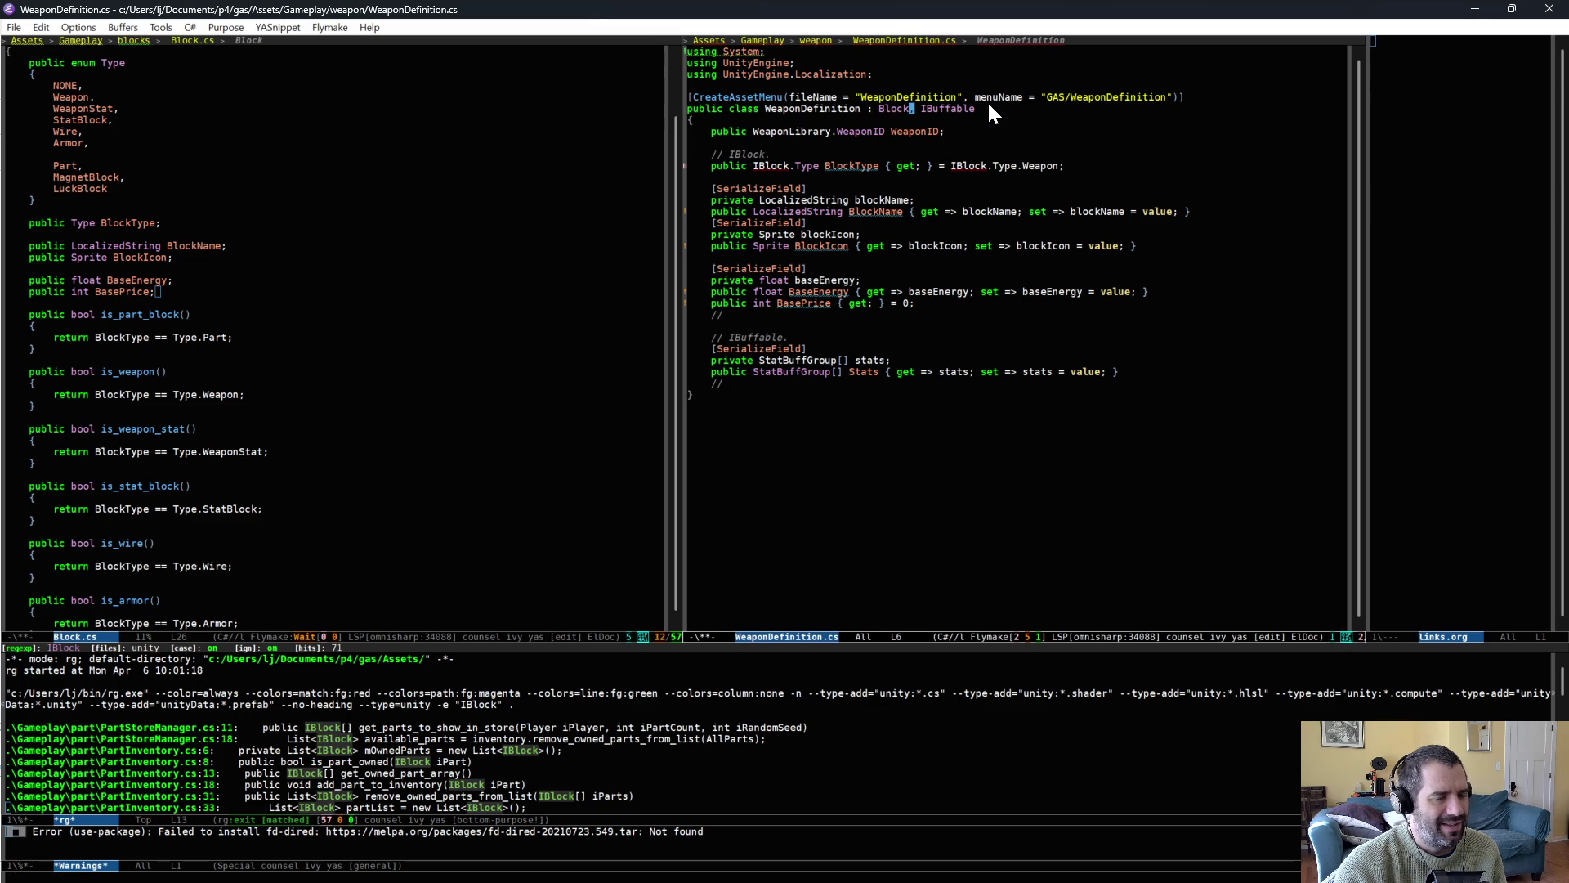
drag(793, 152, 867, 320)
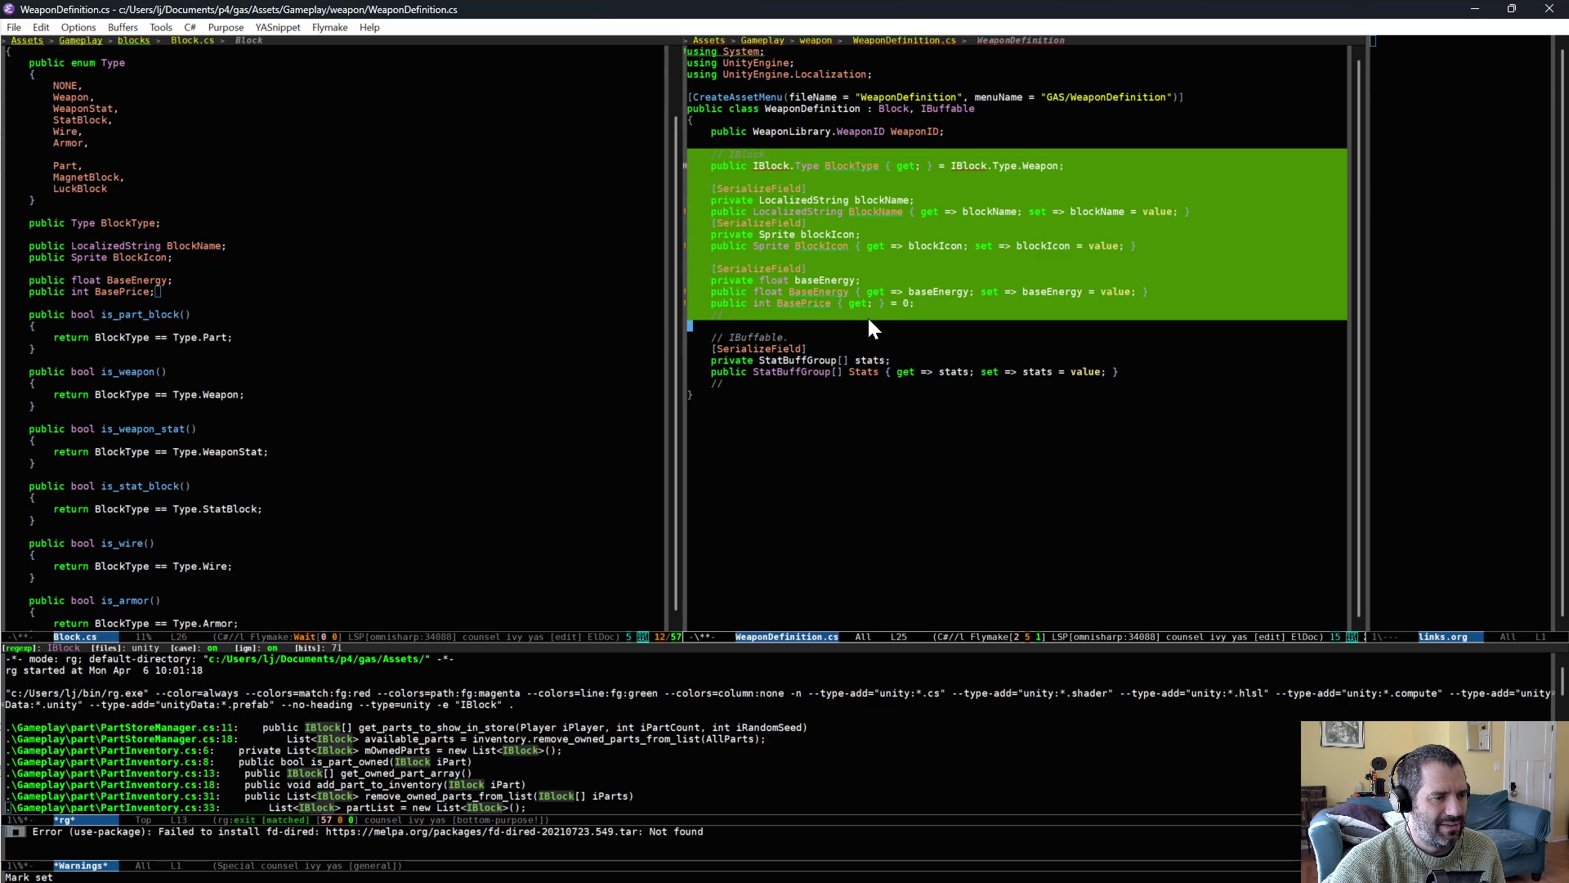
key(ctrl+w)
click(870, 327)
click(615, 339)
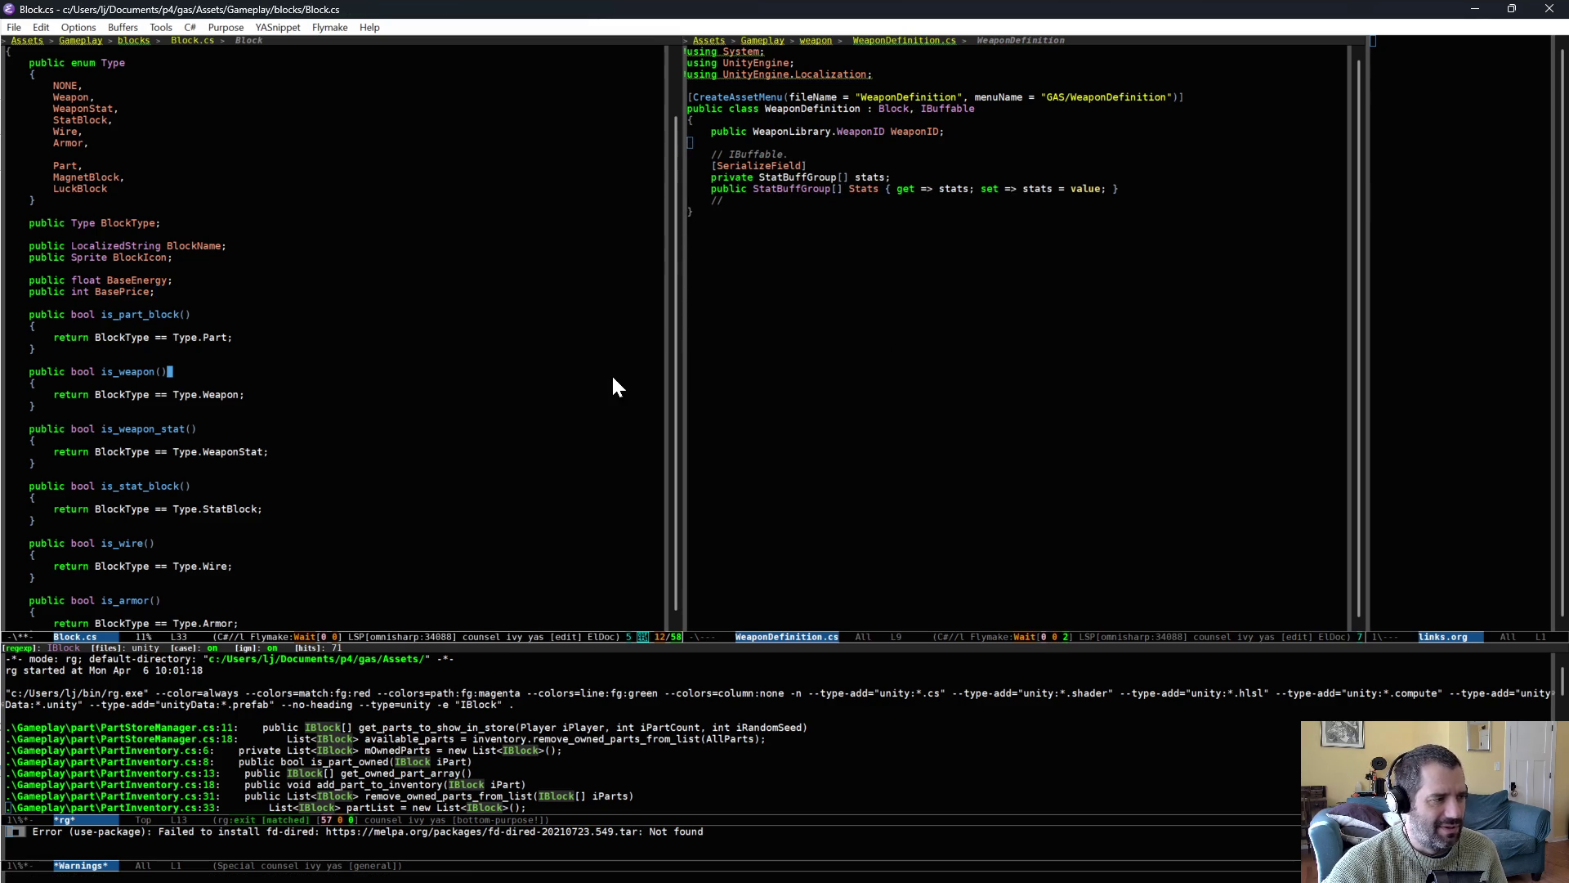
Review Block.cs's type-check methods such as is_part_block and is_wire.
key(Down)
key(Down)
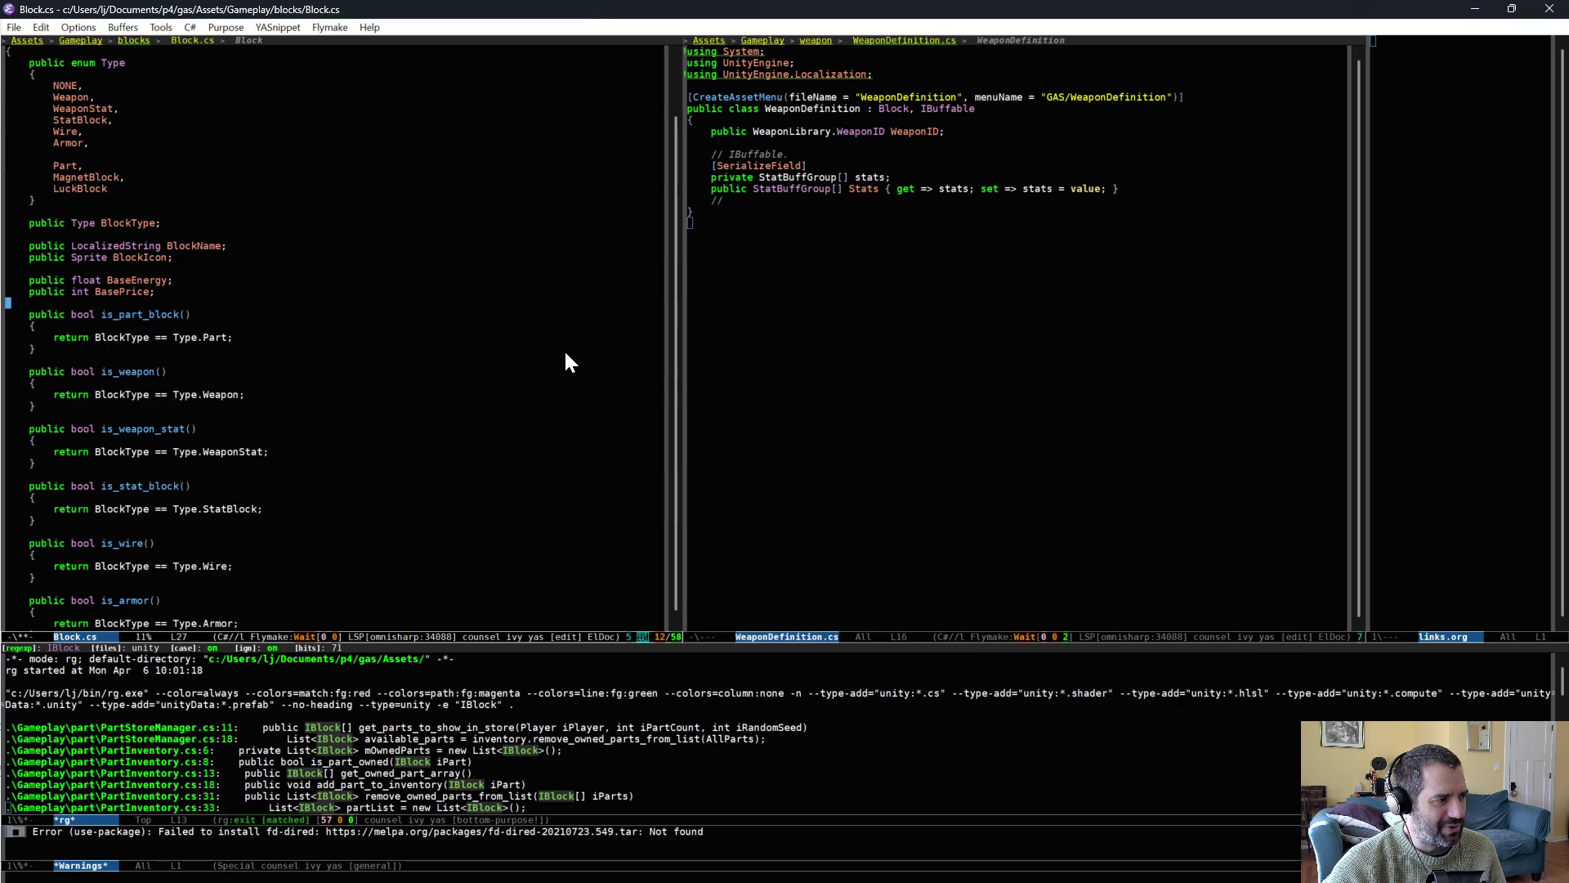
key(ctrl+Up)
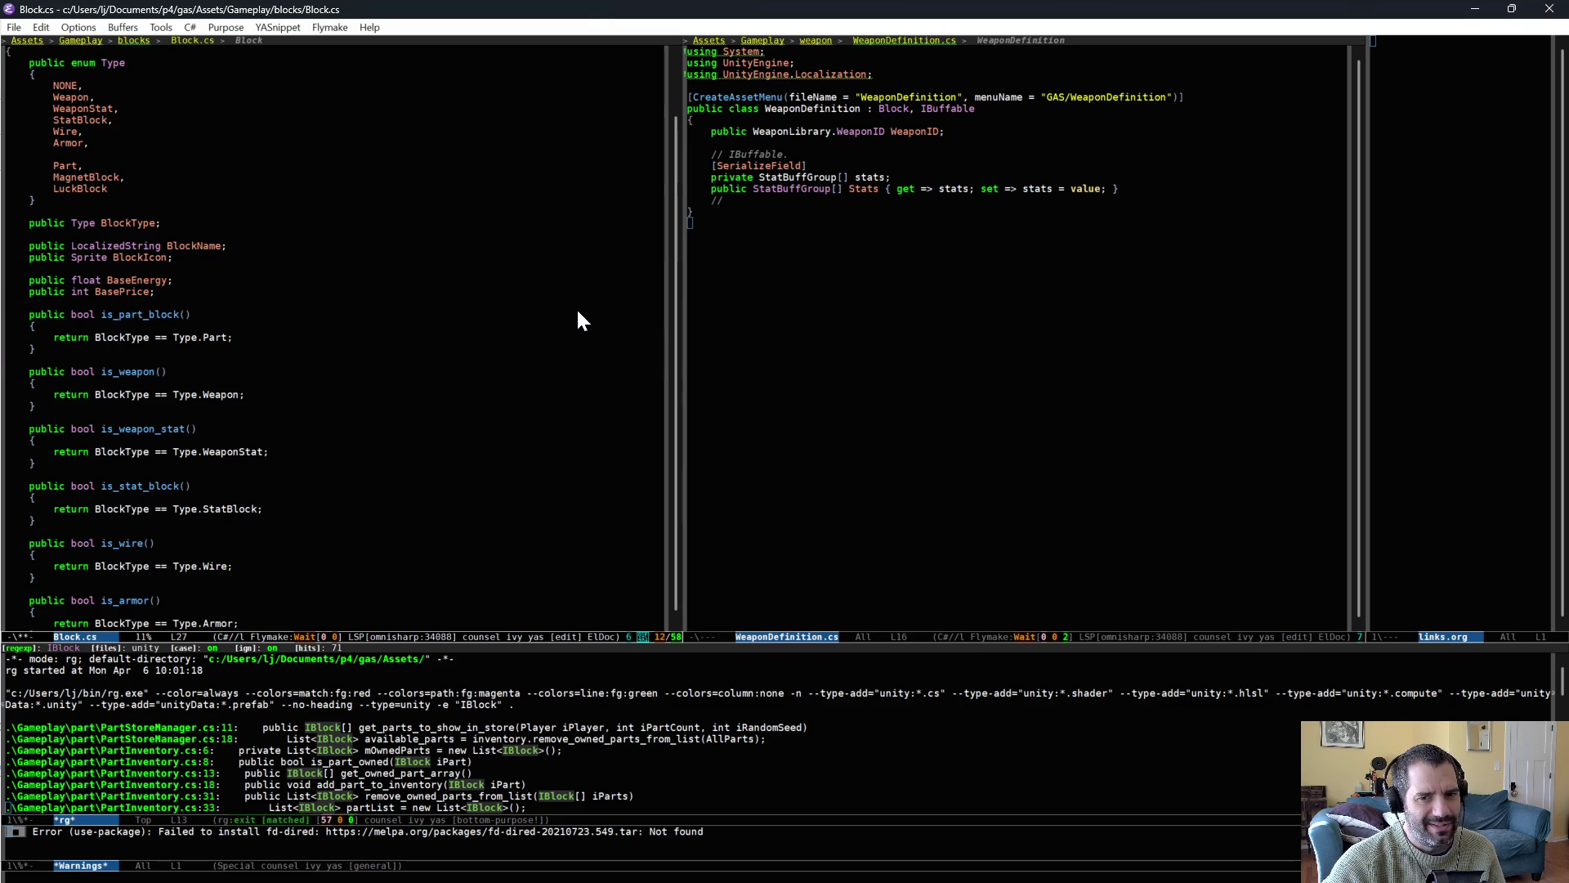
click(441, 543)
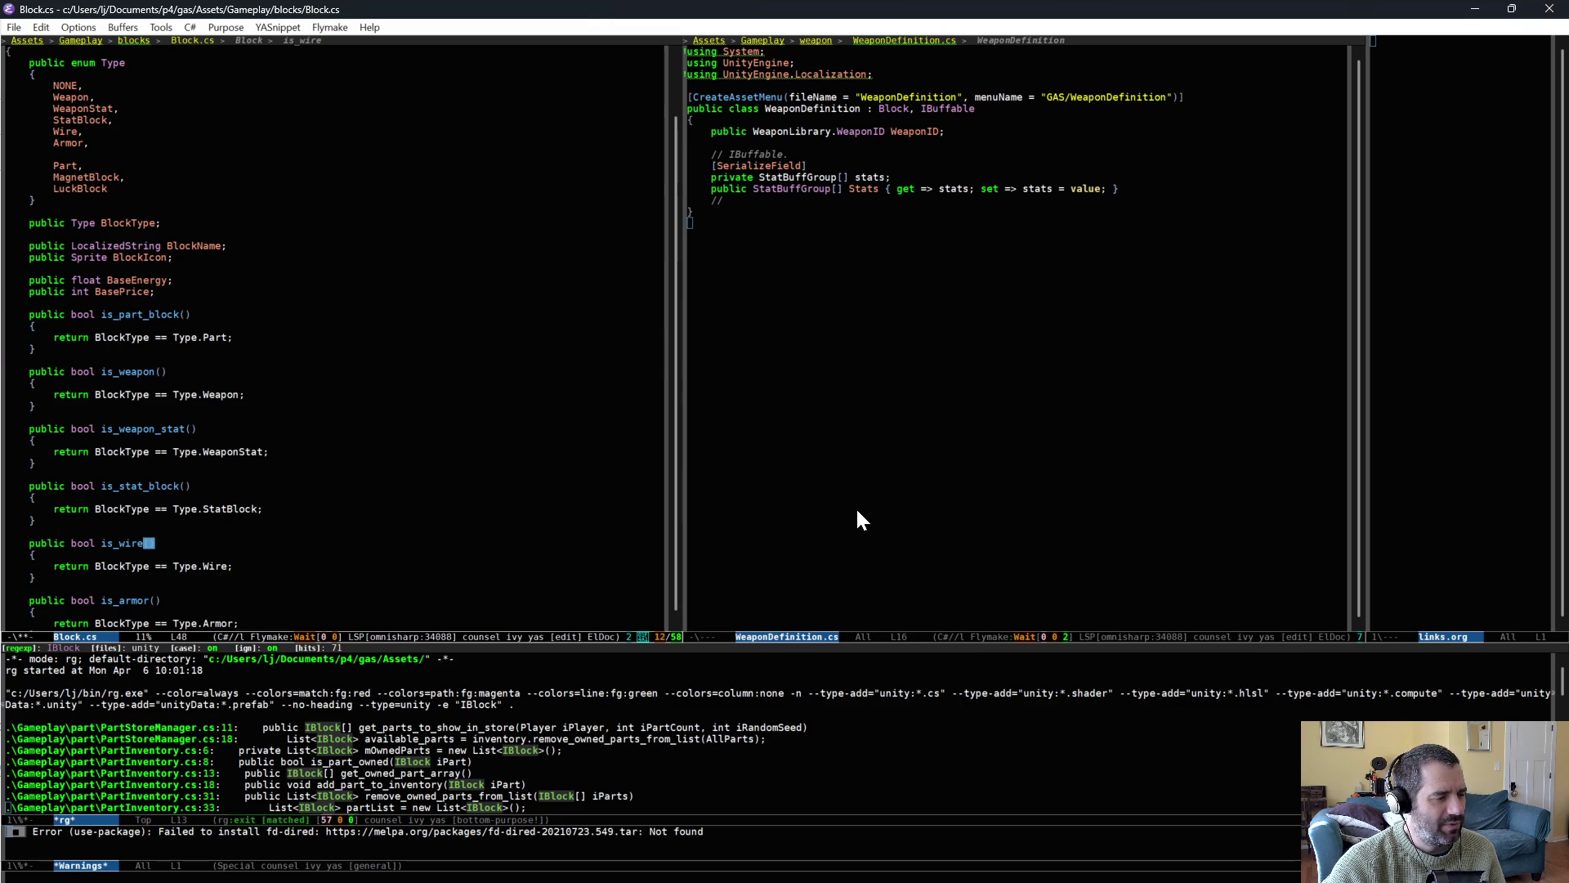
key(alt+Tab)
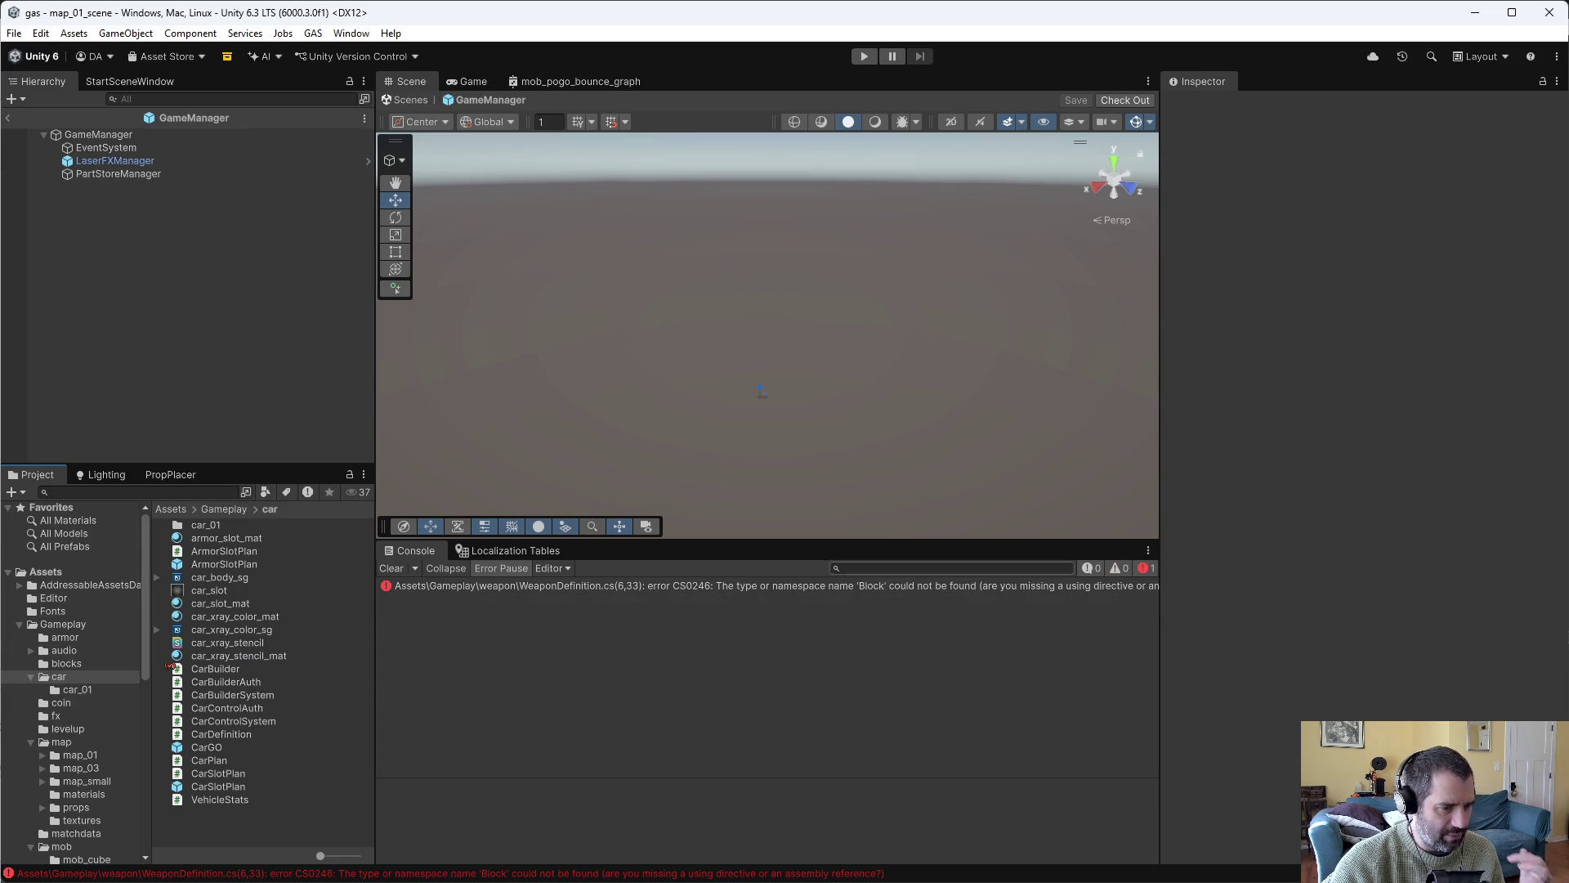
Review the 34 CS0246 missing-IBlock errors in Unity's Console and jump to an error's source.
click(937, 587)
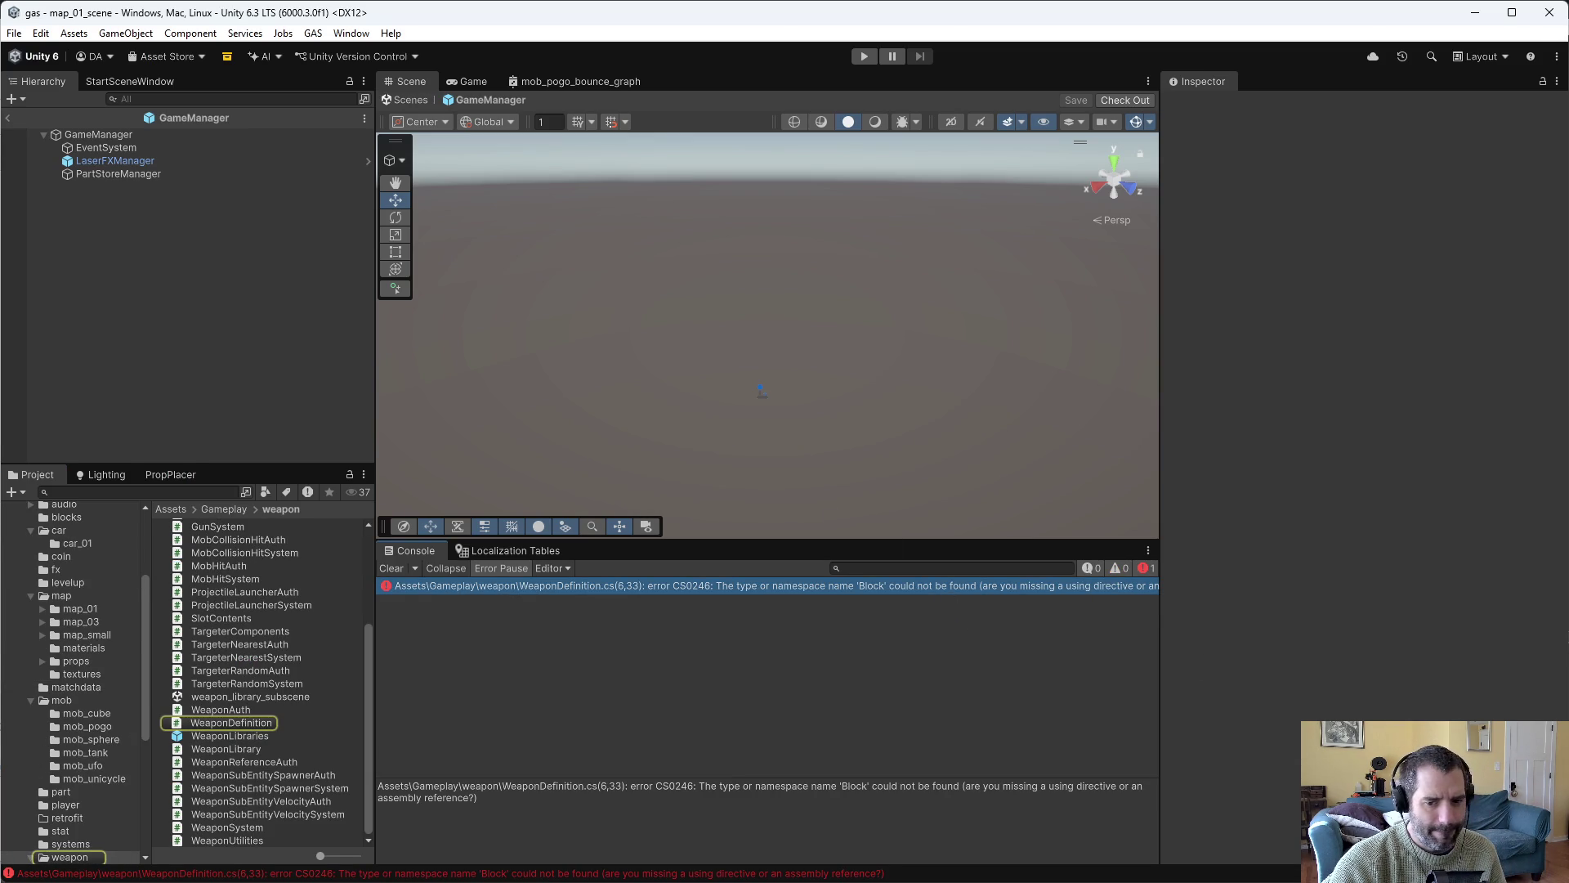
key(alt+Tab)
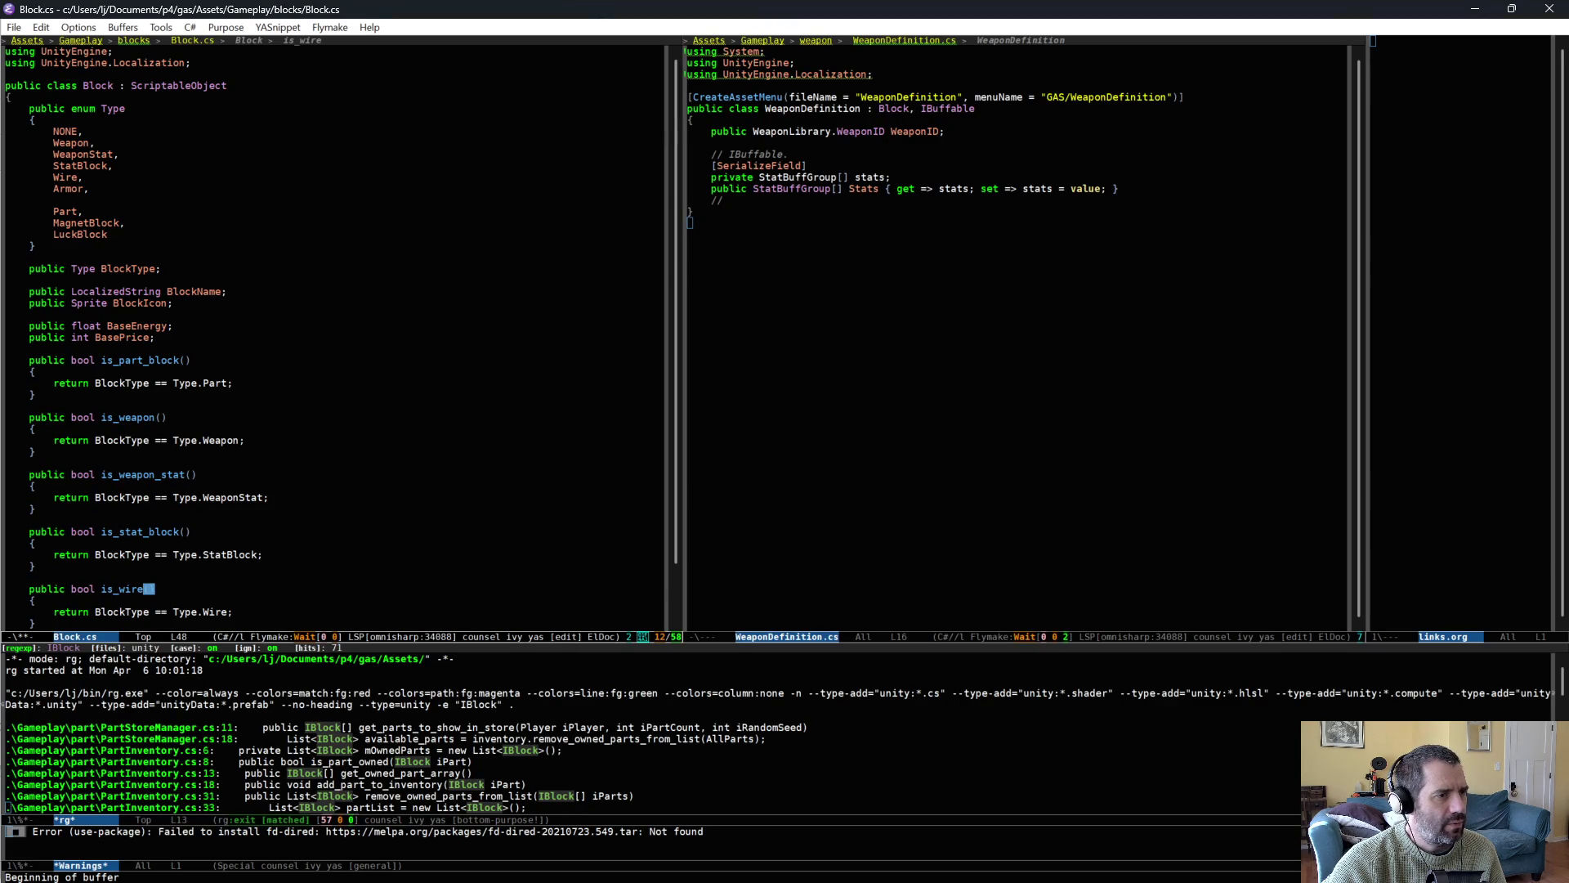
click(178, 394)
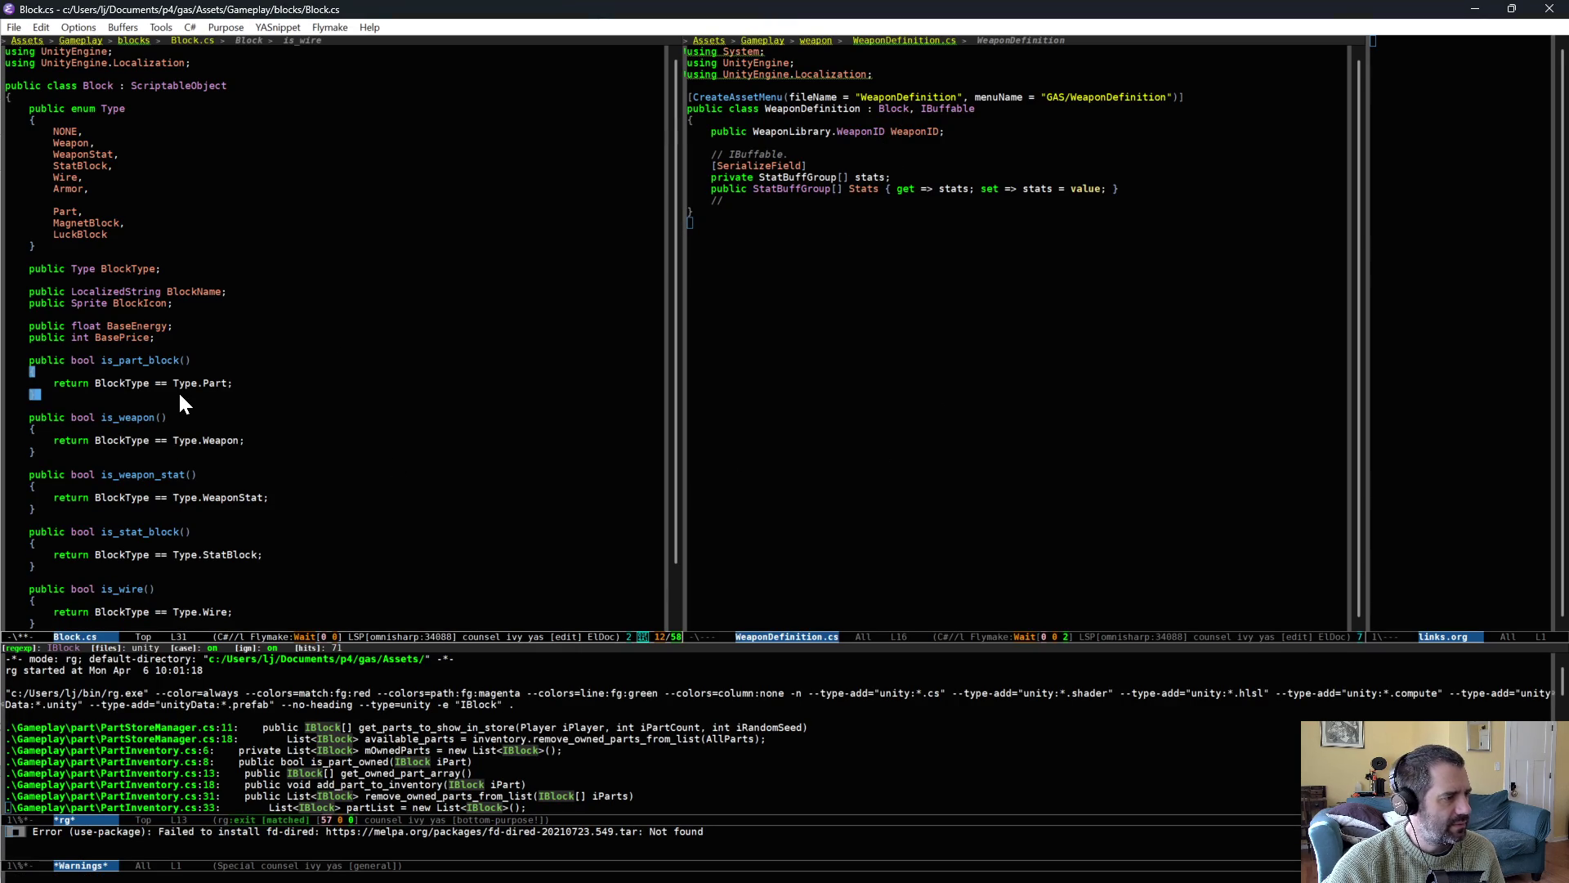
key(alt+Tab)
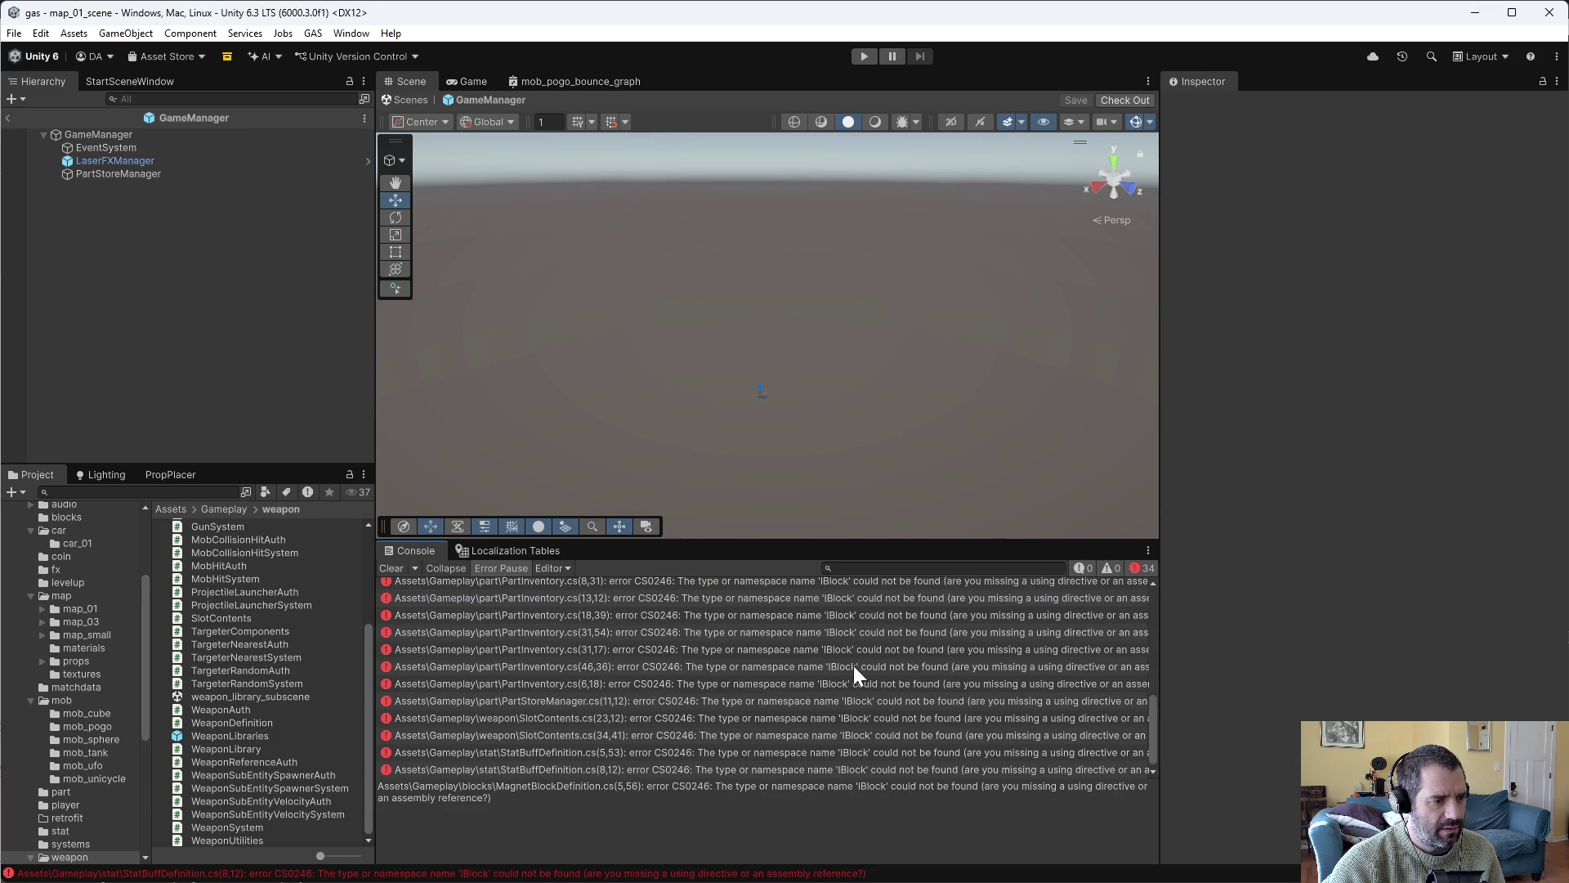
scroll(821, 652, up, 3)
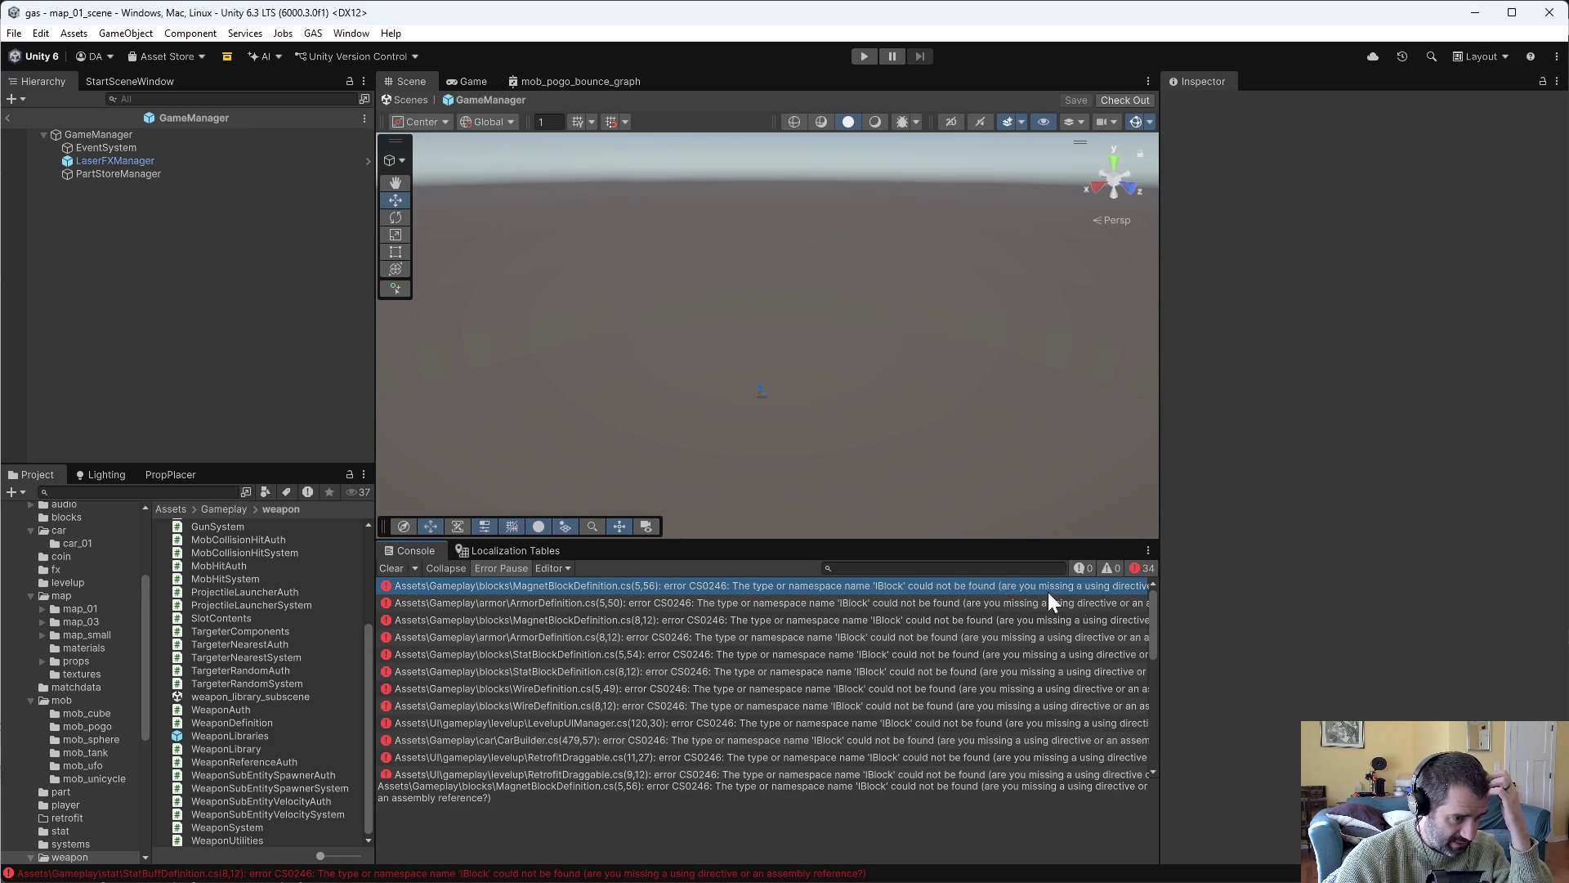
scroll(726, 610, down, 6)
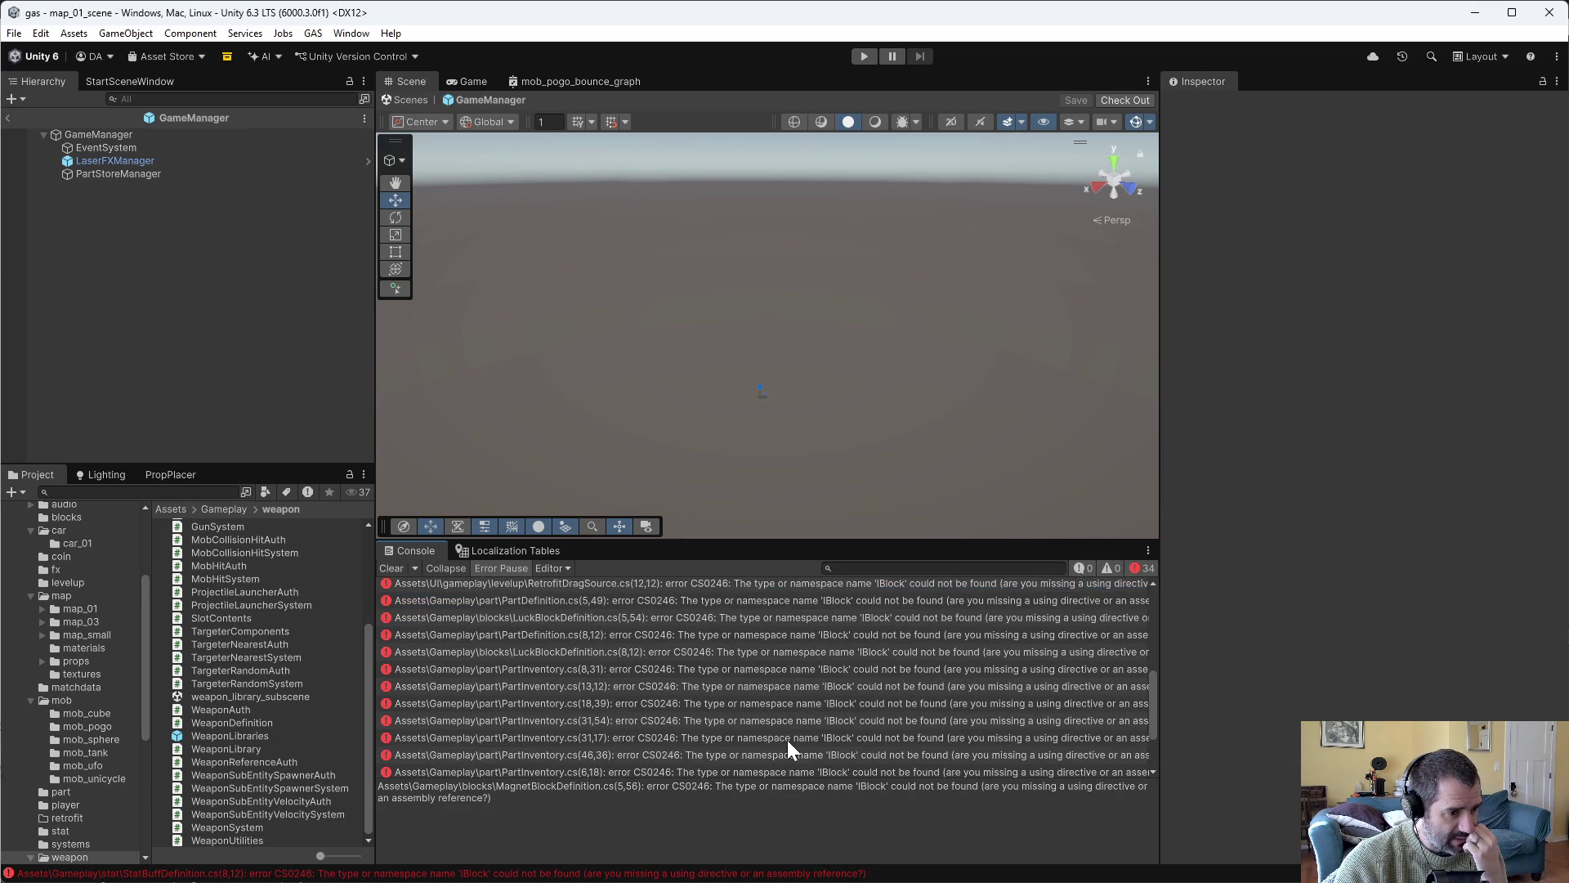
double_click(788, 743)
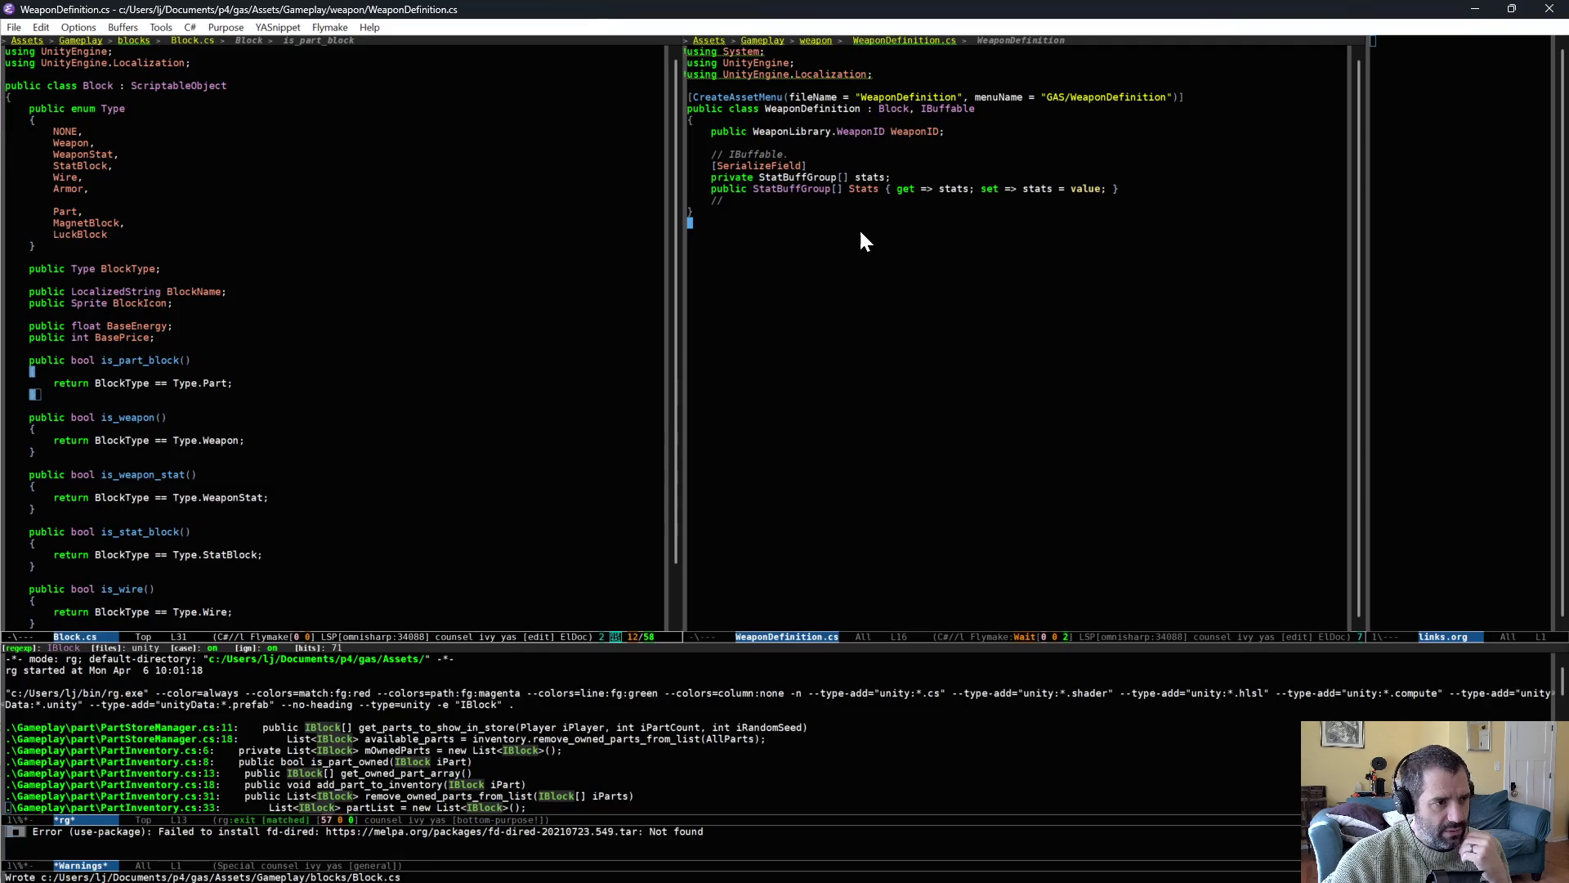
click(881, 109)
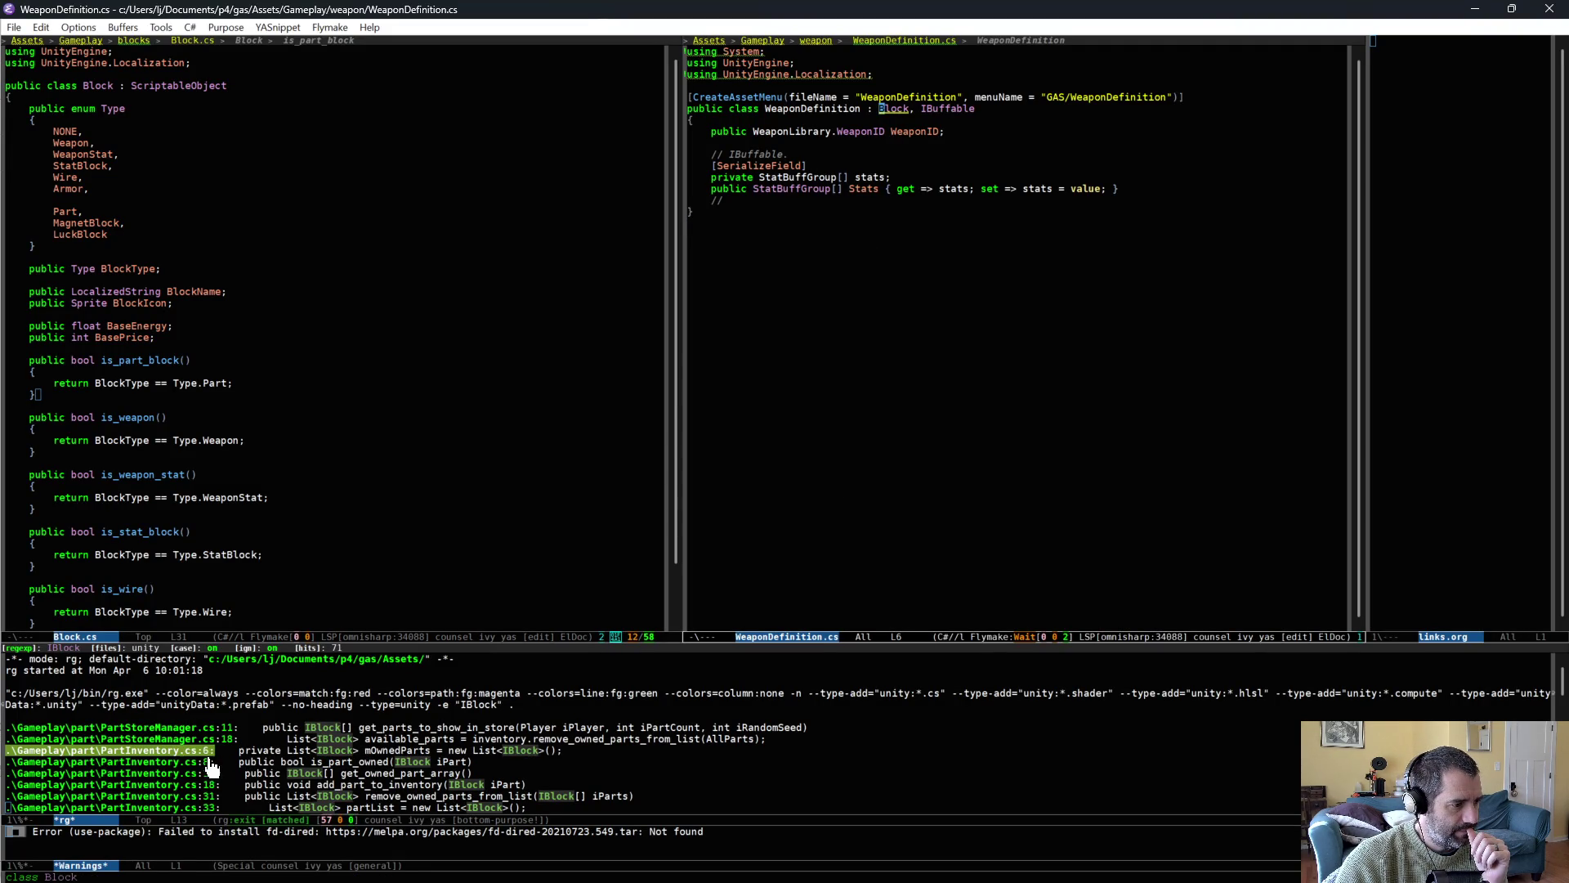
Open PartDefinition.cs and change its base from ScriptableObject, IBlock to Block.
scroll(193, 768, down, 4)
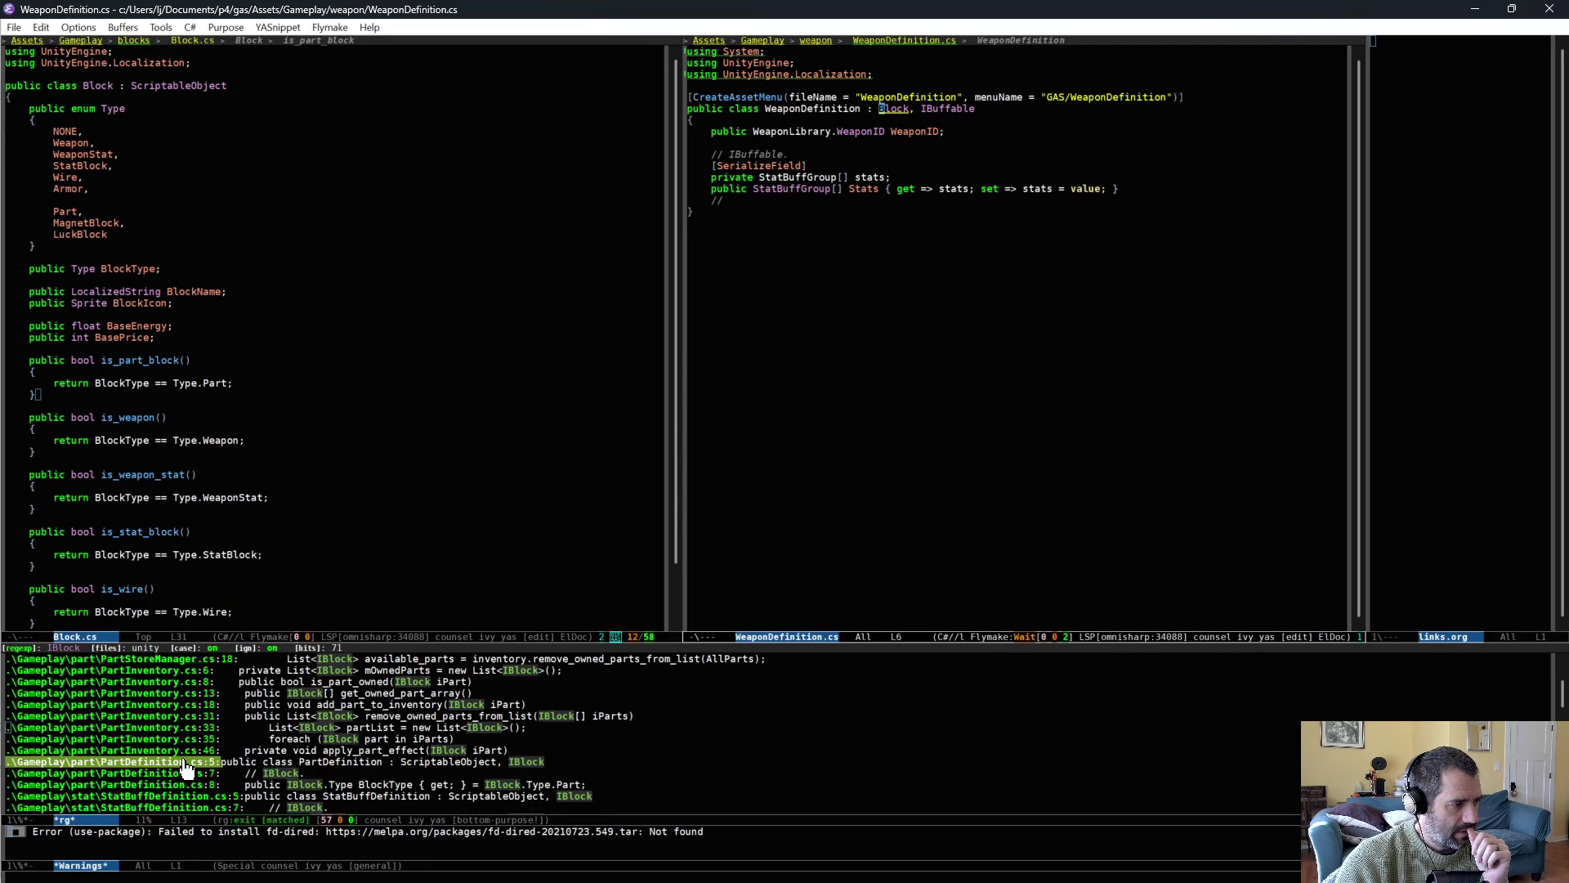
scroll(186, 768, down, 1)
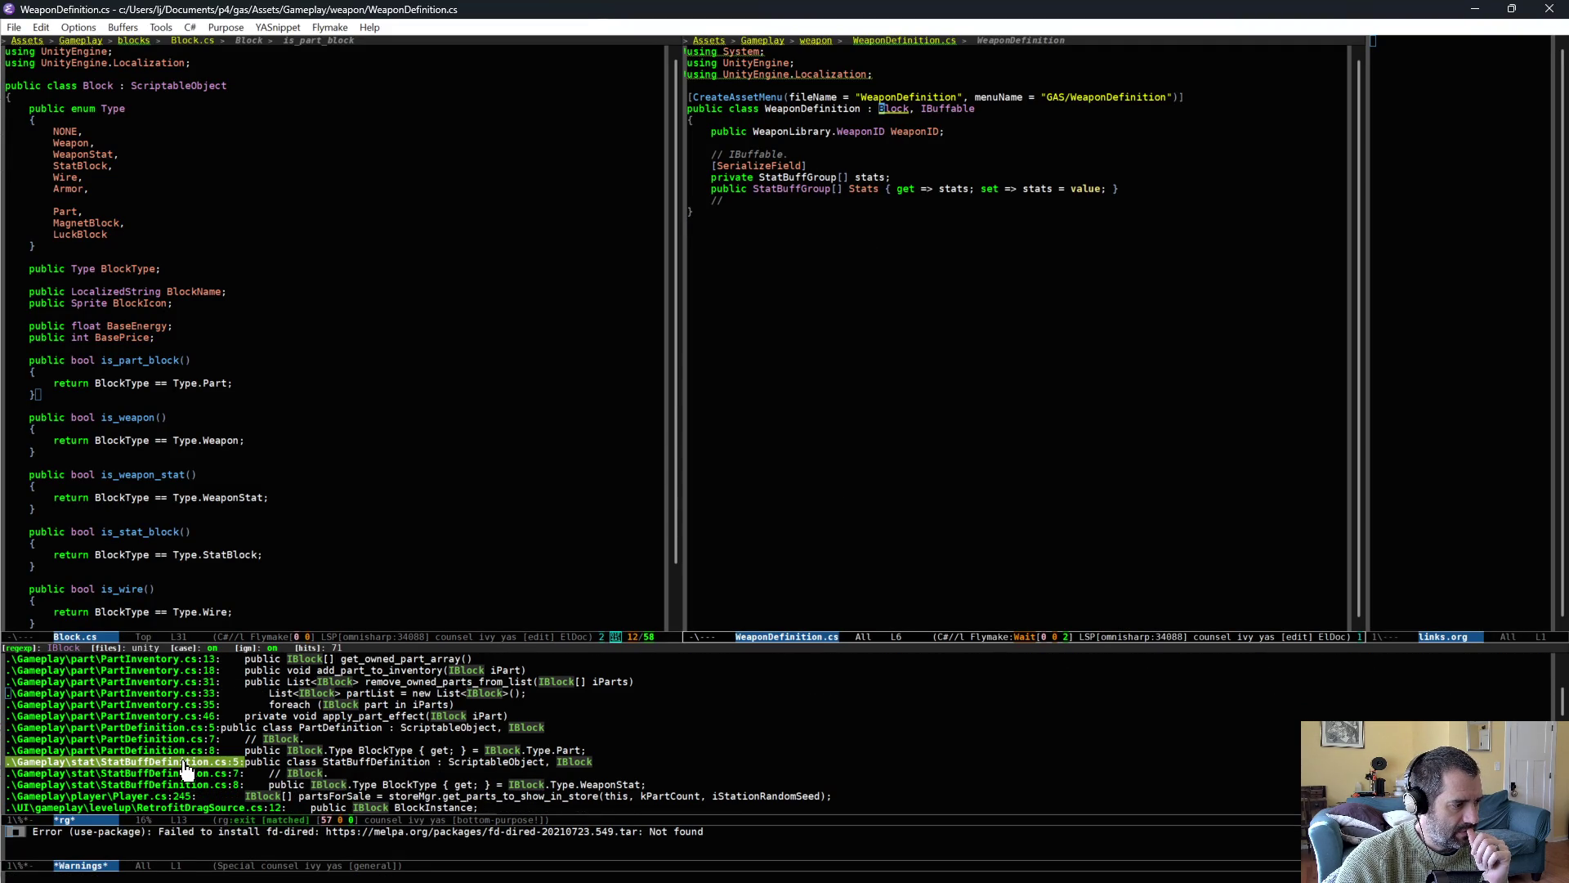
click(183, 719)
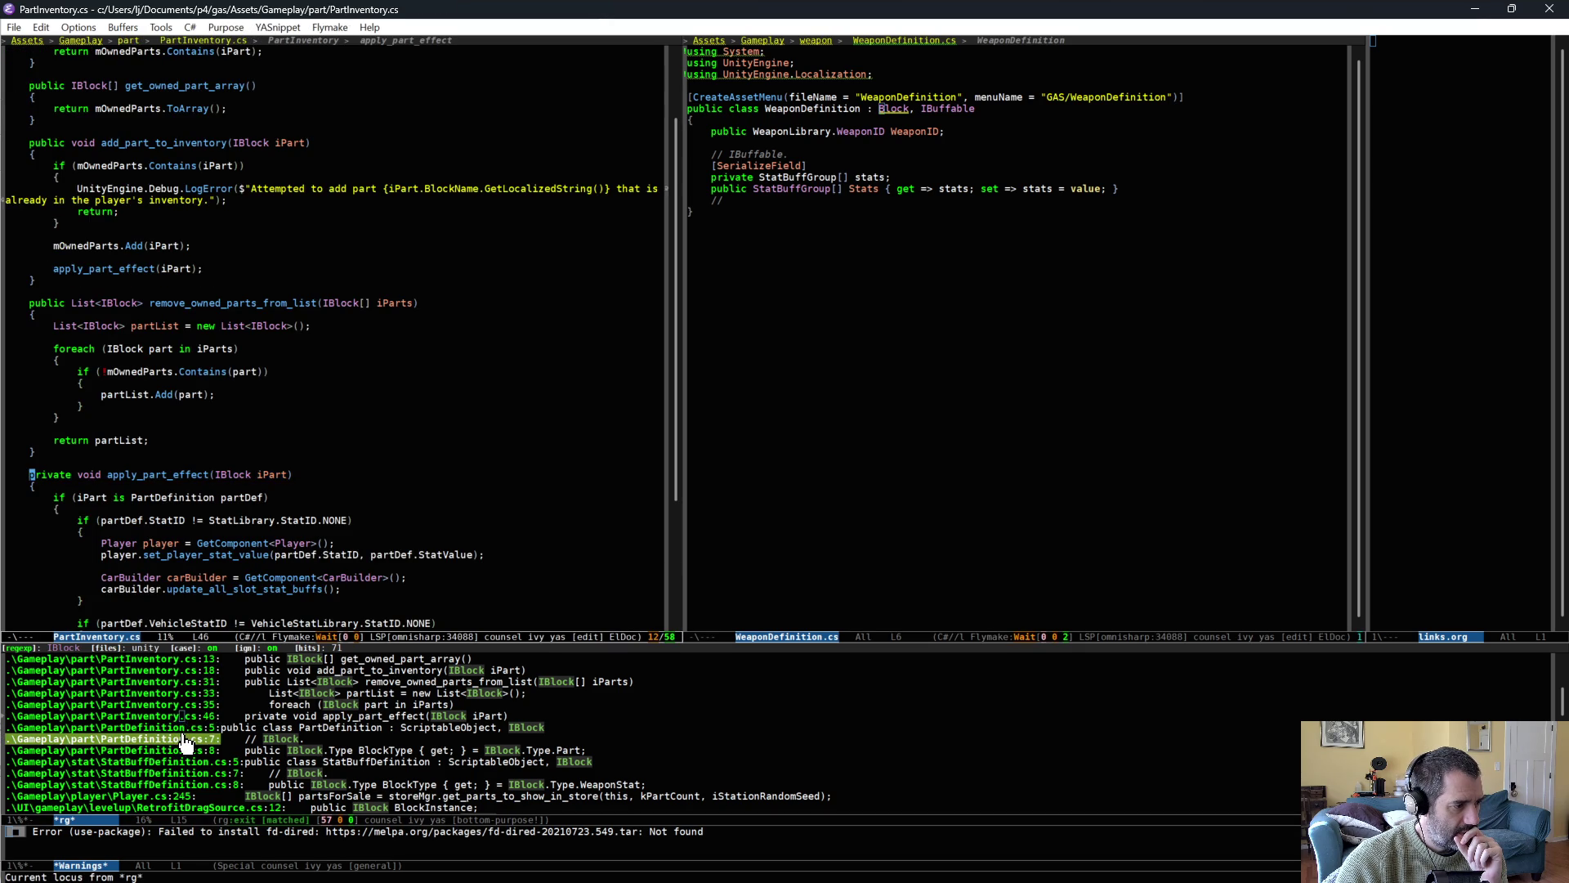
click(181, 730)
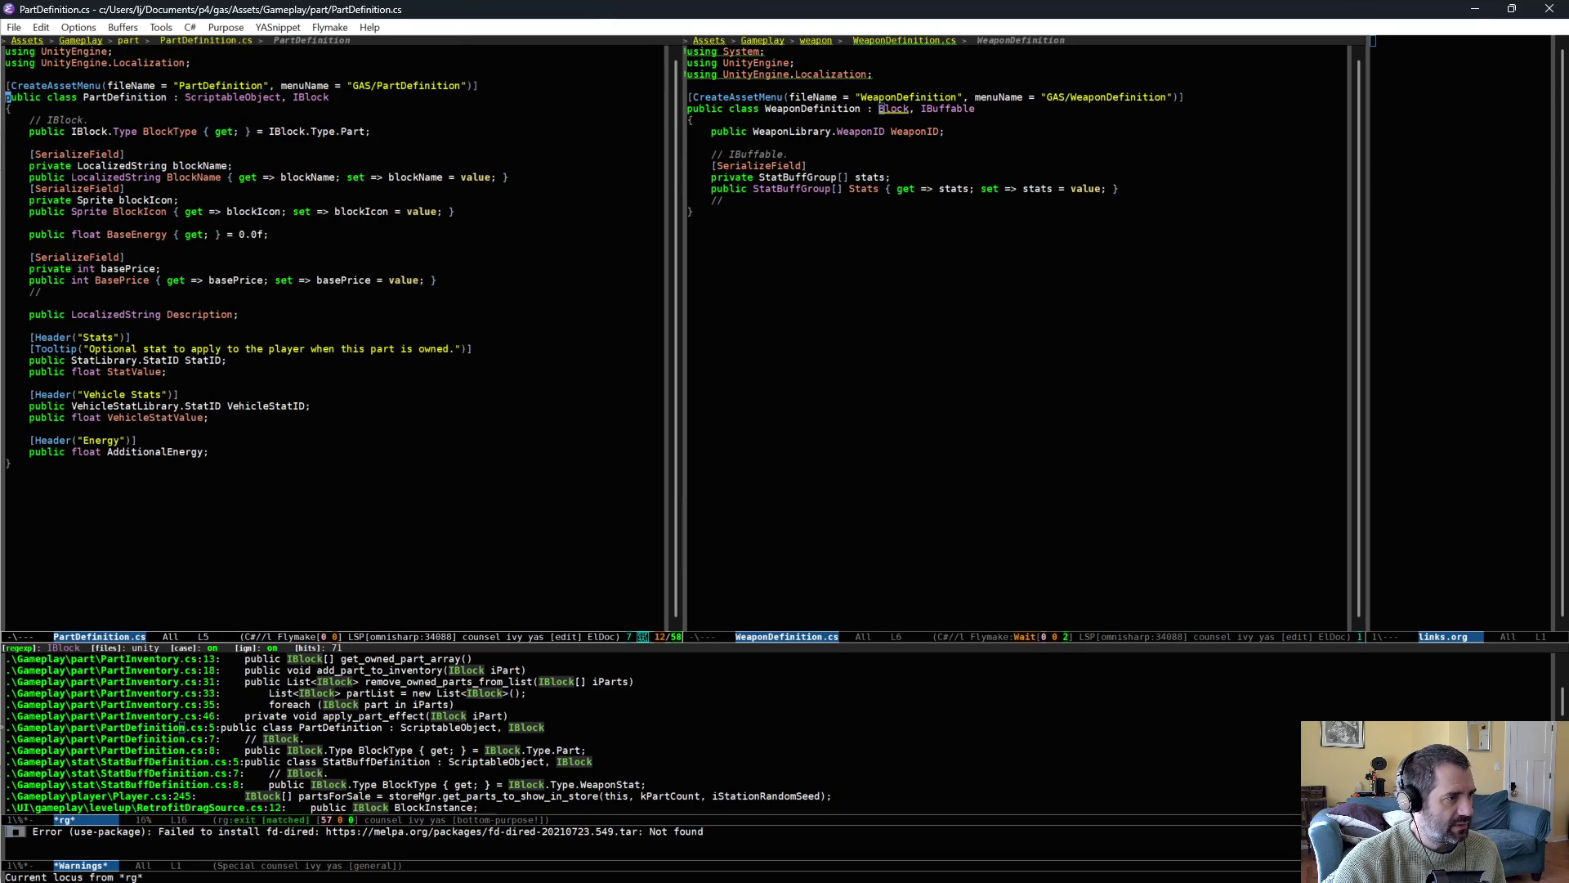
key(Delete)
key(alt+BackSpace)
Remove PartDefinition's duplicated block members above Description and save the file.
key(Down)
key(Down)
key(Down)
key(Up)
key(ctrl+a)
key(ctrl+space)
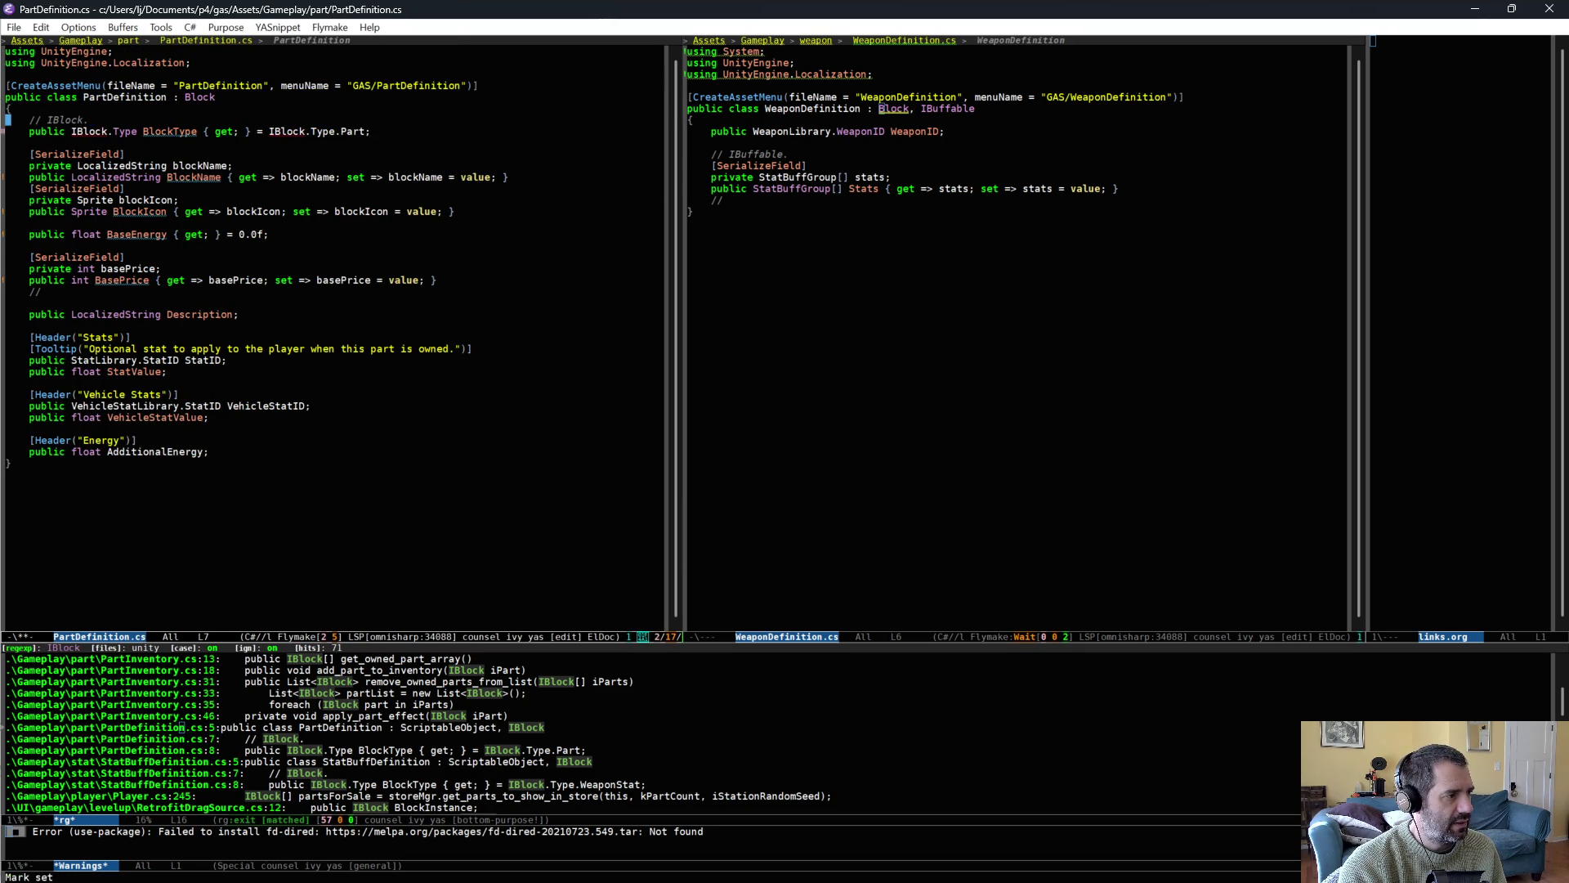
key(Down)
key(Down)
key(Down)
key(Down)
key(Down)
key(ctrl+w)
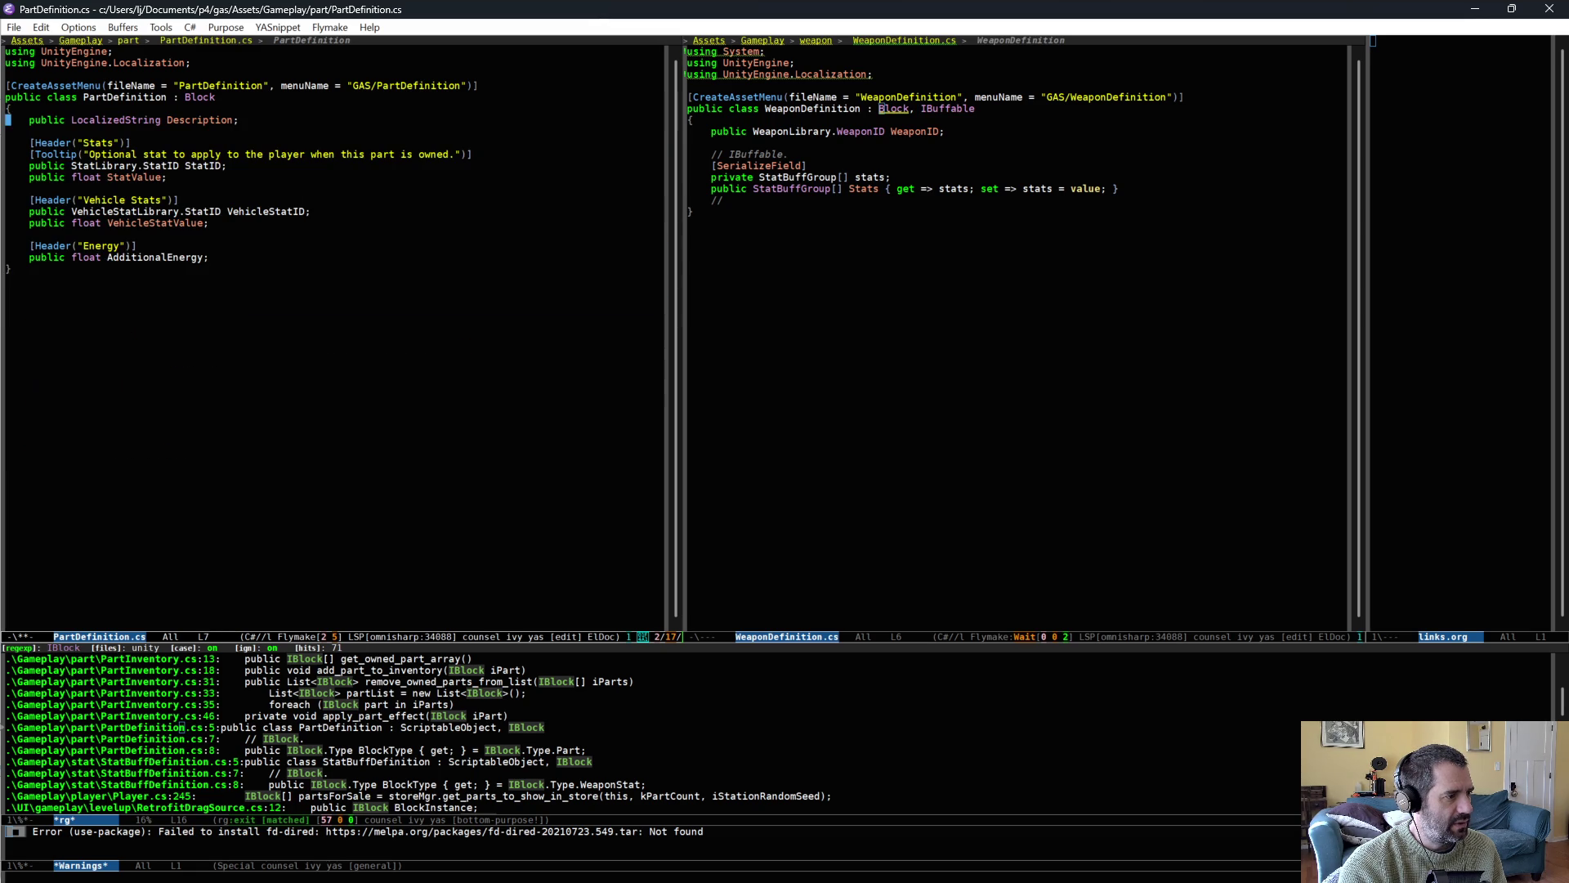
key(ctrl+x)
key(ctrl+s)
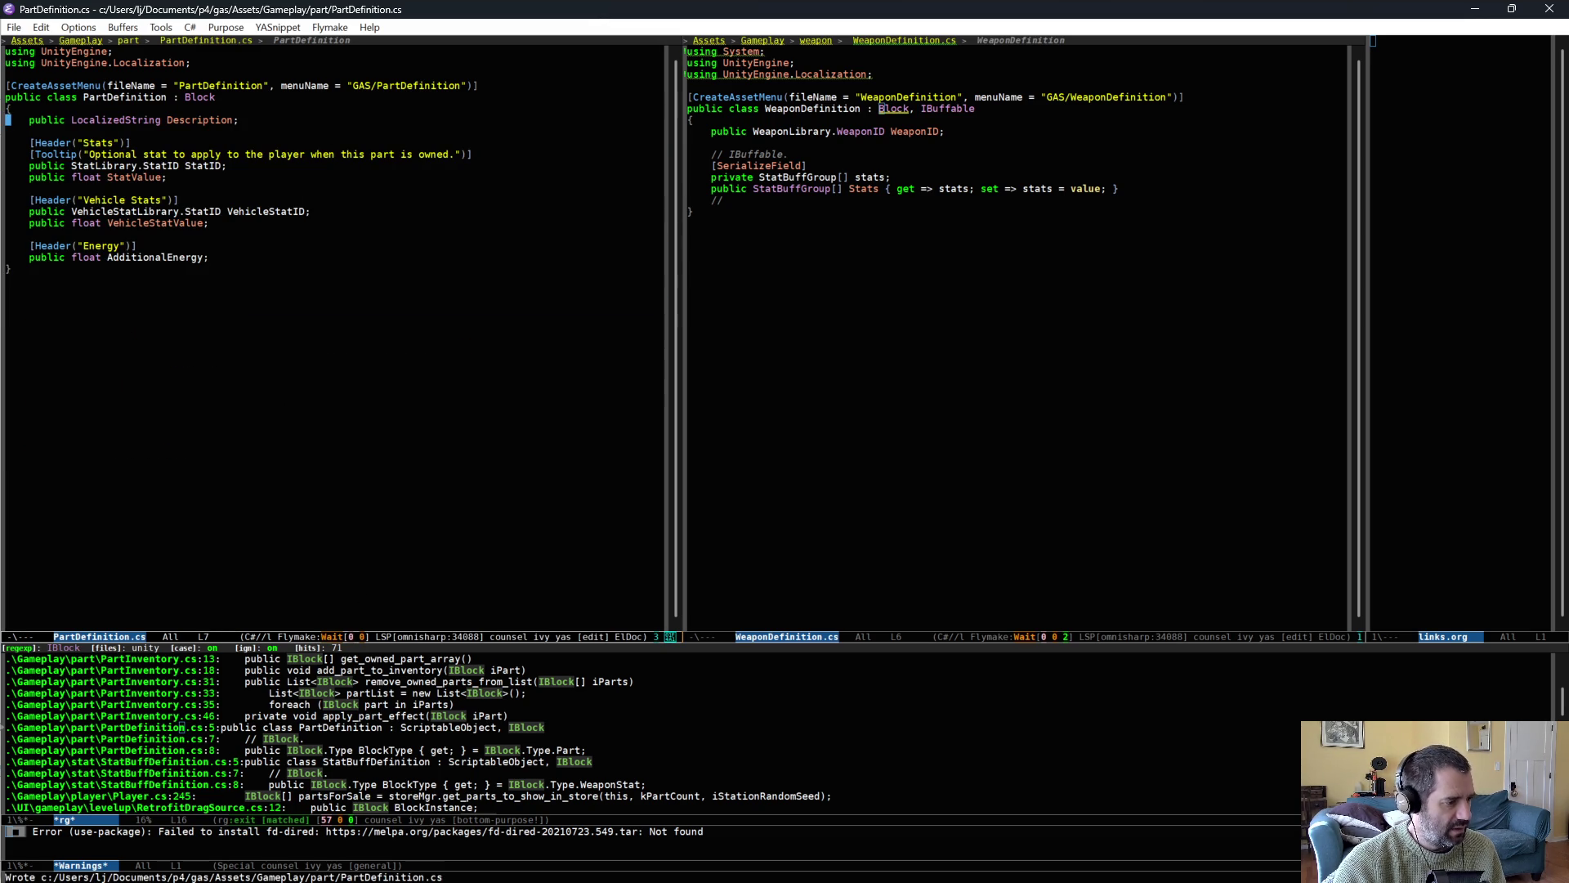
Open StatBuffDefinition.cs and make it inherit Block instead of ScriptableObject, IBlock.
click(170, 762)
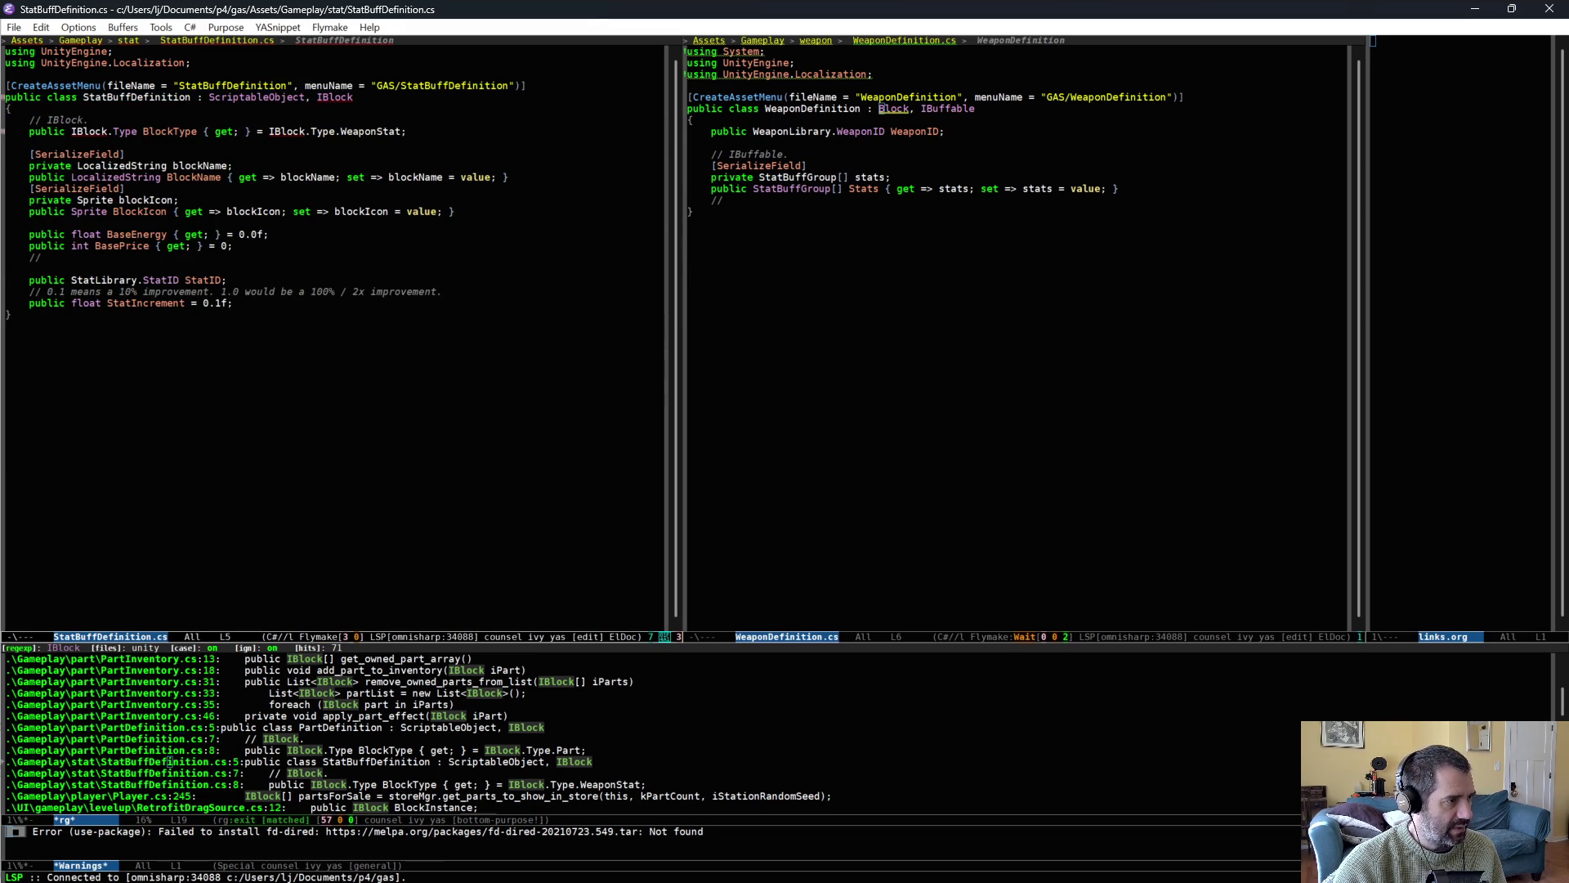
click(321, 96)
key(Delete)
key(alt+BackSpace)
key(Down)
key(Down)
key(Down)
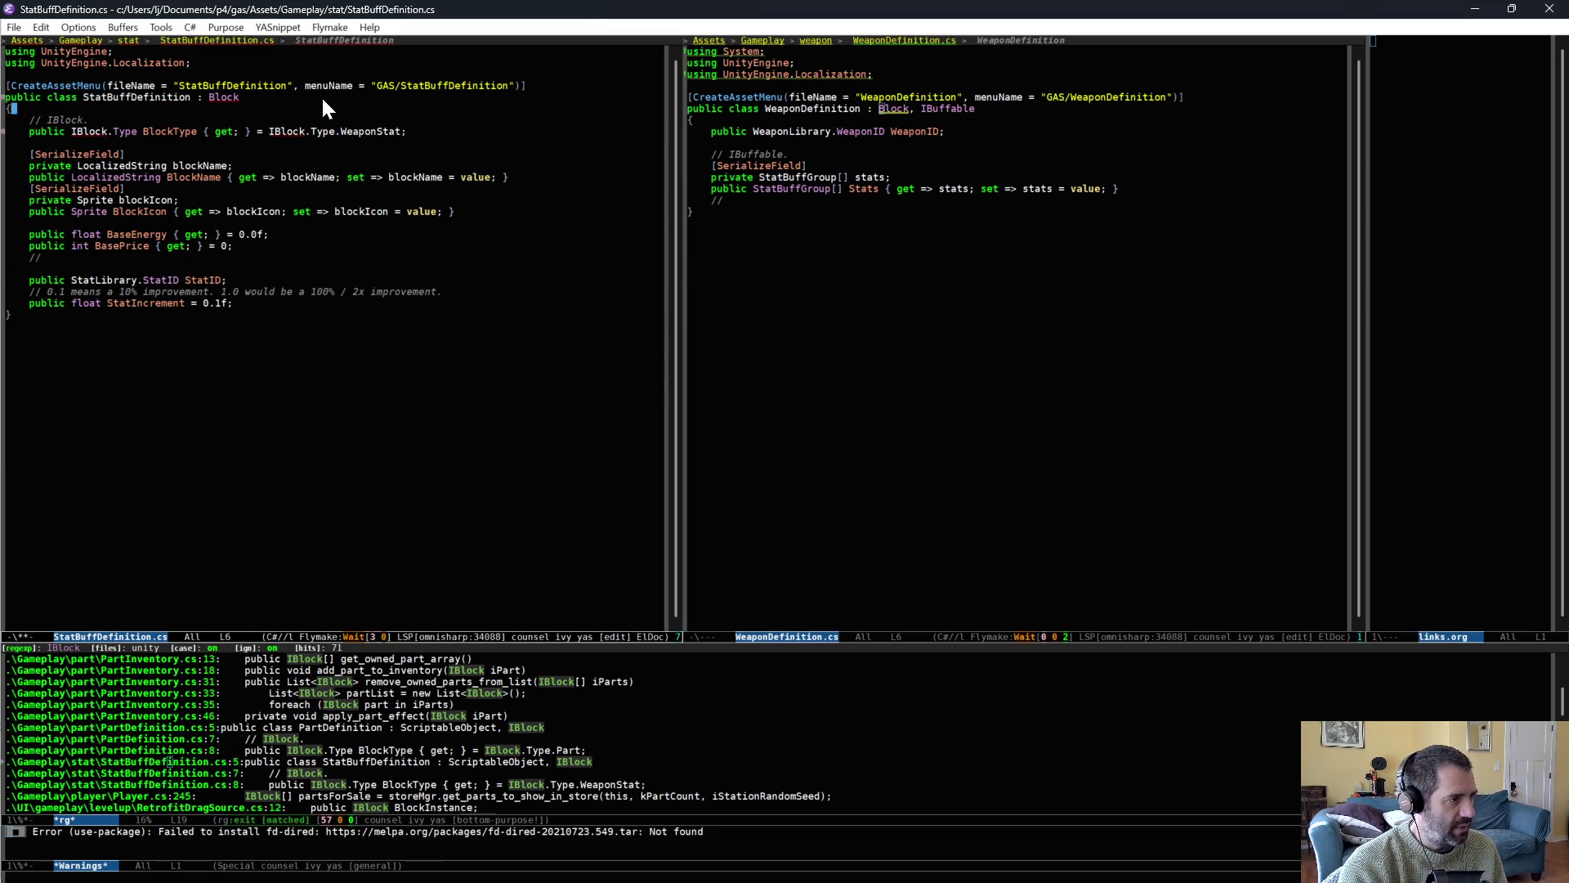
Delete StatBuffDefinition's duplicated IBlock properties and leftover comment, then save.
key(Up)
key(Home)
key(ctrl+space)
key(Down)
key(Down)
key(Down)
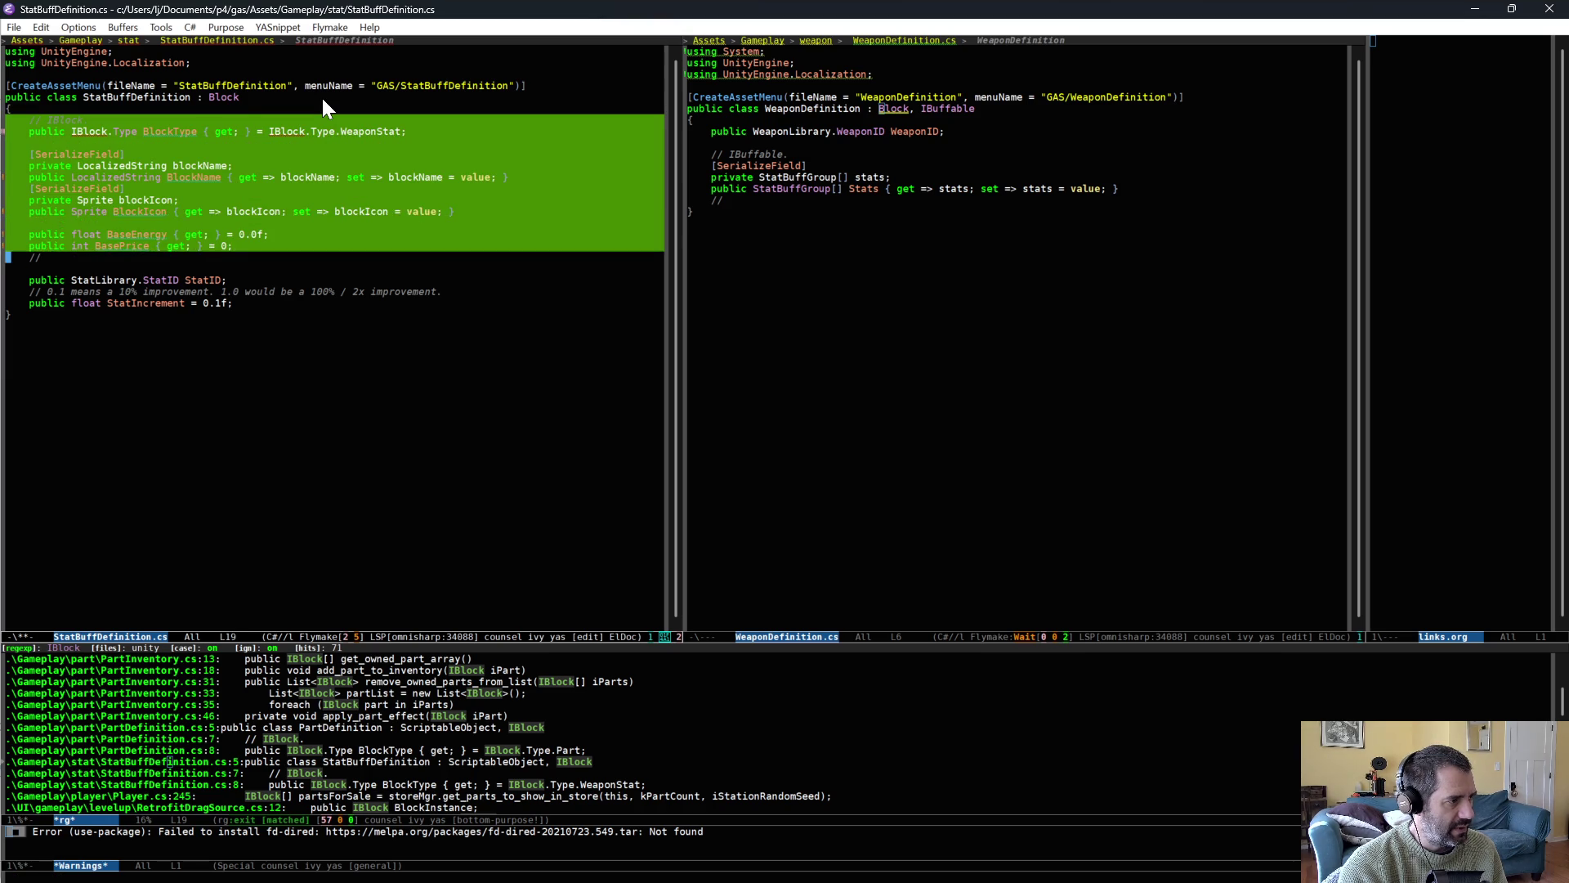
key(ctrl+w)
key(ctrl+k)
key(ctrl+k)
key(ctrl+k)
key(ctrl+x)
key(ctrl+s)
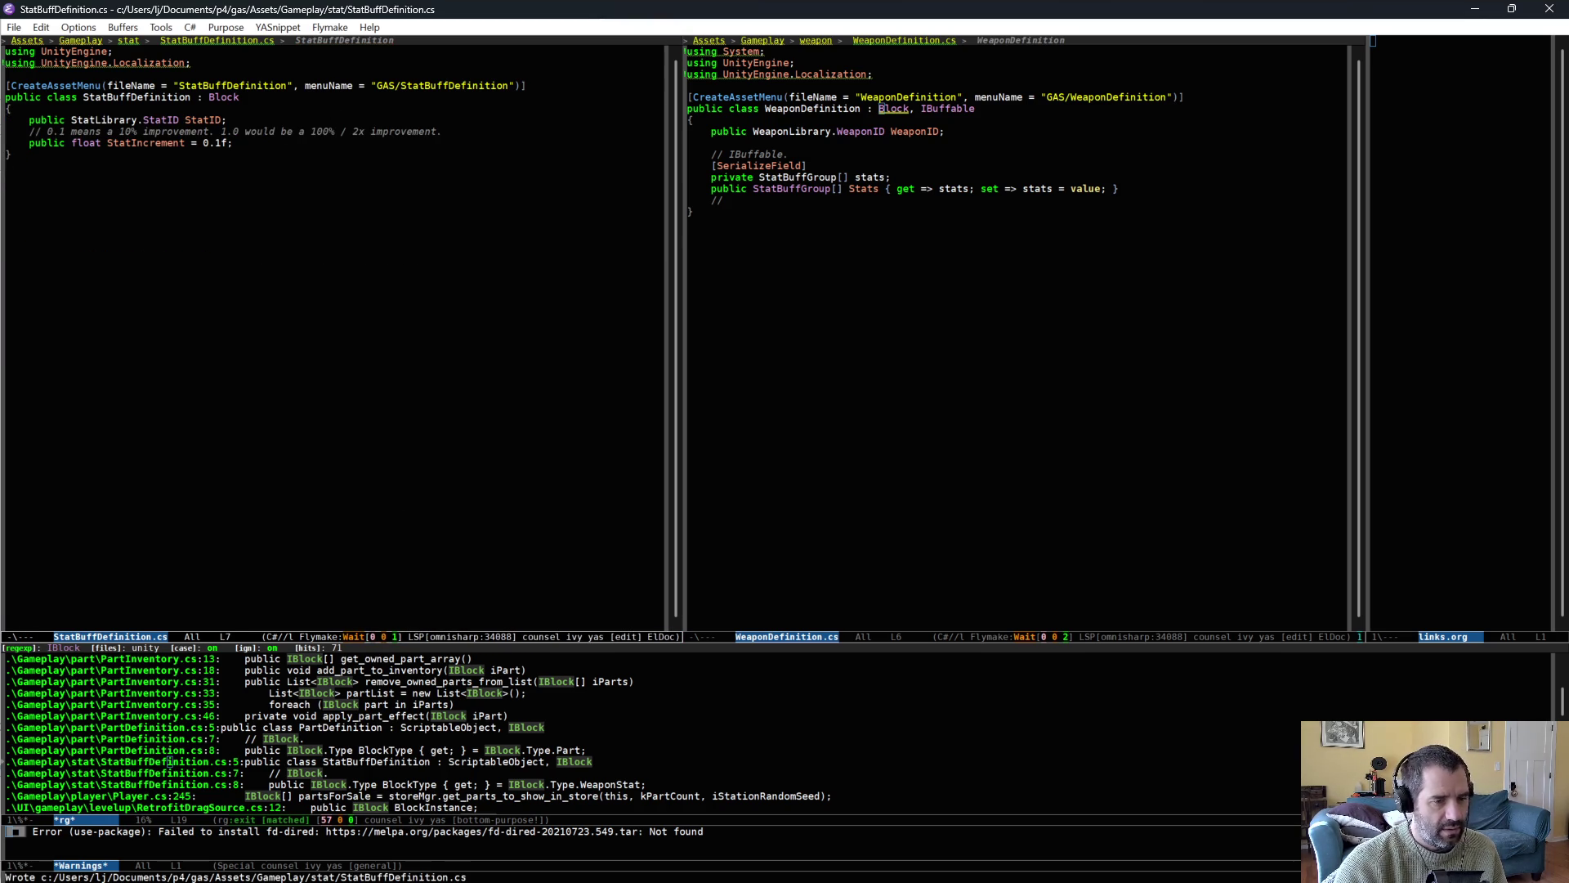
Inspect the IBlock usages in RetrofitDragSource.cs and WeaponDefinition.cs from the search results.
scroll(188, 773, down, 2)
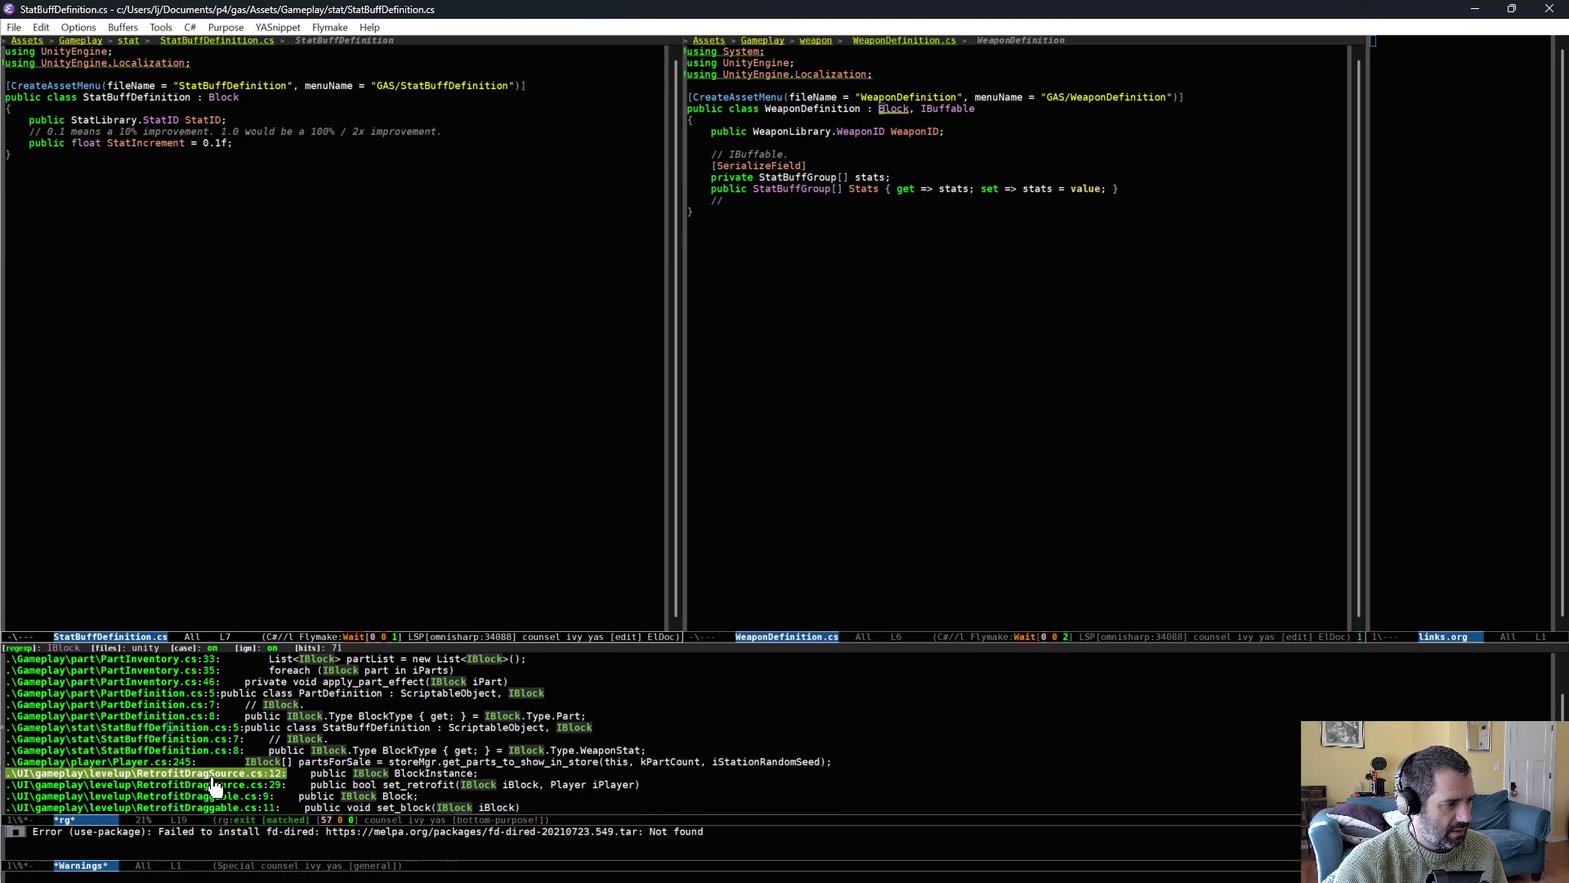
click(190, 773)
key(alt+f)
key(alt+f)
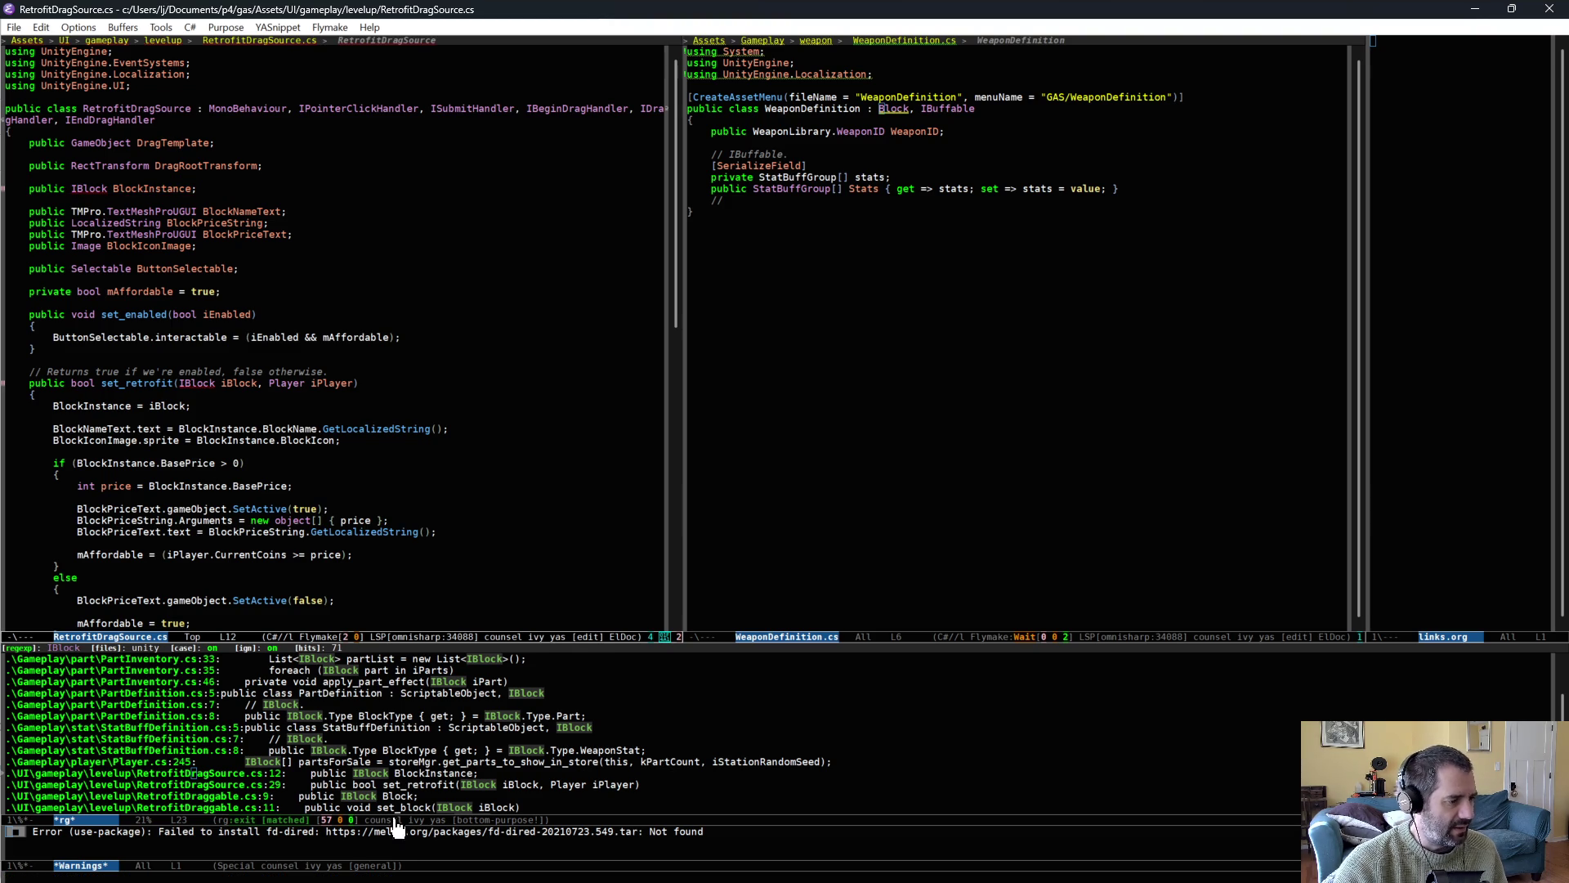
scroll(481, 732, down, 3)
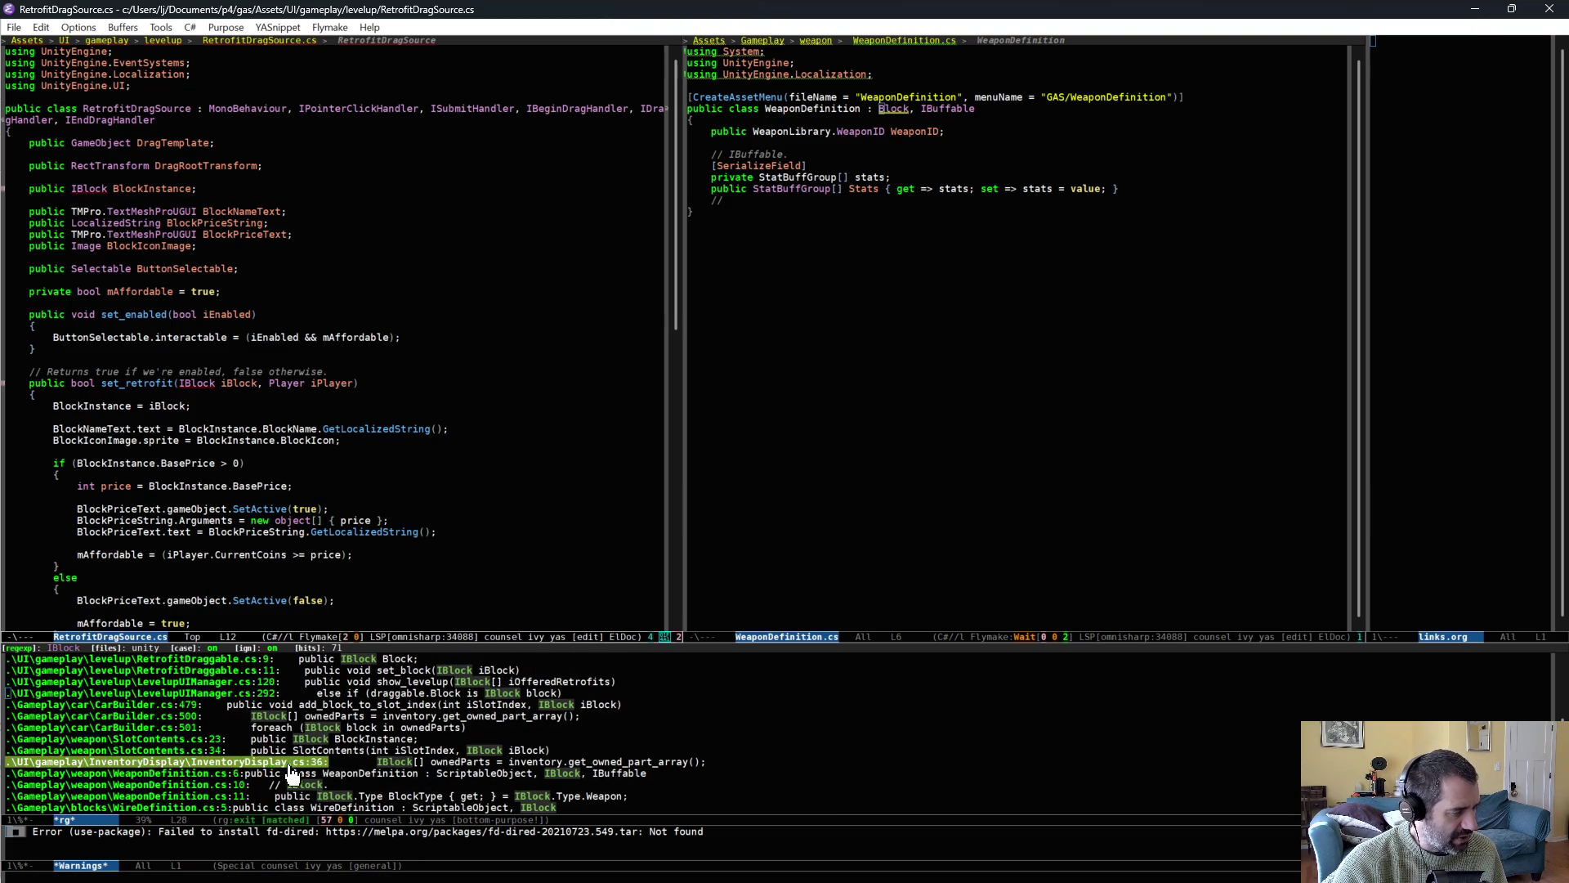
click(198, 776)
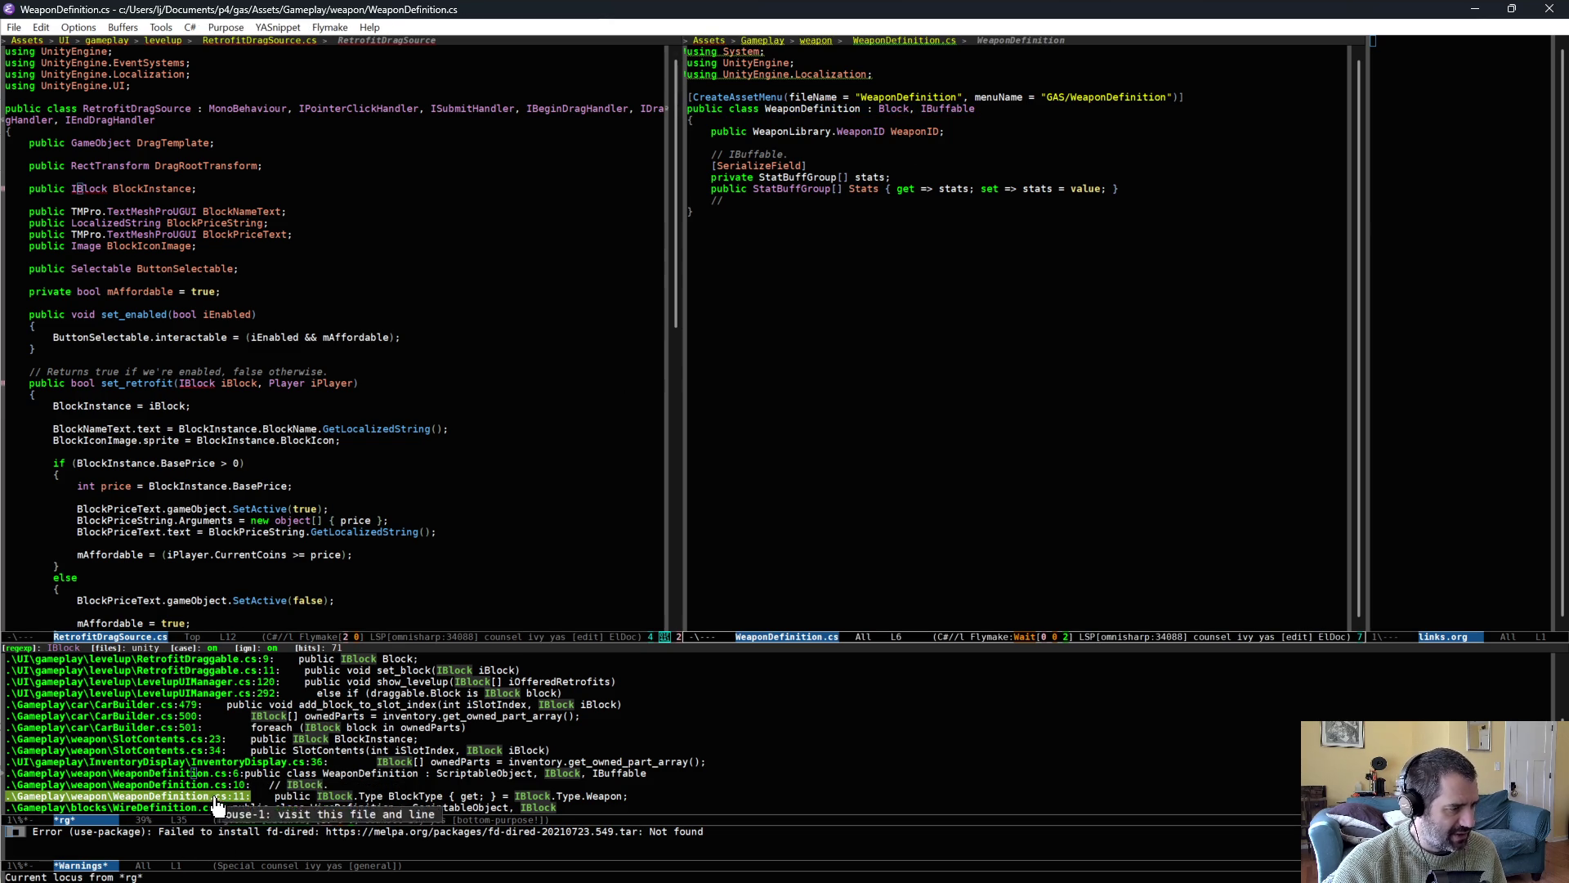
scroll(172, 801, down, 1)
Open WireDefinition.cs and change its base to Block.
click(168, 797)
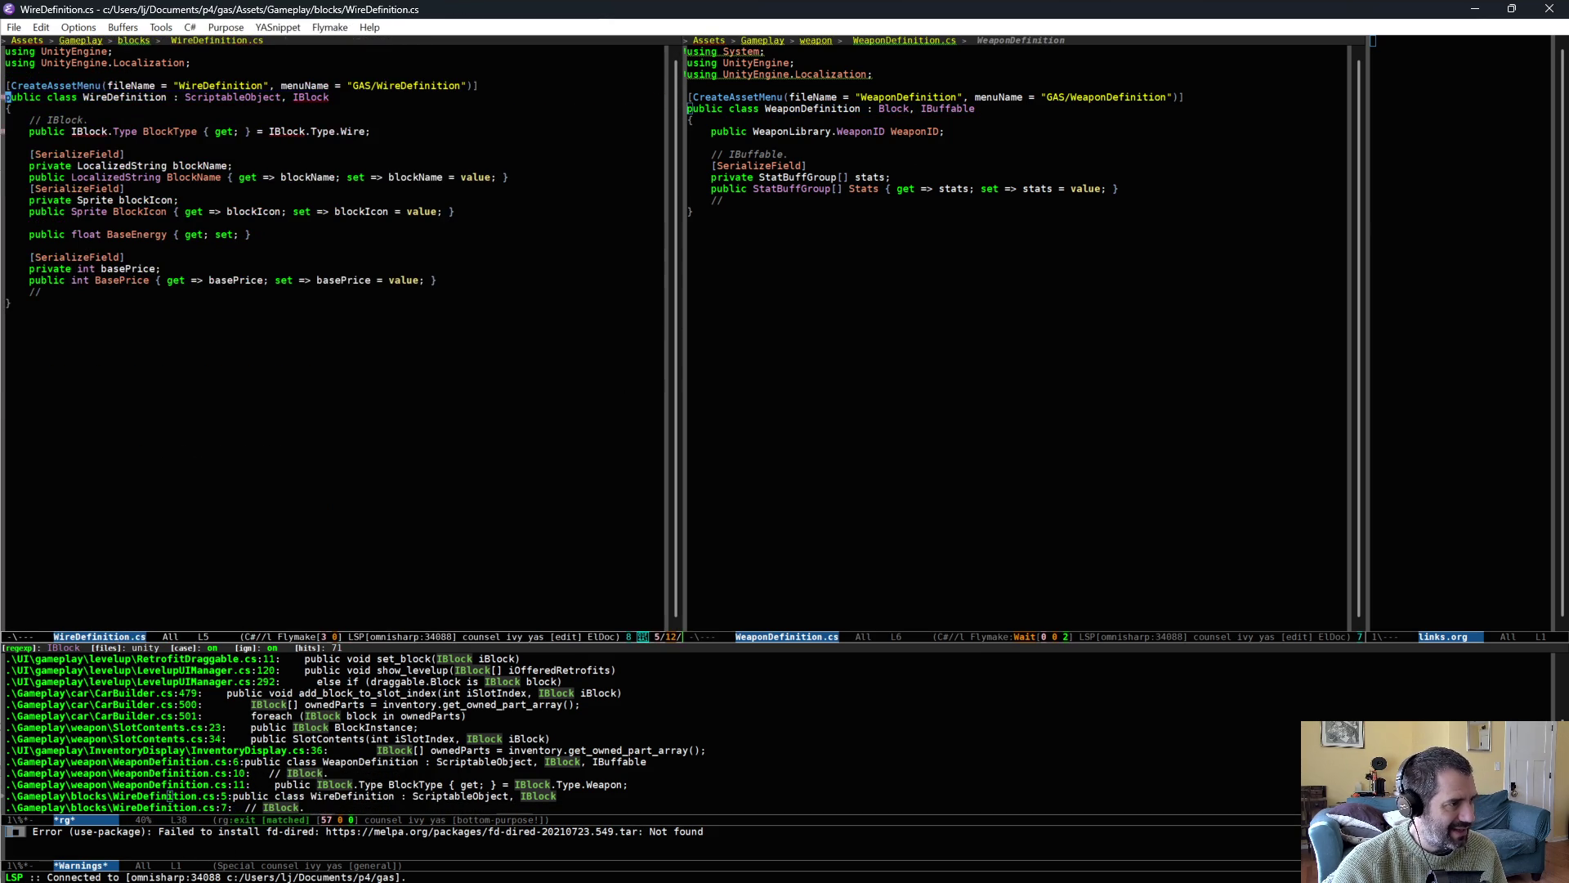
key(ctrl+d)
key(alt+BackSpace)
key(ctrl+n)
key(ctrl+n)
Remove WireDefinition's duplicated block members and save the file.
key(ctrl+a)
key(ctrl+space)
key(ctrl+n)
key(ctrl+n)
key(ctrl+n)
key(ctrl+p)
key(ctrl+p)
key(ctrl+p)
key(ctrl+p)
key(ctrl+p)
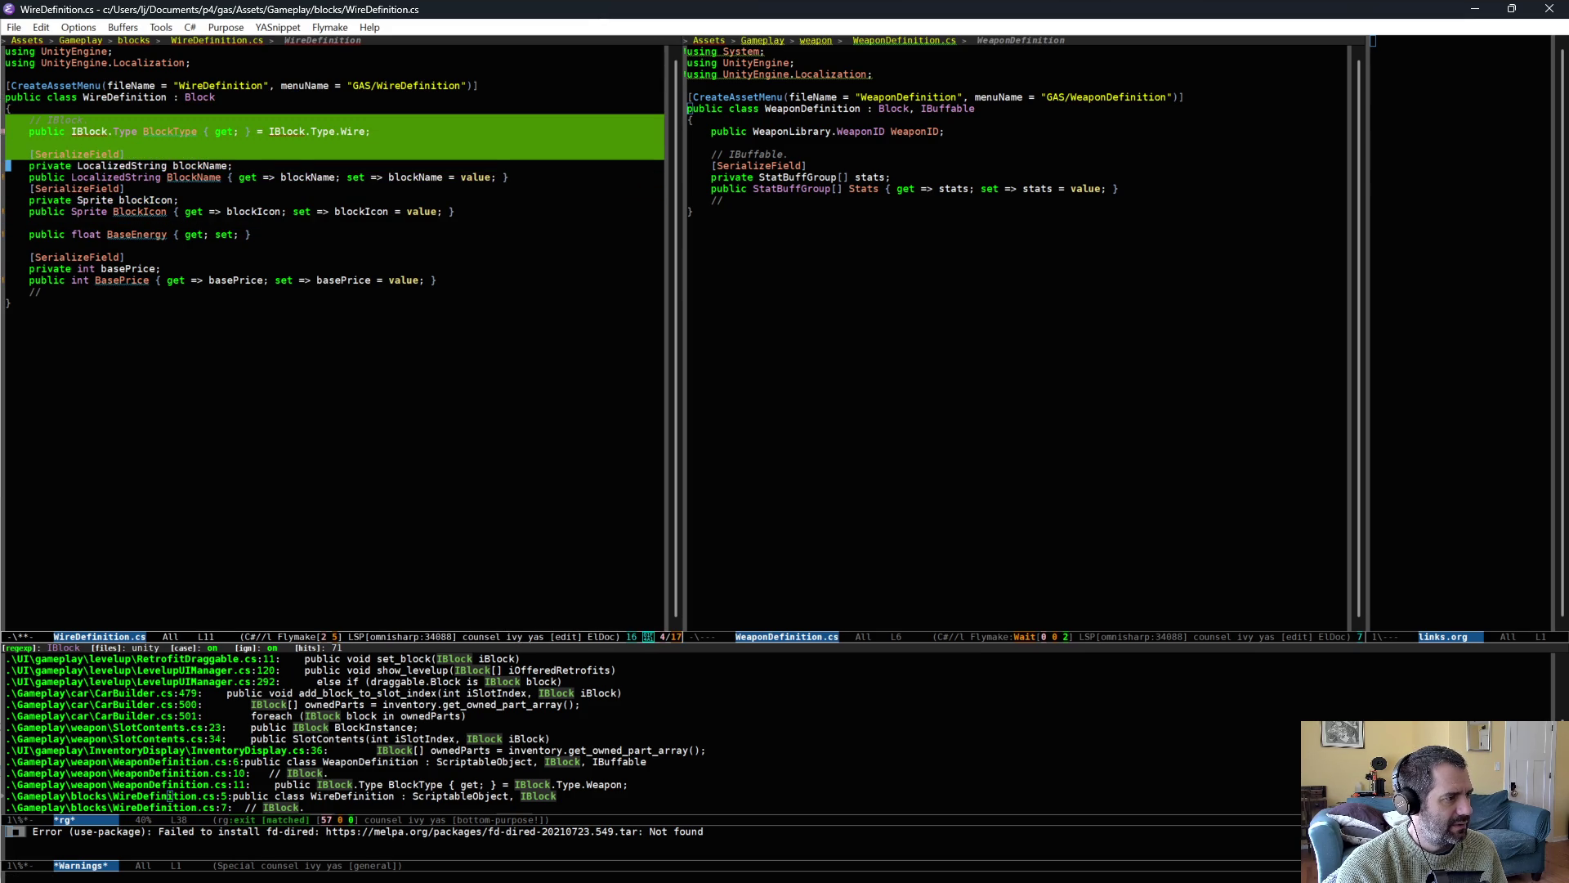
key(ctrl+n)
key(ctrl+n)
key(ctrl+n)
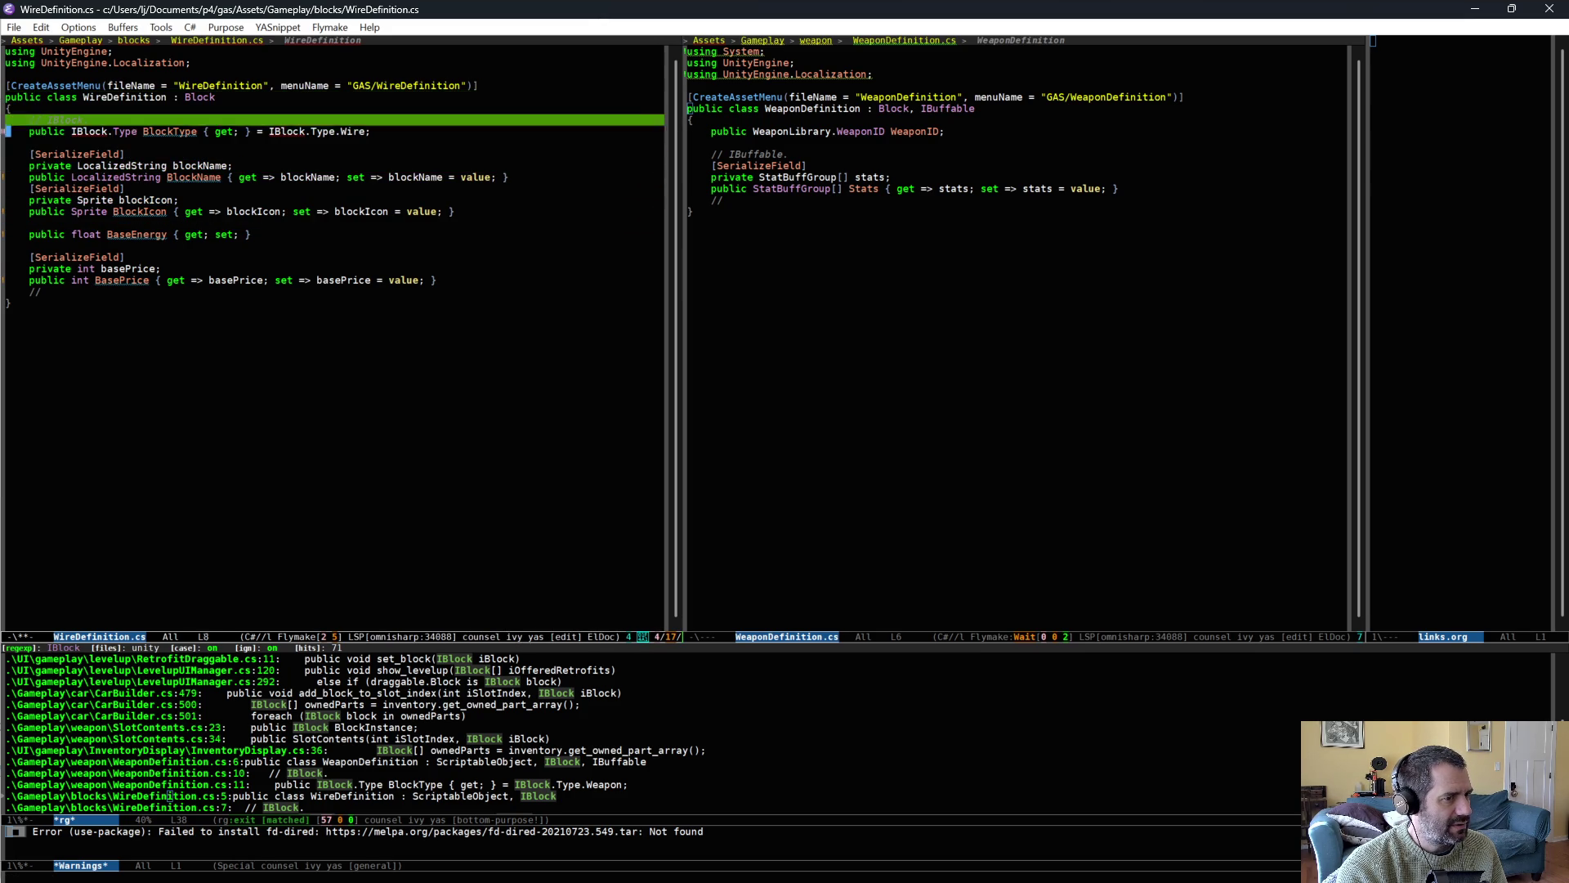
key(ctrl+n)
key(ctrl+n)
key(ctrl+n)
key(ctrl+w)
key(ctrl+x)
key(ctrl+s)
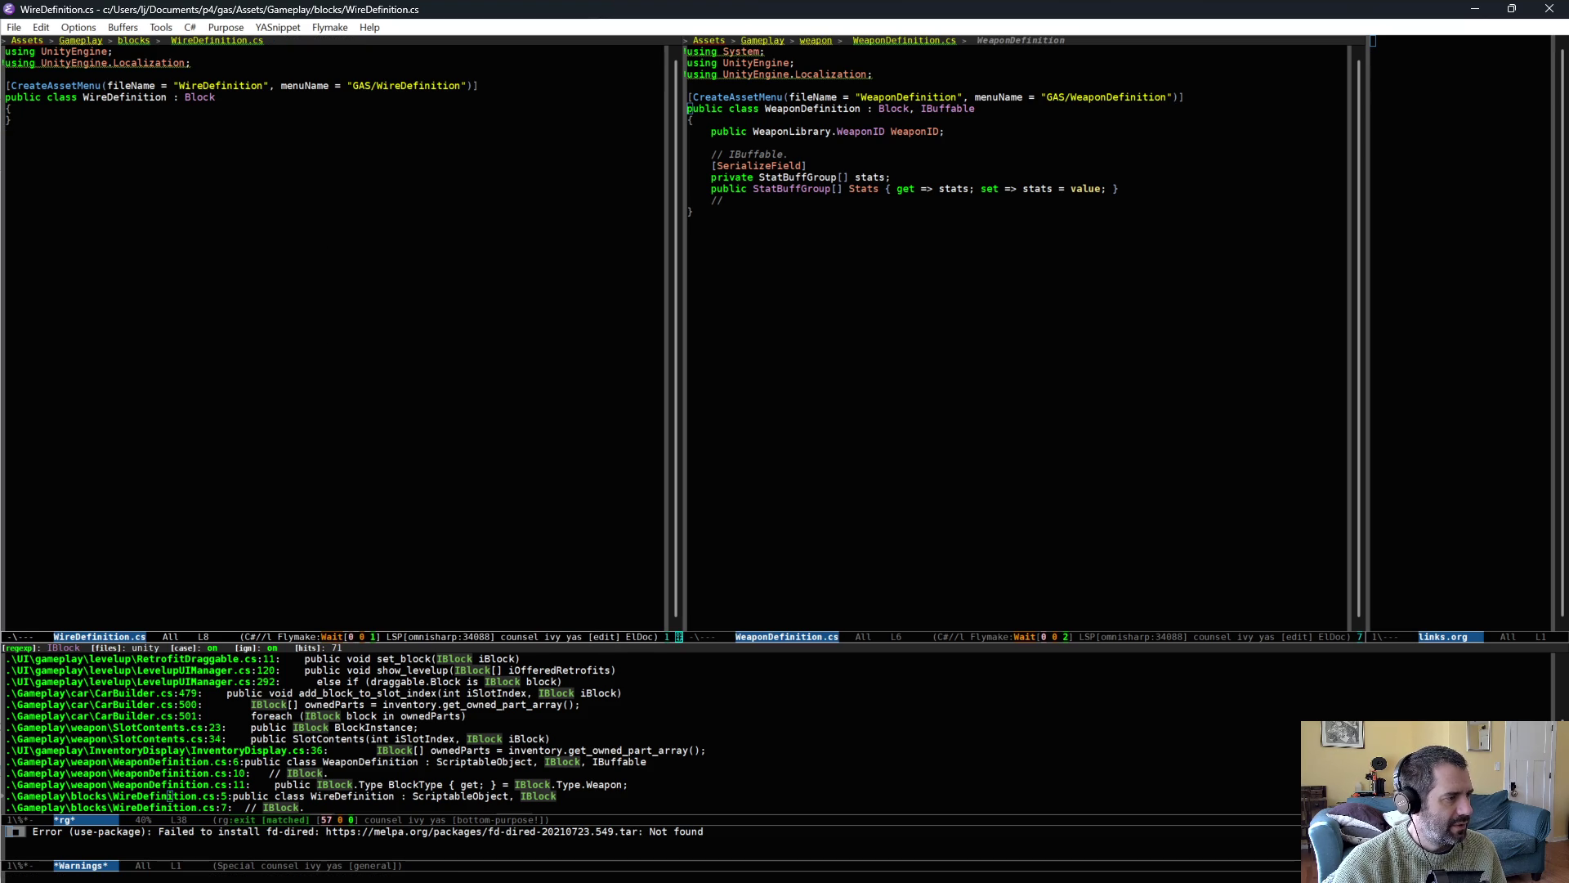
Make LuckBlockDefinition inherit Block, keep only its IBuffable stats, and save.
scroll(169, 796, down, 3)
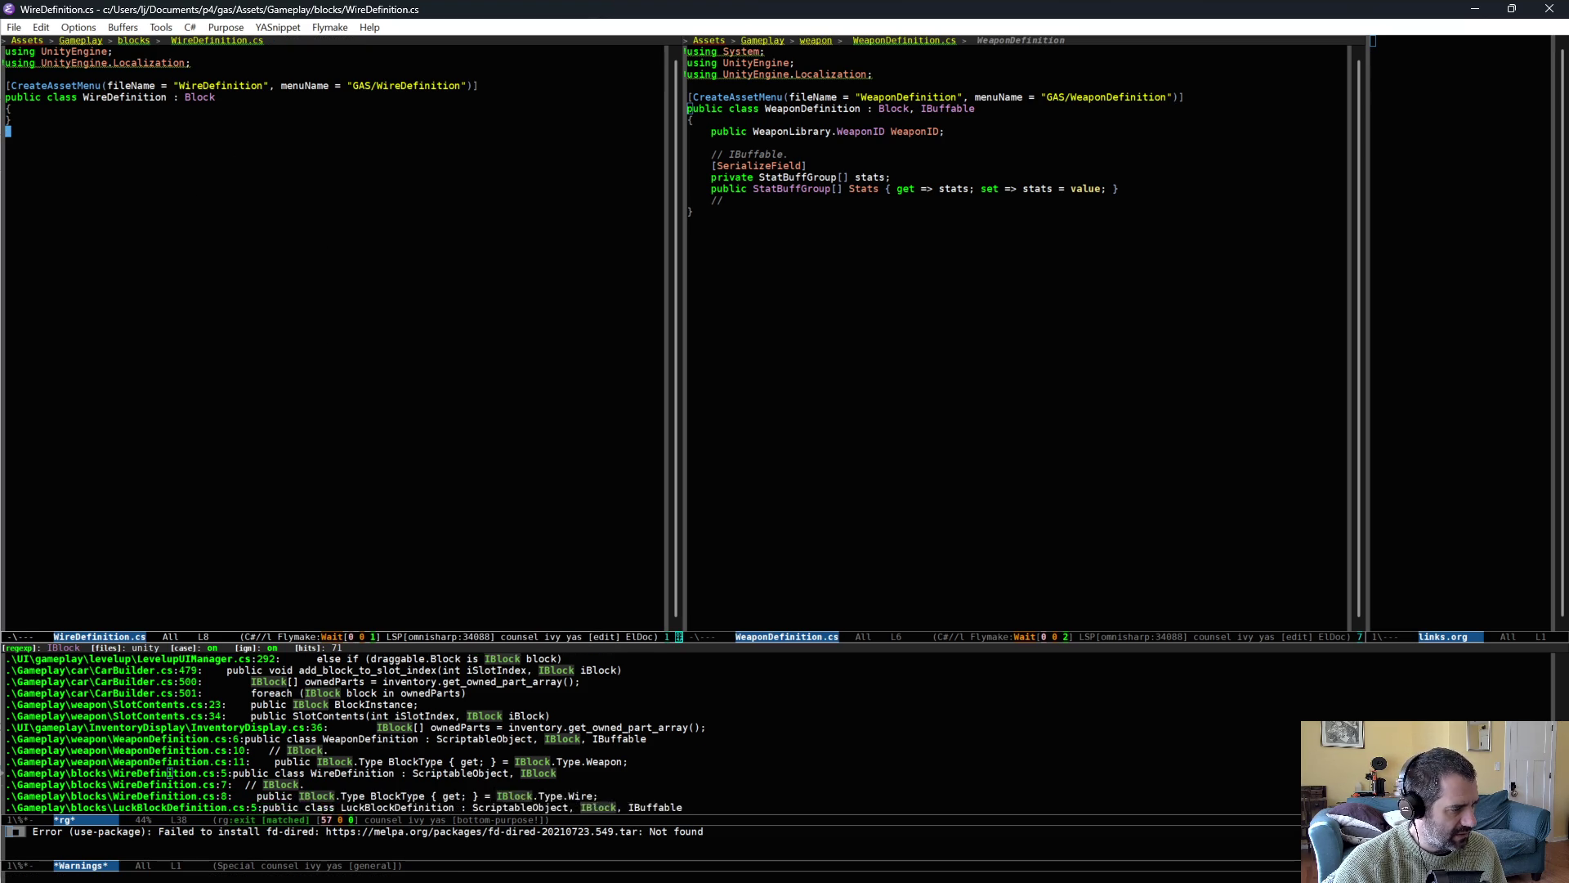
click(224, 775)
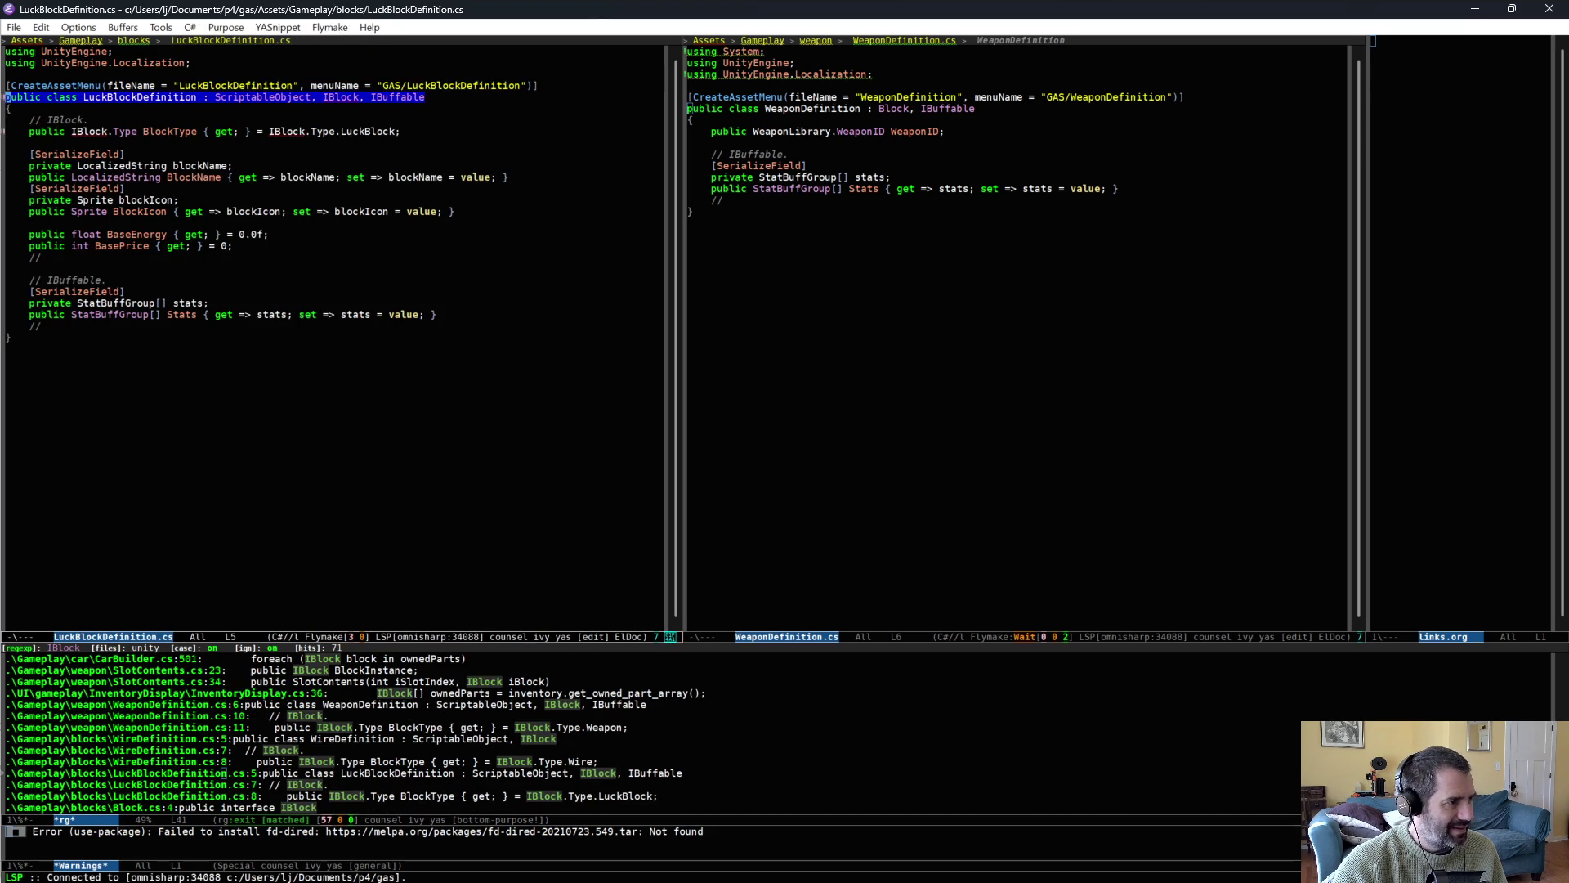
key(ctrl+BackSpace)
key(ctrl+BackSpace)
key(Down)
key(Down)
key(ctrl+space)
key(Down)
key(Down)
key(Down)
key(Down)
key(Down)
key(Down)
key(ctrl+w)
key(ctrl+x)
key(ctrl+s)
scroll(174, 760, down, 2)
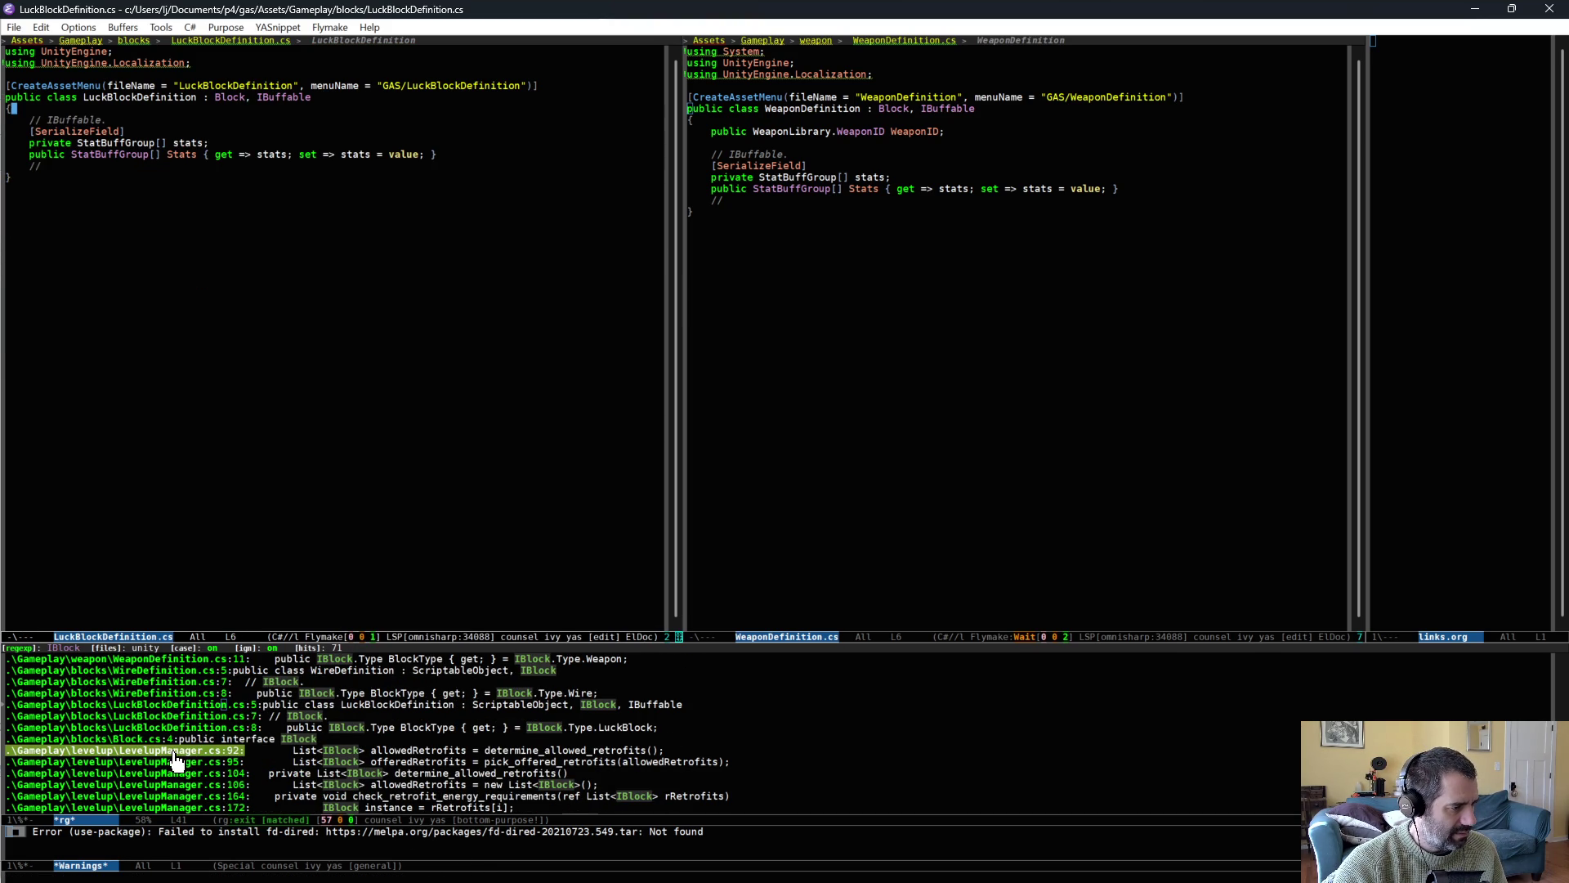
scroll(174, 760, down, 3)
click(193, 752)
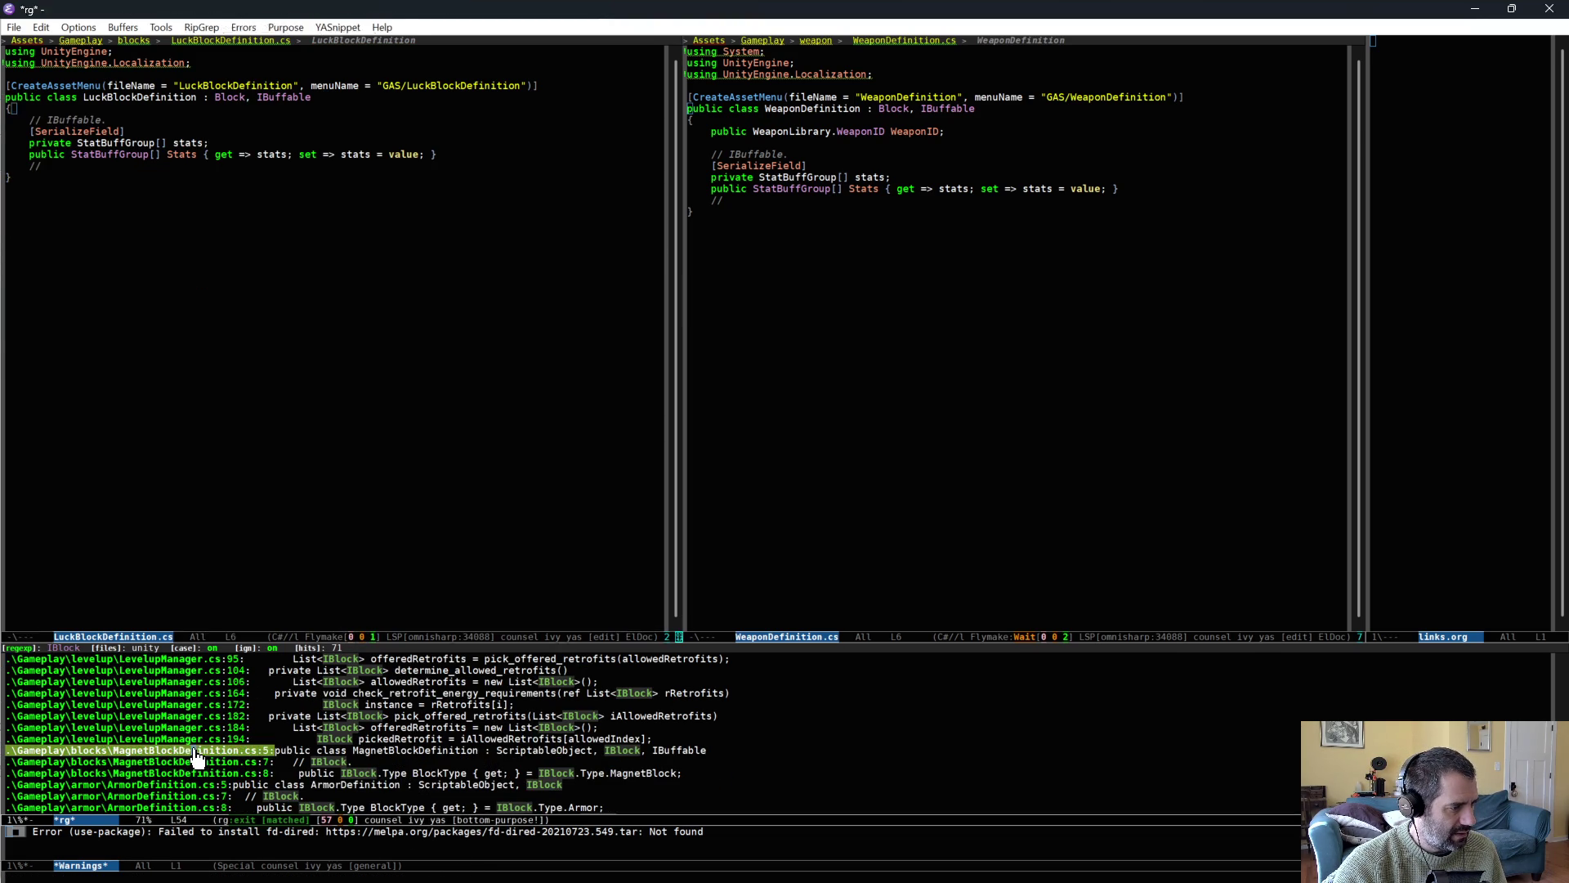
Delete the duplicated IBlock members from MagnetBlockDefinition.cs and save it.
click(196, 757)
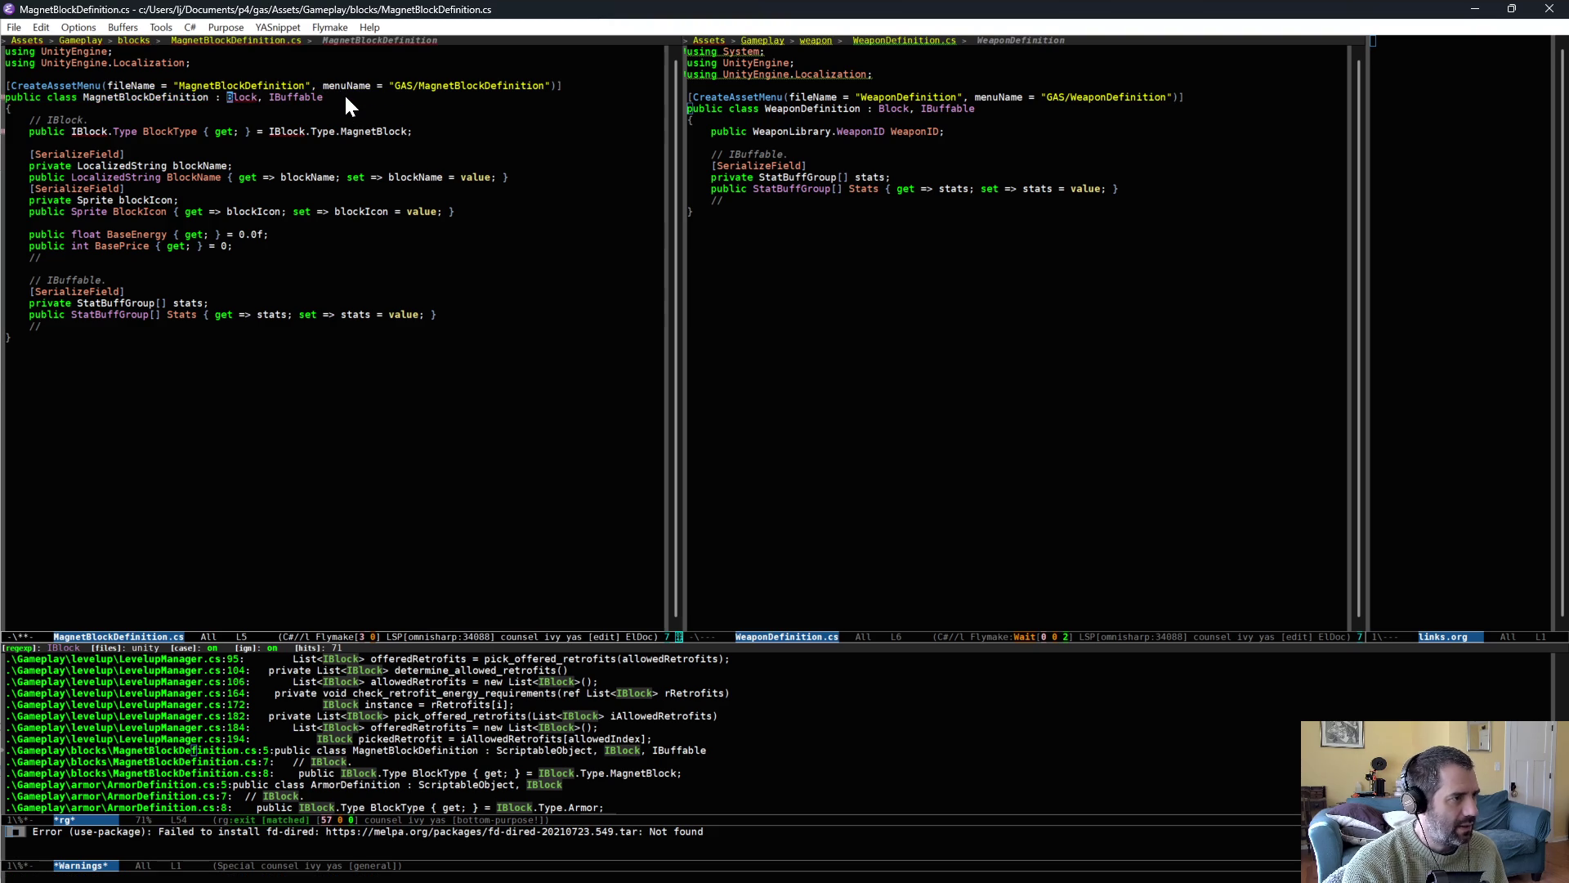
key(Down)
key(ctrl+space)
key(Down)
key(Down)
key(Down)
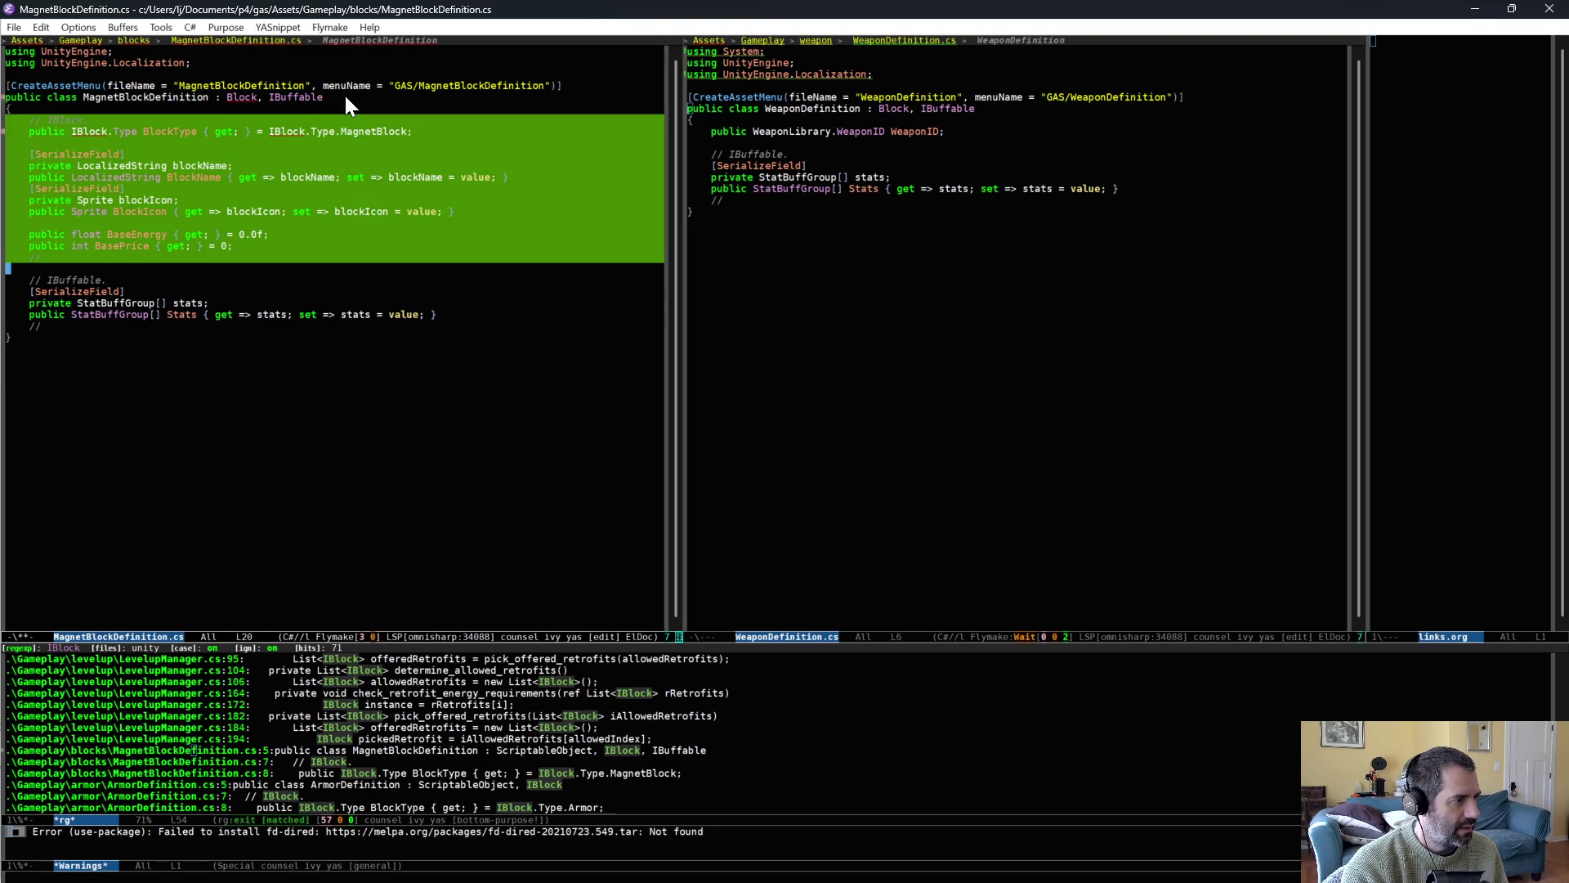
key(ctrl+w)
key(ctrl+x)
key(ctrl+s)
Make ArmorDefinition inherit Block and remove its duplicated block members.
scroll(204, 760, down, 2)
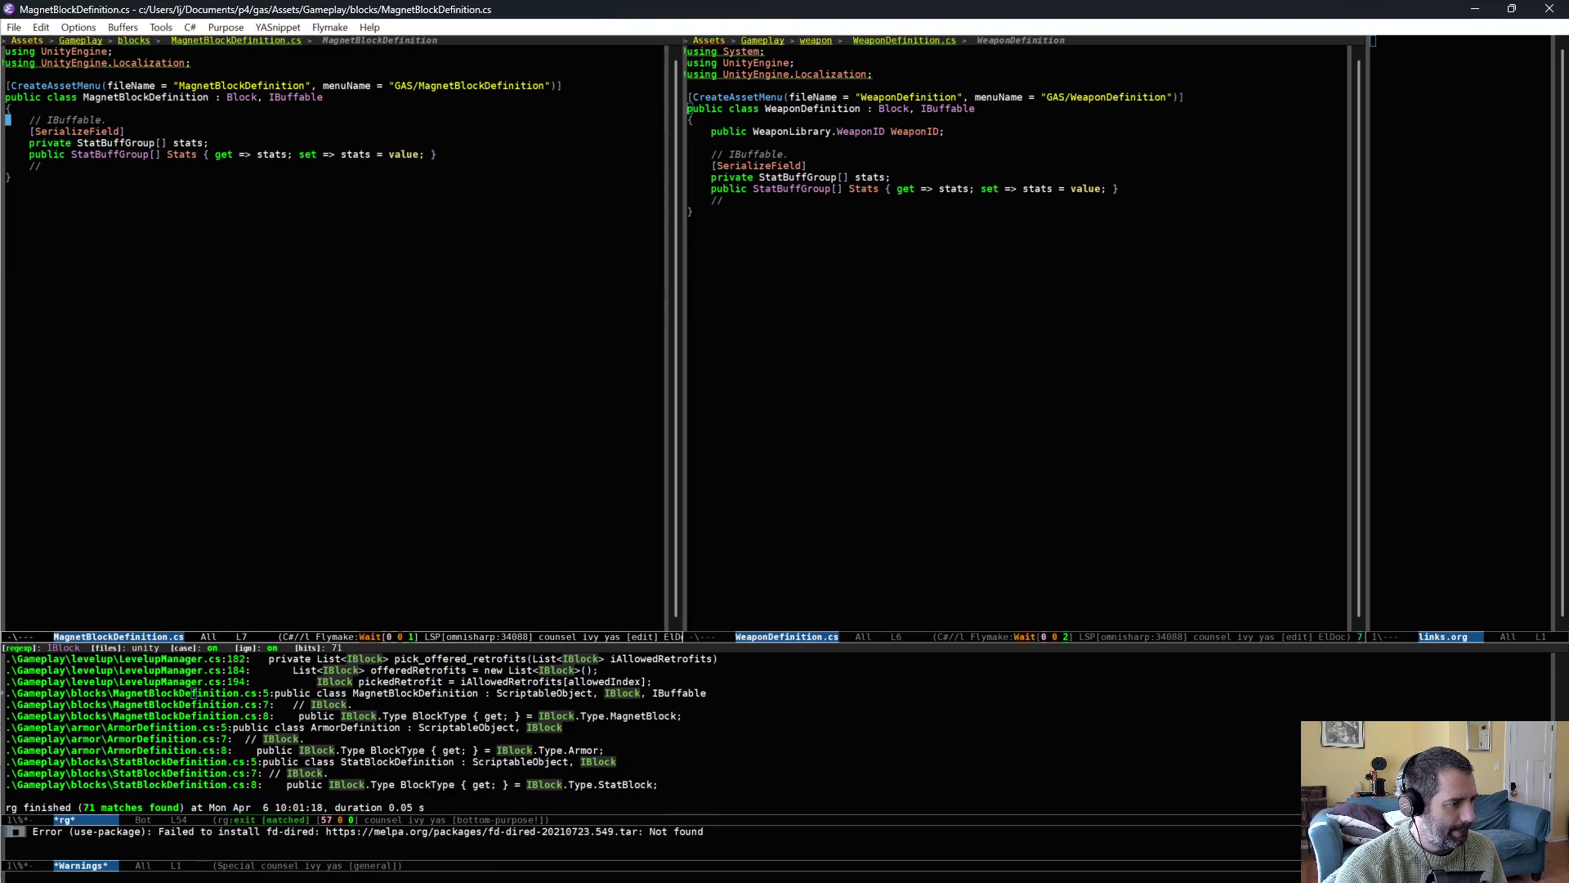
click(195, 731)
key(Return)
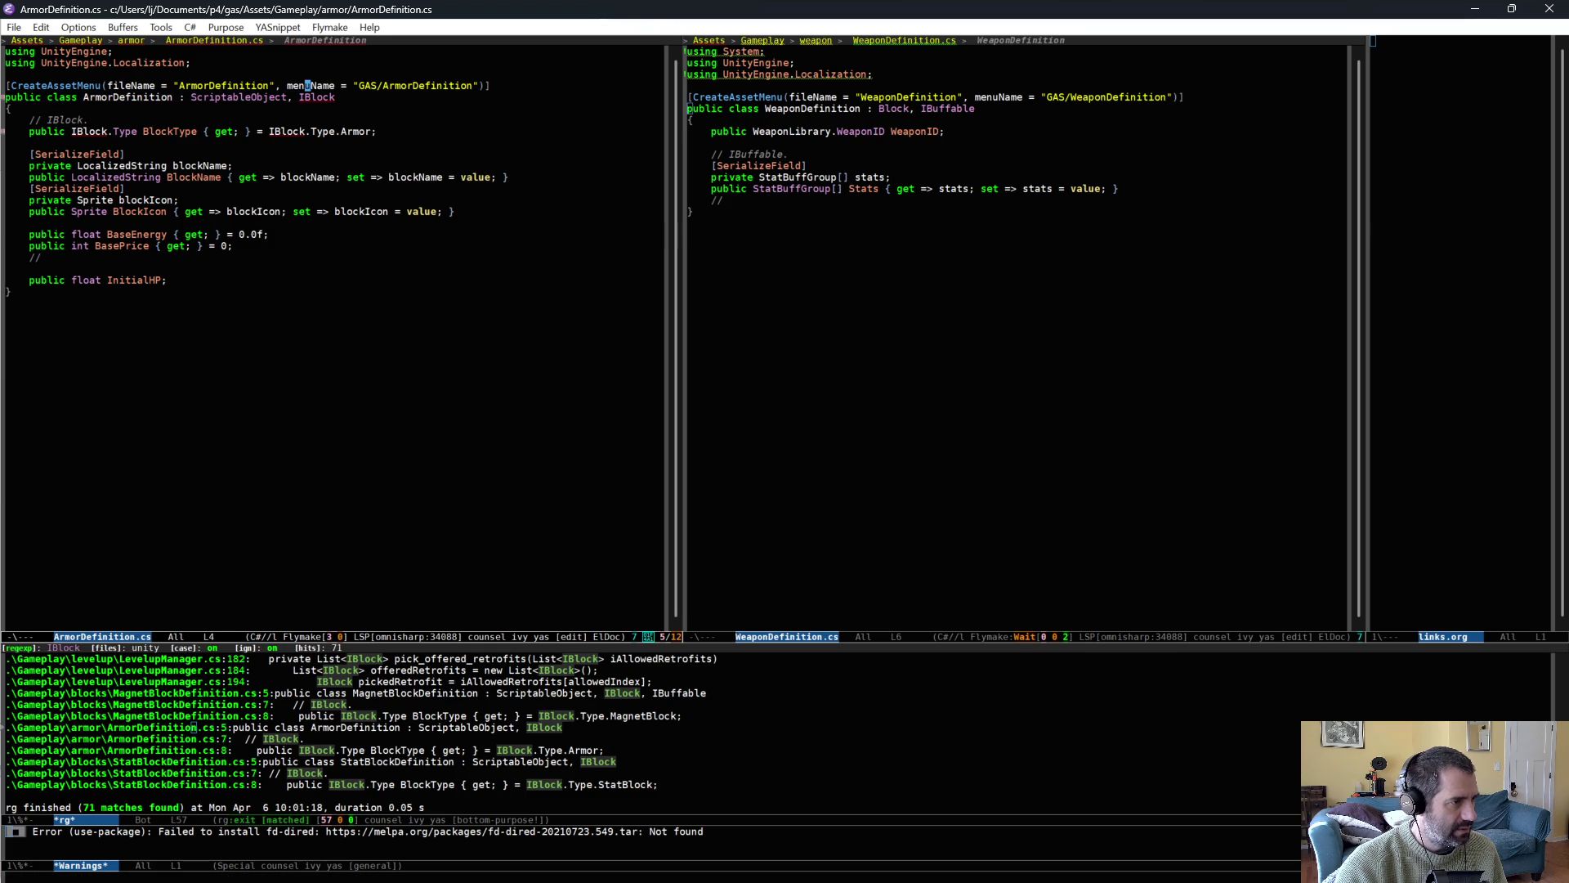
key(ctrl+BackSpace)
key(Delete)
key(Down)
key(Down)
key(ctrl+space)
key(Down)
key(Down)
key(Down)
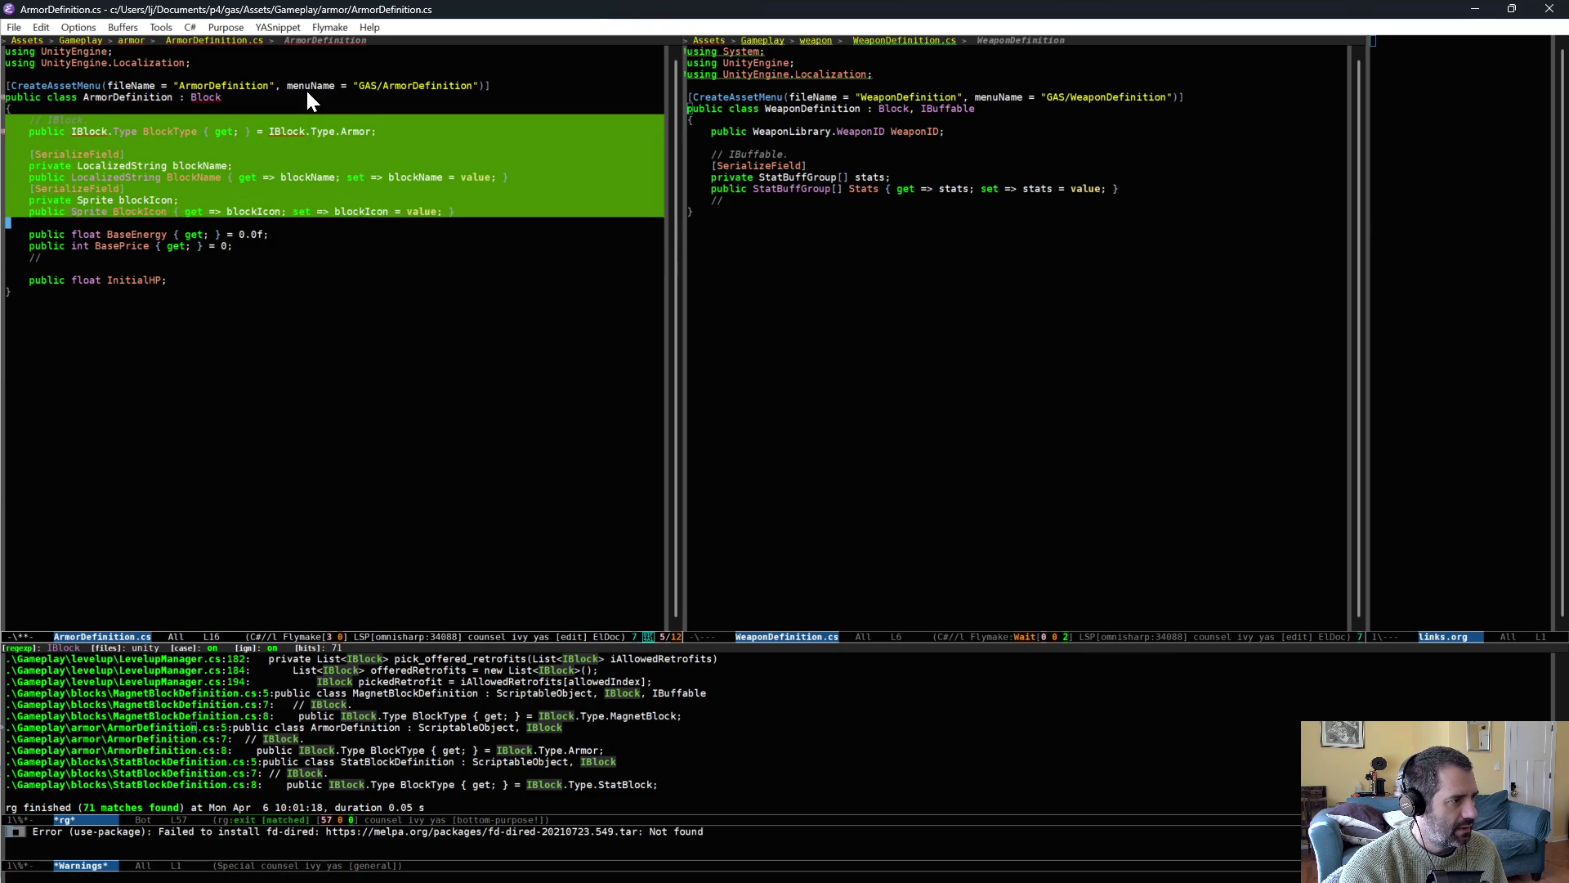
key(Down)
key(Down)
key(ctrl+w)
Make StatBlockDefinition inherit Block without duplicated members, save, and re-run the IBlock search (38 matches).
click(212, 762)
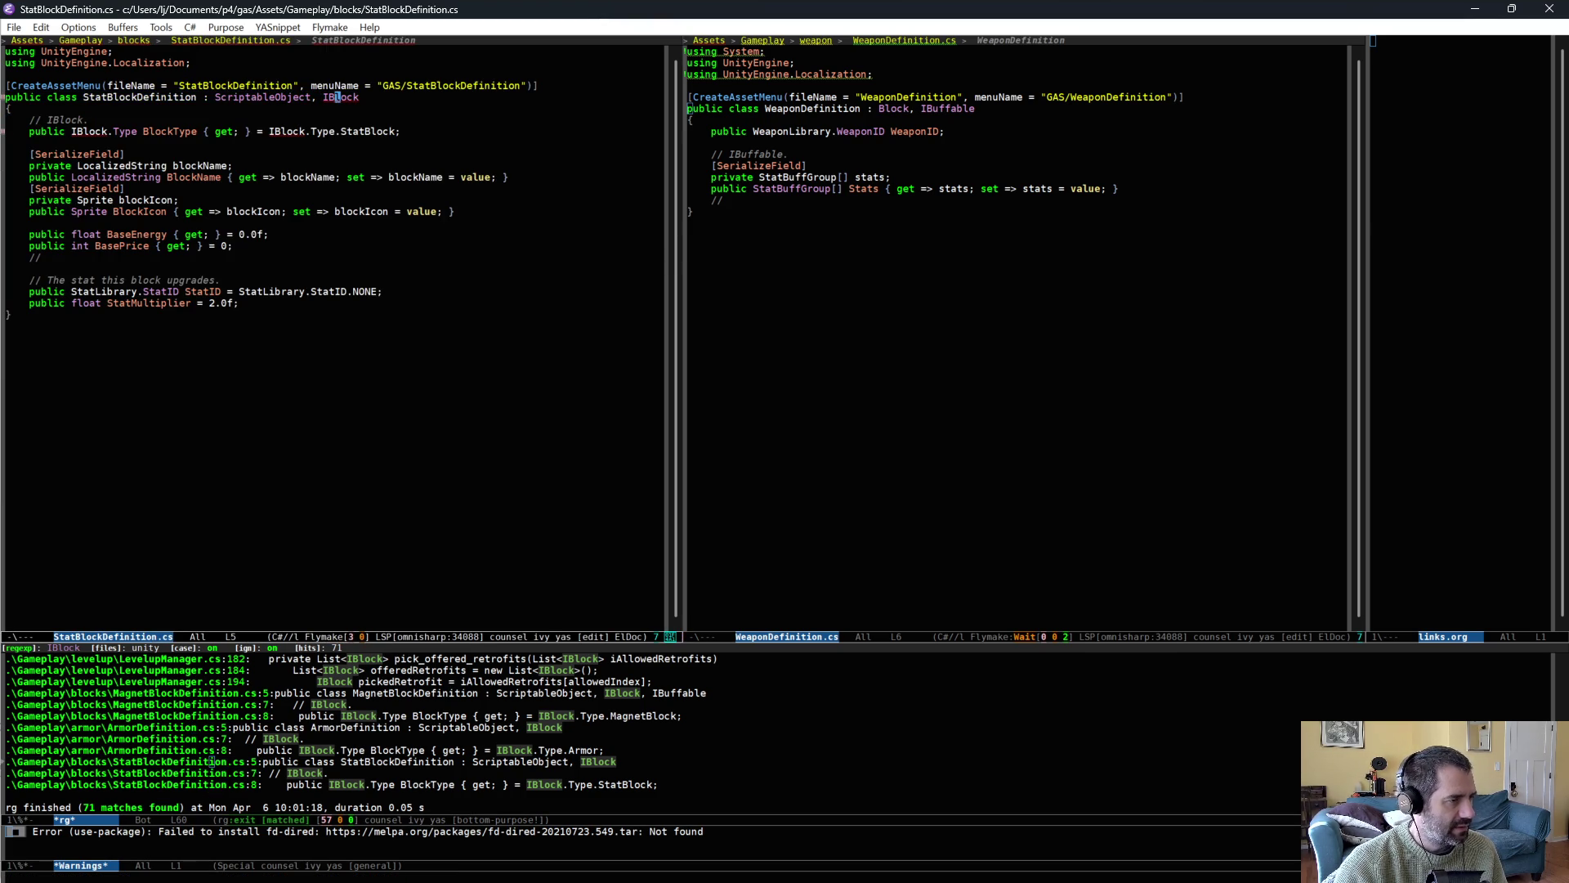
key(ctrl+BackSpace)
key(ctrl+BackSpace)
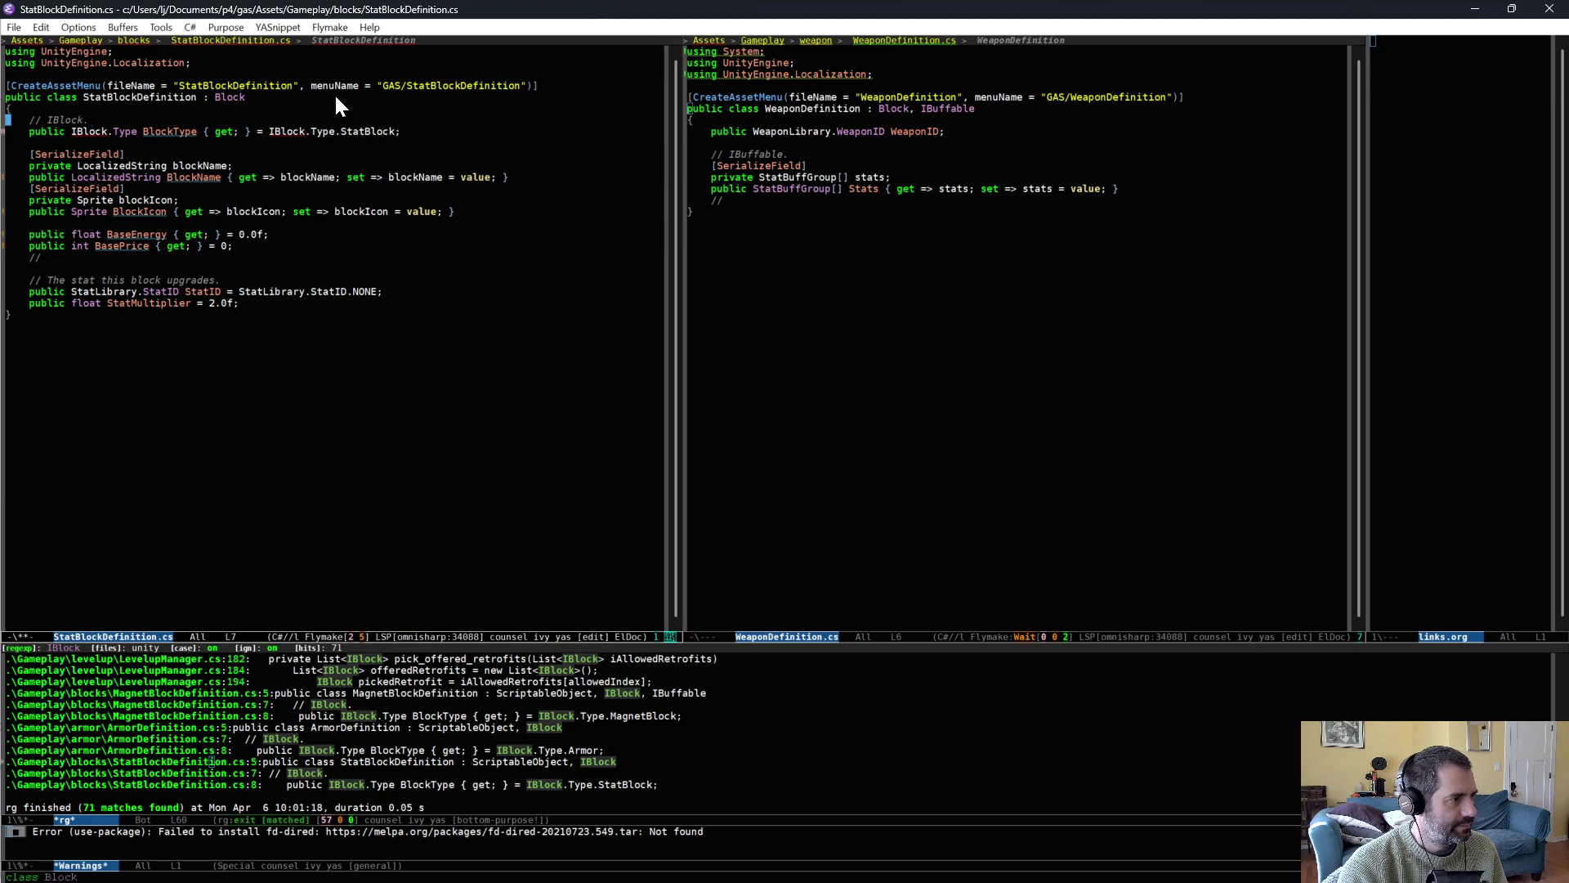
key(Down)
key(Down)
key(ctrl+space)
key(Down)
key(Down)
key(Down)
key(Down)
key(Down)
key(Down)
key(ctrl+w)
key(ctrl+x)
key(ctrl+s)
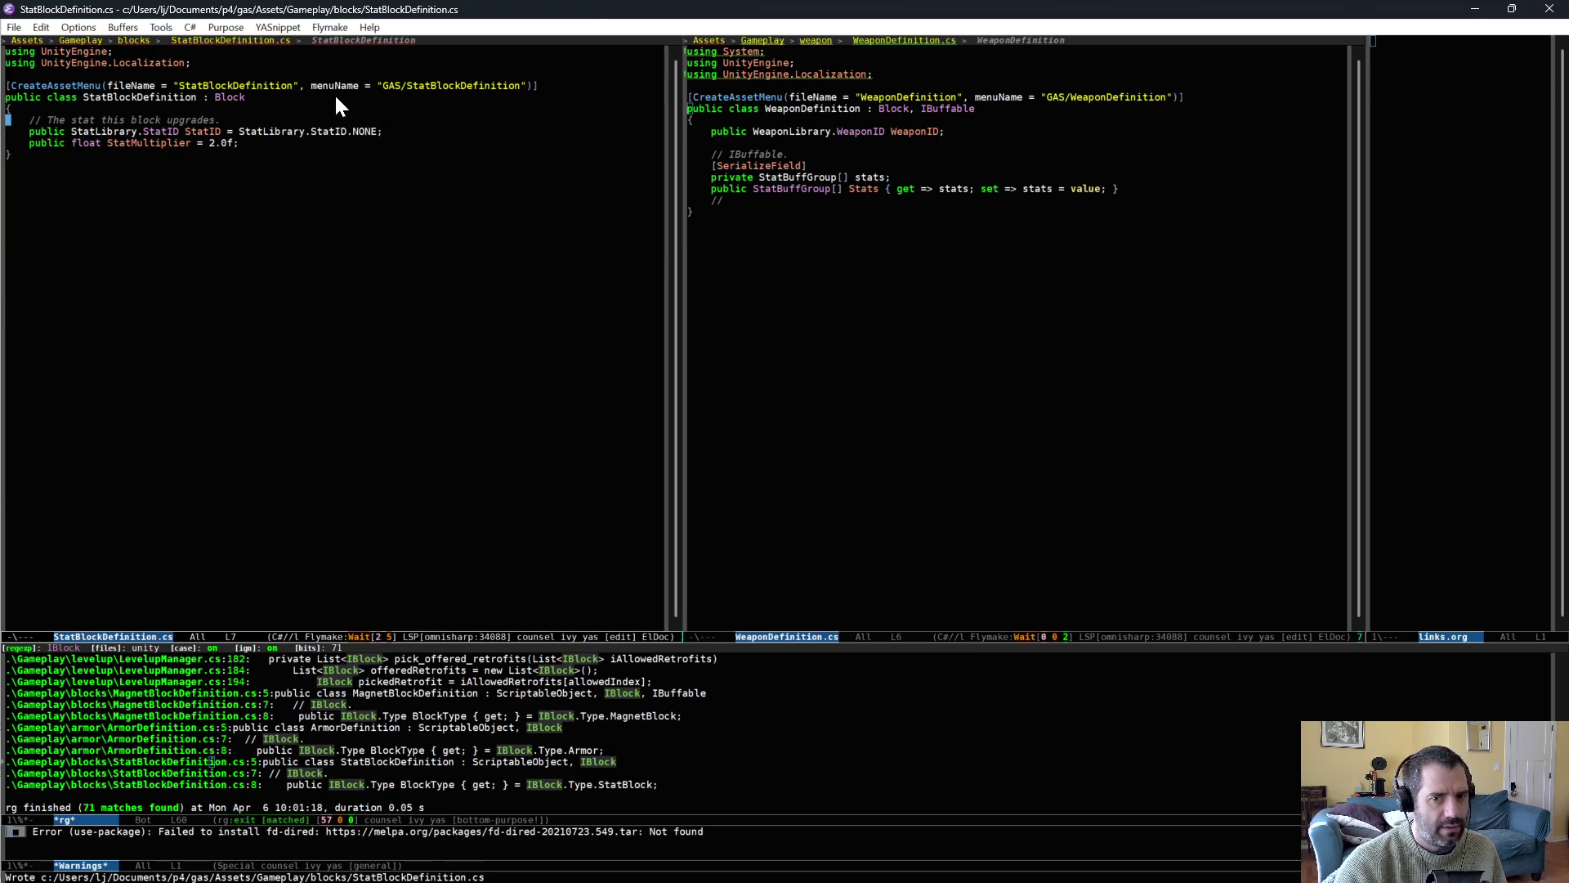
click(922, 734)
key(g)
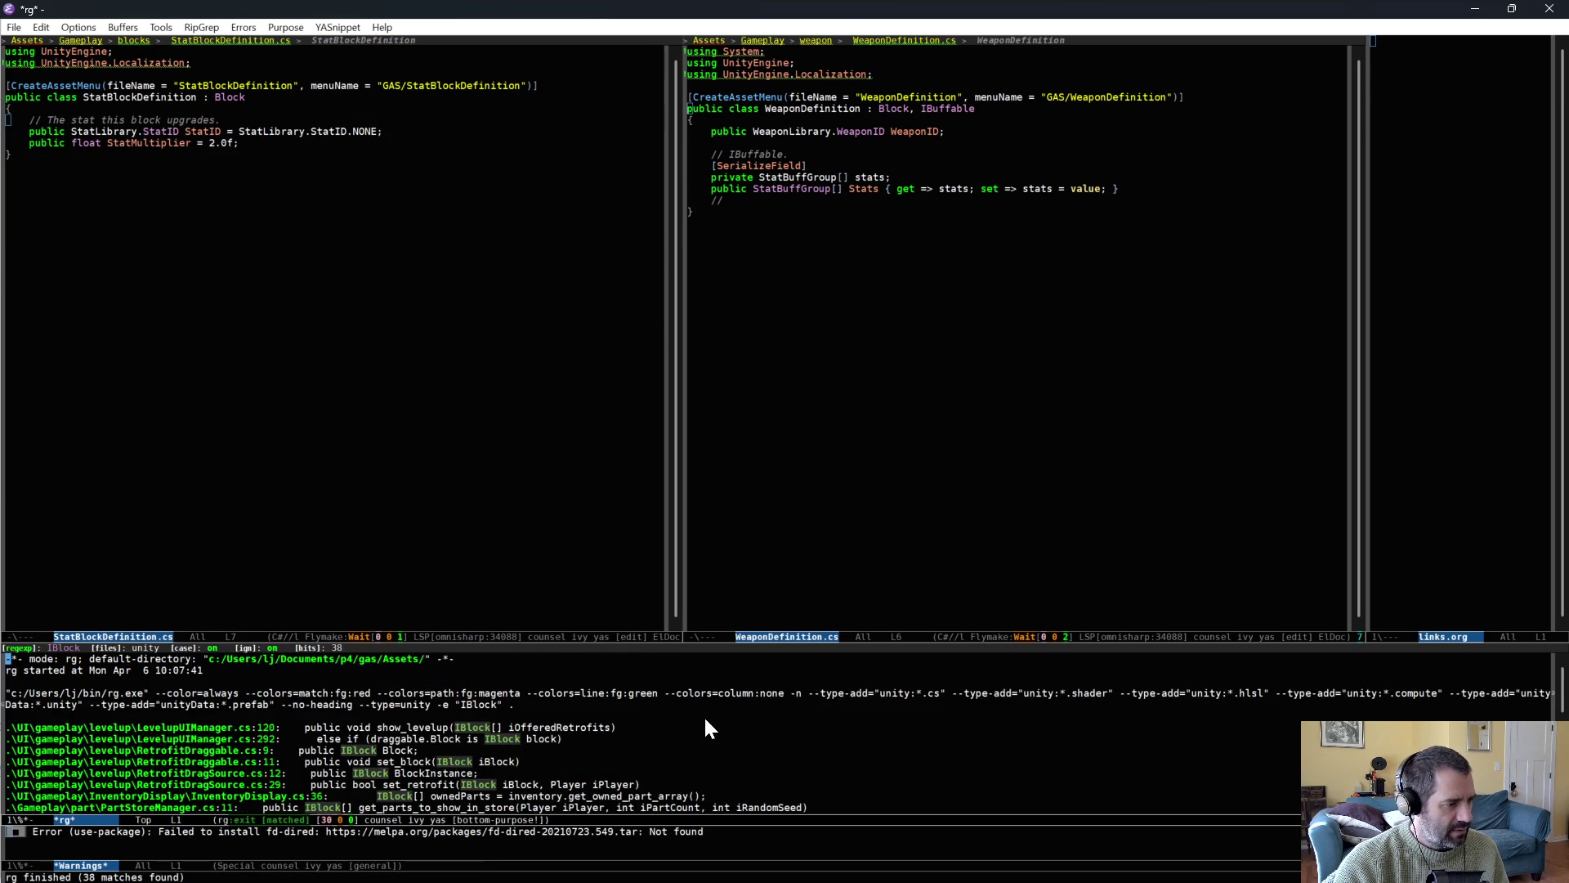
scroll(699, 721, down, 2)
scroll(700, 721, down, 4)
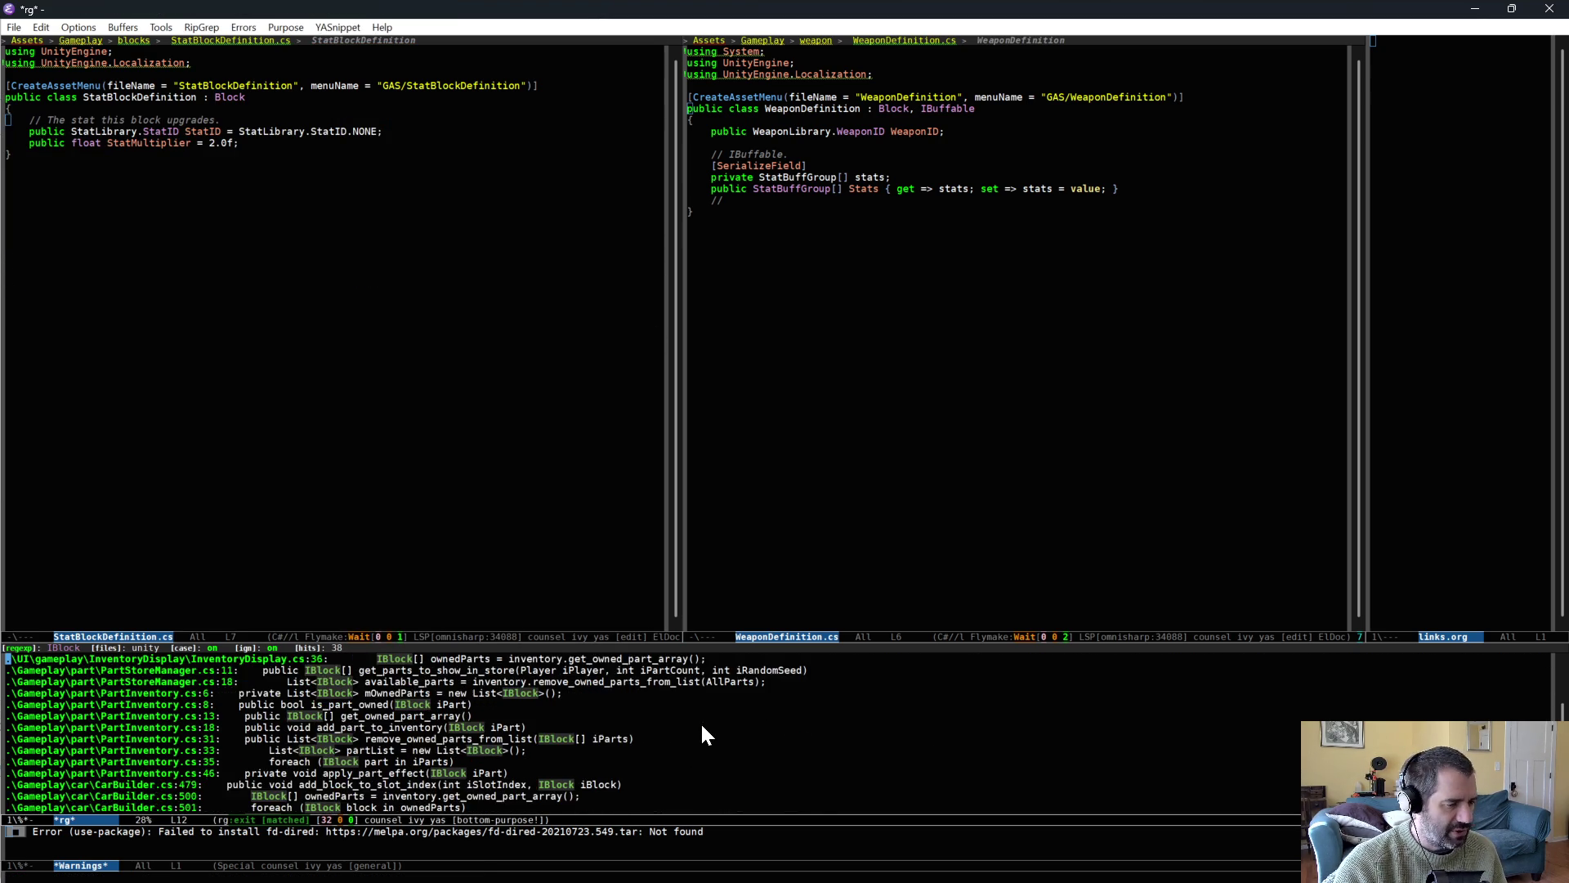
scroll(691, 746, up, 8)
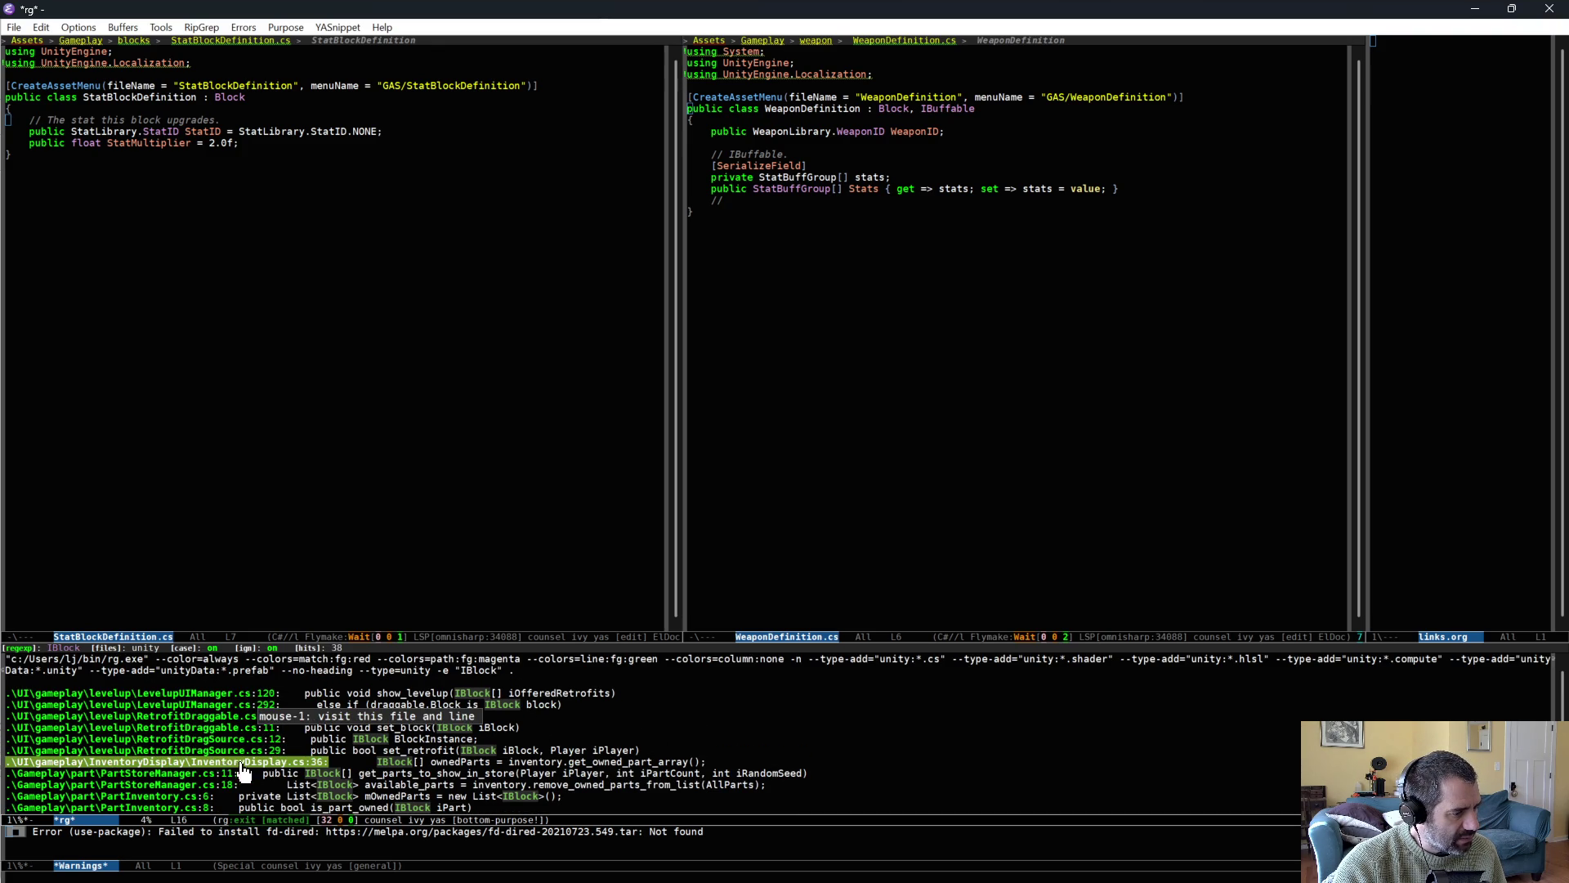
scroll(196, 792, down, 1)
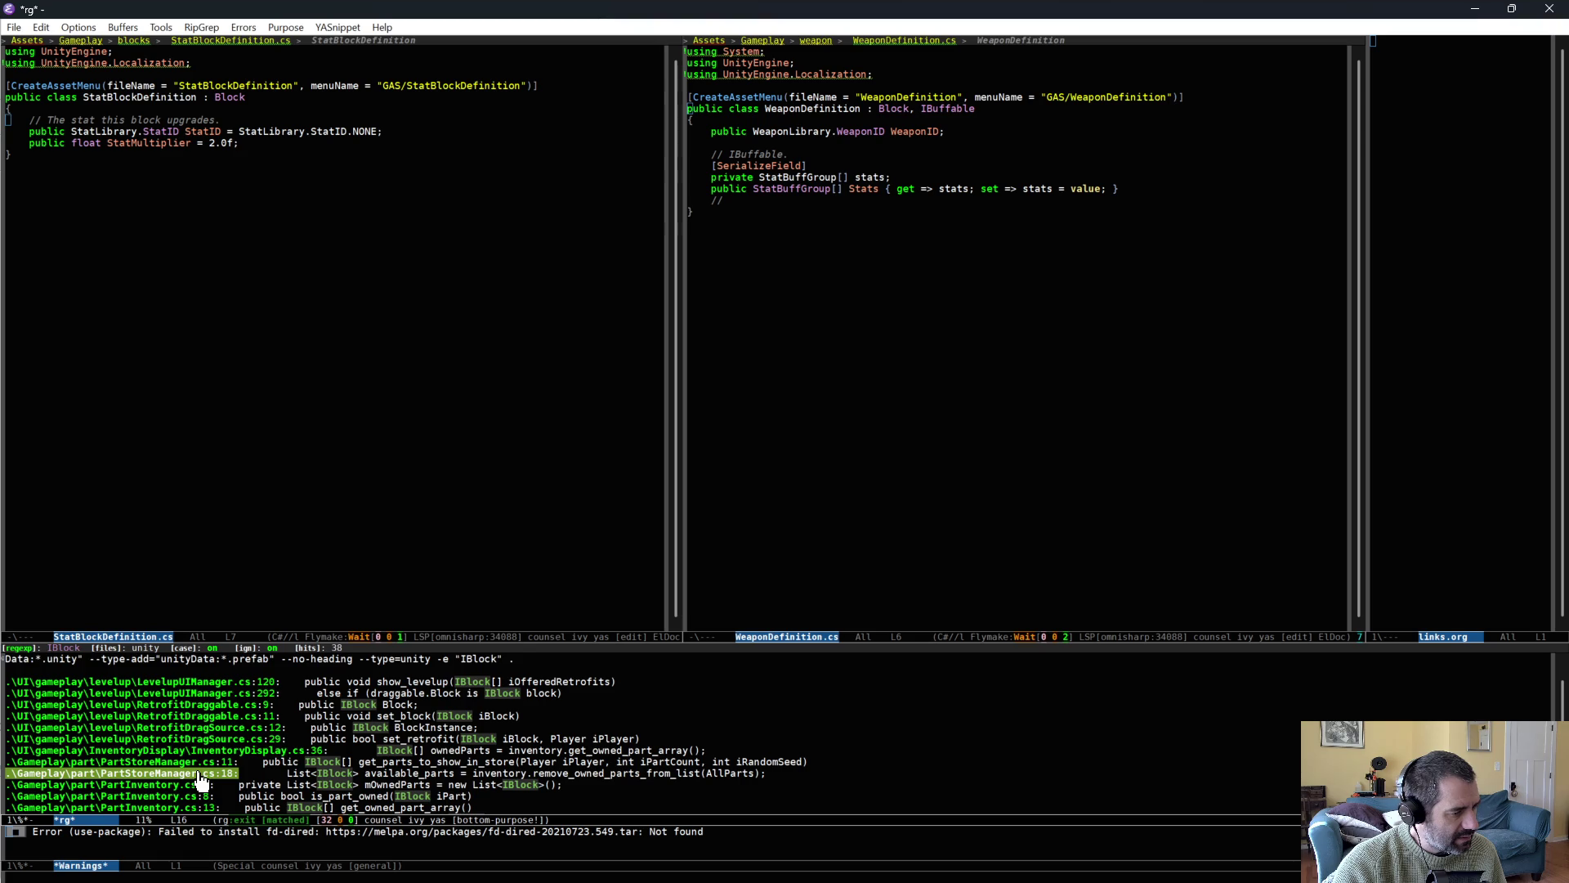
scroll(196, 783, down, 1)
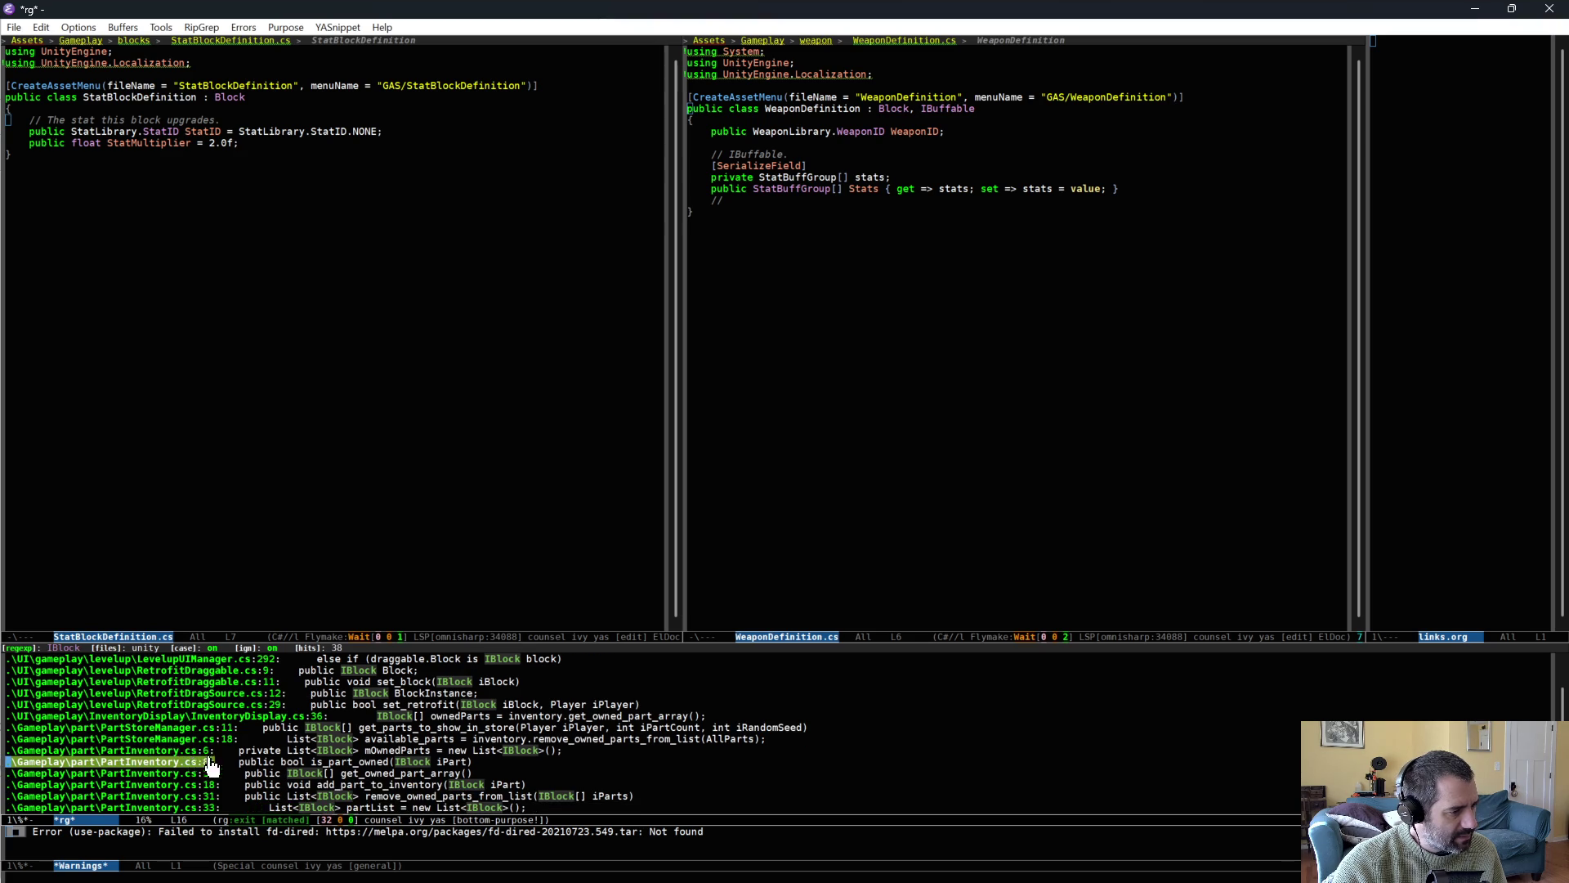
scroll(205, 772, down, 1)
scroll(205, 769, down, 3)
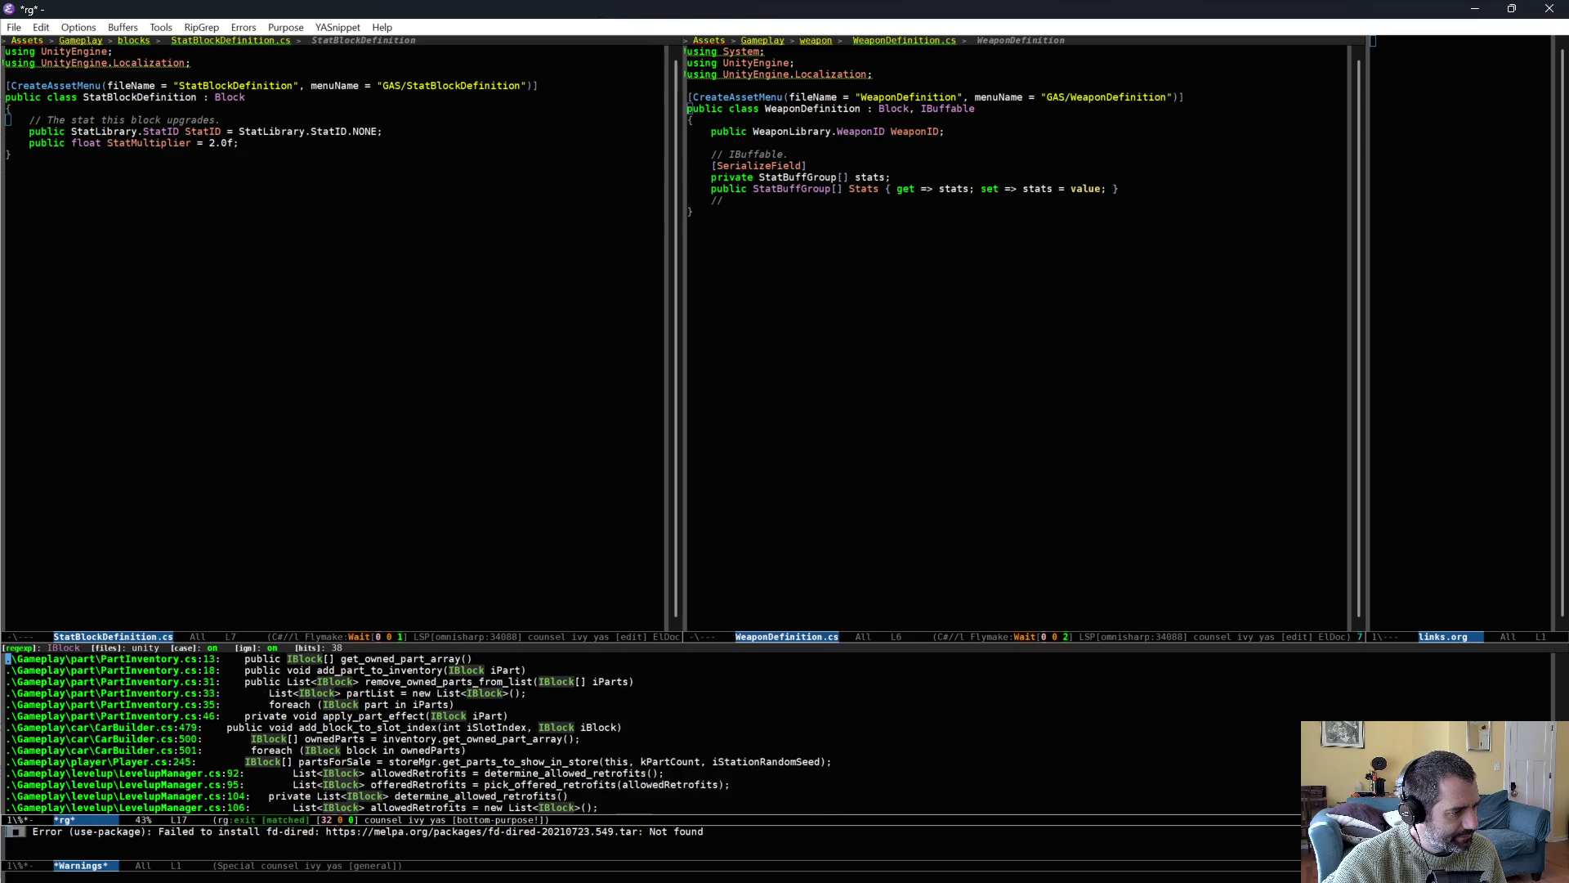
scroll(200, 771, down, 2)
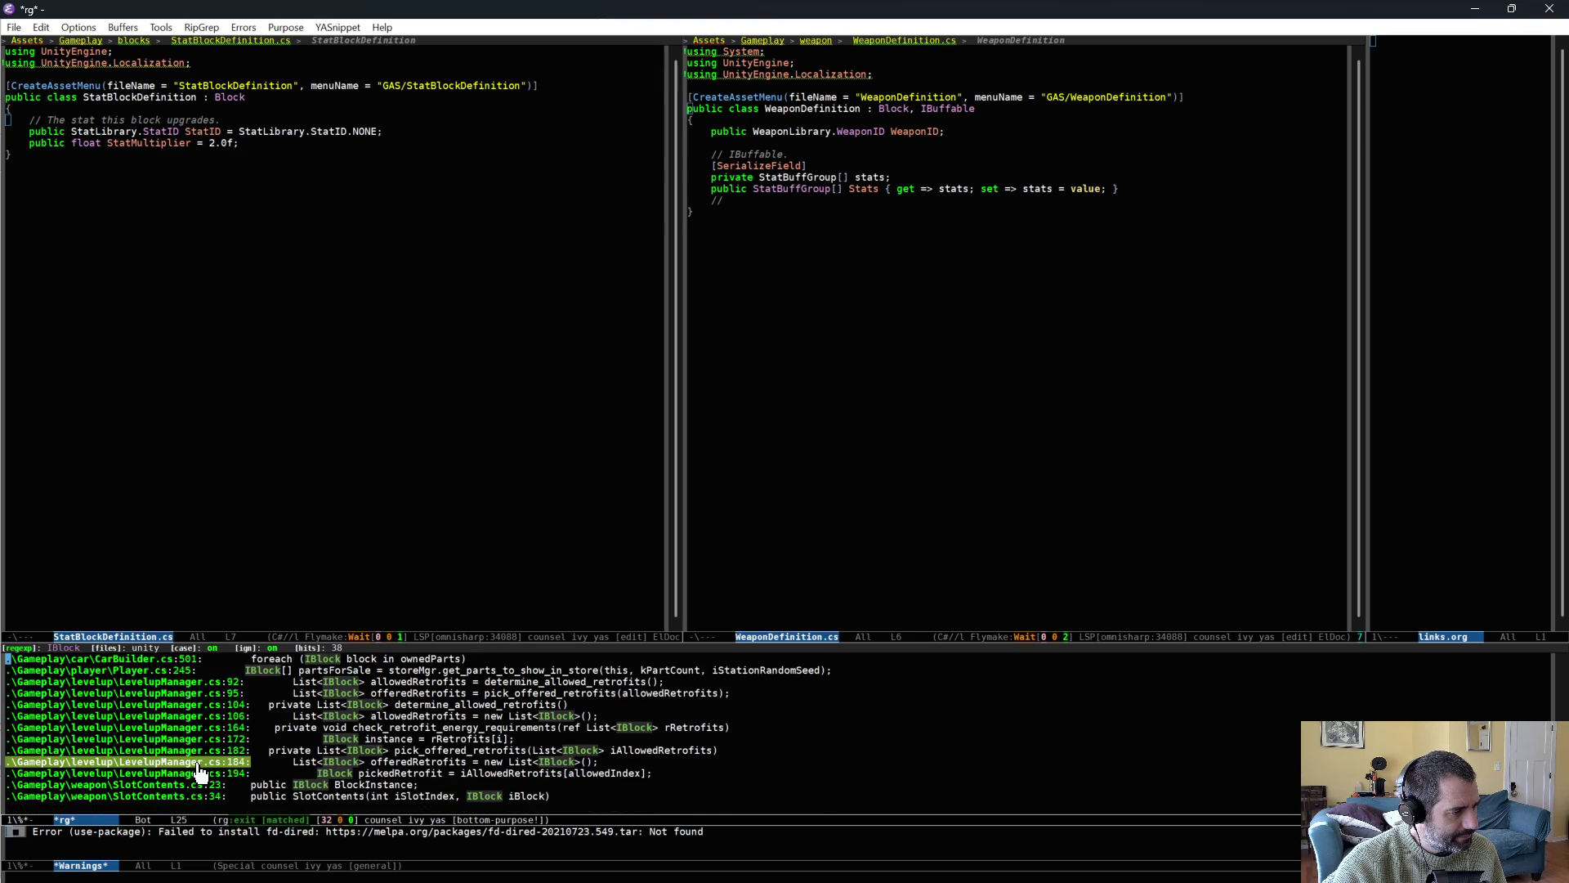
scroll(260, 791, up, 10)
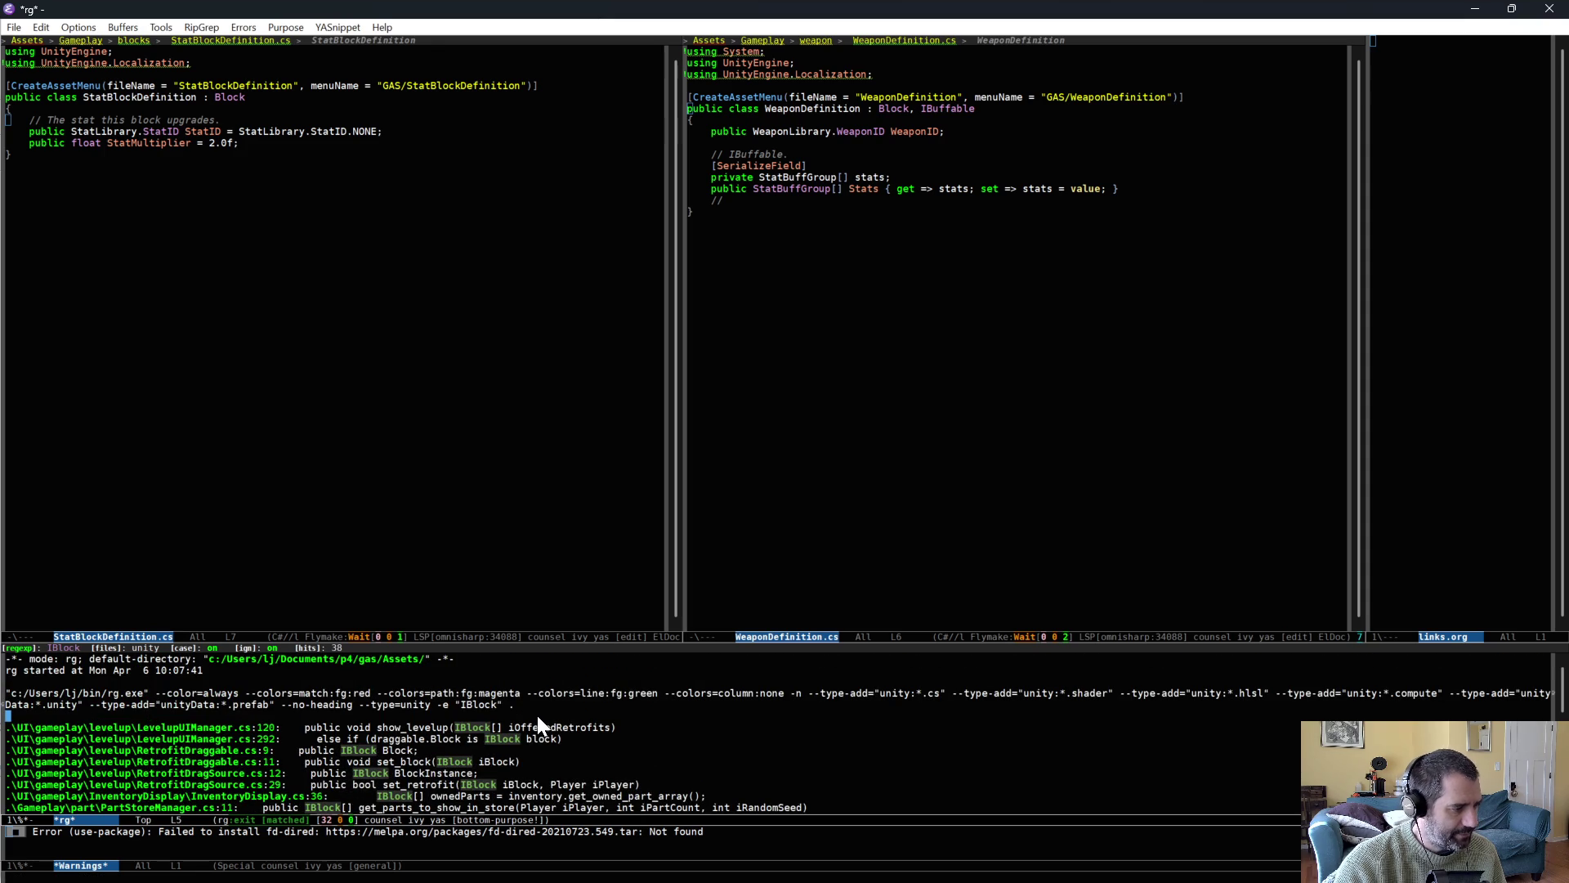
key(e)
Replace every IBlock with Block in the editable search results and commit the changes to the files.
key(ctrl+n)
key(ctrl+e)
key(alt+b)
key(alt+b)
key(ctrl+semicolon)
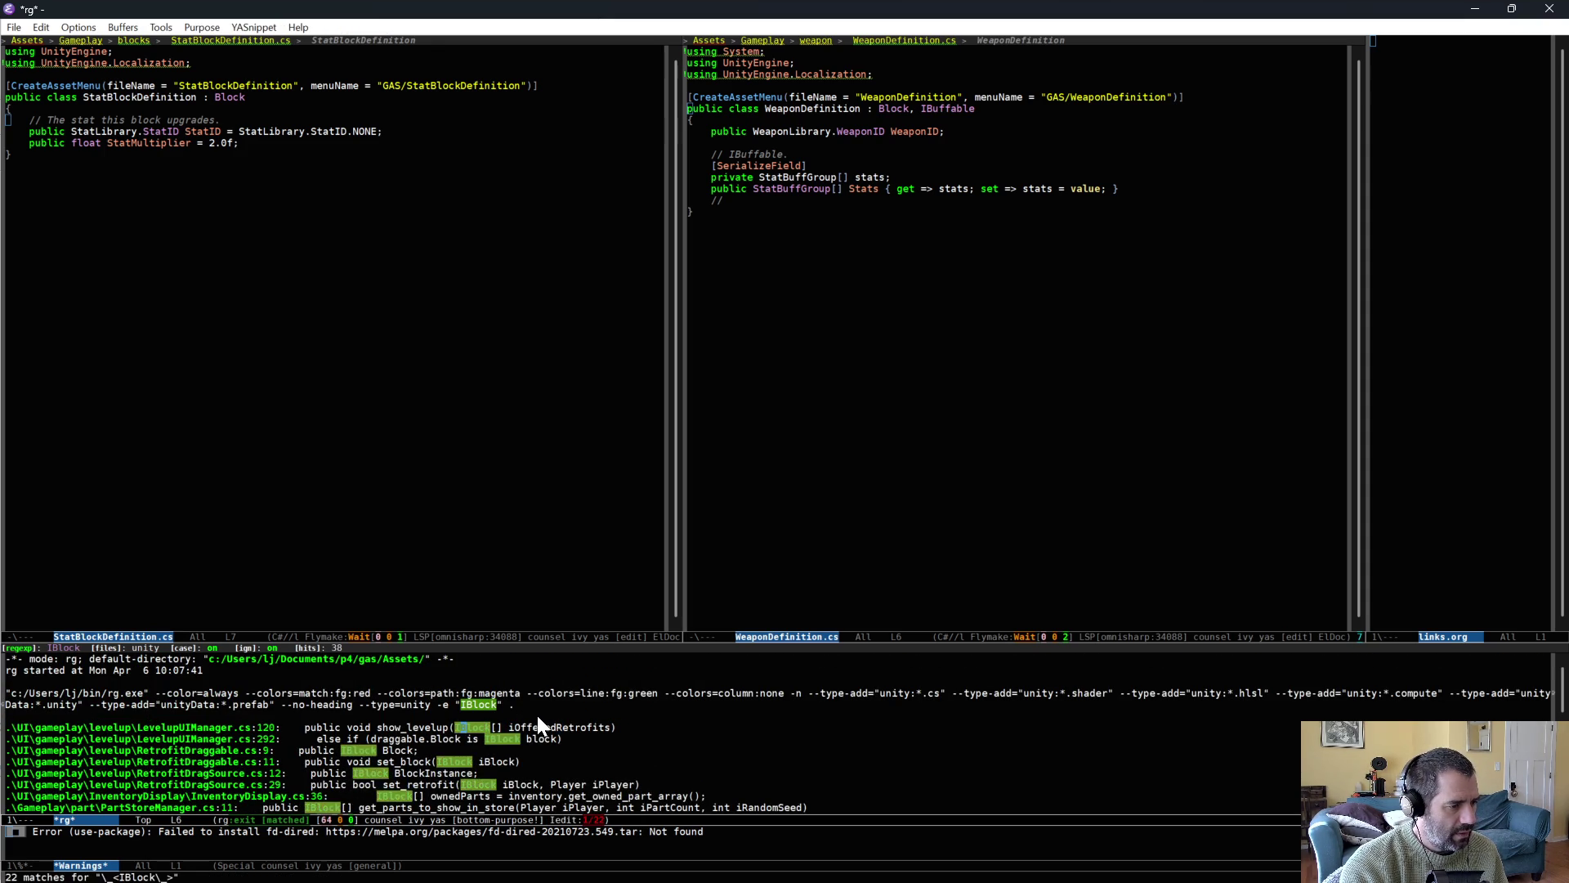
key(ctrl+d)
key(ctrl+x)
key(ctrl+s)
Save all modified script buffers from the buffer list.
click(404, 456)
key(ctrl+x)
key(ctrl+b)
key(Down)
key(Down)
key(Down)
key(Down)
key(Down)
key(Down)
key(s)
key(s)
key(s)
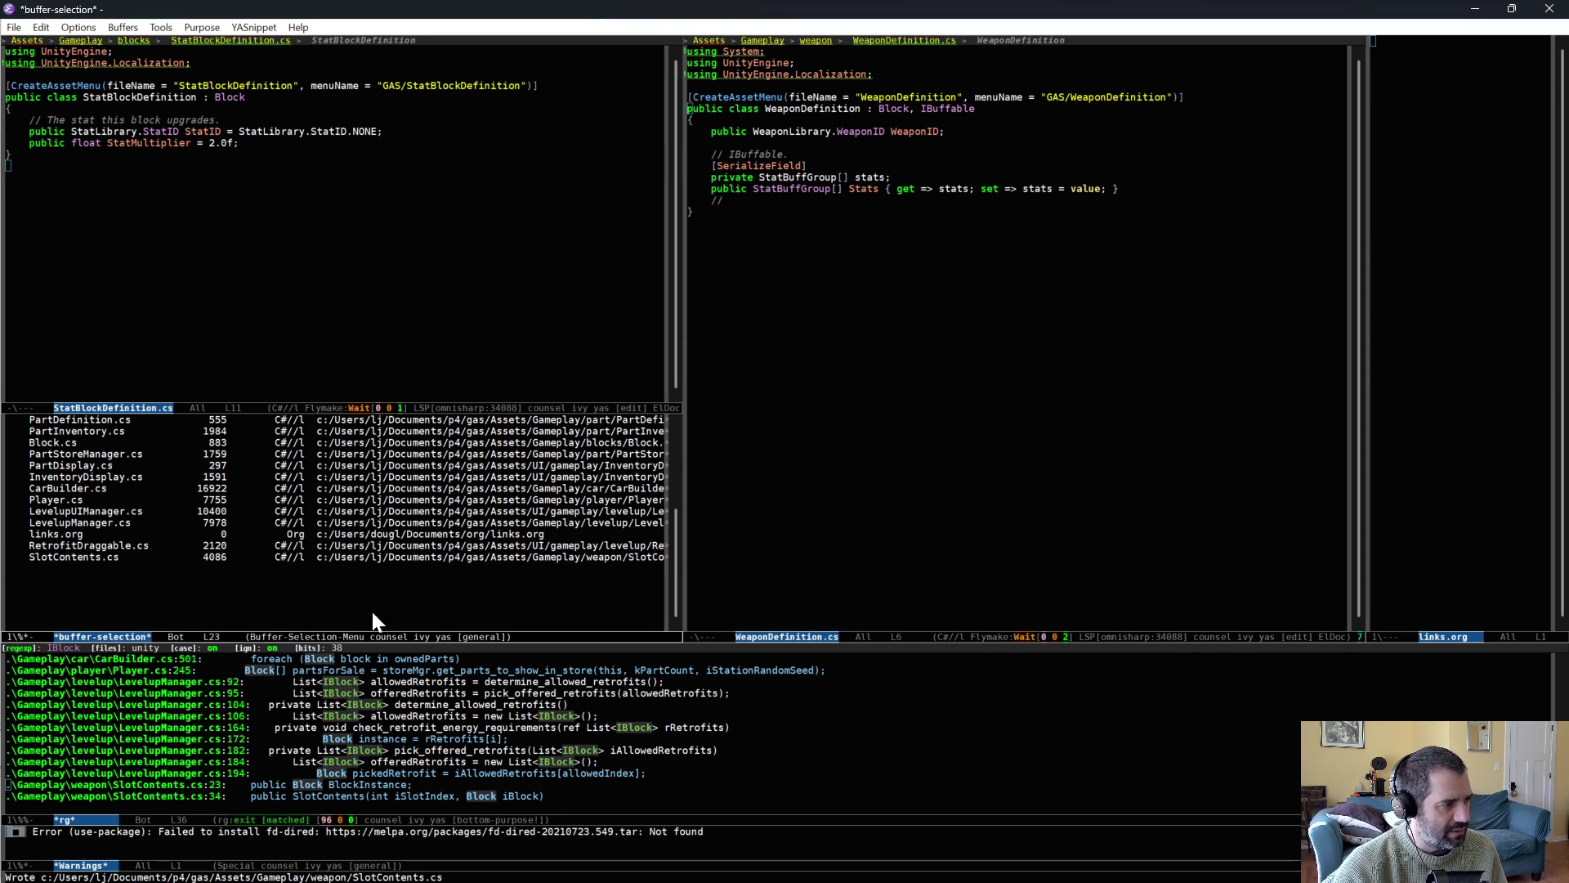
key(ctrl+e)
key(q)
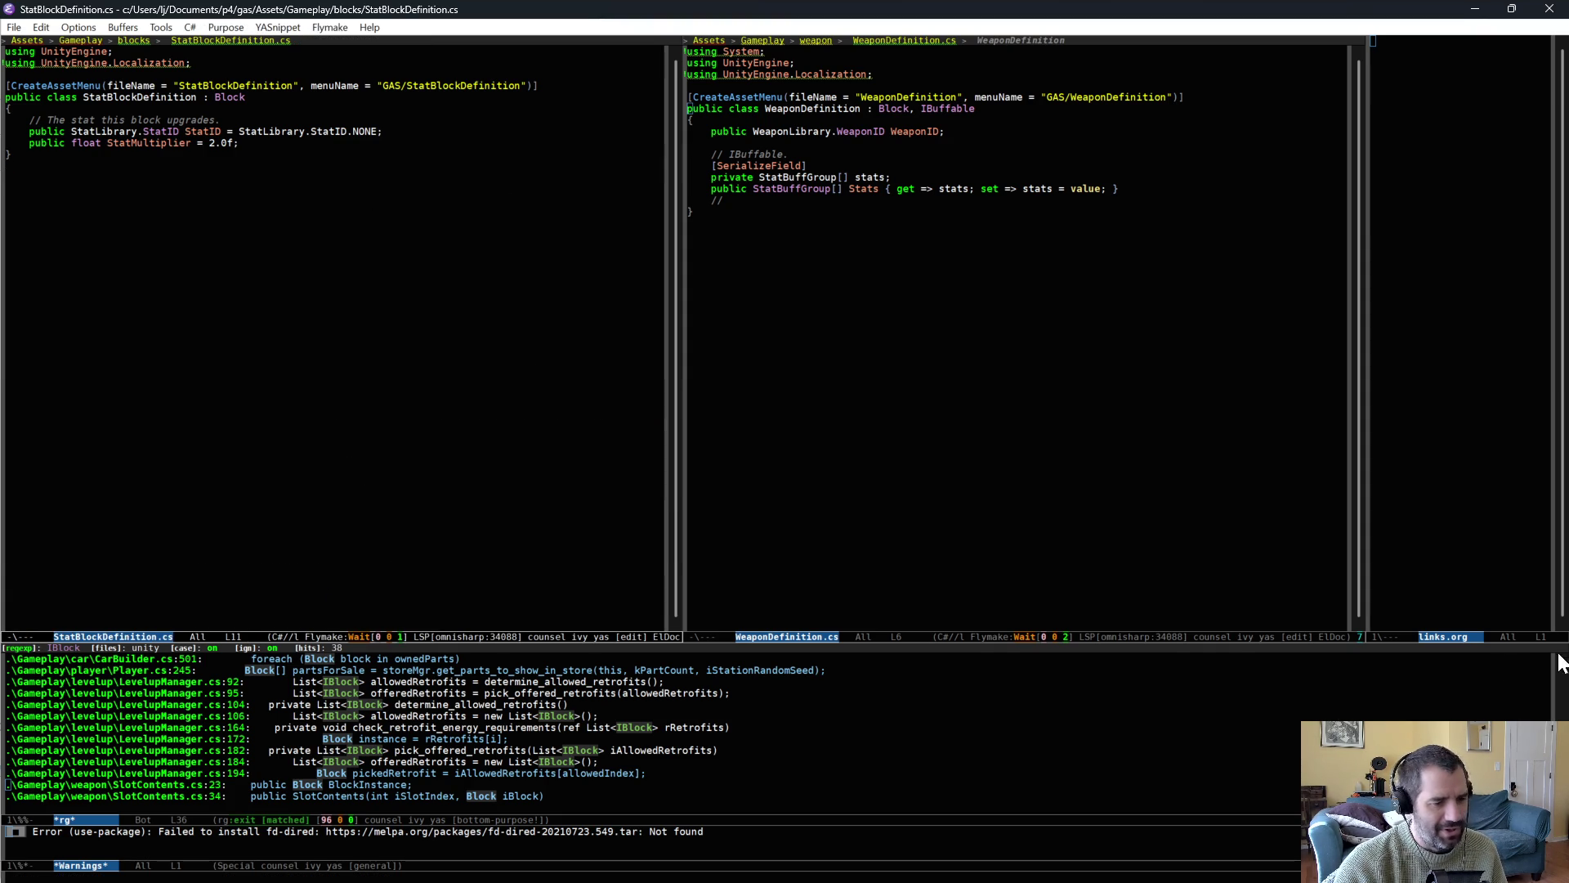
Check Unity's console, where 6 CS0246 IBlock errors remain in LevelupManager.cs and PartInventory.cs.
key(alt+Tab)
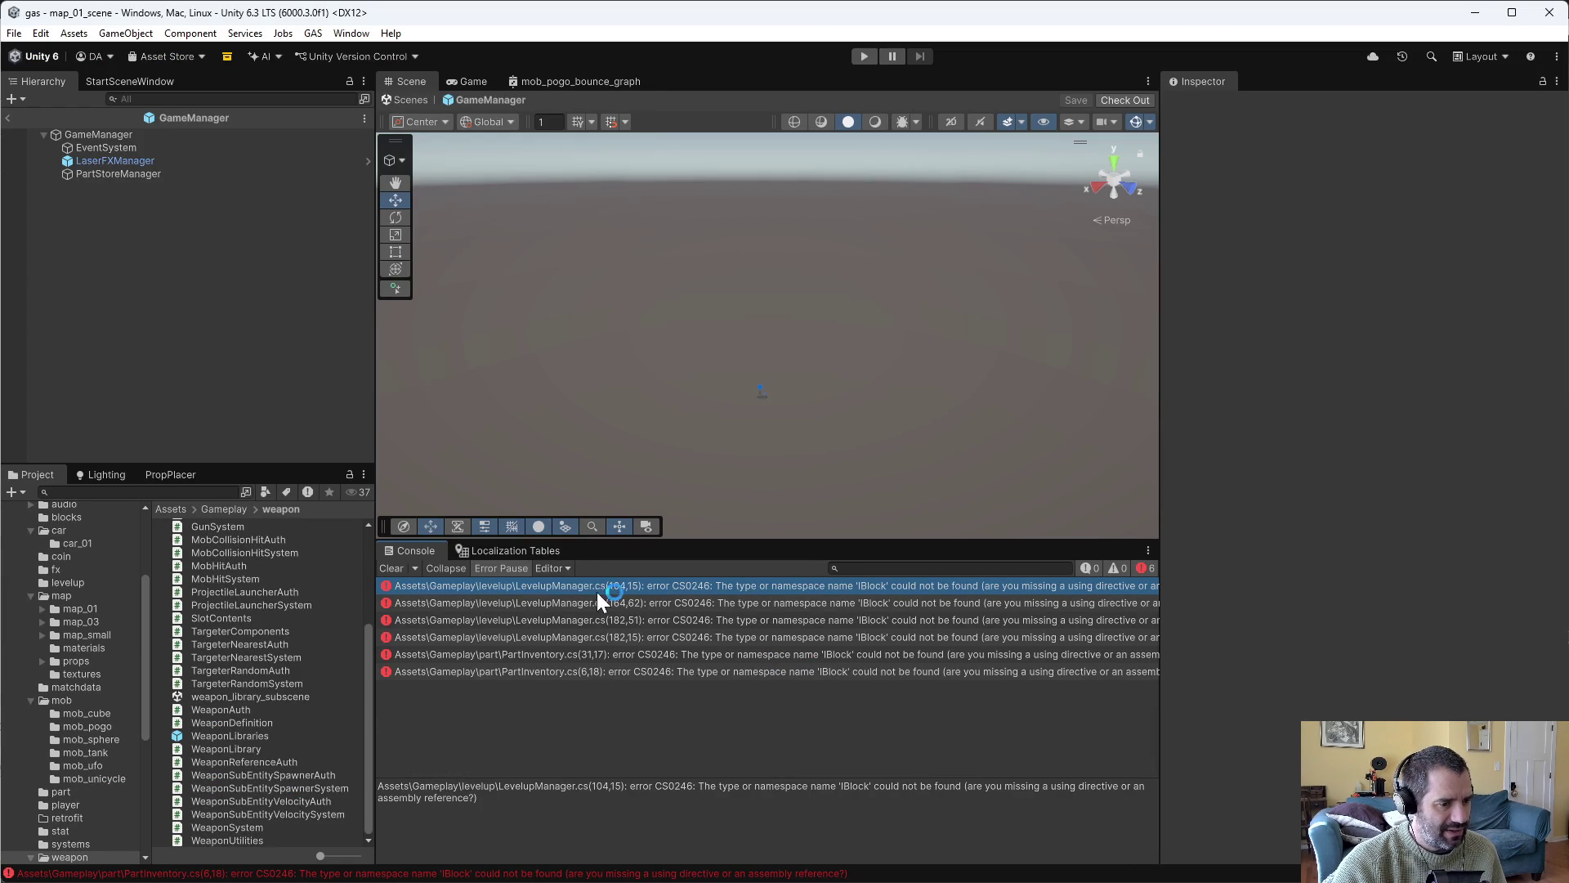
click(832, 600)
click(832, 591)
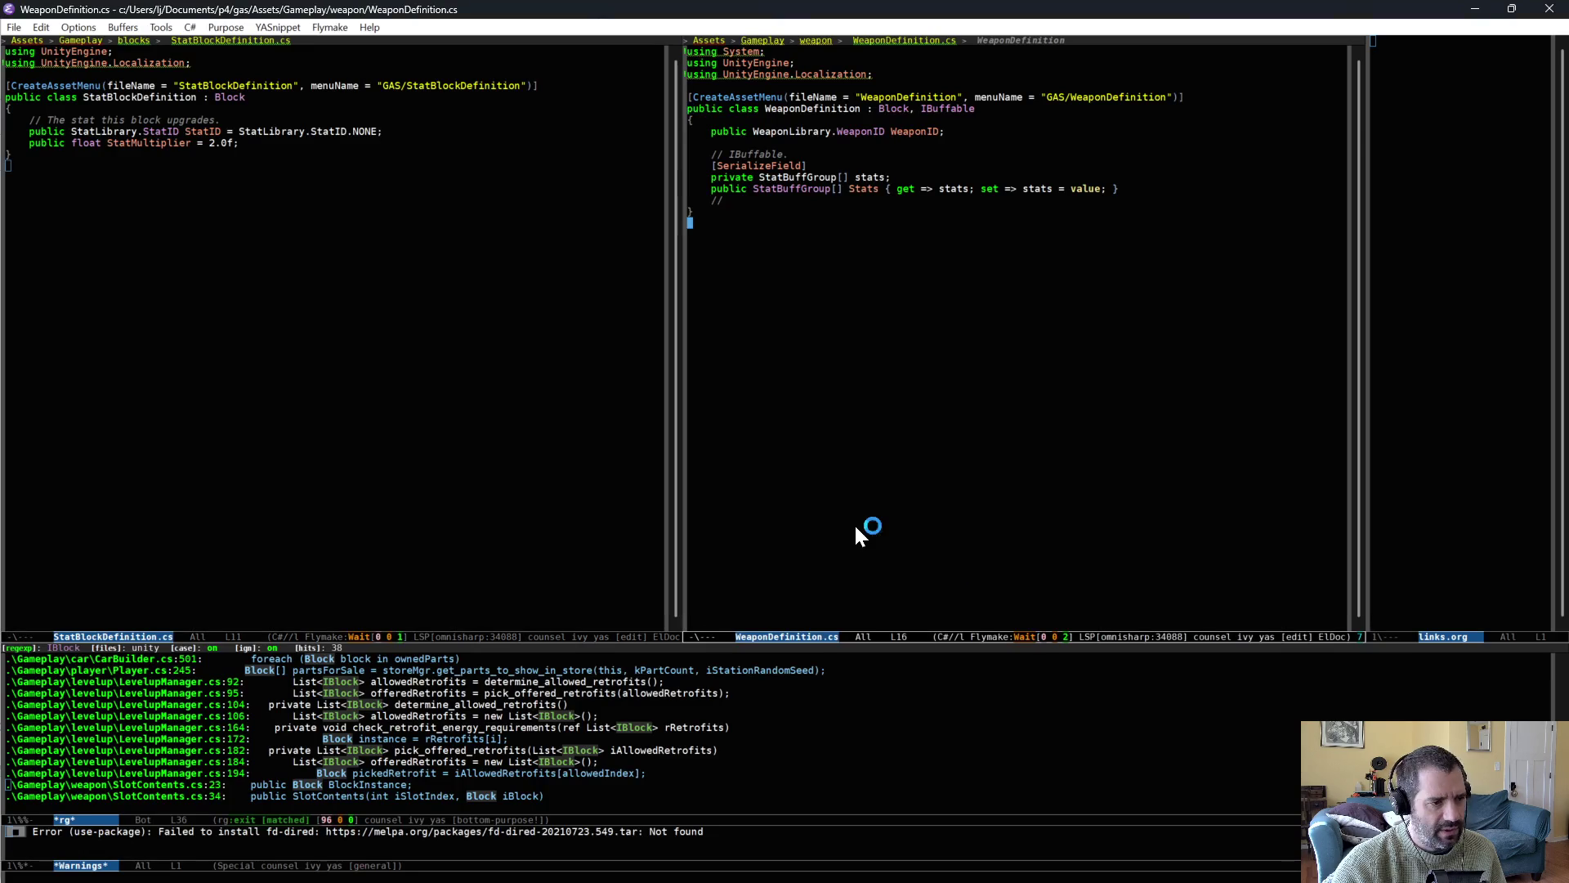
key(ctrl+x)
key(ctrl+f)
Try marking the List<IBlock> occurrences in the search results for simultaneous editing.
text(levelu)
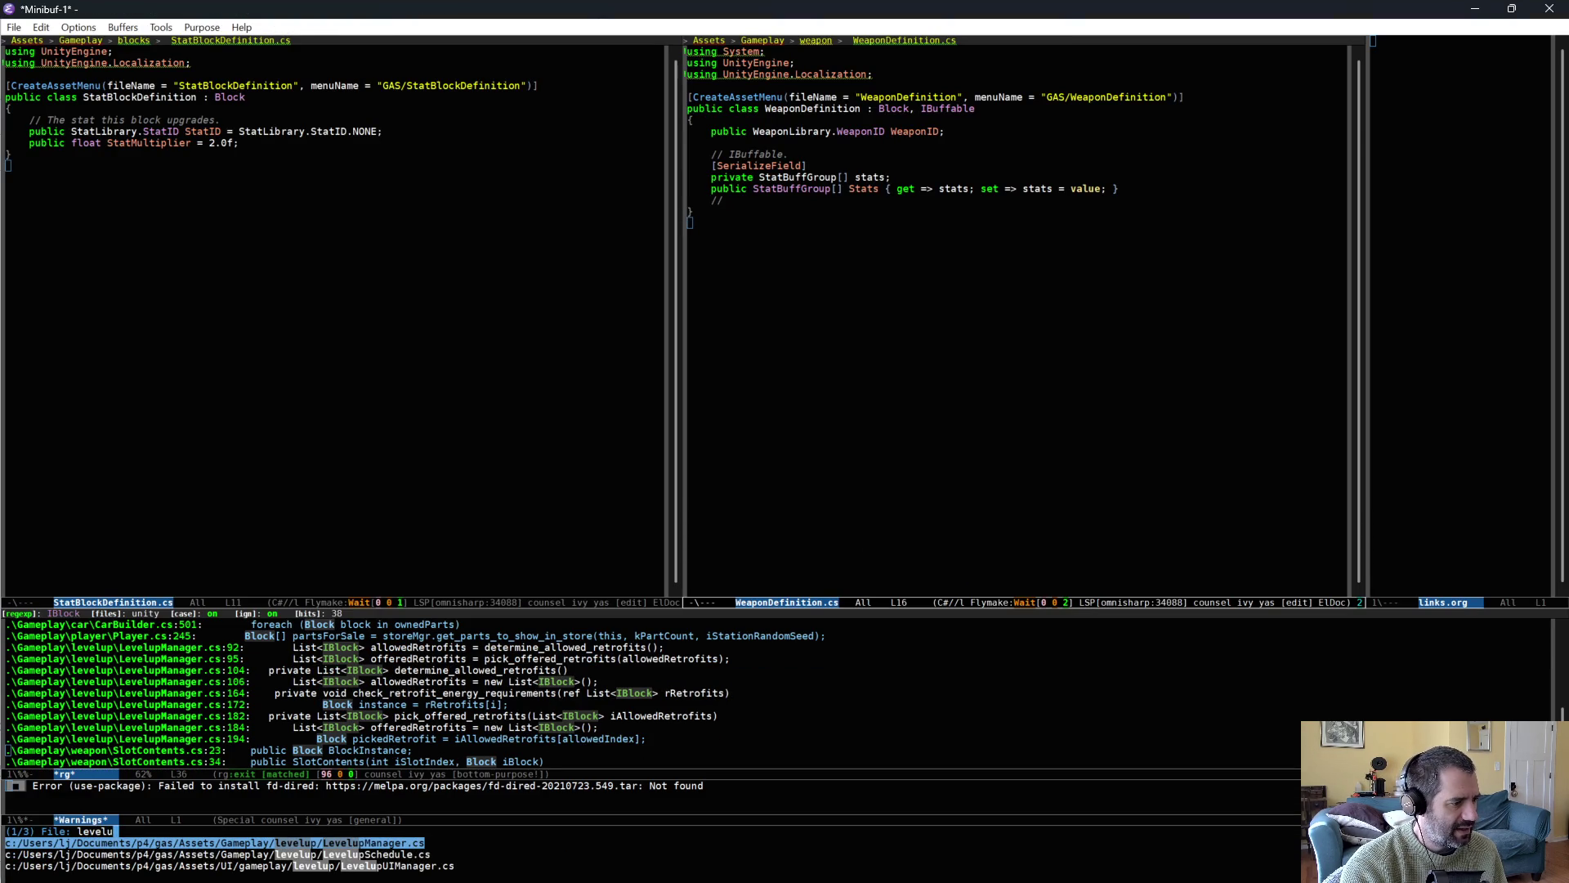
key(ctrl+g)
click(772, 679)
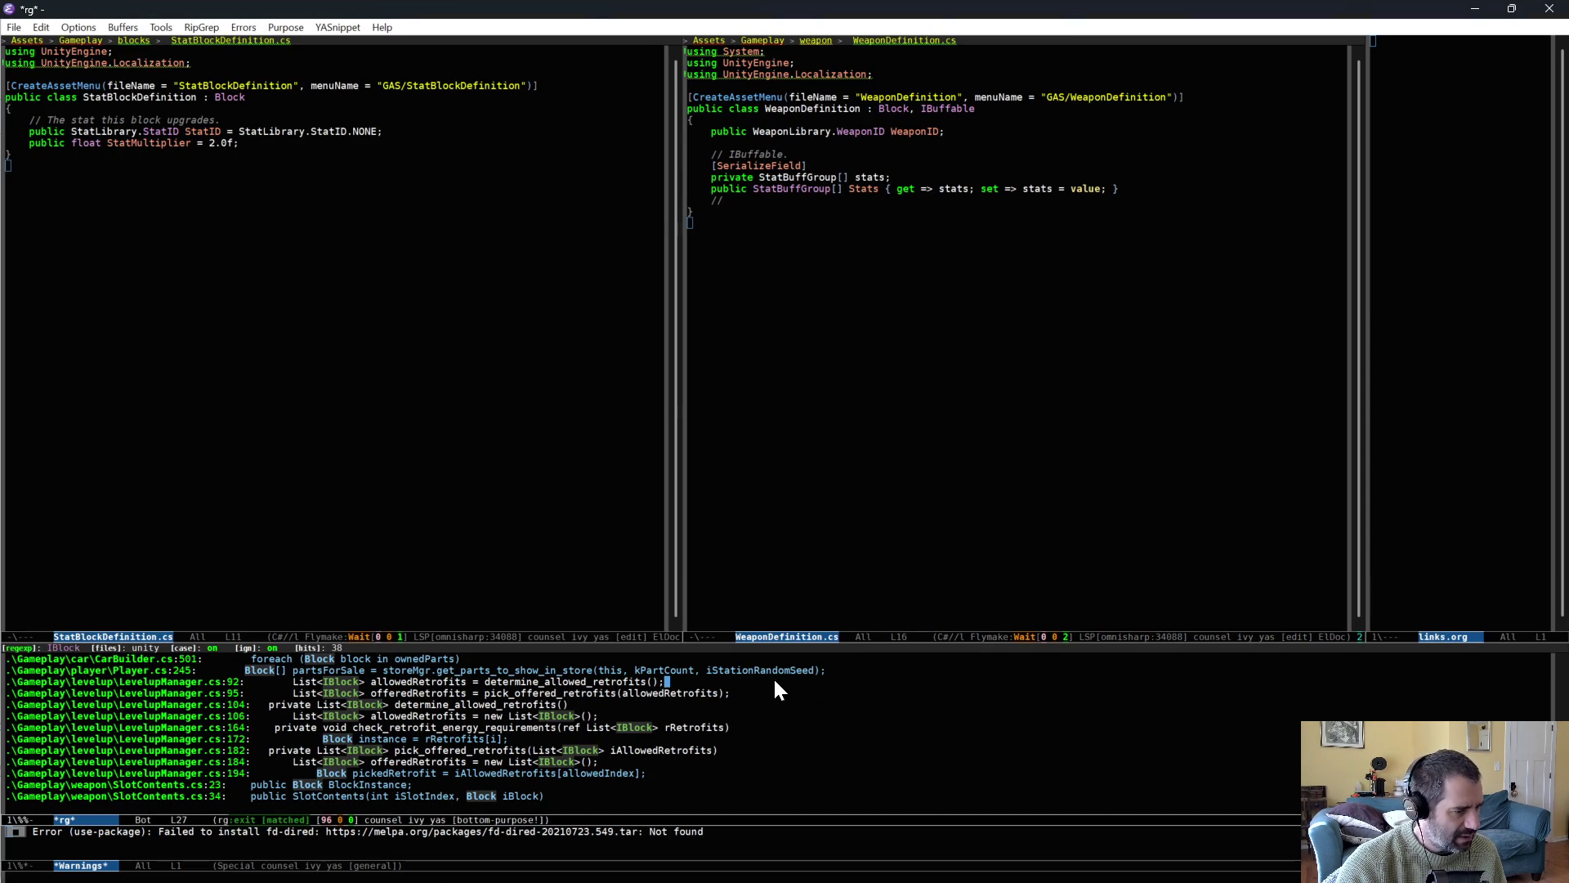
key(alt+b)
key(alt+b)
key(alt+b)
key(ctrl+semicolon)
key(Up)
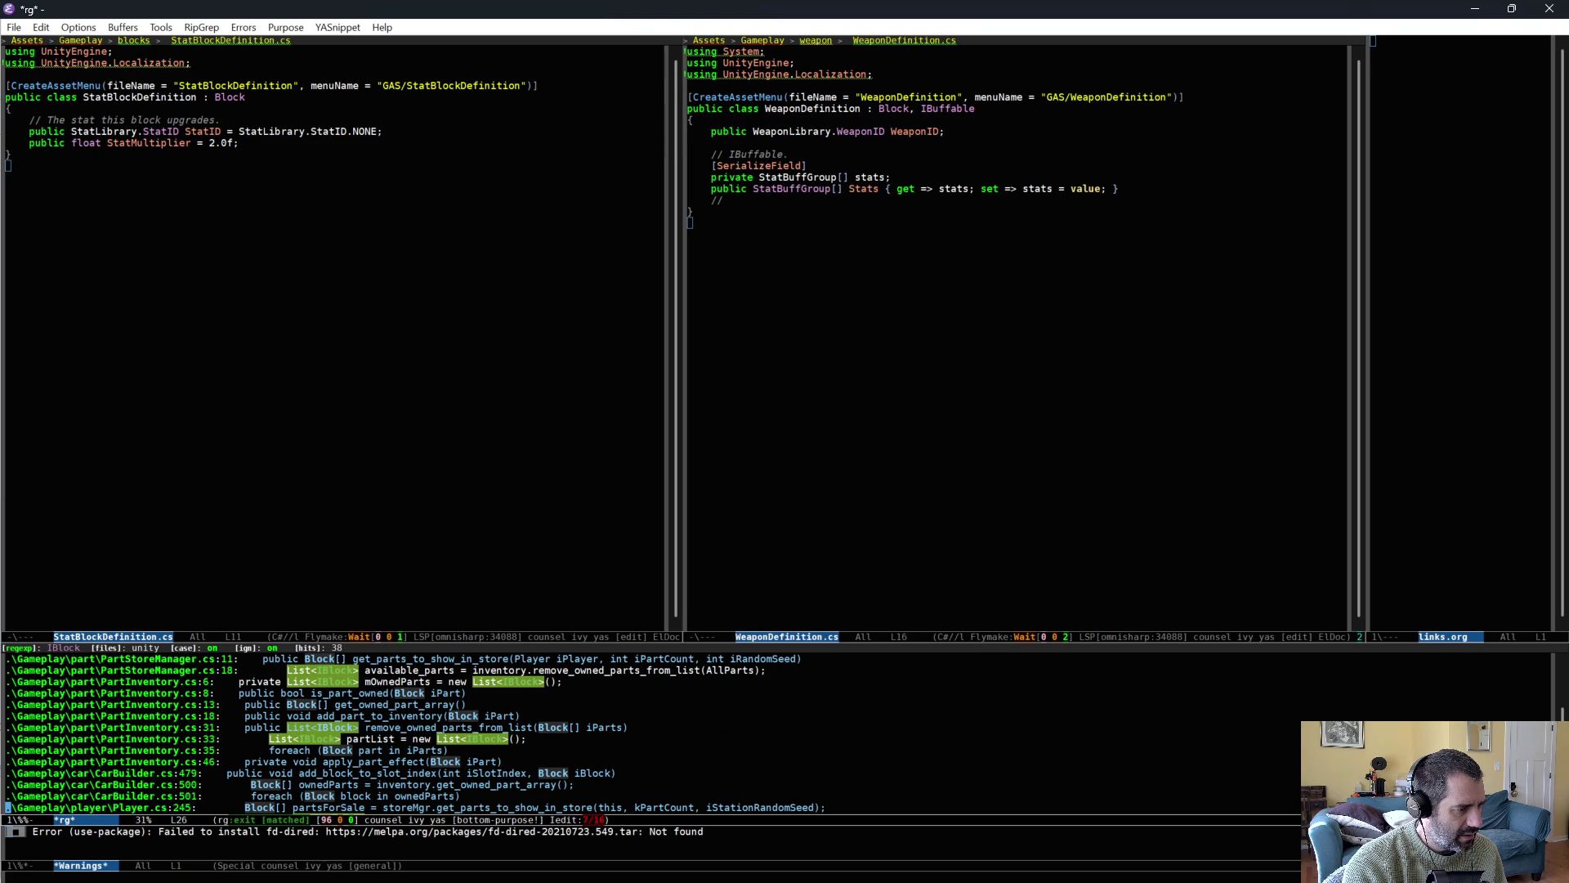
key(ctrl+semicolon)
key(ctrl+g)
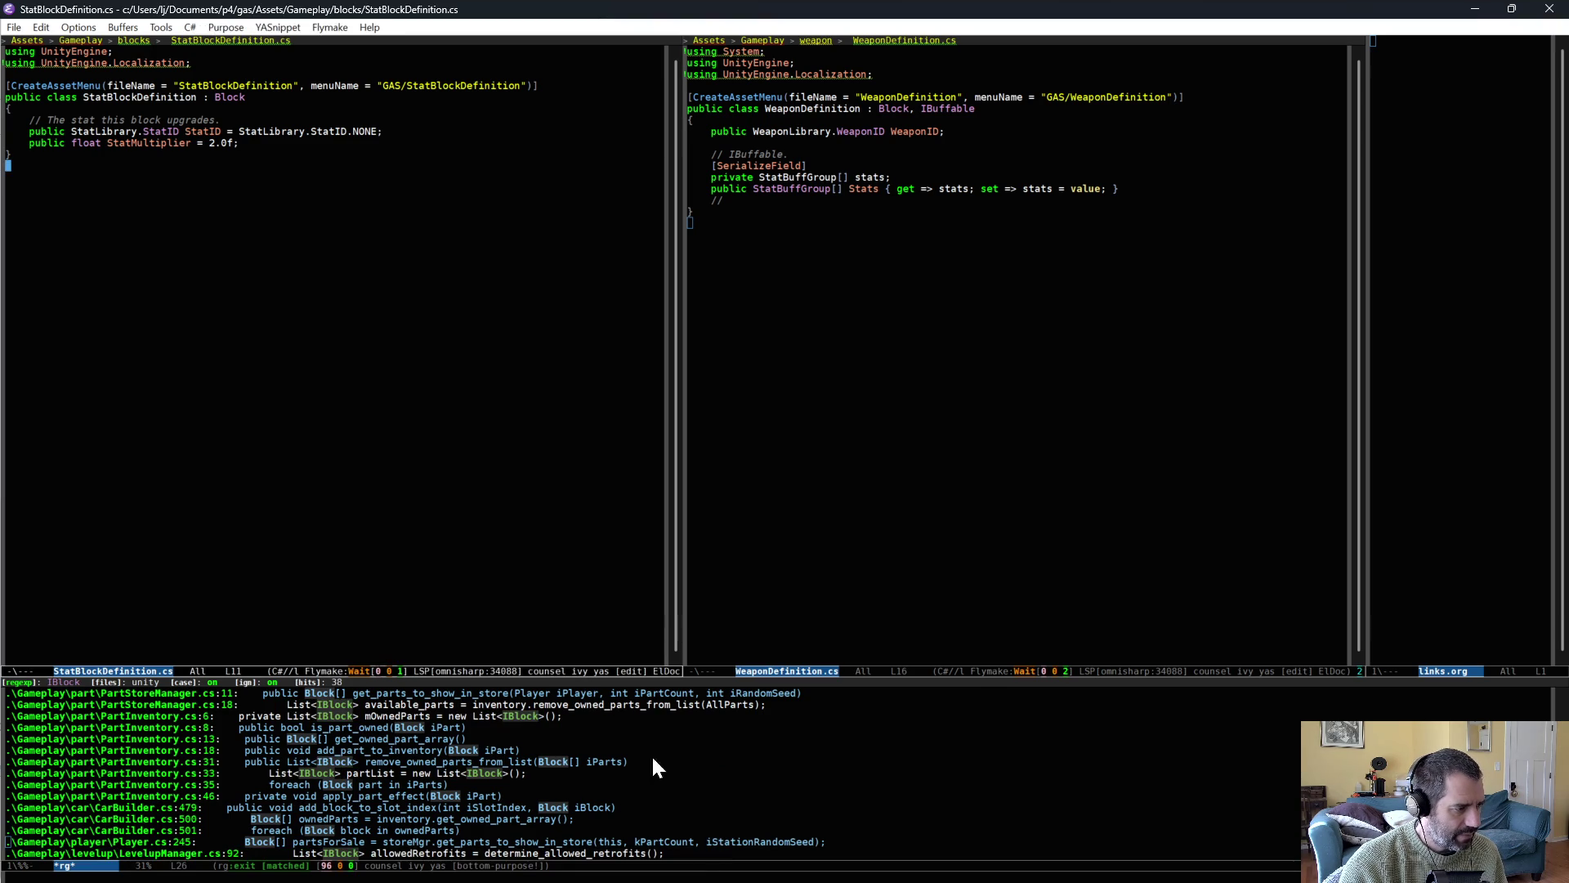
key(ctrl+semicolon)
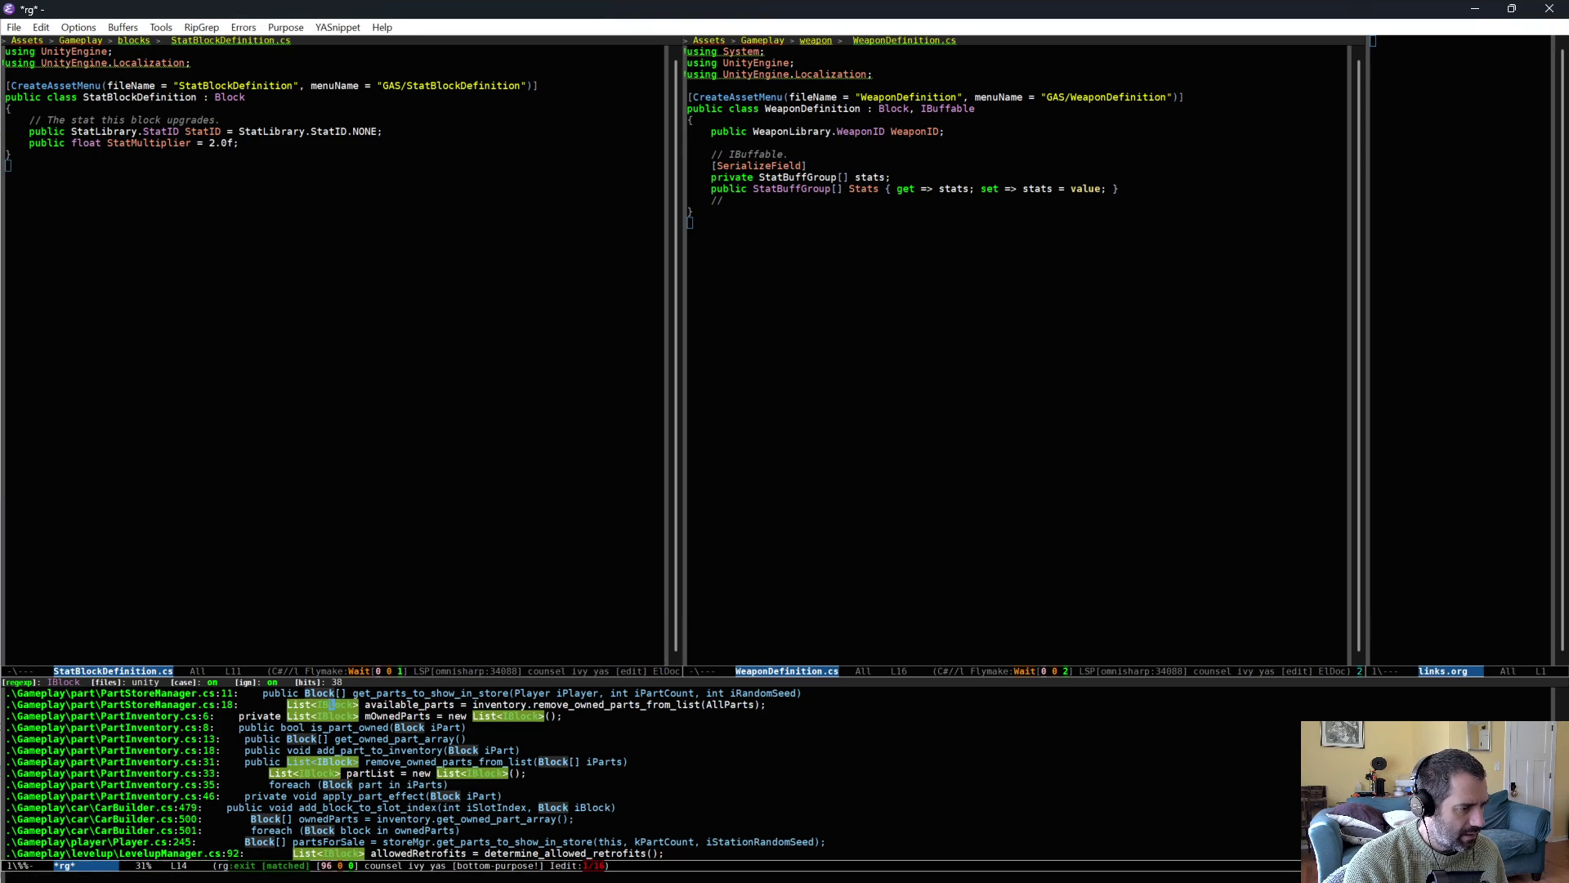
scroll(347, 705, up, 3)
key(ctrl+semicolon)
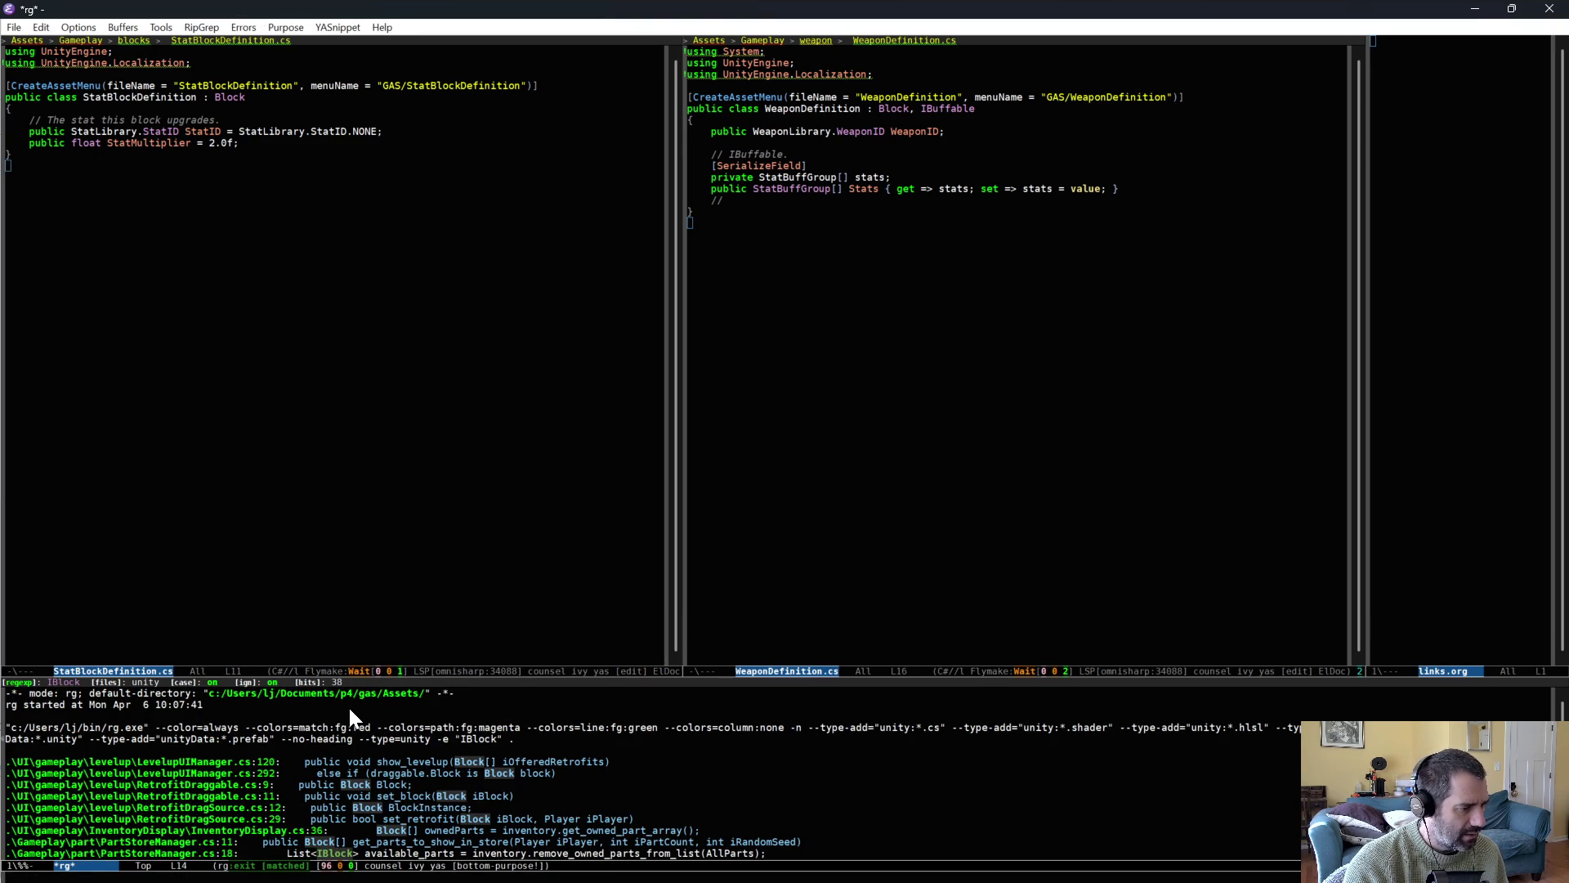
key(ctrl+semicolon)
Search for List<IBlock>, change every match to List<Block>, and write the edits back.
key(ctrl+semicolon)
key(g)
key(e)
key(Down)
key(Down)
key(Down)
key(alt+f)
key(alt+f)
key(alt+f)
key(Right)
key(ctrl+semicolon)
key(Delete)
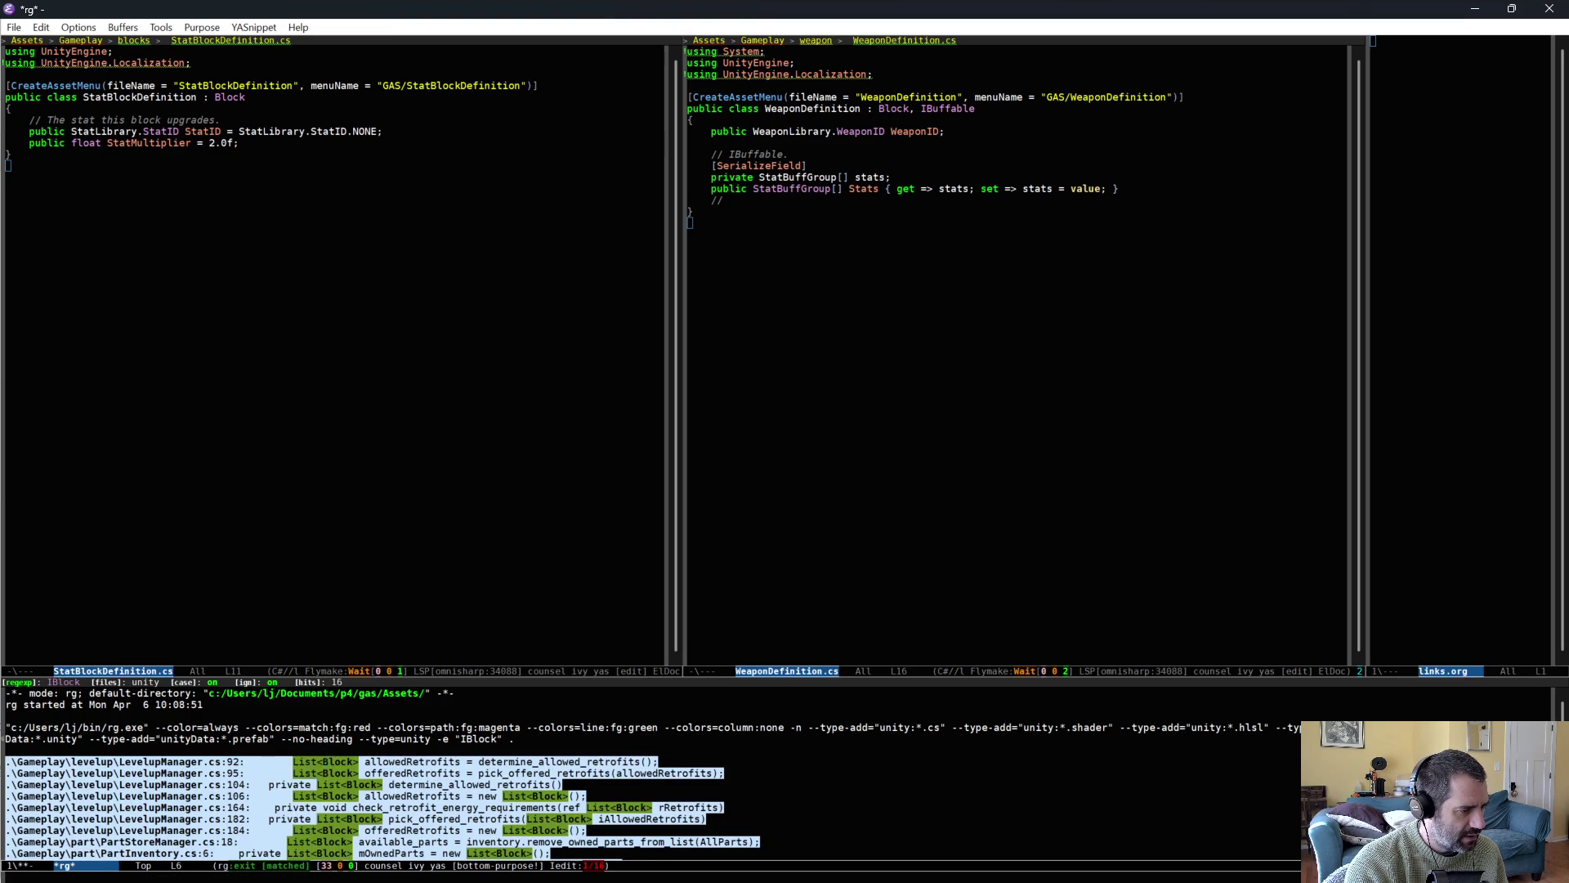
key(ctrl+semicolon)
key(ctrl+x)
key(ctrl+s)
Save all modified buffers and return to Unity to recompile the scripts.
click(530, 791)
click(526, 455)
key(ctrl+x)
key(ctrl+b)
key(Down)
key(Down)
key(Down)
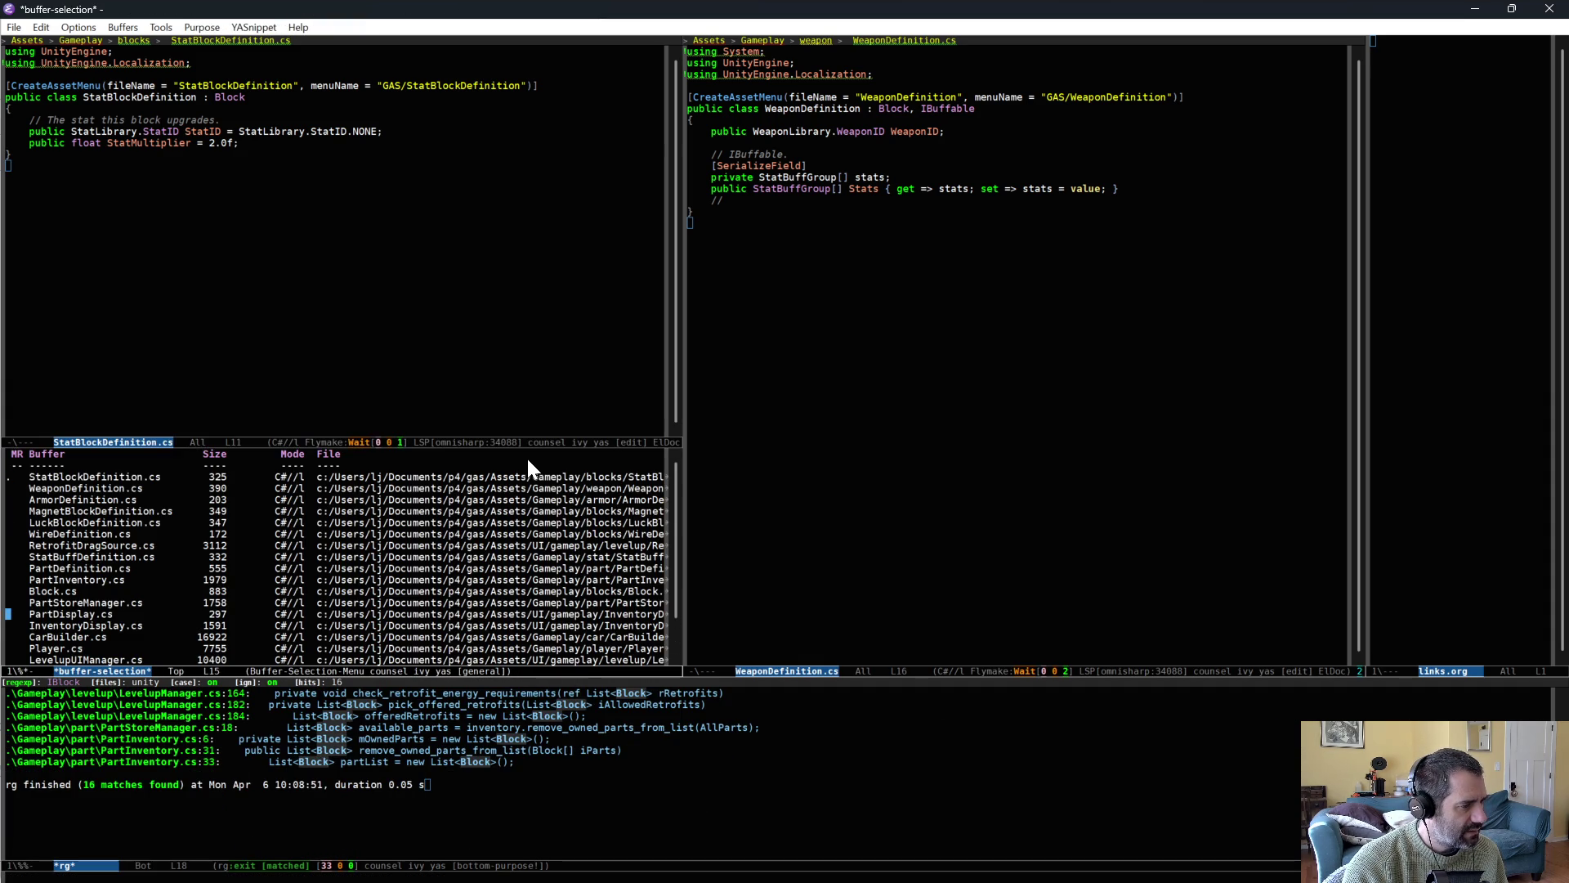
key(alt+less)
key(alt+greater)
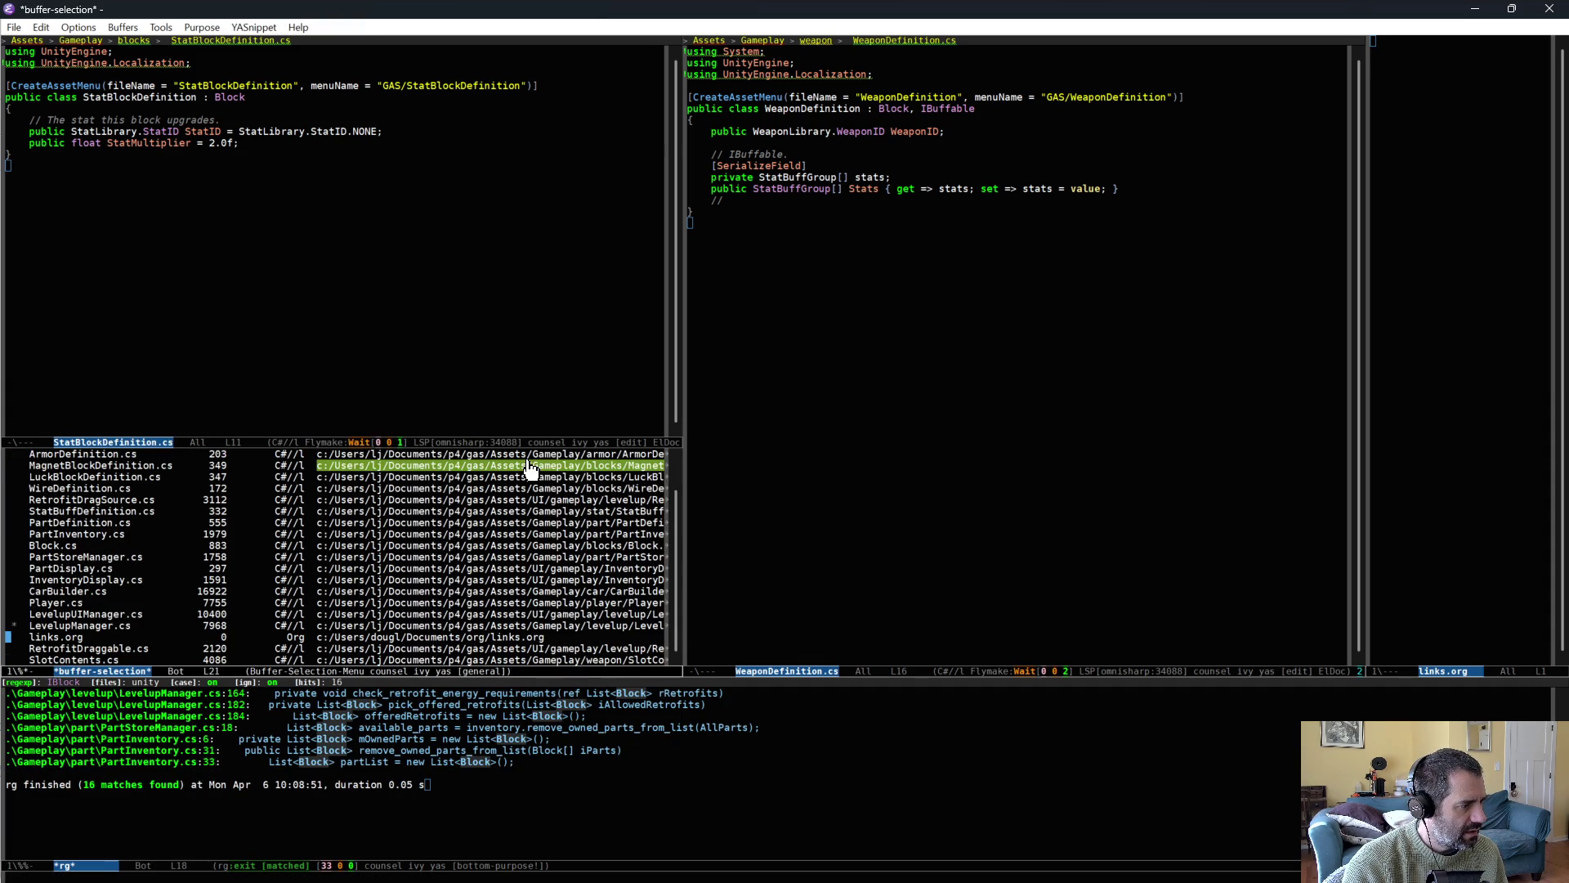
key(q)
click(1013, 371)
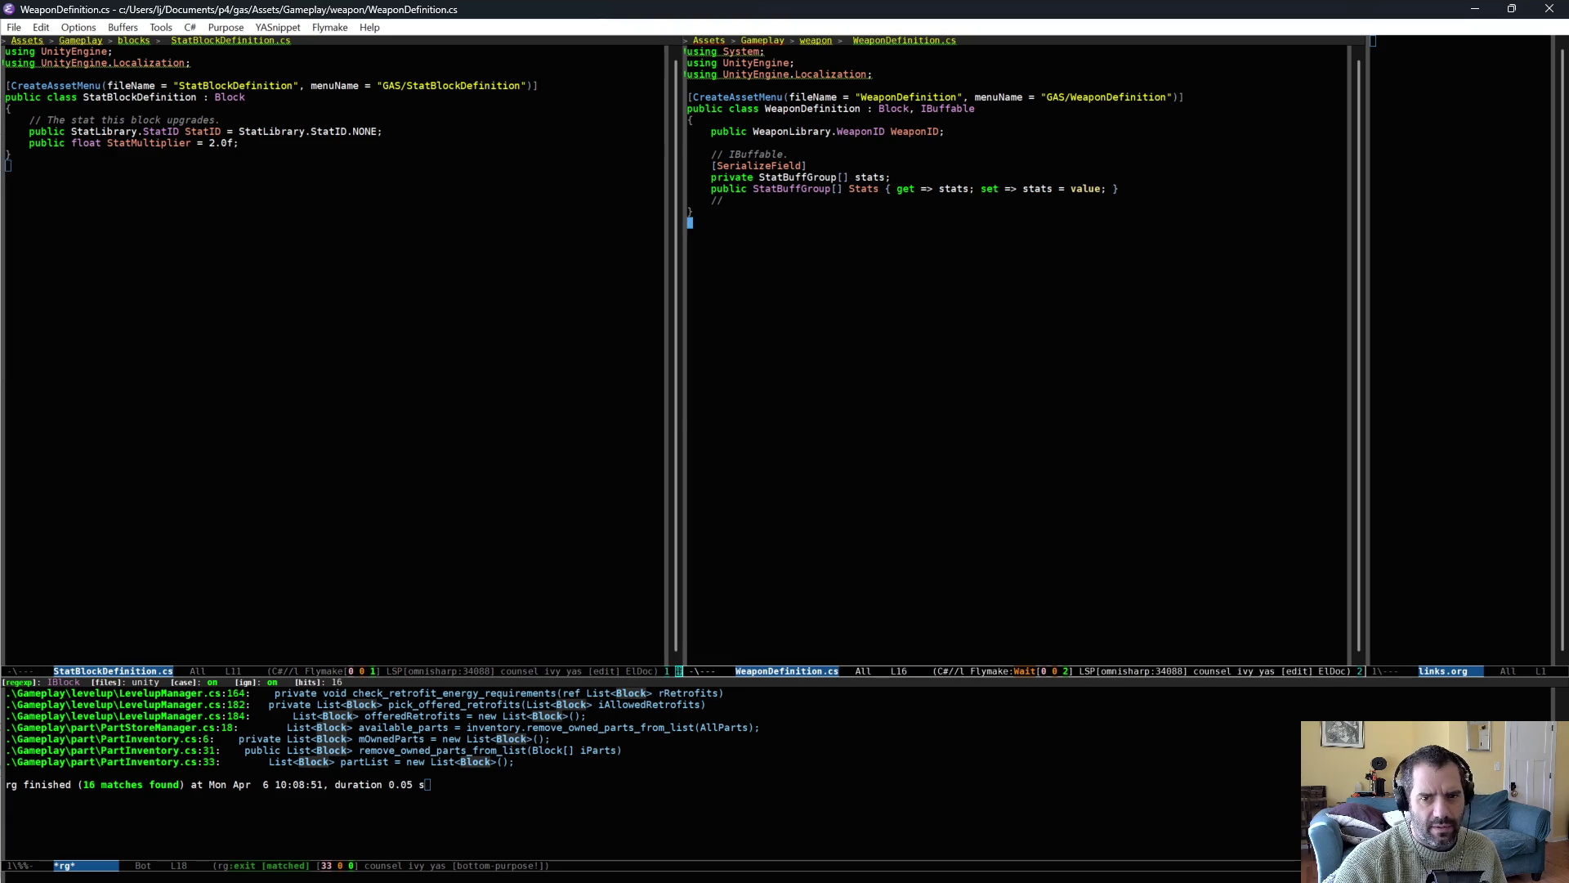
key(alt+Tab)
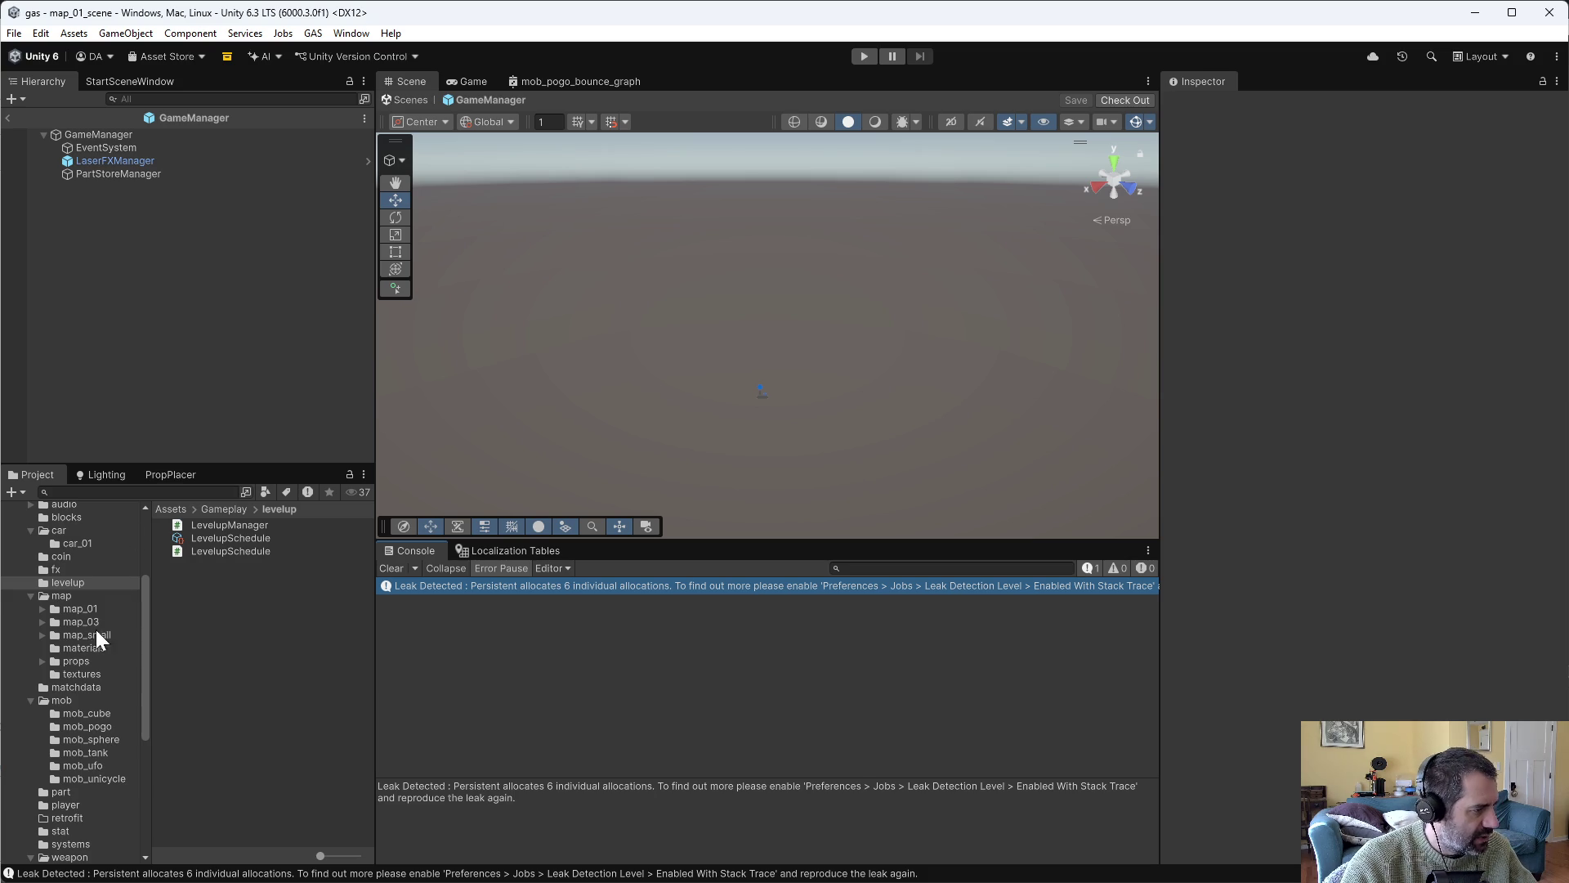
Check out MagnetBlockDefinition and set type Magnet Block, name block_name_magnet, icon magnetblock_icon.
click(105, 518)
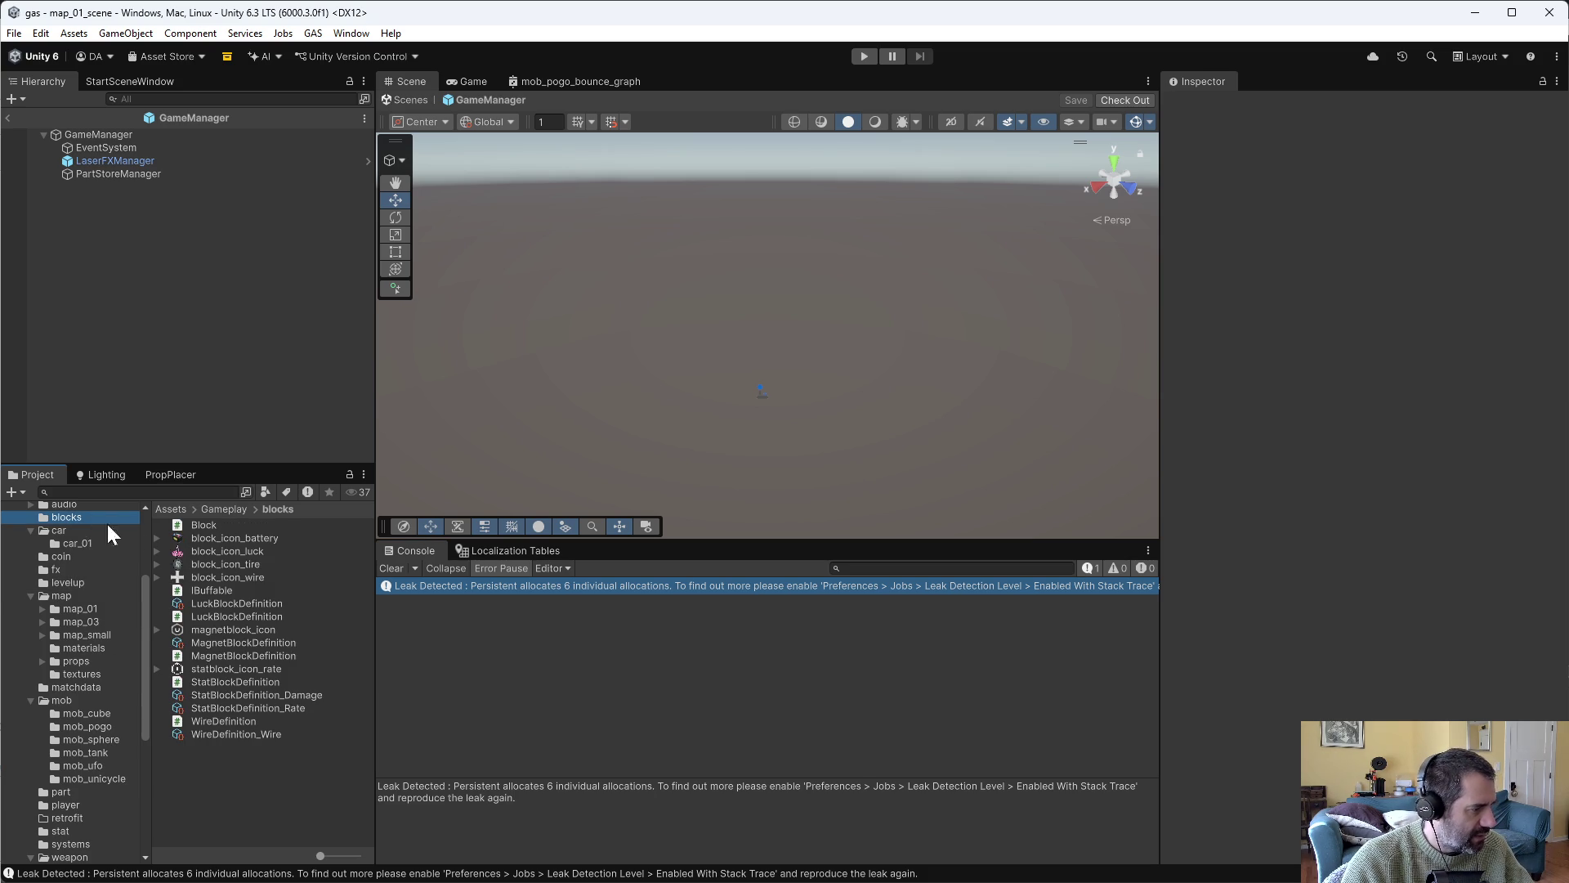
click(247, 643)
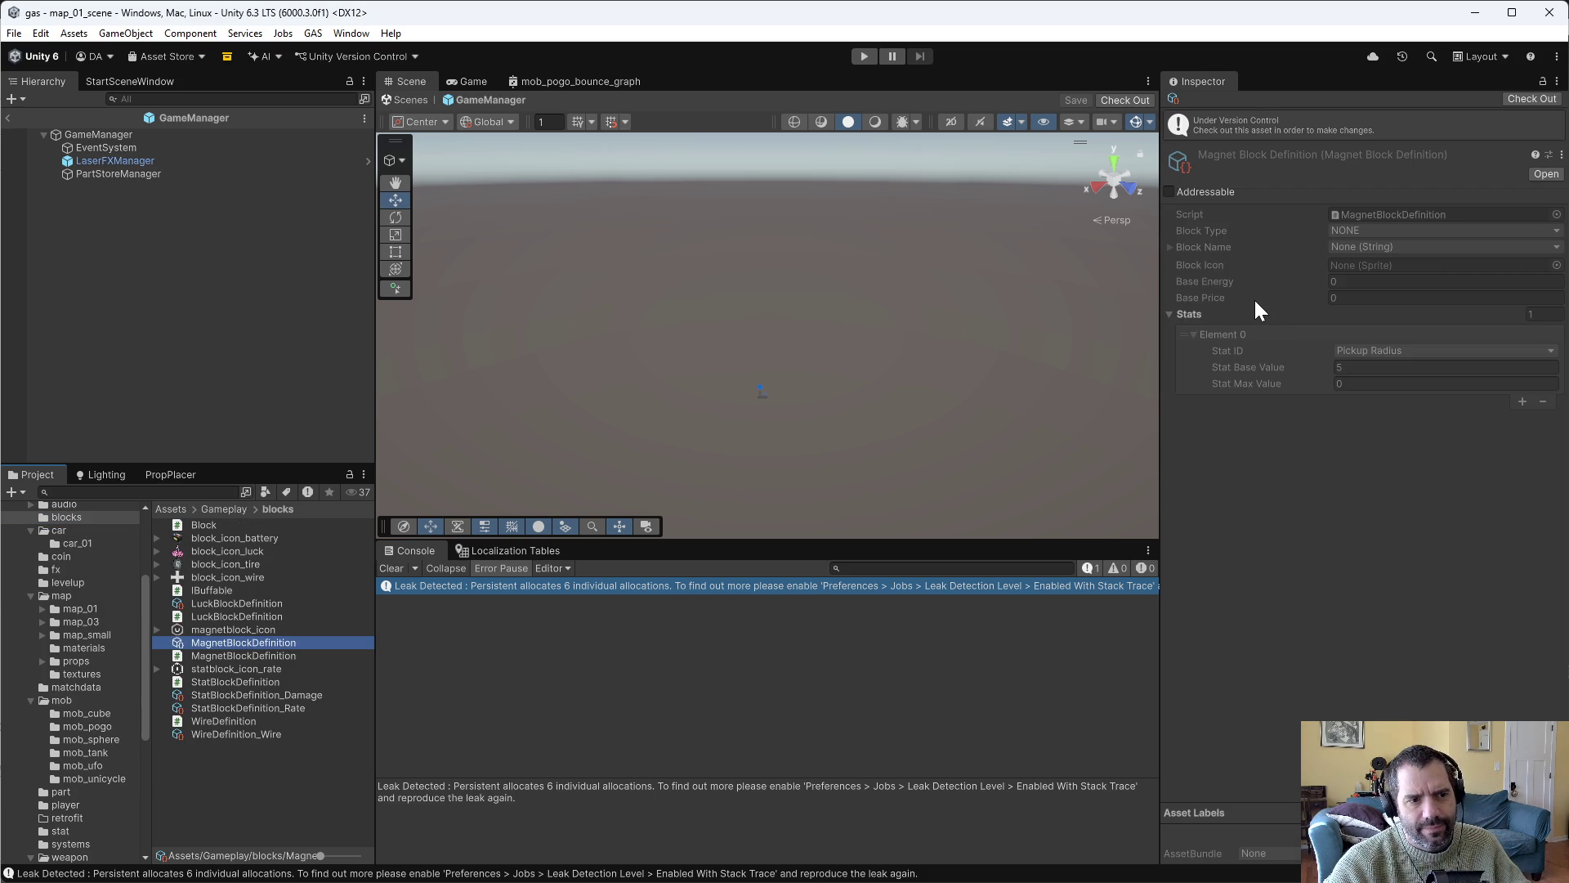
click(1530, 98)
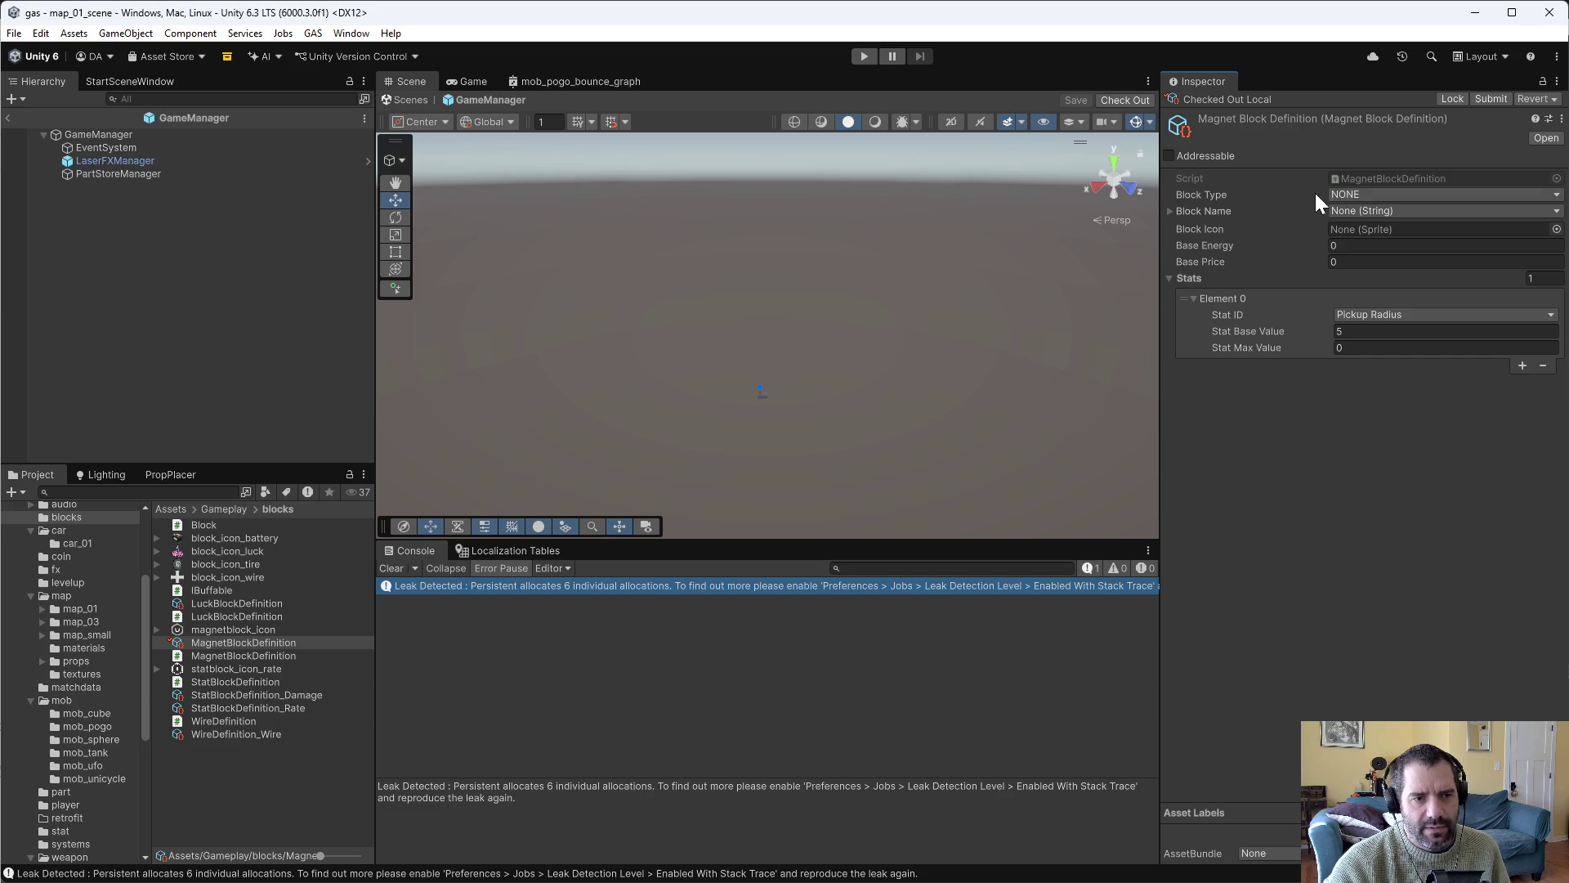
click(1361, 196)
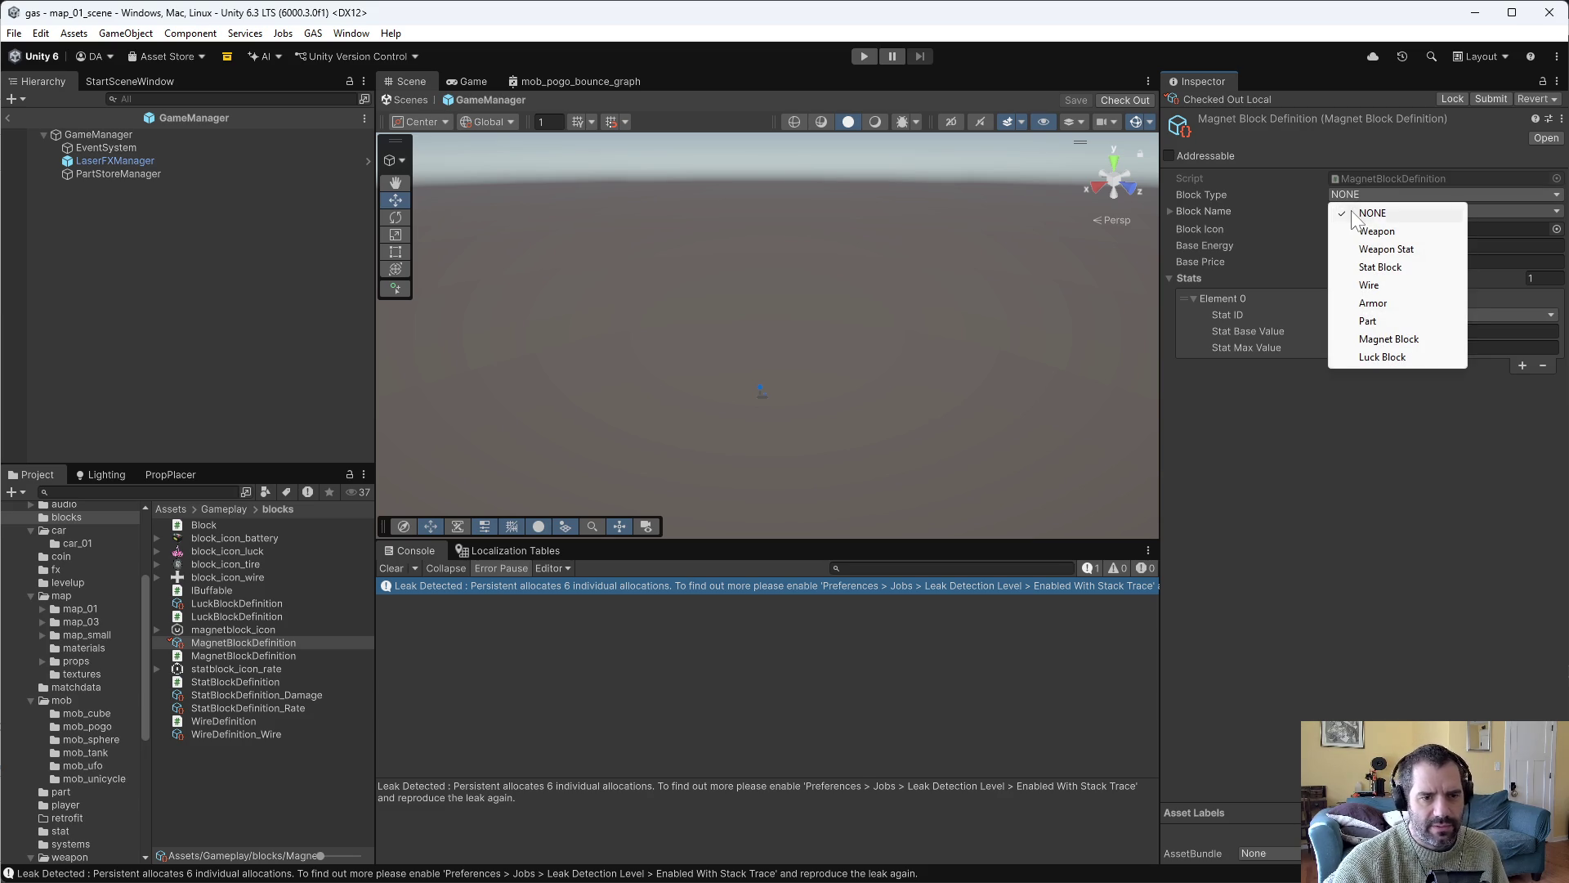
click(1390, 339)
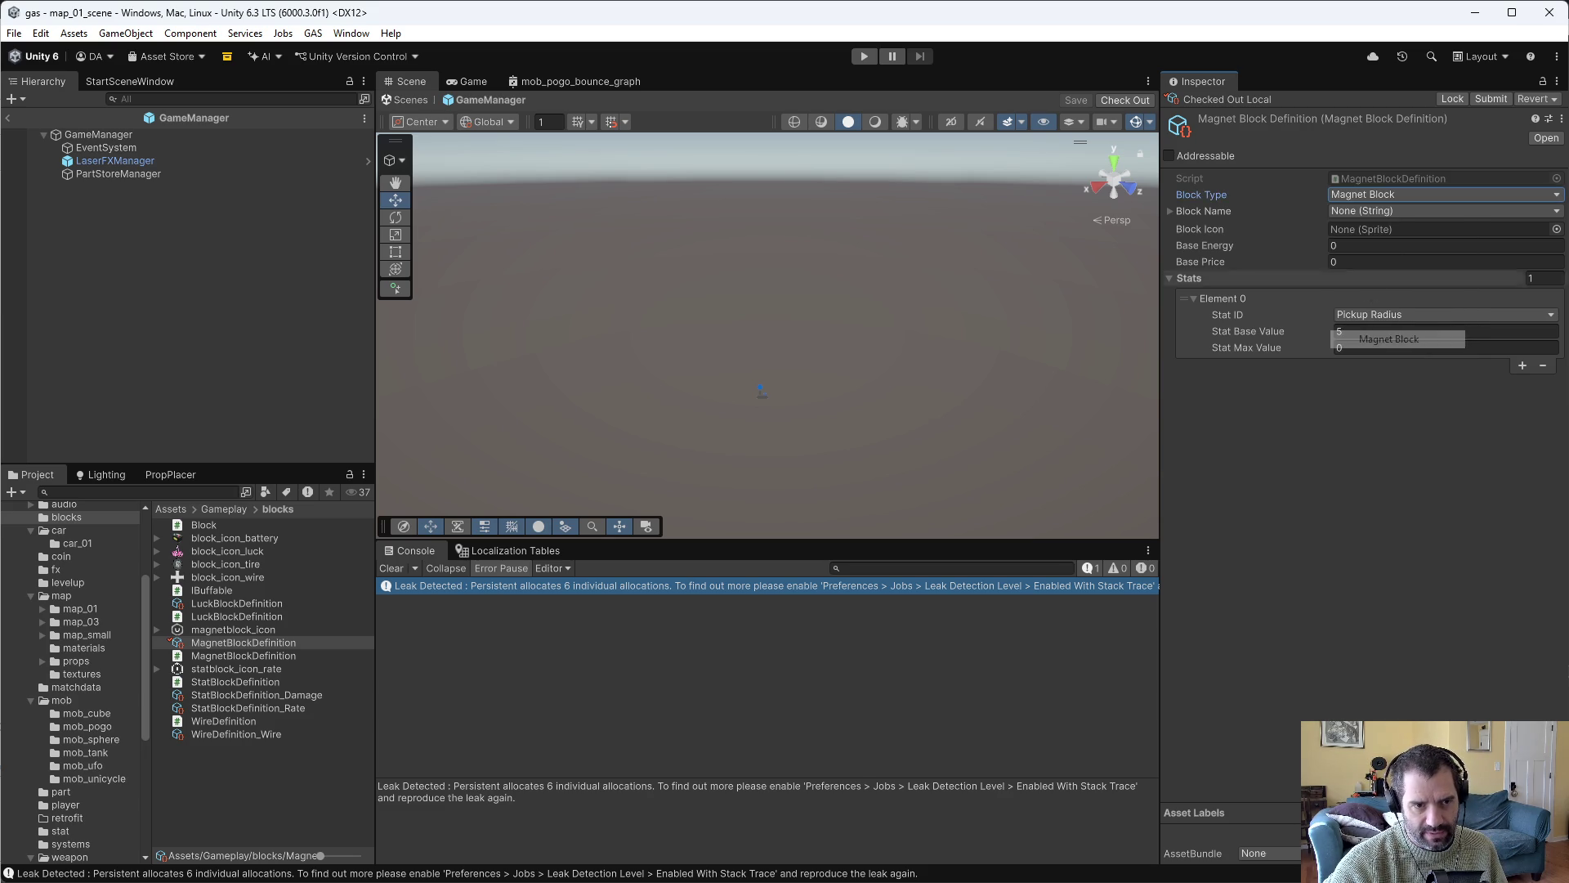
click(1370, 214)
text(magnet)
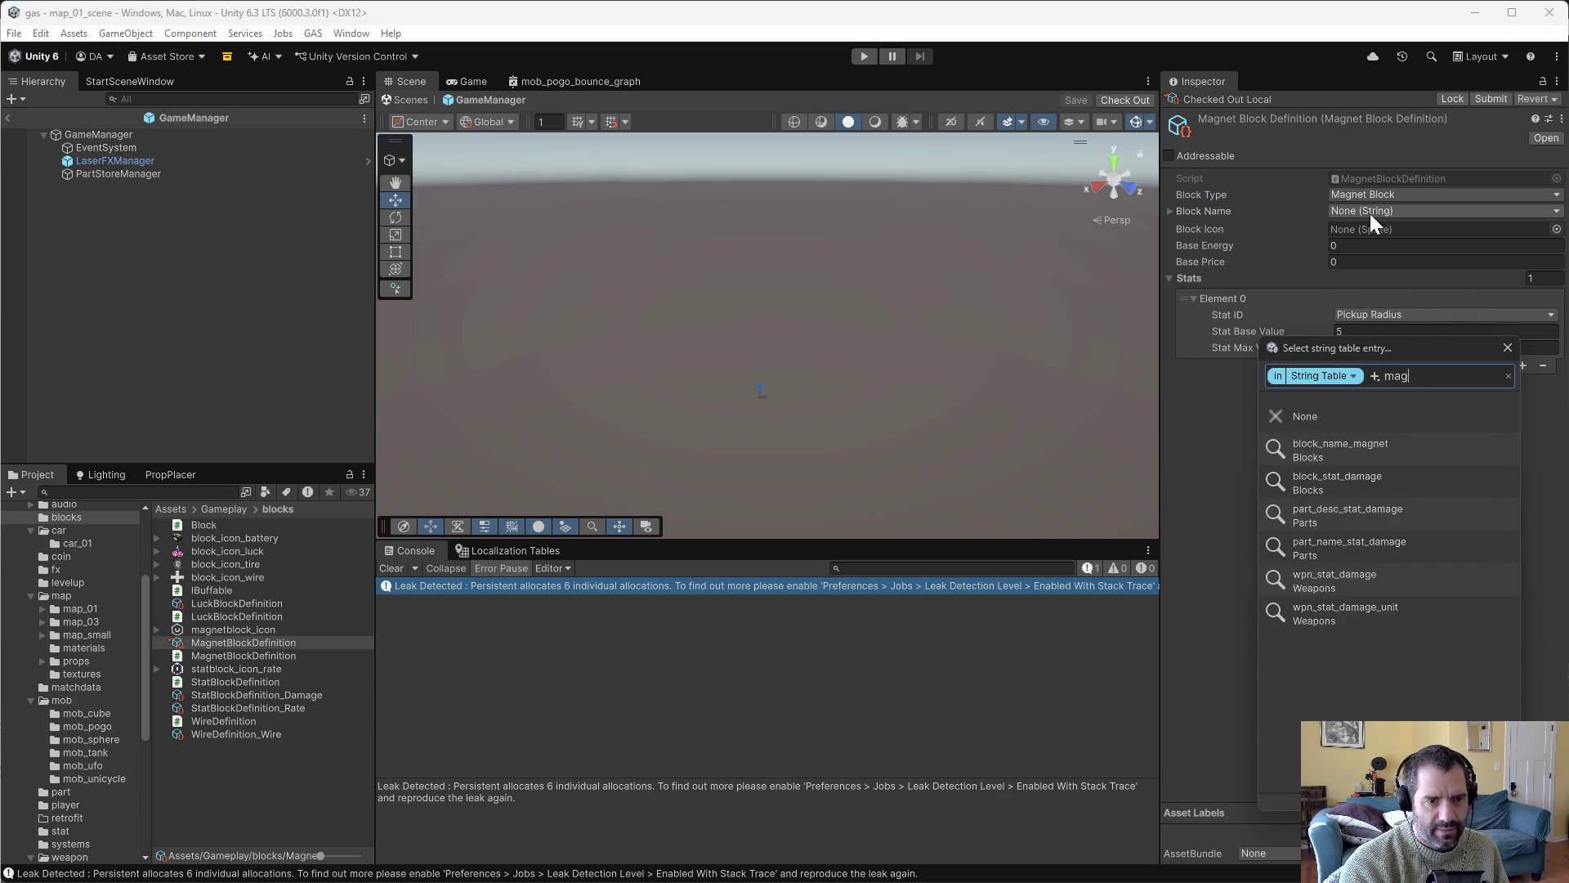
click(1362, 448)
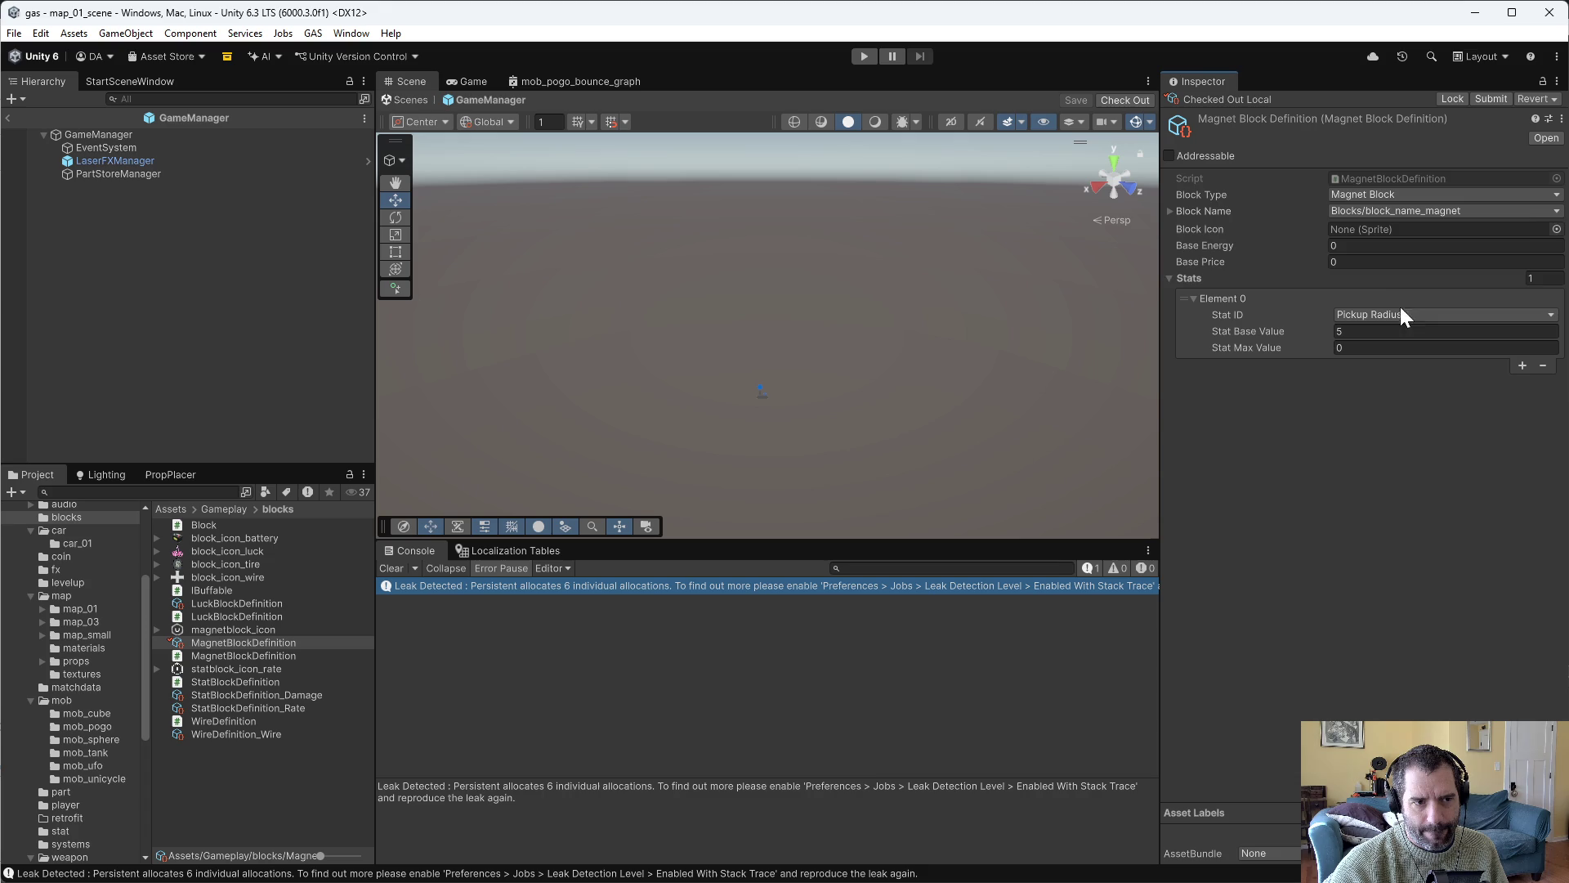
click(1557, 229)
text(magn)
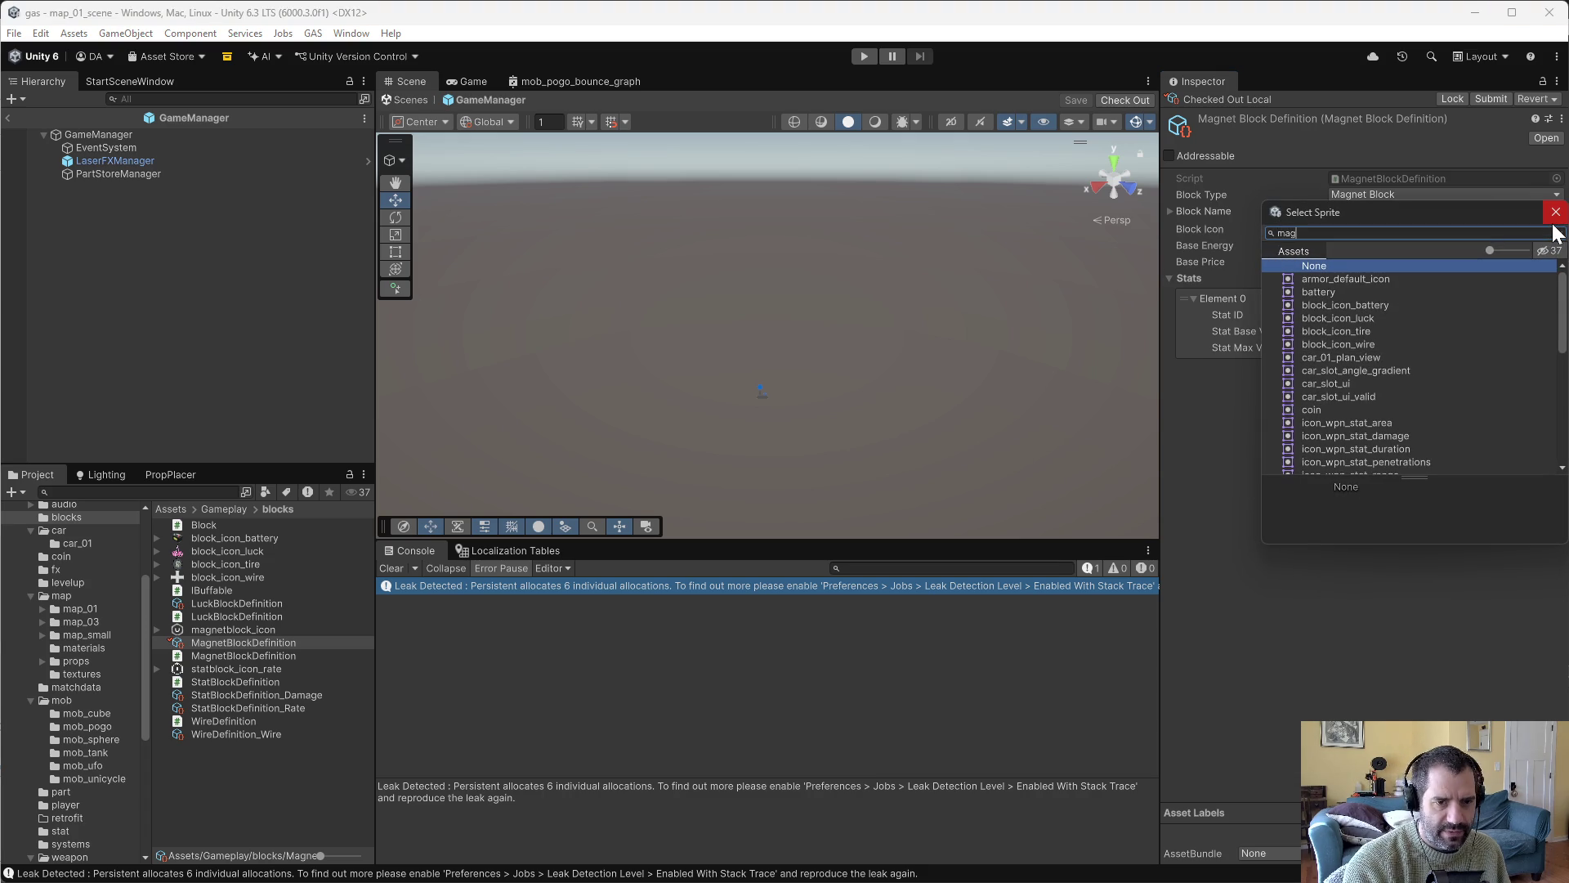
double_click(1355, 278)
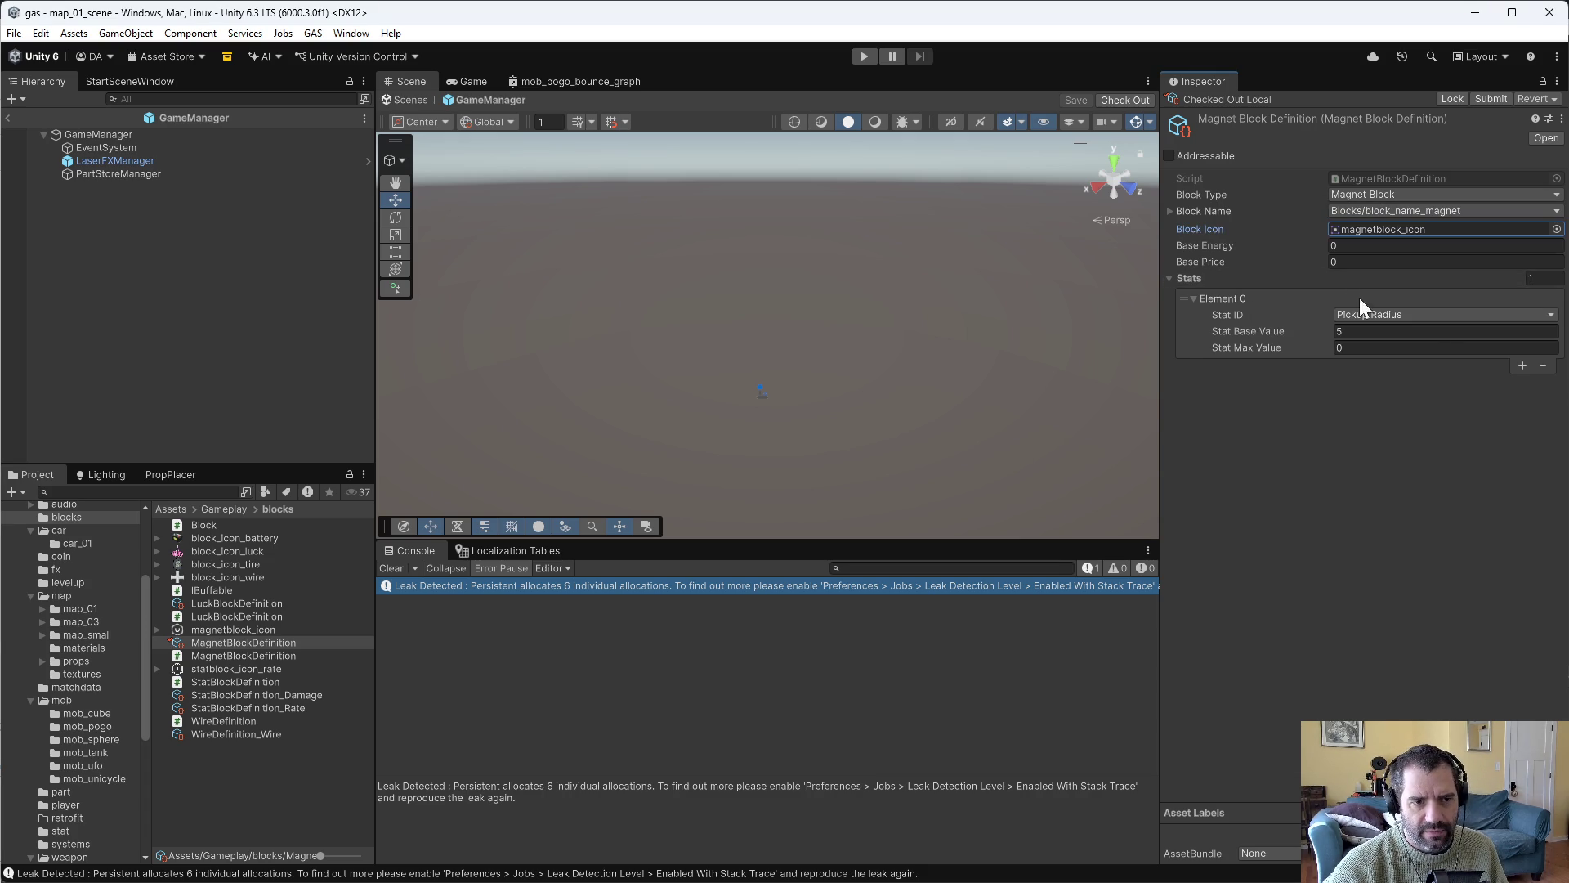
Keep Base Energy and the Pickup Radius stat unchanged, then select StatBlockDefinition_Damage.
click(1373, 246)
click(1351, 425)
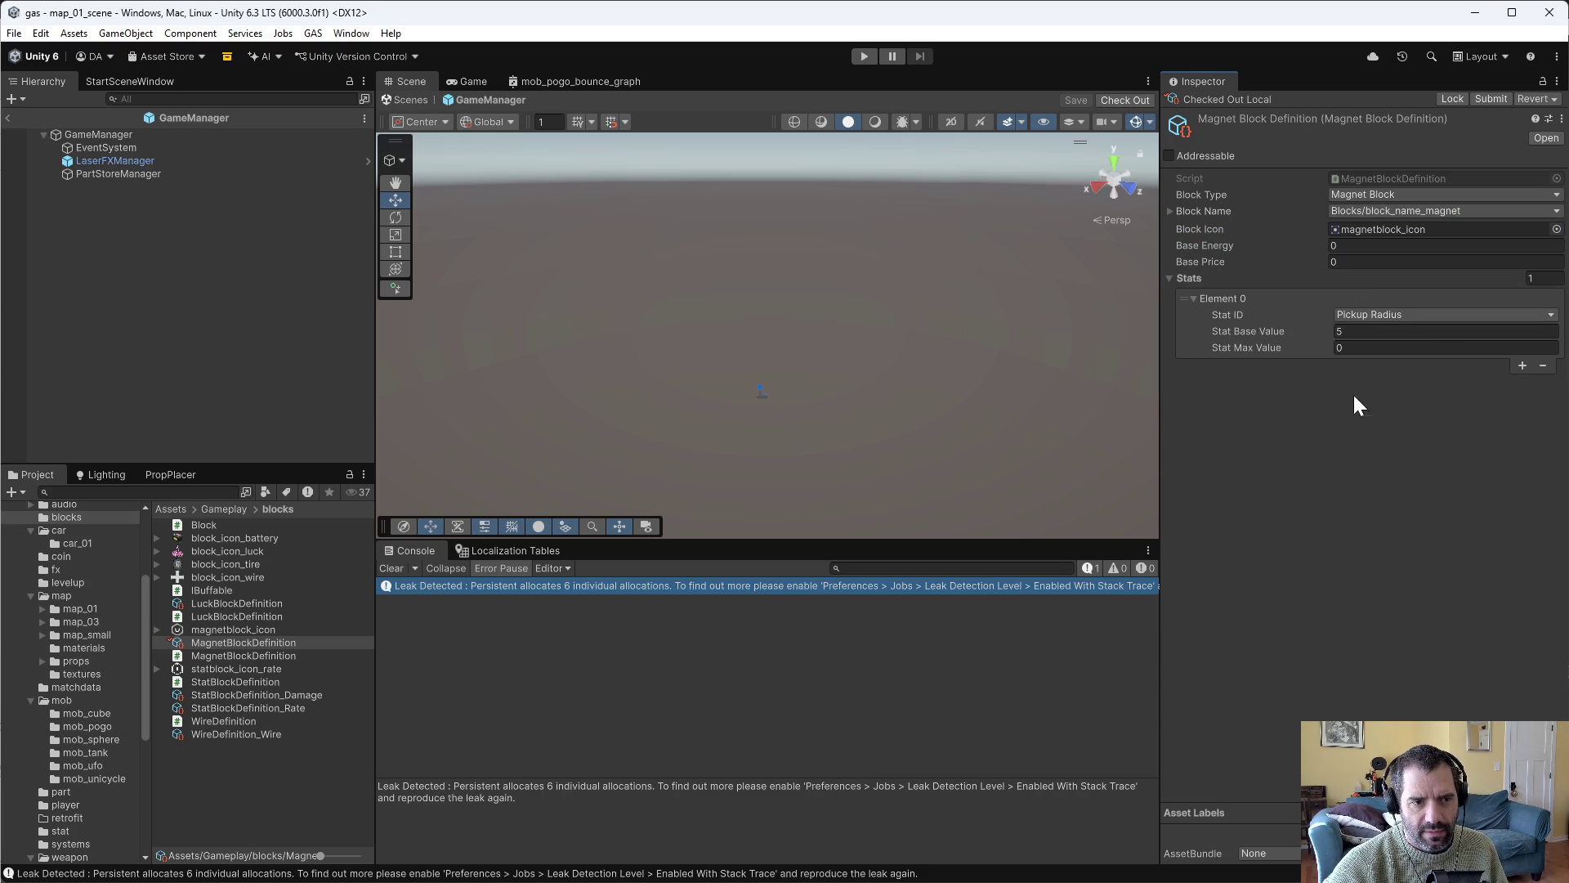
click(1390, 316)
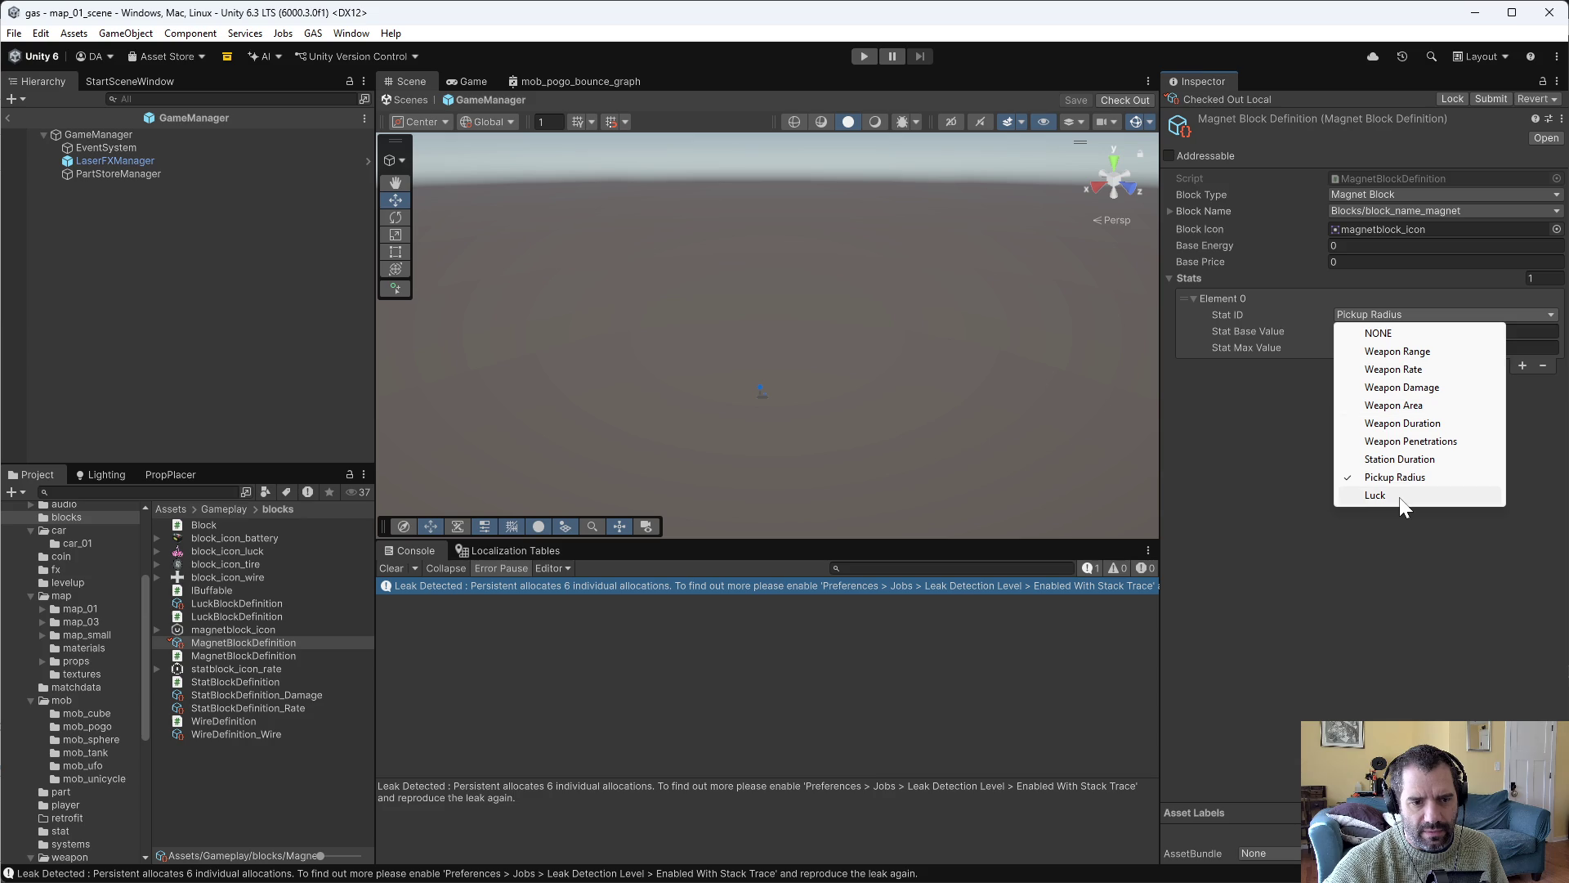
click(1289, 419)
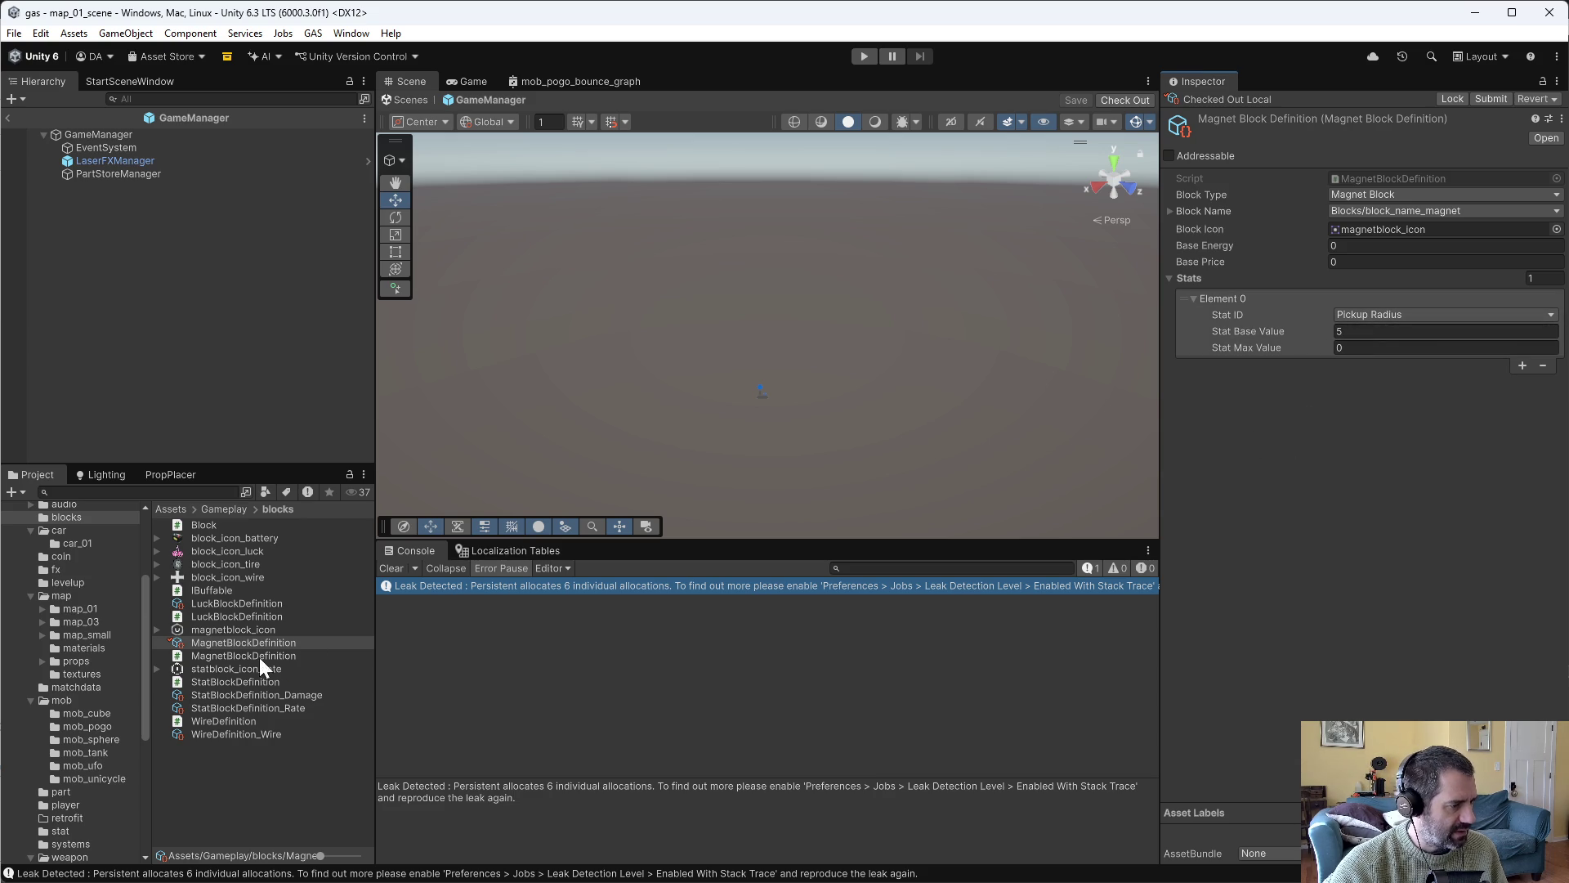
click(288, 695)
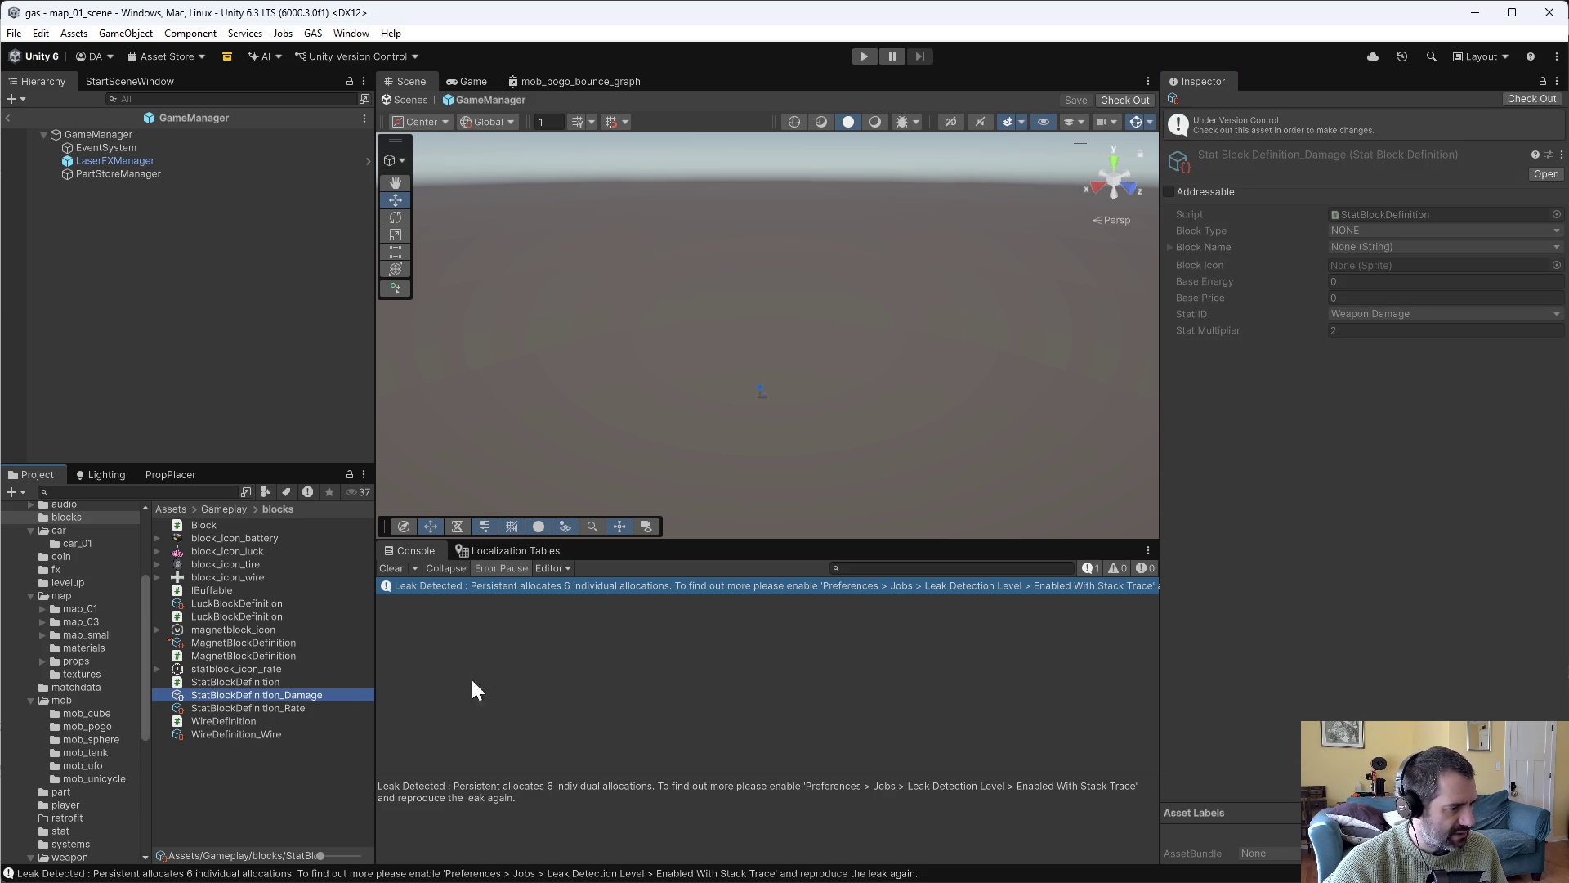
Check out the damage asset and set Stat Block type, name block_stat_damage, icon icon_wpn_stat_damage.
click(1518, 100)
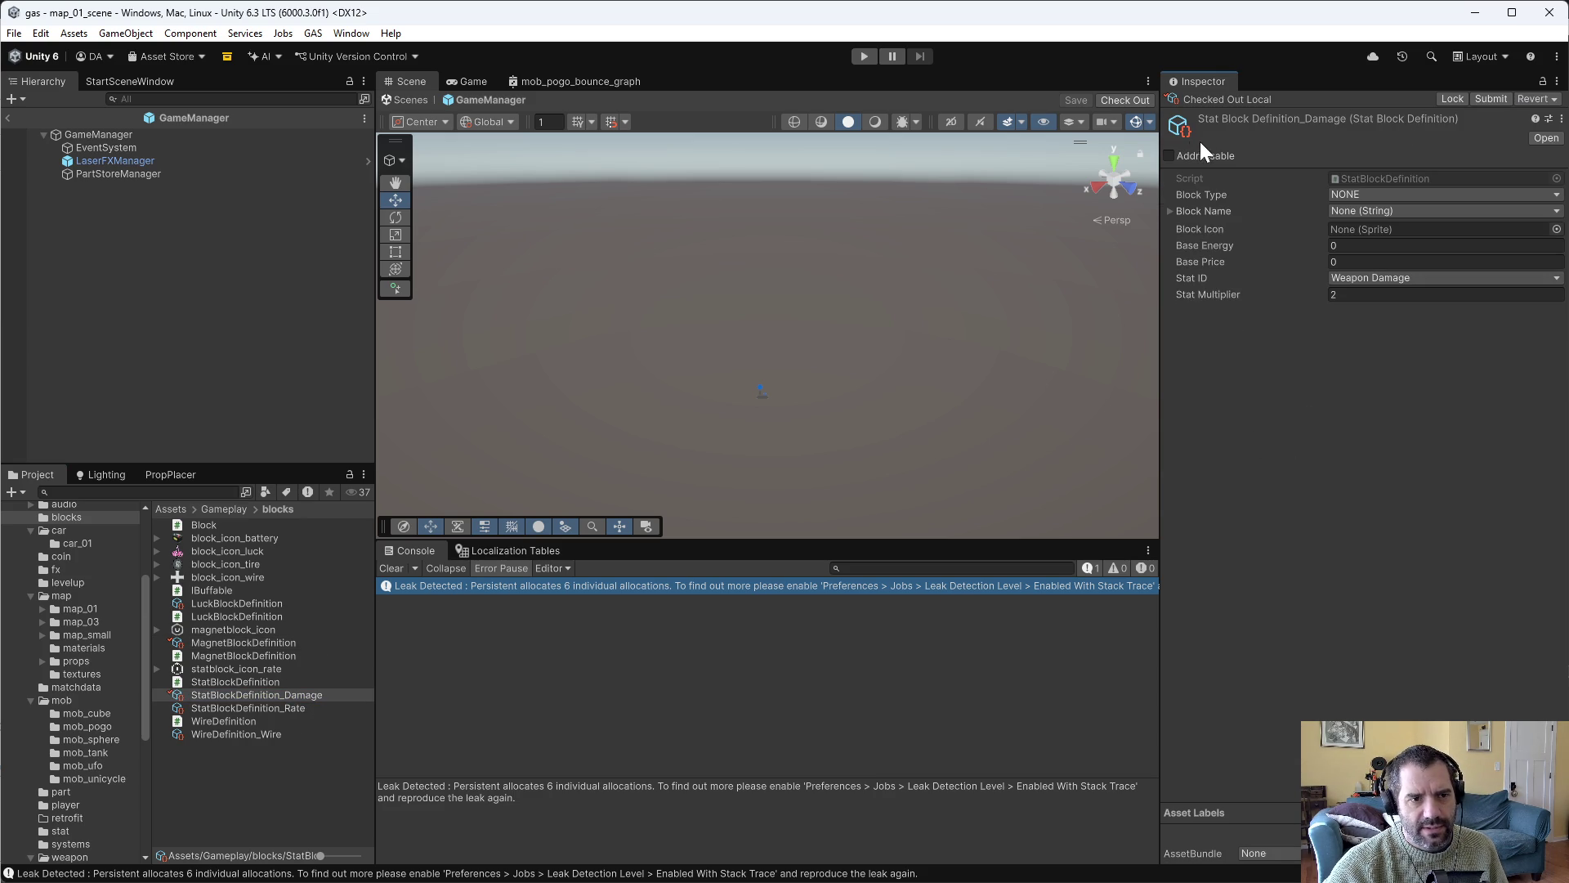
click(1385, 195)
click(1365, 211)
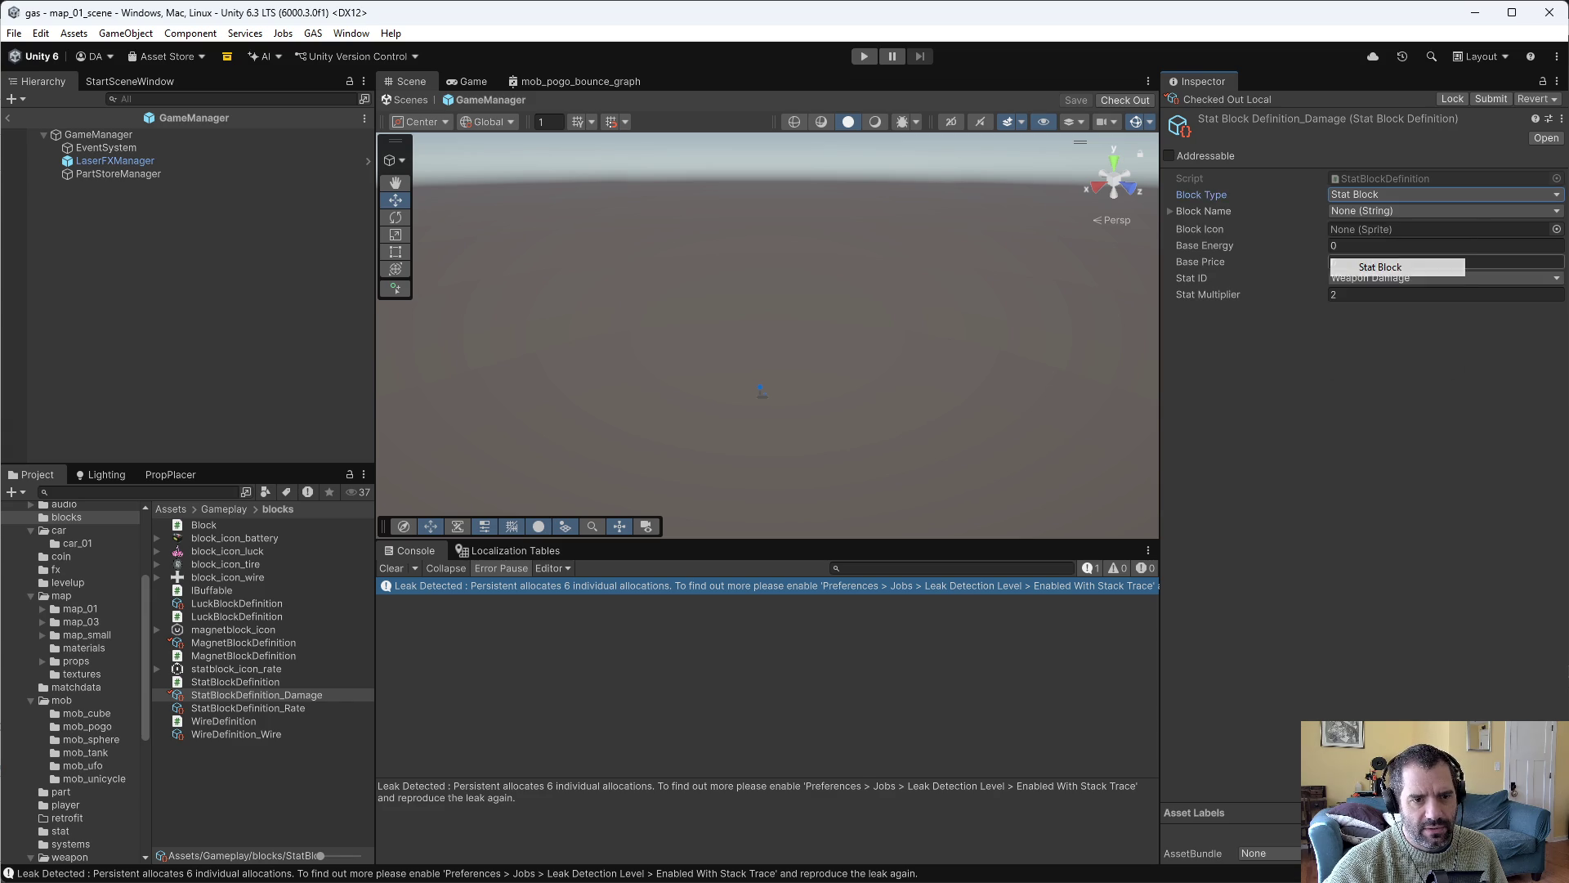
click(1365, 212)
text(dama)
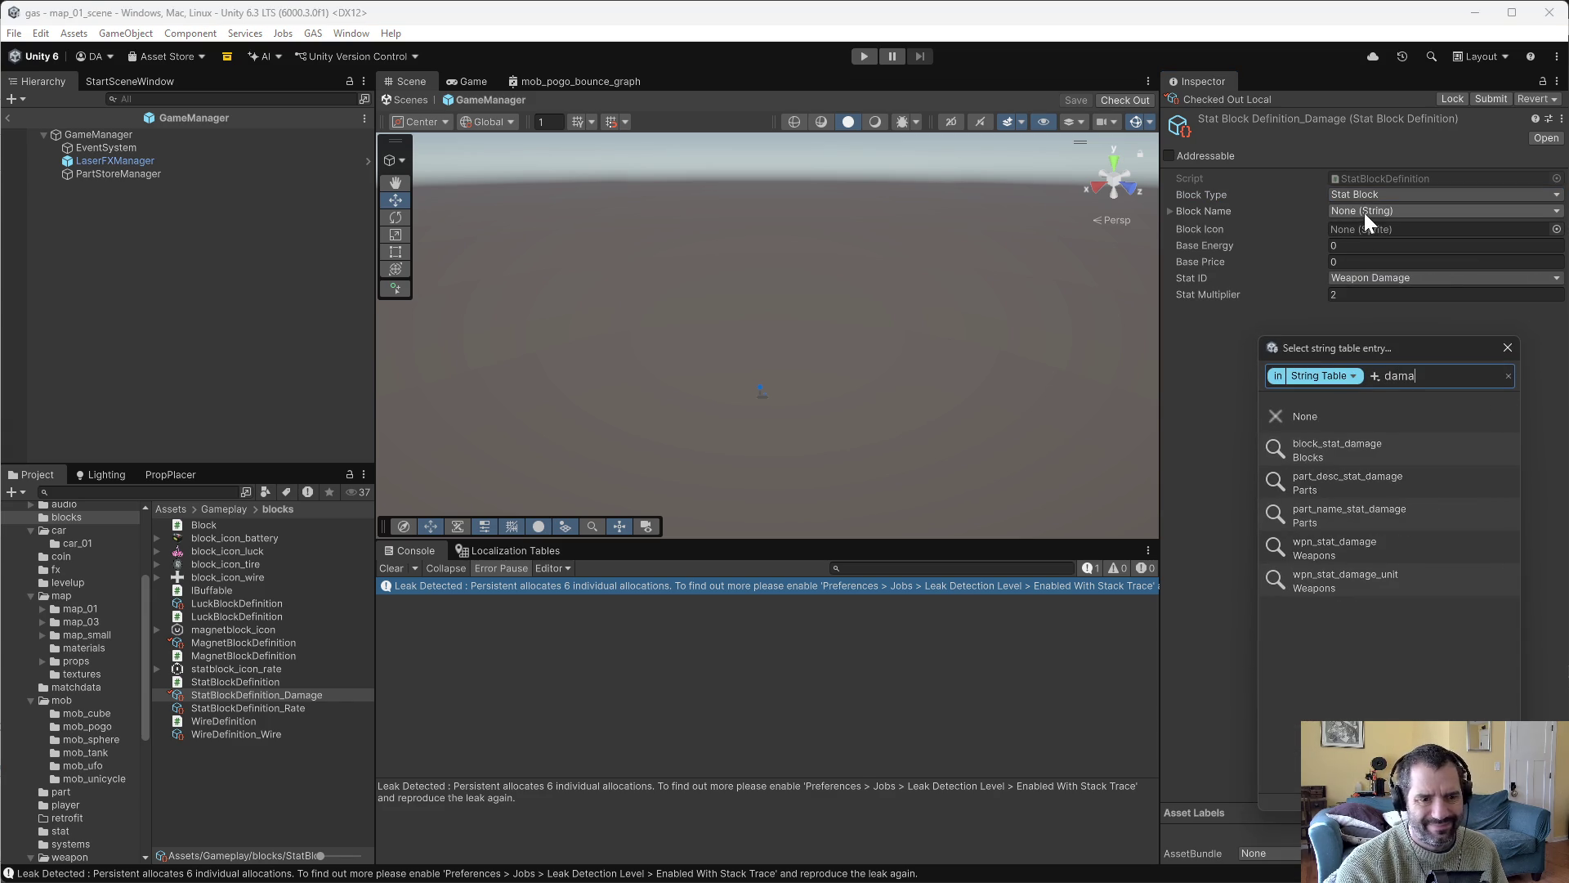
click(1367, 450)
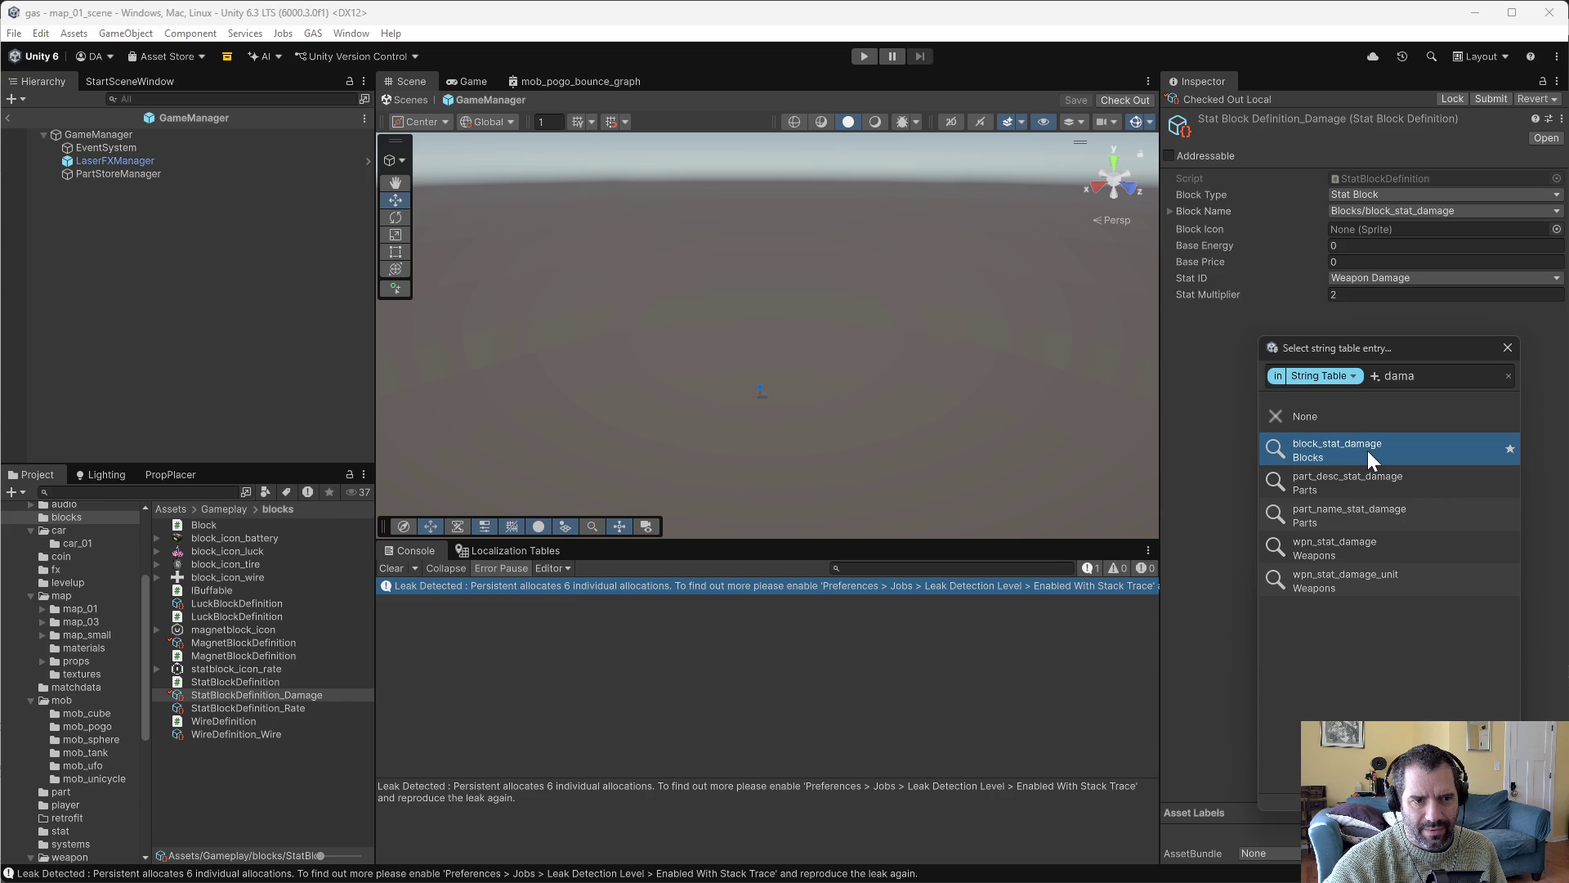
click(1366, 449)
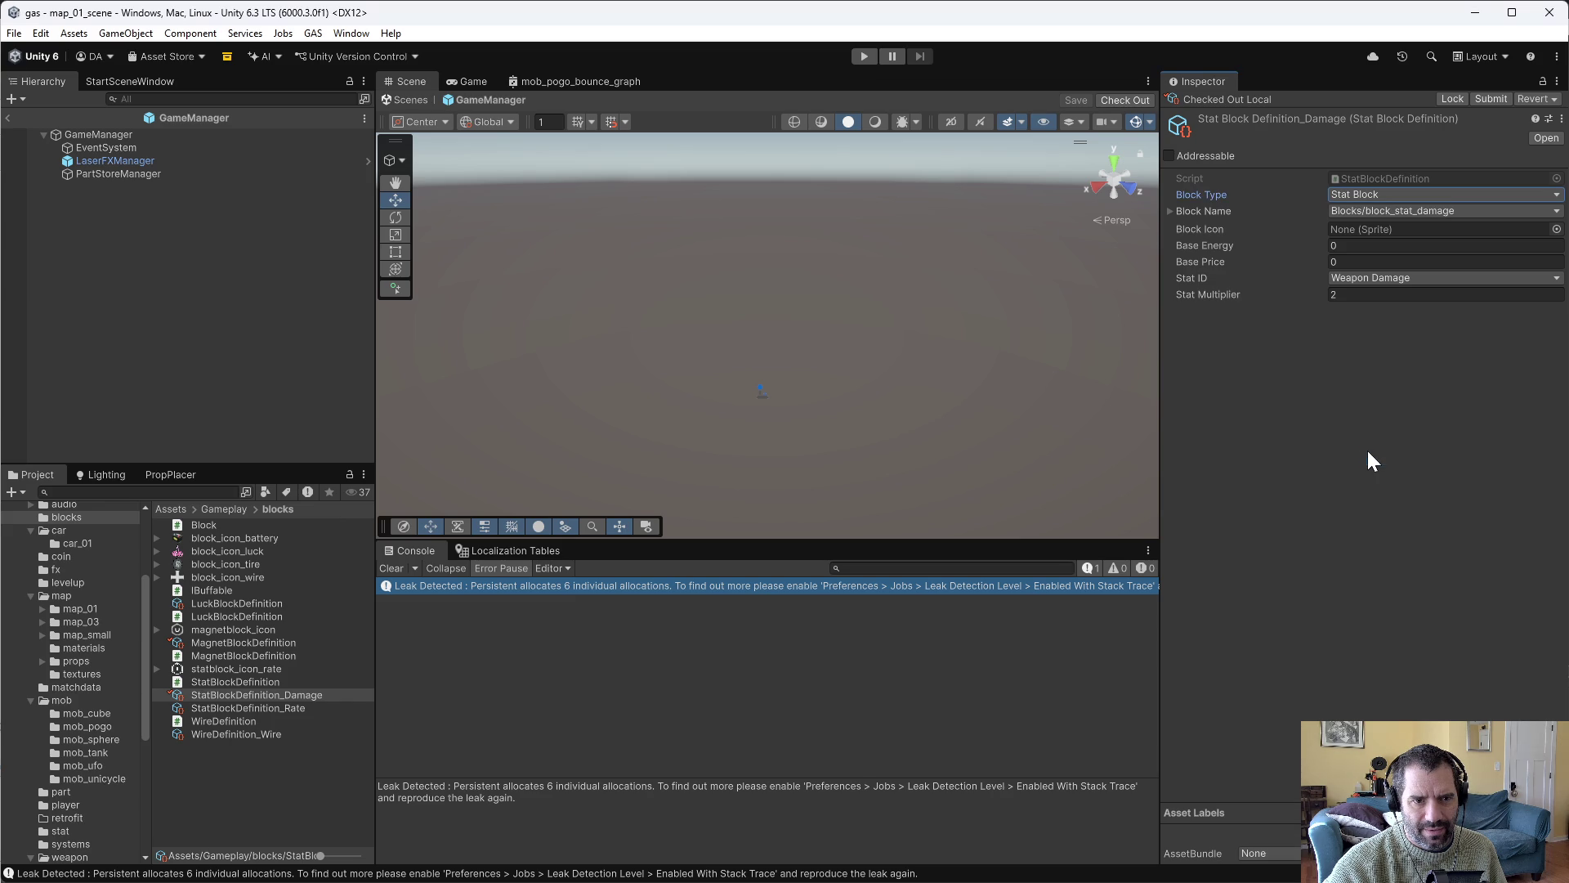
click(1557, 229)
text(dama)
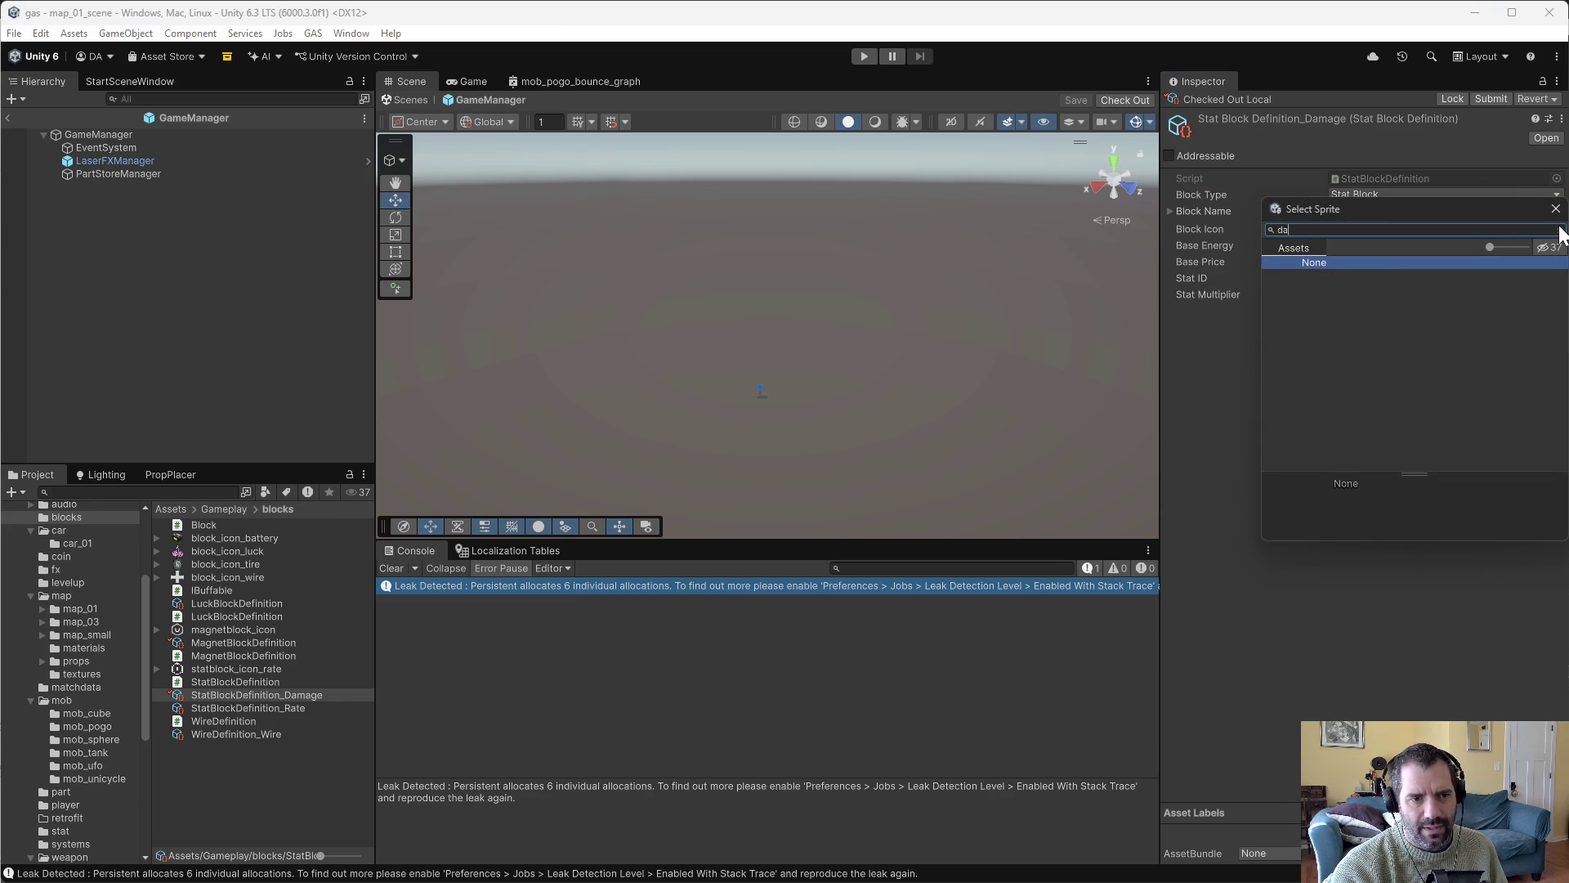
double_click(1389, 276)
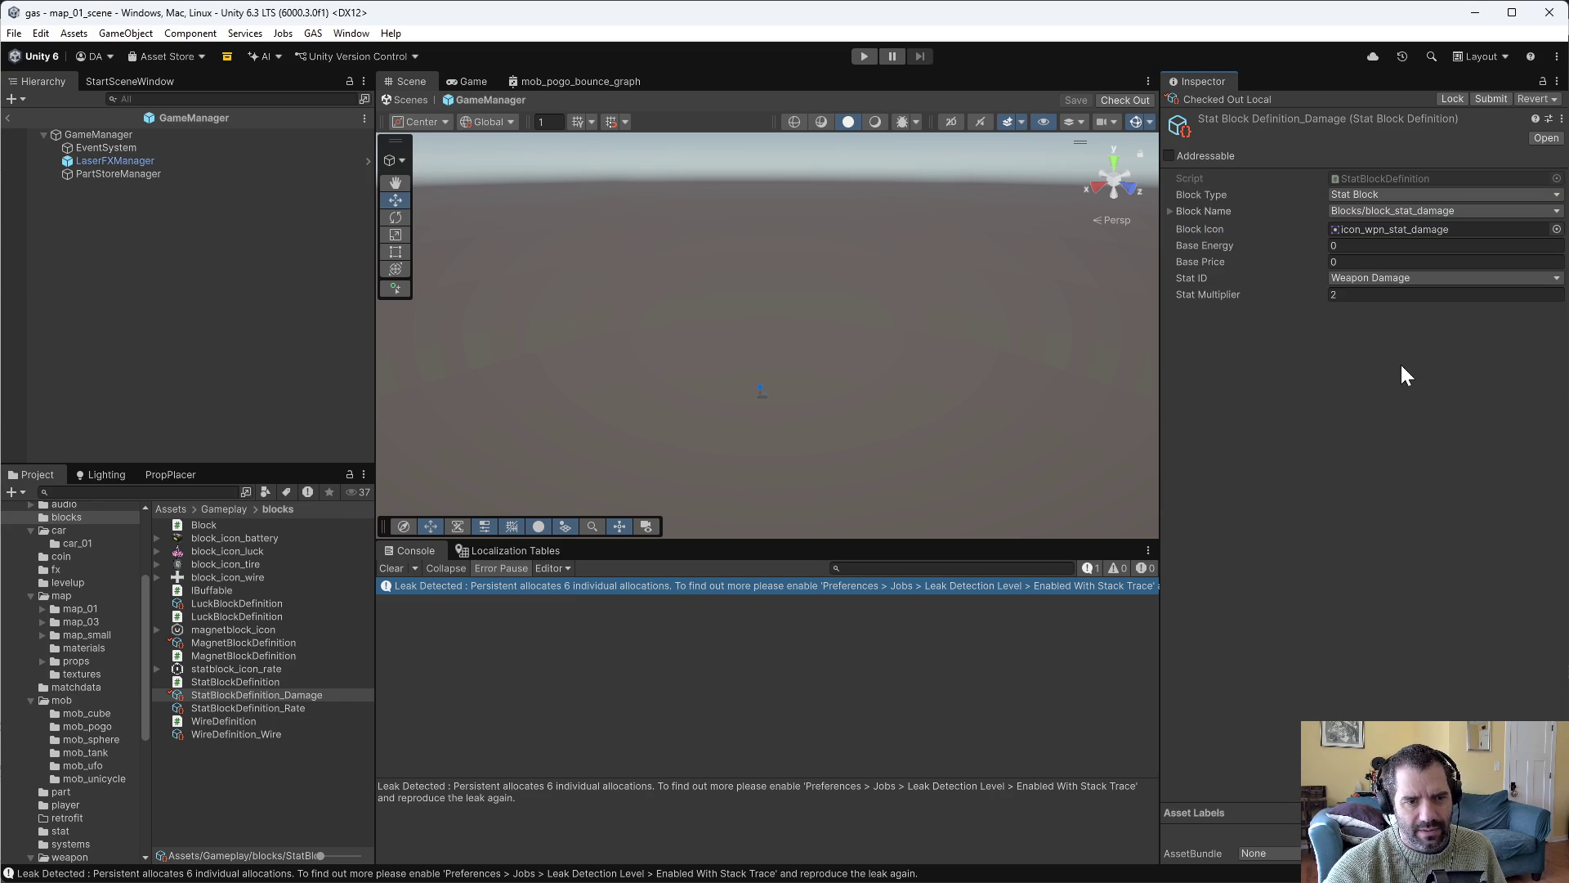
click(1388, 245)
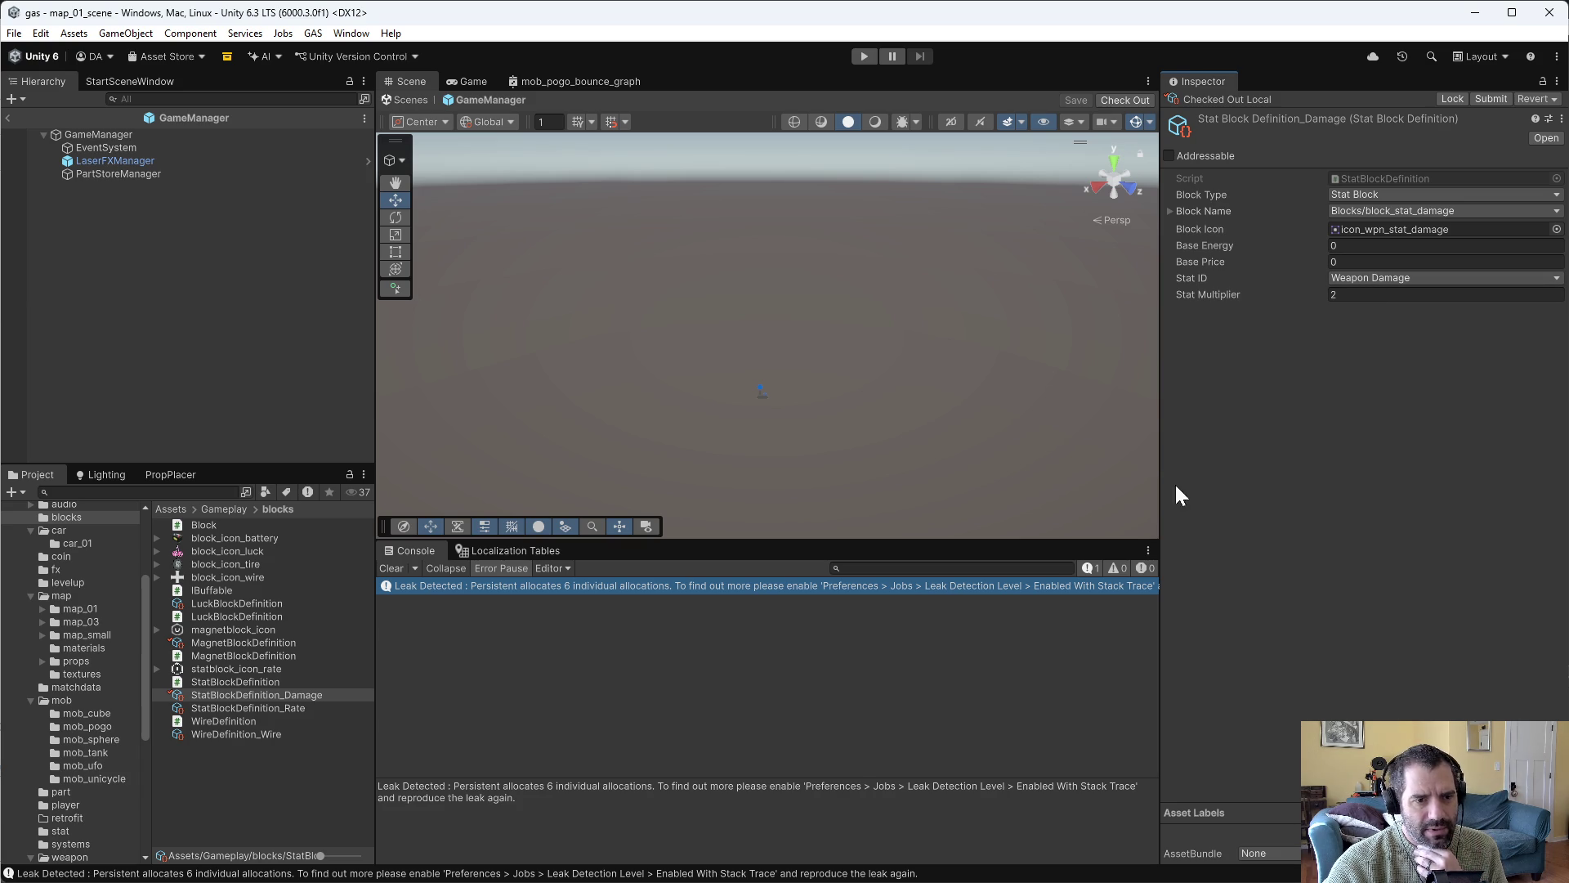
Check out StatBlockDefinition_Rate and set Stat Block type, name block_stat_rate, icon statblock_icon_rate.
click(219, 709)
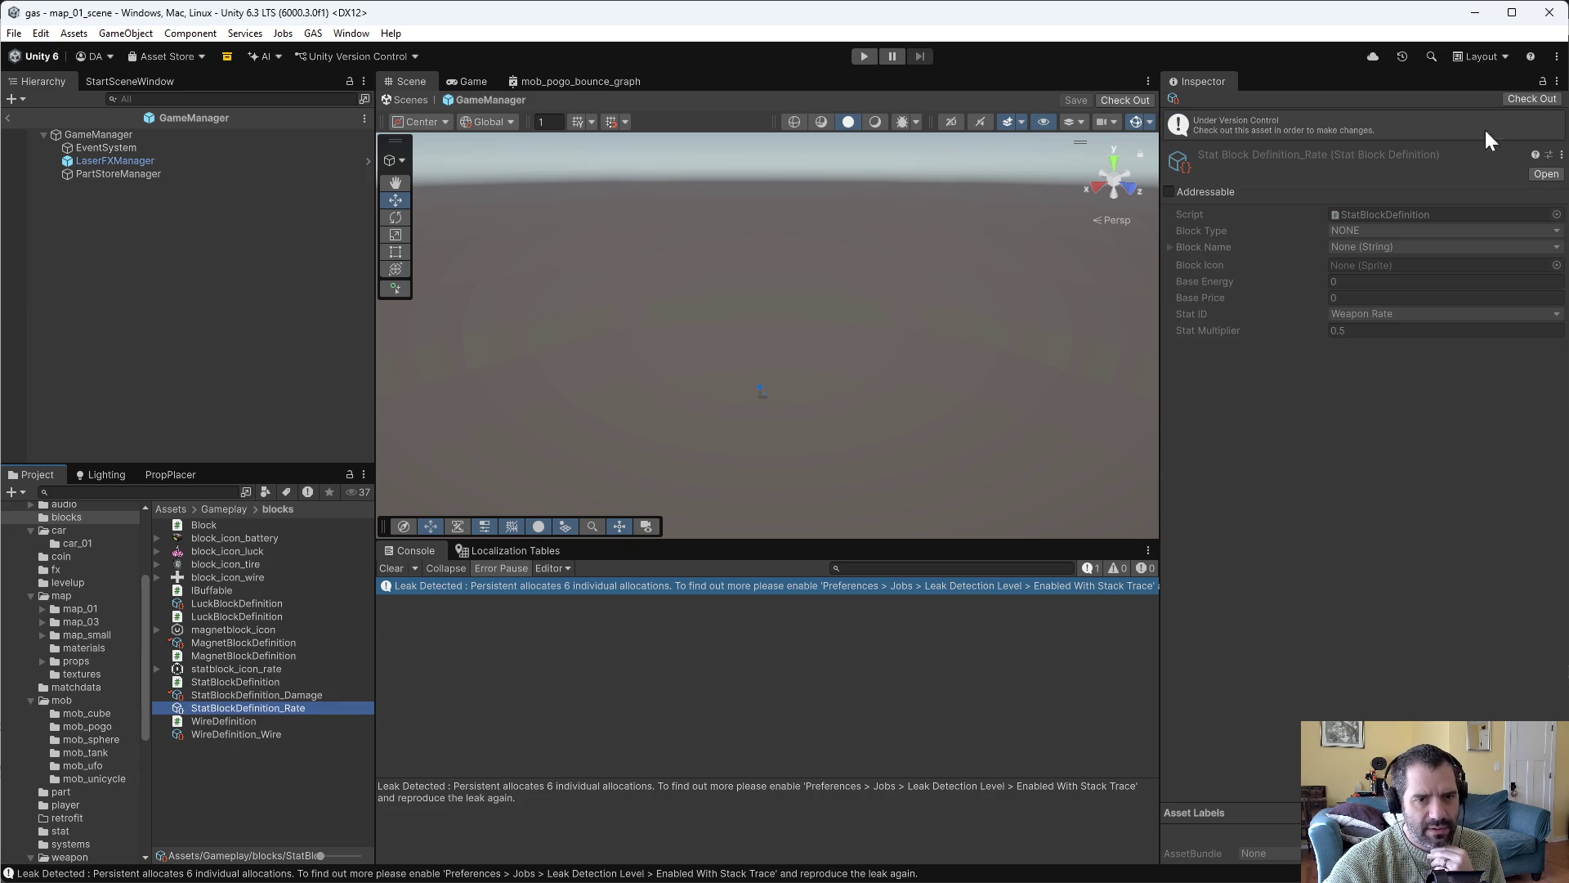
click(1535, 98)
click(1361, 193)
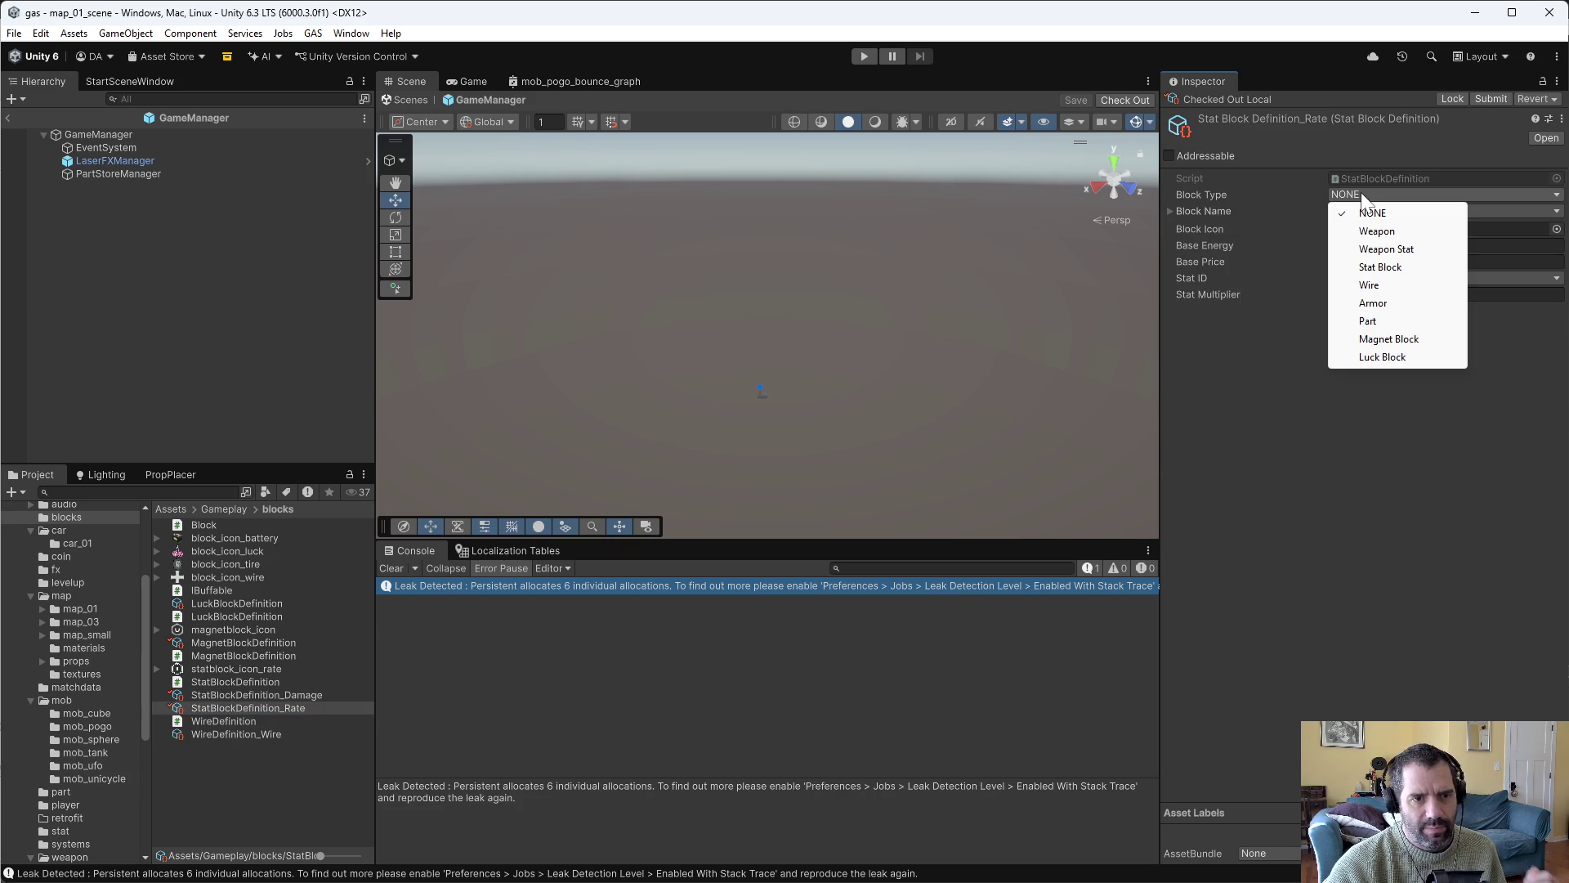
click(1390, 266)
click(1362, 211)
text(rate)
click(1361, 448)
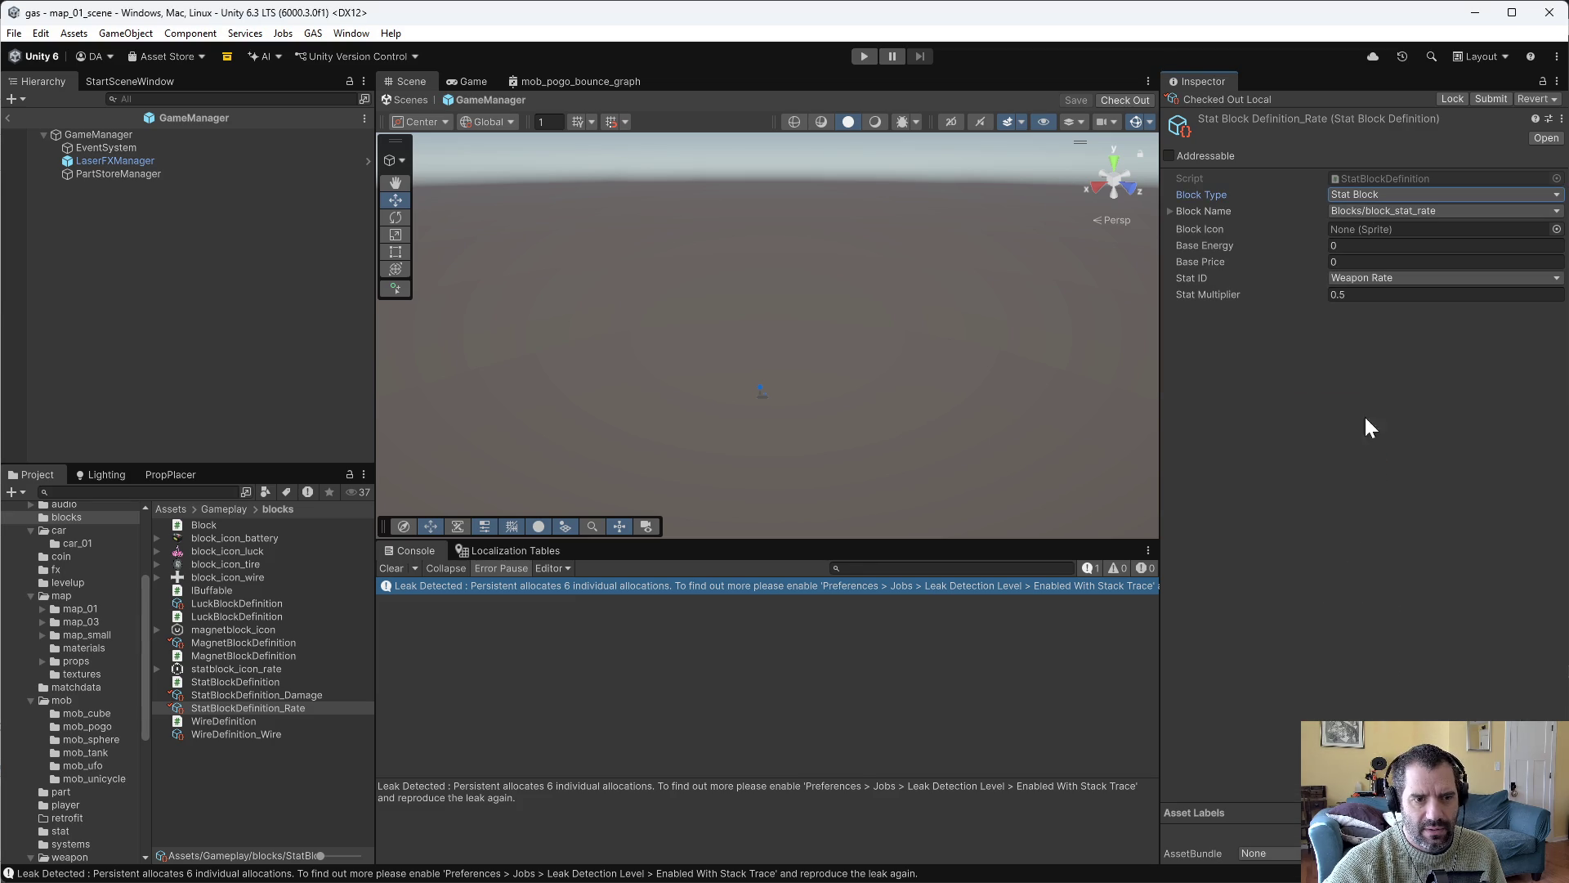
click(1557, 229)
text(rate)
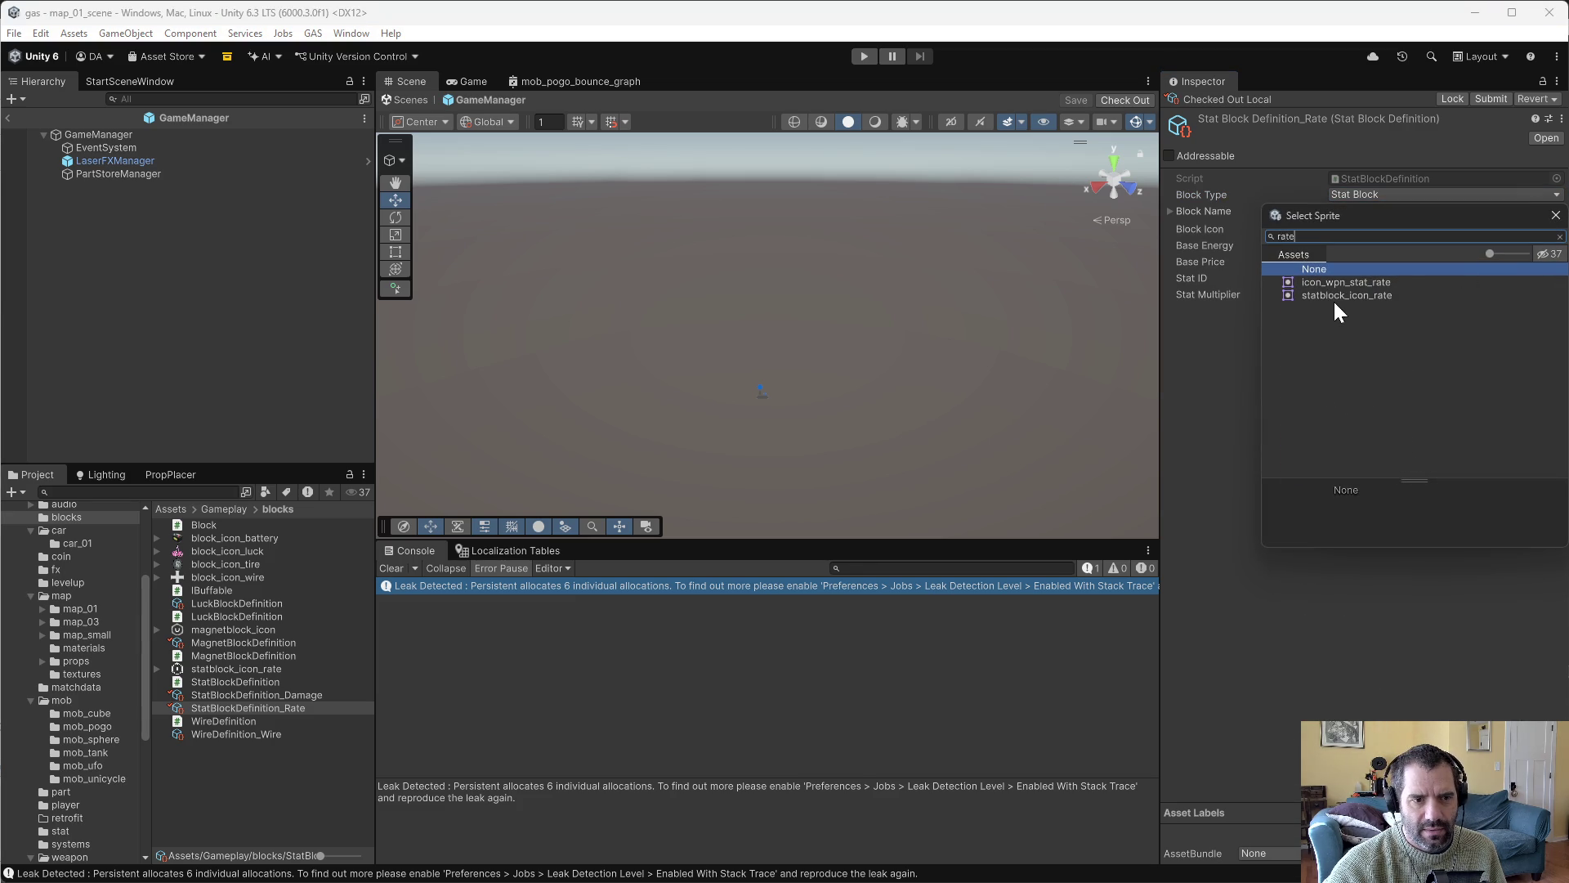
double_click(1388, 294)
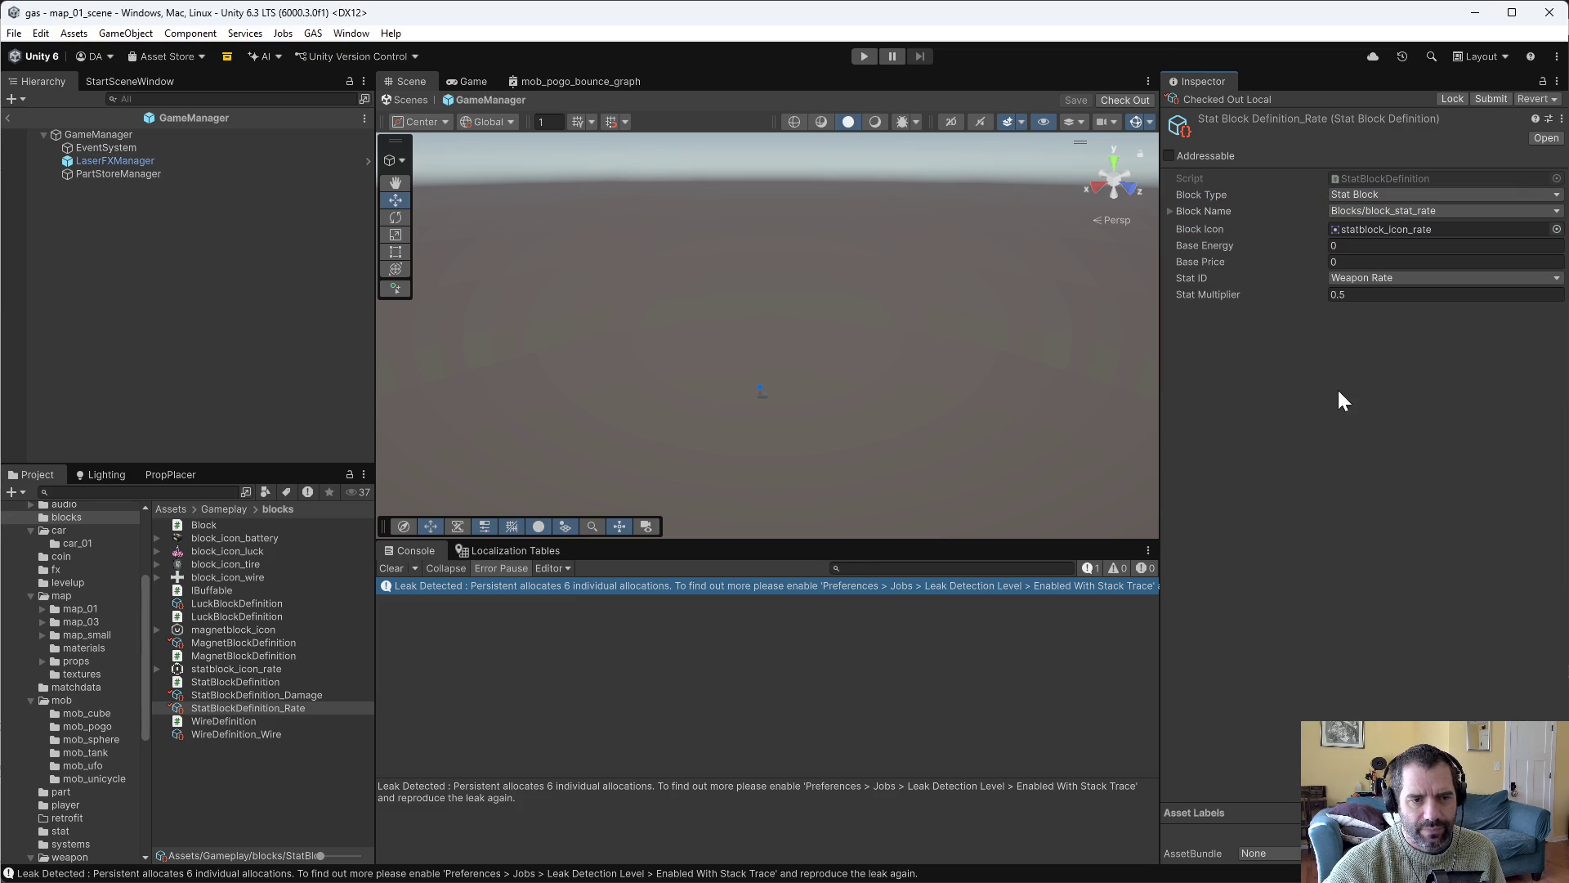
click(233, 734)
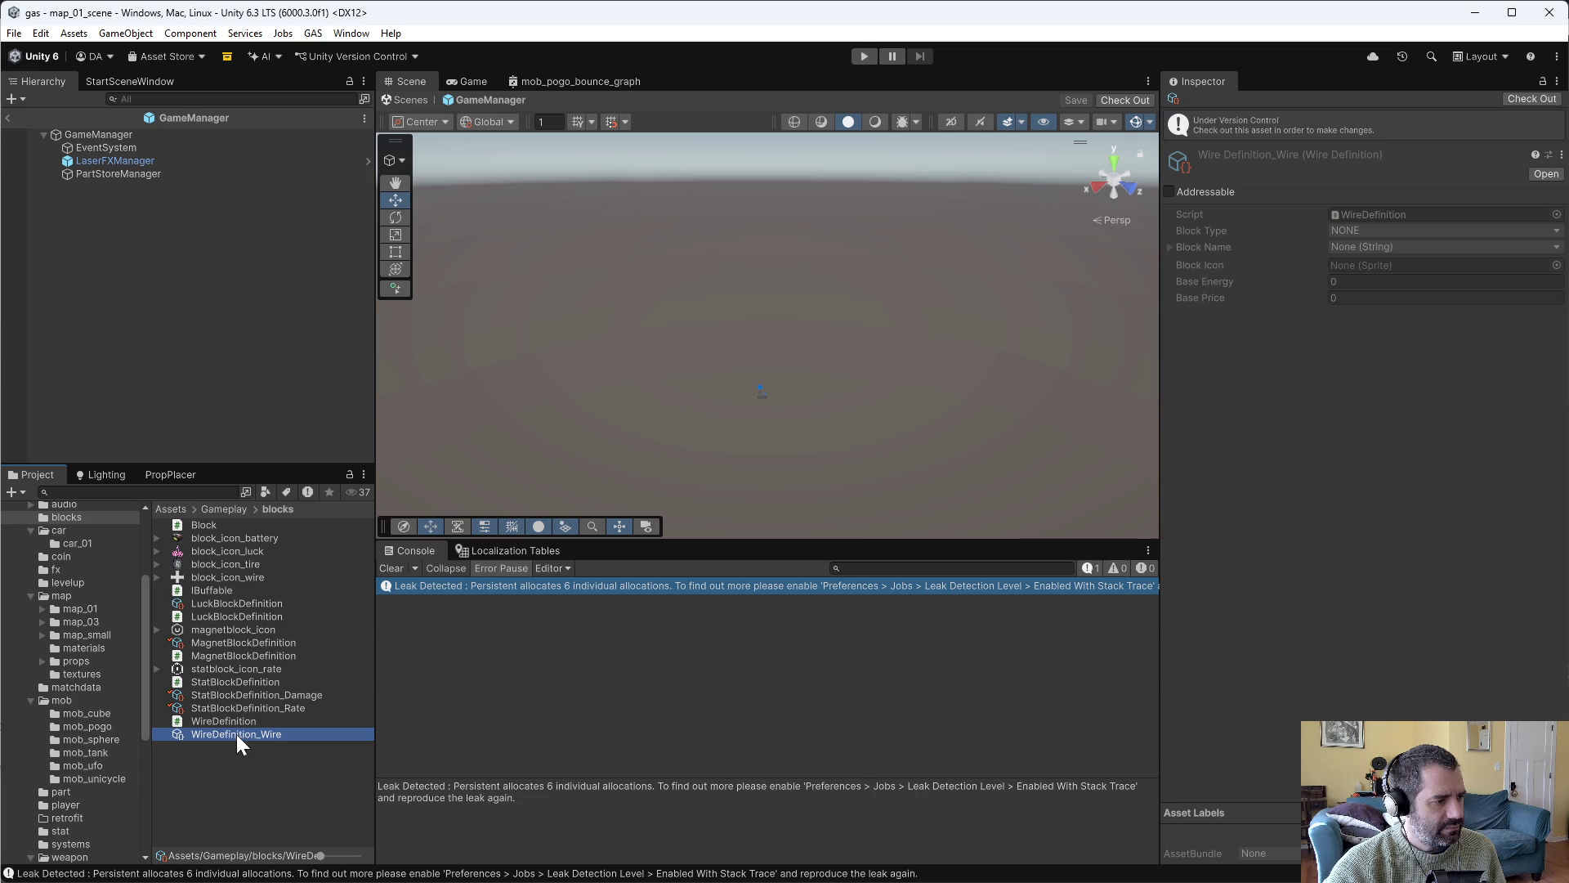
Give WireDefinition_Wire Block Type Wire, name block_name_wire, and search for the block_icon_wire sprite.
click(1373, 196)
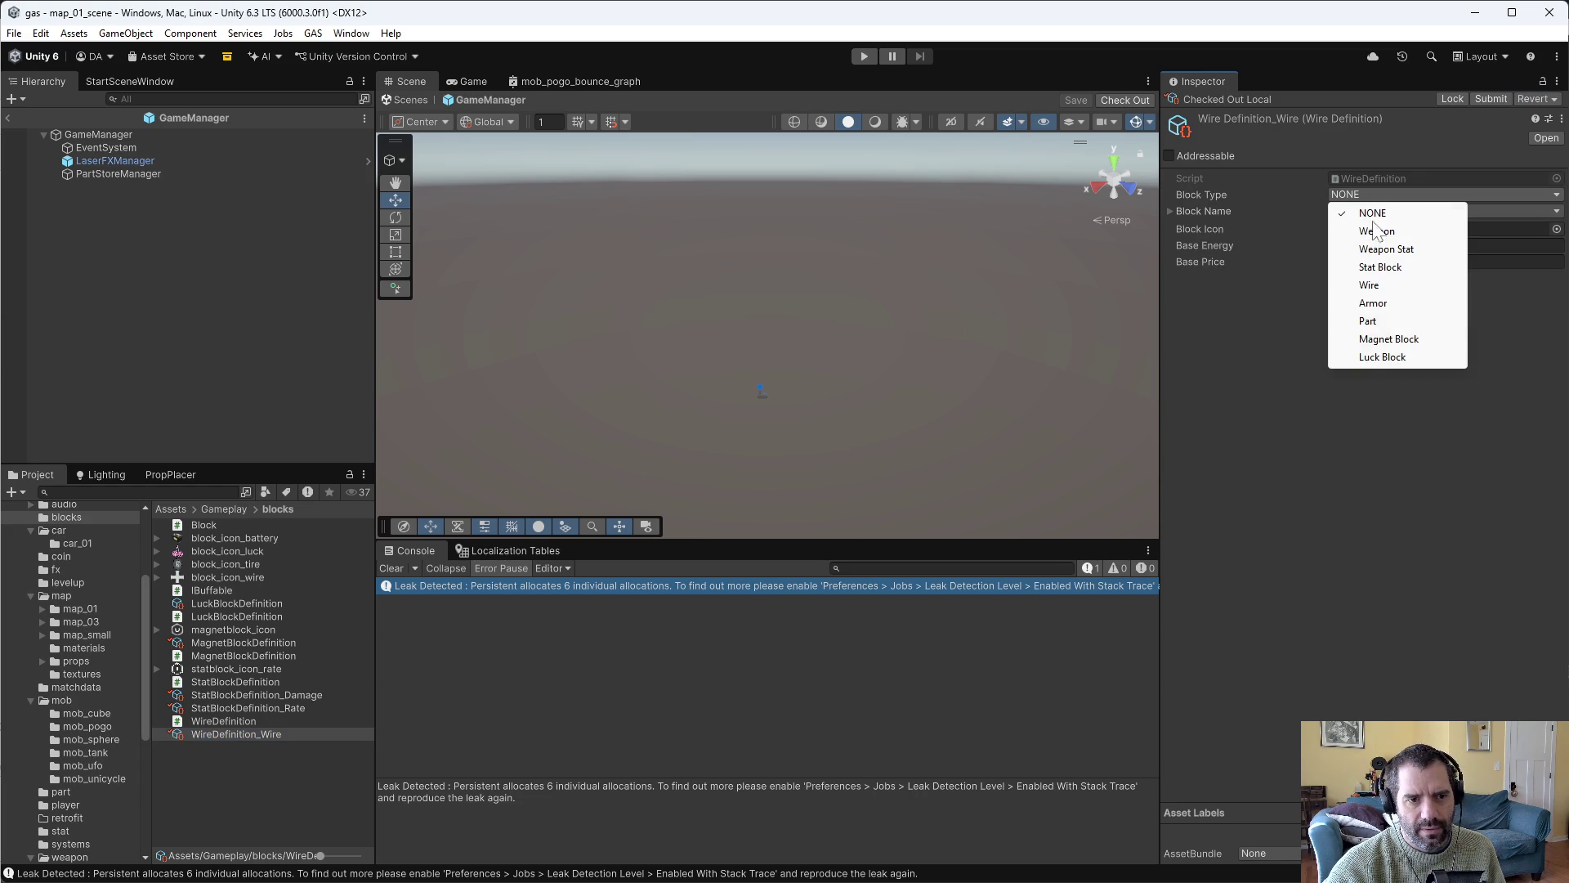
click(1377, 286)
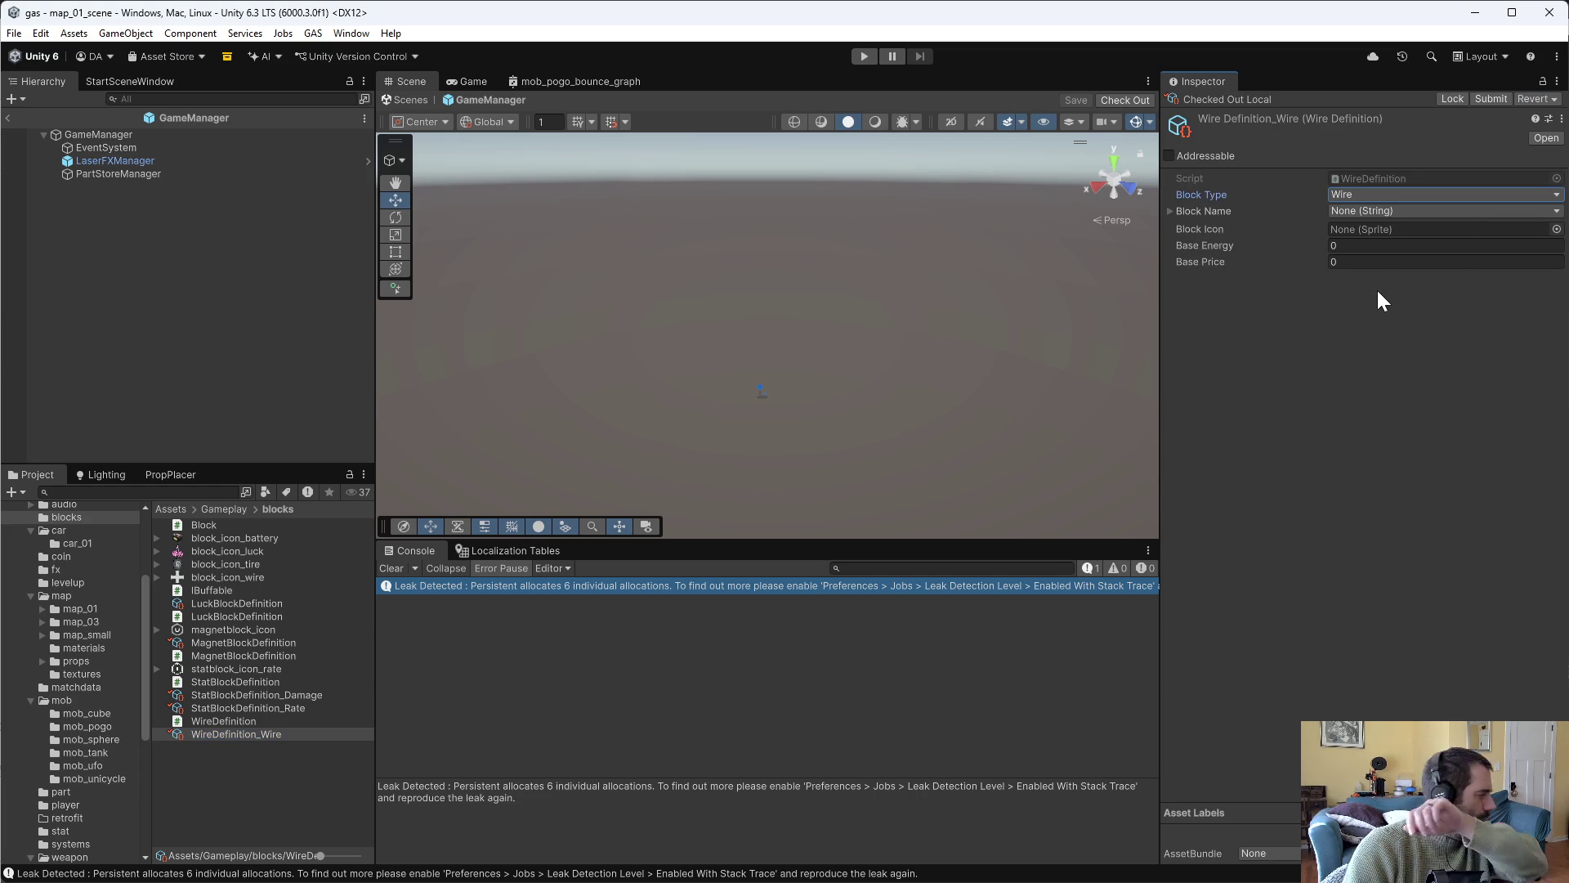
click(1396, 205)
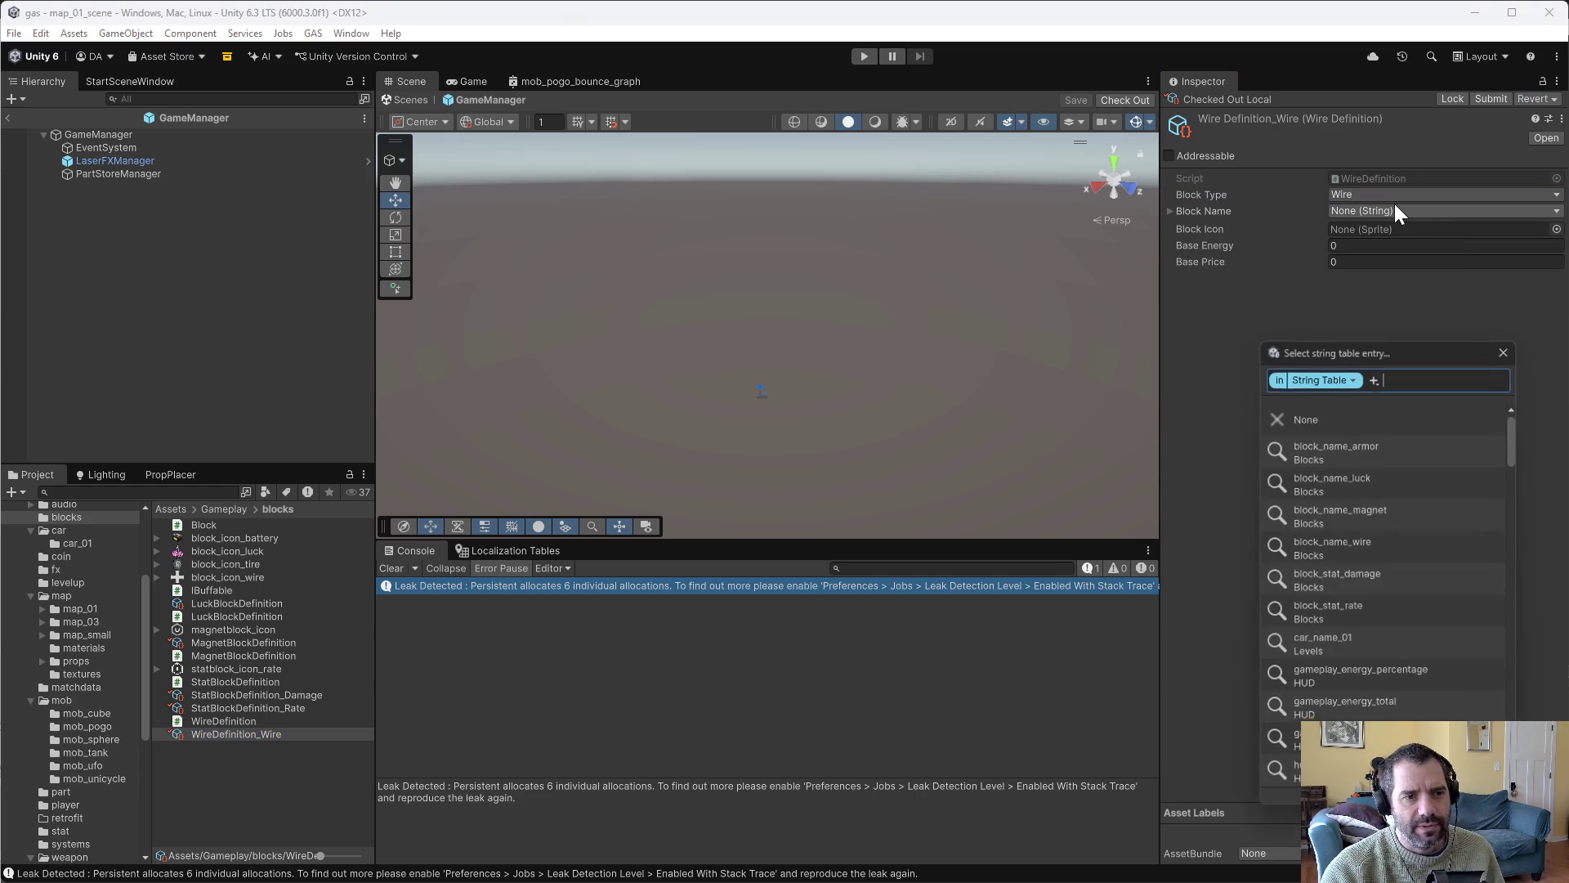
text(wire)
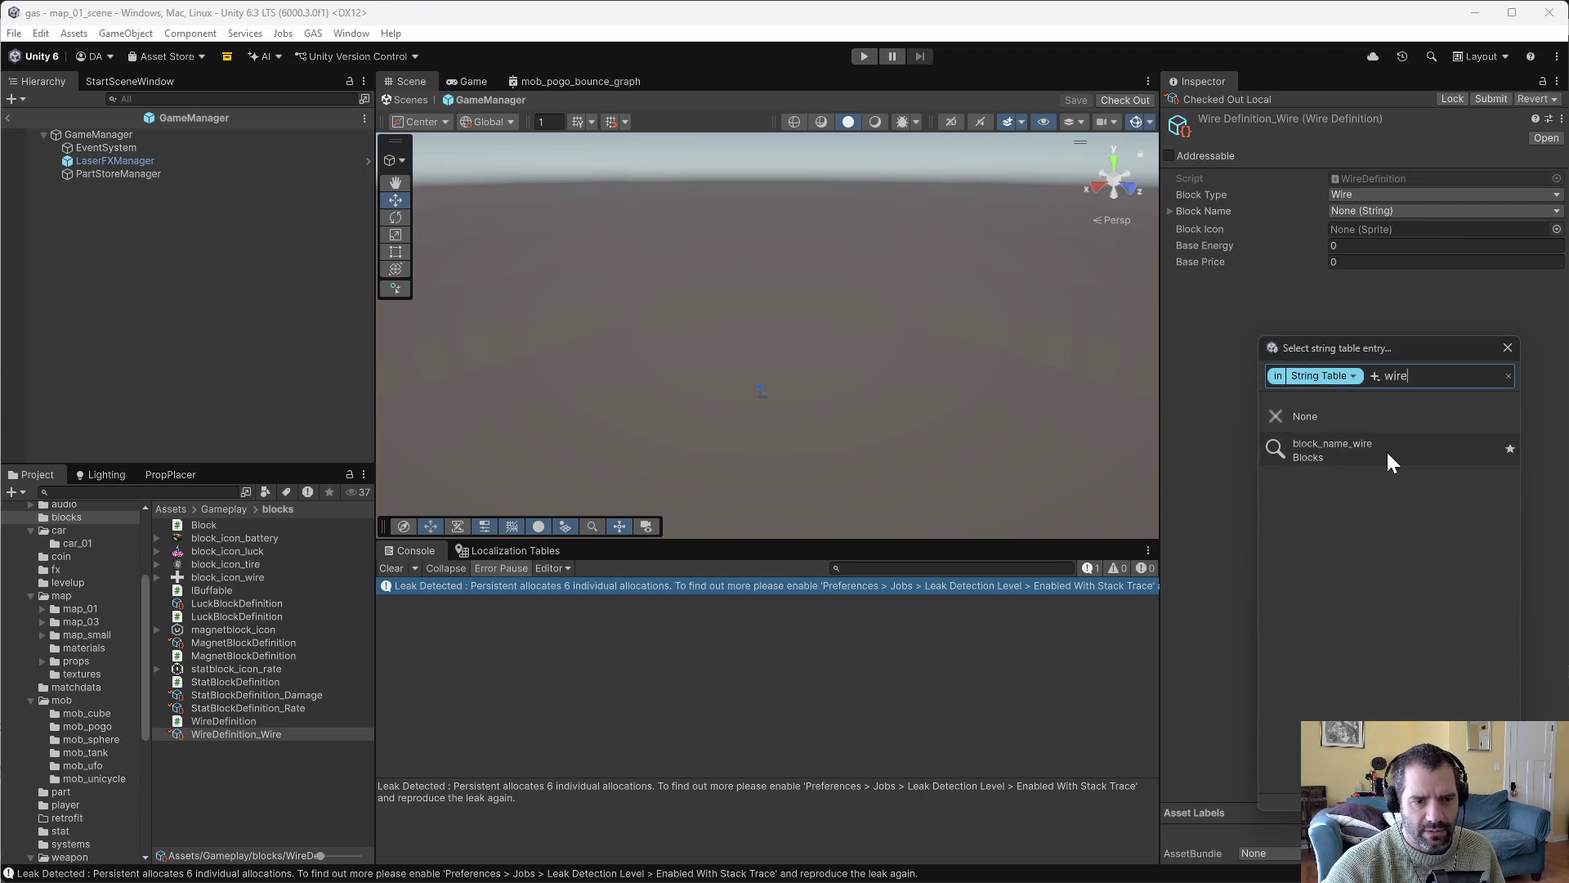
click(1391, 448)
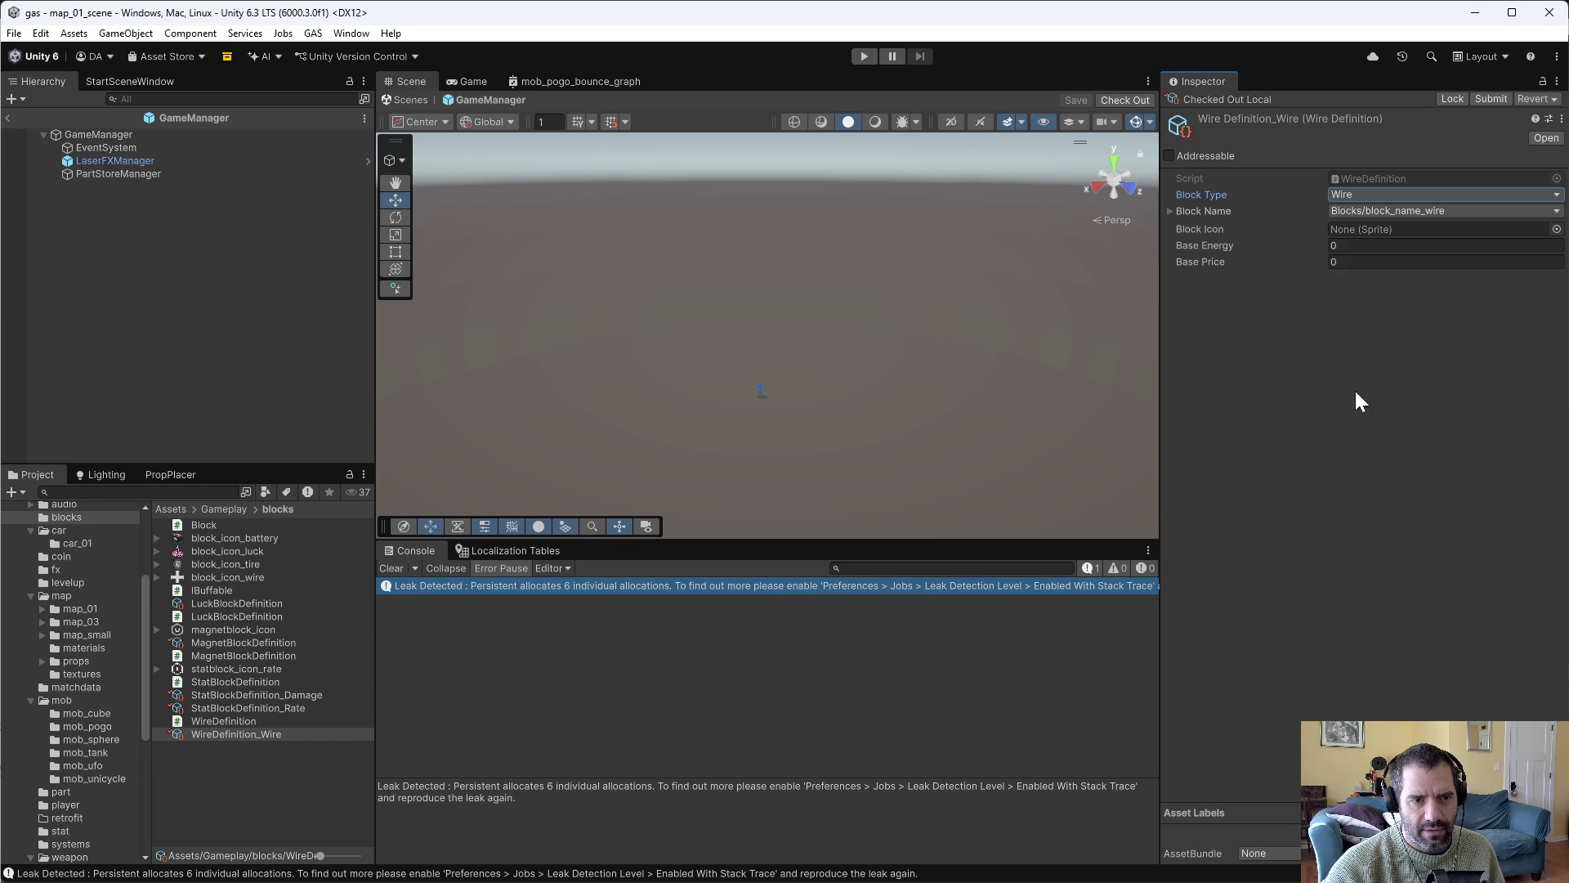
click(1557, 229)
text(wiur)
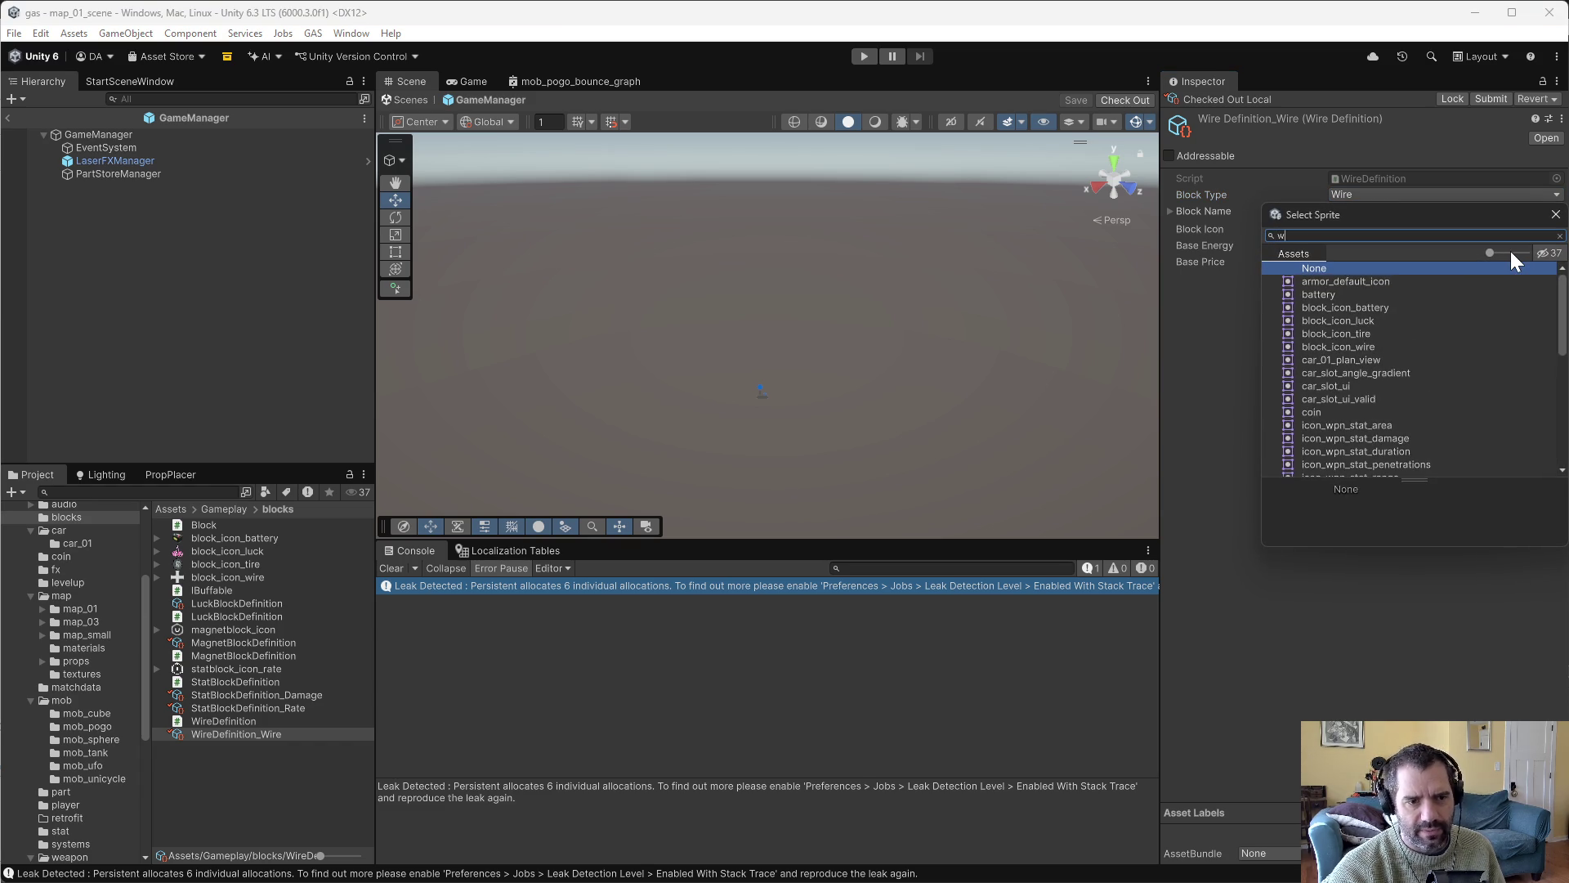
key(BackSpace)
key(BackSpace)
text(re)
Give LuckBlockDefinition the name block_name_luck and icon block_icon_luck.
click(1337, 282)
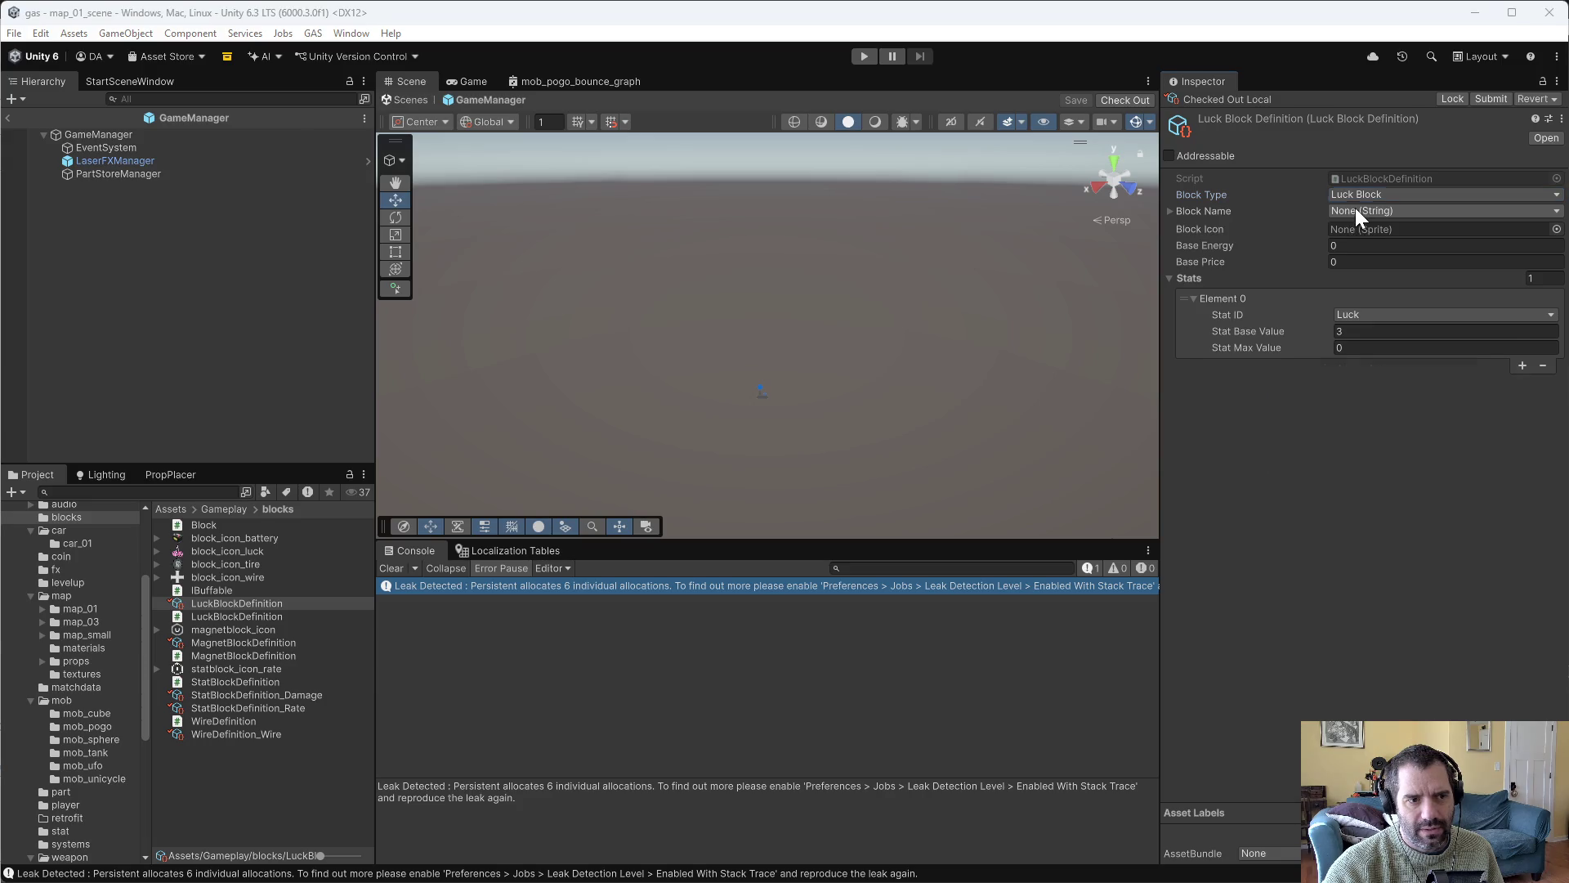
click(1360, 211)
text(luck)
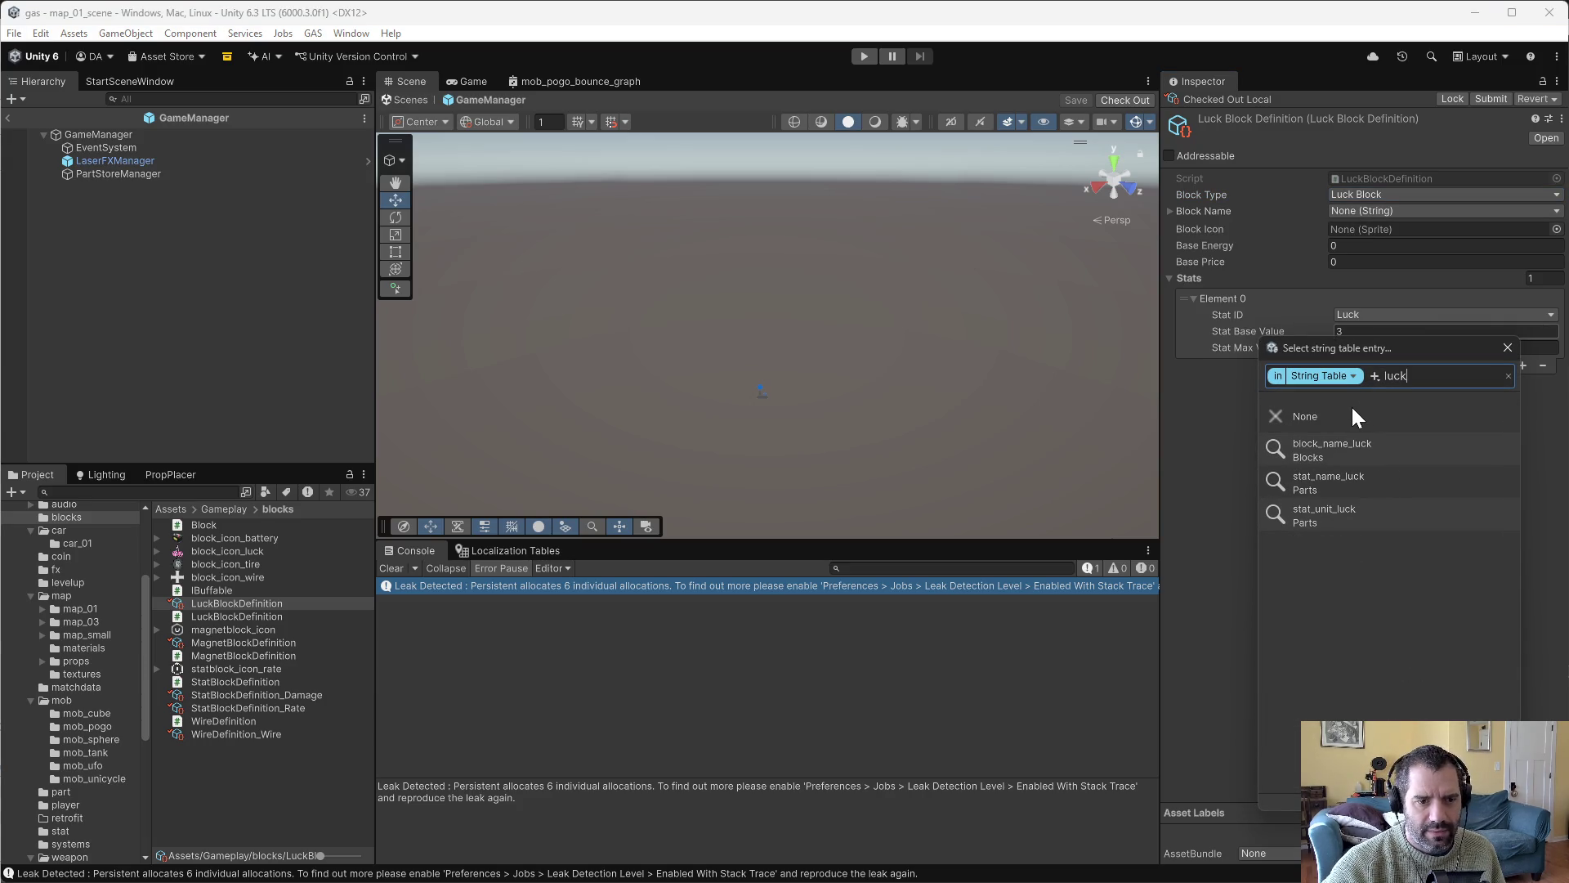
click(1341, 448)
click(1557, 229)
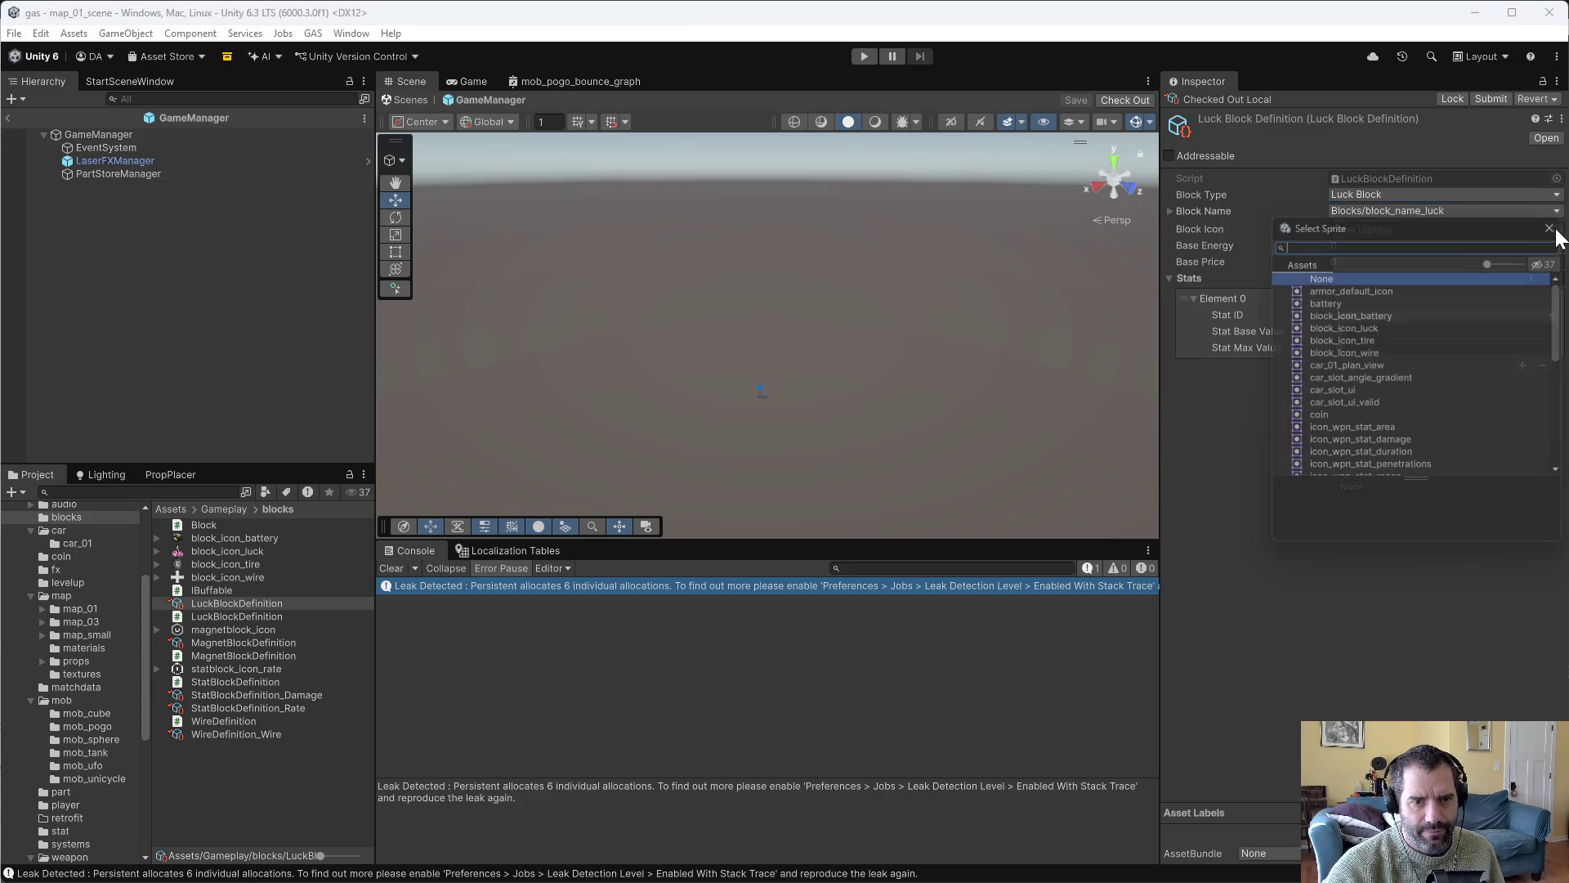
text(luck)
double_click(1337, 280)
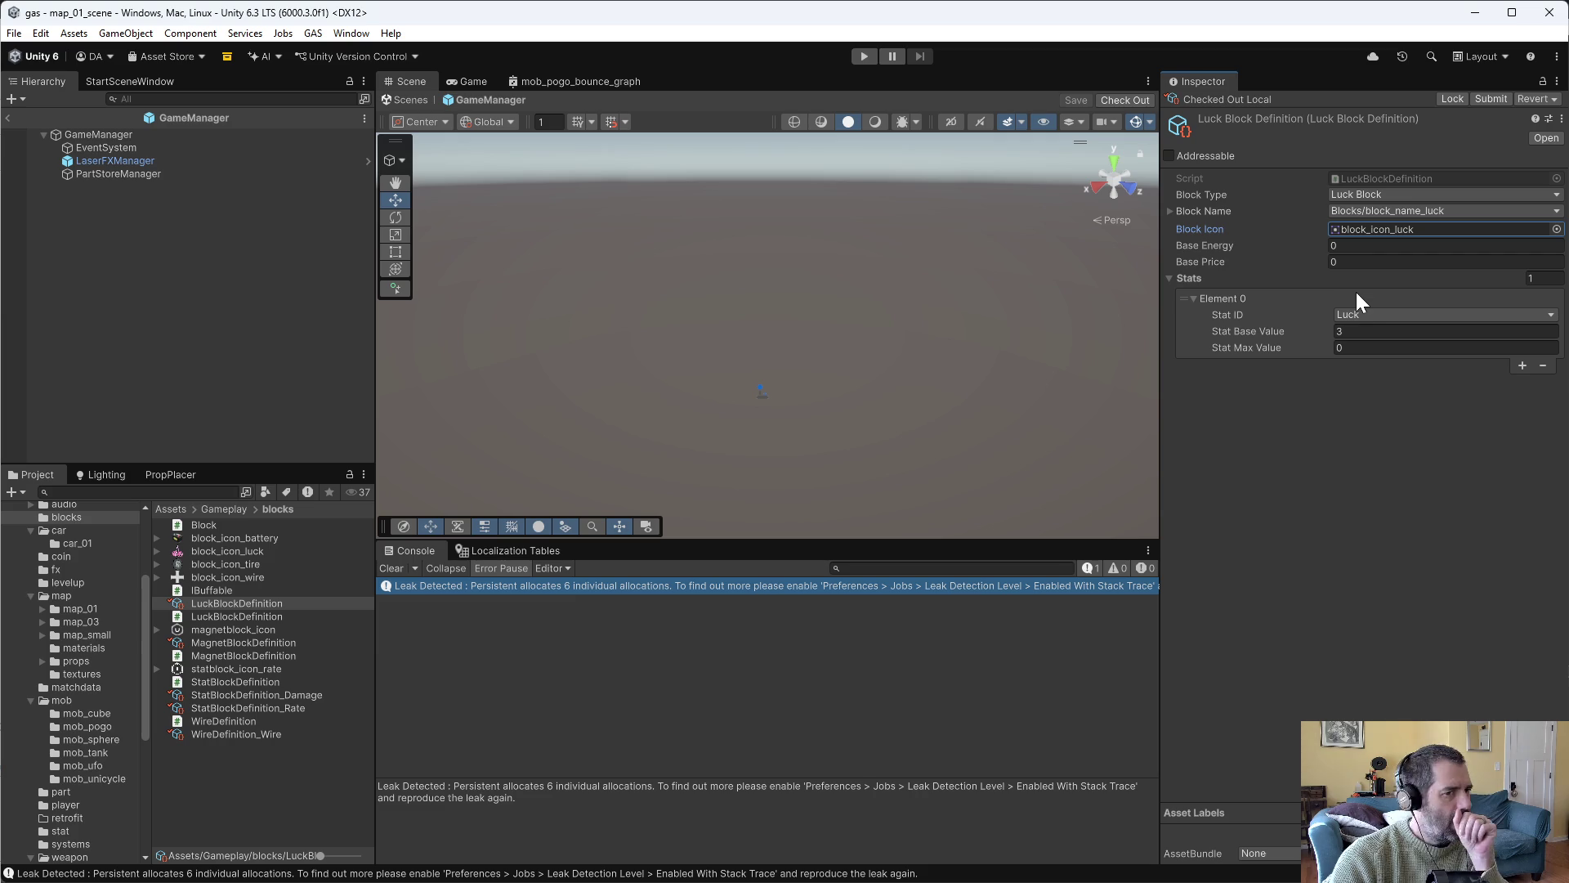
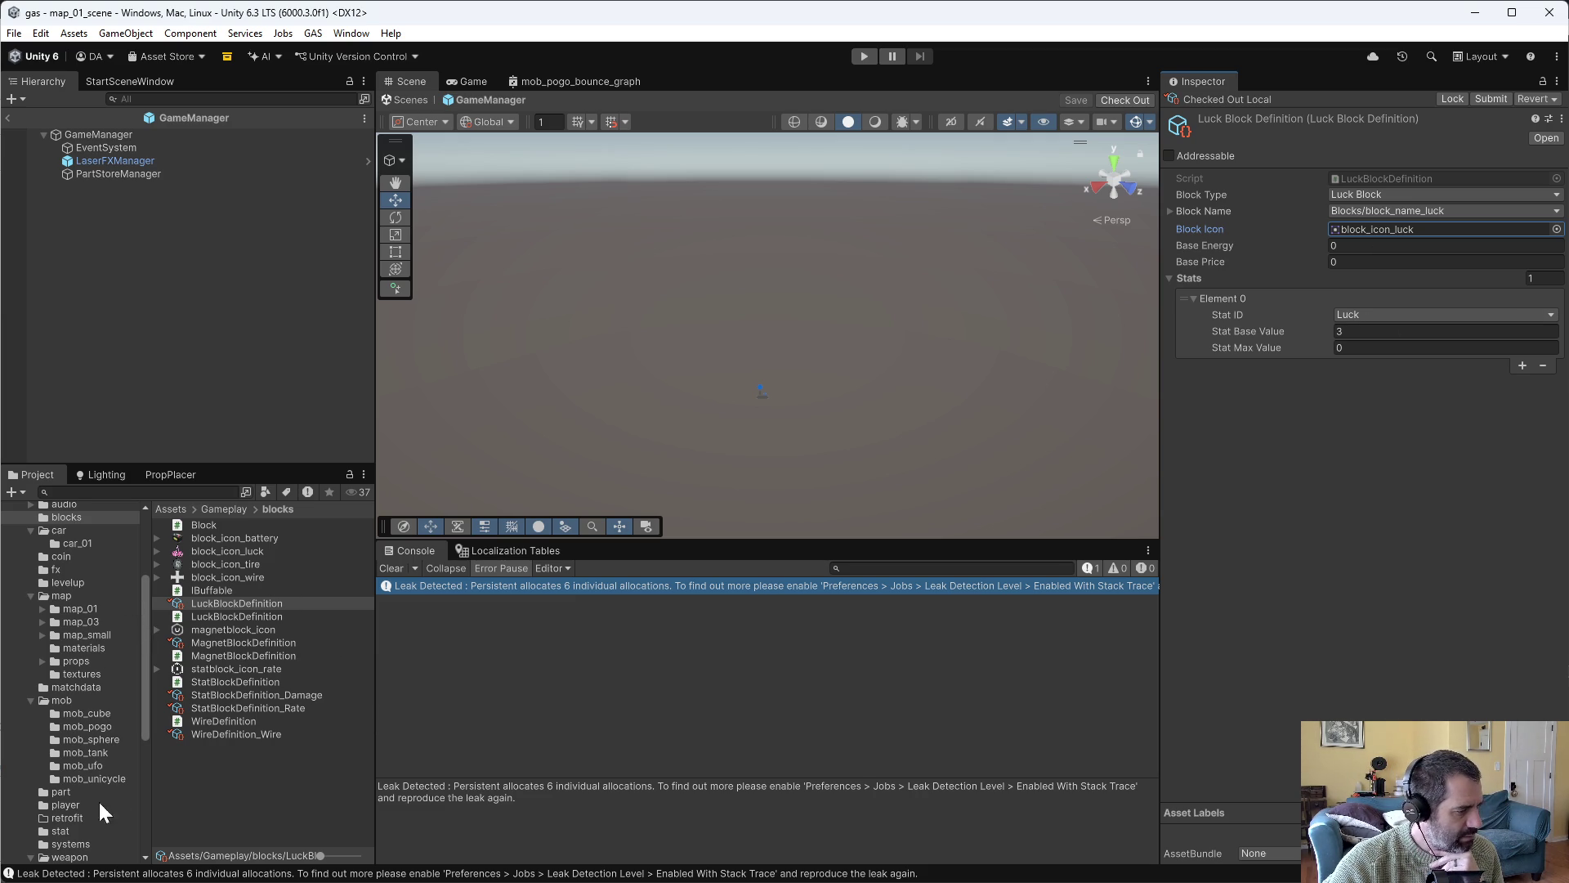
Set Part_Battery_A's block type to Part and its block name to part_name_battery.
click(65, 792)
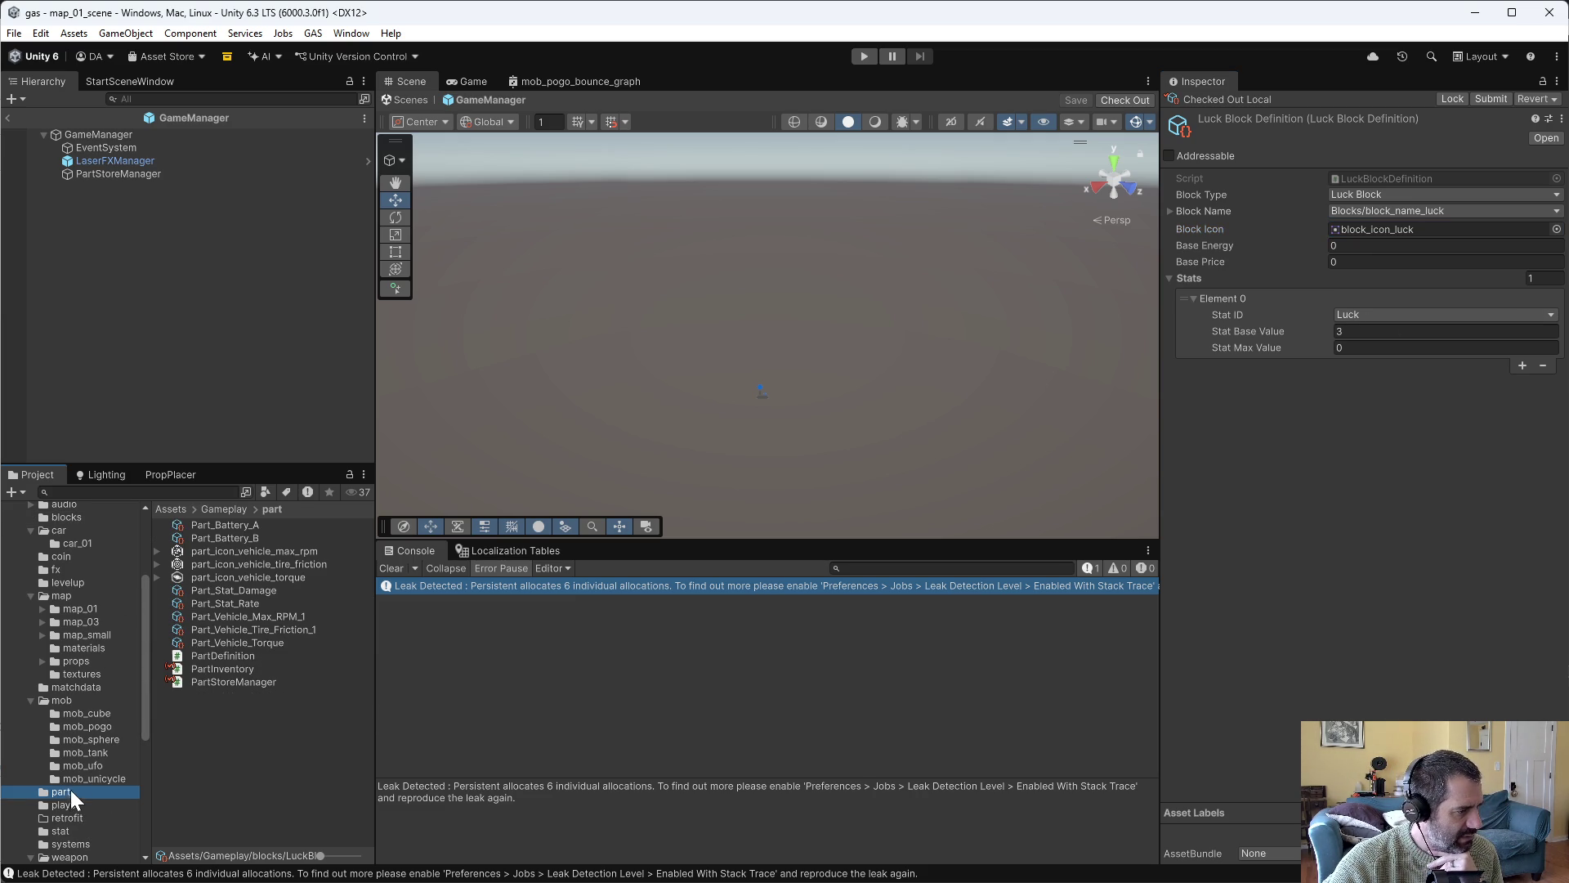
click(214, 526)
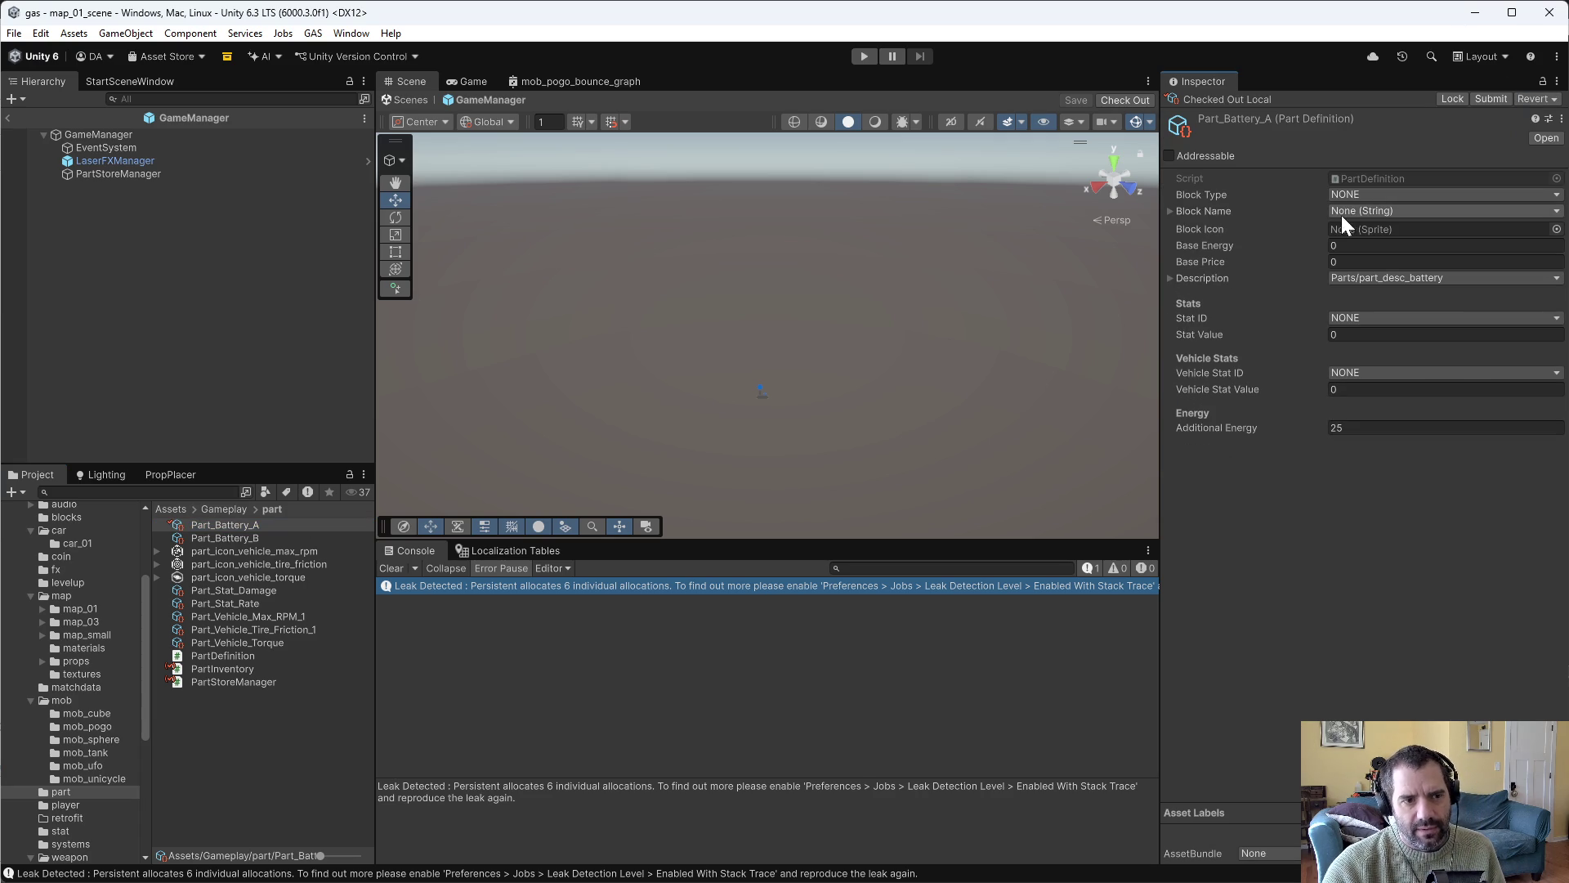
click(1342, 196)
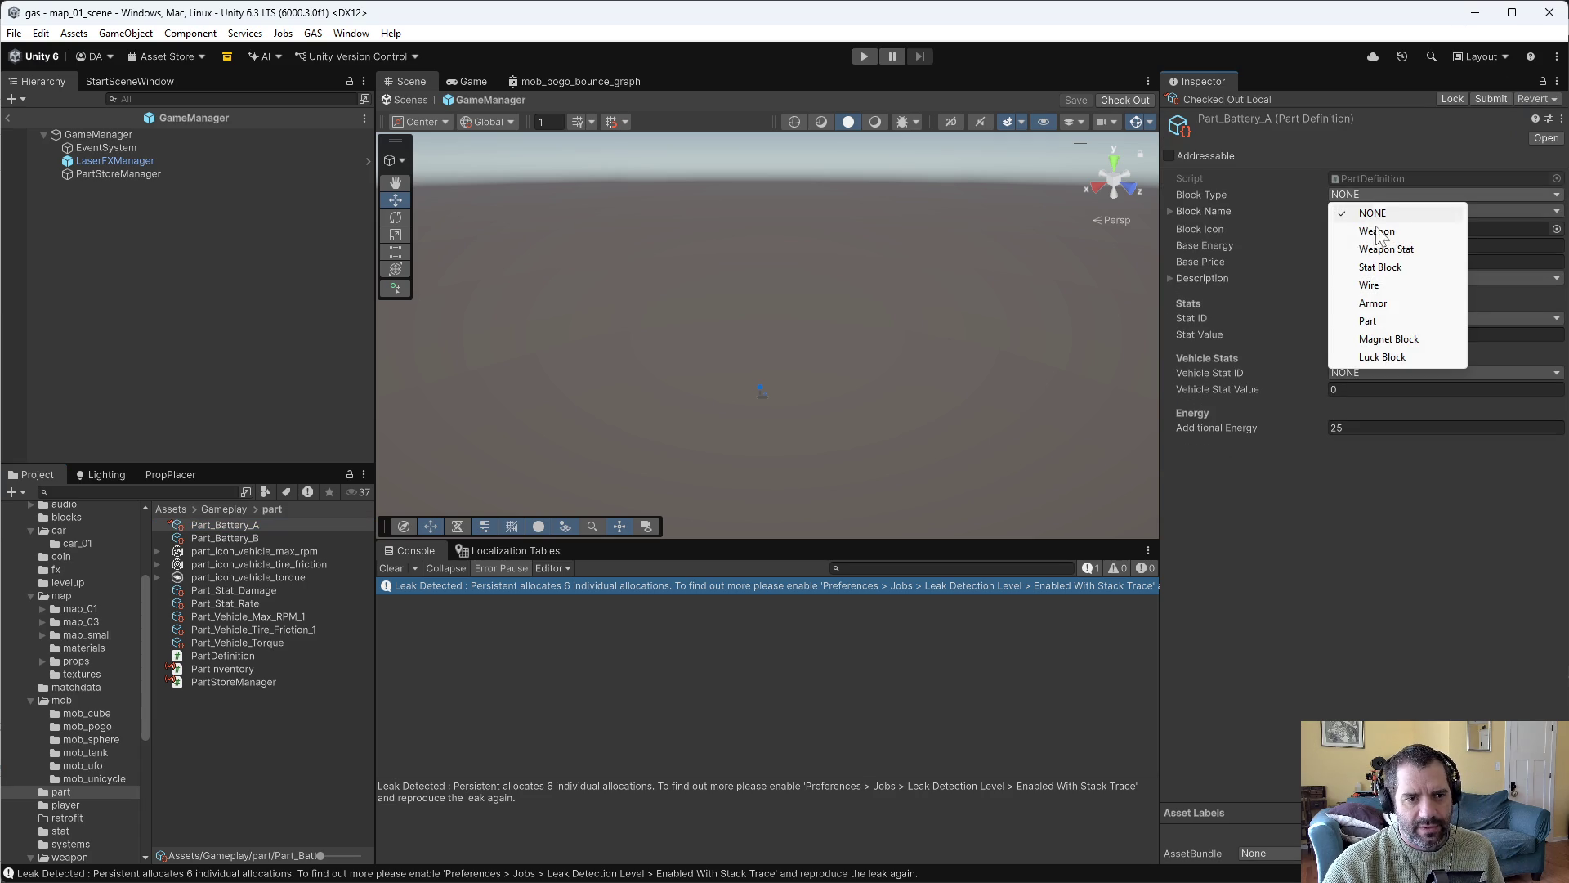
click(1391, 318)
click(1396, 210)
text(part)
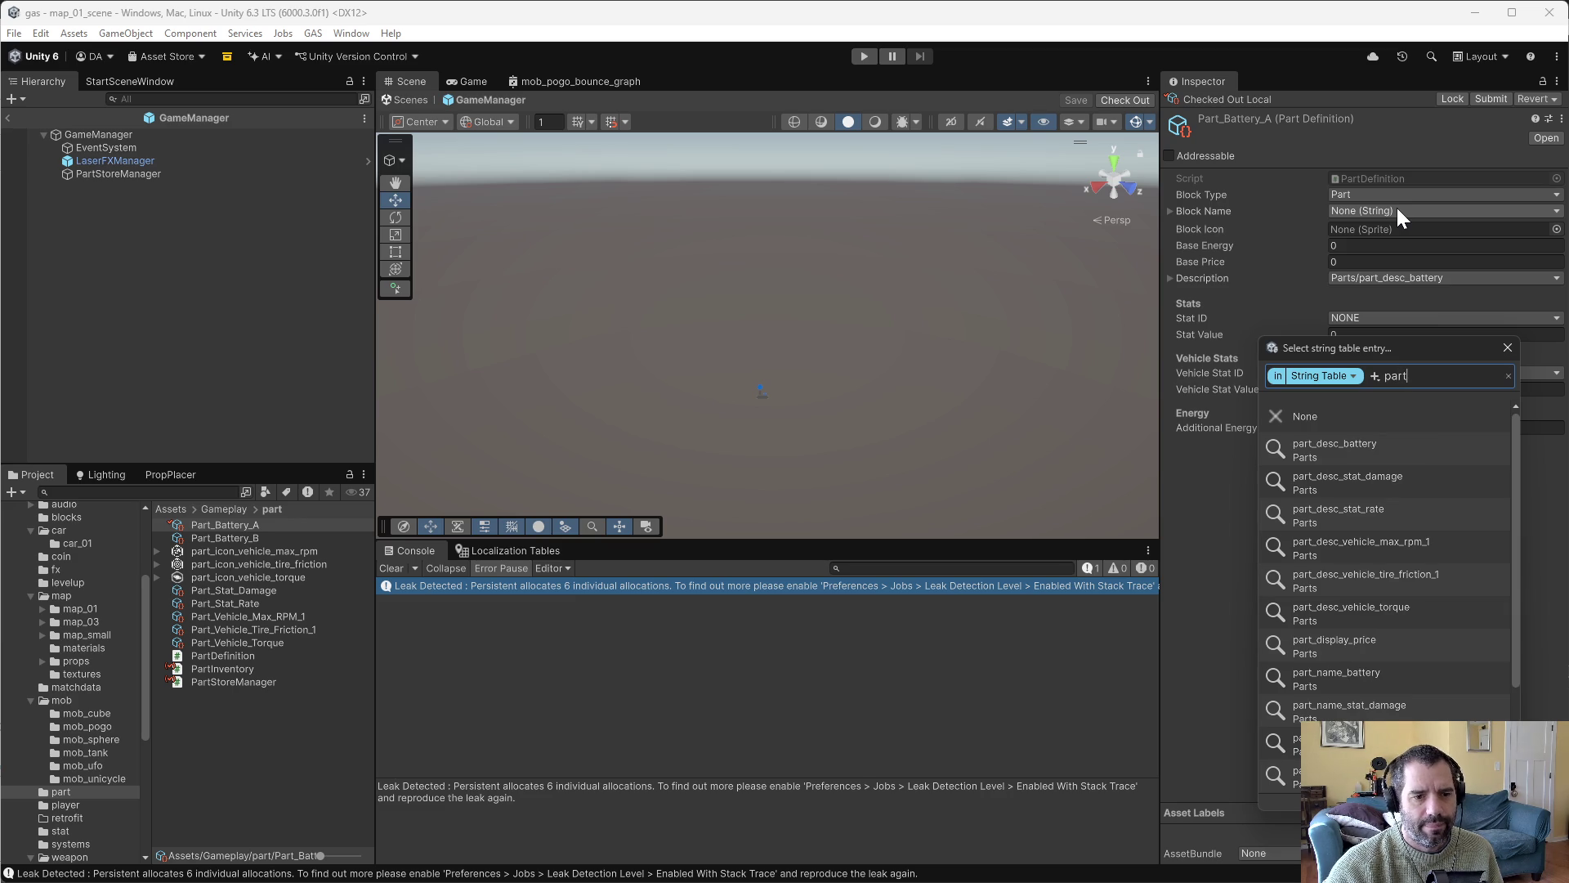
text( batt)
click(1314, 485)
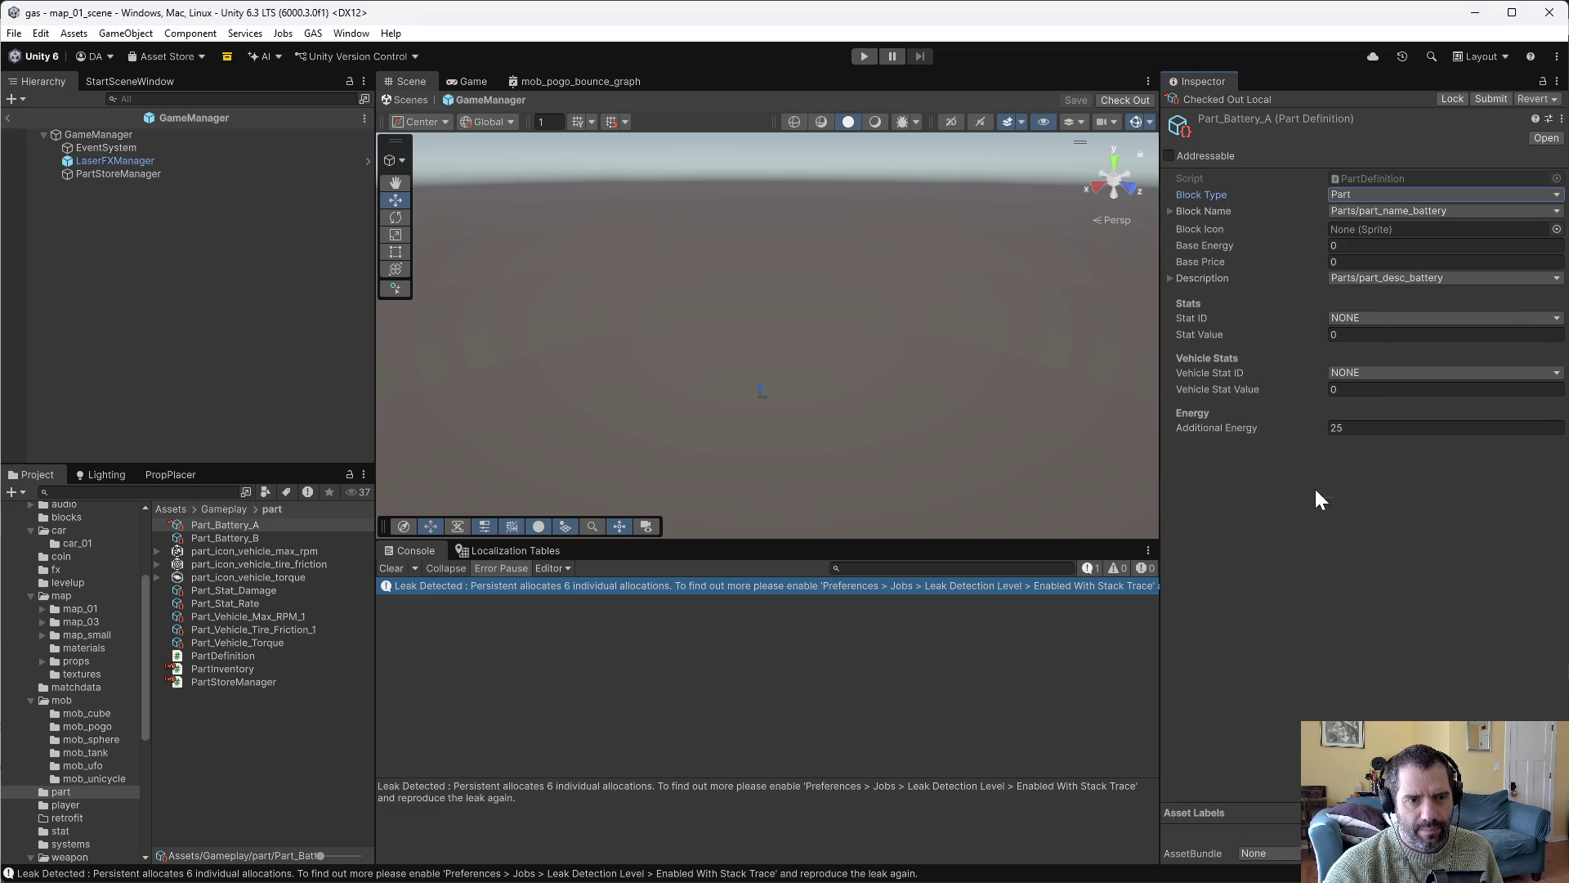
Assign the block_icon_battery sprite as Part_Battery_A's block icon.
click(1556, 230)
text(batt)
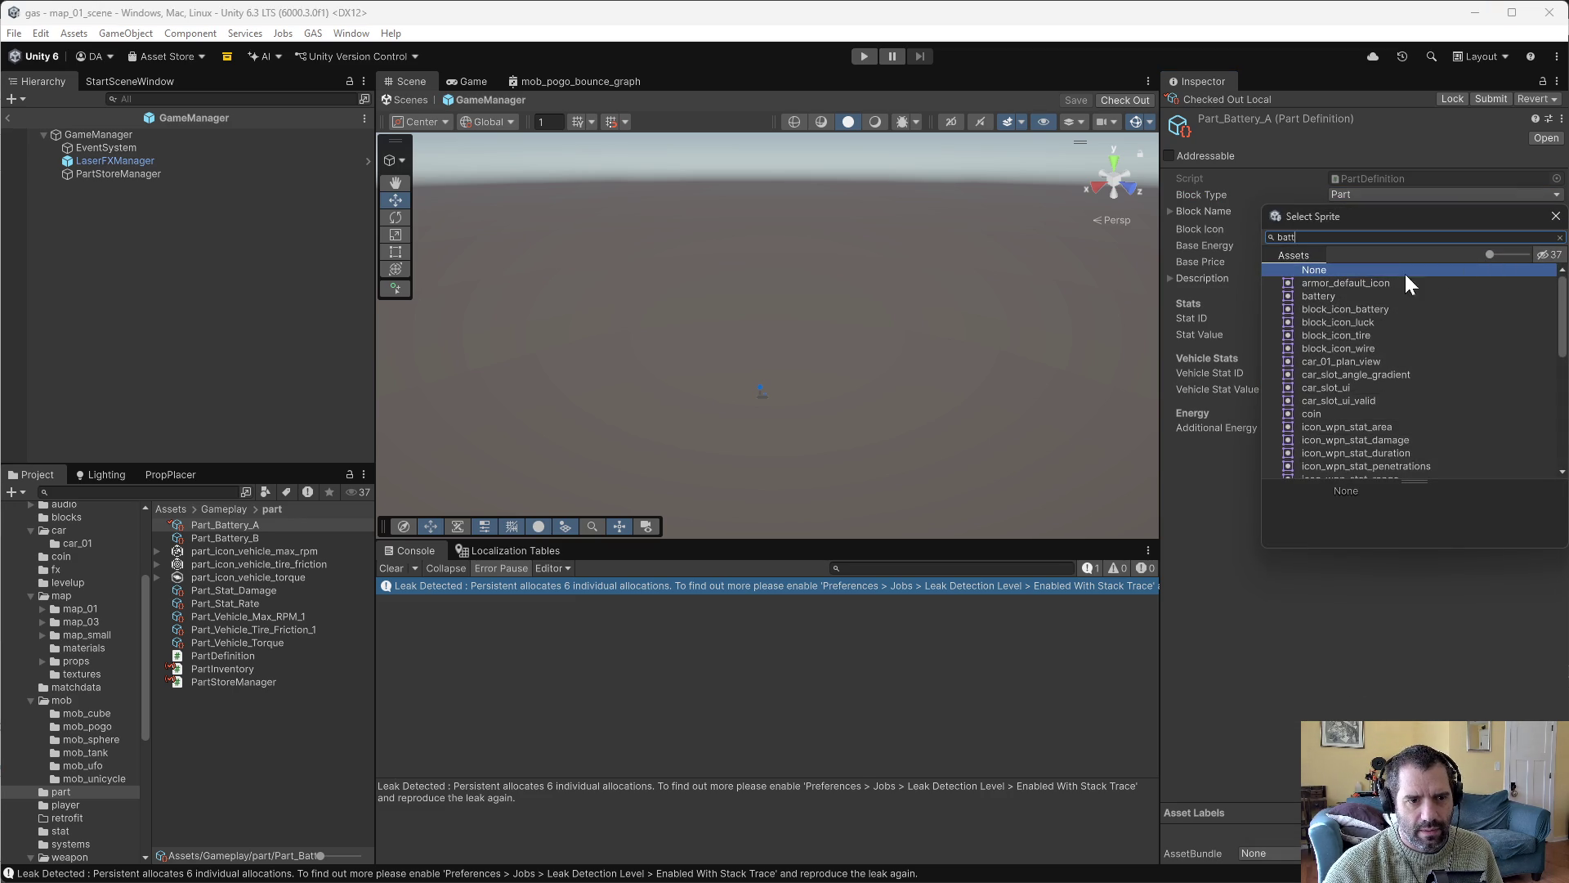
click(1332, 282)
click(1333, 294)
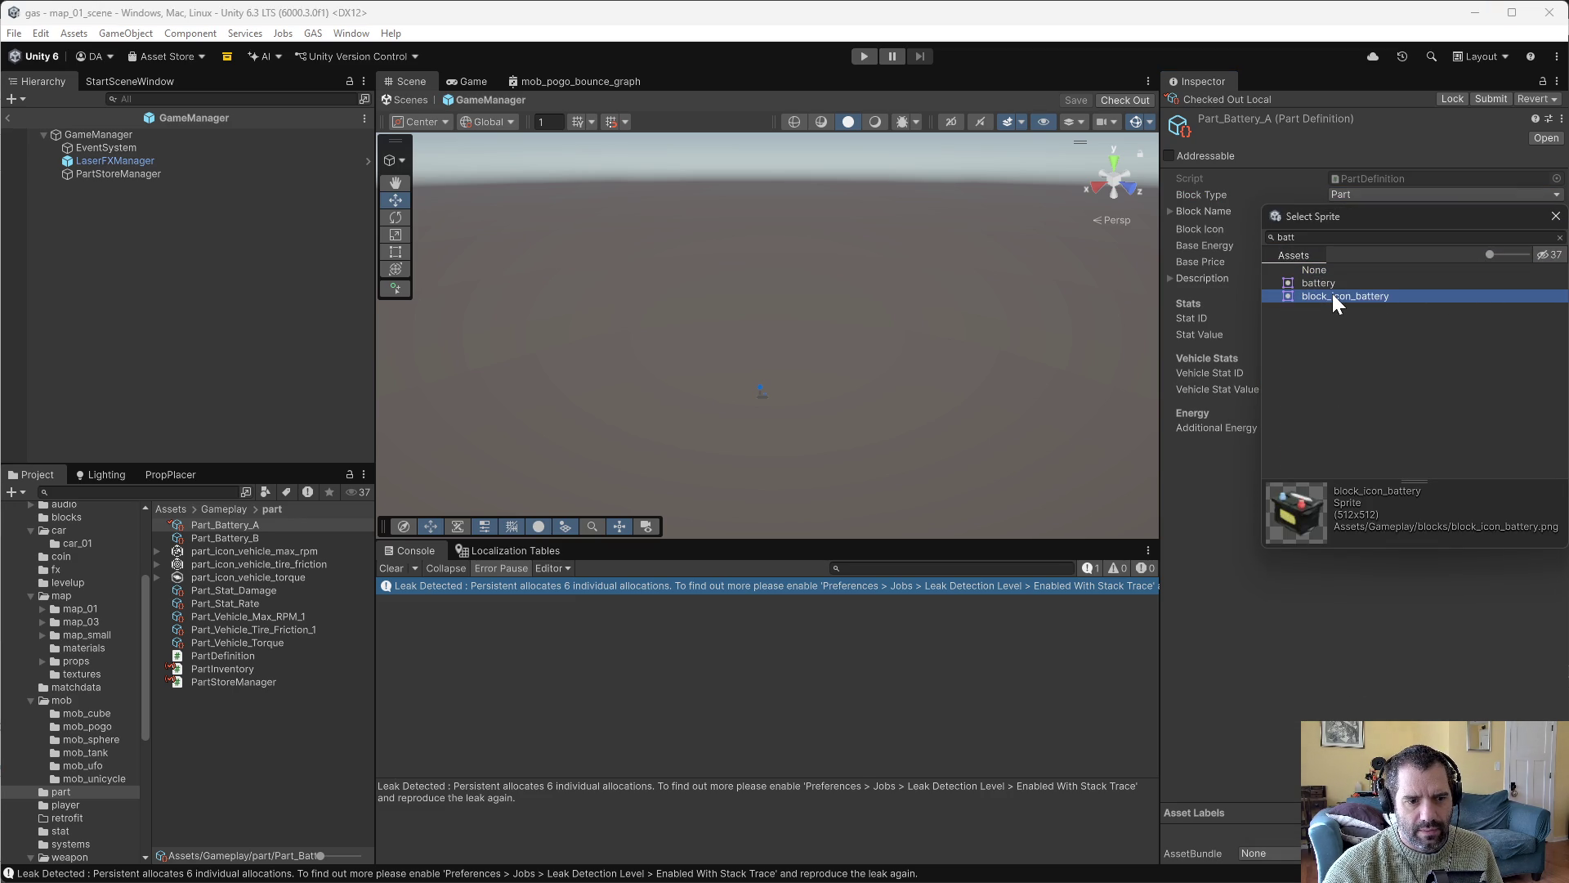
click(1323, 287)
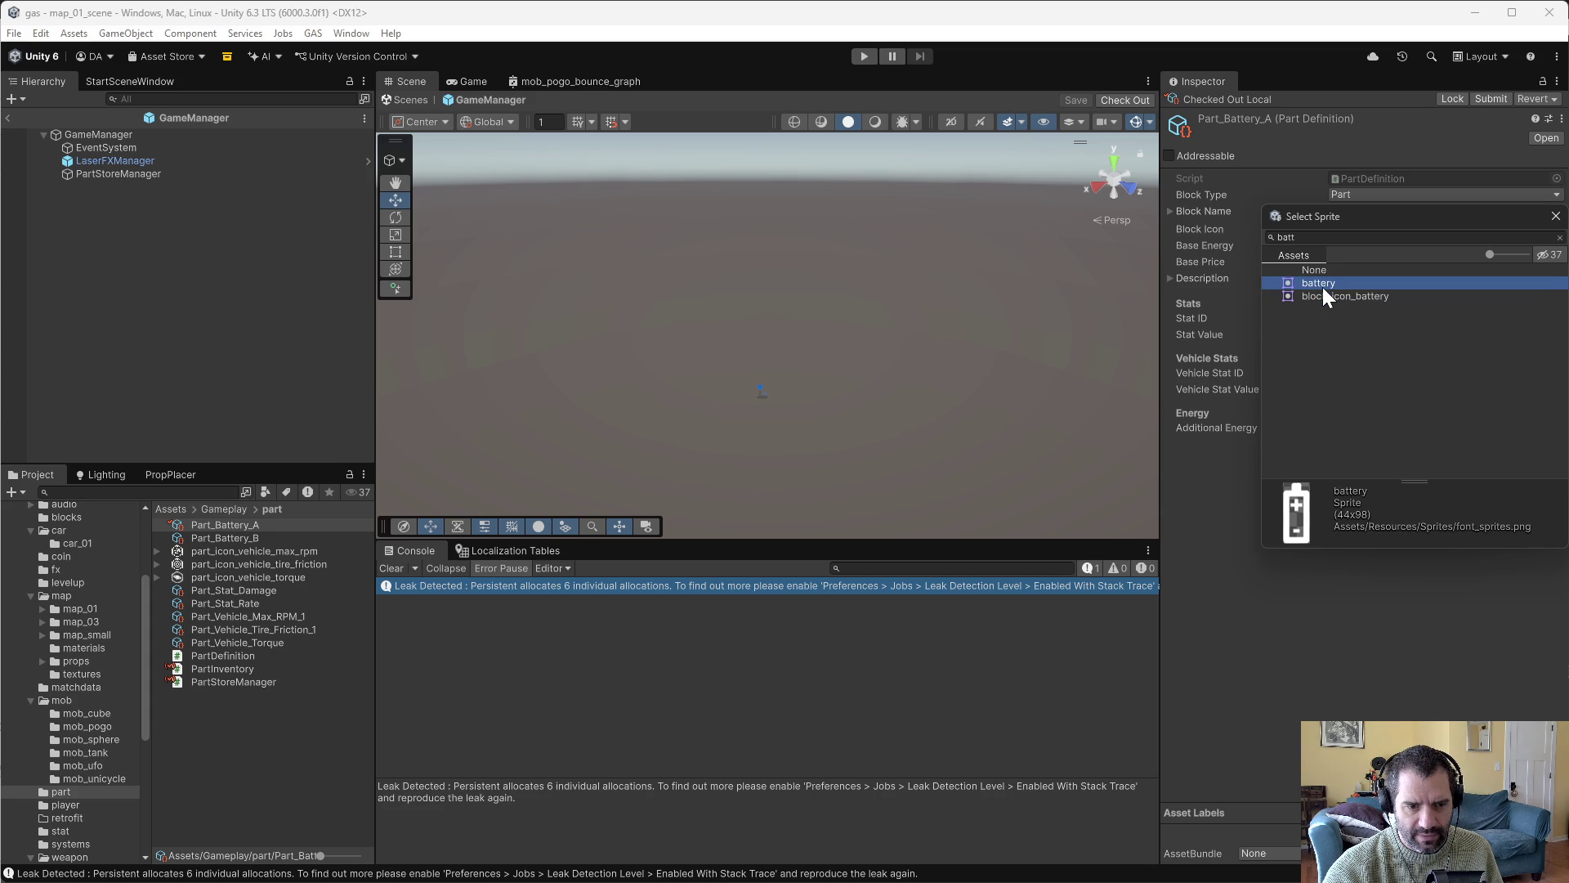
double_click(1324, 295)
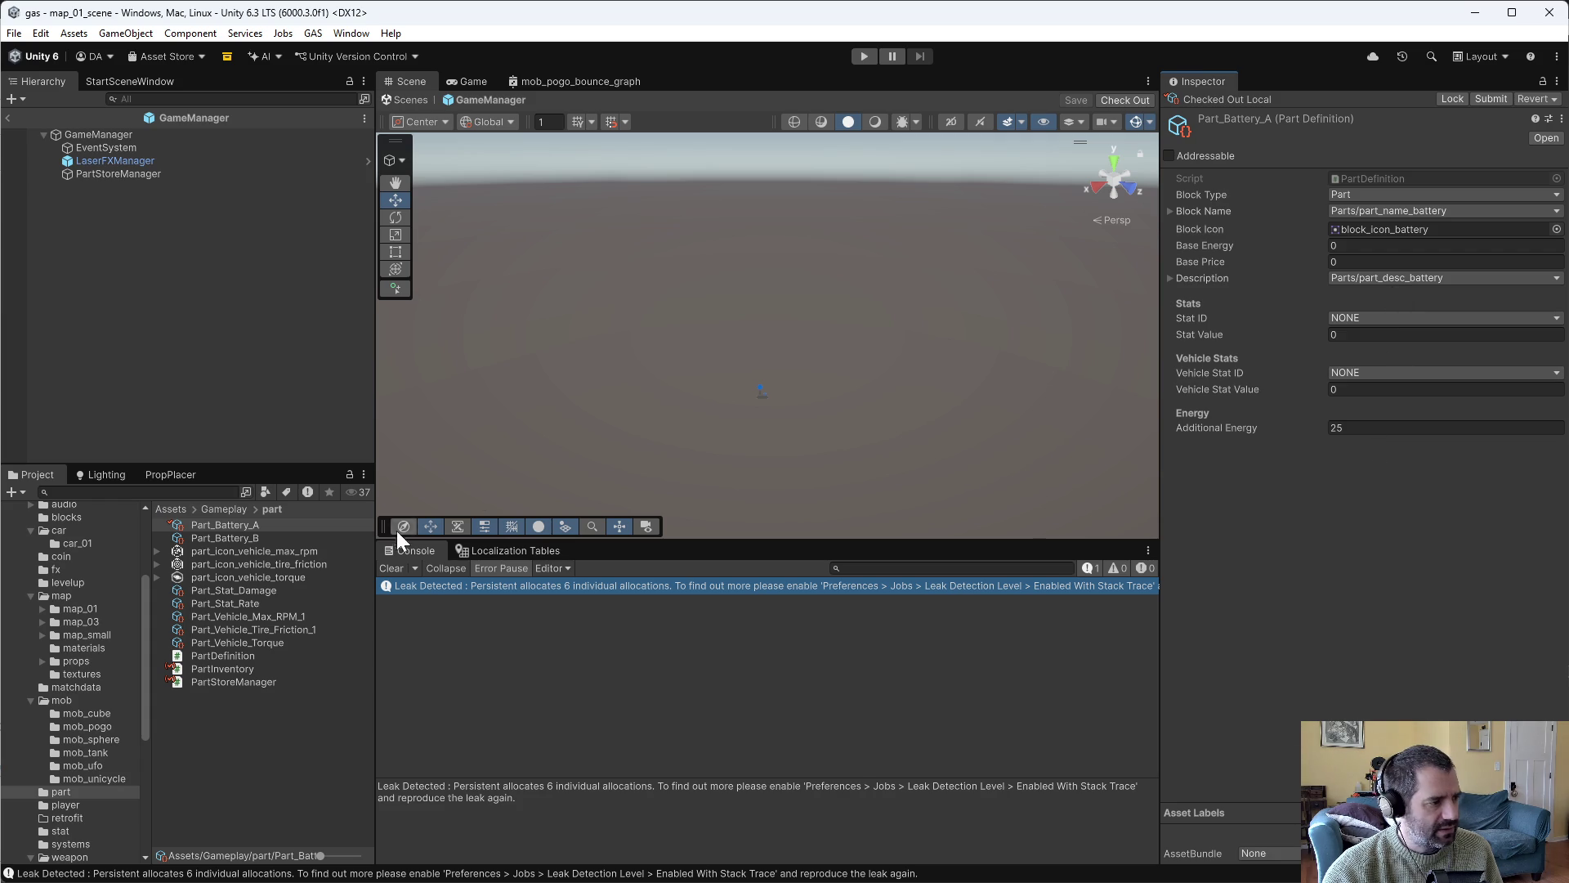
click(245, 538)
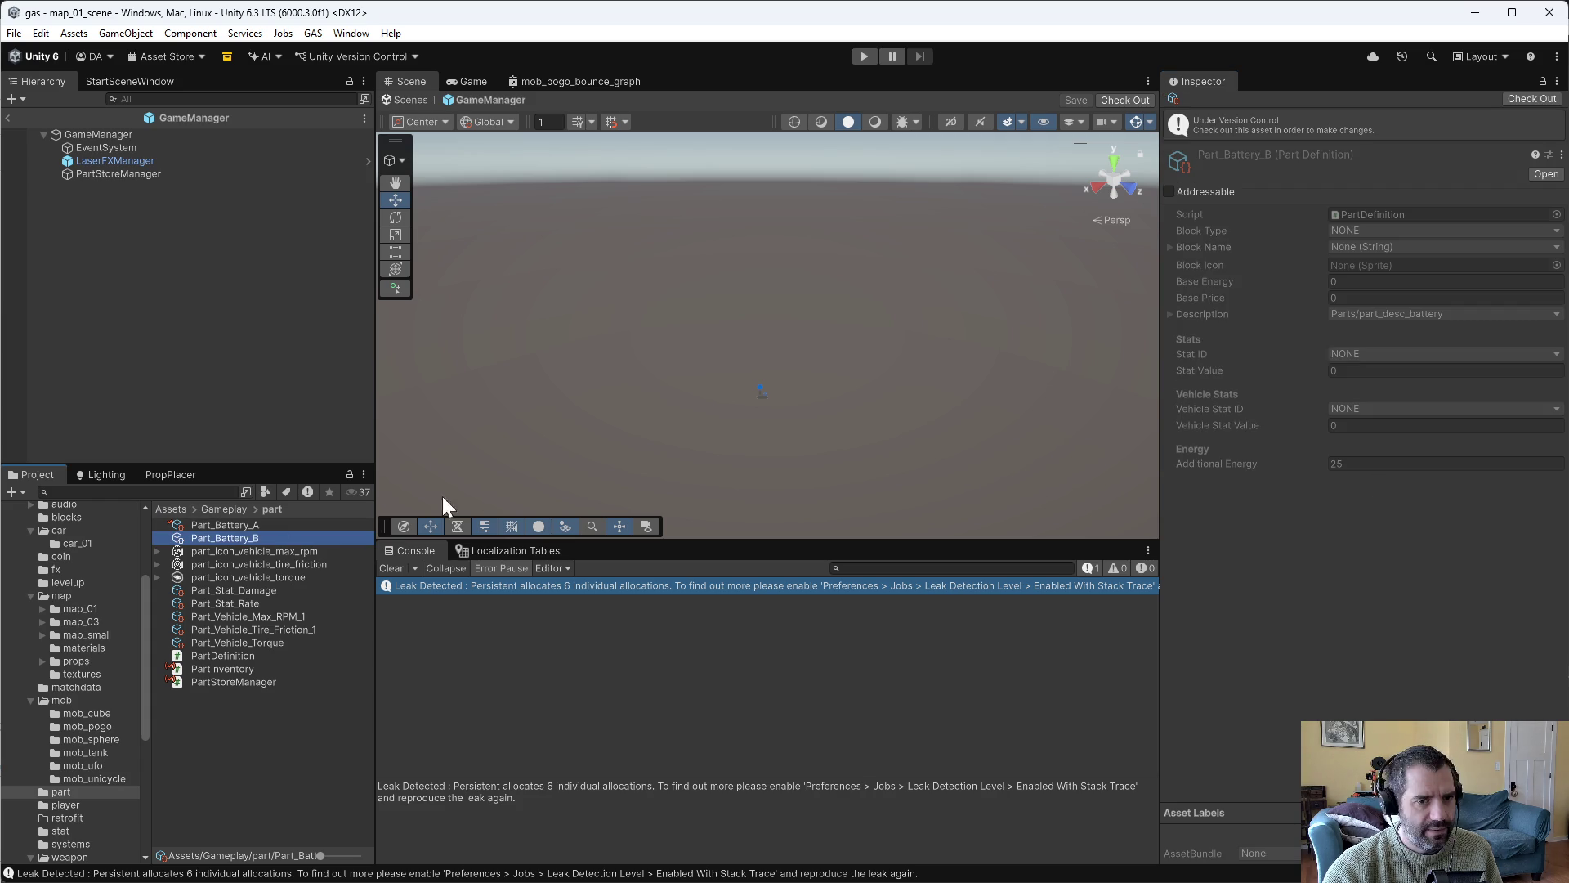
Check out Part_Battery_B and make it a Part named part_name_battery with block_icon_battery.
click(1525, 99)
click(1400, 194)
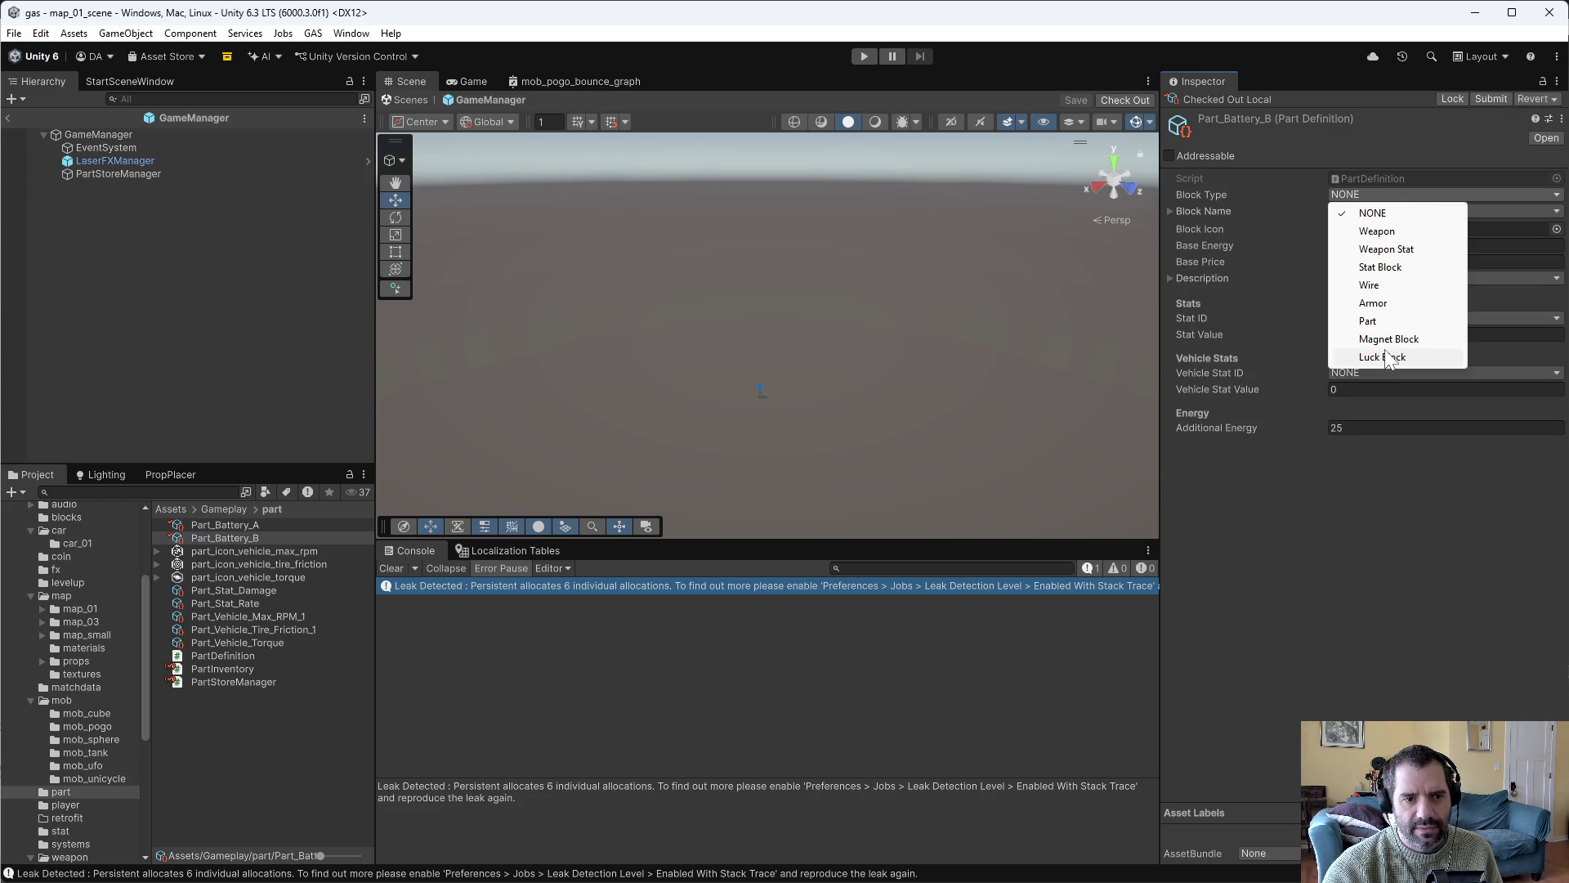
click(1370, 320)
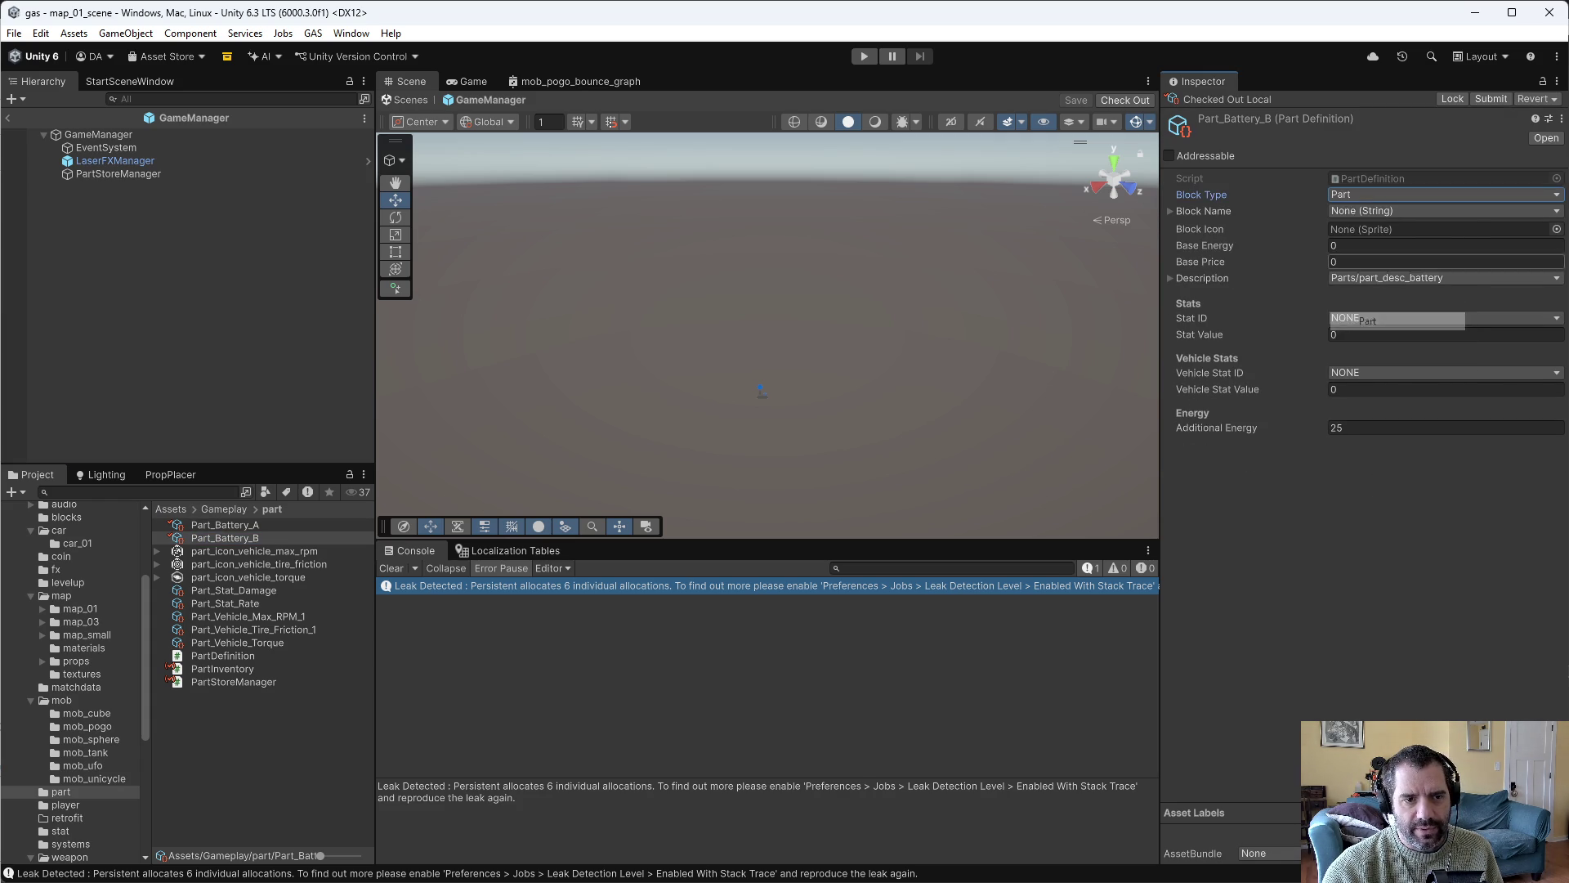
click(1357, 211)
text(batter)
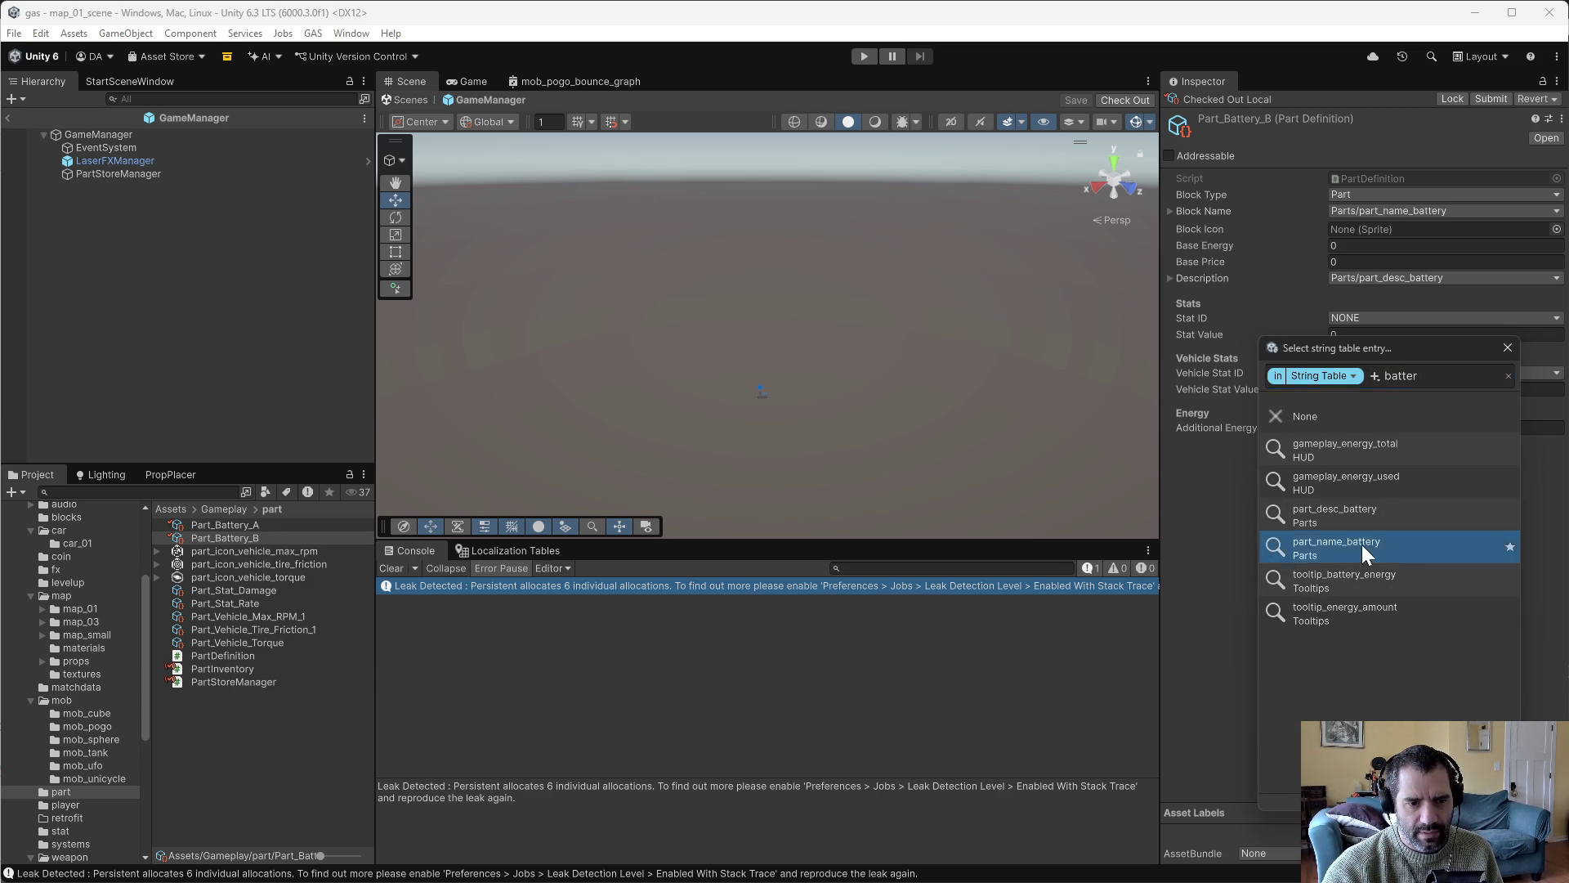
click(1362, 544)
click(1557, 228)
text(battery)
double_click(1347, 294)
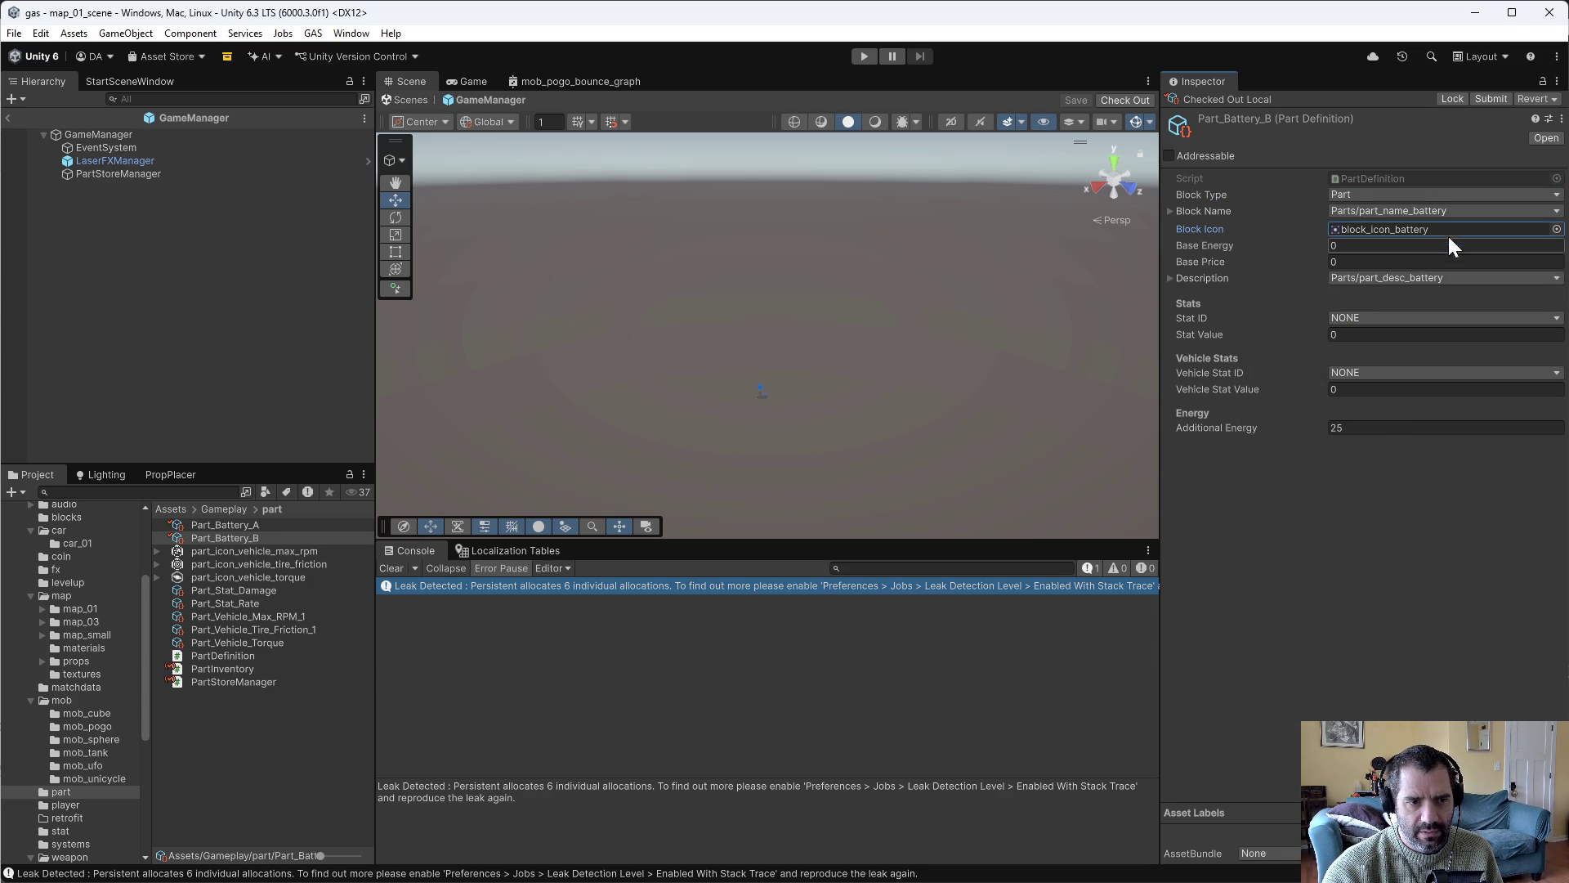
Check out Part_Stat_Damage and make it a Part with the icon_wpn_stat_damage icon.
click(200, 590)
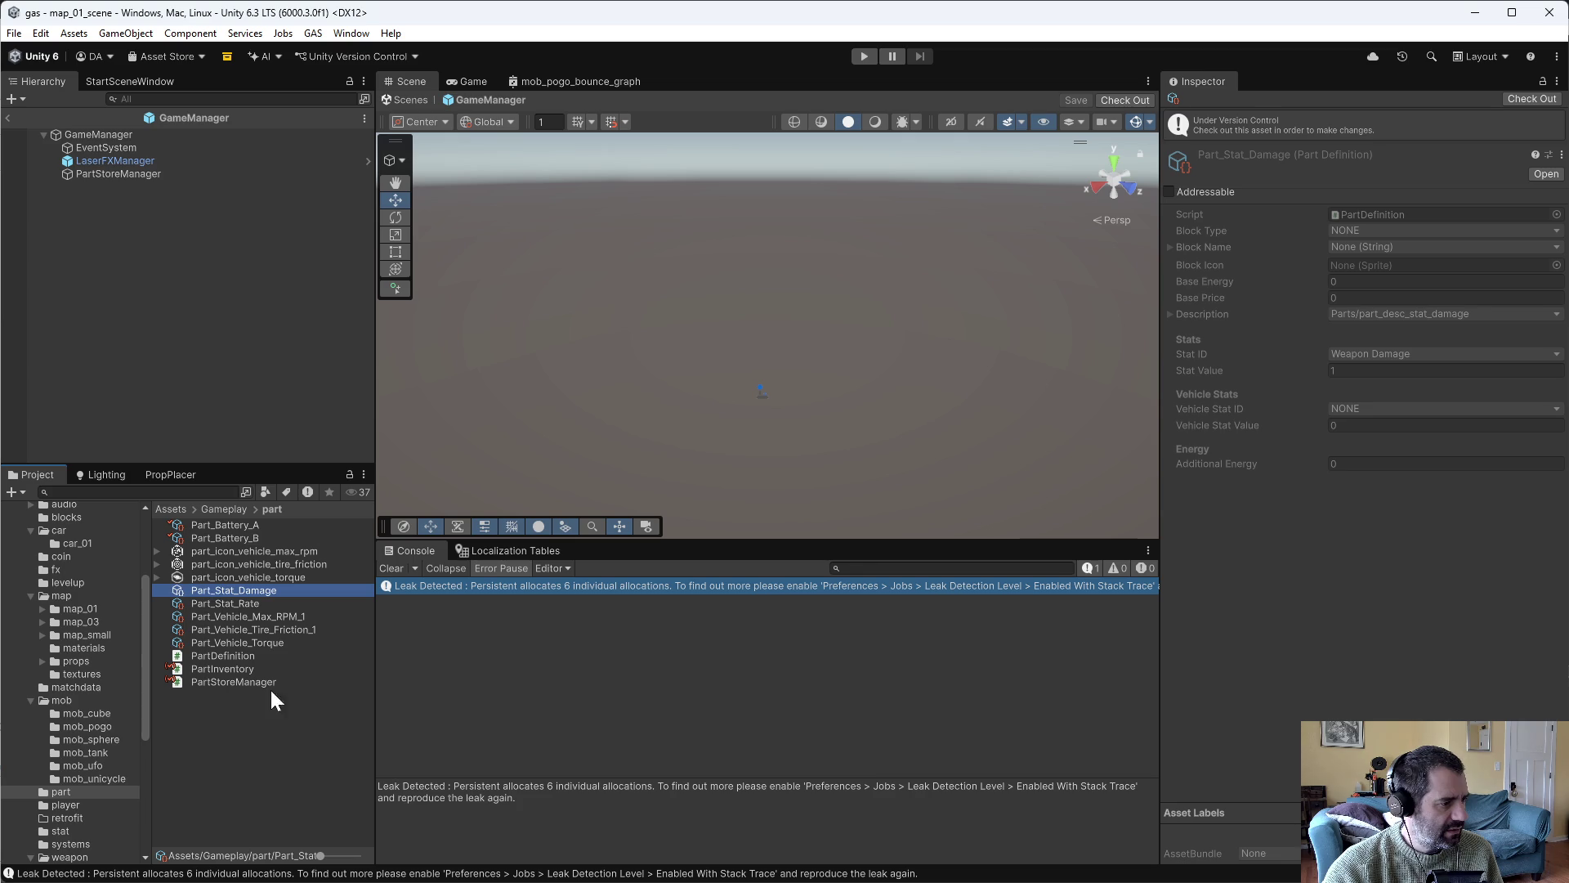
click(1519, 103)
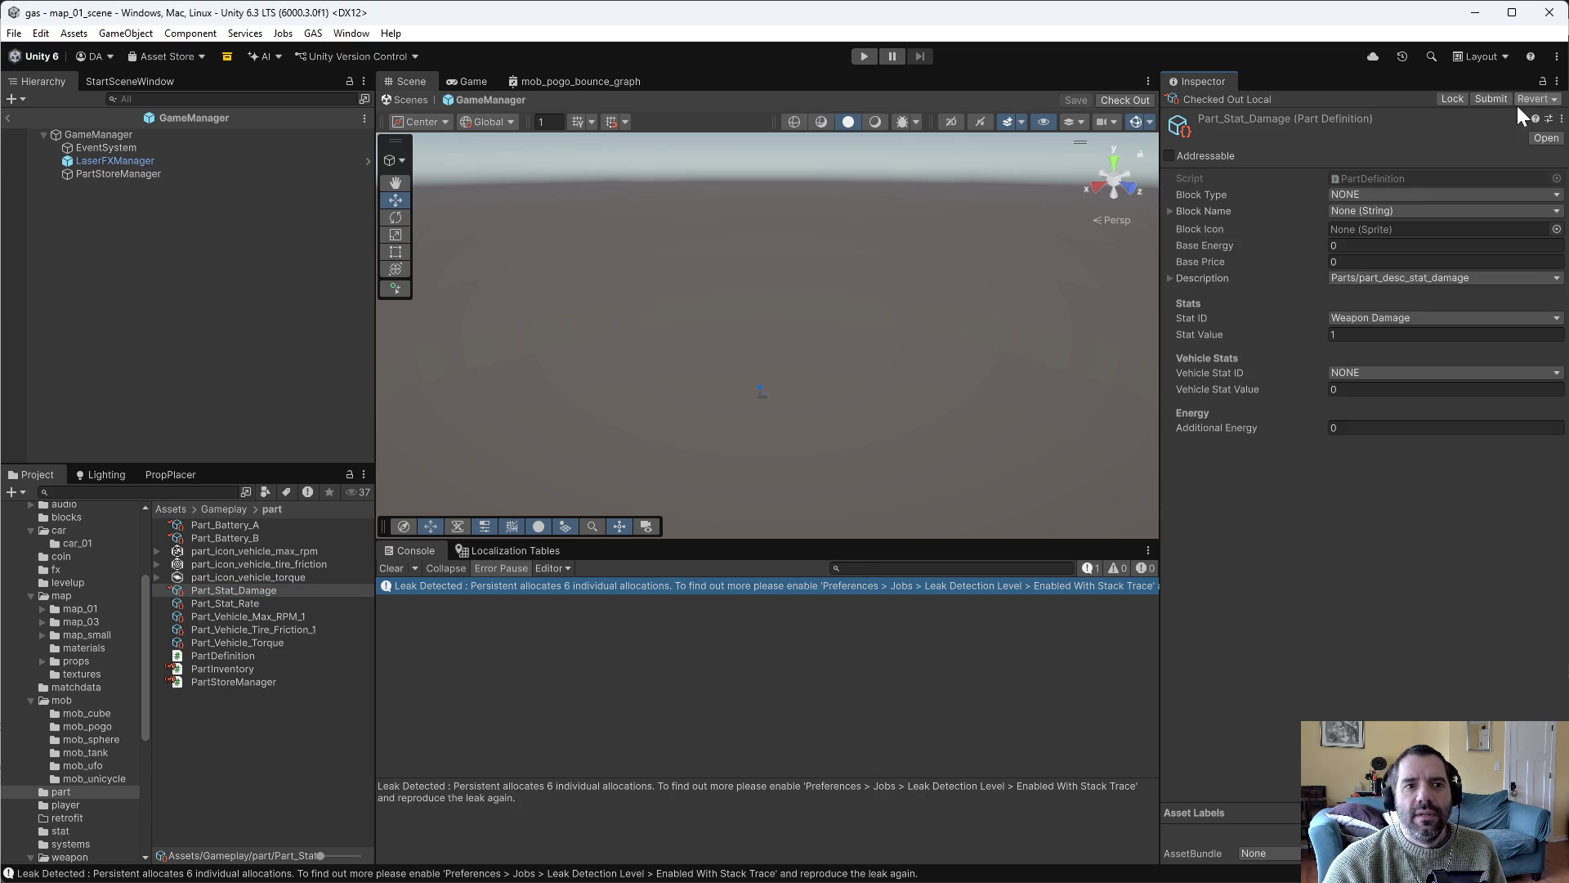
click(1337, 196)
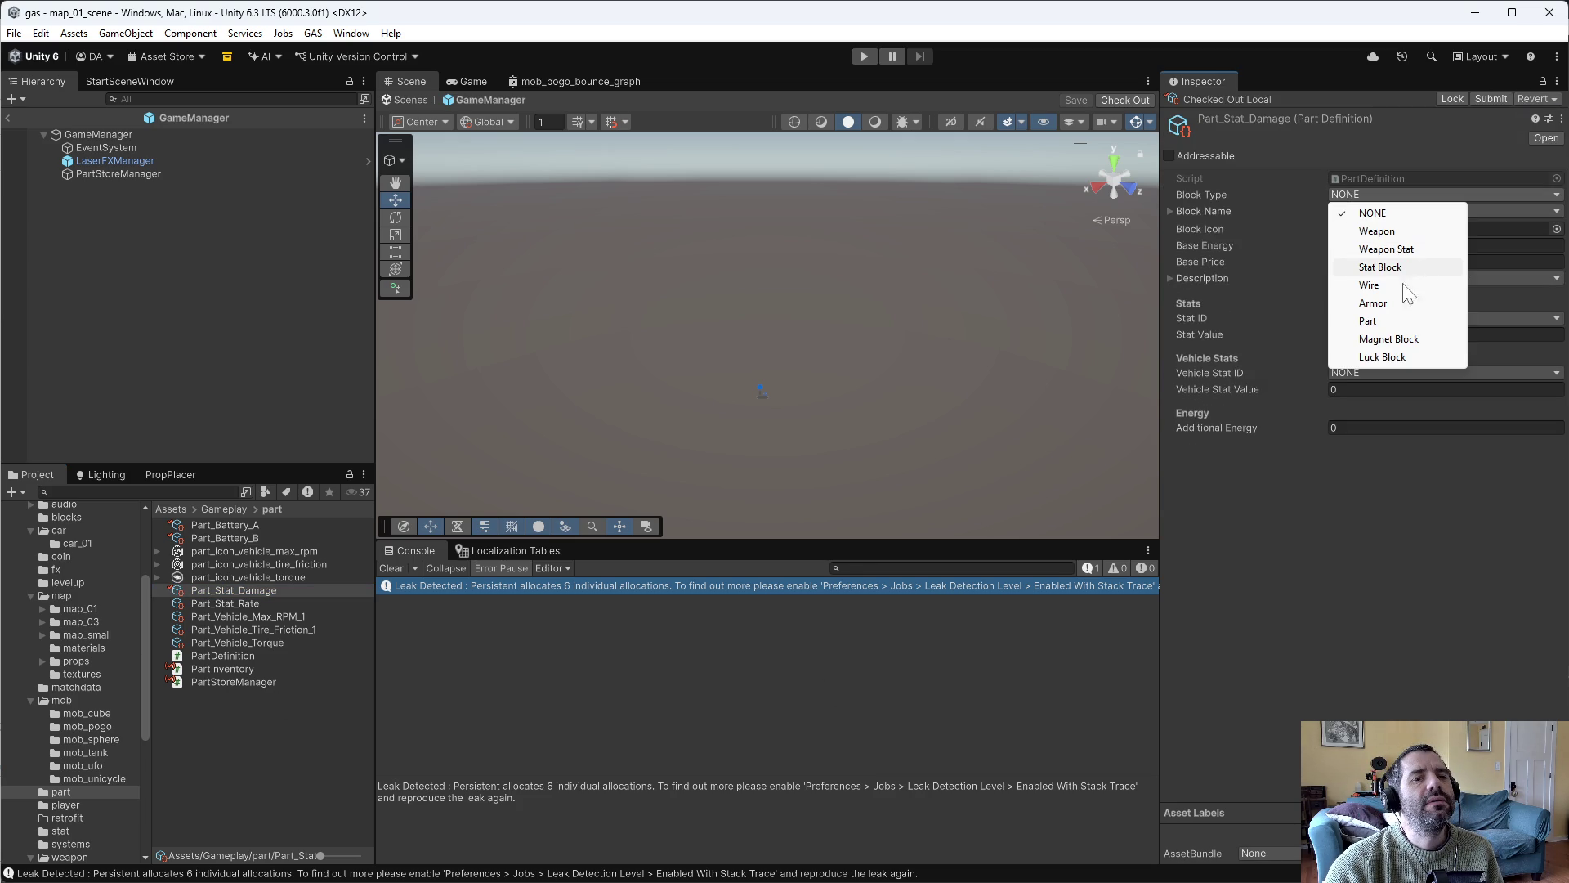
click(1368, 324)
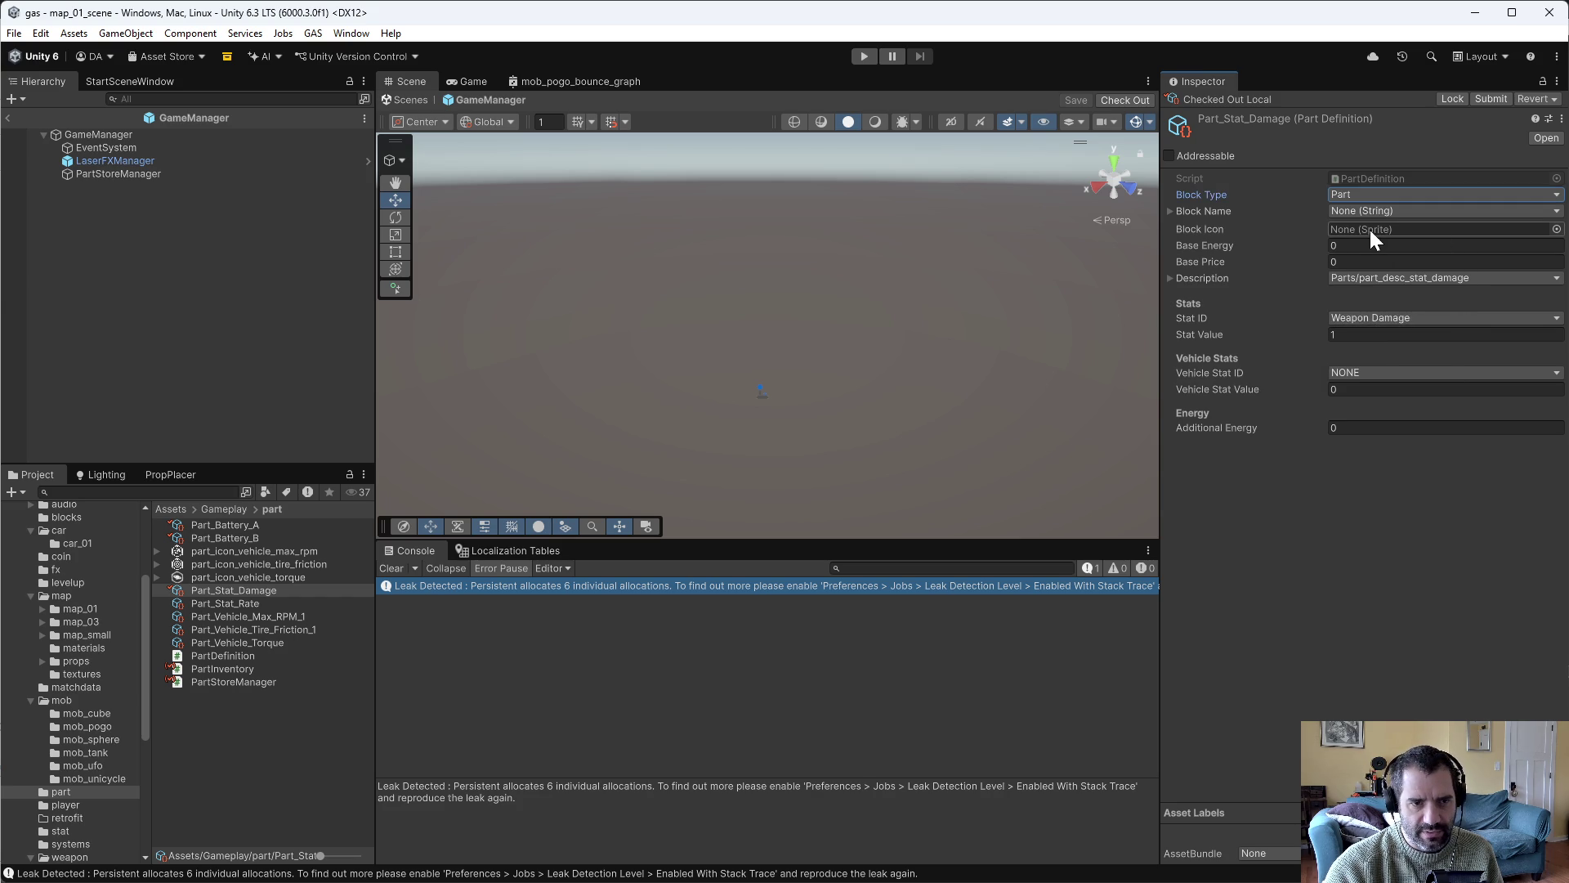
click(1556, 231)
text(dama)
double_click(1350, 281)
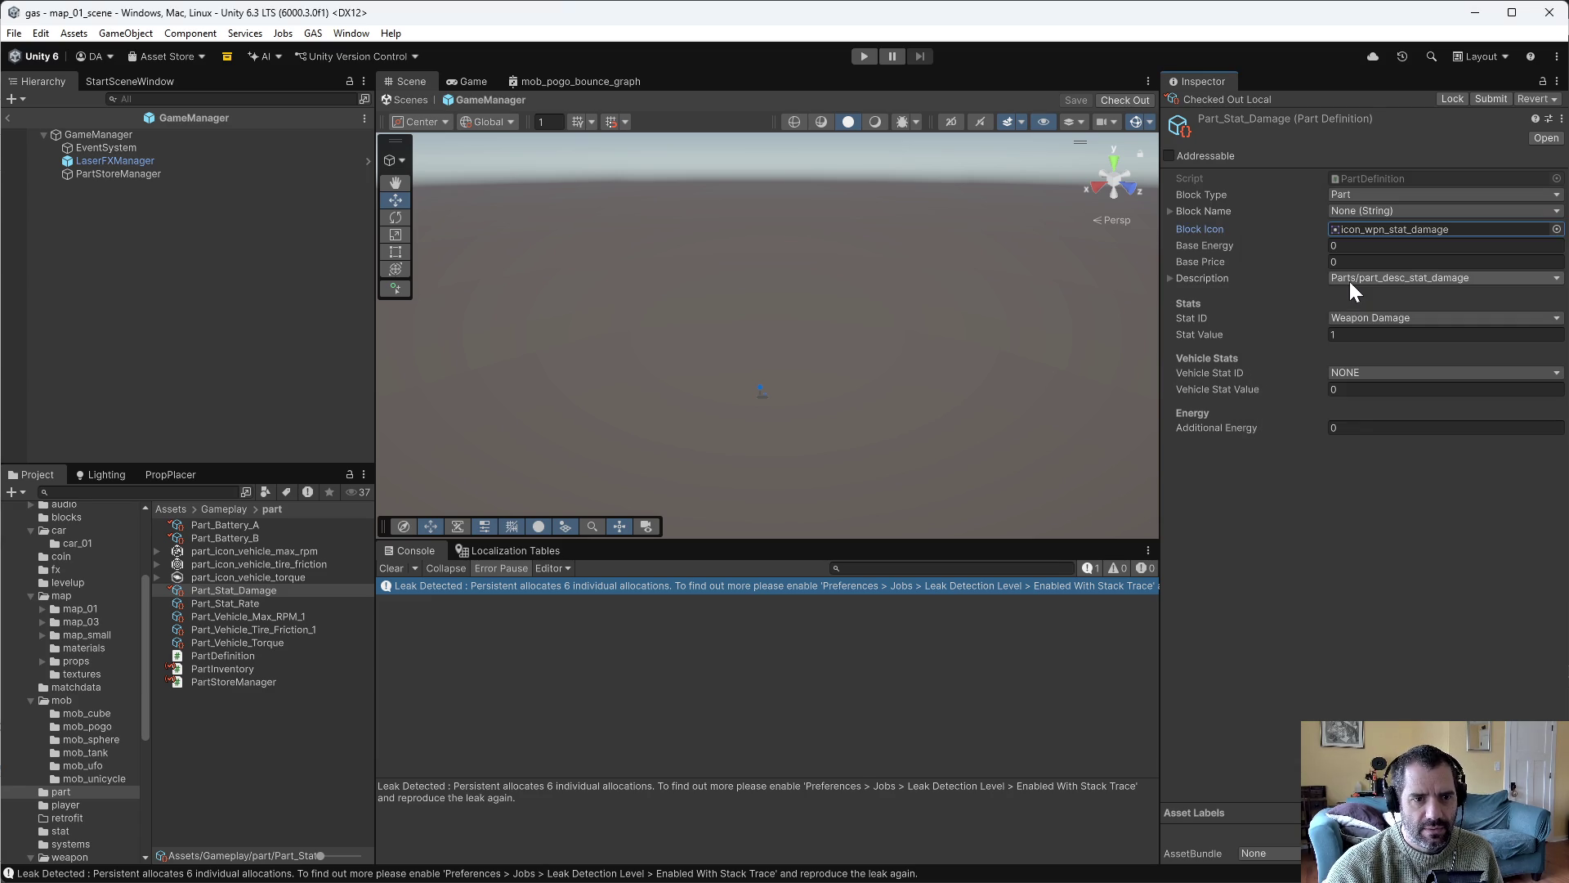
click(268, 606)
Check out Part_Stat_Rate and make it a Part named part_name_stat_rate.
click(1527, 99)
click(1363, 195)
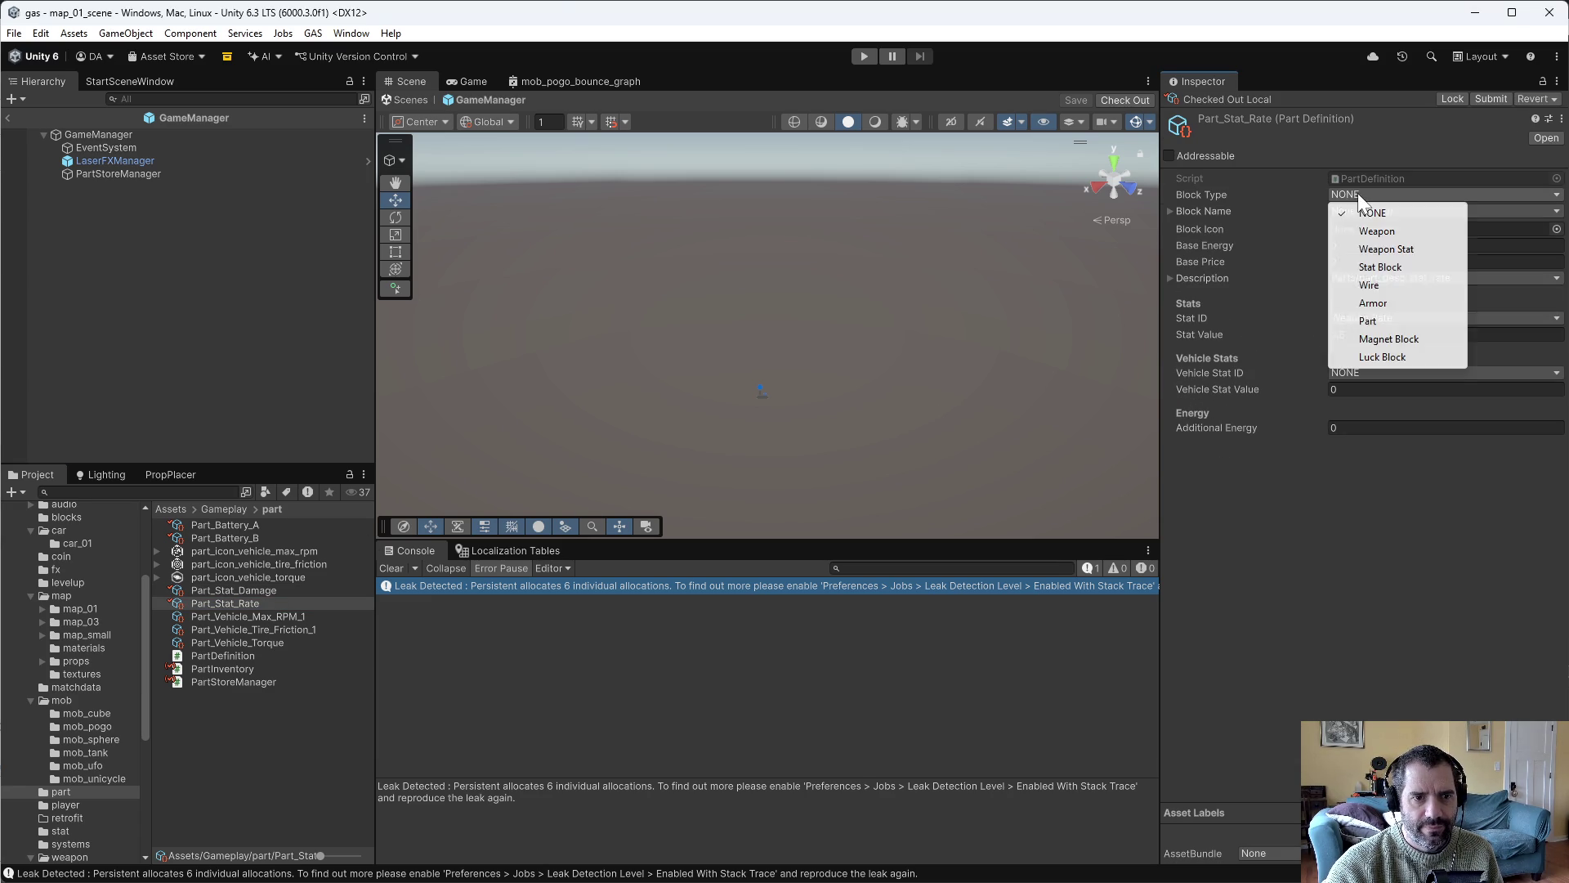
click(1380, 321)
click(1365, 206)
text(rat)
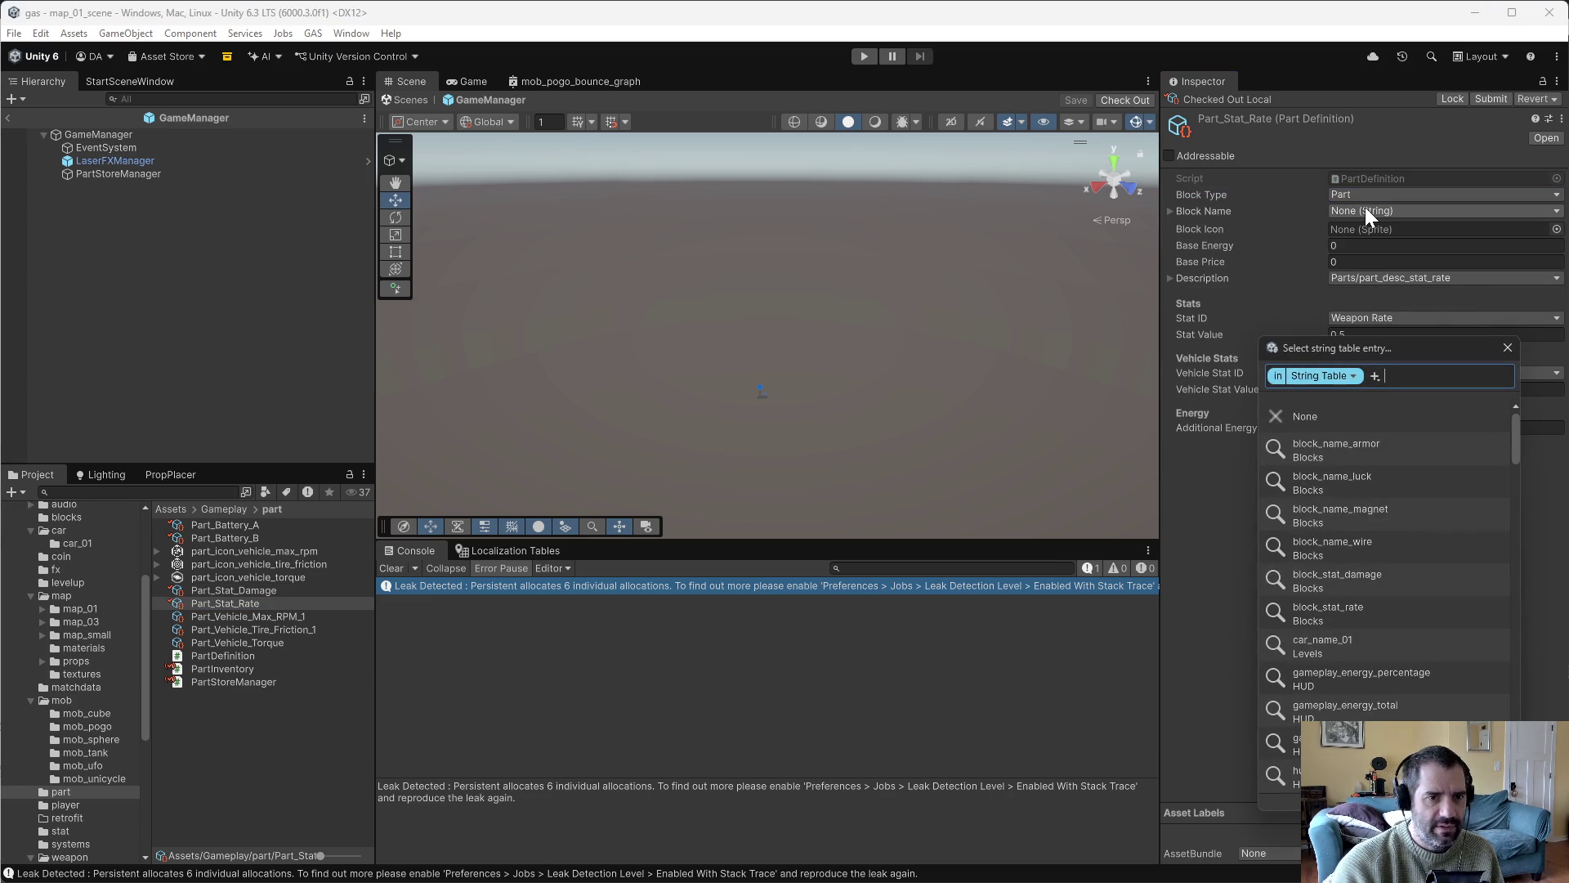
text(e)
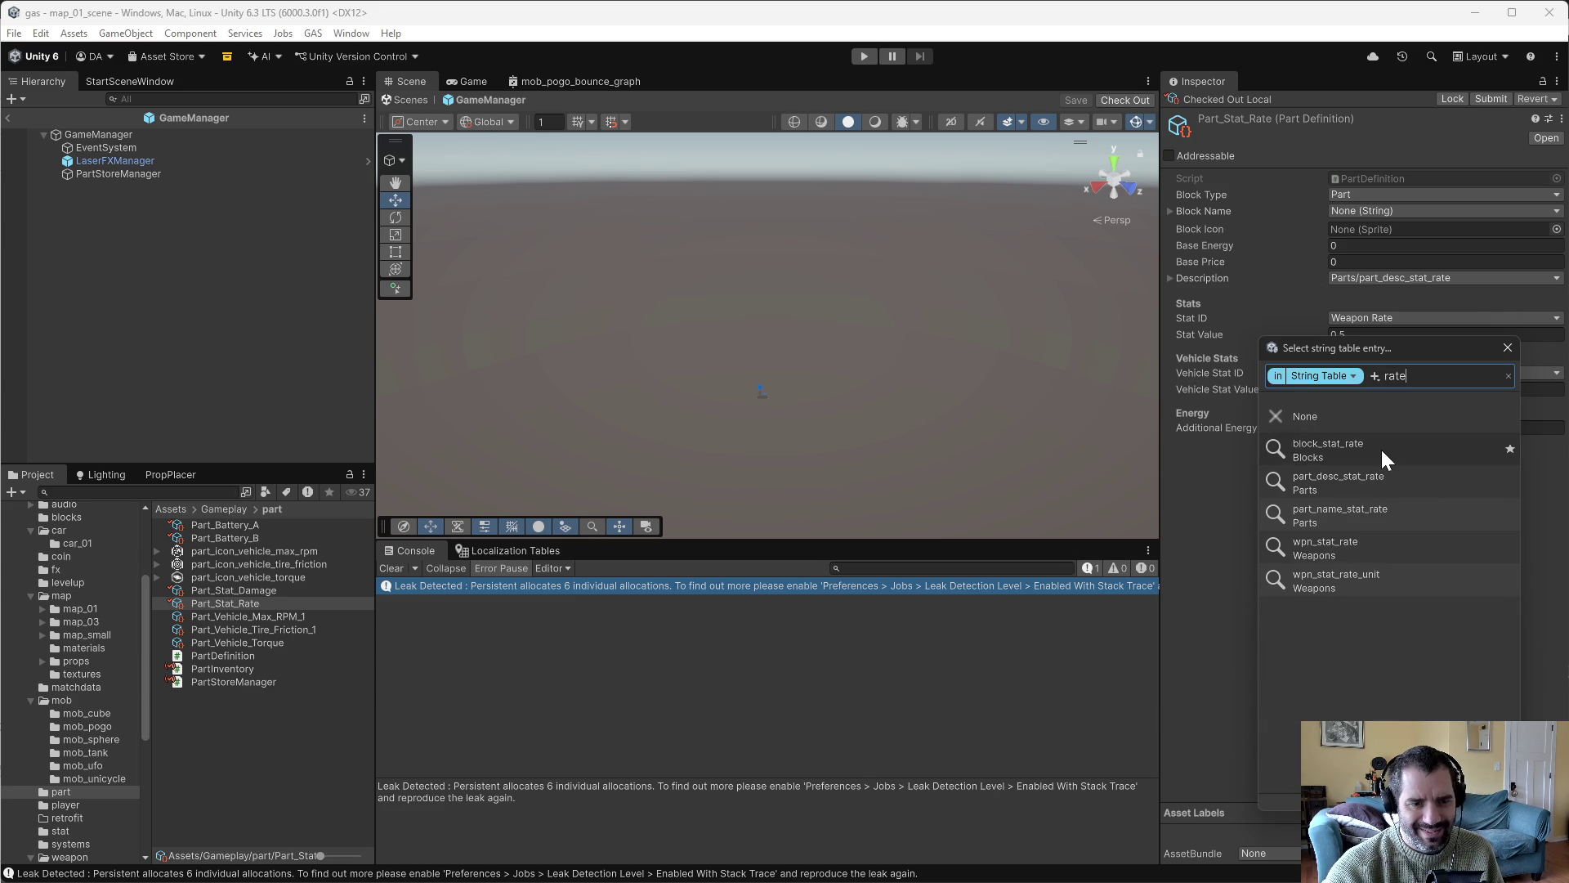
click(1385, 510)
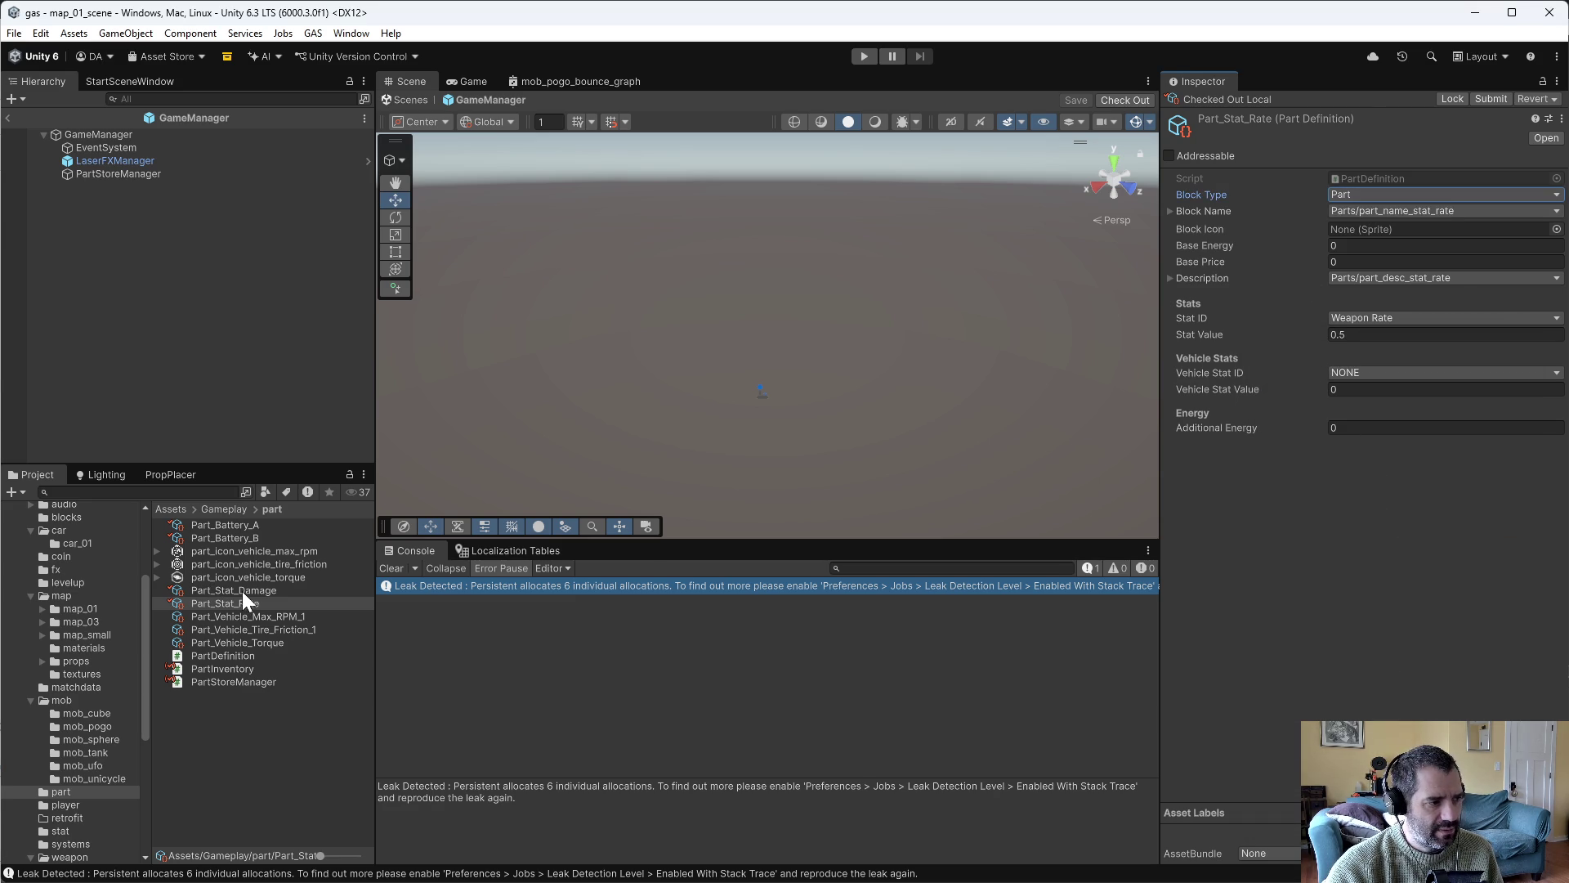
Set Part_Stat_Damage's block name to part_name_stat_damage.
click(242, 590)
click(1350, 208)
text(dama)
click(1398, 515)
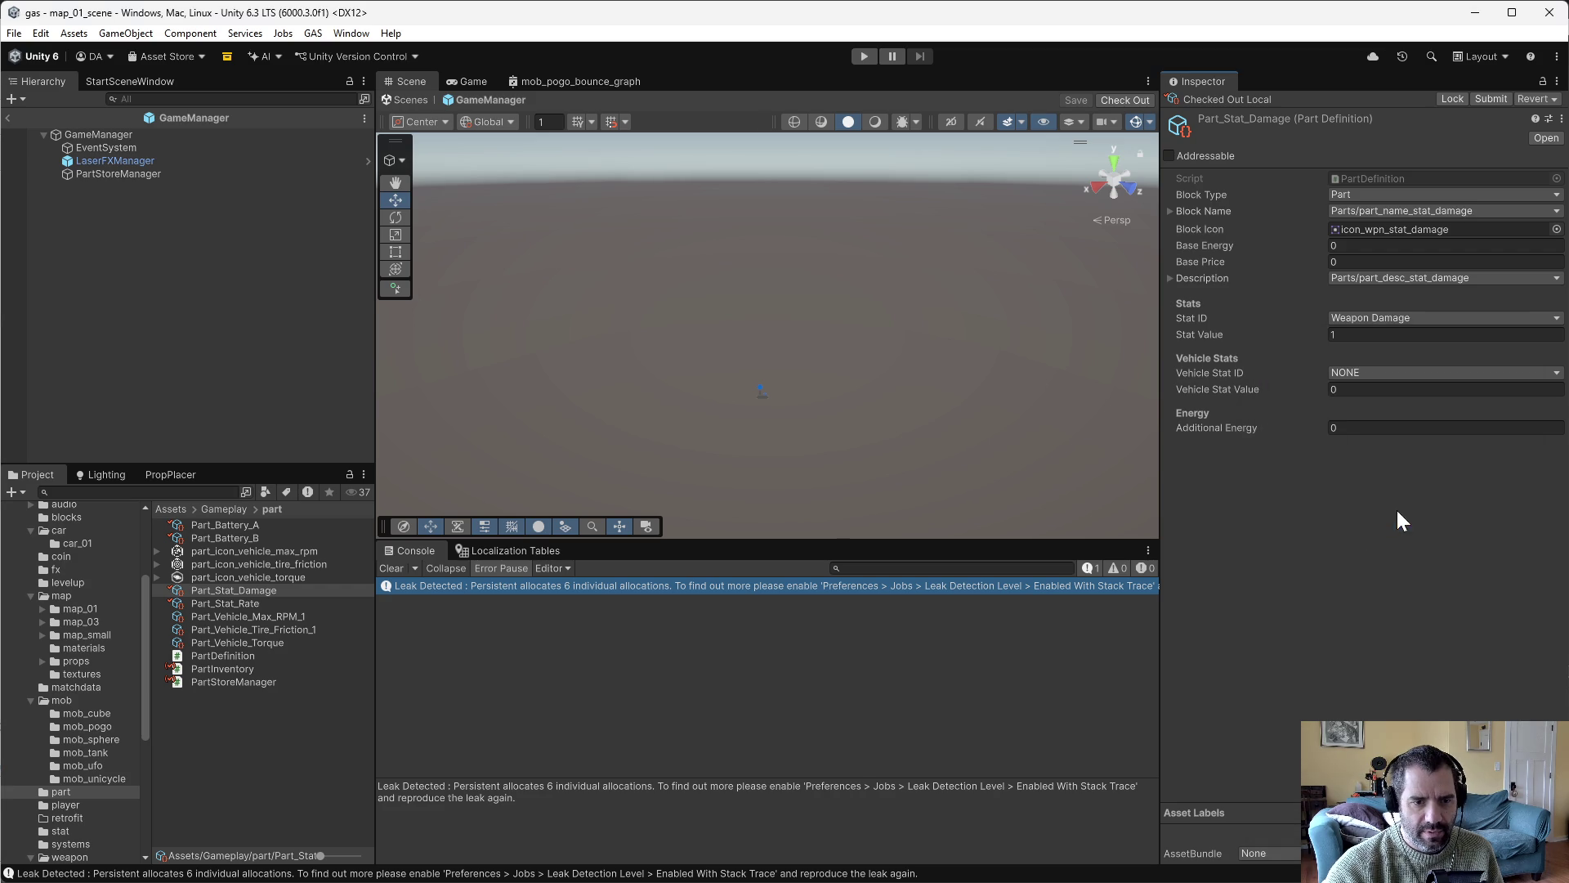
Give Part_Stat_Rate the icon_wpn_stat_rate sprite as its block icon.
click(266, 599)
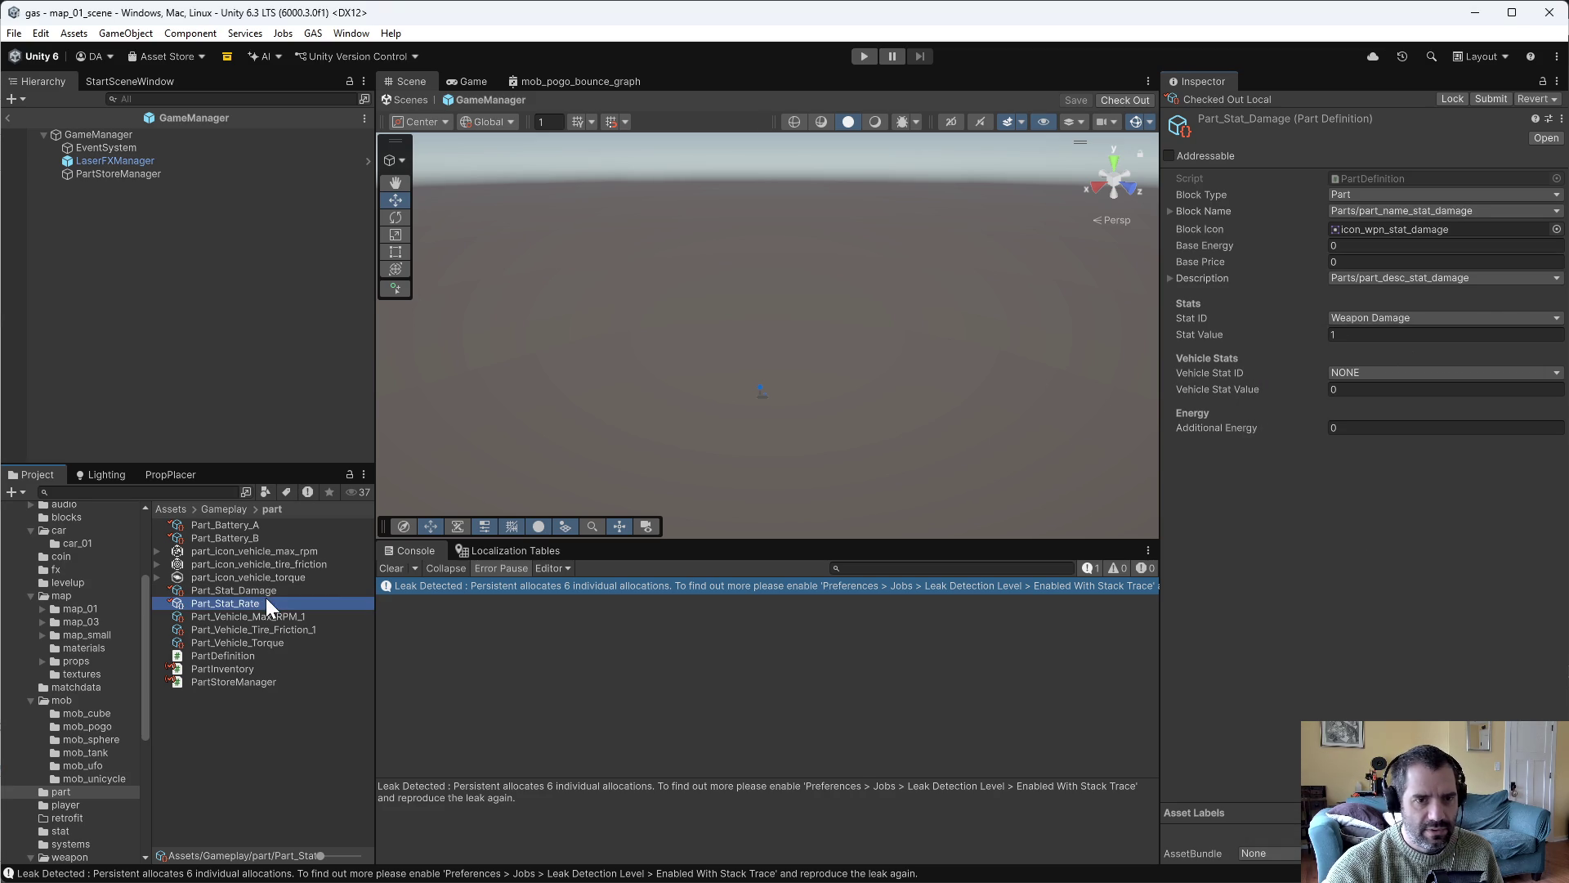
click(1556, 229)
text(rate)
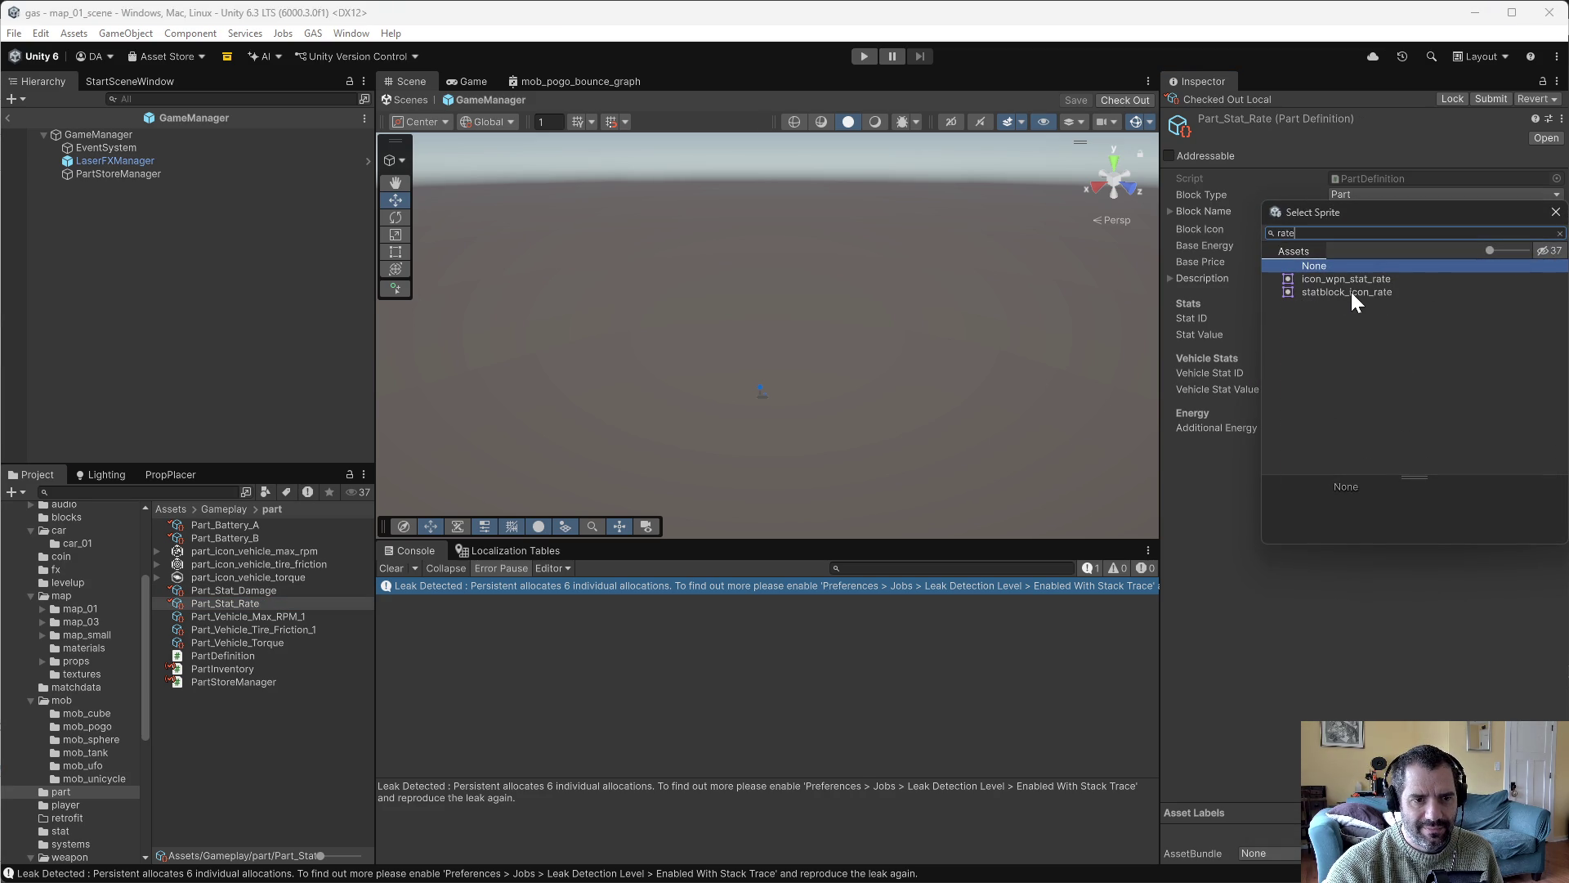
double_click(1361, 277)
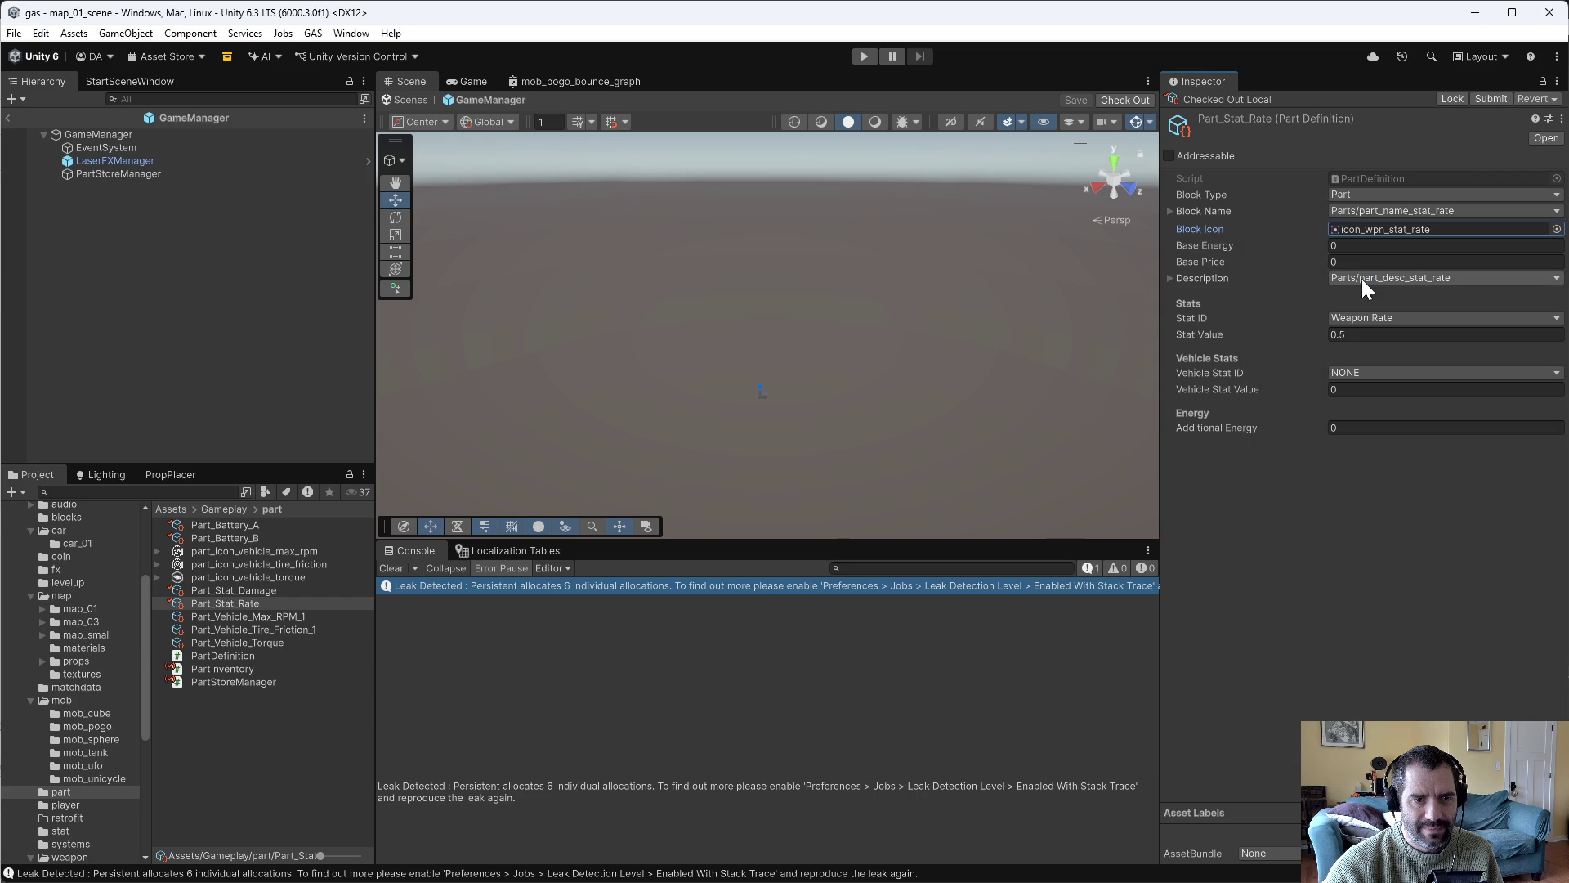
Select Part_Vehicle_Max_RPM_1 and check it out for editing.
click(245, 647)
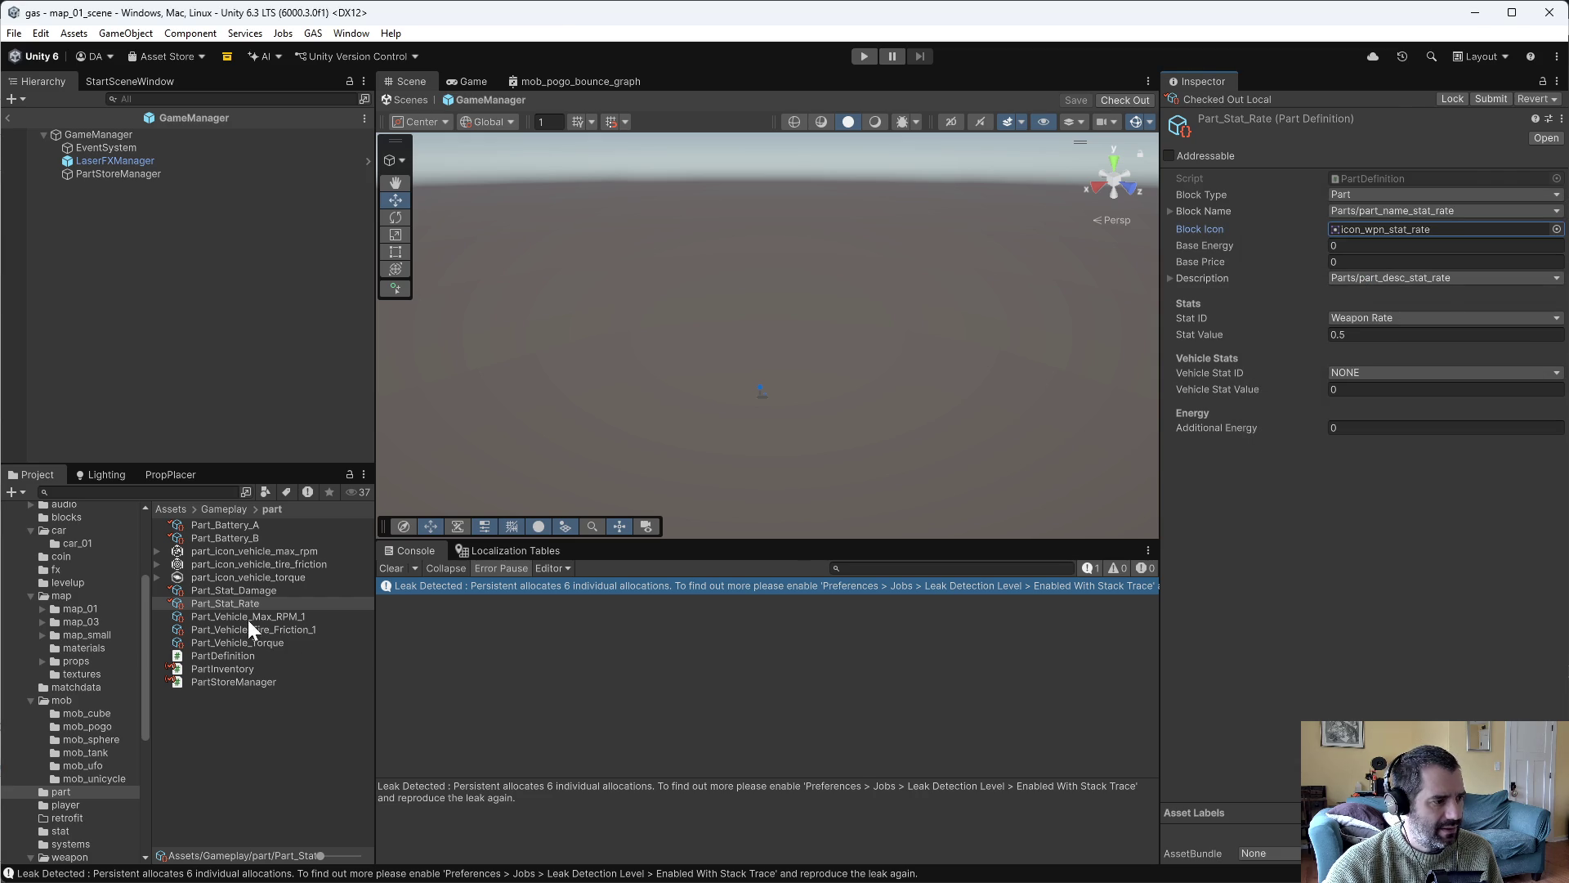
click(247, 618)
click(1528, 98)
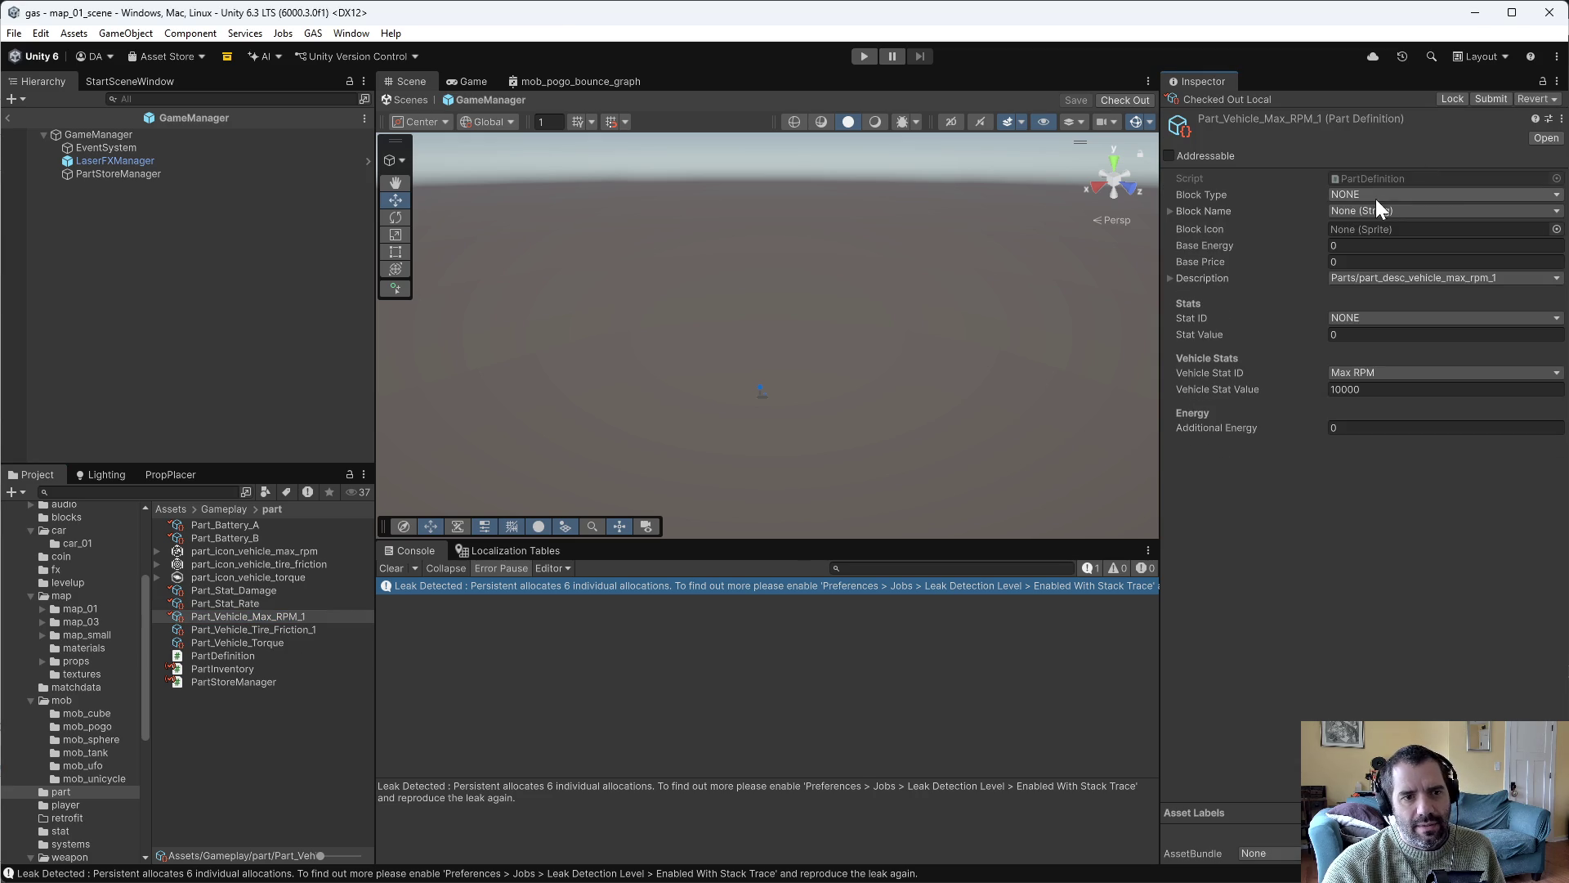
Make Part_Vehicle_Max_RPM_1 a Part named part_name_vehicle_max_rpm_1 with part_icon_vehicle_max_rpm.
click(1376, 196)
click(1381, 321)
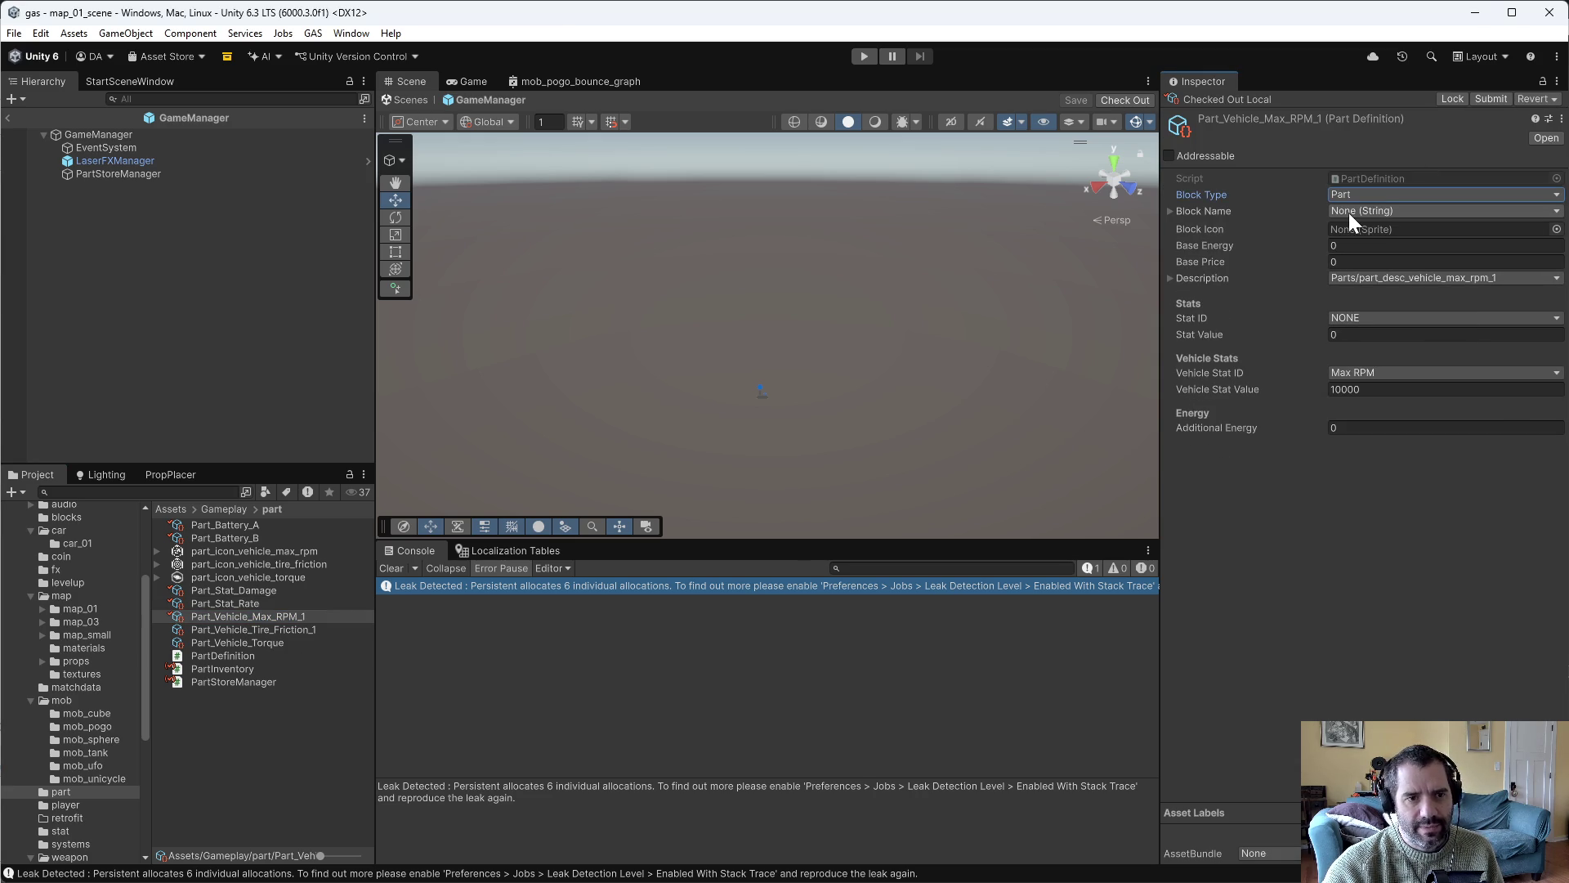
click(1352, 212)
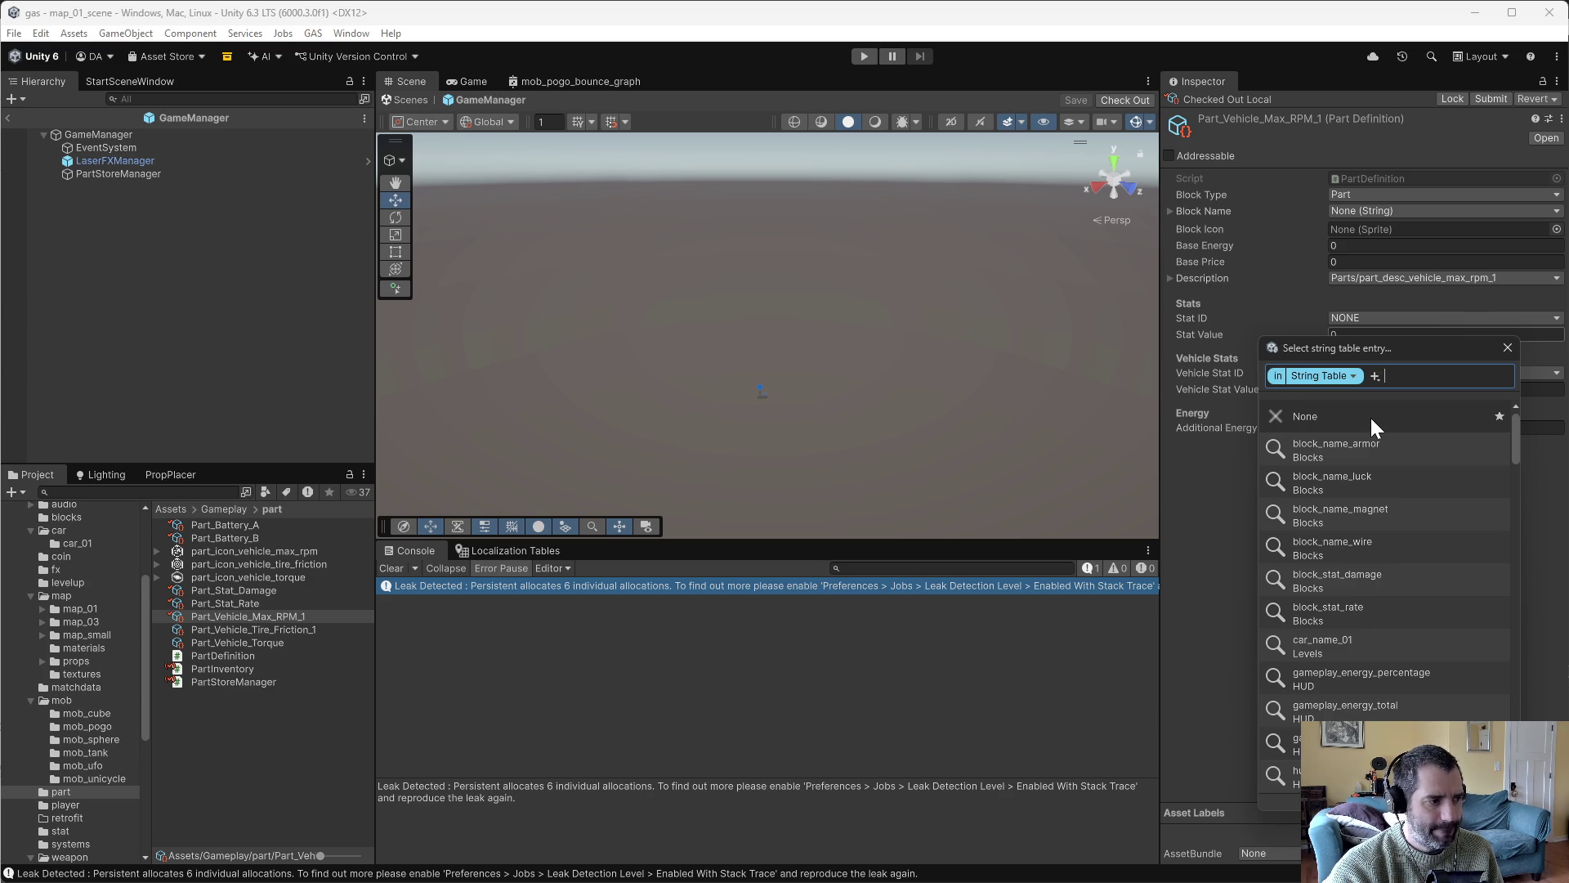
text(rpm)
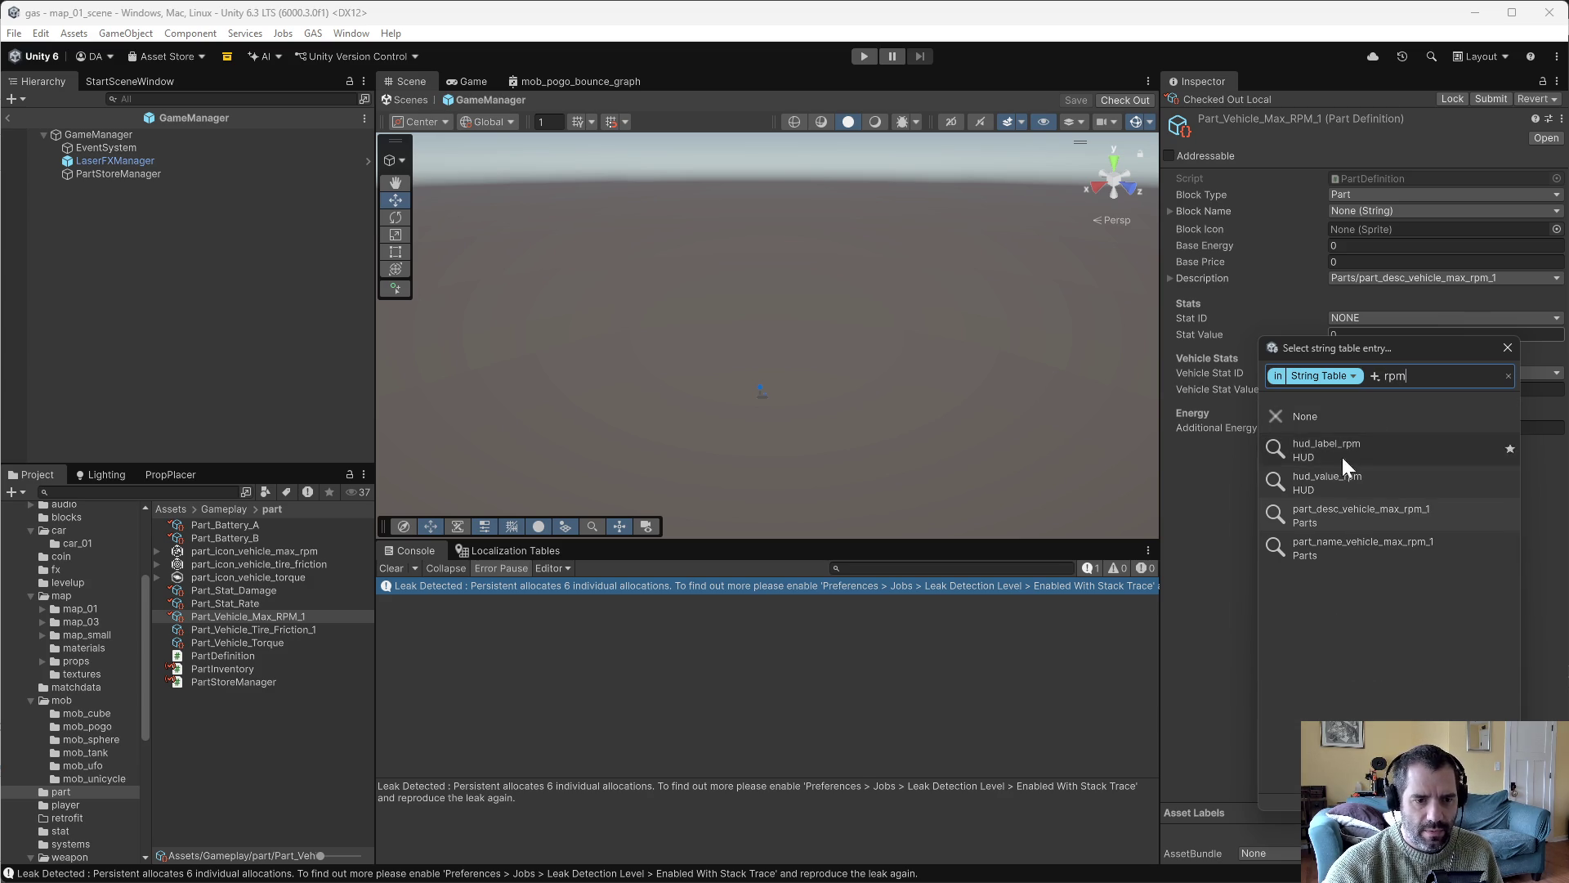
click(1394, 551)
click(1558, 230)
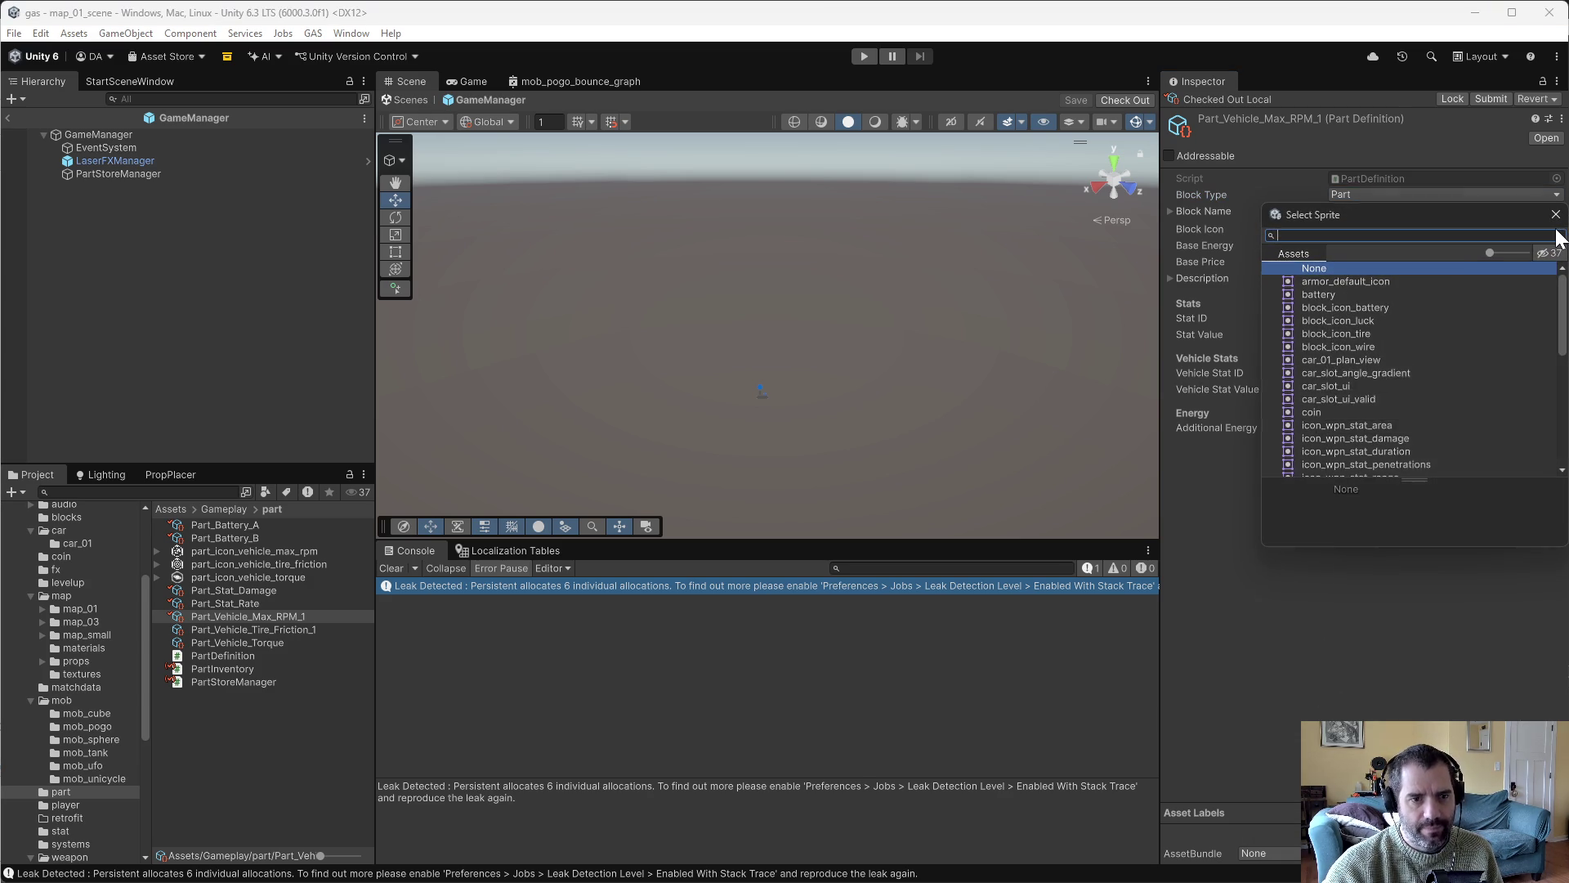
text(rpm)
click(1405, 283)
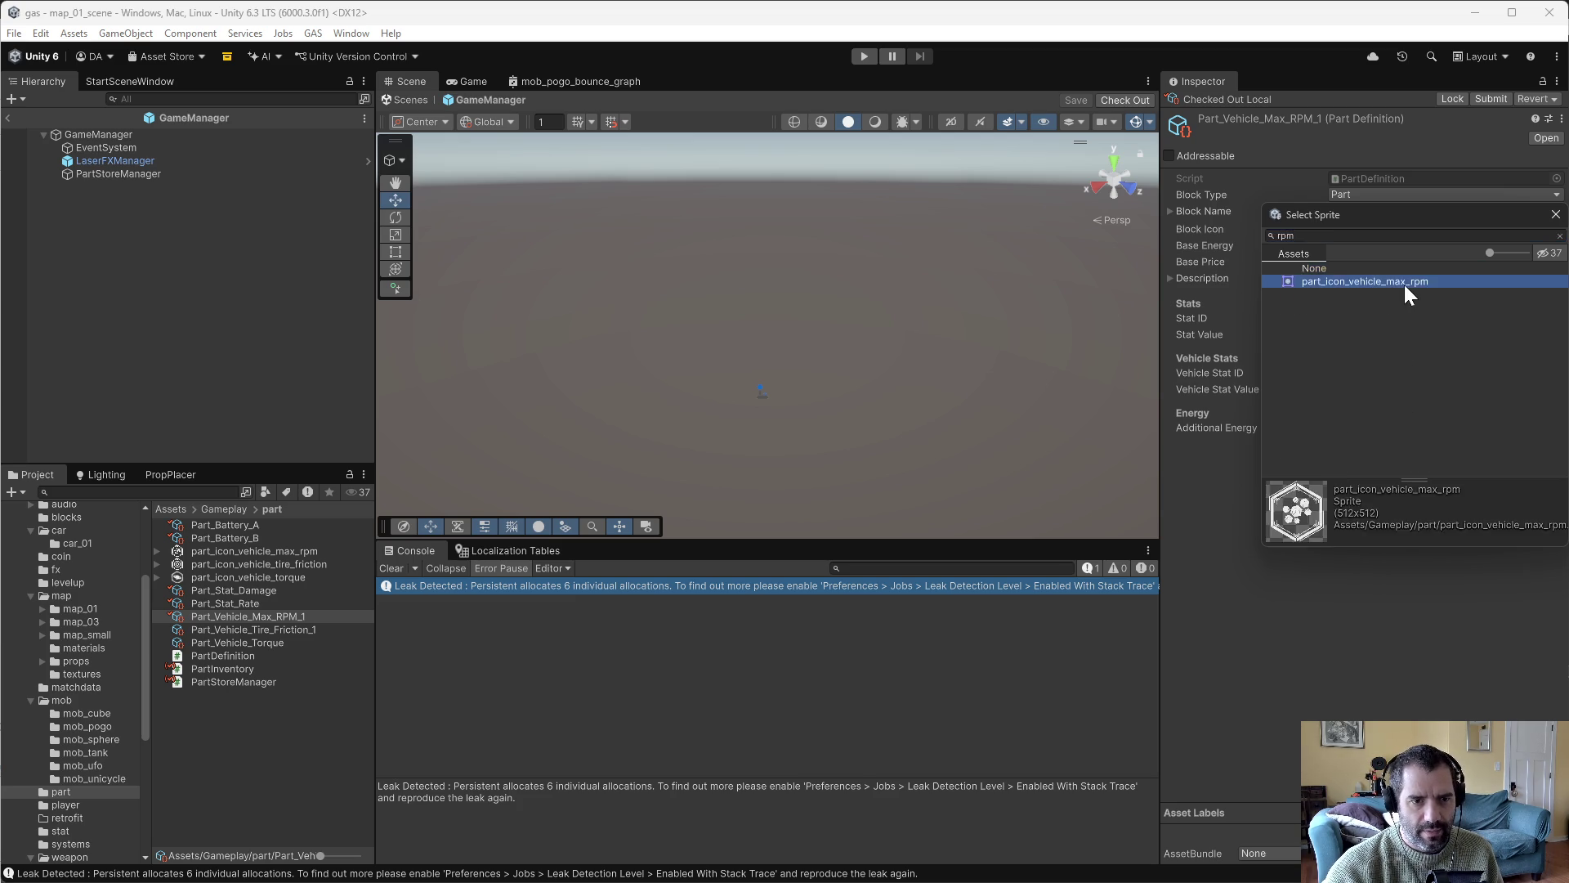
double_click(1406, 283)
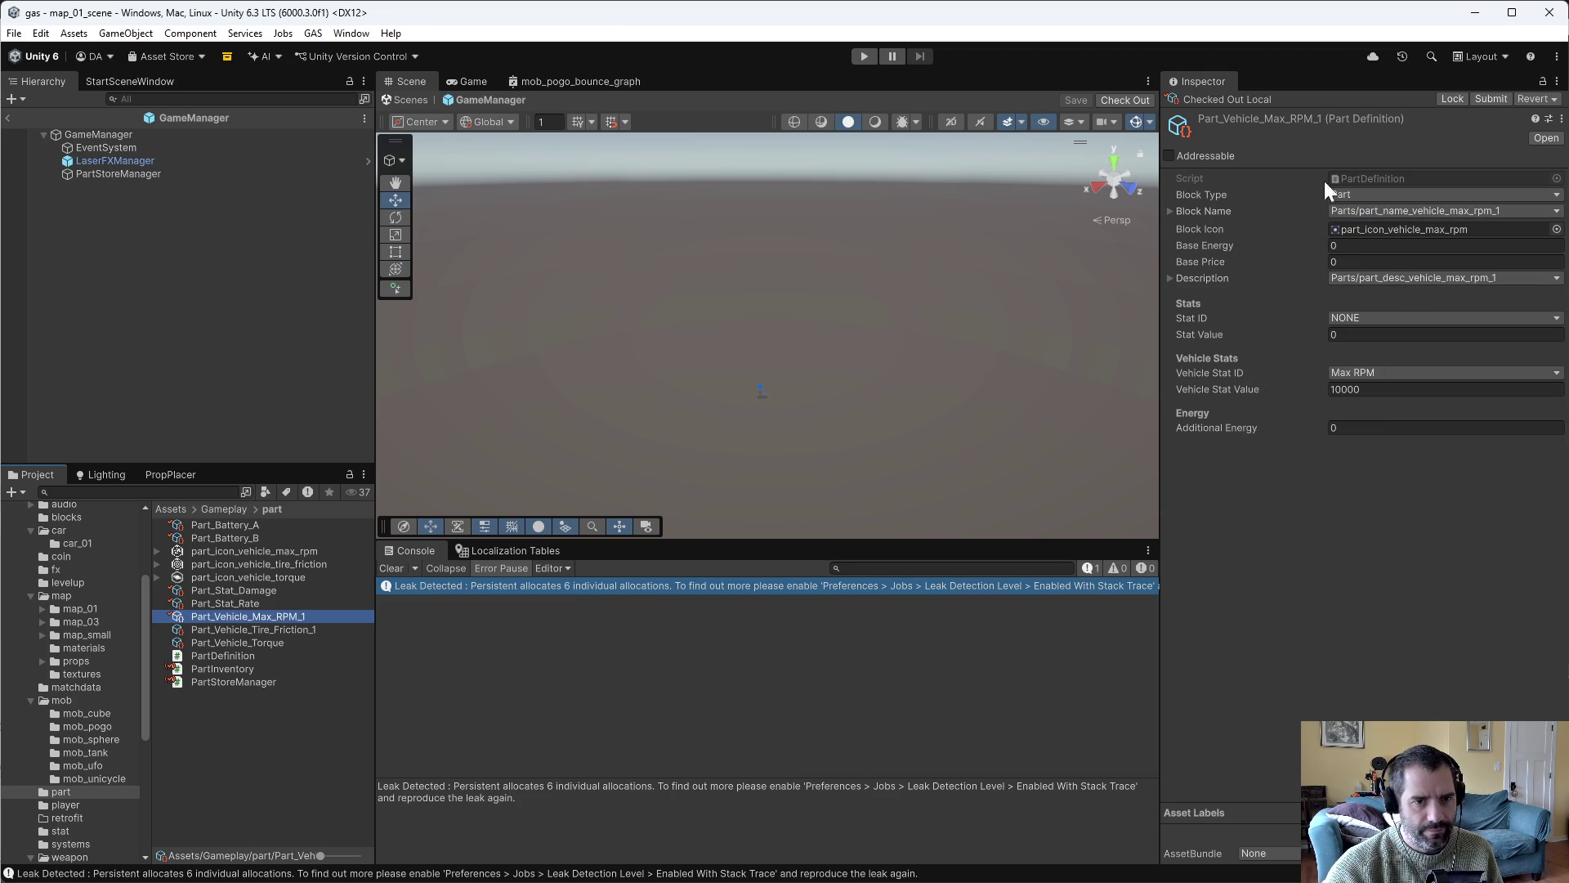
Check out Part_Vehicle_Tire_Friction_1 as a Part named part_name_vehicle_tire_friction_1 with block_icon_tire.
key(Down)
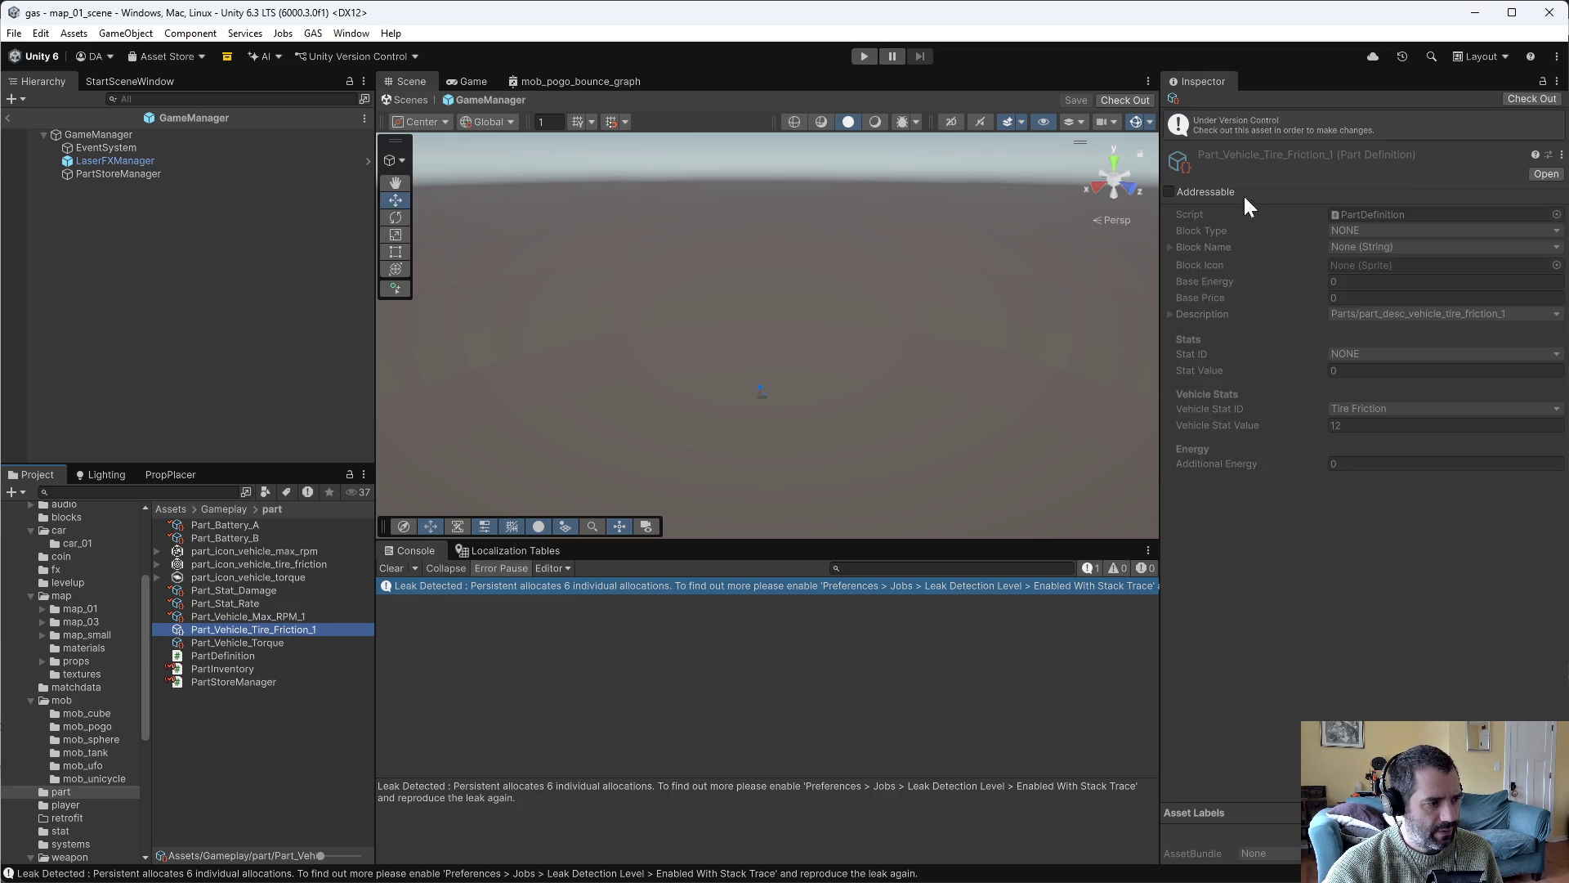
click(1522, 99)
click(1362, 196)
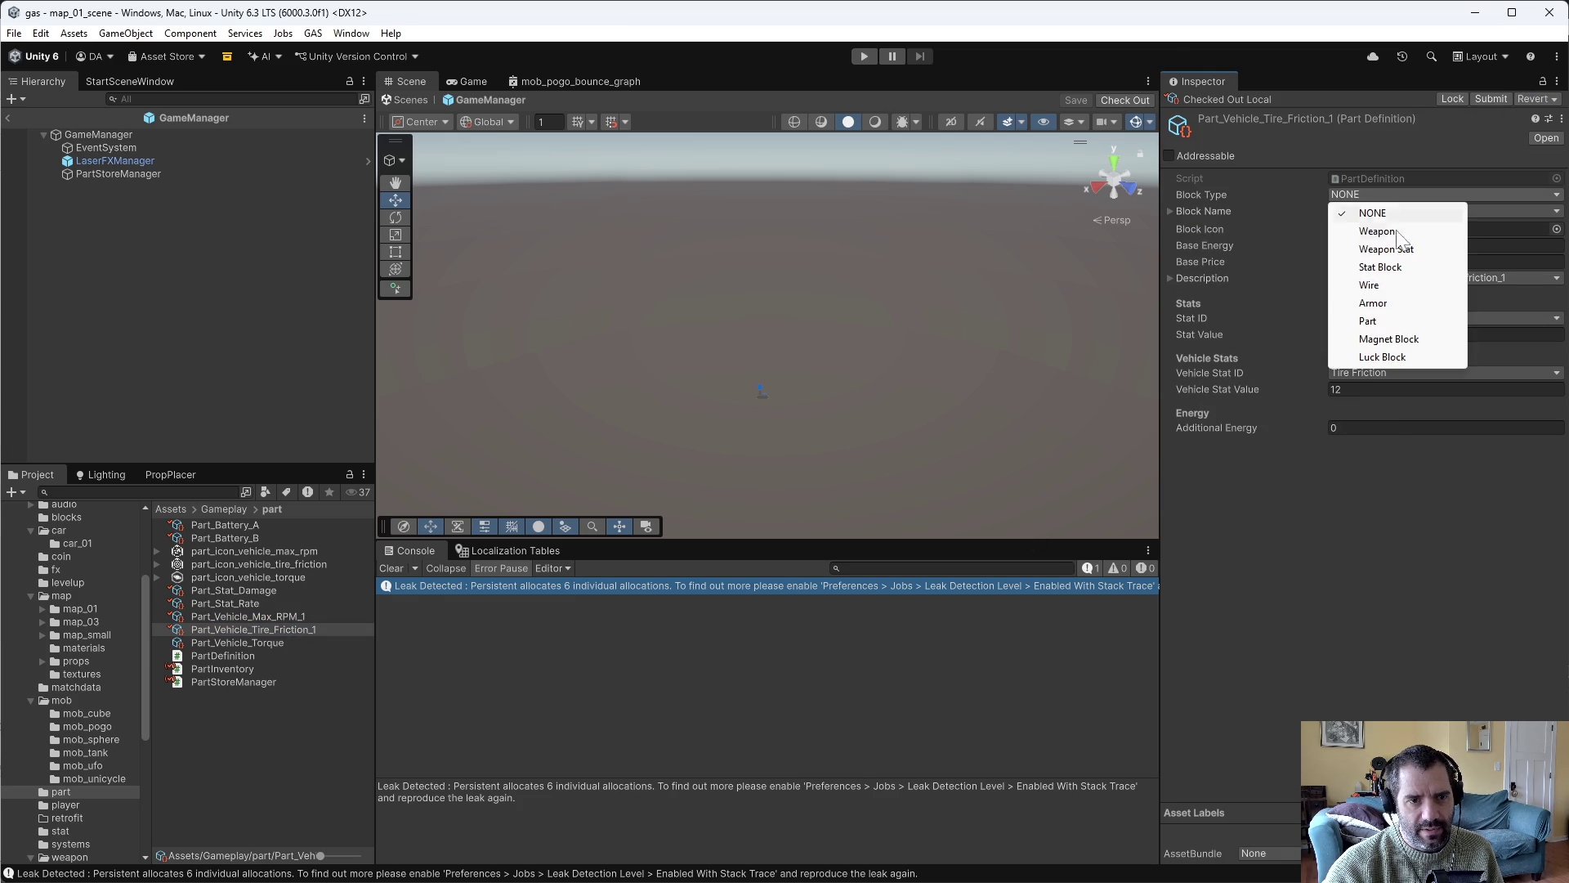
click(1444, 320)
click(1351, 213)
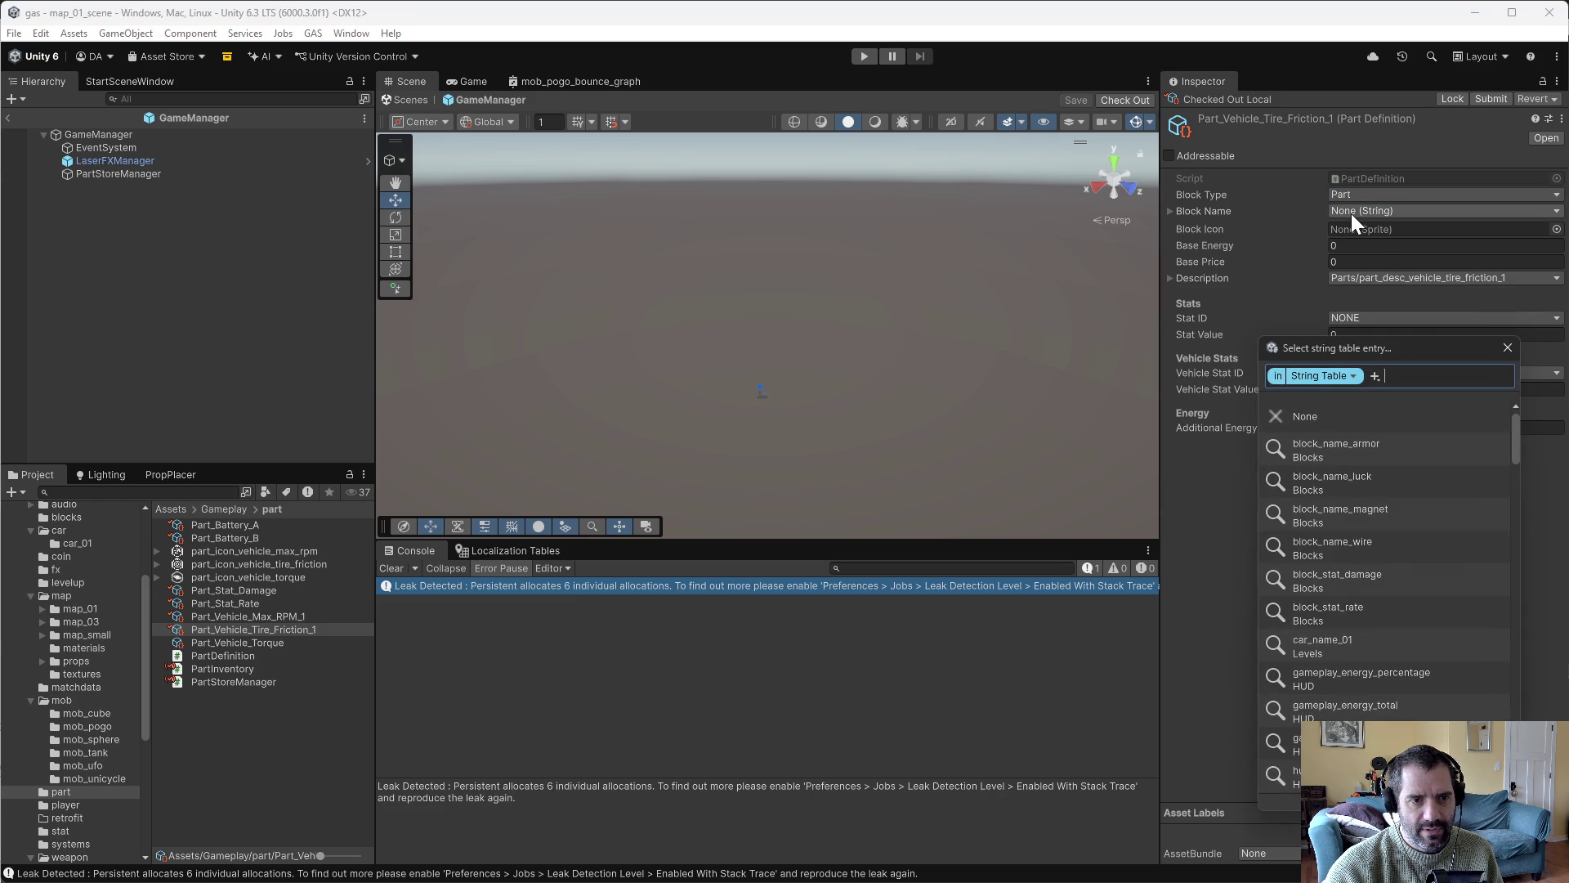
text(fric)
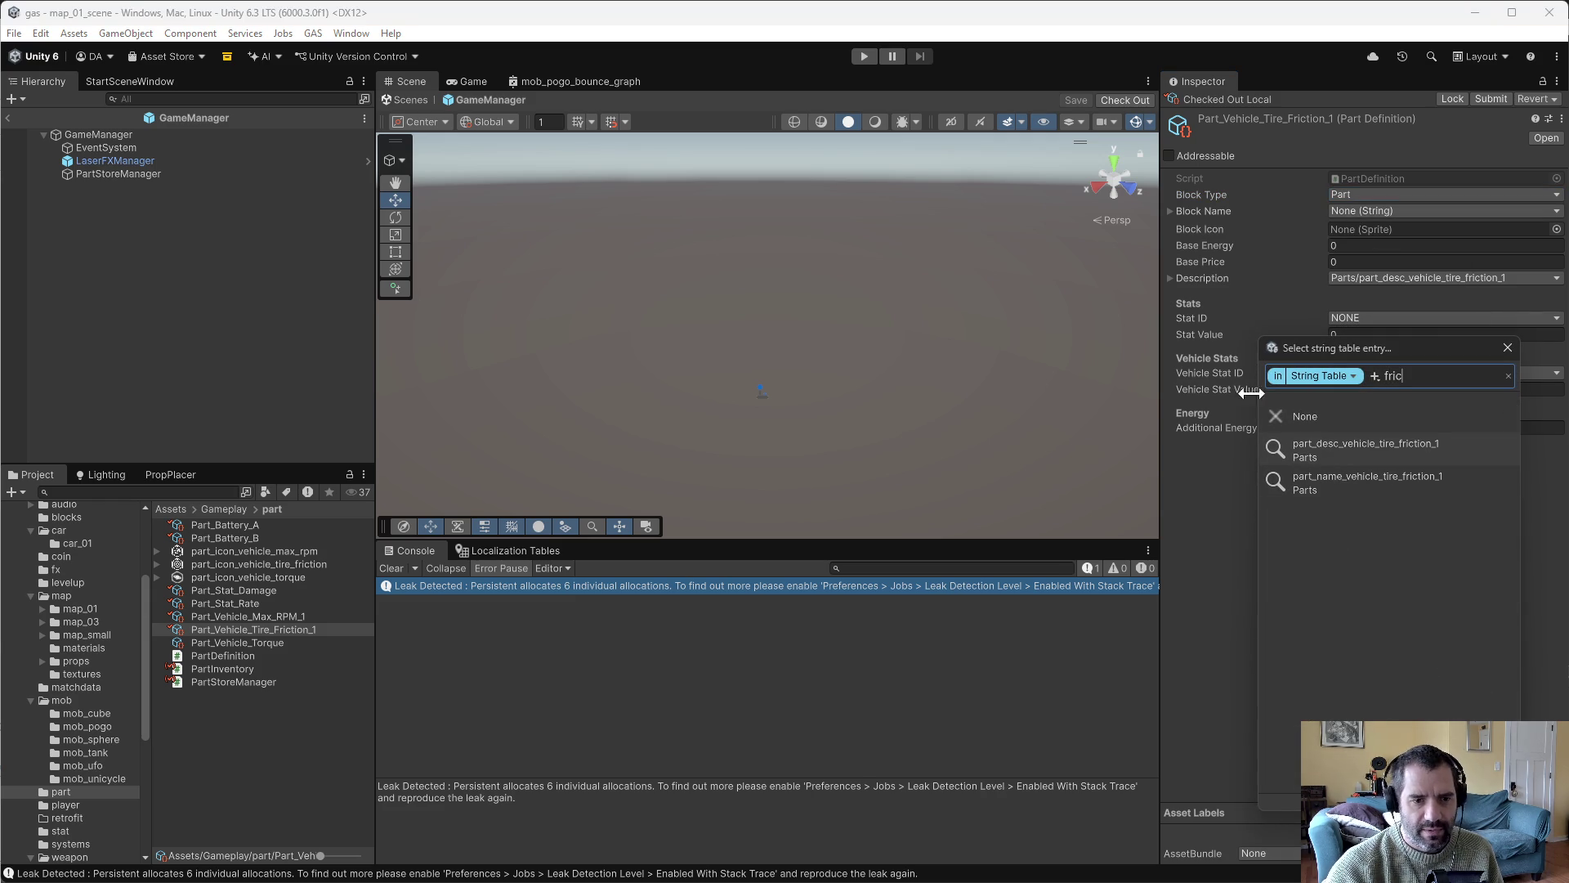
click(1355, 481)
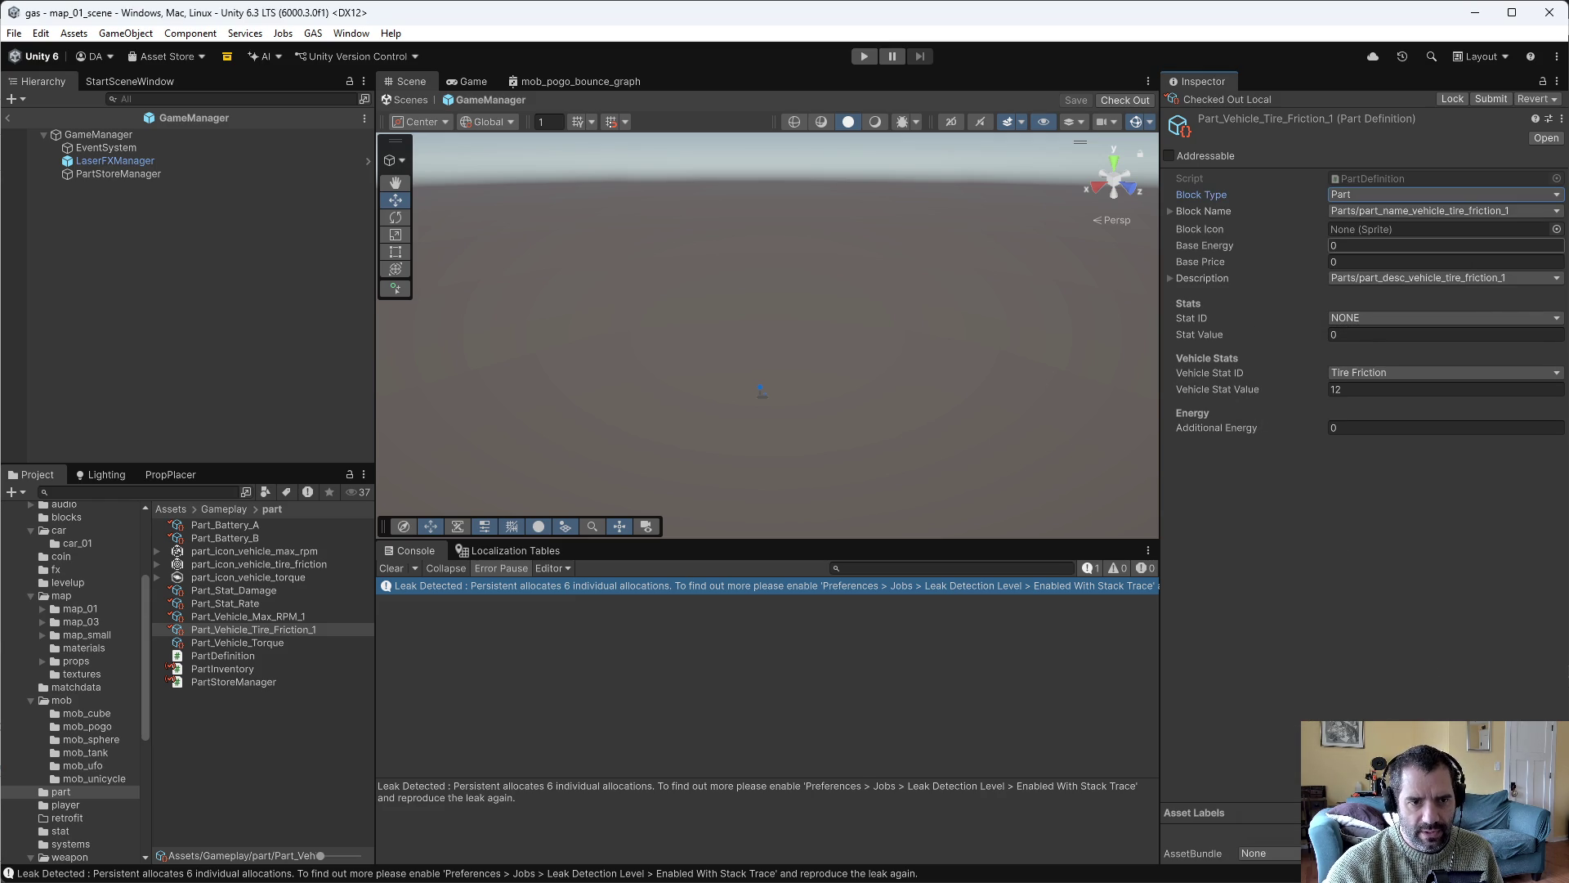
click(1555, 231)
text(tire)
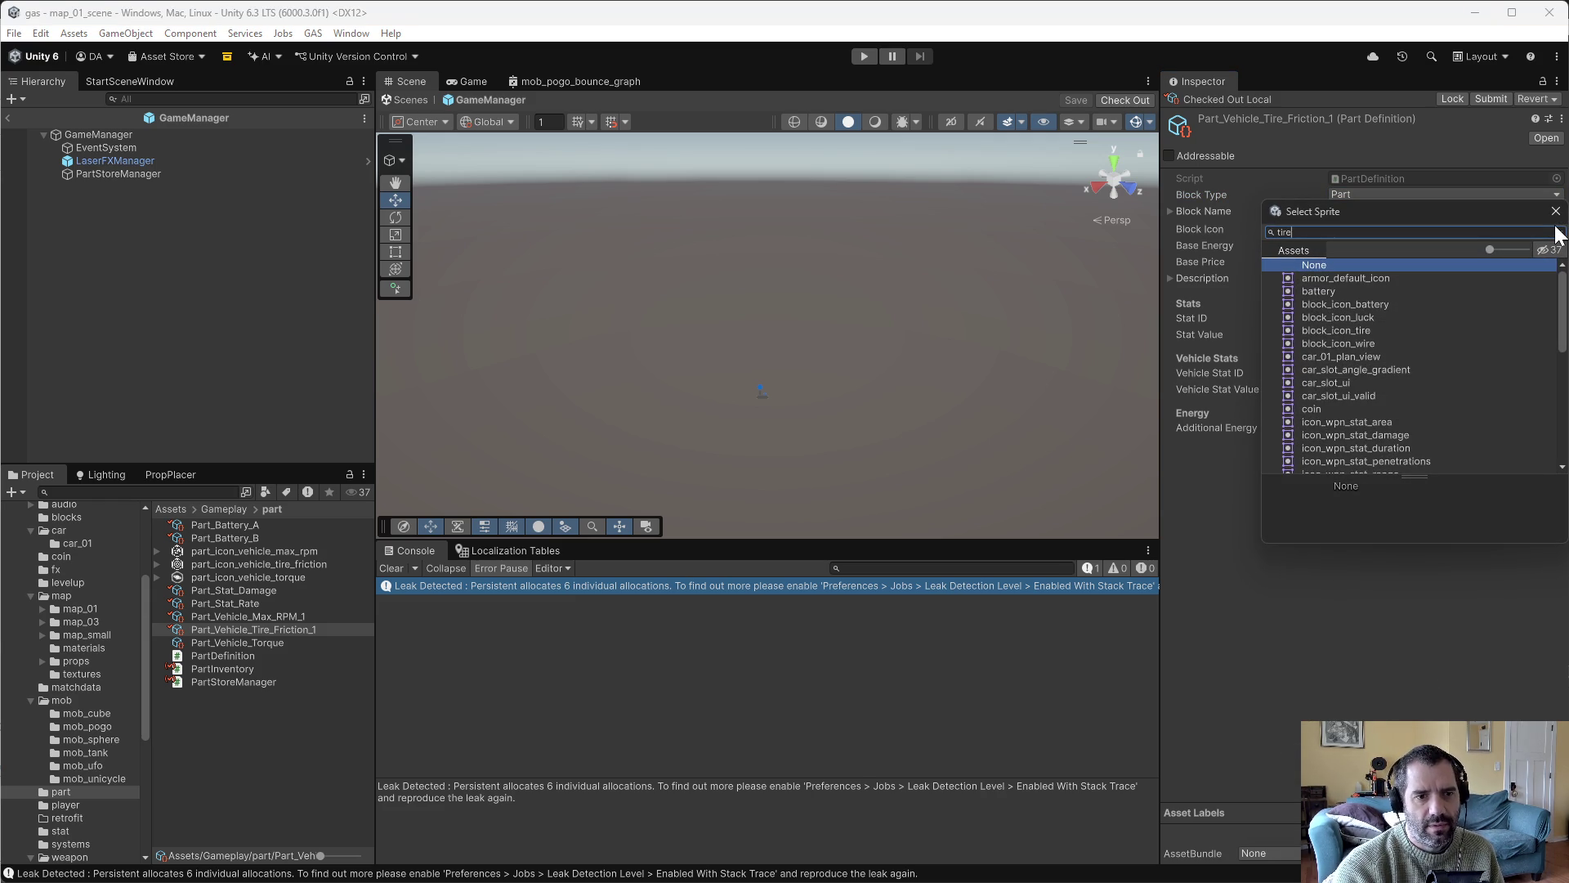
click(1329, 288)
click(1331, 280)
double_click(1331, 278)
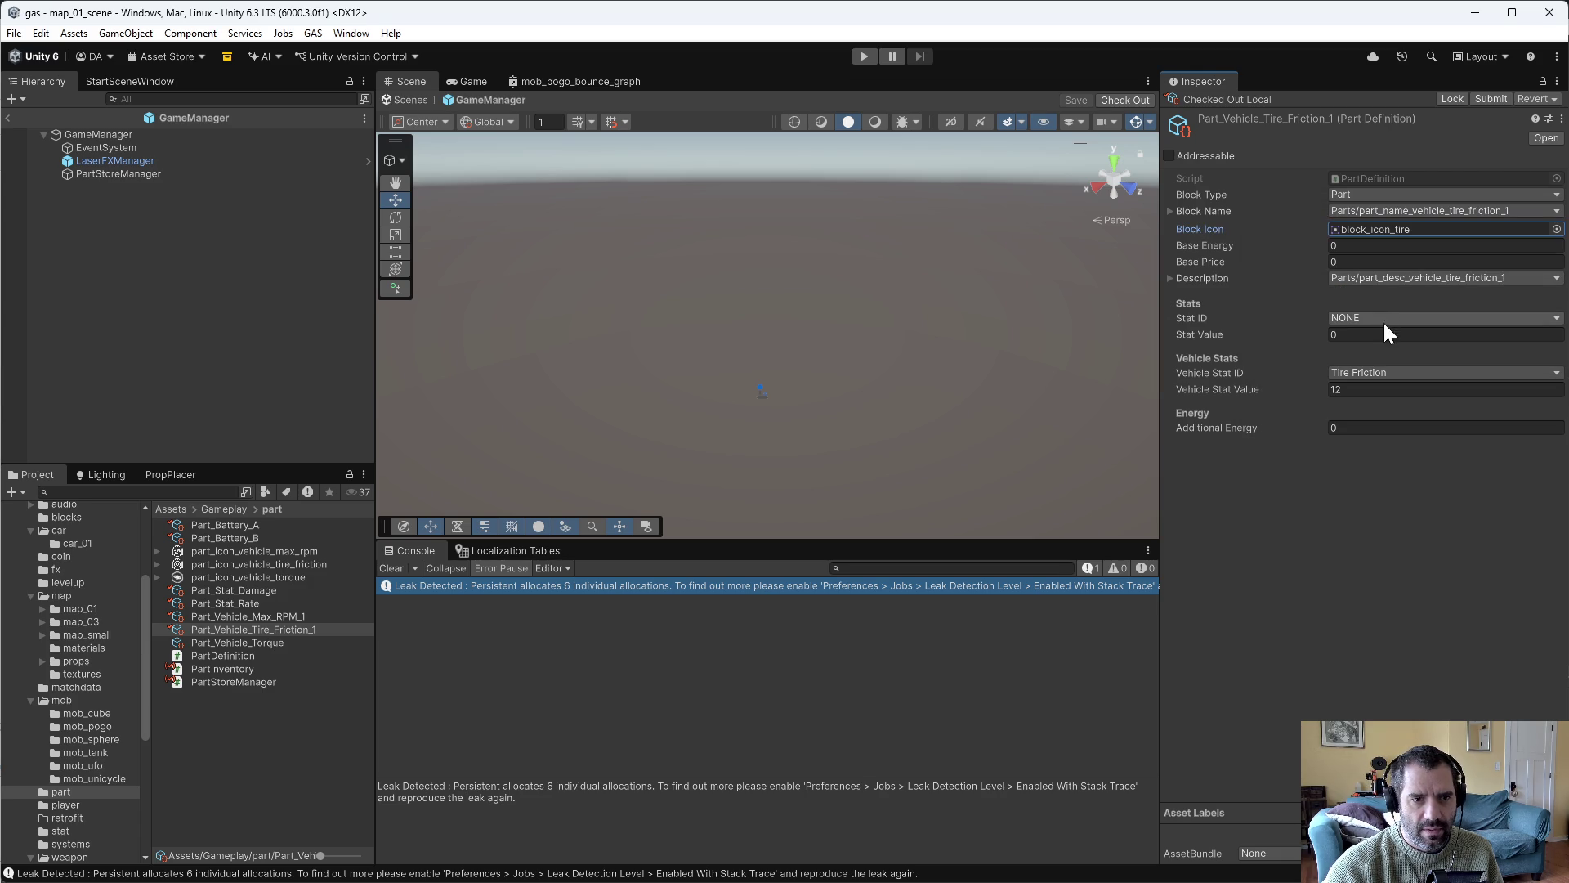
Check out Part_Vehicle_Torque as a Part named part_name_vehicle_torque with part_icon_vehicle_torque.
click(242, 636)
click(1534, 99)
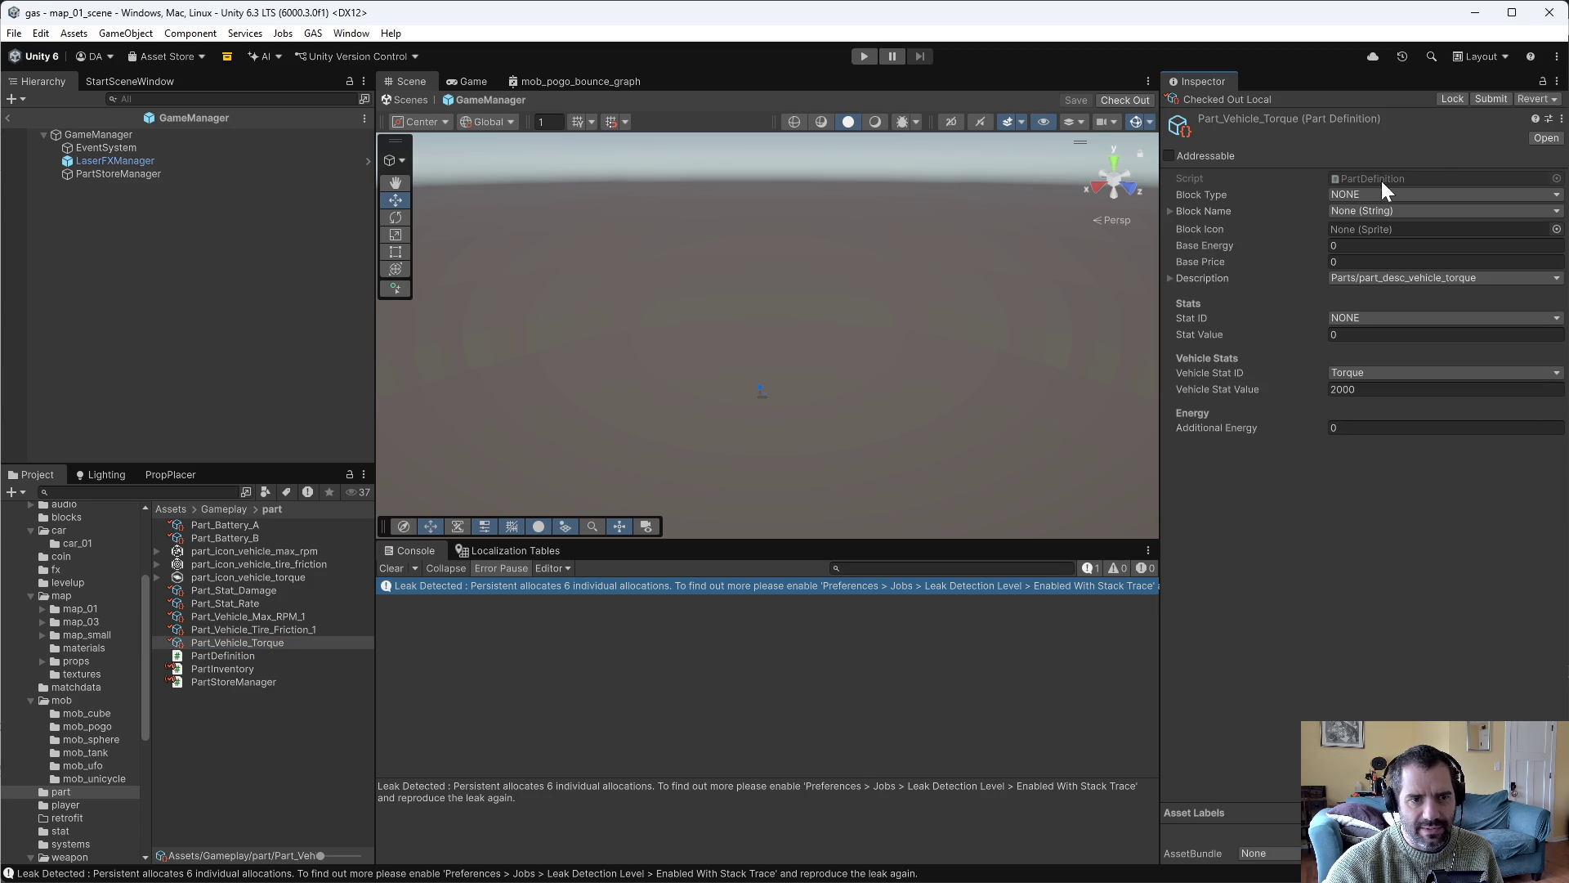
click(1376, 195)
click(1367, 319)
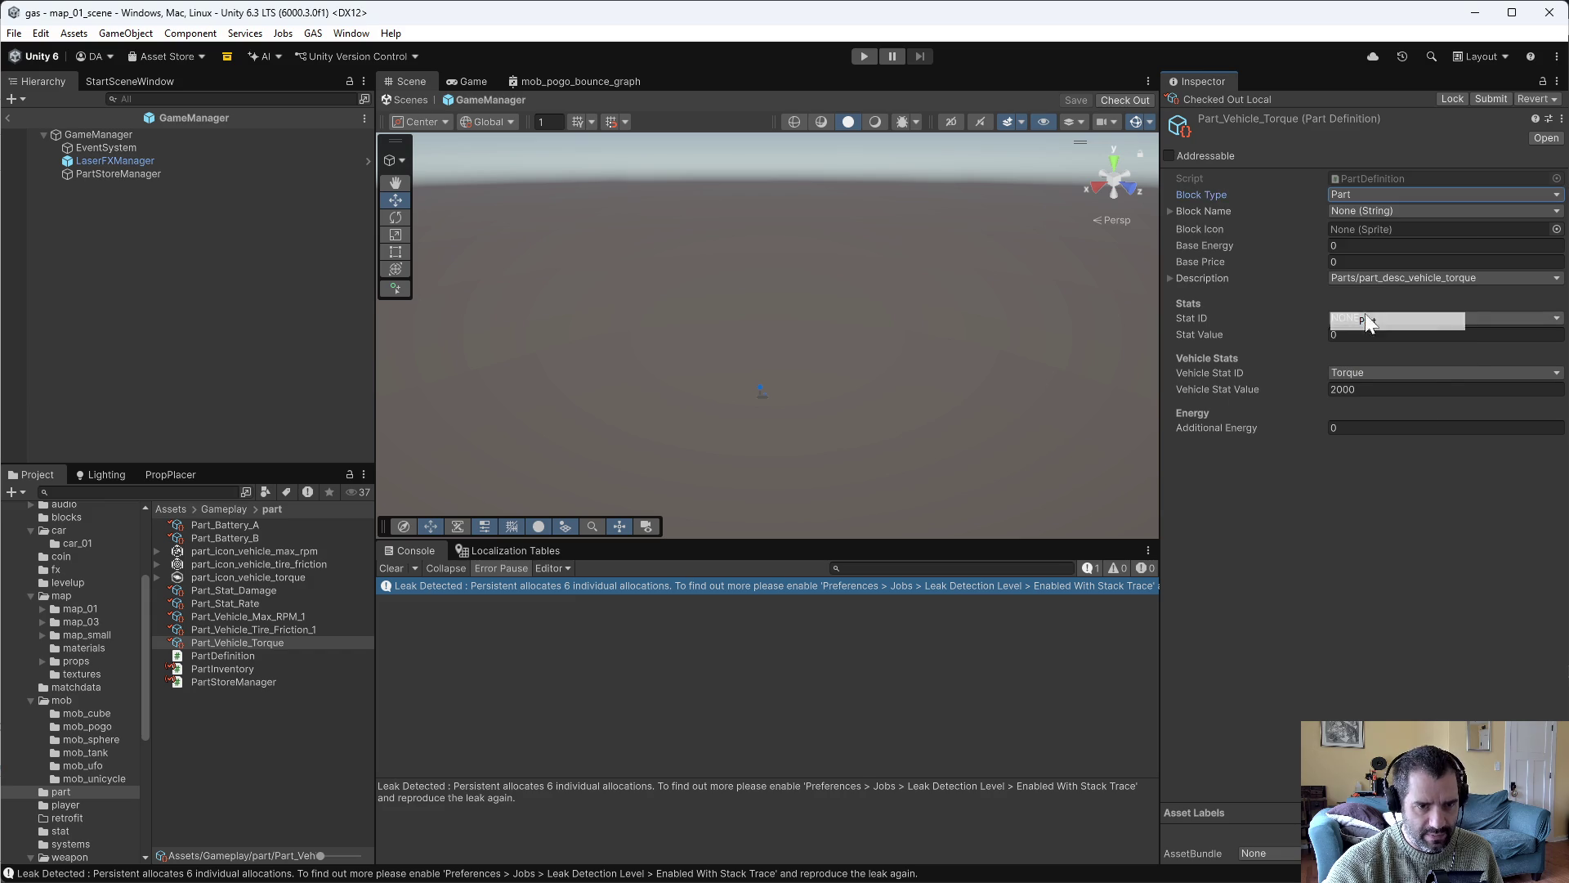
click(1381, 211)
text(torqu)
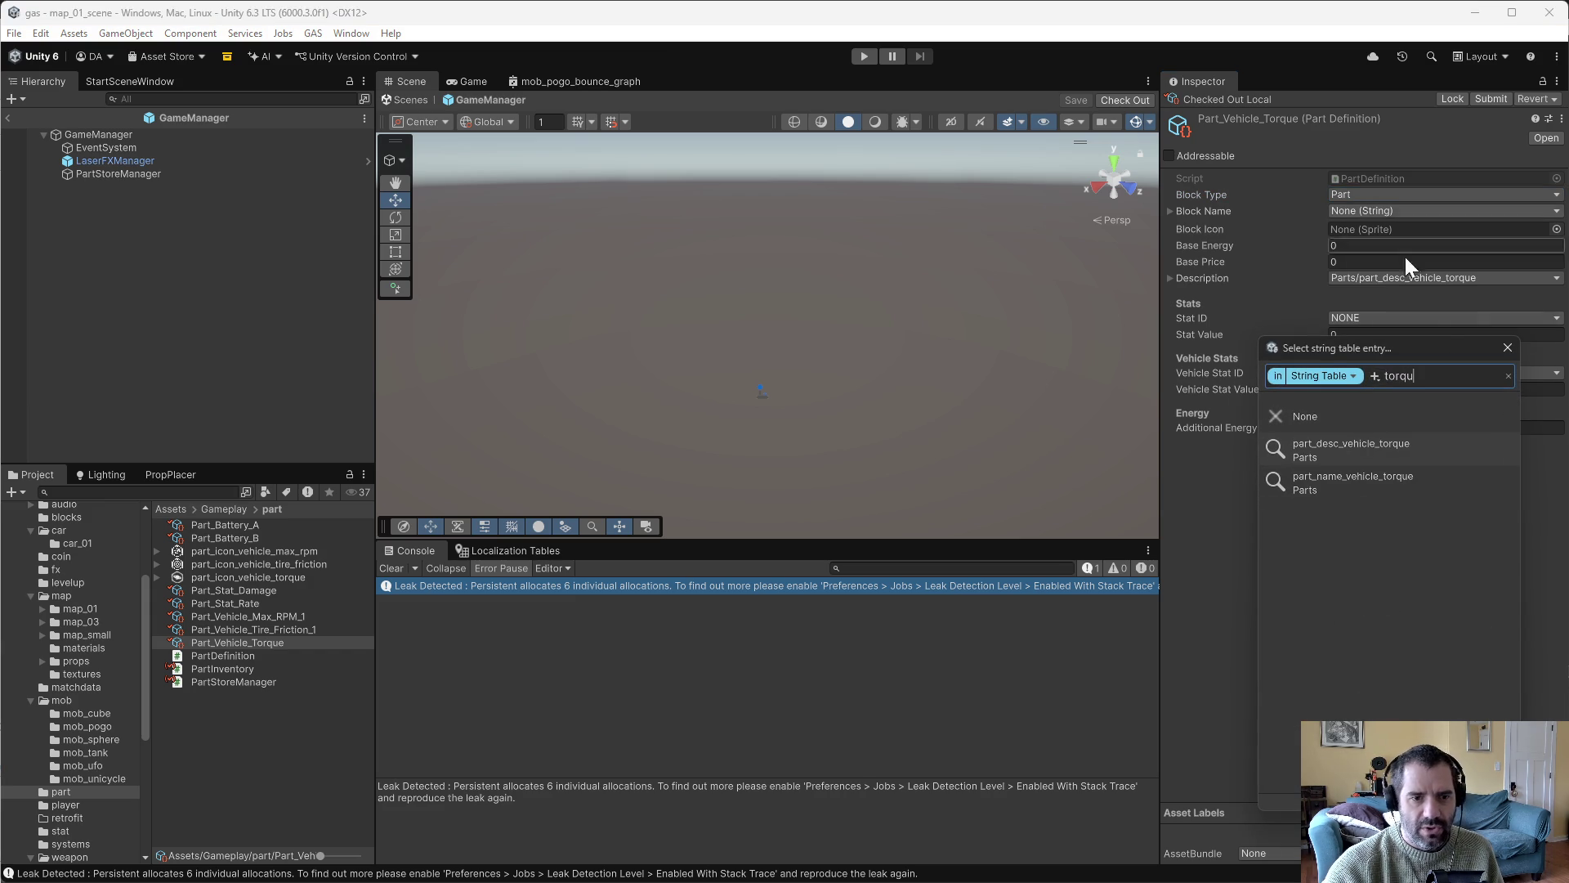
click(1370, 478)
click(1545, 229)
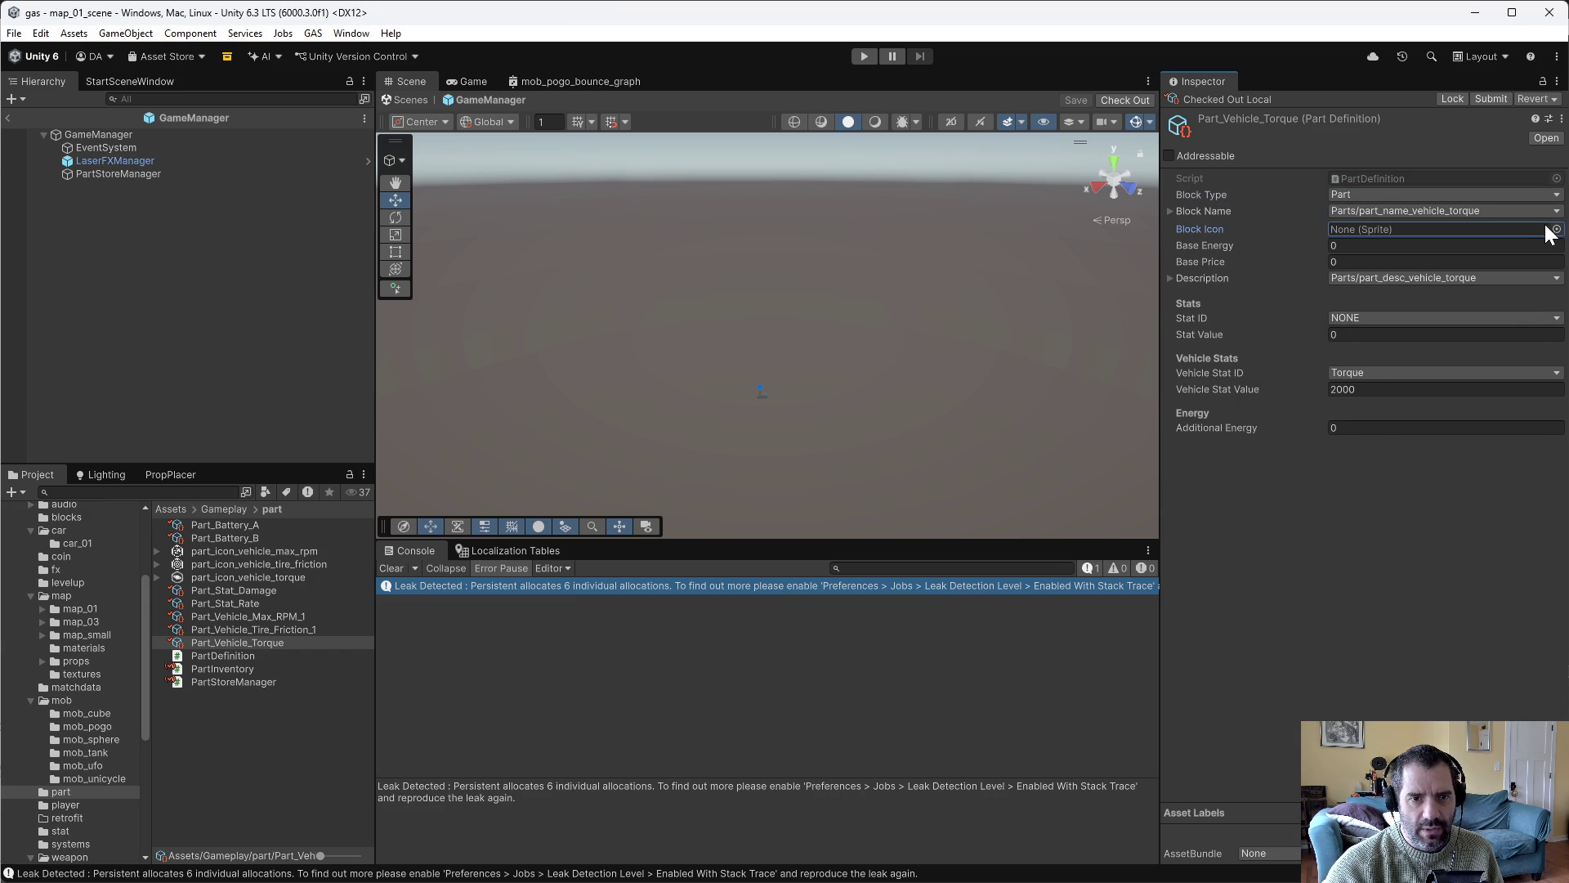
click(1553, 229)
text(t)
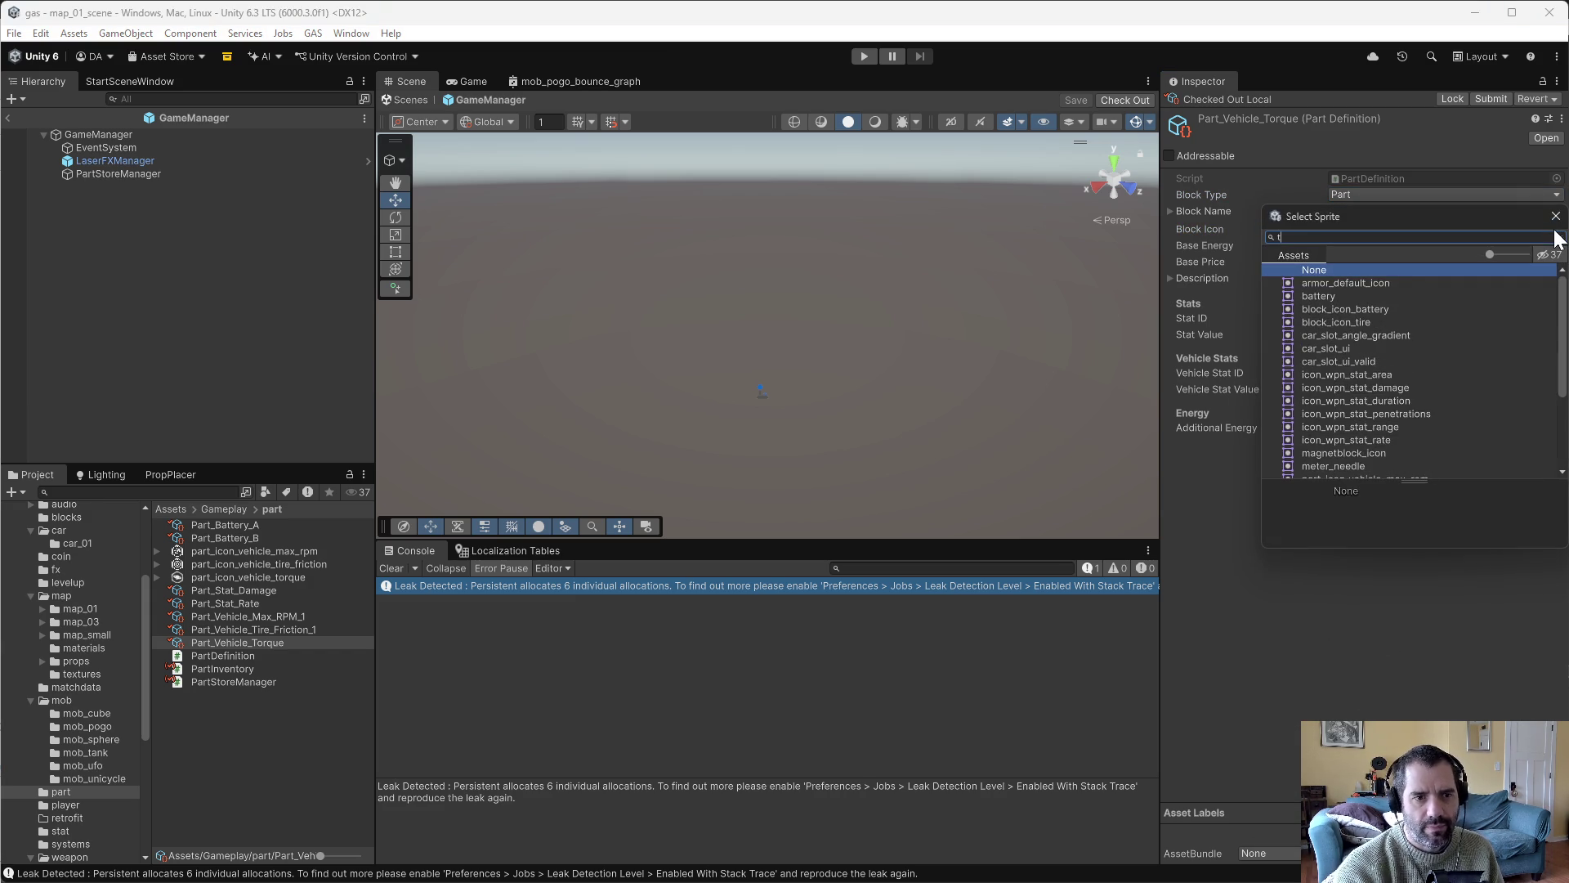
text(orq)
double_click(1309, 282)
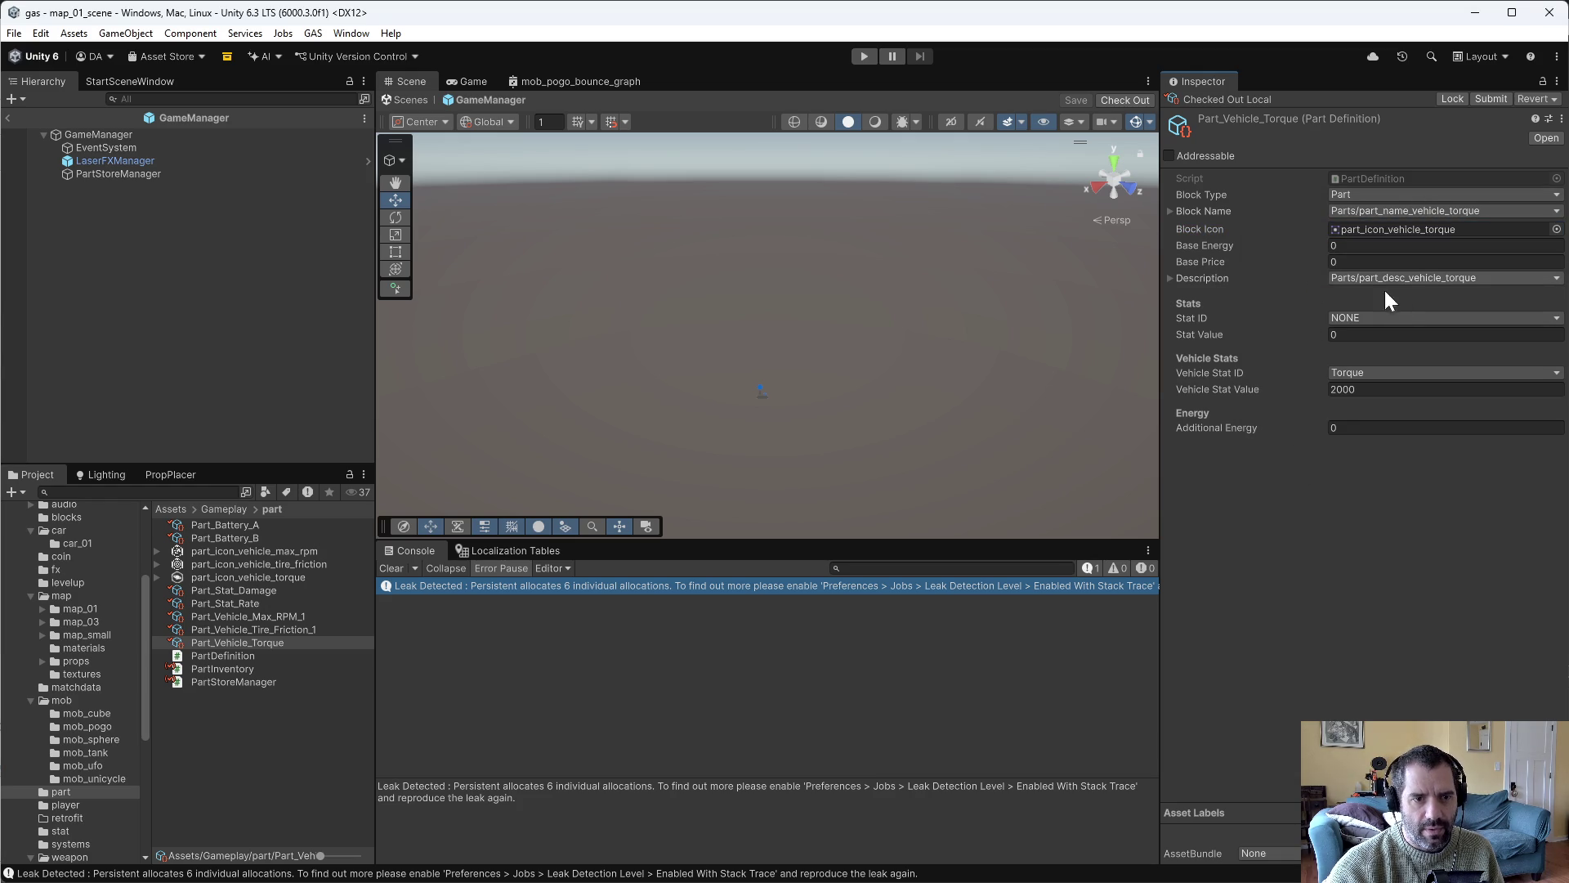
Review each part definition from Tire Friction back up to Part_Battery_A.
click(239, 630)
click(236, 616)
click(236, 613)
click(231, 604)
click(229, 590)
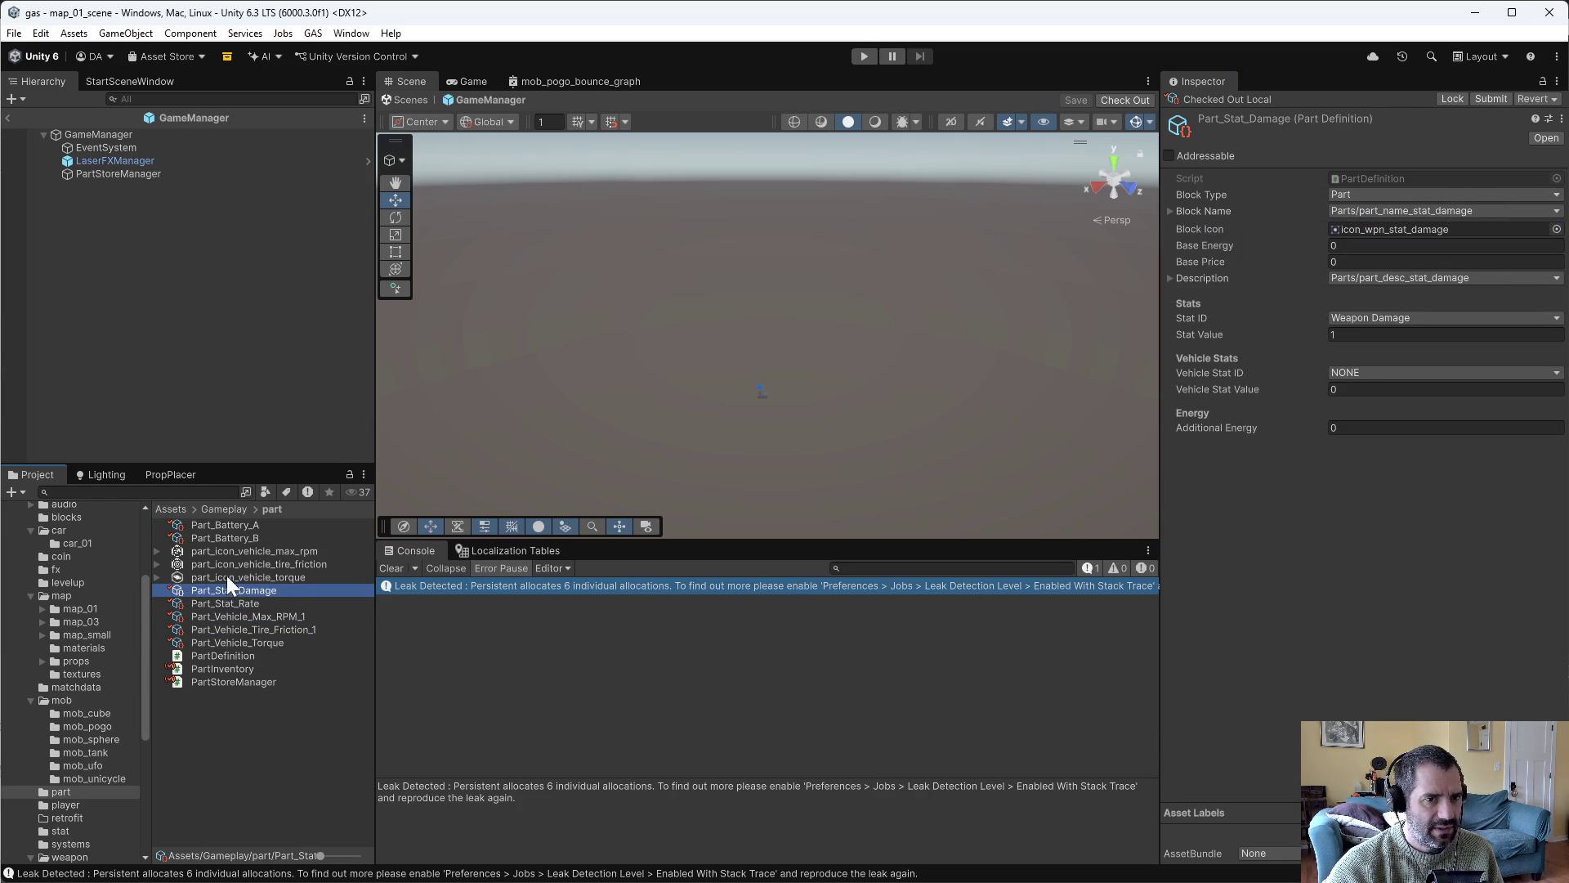
click(224, 538)
click(227, 524)
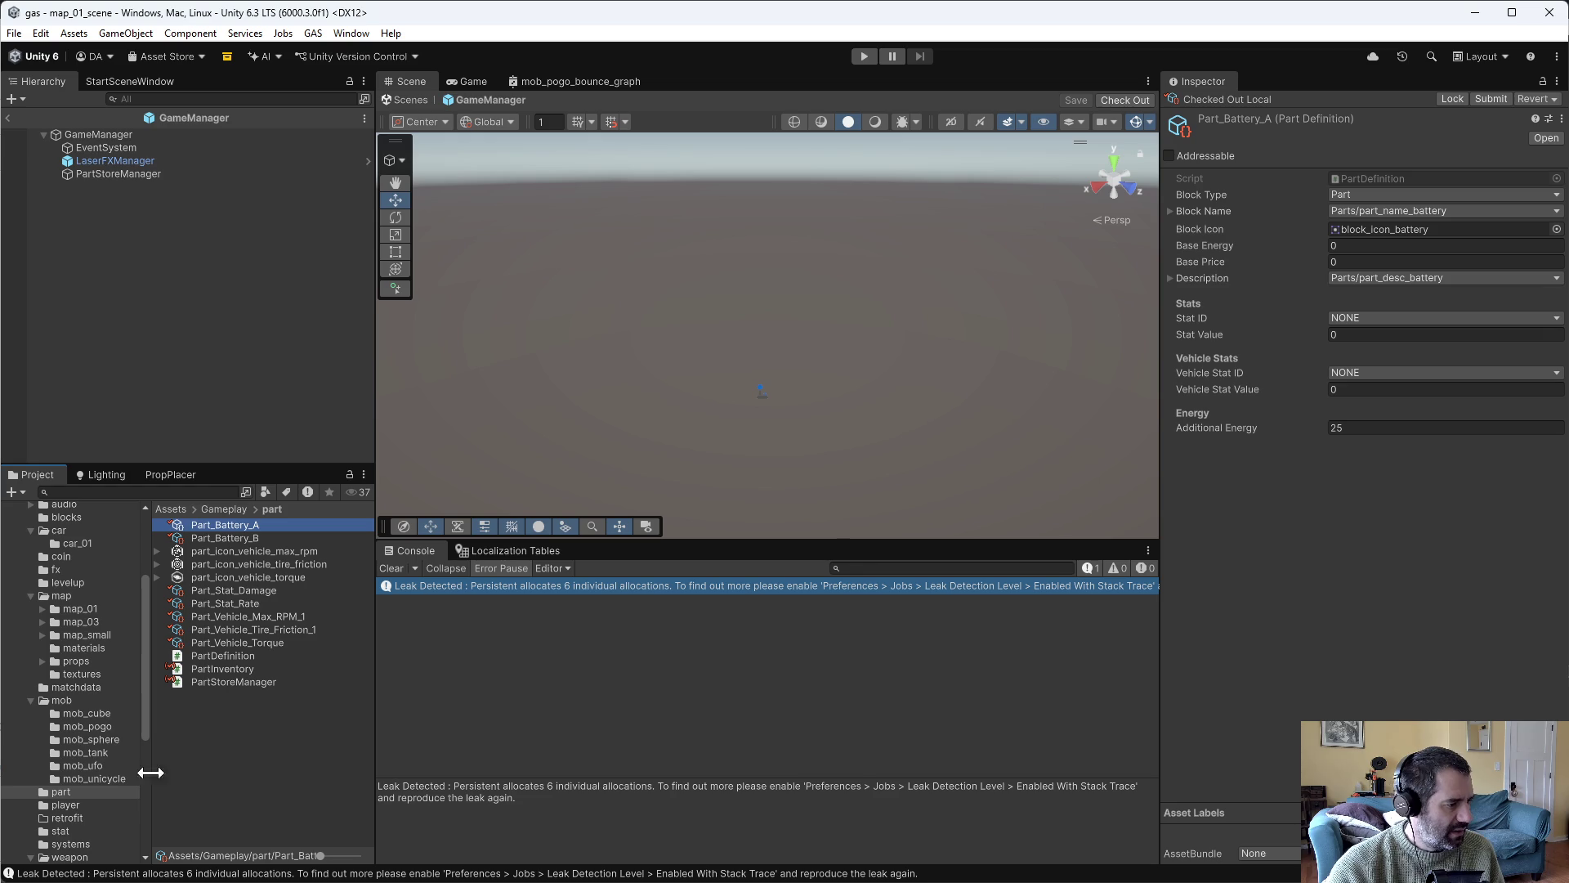
scroll(82, 834, down, 3)
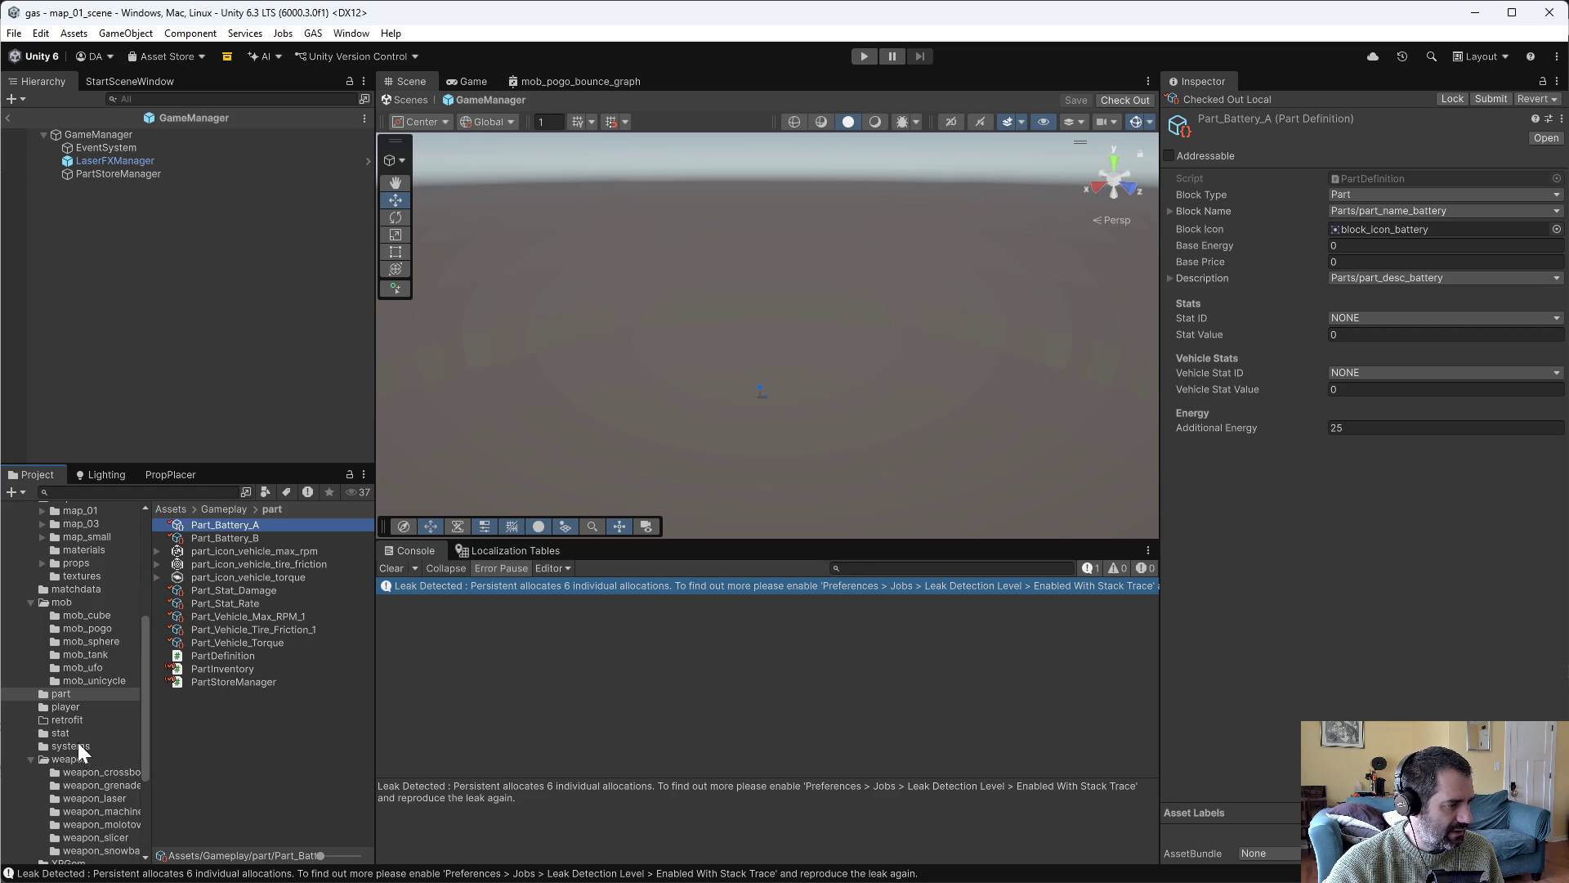
click(79, 772)
Check out WeaponDefinition_Crossbow as a Weapon named wpn_name_crossbow with weapon_crossbow_icon and Base Energy 25.
click(257, 577)
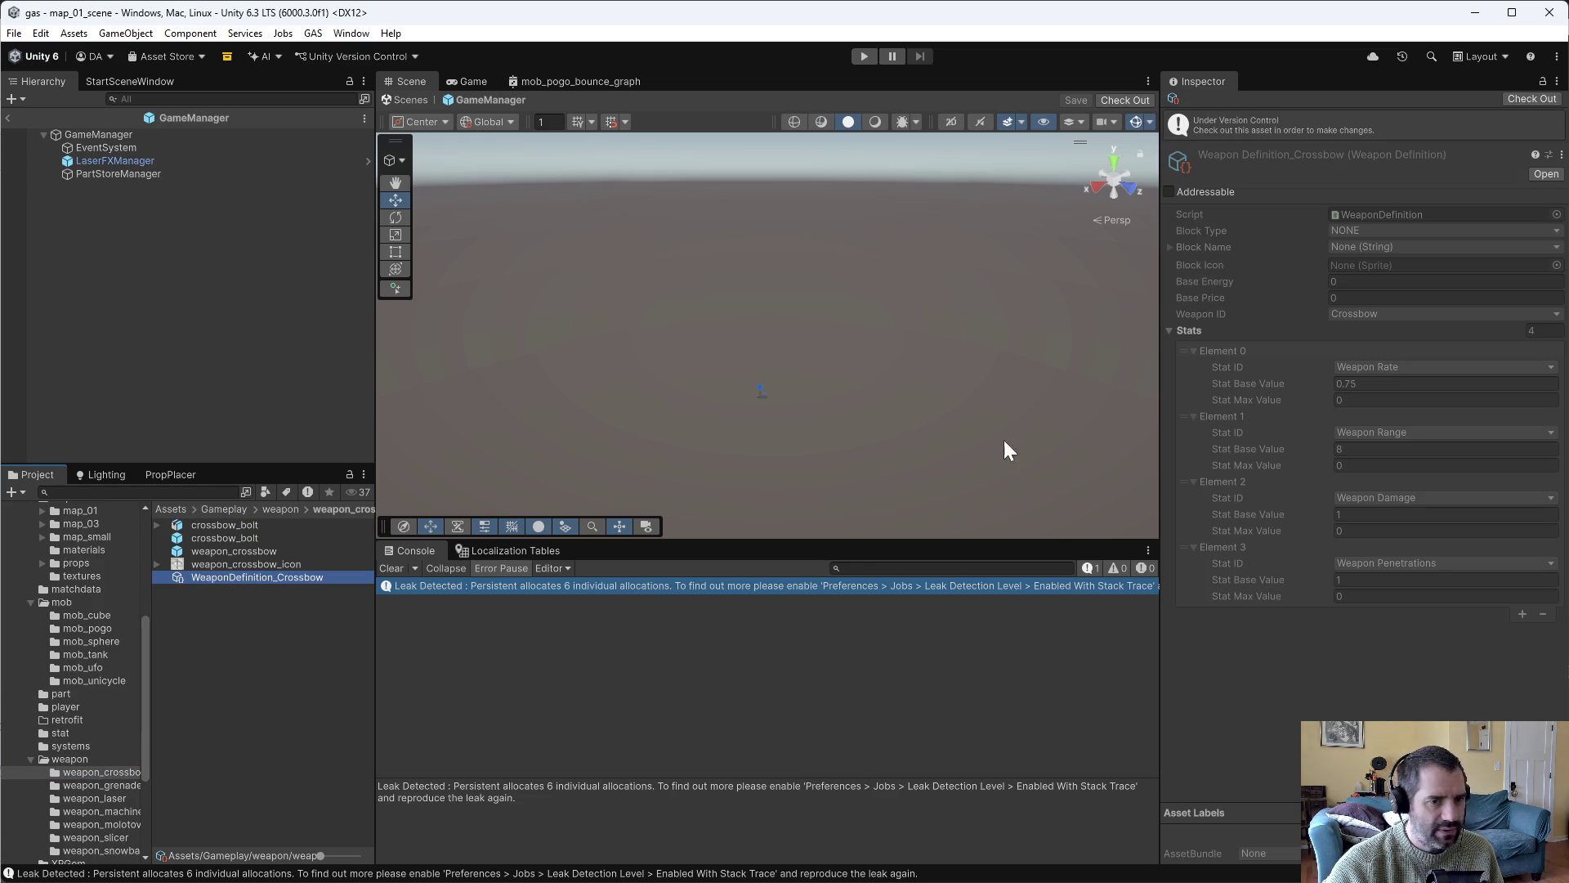
click(1509, 100)
click(1352, 194)
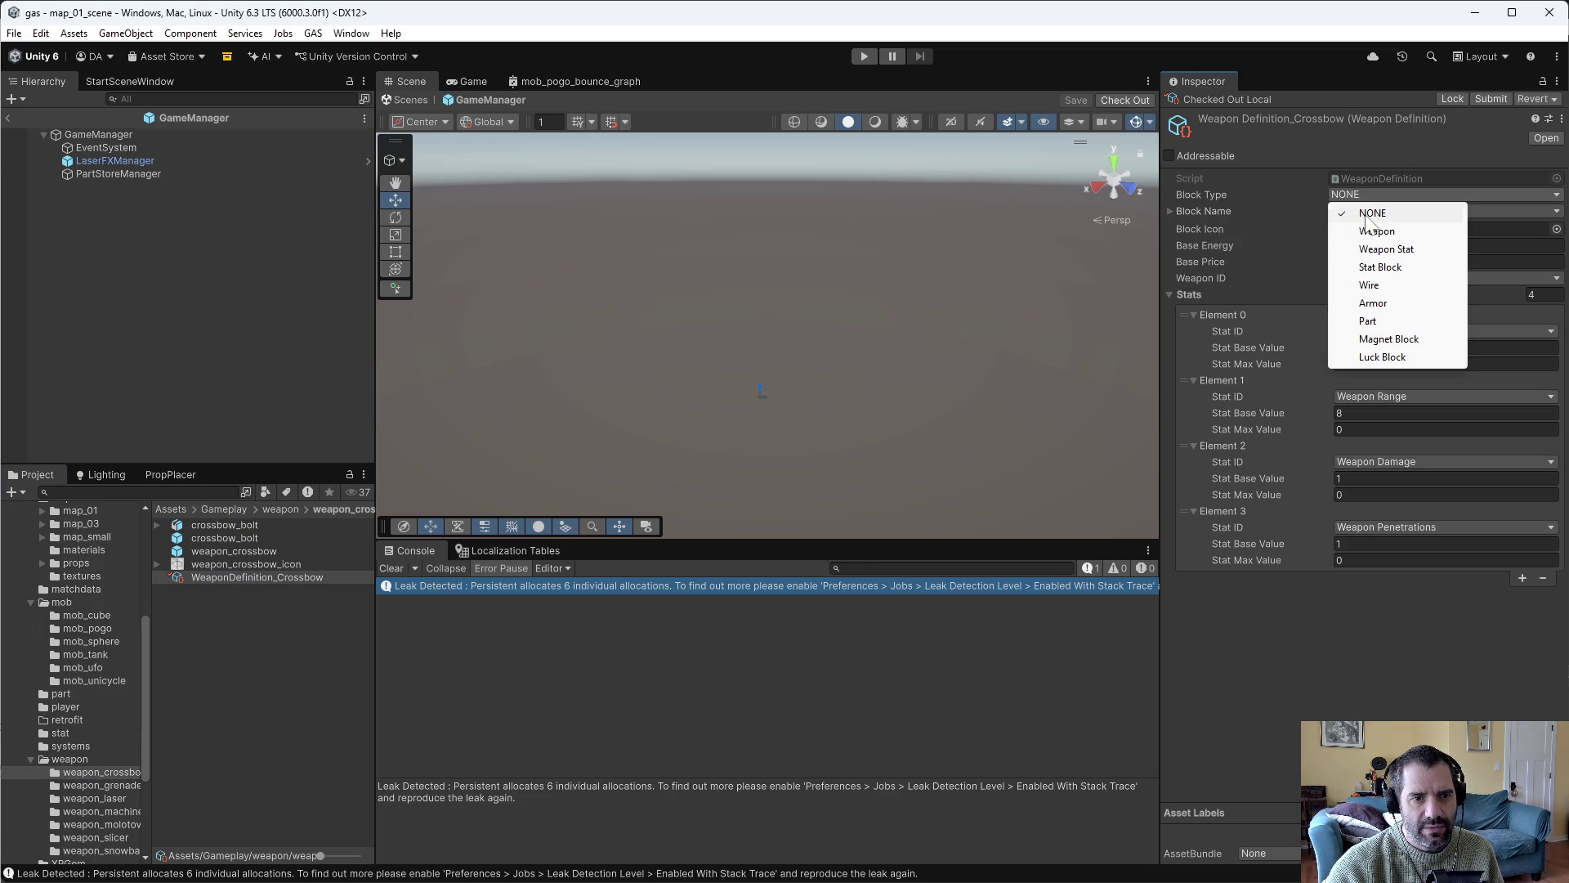
click(1374, 233)
click(1375, 210)
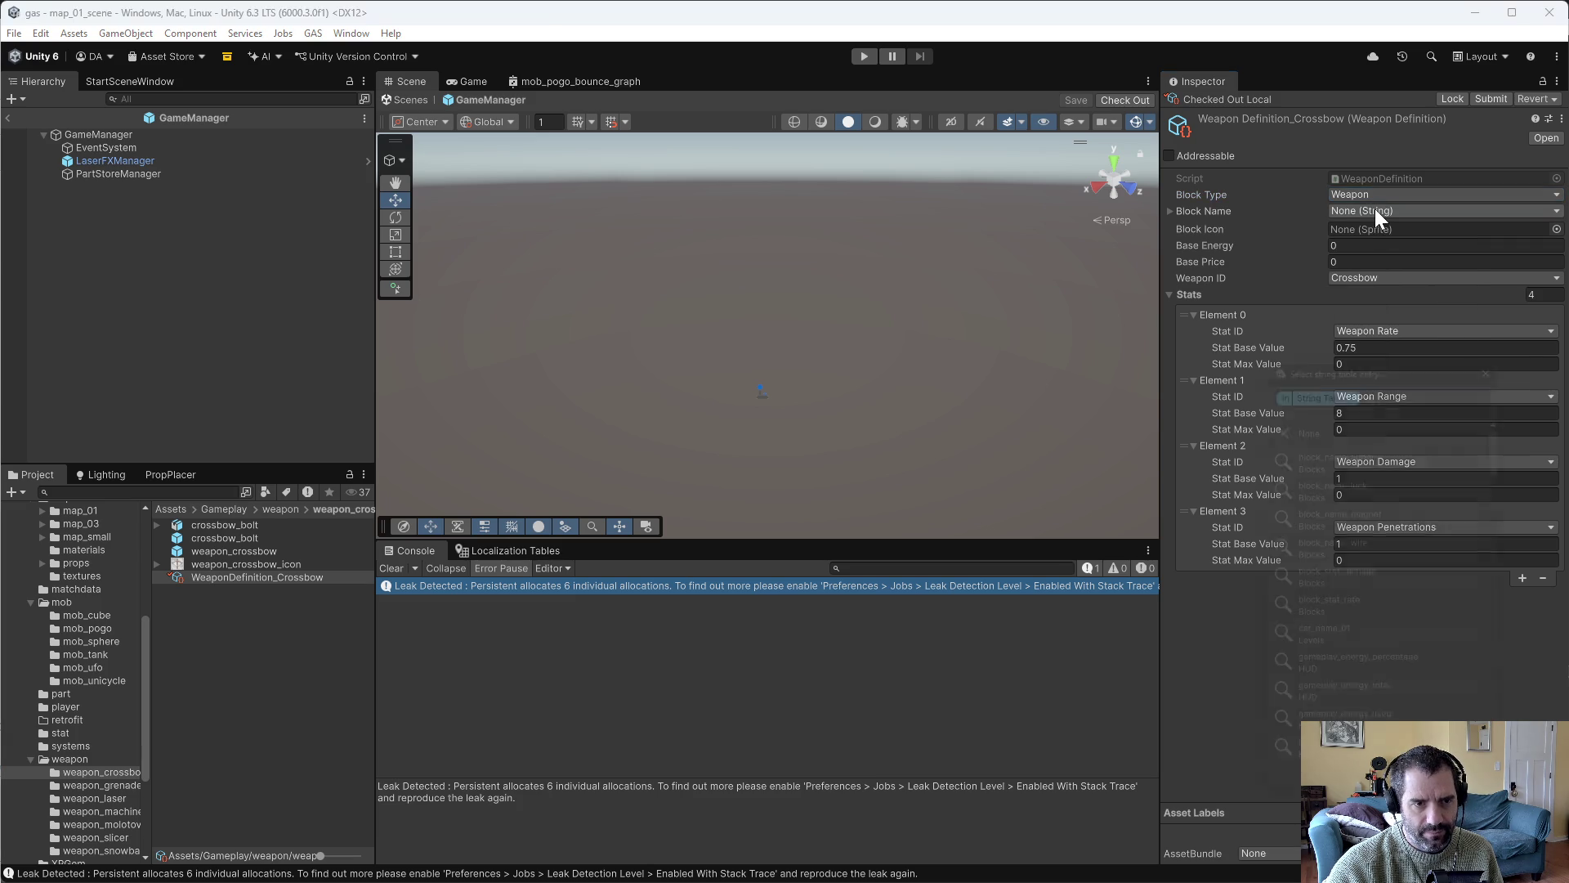
text(cross)
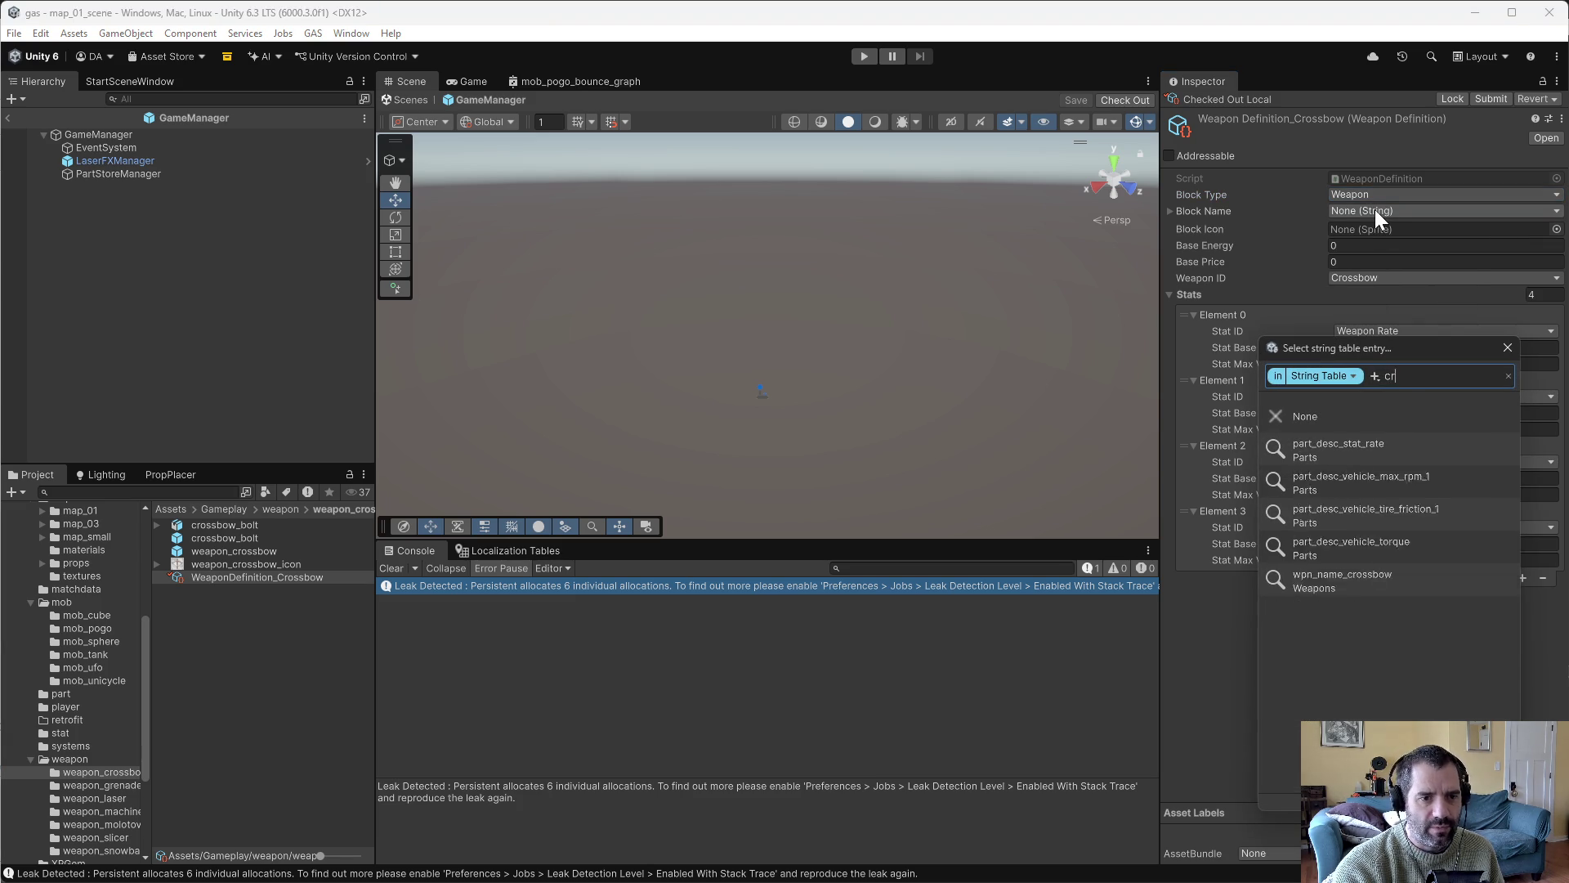
click(1341, 446)
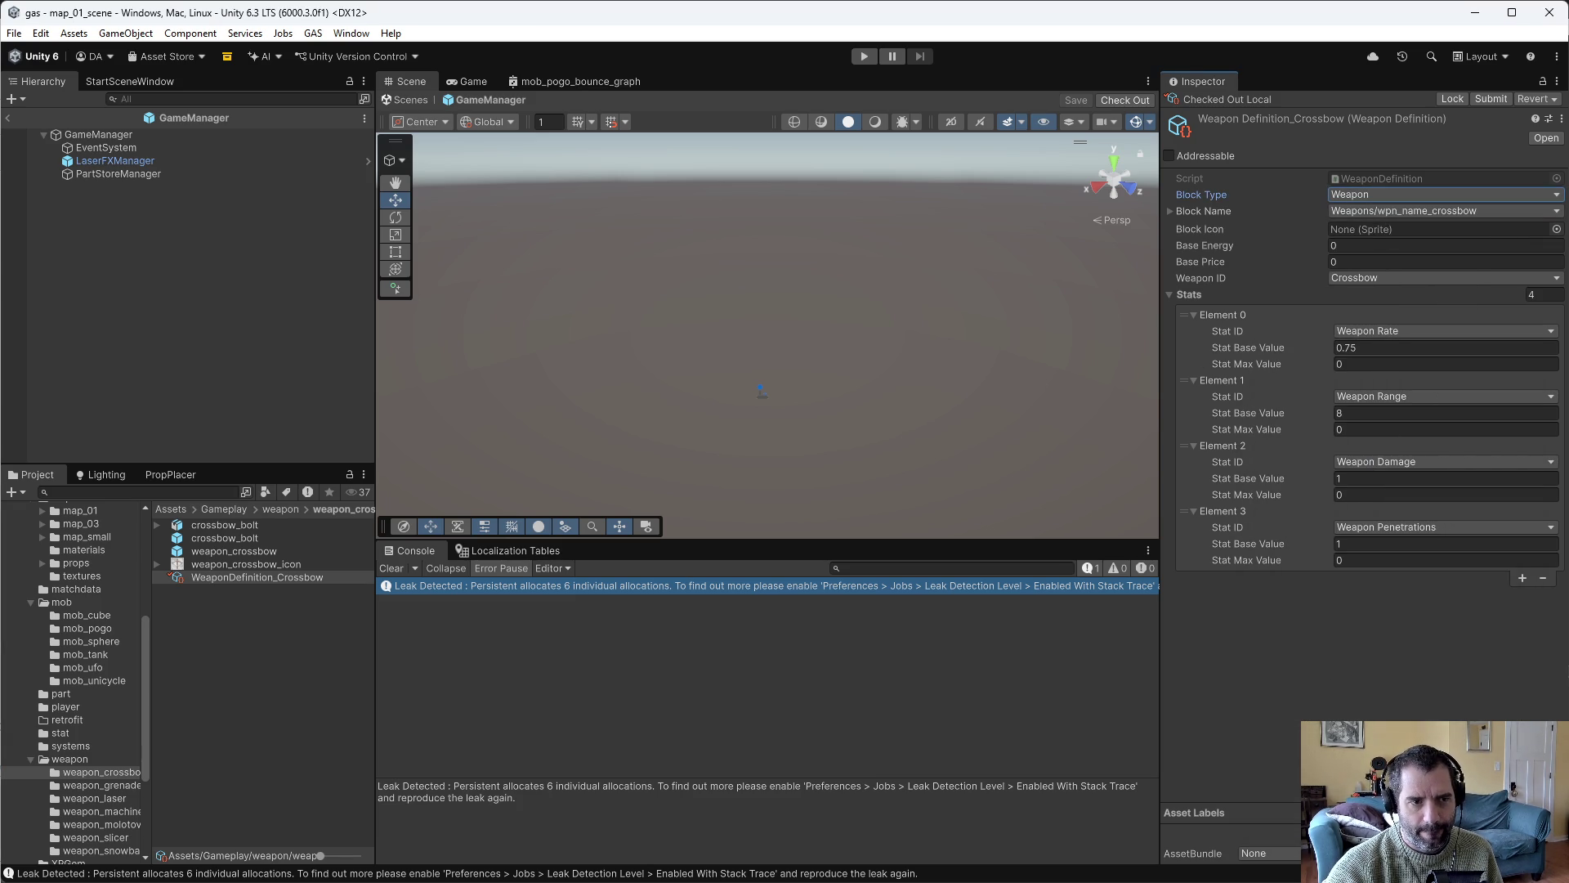
click(1557, 229)
text(cross)
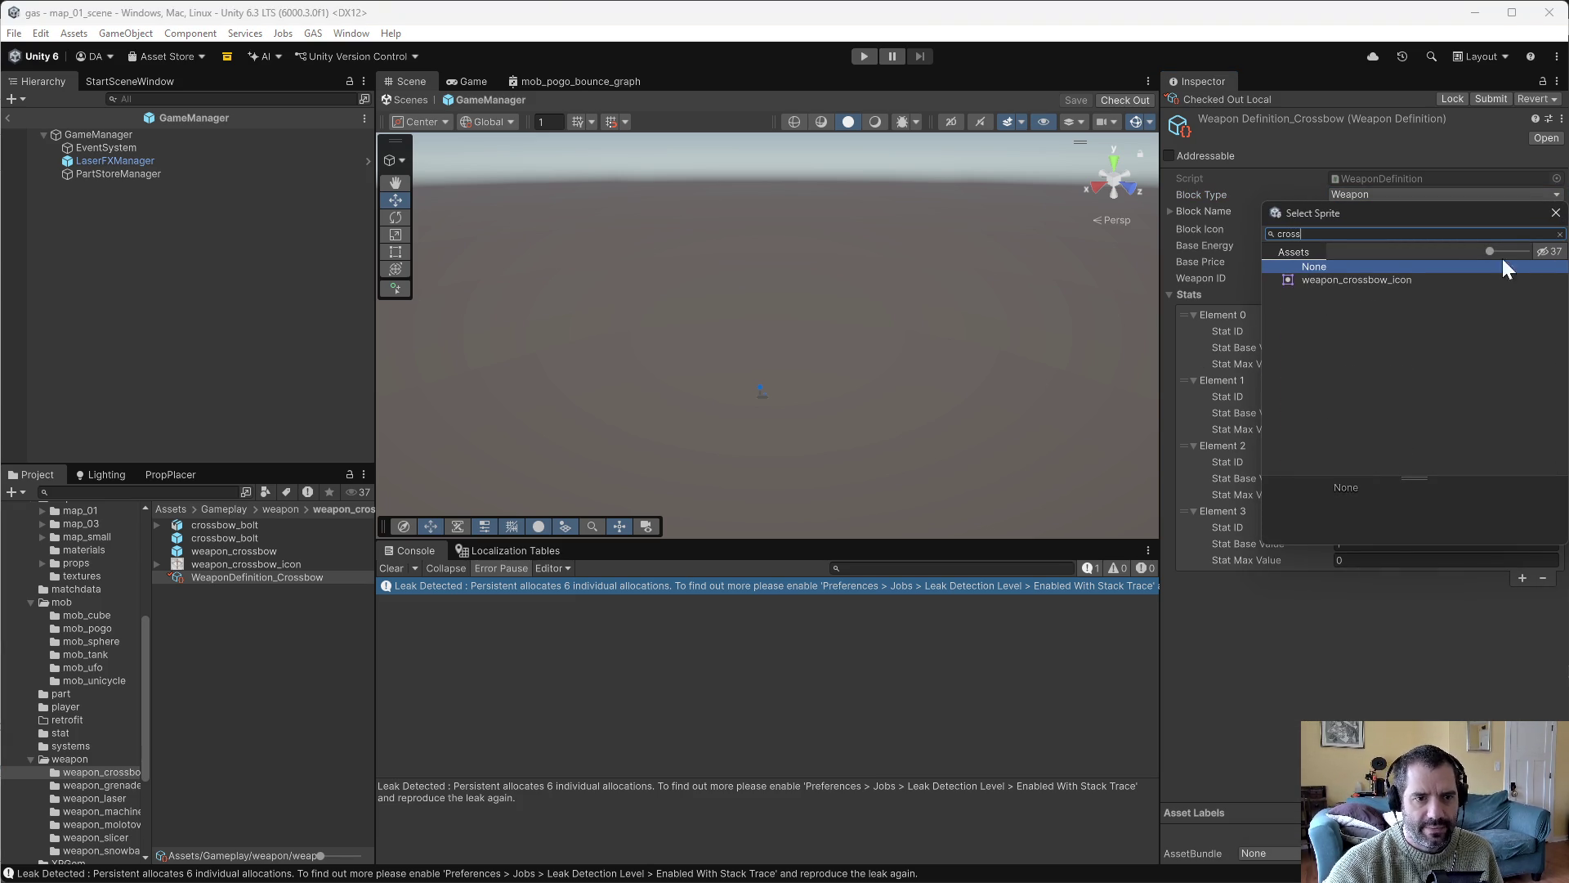
double_click(1429, 276)
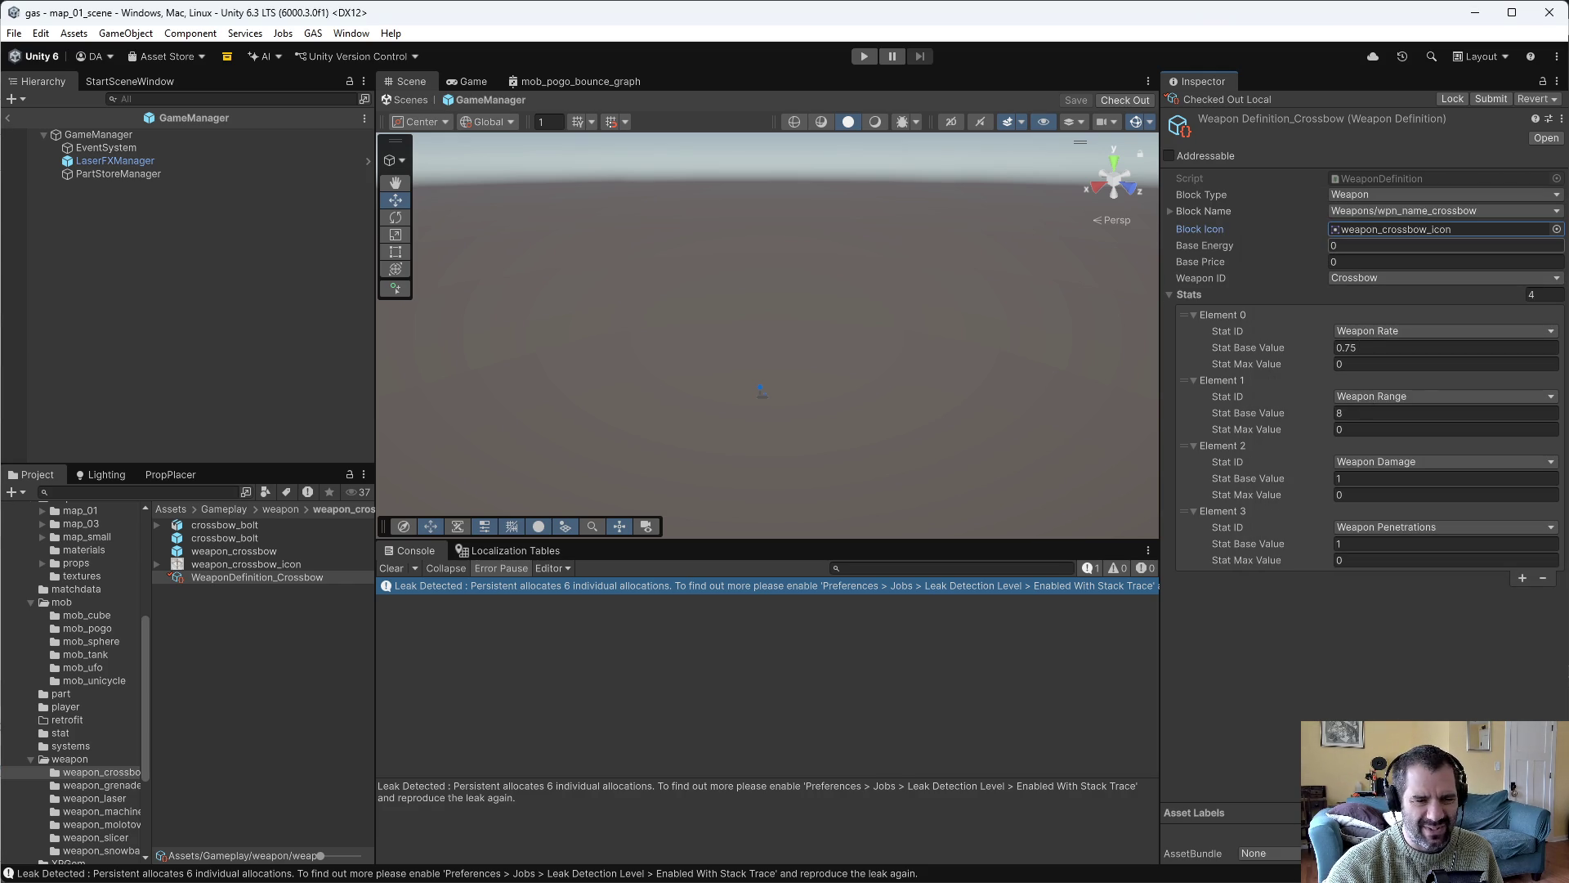
click(1389, 245)
text(25)
key(Return)
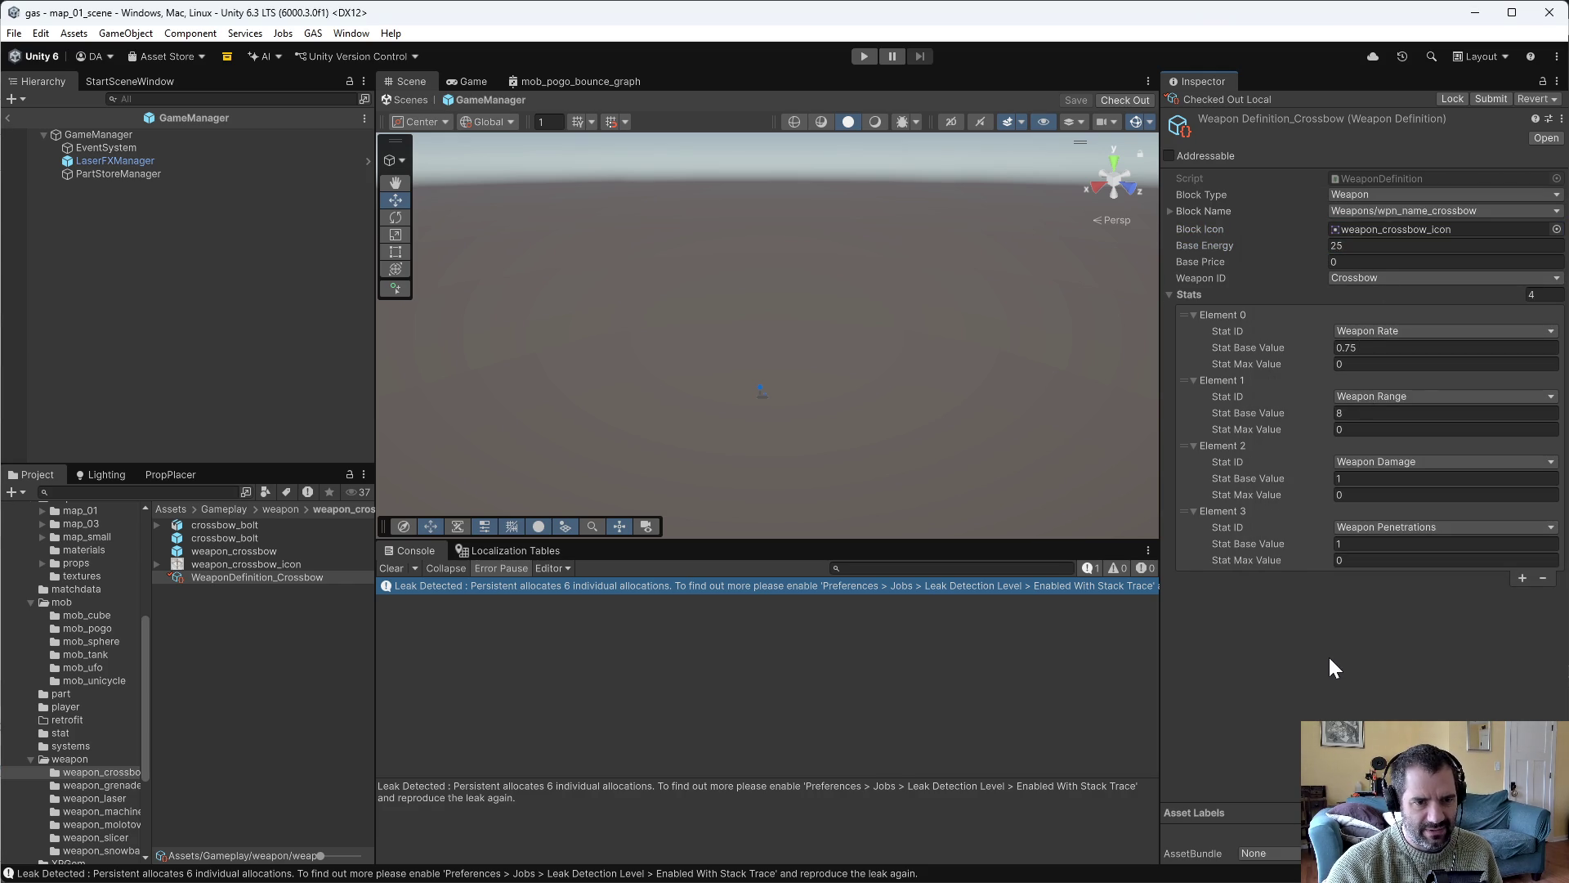
key(alt+Tab)
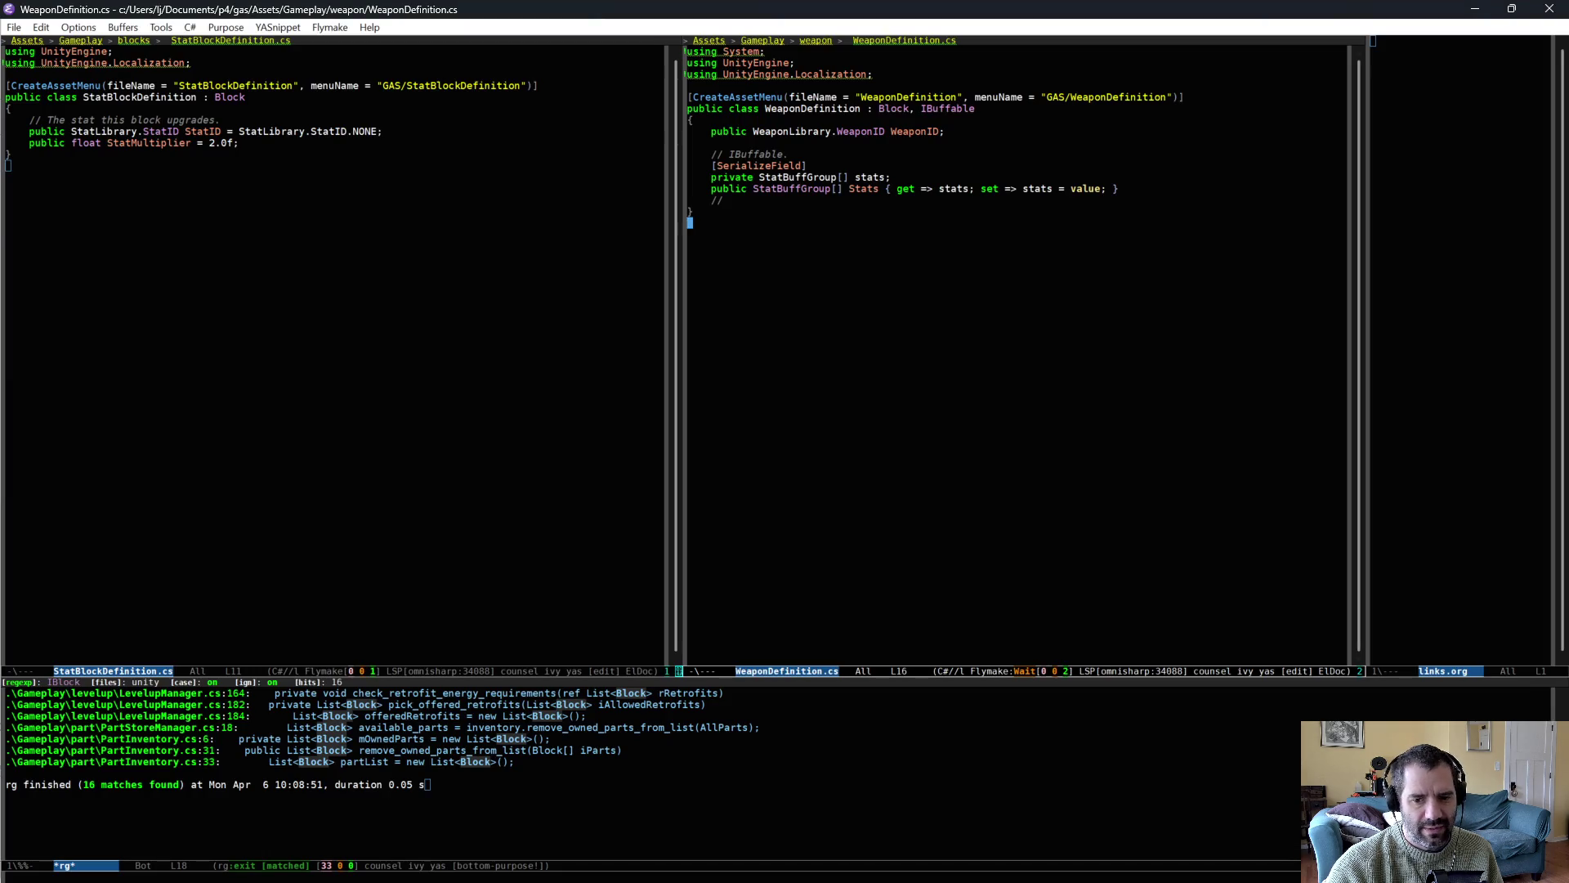
Refresh the P4V pending changelist and diff WeaponDefinition_Crossbow.asset in P4Merge.
key(alt+Tab)
click(64, 74)
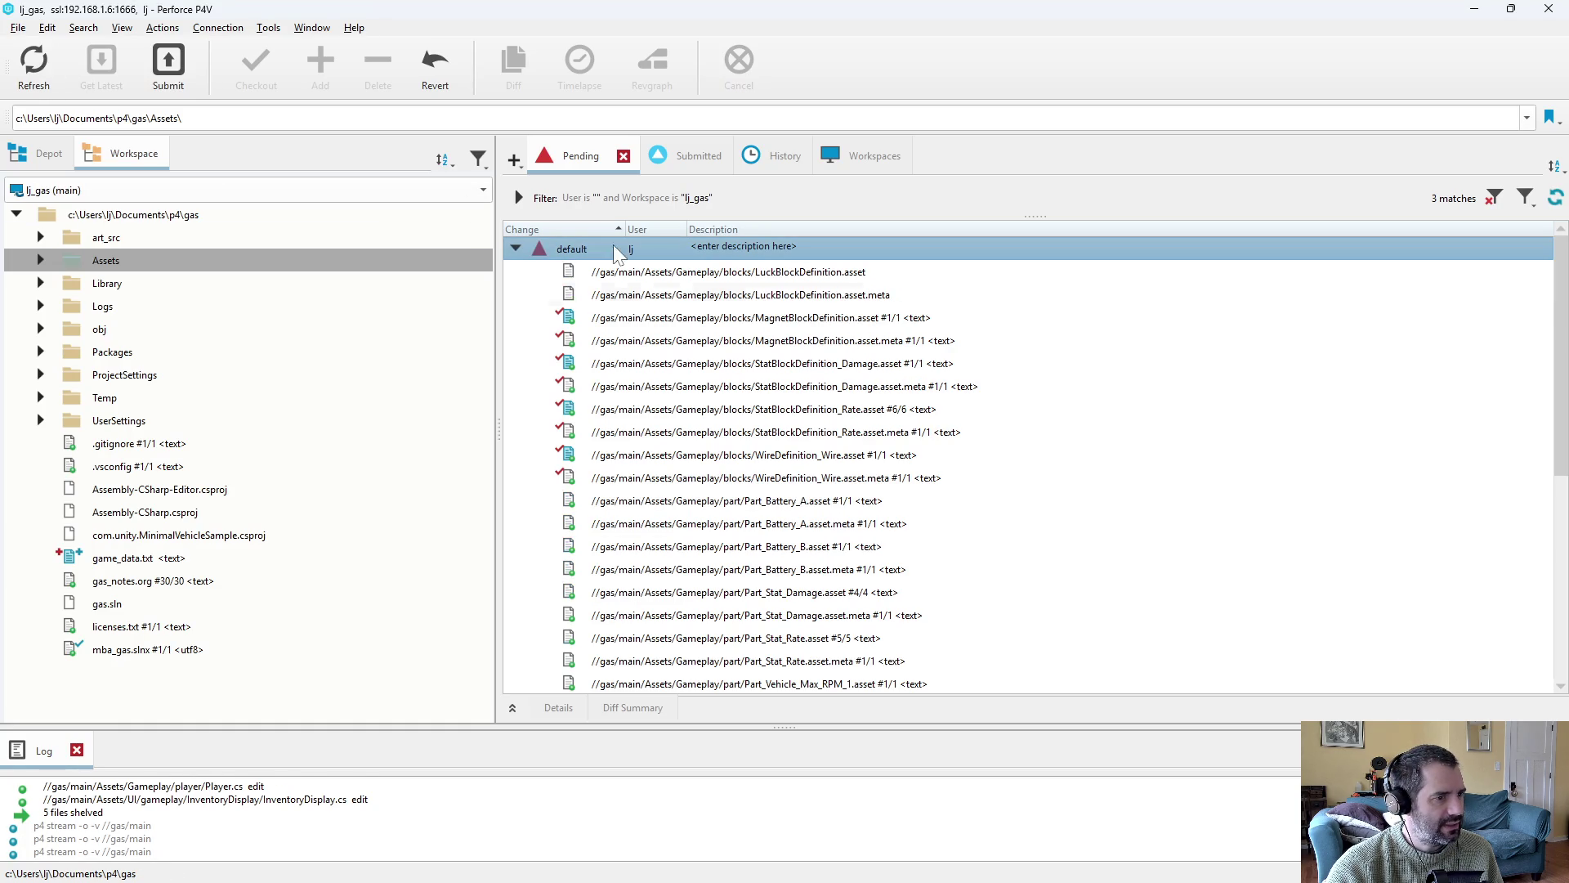
scroll(793, 484, down, 1)
scroll(797, 506, down, 2)
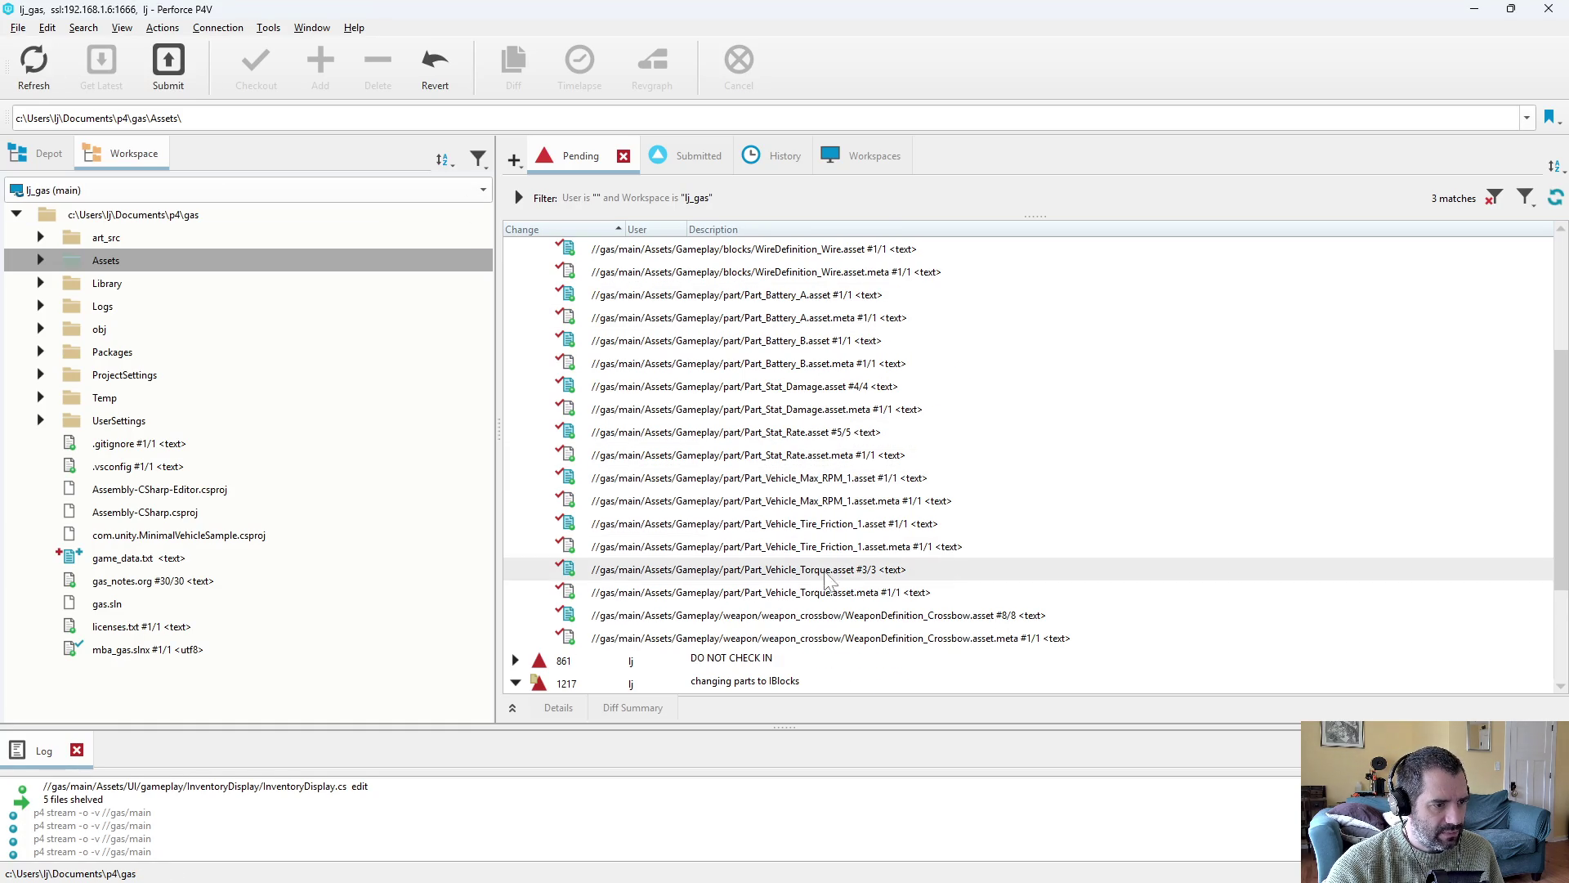
double_click(823, 617)
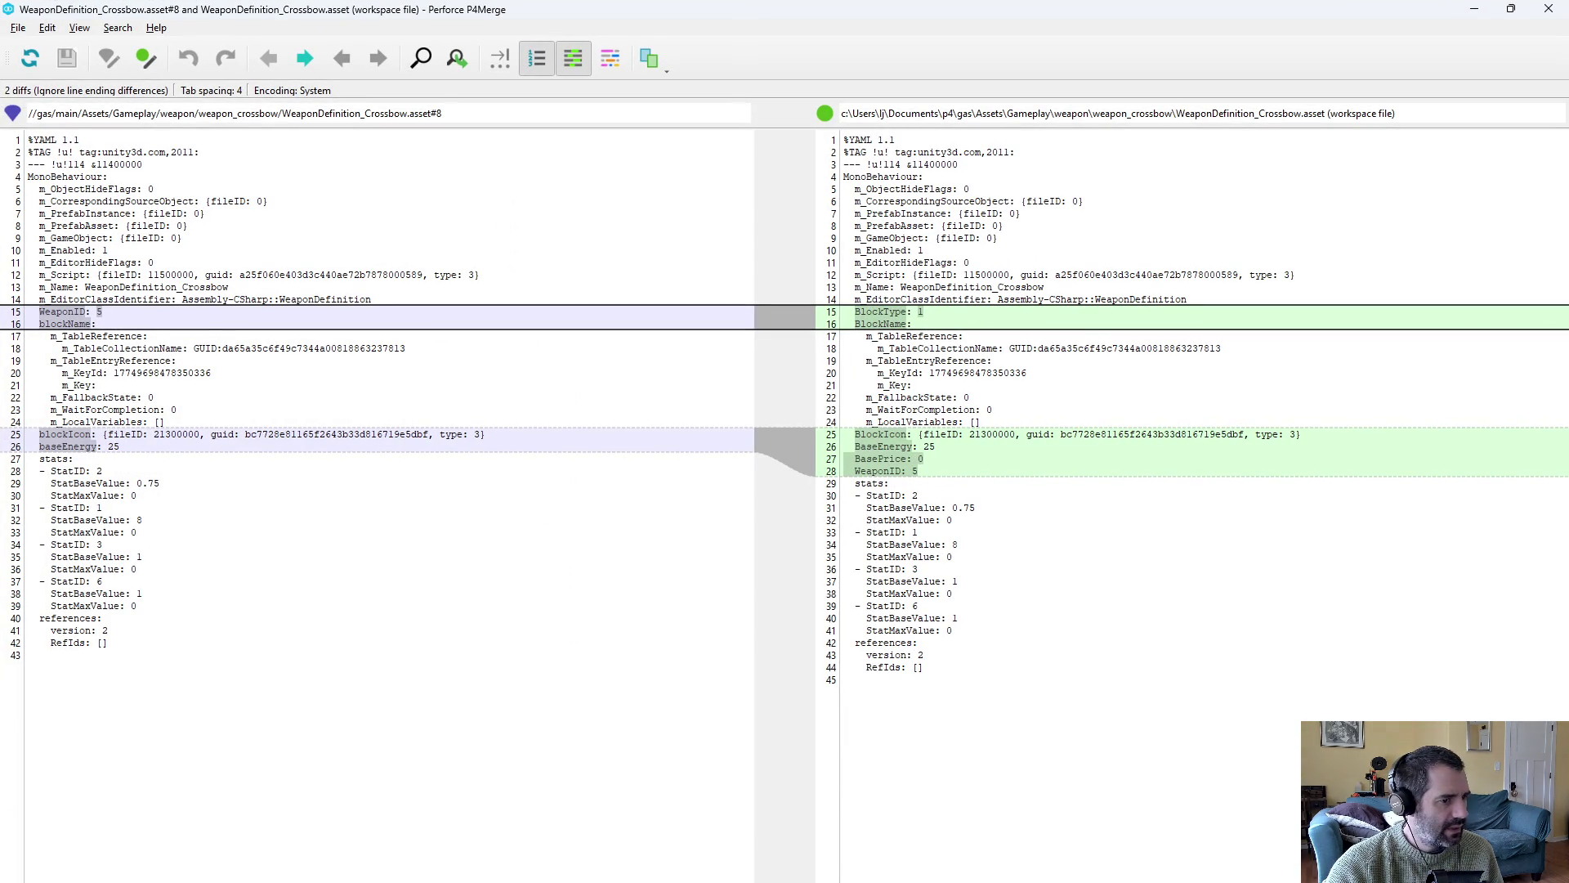
click(1549, 9)
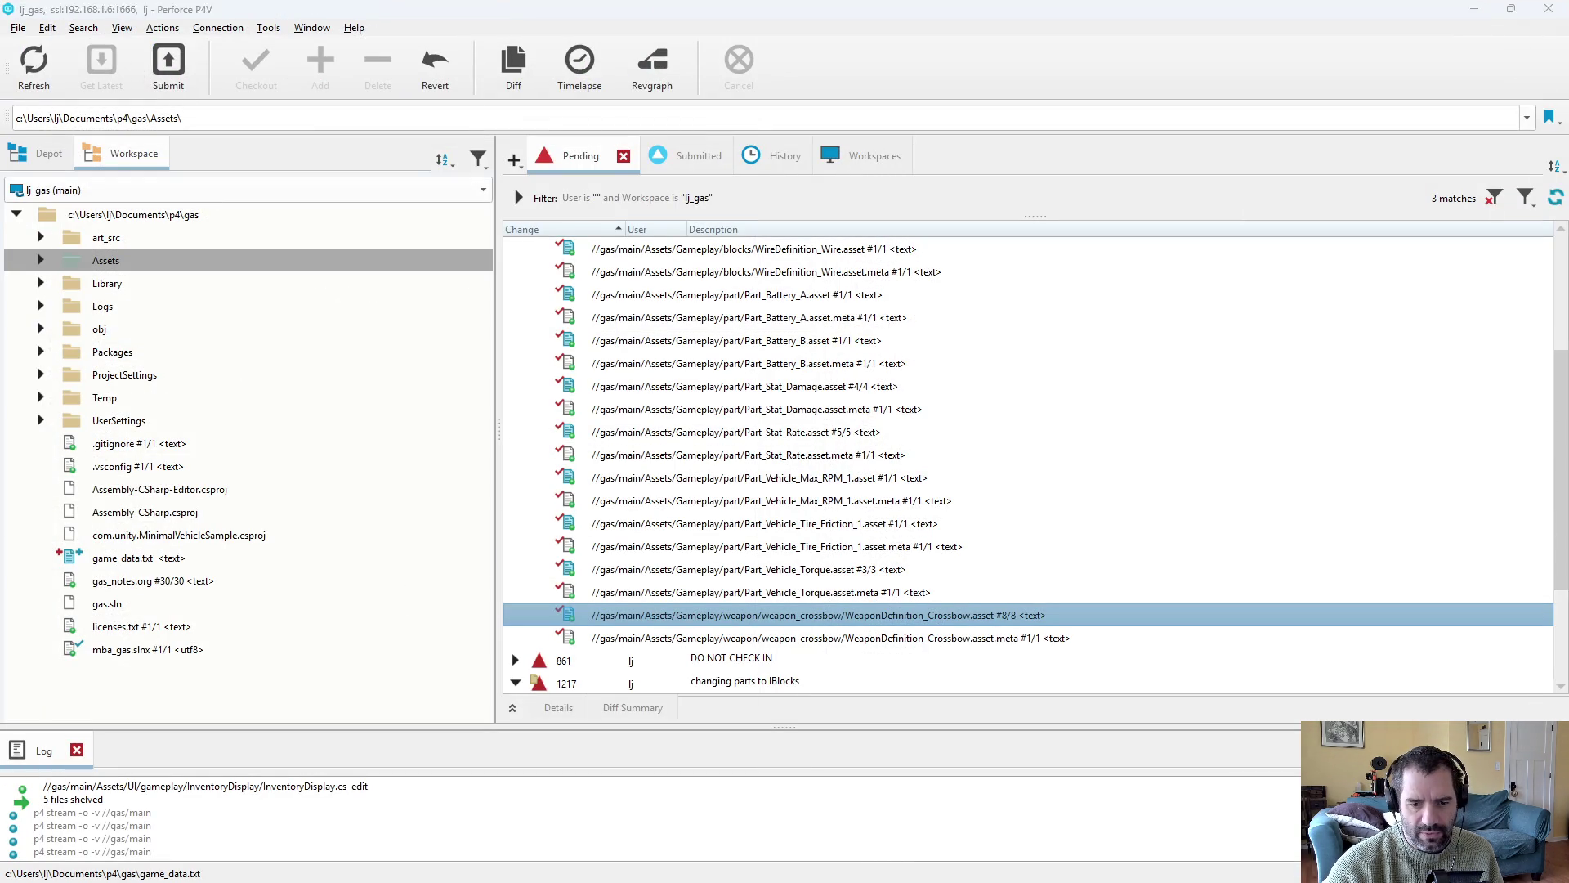
key(alt+Tab)
click(98, 786)
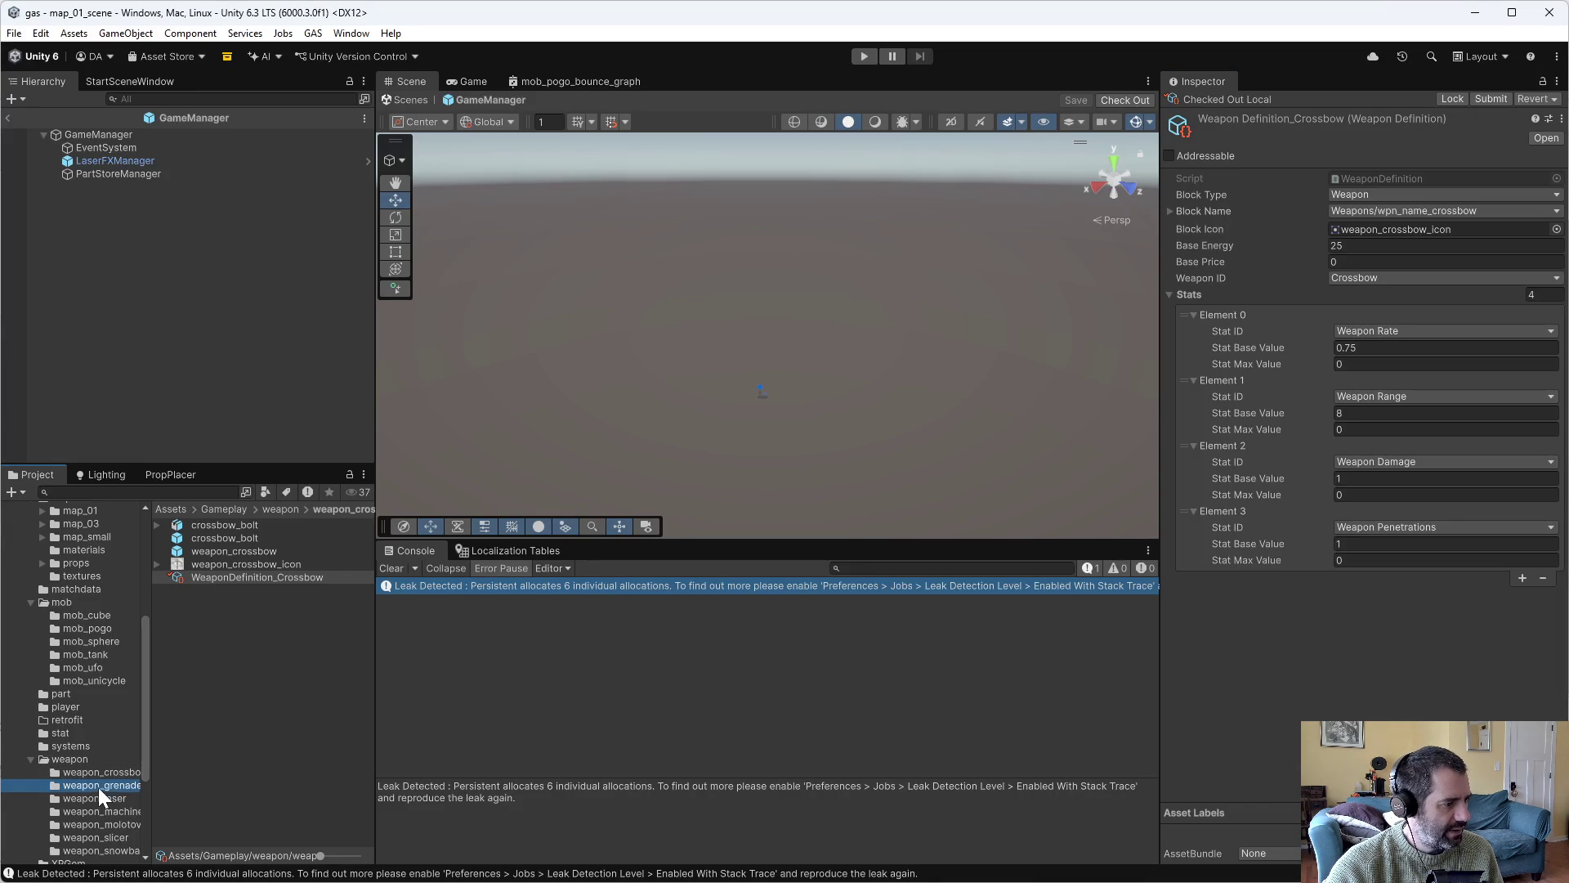
Check out WeaponDefinition_GrenadeLauncher as a Weapon named wpn_name_grenade_launcher.
click(258, 605)
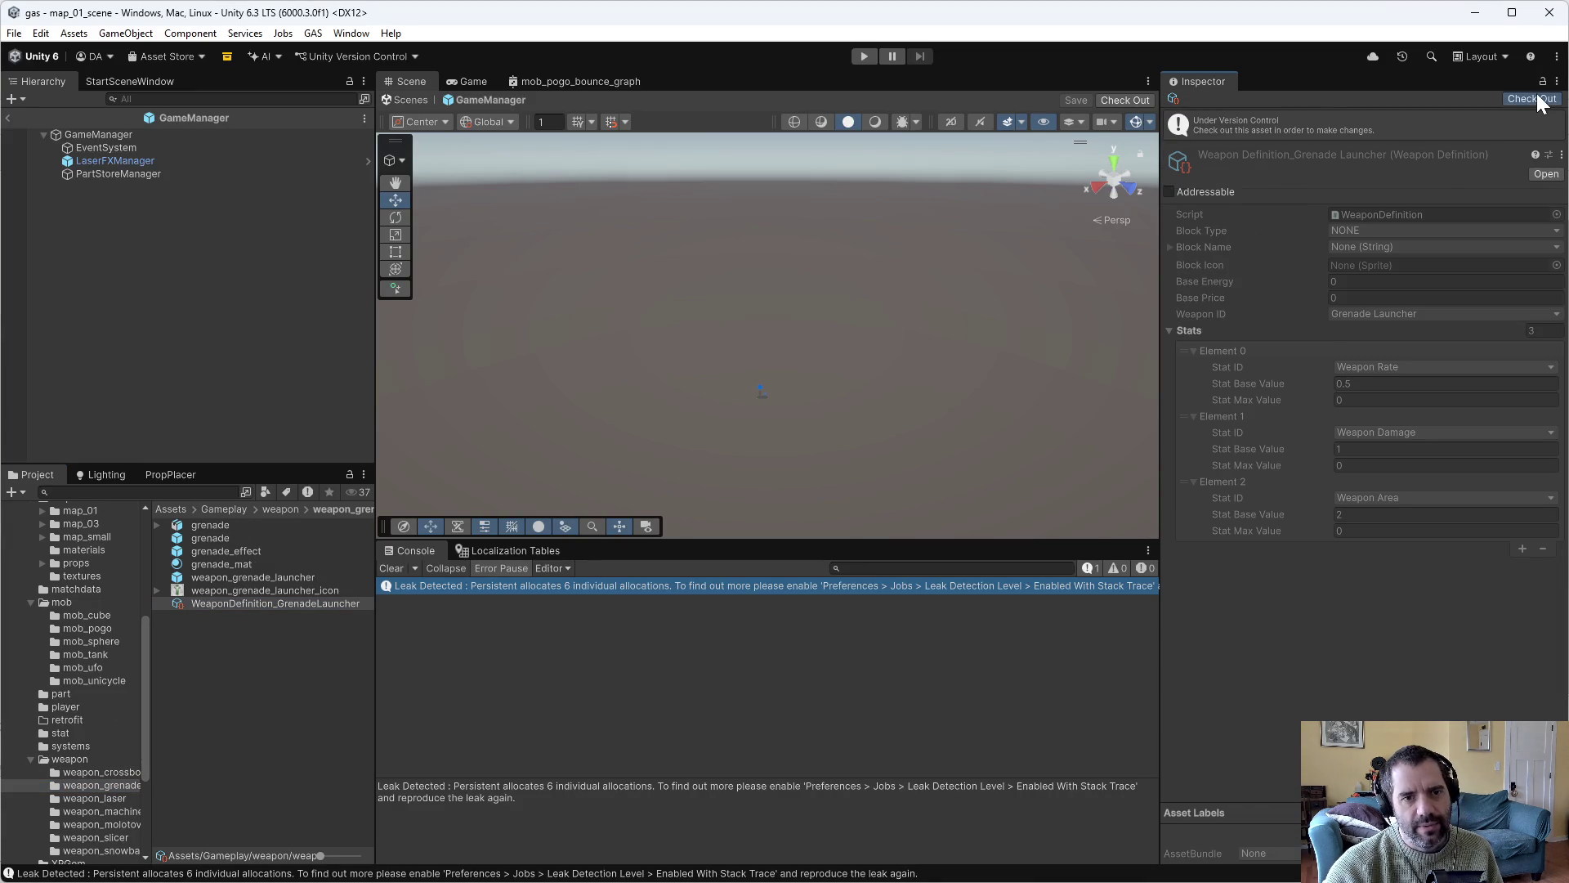
click(1531, 98)
click(1394, 196)
click(1389, 233)
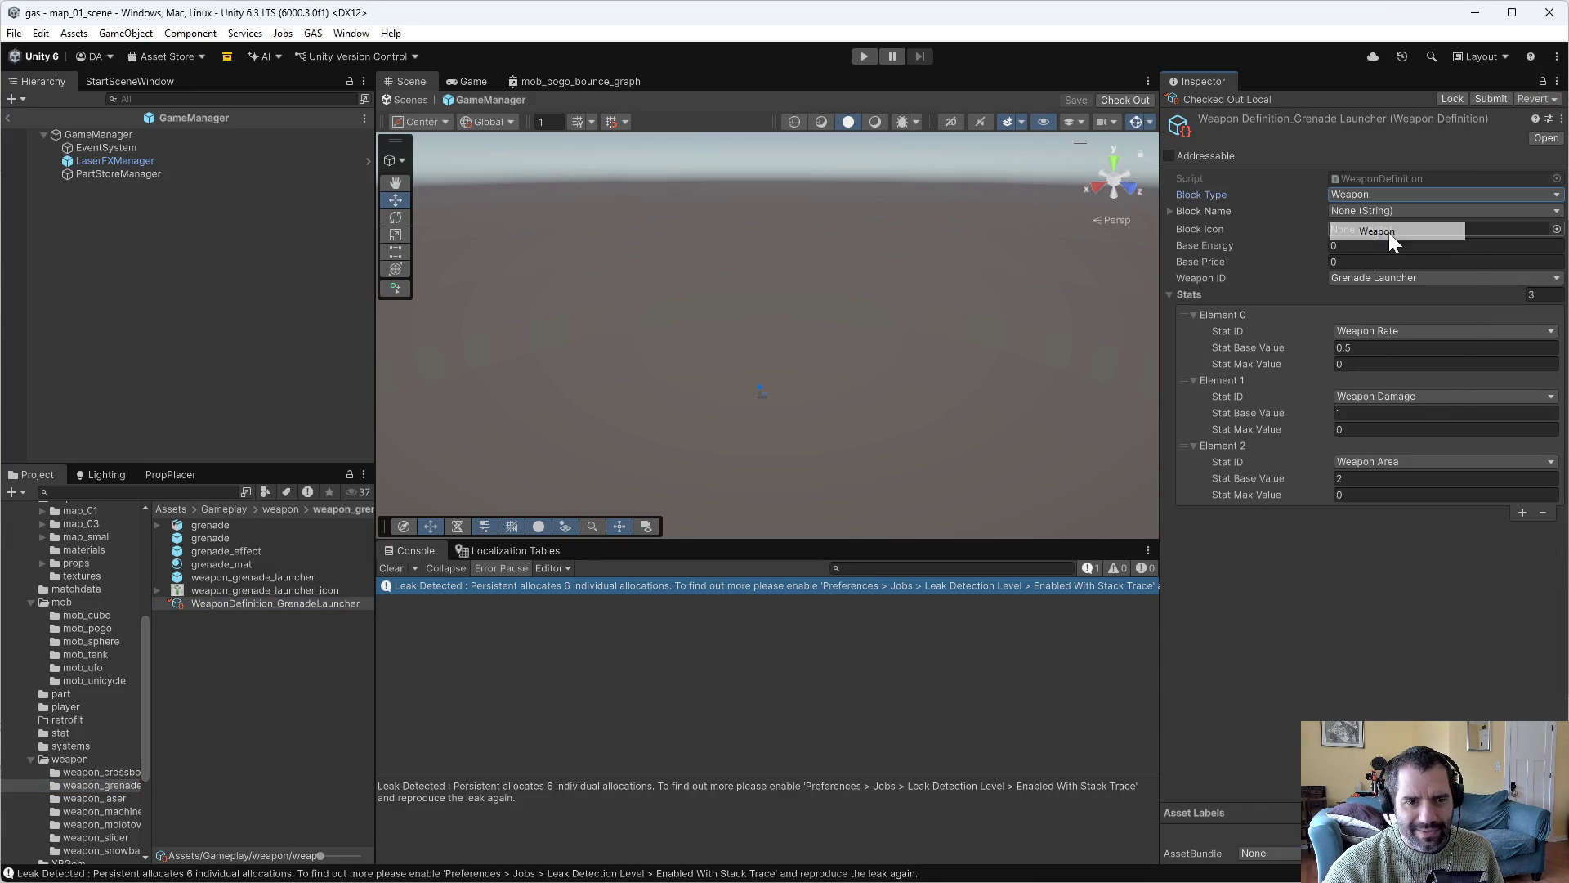
click(1382, 207)
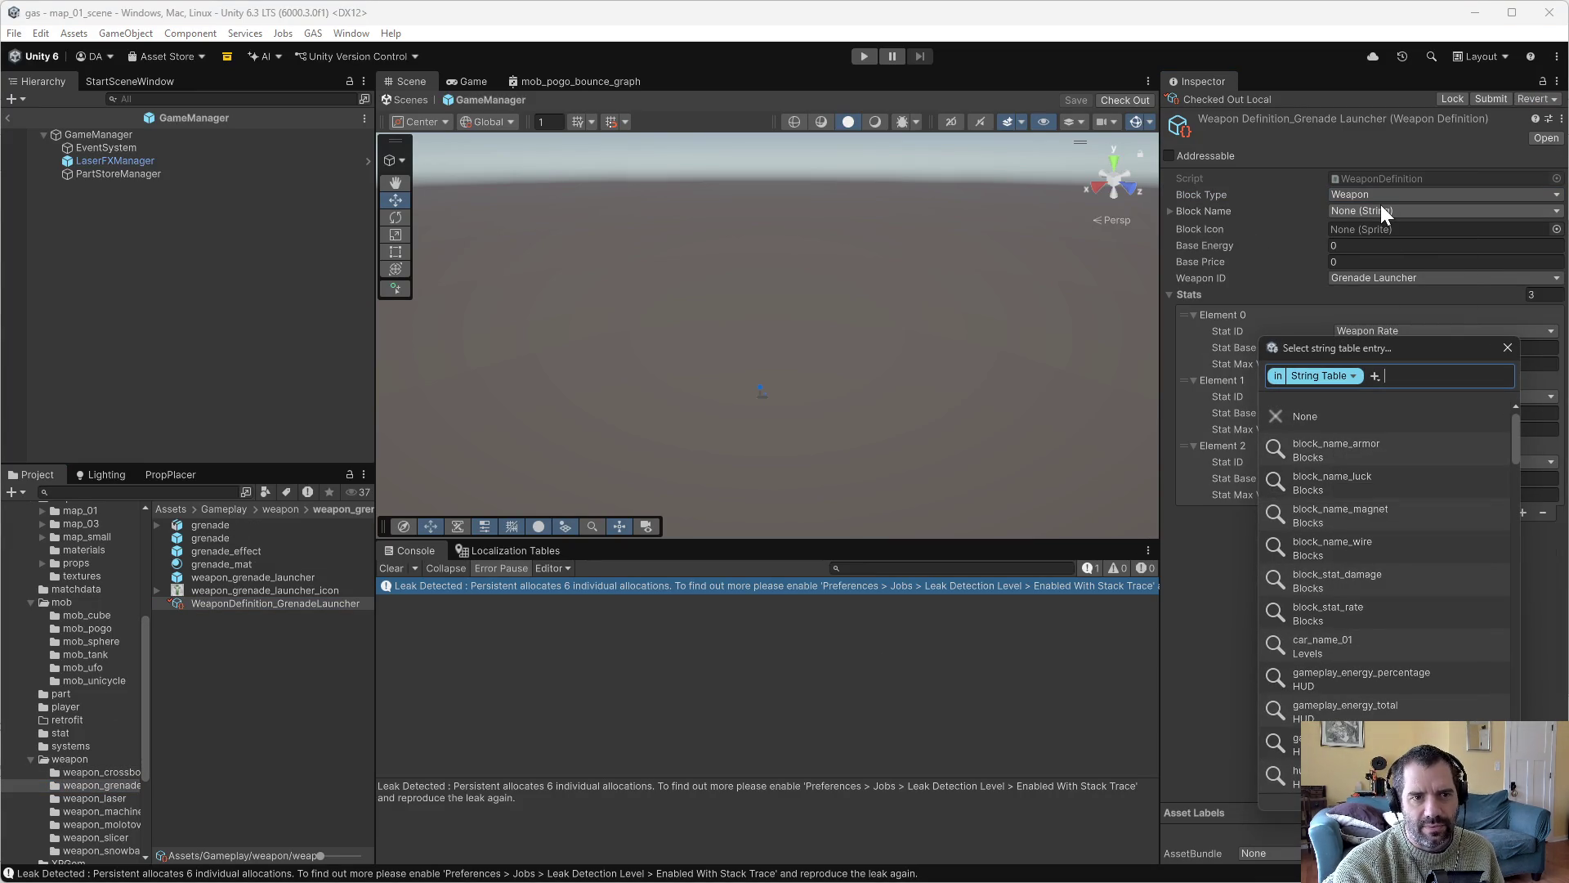
text(gren)
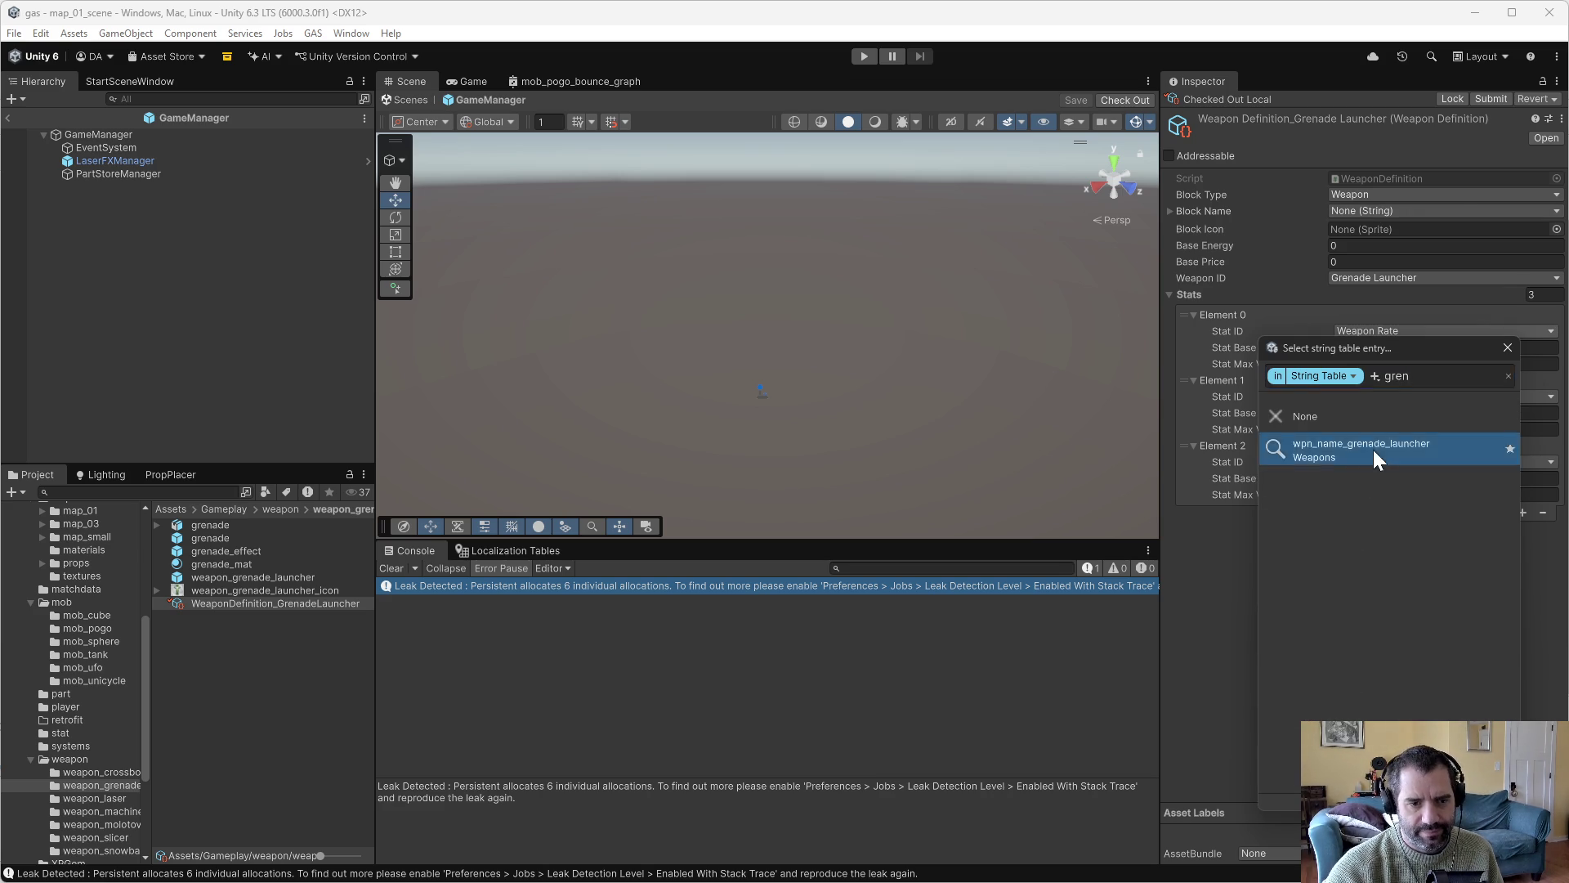
click(1373, 451)
Give the Grenade Launcher weapon_grenade_launcher_icon and a Base Energy of 25.
click(1556, 229)
text(gre)
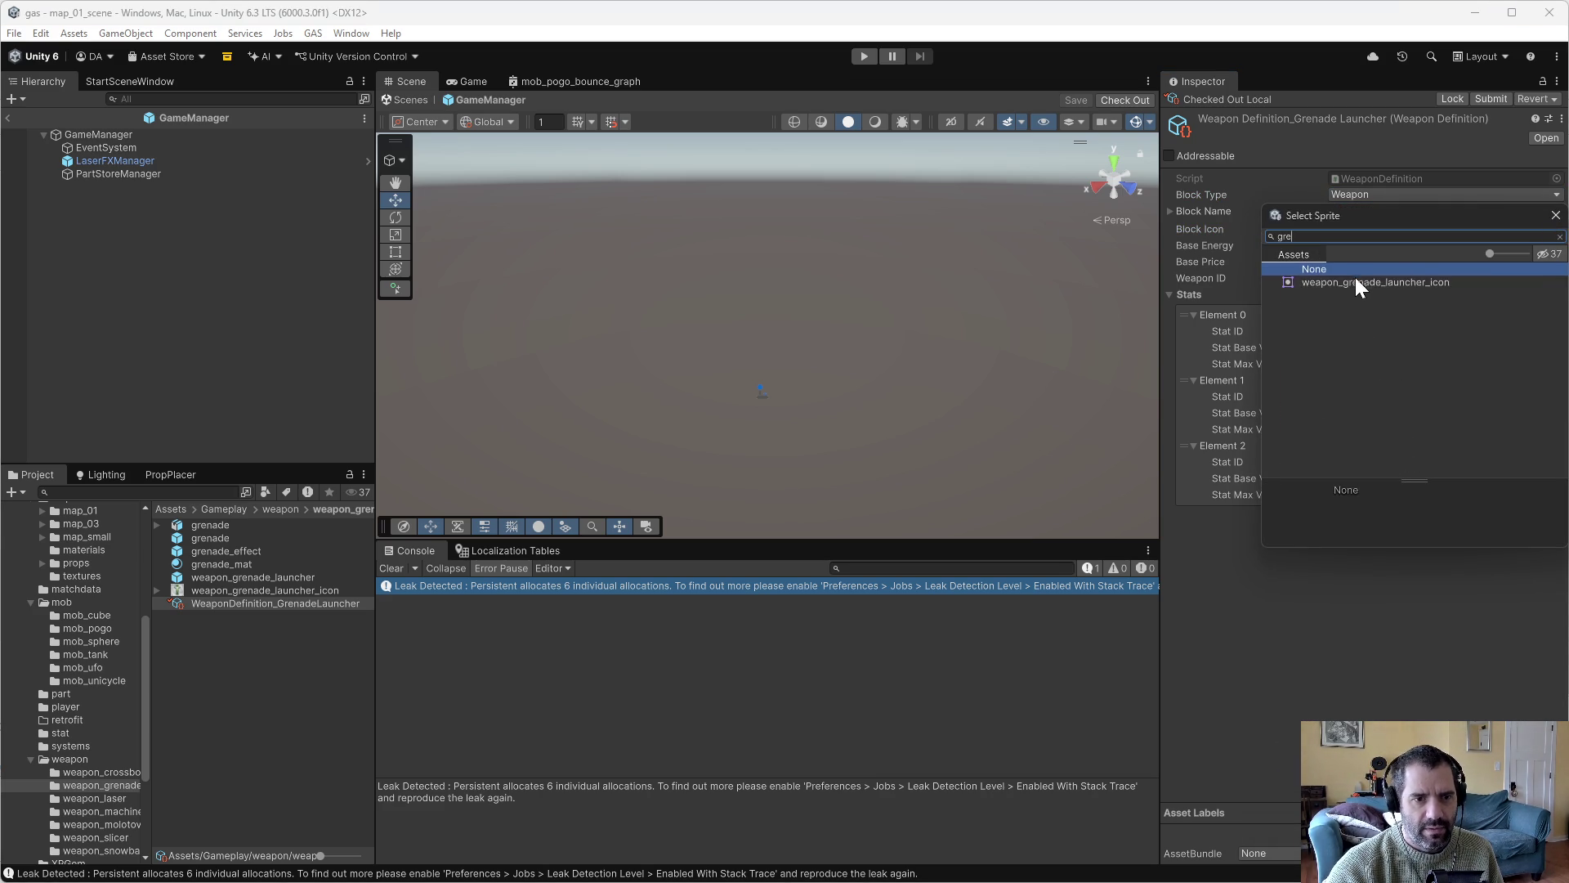
double_click(1355, 278)
click(1364, 245)
text(25)
key(Return)
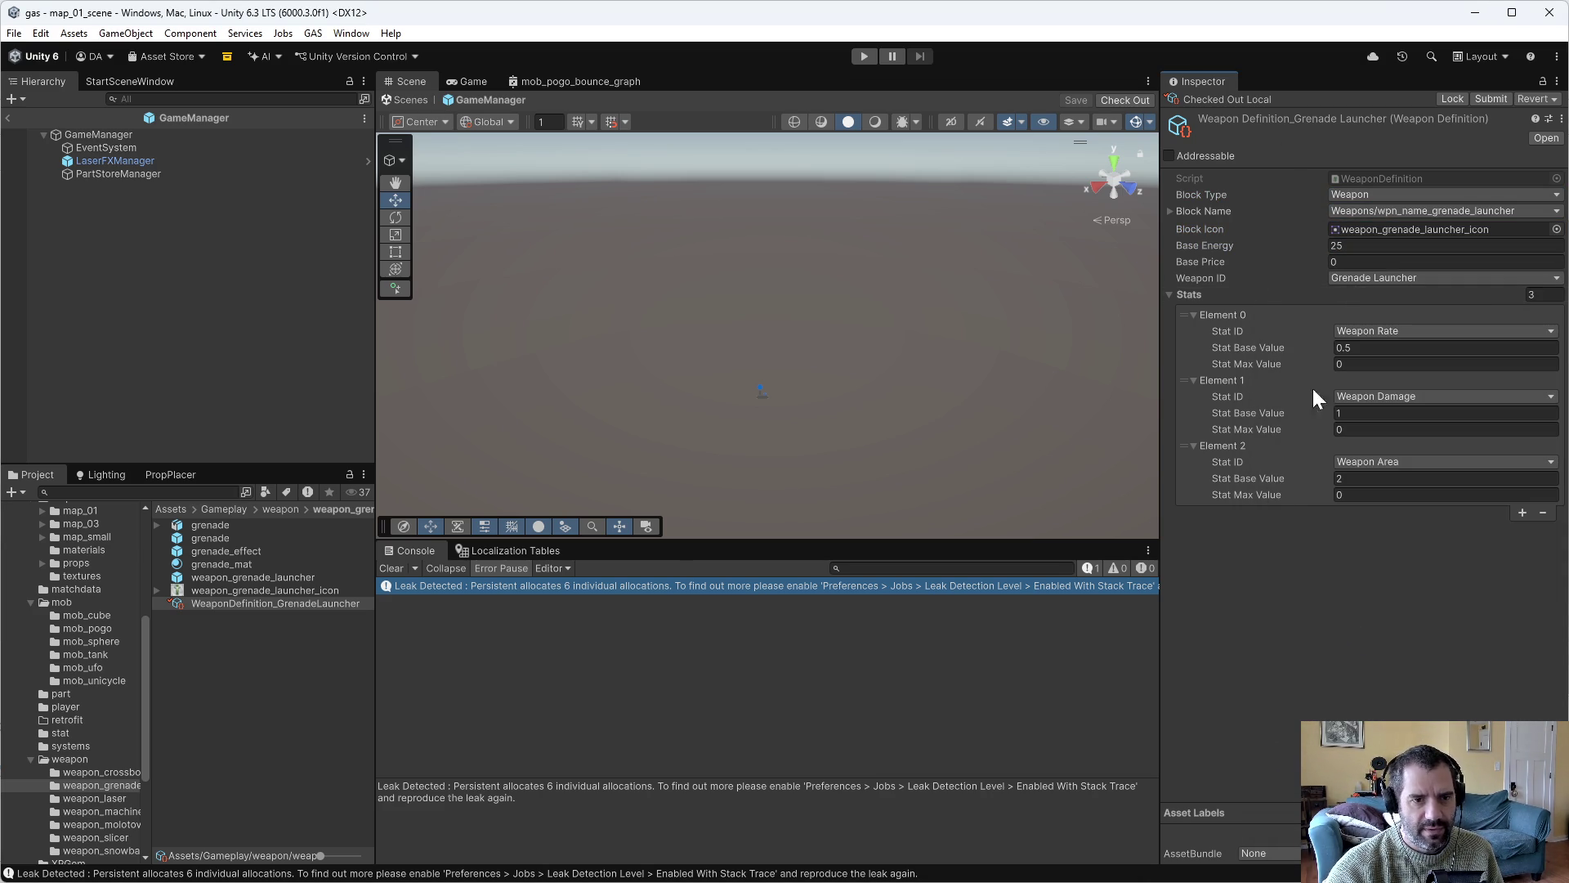
click(116, 798)
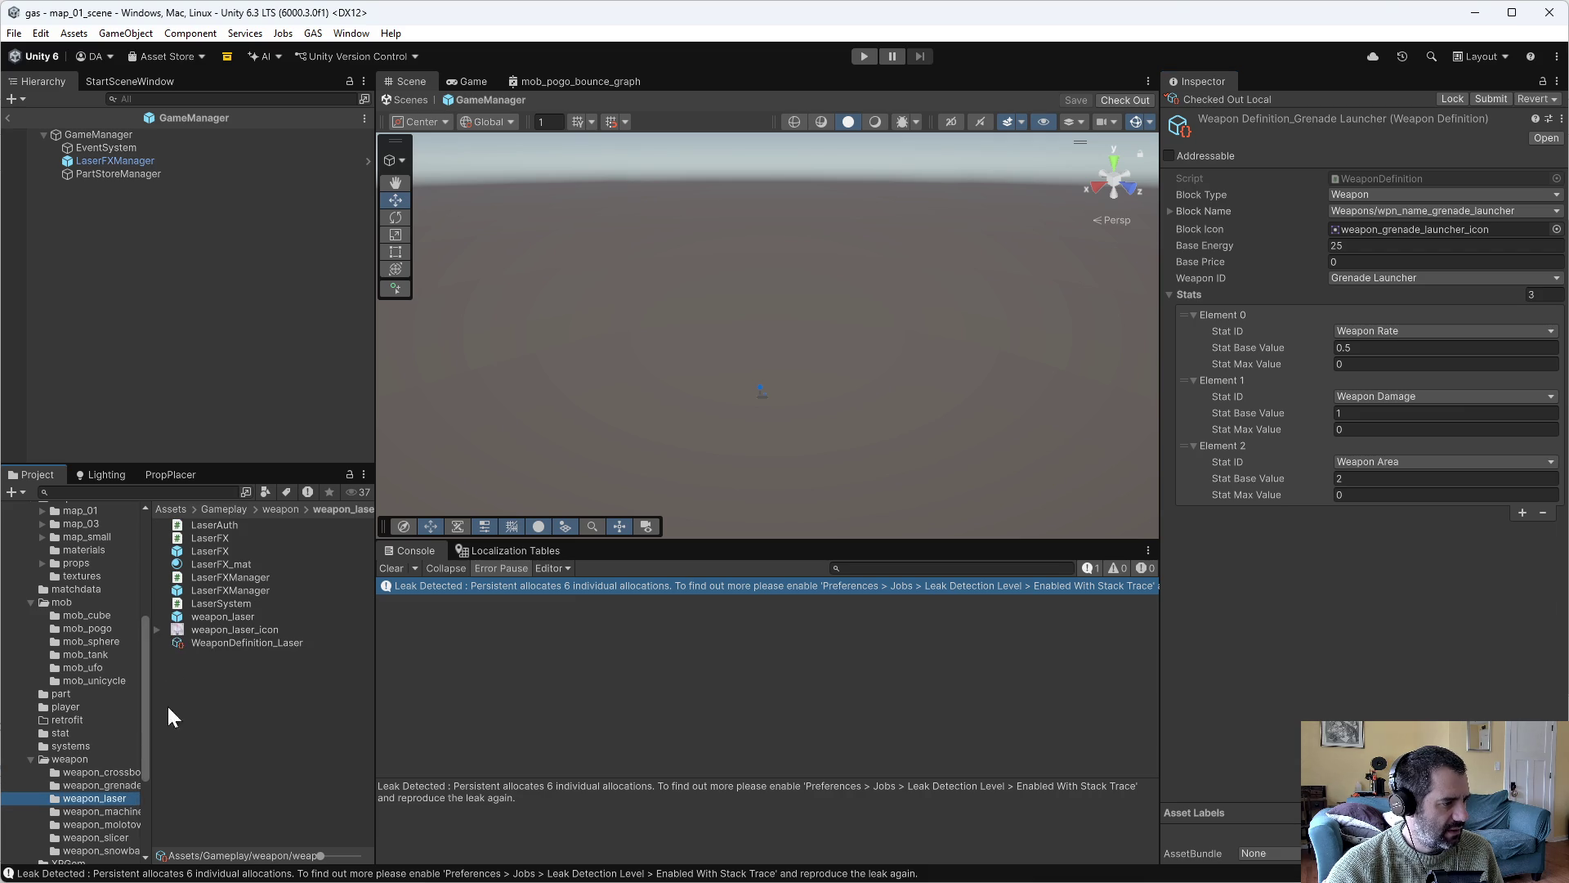
Check out WeaponDefinition_Laser as a Weapon named wpn_name_laser.
click(236, 644)
click(1526, 98)
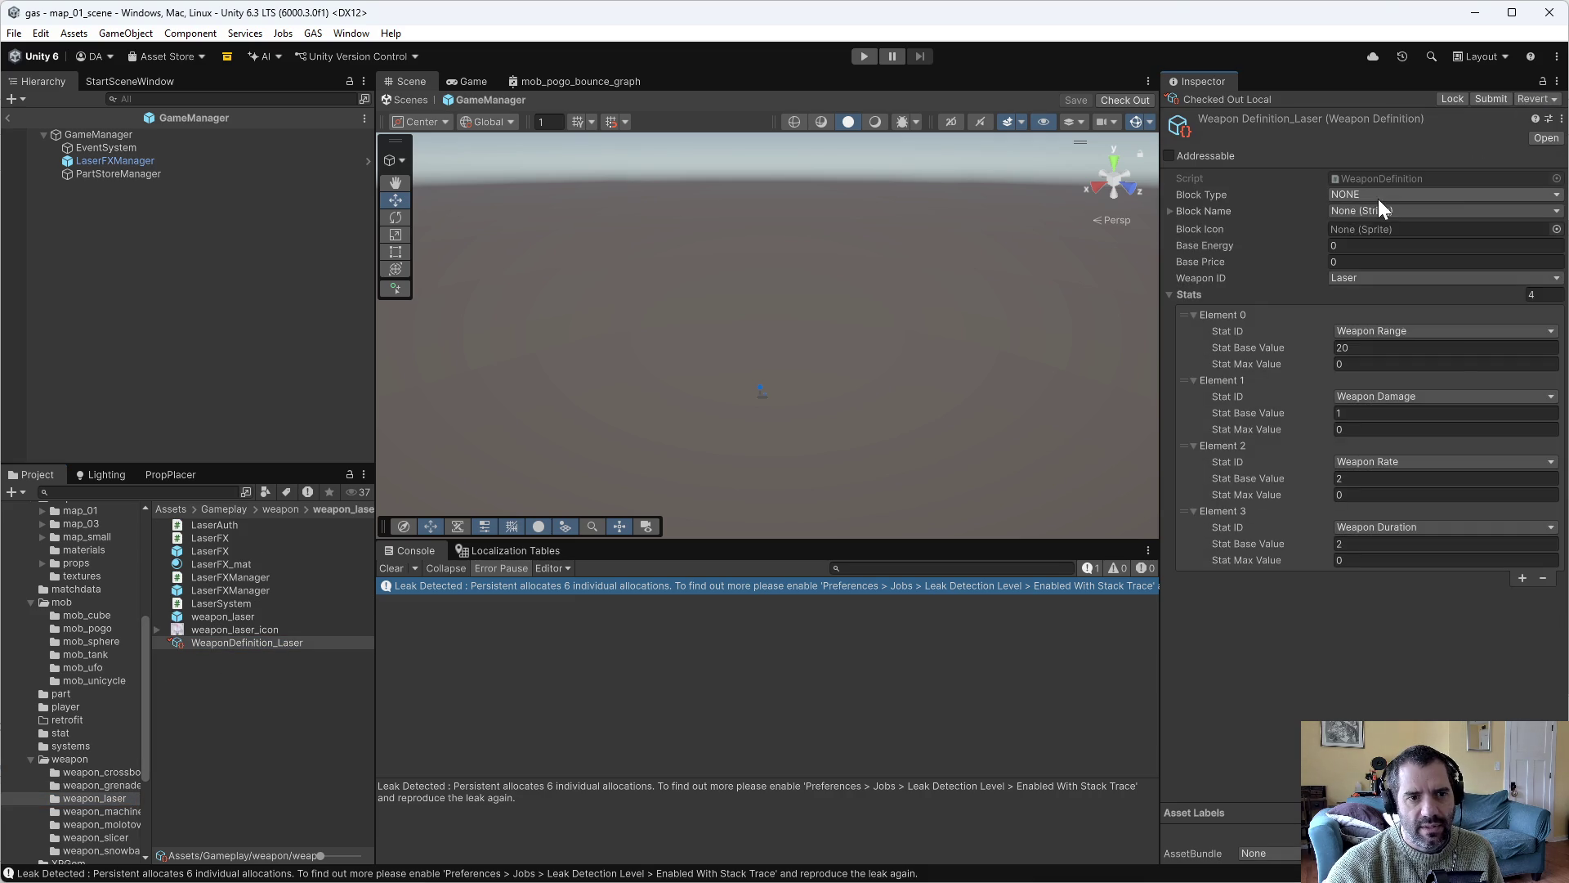
click(1378, 196)
click(1377, 231)
click(1381, 210)
text(las)
click(1334, 445)
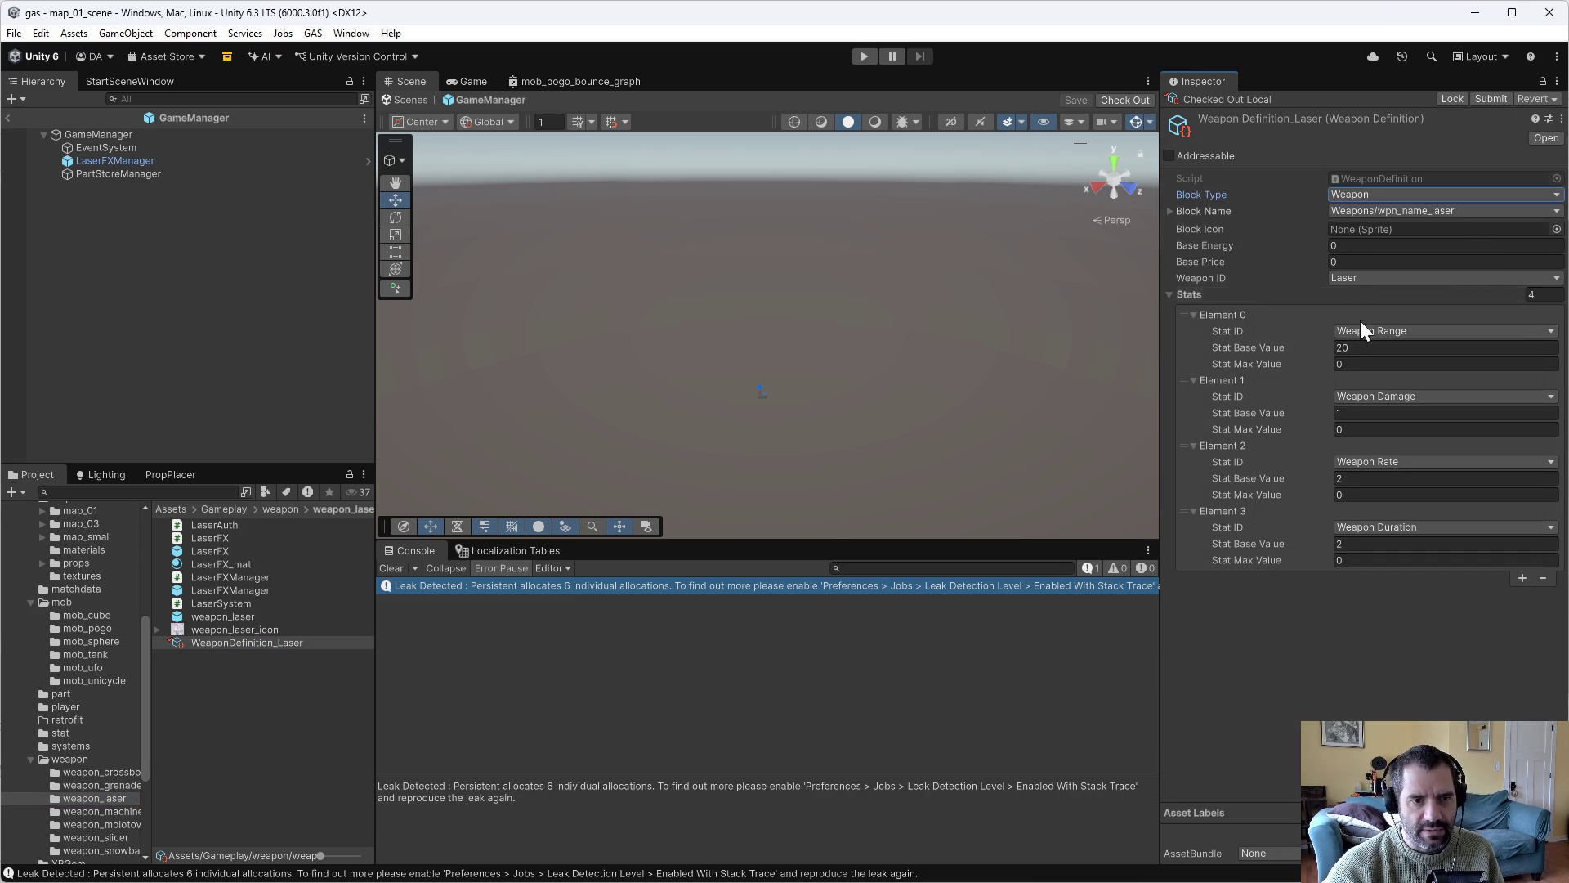
Give the Laser weapon_laser_icon as its block icon and a Base Energy of 25.
click(1558, 230)
text(las)
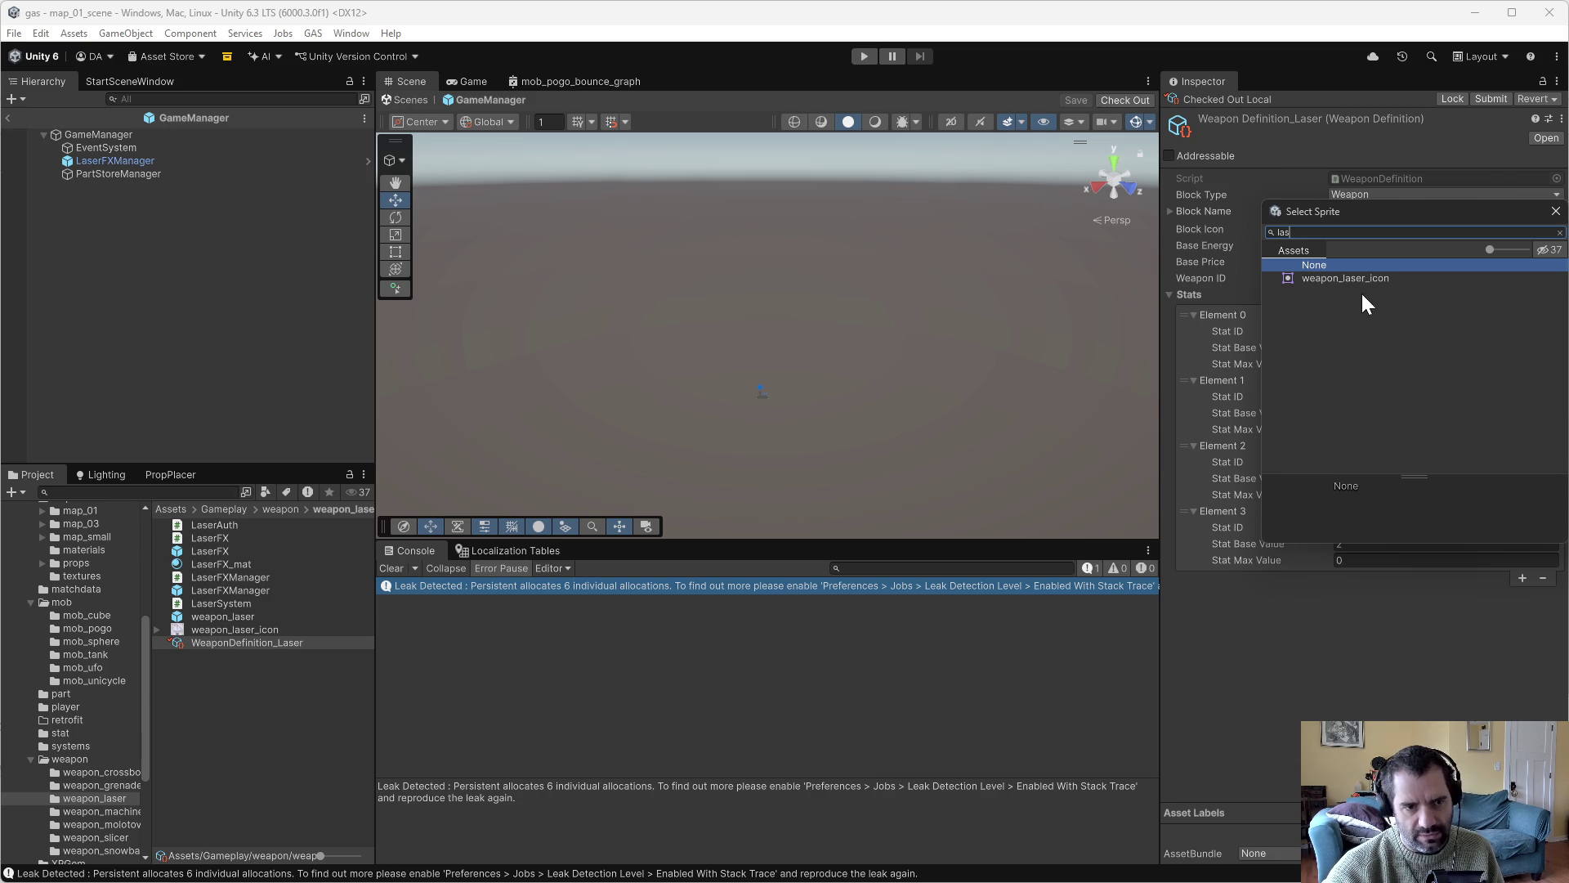
click(1357, 278)
double_click(1357, 278)
click(1357, 278)
click(1382, 360)
click(1390, 262)
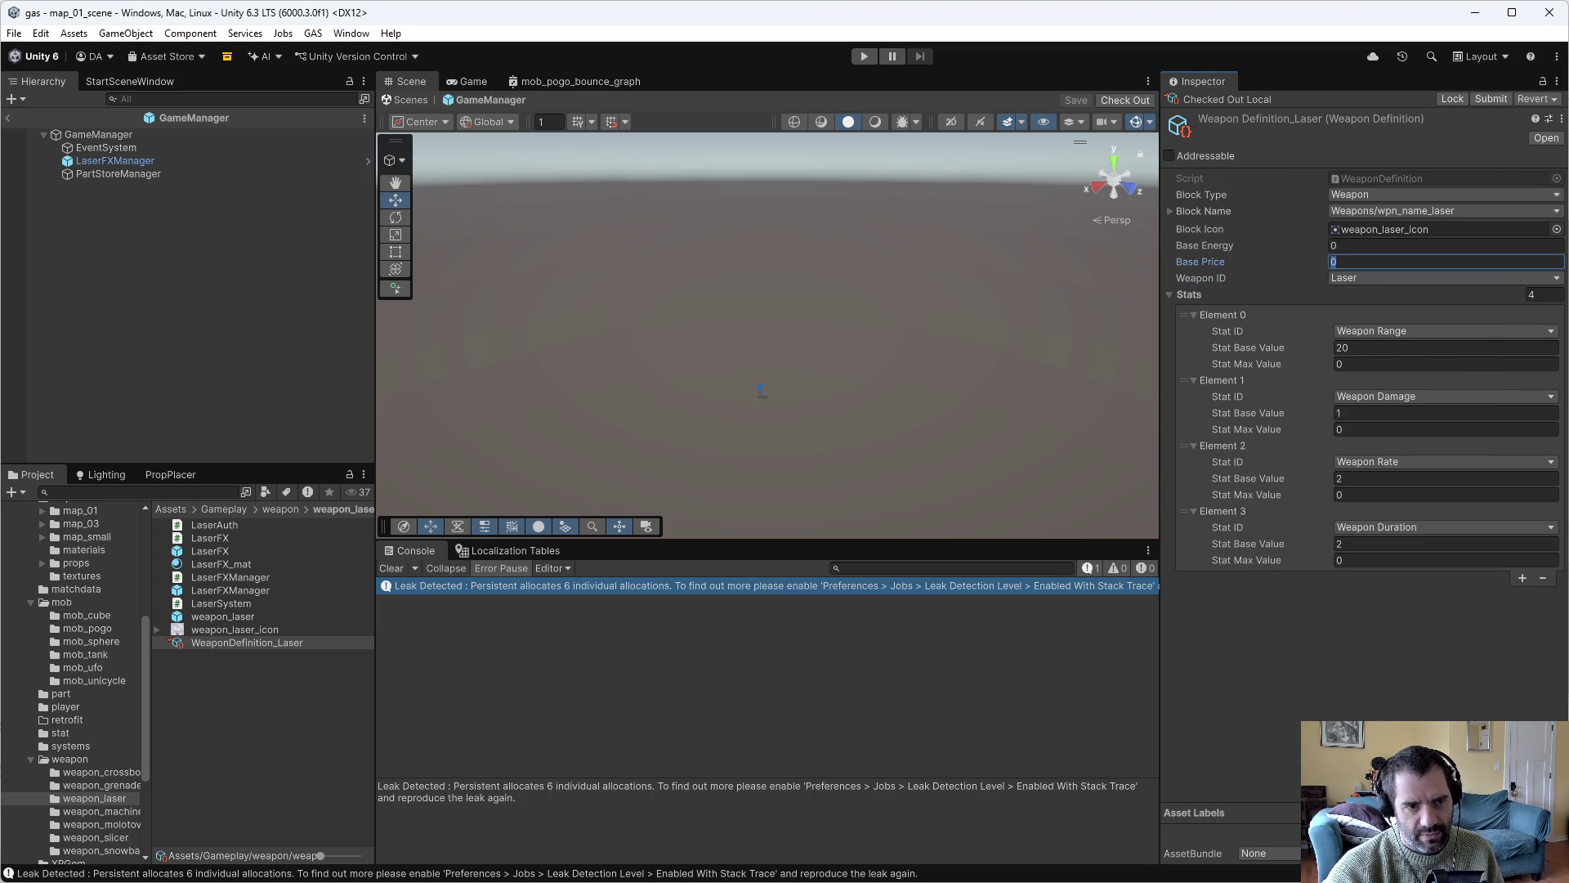
click(1367, 246)
text(25)
key(Return)
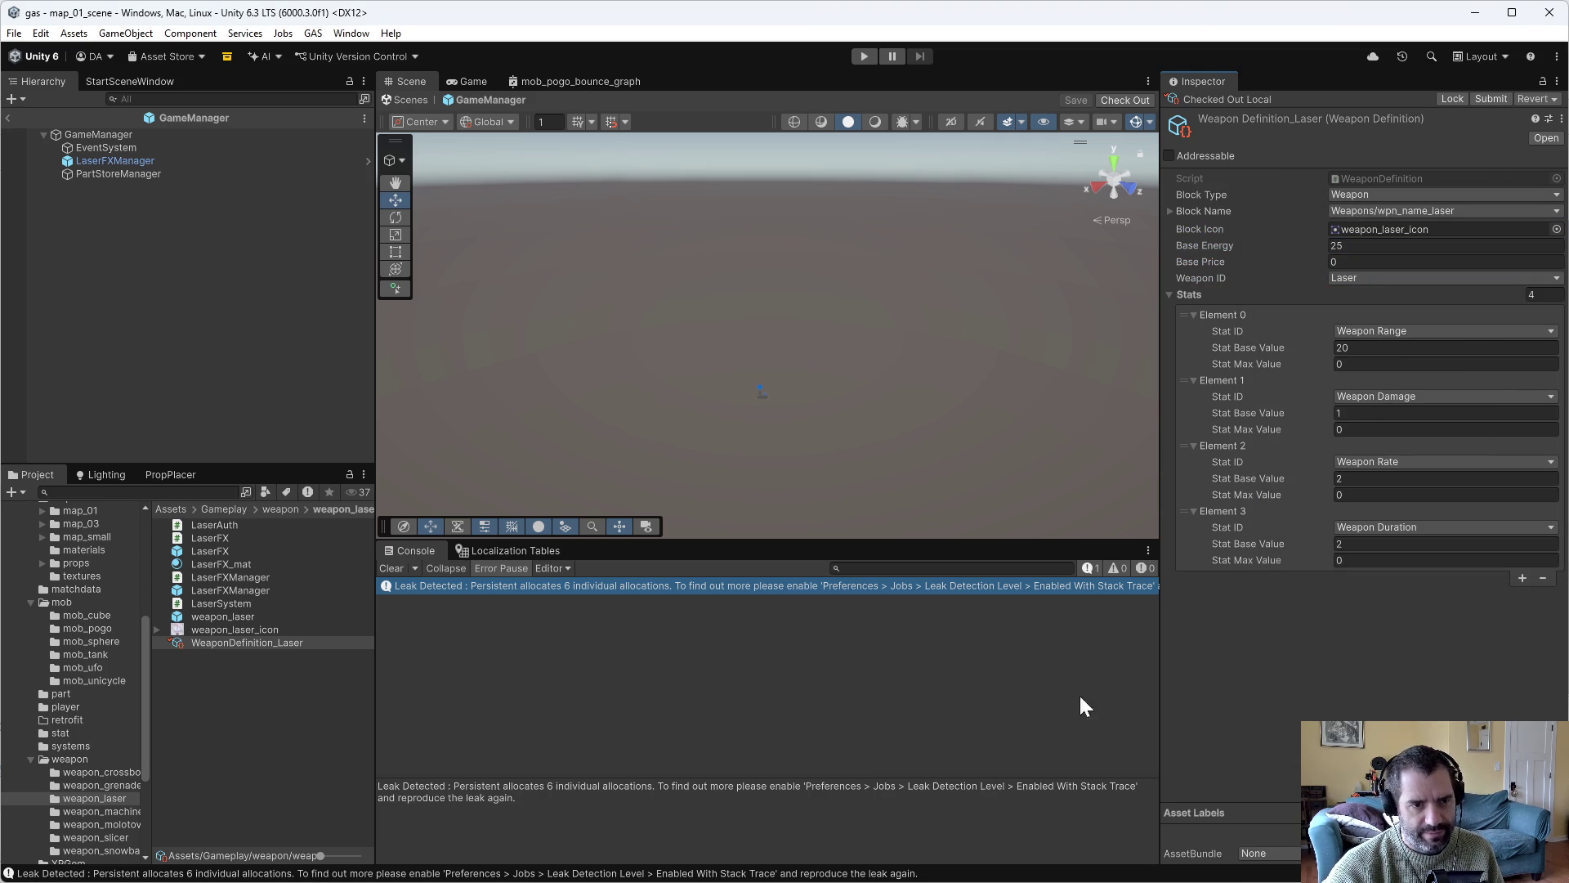
click(110, 811)
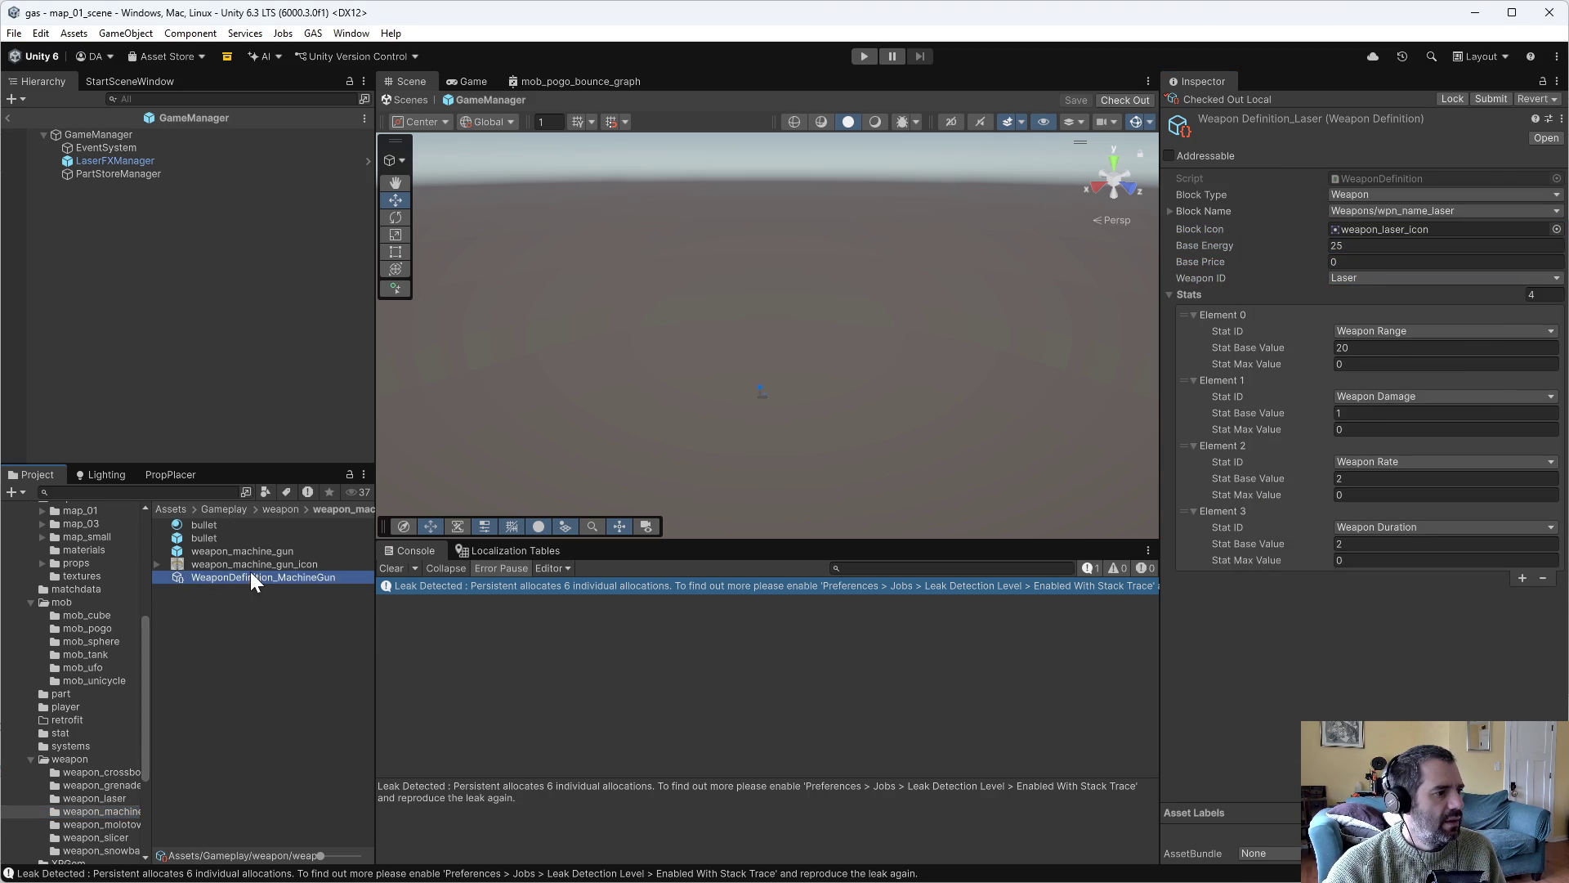
Make WeaponDefinition_MachineGun a Weapon block named wpn_name_machine_gun.
click(250, 575)
click(1368, 197)
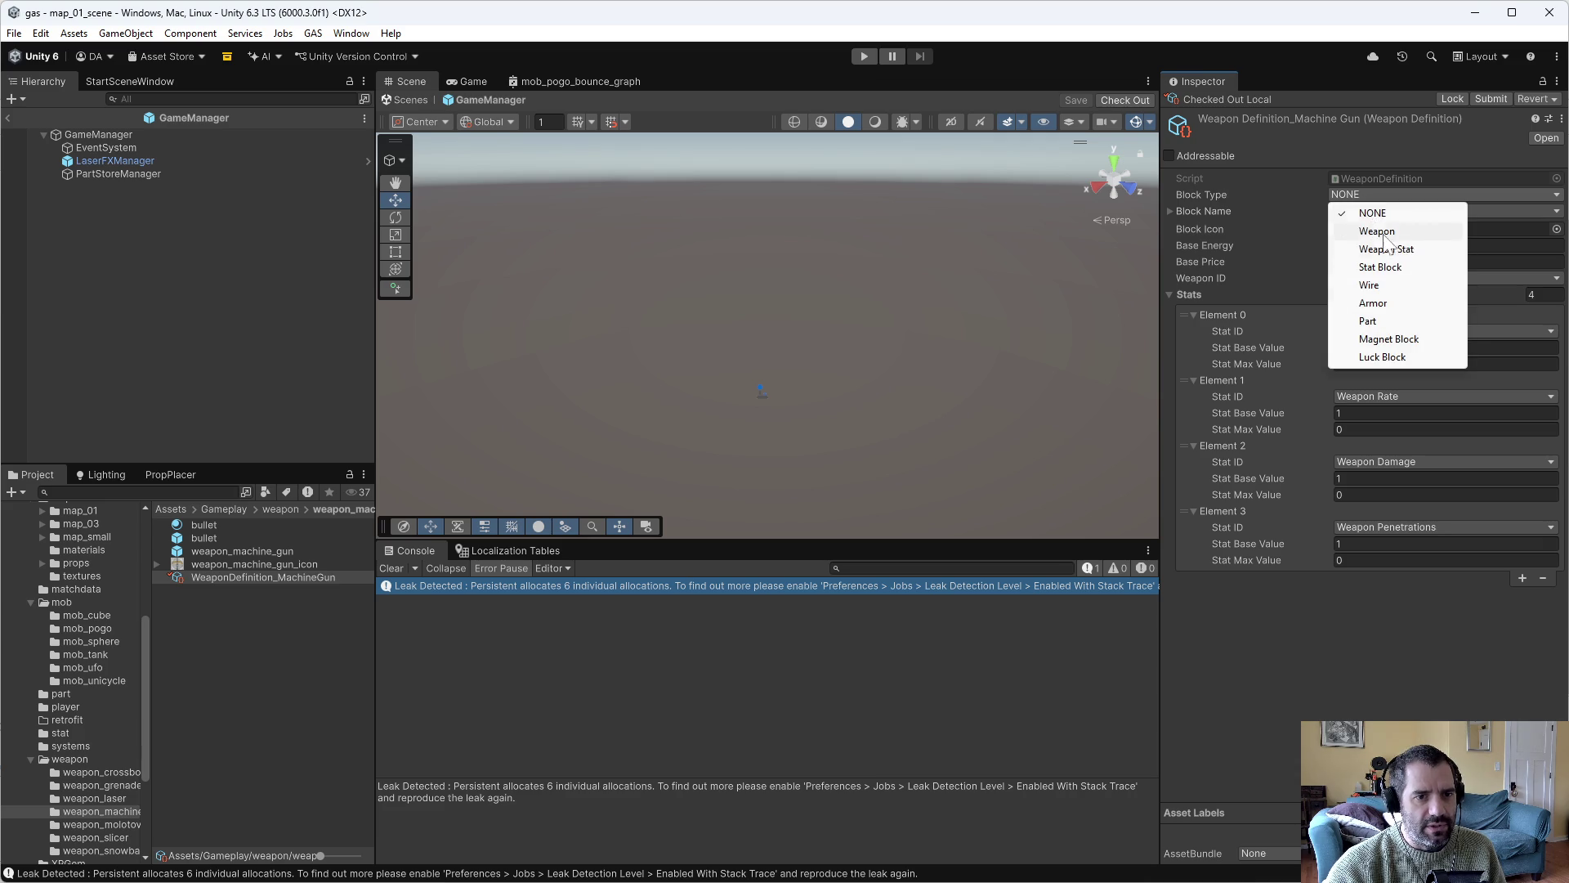
click(1389, 233)
click(1395, 212)
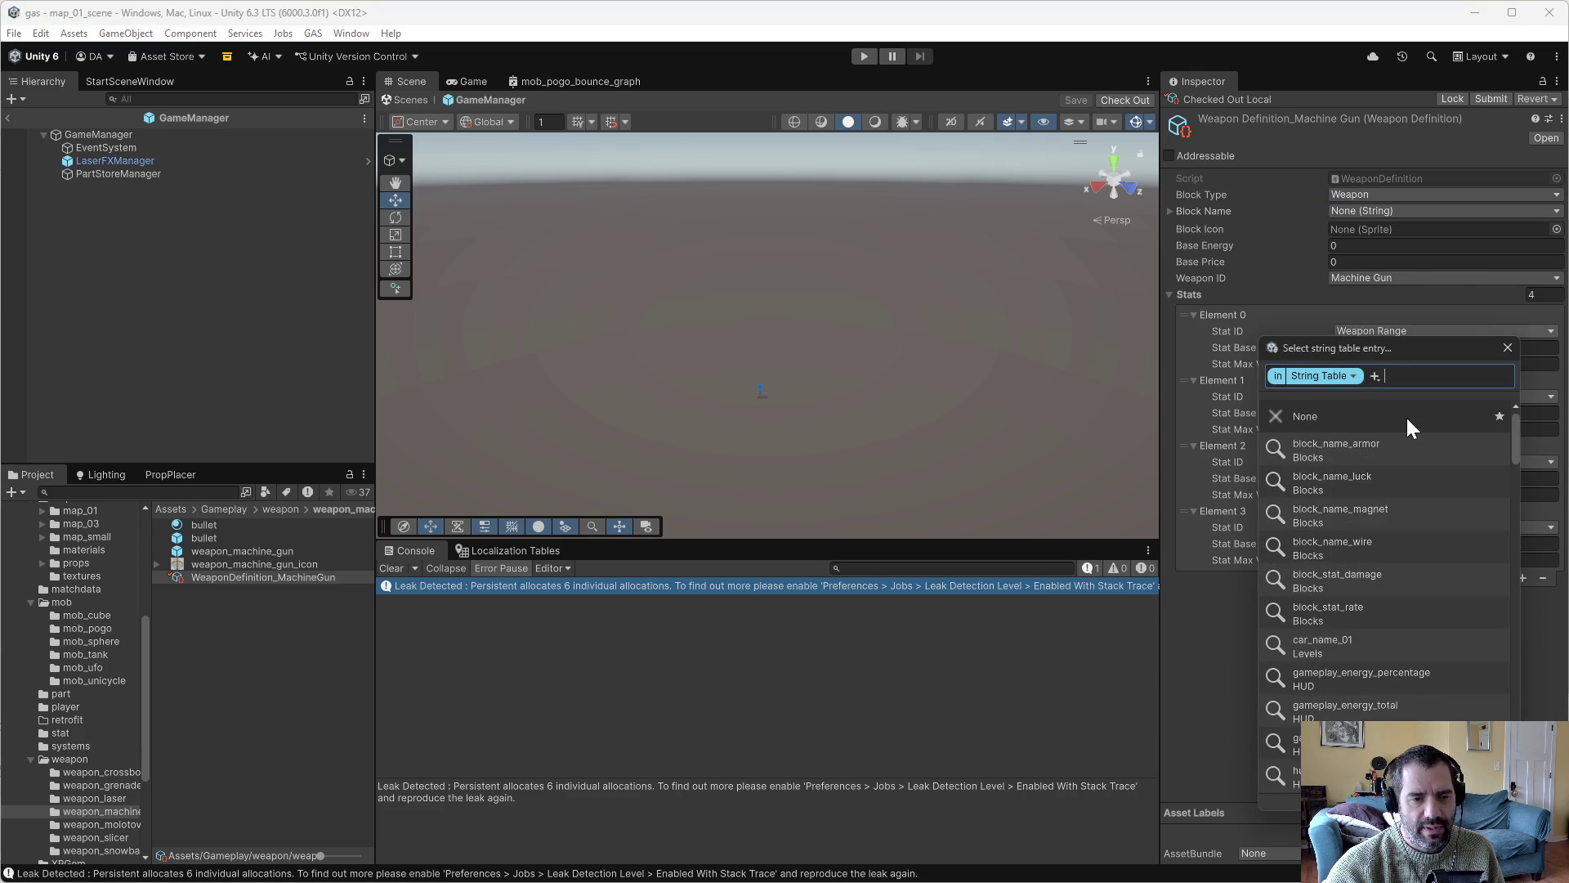
text(machi)
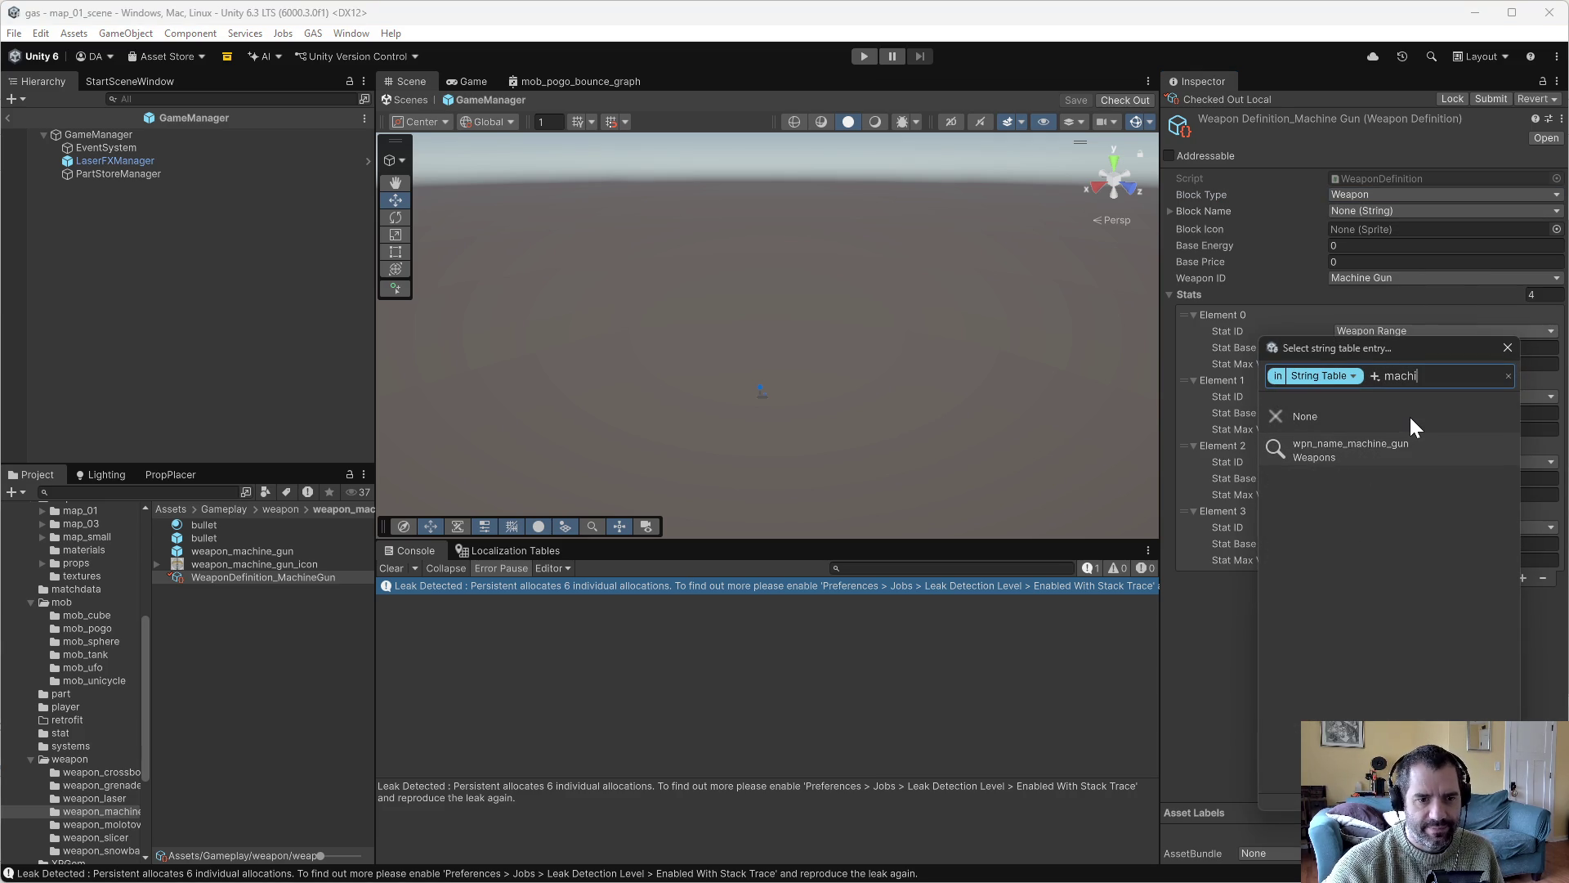
click(1383, 453)
Give the Machine Gun the weapon_machine_gun_icon Block Icon and Base Energy 25.
click(1557, 229)
text(machine)
double_click(1382, 287)
click(1357, 246)
text(25)
key(Return)
click(108, 823)
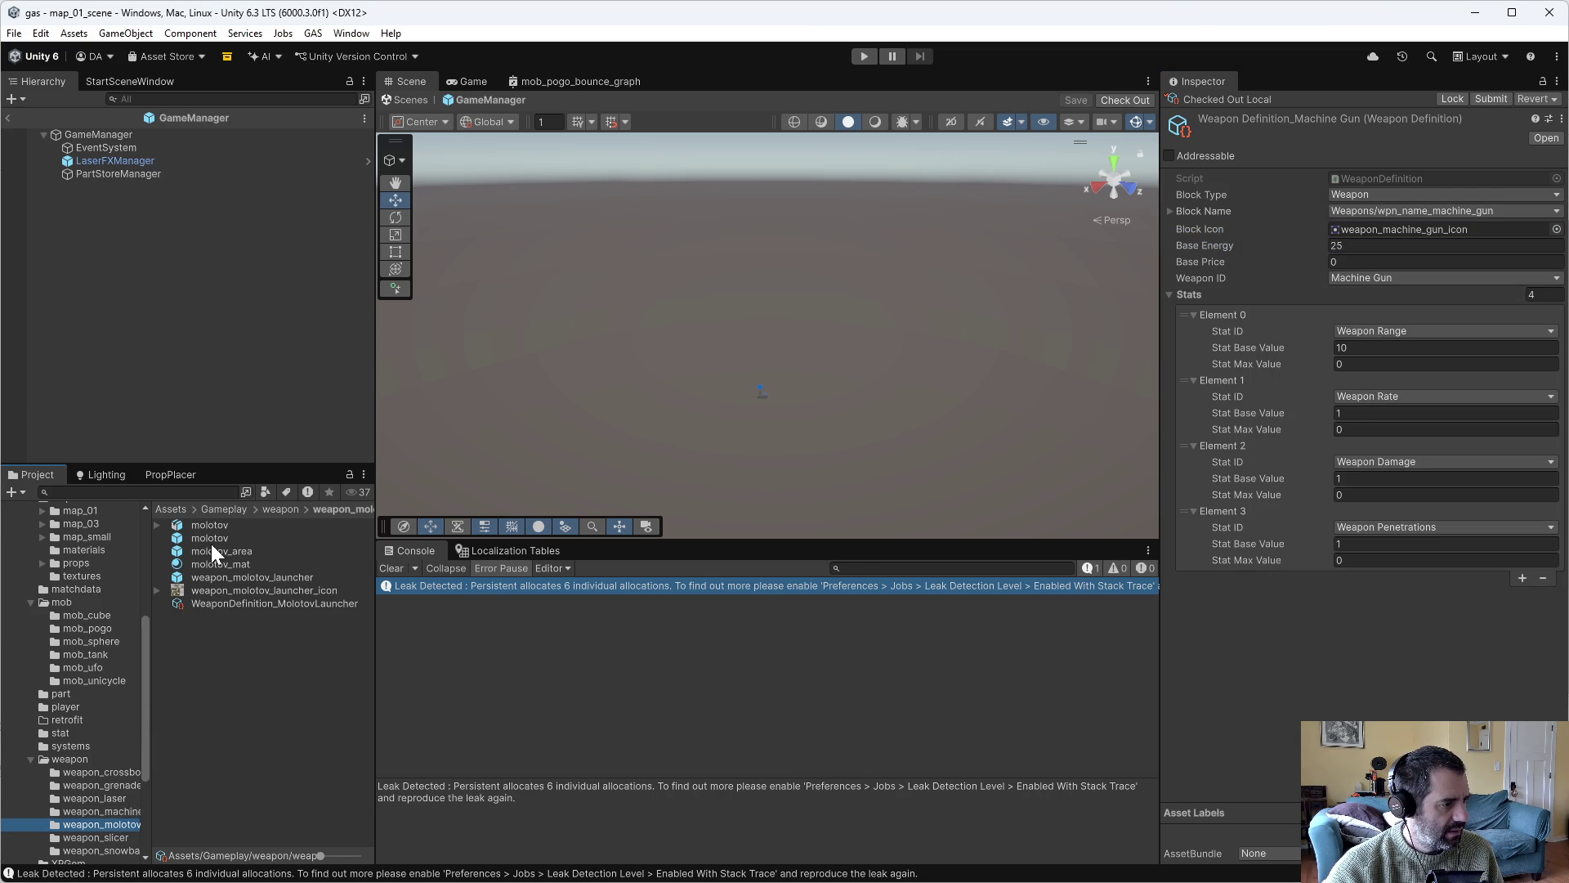
Check out WeaponDefinition_MolotovLauncher and set its Block Type to Weapon.
click(242, 604)
click(1552, 100)
click(1384, 196)
click(1372, 210)
Set the Molotov Launcher's Block Name to wpn_name_molotov_launcher from the Weapons string table.
click(1372, 210)
text(molot)
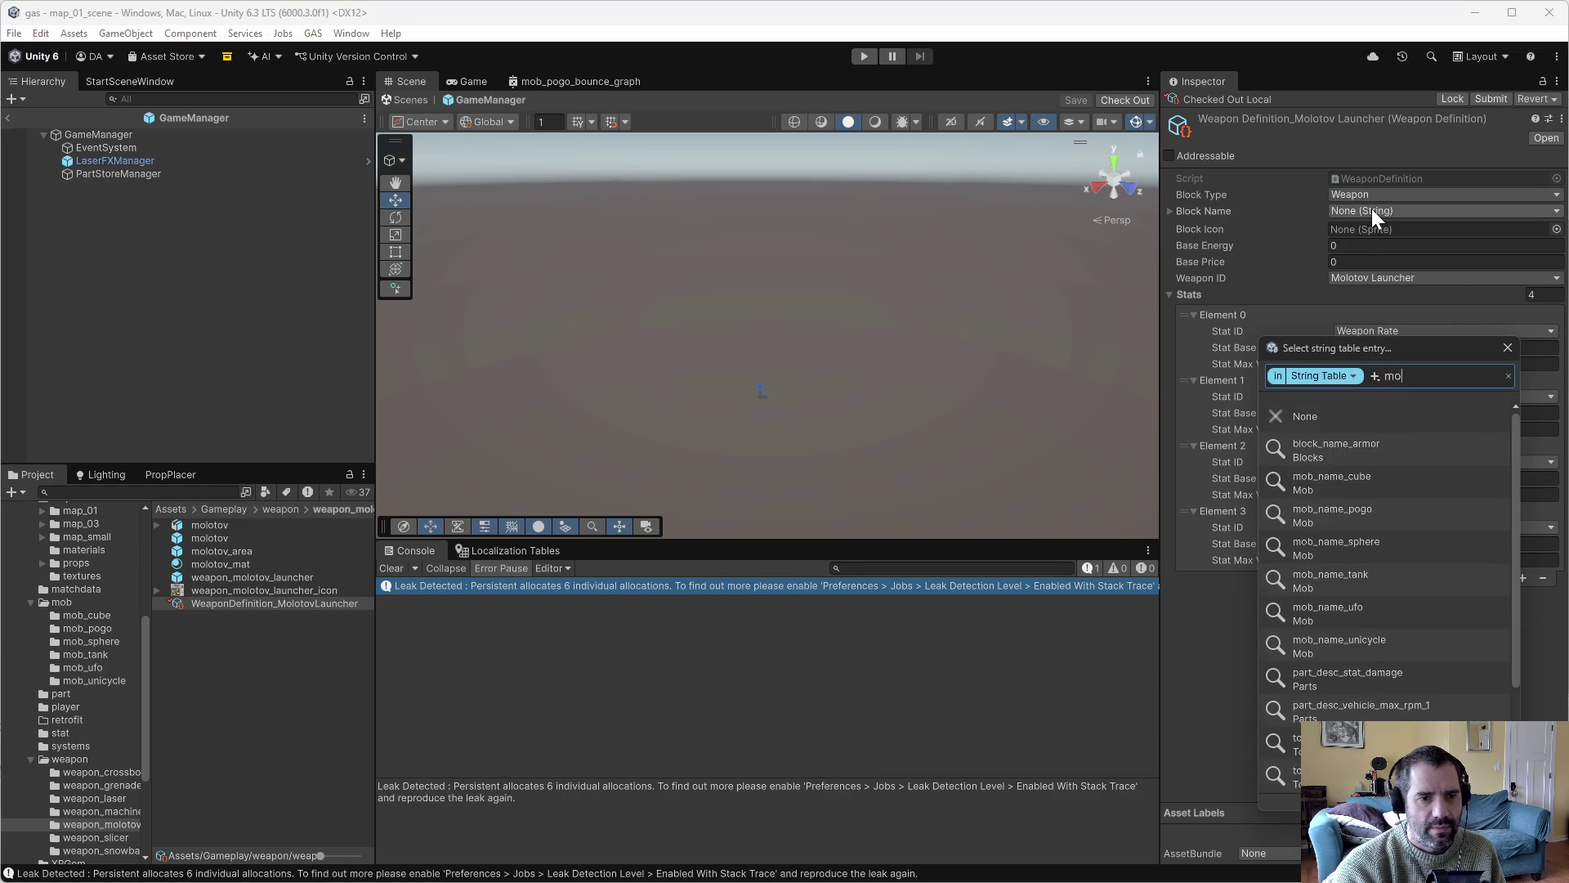
click(1350, 450)
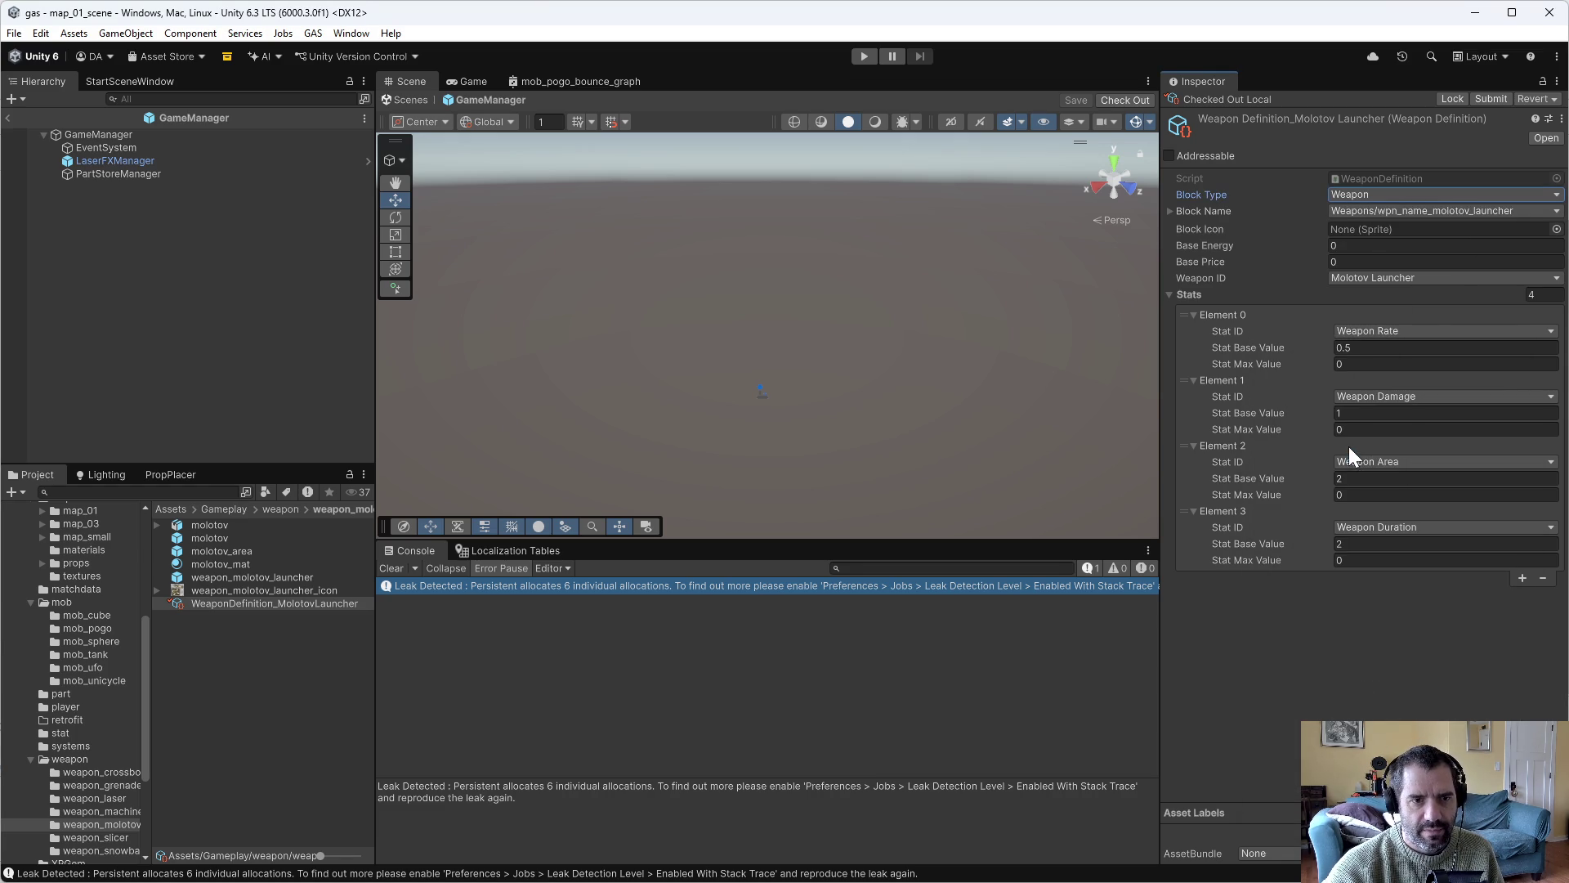
click(1439, 210)
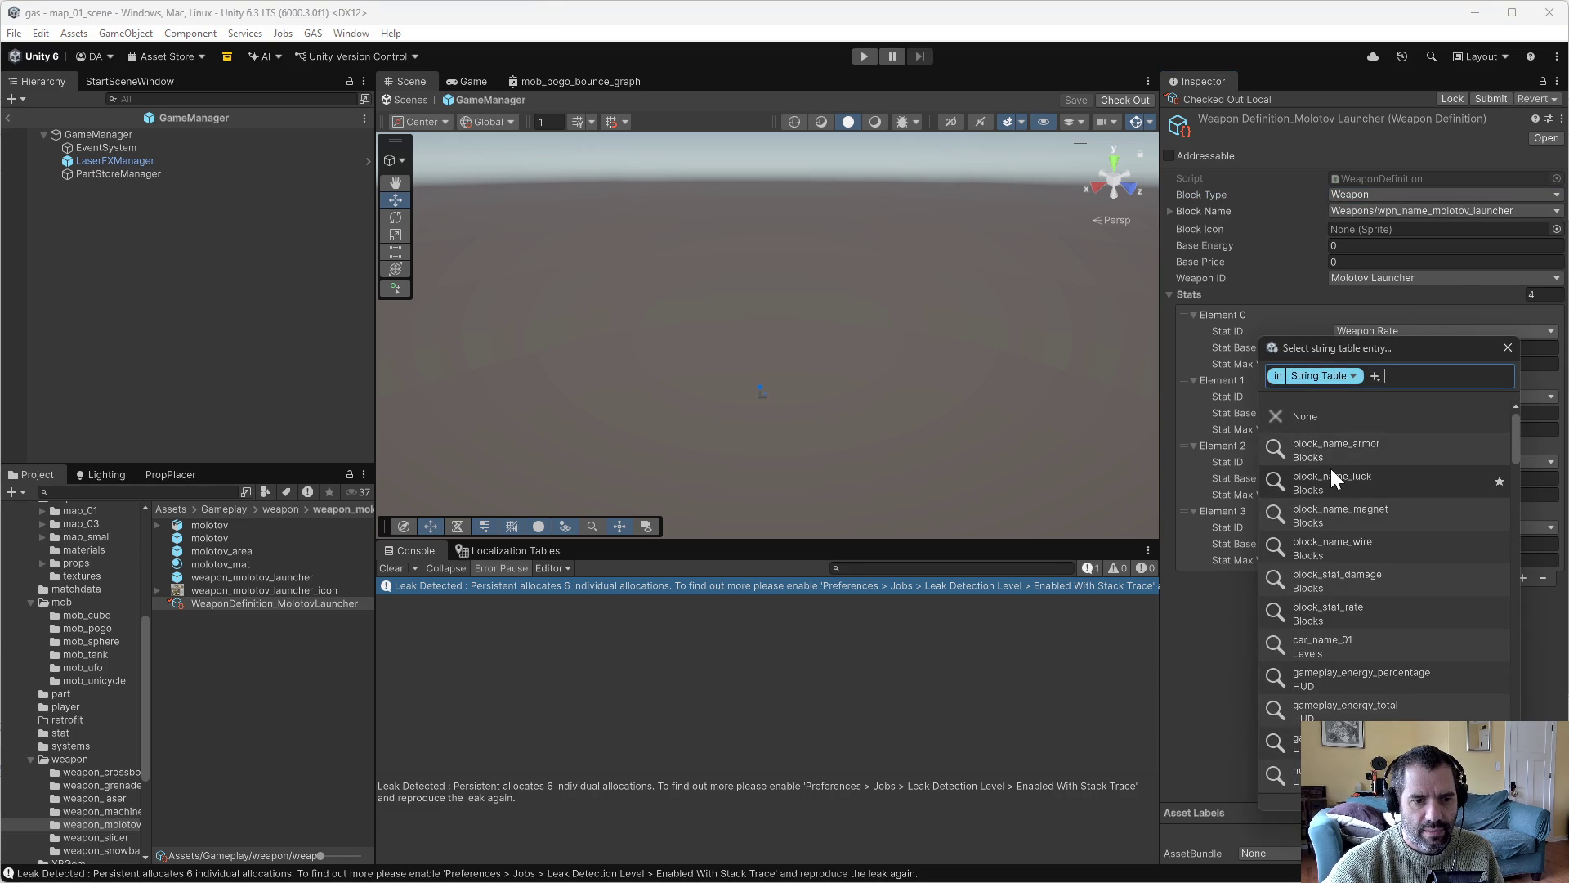
text(mol)
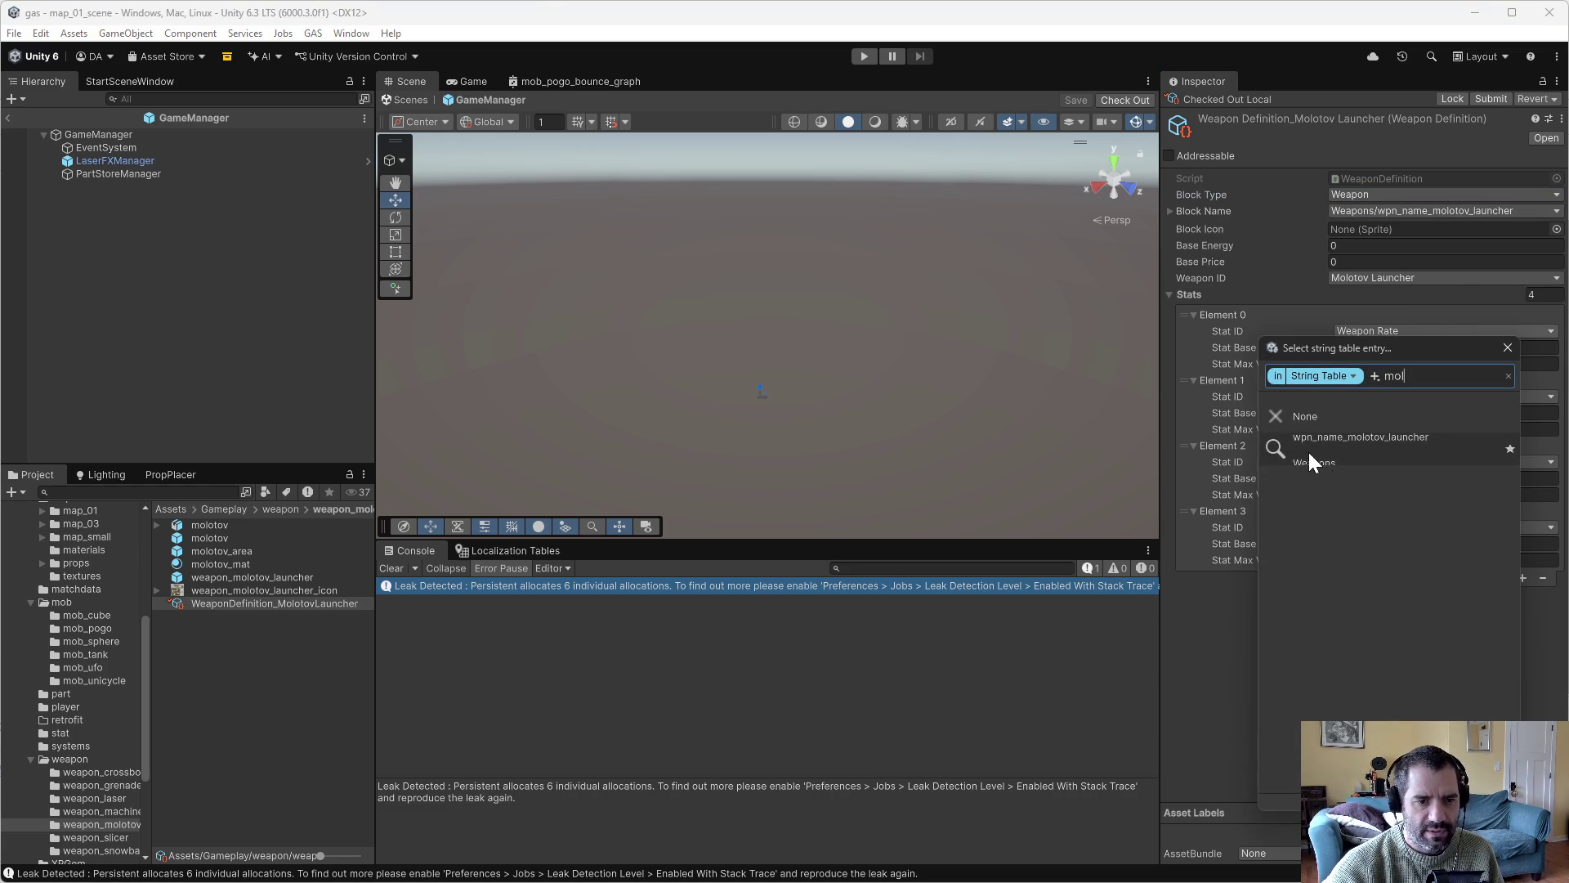
click(1313, 450)
click(531, 554)
Change the English text of wpn_name_molotov_launcher in the Weapons table to 'Molotov Cocktail'.
click(601, 600)
mouse_move(593, 623)
click(679, 727)
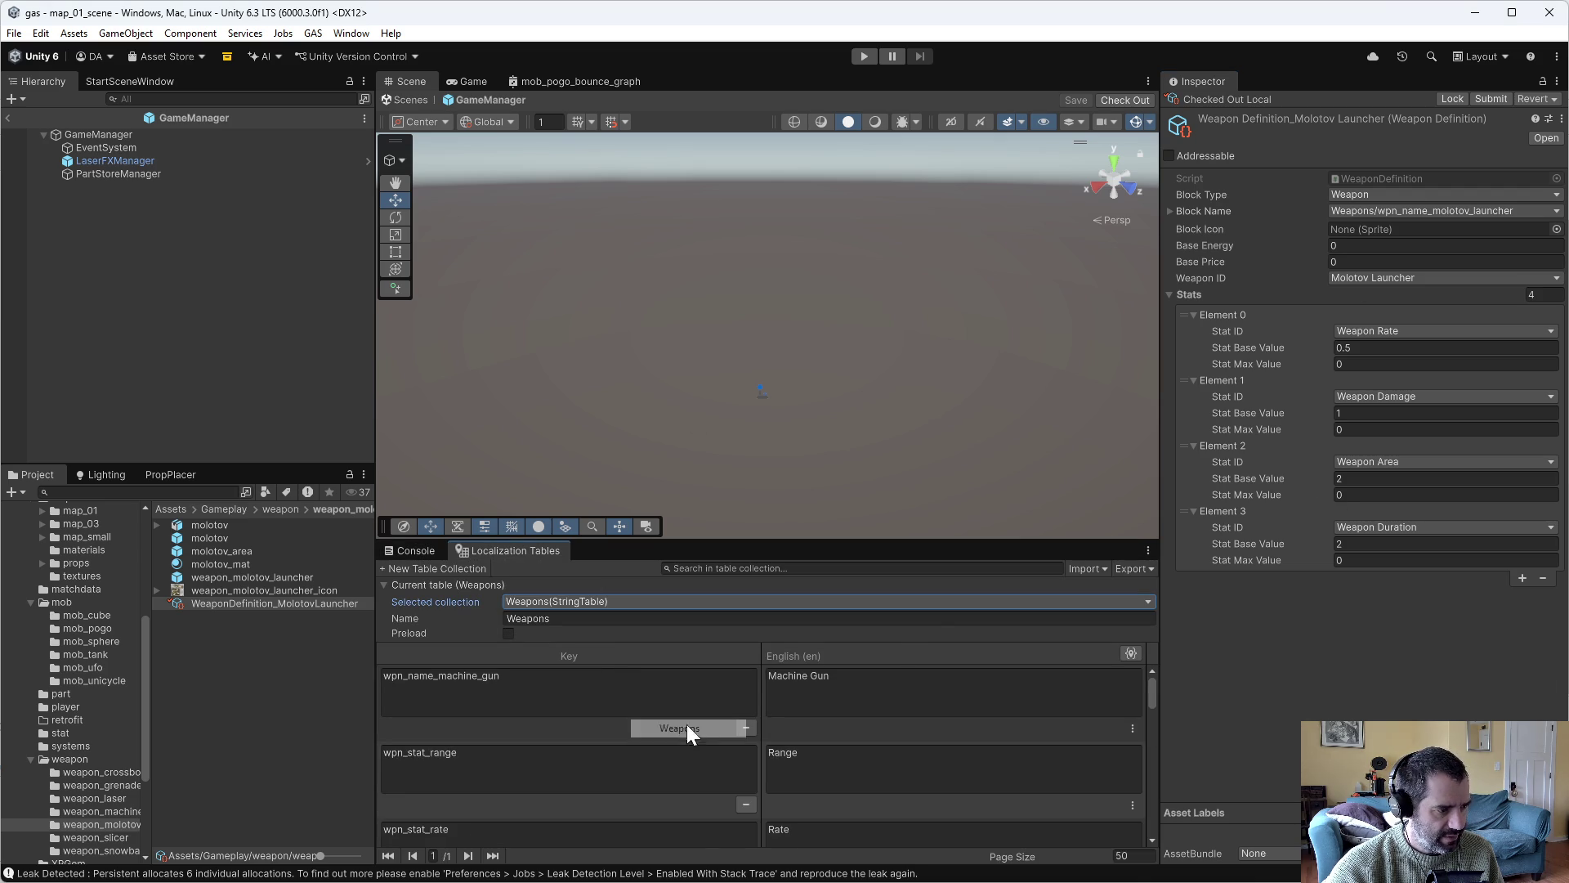
scroll(507, 771, down, 3)
scroll(507, 799, down, 5)
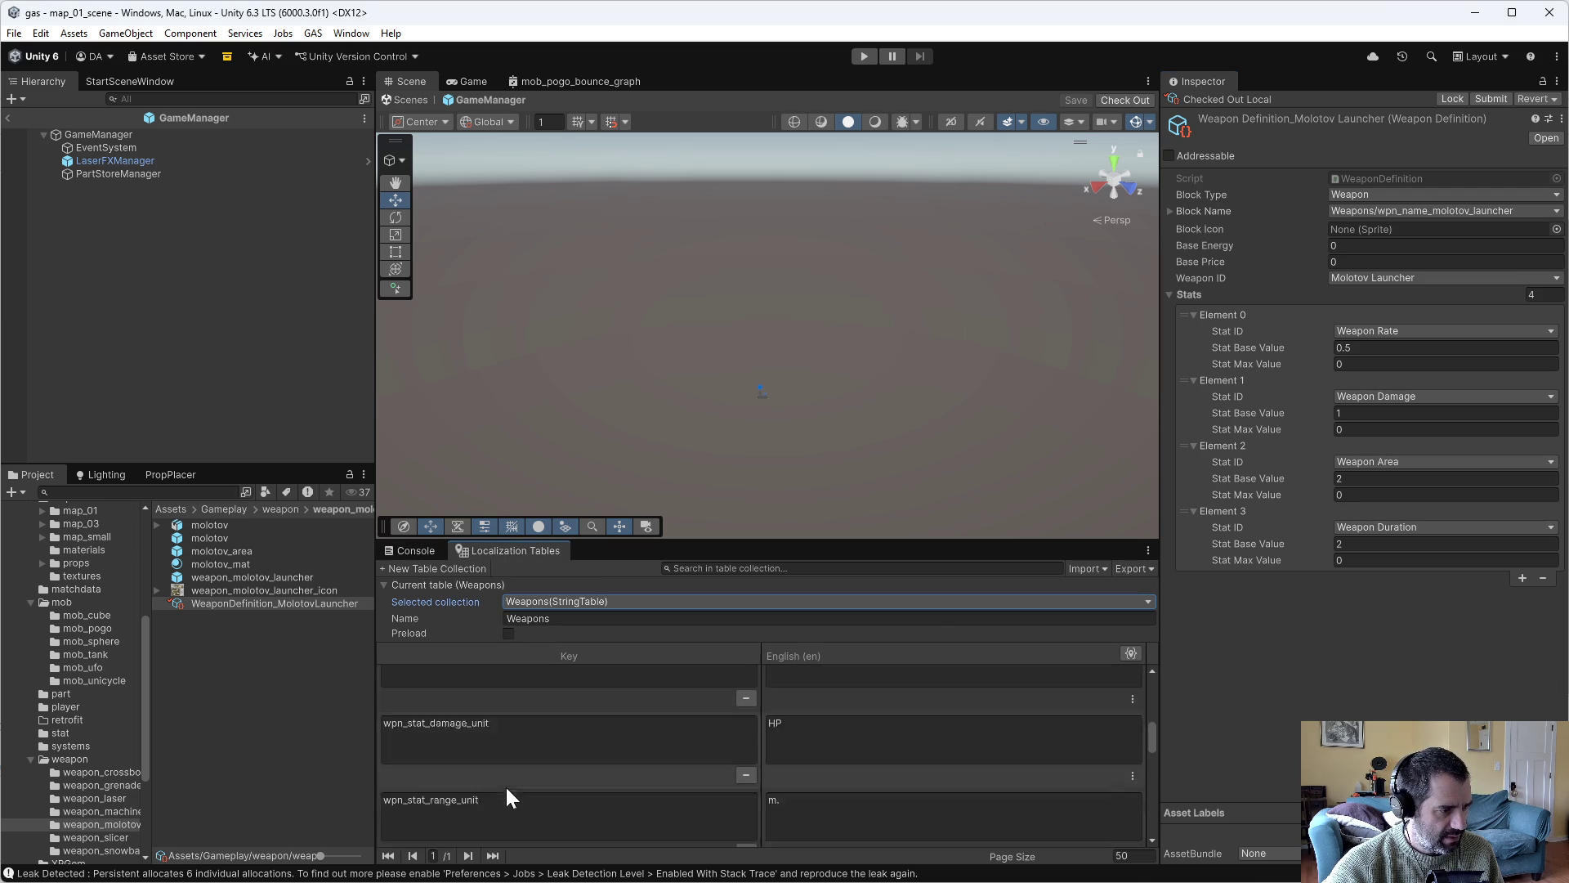
click(507, 772)
click(847, 773)
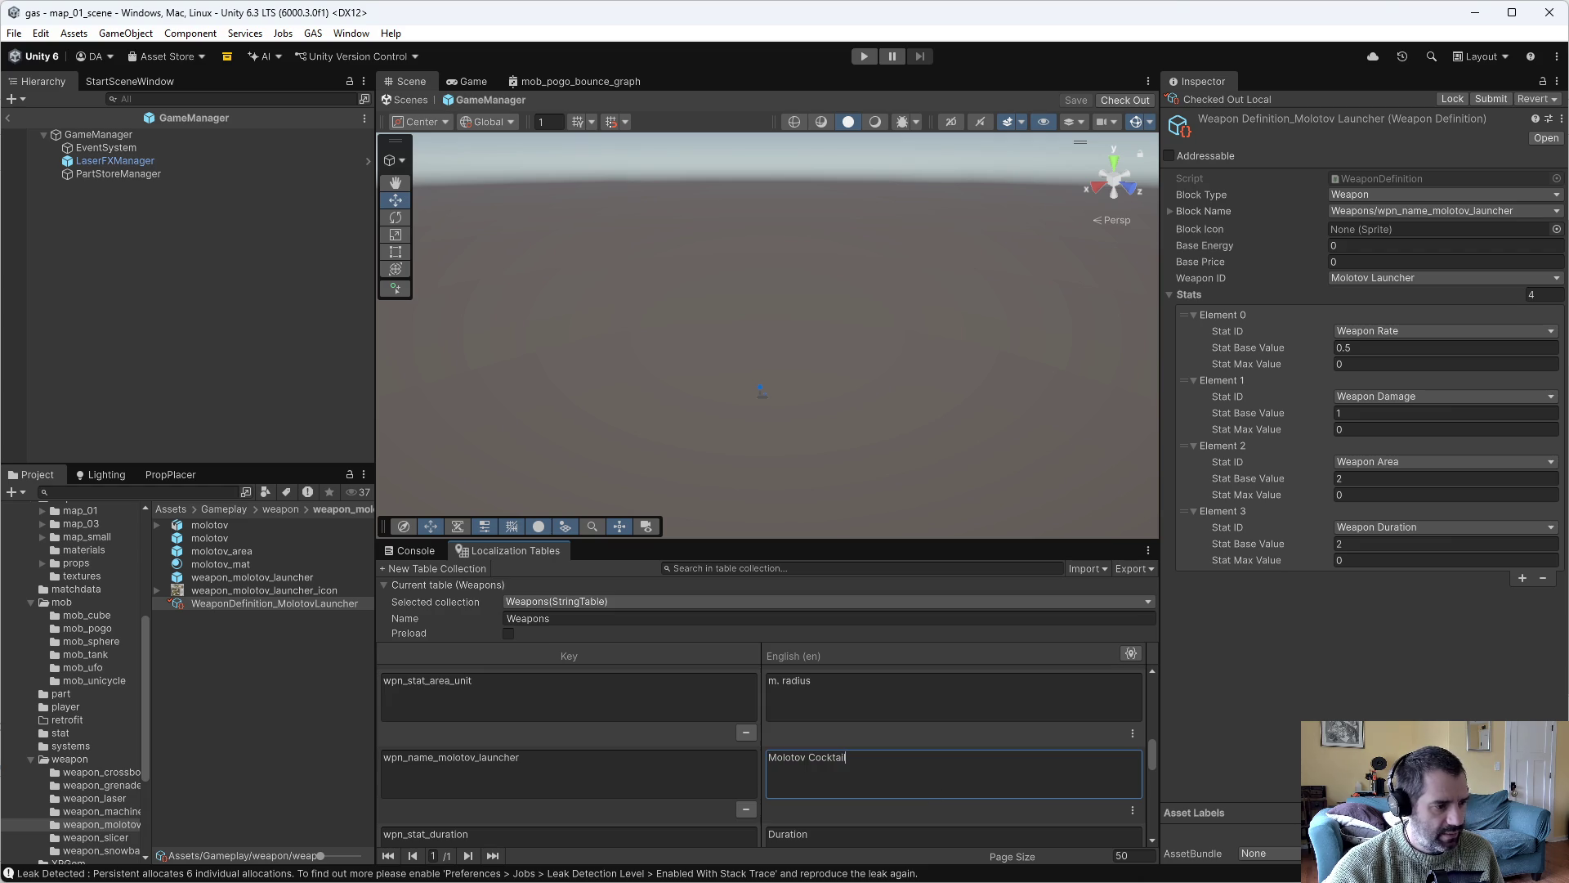
Give the Molotov Launcher the weapon_molotov_launcher_icon Block Icon and Base Energy 25.
click(1454, 210)
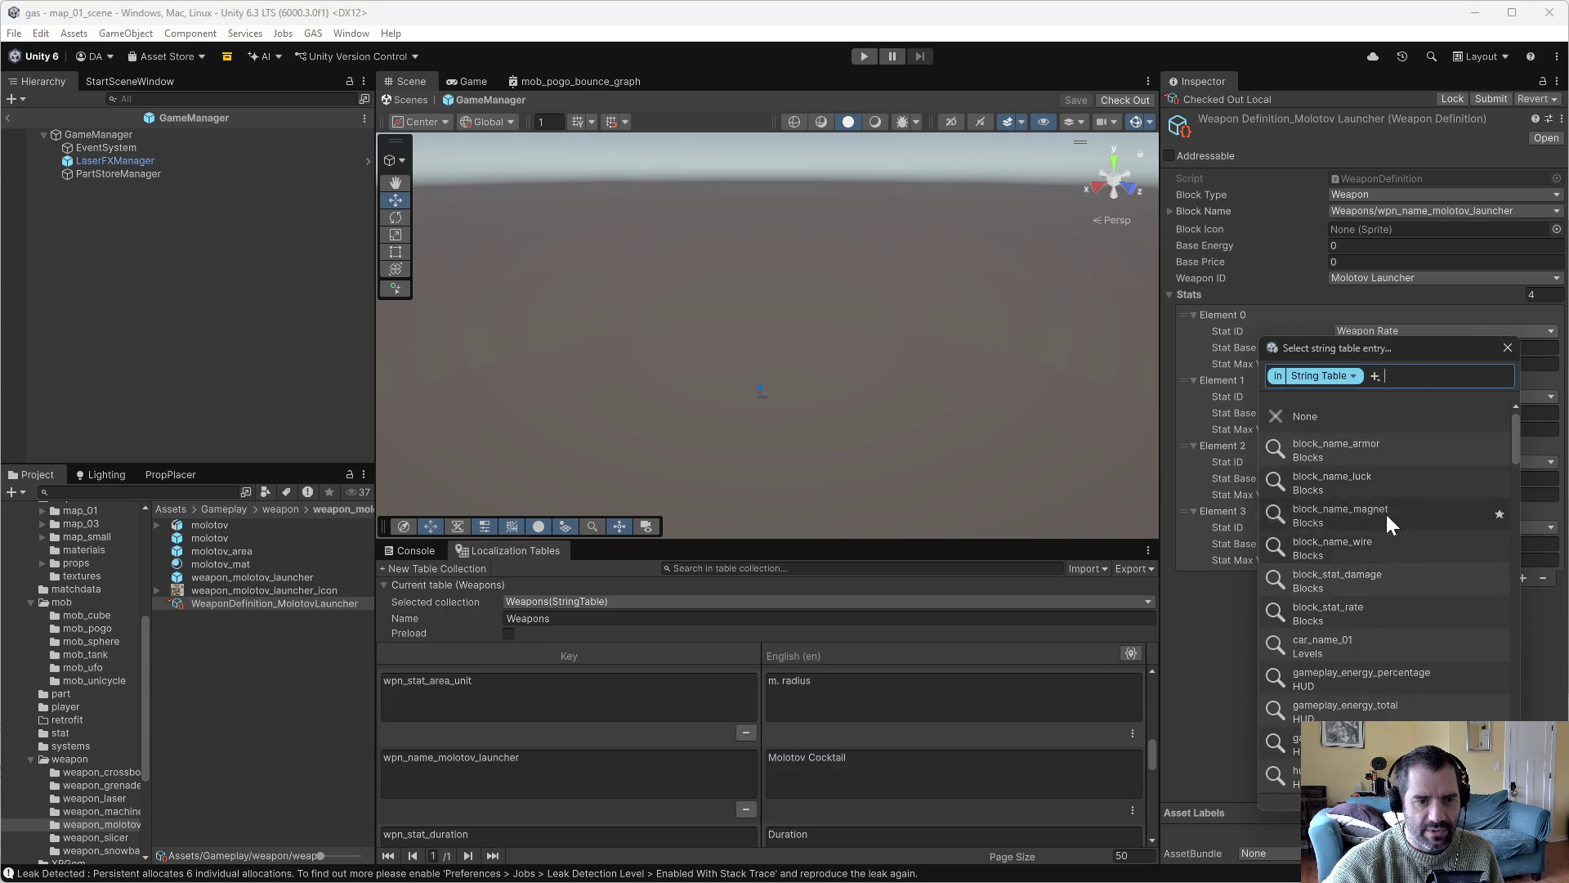
click(1189, 594)
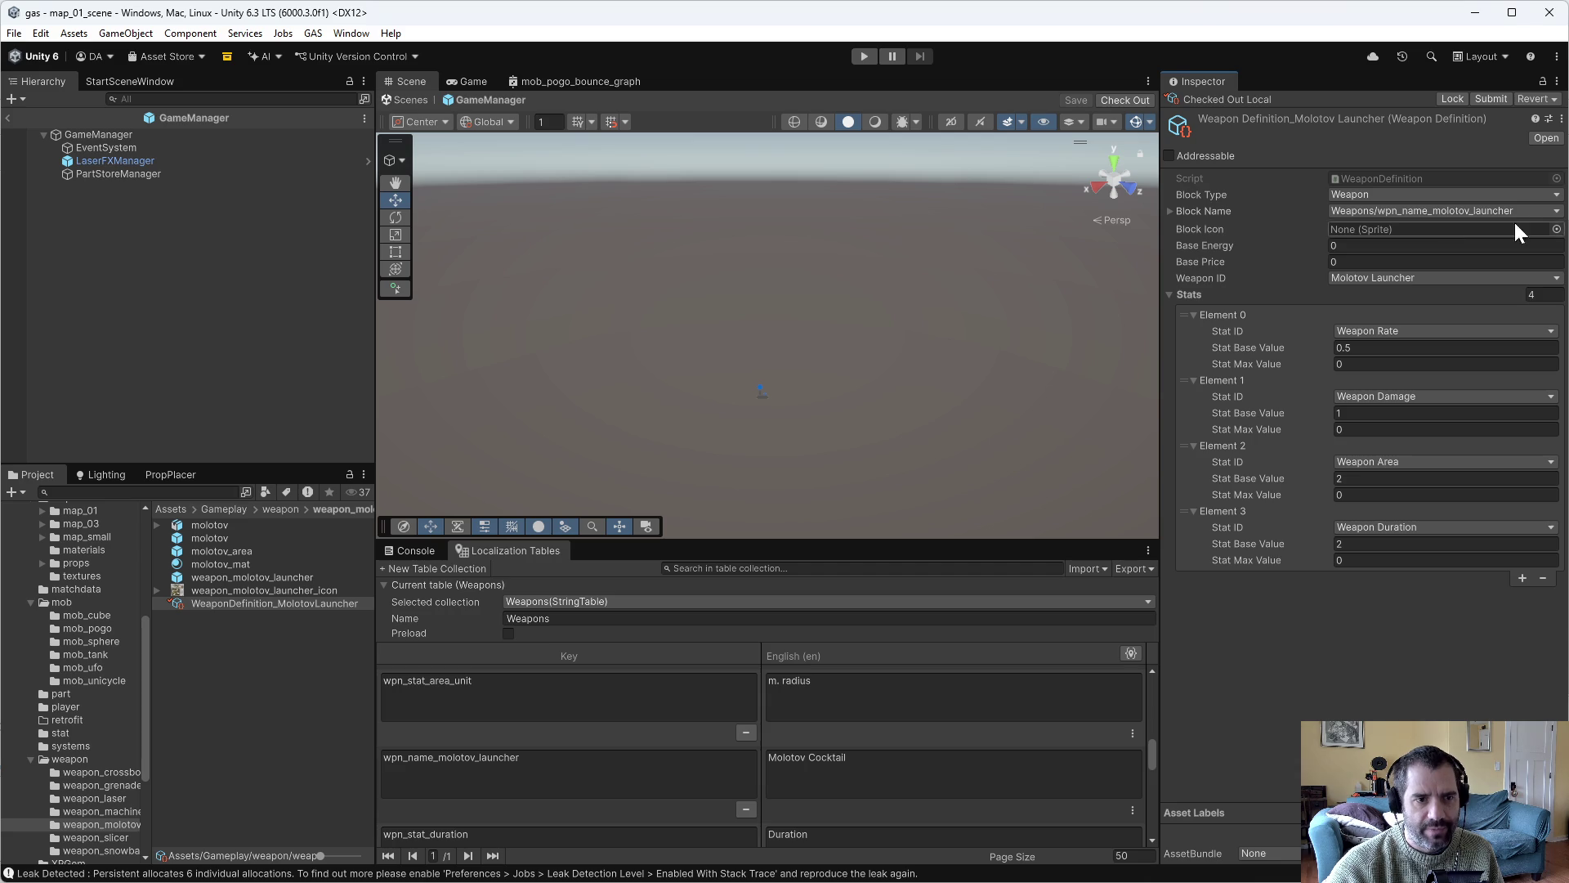
click(1558, 229)
text(molo)
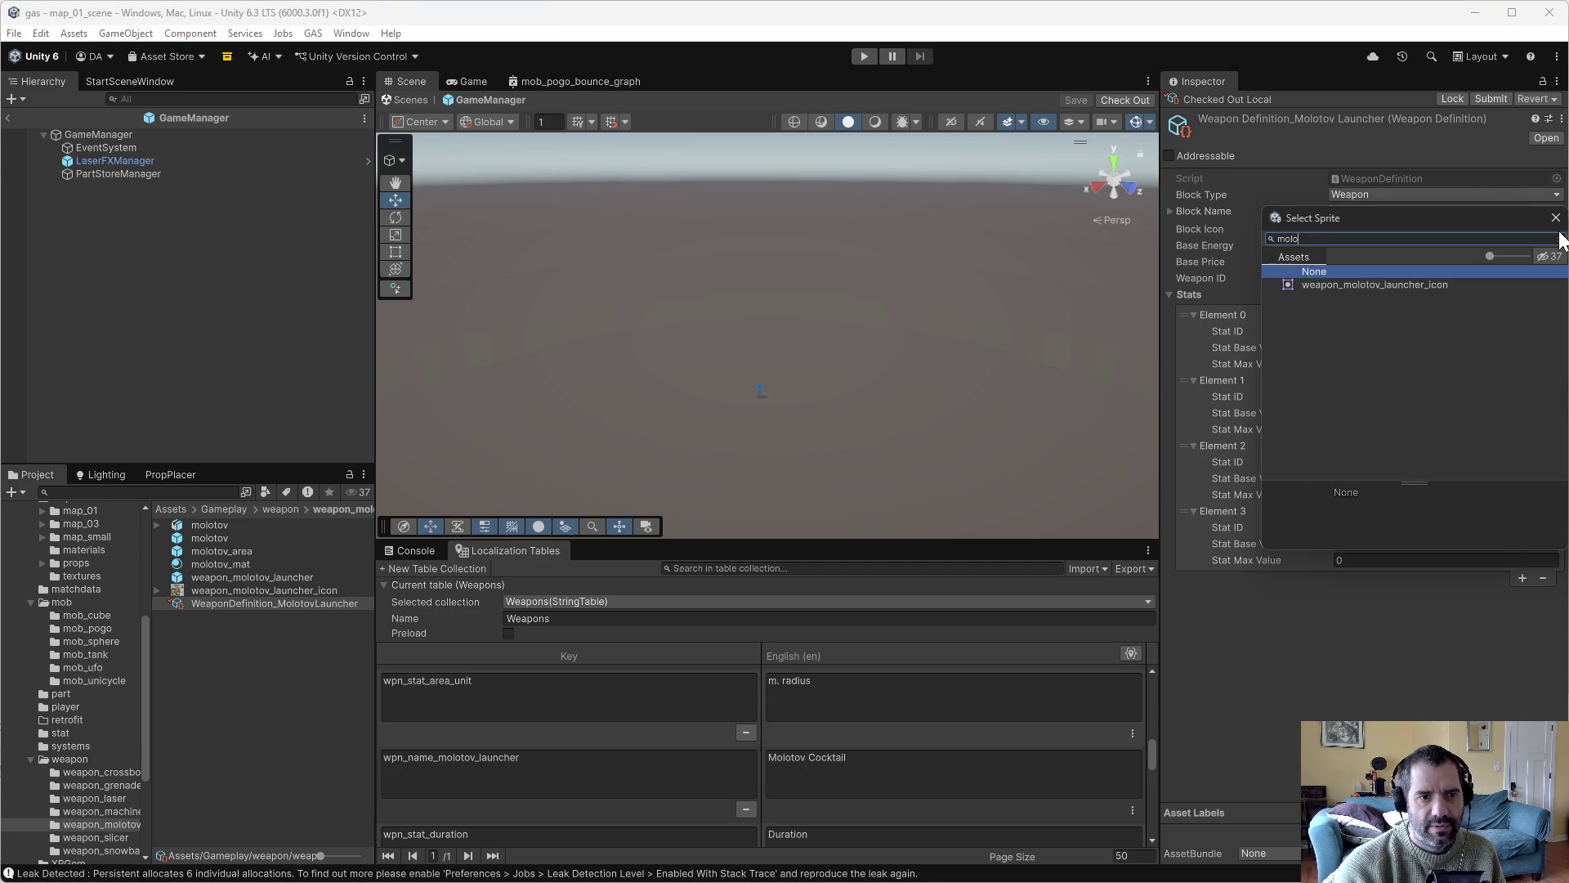
double_click(1411, 285)
click(1381, 245)
text(25)
key(Return)
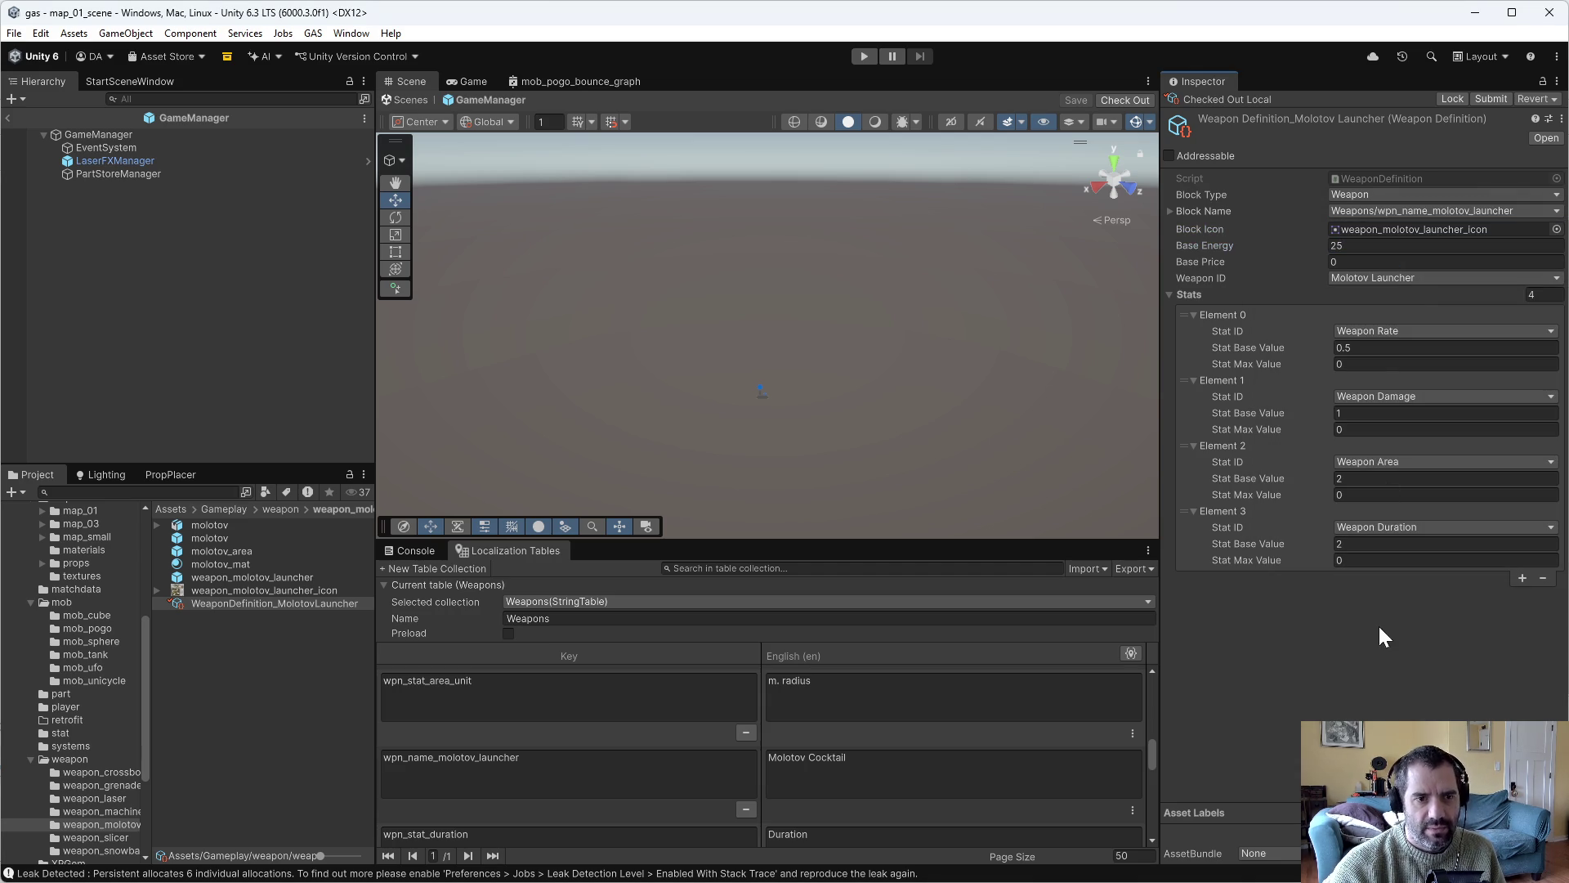
click(98, 837)
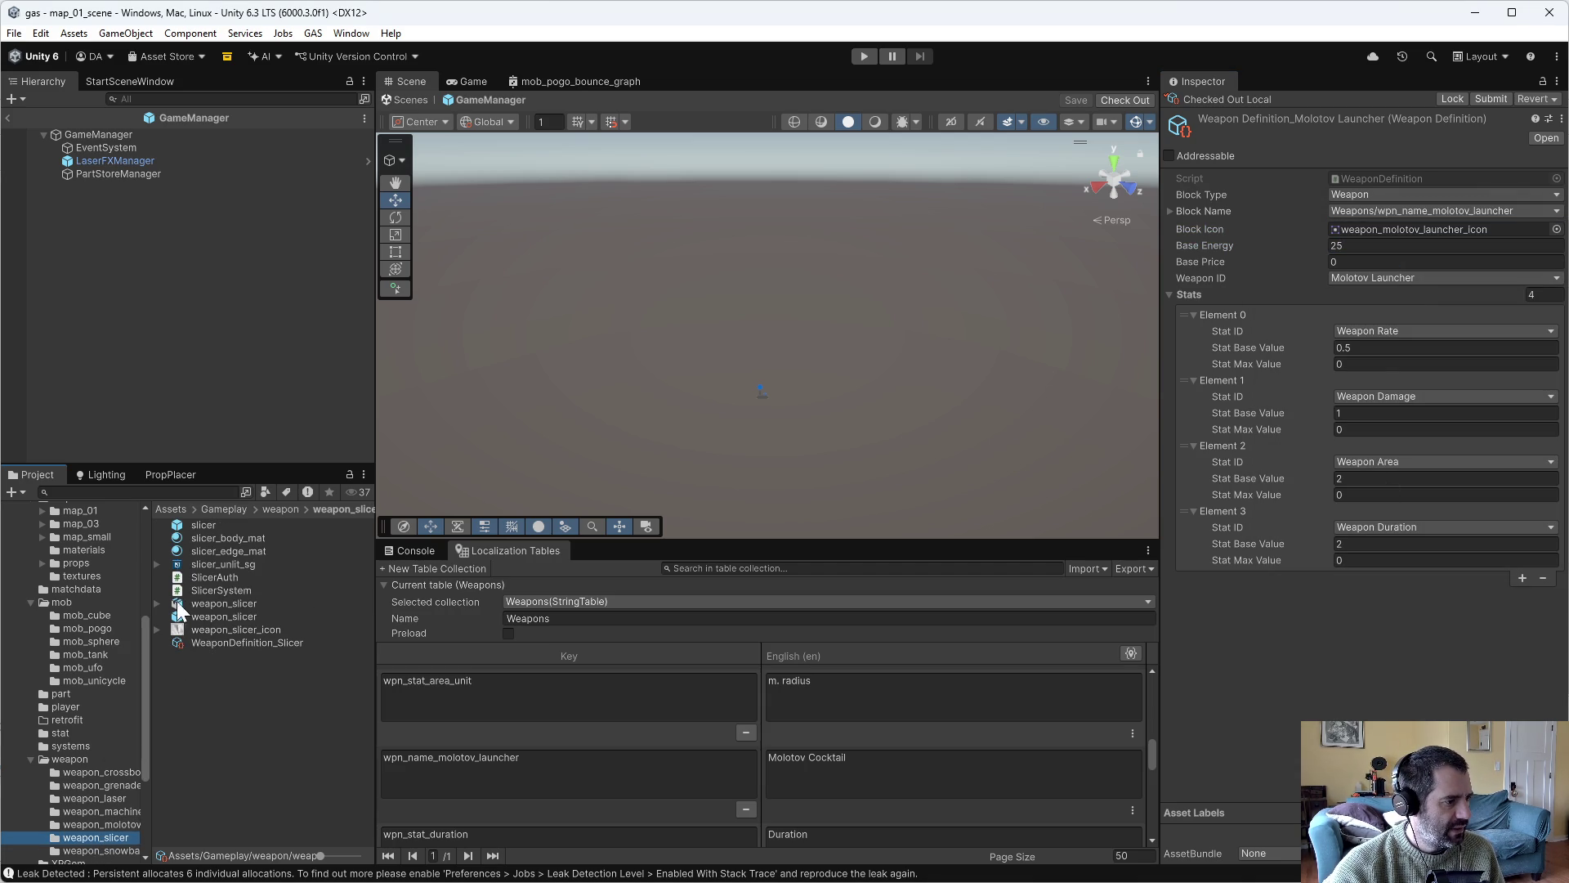
Make WeaponDefinition_Slicer a Weapon block named wpn_name_slicer.
click(251, 642)
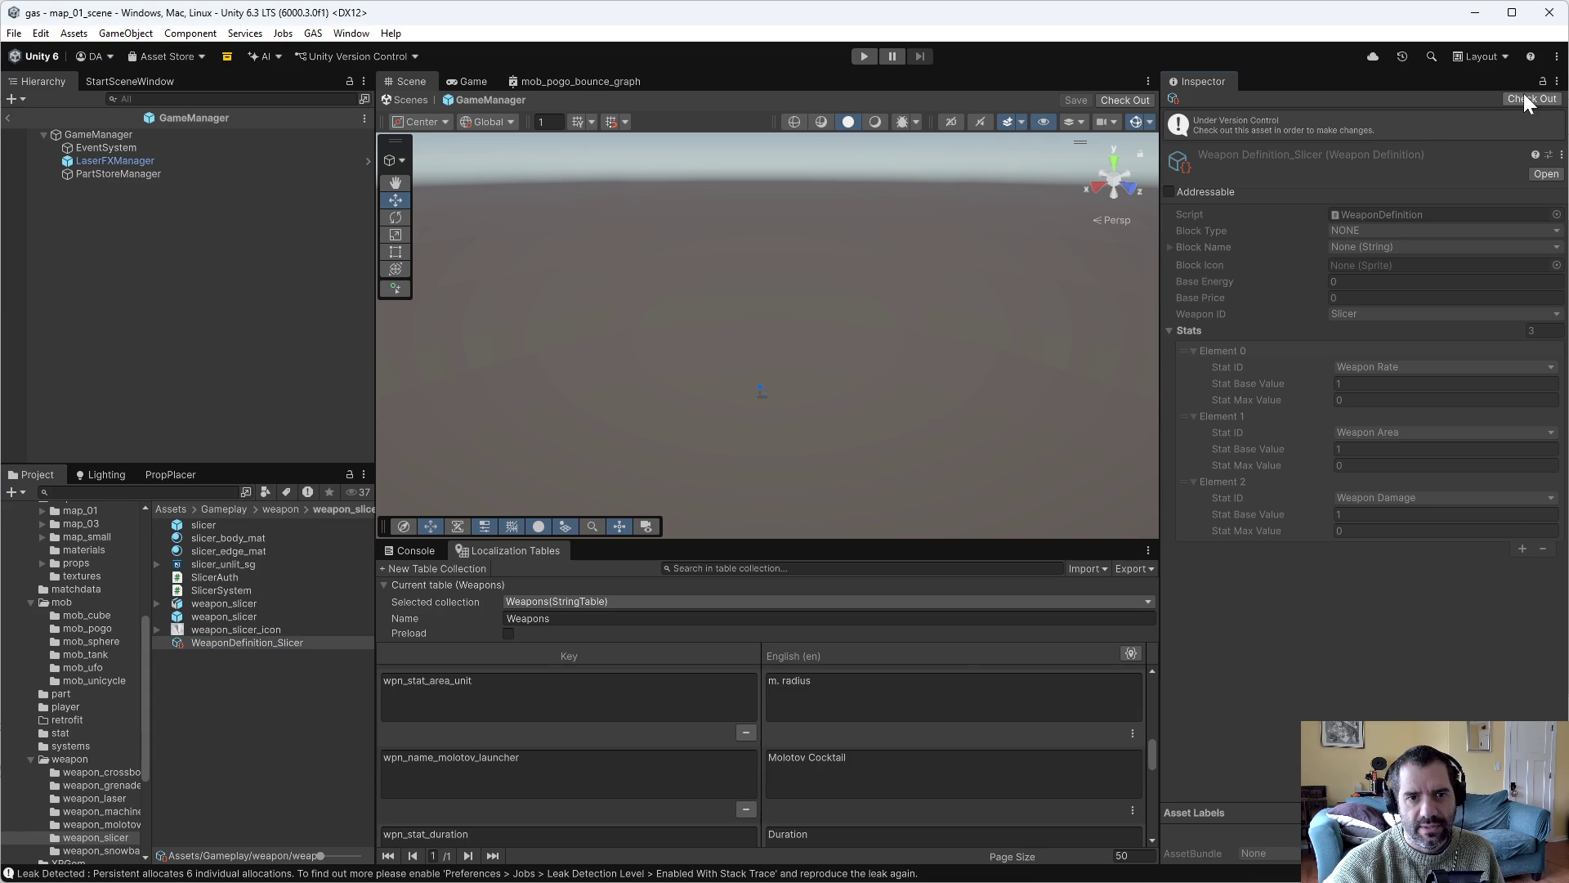
click(1333, 197)
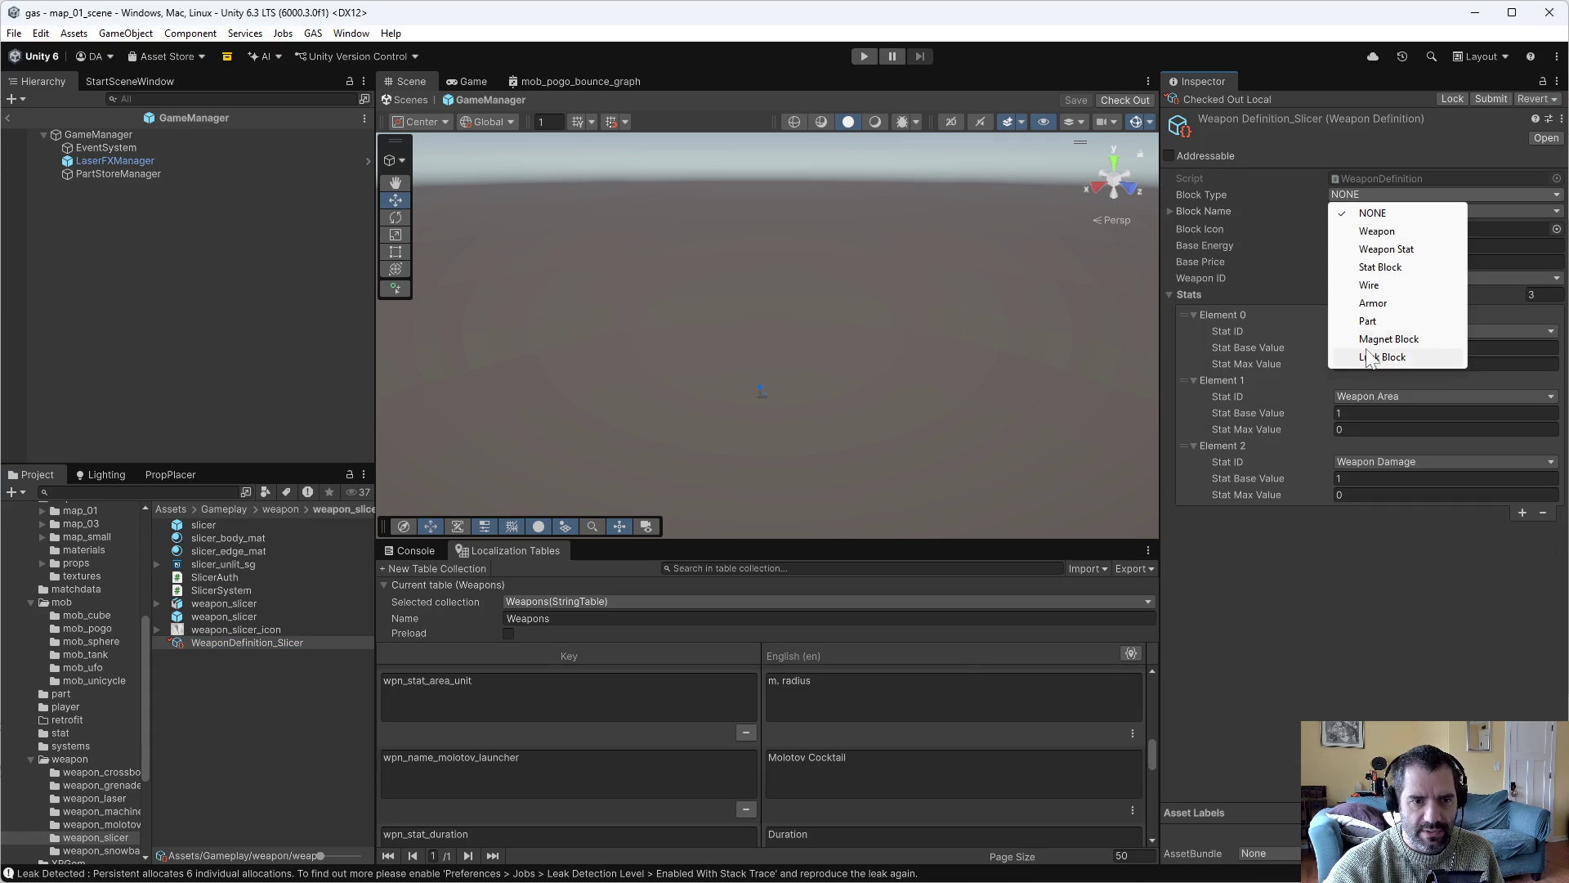
click(1381, 231)
click(1389, 214)
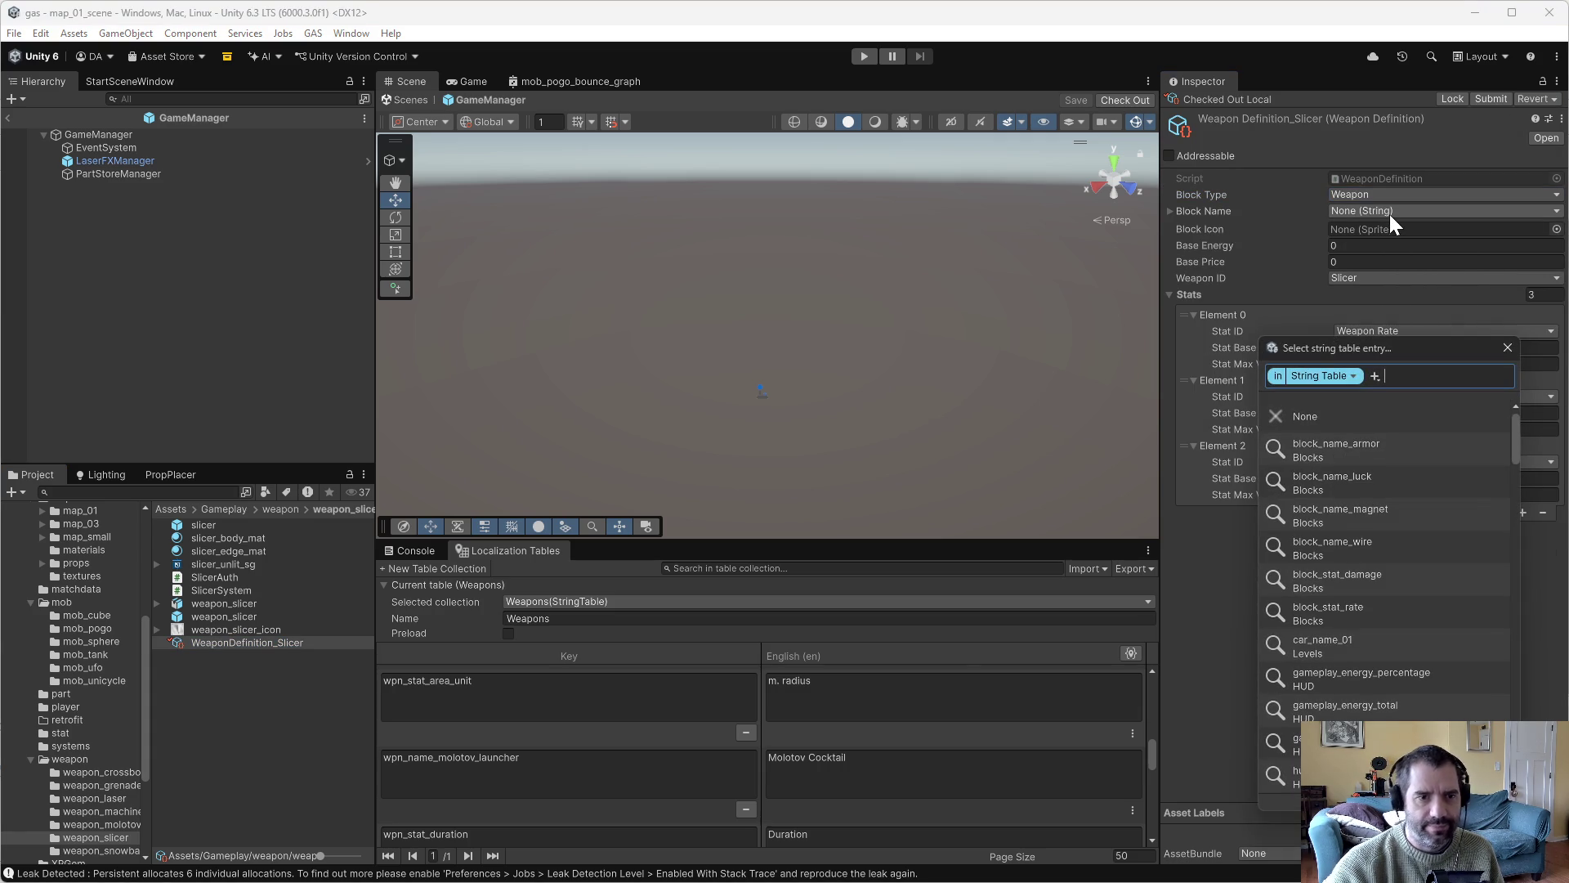
text(slic)
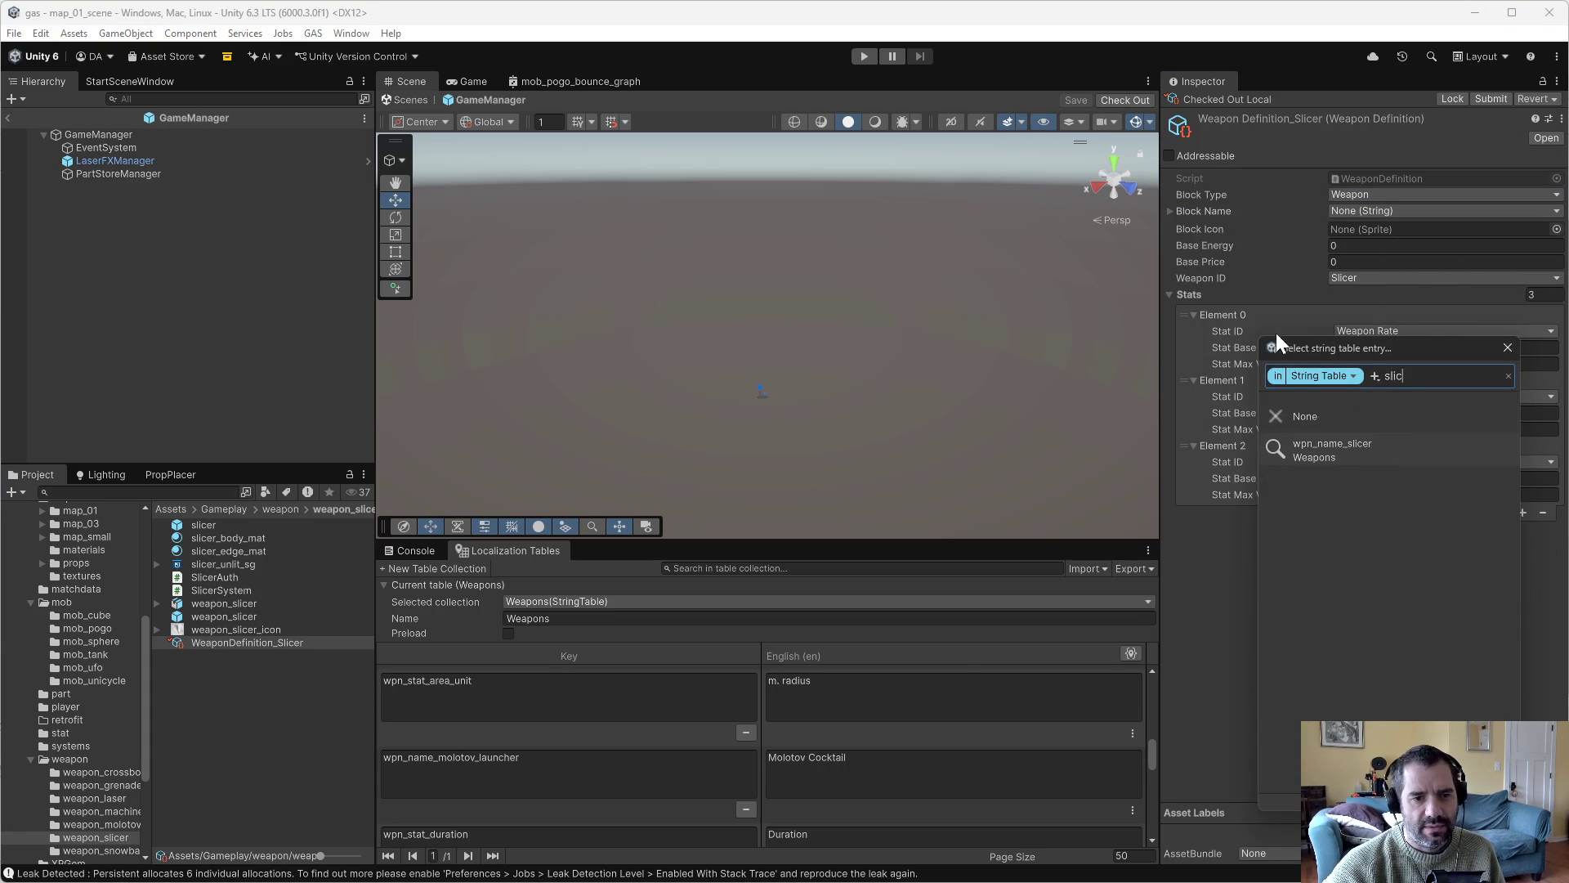
click(1334, 463)
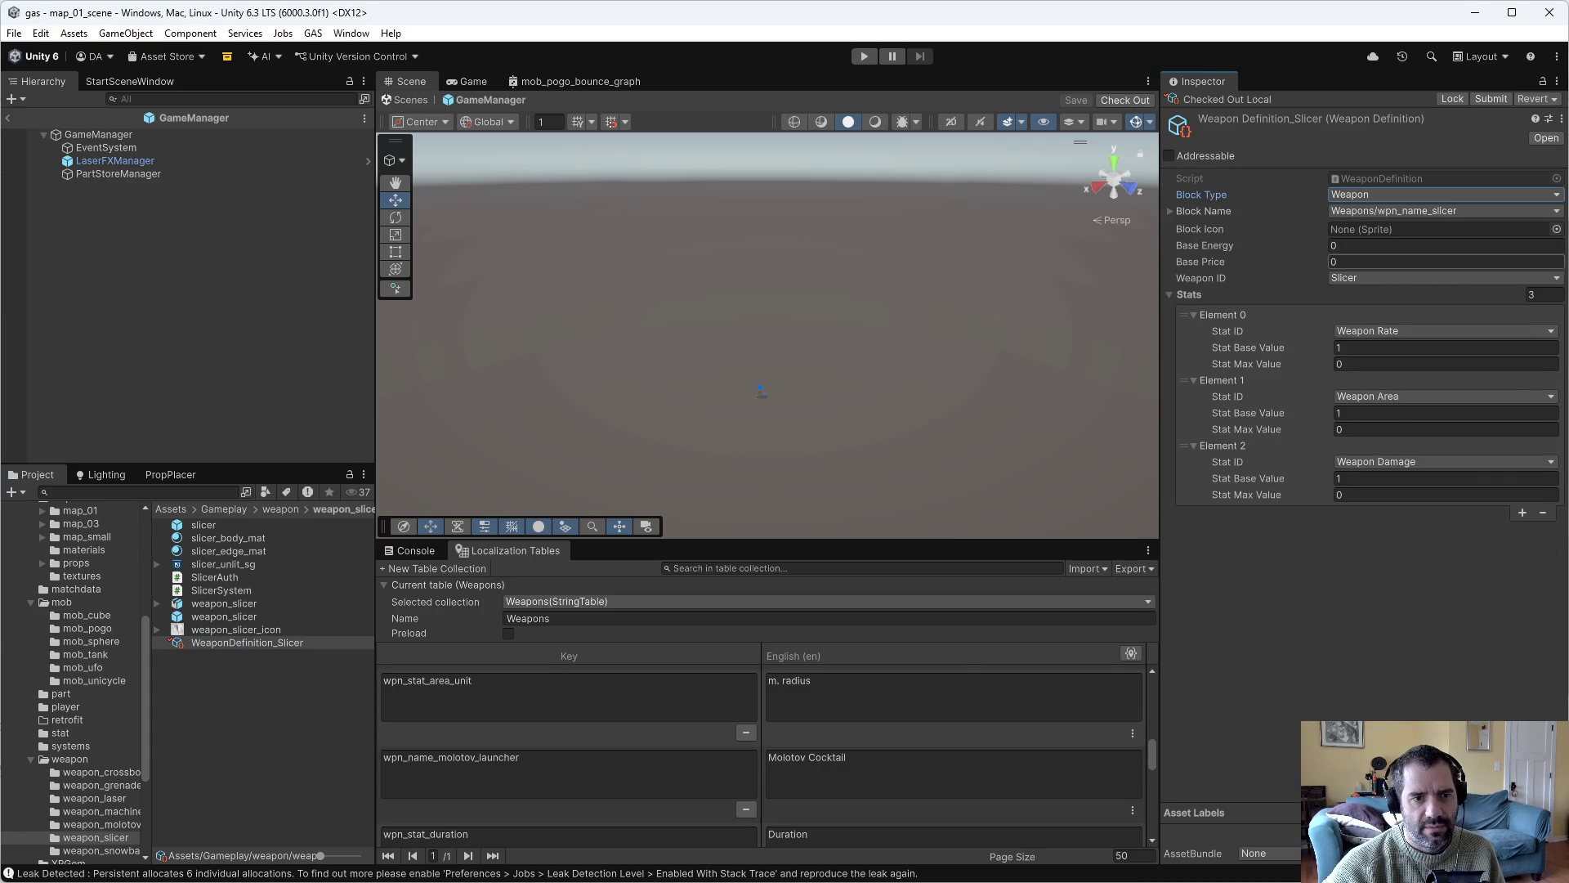
Give the Slicer the weapon_slicer_icon Block Icon and Base Energy 25.
click(1557, 230)
text(slicer)
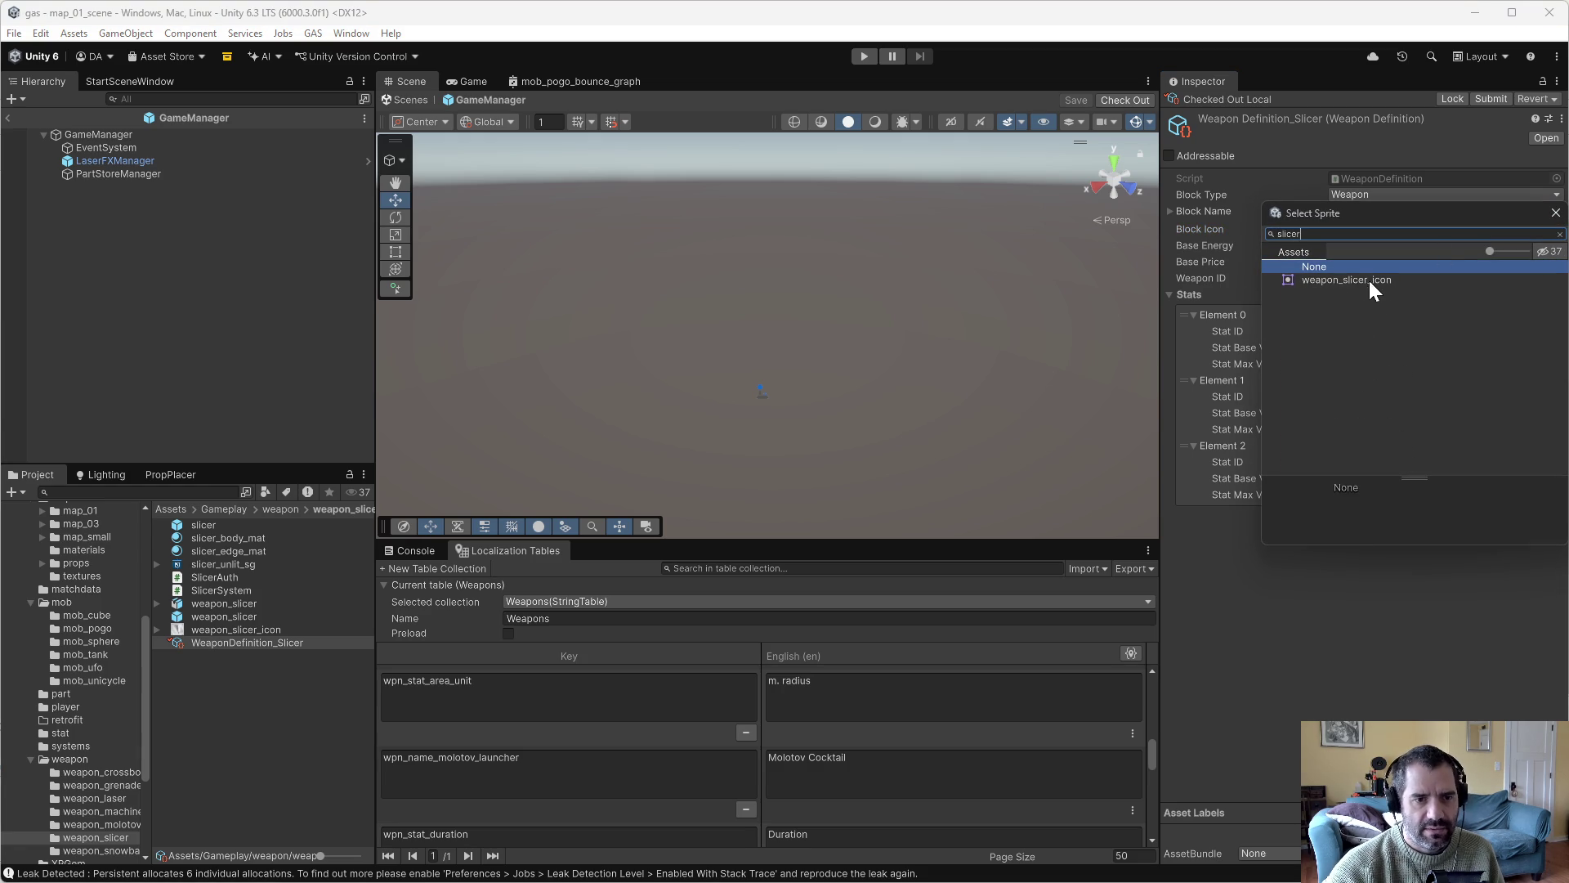
click(1394, 279)
double_click(1329, 279)
key(Tab)
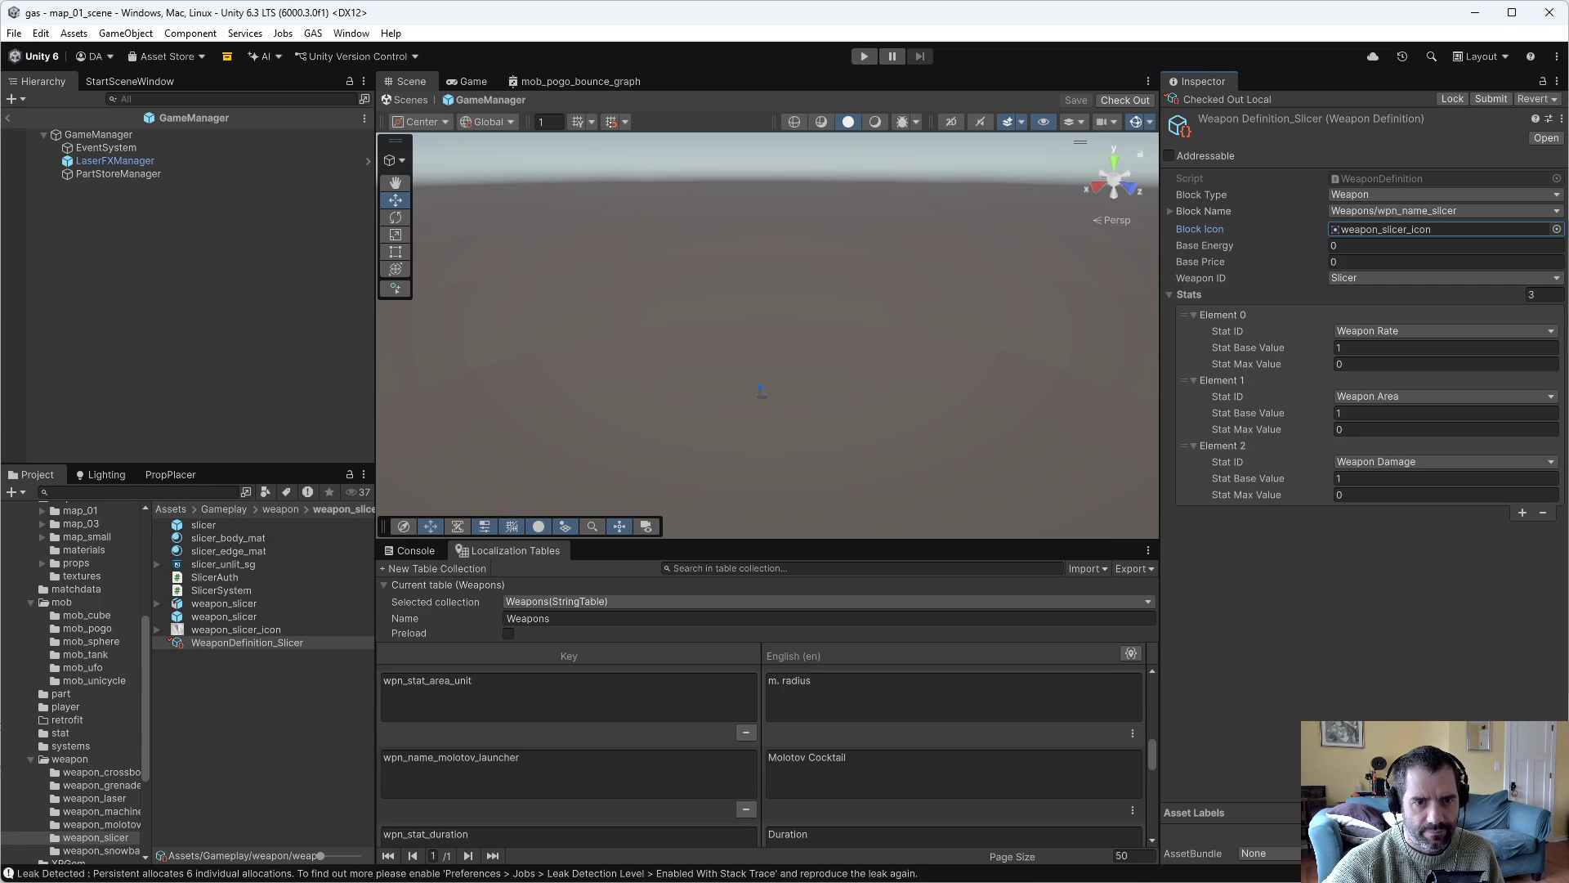
text(25)
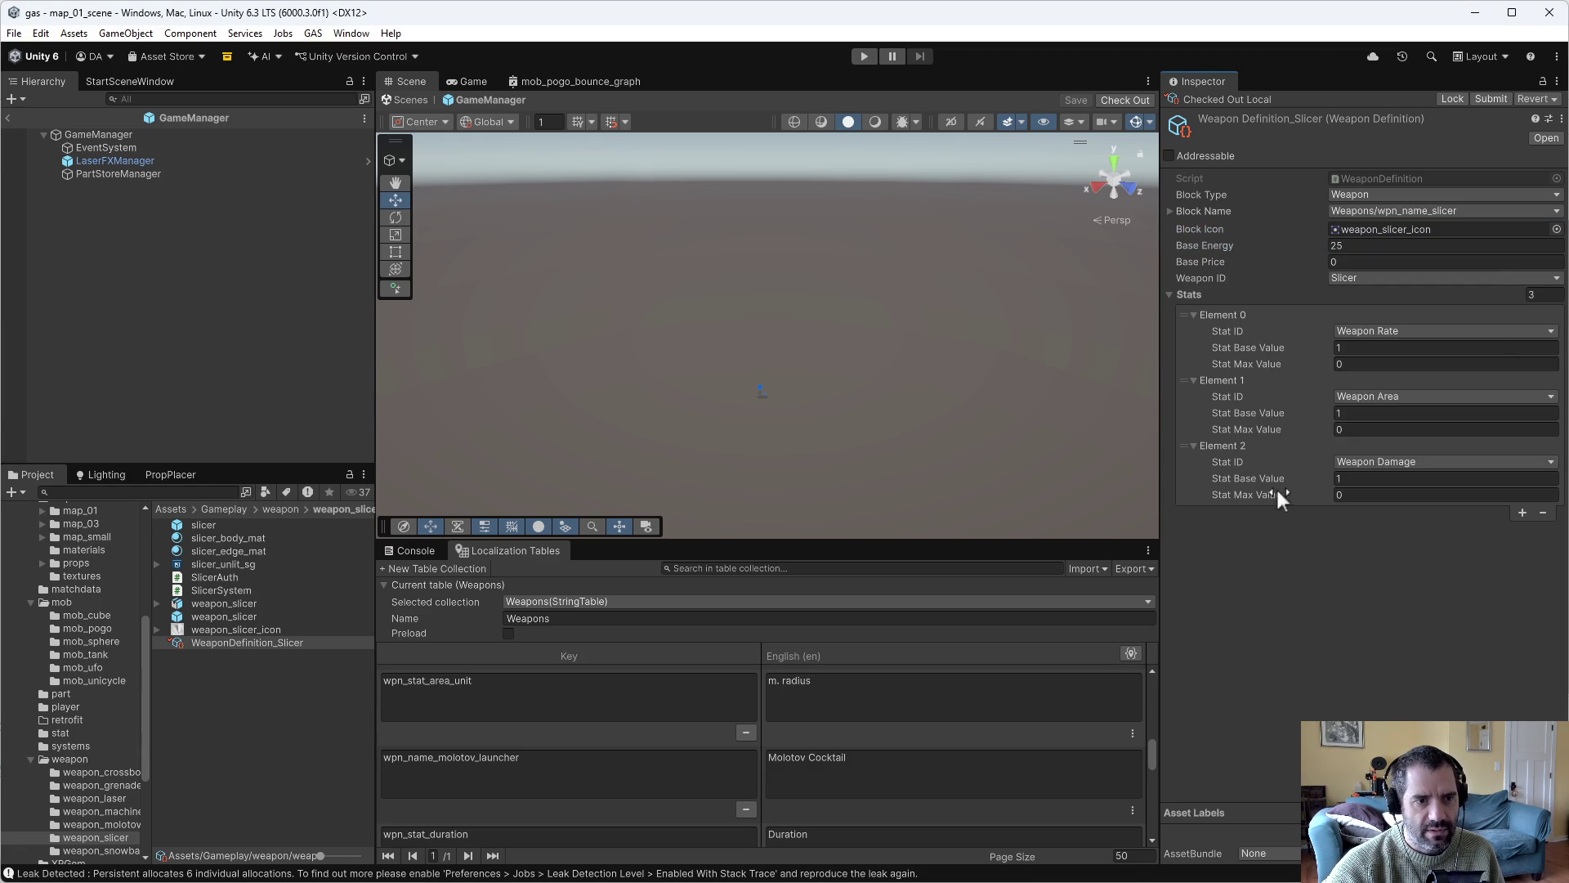
click(1296, 337)
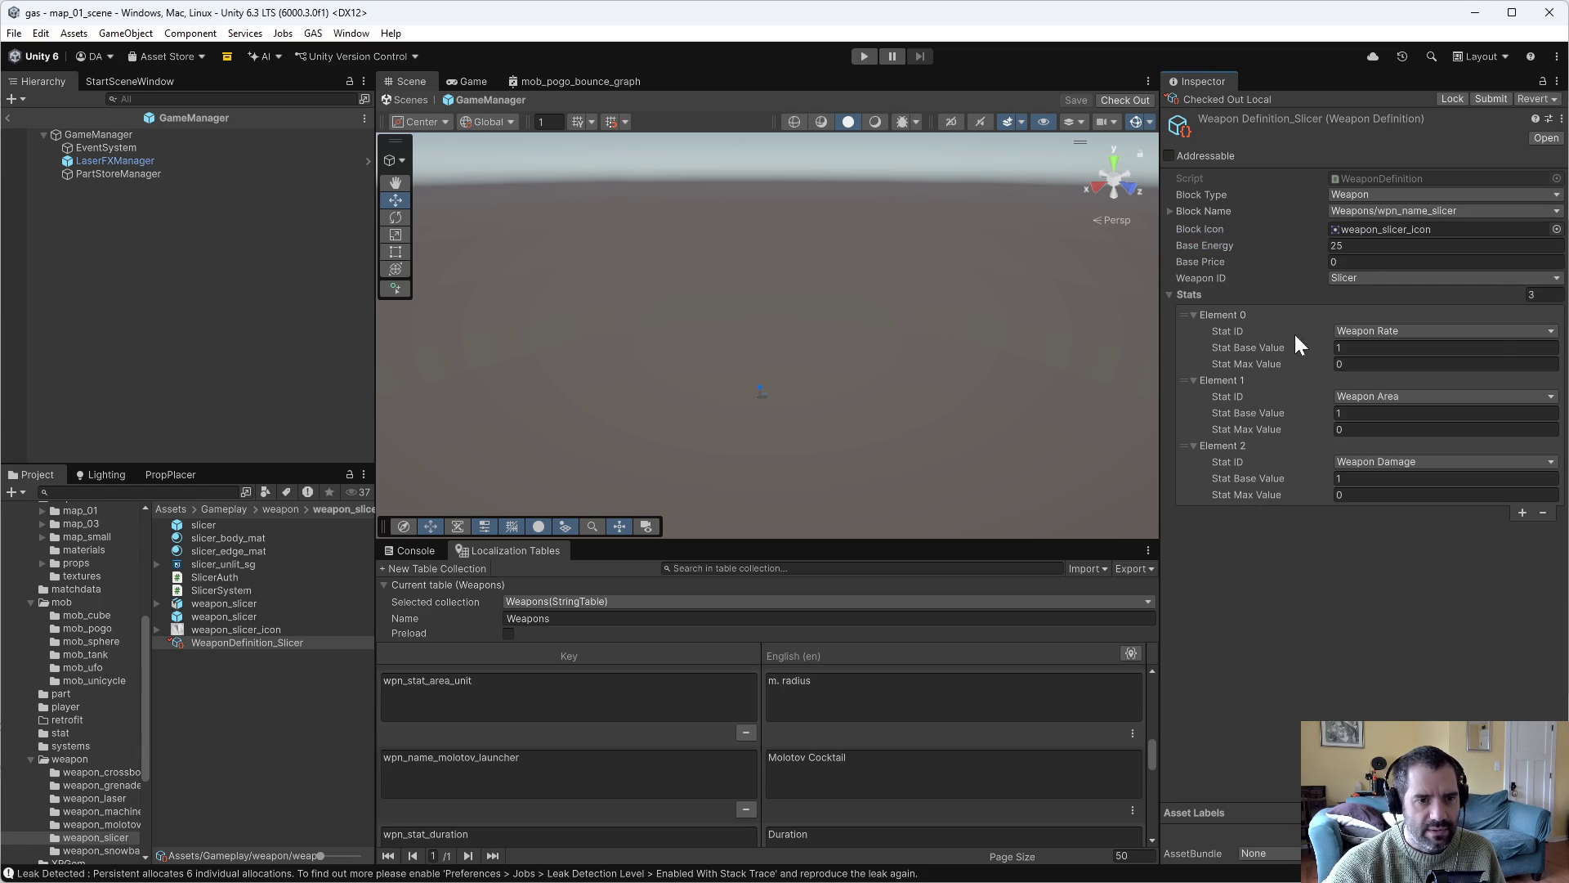
click(110, 850)
click(224, 651)
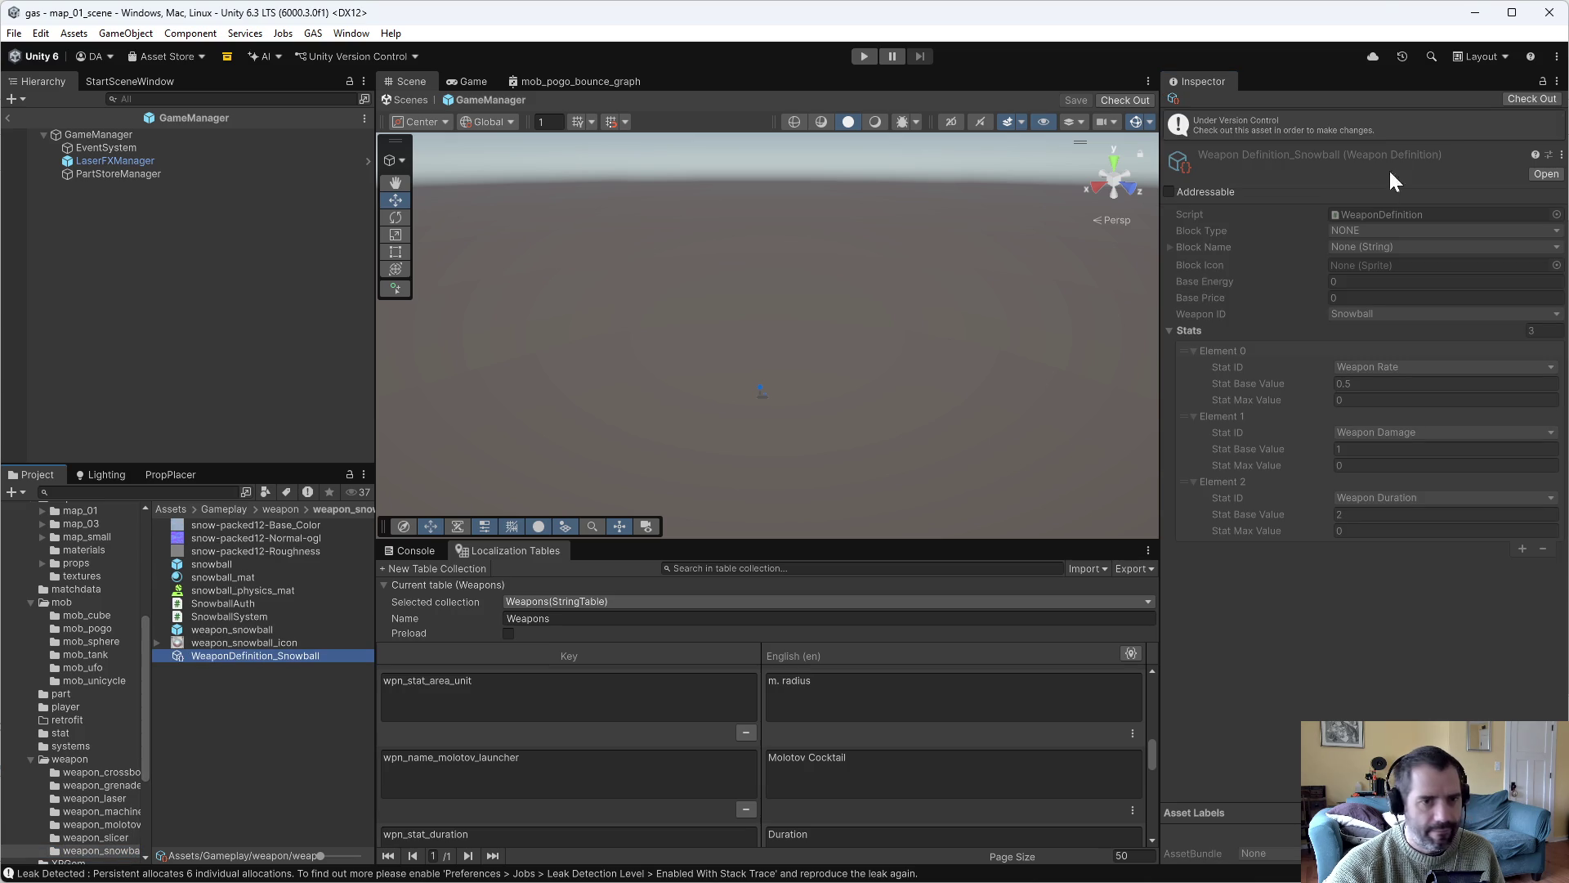
Set the Snowball's Block Type to Weapon and its Block Name to wpn_name_snowball.
click(1377, 198)
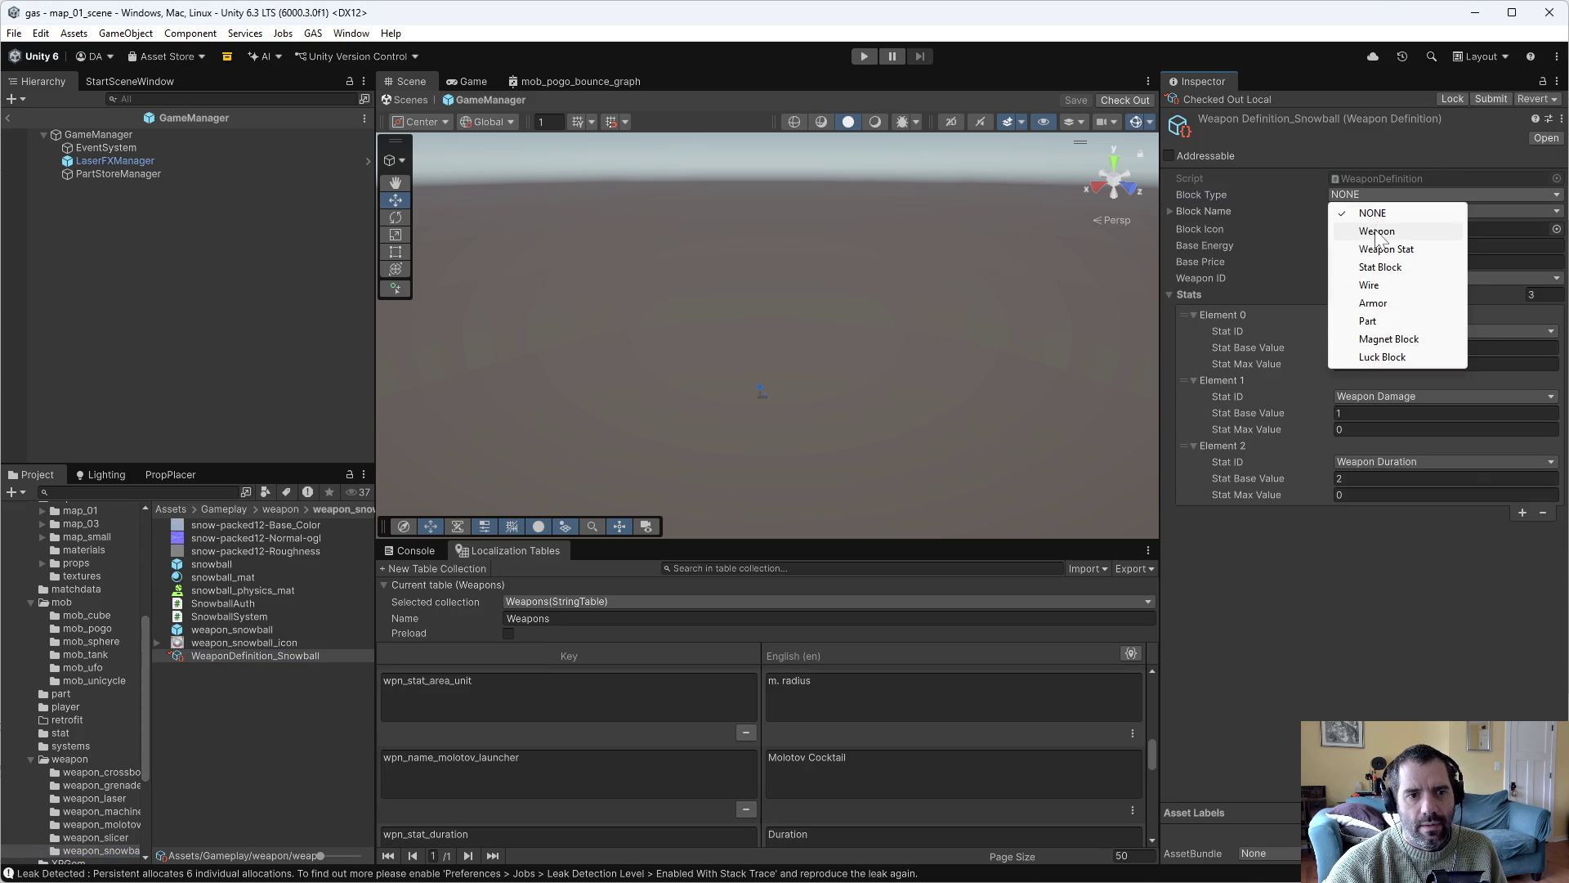
click(1380, 224)
click(1387, 210)
text(snow)
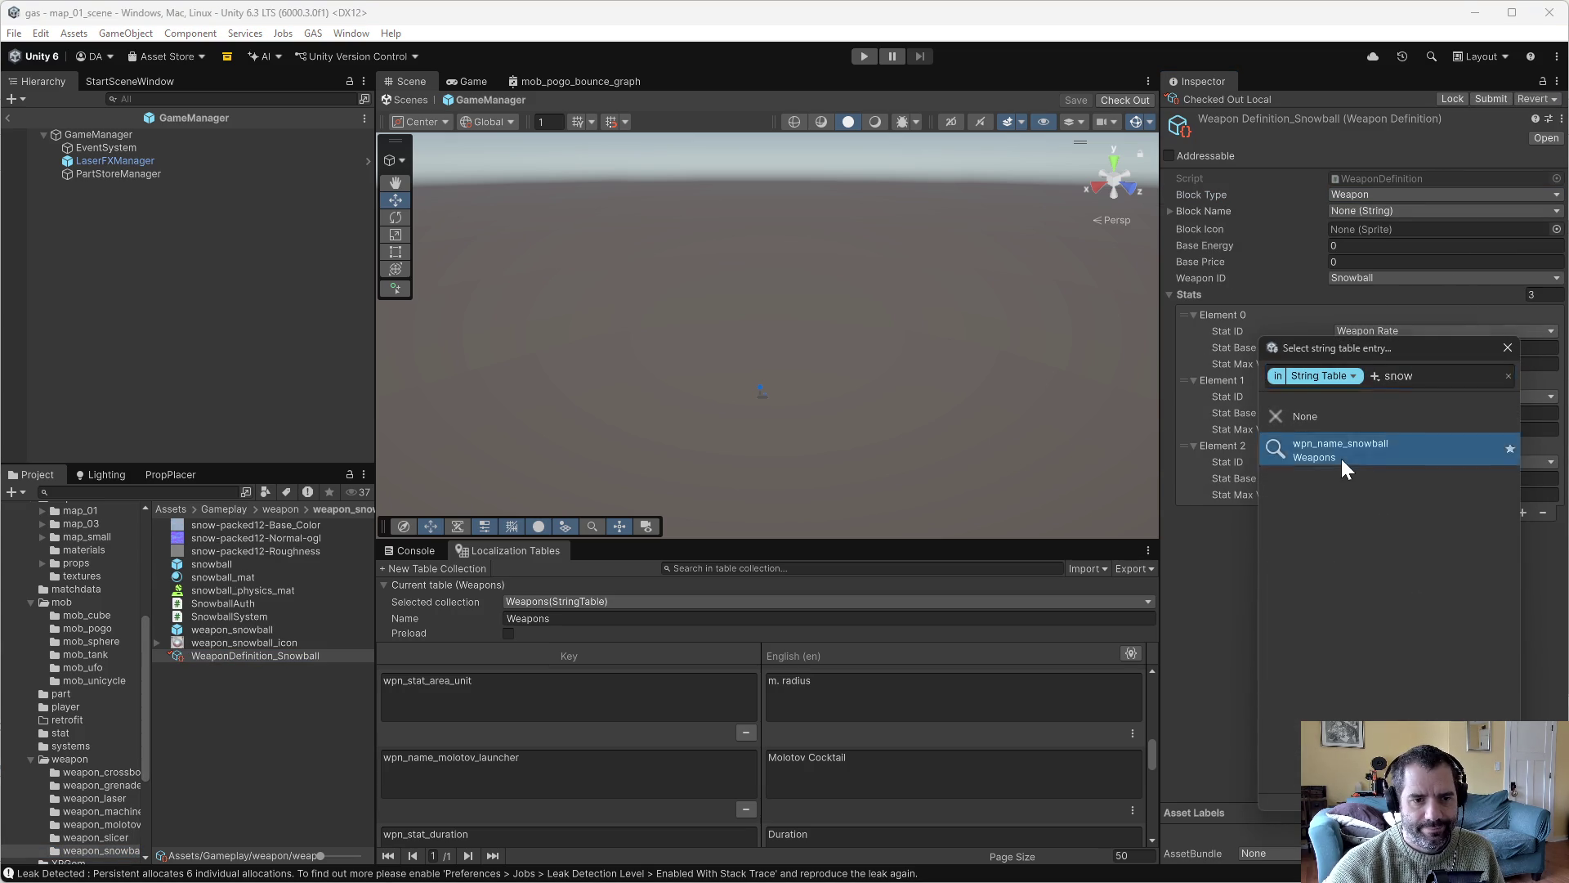
click(1342, 454)
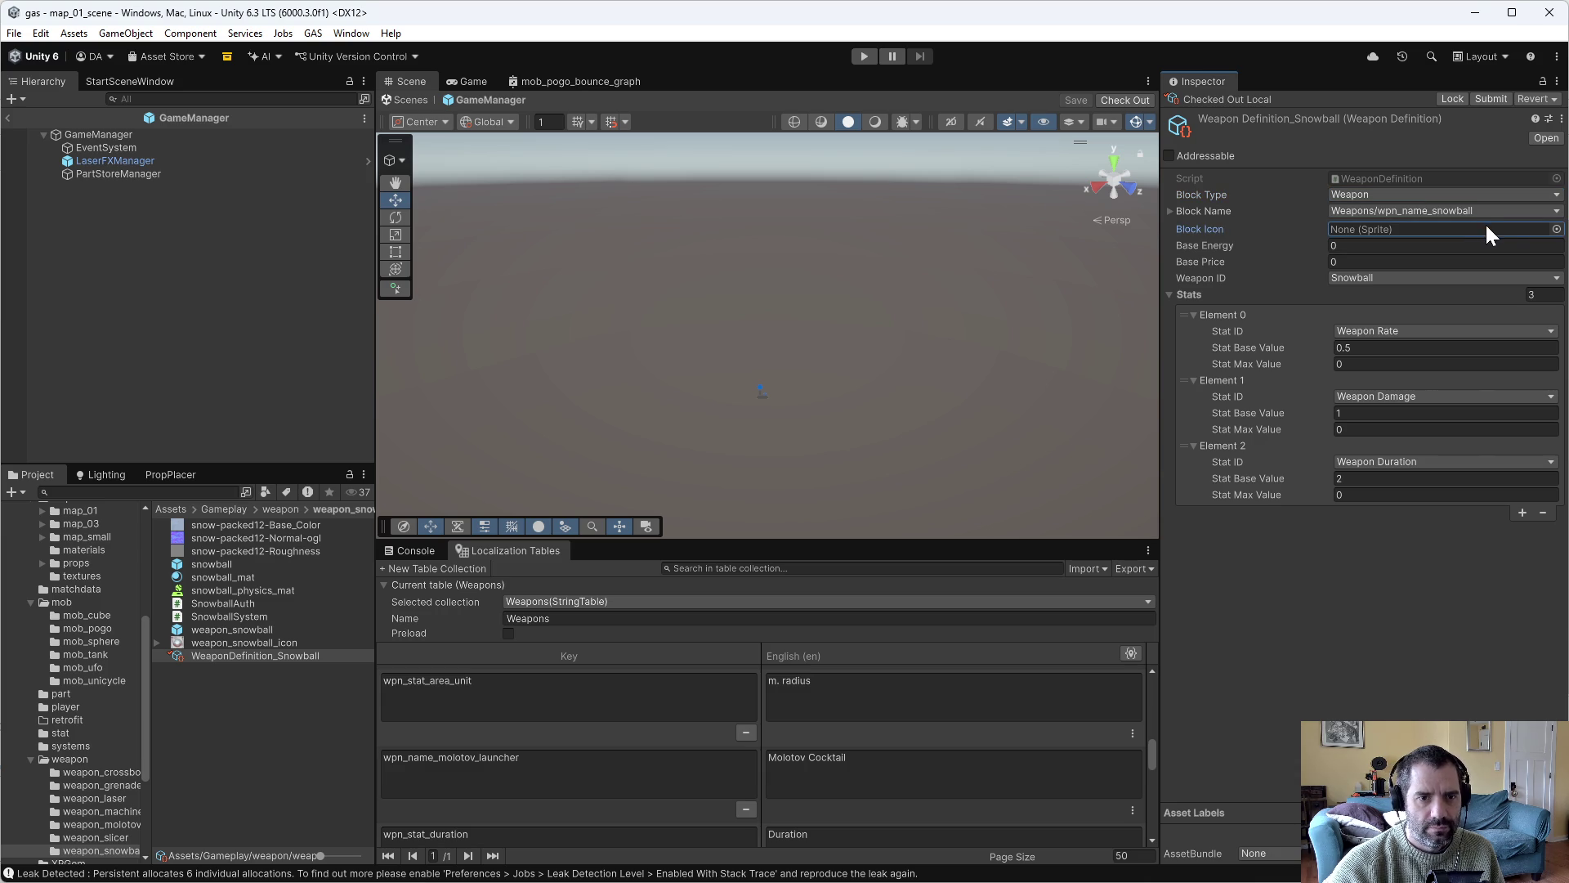
Give the Snowball the weapon_snowball_icon Block Icon and Base Energy 25.
click(1543, 230)
click(1555, 229)
text(snow)
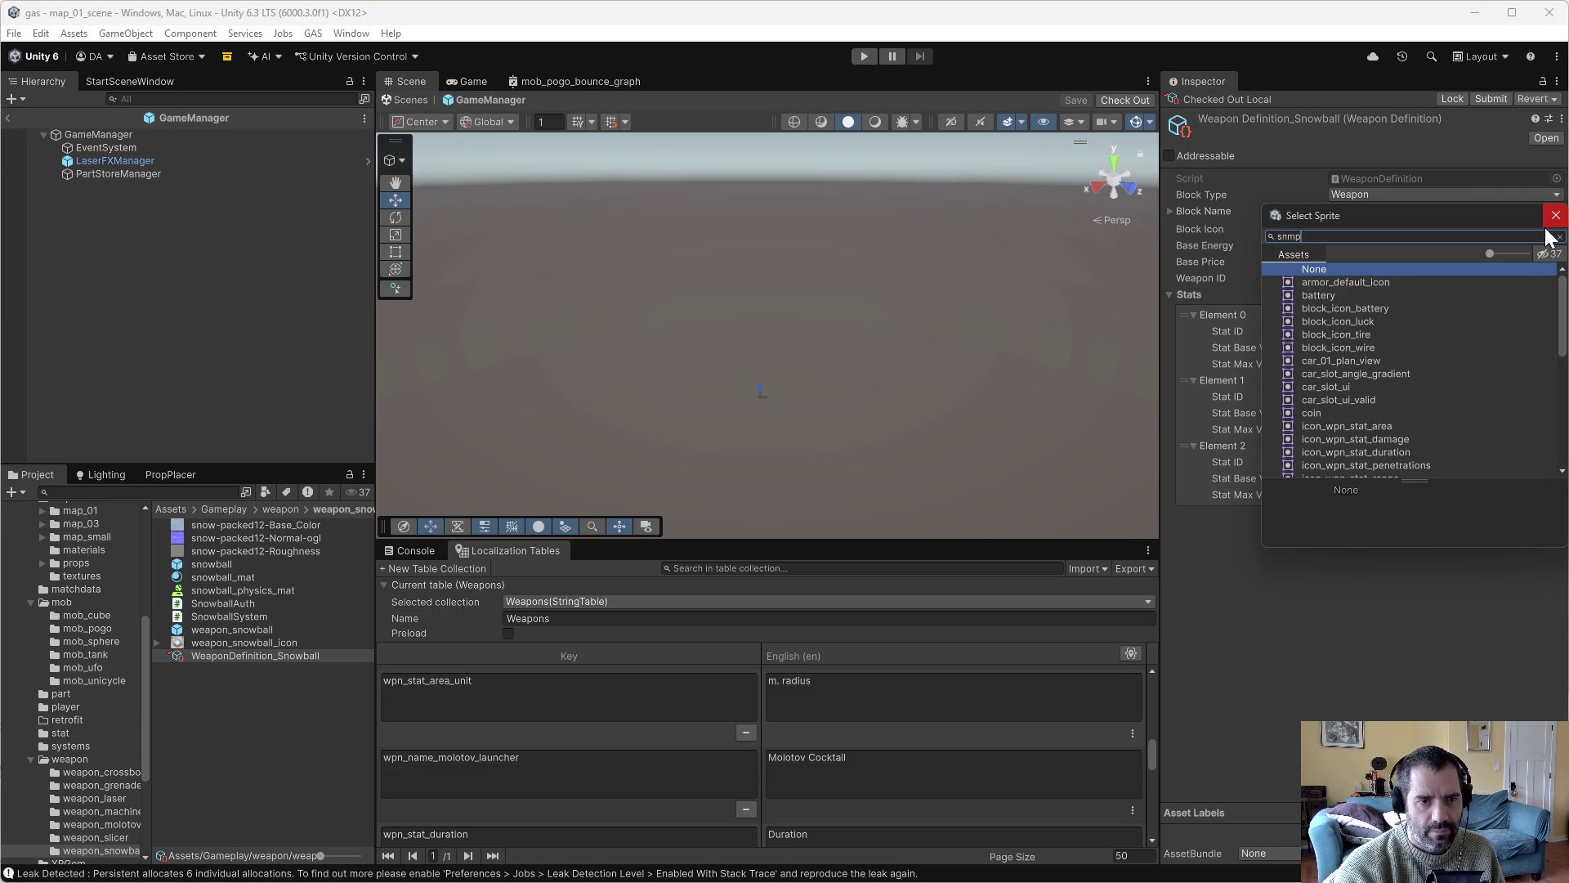
double_click(1307, 277)
key(Tab)
text(25)
key(Return)
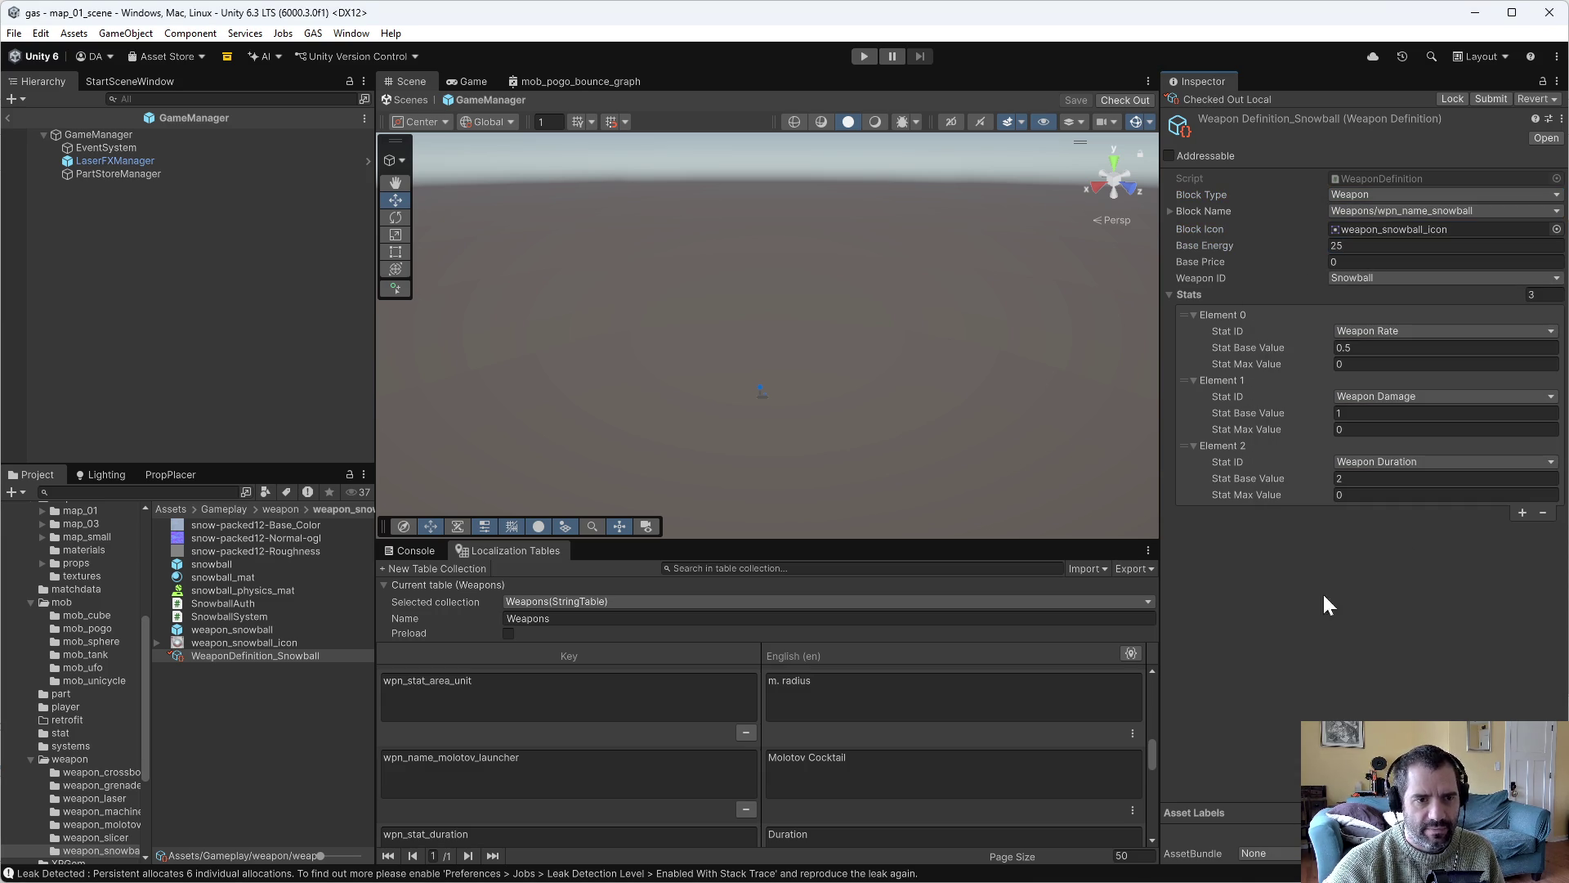
scroll(124, 792, down, 3)
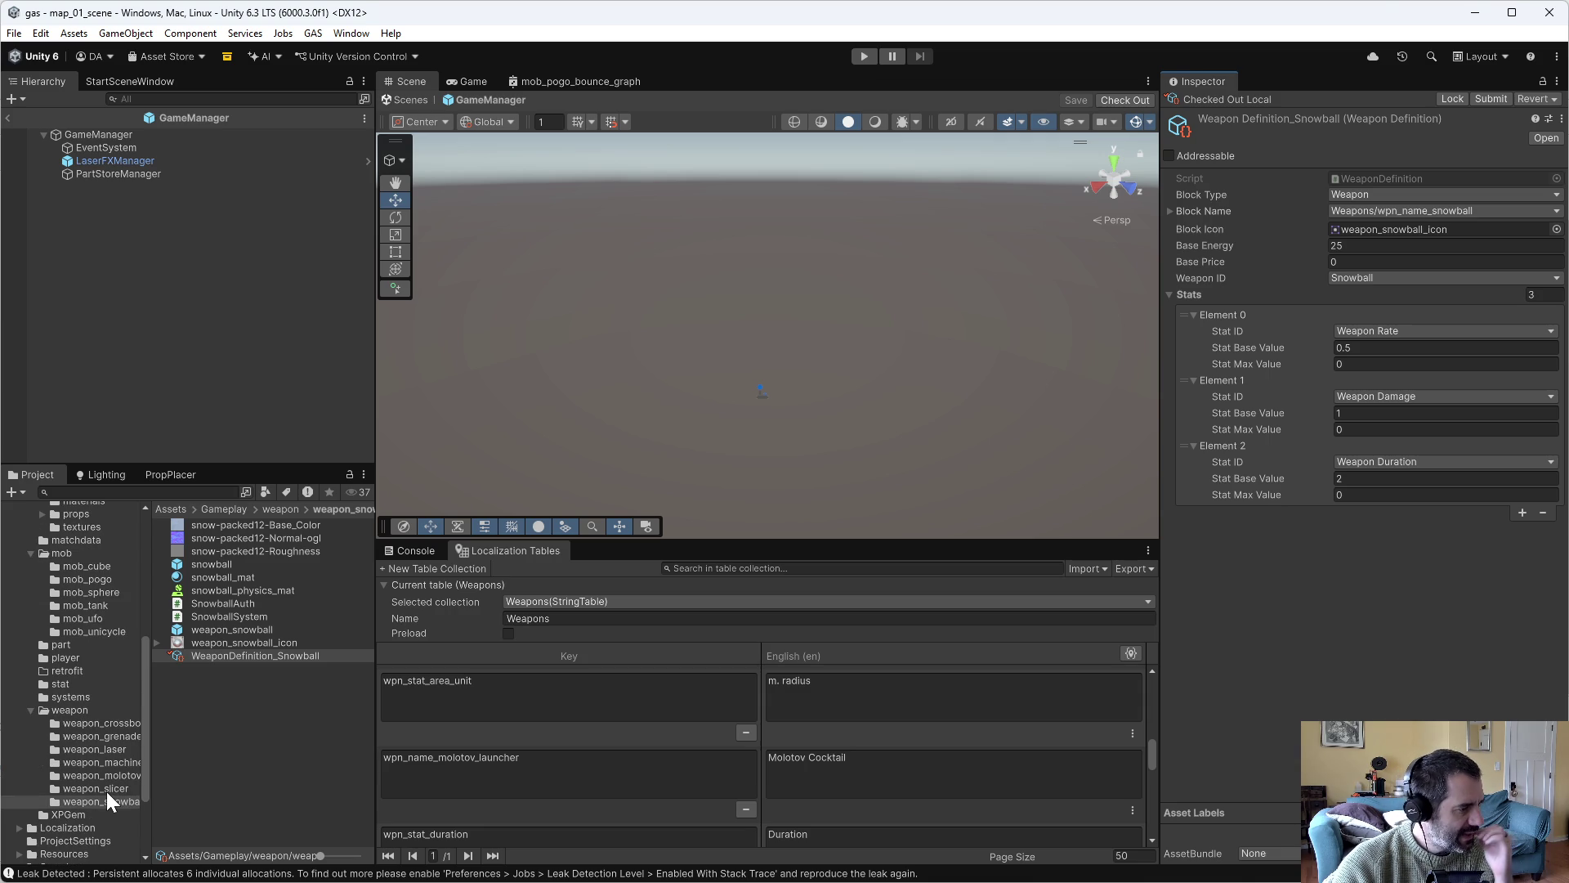
Open the stat folder and select all eight buffs, StatBuff_Luck through StatBuff_WeaponRate.
click(75, 694)
click(67, 686)
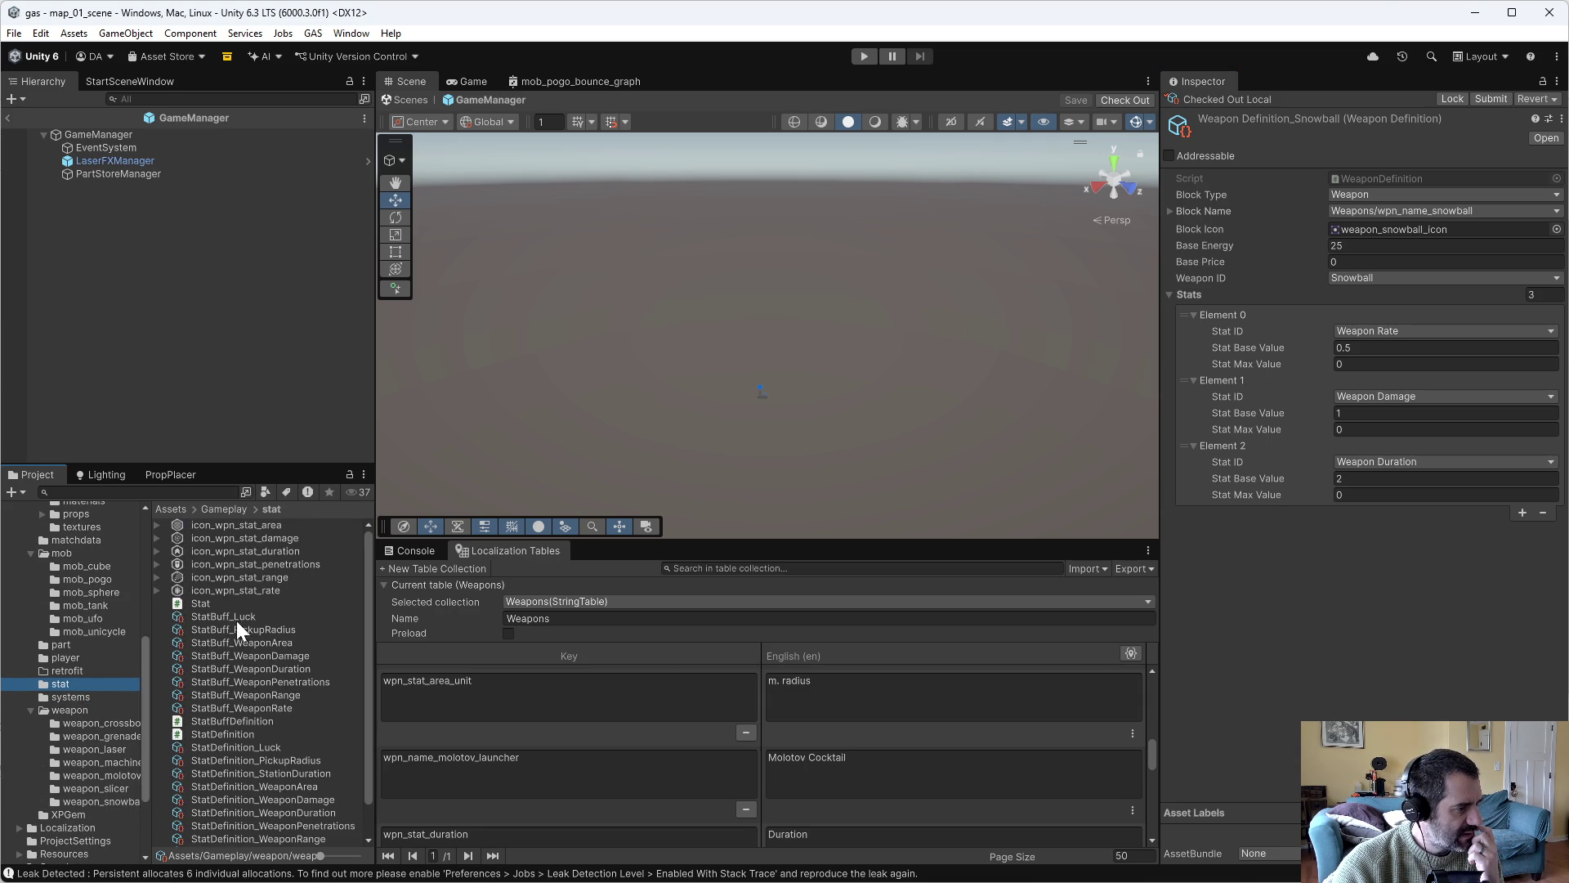
scroll(273, 752, down, 1)
click(262, 711)
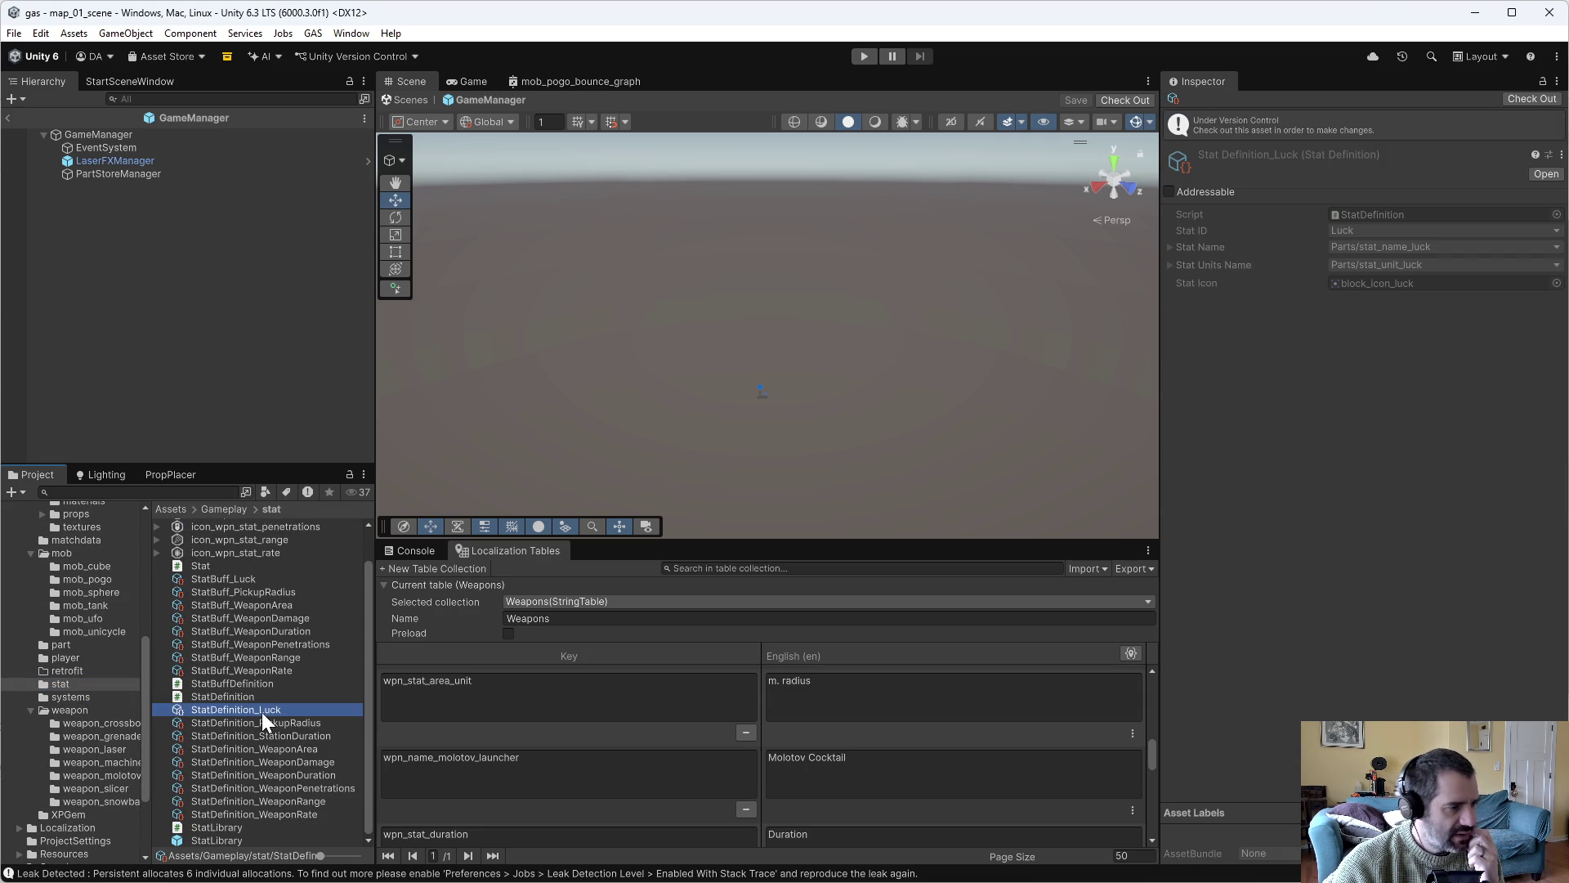
click(242, 606)
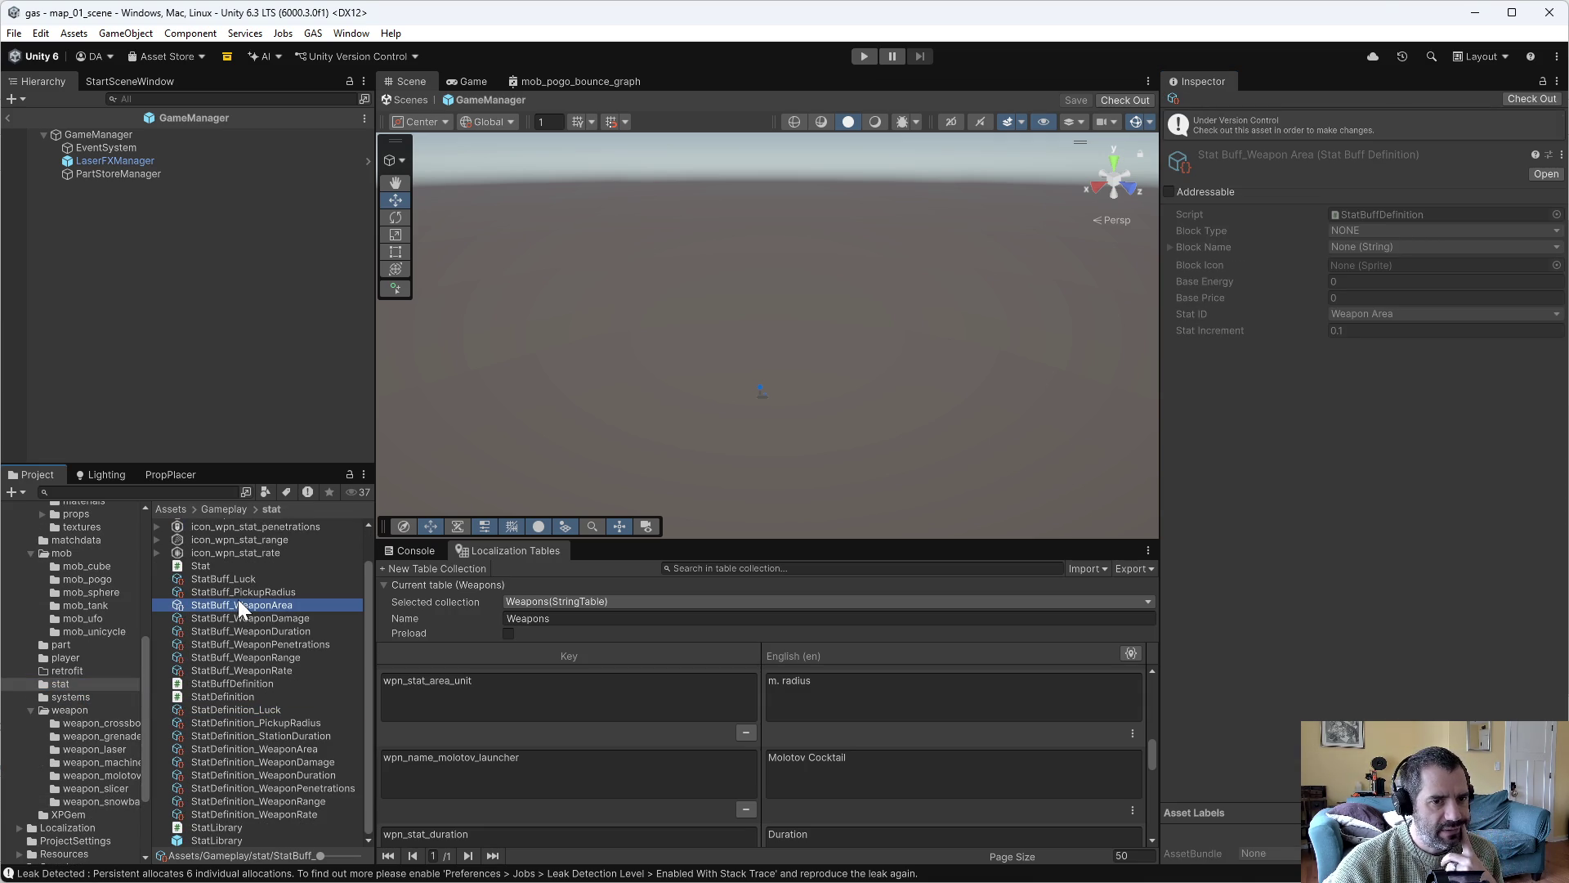
click(229, 579)
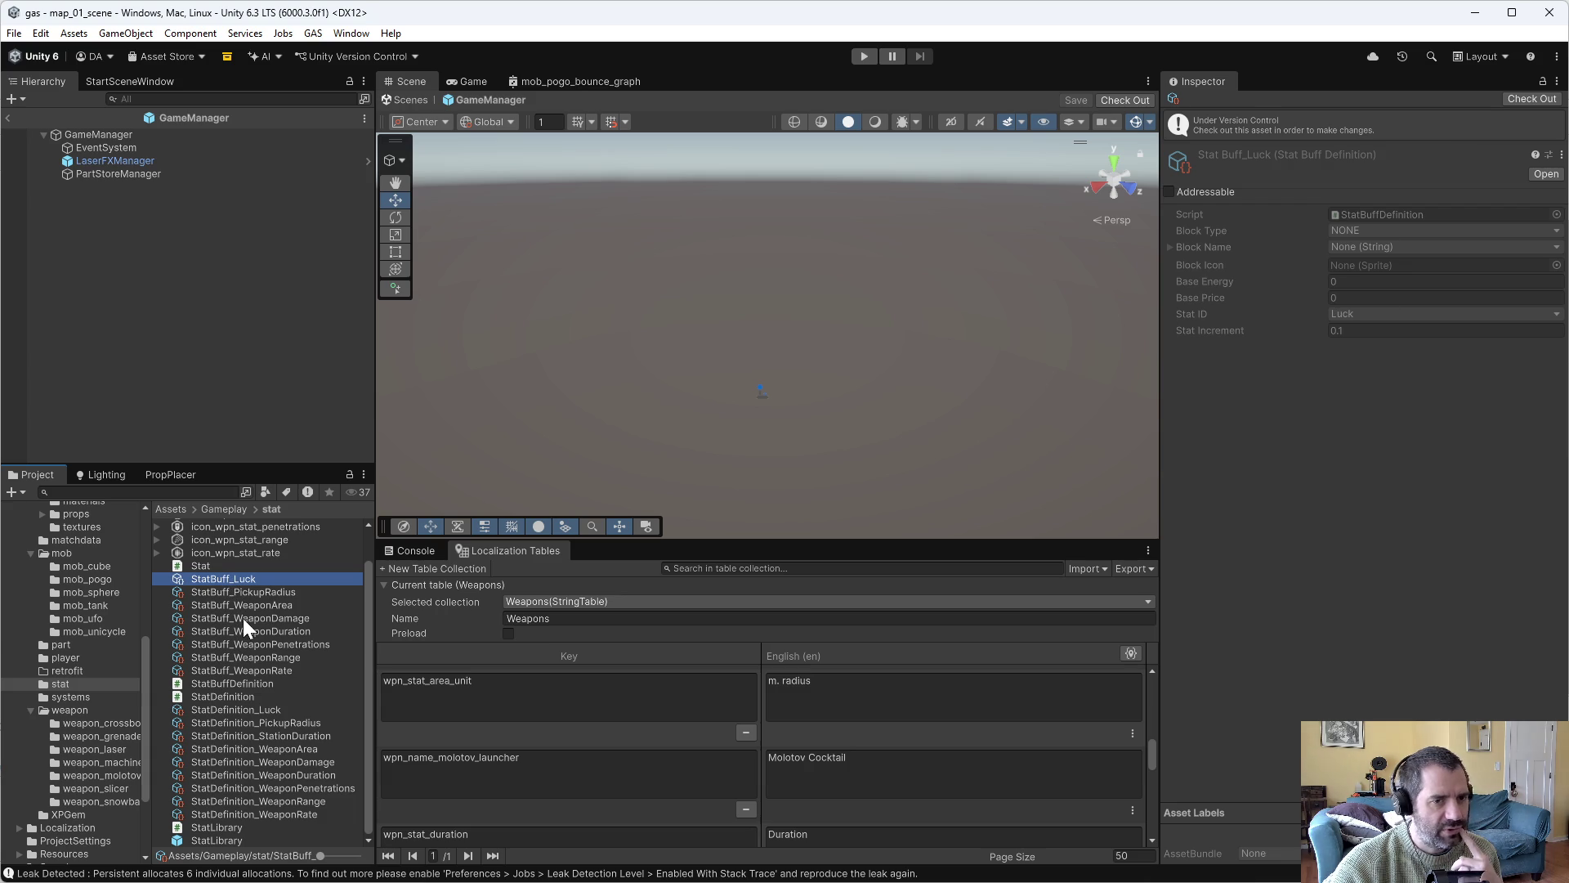
shift+click(253, 670)
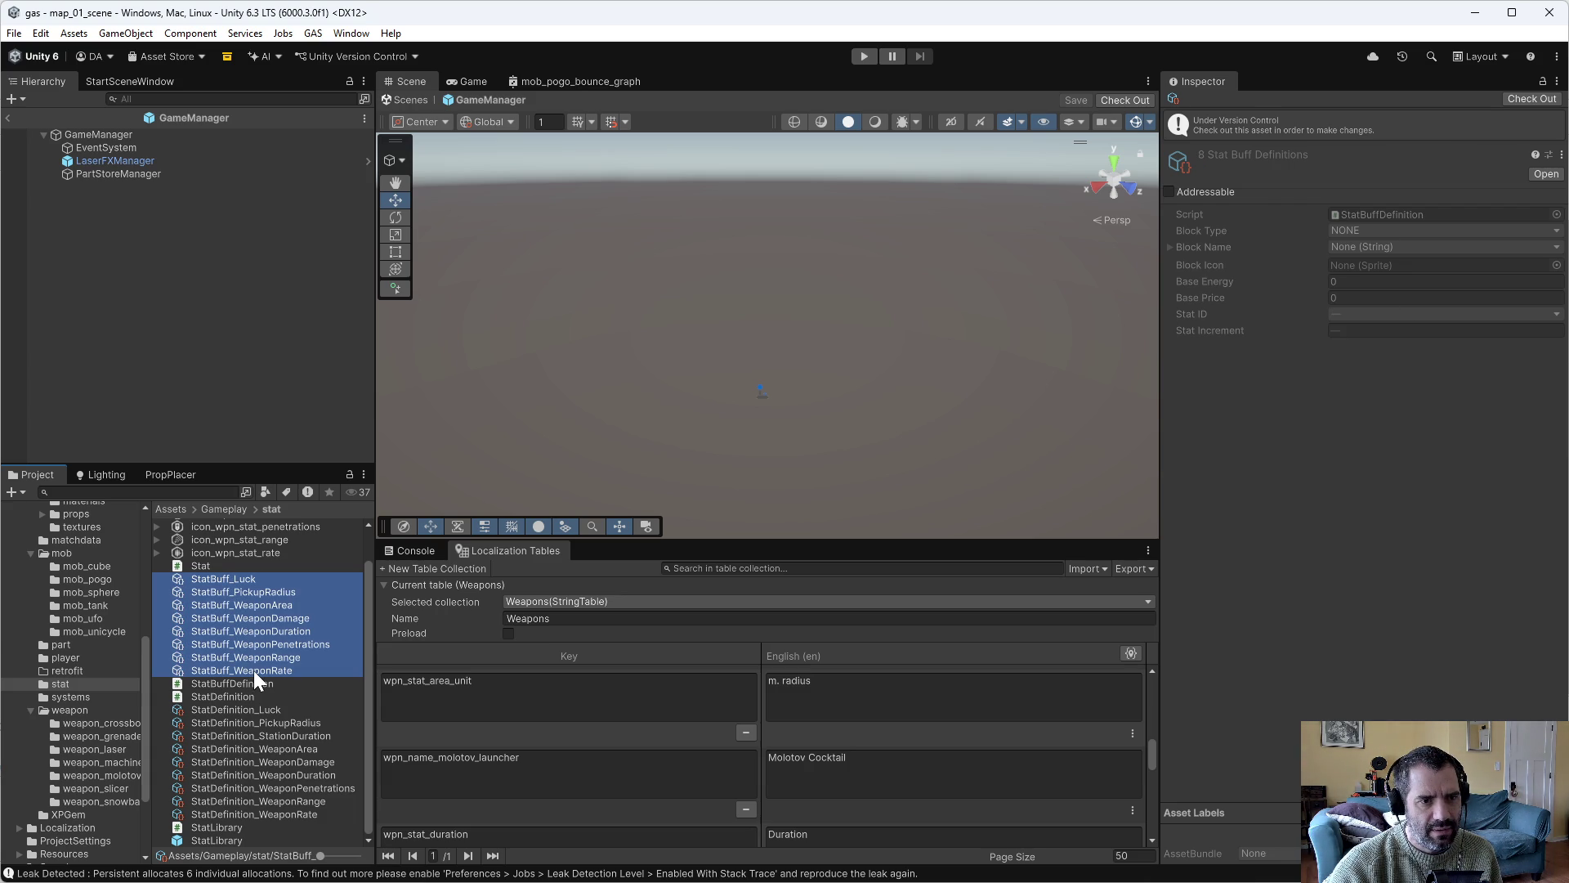
Check out the eight stat buffs and set their Block Type to Weapon Stat.
click(1517, 98)
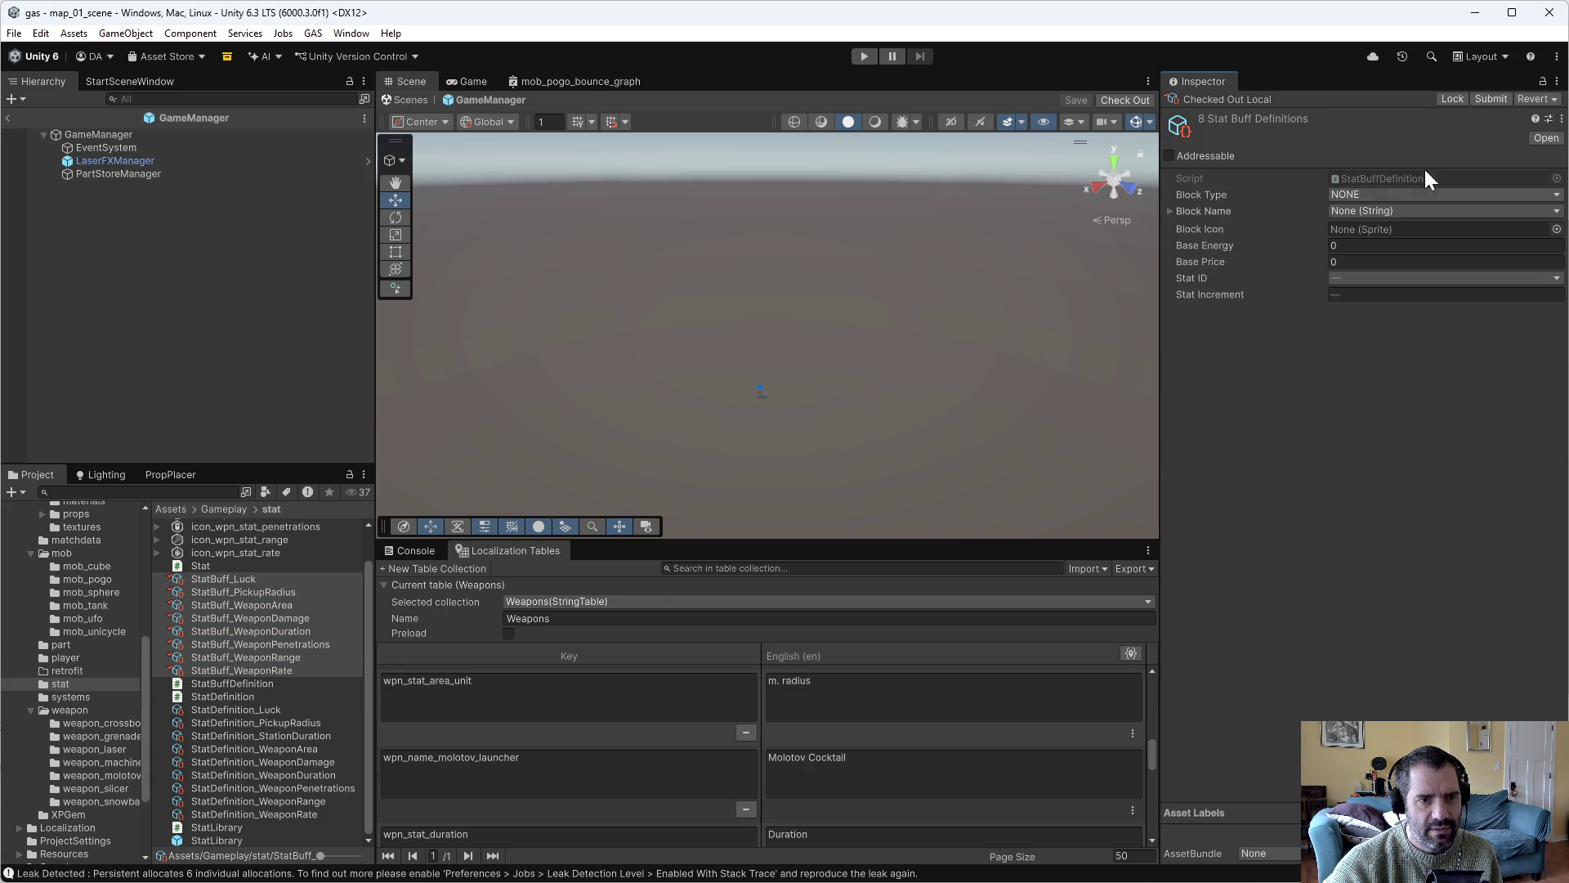
click(1367, 196)
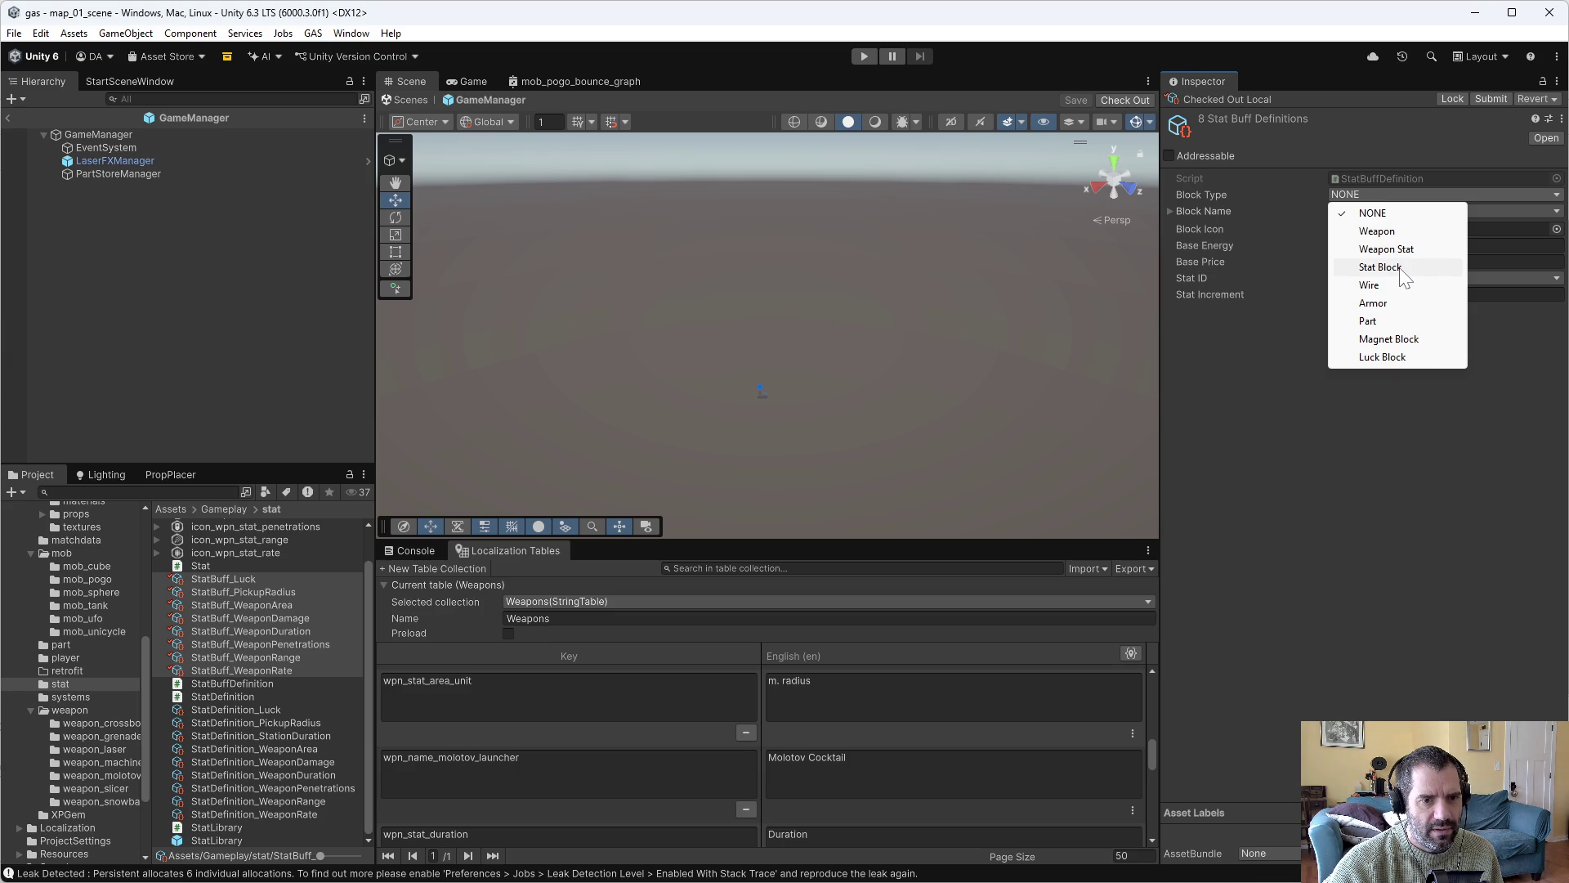
click(1398, 249)
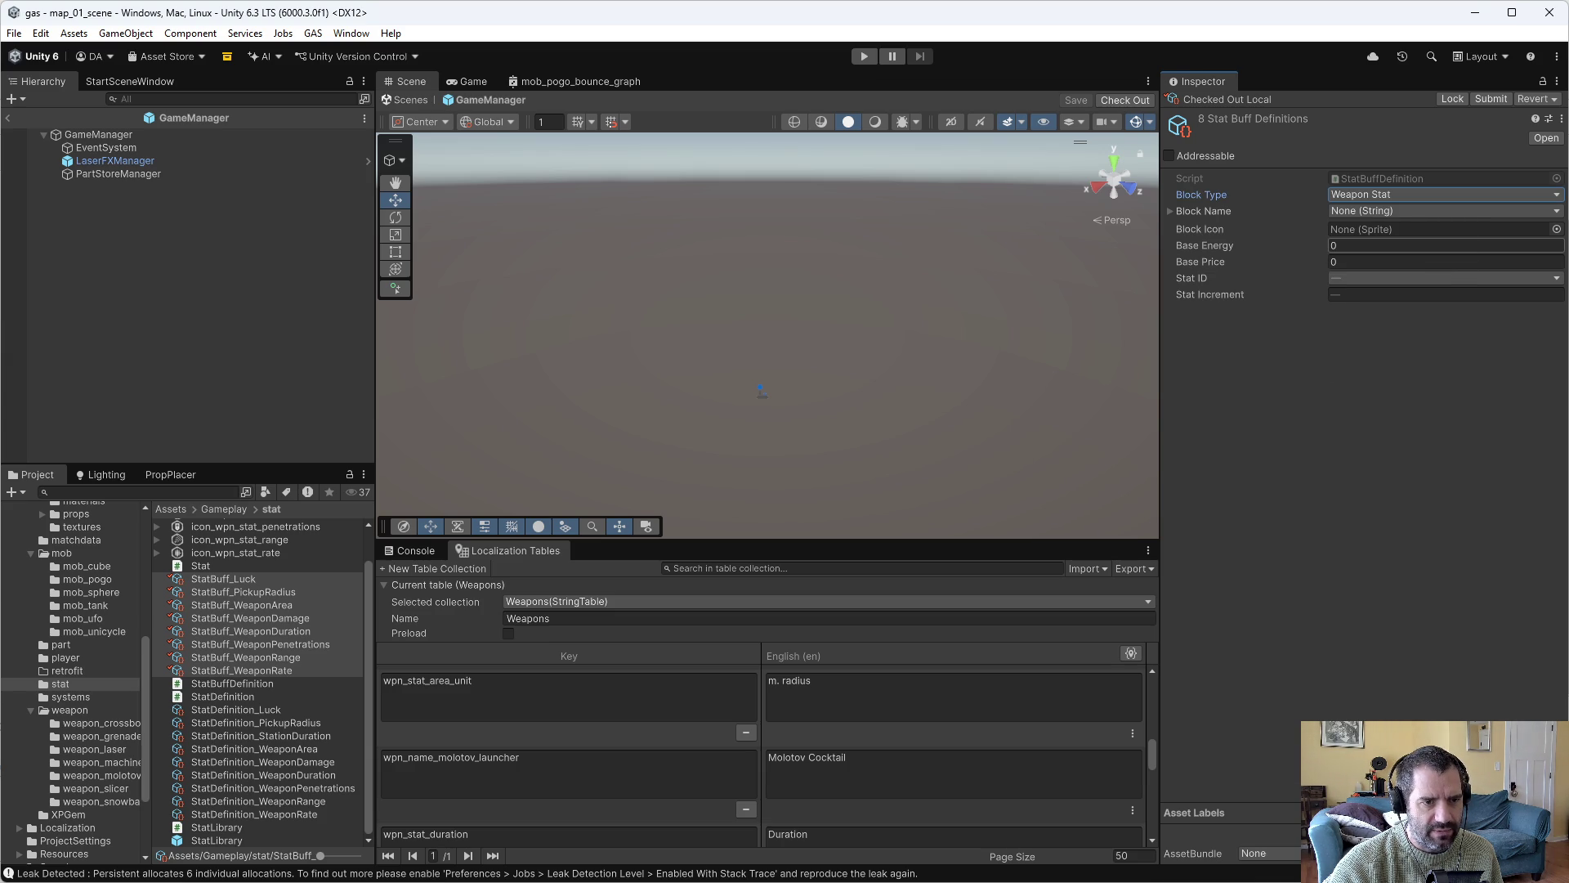
click(229, 579)
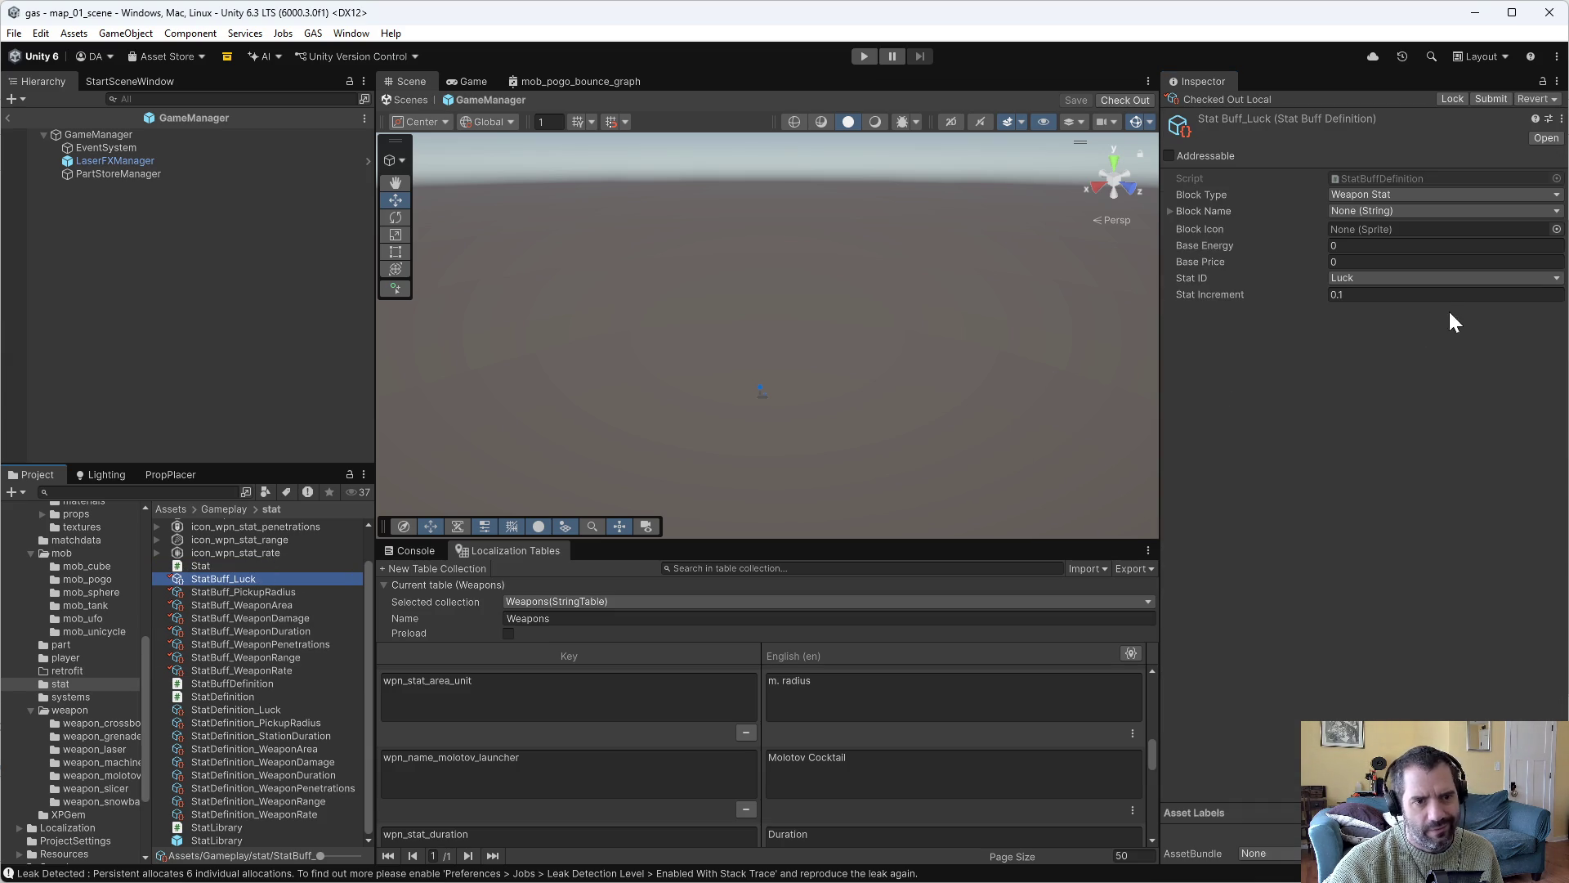
Give StatBuff_Luck the stat_name_luck Block Name and the block_icon_luck icon.
click(1395, 210)
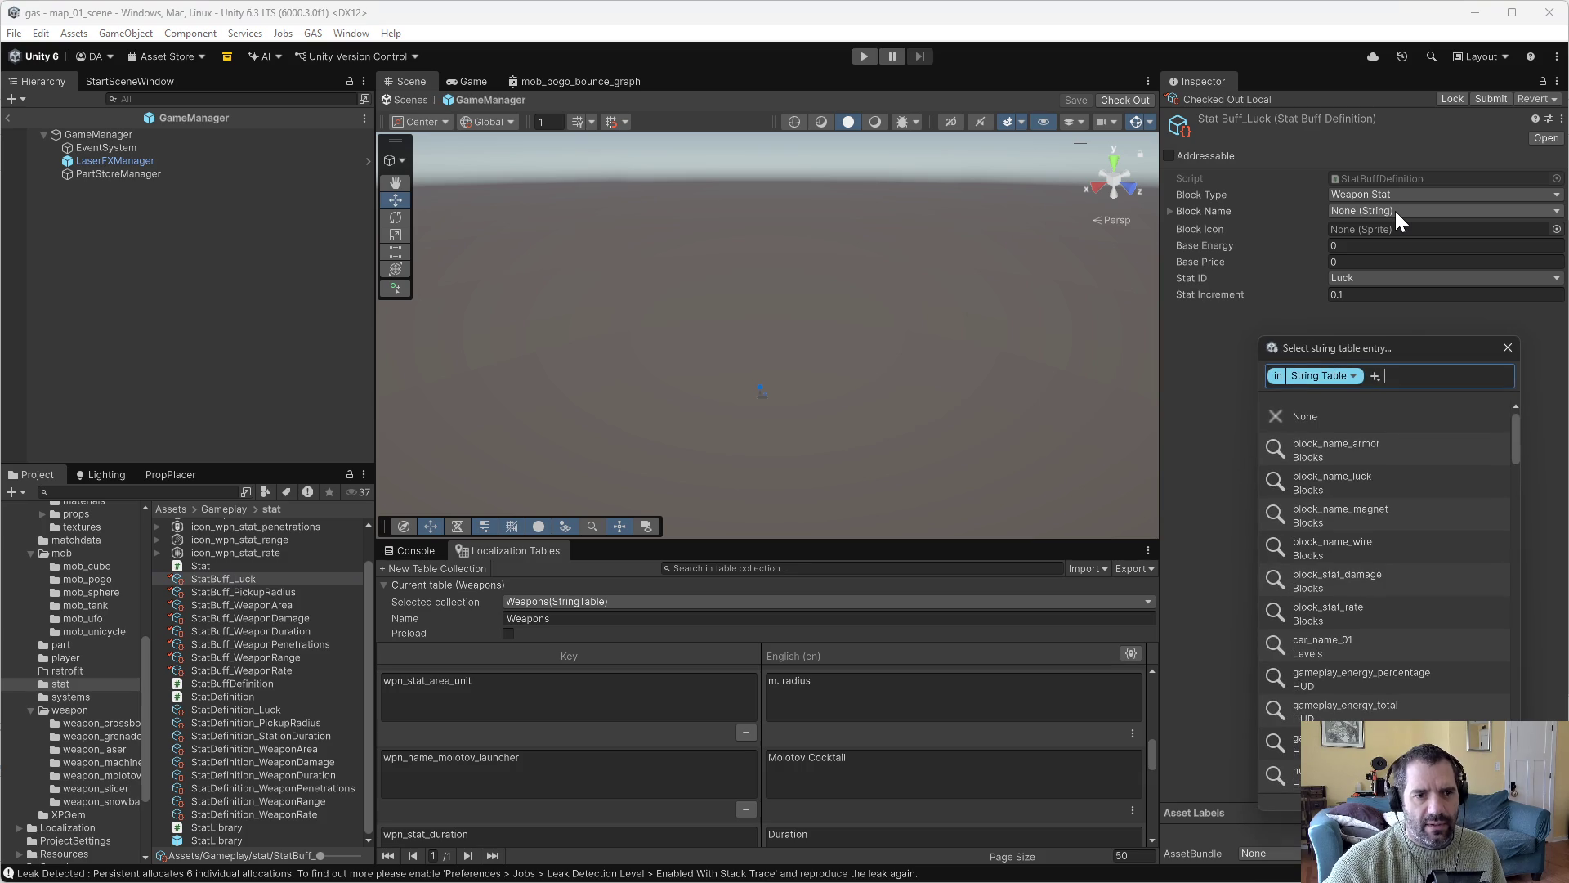
text(luck)
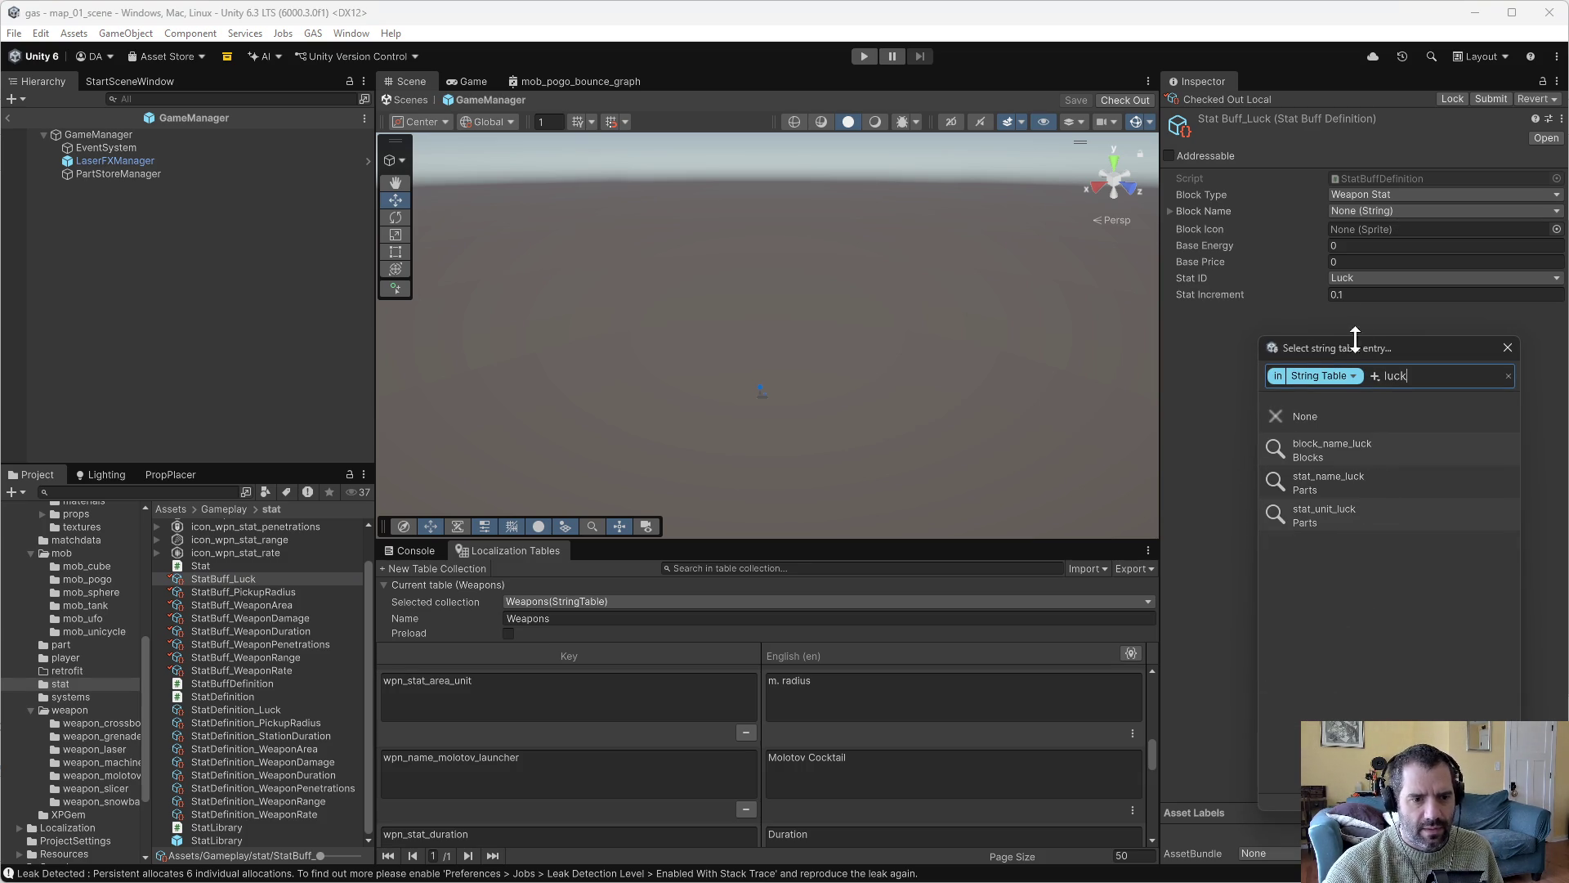
click(1357, 479)
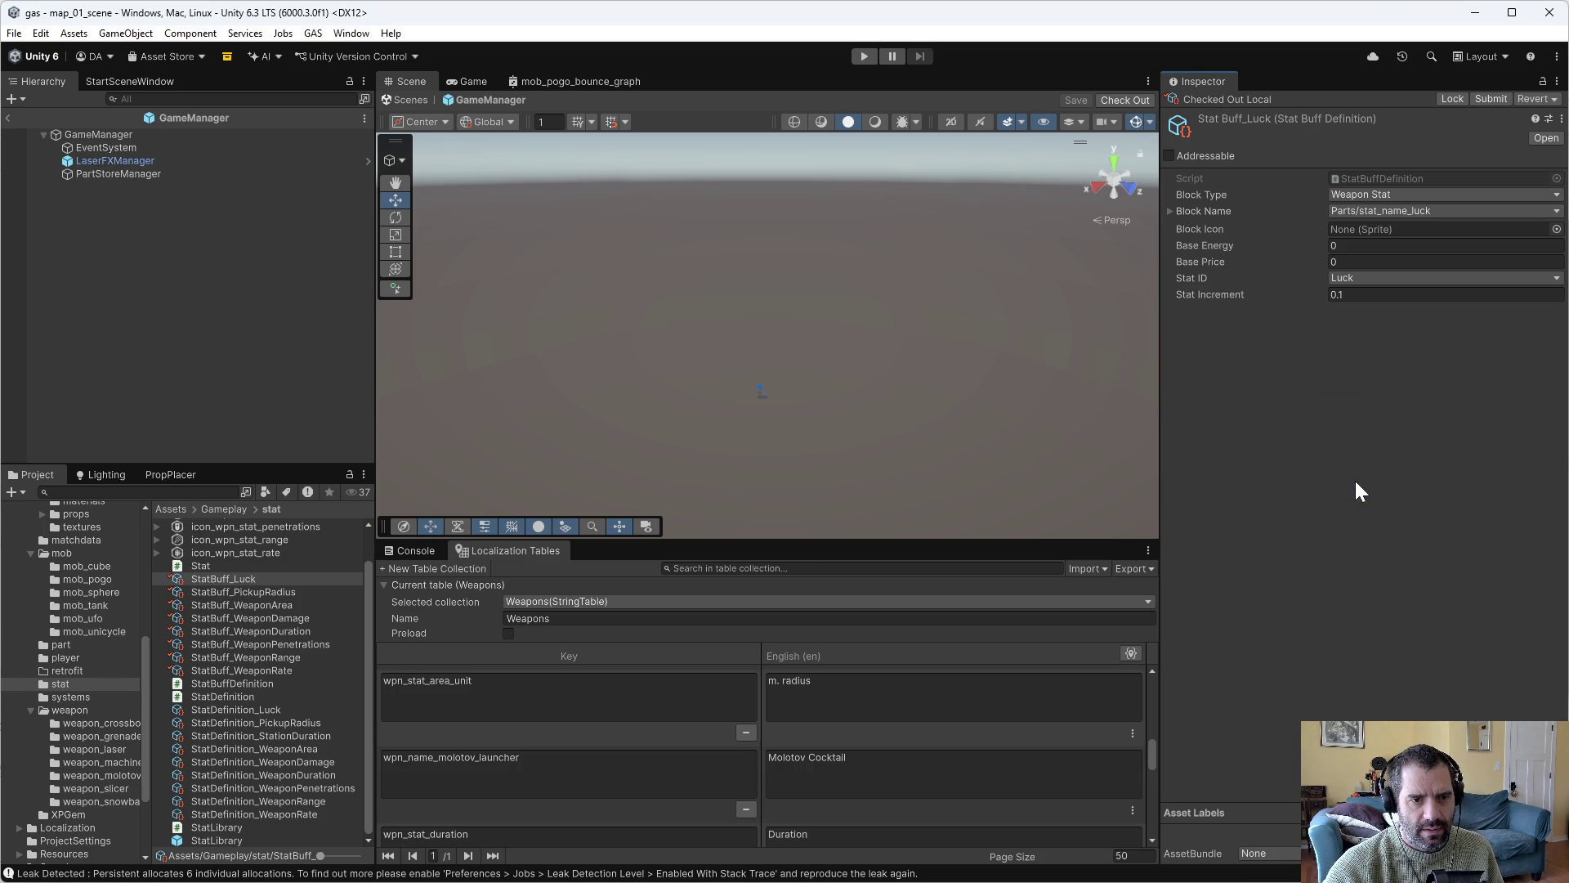
click(1557, 229)
text(luck)
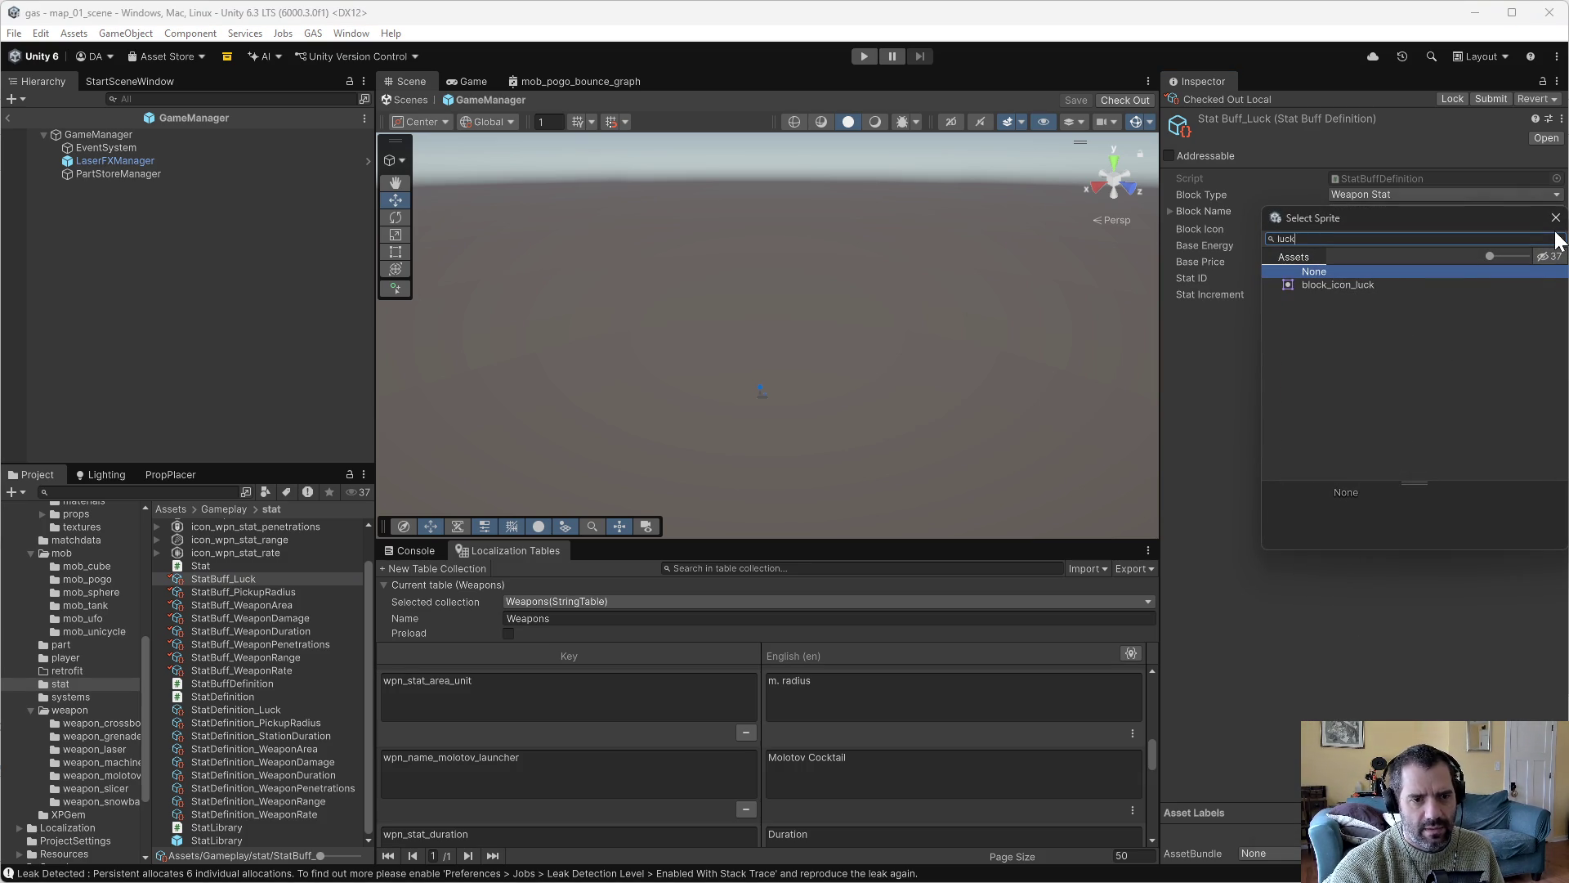
click(1326, 286)
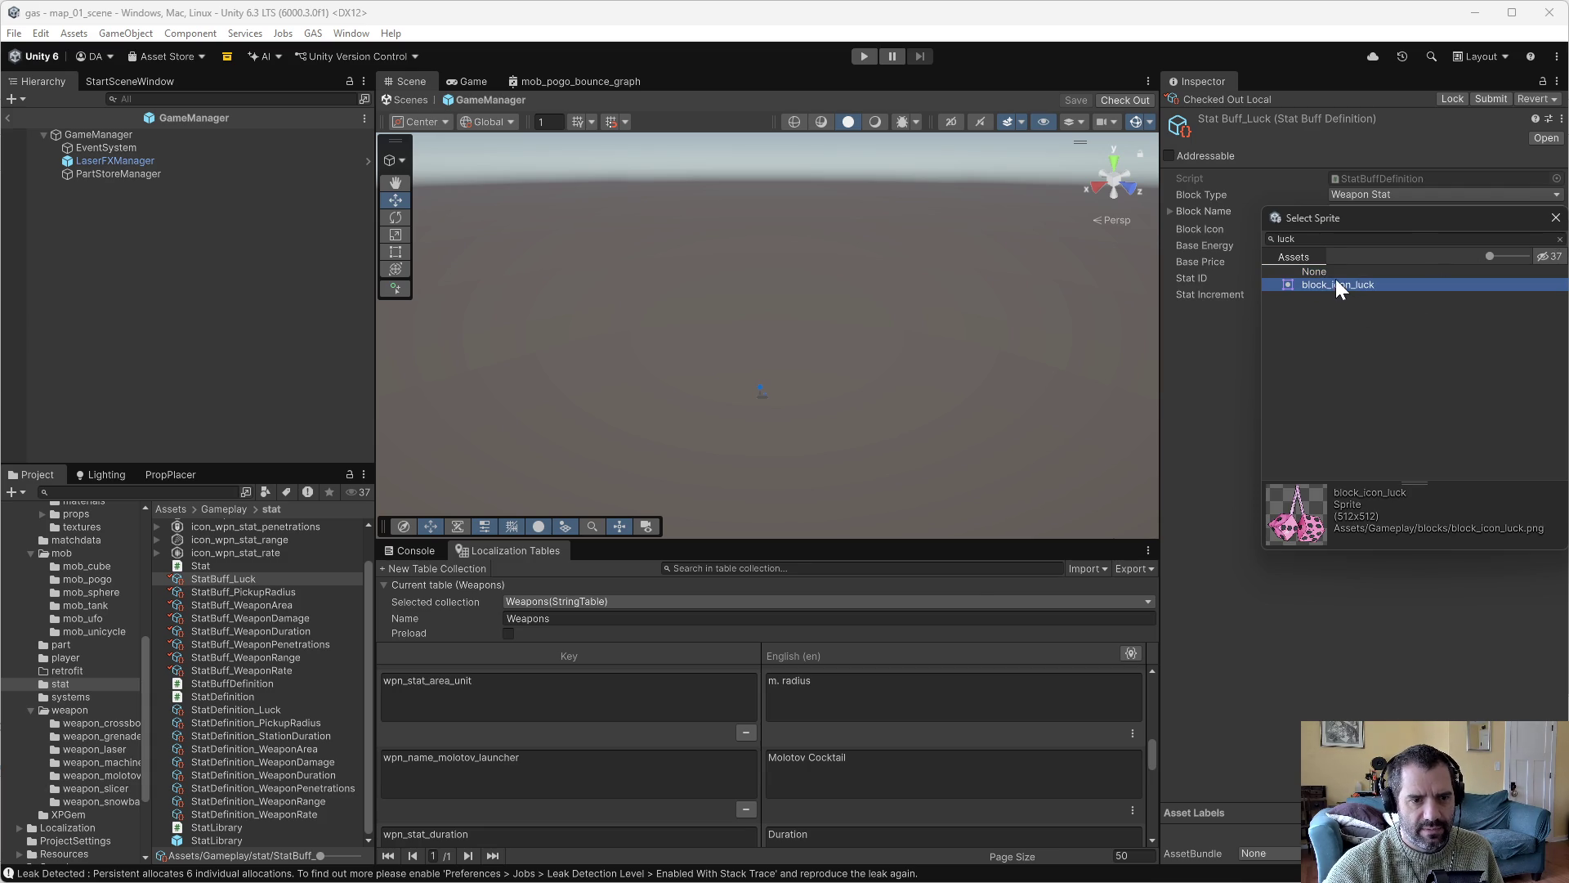
double_click(1337, 284)
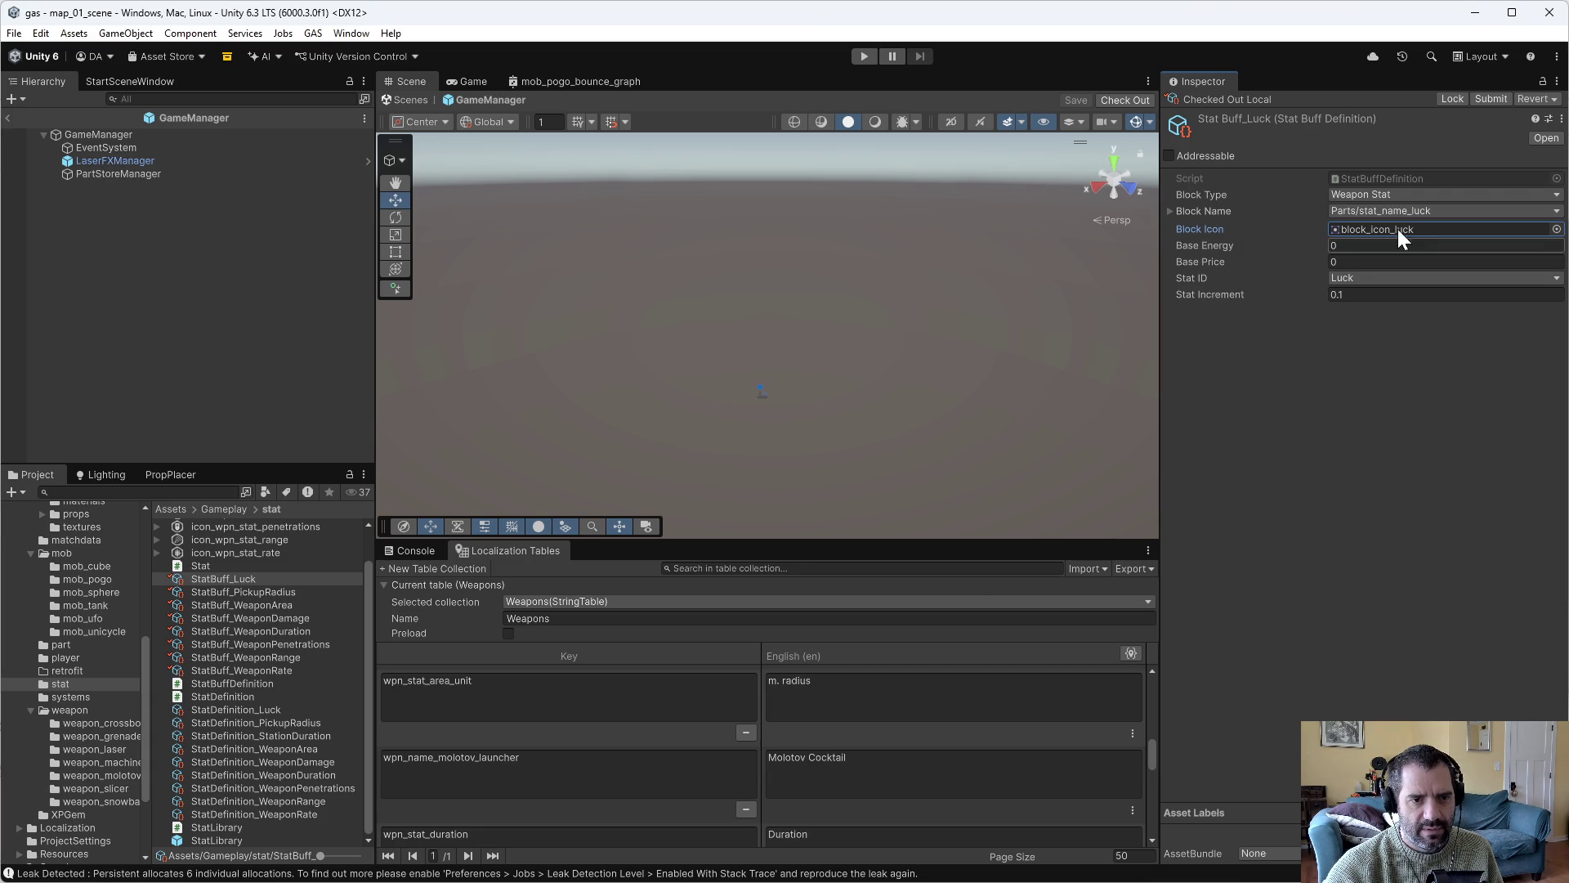
Set StatBuff_PickupRadius's Block Name to wpn_stat_pickup_radius, leaving its icon empty.
click(288, 590)
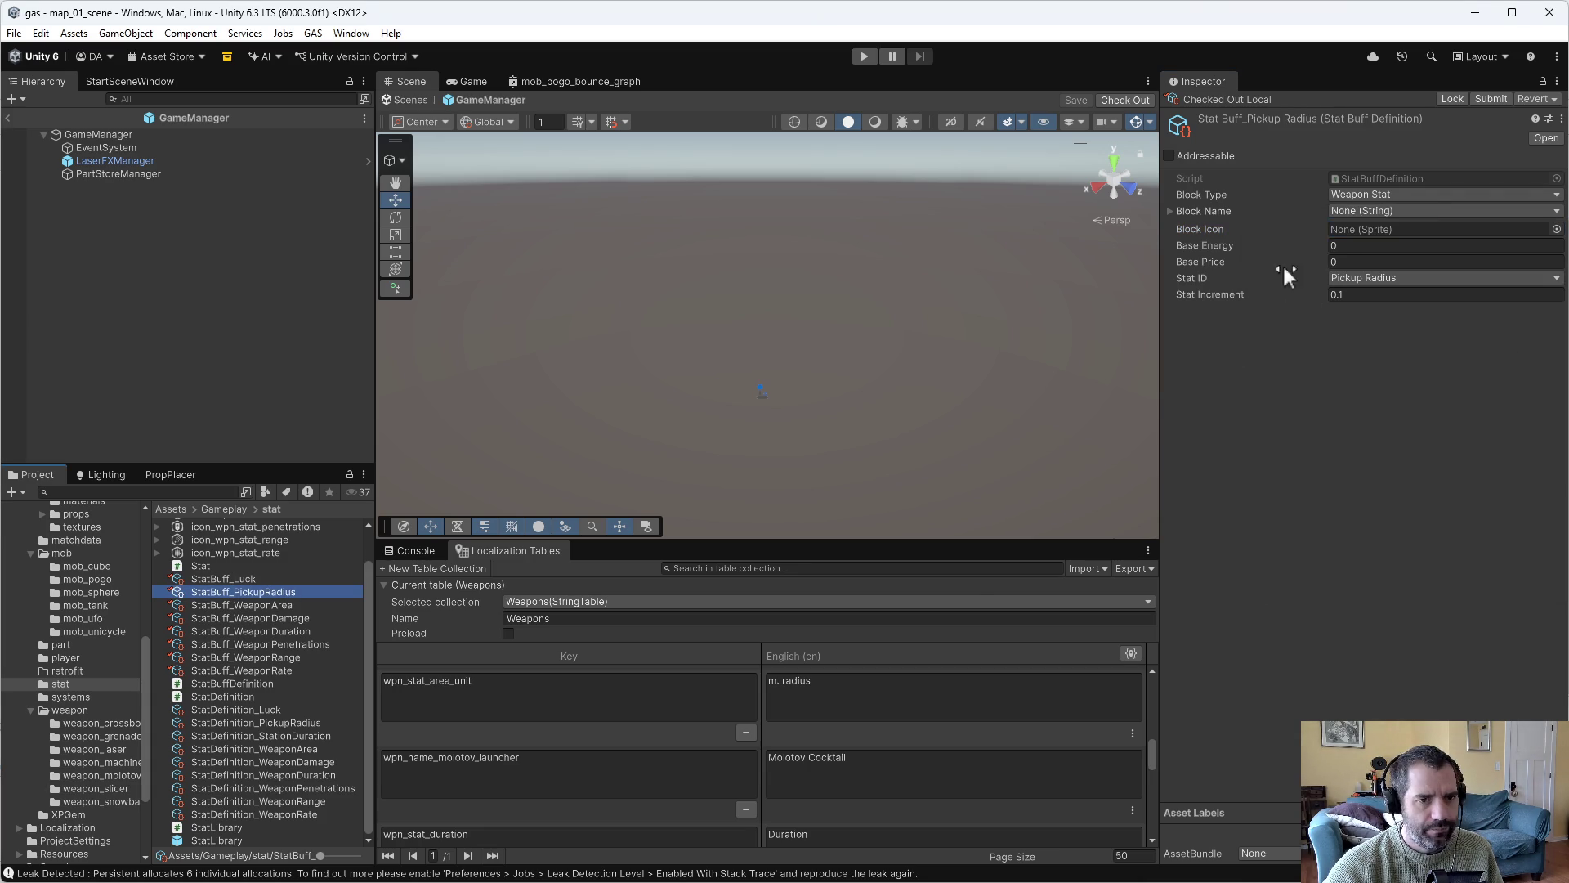
click(1369, 211)
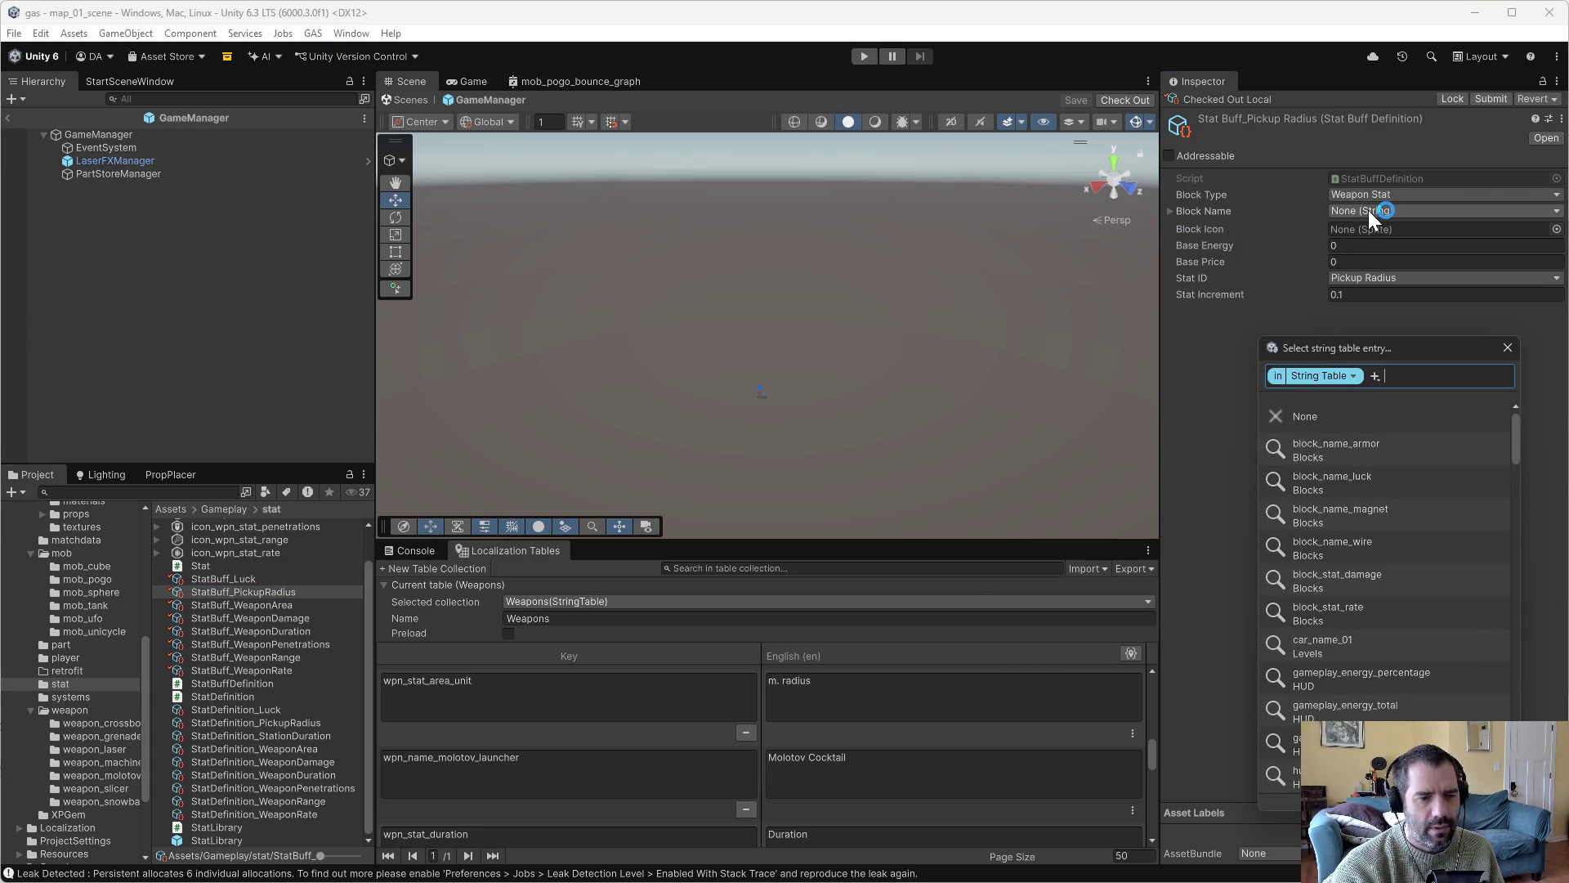
text(pic)
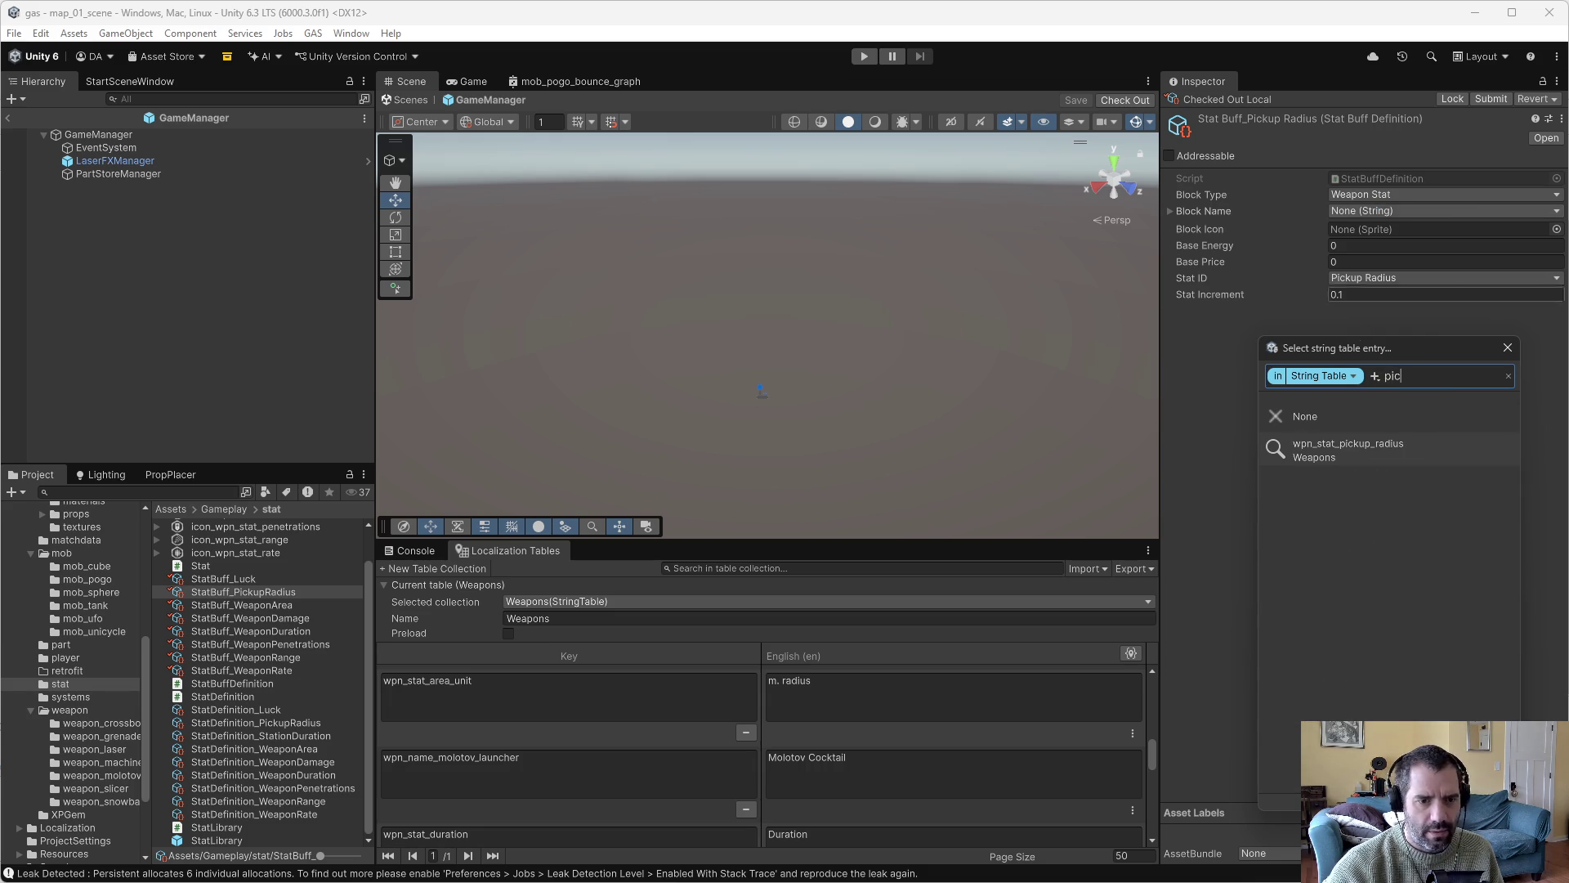
click(1341, 449)
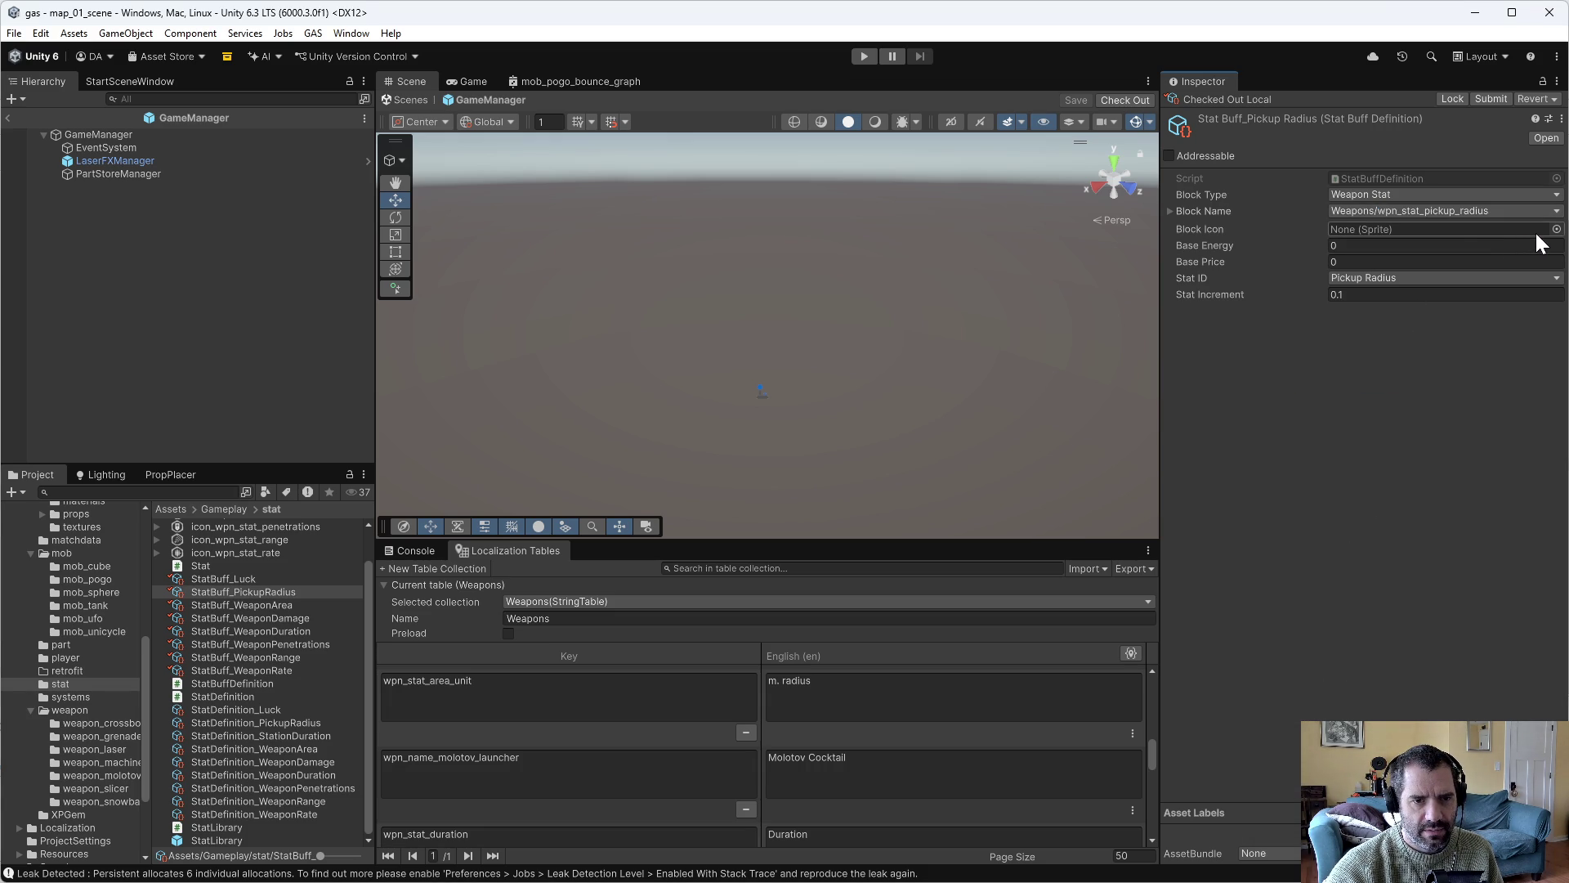
click(1556, 230)
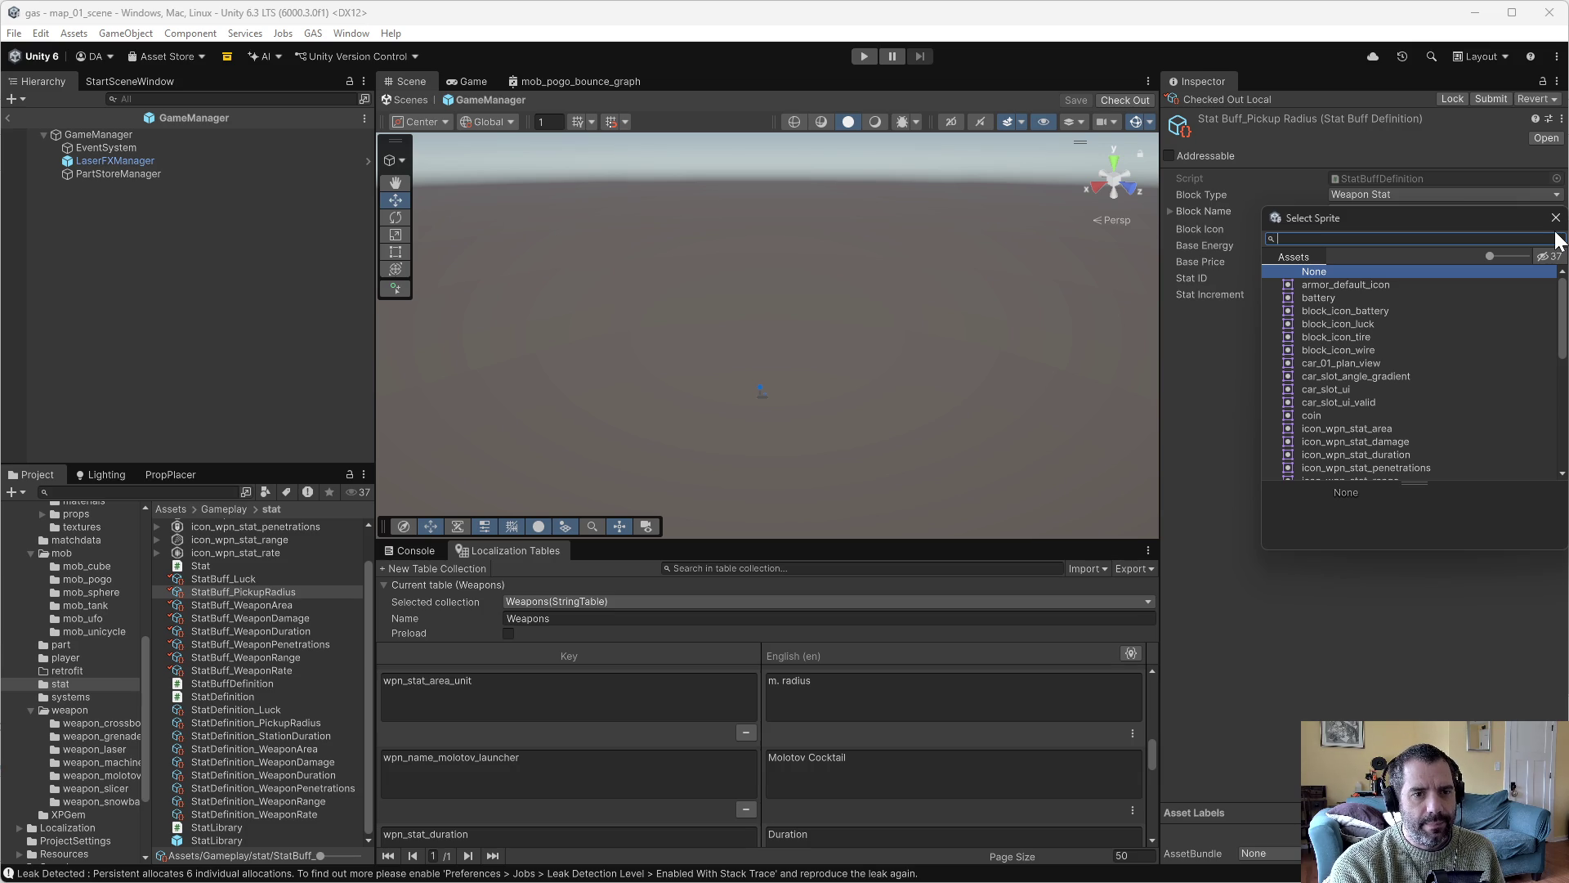
text(pick)
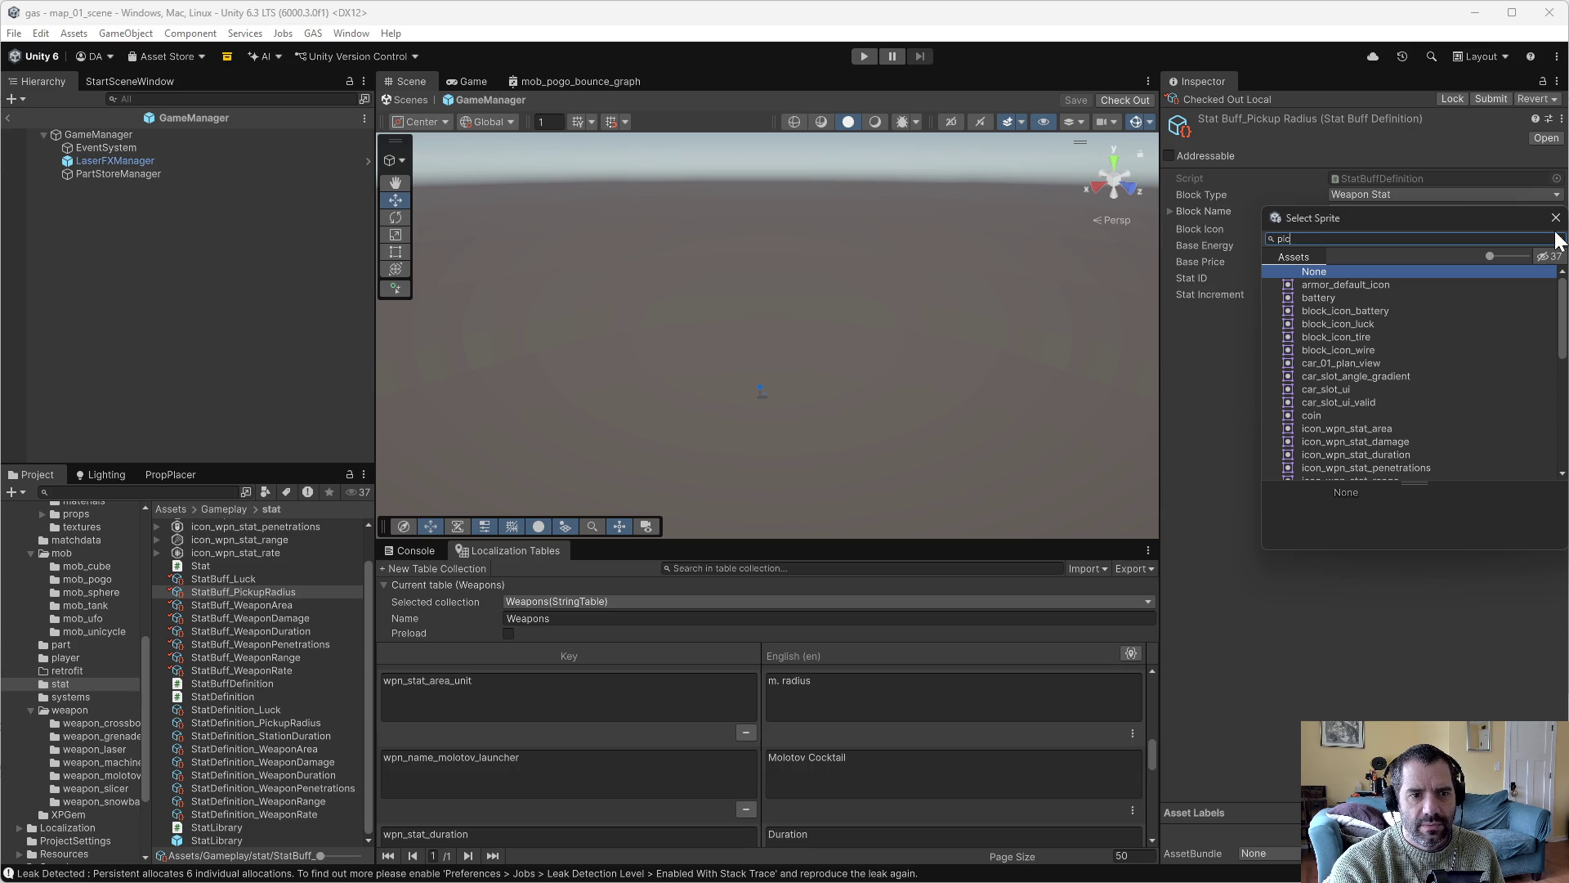
key(BackSpace)
key(BackSpace)
key(BackSpace)
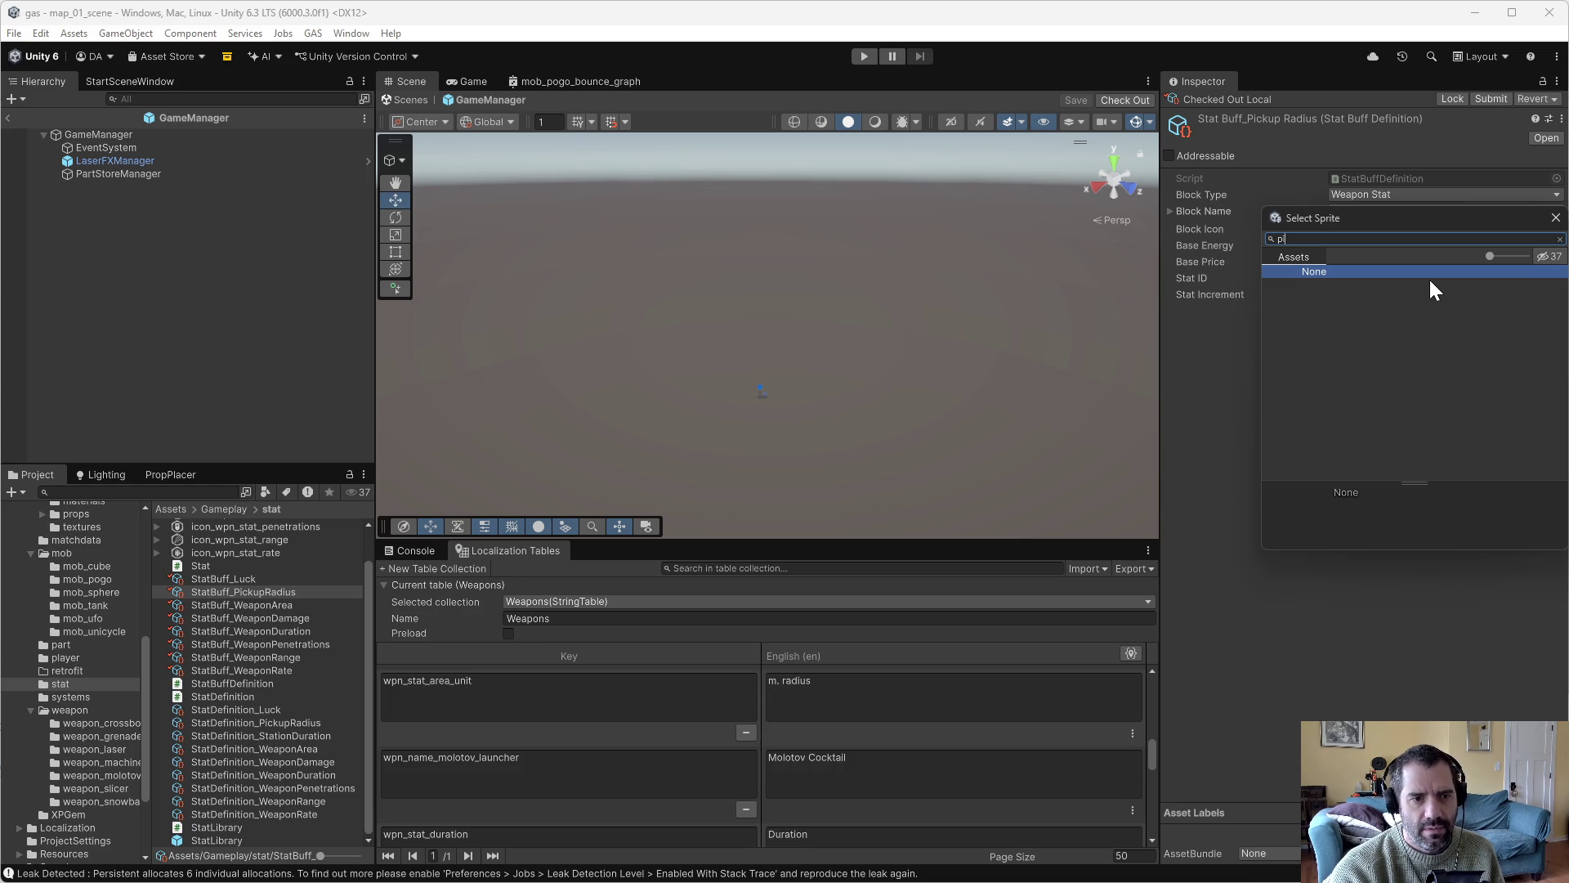
text(rad)
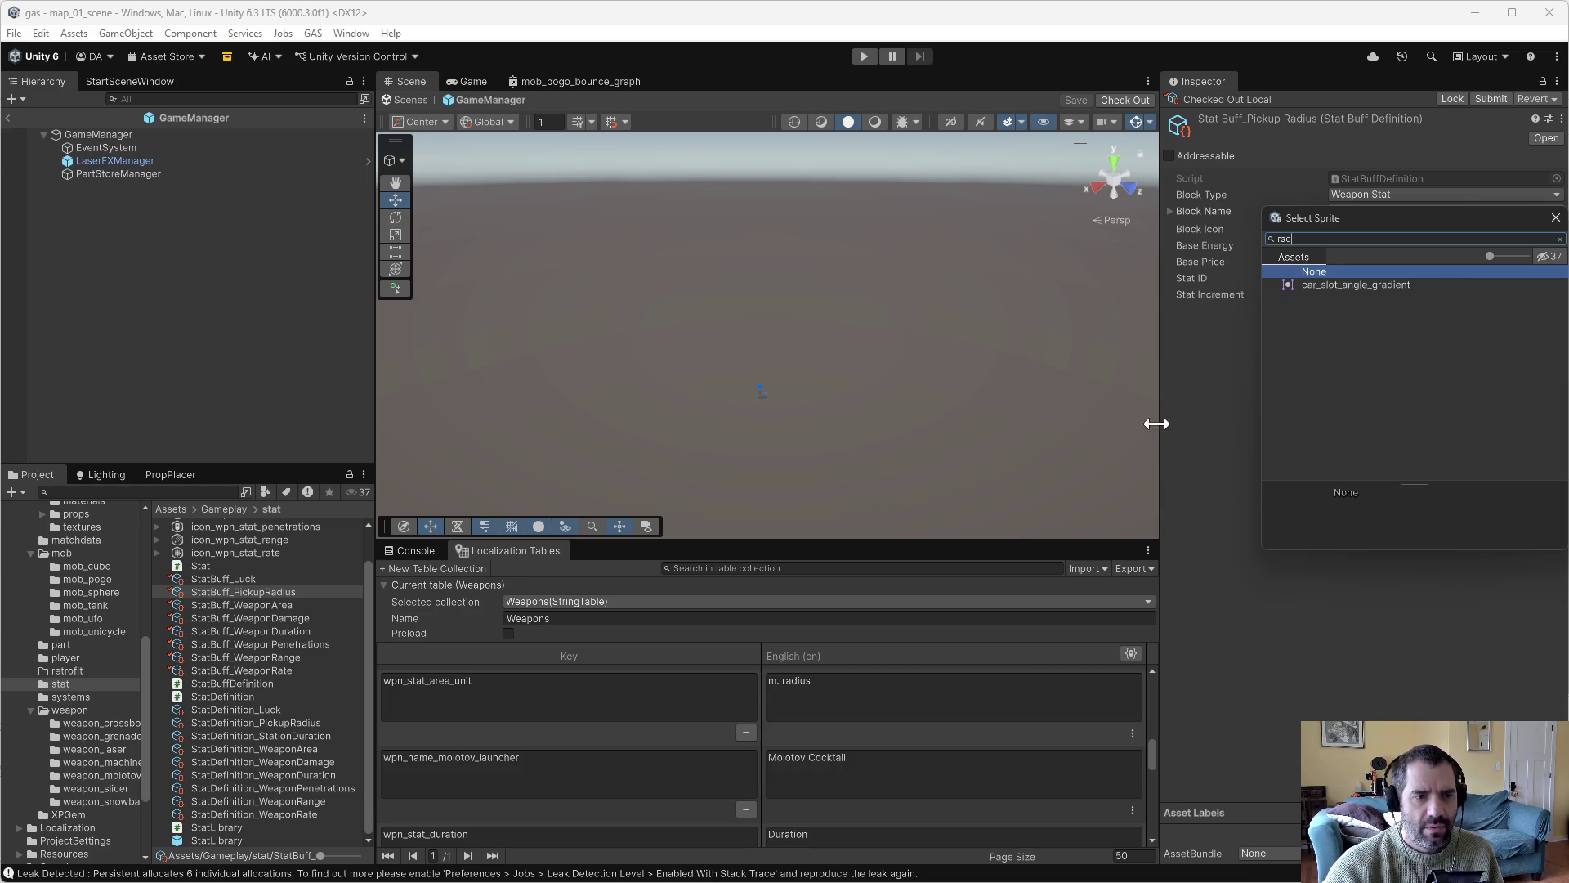
click(1150, 420)
click(285, 606)
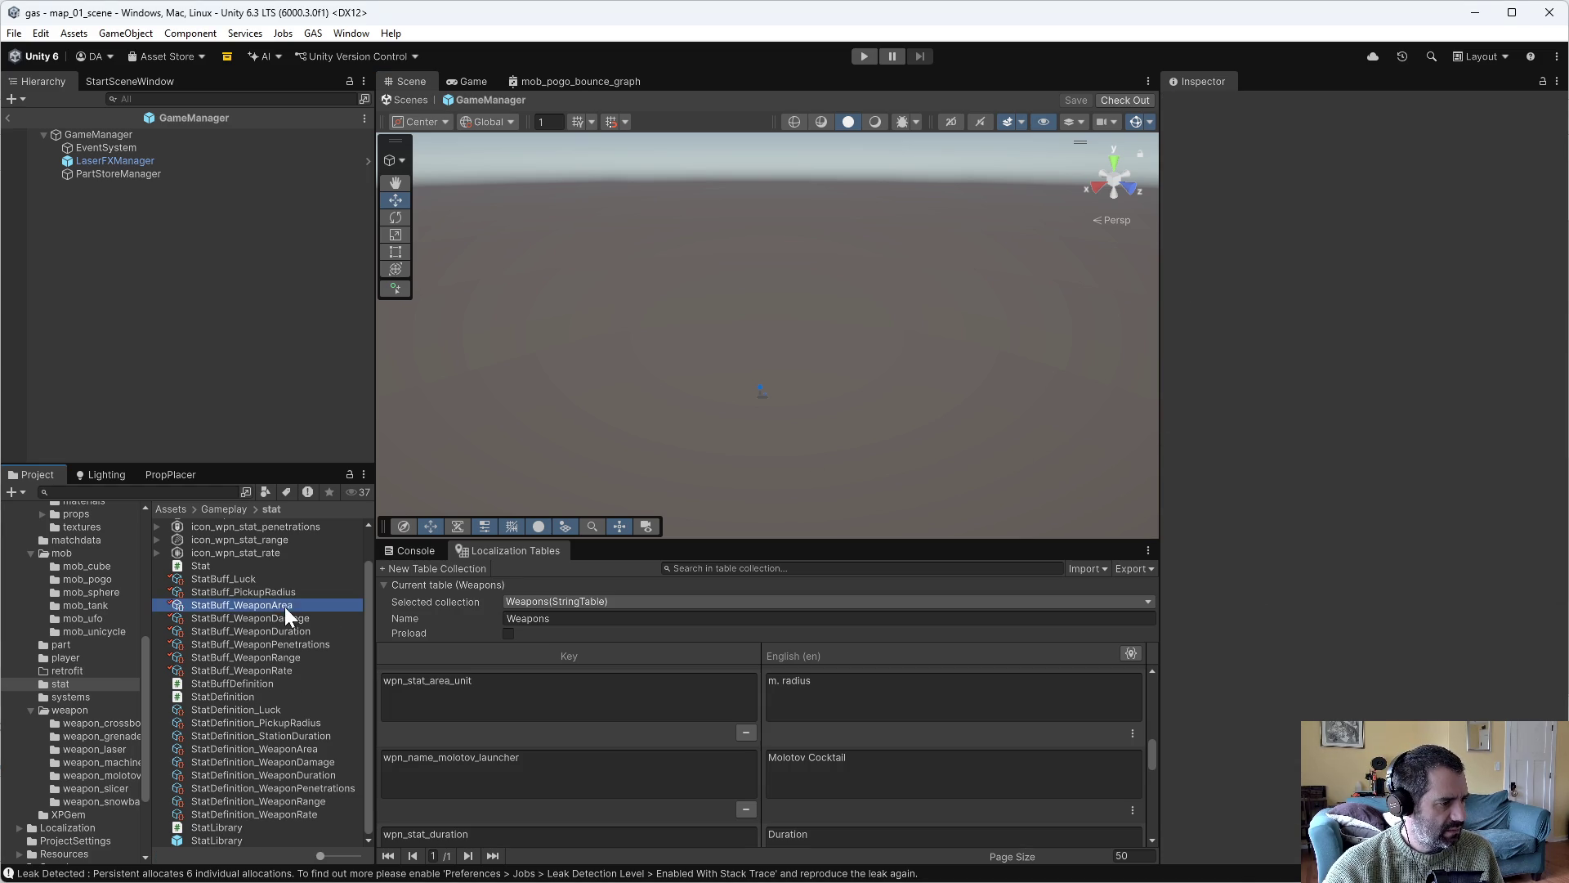
Give StatBuff_WeaponDamage the wpn_stat_damage Block Name and icon_wpn_stat_damage icon.
click(295, 723)
click(297, 734)
click(297, 724)
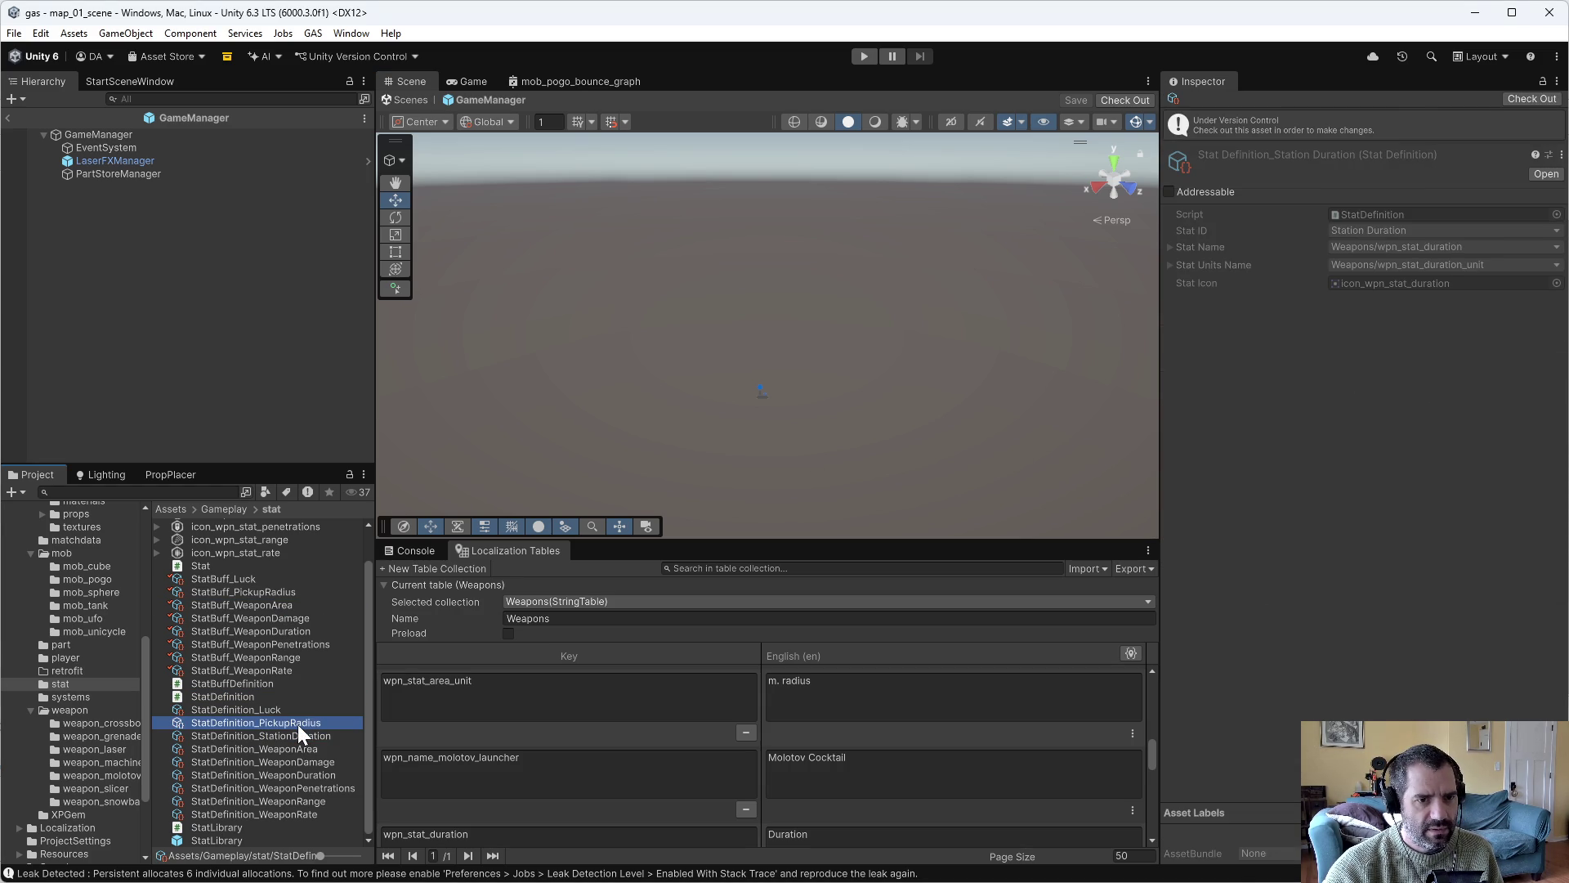
click(237, 609)
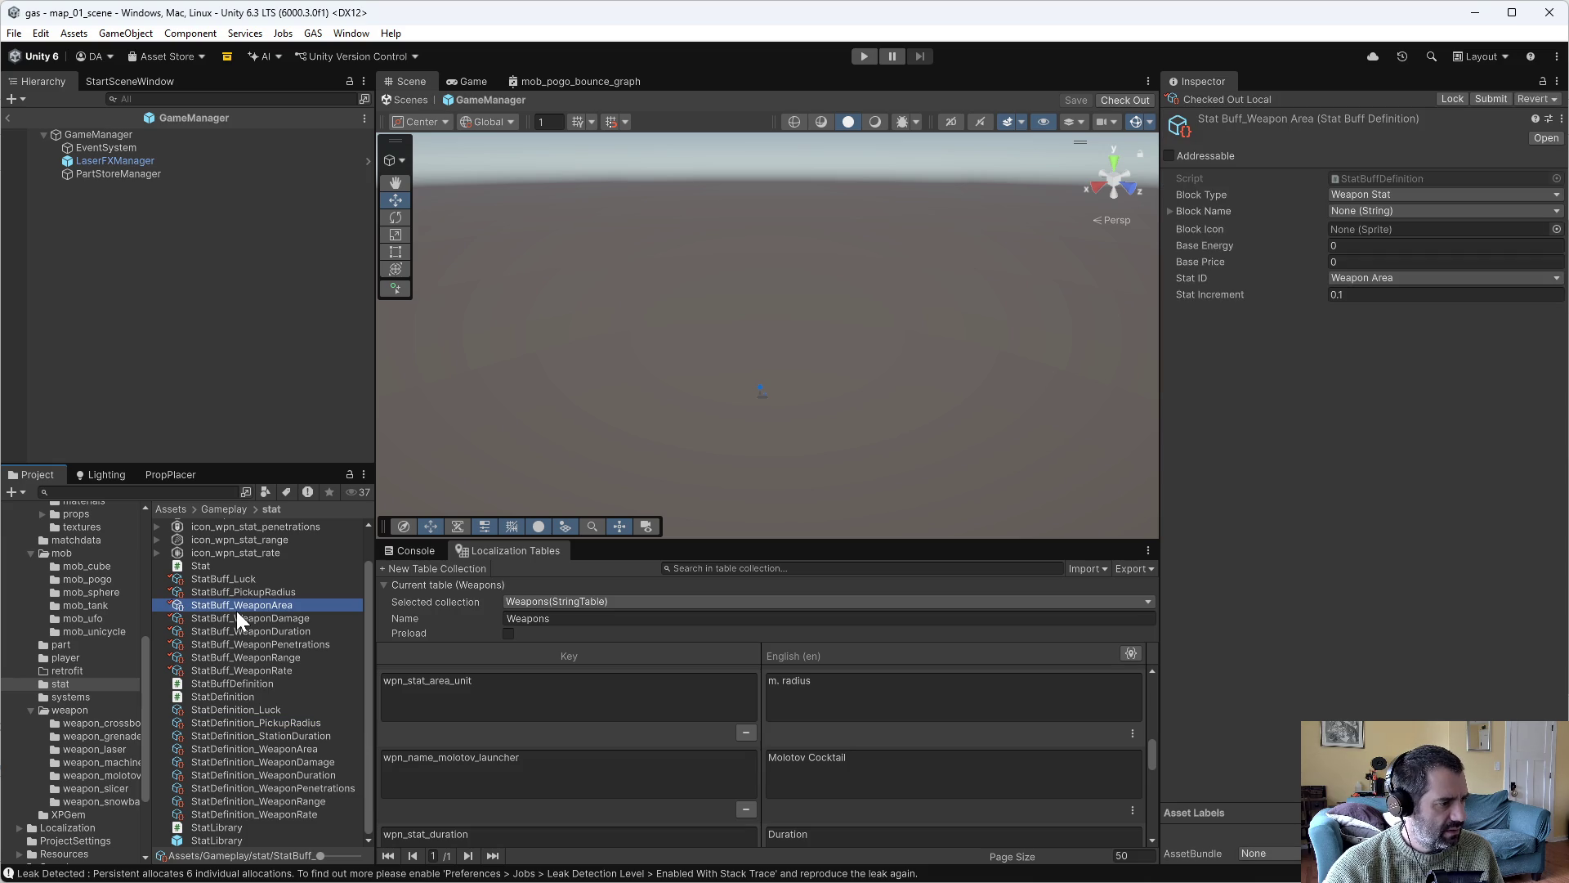
click(257, 619)
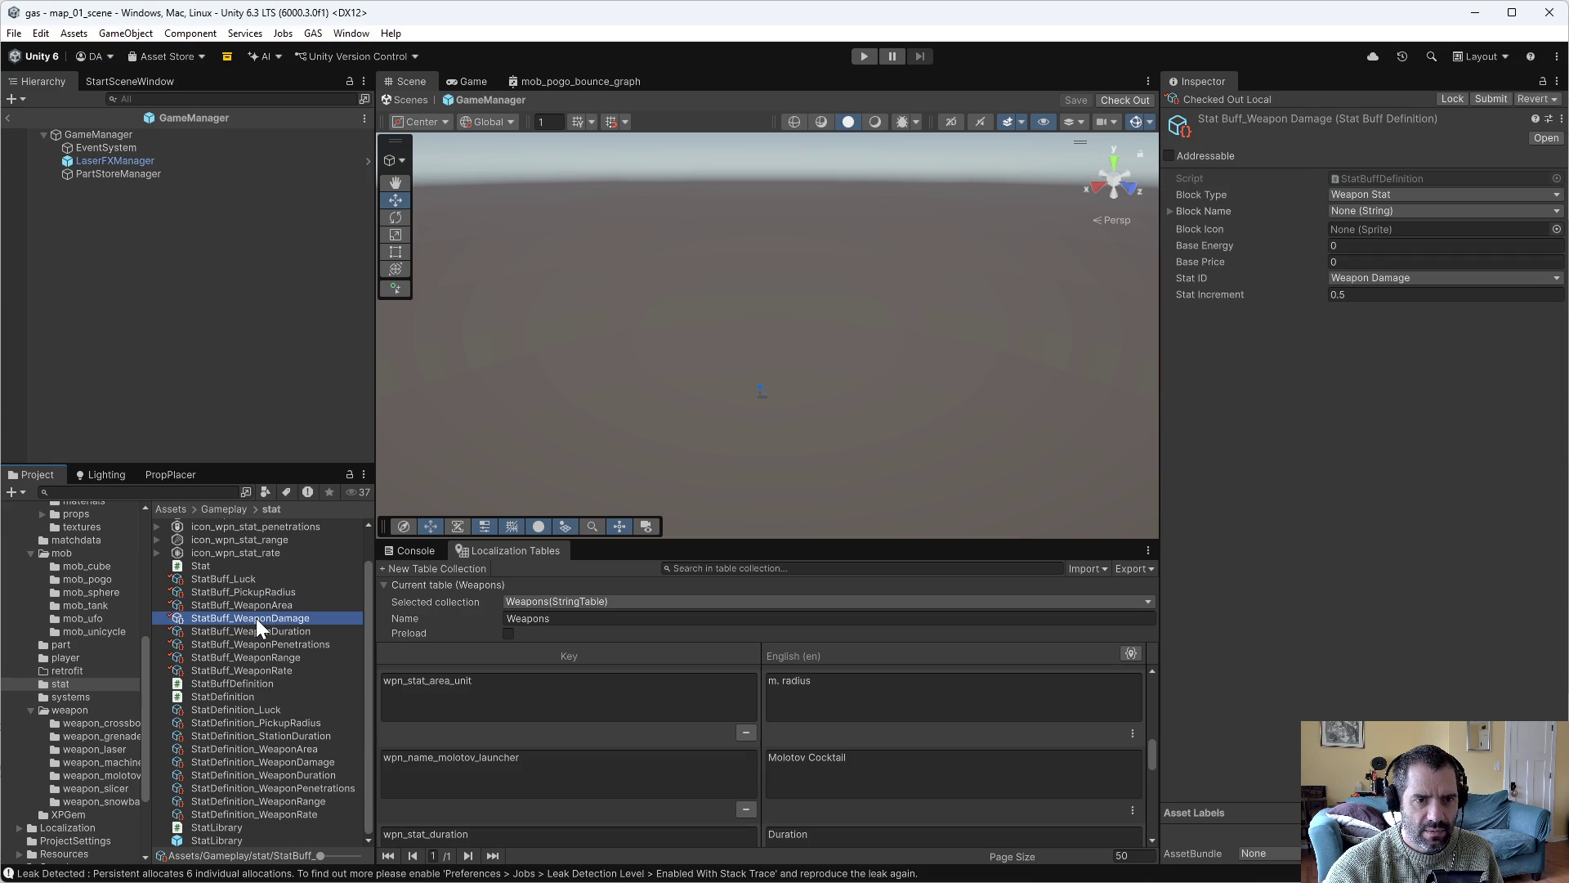
click(1376, 209)
text(dama)
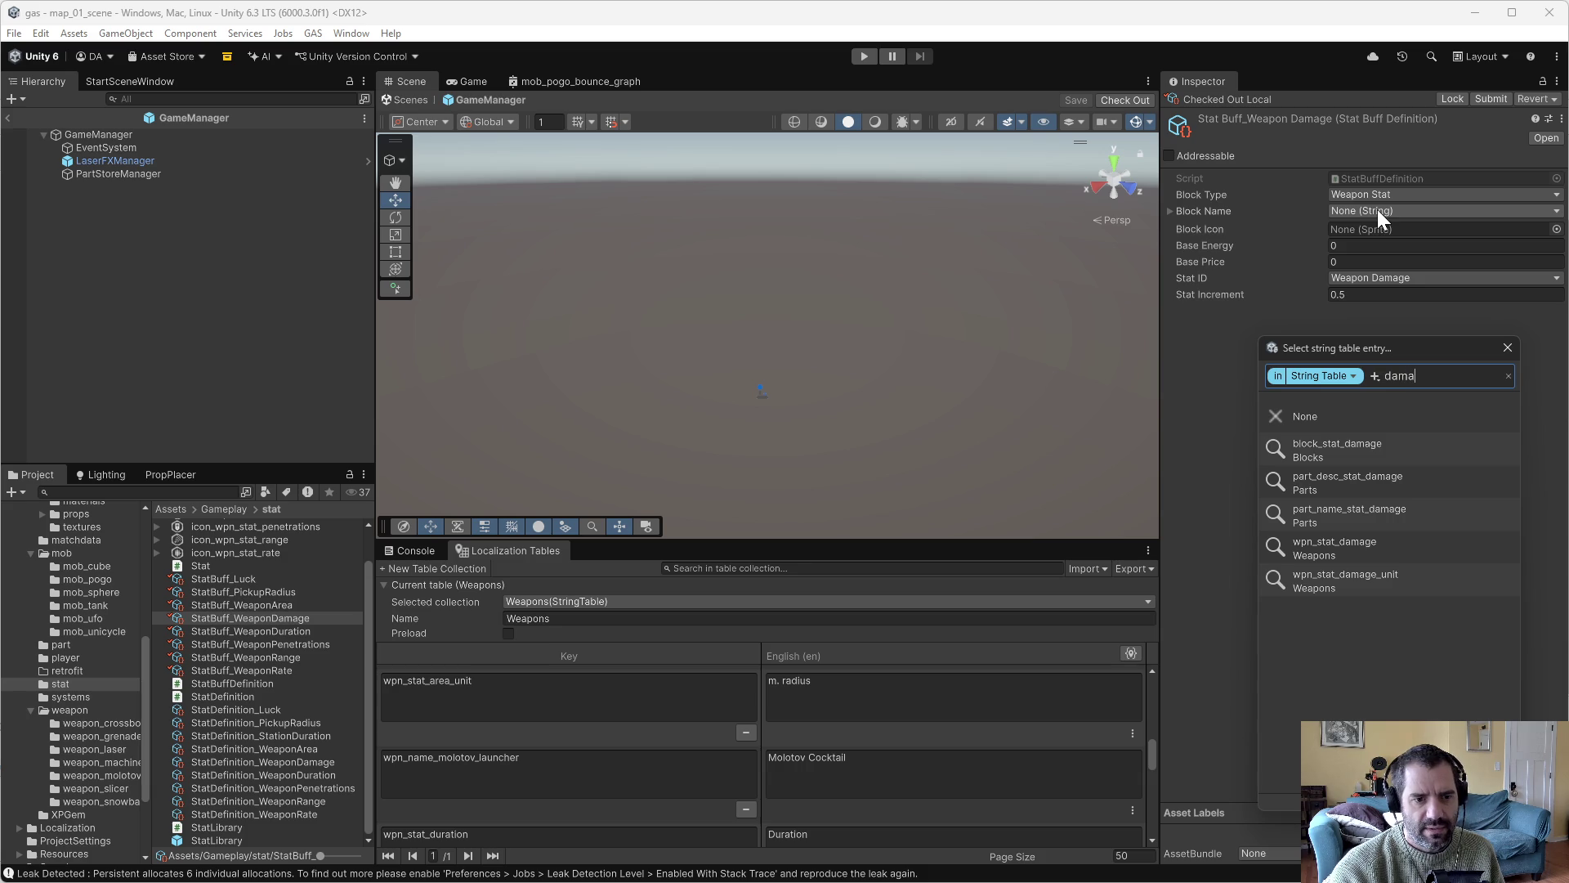
click(1356, 546)
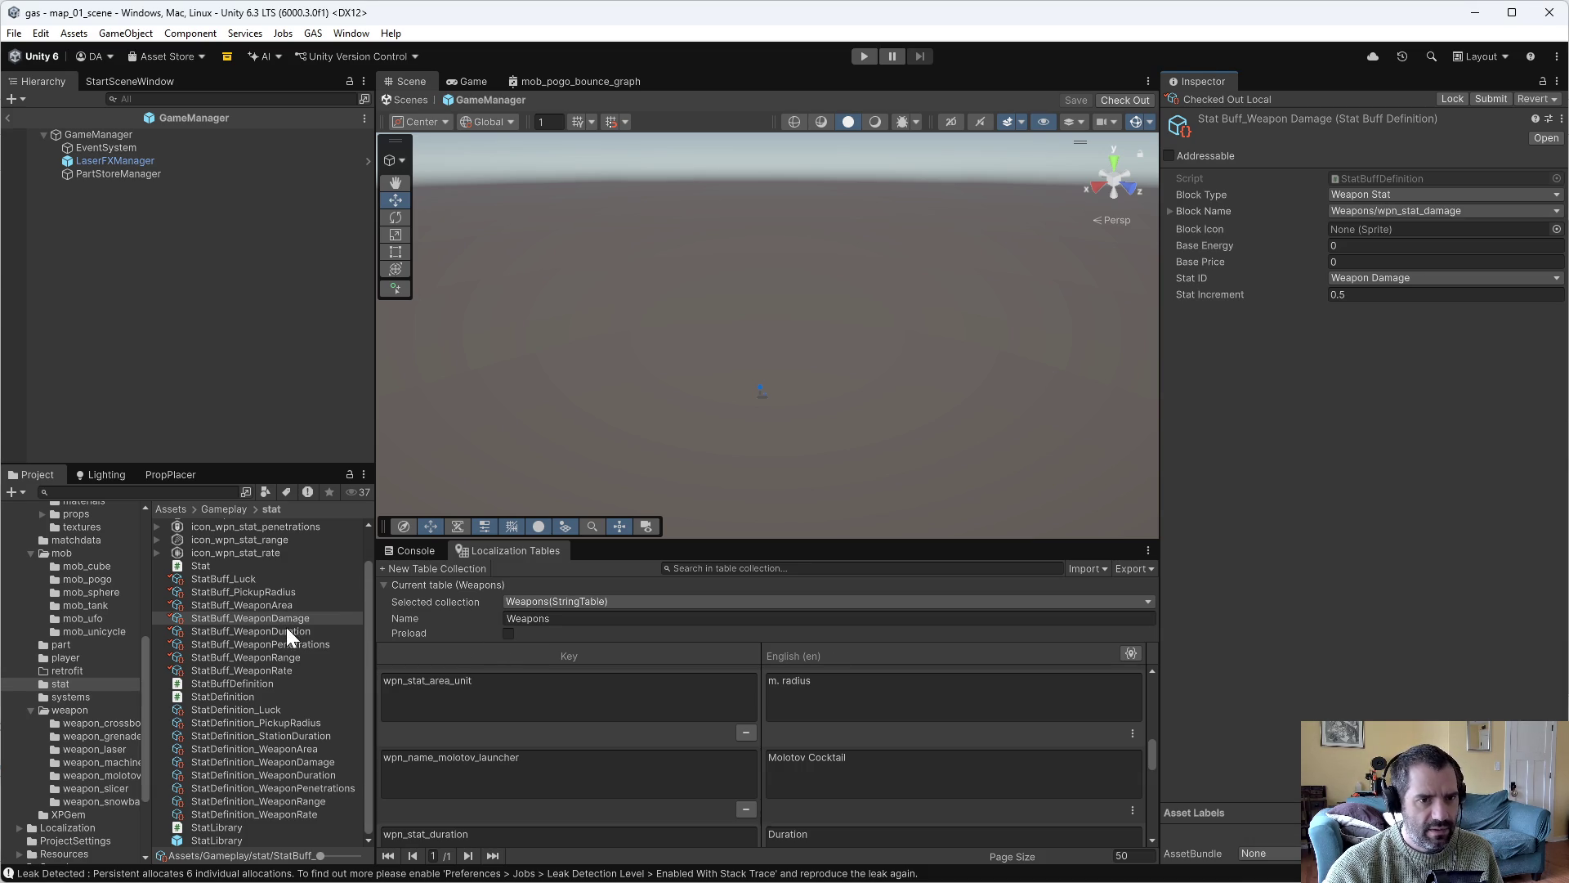
click(1557, 229)
text(dama)
double_click(1326, 284)
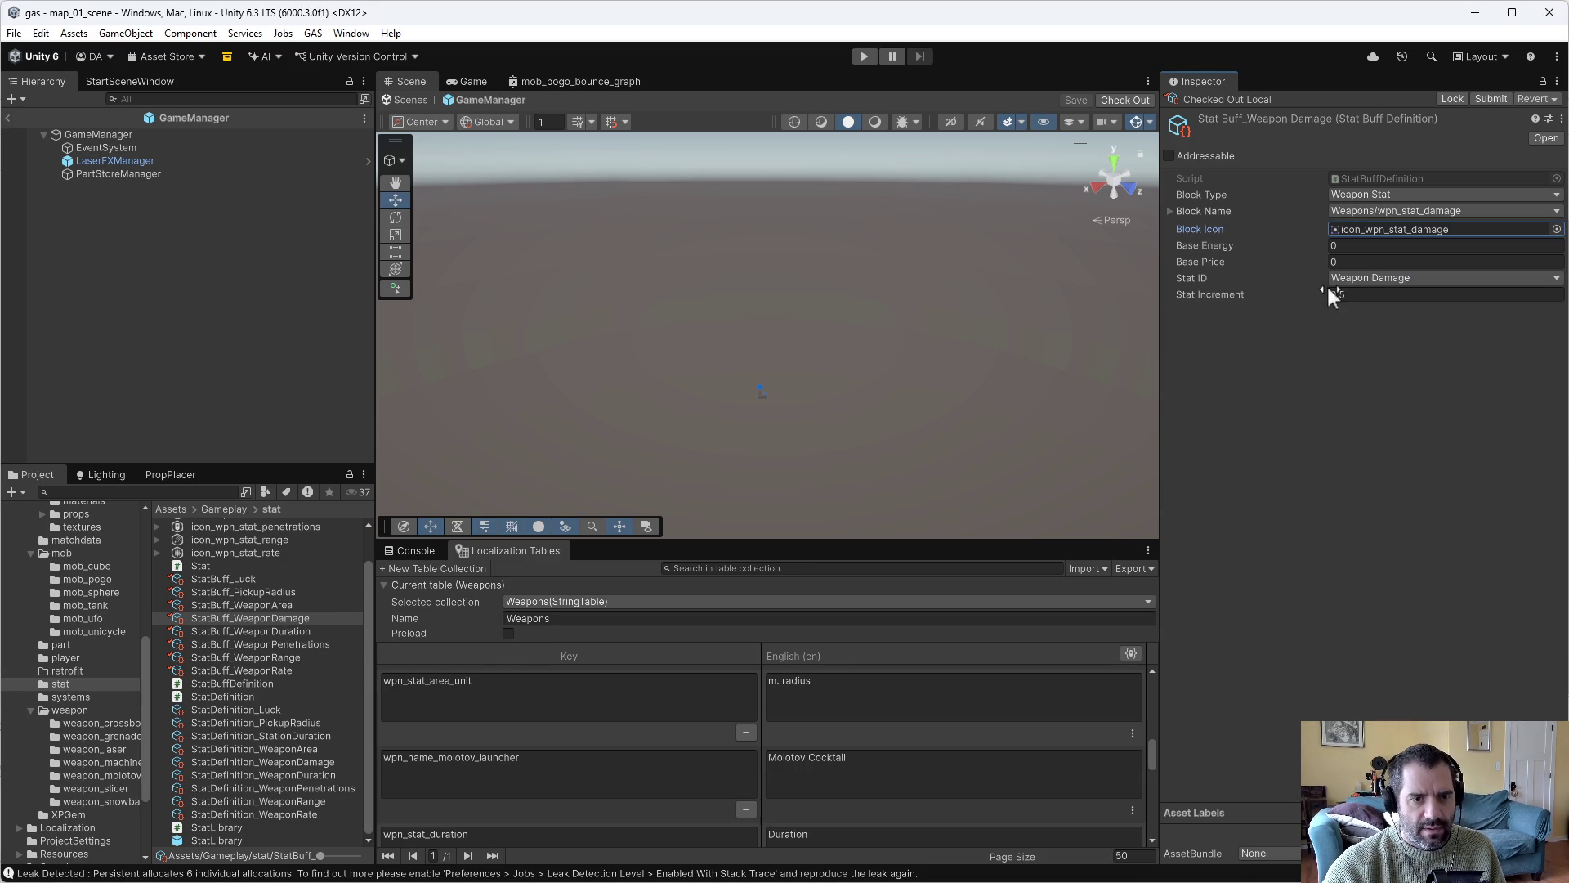
Give StatBuff_WeaponDuration the wpn_stat_duration Block Name and icon_wpn_stat_duration icon.
click(307, 633)
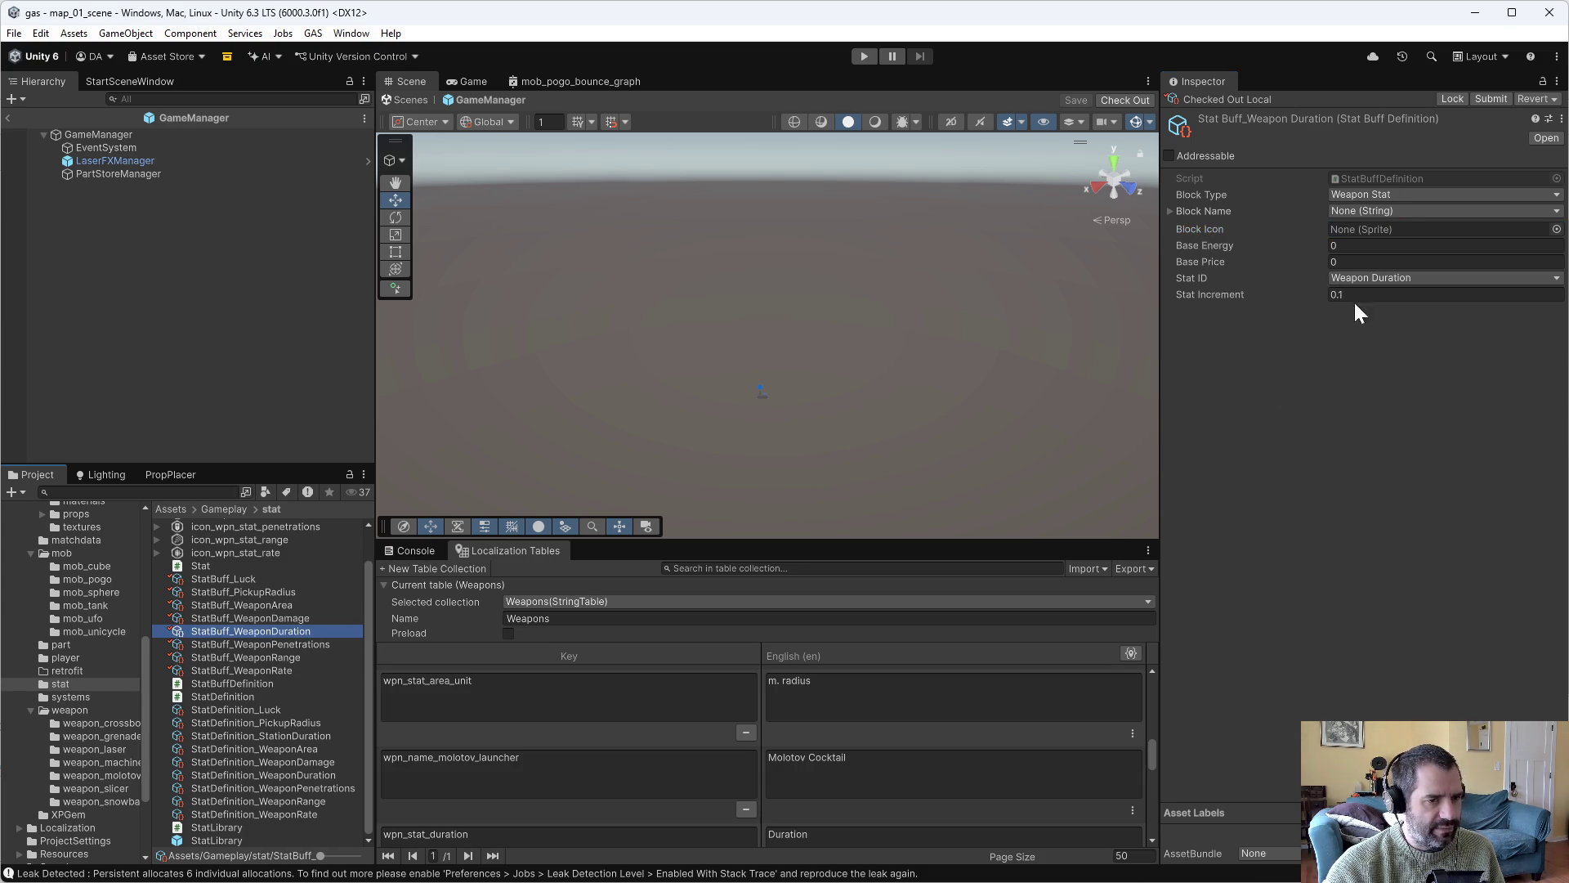
click(1388, 209)
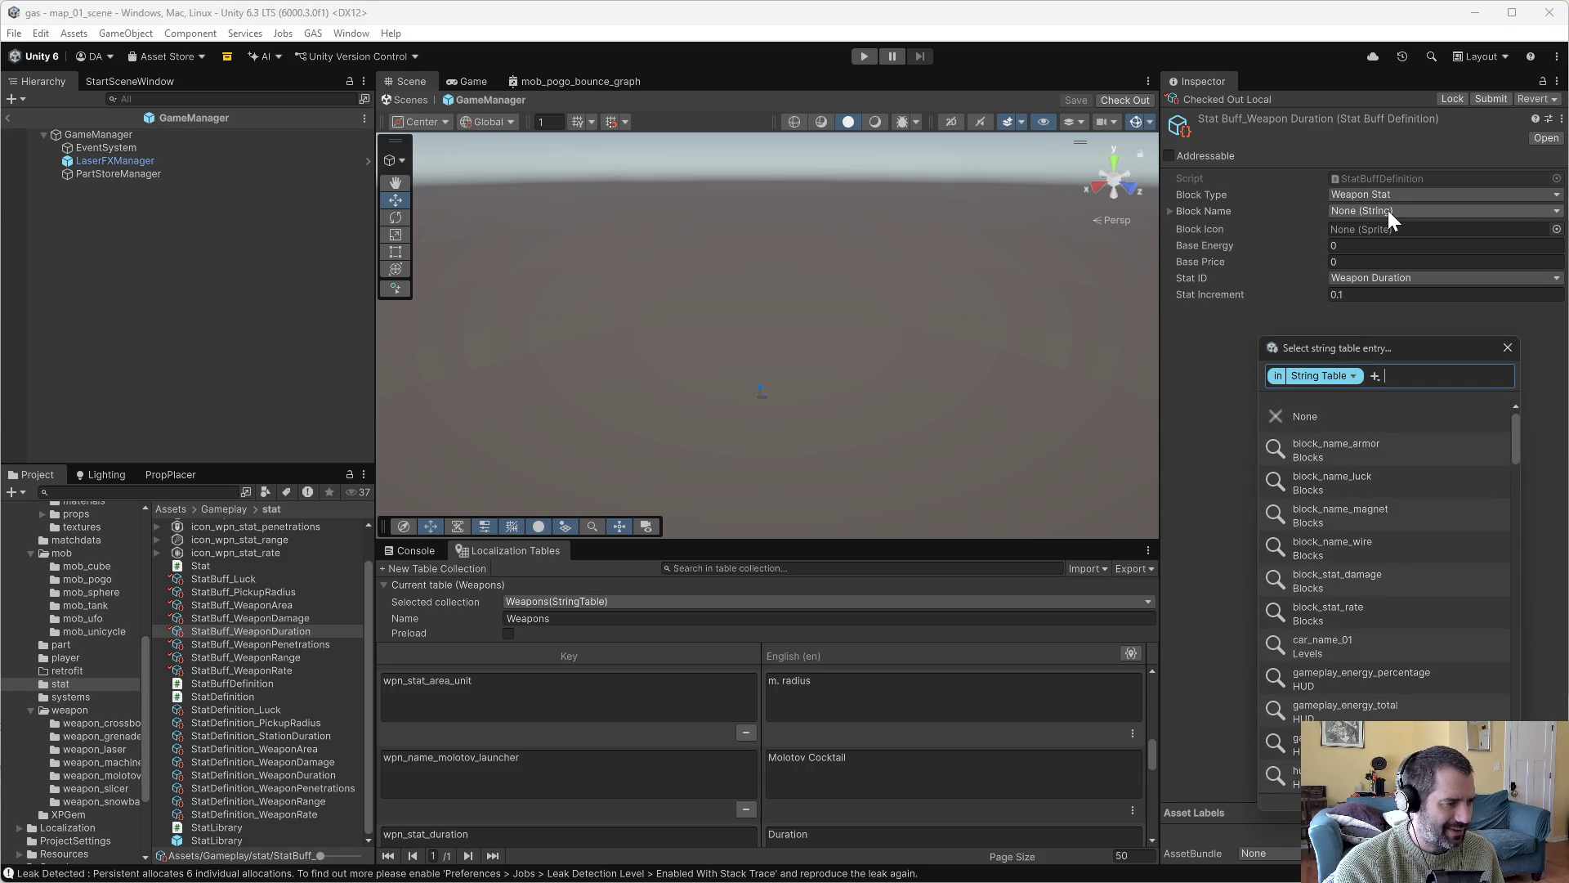
text(durat)
double_click(1352, 453)
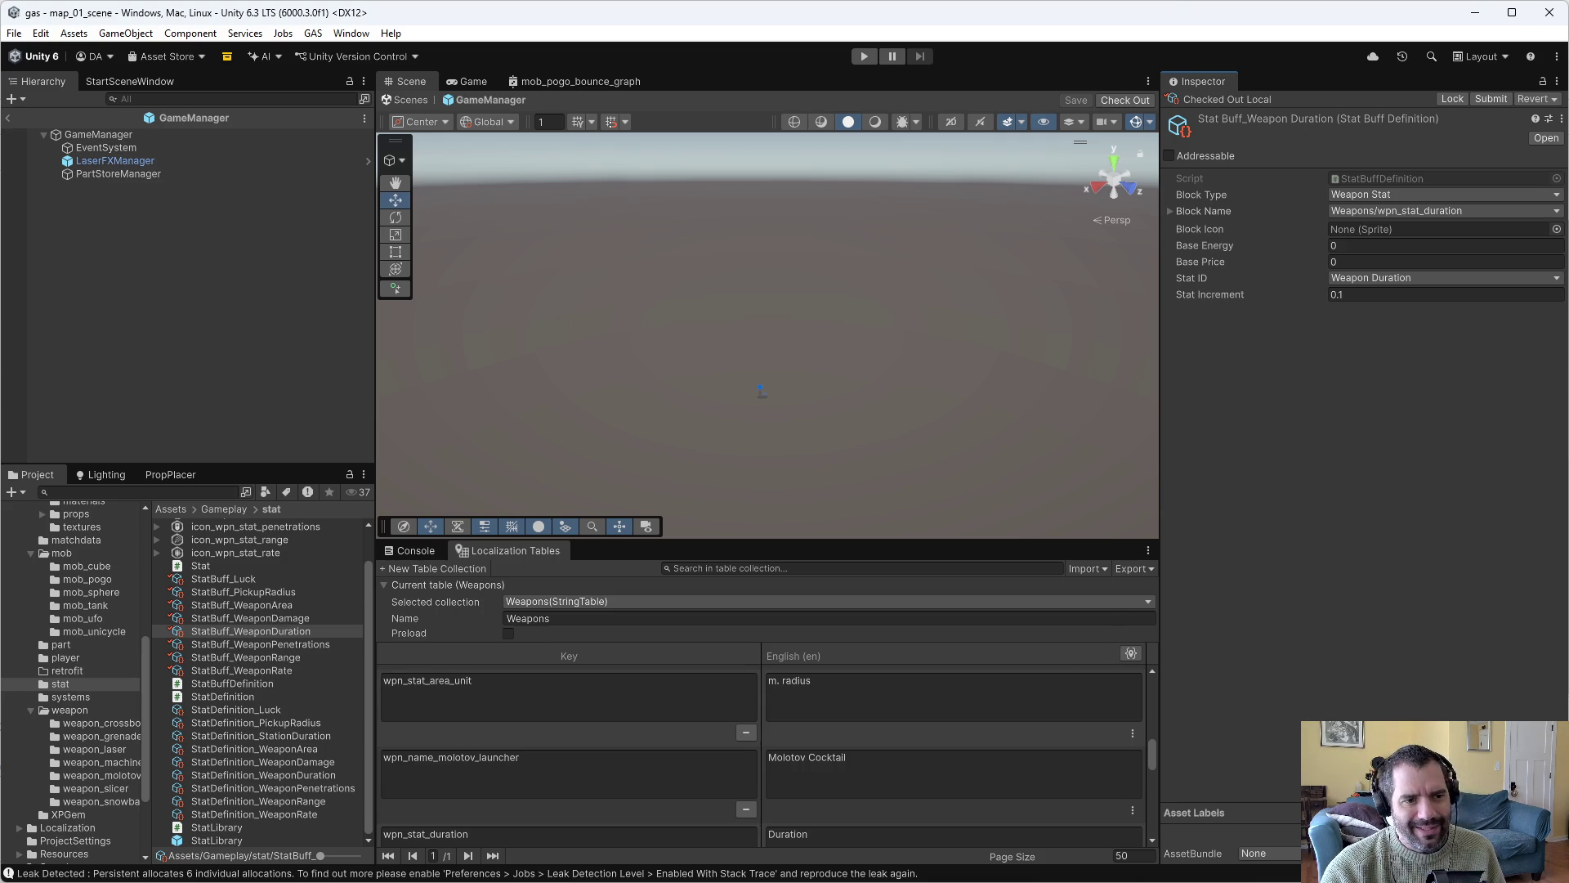
click(1557, 230)
text(d)
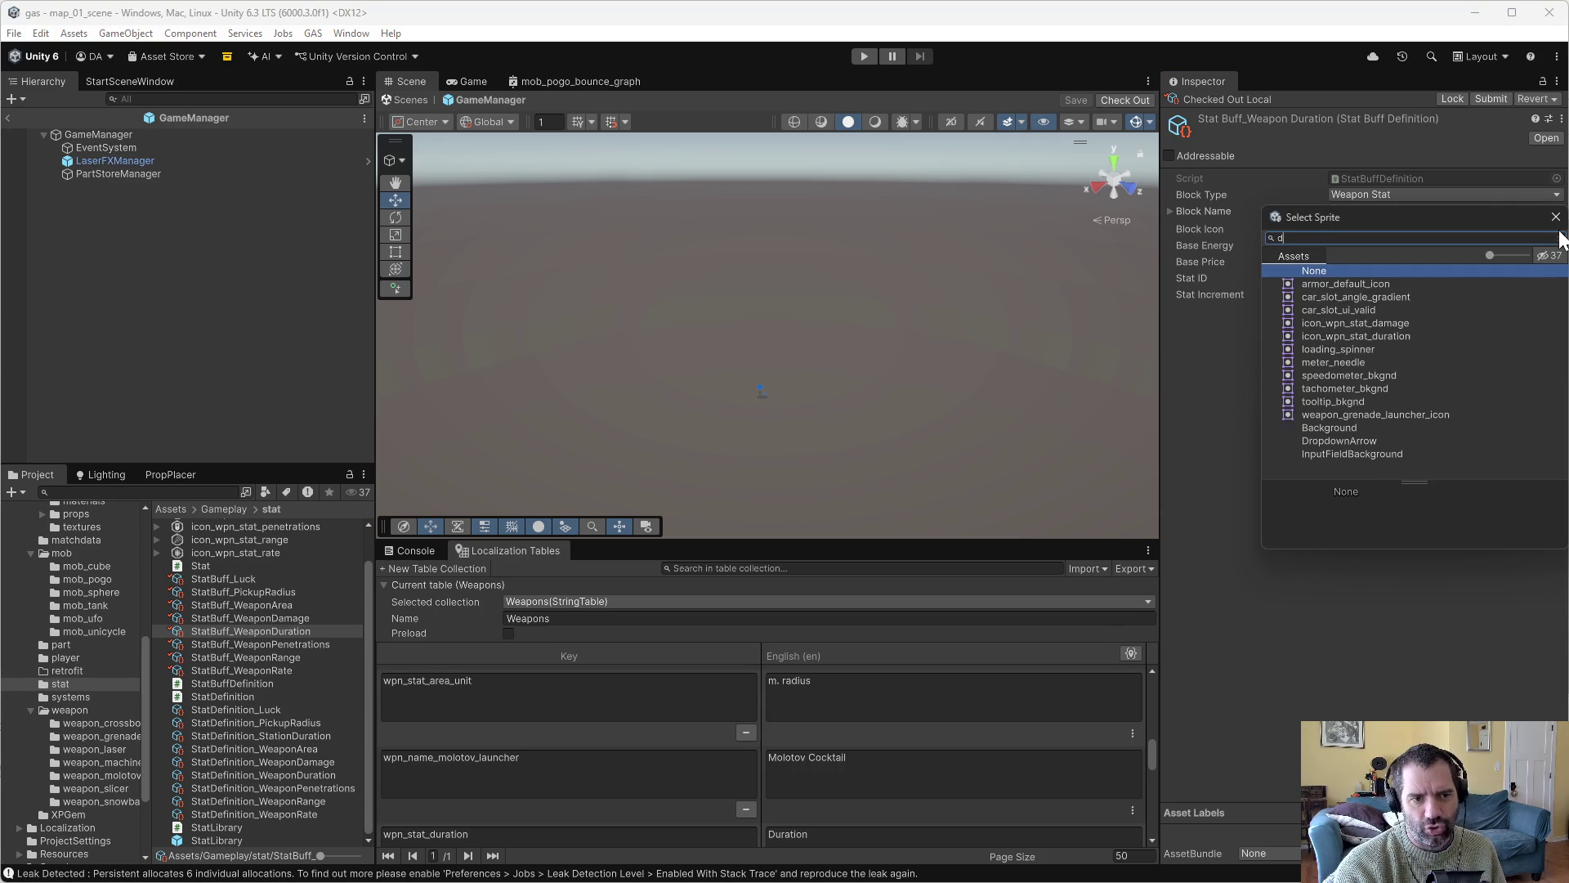
text(ur)
double_click(1432, 282)
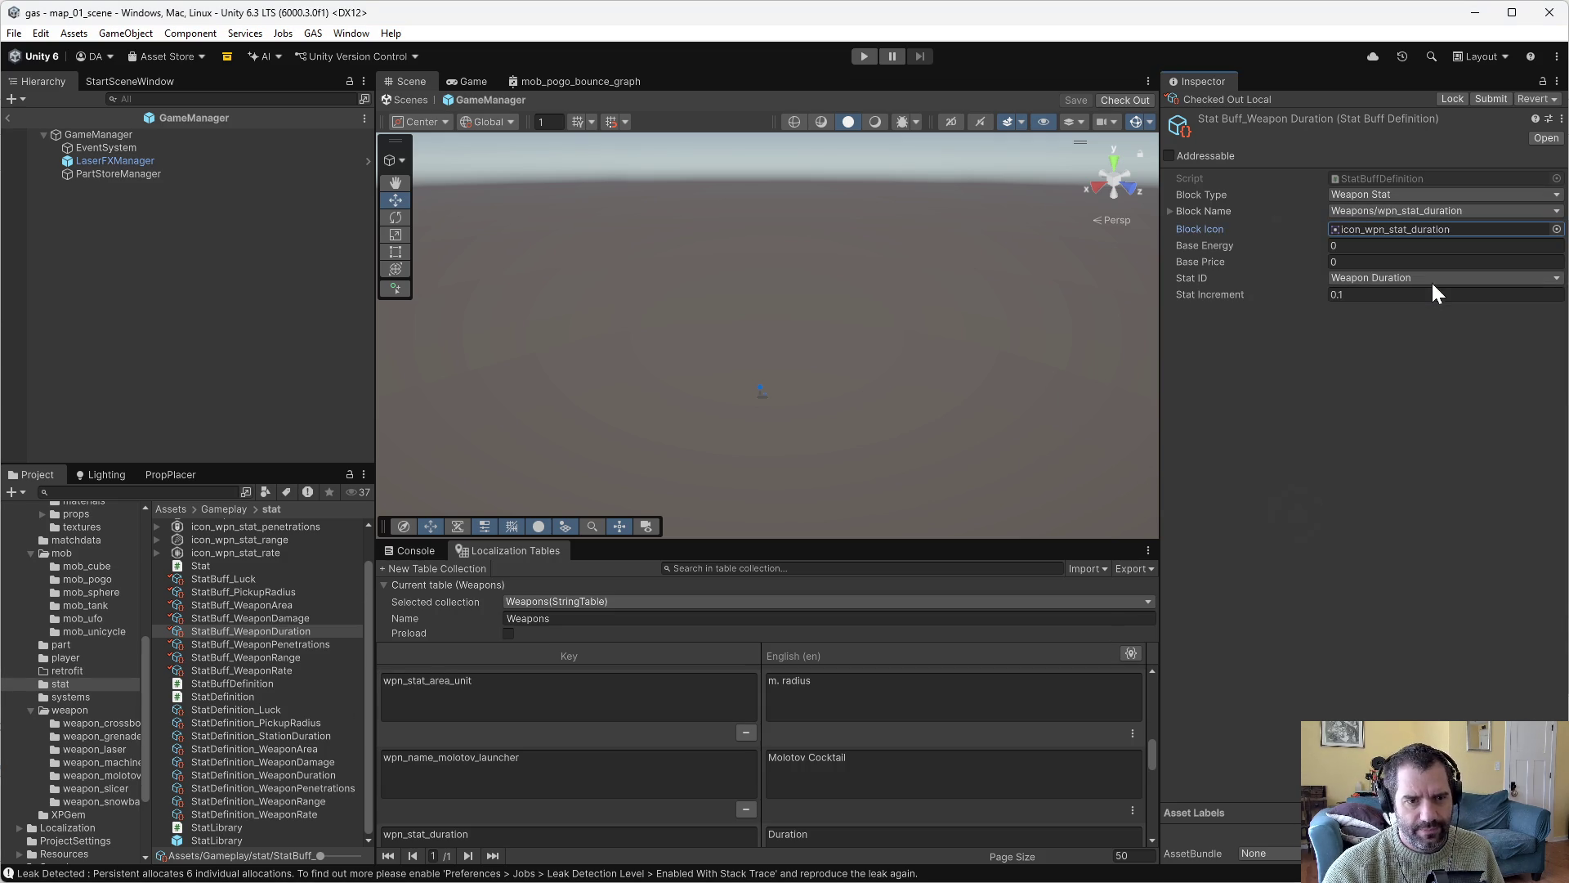
click(255, 644)
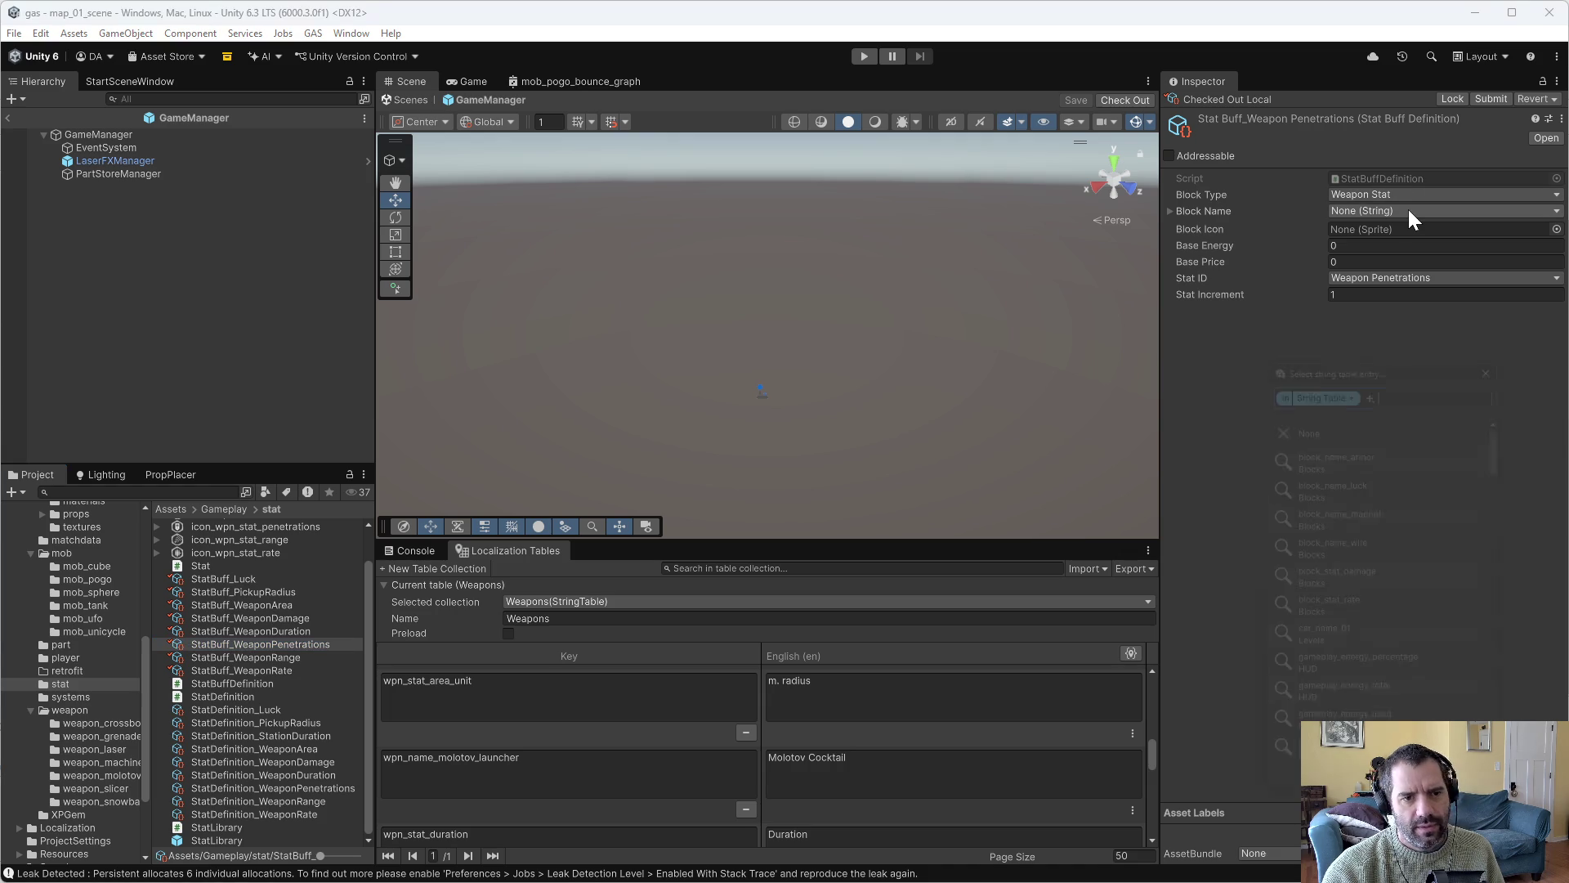
Give the current stat buff block name wpn_stat_penetrations and icon icon_wpn_stat_penetrations.
click(1409, 210)
text(penet)
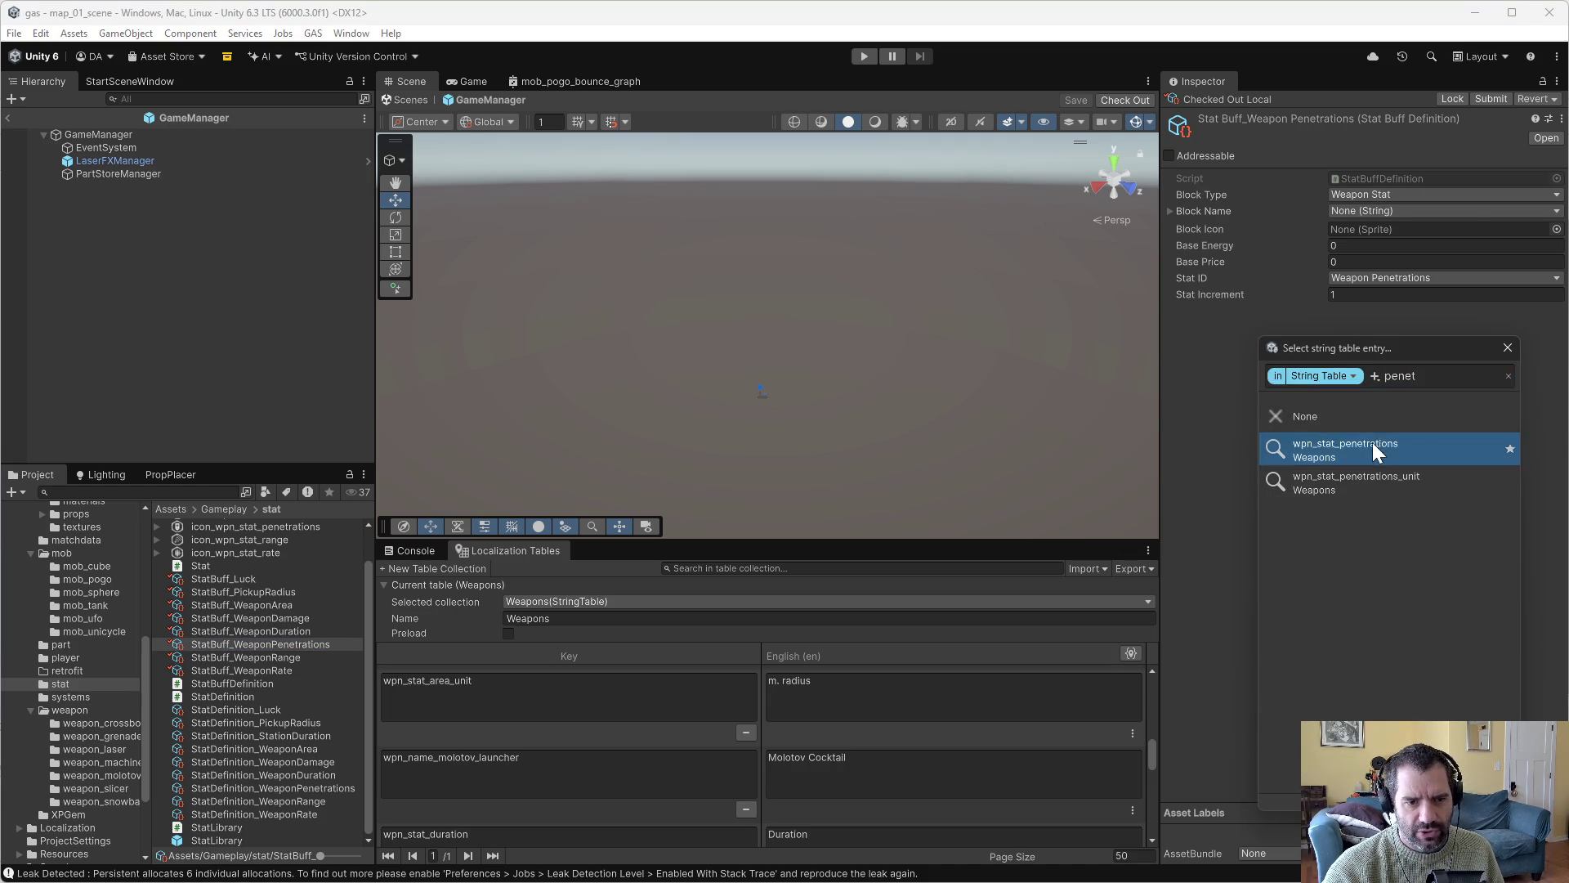
click(1376, 448)
click(1557, 231)
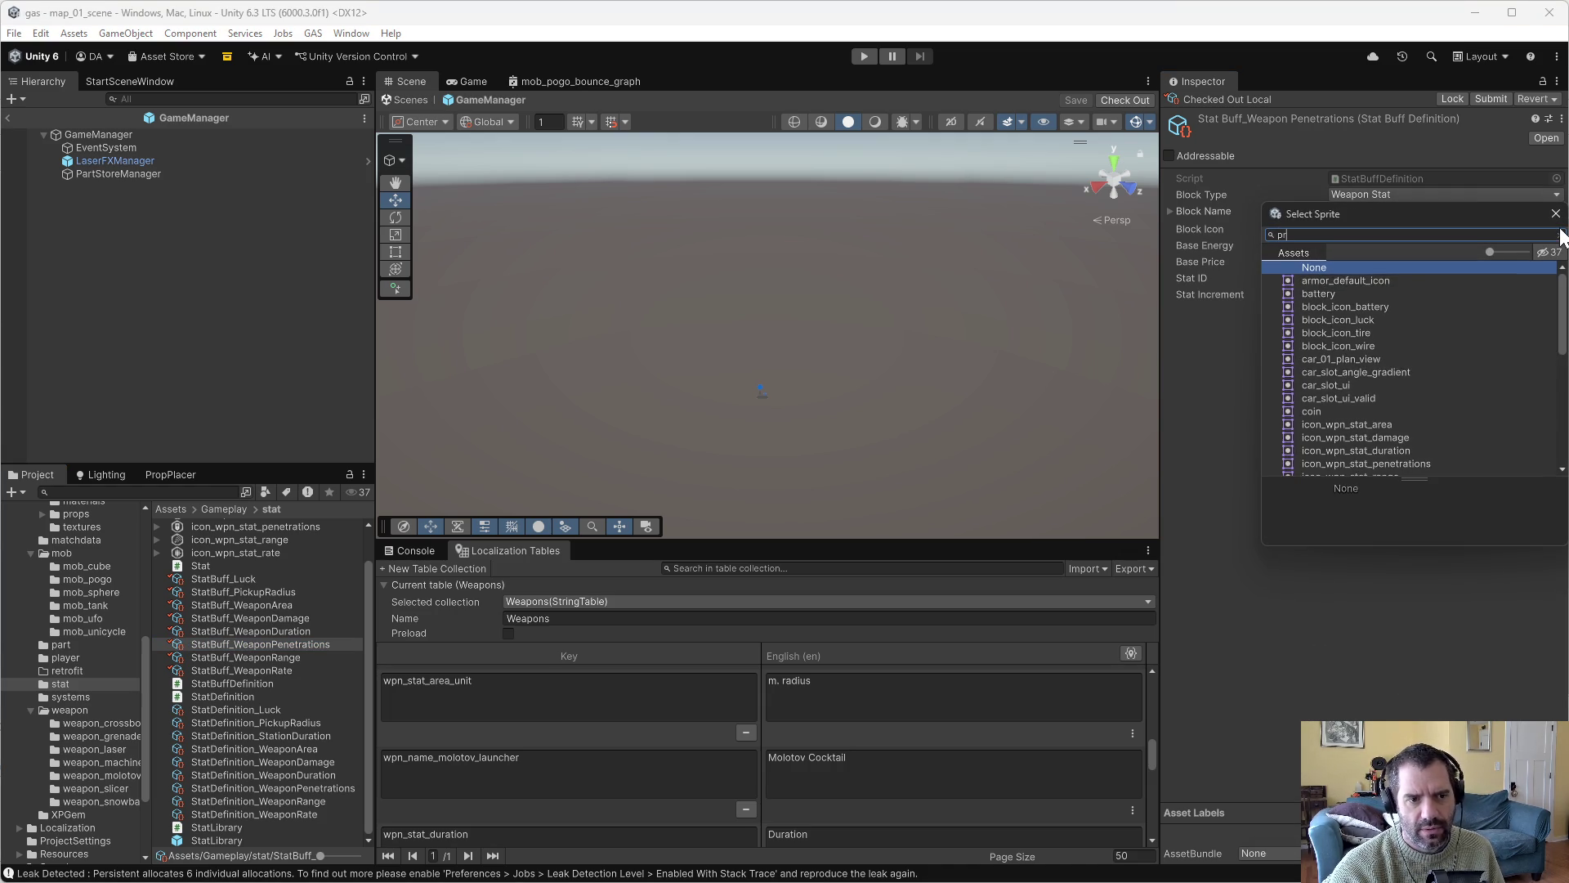
text(ene)
click(1446, 281)
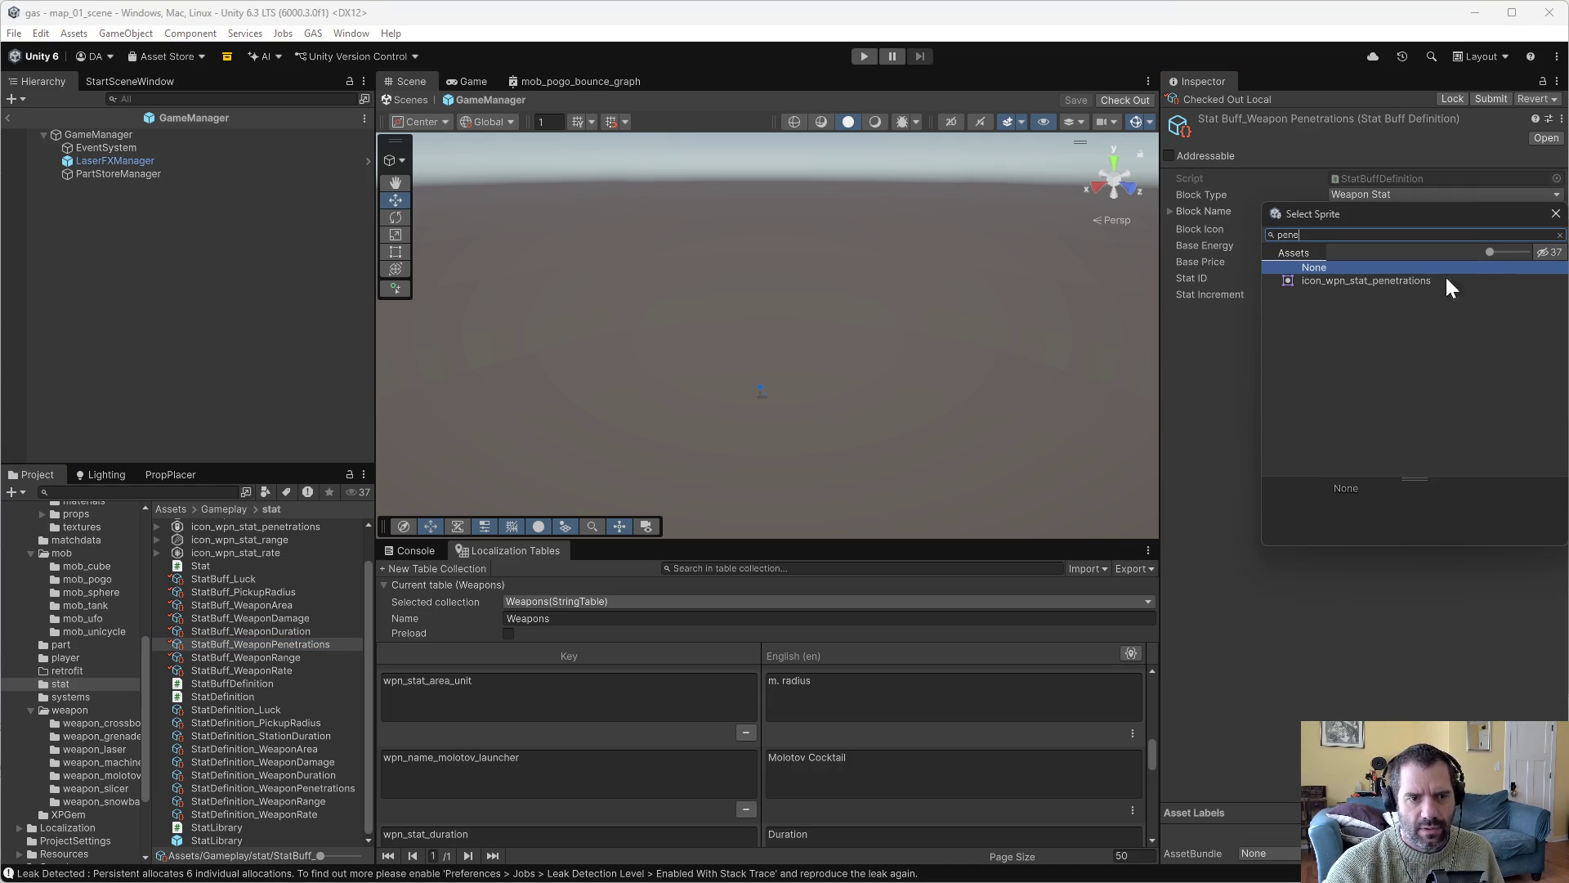
double_click(1390, 283)
Give StatBuff_WeaponRange block name wpn_stat_range and icon icon_wpn_stat_range.
click(237, 657)
click(1425, 212)
text(range)
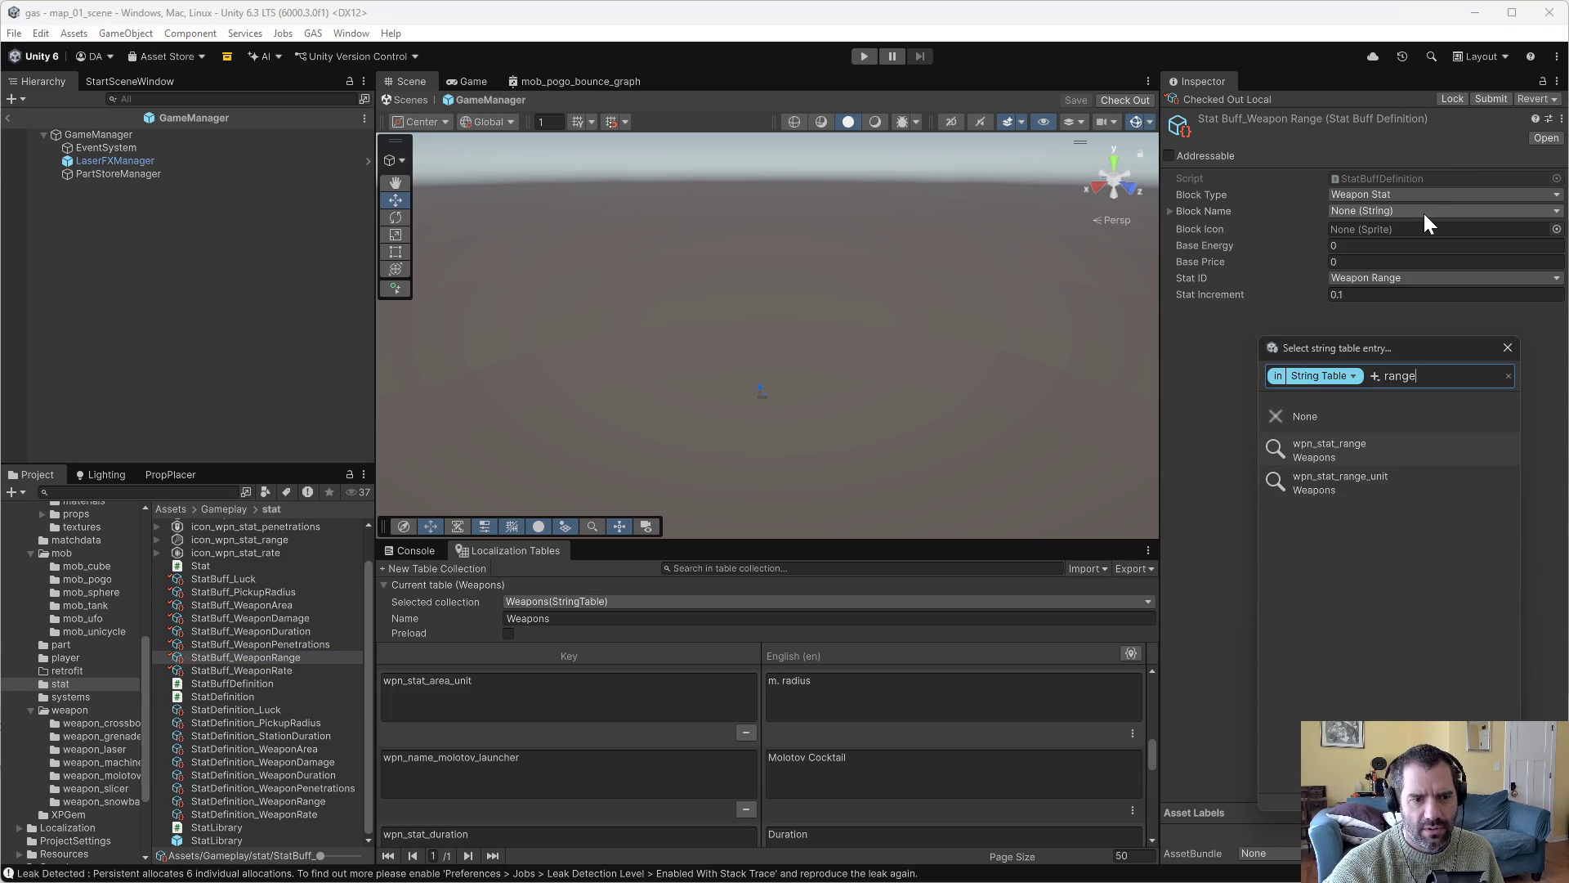
click(1348, 446)
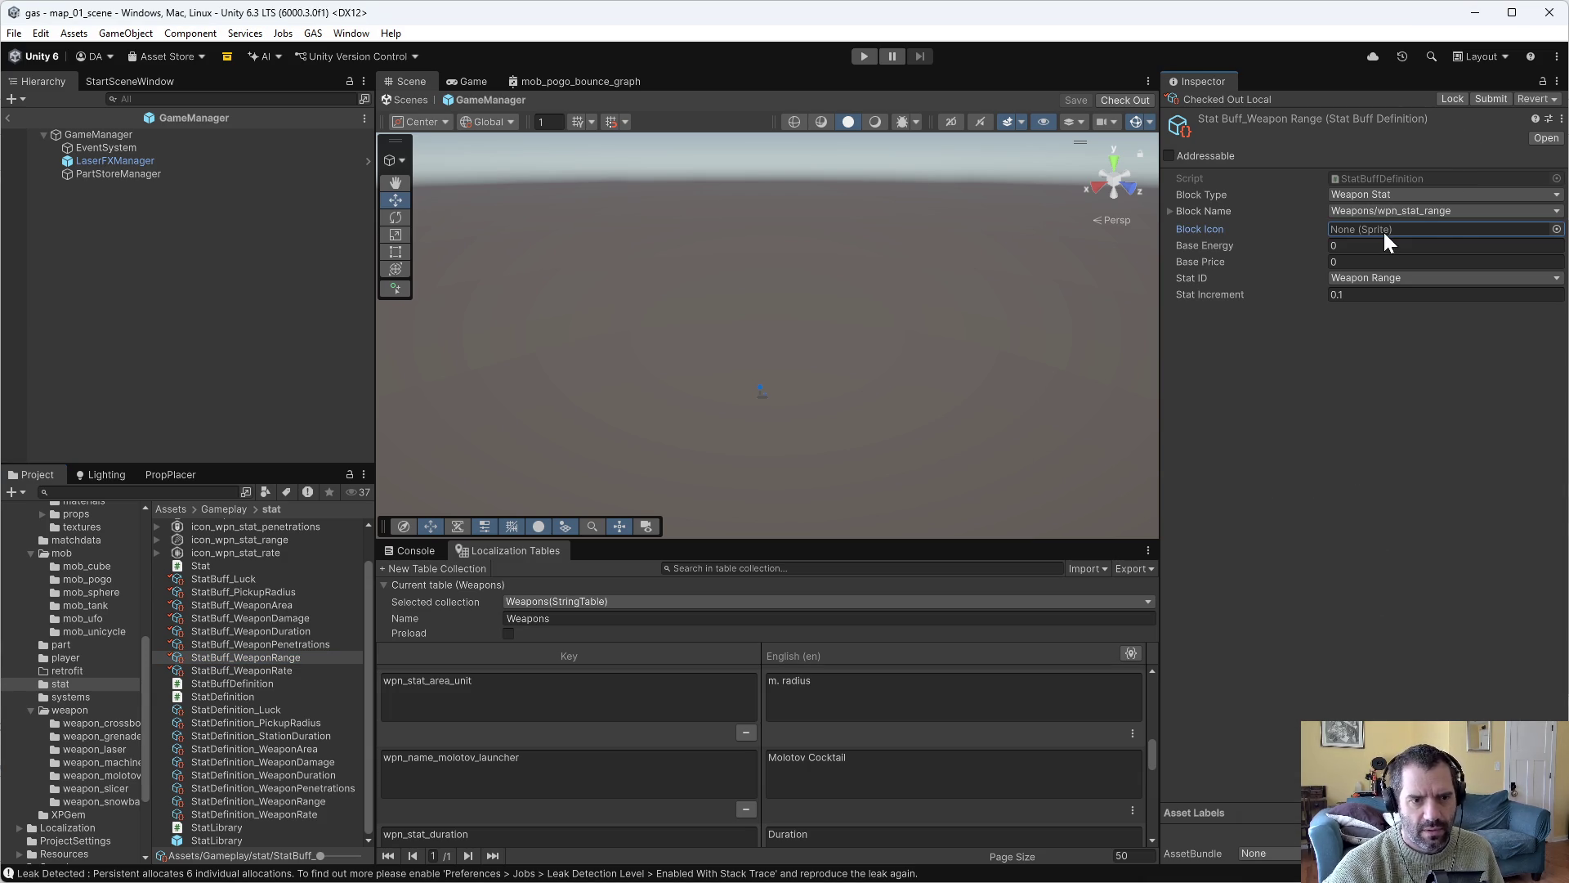
click(1556, 229)
text(range)
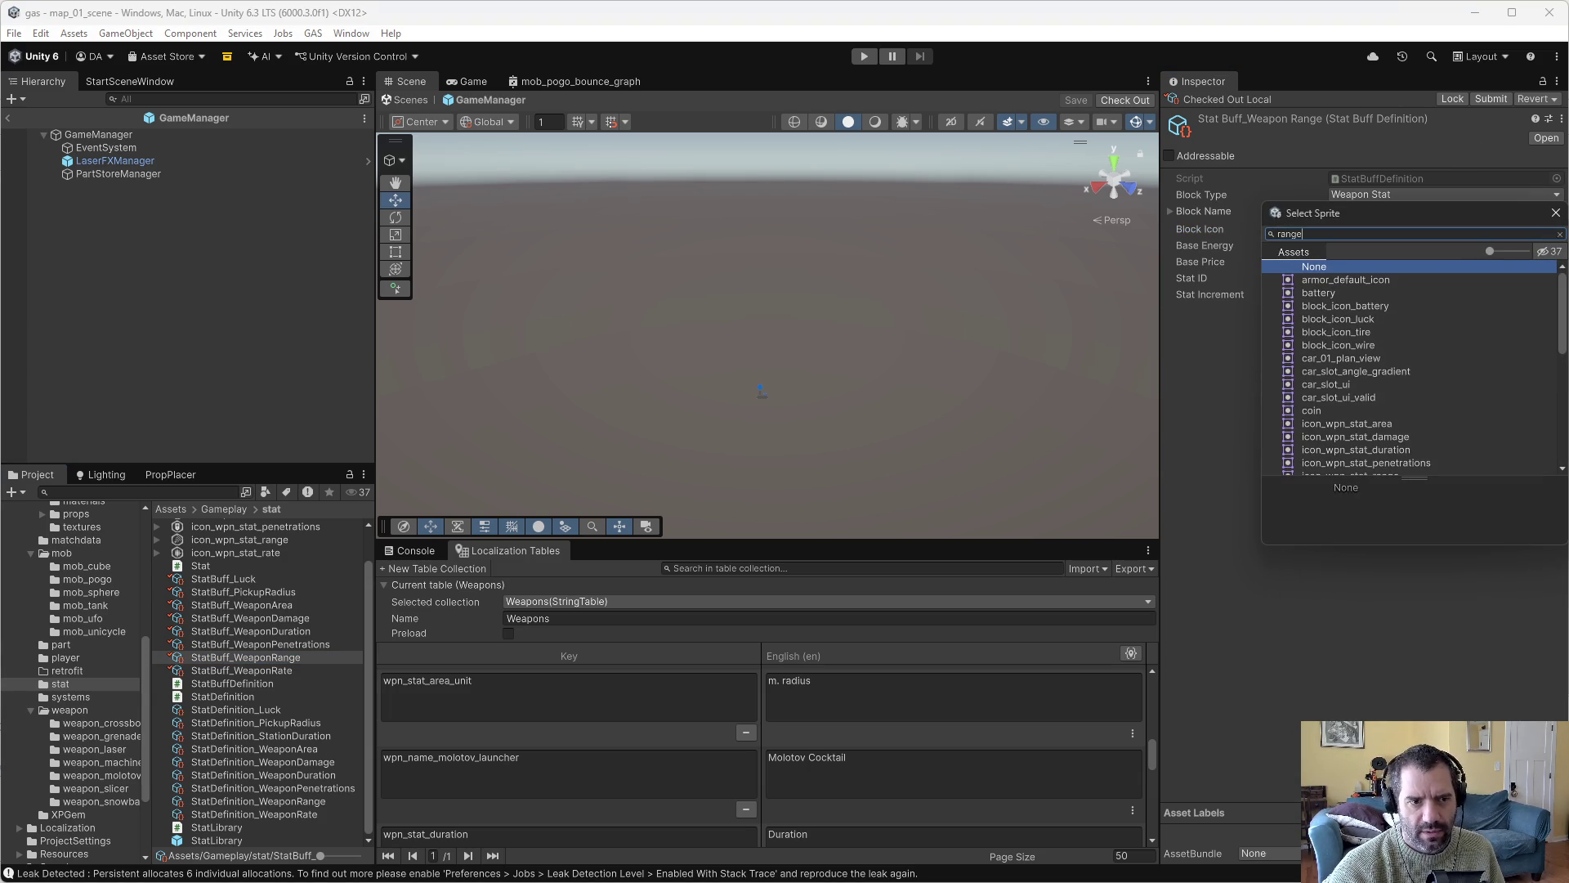
double_click(1414, 286)
Give StatBuff_WeaponRate block name wpn_stat_rate and icon icon_wpn_stat_rate.
click(232, 670)
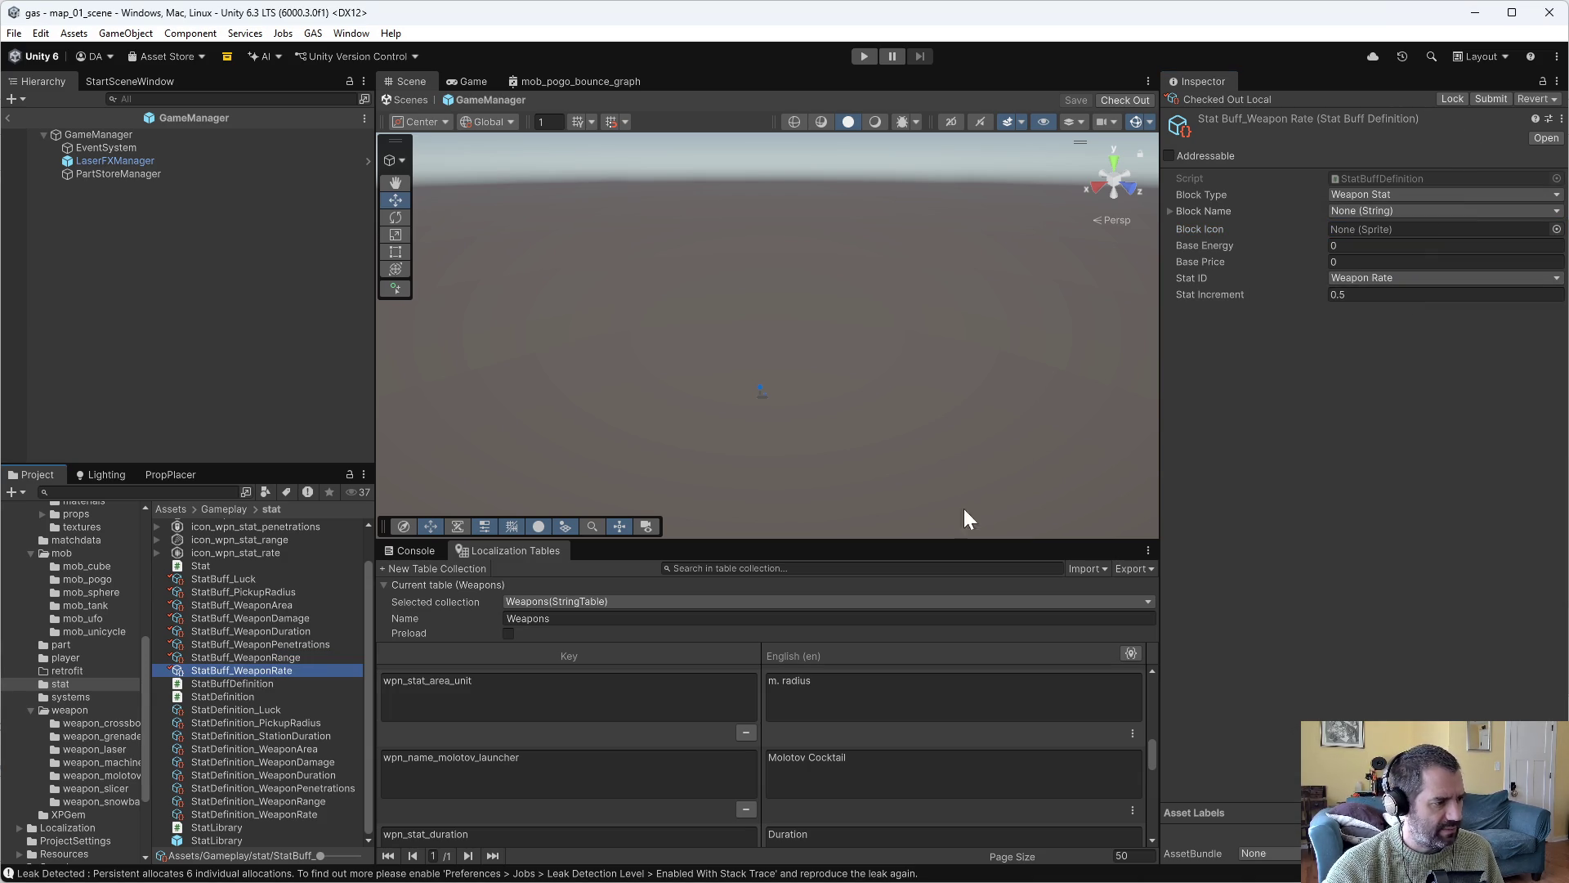
click(1458, 213)
text(rate)
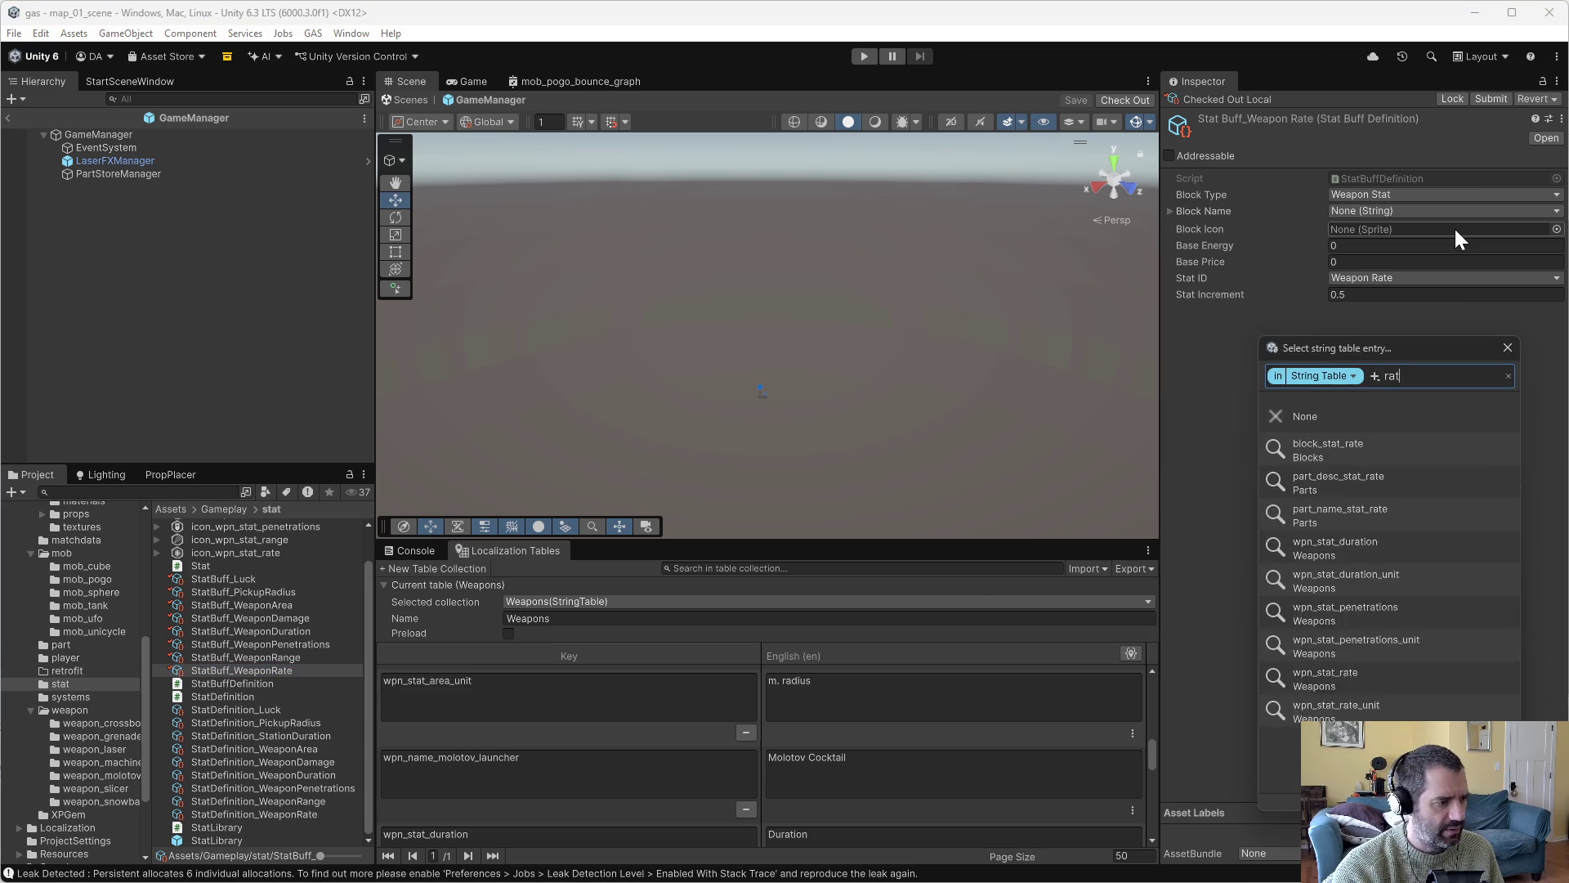
click(1303, 543)
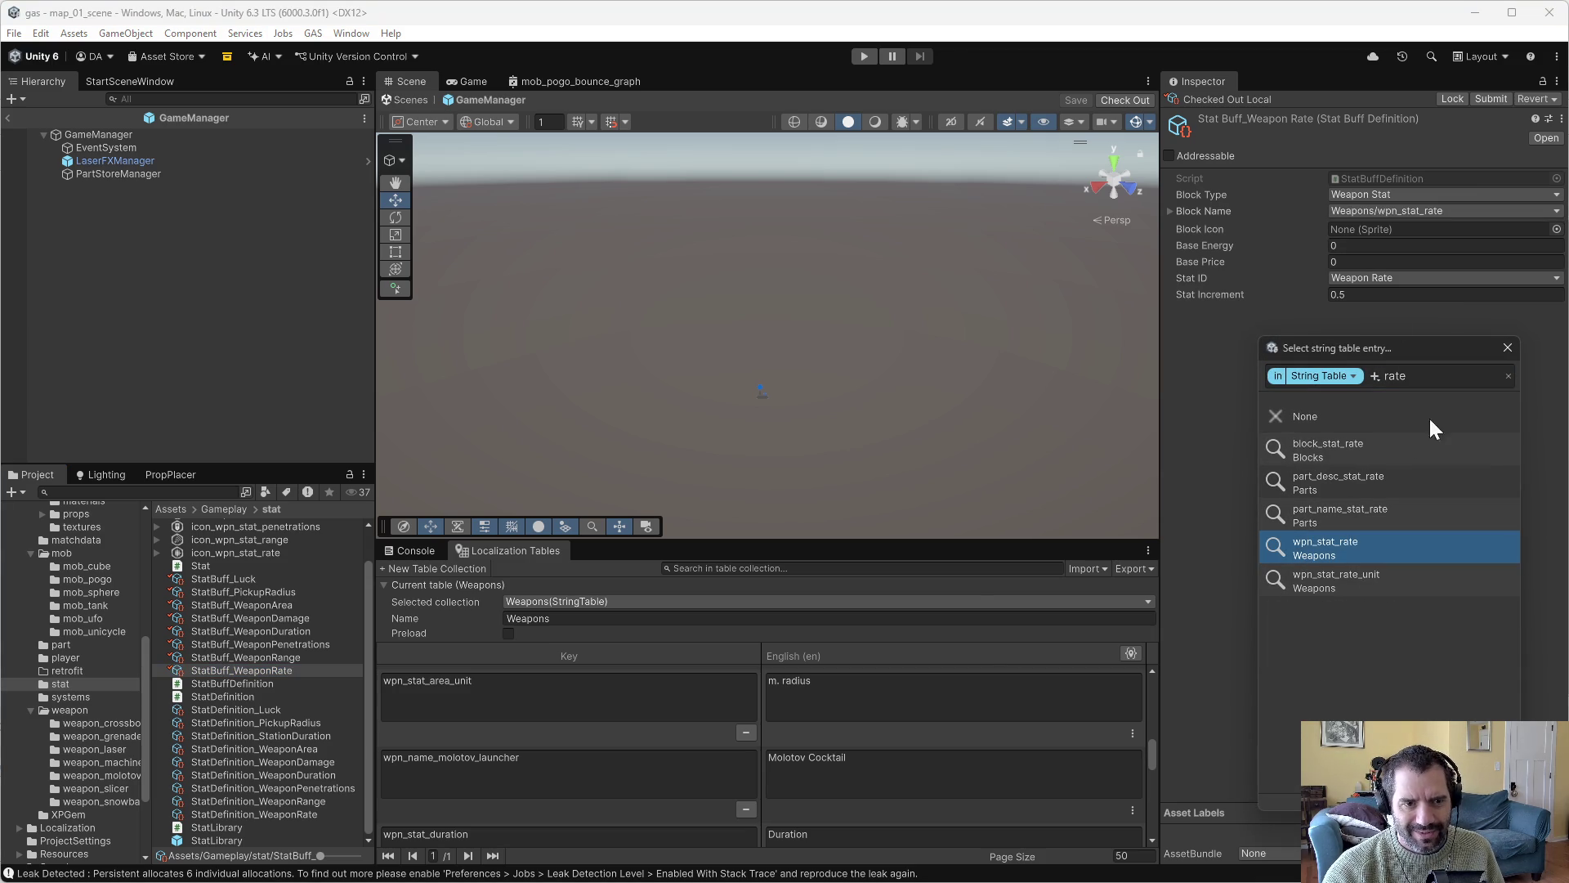
double_click(1331, 551)
click(1557, 229)
text(rate)
double_click(1342, 283)
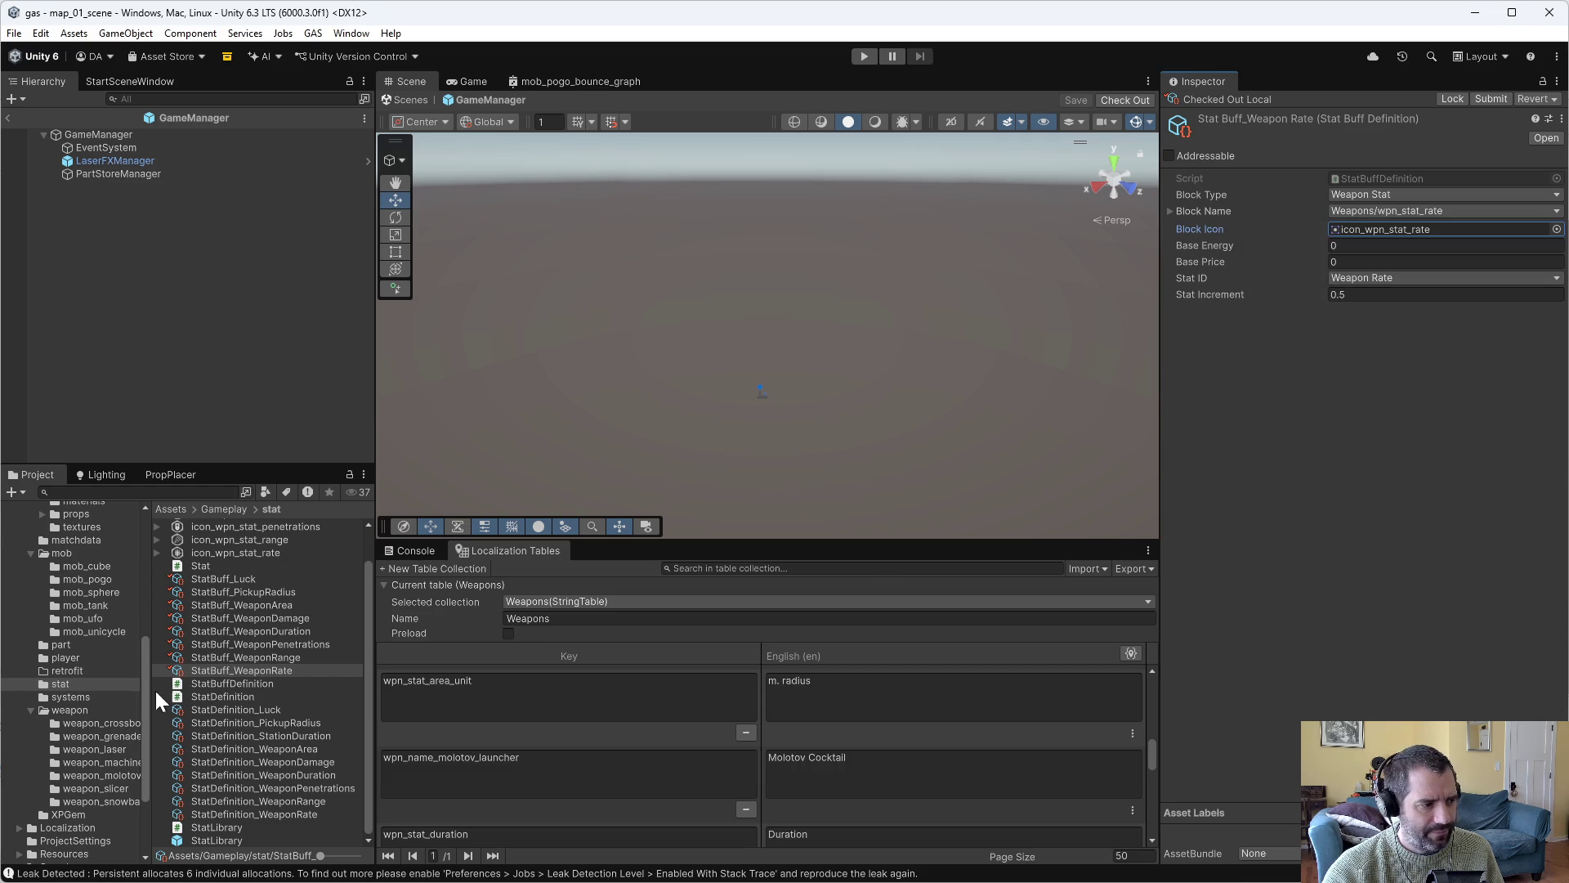
Select the StatBuff_WeaponArea asset in the Project panel.
click(251, 659)
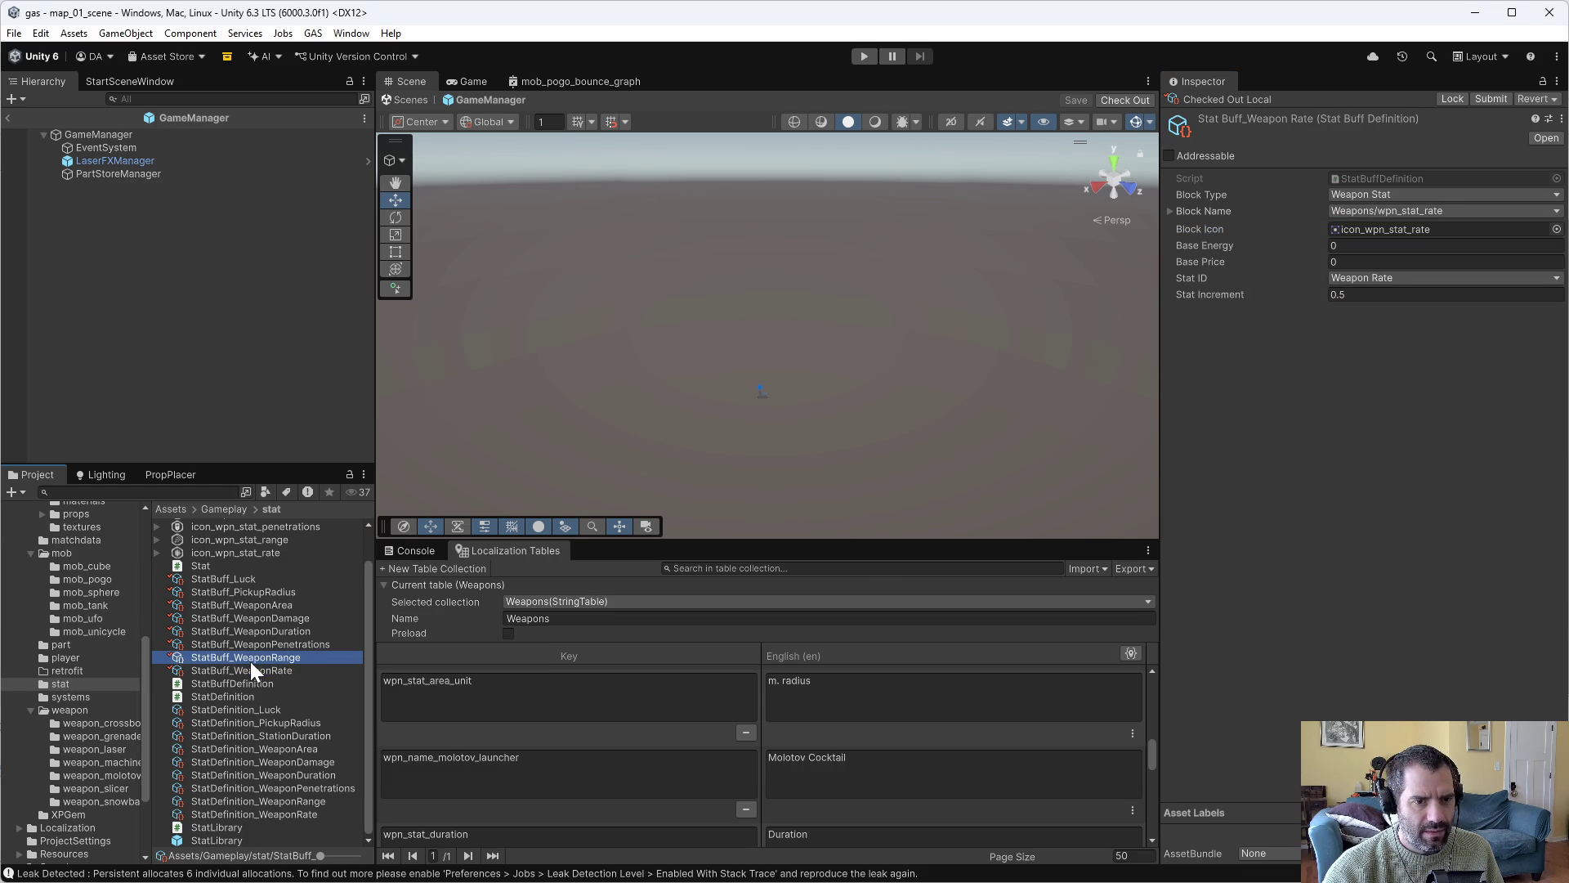
click(250, 644)
click(252, 631)
click(252, 620)
click(253, 610)
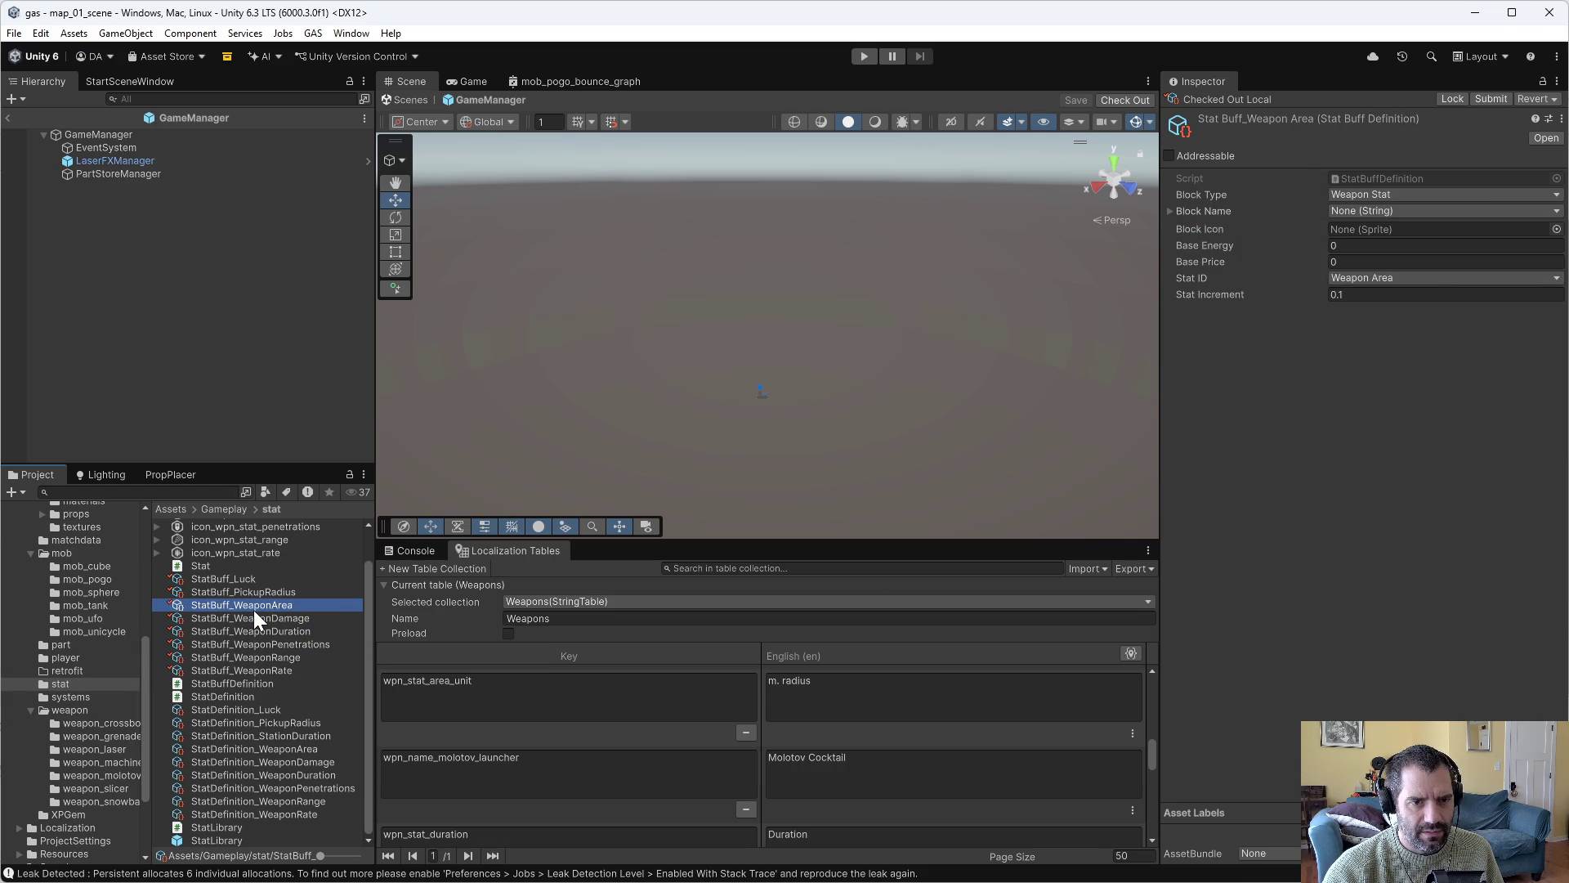
Give StatBuff_WeaponArea block name wpn_stat_area and icon icon_wpn_stat_area.
click(1356, 214)
text(stat_area)
click(1361, 455)
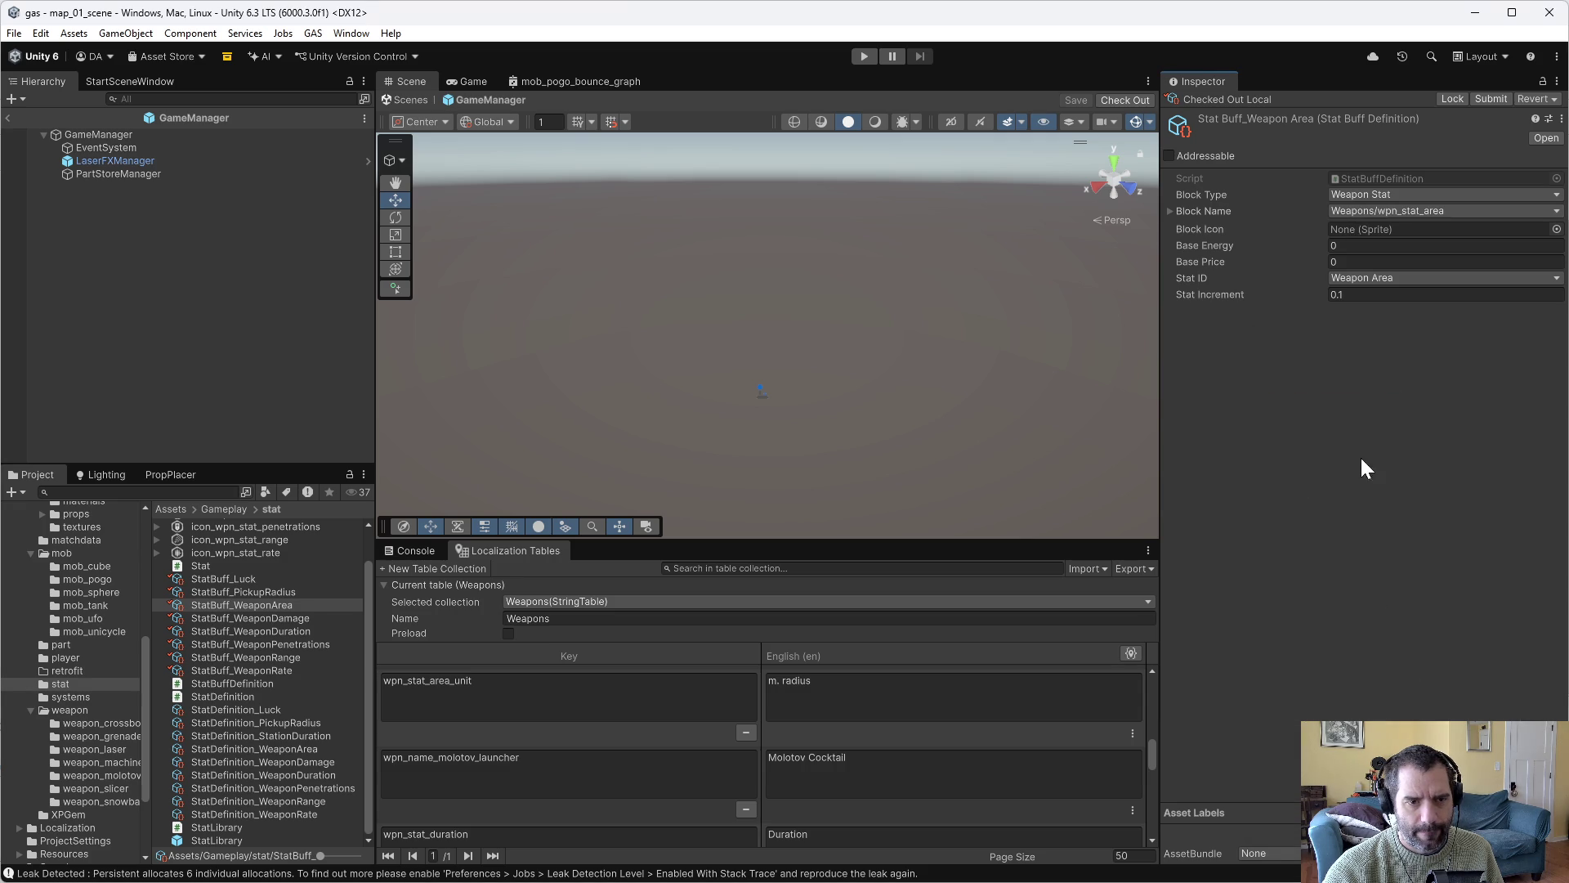
click(1557, 229)
text(are)
double_click(1352, 283)
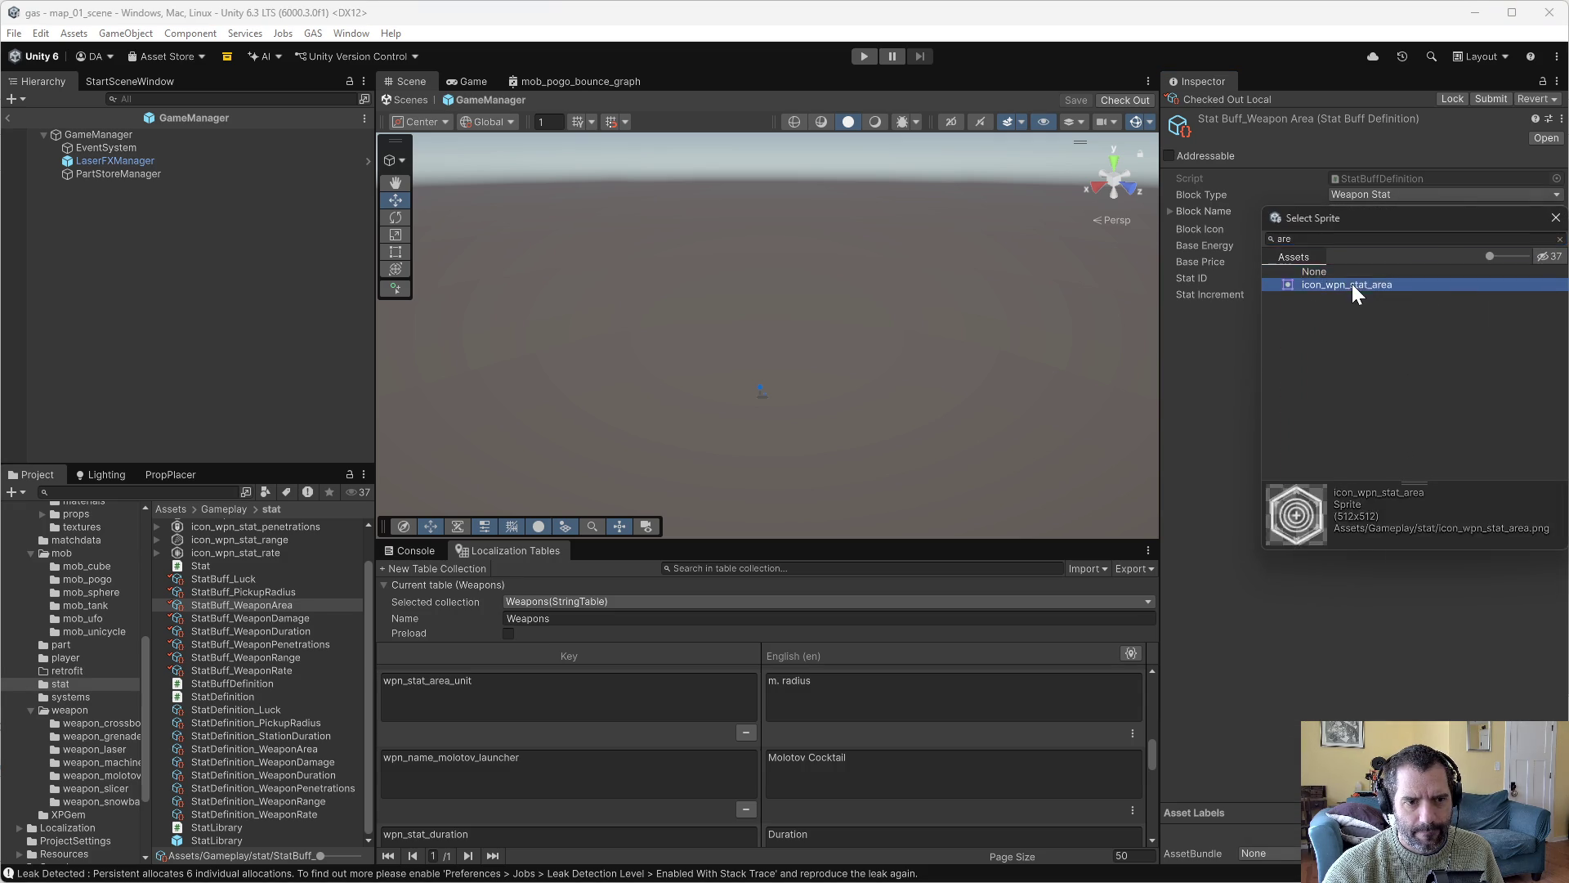
Set StatBuff_PickupRadius's block icon to magnetblock_icon.
click(269, 618)
click(272, 631)
click(273, 606)
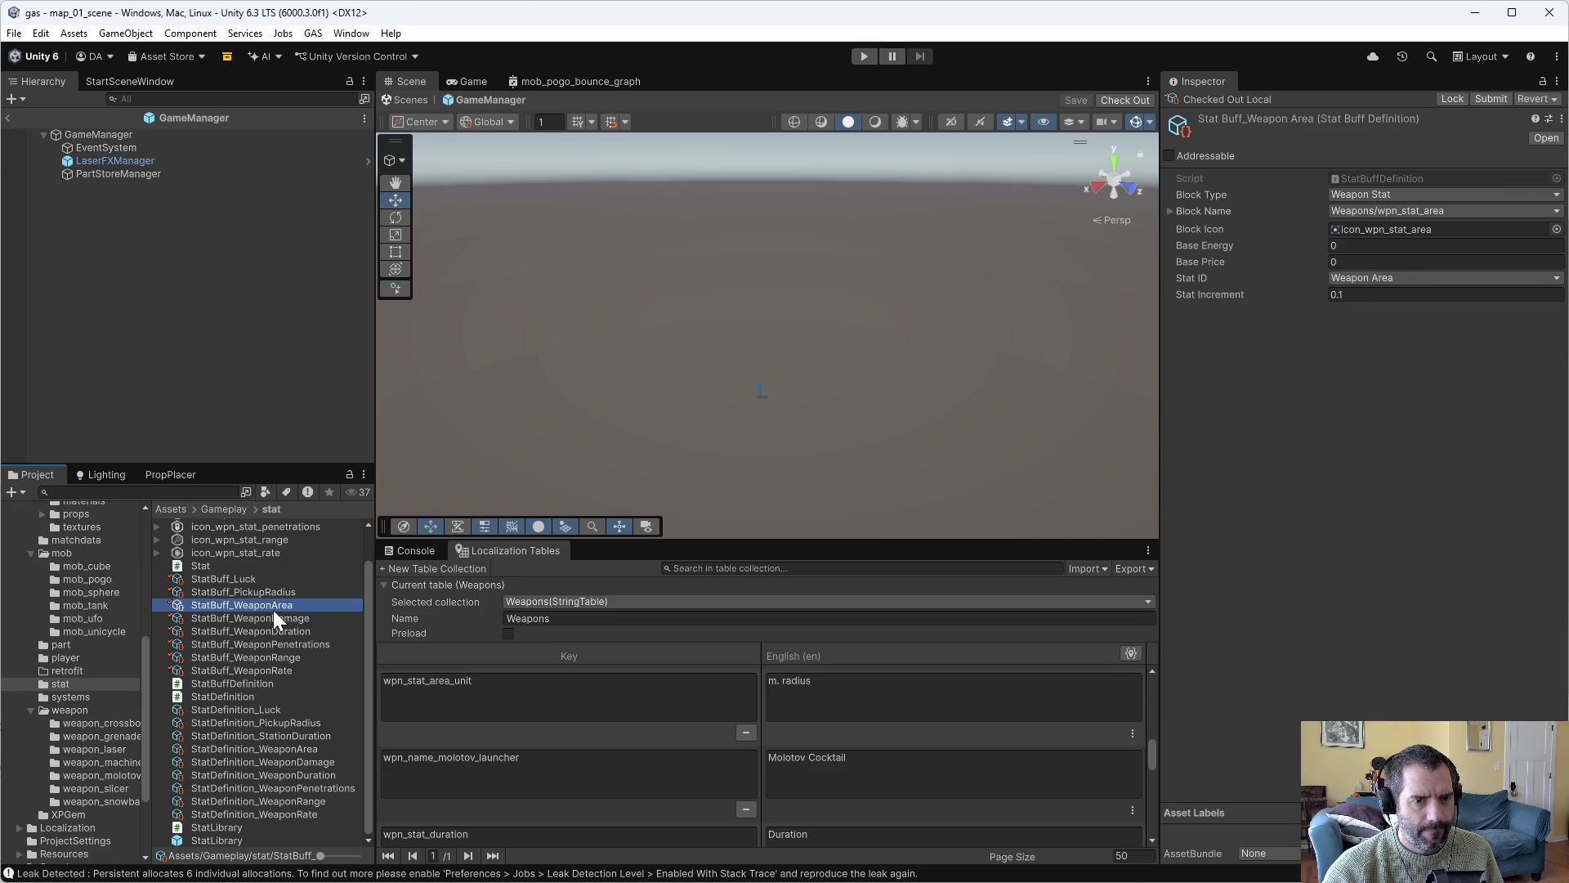
click(273, 592)
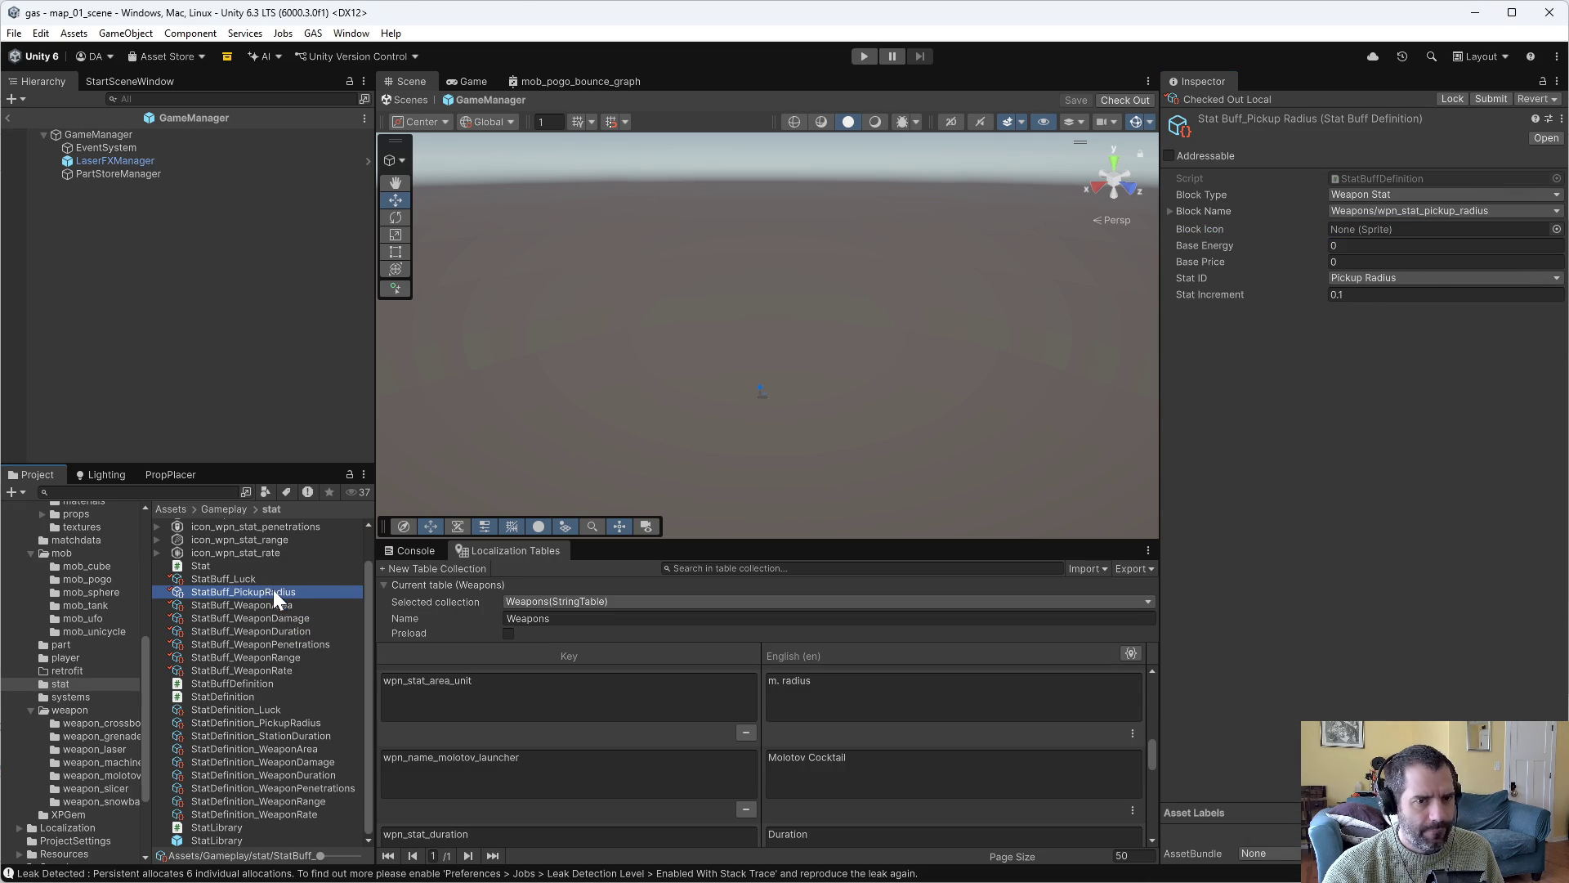
click(1439, 231)
click(1557, 231)
text(pick)
key(BackSpace)
key(BackSpace)
key(BackSpace)
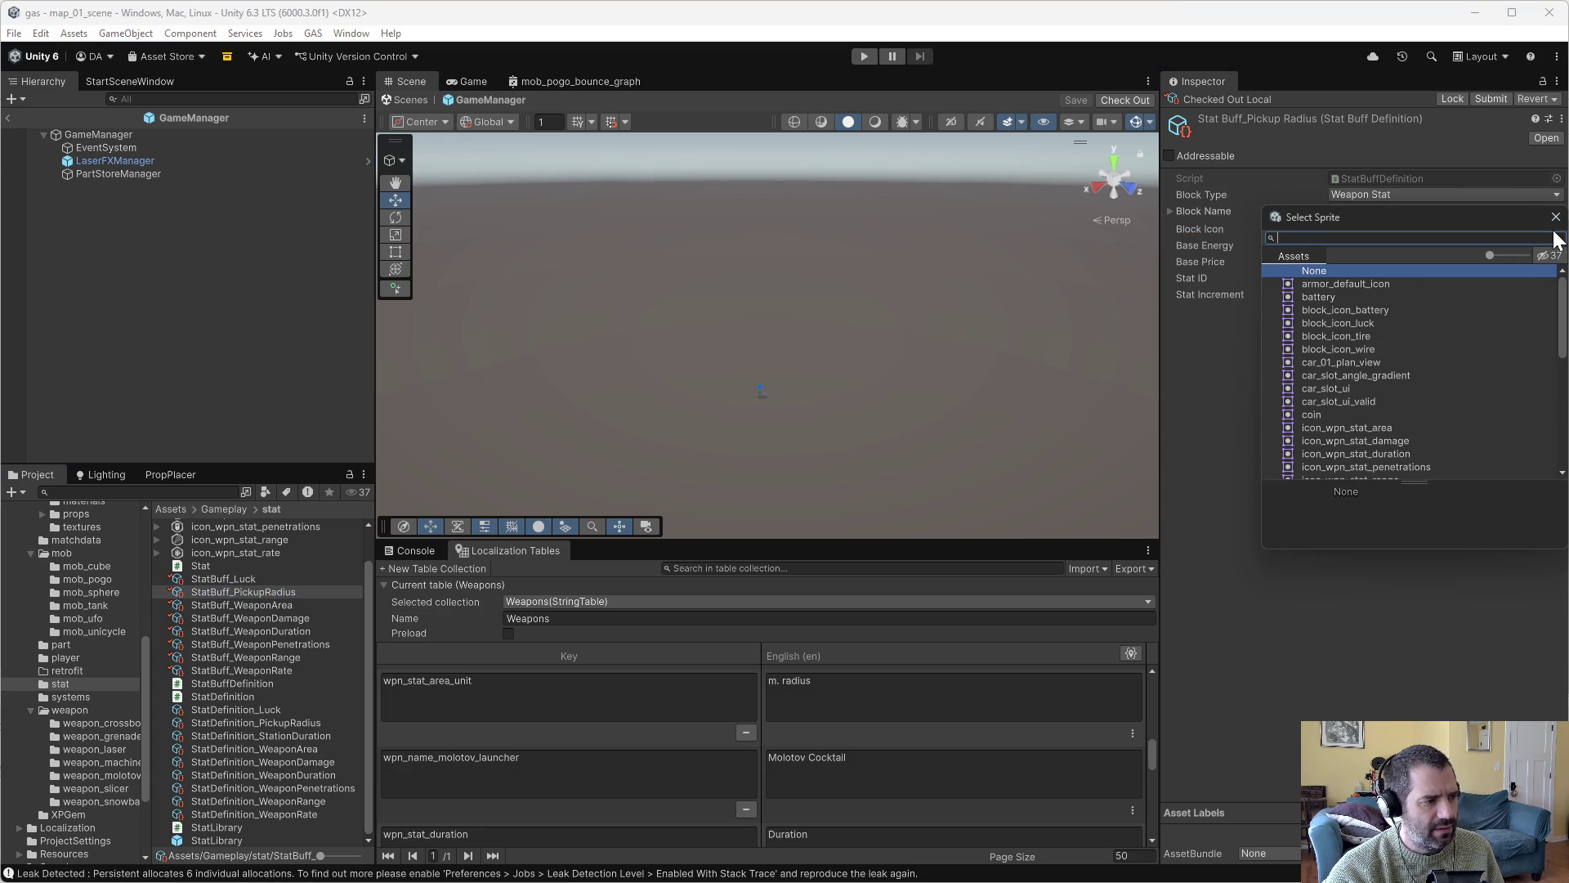
text(magn)
click(1353, 286)
double_click(1352, 287)
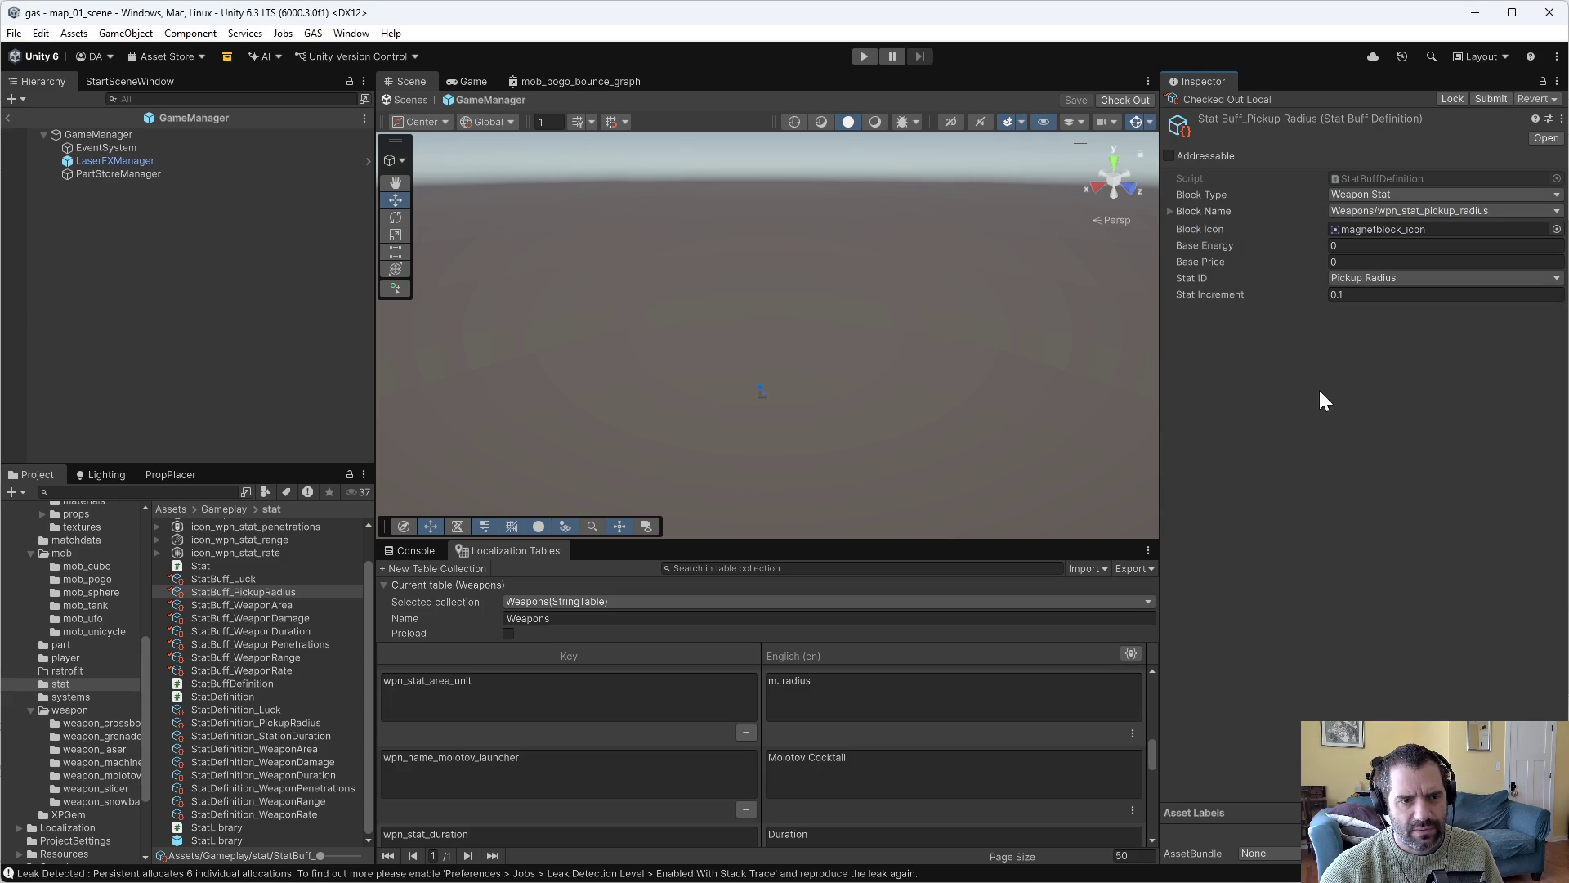
Open the StatLibrary prefab for editing, then switch over to Perforce P4V.
click(257, 591)
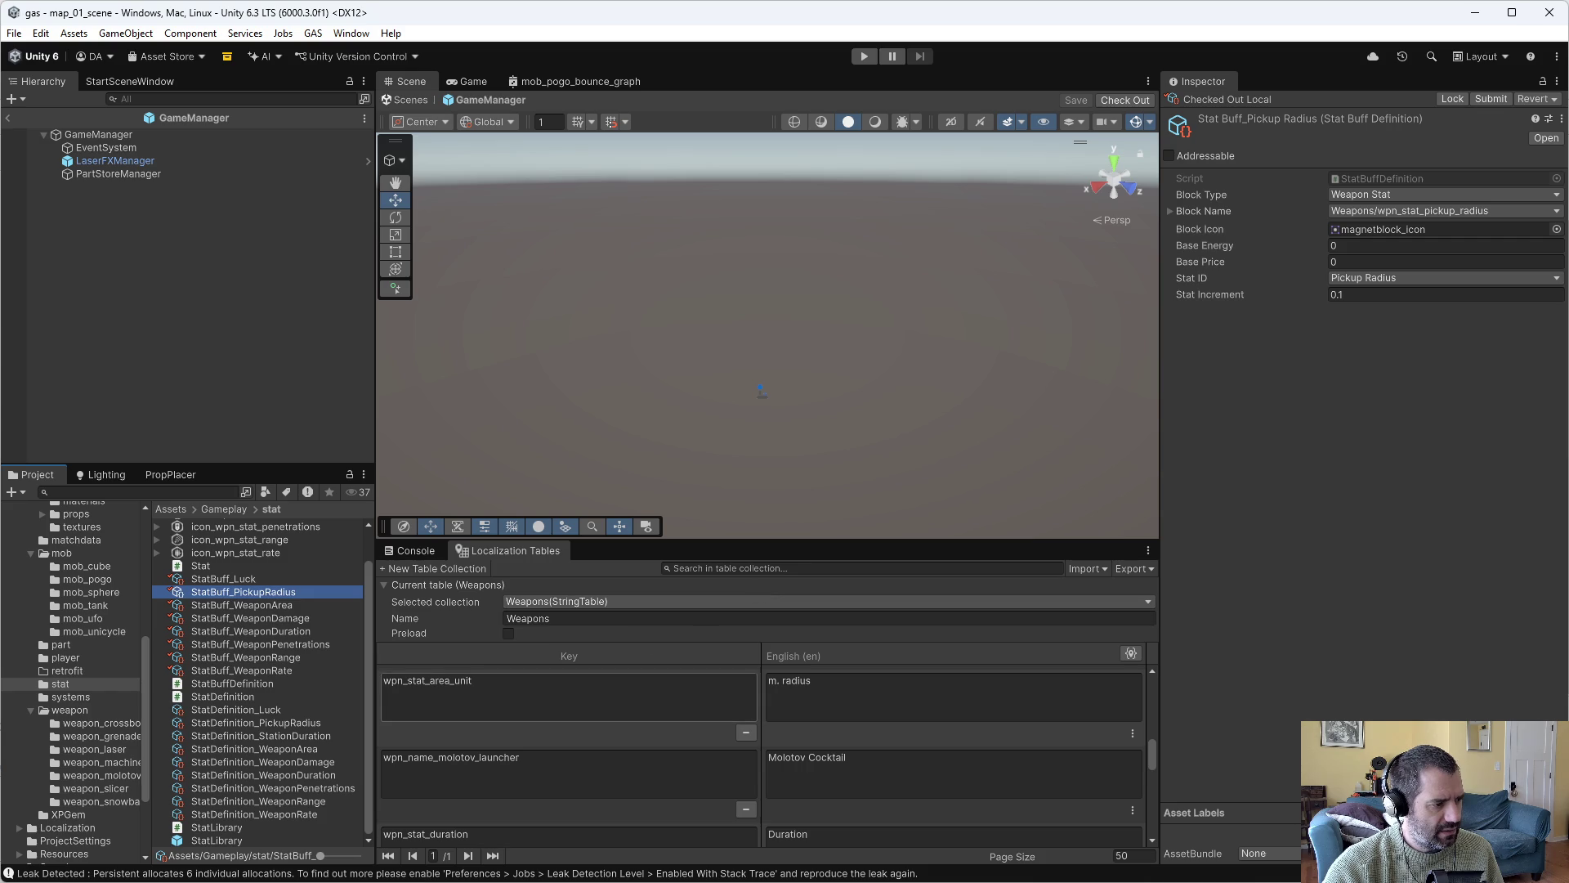
double_click(180, 839)
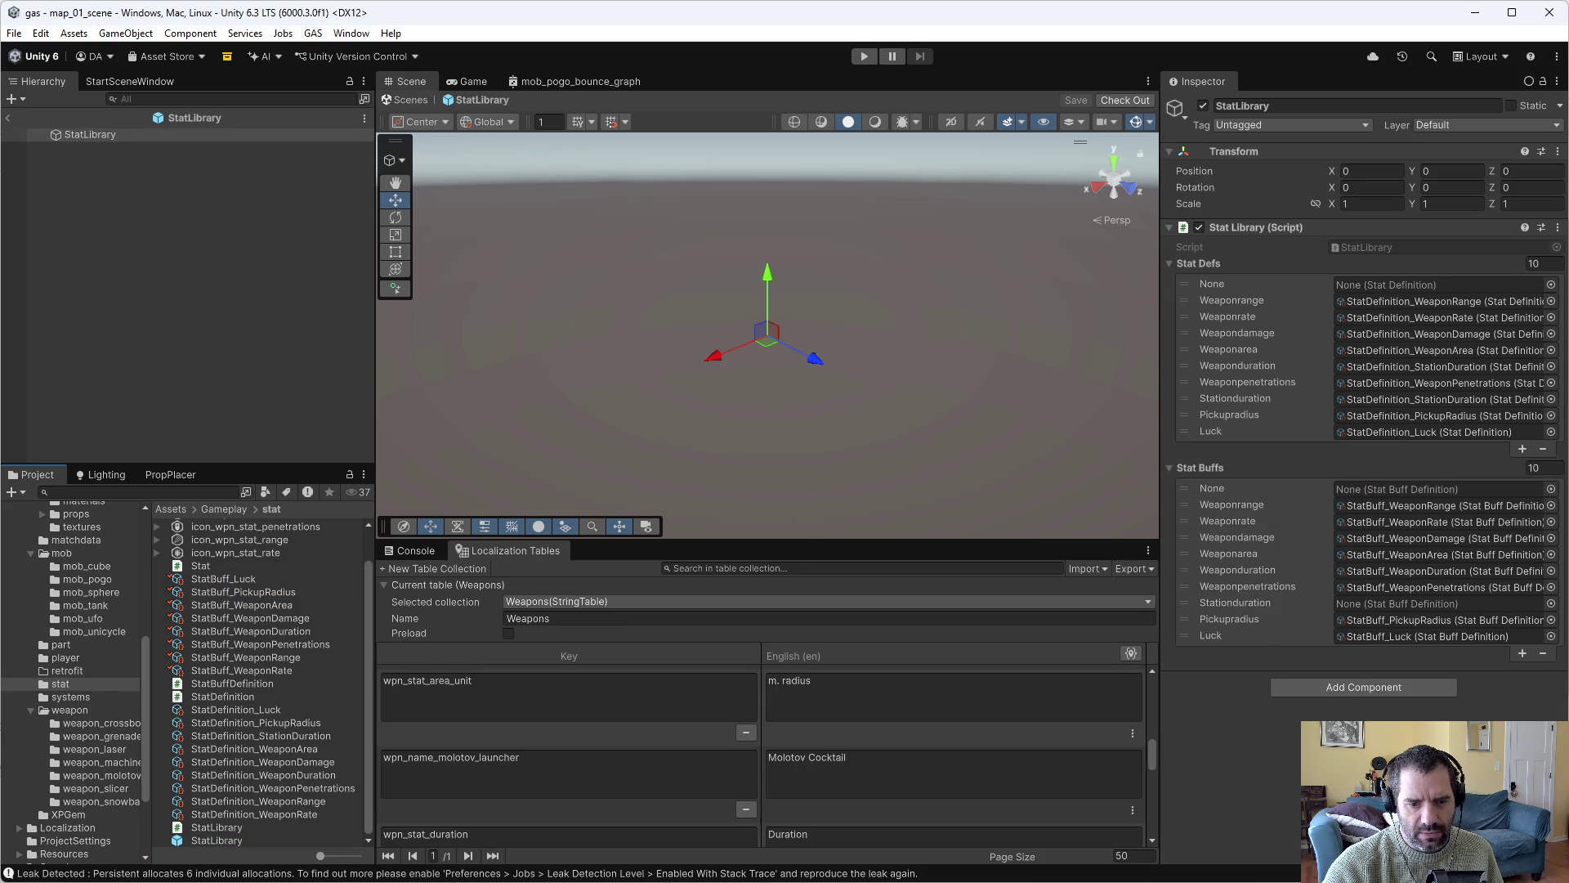
key(alt+Tab)
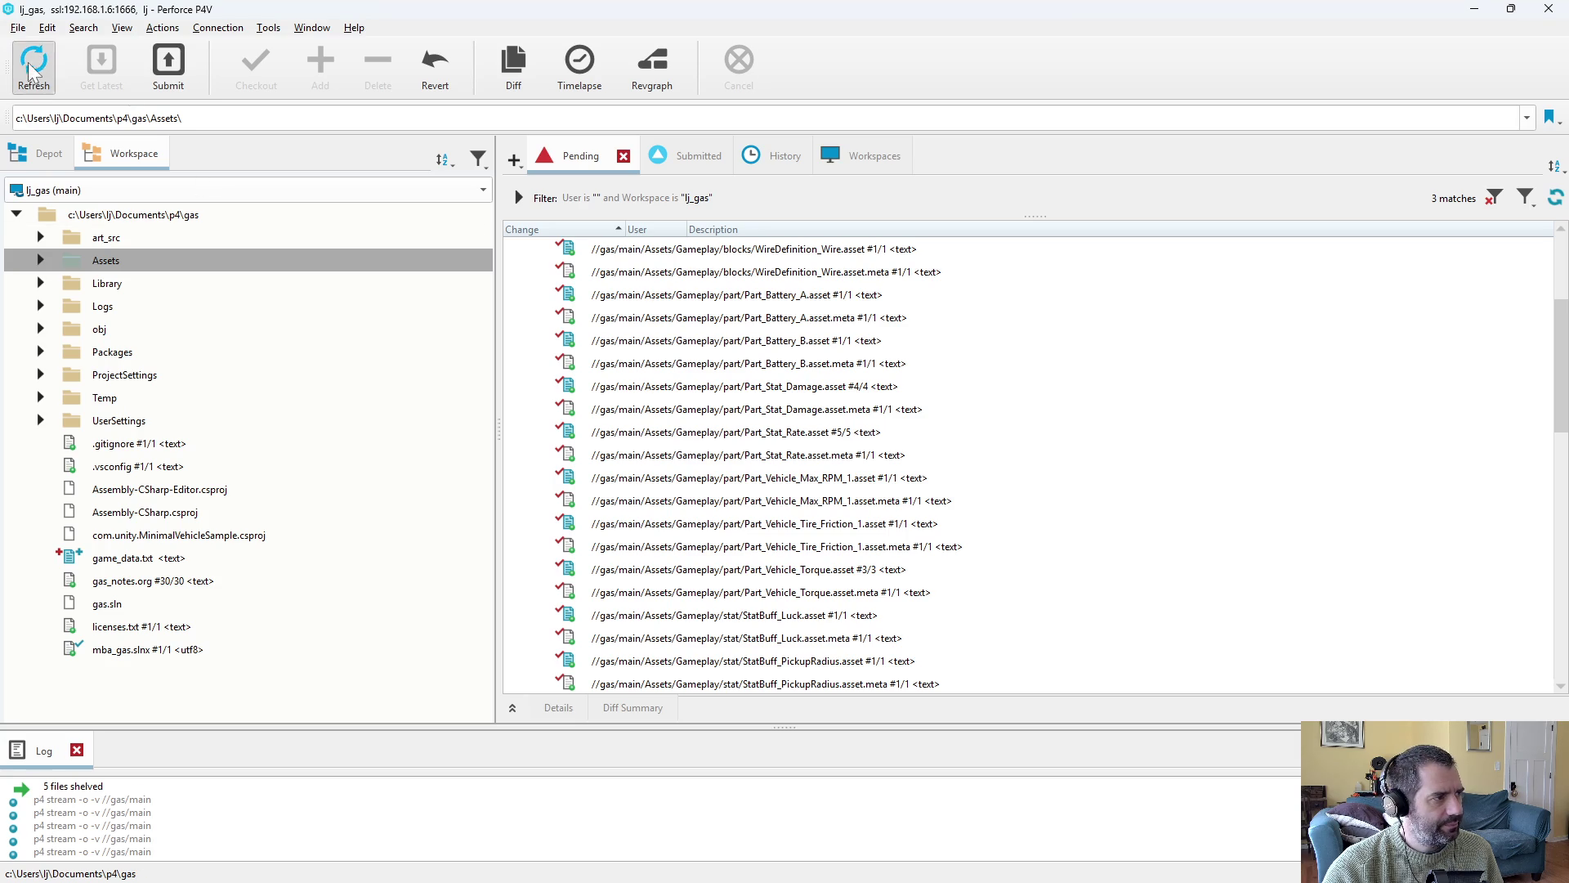
Compare WeaponDefinition_MolotovLauncher.asset's workspace file against depot revision #10 in the pending list.
scroll(641, 393, down, 10)
click(934, 487)
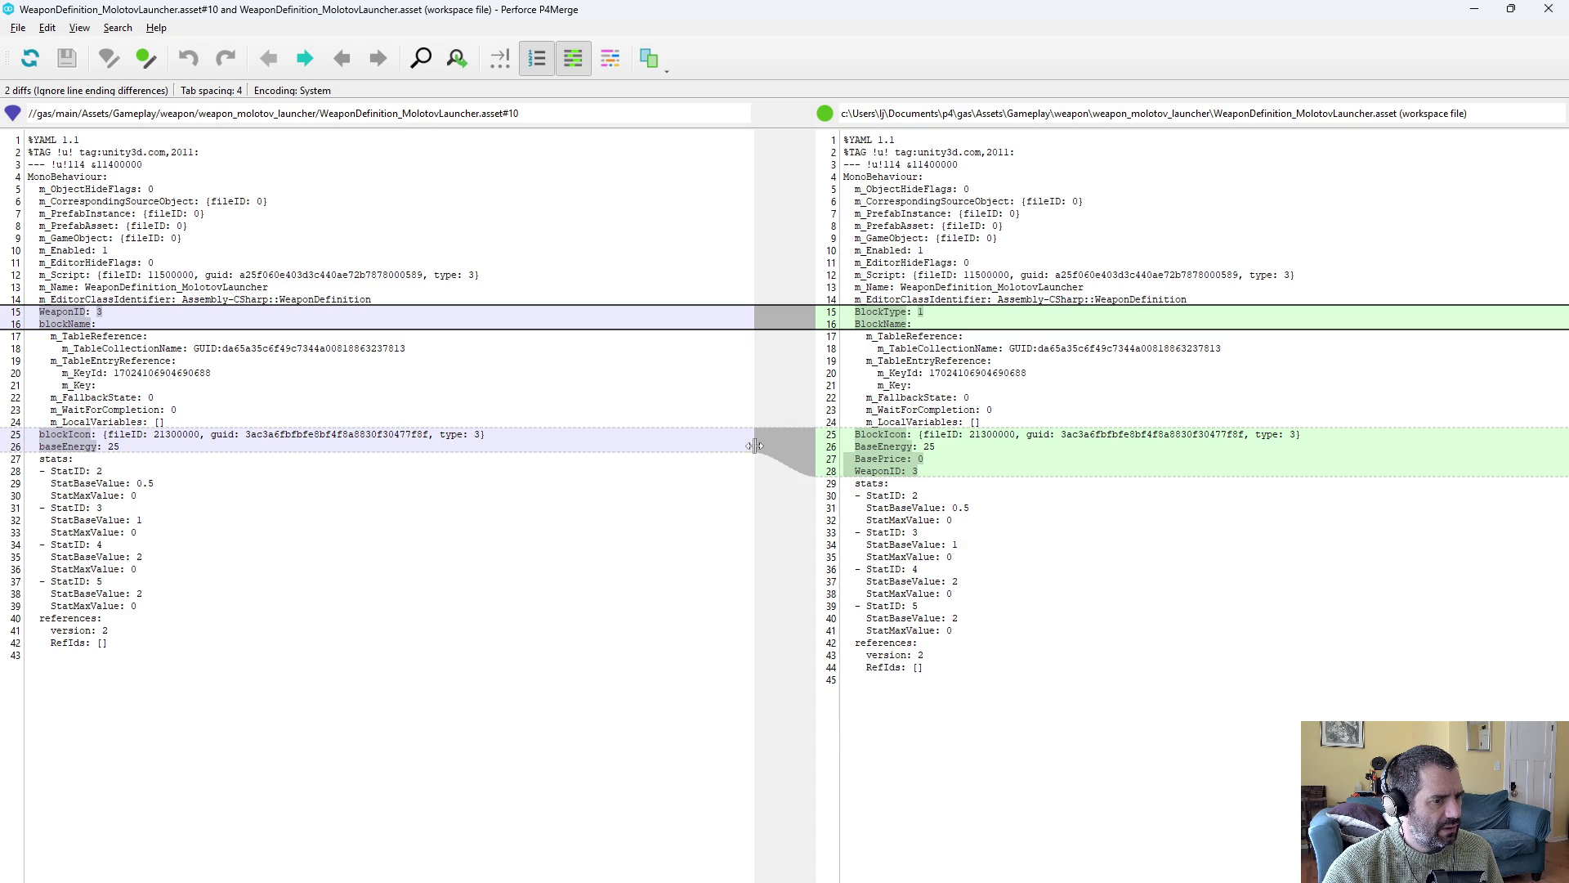
click(833, 460)
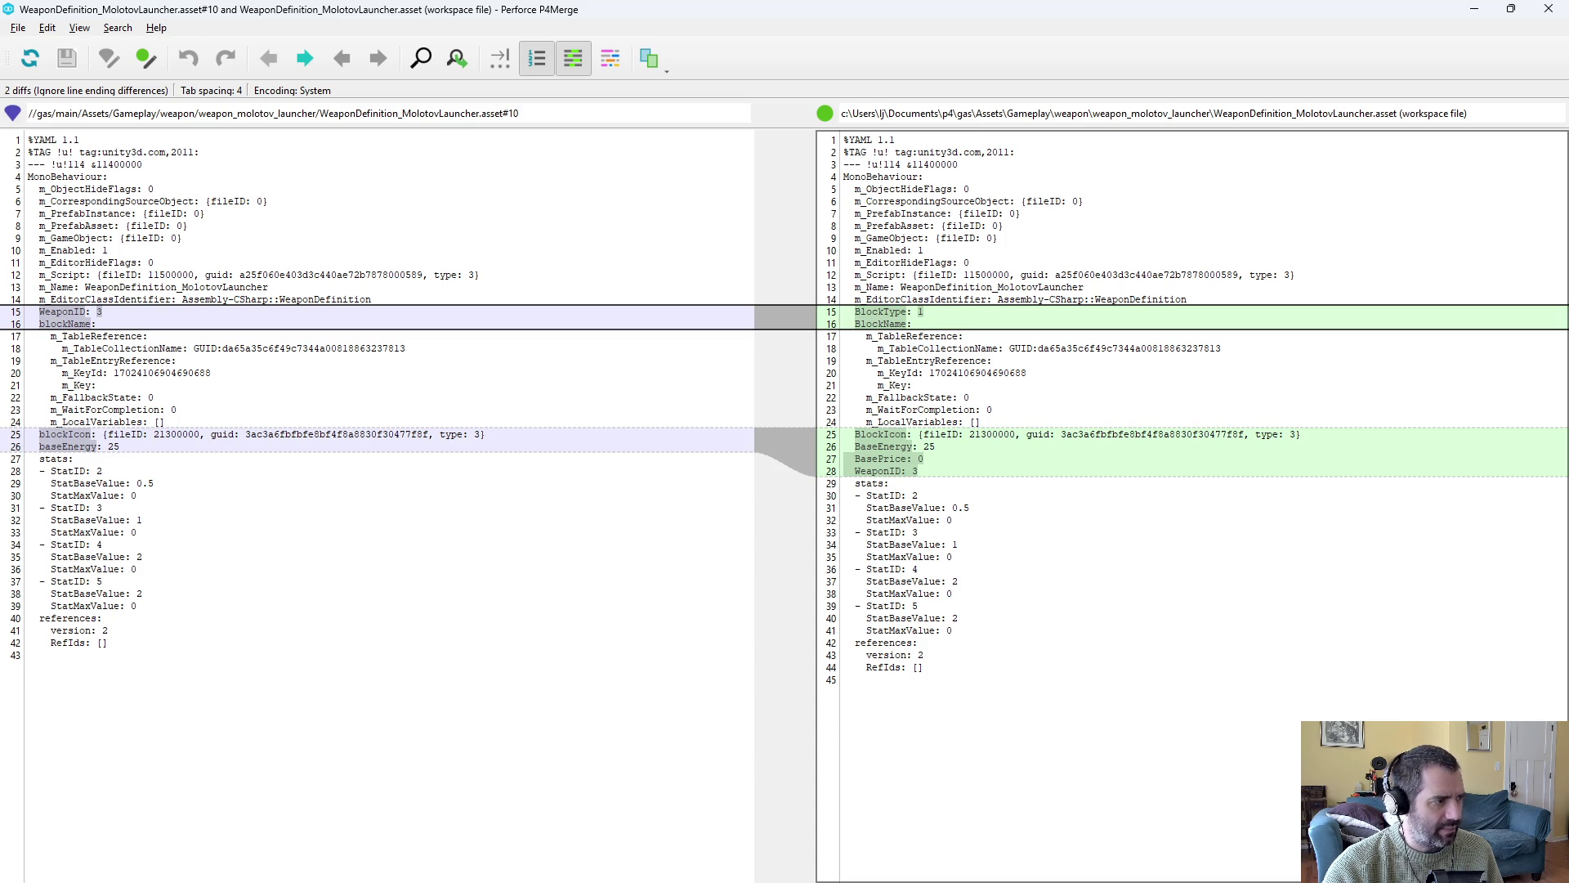
Close the P4Merge diff of the MolotovLauncher asset and return to Unity.
click(1548, 9)
key(alt+Tab)
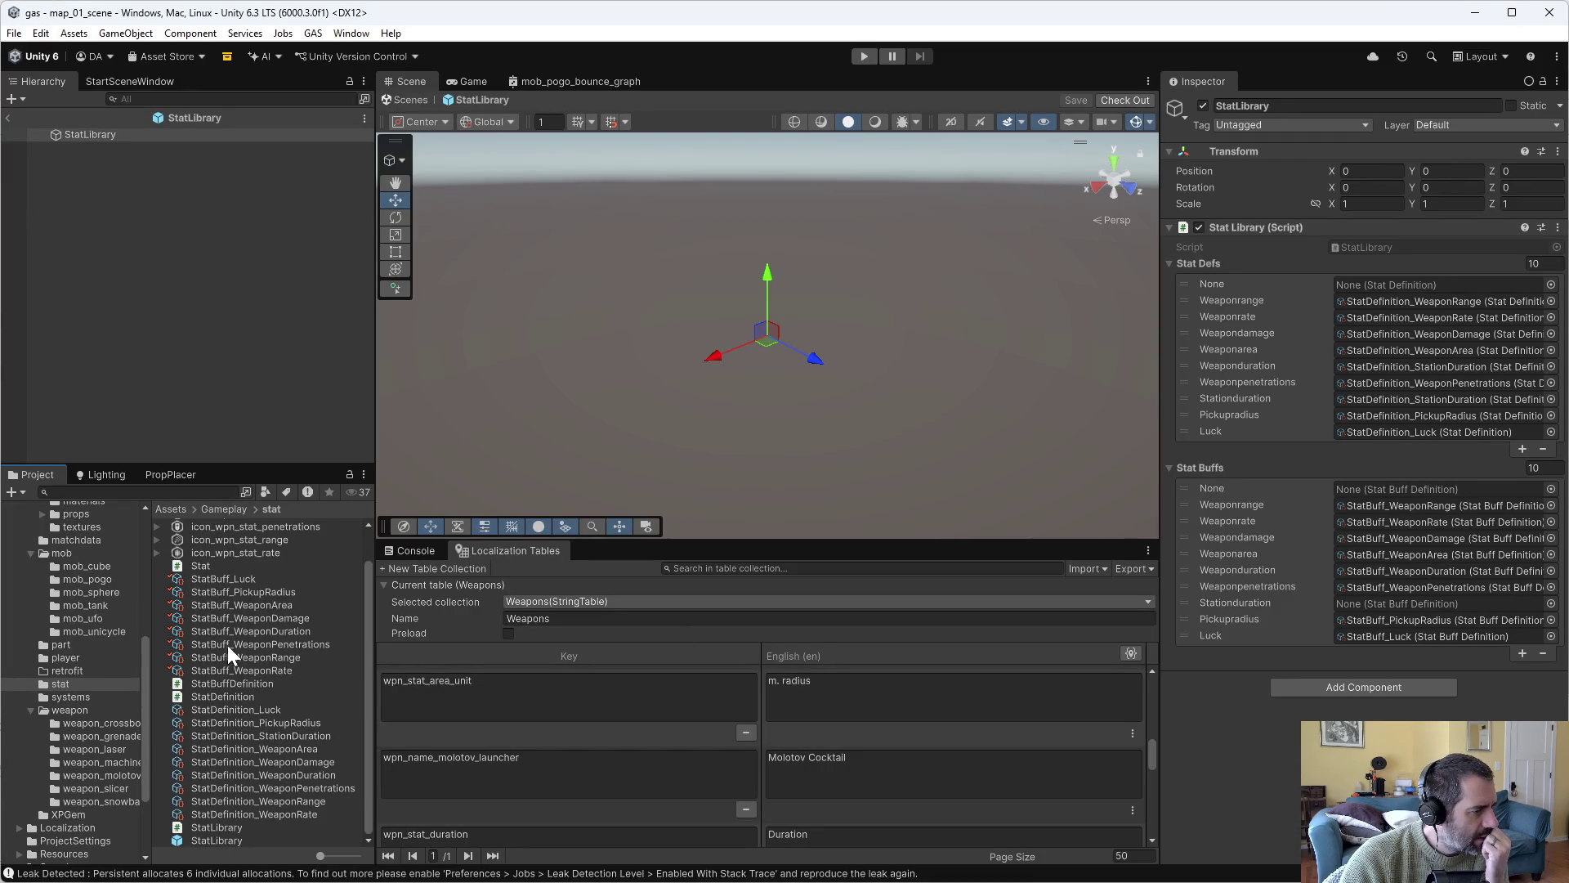
Open the GameManager prefab and review PartStoreManager's six listed parts.
scroll(103, 705, up, 10)
click(54, 574)
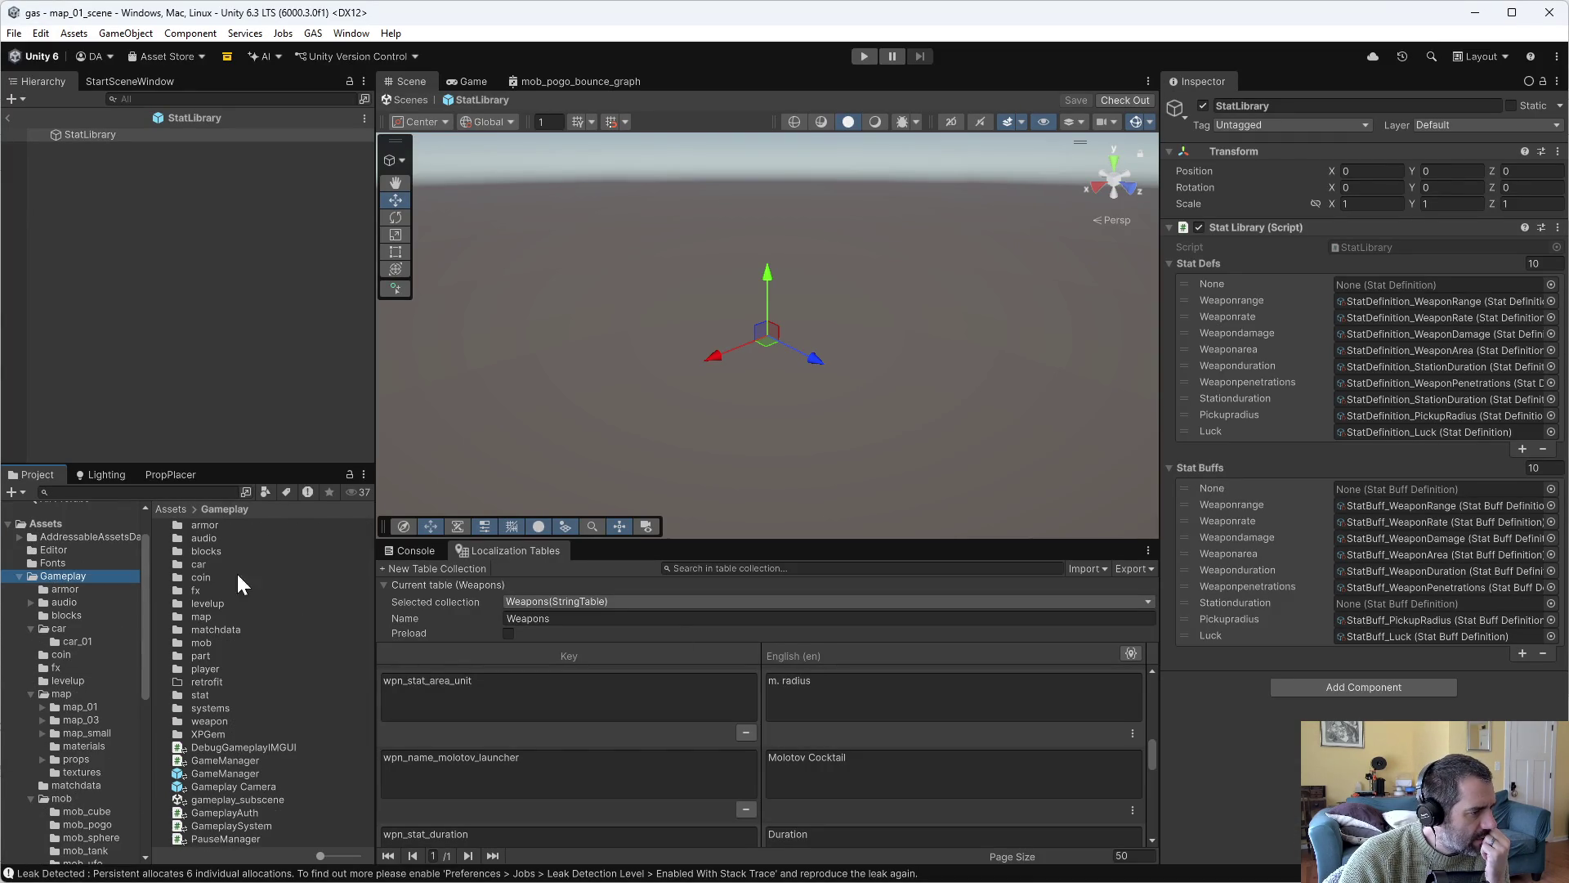
double_click(203, 772)
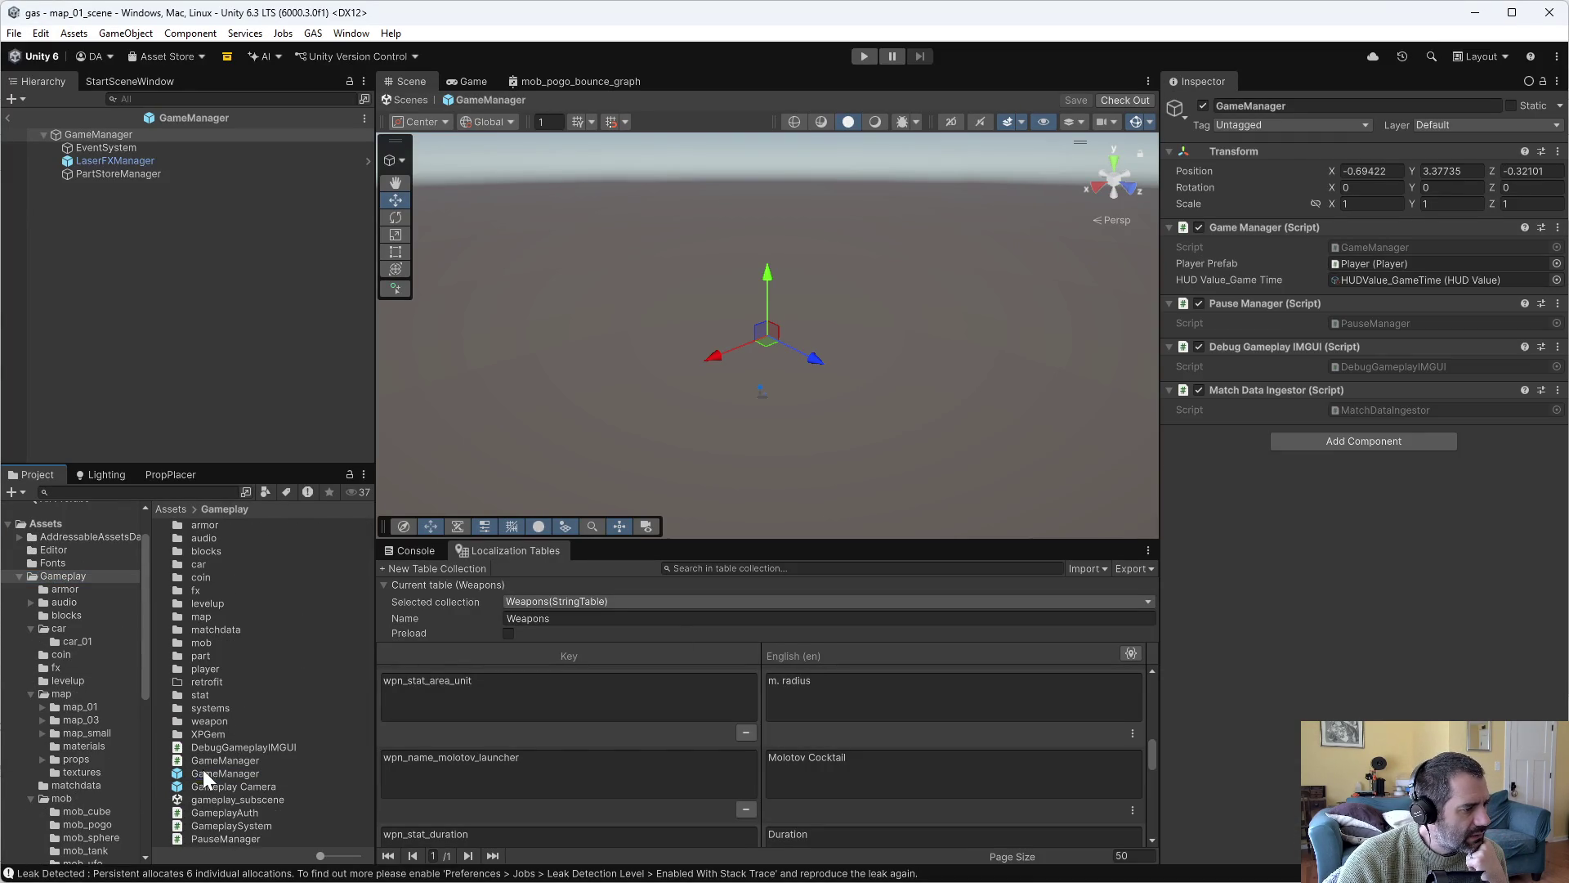
click(105, 173)
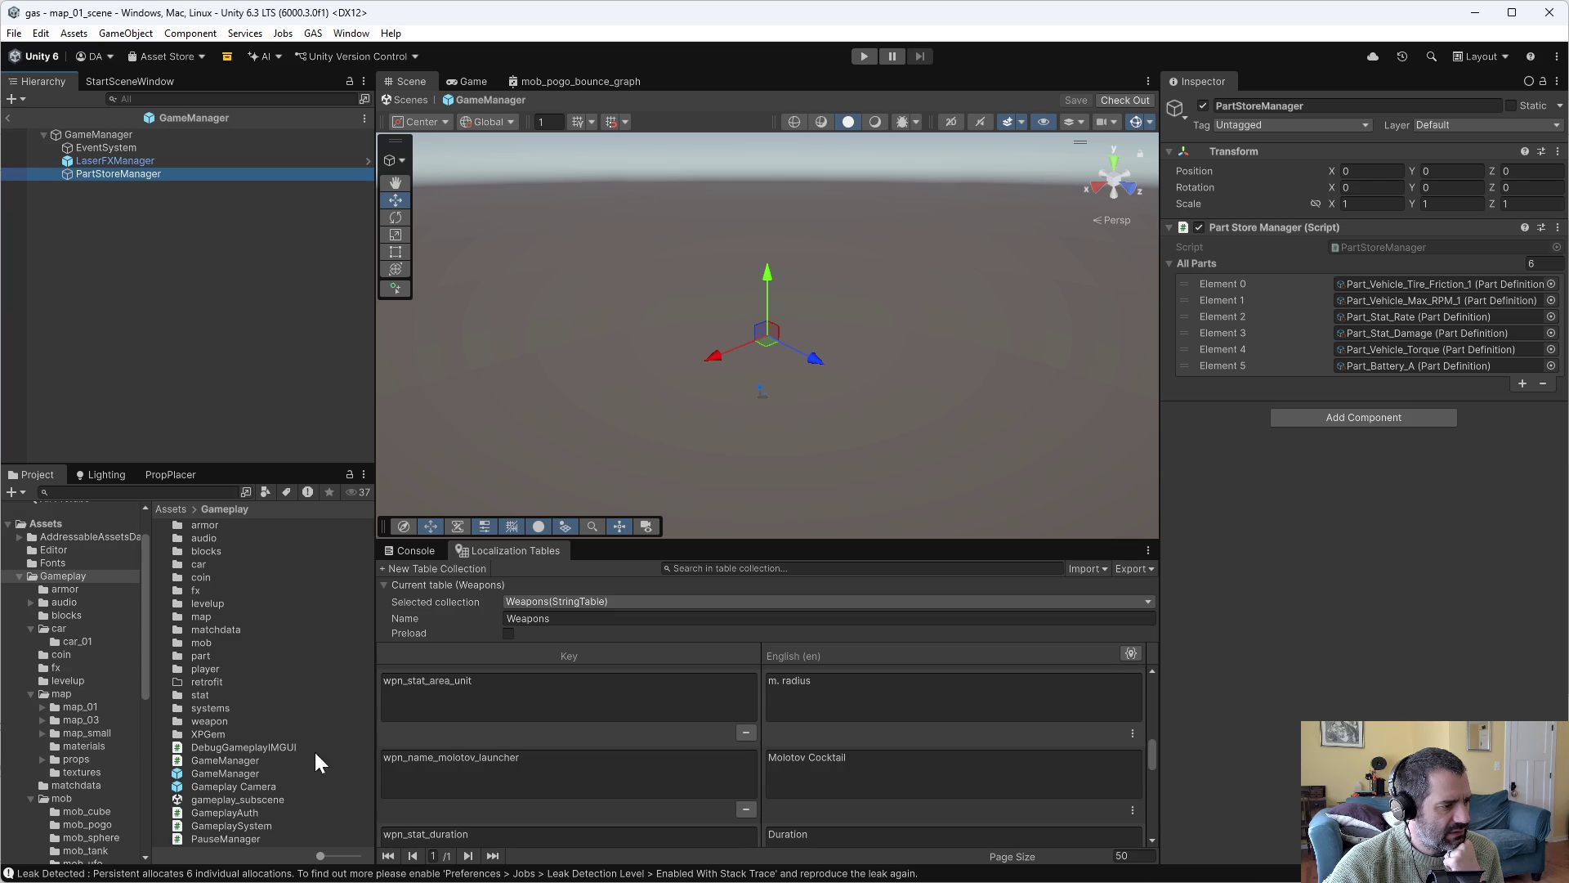
Open gameplay_subscene and inspect the Gameplay object's components.
double_click(207, 797)
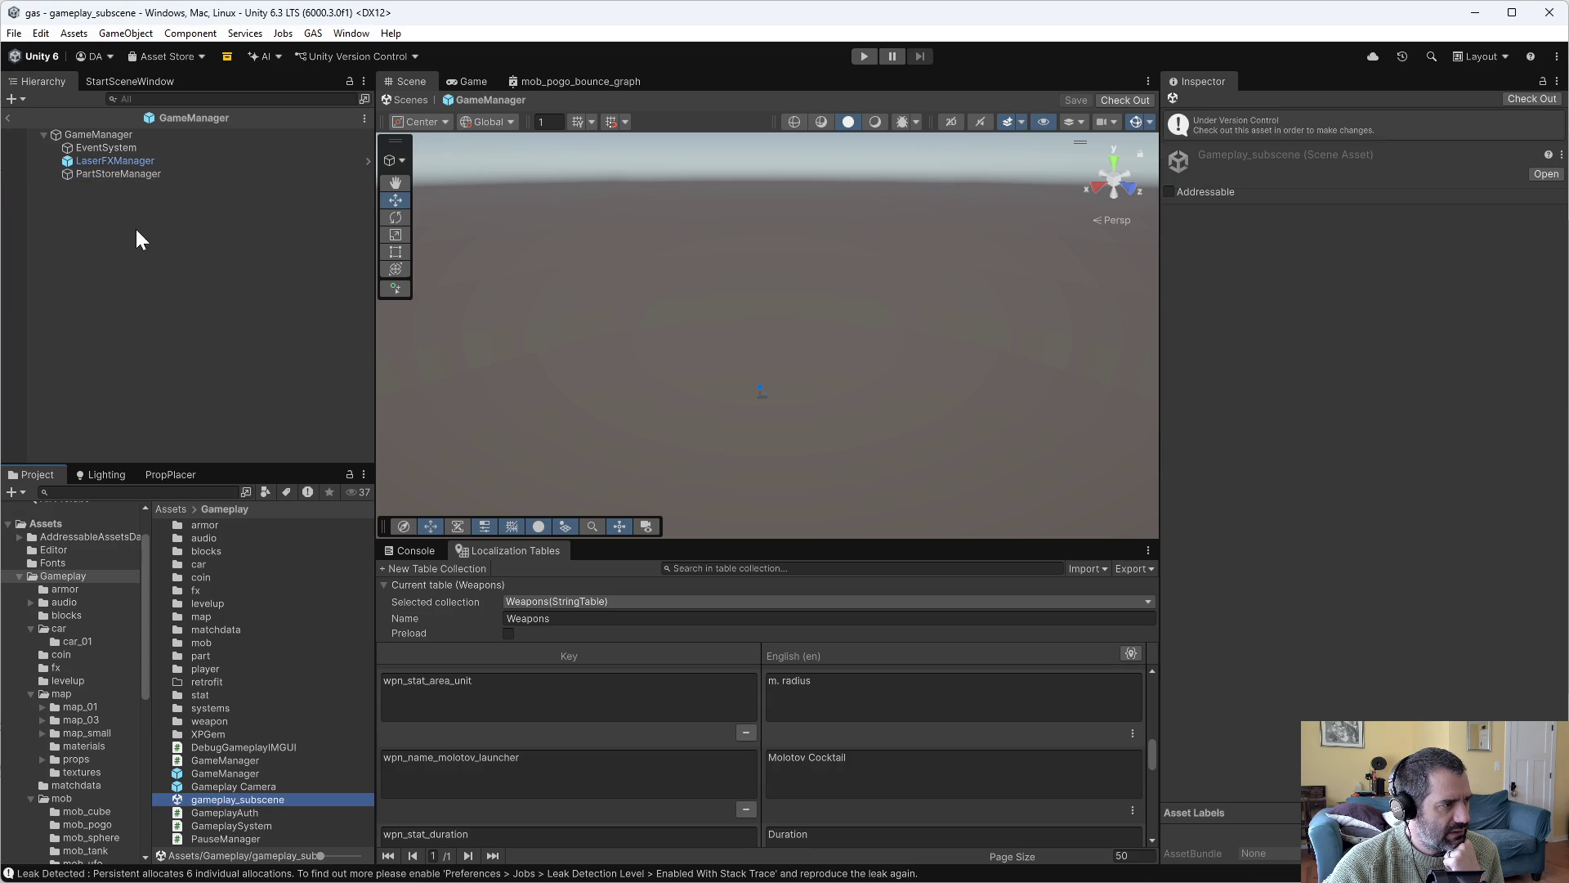
click(88, 113)
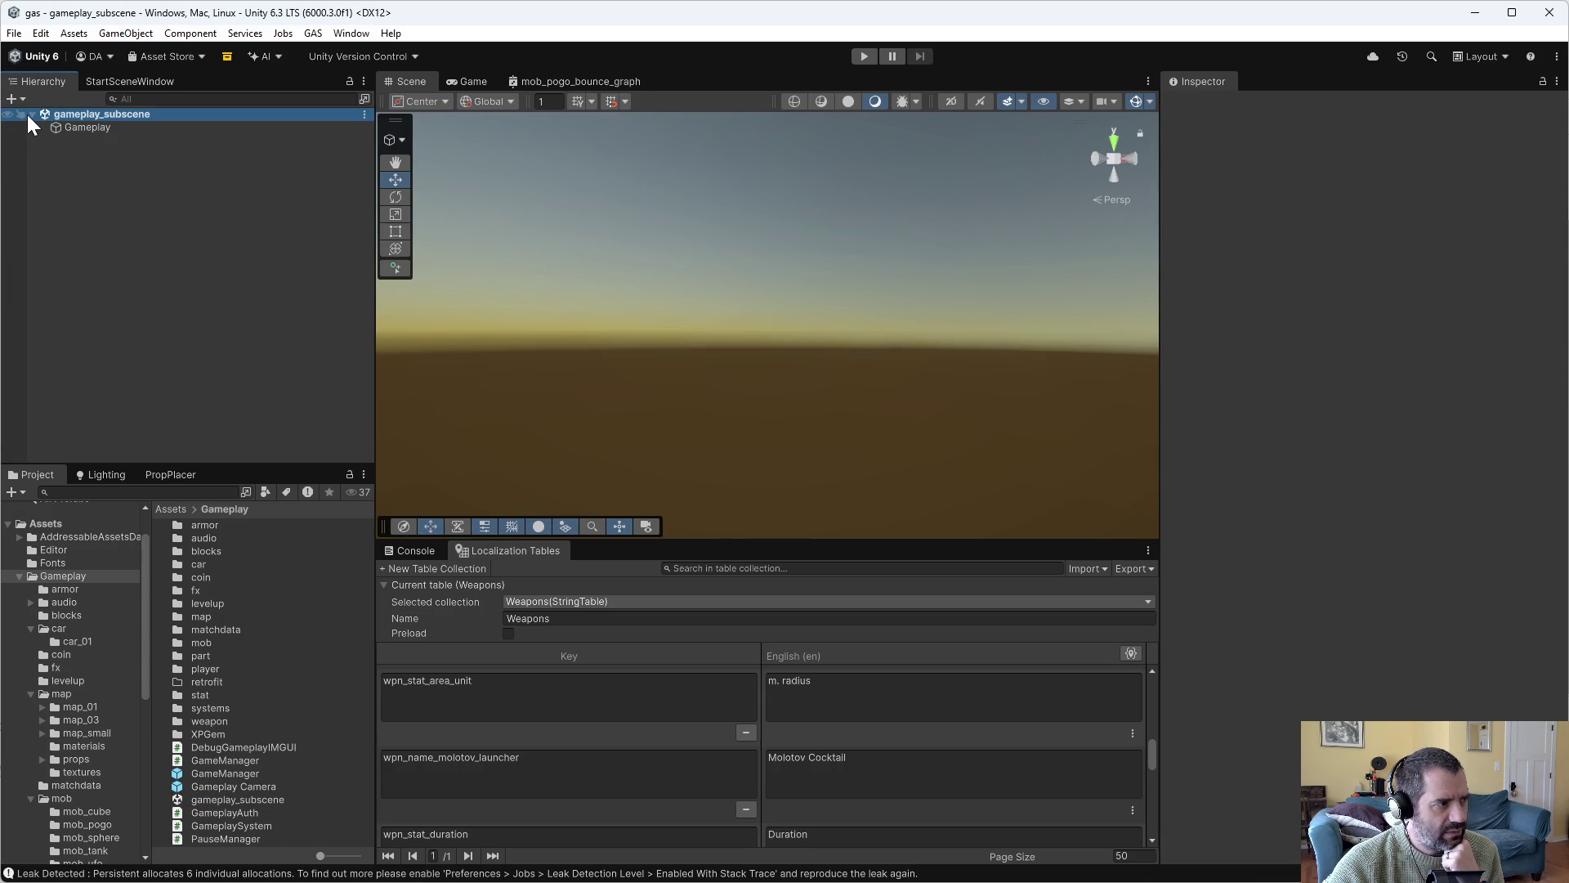
click(64, 127)
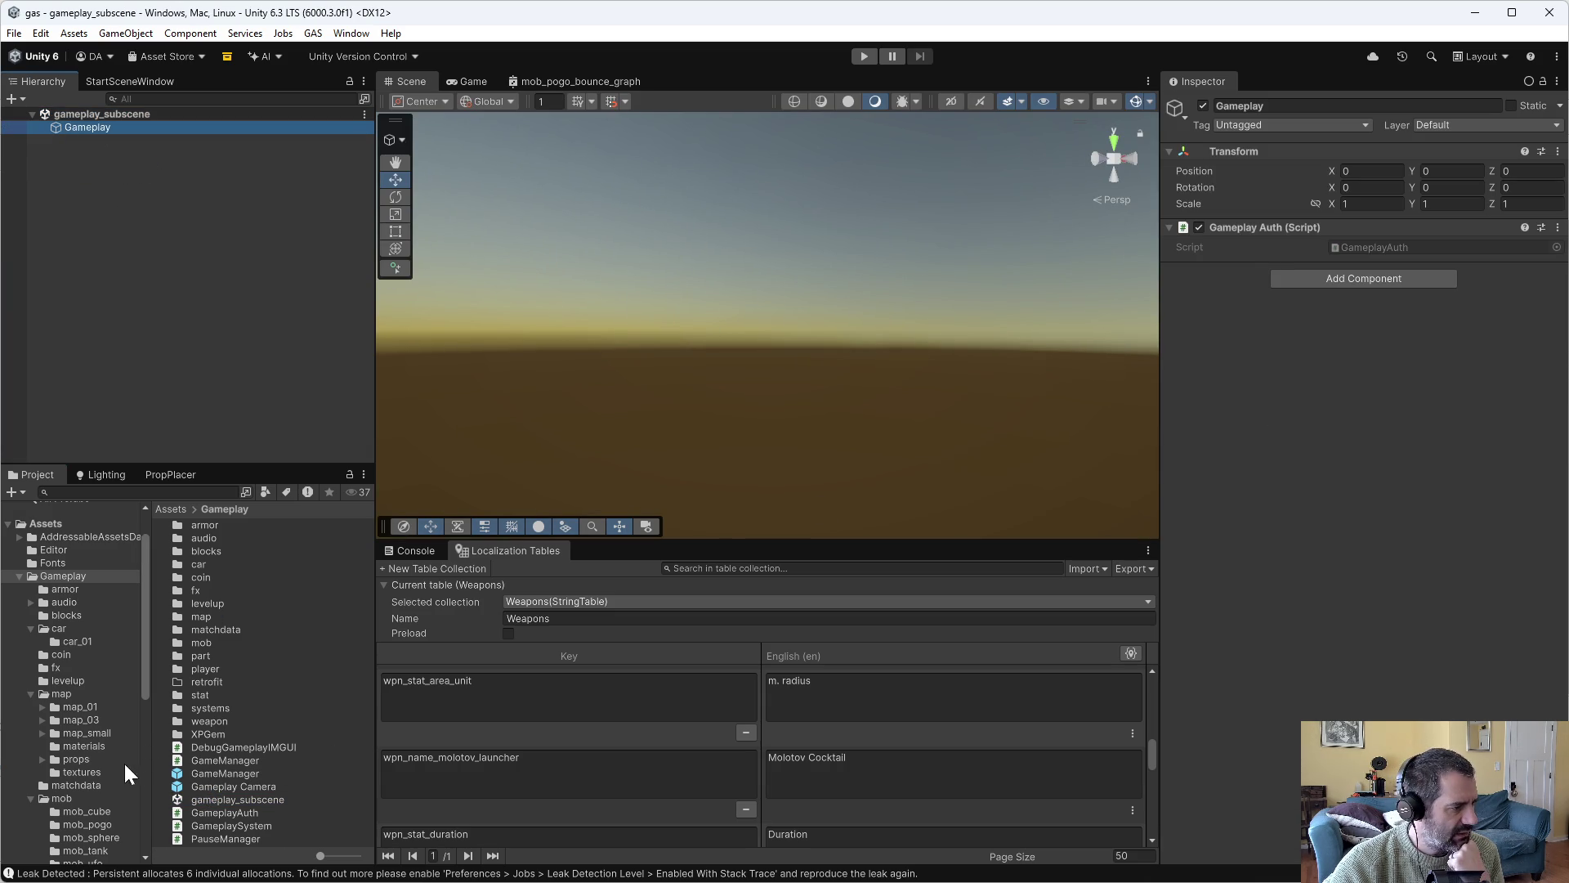
Open weapon_library_subscene, review WeaponLibrary's weapon prefabs, and enter Play mode.
scroll(86, 765, down, 5)
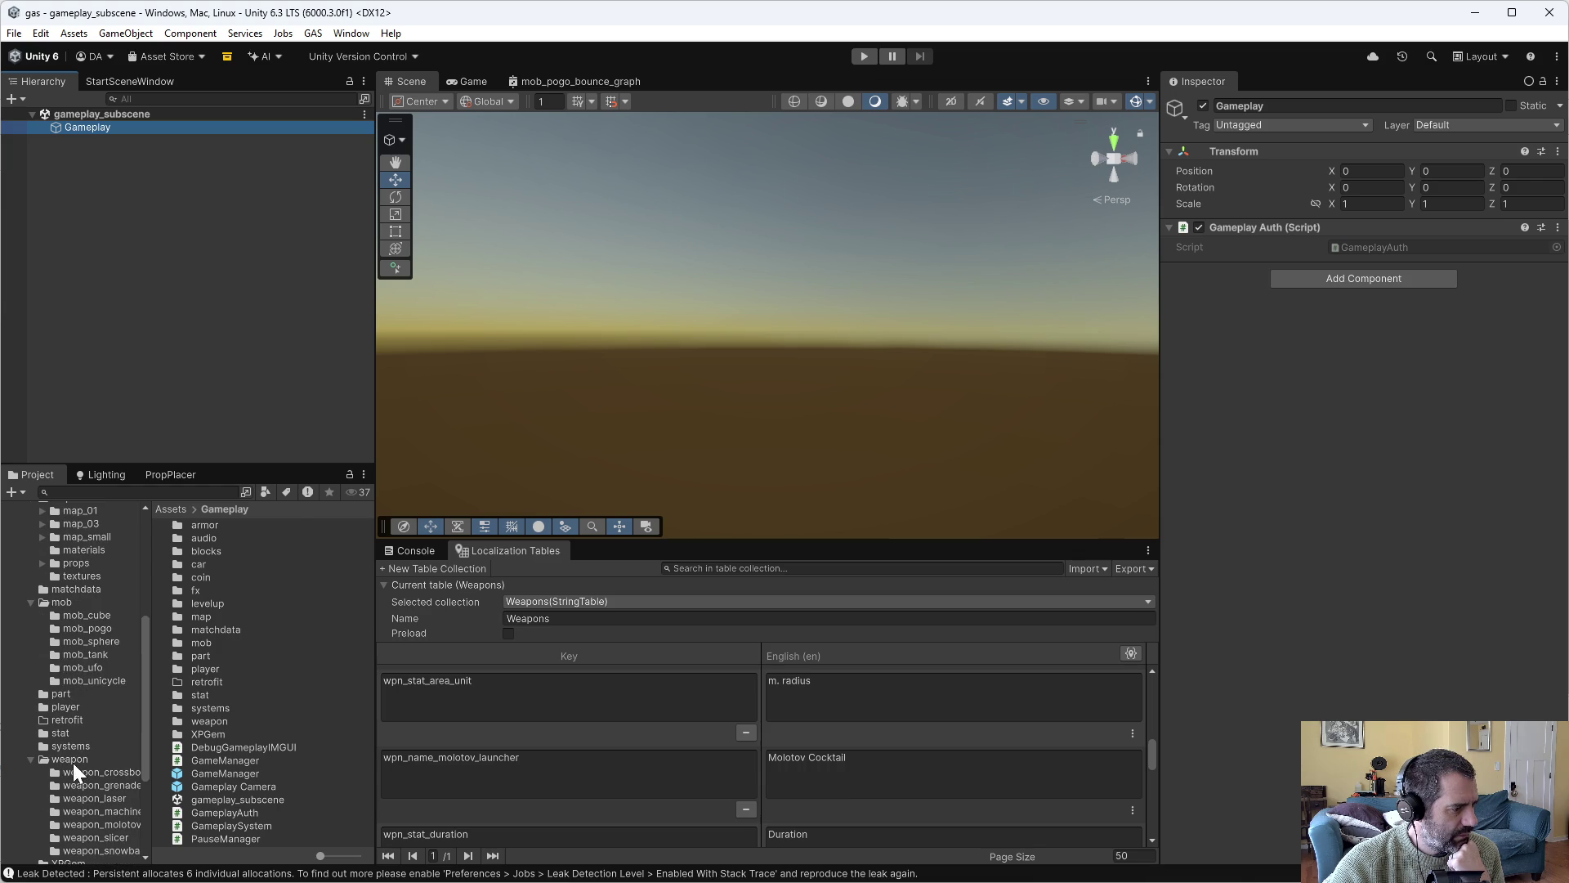
click(72, 762)
scroll(277, 724, down, 4)
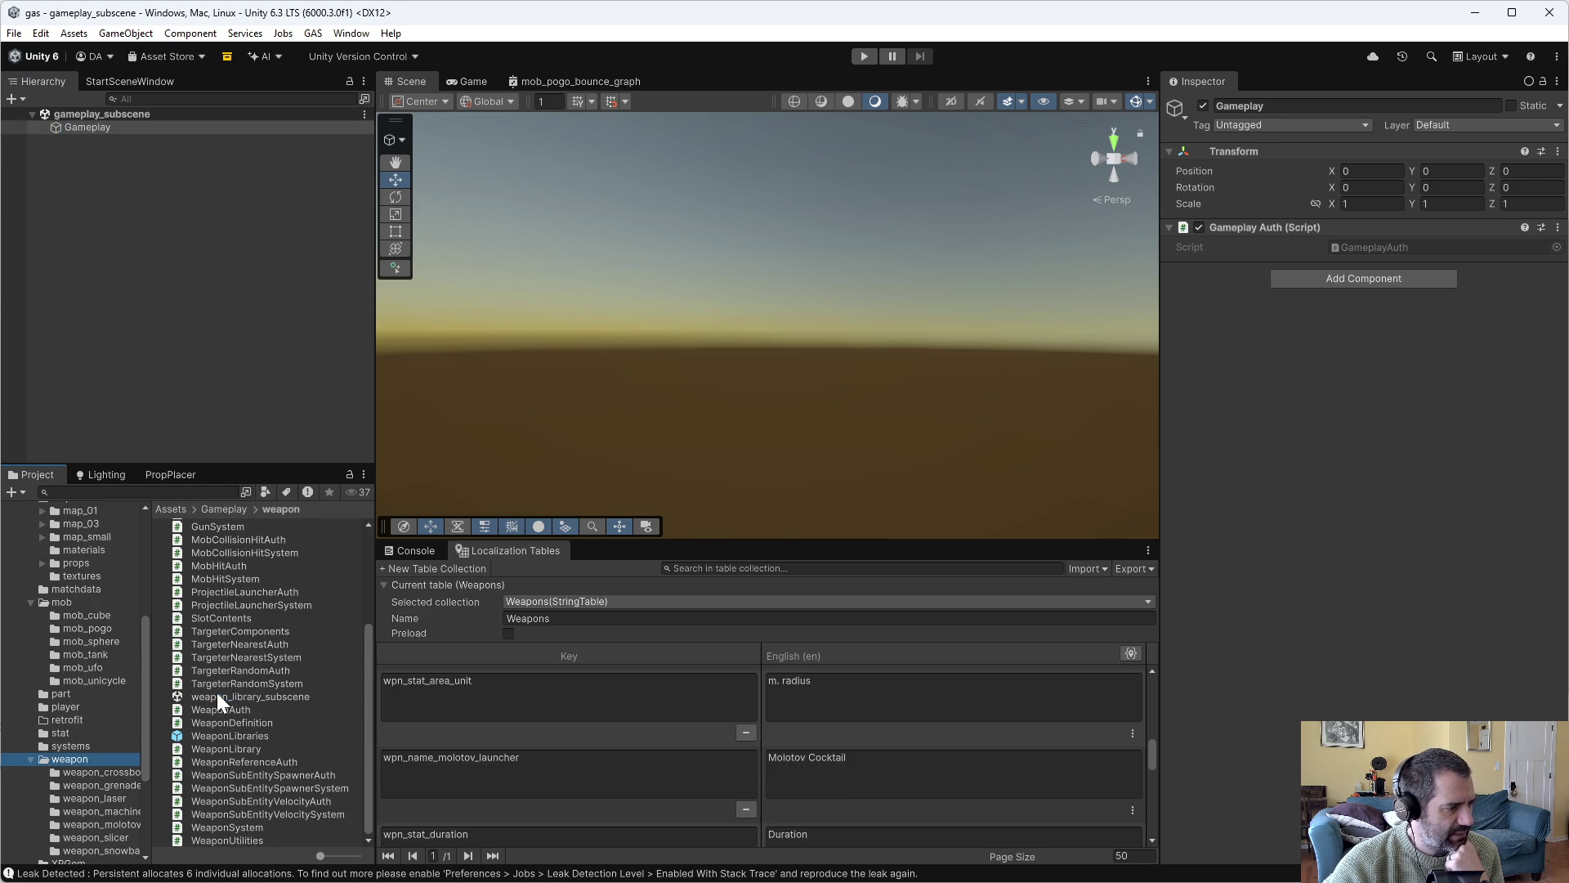
double_click(216, 693)
click(116, 131)
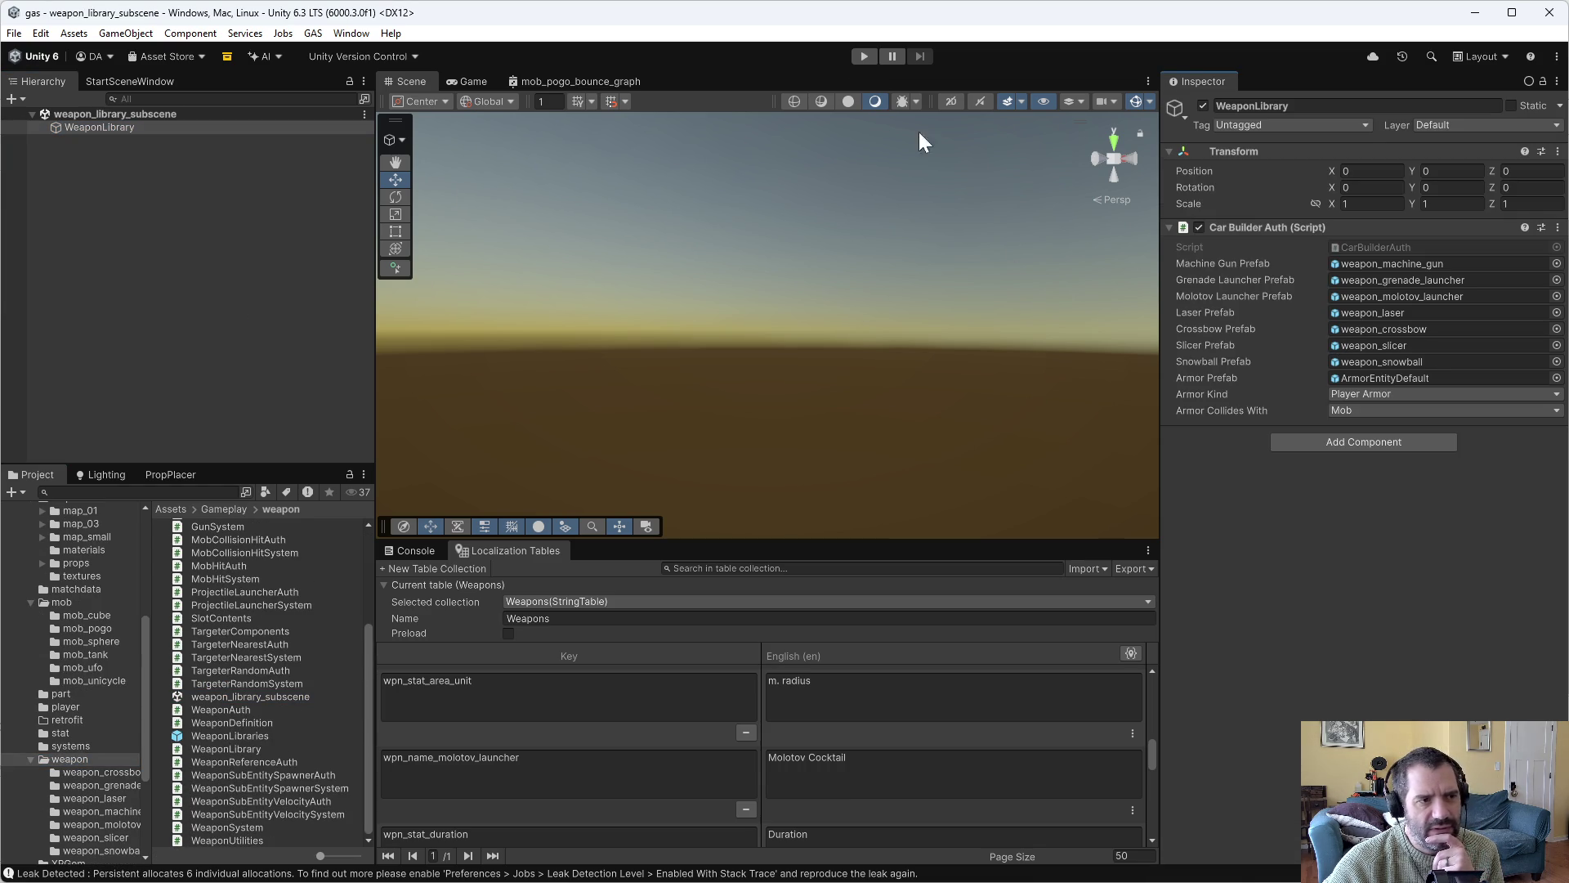
click(855, 58)
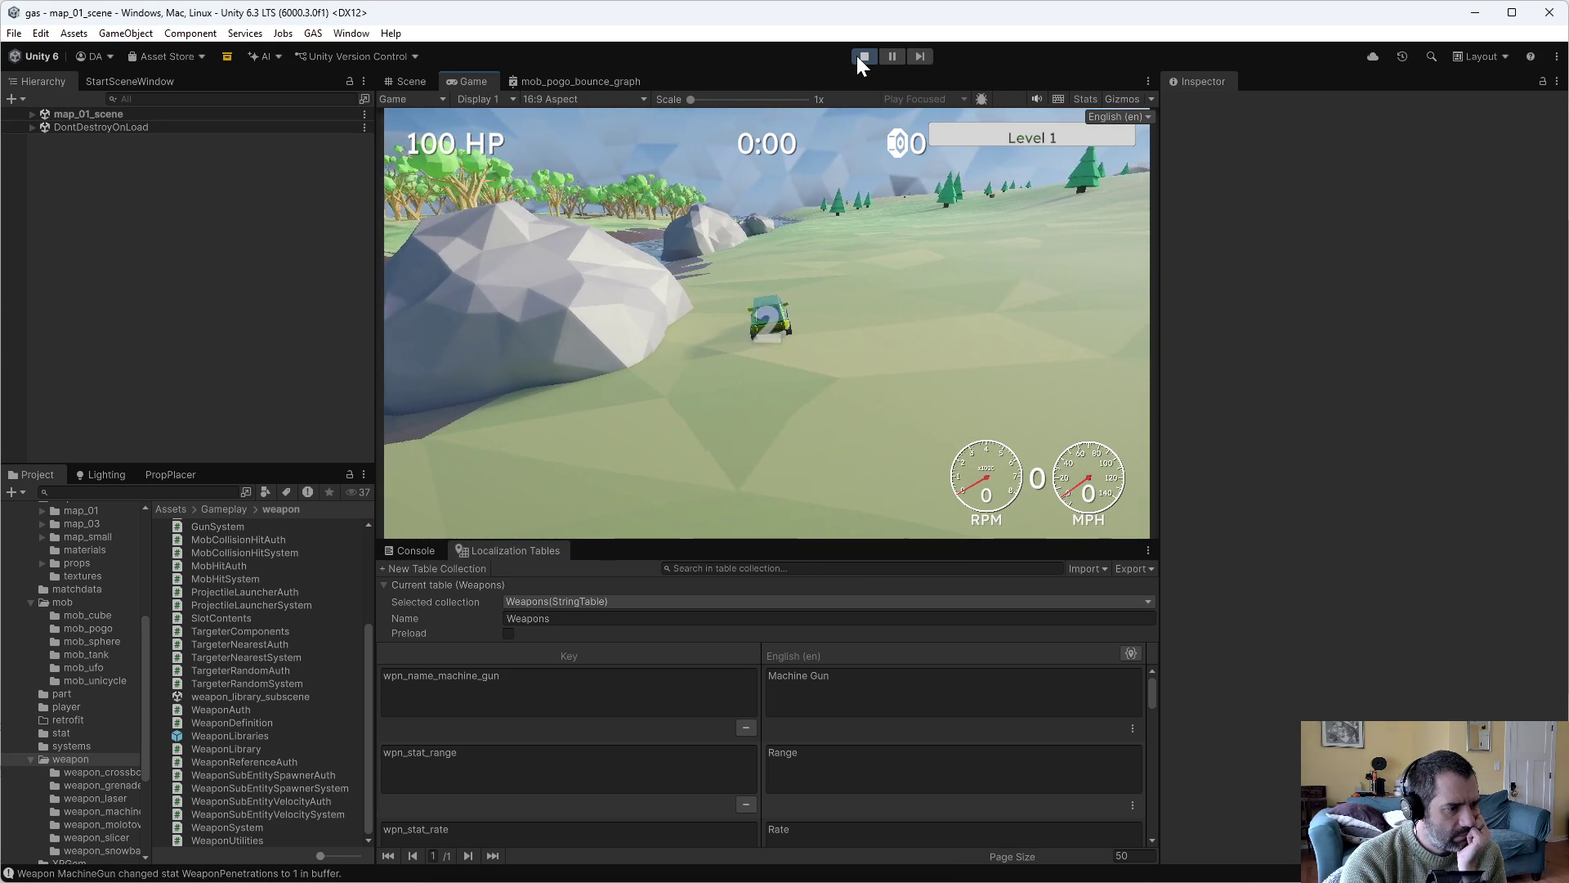
Show the console, then use the debug menu's retrofit screen to install the Snowball weapon.
click(418, 554)
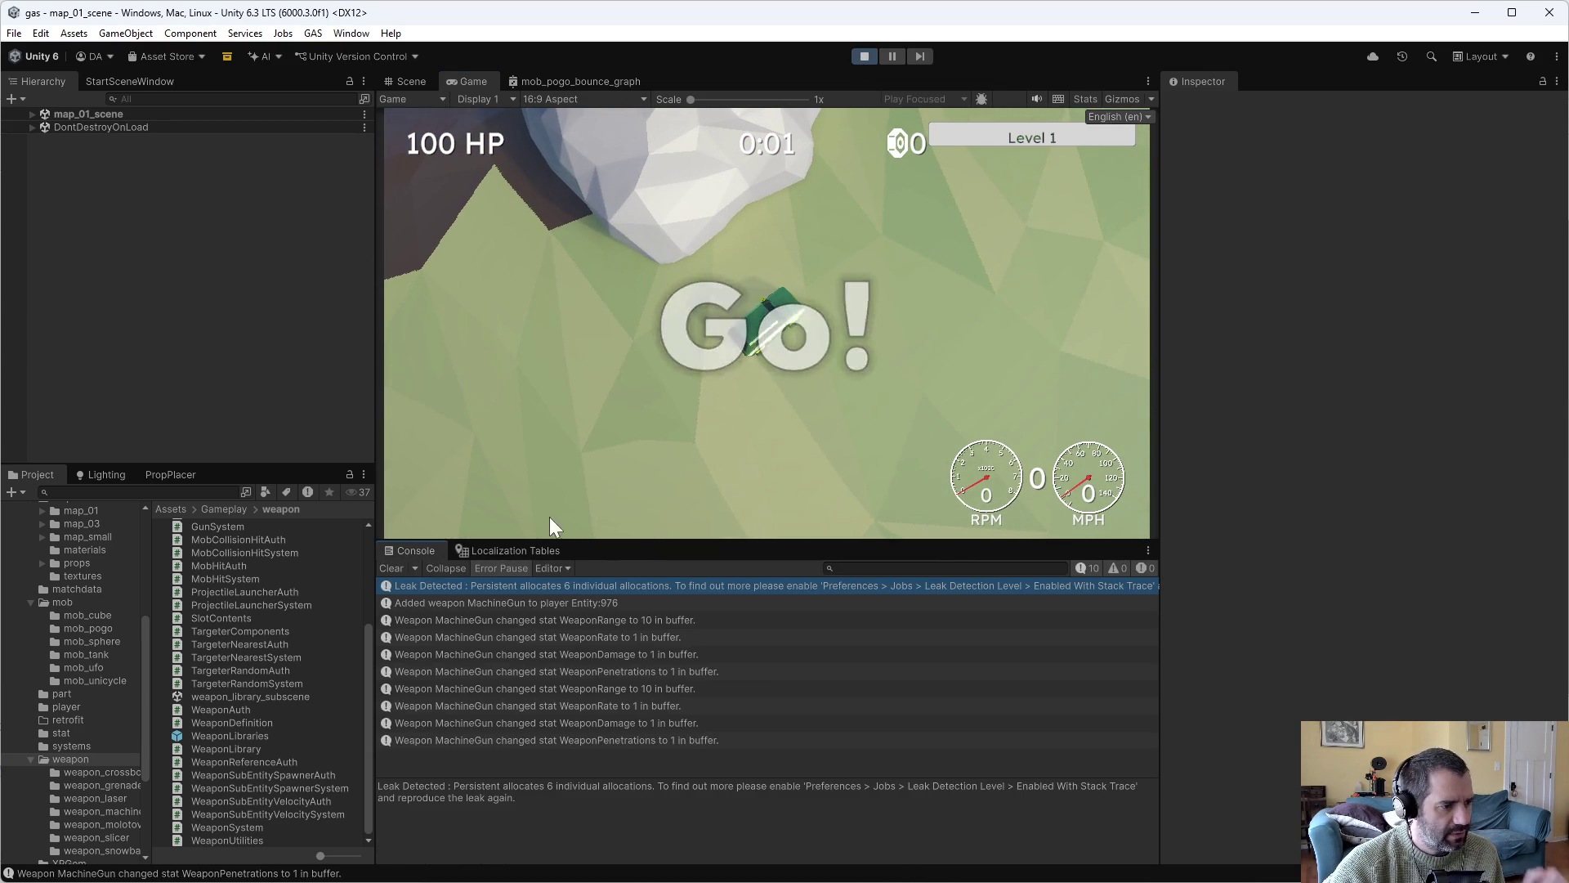
key(w)
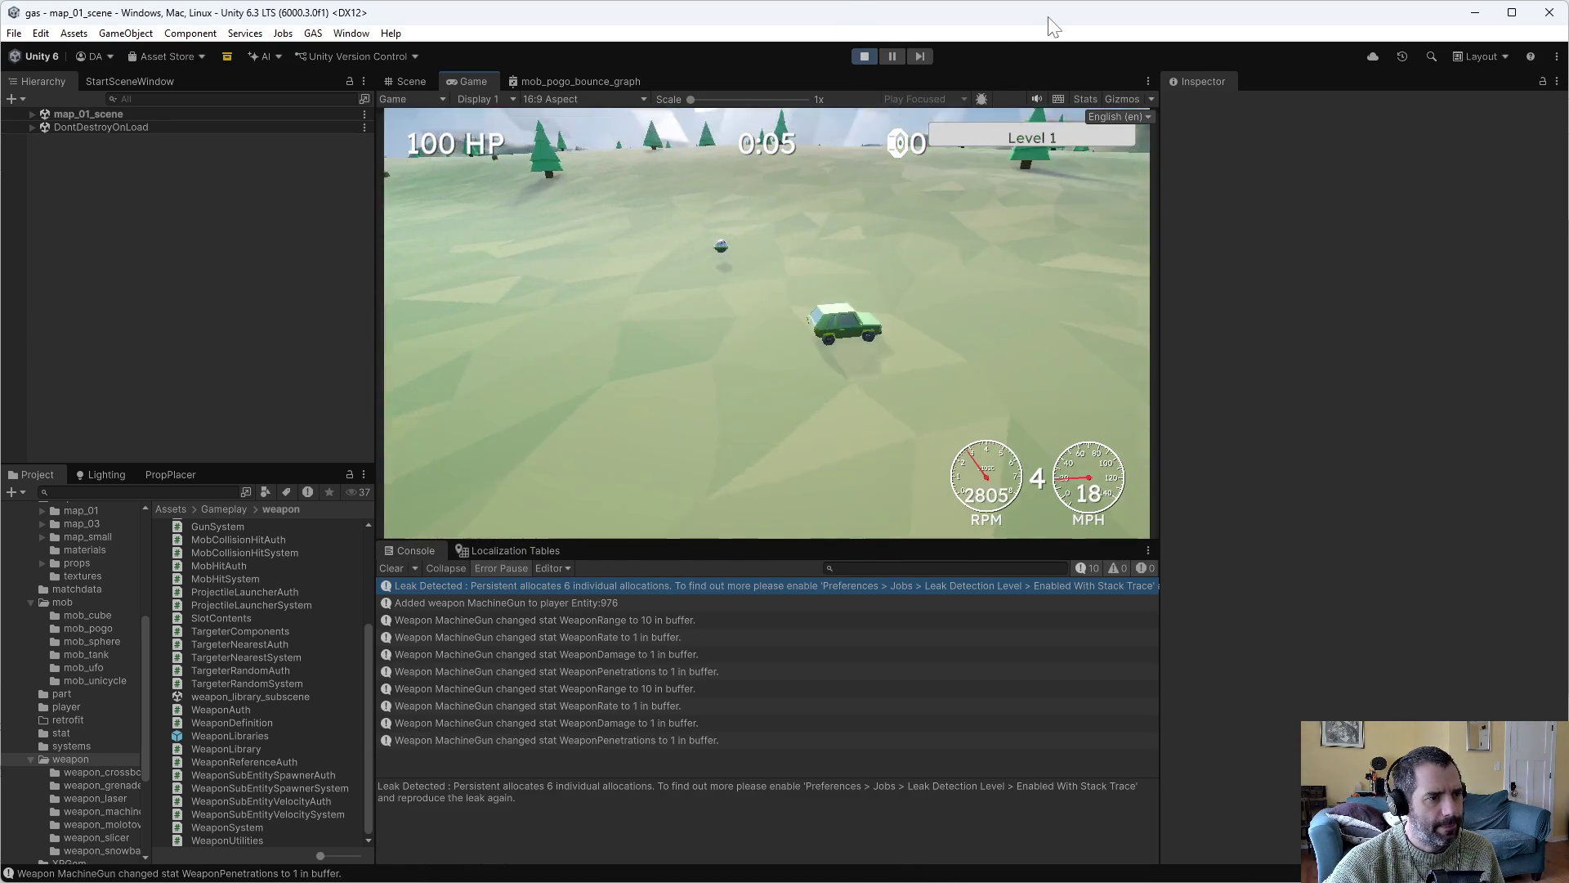
key(s)
key(grave)
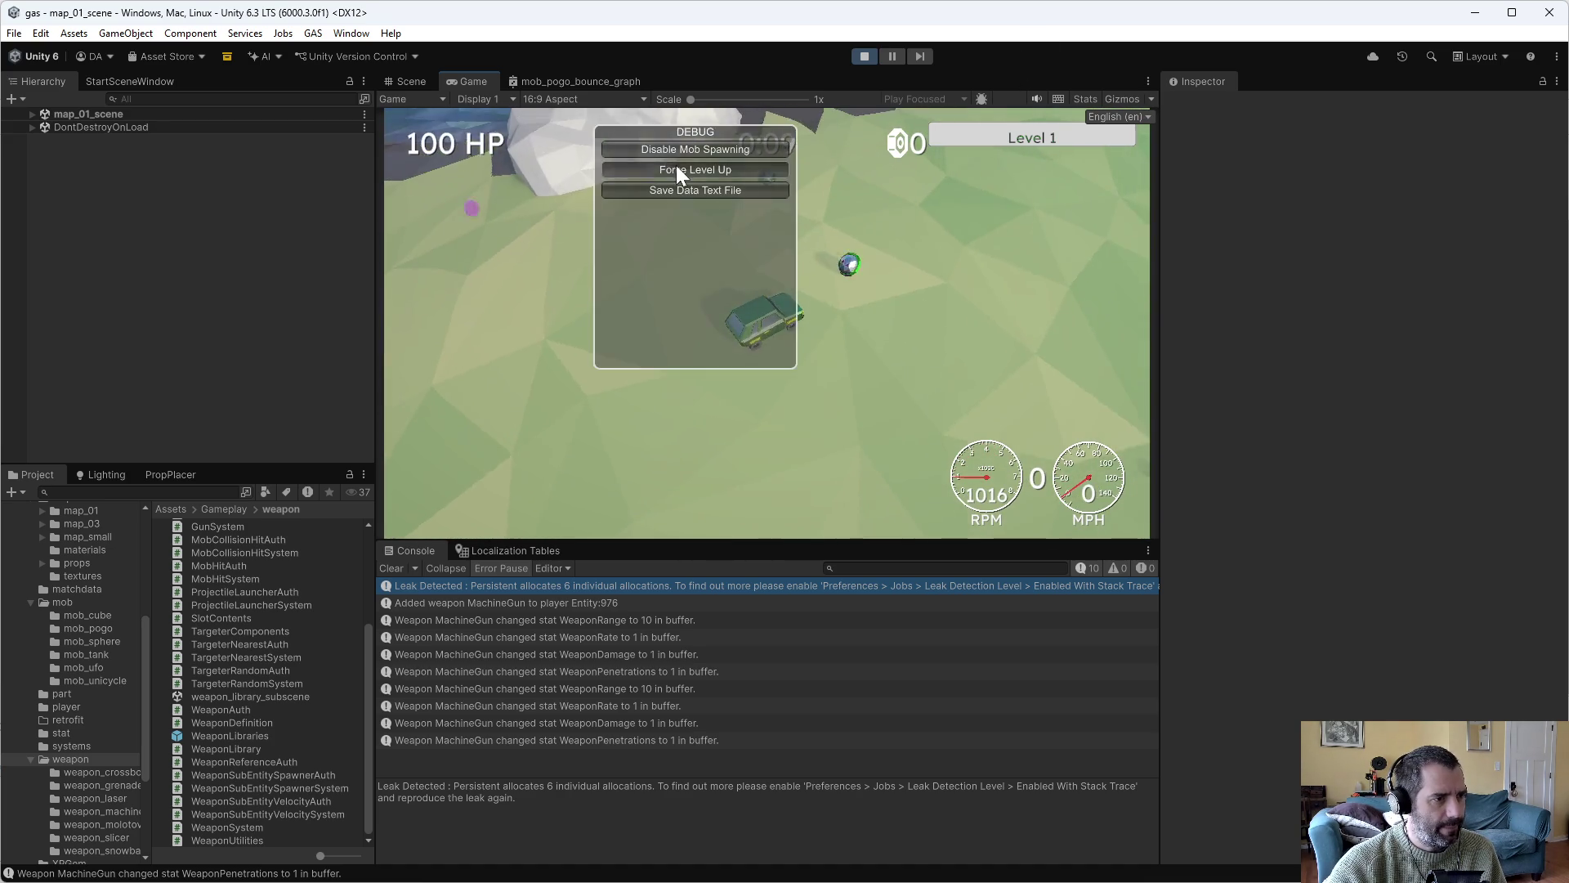
click(675, 165)
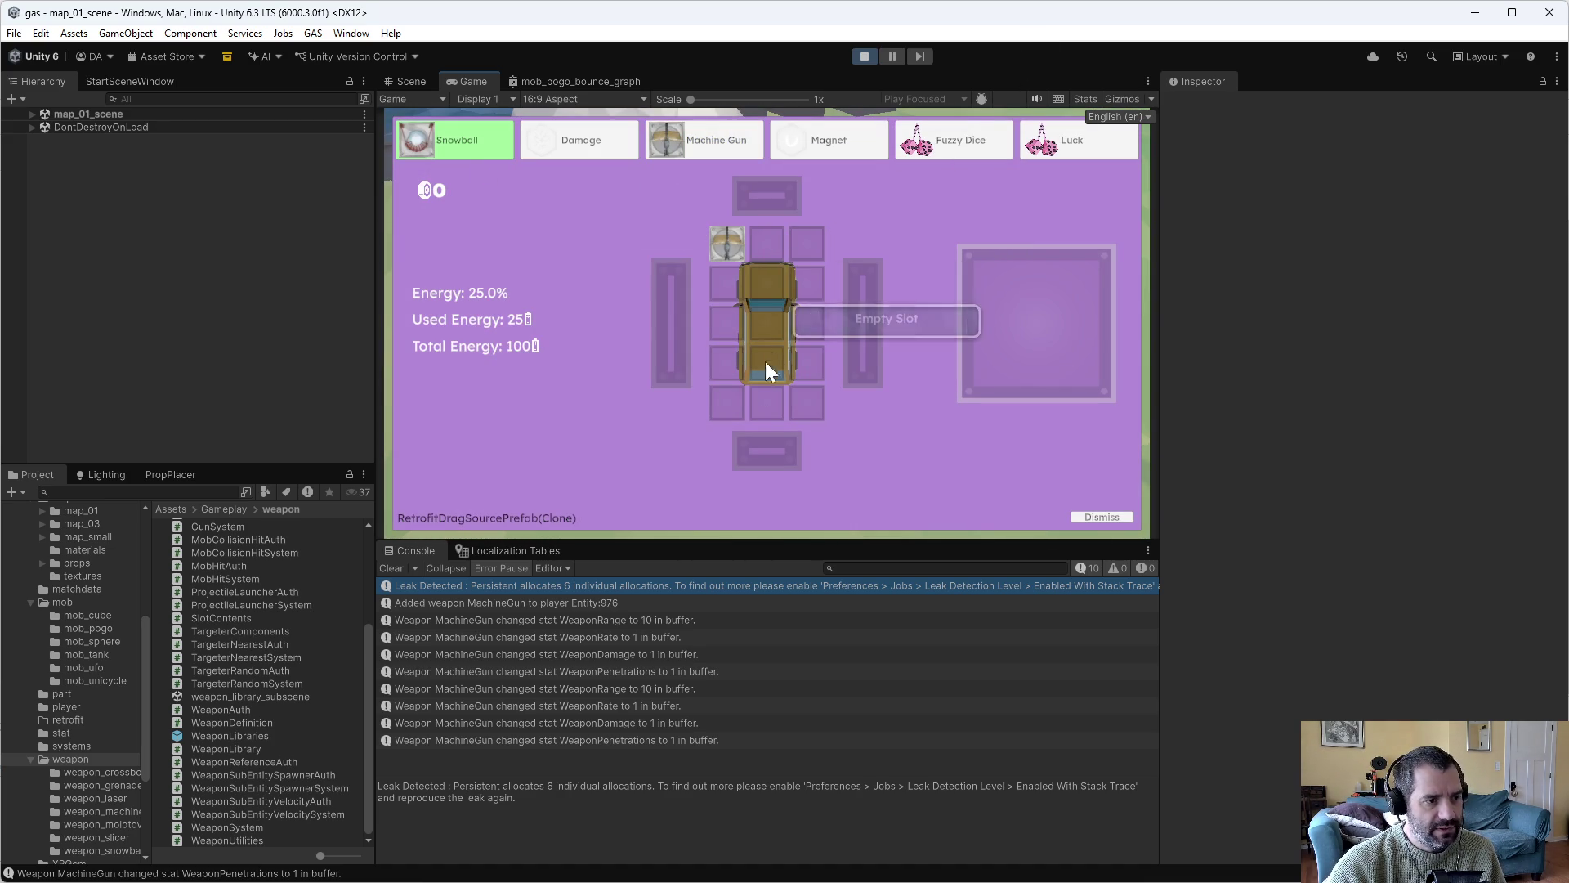
mouse_move(454, 140)
mouse_down()
mouse_move(562, 253)
mouse_move(715, 337)
mouse_up()
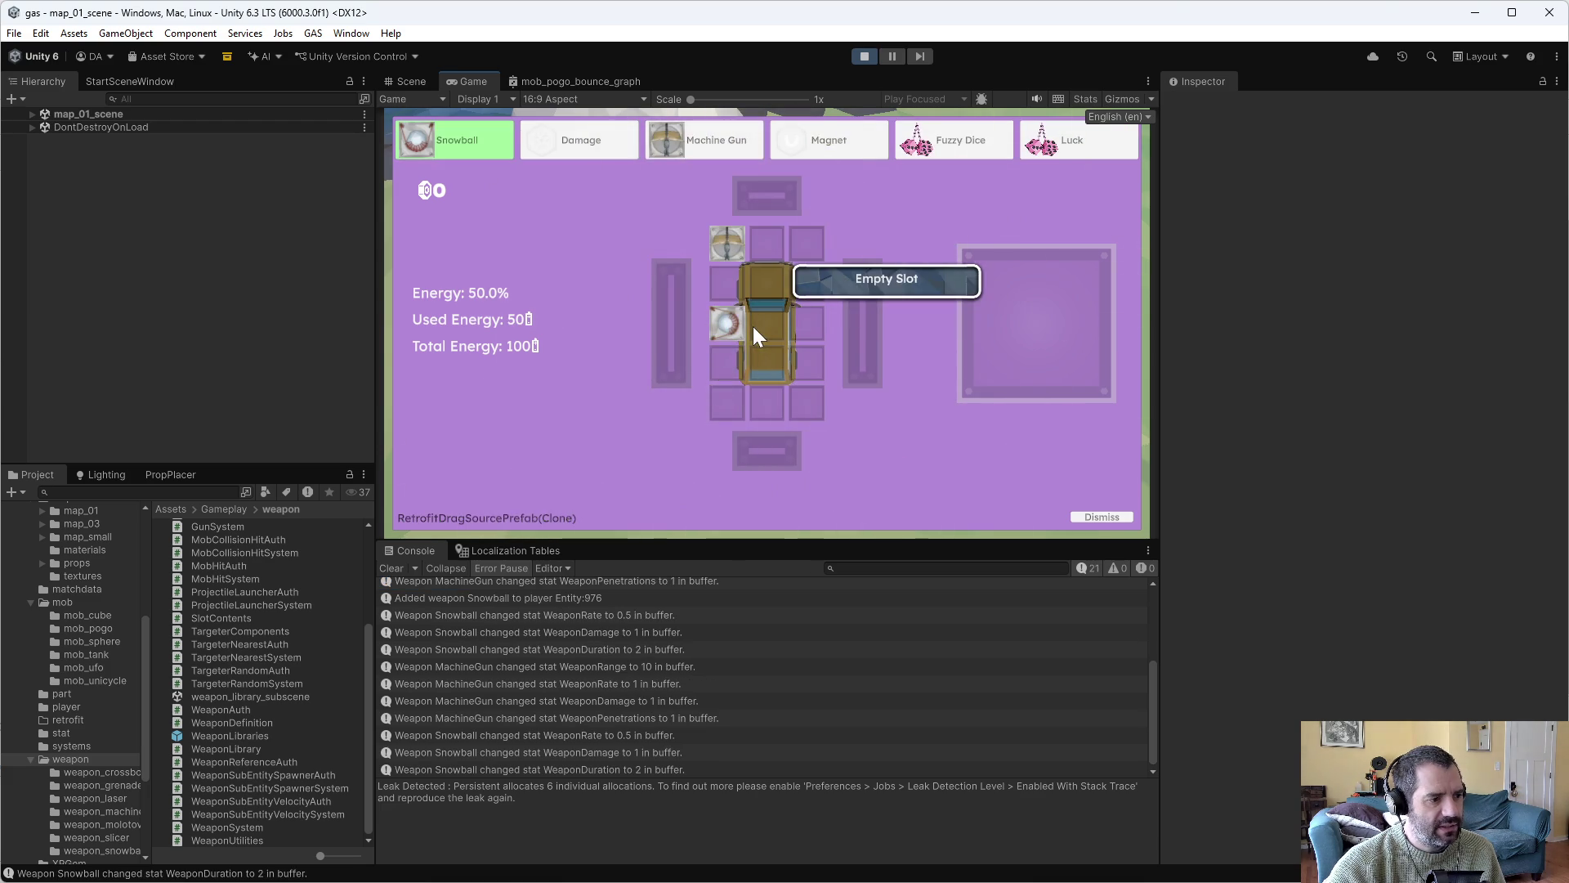
key(Escape)
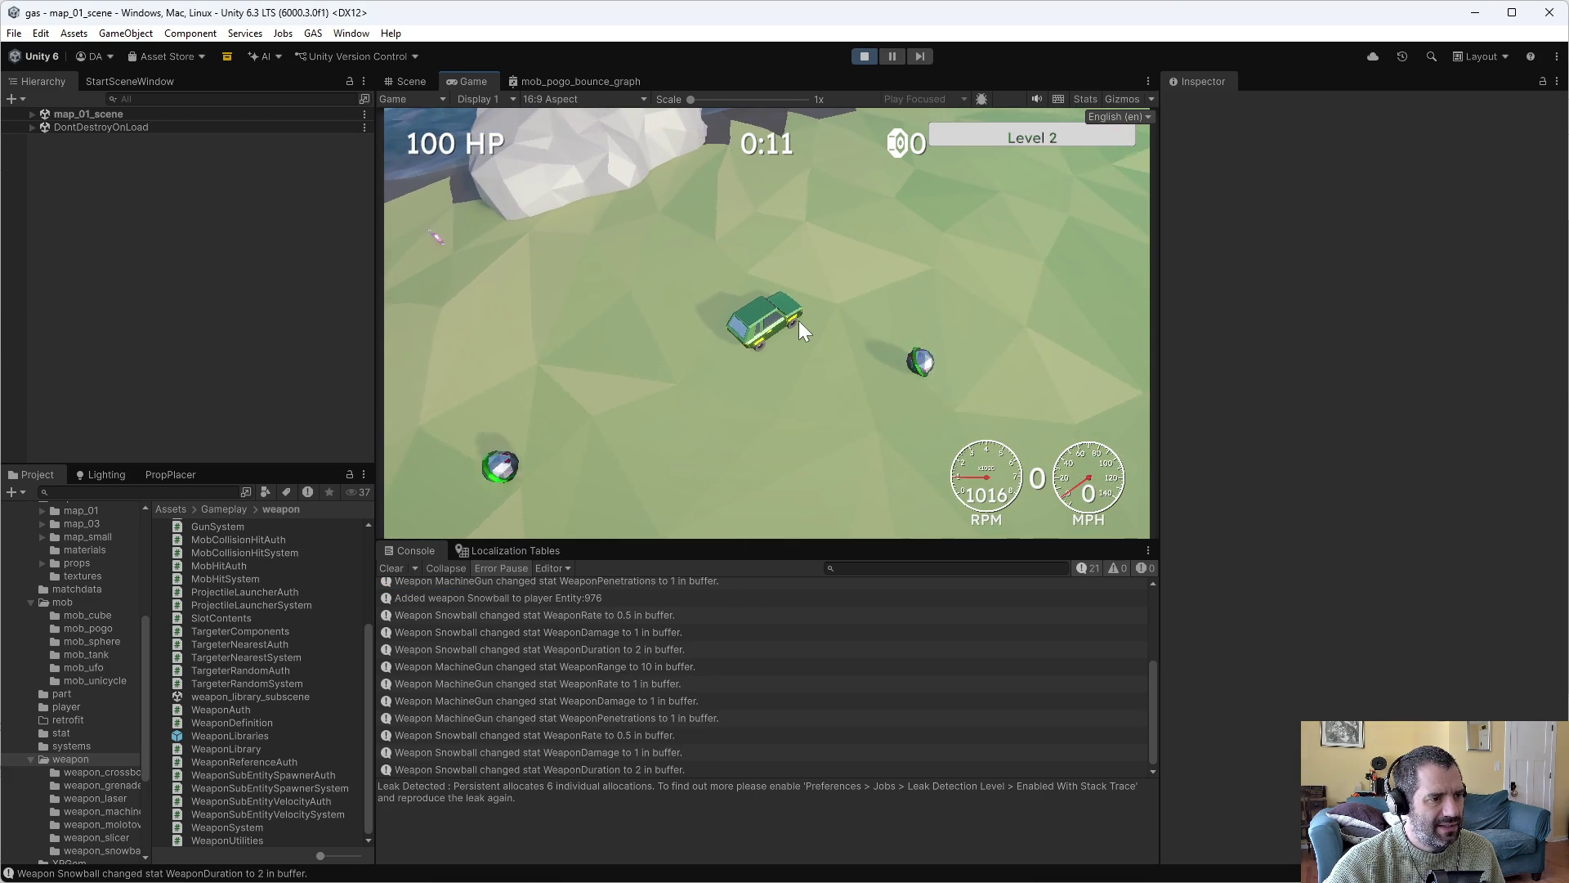
Drive the car around the field until the level ends and the retrofit screen appears.
key(w)
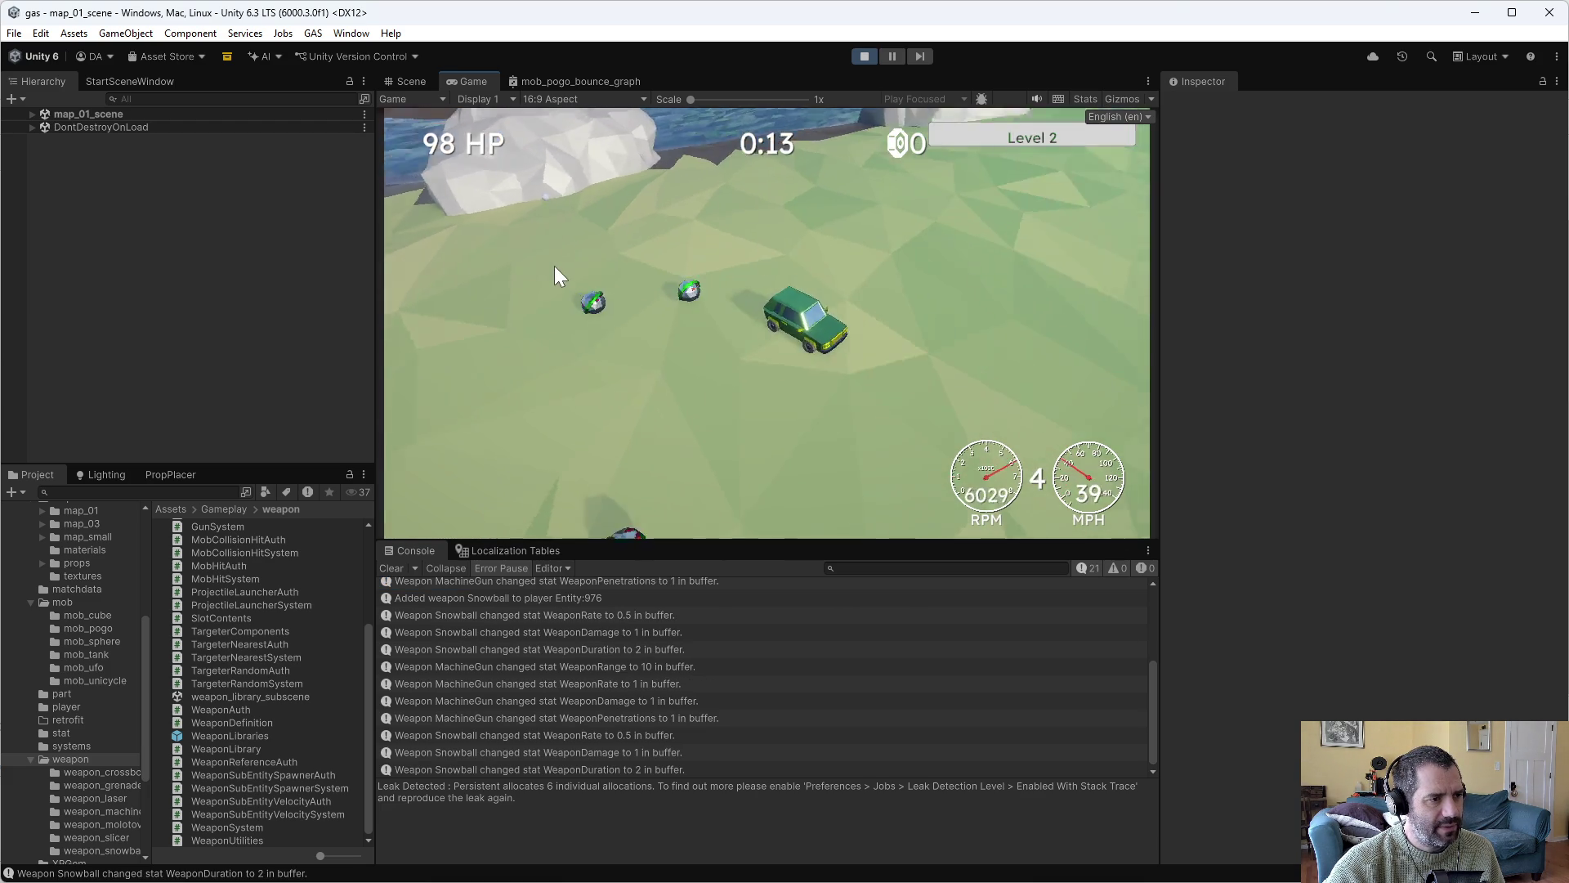
key(a)
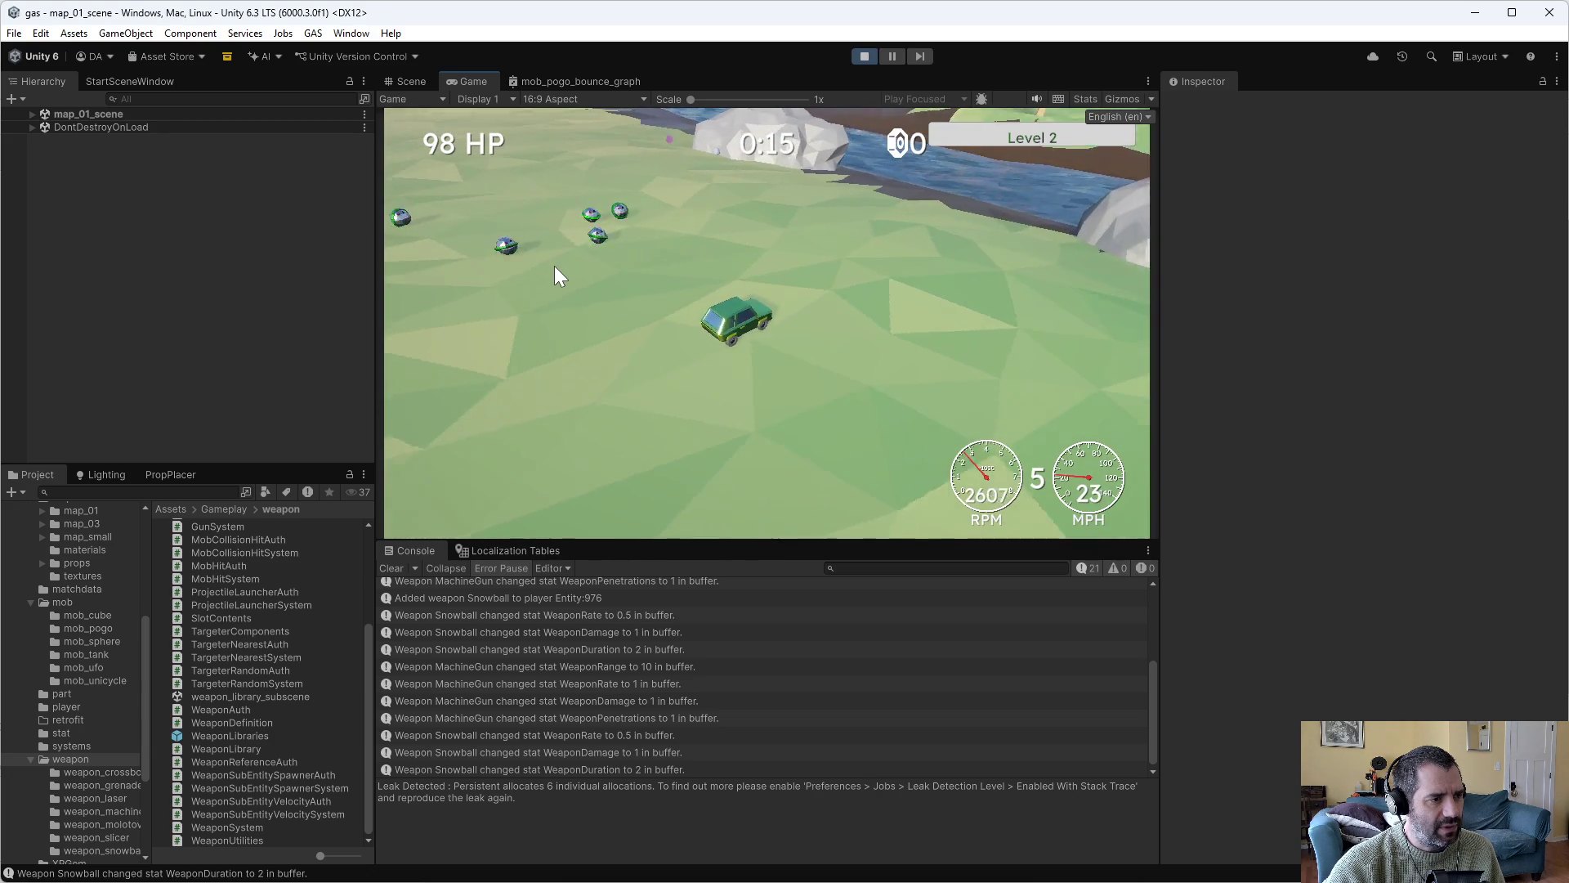
key(d)
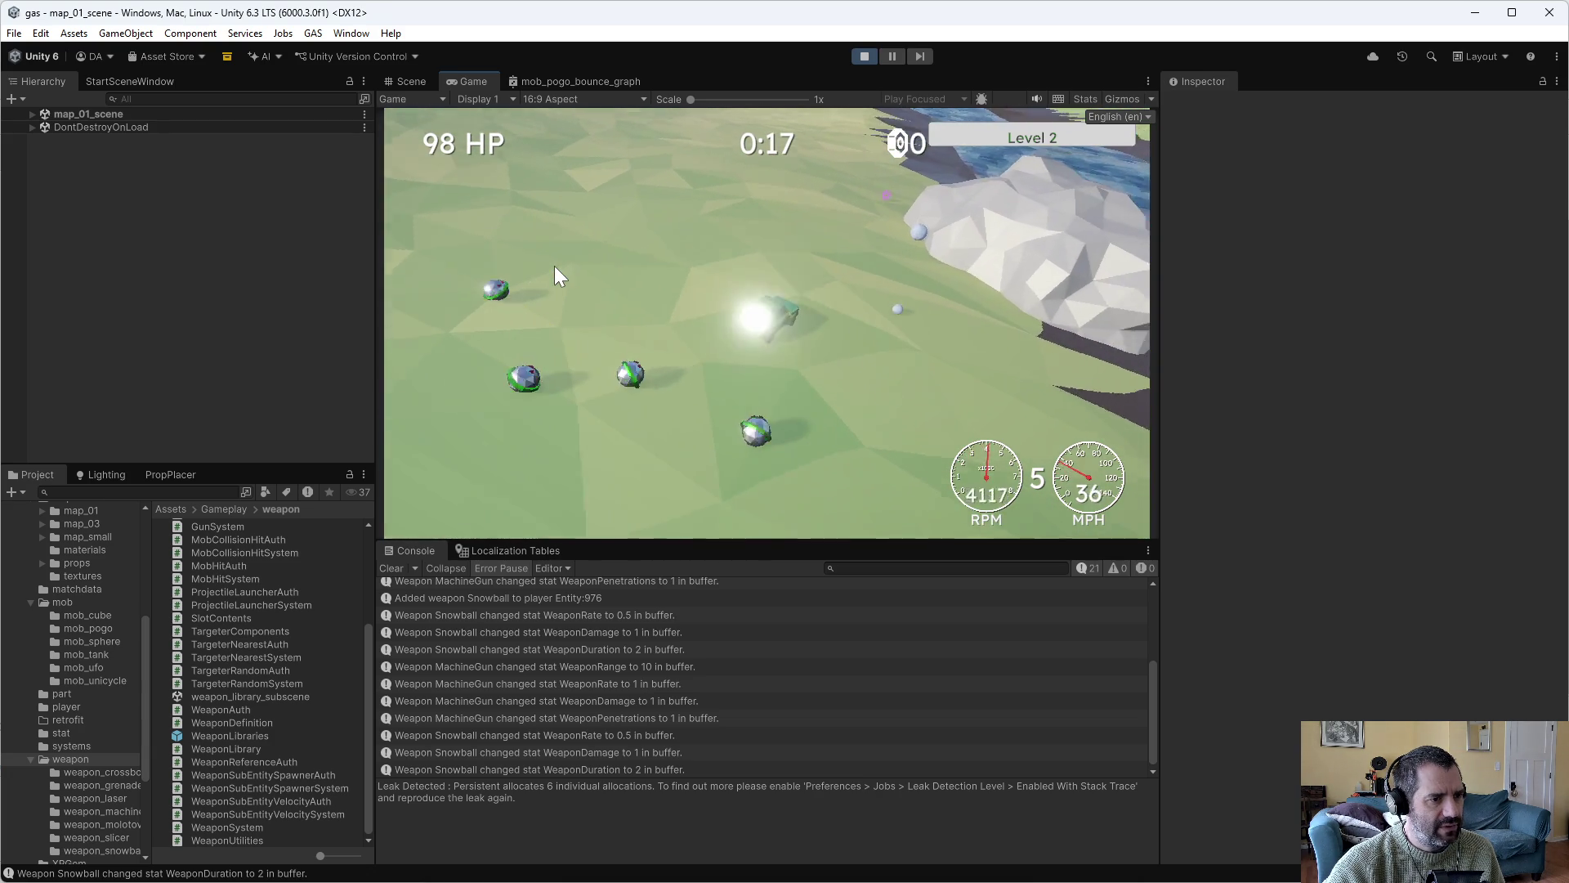
key(s)
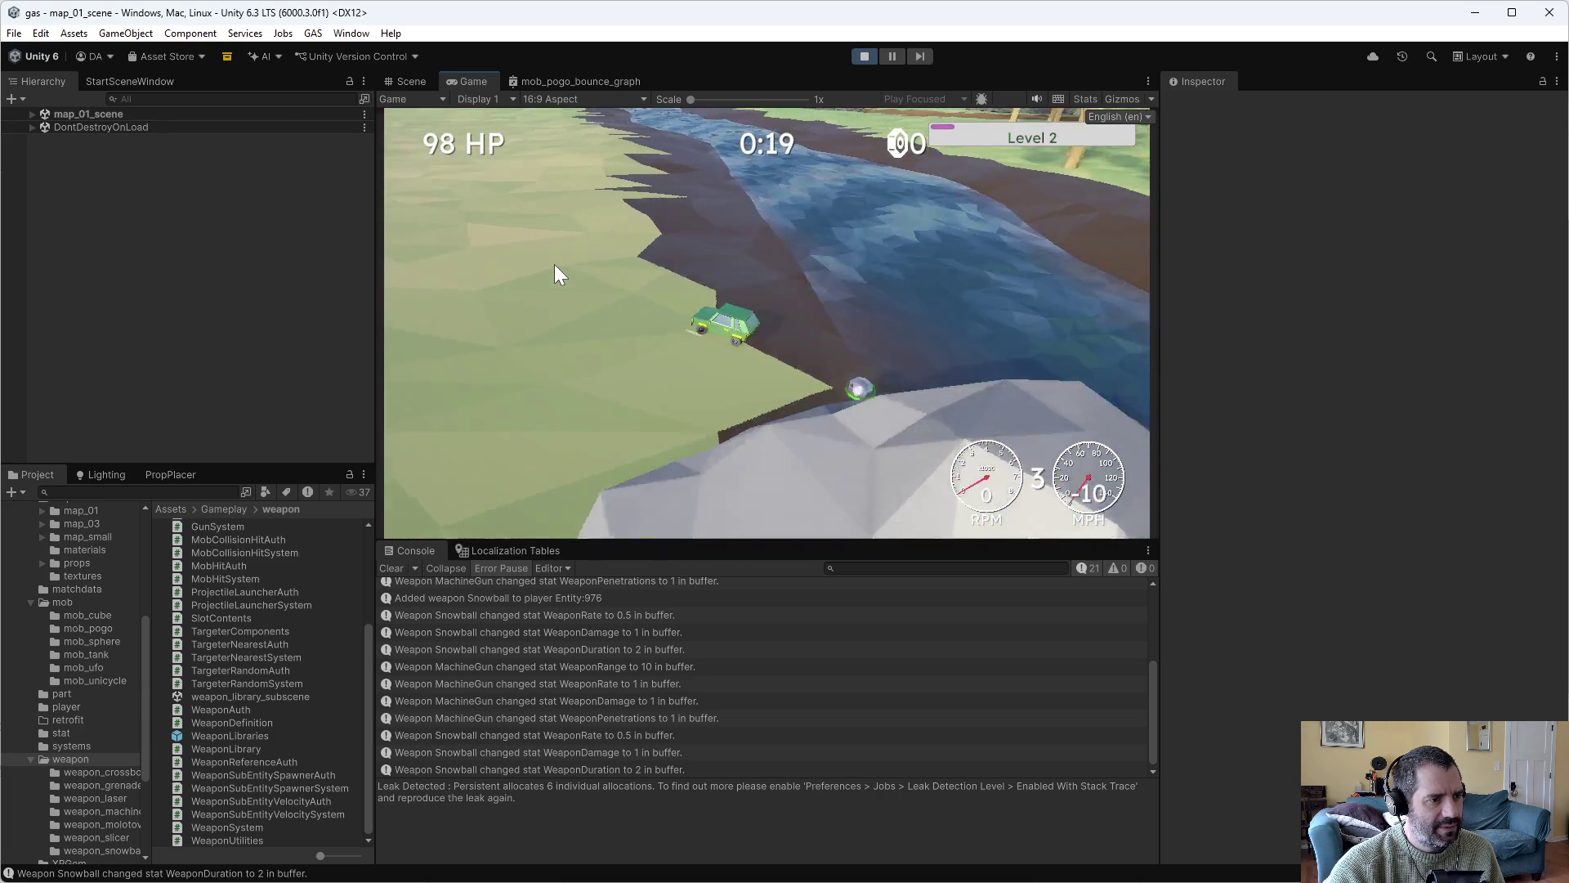
key(w)
key(a)
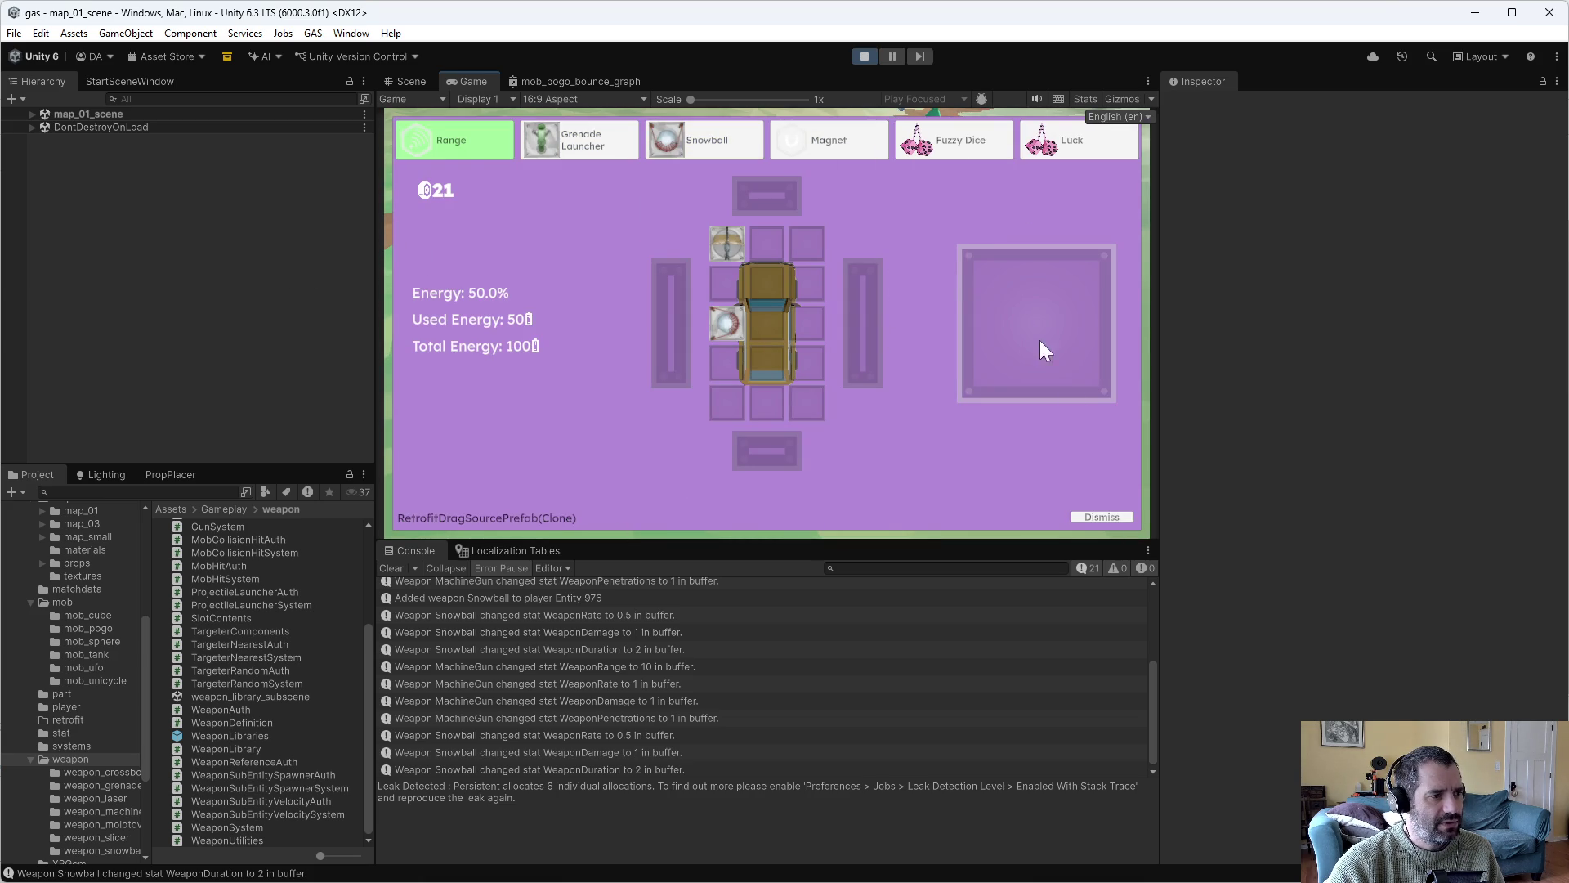
Dismiss the retrofit notice and install the Battery upgrade in the right-hand box.
click(1096, 513)
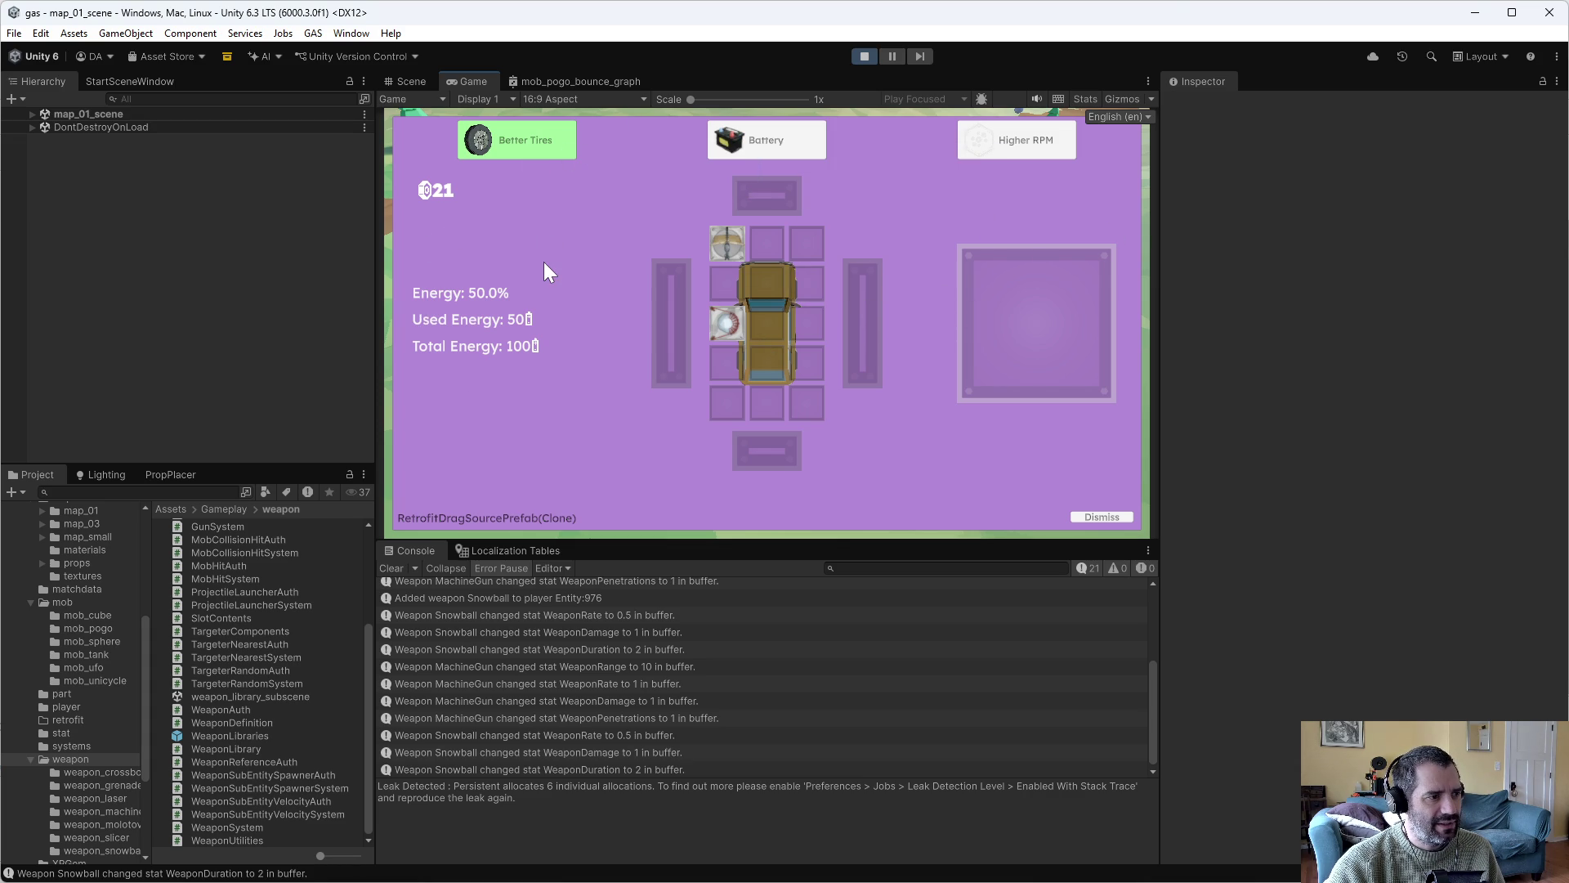
mouse_move(778, 148)
drag(768, 143, 845, 231)
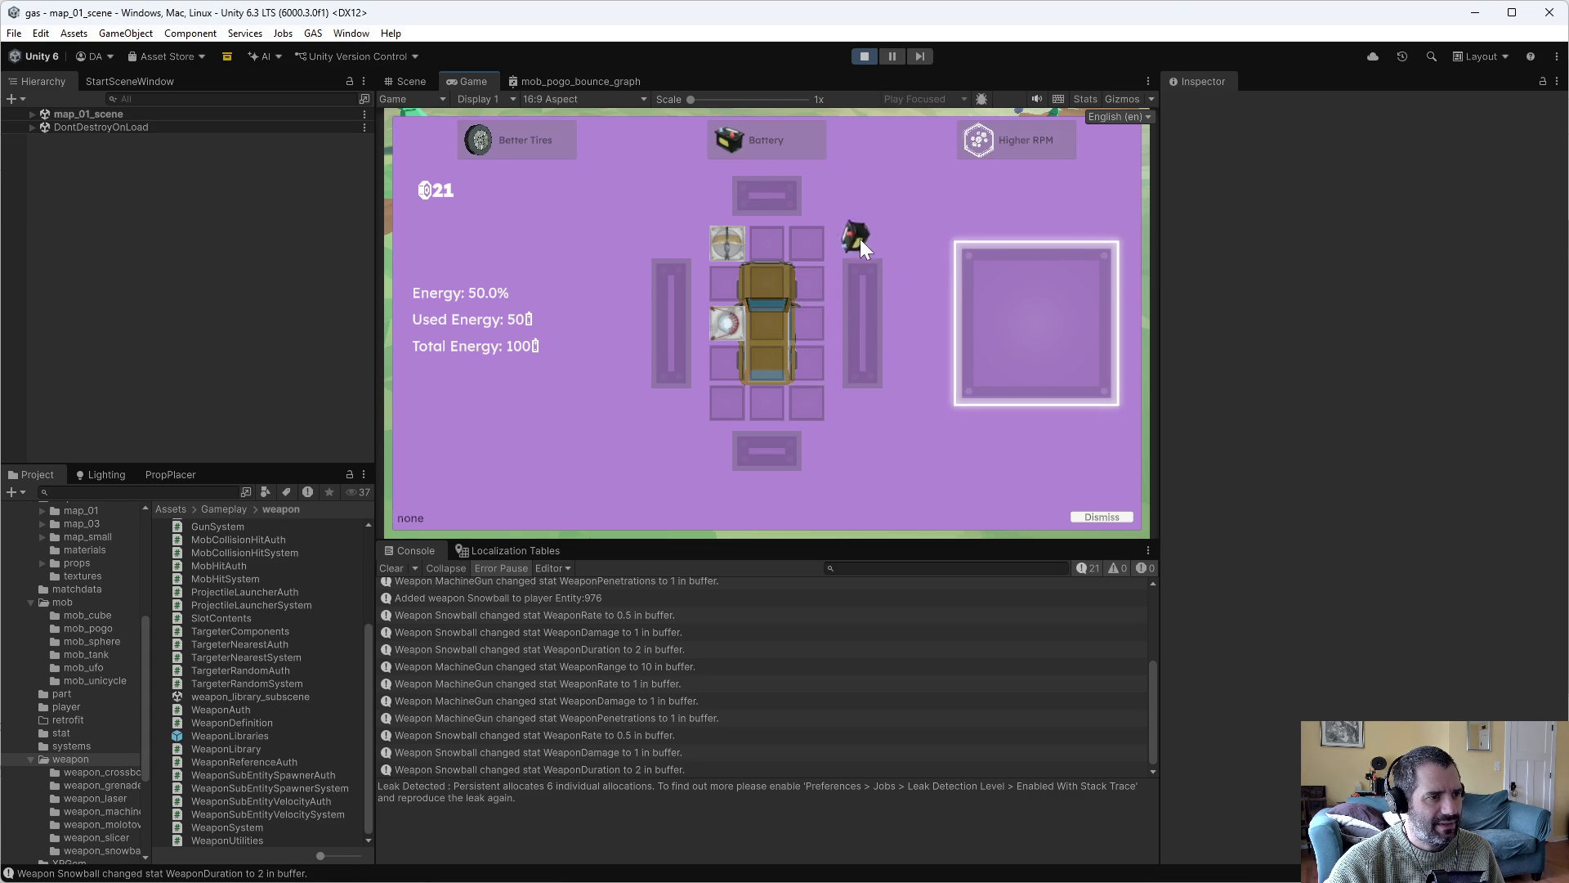
drag(1040, 297, 1040, 297)
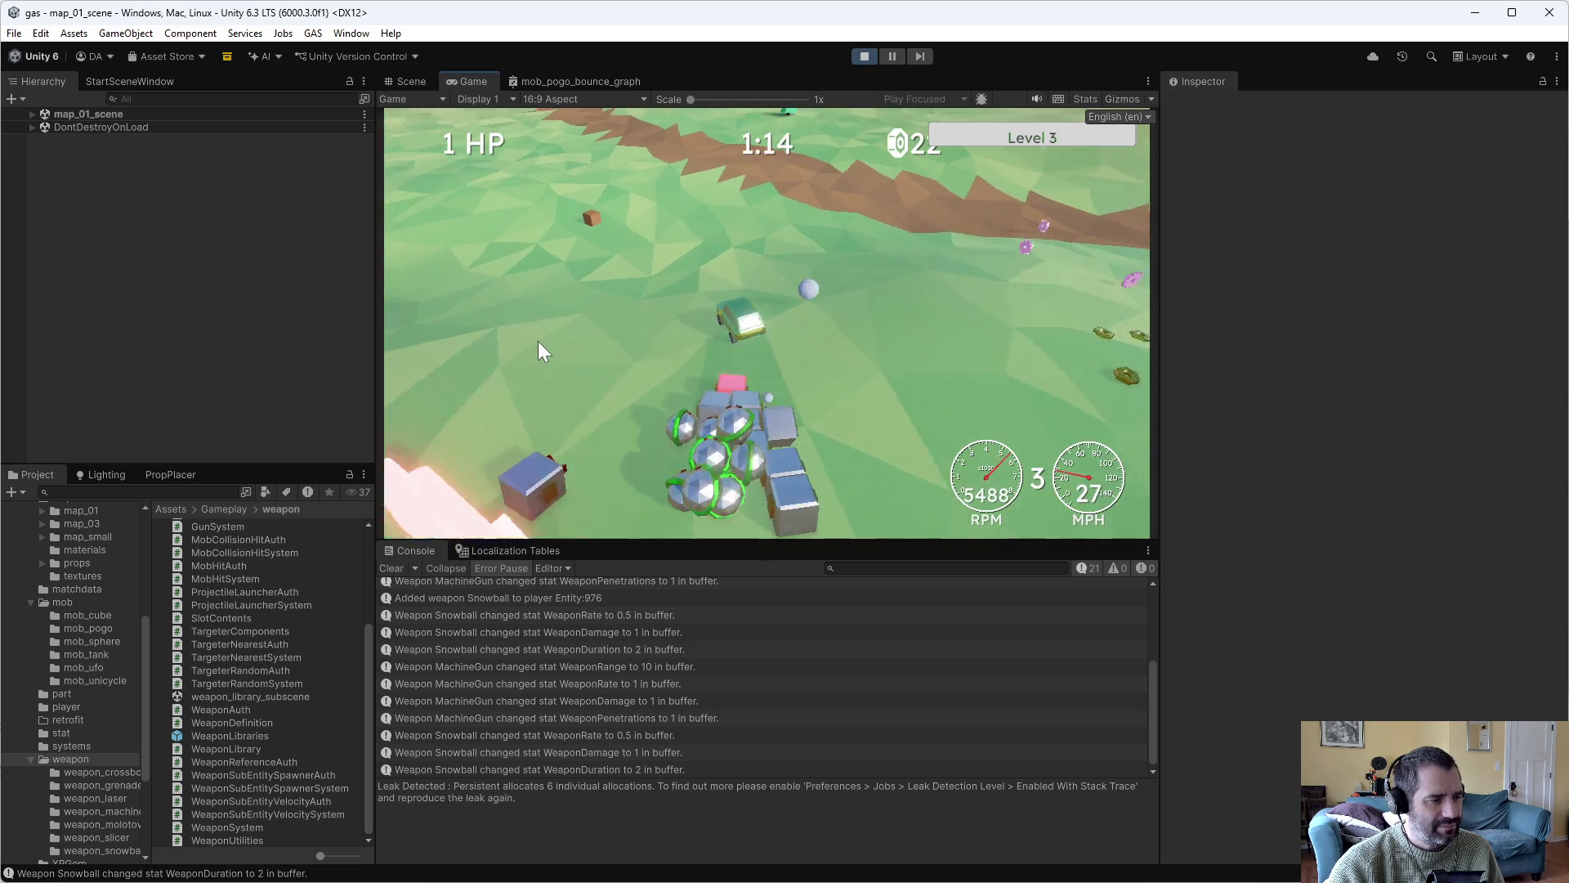
Pause to check total energy of 125, resume, add another upgrade, then stop Play mode.
key(Escape)
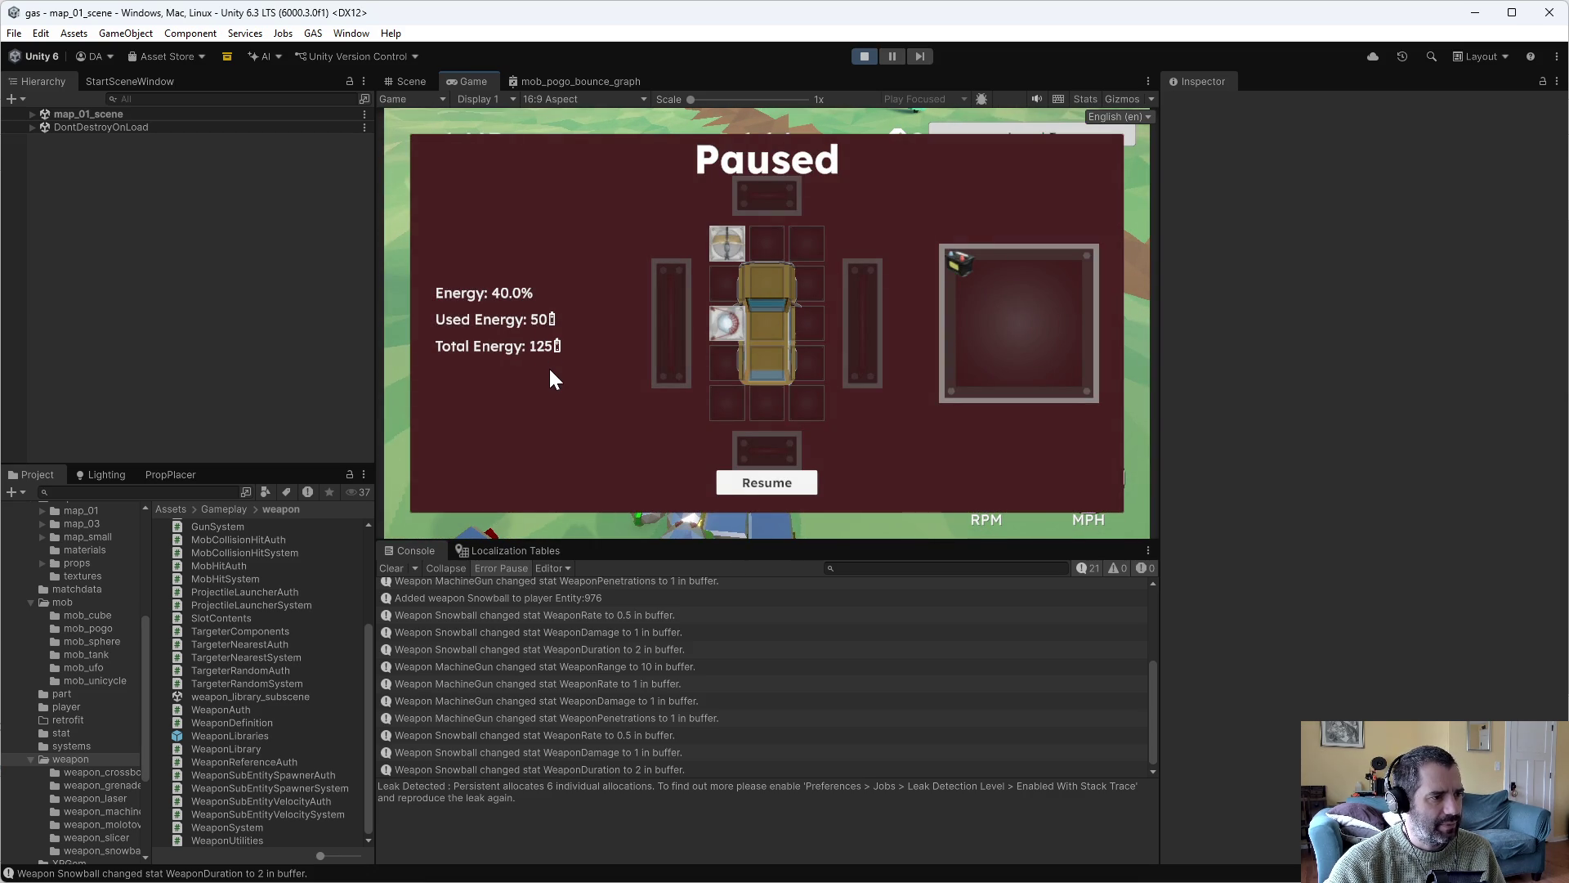
mouse_move(959, 264)
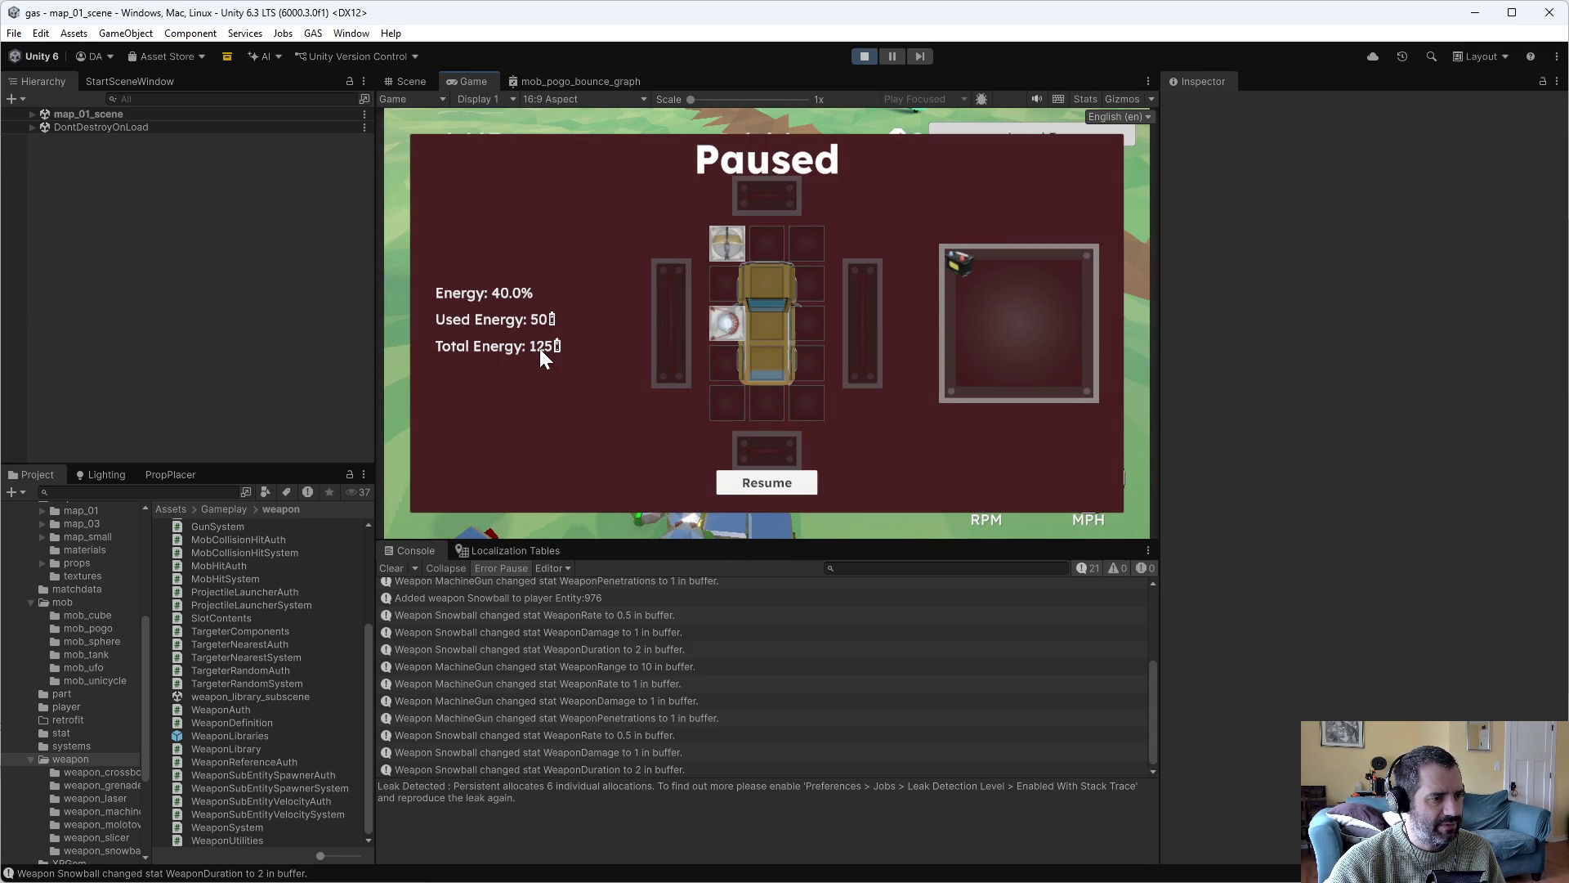
key(Escape)
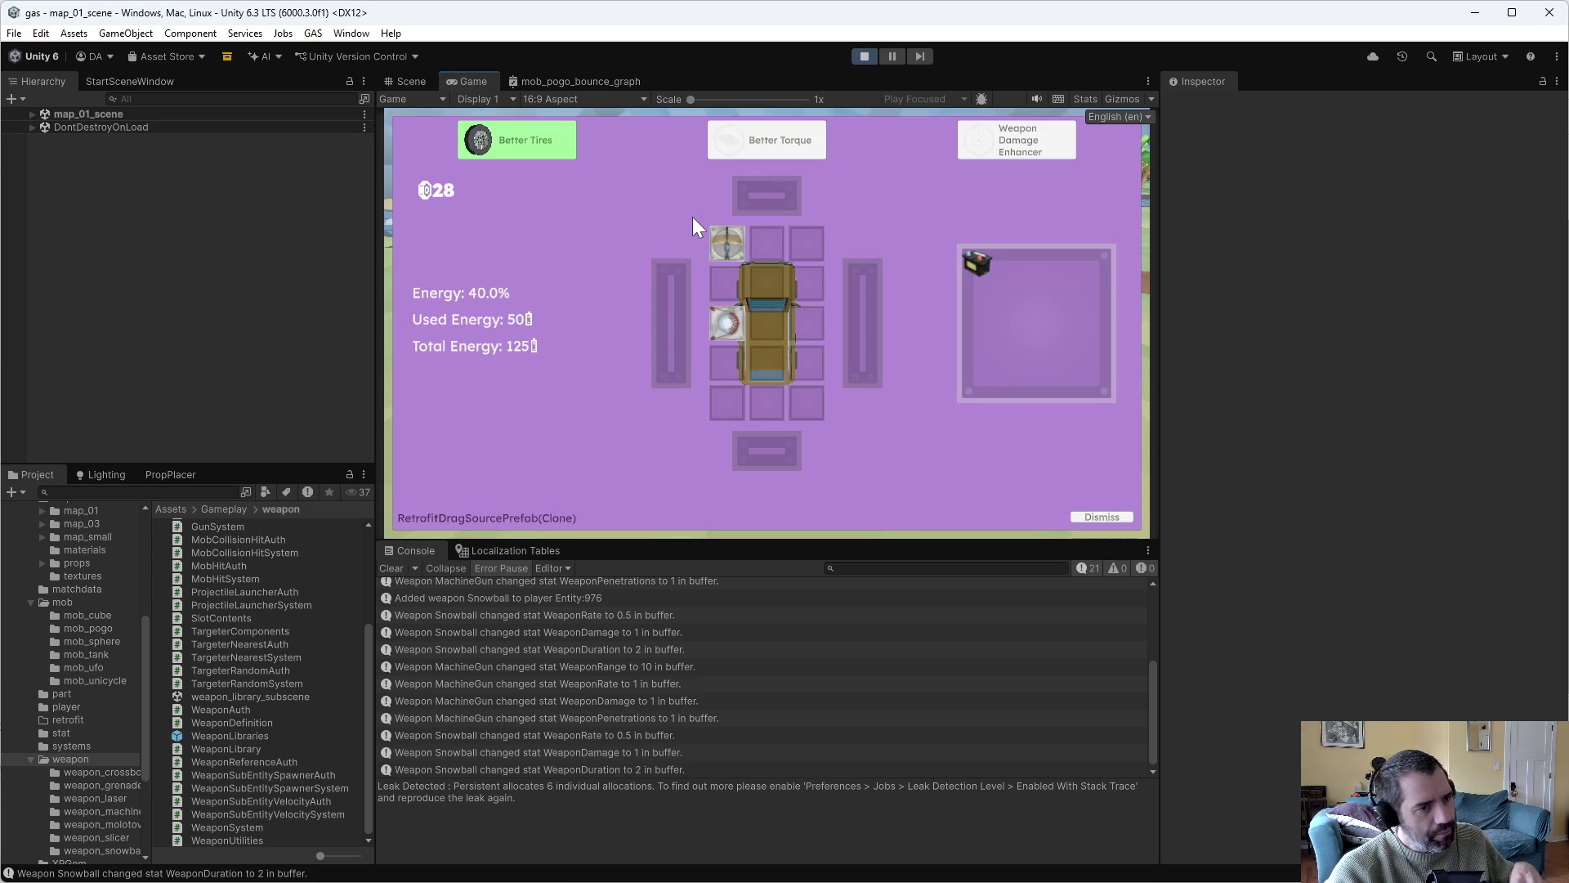
mouse_move(694, 218)
mouse_down()
mouse_move(703, 184)
mouse_move(970, 326)
mouse_move(1046, 321)
mouse_up()
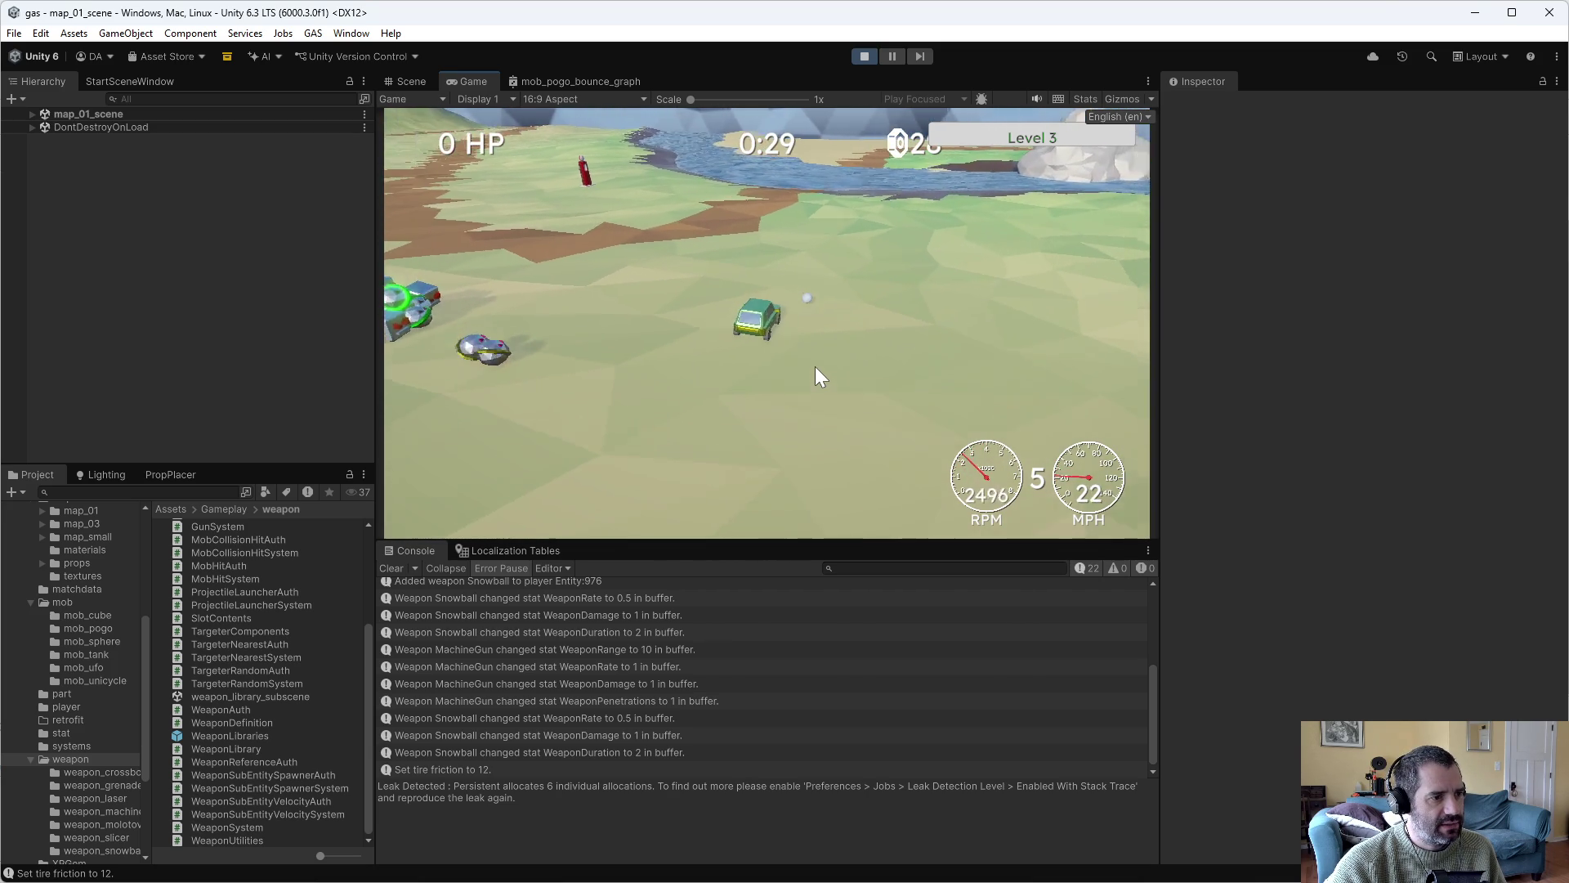
click(861, 54)
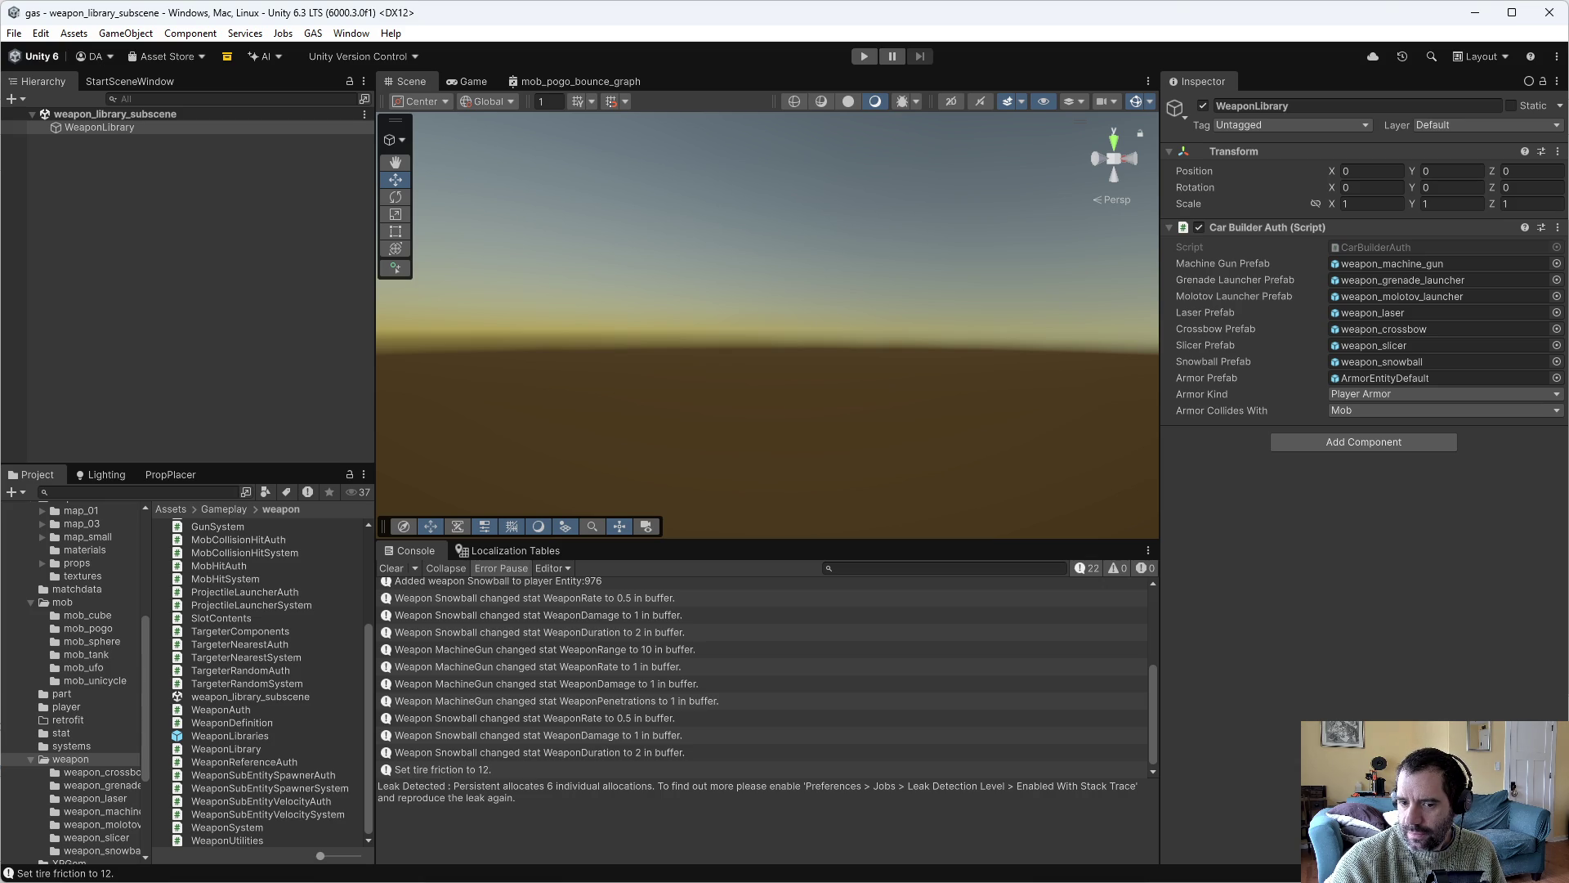
In Emacs, change AllParts in PartStoreManager.cs from PartDefinition[] to Block[], then return to Unity.
key(alt+Tab)
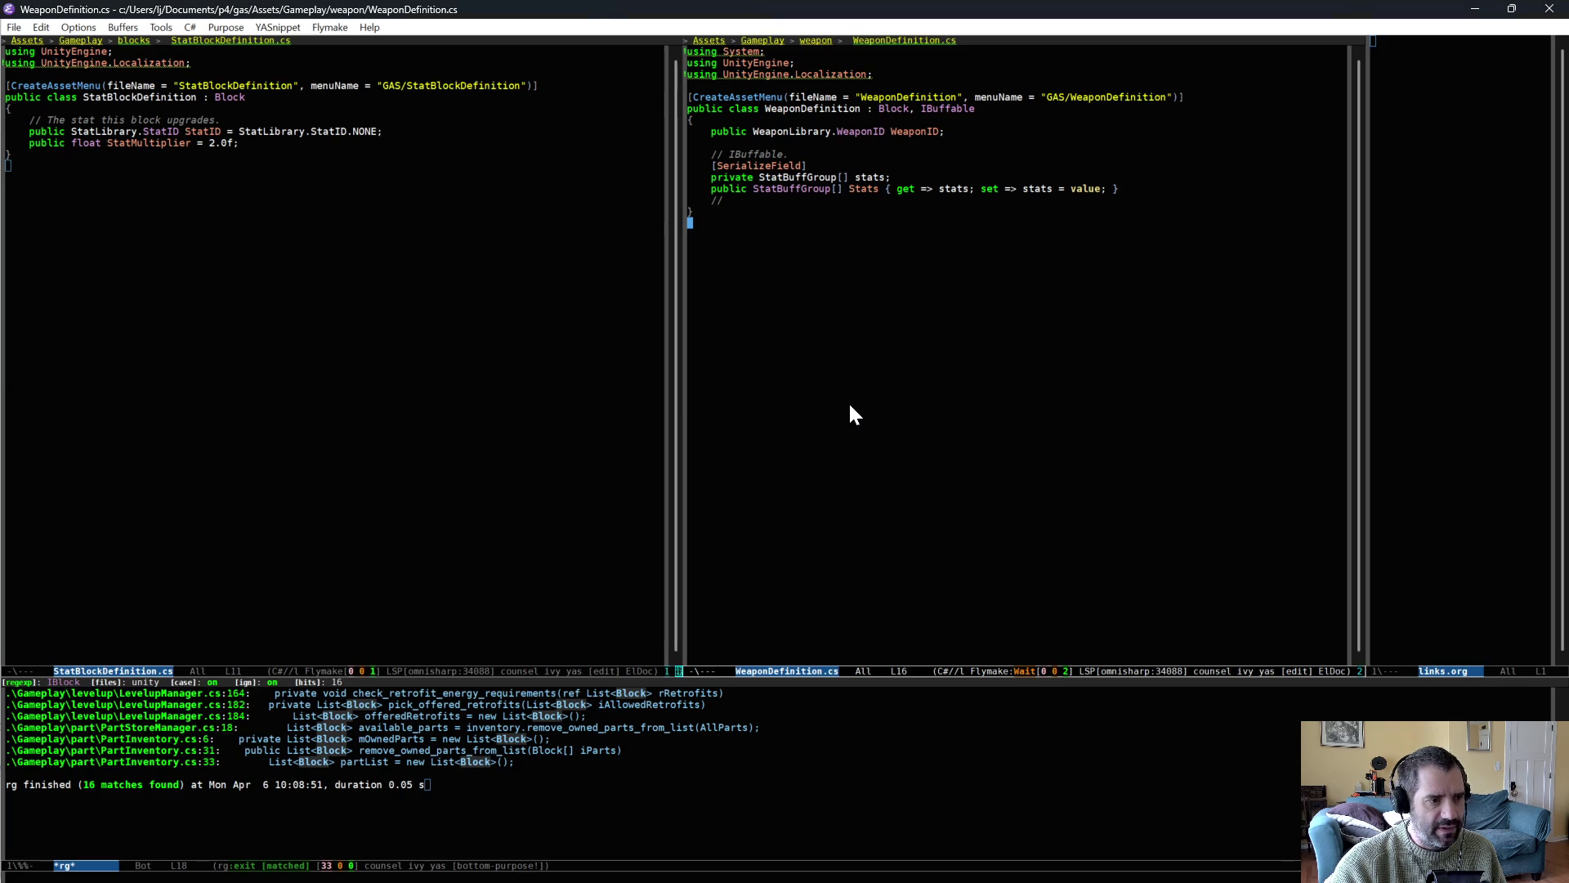
key(ctrl+x)
key(ctrl+f)
text(pa)
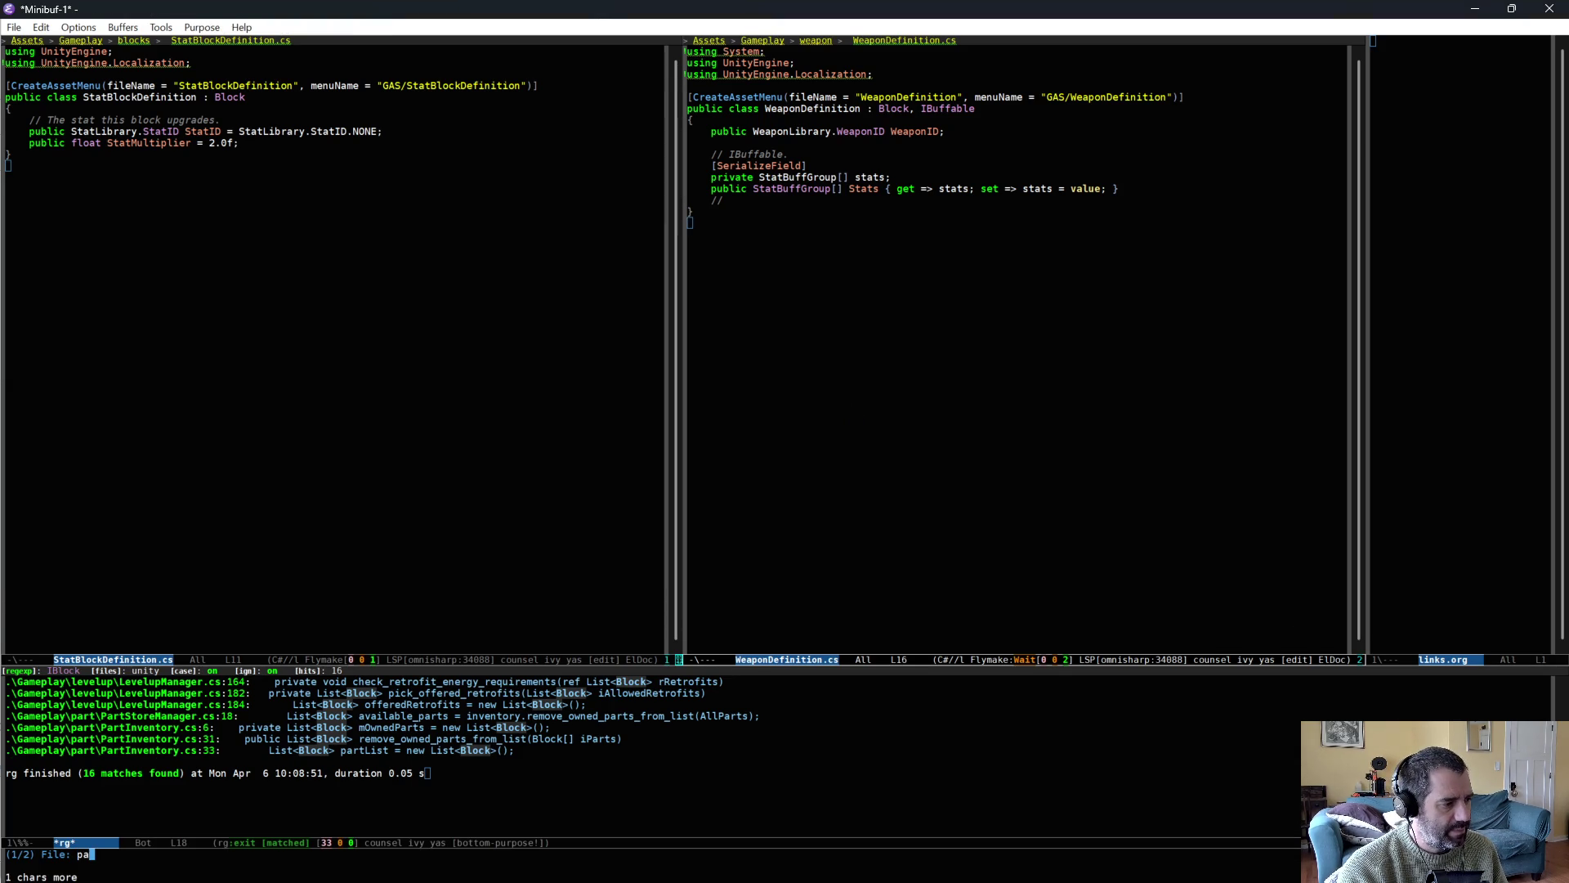
text(rts)
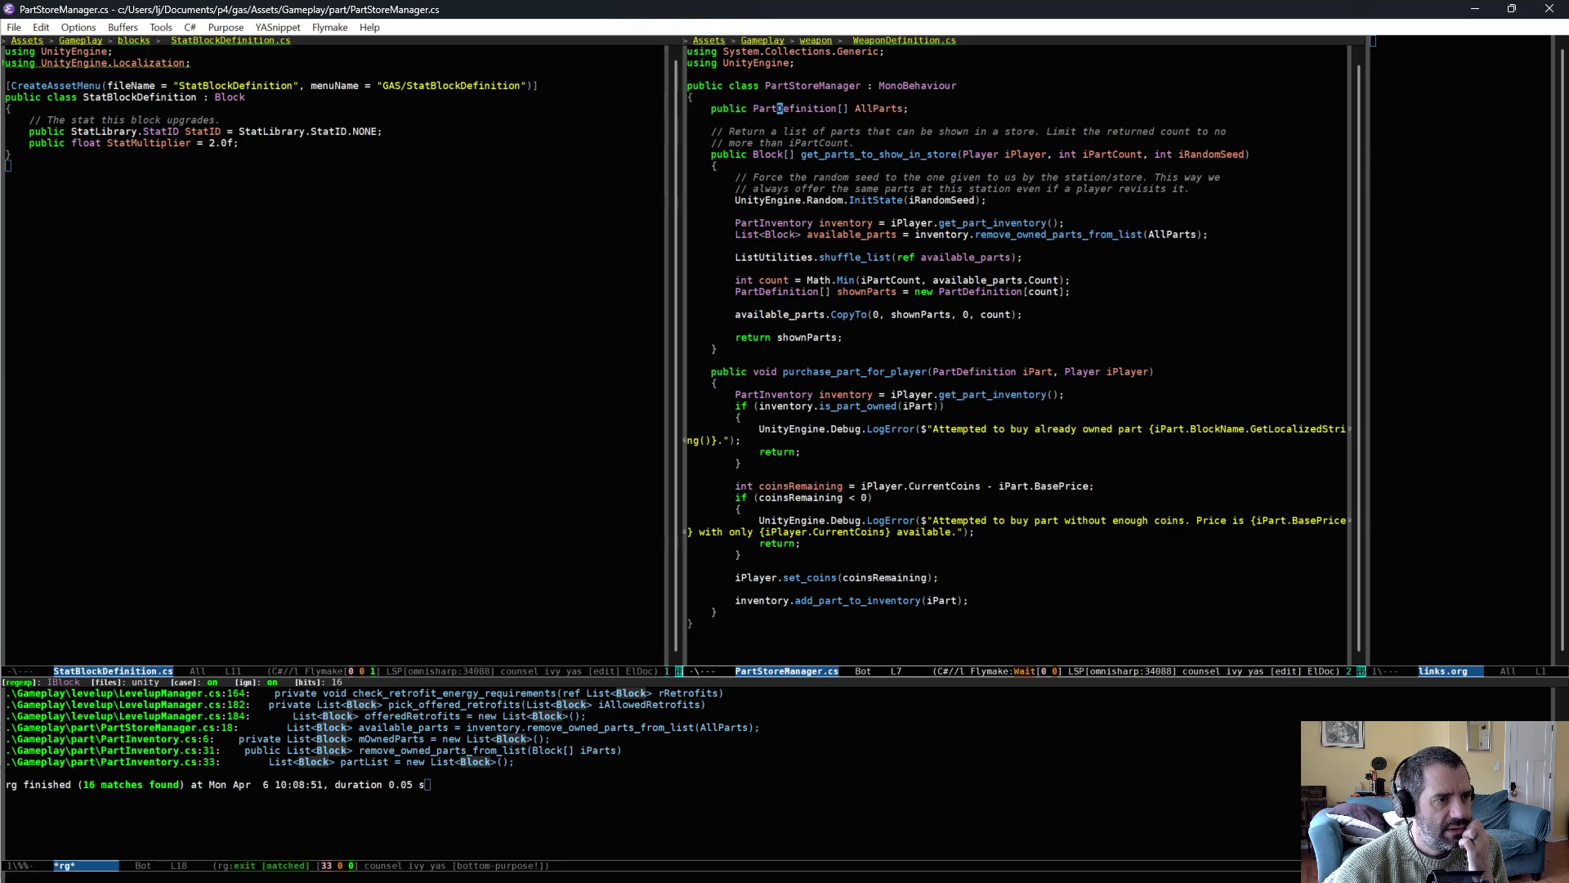
key(alt+w)
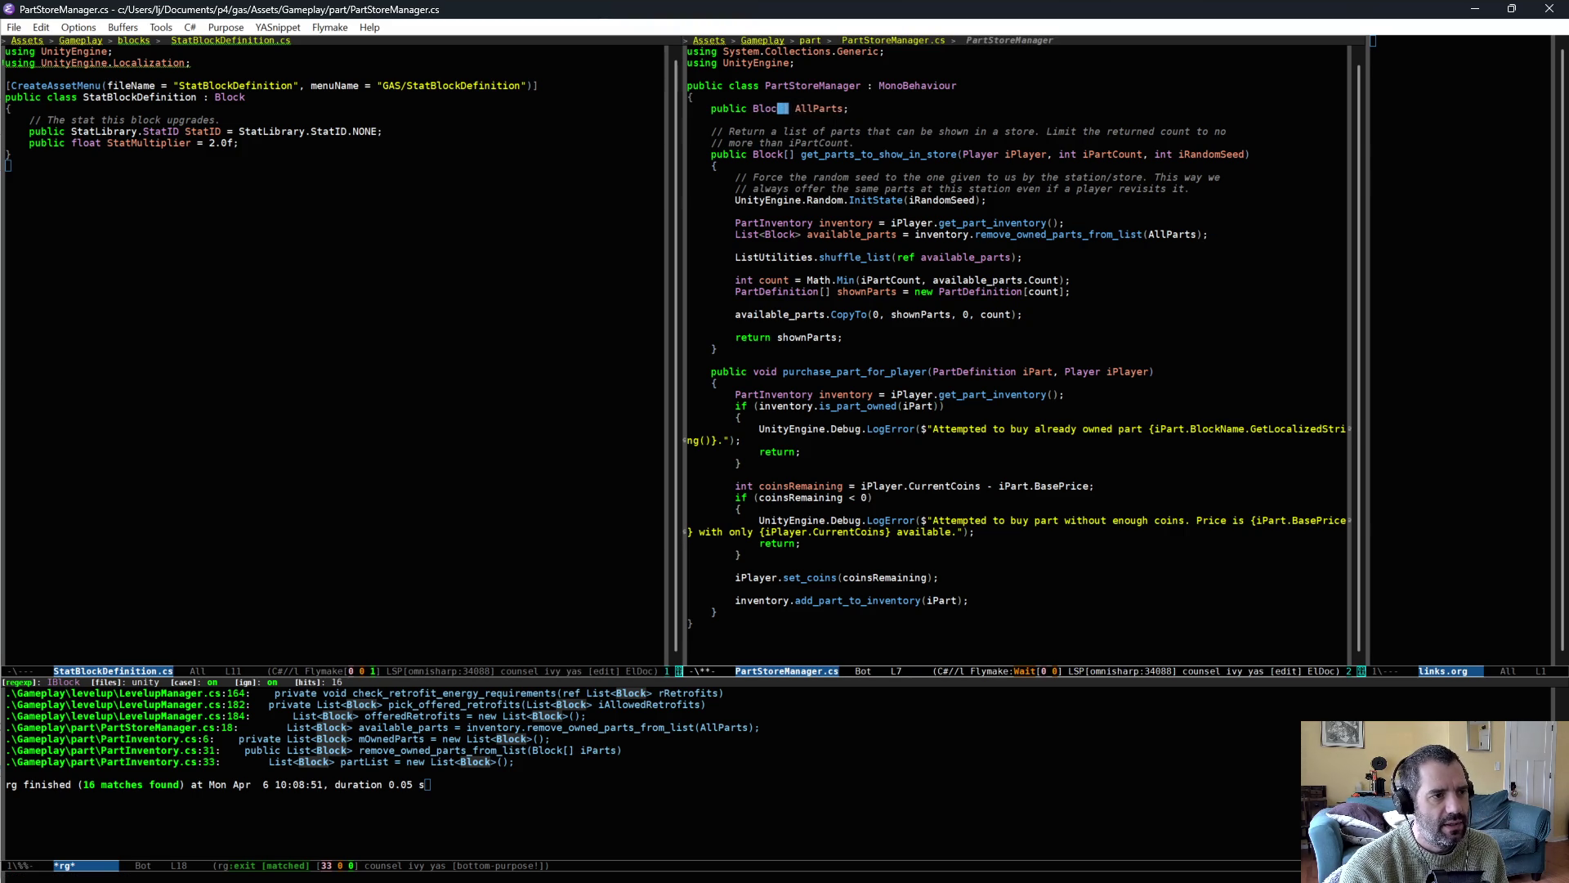
click(892, 131)
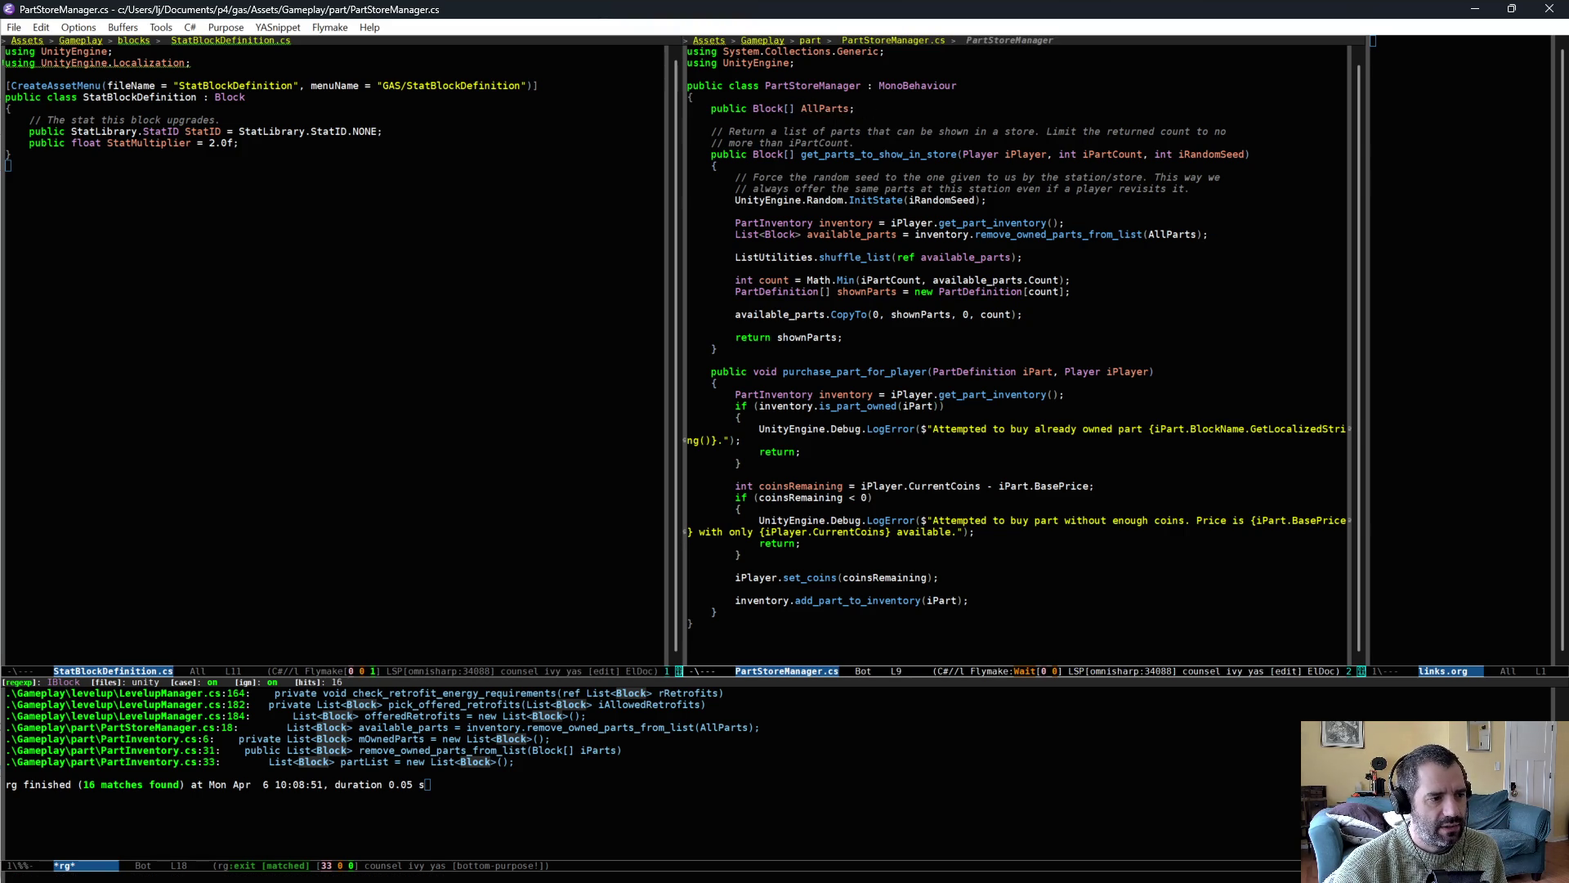
key(alt+Tab)
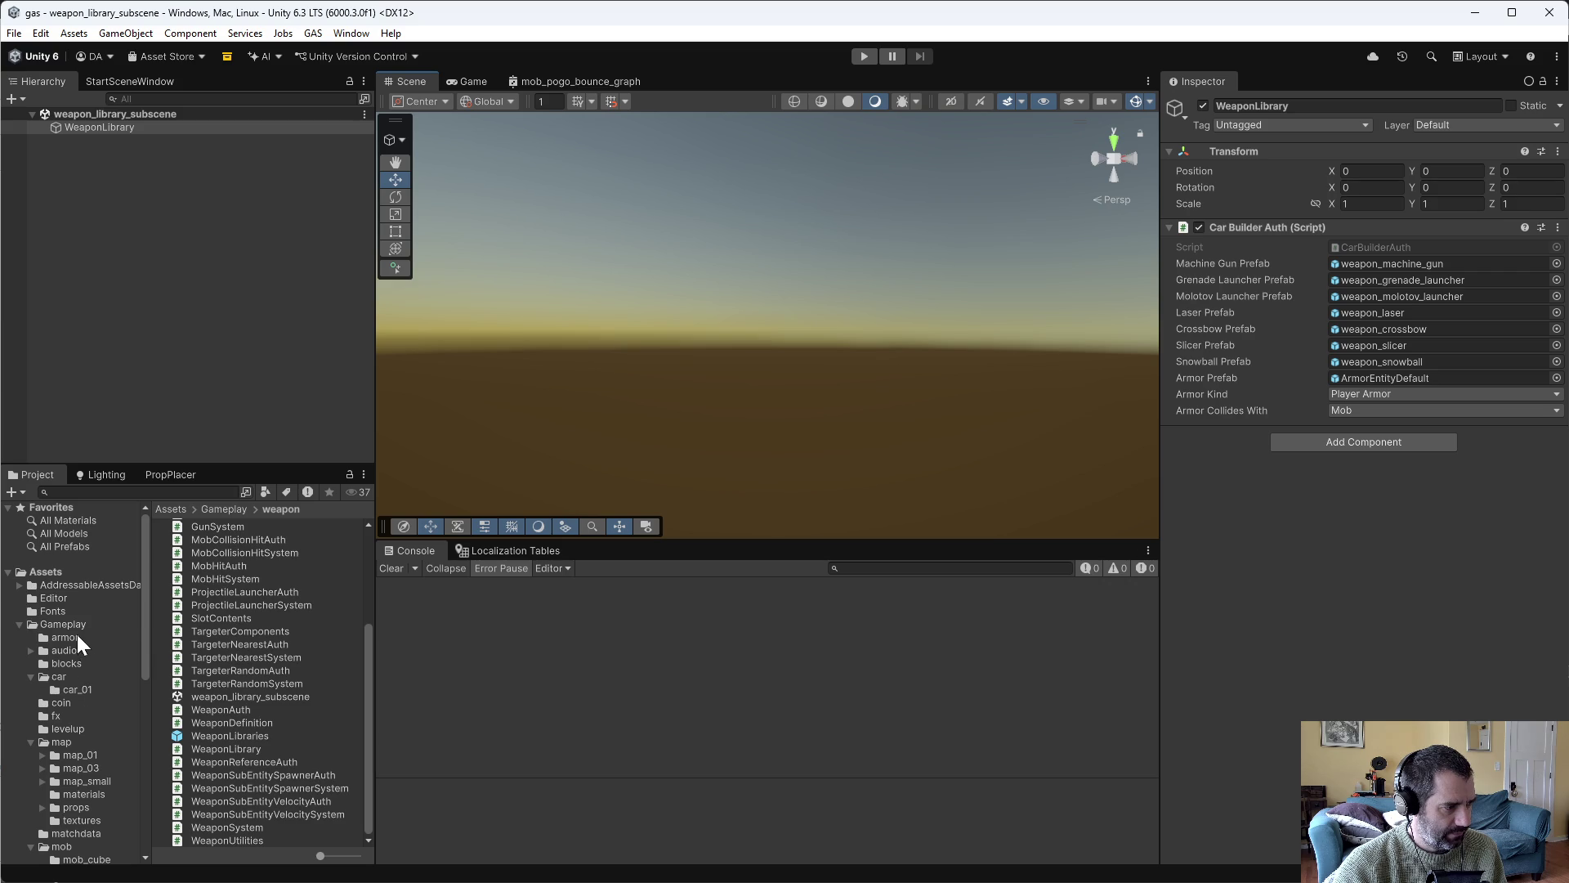
Open the GameManager prefab and select its PartStoreManager object.
click(74, 625)
double_click(231, 770)
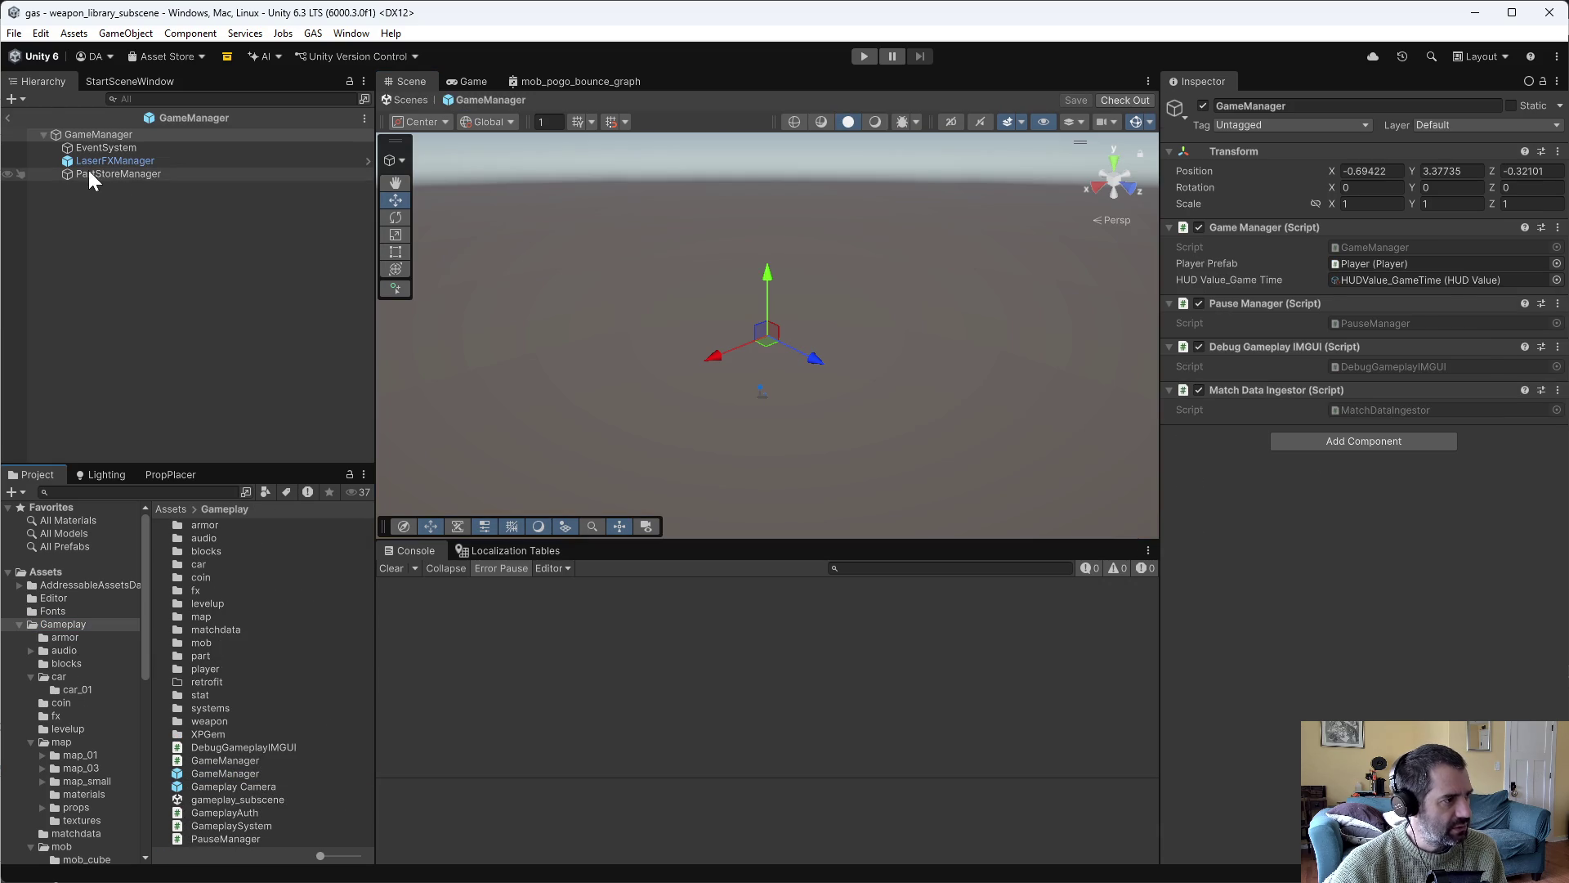
click(88, 173)
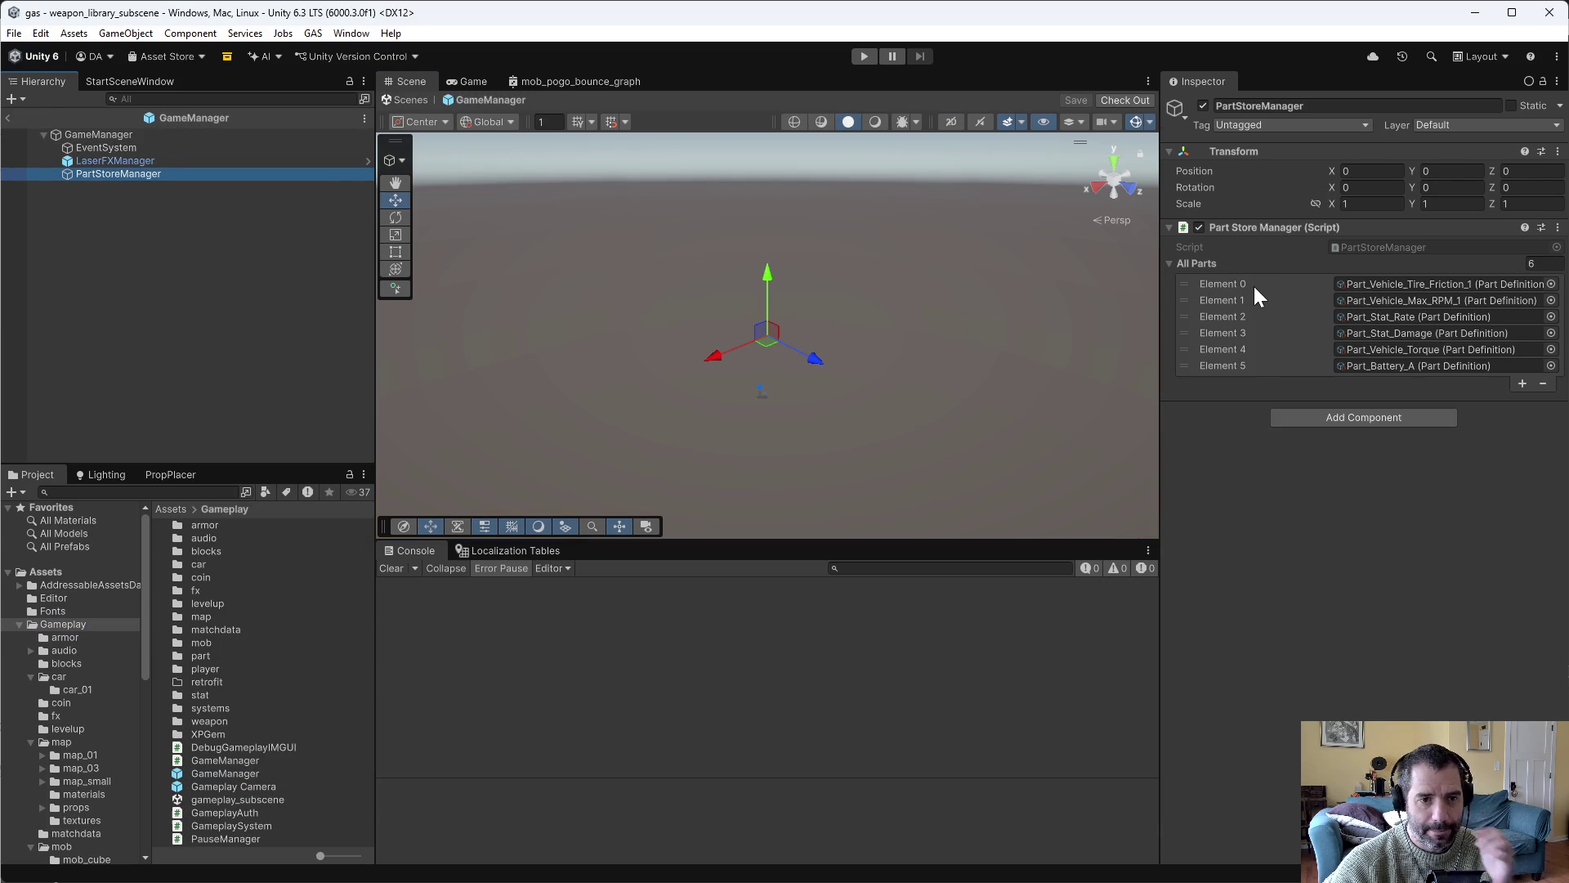
key(alt+Tab)
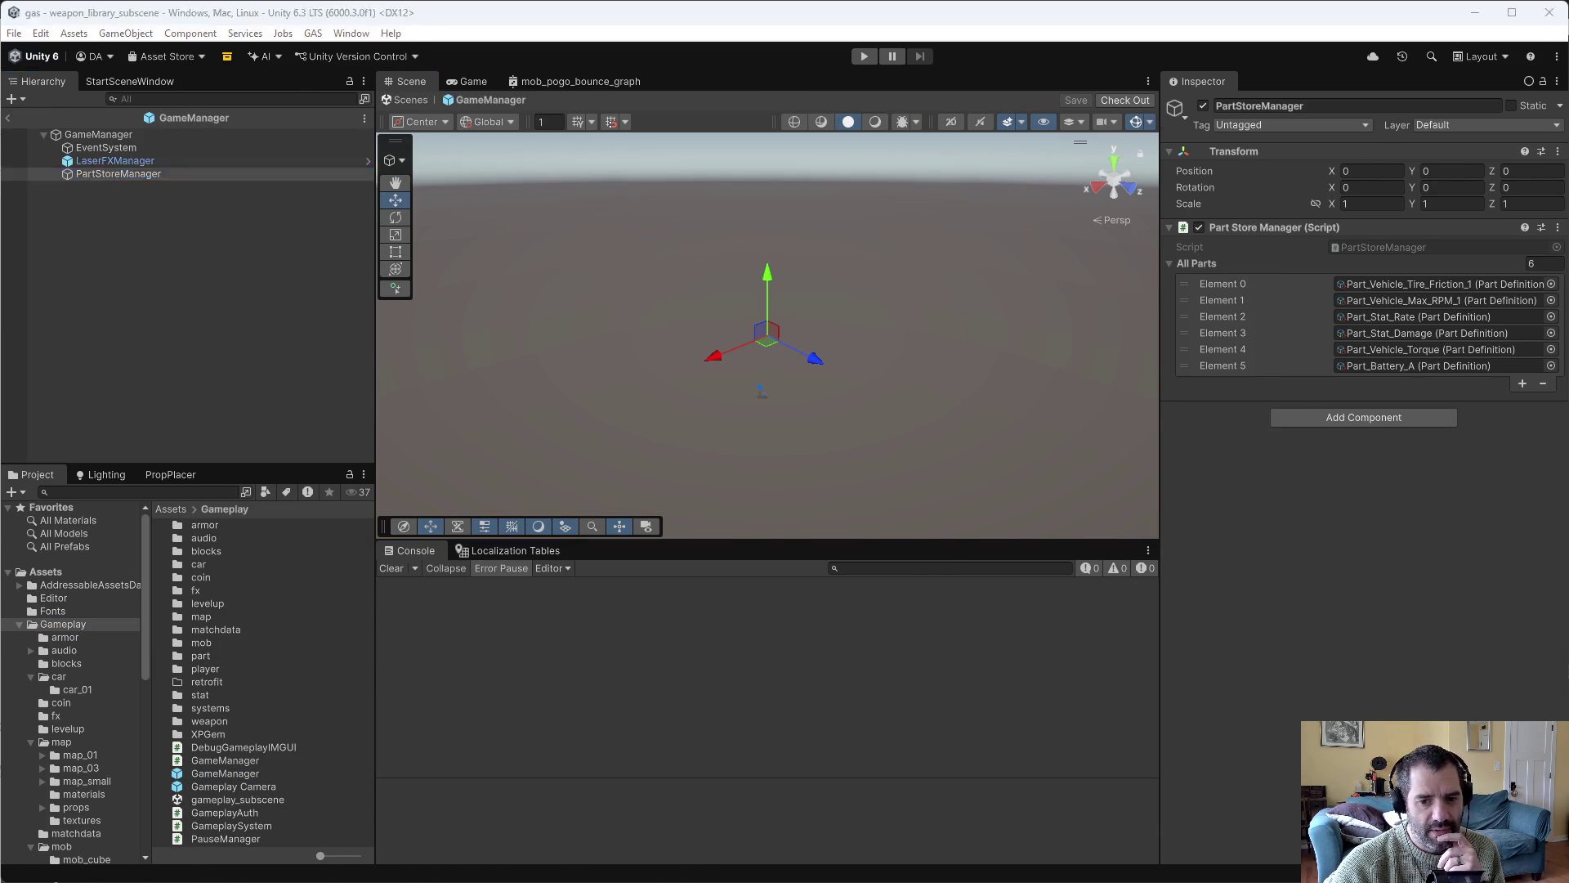
key(alt+Tab)
key(alt+Tab)
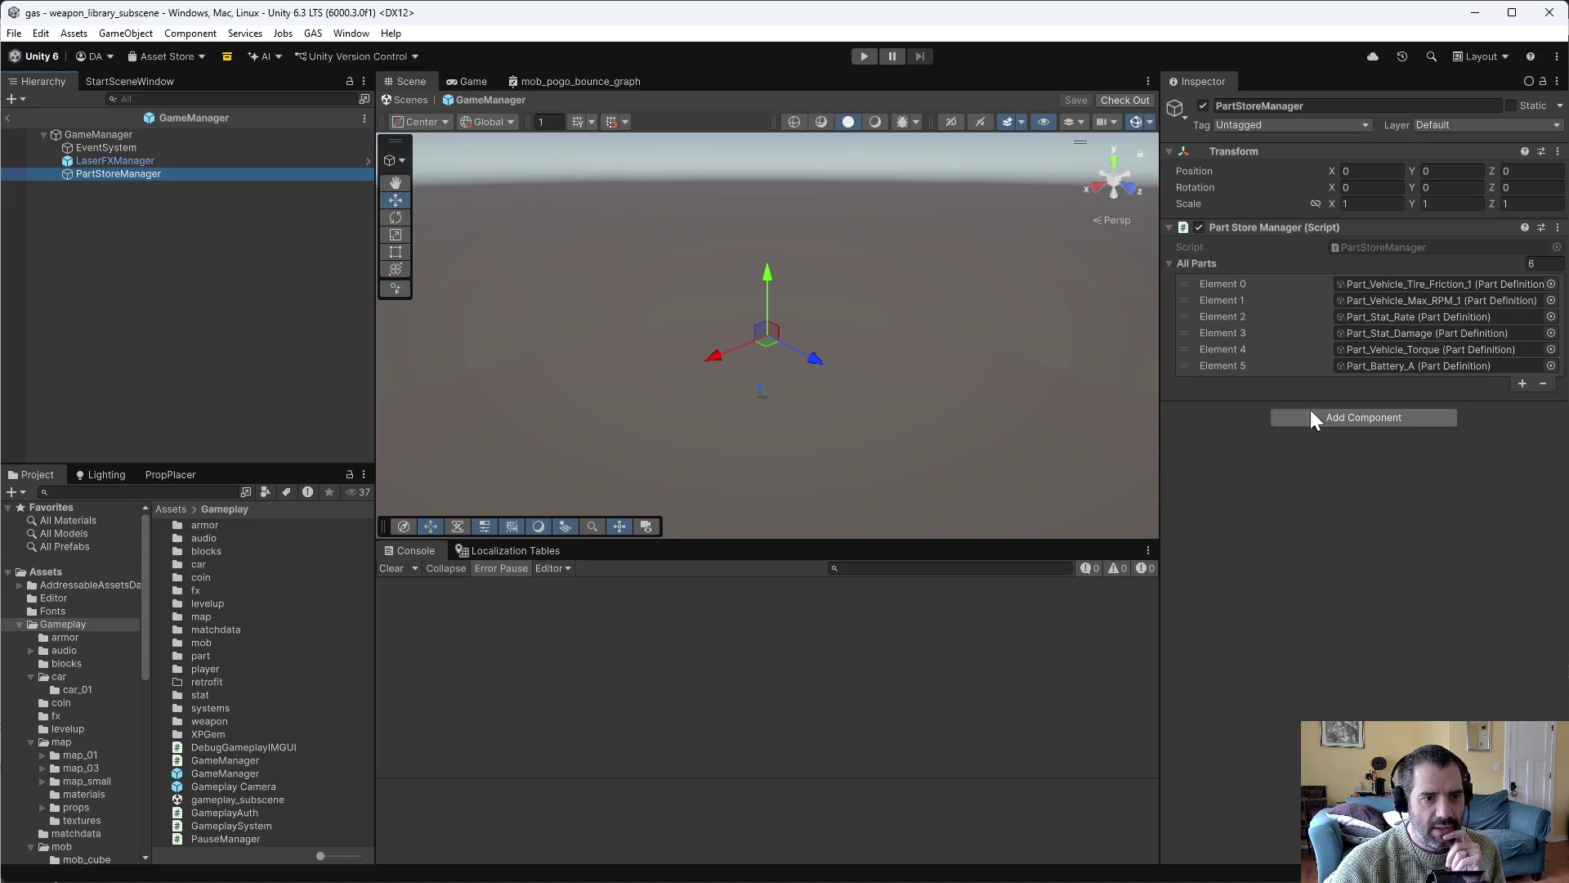
Add MagnetBlockDefinition as a new entry in the All Parts list.
click(1523, 384)
click(1551, 382)
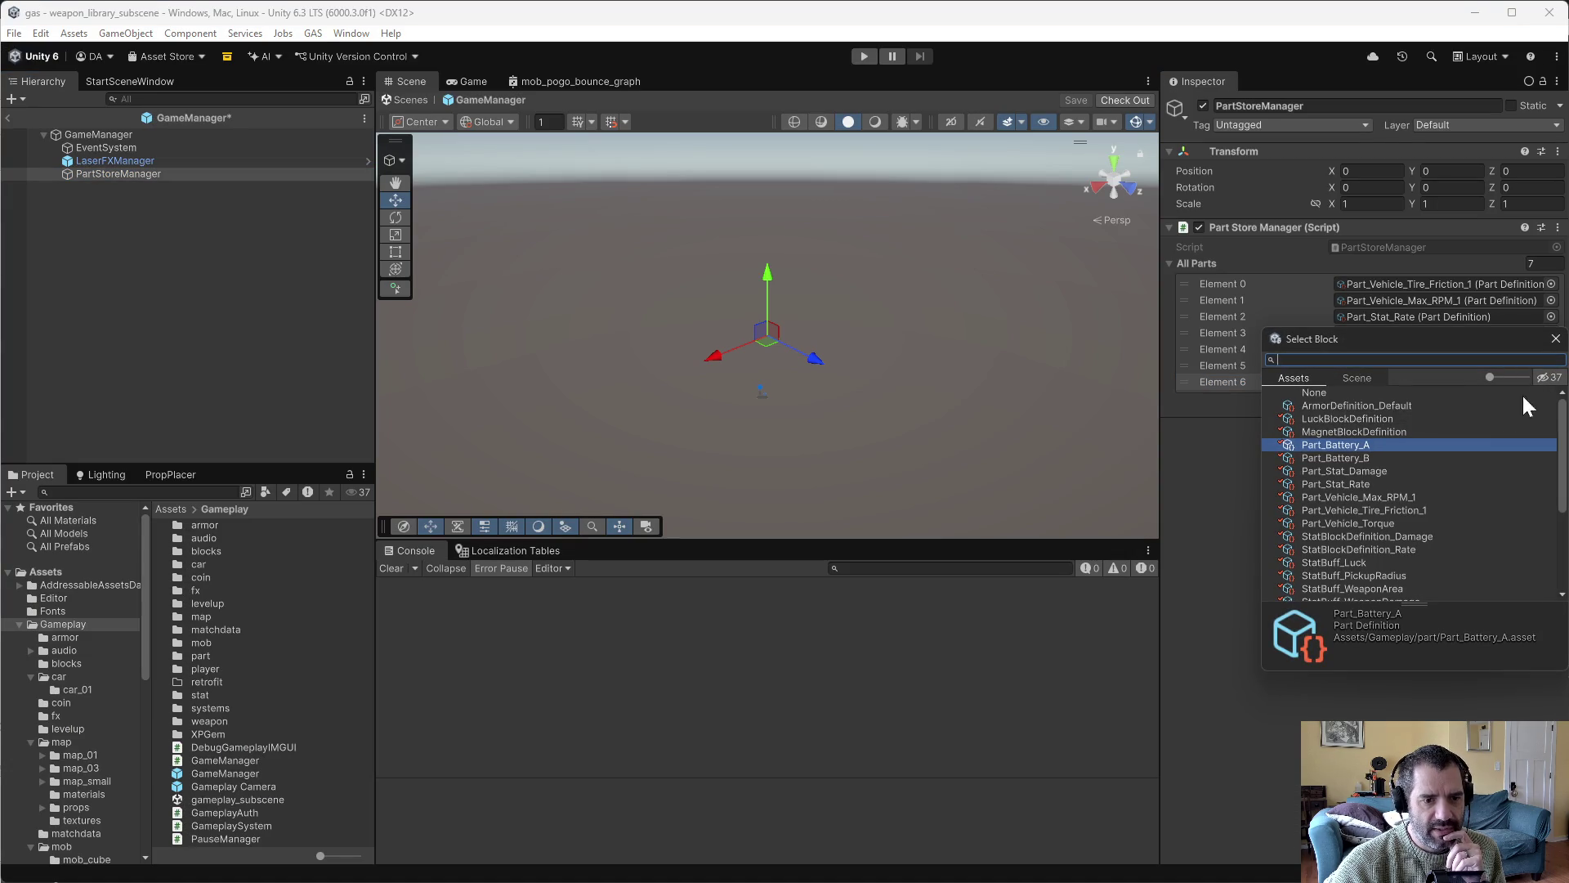
scroll(1393, 507, down, 4)
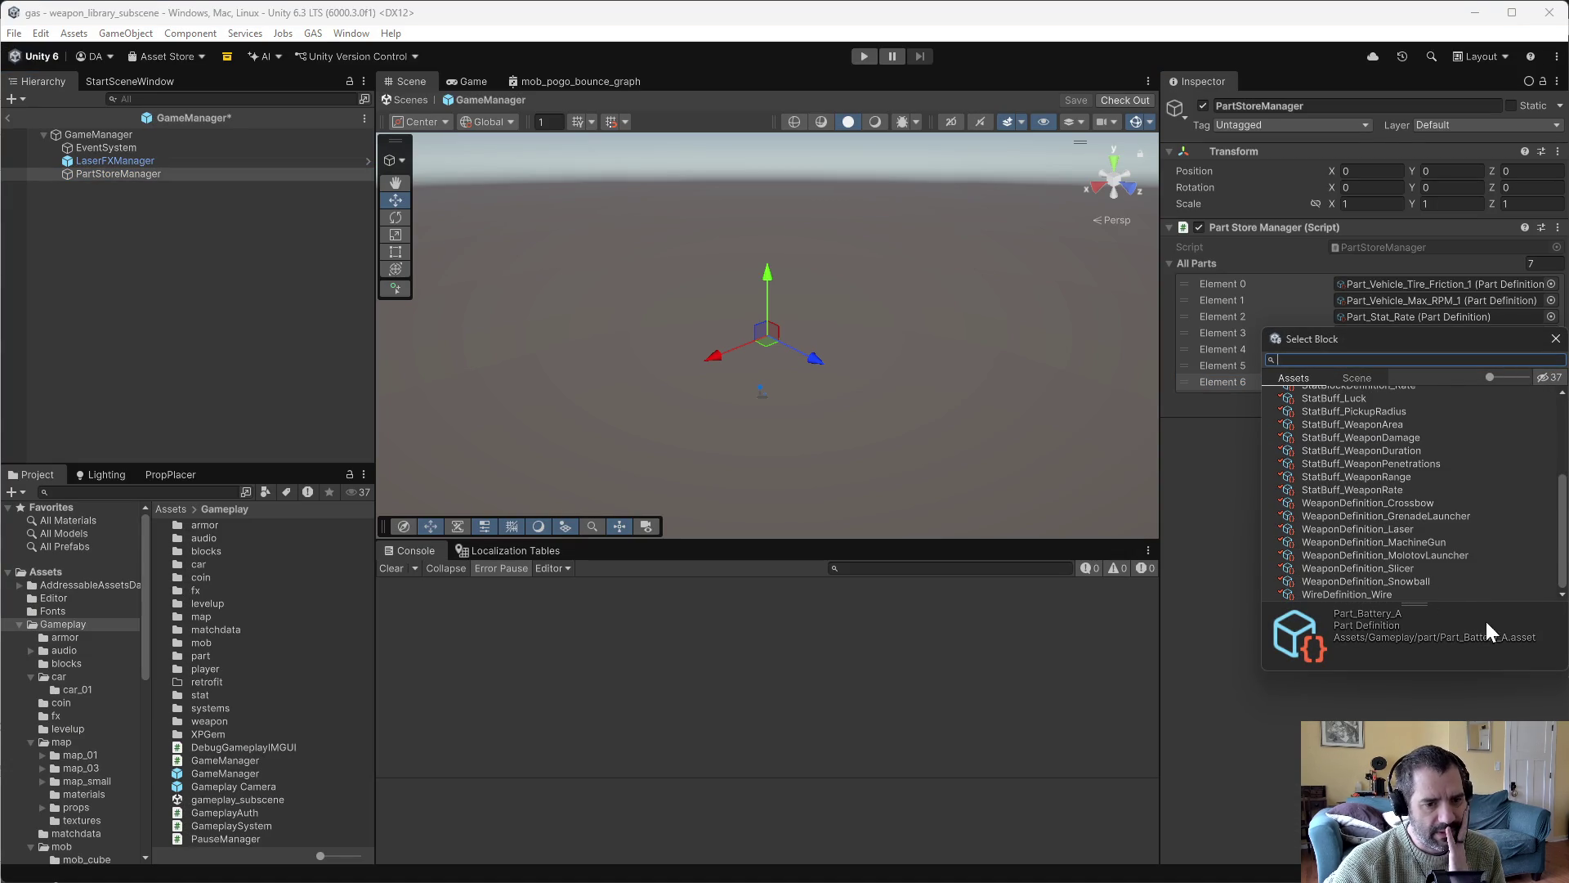
scroll(1381, 577, up, 4)
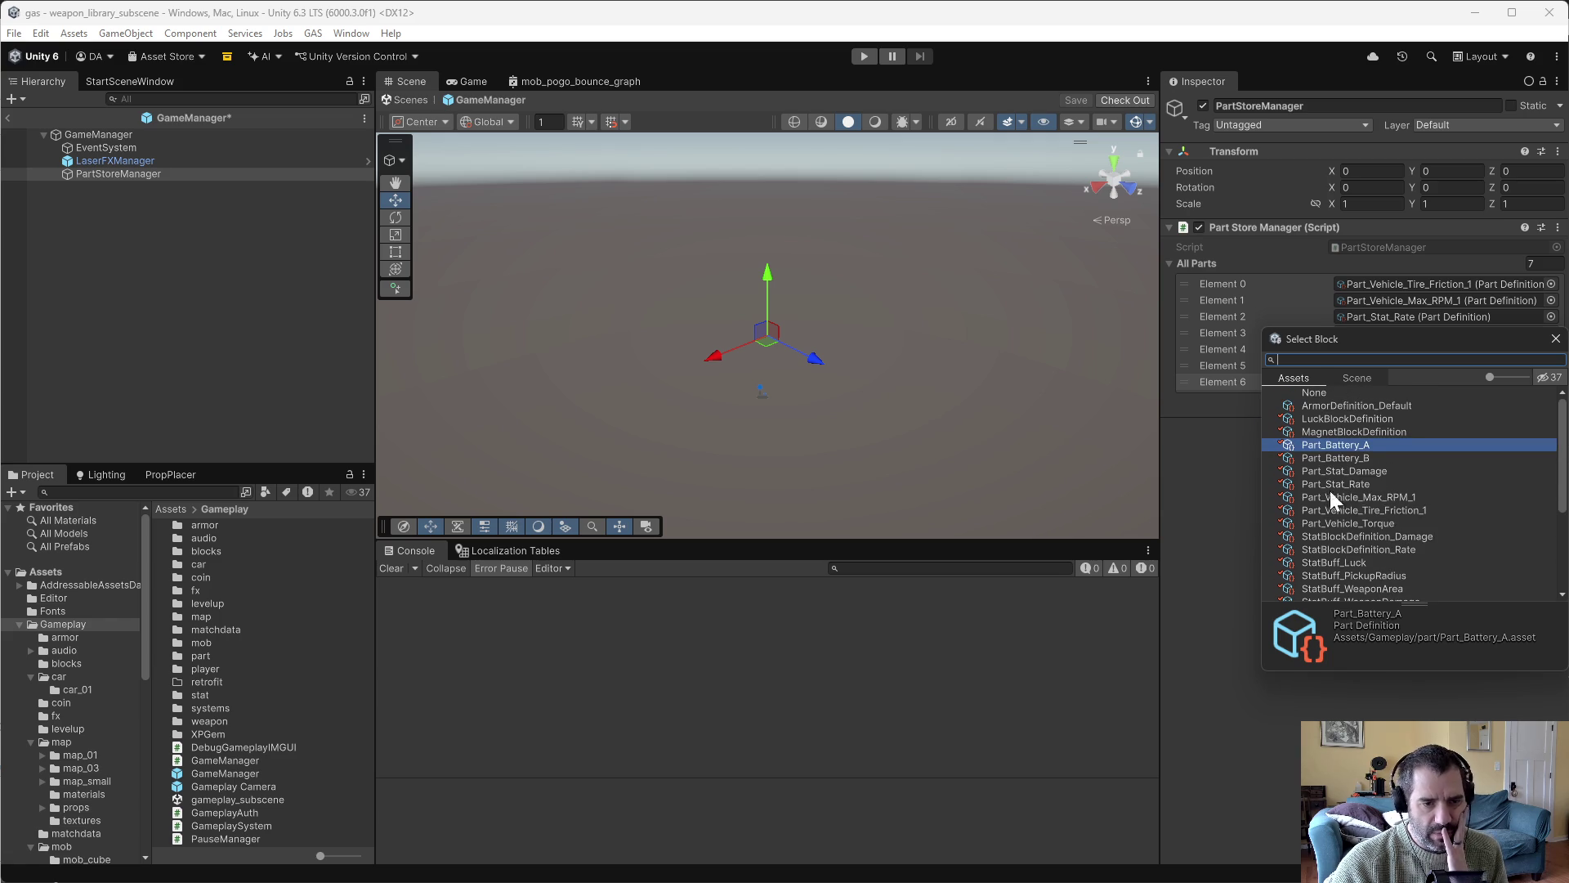
double_click(1346, 429)
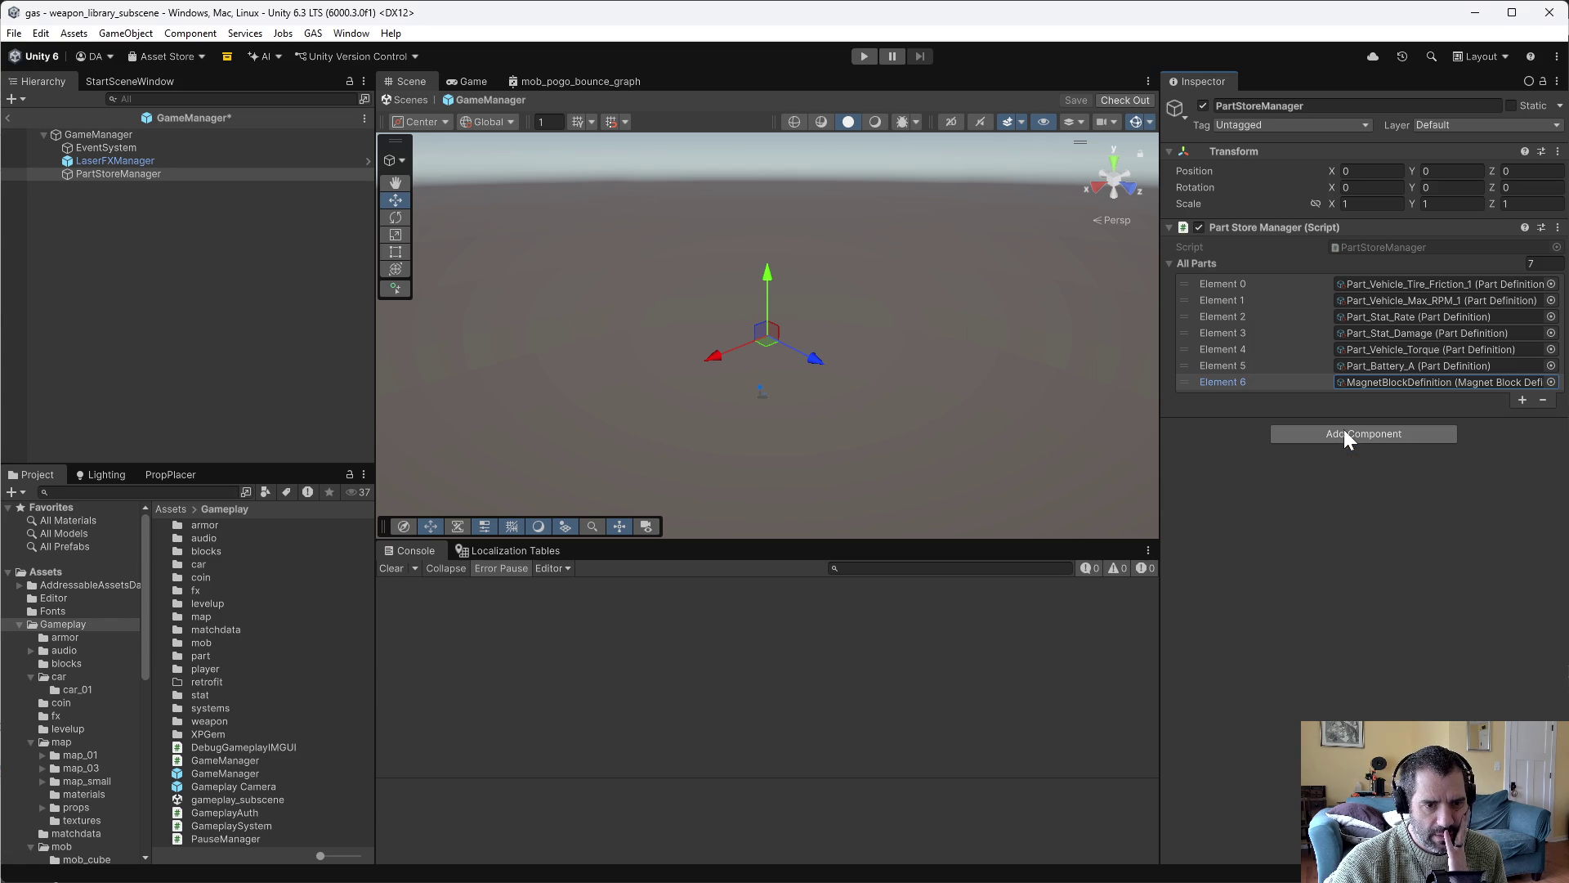
click(1319, 513)
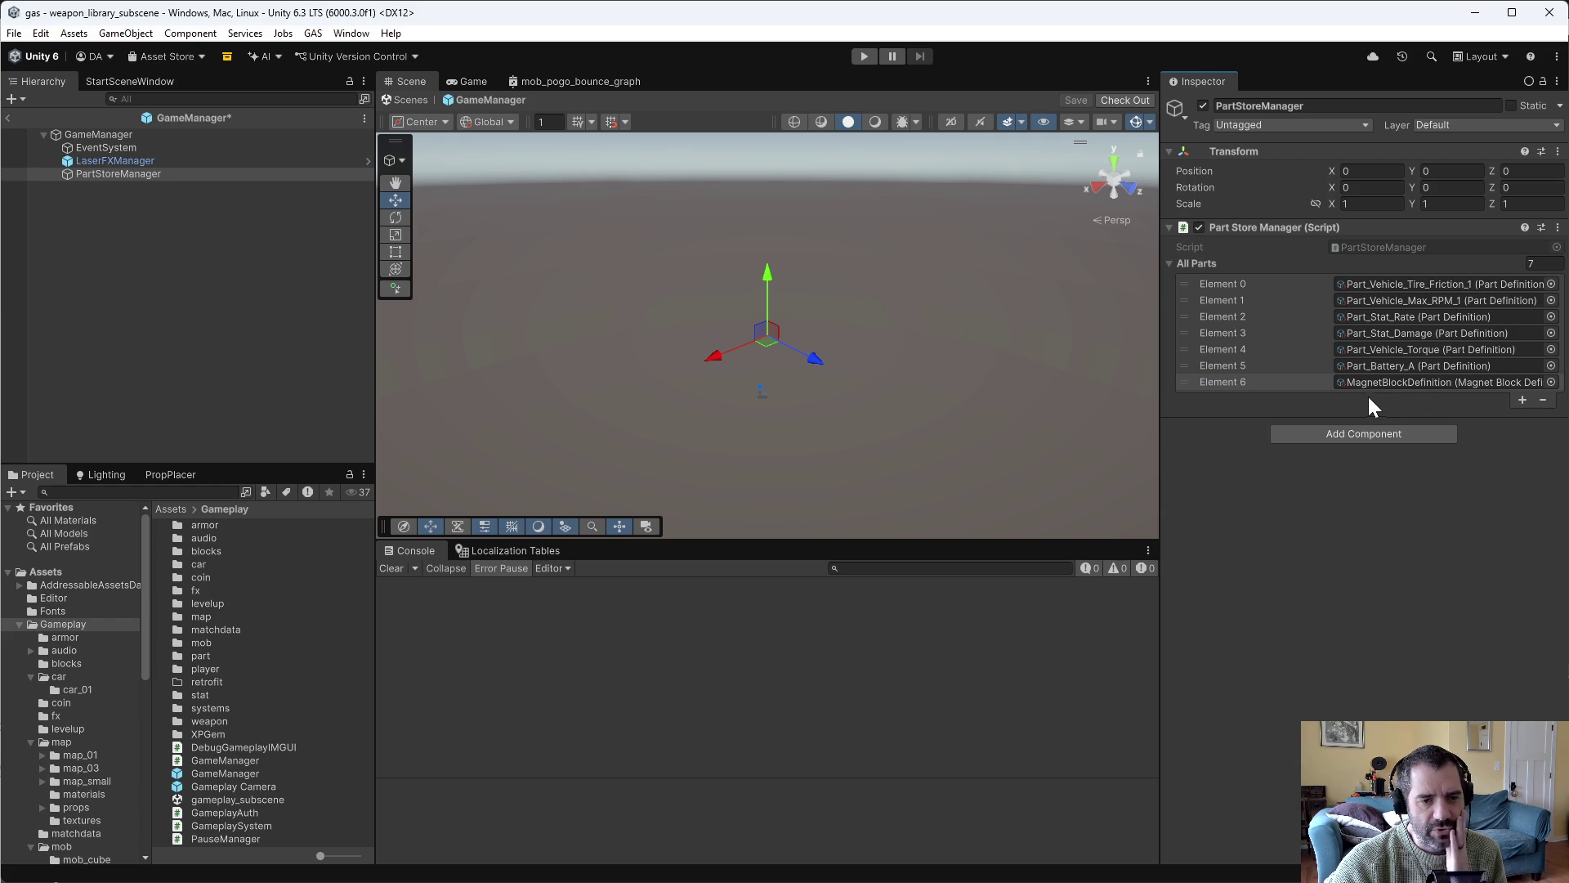
Remove Tire_Friction_1, Max_RPM_1, Stat_Rate and Stat_Damage parts, then save and check out the prefab.
click(1305, 287)
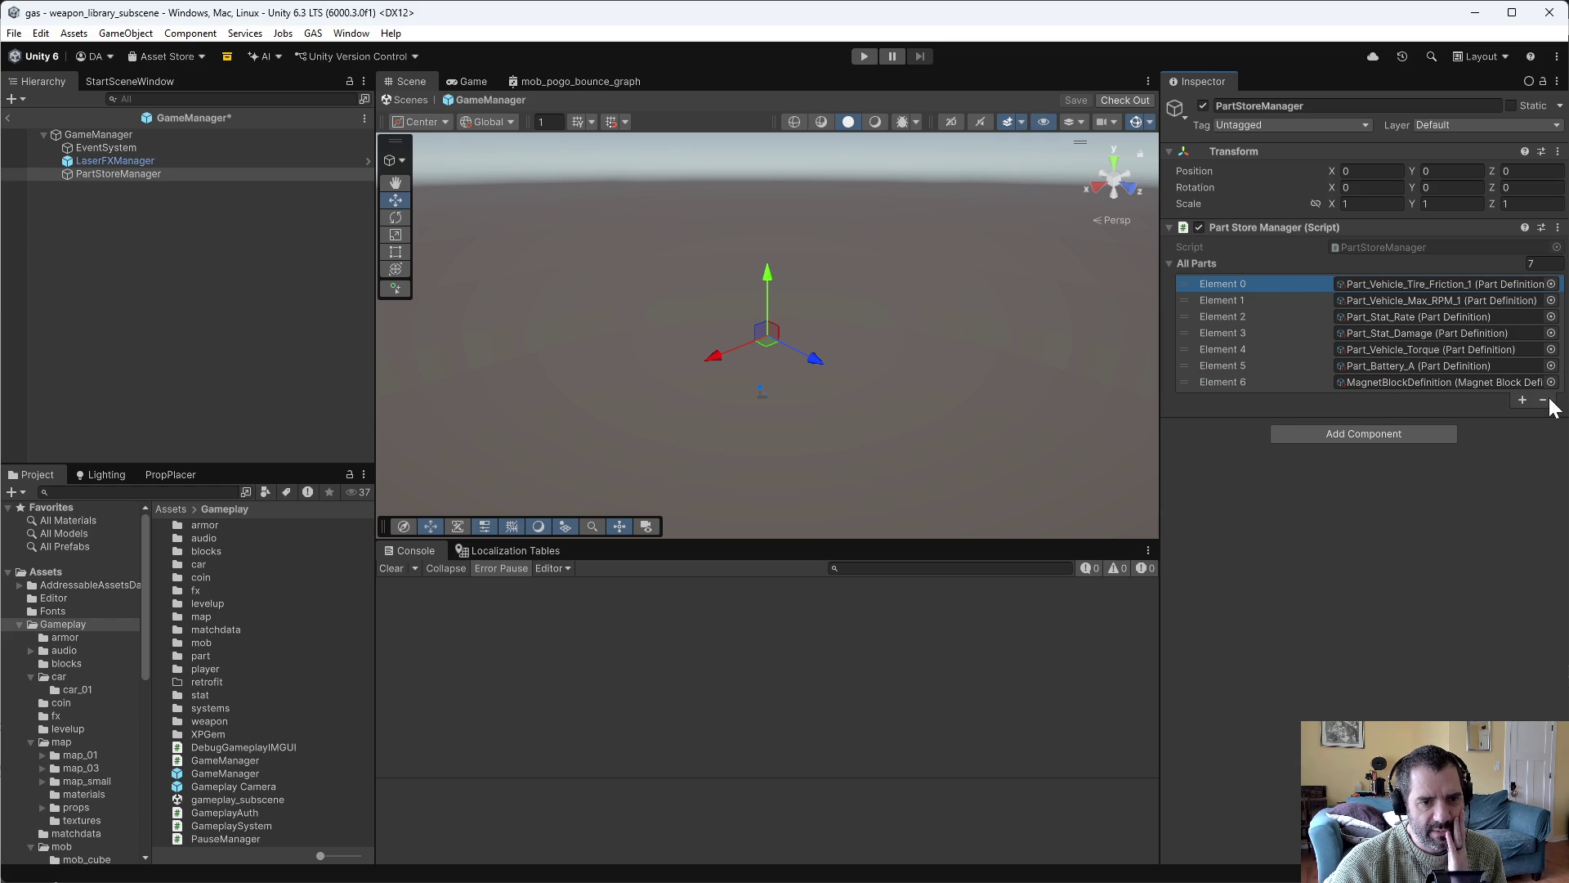
click(1544, 399)
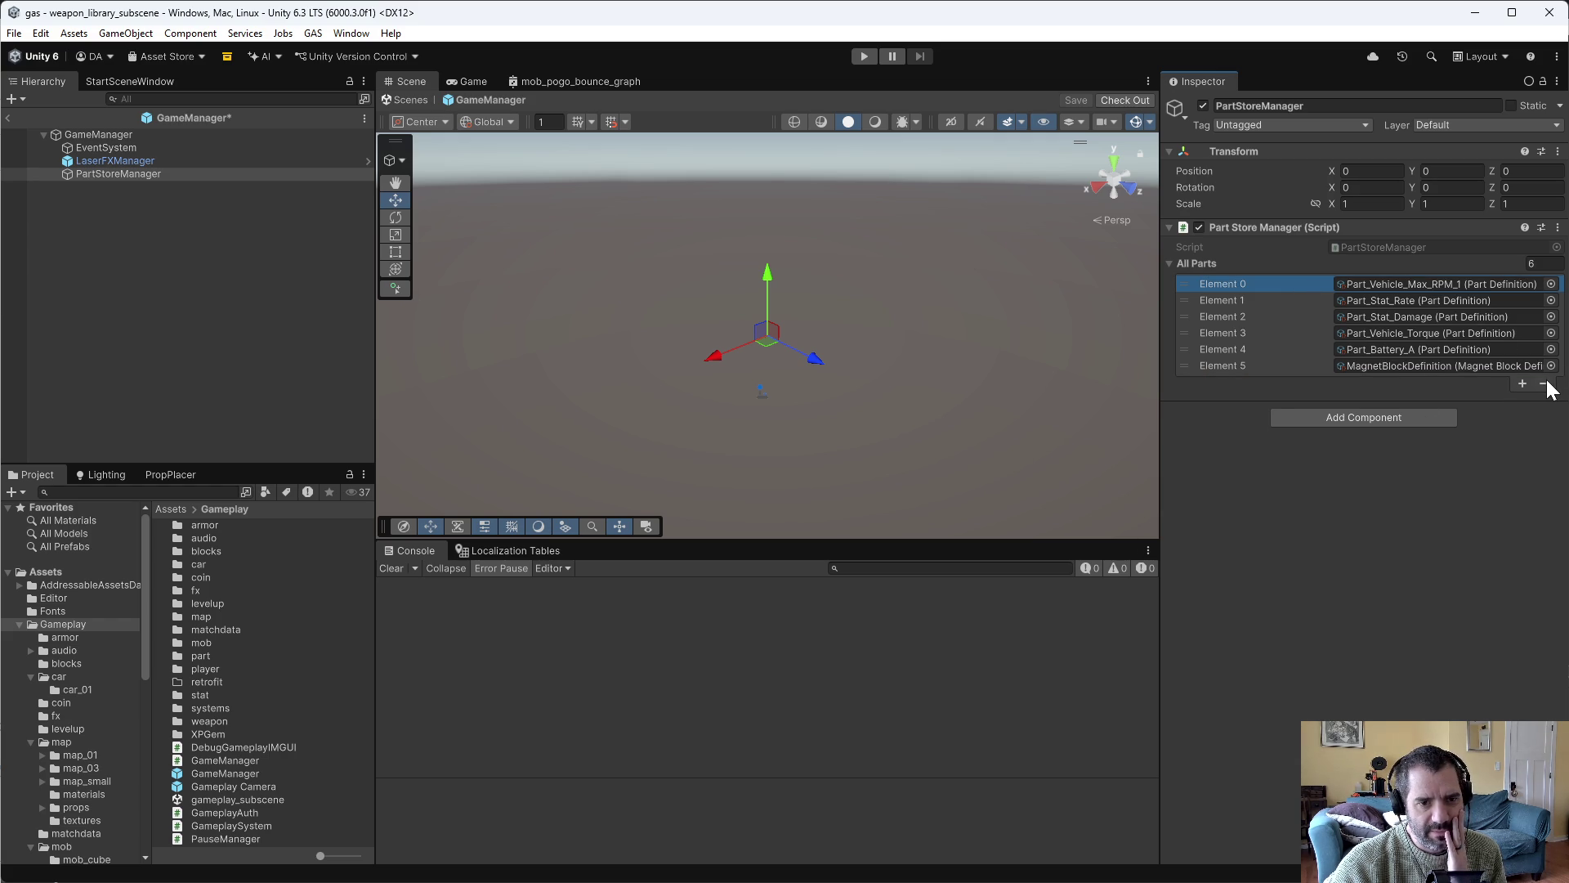
click(1544, 384)
click(1544, 368)
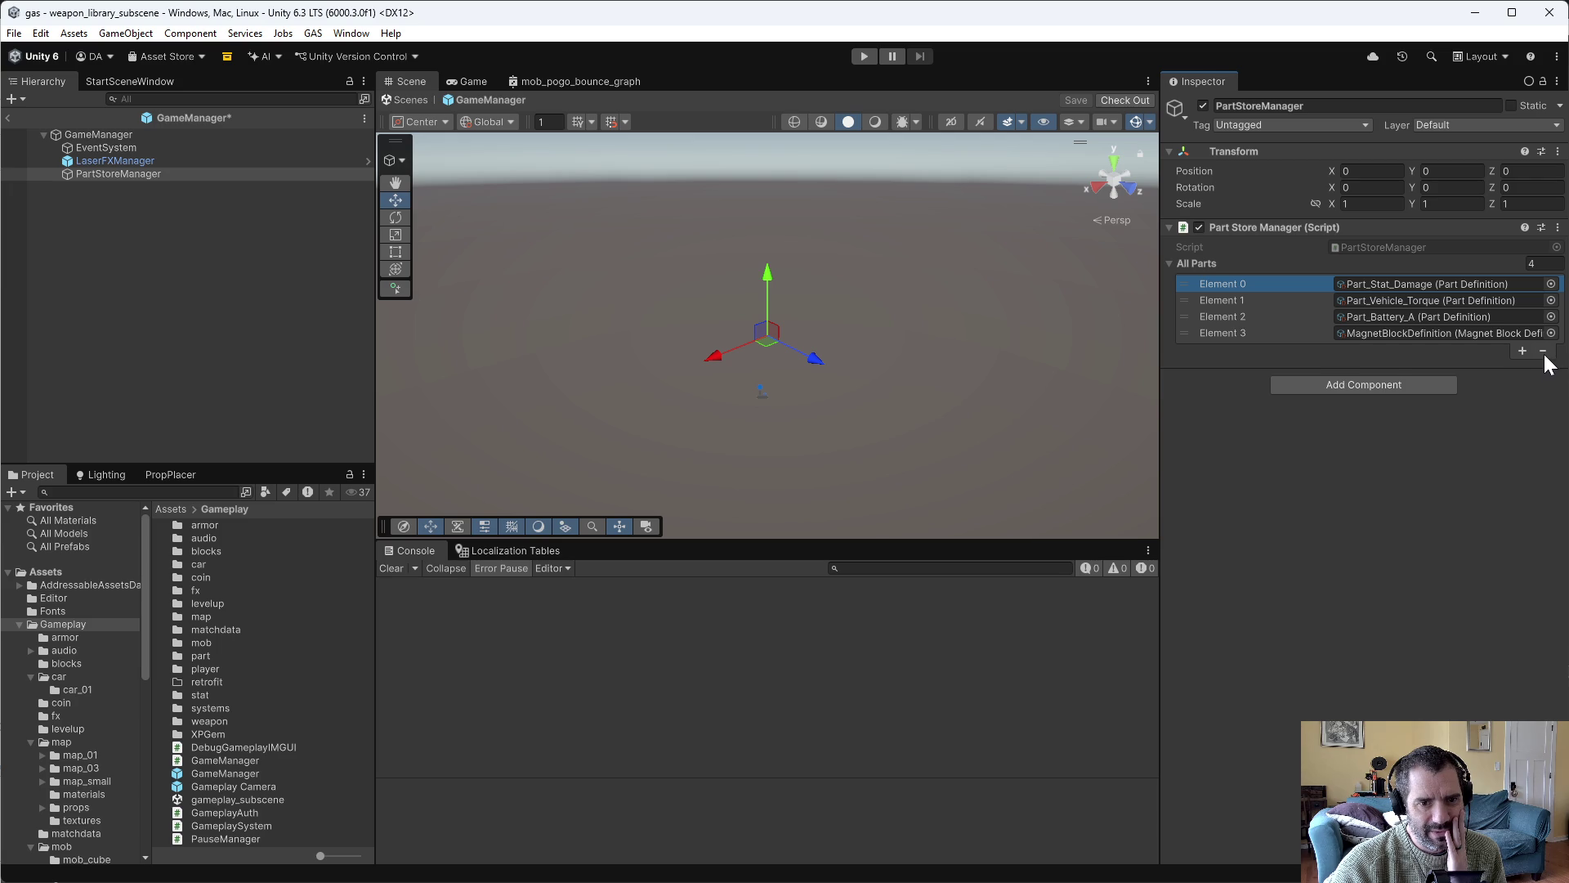
click(1543, 352)
key(ctrl+s)
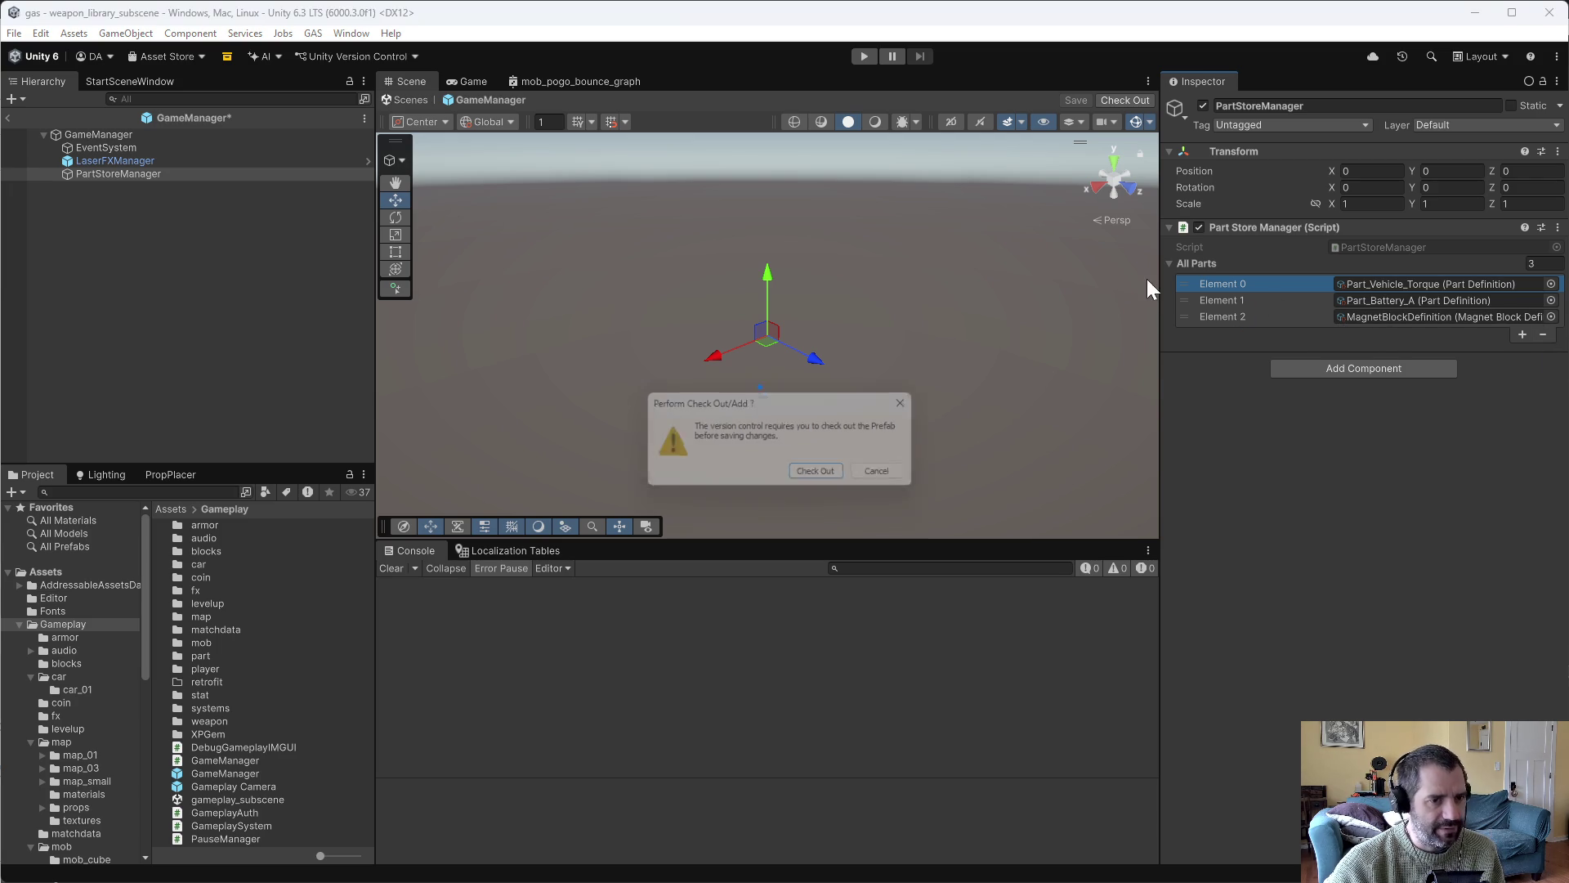
click(824, 477)
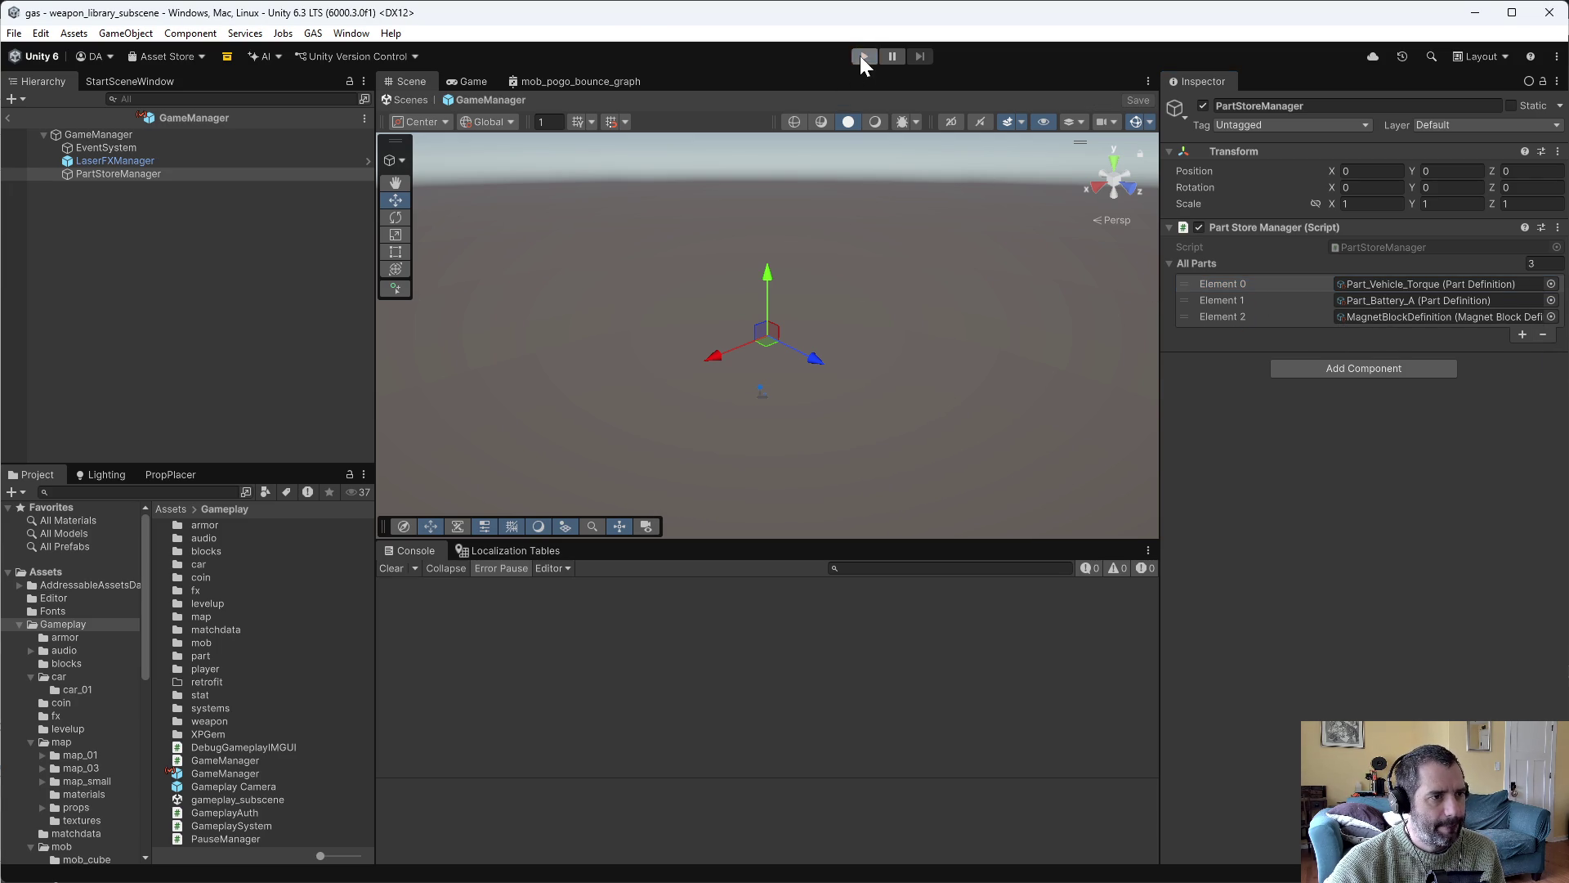
Play-test by driving until an InvalidCastException is logged, and read its stack trace.
click(868, 57)
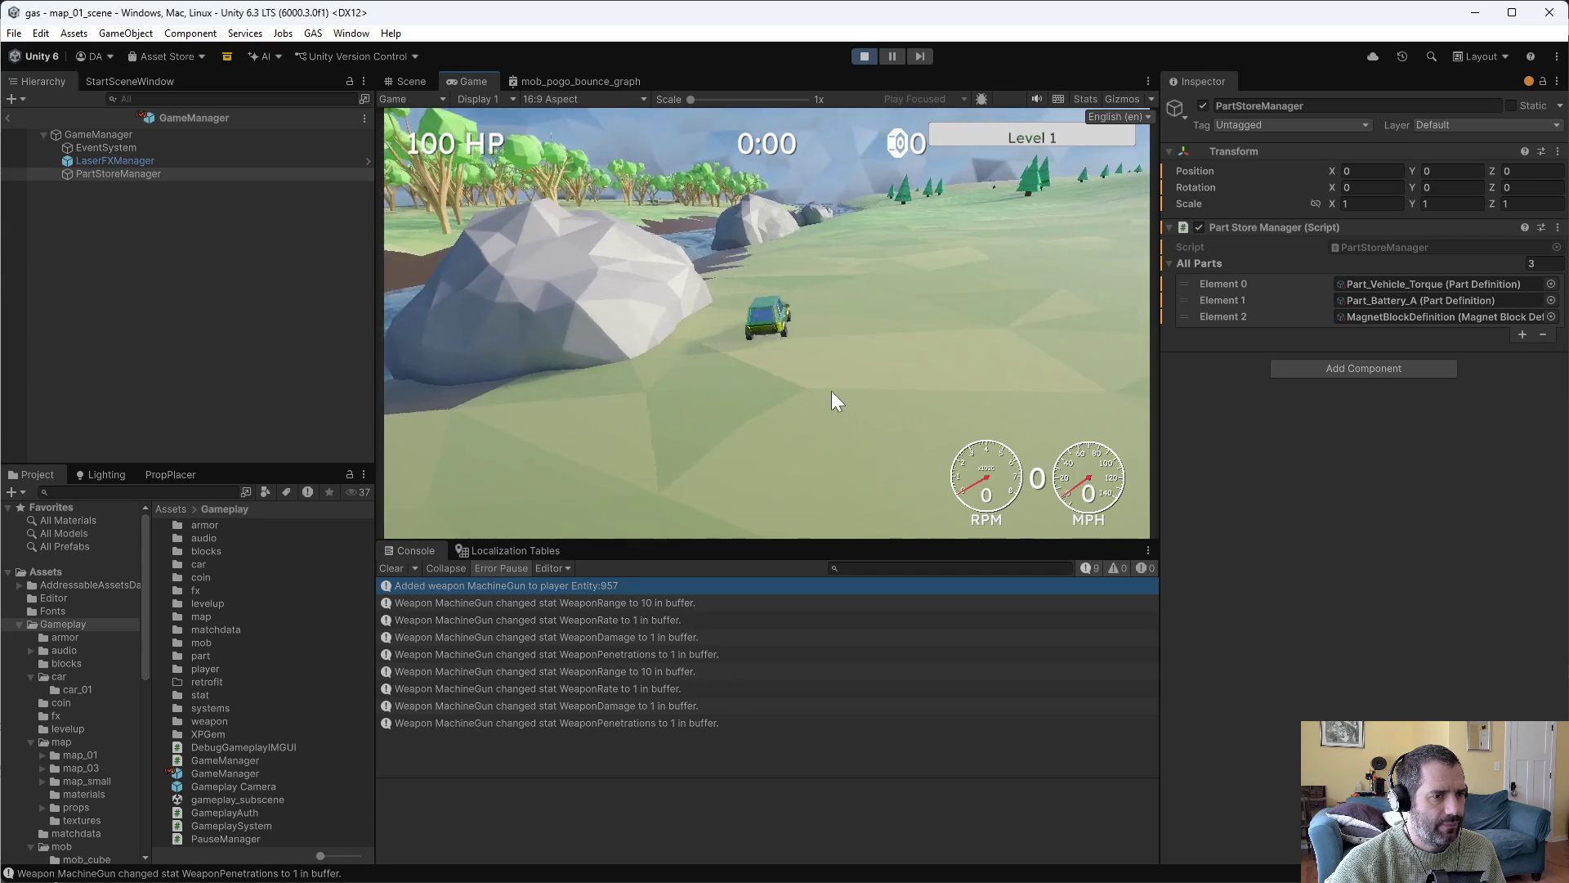
key(w)
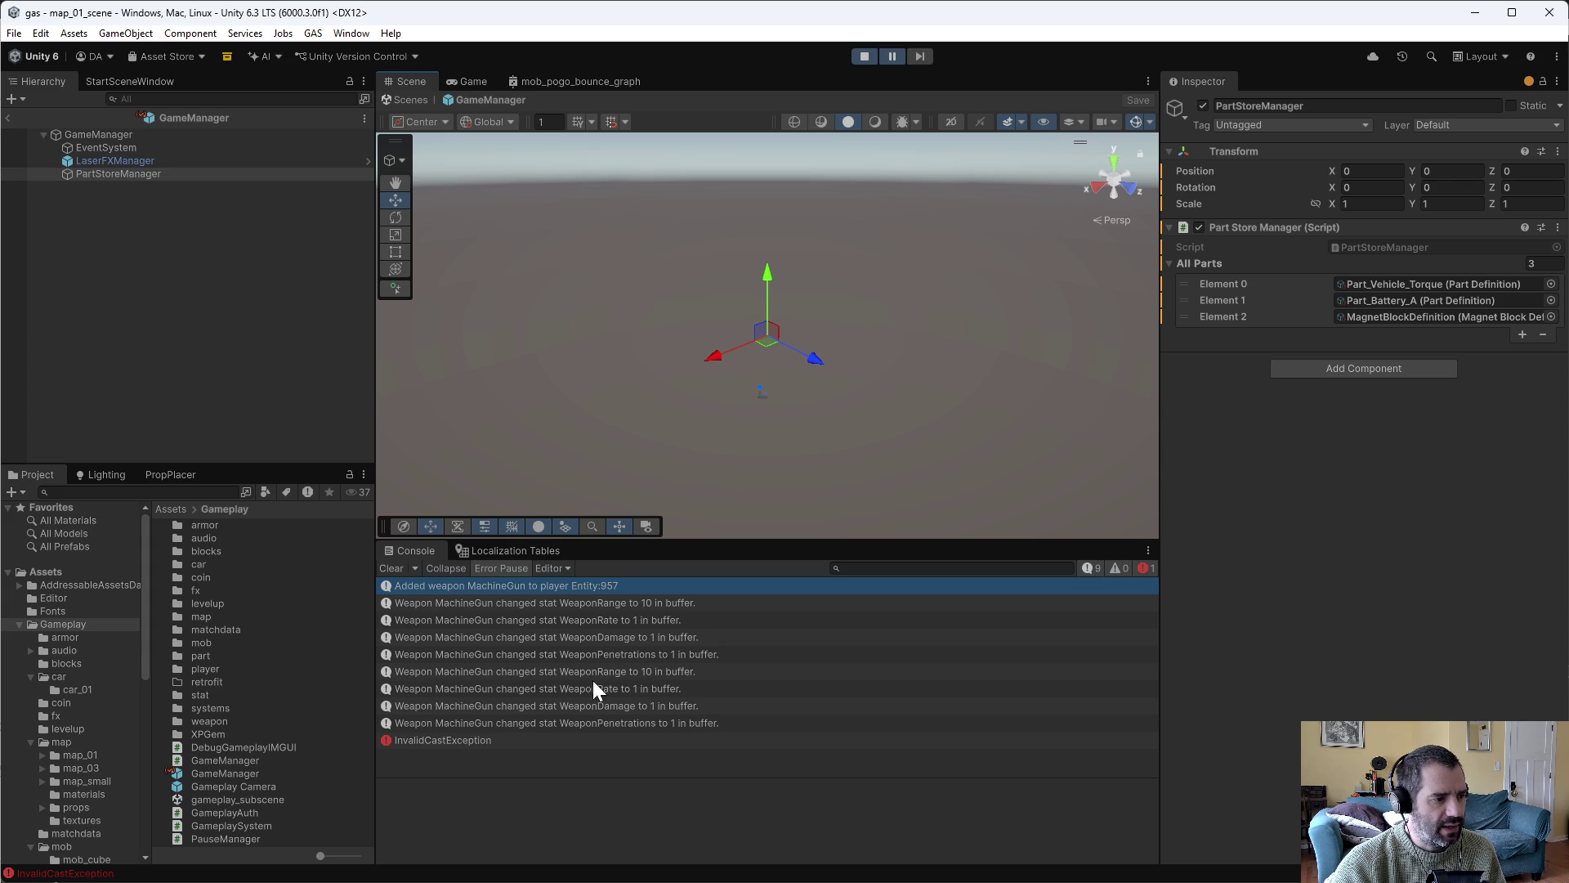
click(455, 742)
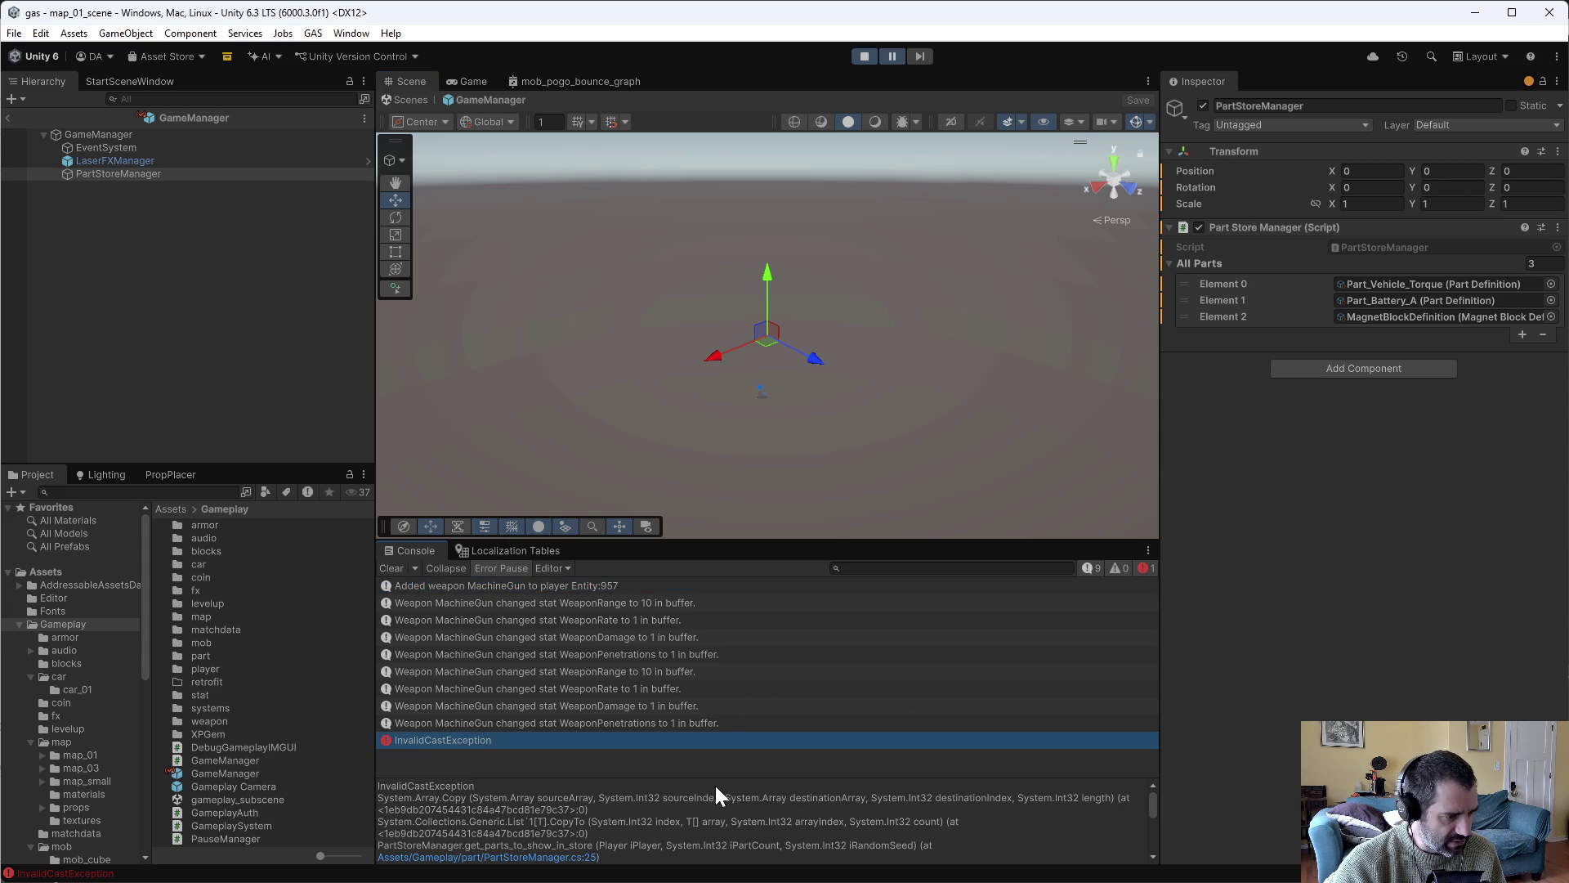
scroll(639, 821, down, 1)
scroll(799, 811, down, 1)
scroll(691, 820, up, 1)
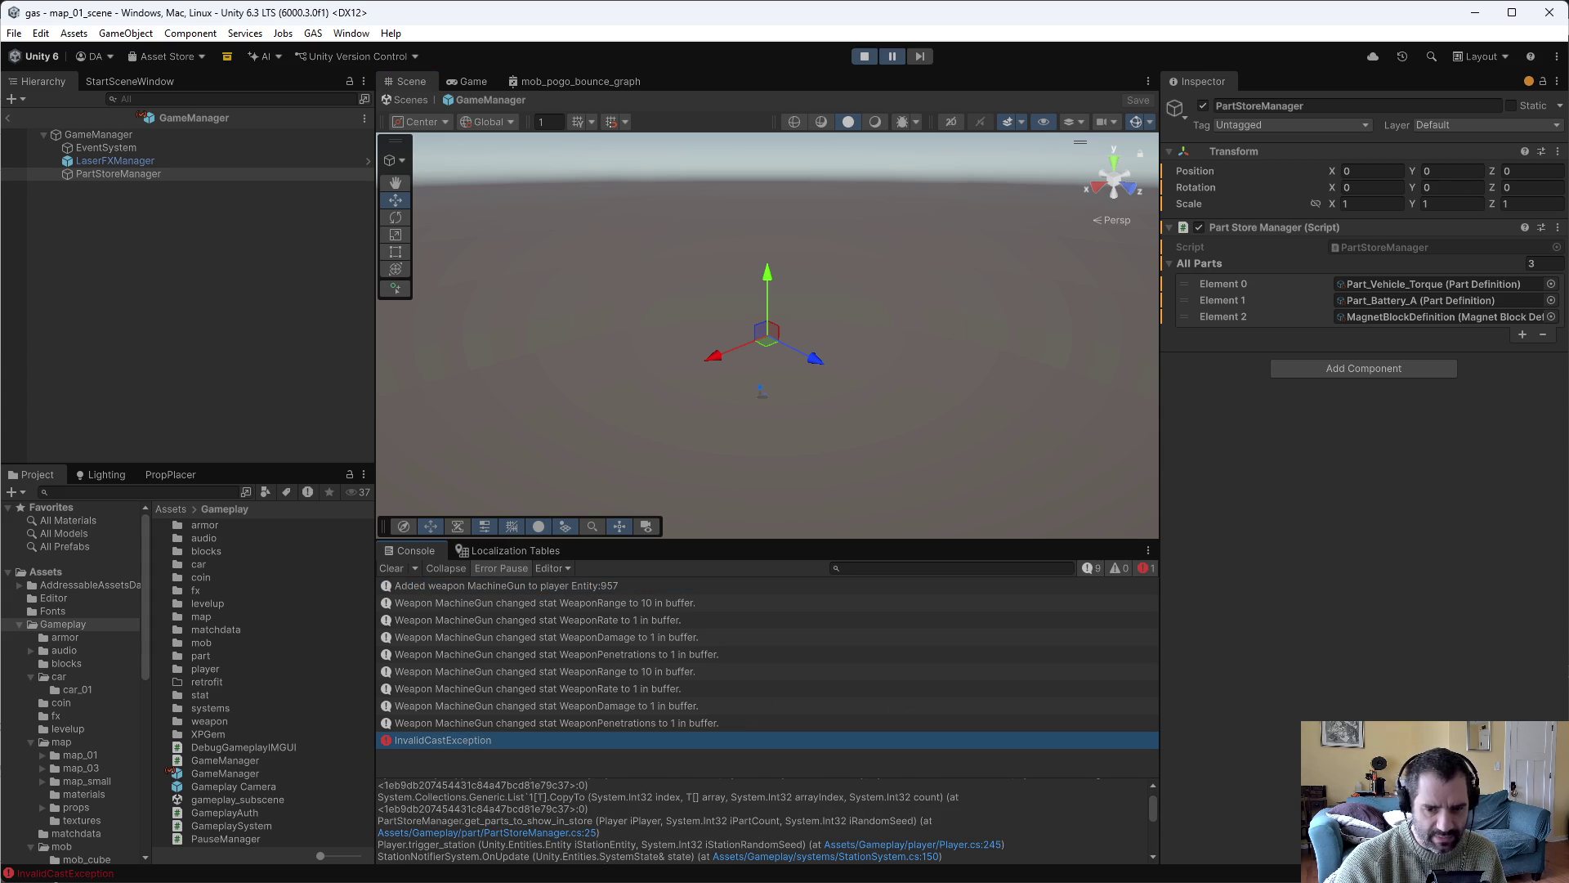
In Emacs, jump to line 25 of PartStoreManager.cs, the CopyTo line.
key(alt+Tab)
key(alt+Tab)
key(alt+Tab)
key(alt+g)
key(g)
key(g)
key(s)
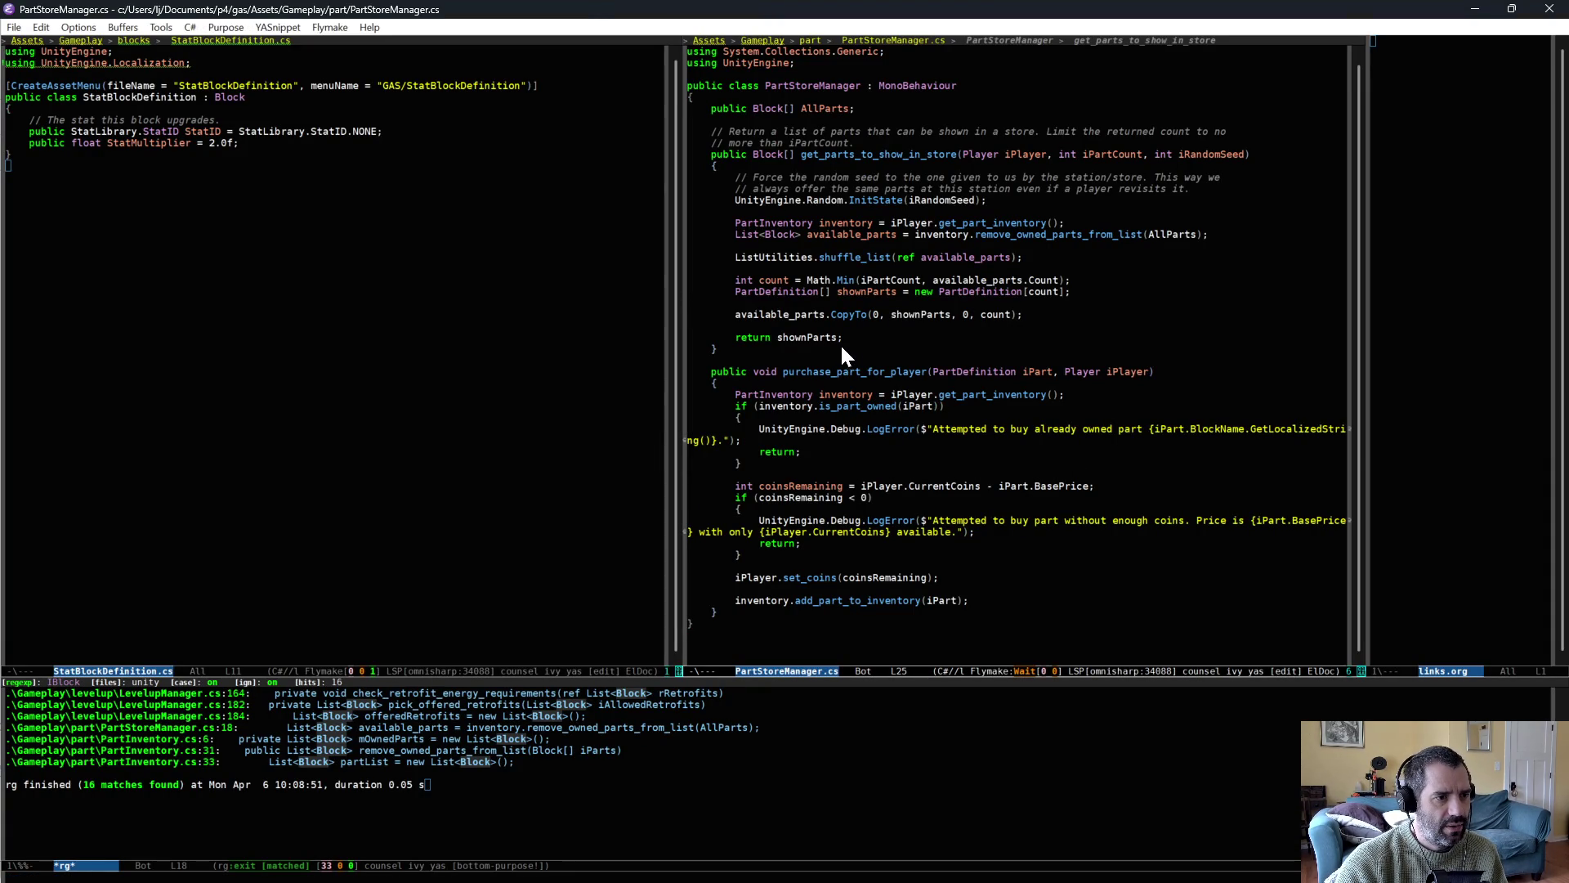
Change shownParts in PartStoreManager.cs to a Block[] built as new Block[count], save, and return to Unity.
key(Up)
key(Up)
key(Up)
text(lock[])
click(847, 299)
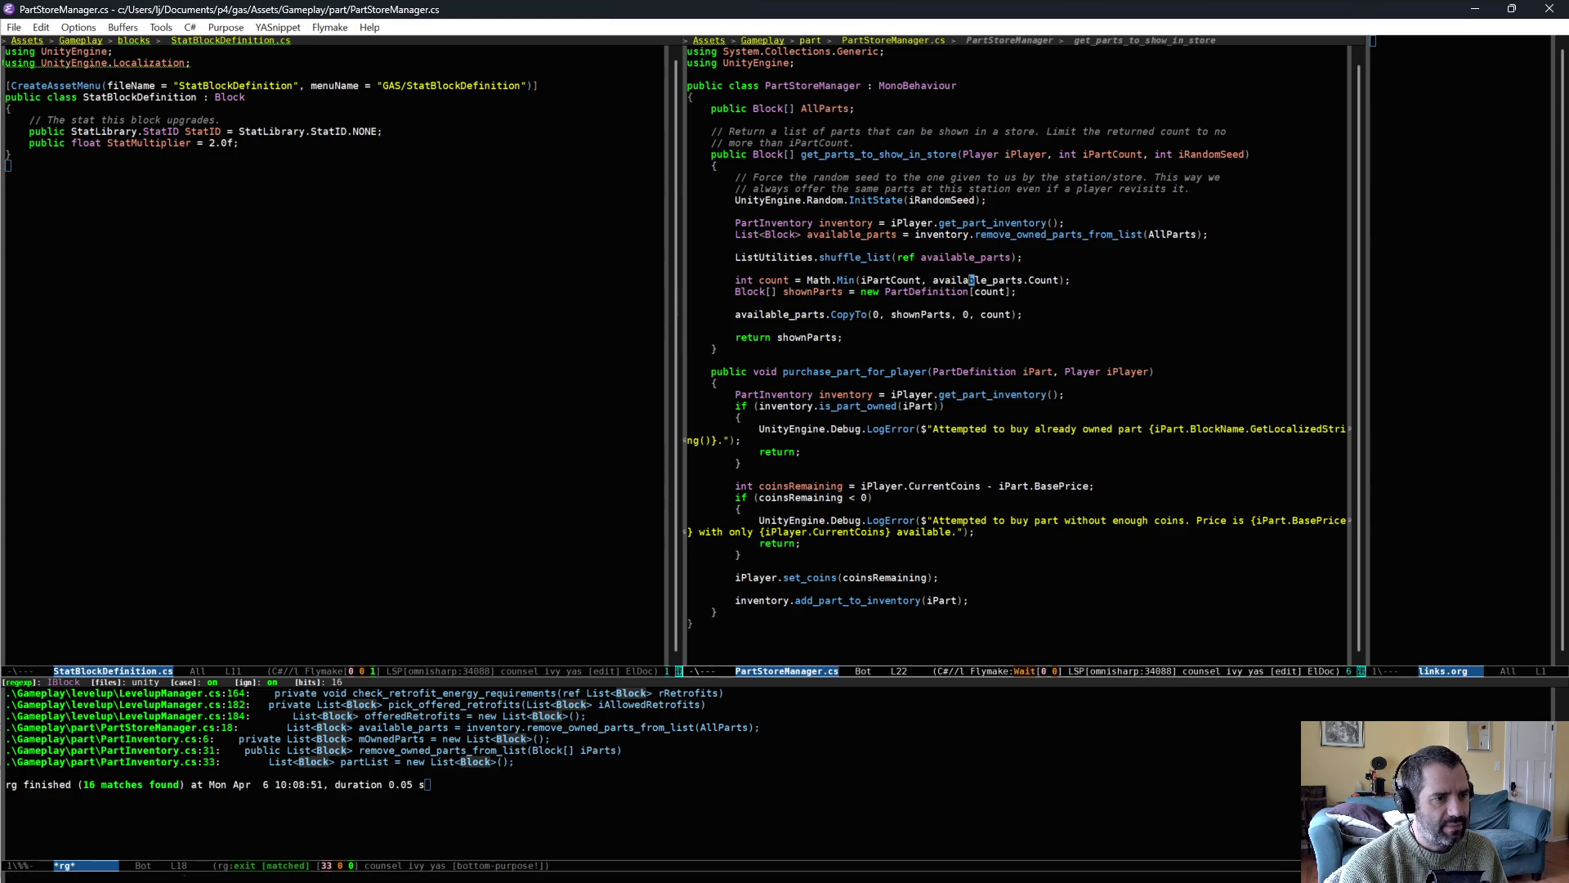
key(ctrl+x)
key(ctrl+s)
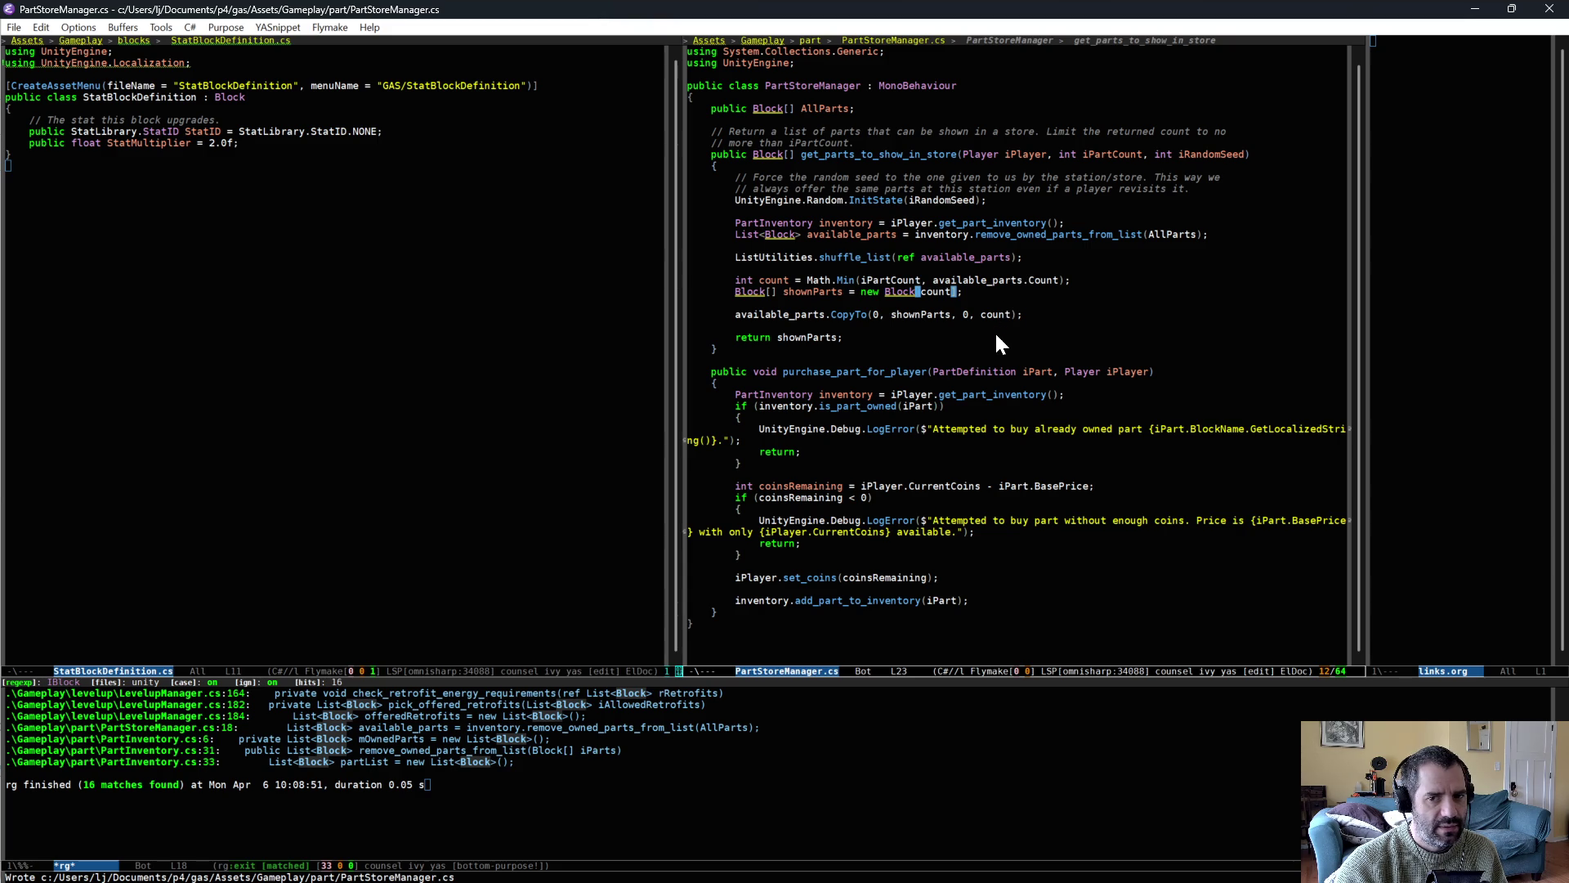
click(984, 371)
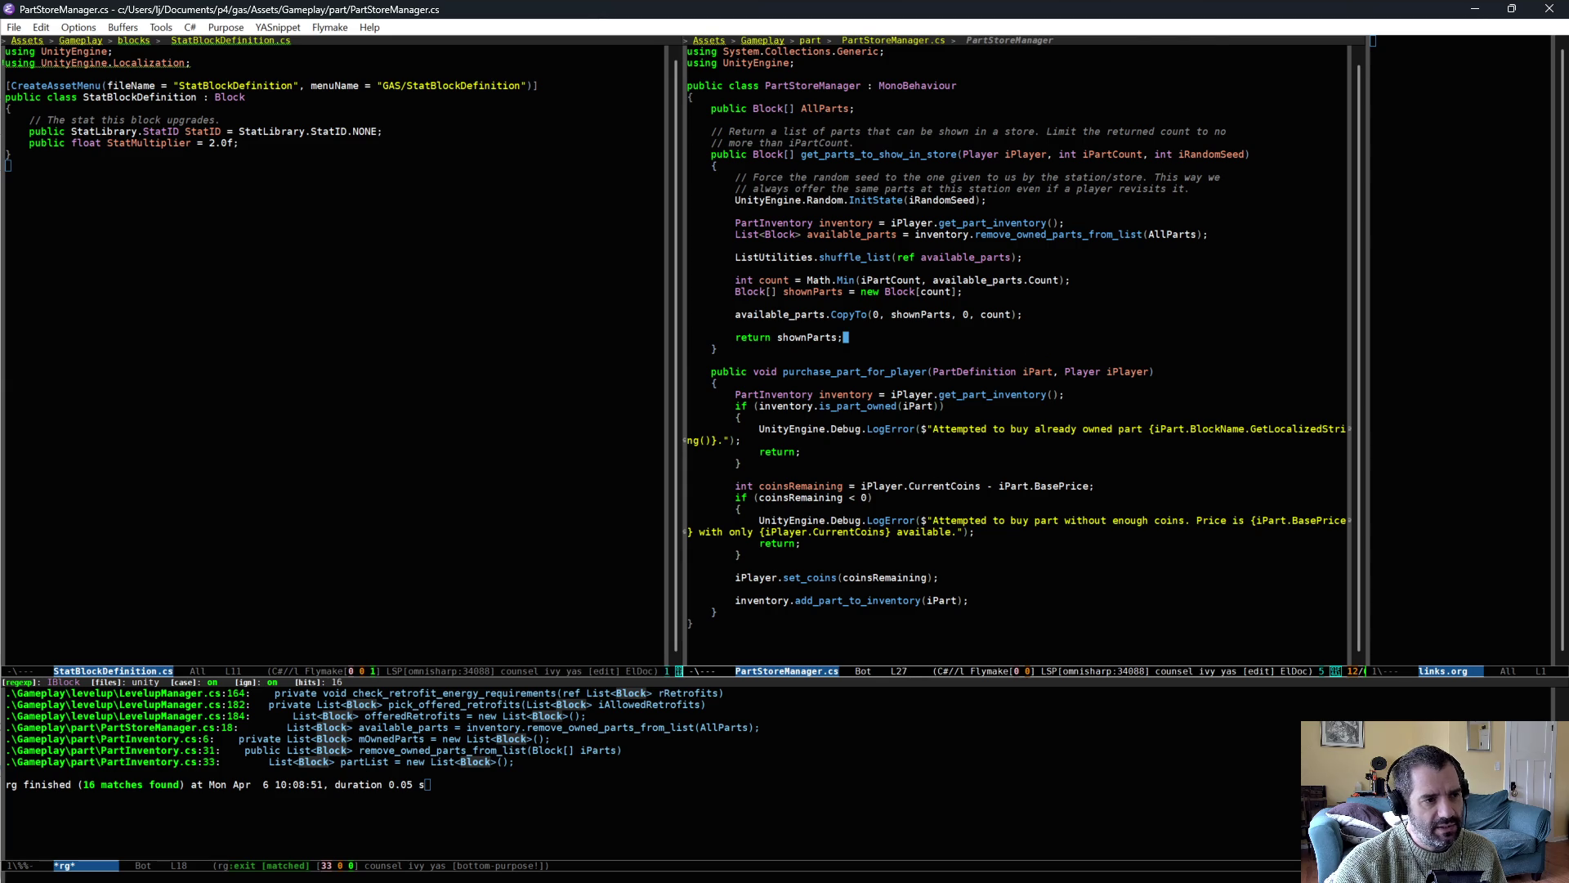
key(alt+Tab)
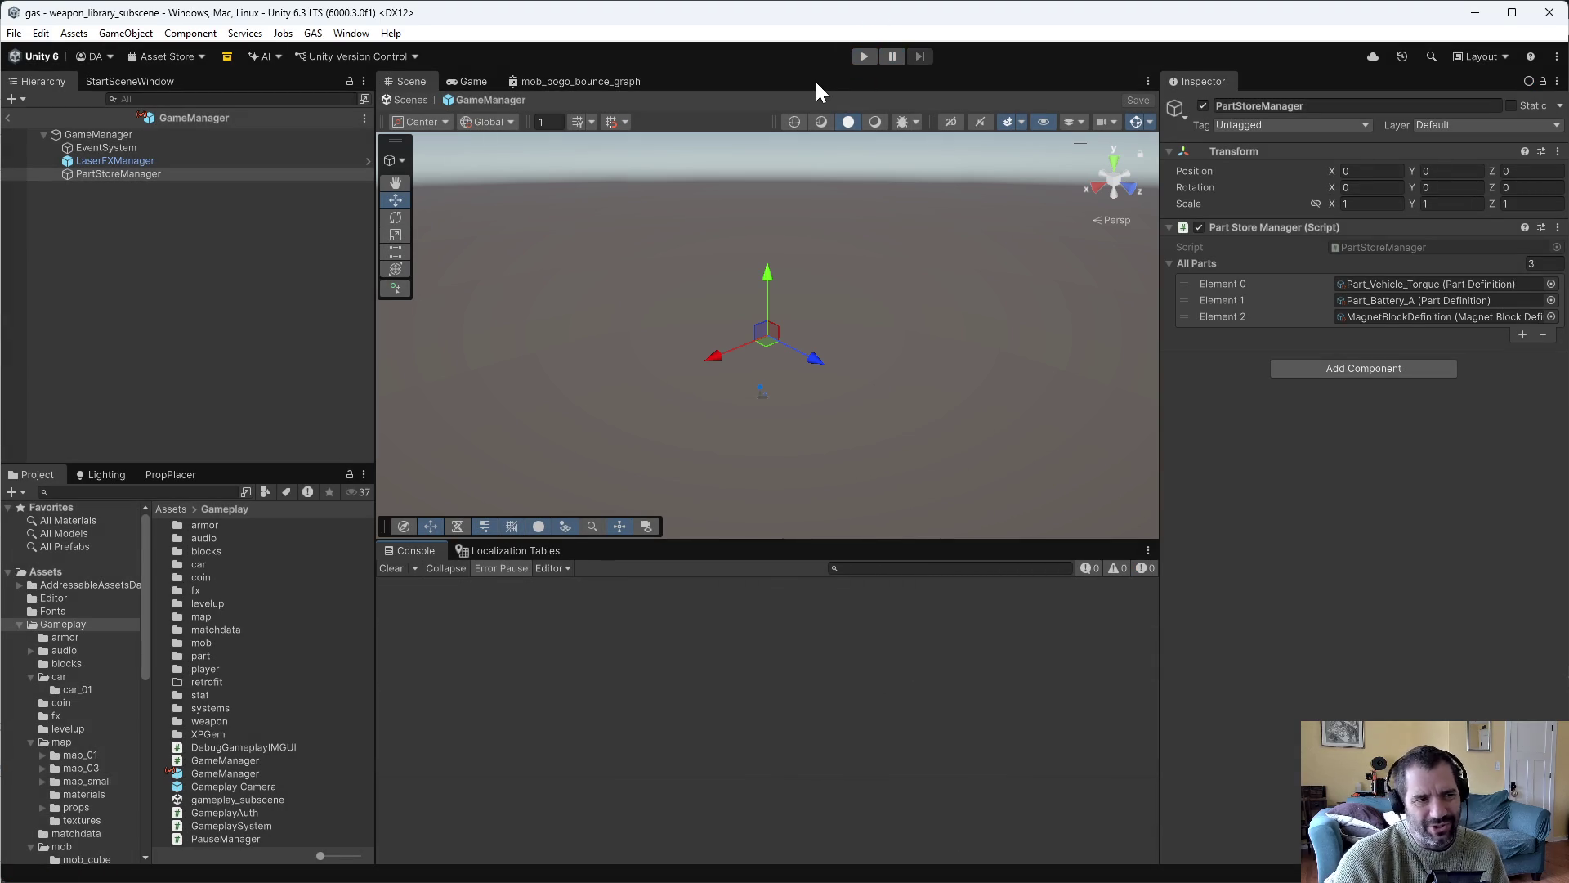
Start play mode and drive to the store to view Magnet, Battery and Better Torque.
click(863, 55)
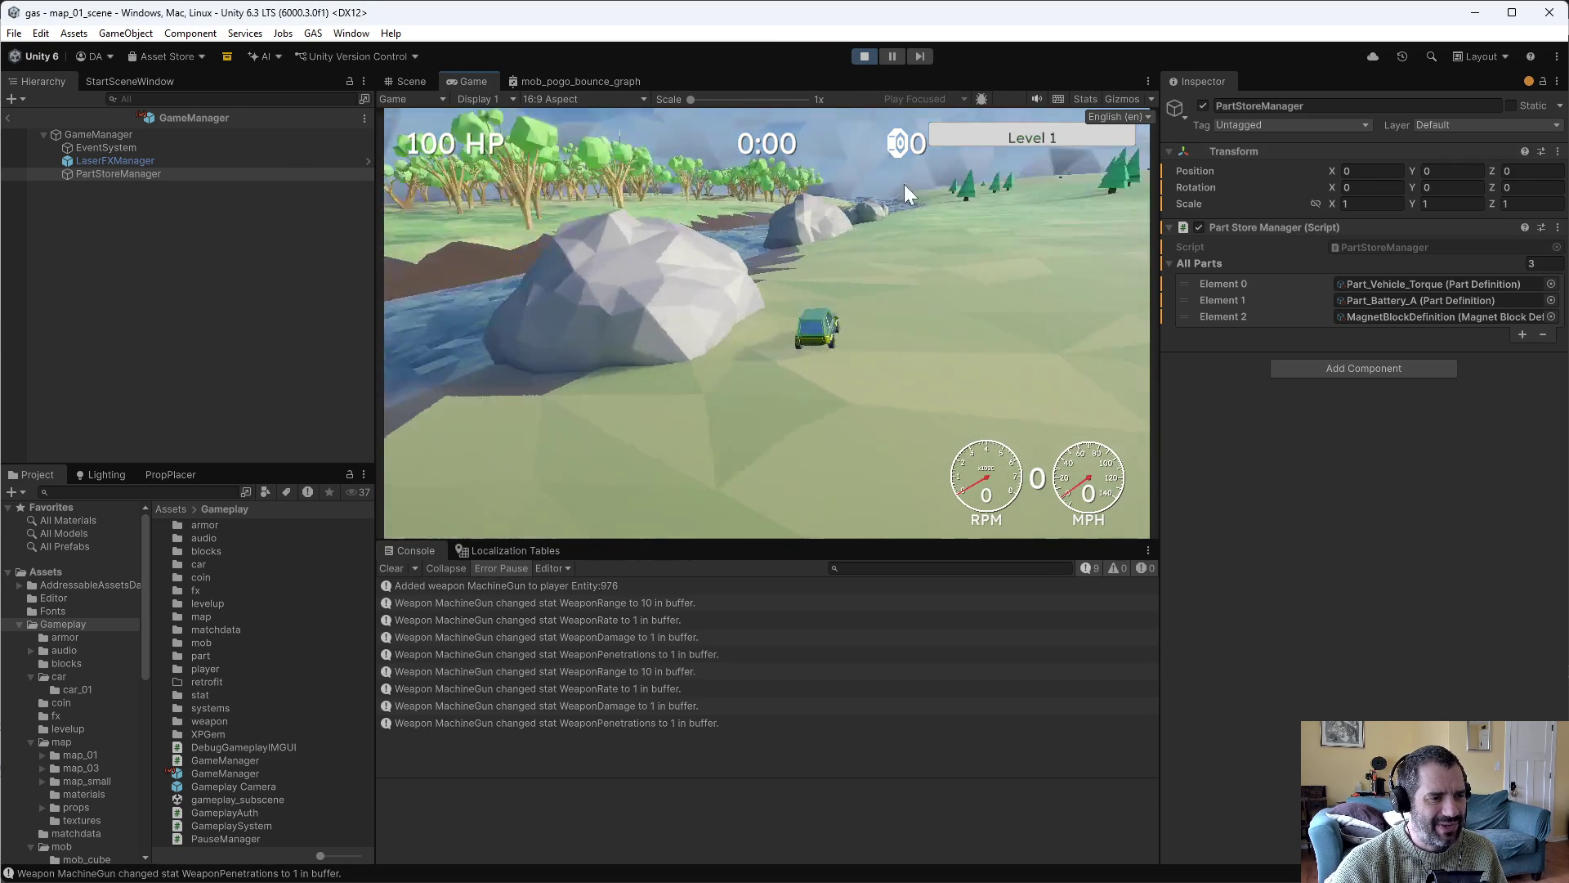
key(w)
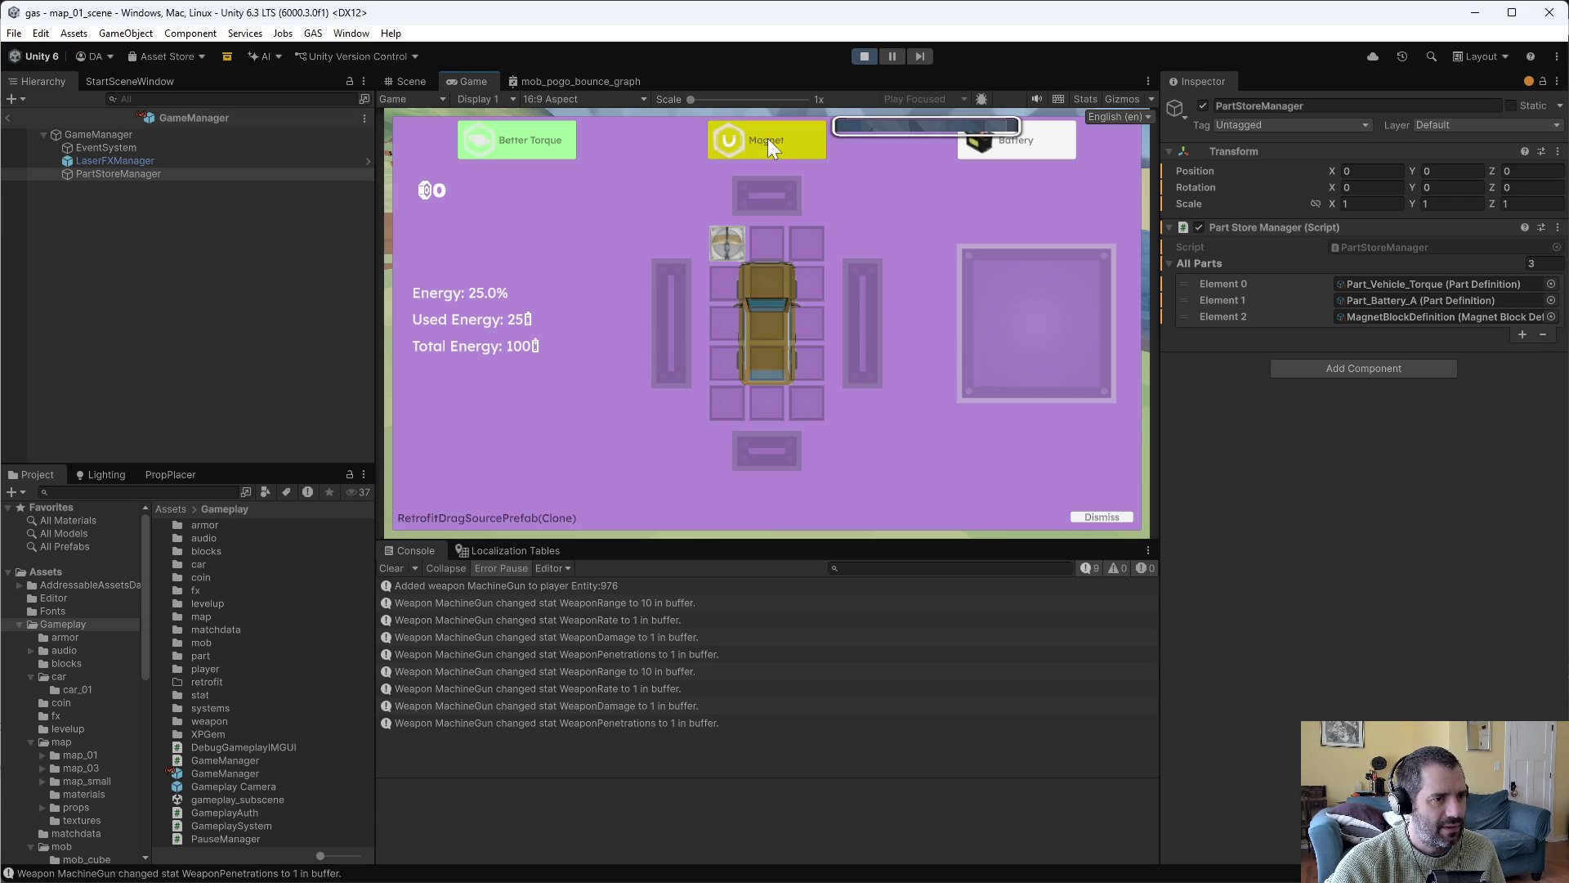
mouse_move(528, 150)
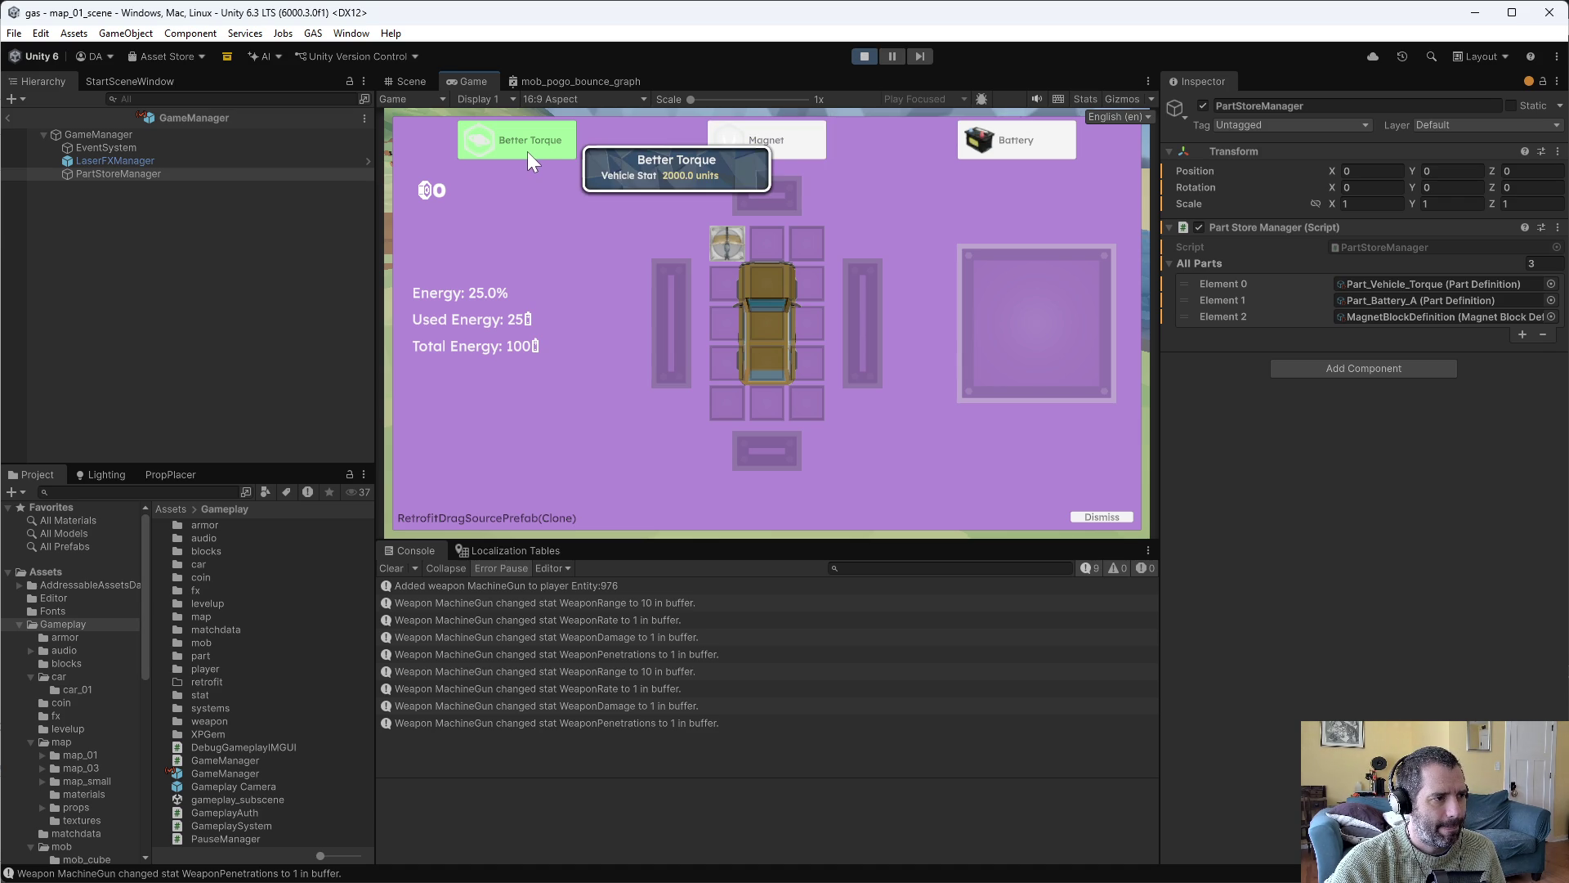
mouse_move(1022, 145)
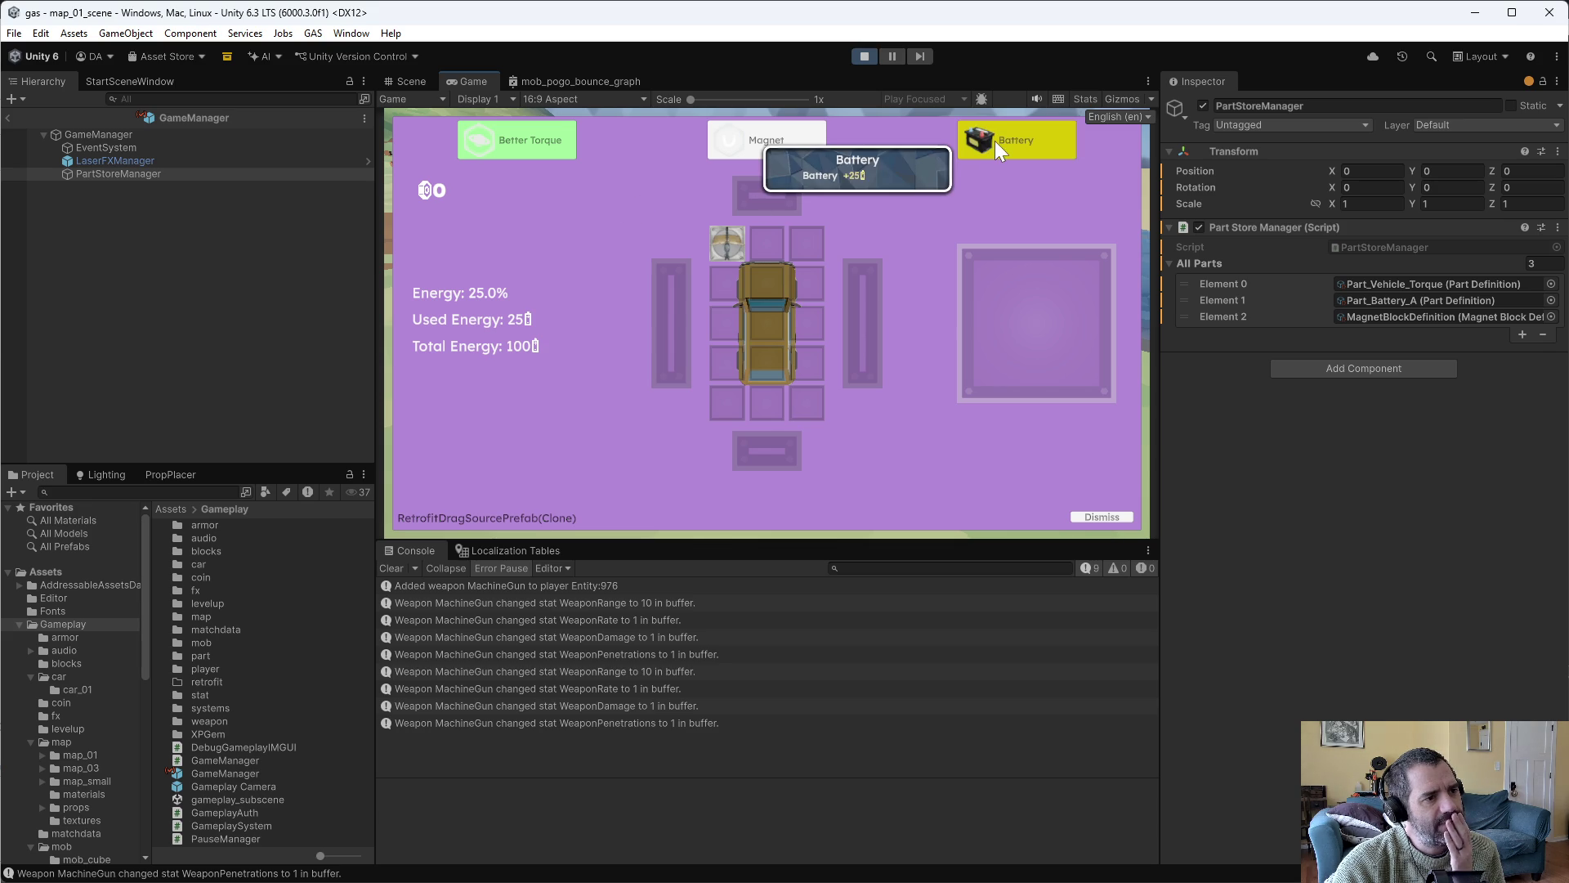
Place a Magnet on the car grid, then drive back into the pink store pillar.
drag(790, 144, 1017, 291)
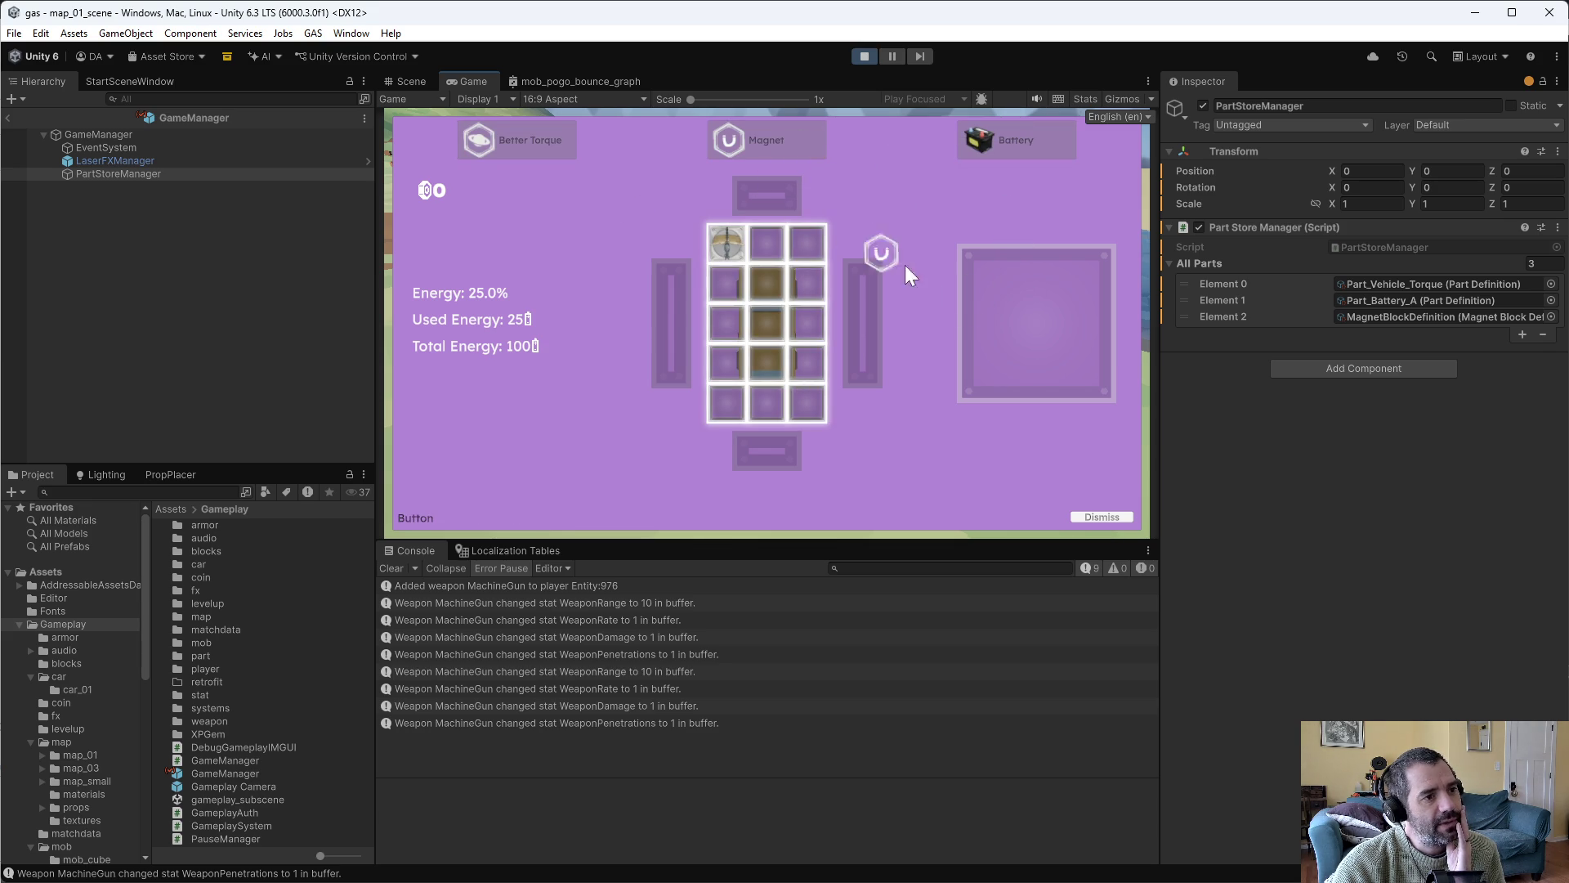
mouse_move(1061, 327)
mouse_down()
mouse_move(958, 255)
mouse_move(997, 315)
mouse_move(767, 285)
mouse_up()
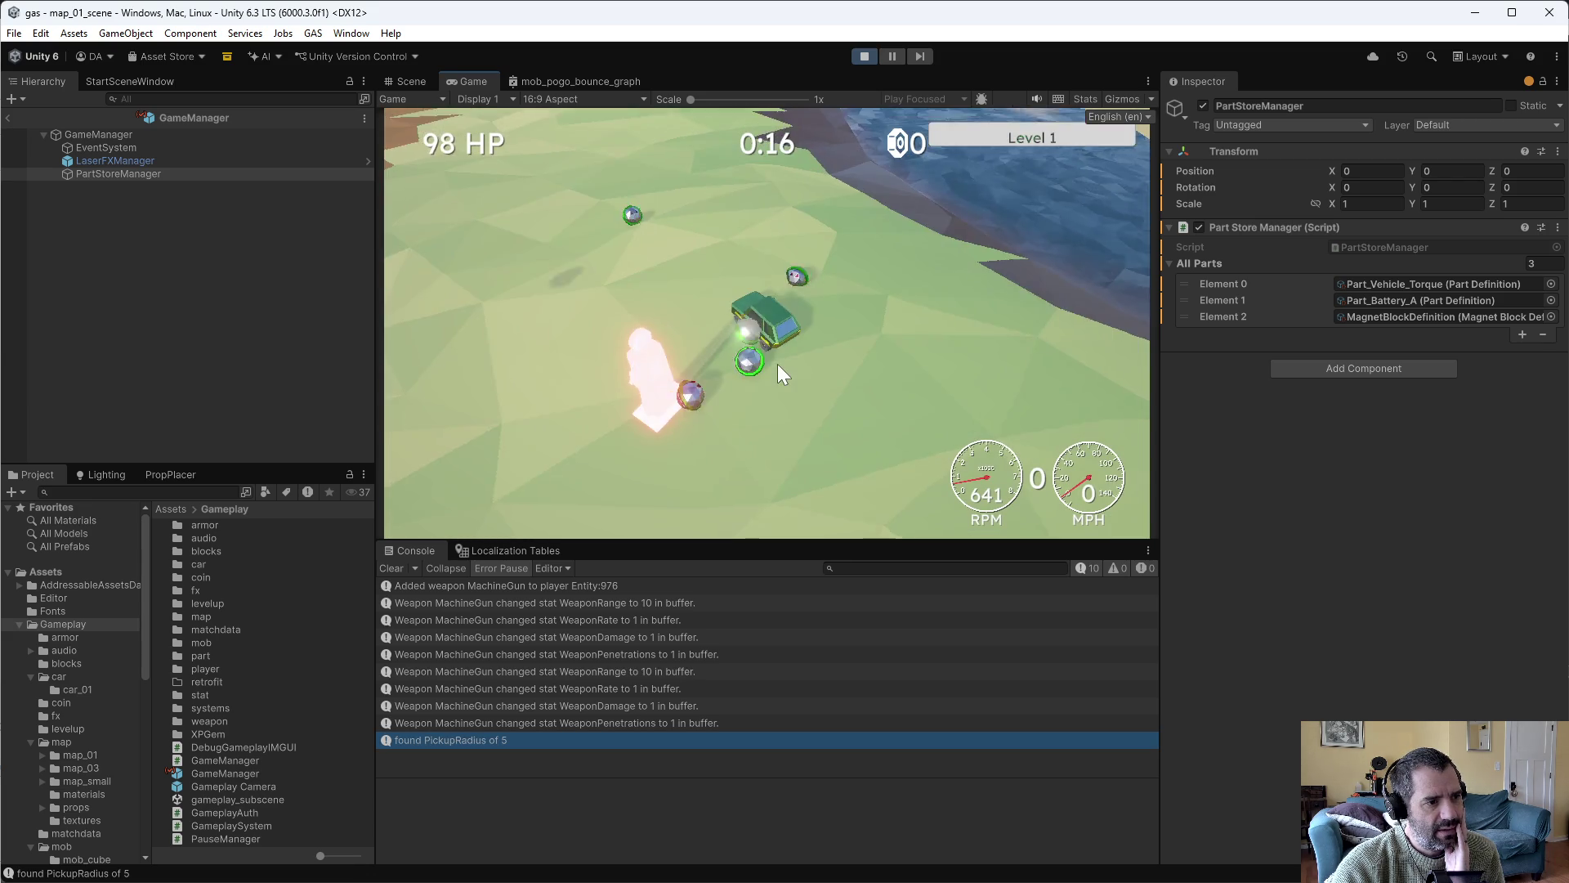
key(w)
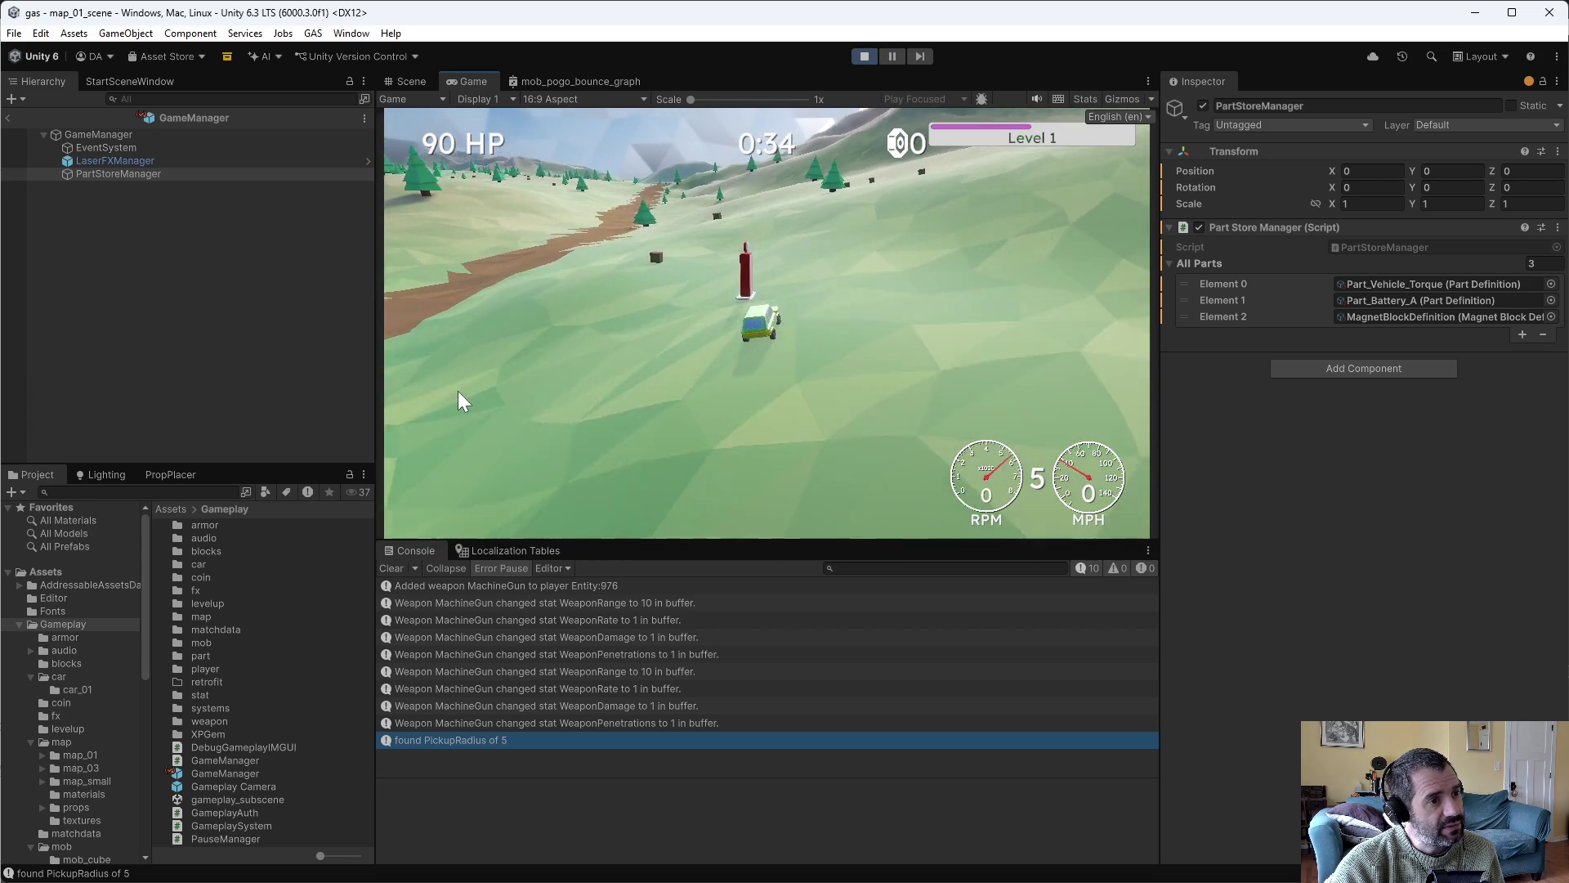
key(s)
key(w)
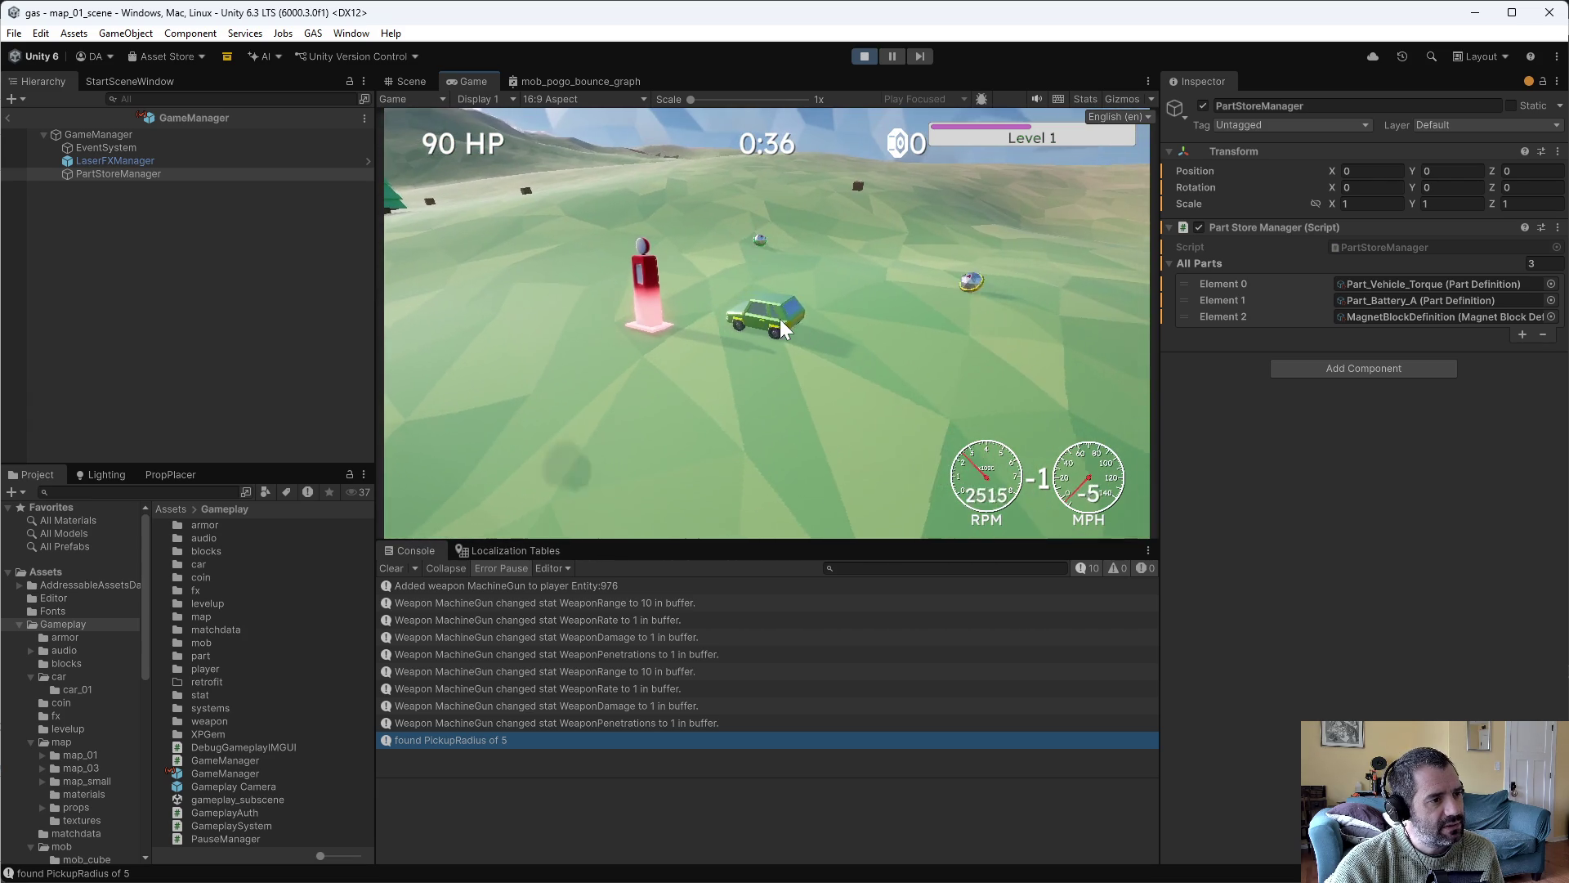
key(a)
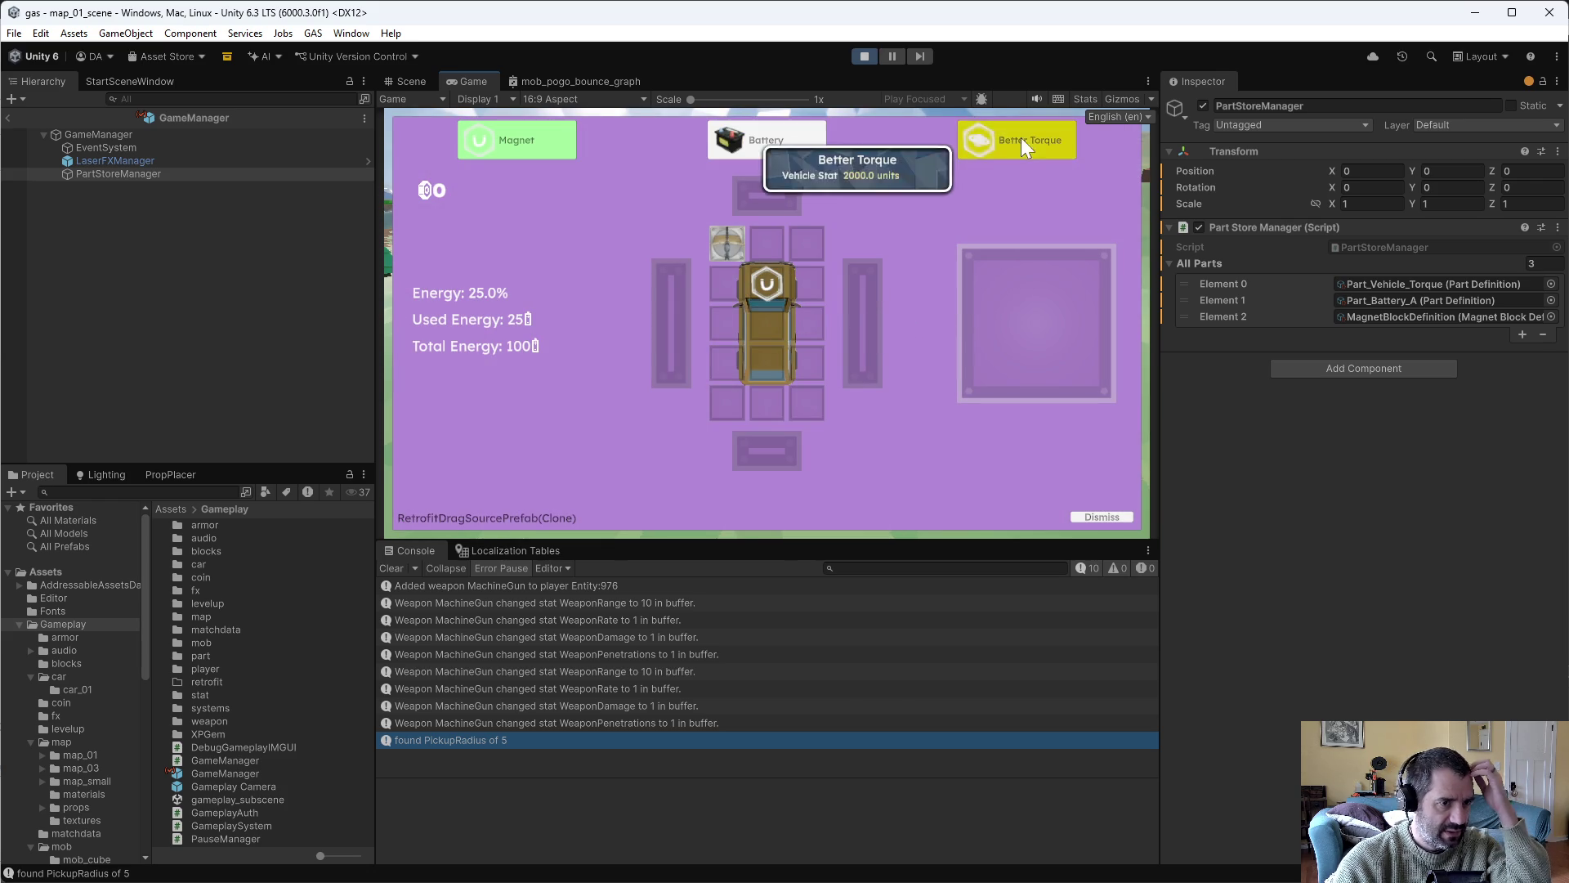
Stop play mode, inspect Part_Battery_A in the part folder, then bring up P4V.
click(864, 56)
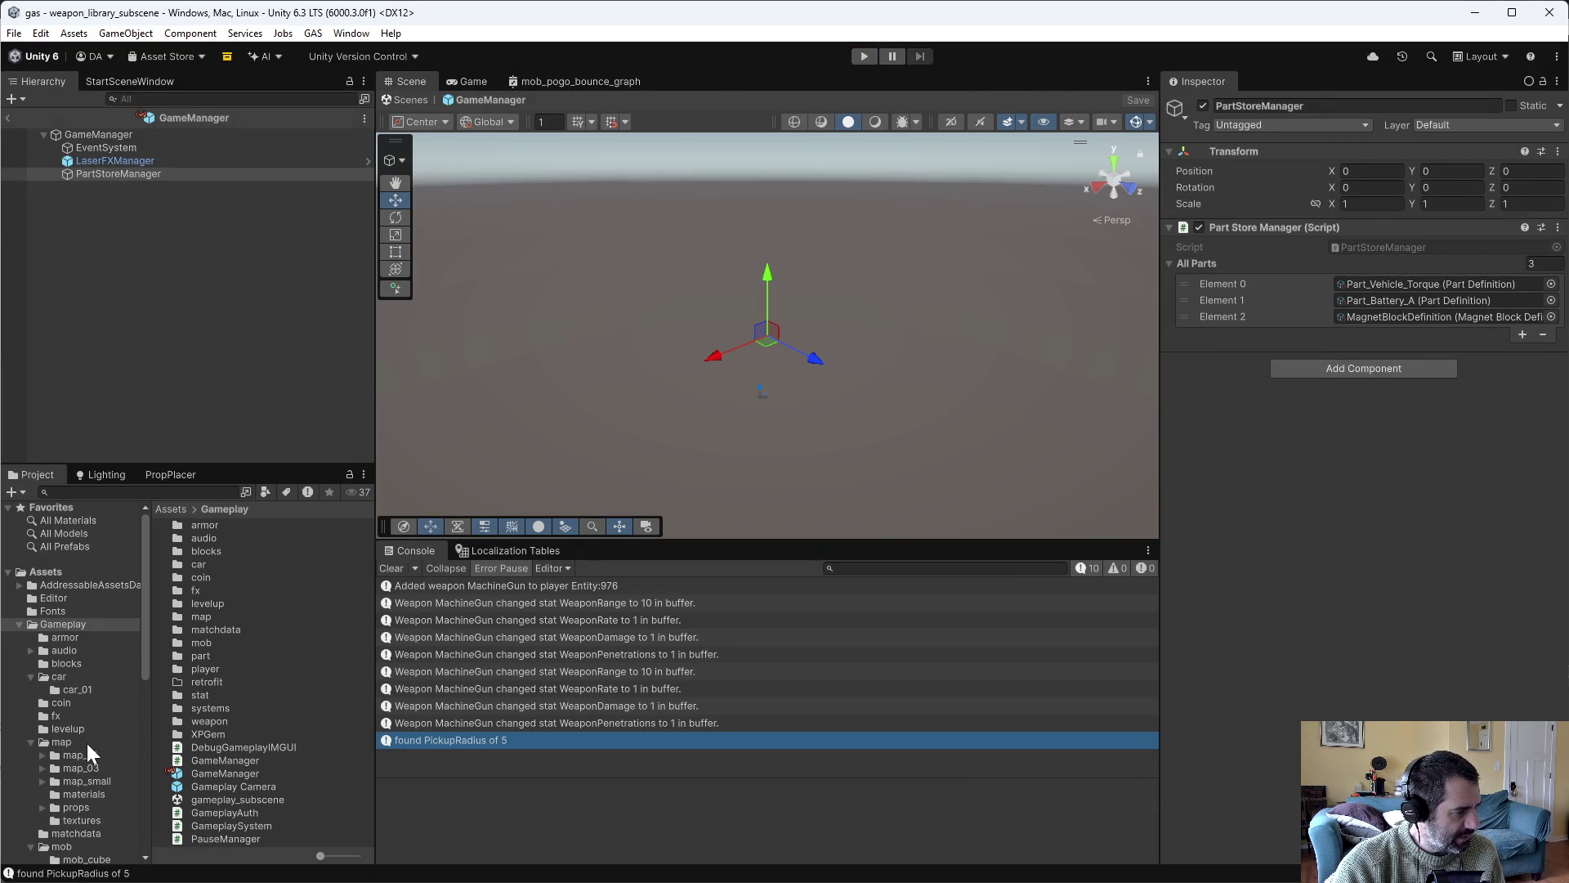
scroll(89, 752, down, 3)
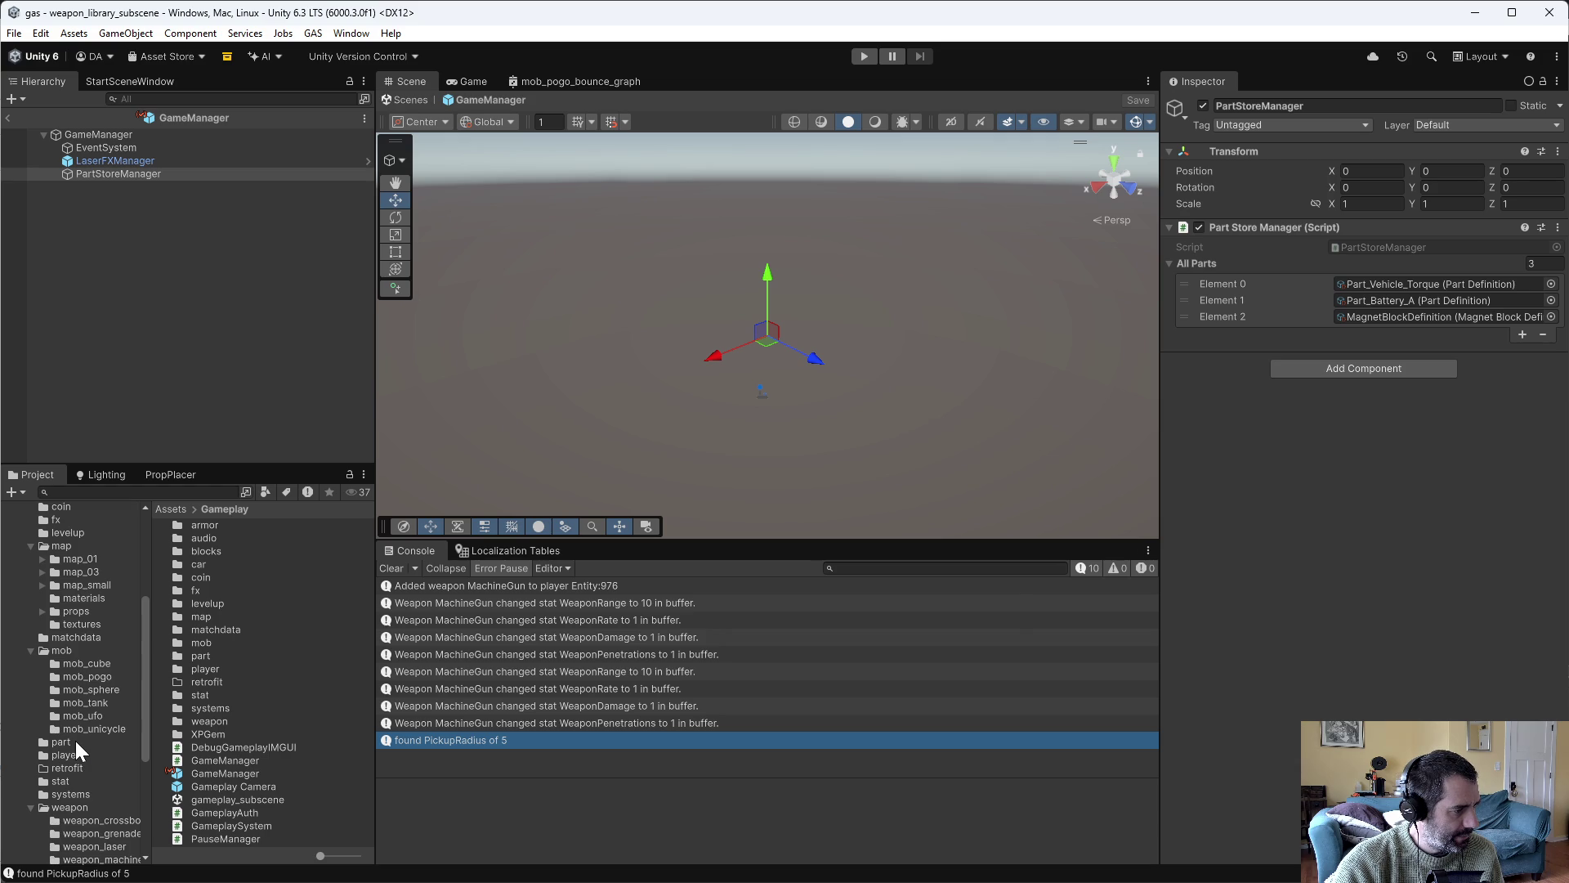
click(75, 741)
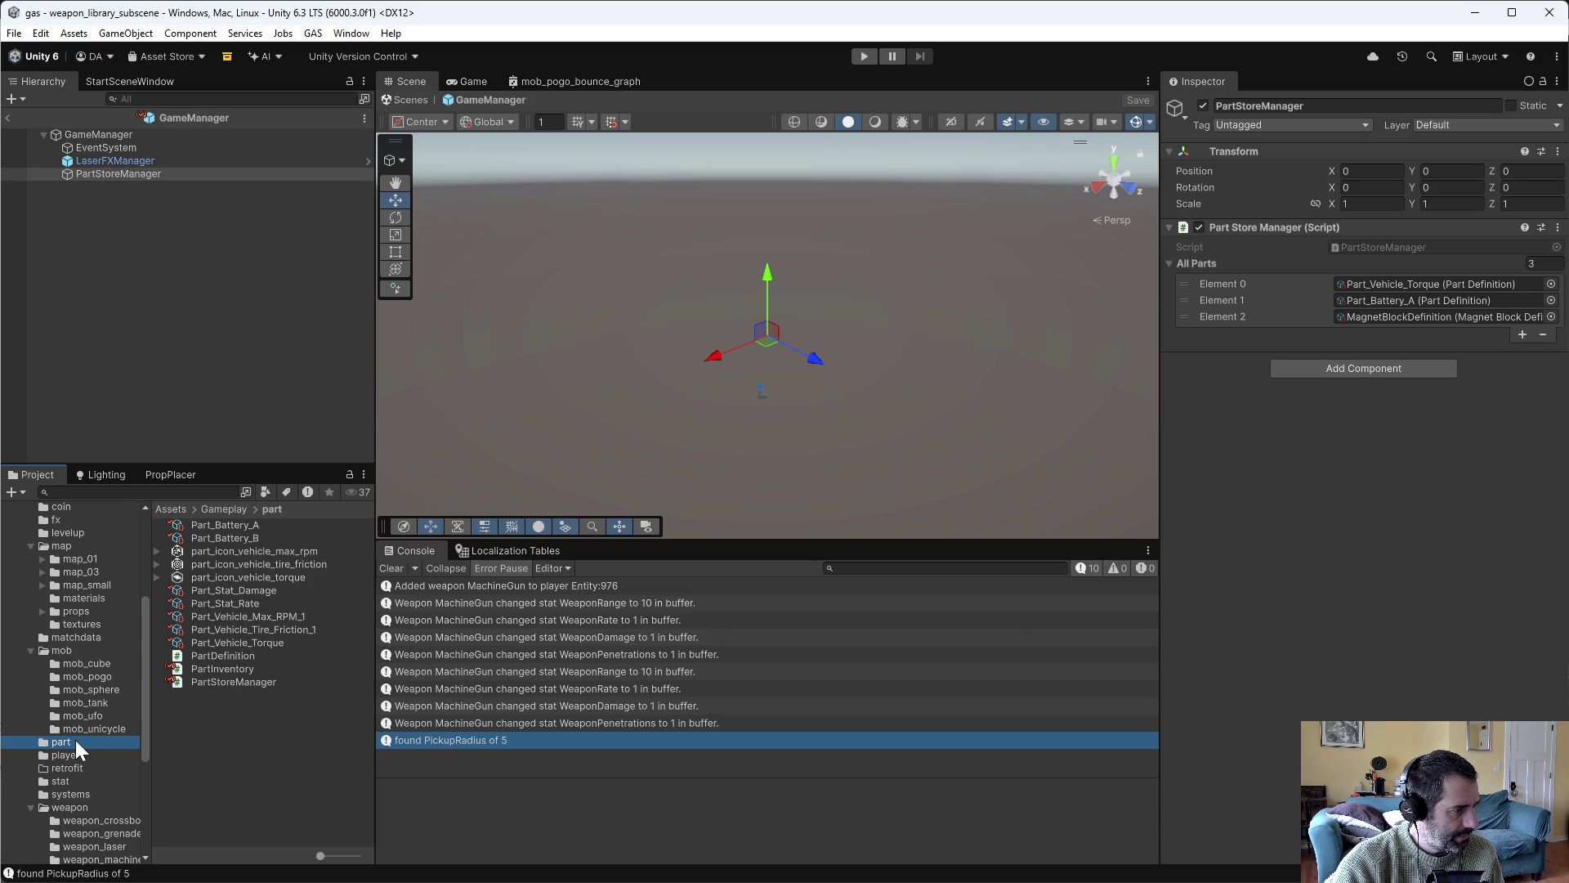
click(217, 526)
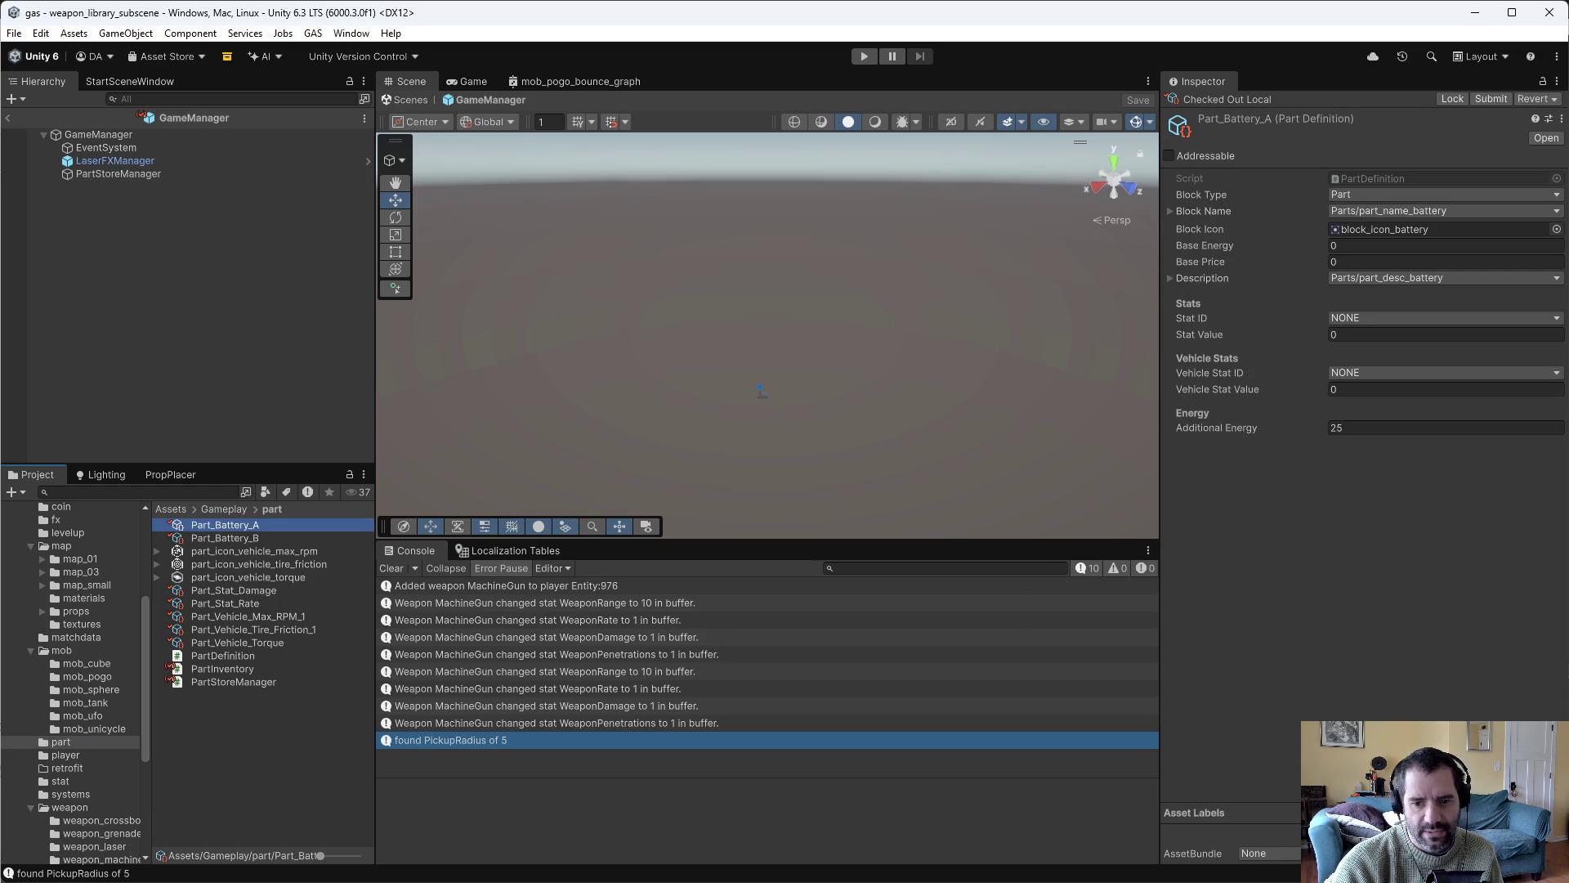
key(alt+Tab)
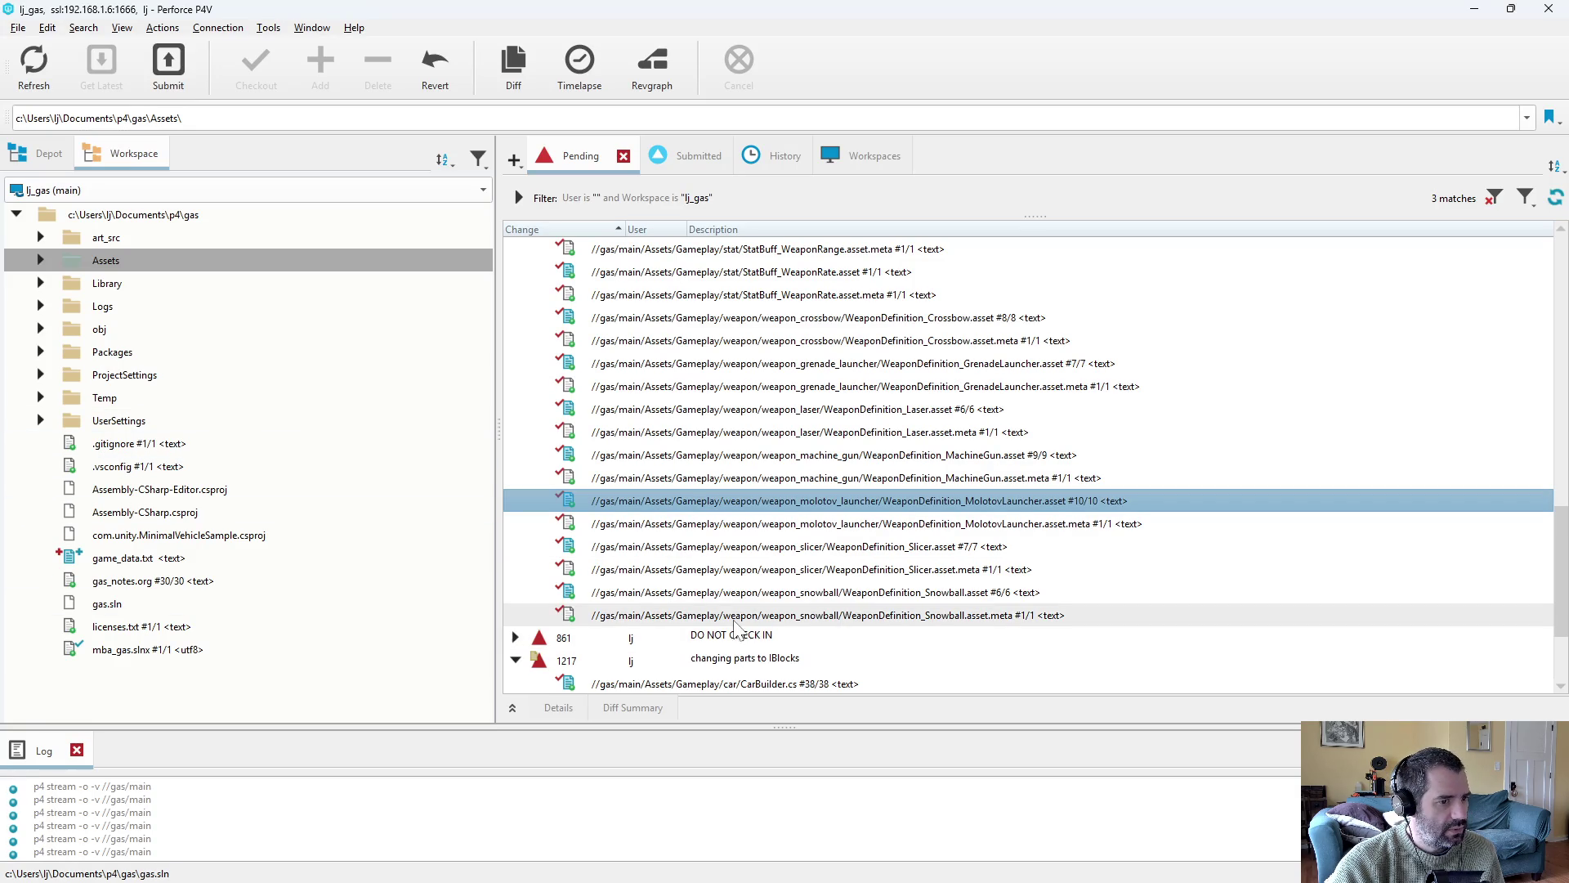
Review the Part_Battery_A and Part_Battery_B diffs showing basePrice changed from 10, then return to Unity.
scroll(733, 597, up, 7)
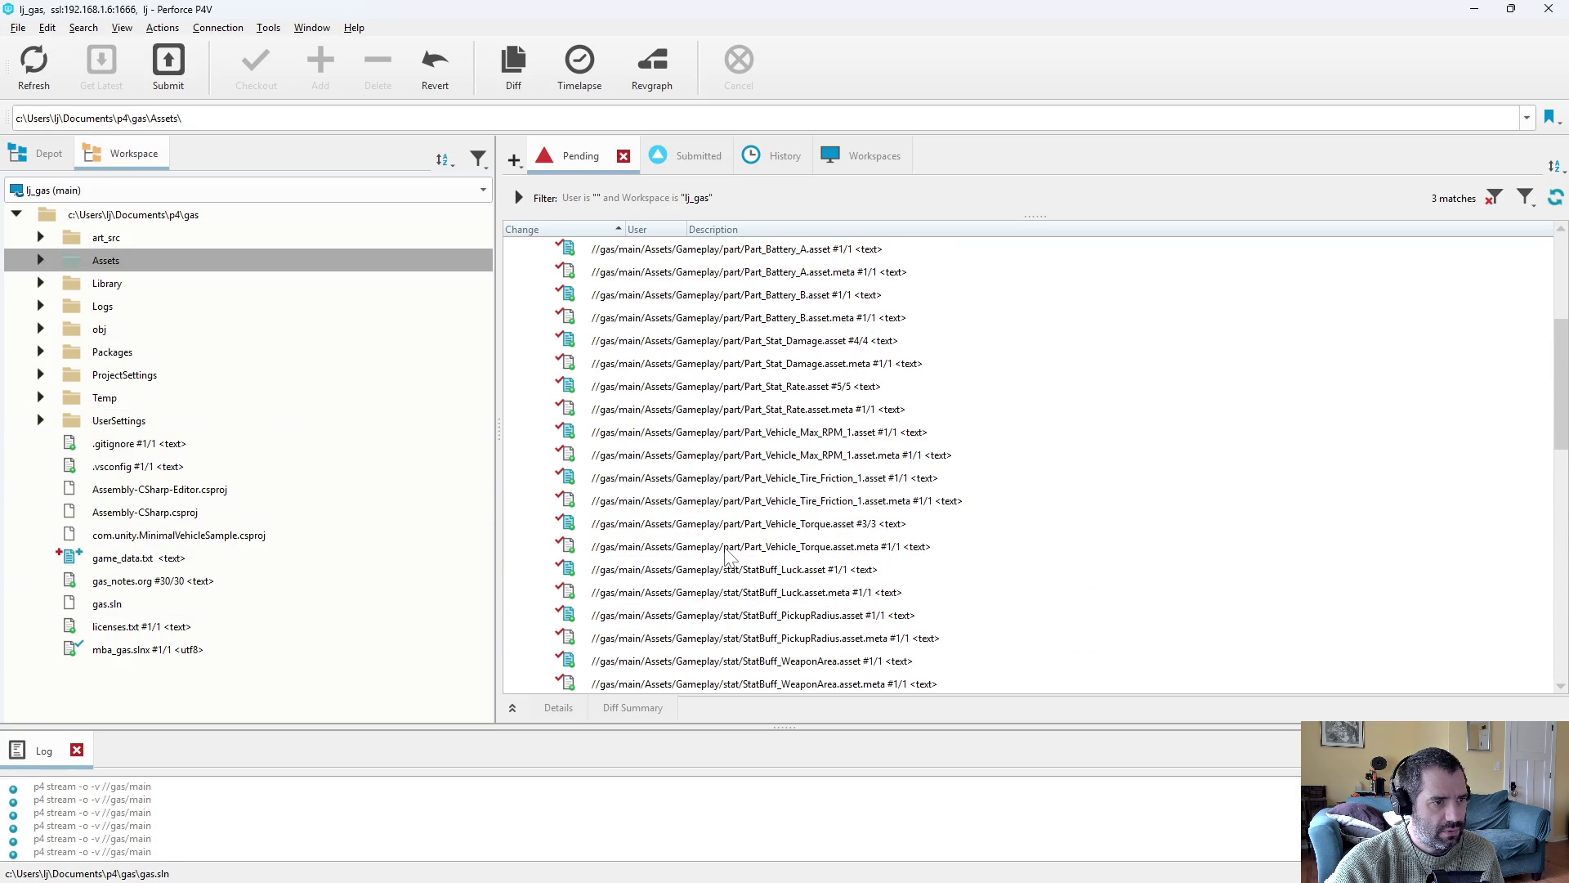
double_click(802, 250)
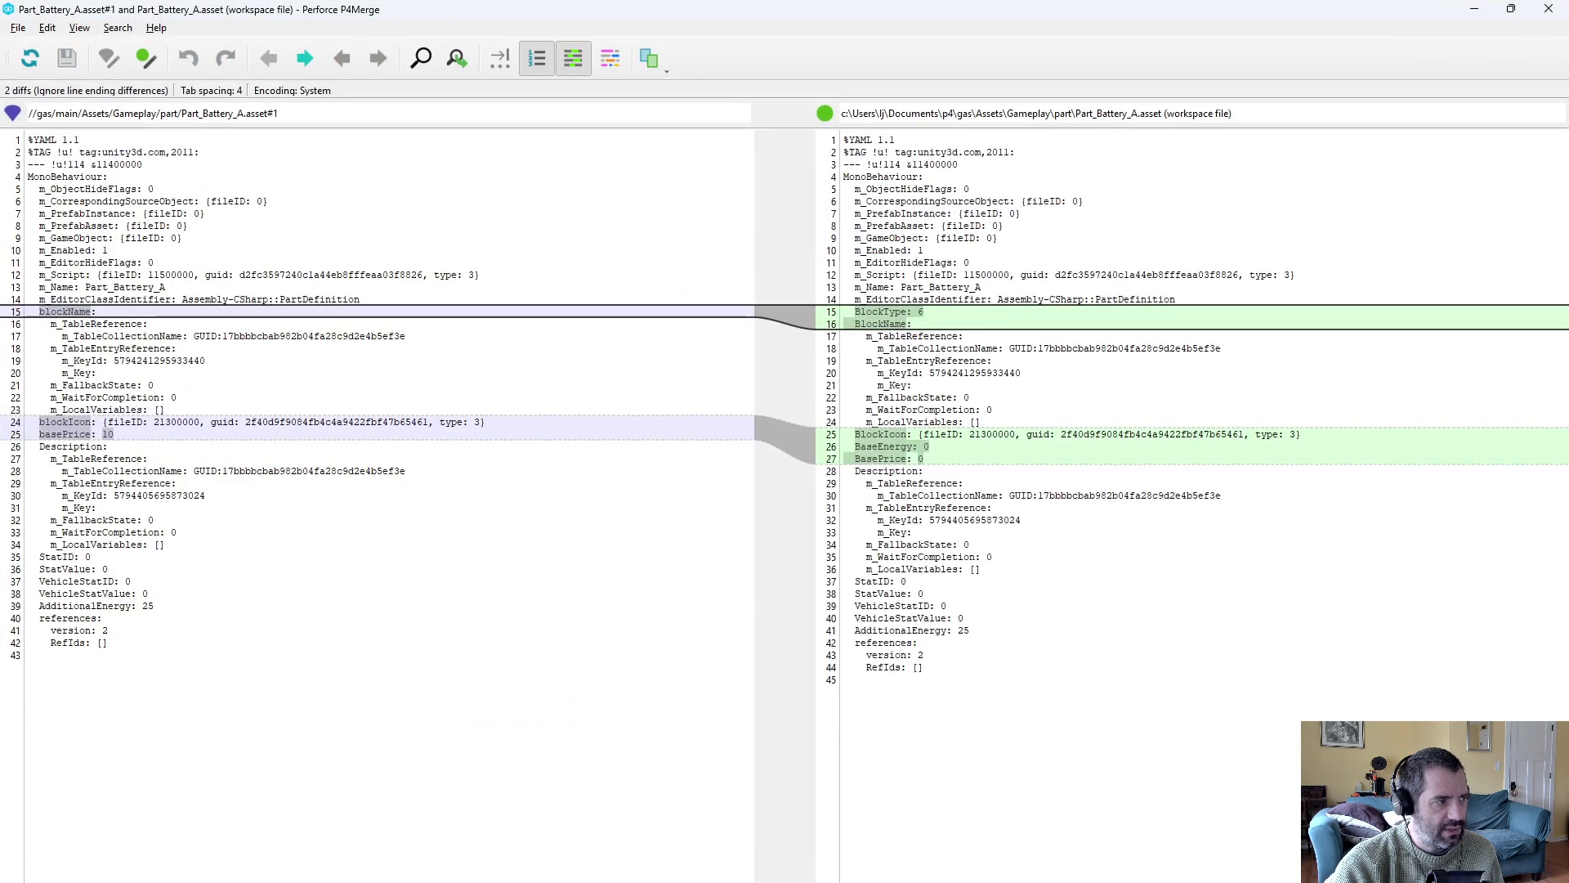
drag(39, 434, 114, 434)
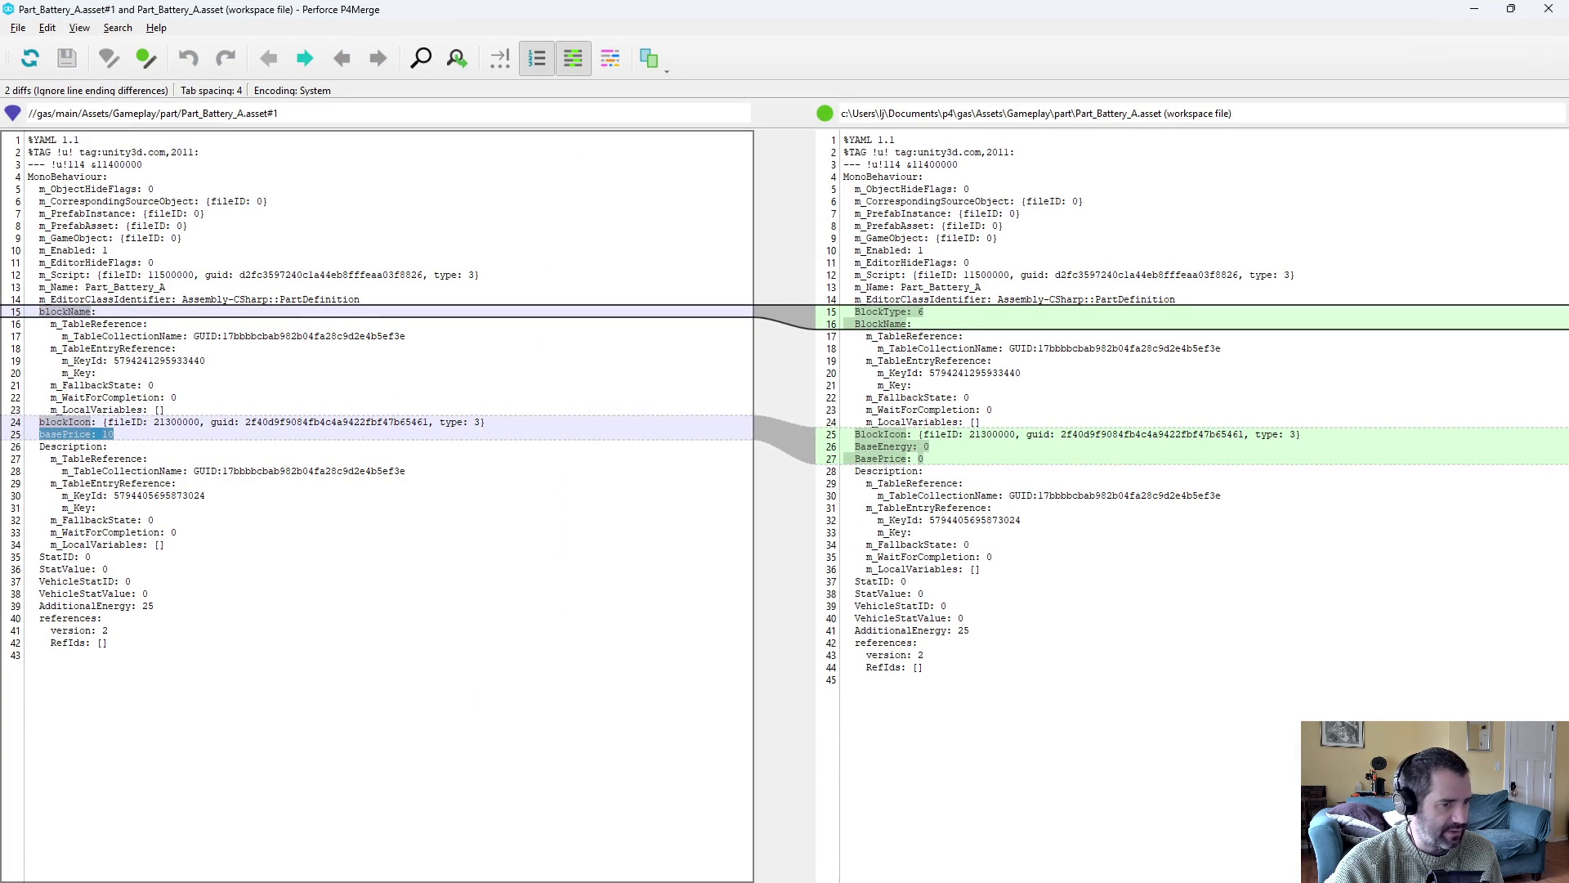
key(alt+F4)
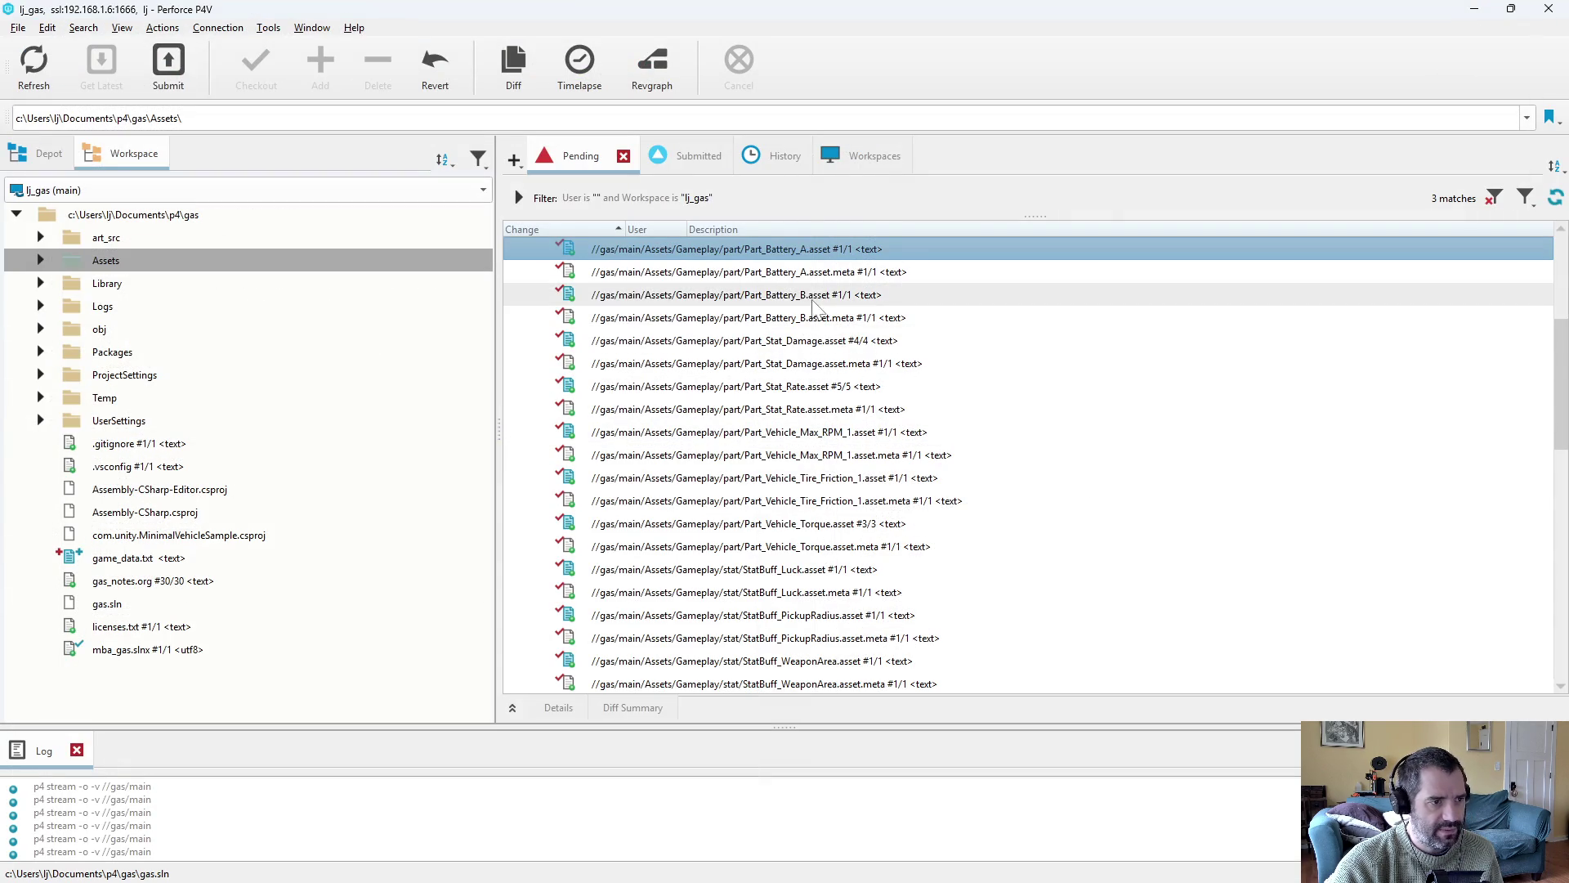
click(818, 296)
key(ctrl+d)
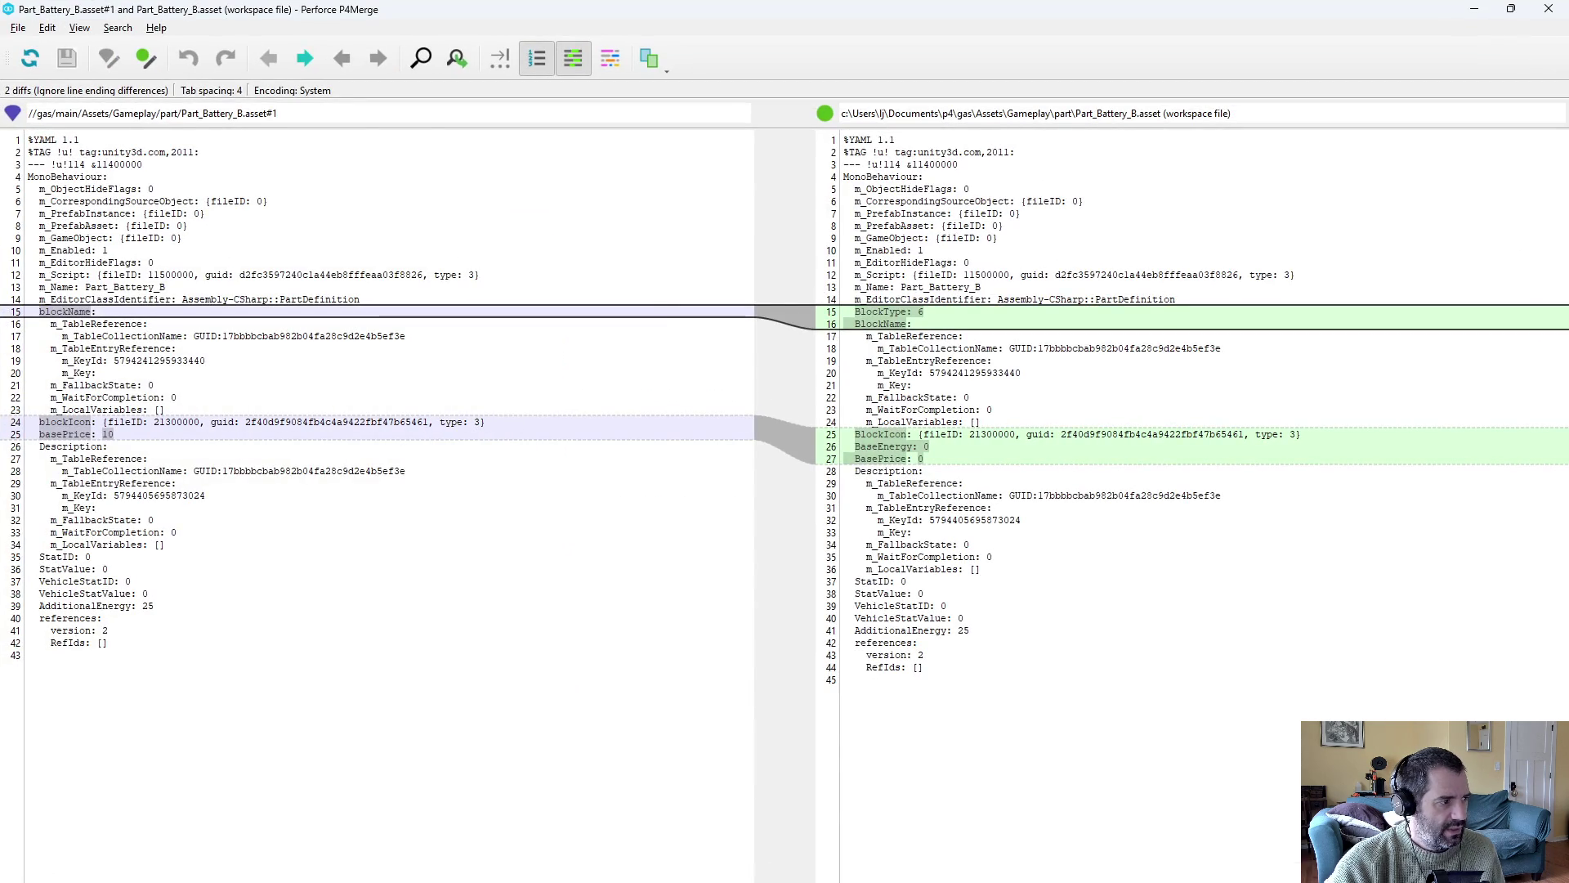
key(alt+F4)
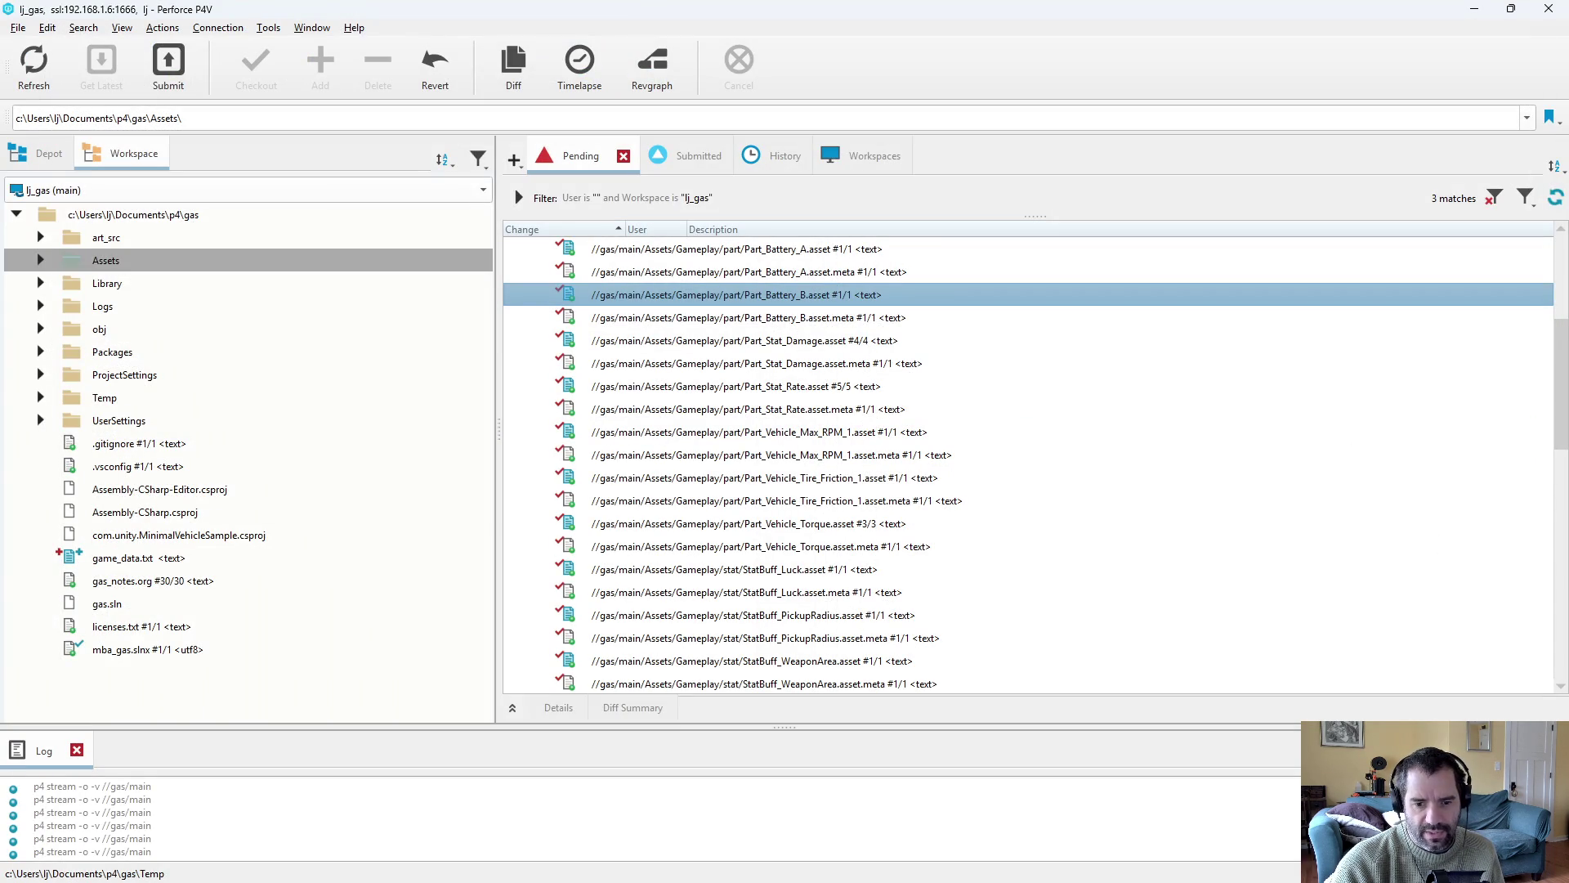
key(alt+Tab)
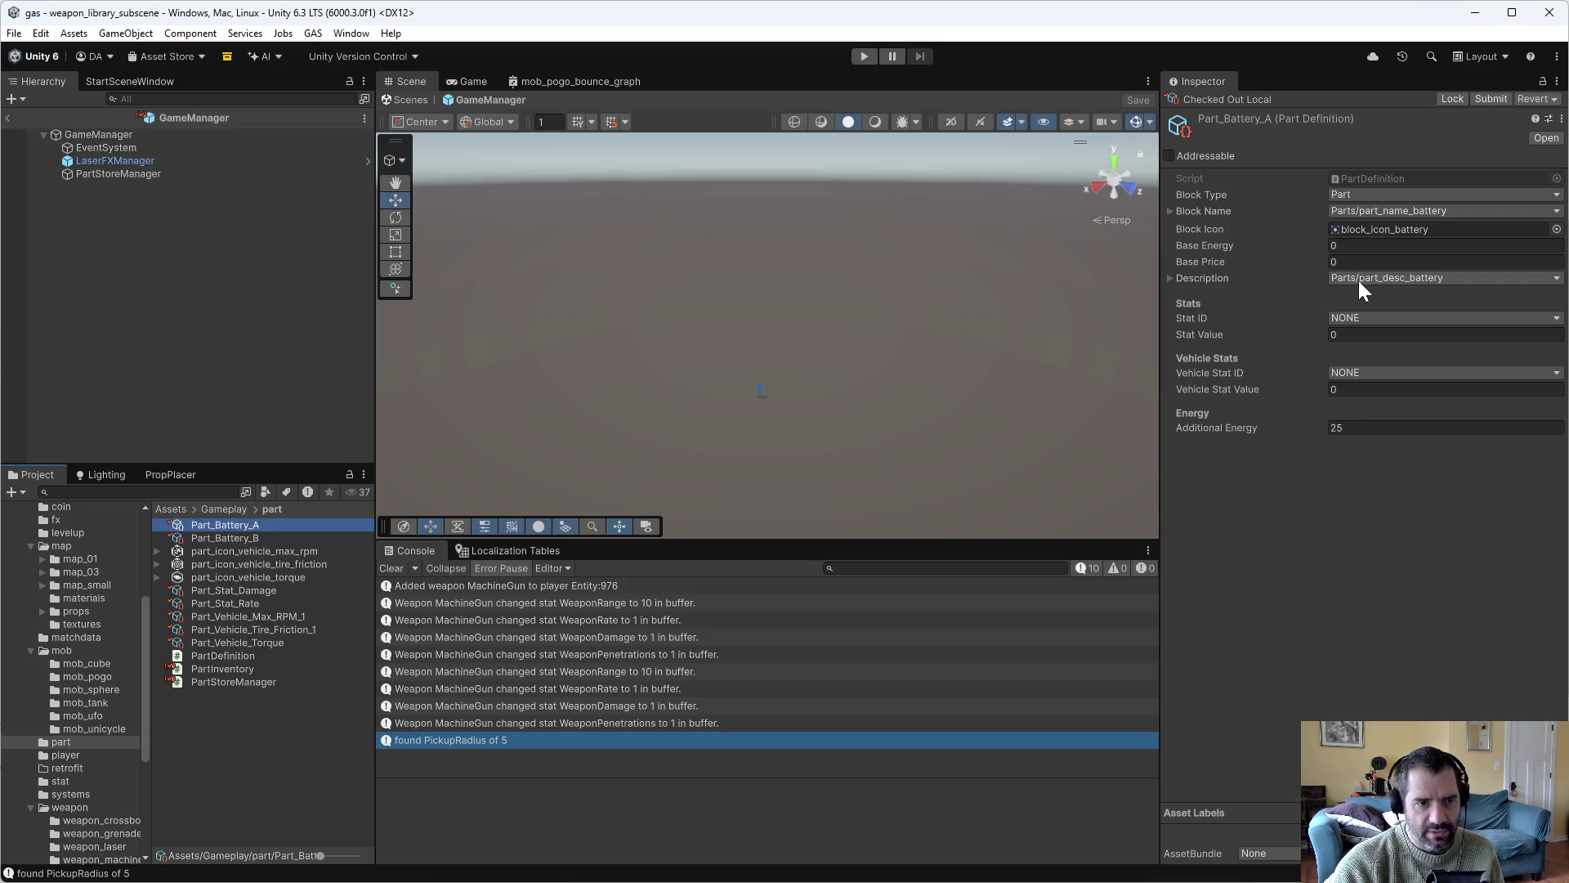
Set Base Price to 10 on Part_Battery_A and Part_Battery_B.
click(1361, 262)
text(10)
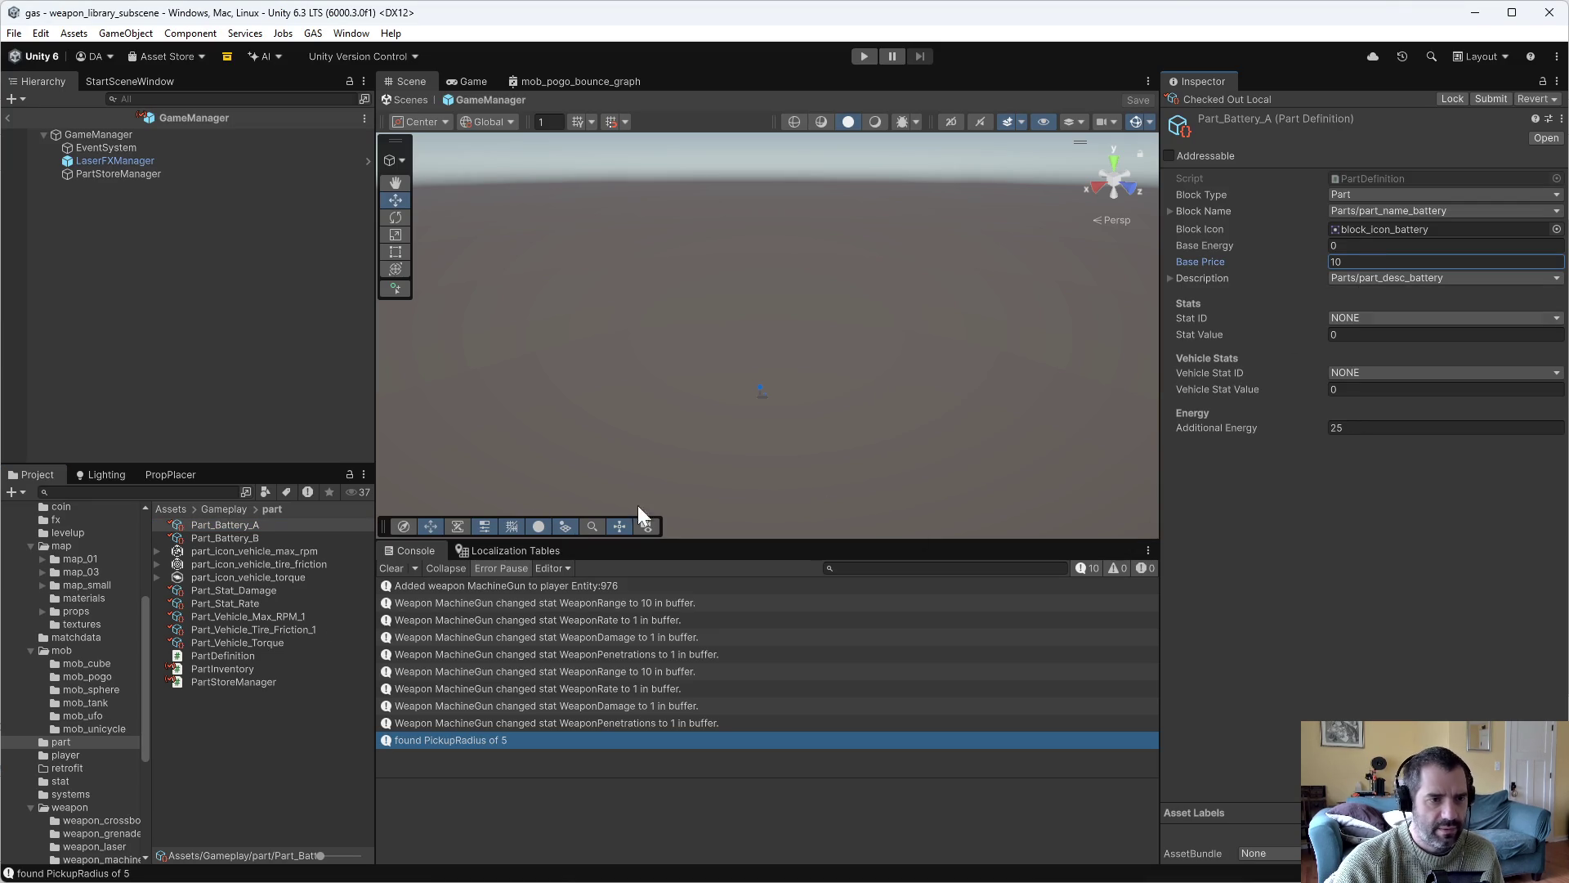
click(235, 537)
click(1361, 262)
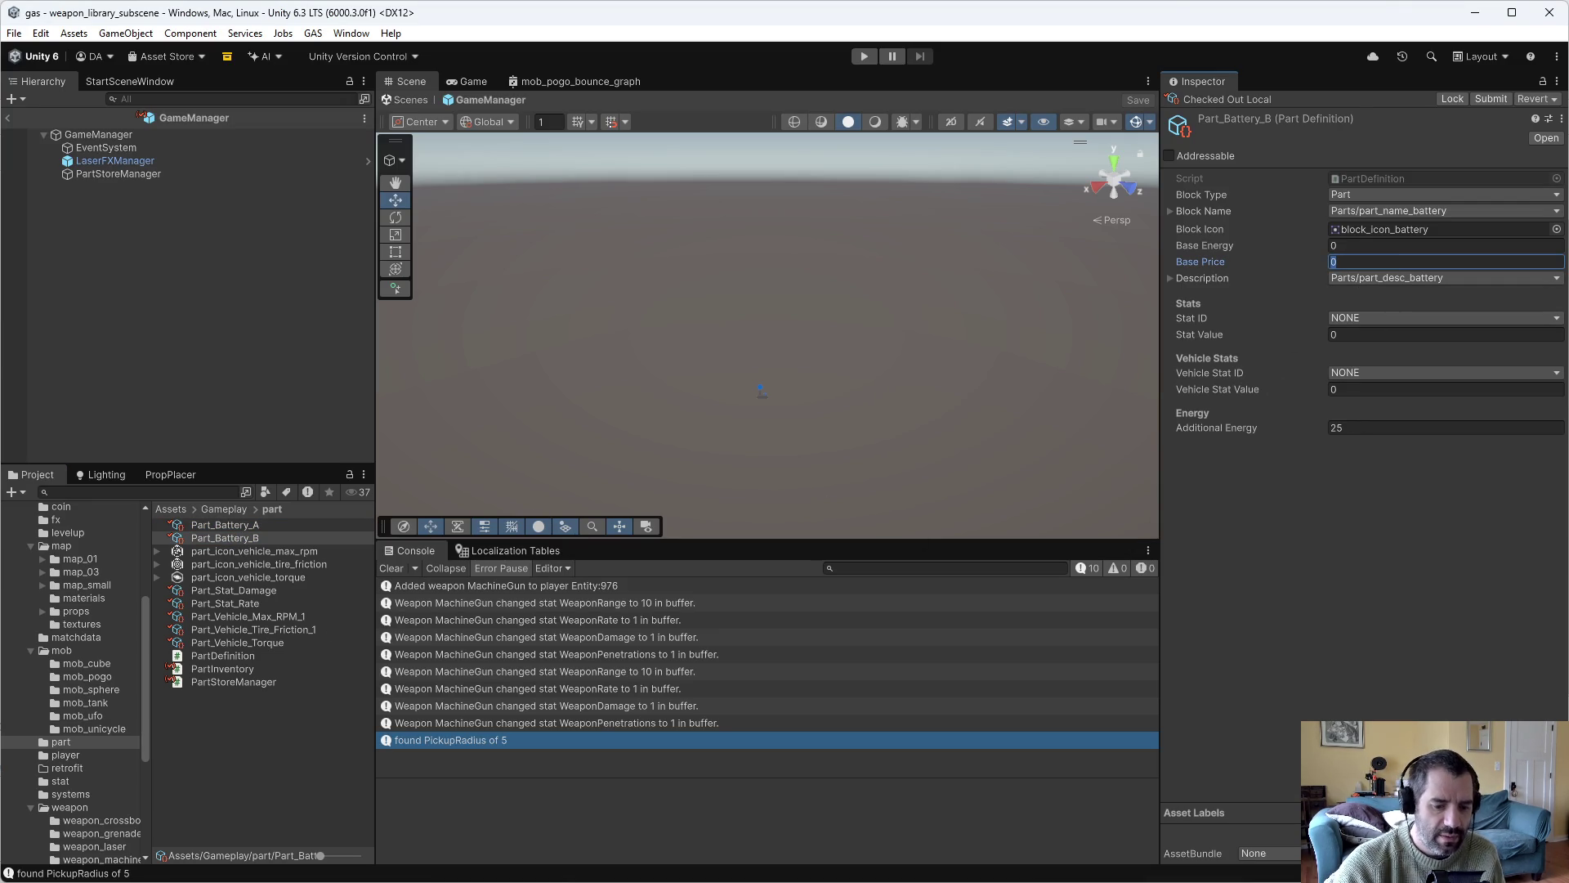
text(10)
click(1423, 455)
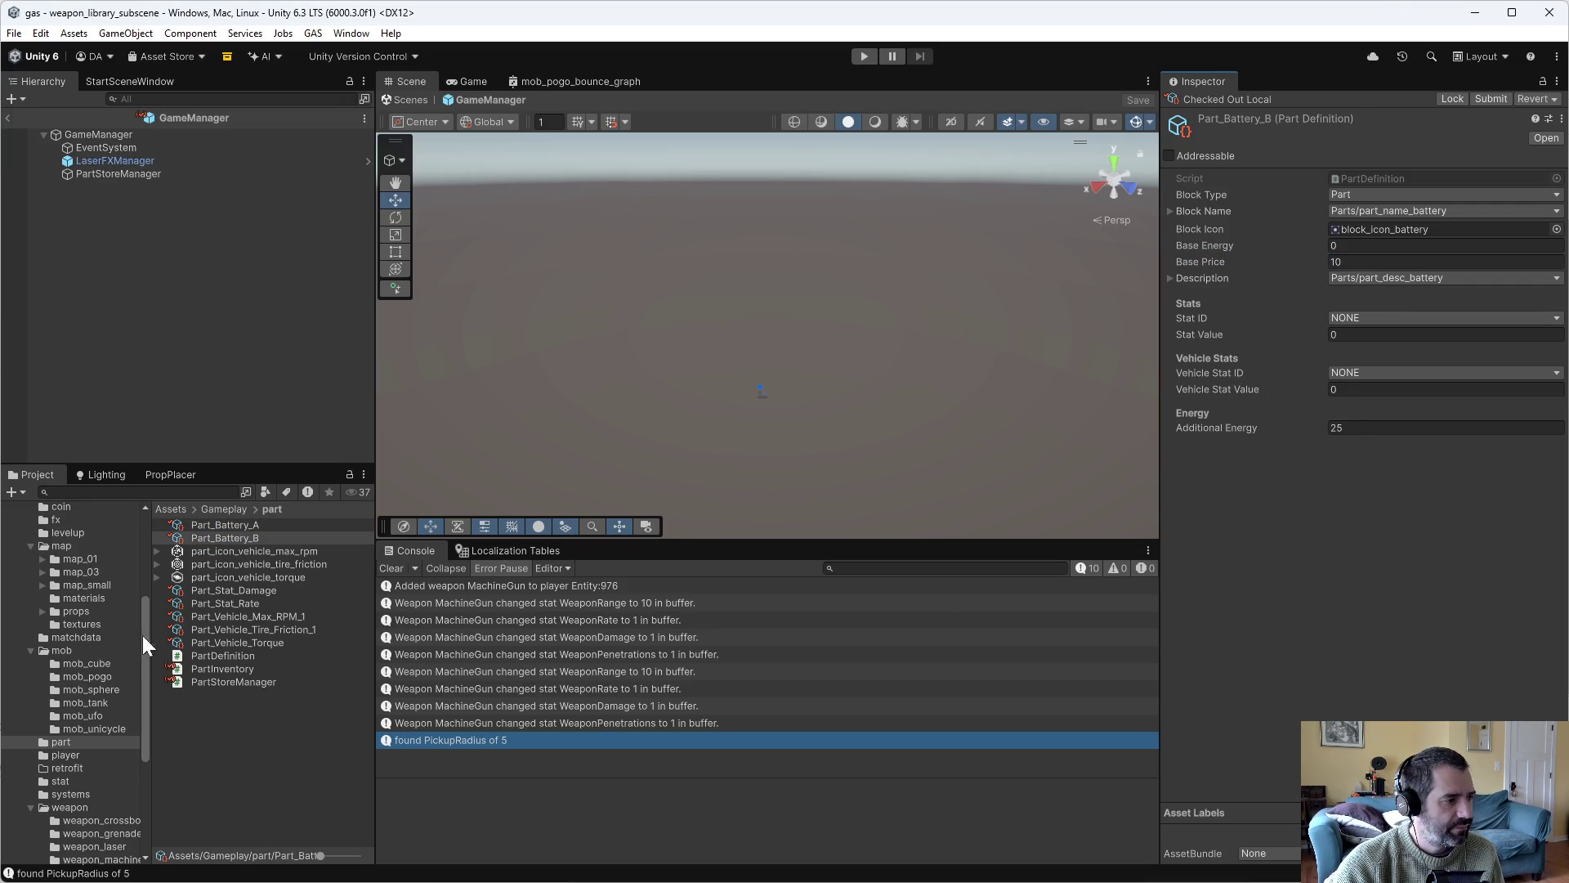
Set MagnetBlockDefinition's Base Price to 5 in the blocks folder and start play mode.
click(214, 591)
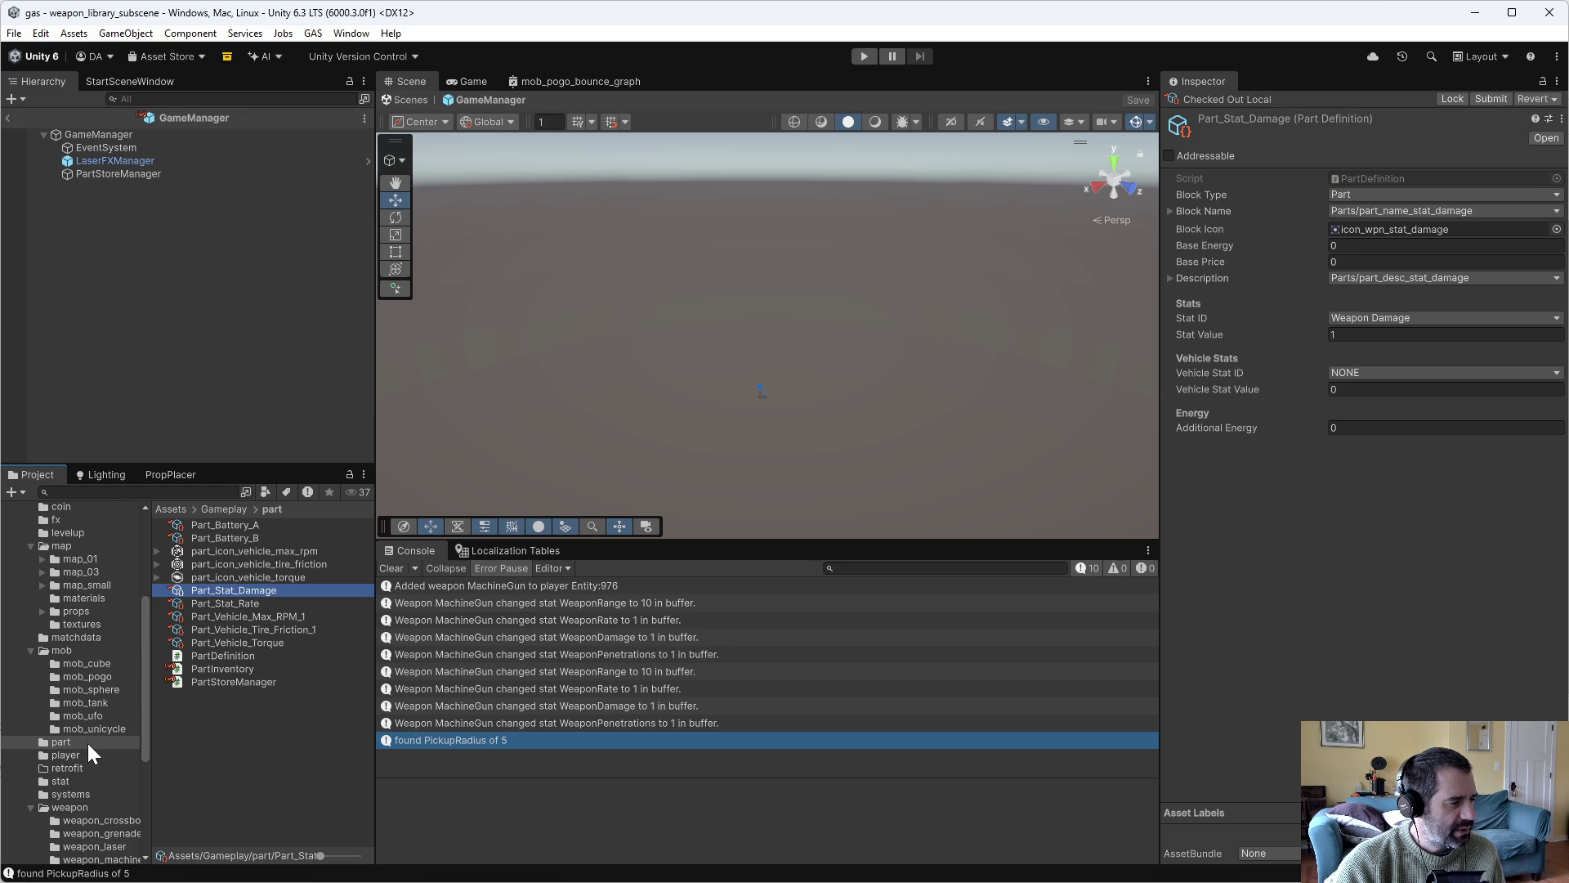
scroll(87, 743, down, 3)
scroll(69, 646, up, 4)
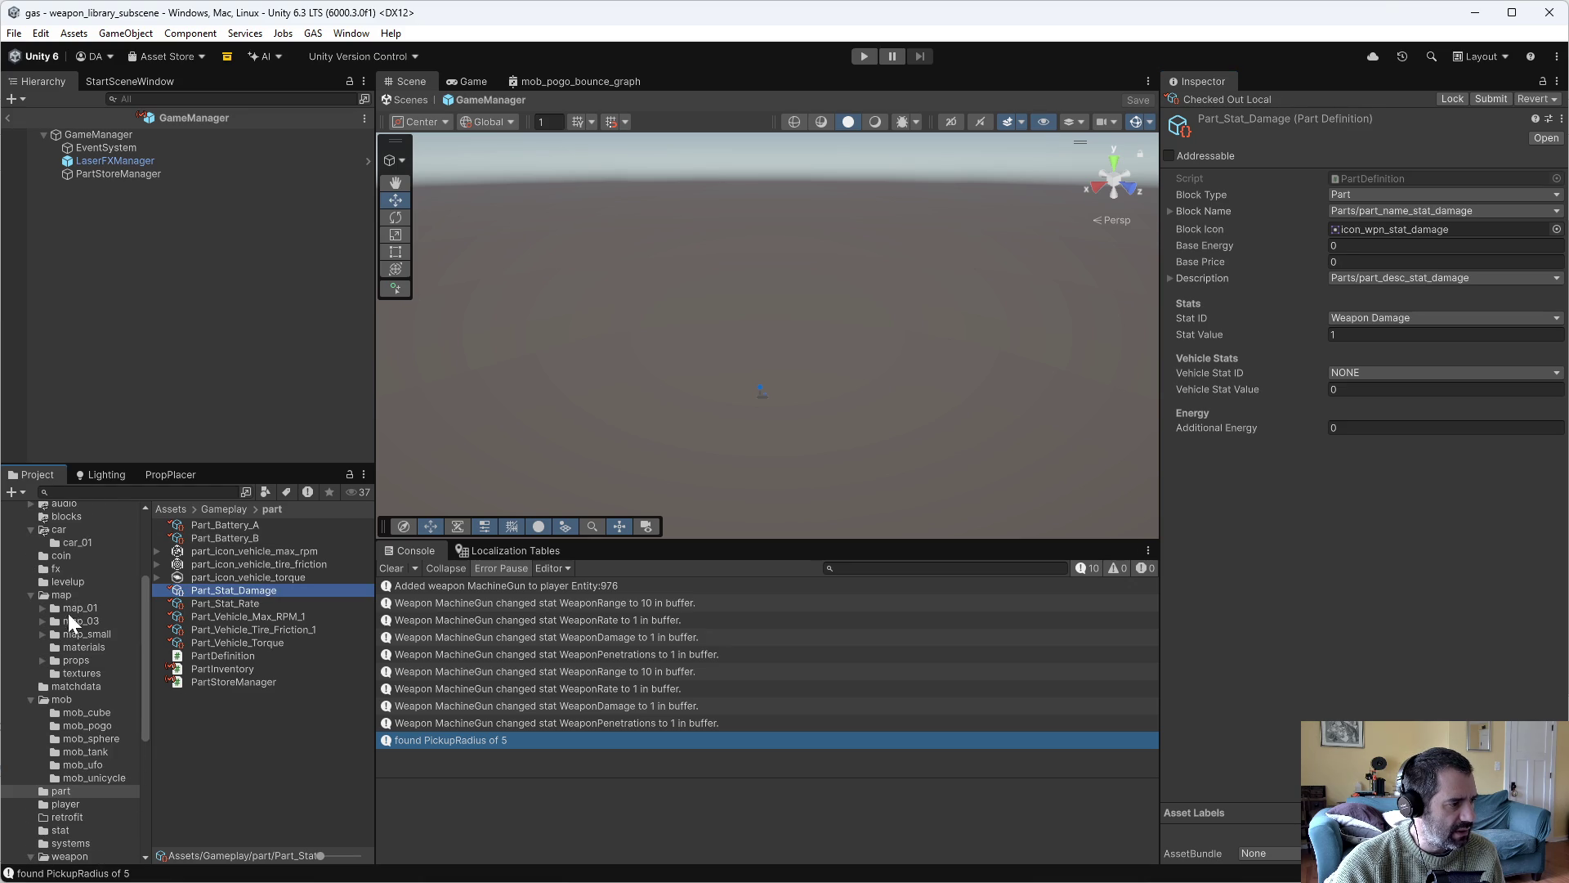
click(69, 518)
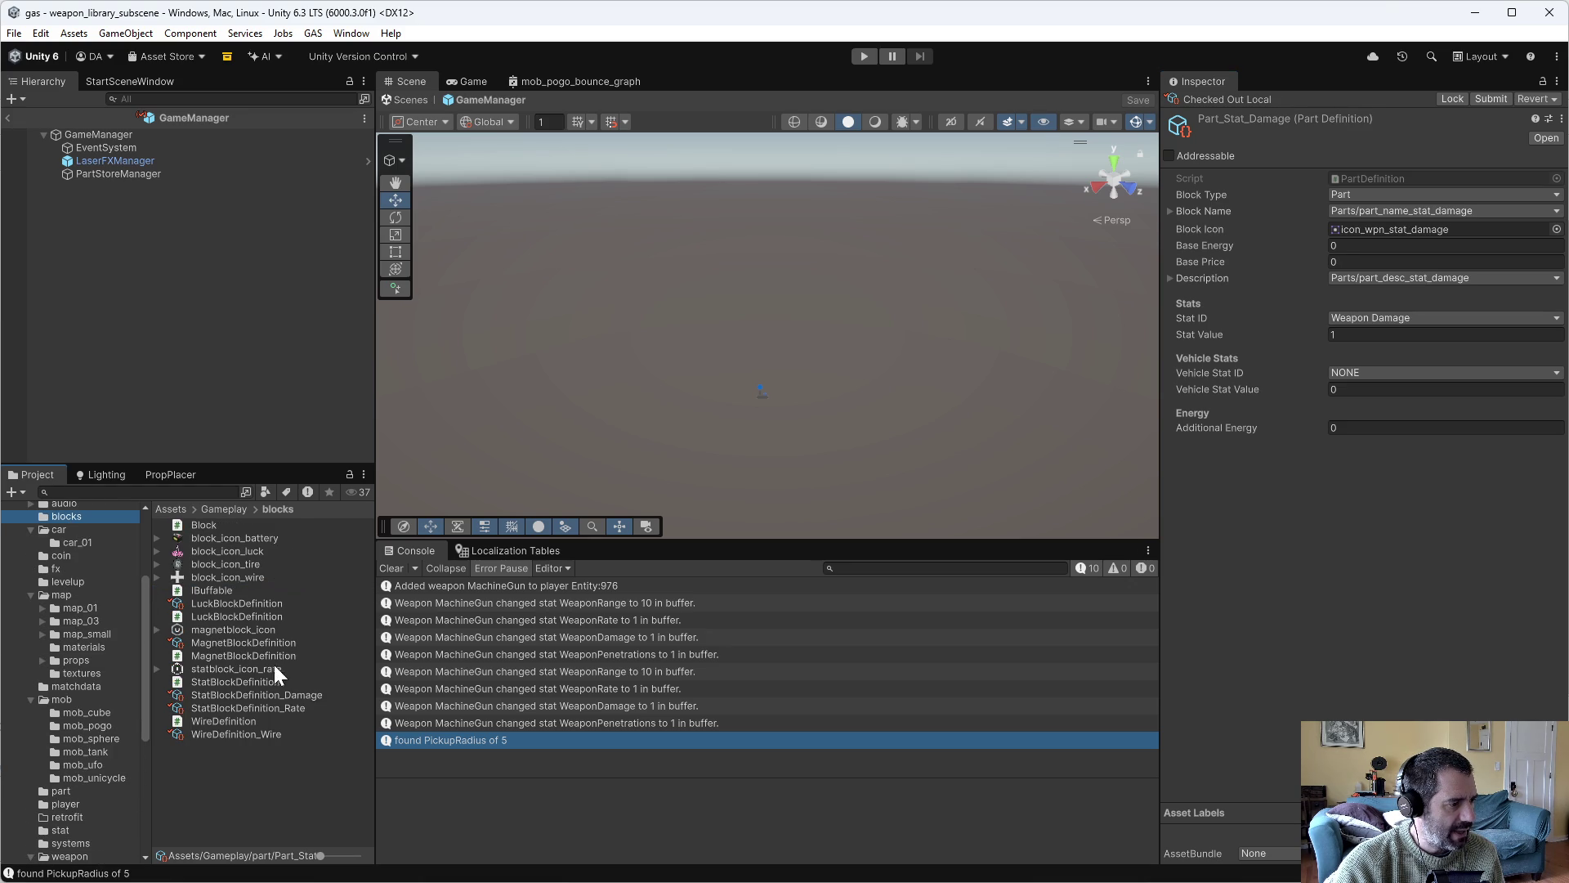
click(254, 643)
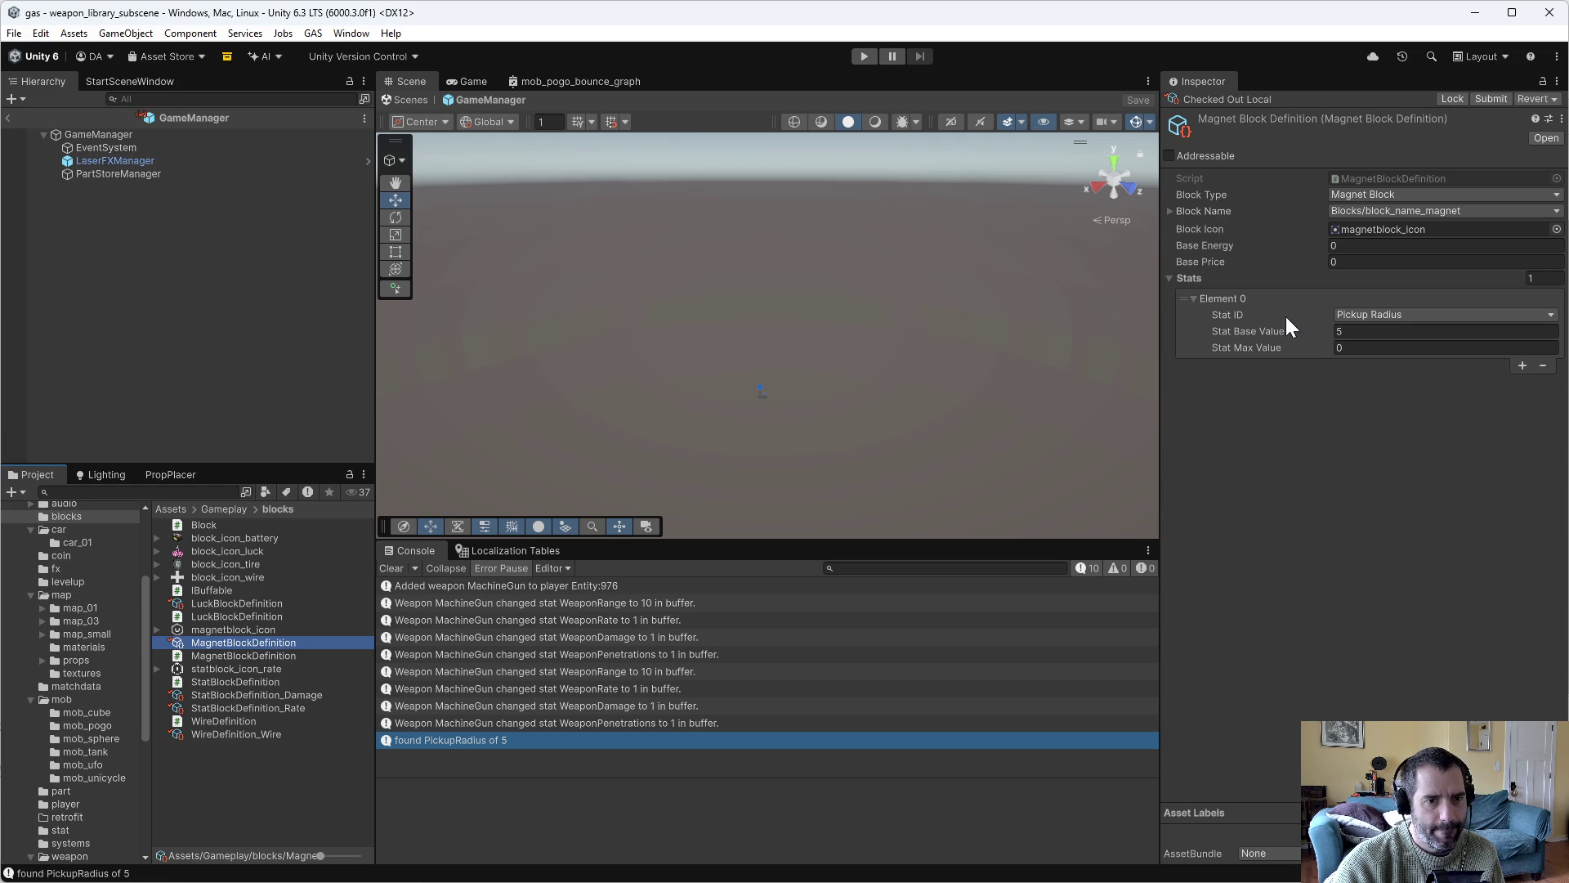
click(1389, 262)
text(5)
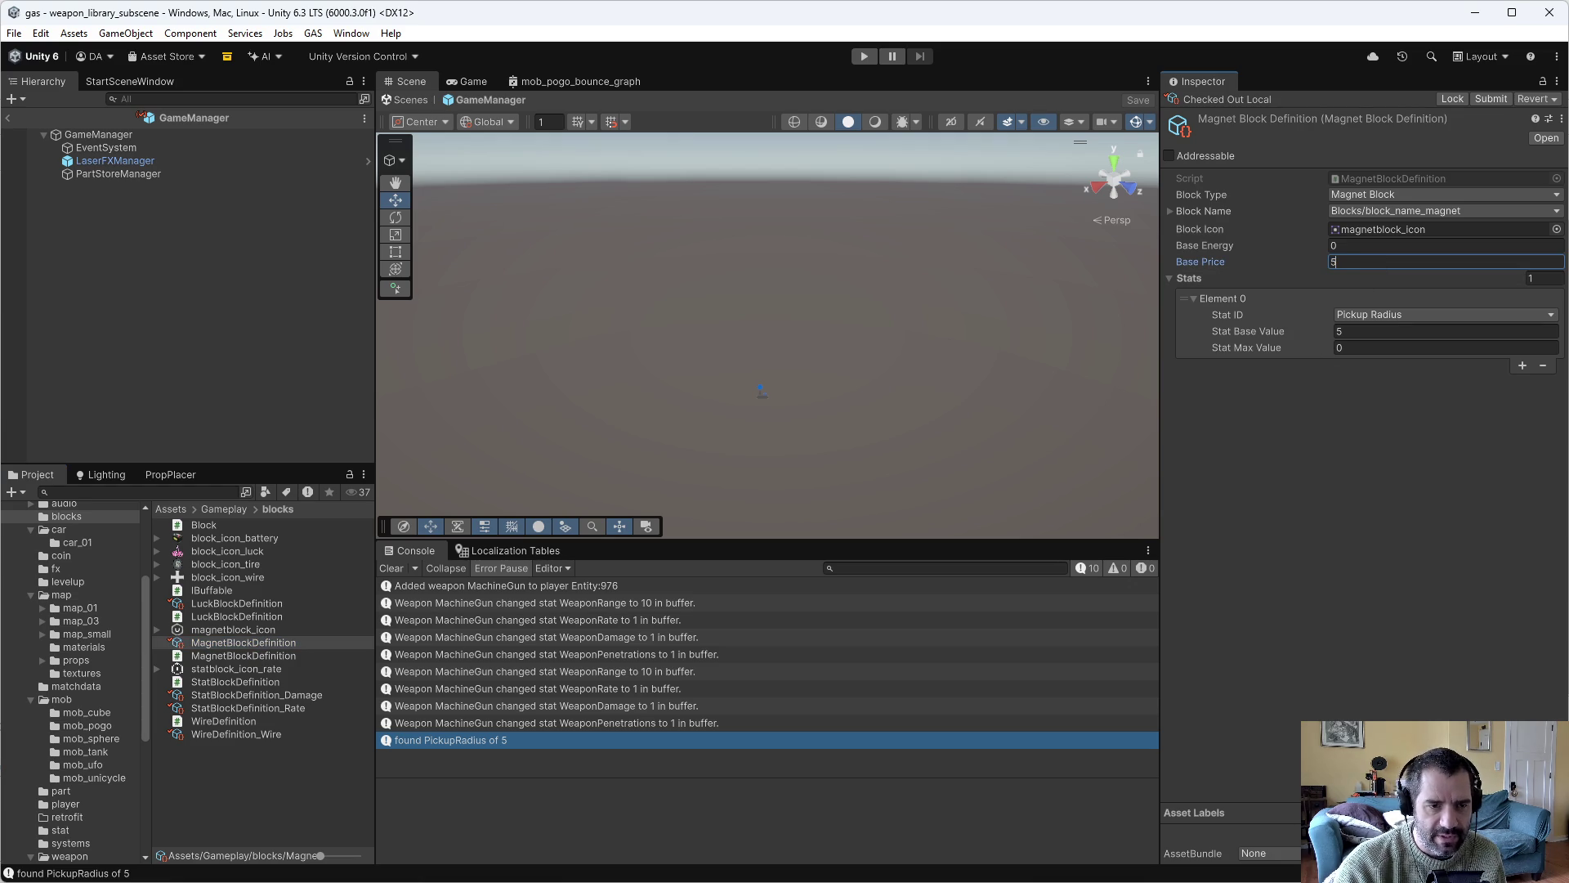
click(854, 55)
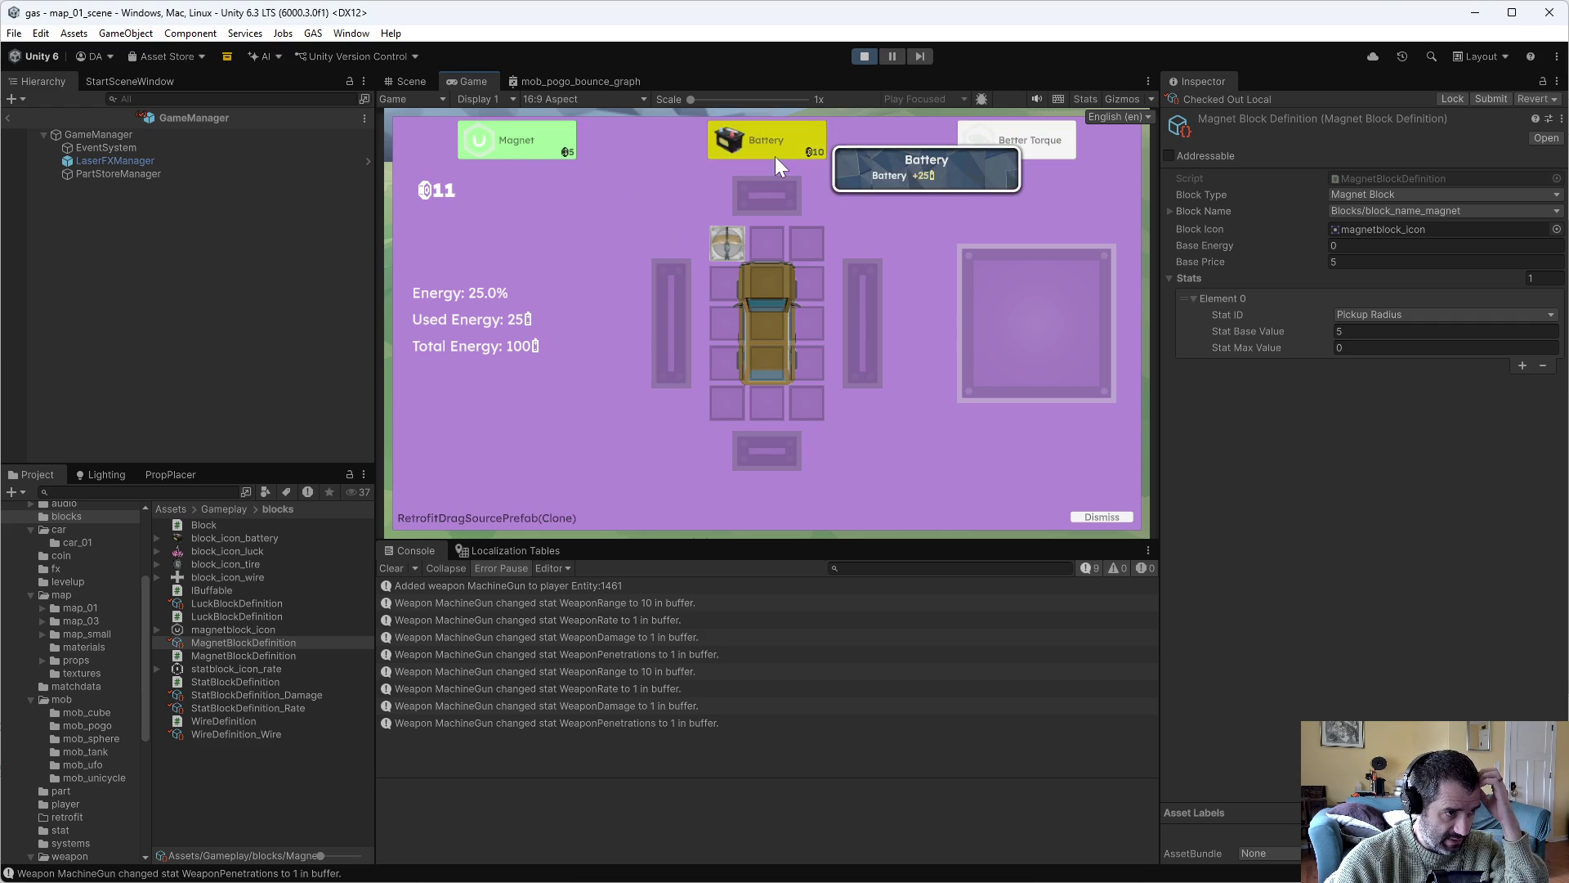
Buy and install the 10-coin Battery, drive briefly, stop play mode, and inspect LuckBlockDefinition.
drag(747, 139, 1059, 320)
key(Escape)
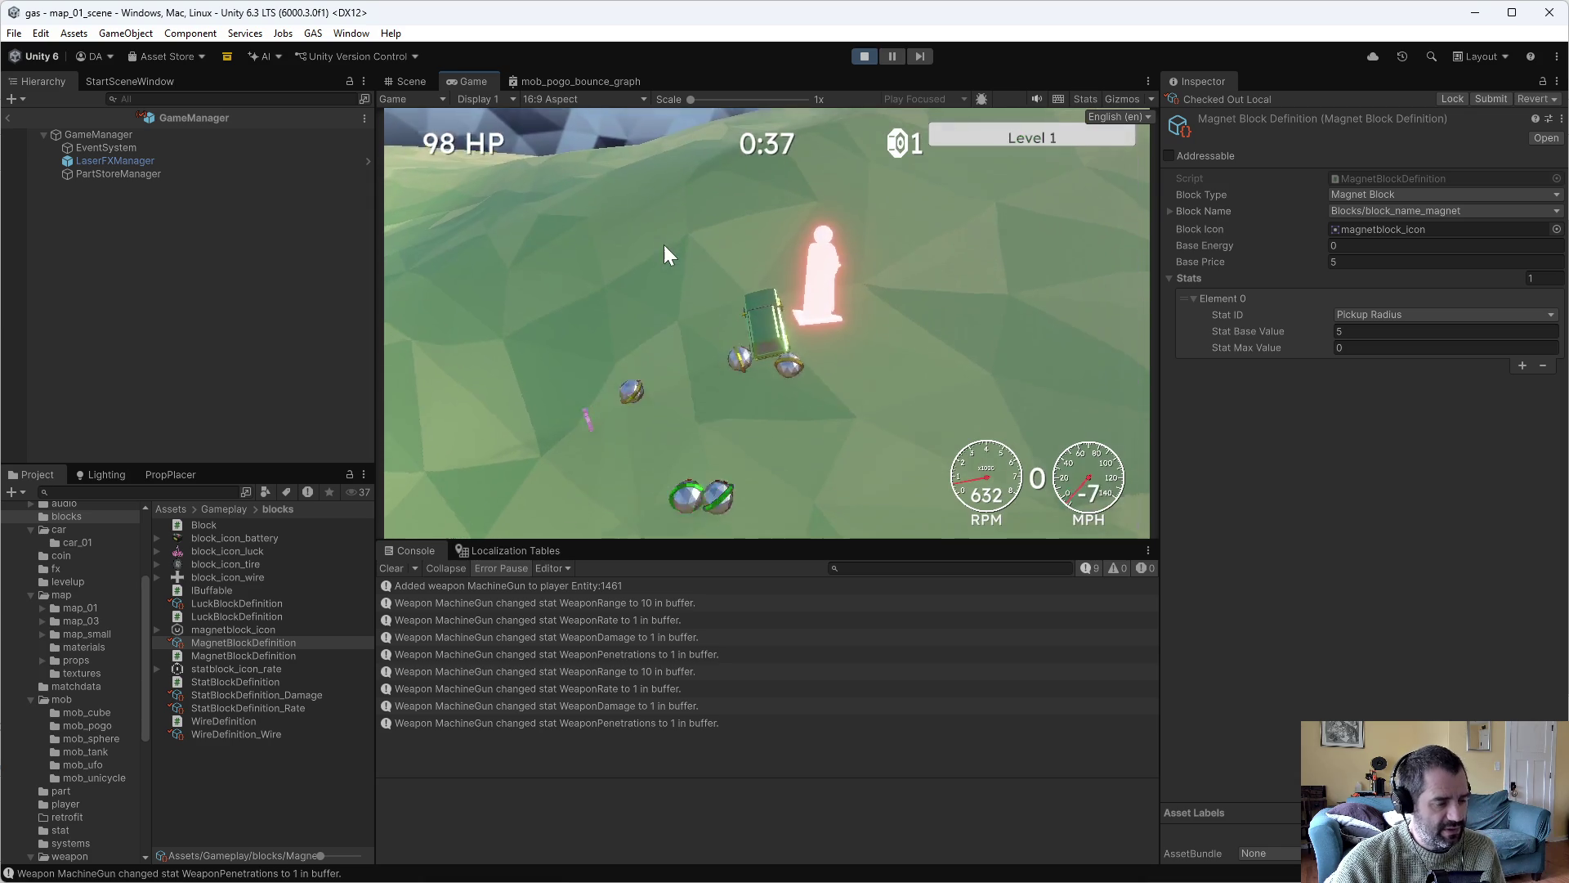
key(w)
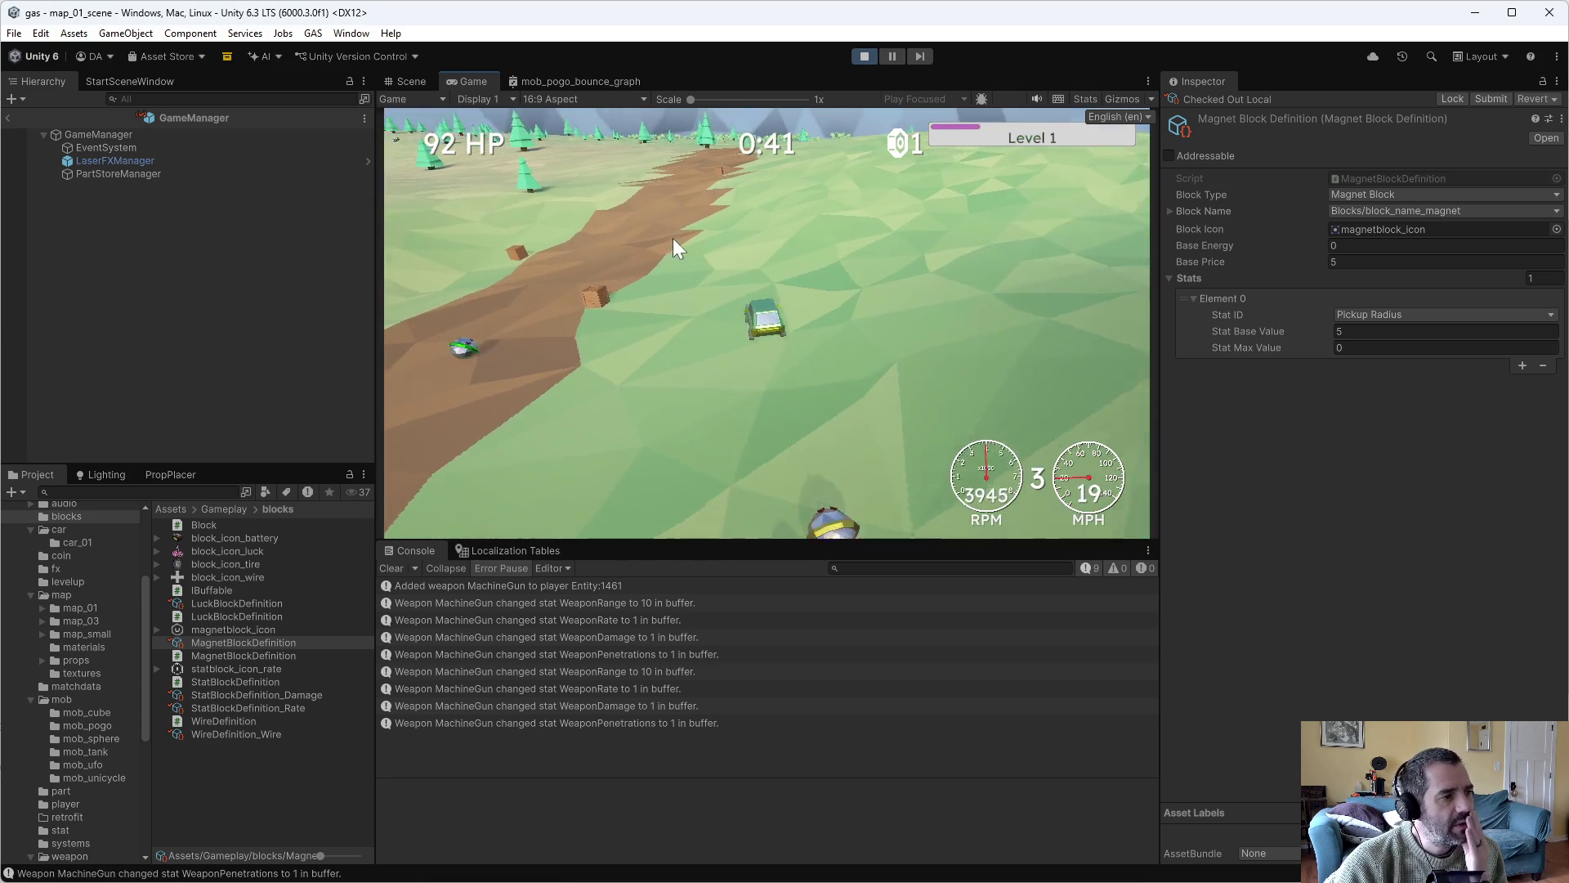
click(858, 56)
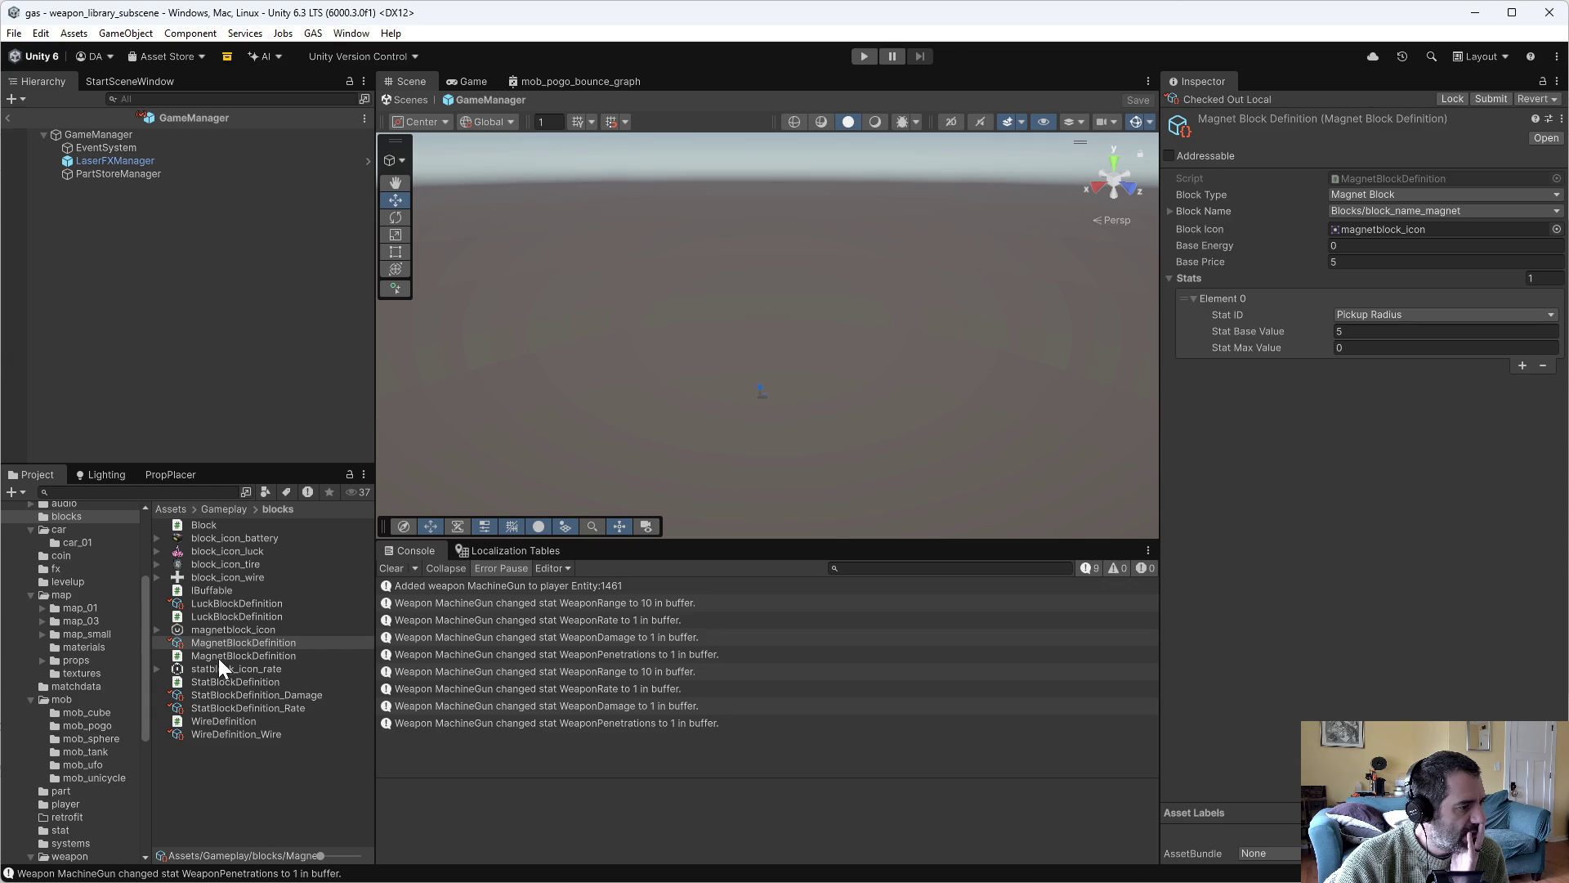
click(208, 601)
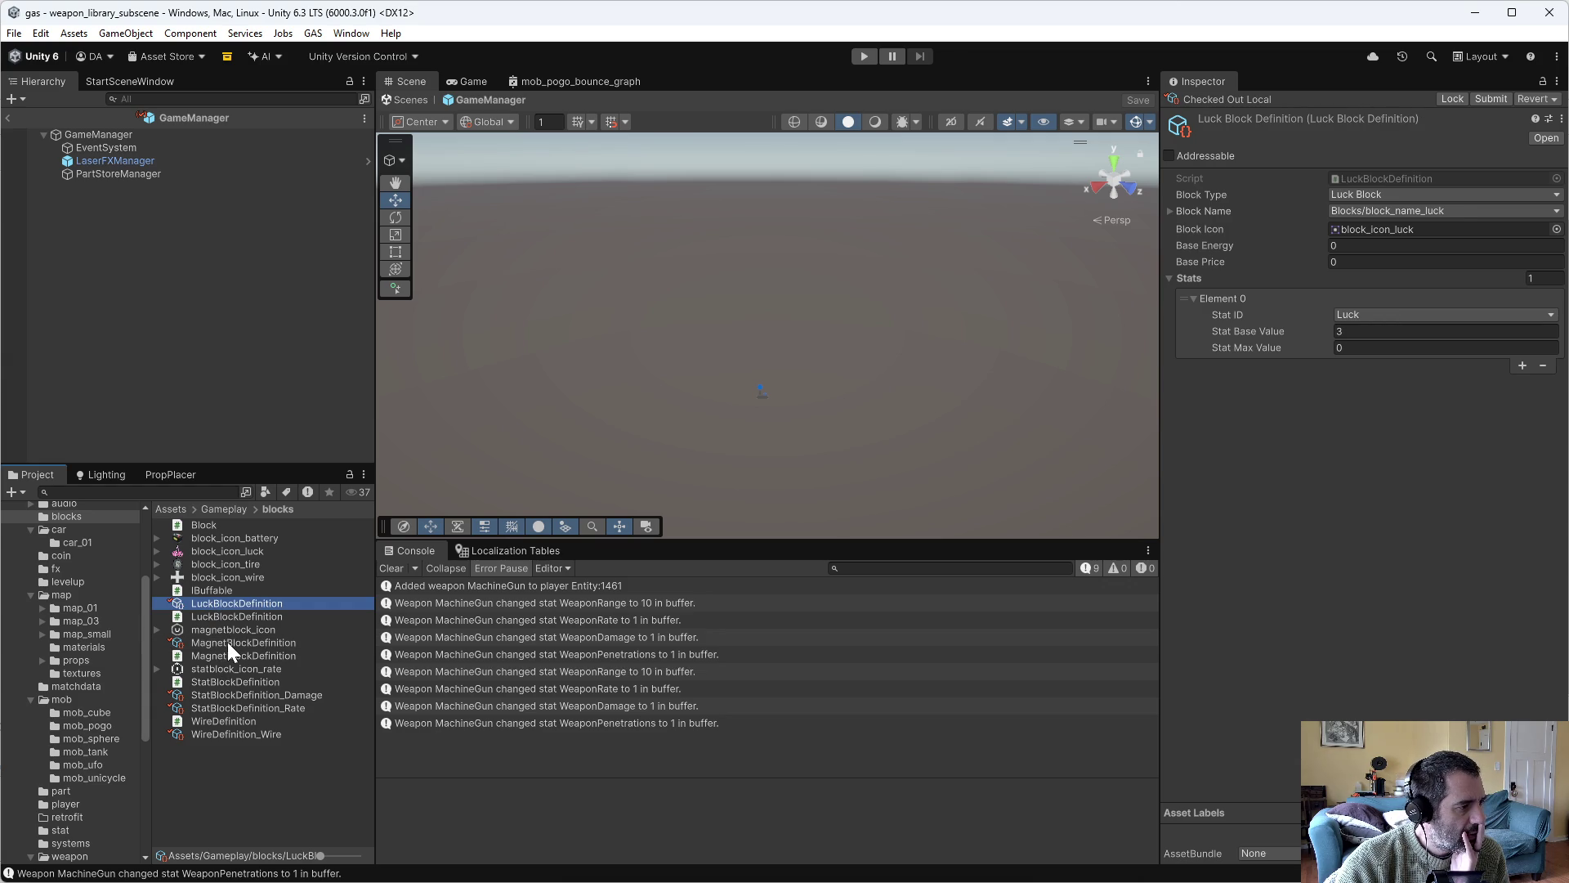
Select the GameManager object in the Gameplay folder to show PartStoreManager's All Parts list.
scroll(54, 611, up, 3)
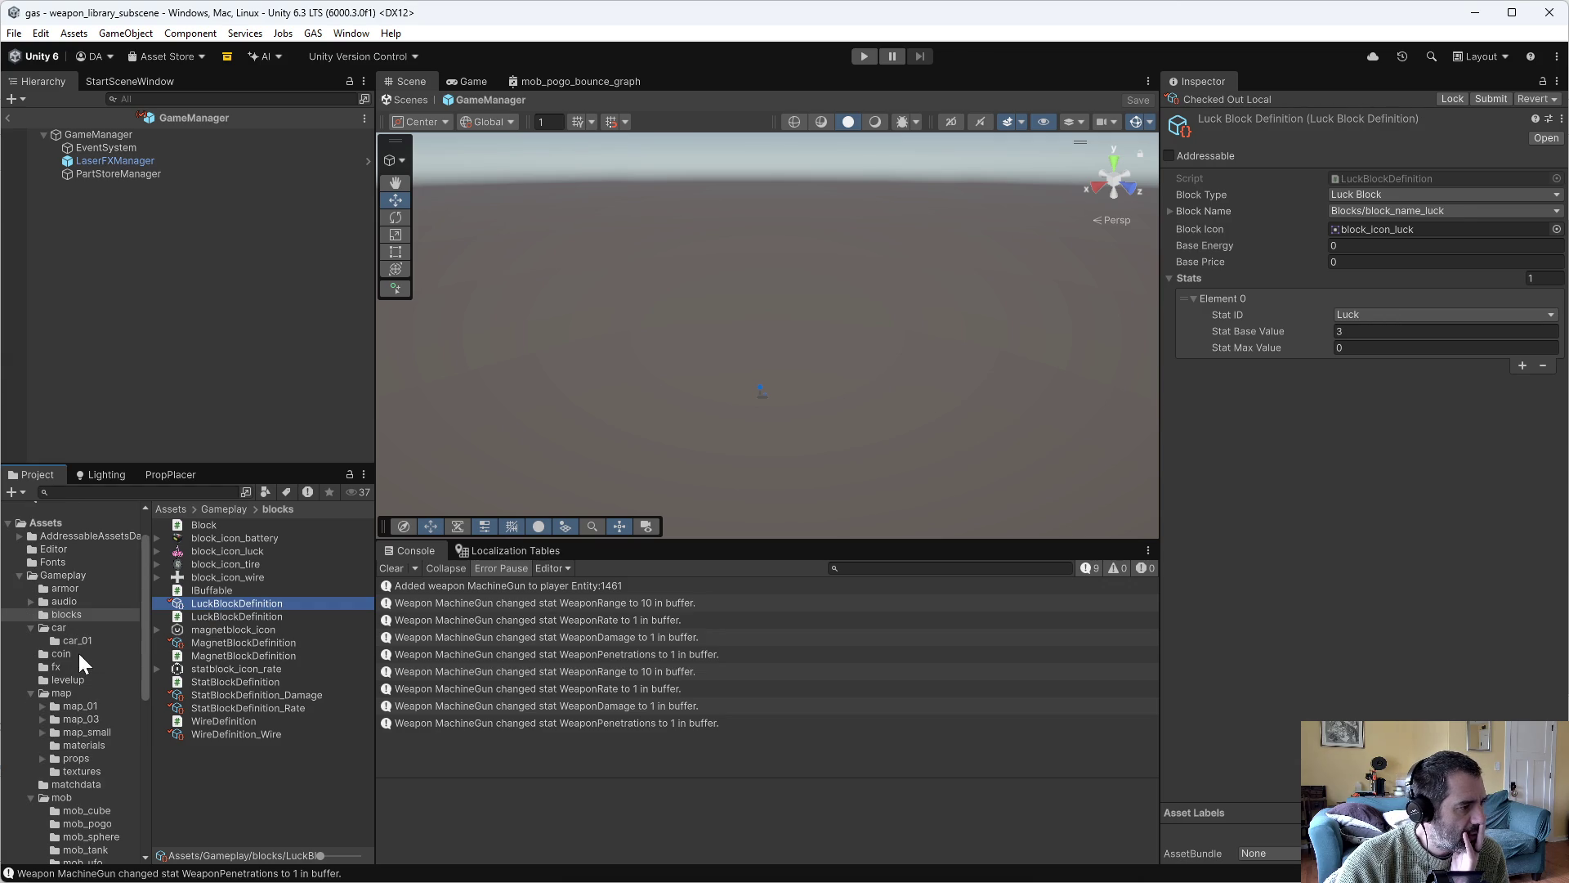
click(51, 576)
double_click(212, 775)
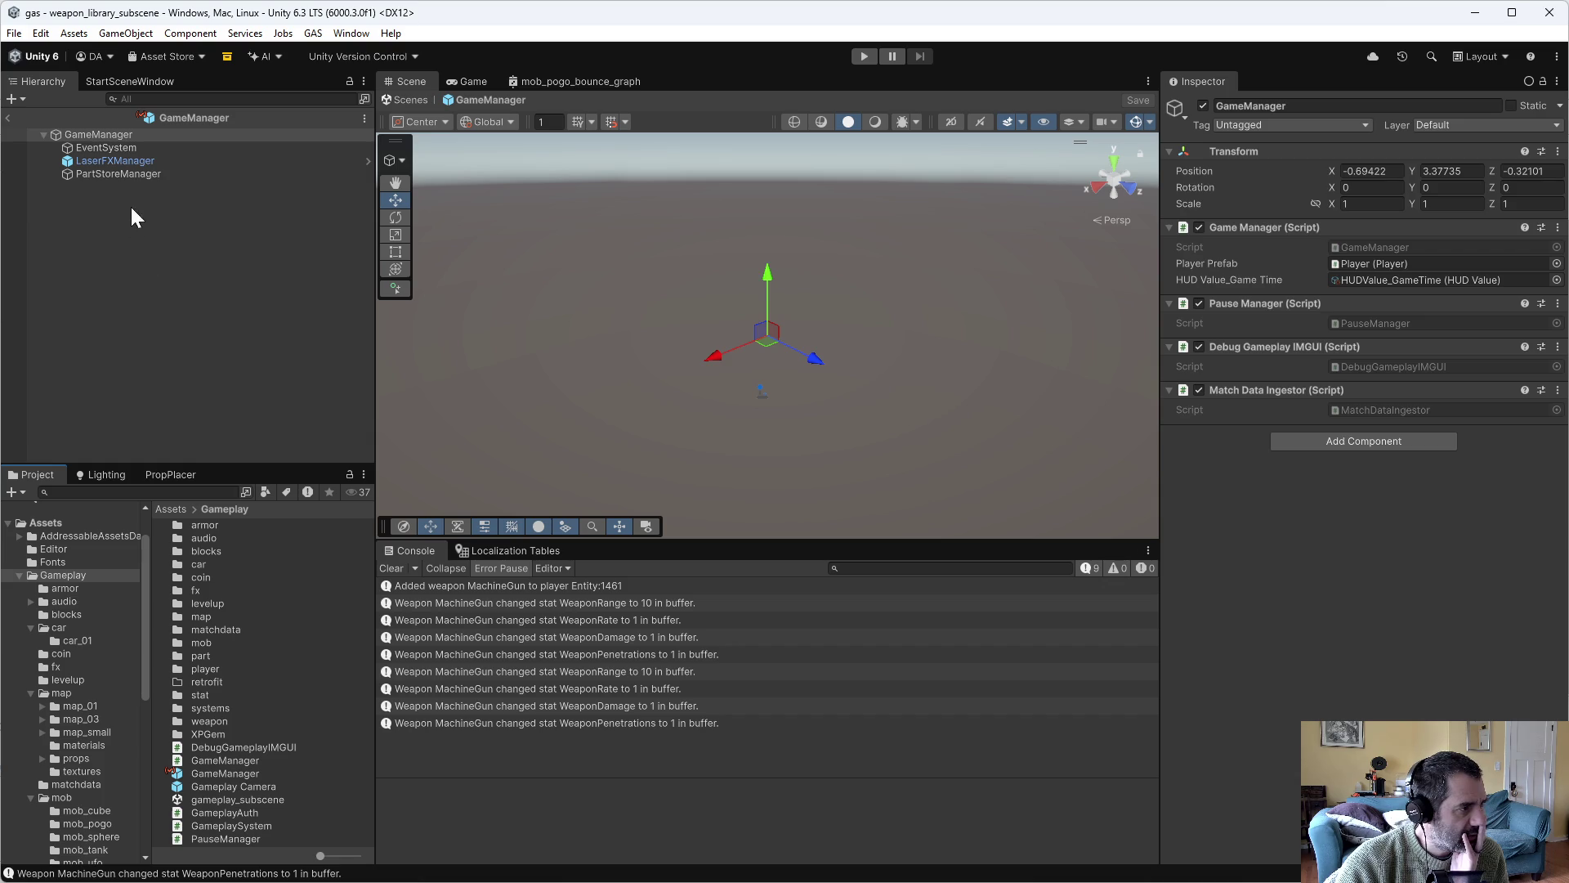
click(122, 174)
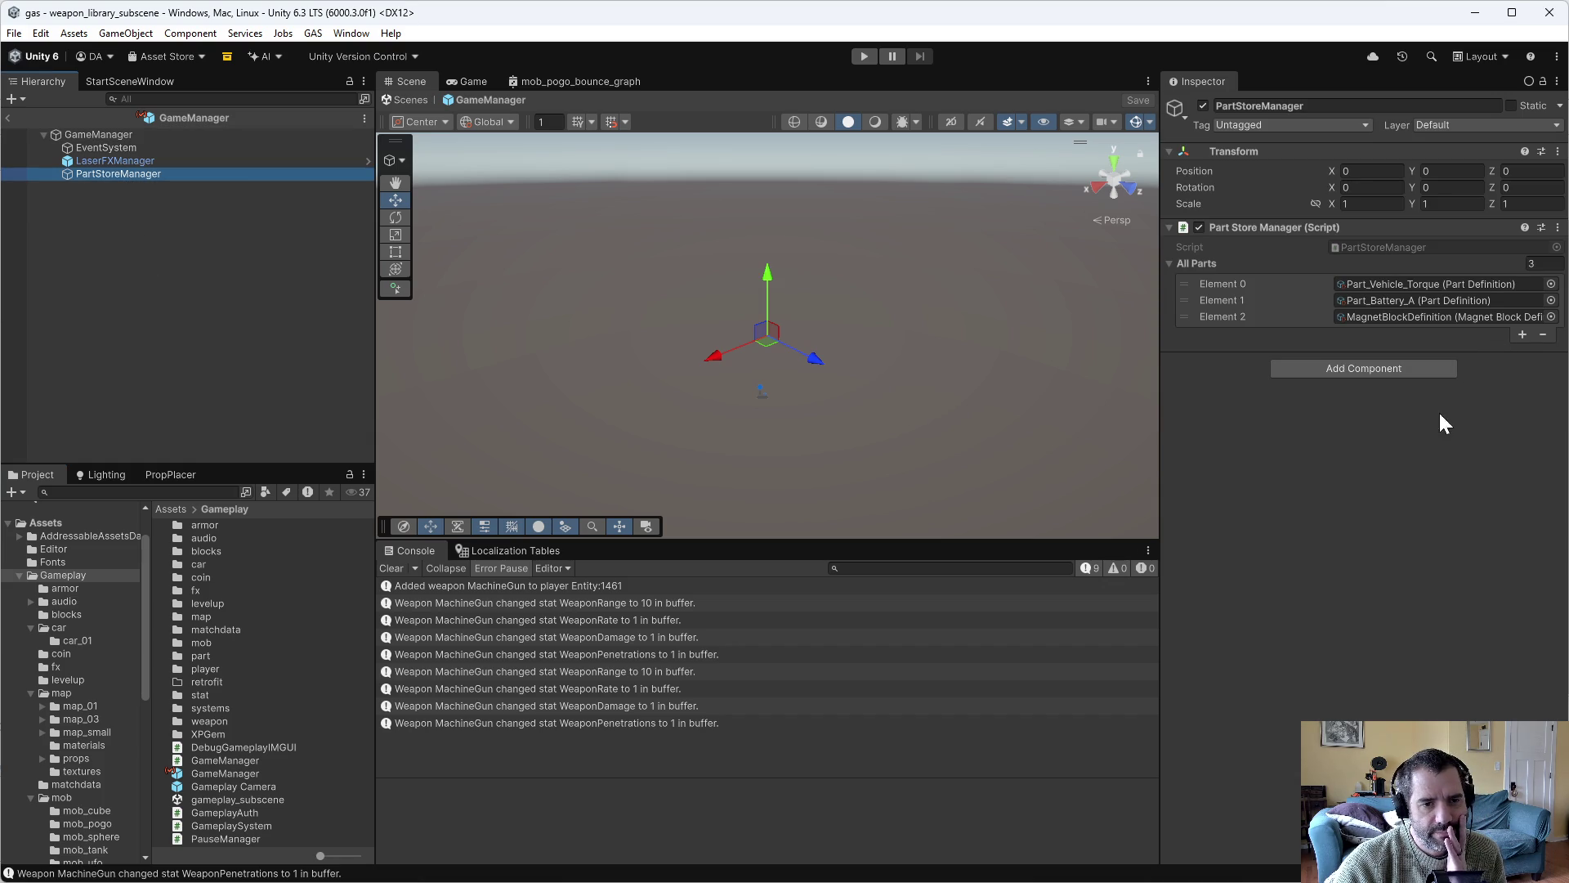
Grow the All Parts list to 8 elements, each new one defaulting to MagnetBlockDefinition.
click(1522, 334)
double_click(1517, 336)
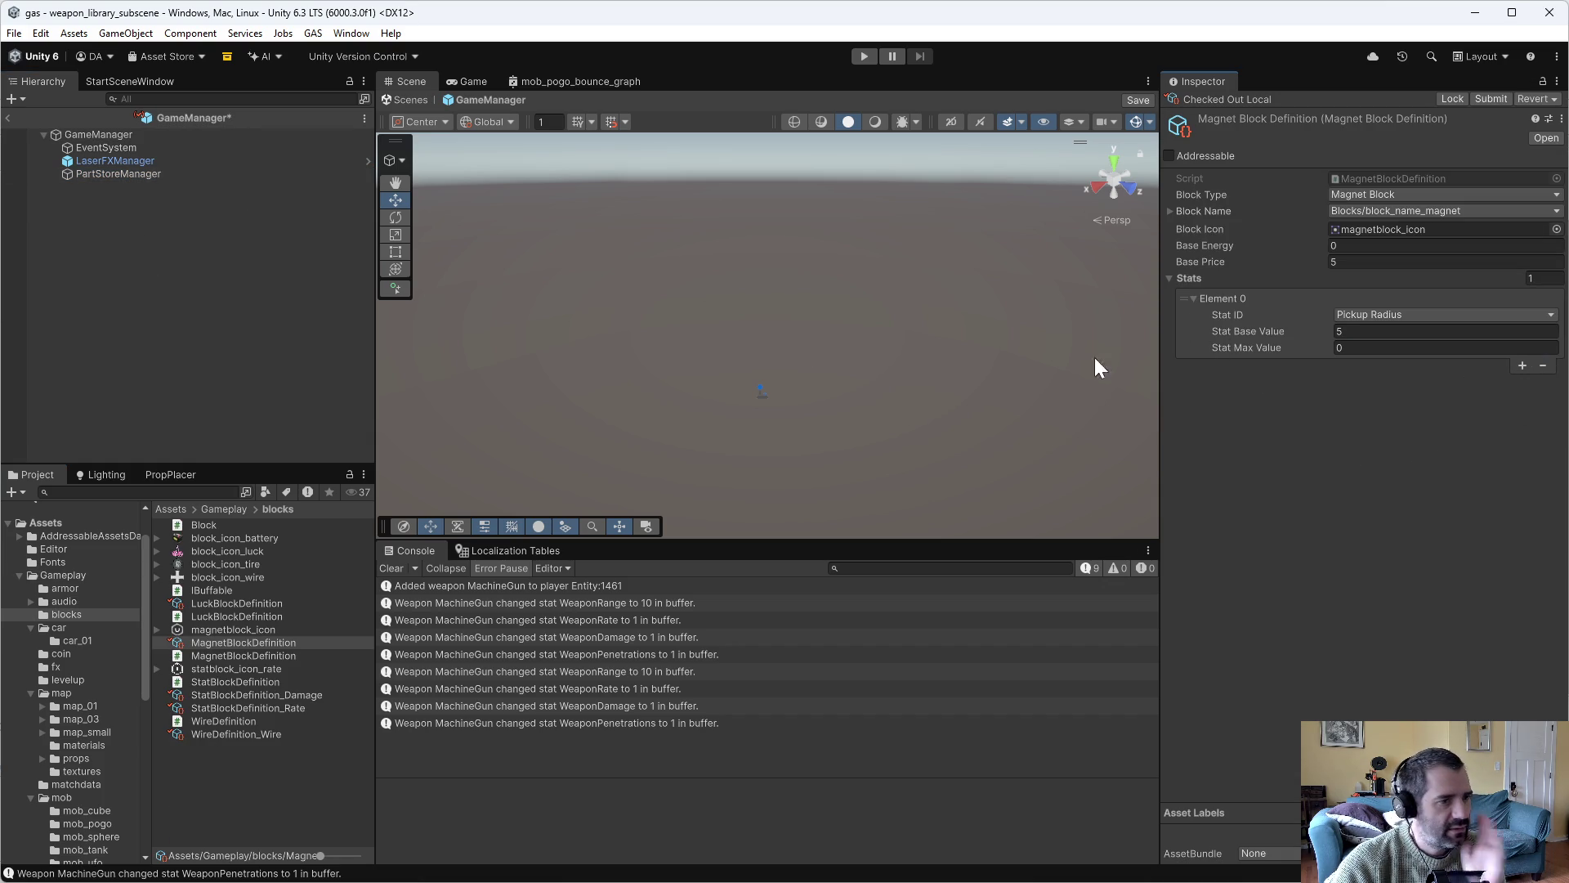
key(ctrl+z)
click(1521, 351)
click(1522, 367)
click(1521, 383)
click(1522, 400)
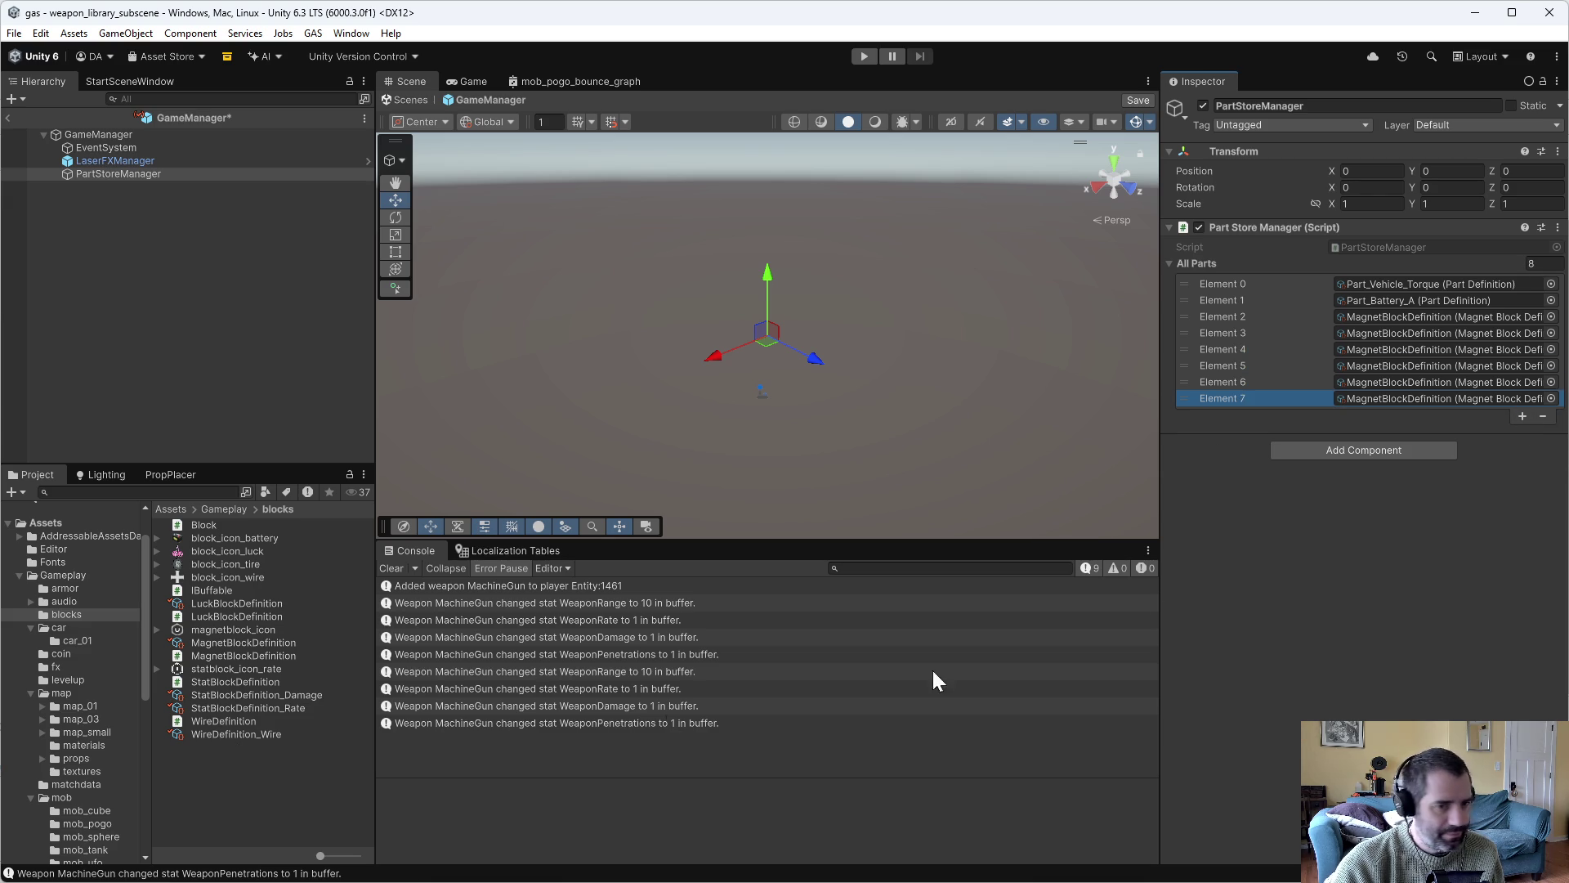
click(1551, 317)
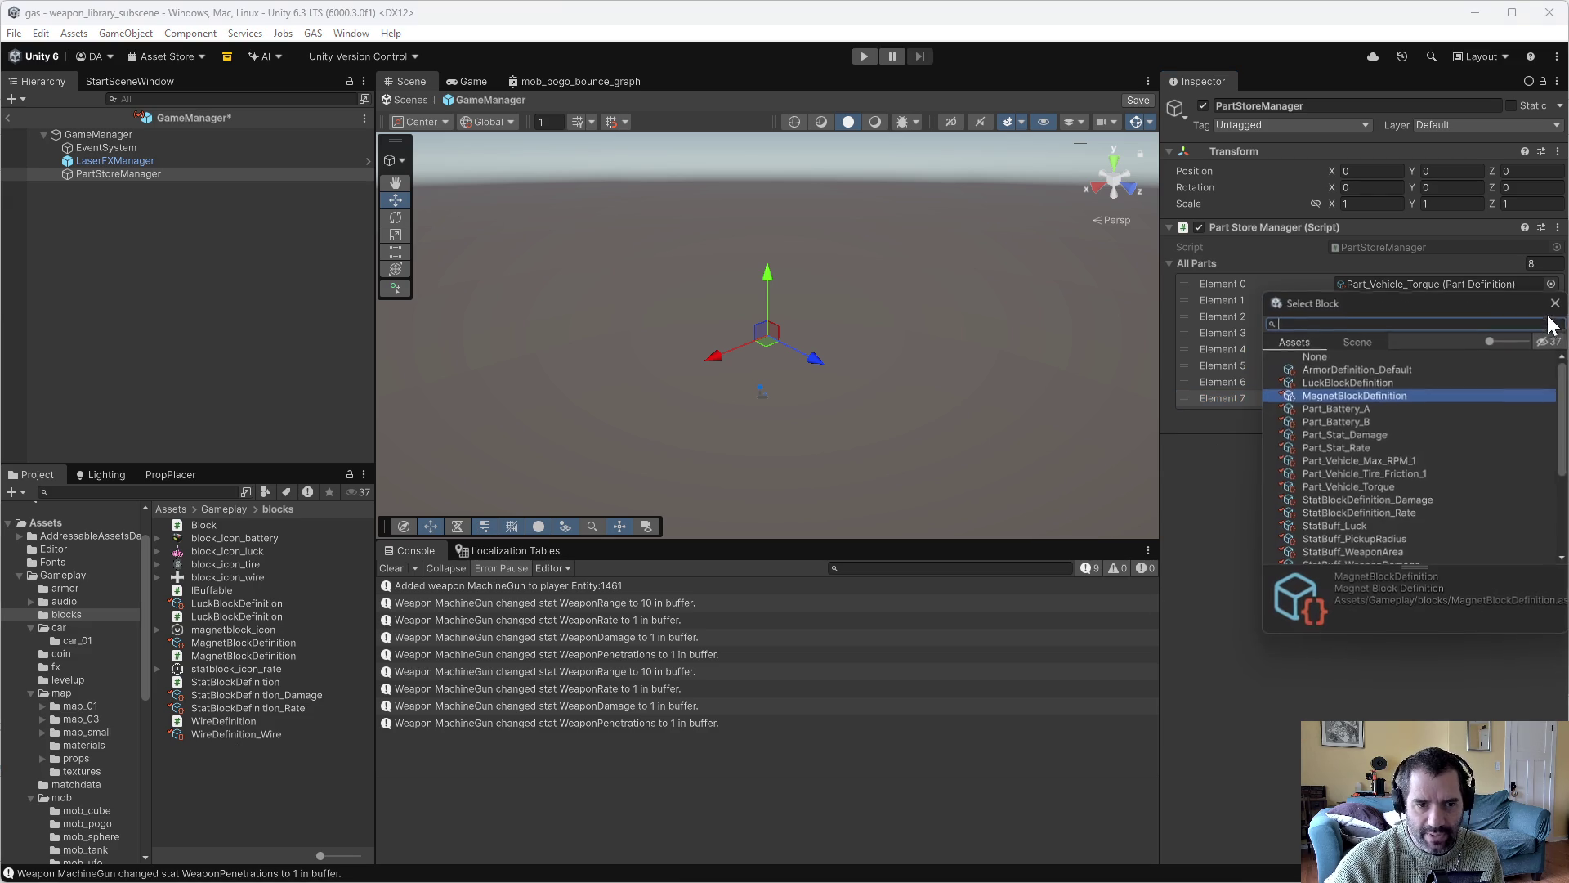
scroll(1356, 452, down, 5)
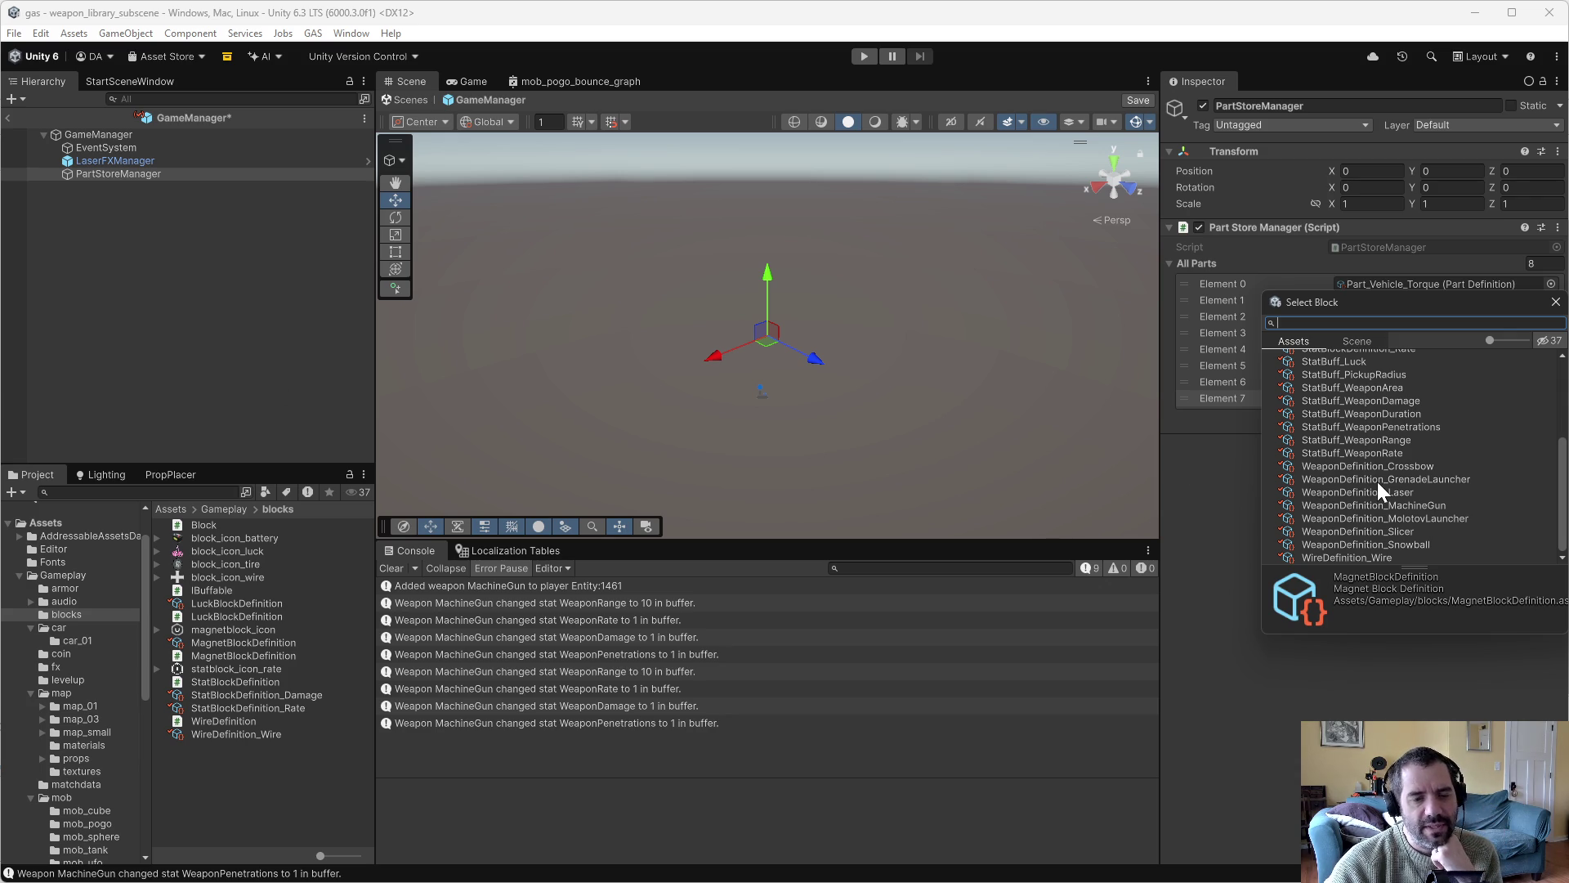
scroll(1369, 461, up, 2)
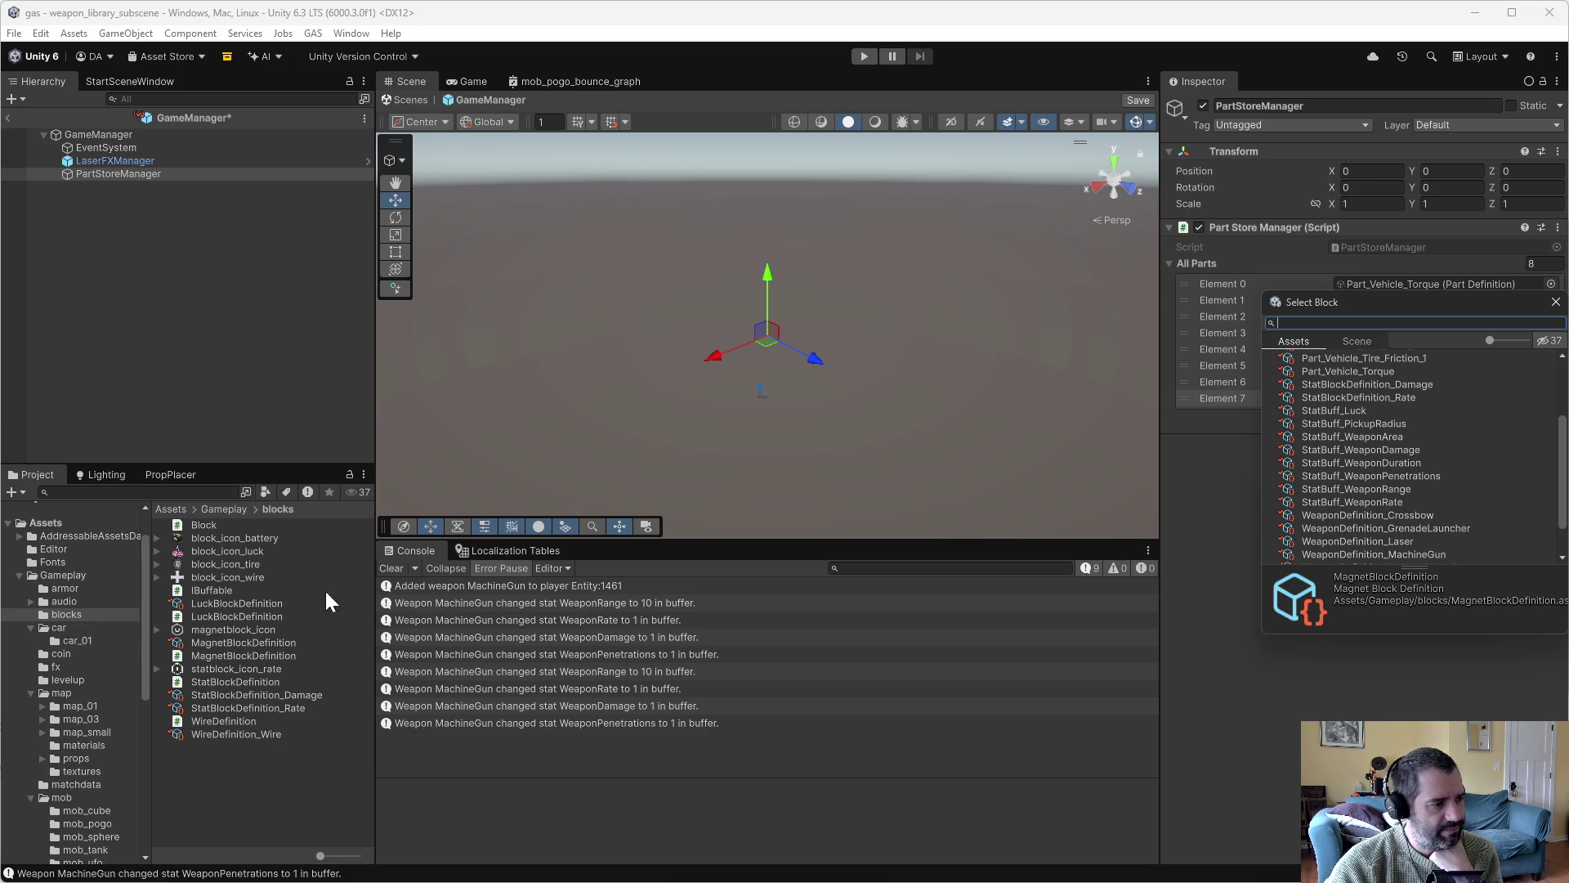
click(223, 774)
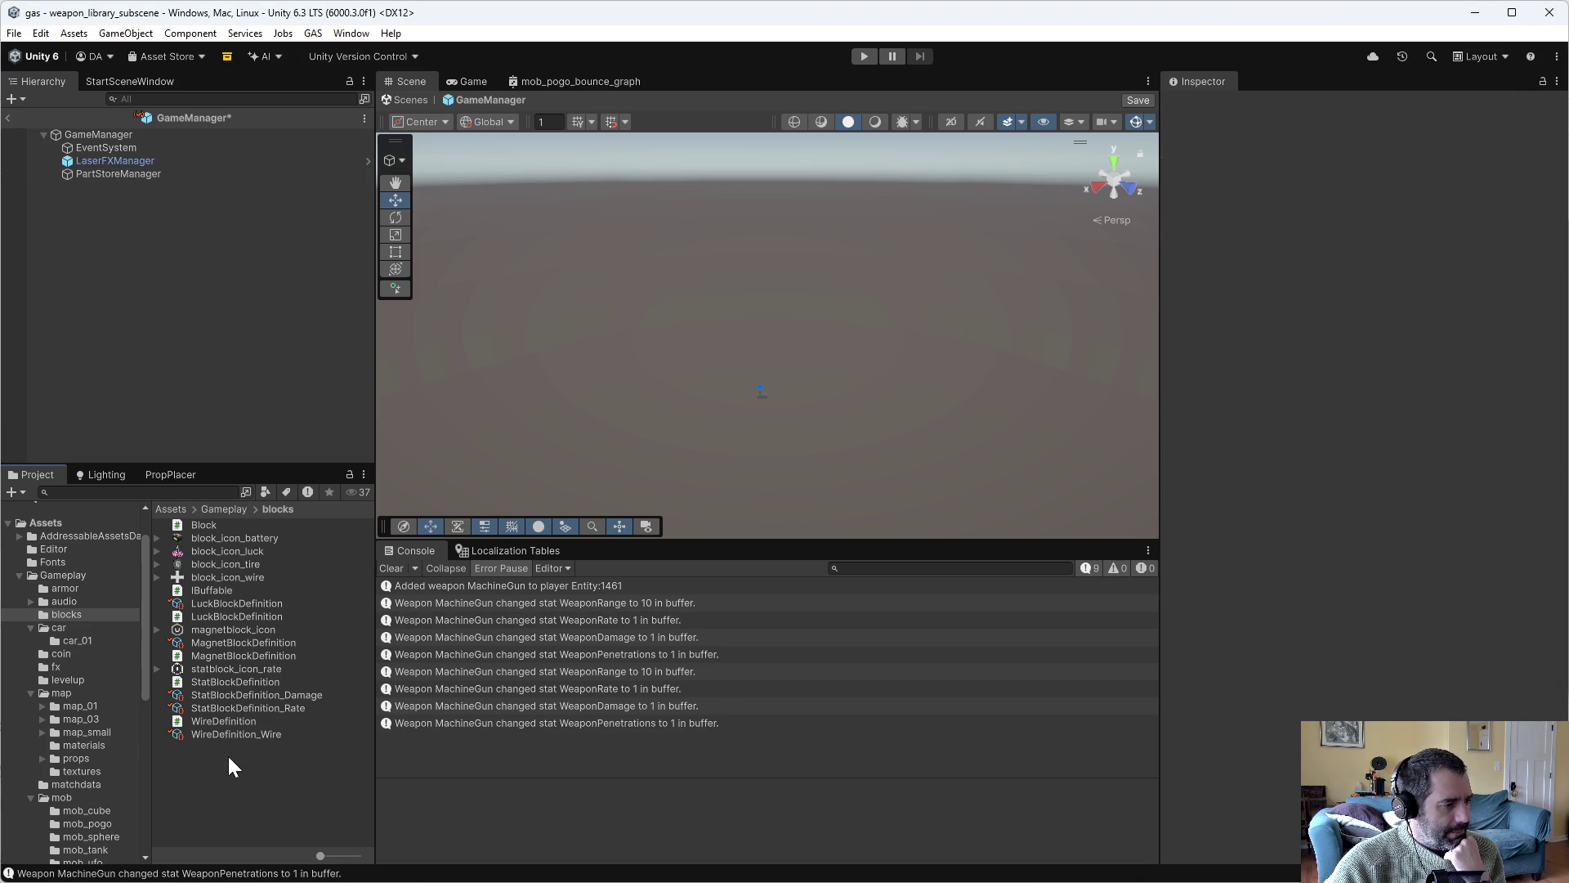
click(145, 173)
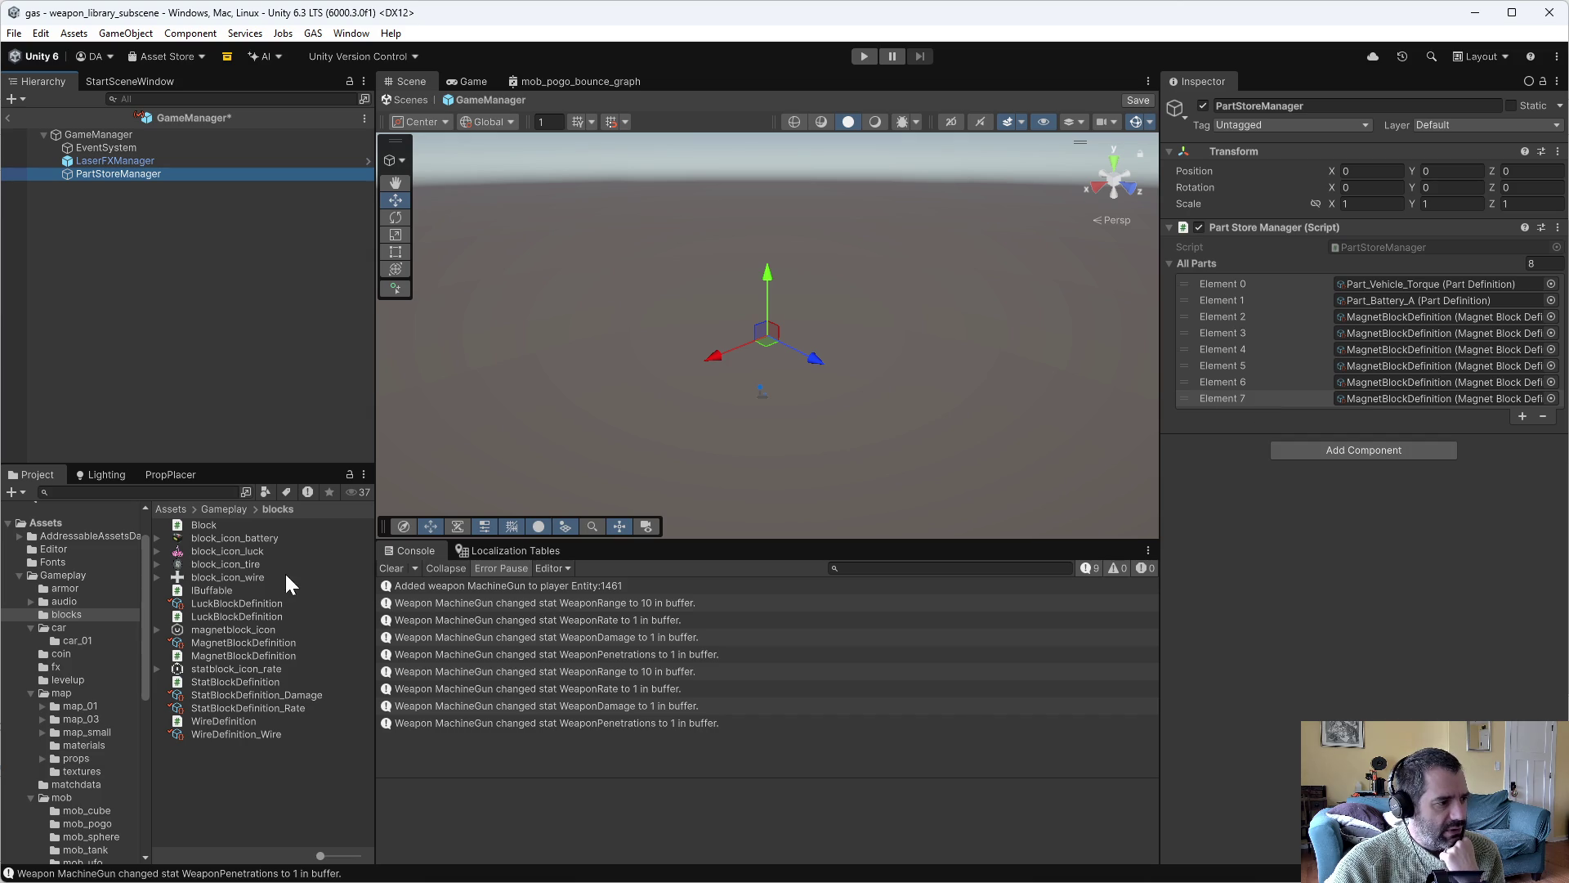
Assign Part_Stat_Damage, Part_Stat_Rate, Max_RPM_1, Tire_Friction_1 and Part_Vehicle_Torque to Elements 2–6.
scroll(90, 719, down, 4)
click(77, 743)
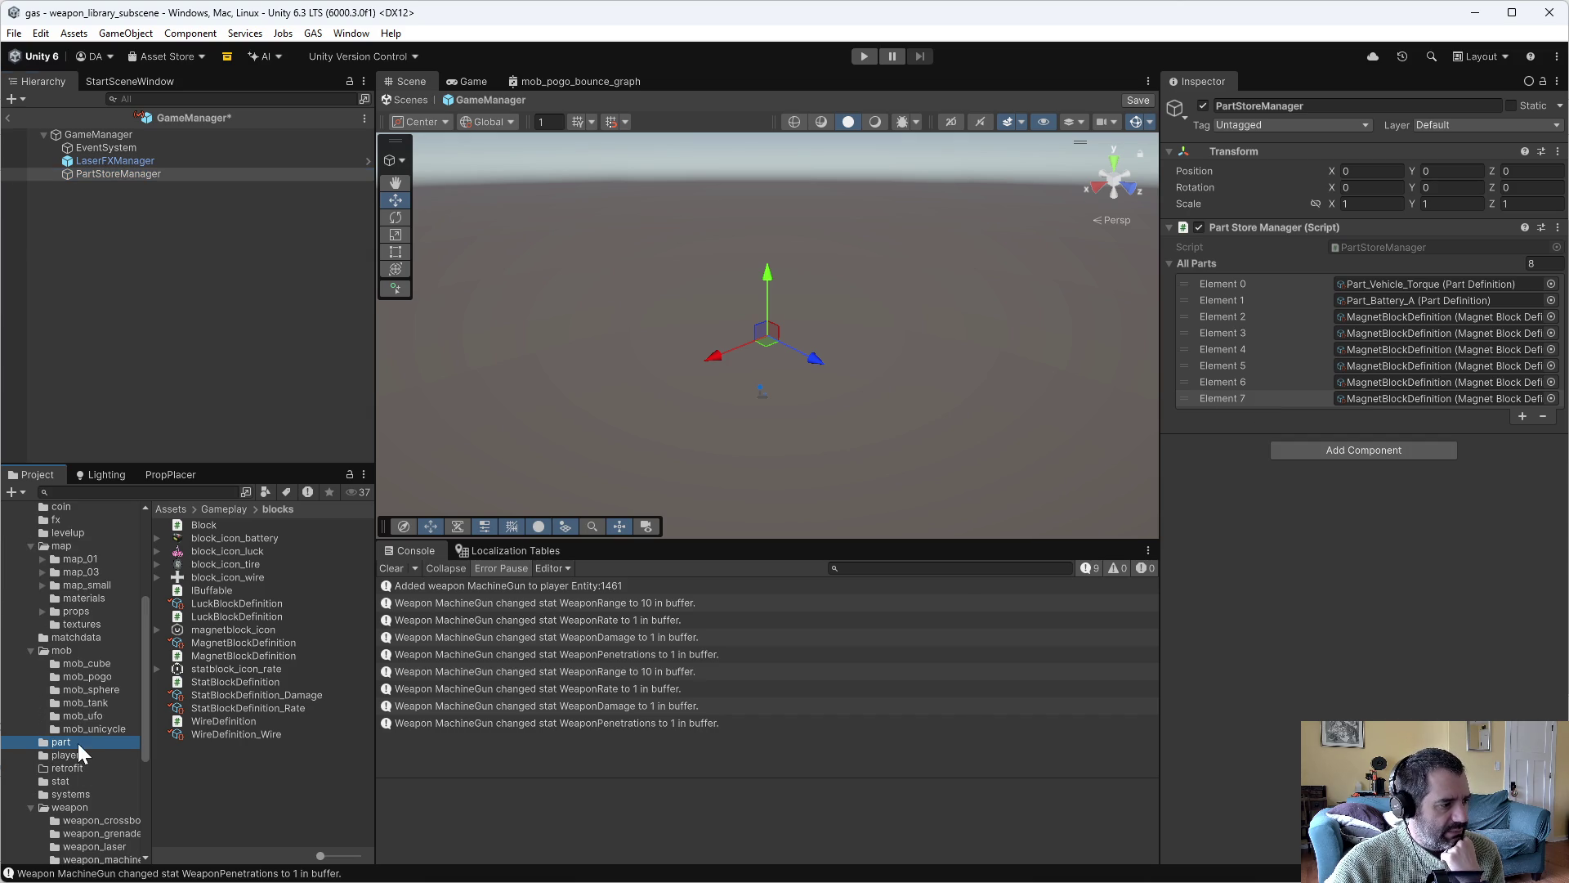
mouse_move(247, 589)
mouse_down()
mouse_move(1234, 305)
mouse_move(1419, 316)
mouse_up()
drag(252, 603, 1394, 335)
drag(288, 615, 1481, 352)
mouse_move(257, 635)
mouse_down()
mouse_move(894, 506)
mouse_move(1447, 365)
mouse_up()
drag(219, 640, 1464, 376)
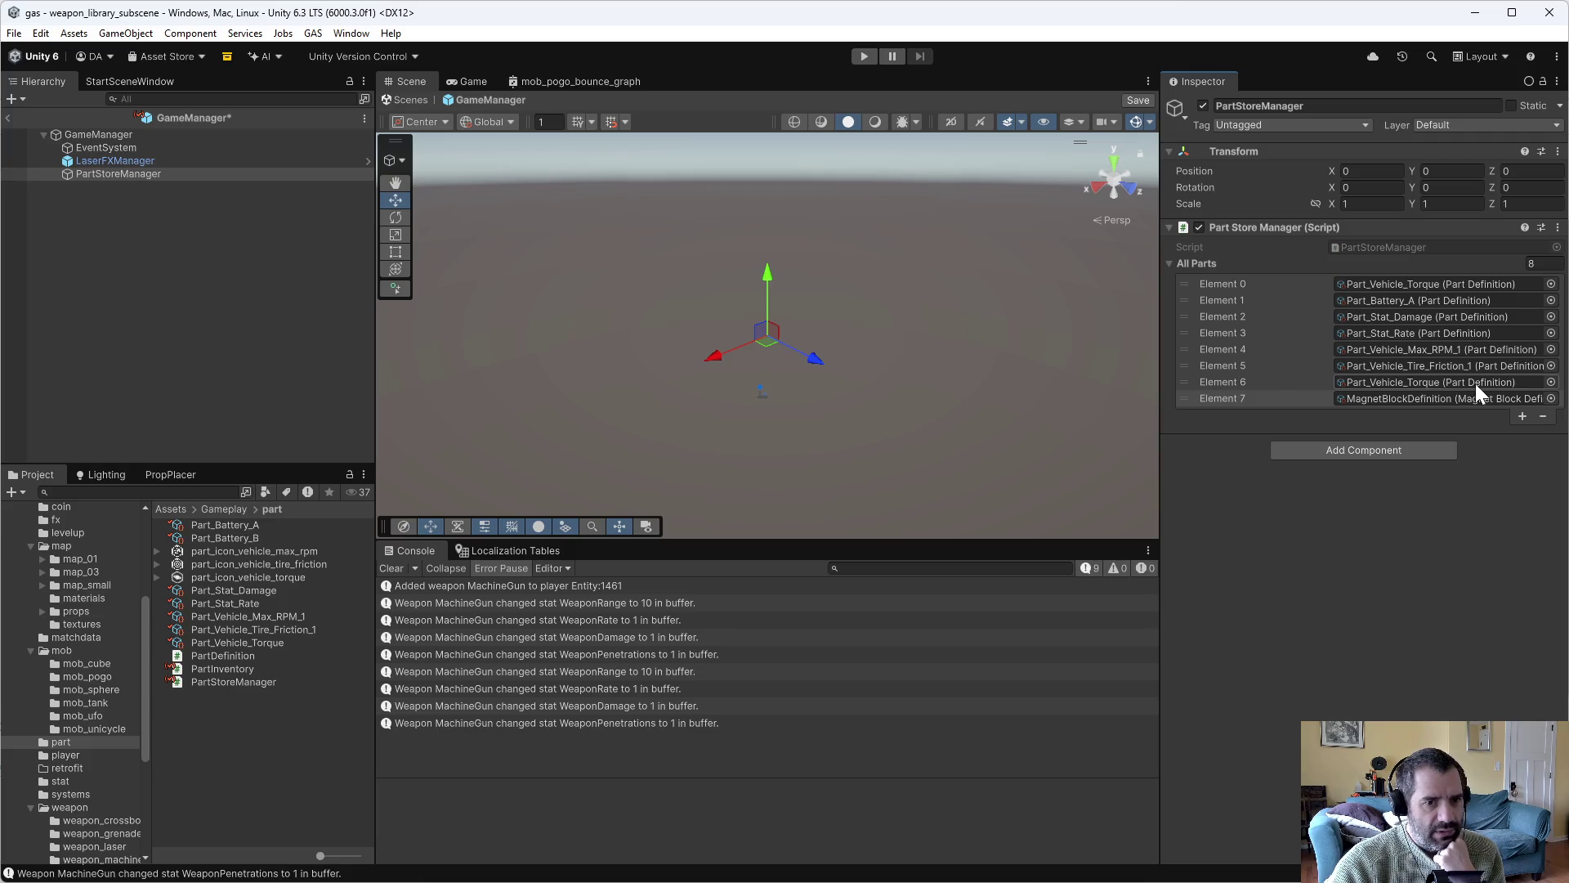
Reorder All Parts so Tire_Friction_1 and Max_RPM_1 follow the first Torque.
drag(1185, 381, 1185, 302)
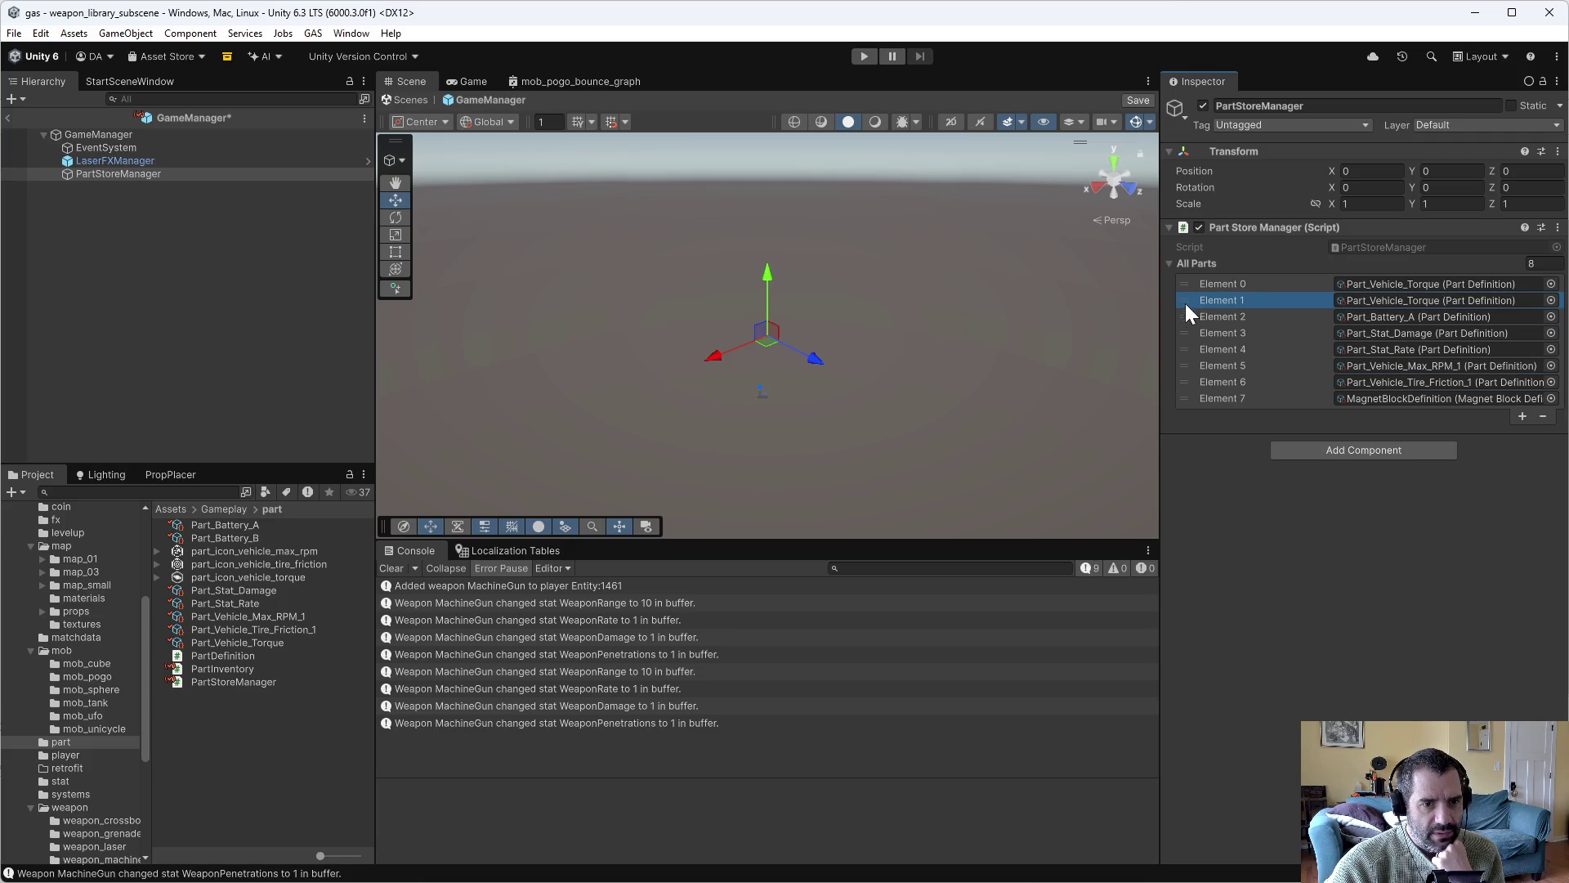
drag(1187, 381, 1181, 300)
drag(1190, 381, 1190, 313)
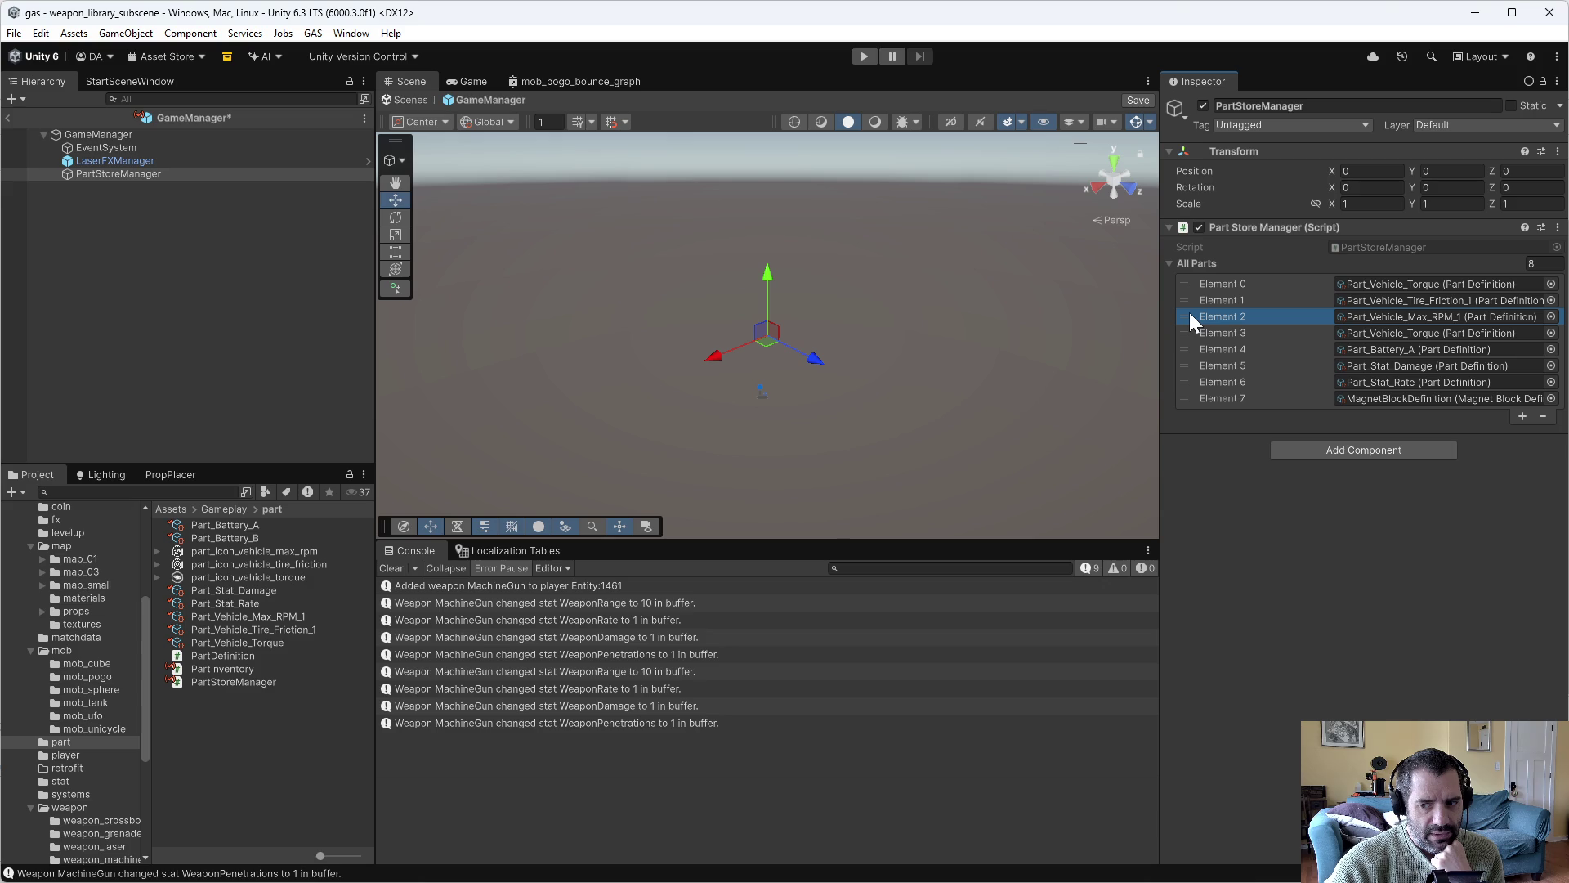
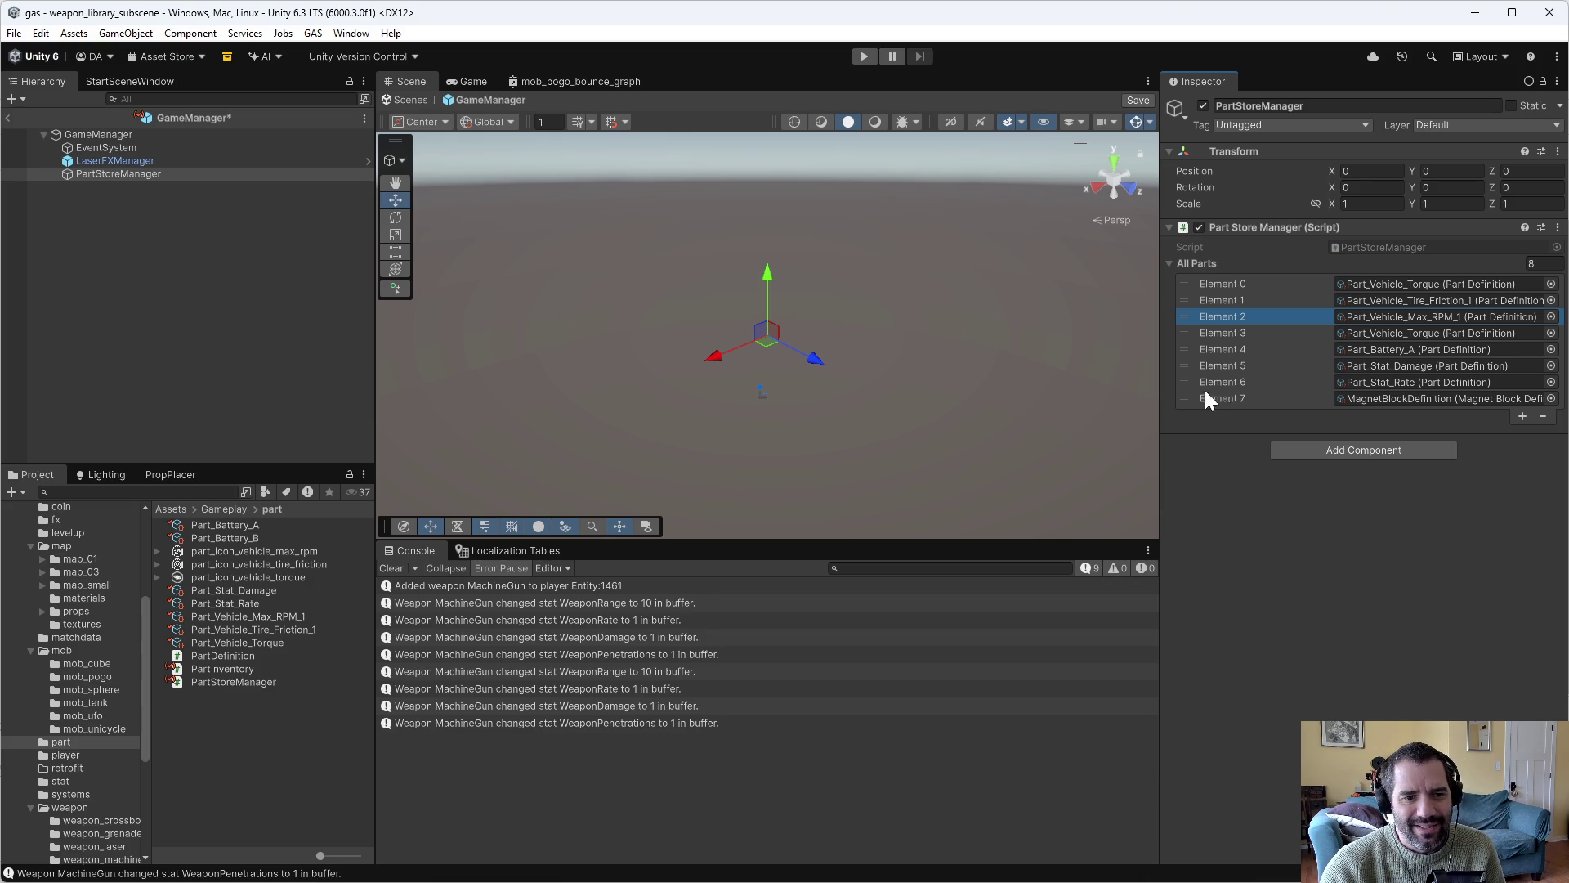
Add a new All Parts entry and assign LuckBlockDefinition from the blocks folder to it.
click(1523, 416)
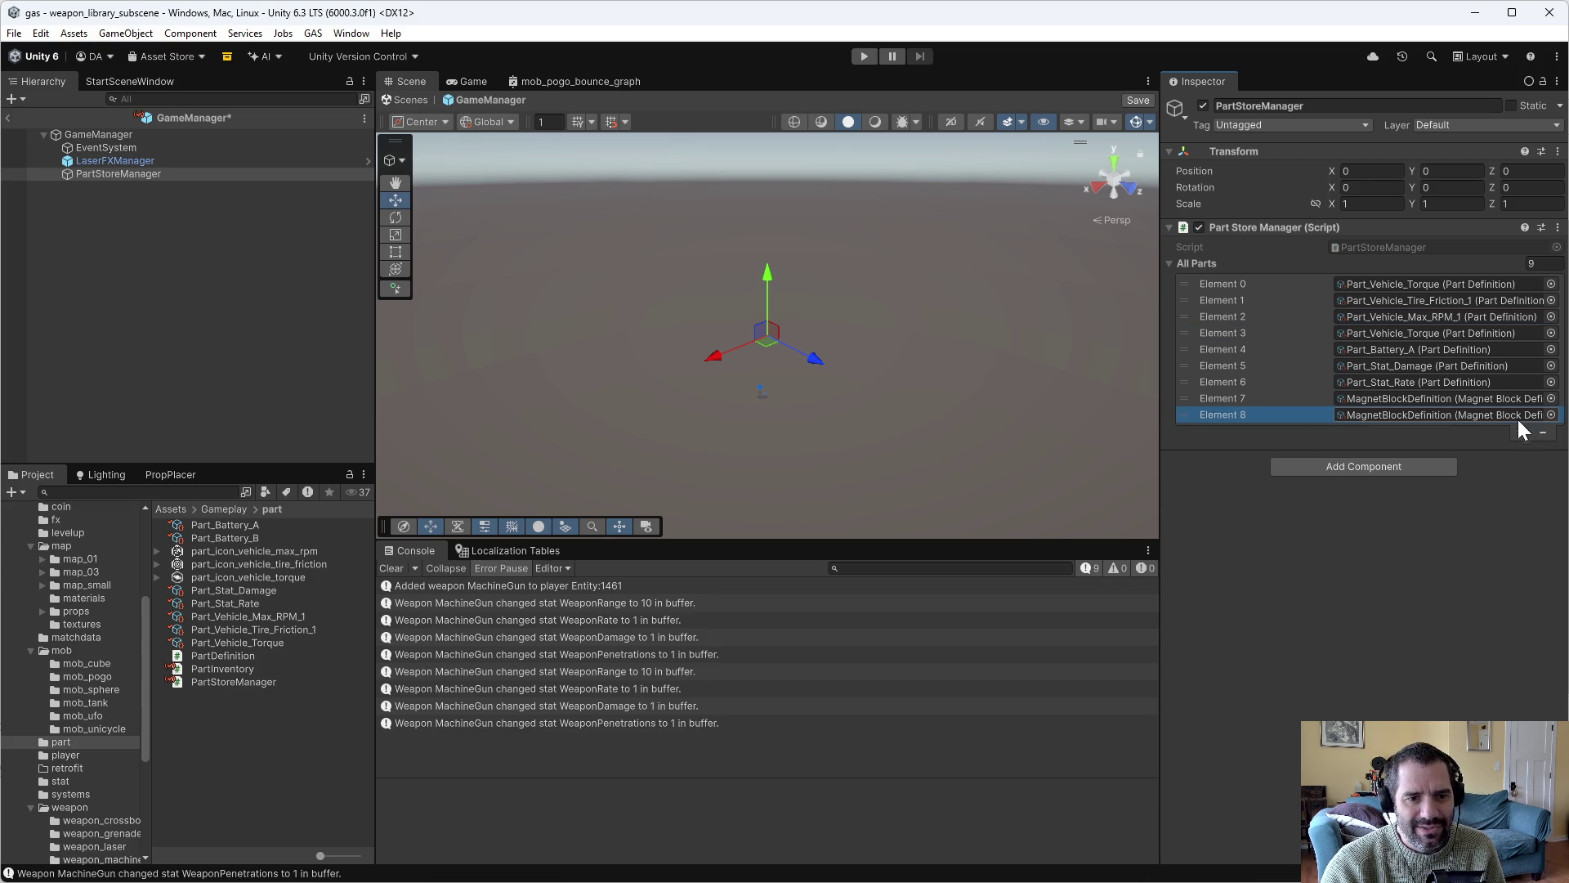
scroll(131, 742, down, 3)
scroll(120, 735, up, 3)
scroll(59, 556, up, 3)
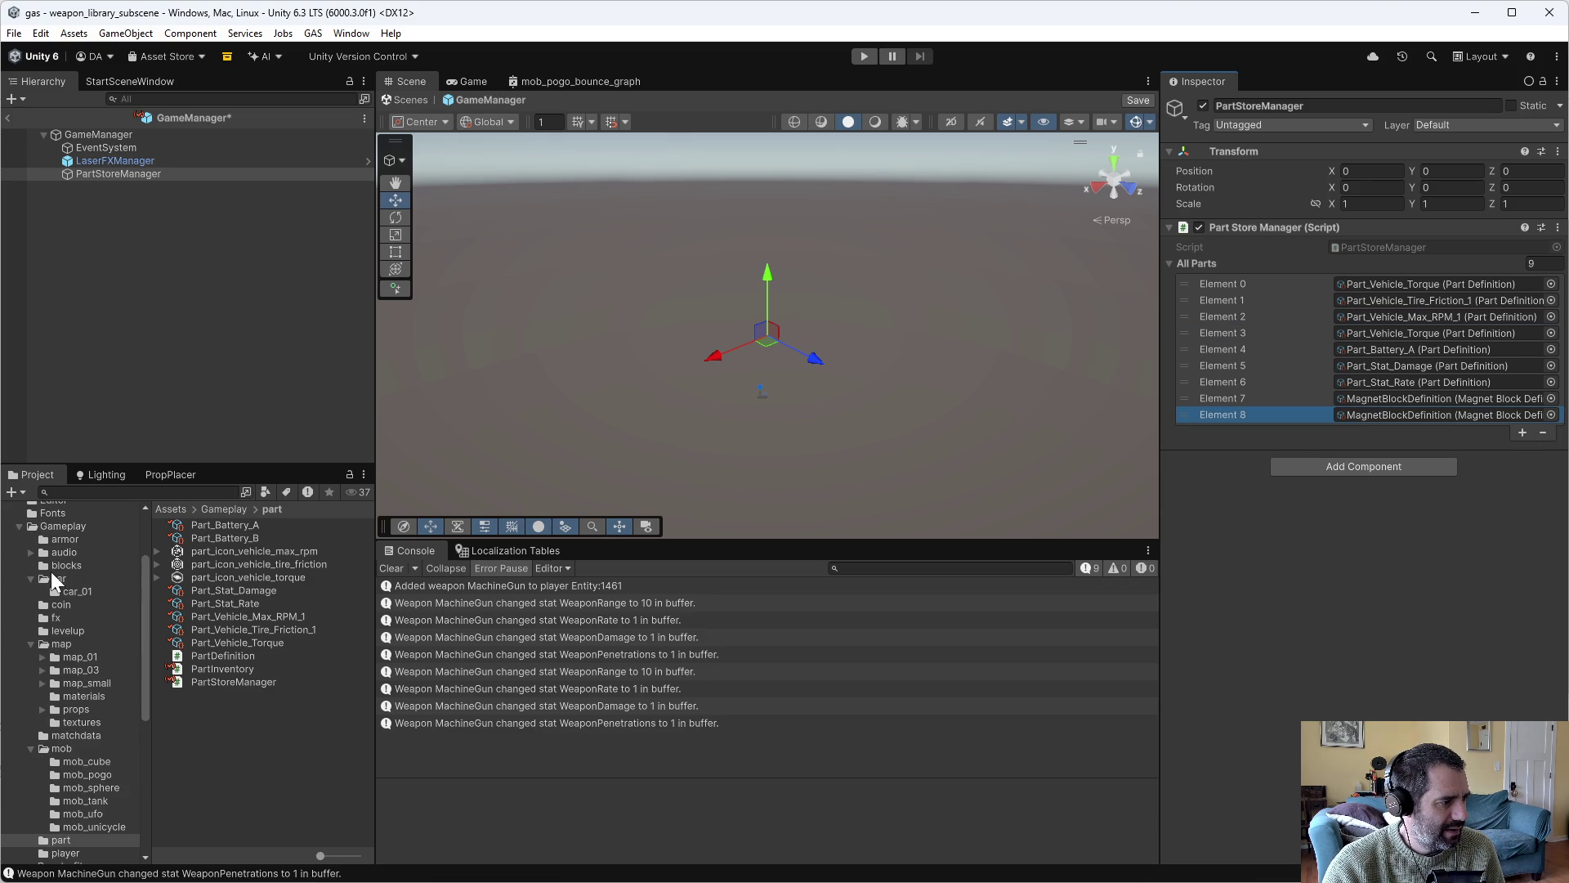
click(73, 565)
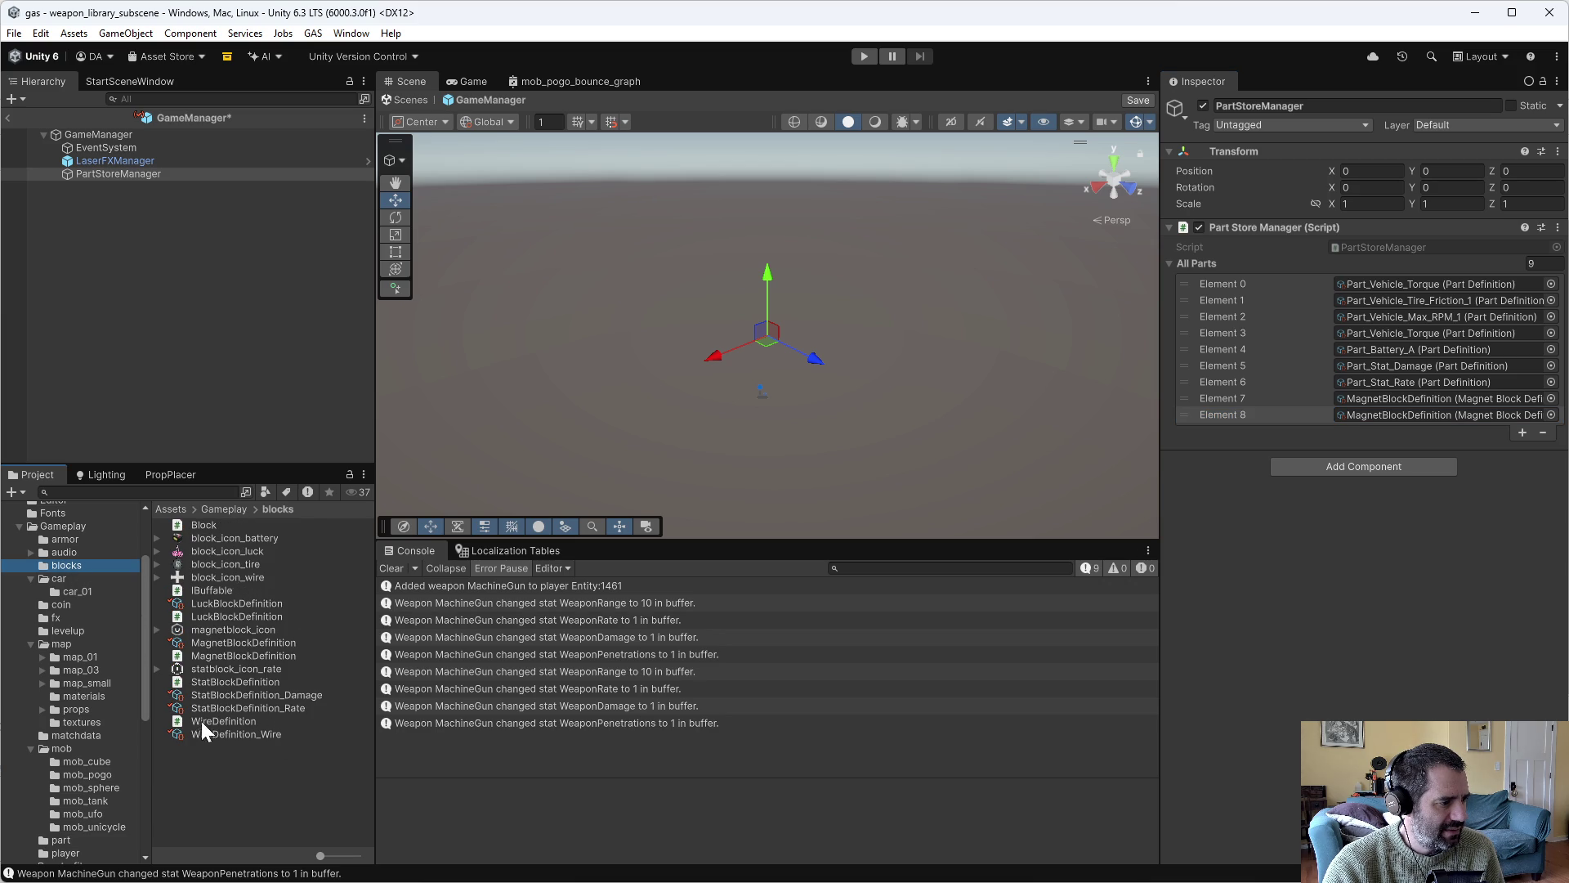
mouse_move(213, 606)
mouse_down()
mouse_move(1378, 438)
mouse_move(1421, 409)
mouse_up()
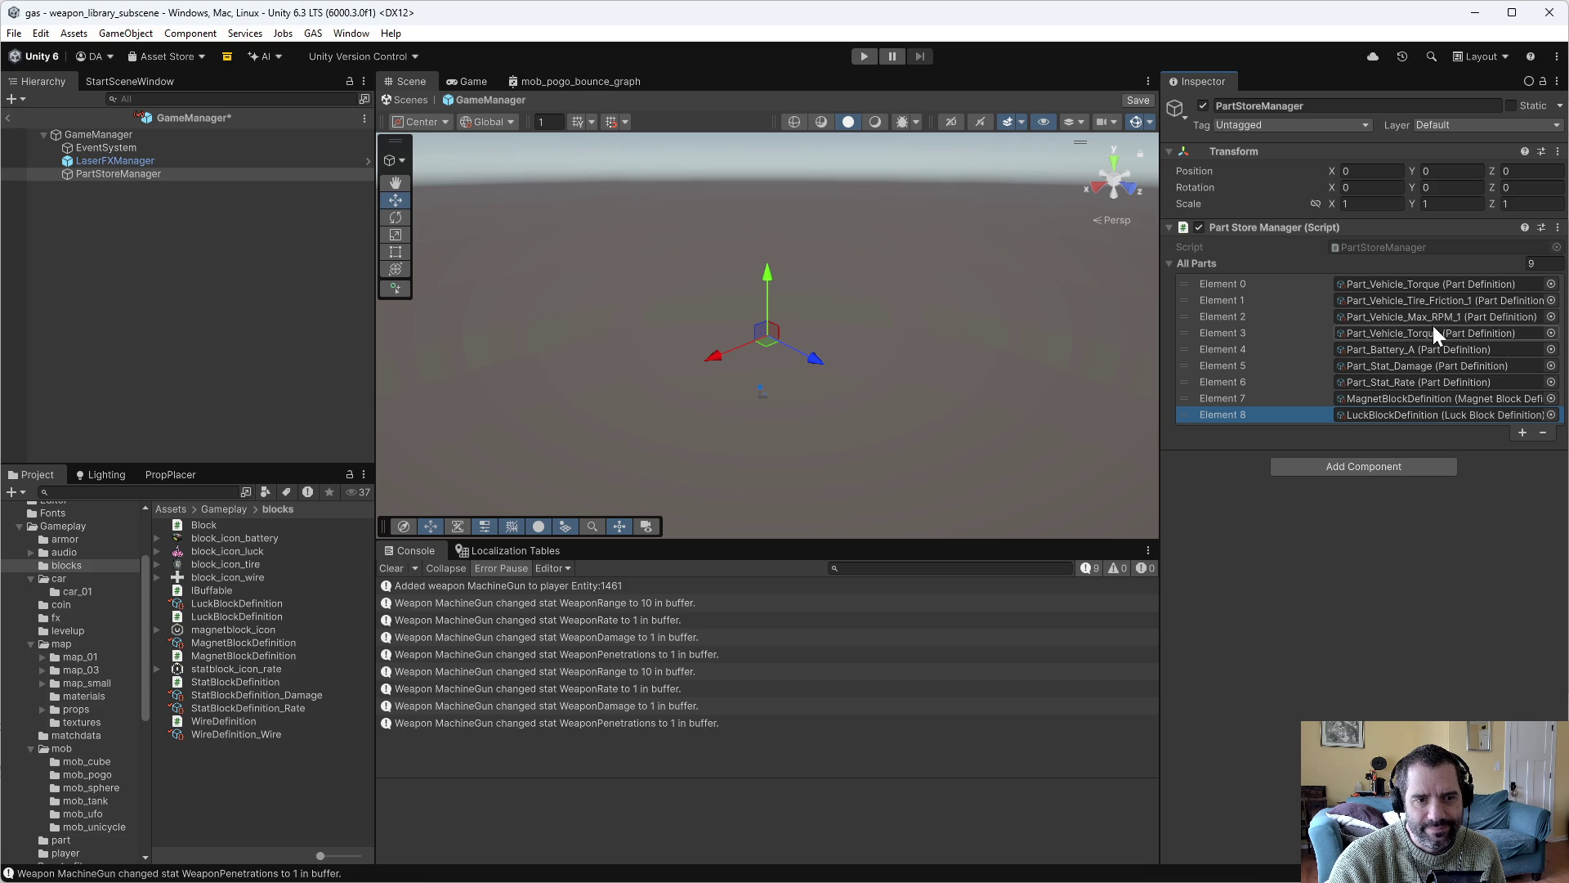
Remove the duplicate Part_Vehicle_Torque entry from the All Parts list.
click(1222, 333)
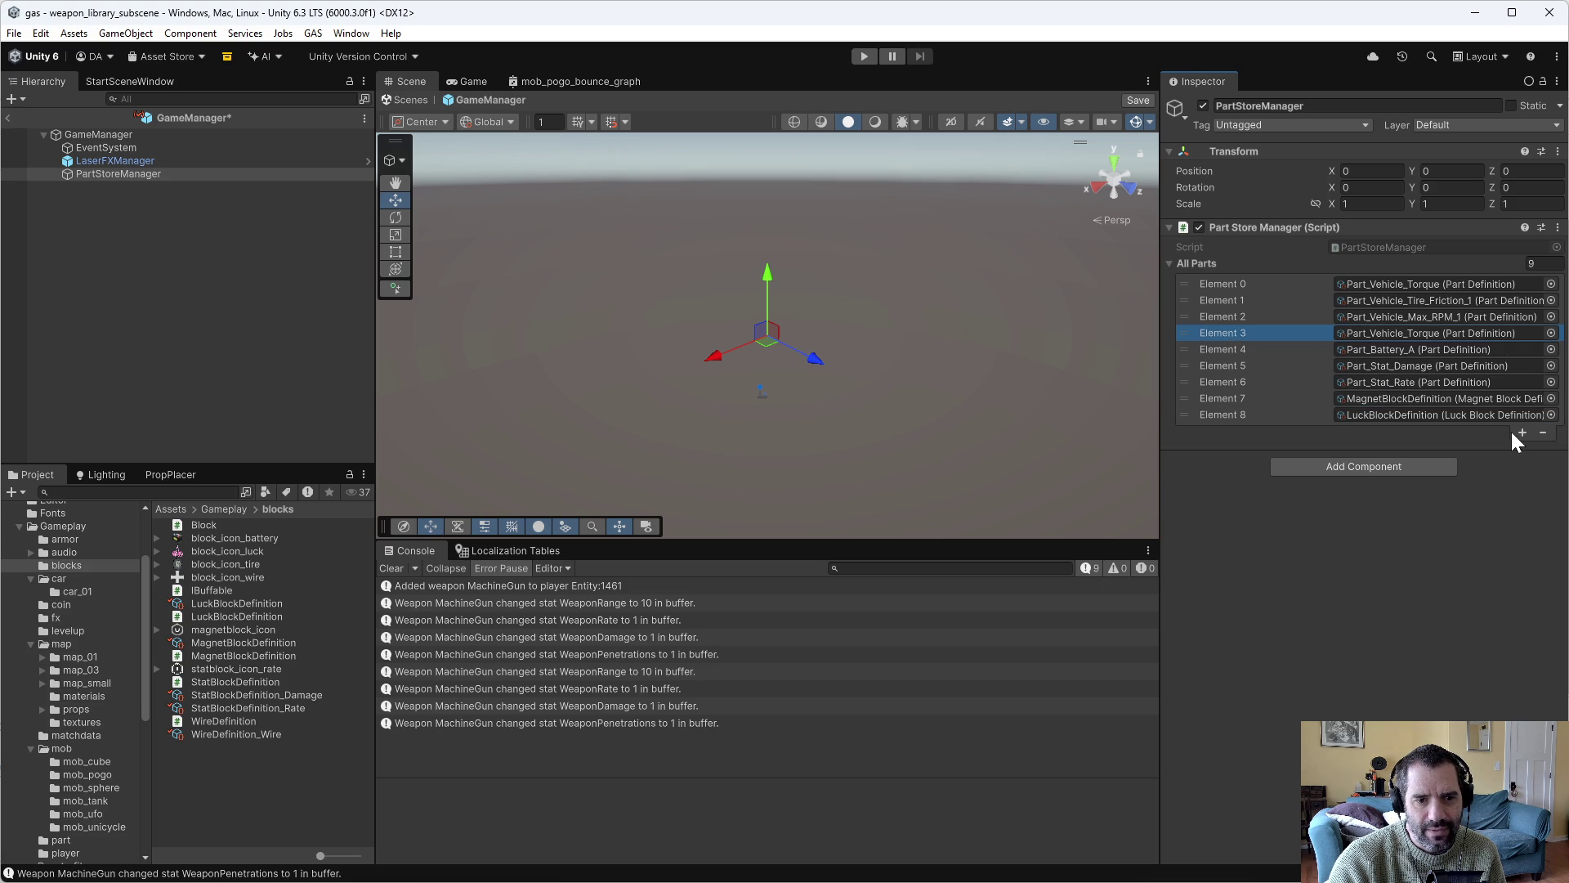
click(1544, 433)
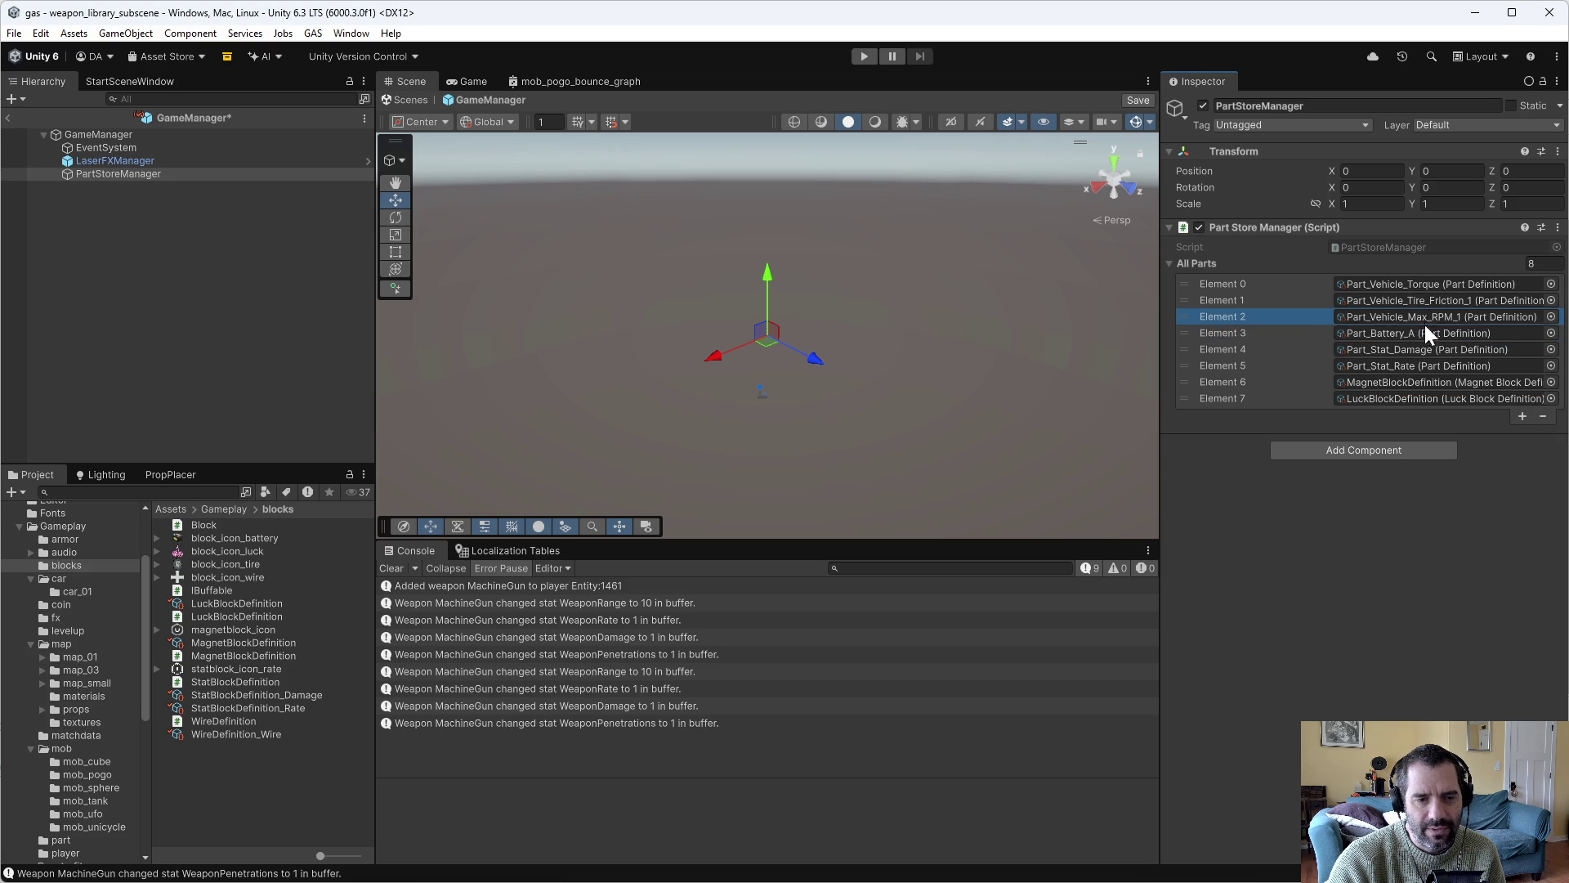
scroll(64, 809, down, 3)
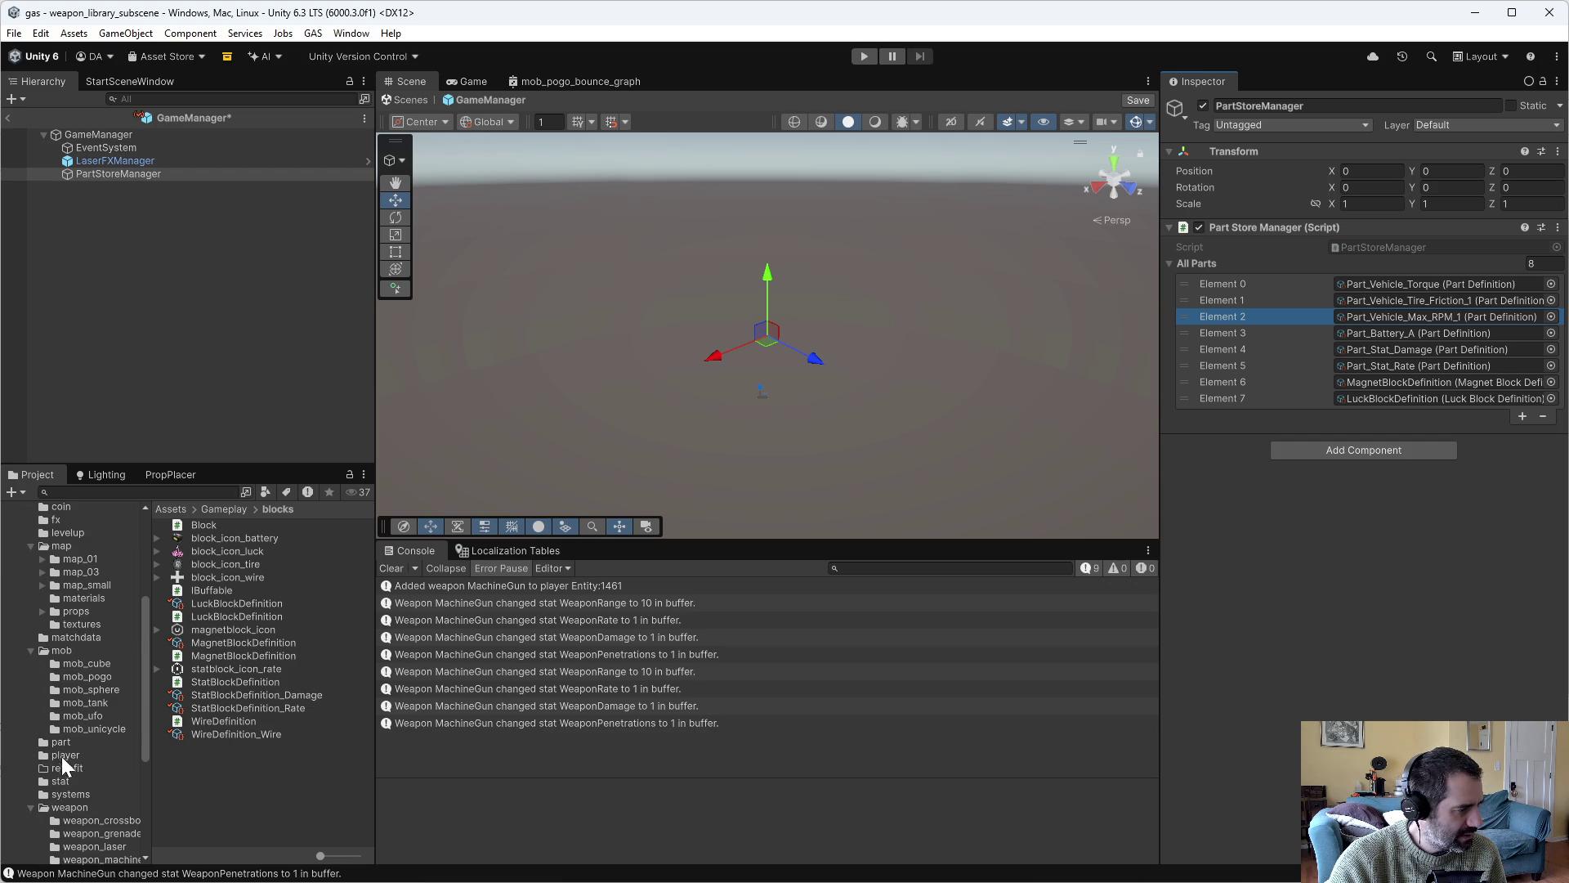
click(62, 742)
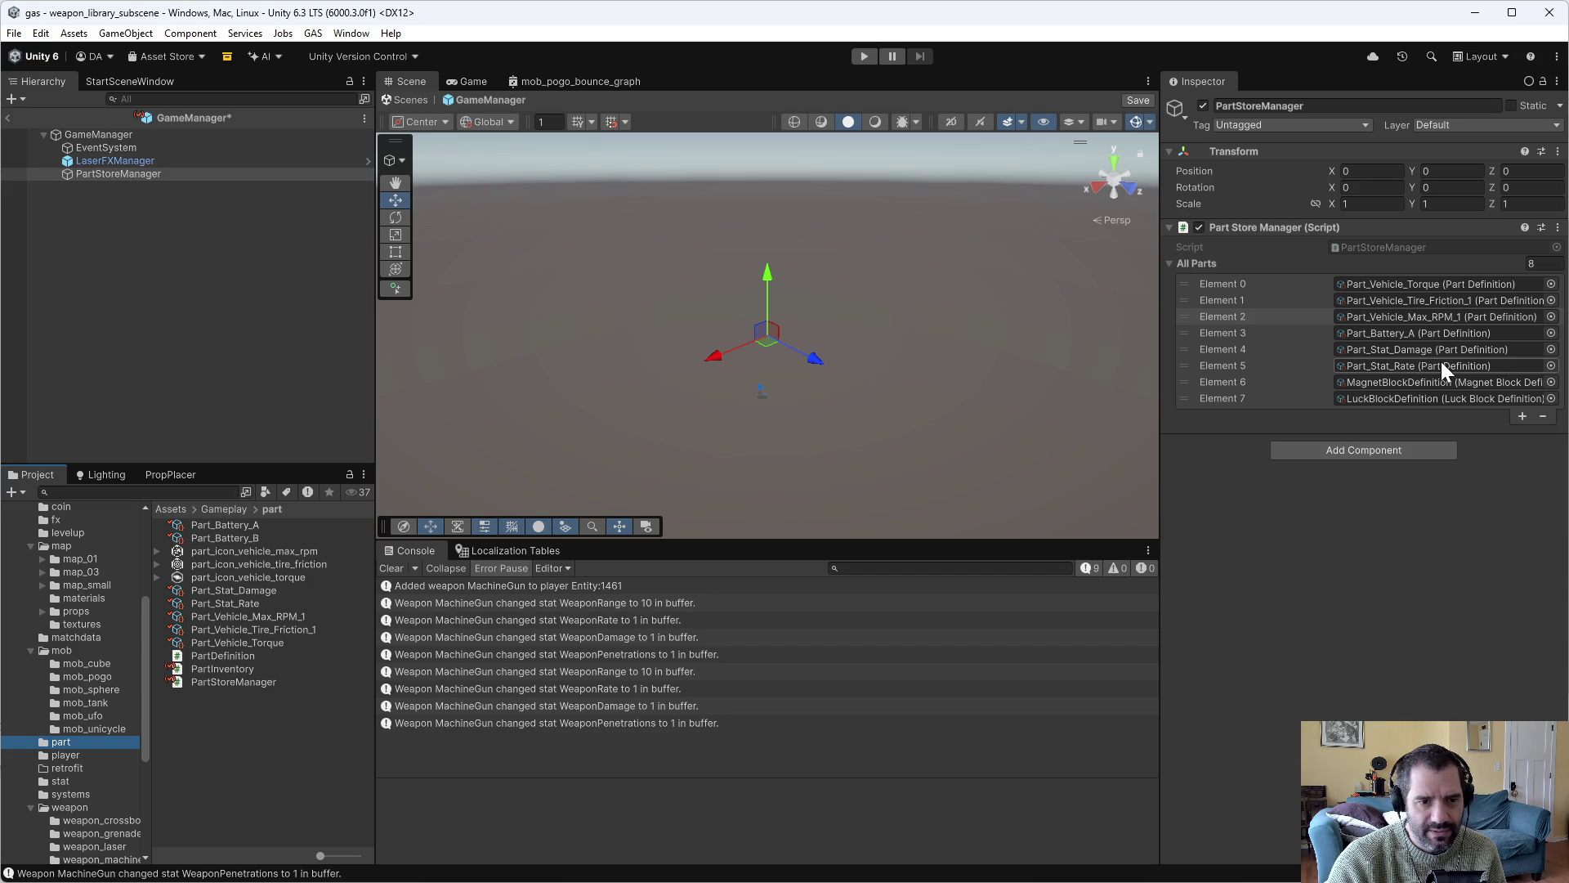
Add Part_Battery_B as a new All Parts entry, move it up to Element 4, then enter play mode.
click(1519, 410)
click(1520, 416)
drag(237, 538, 1304, 464)
drag(1178, 402, 1192, 348)
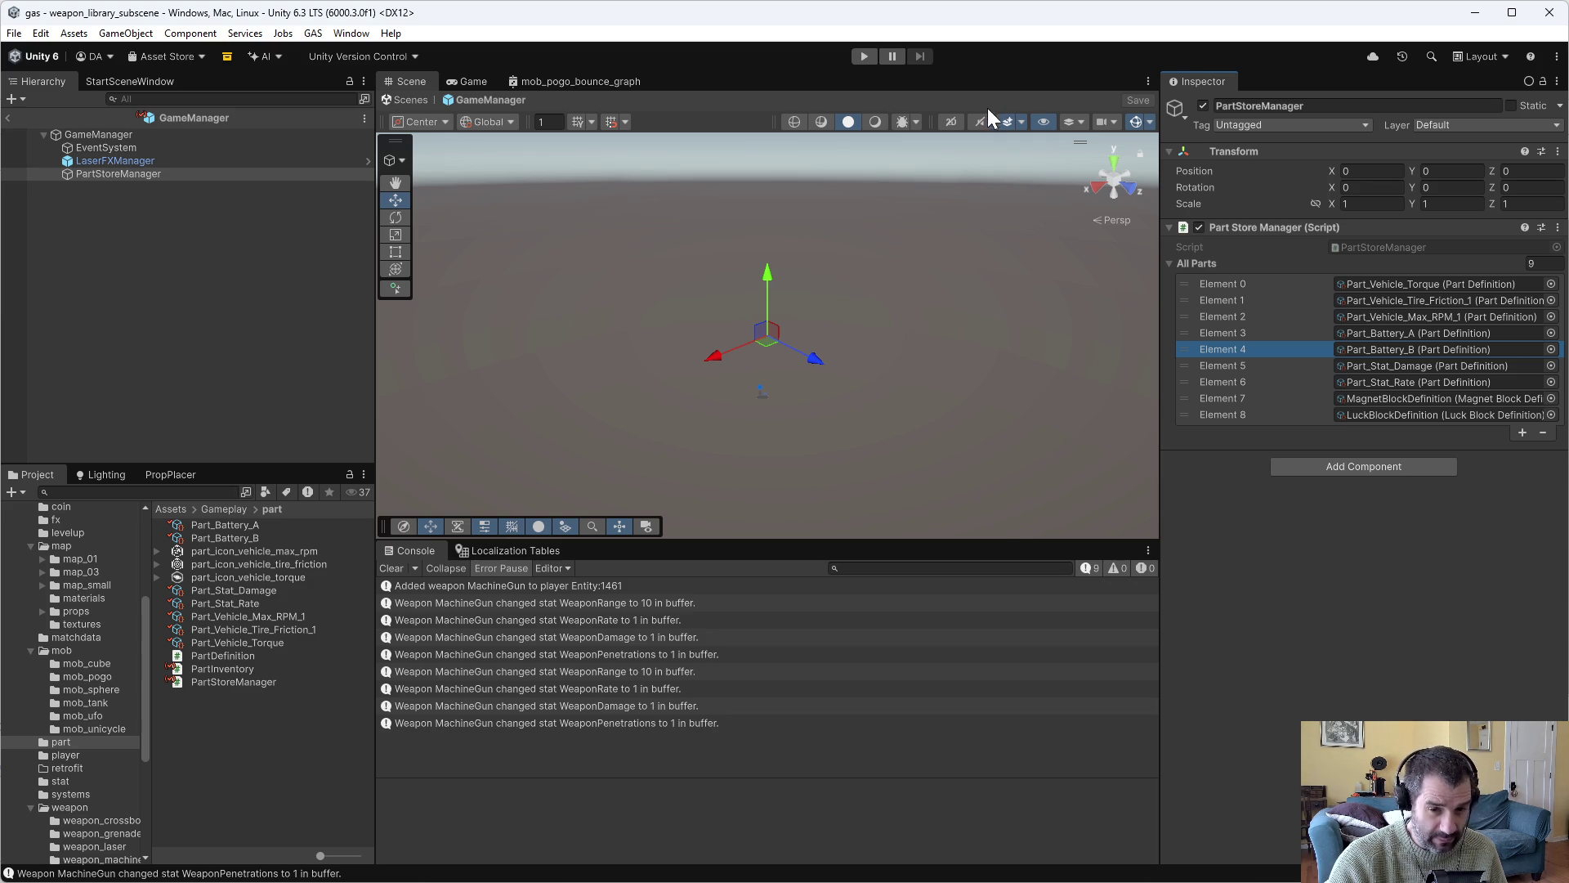
click(863, 55)
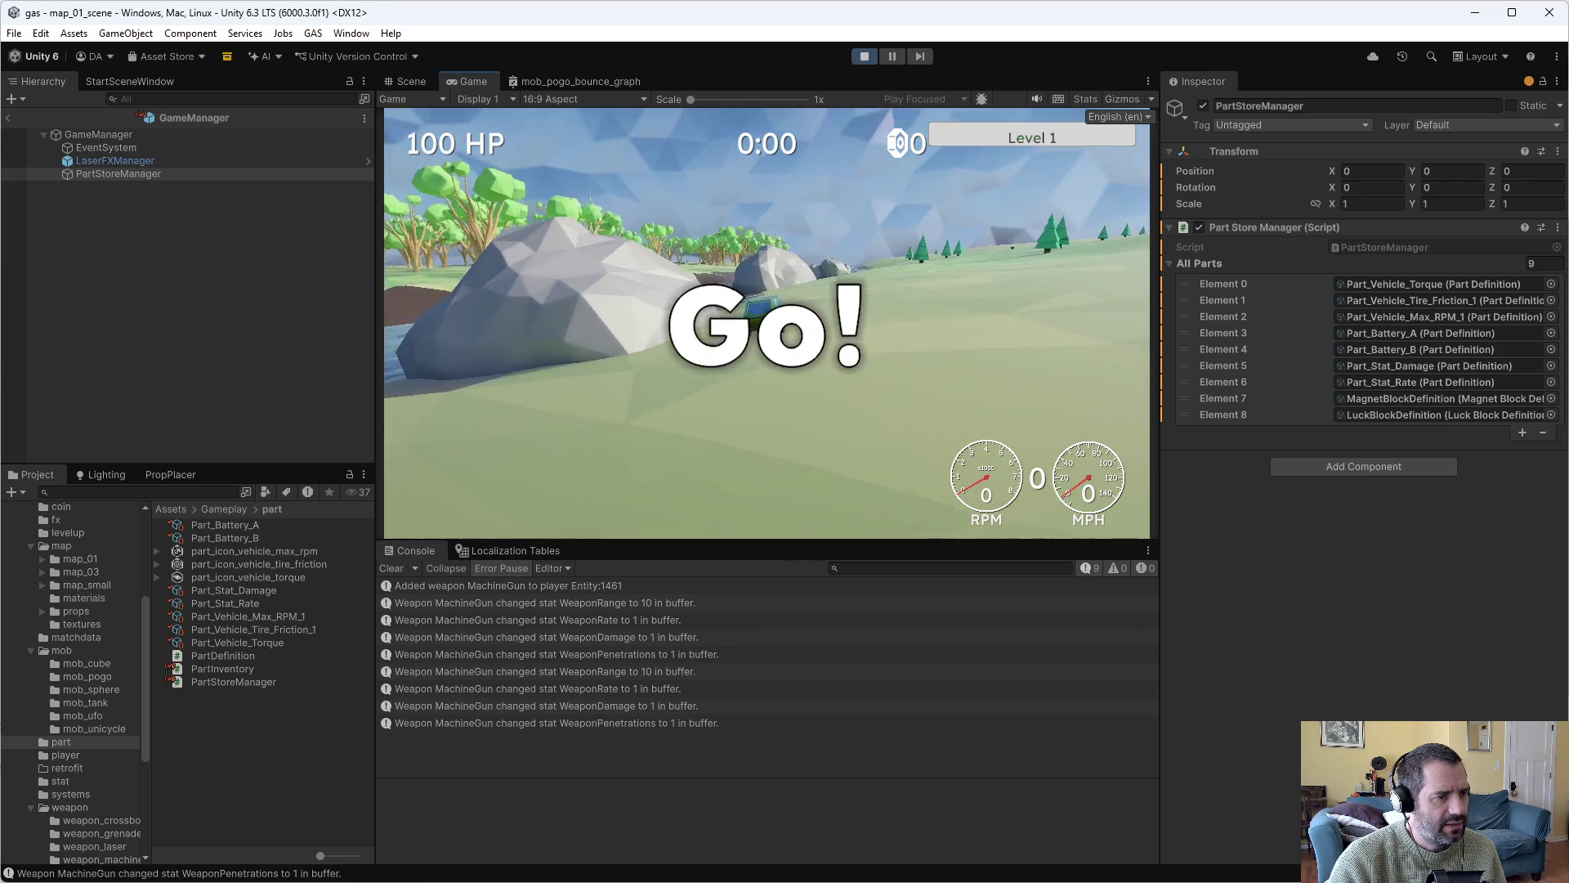
key(grave)
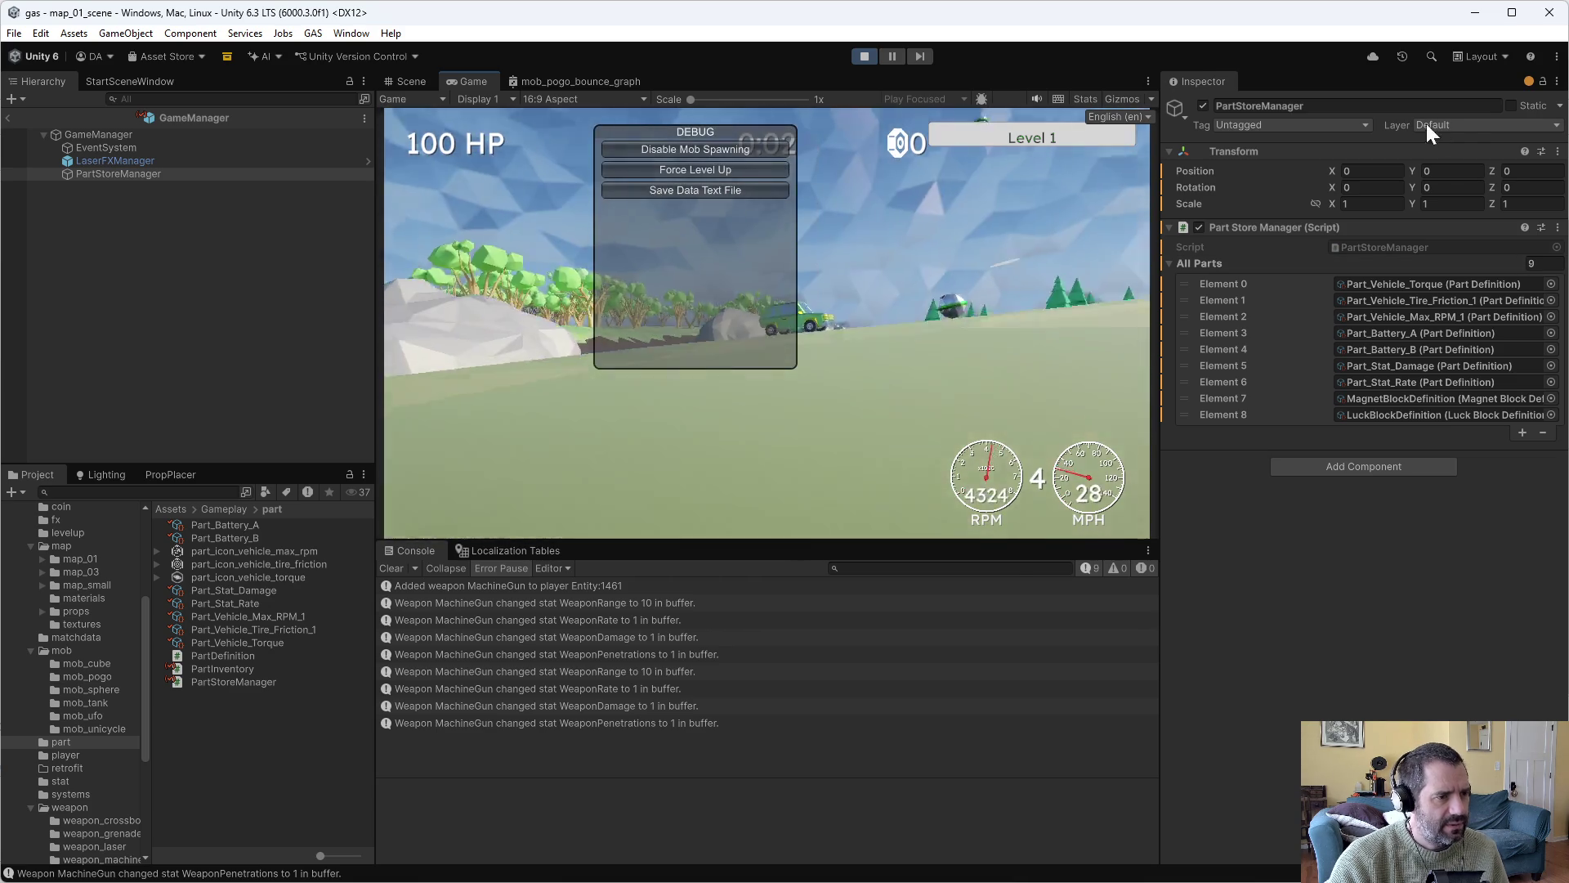
click(769, 169)
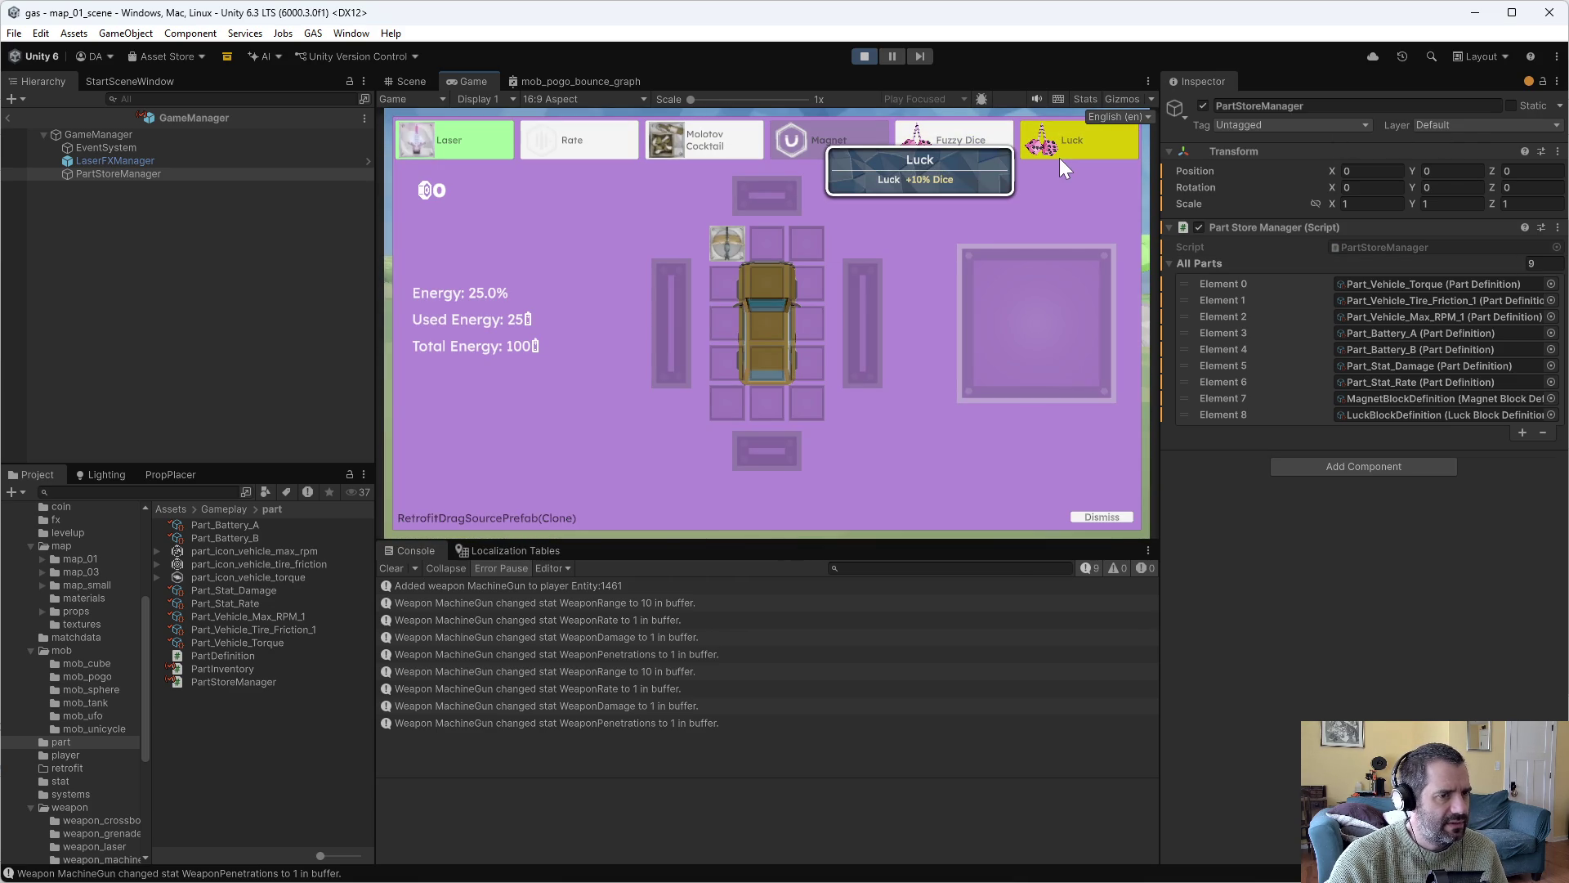
click(867, 56)
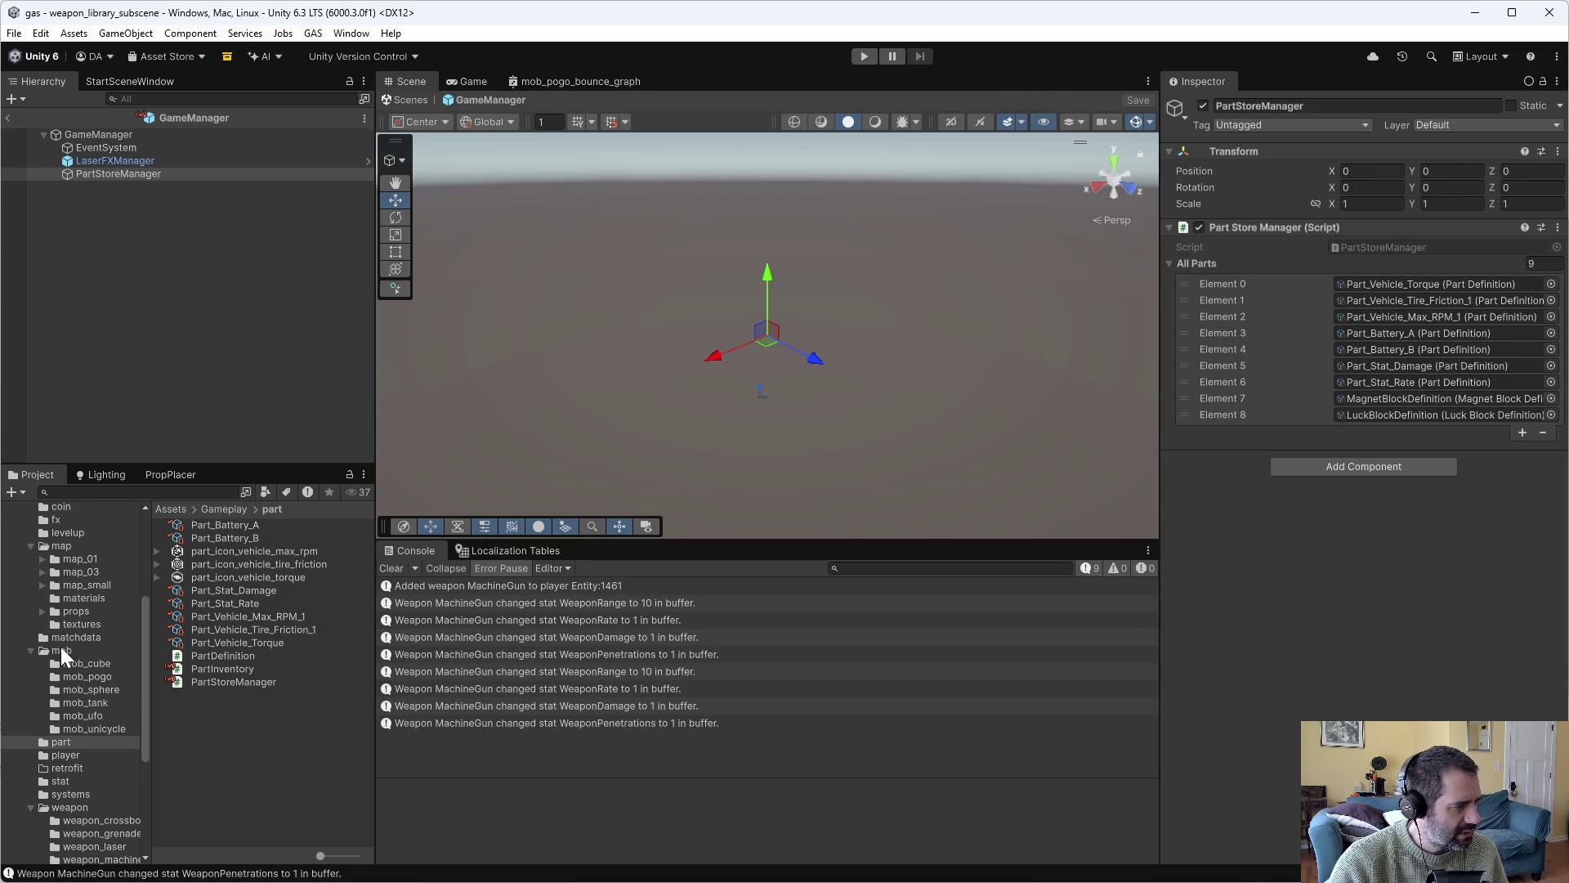
Open the Player prefab and set its Debug Stat Upgrade field to None.
scroll(66, 655, down, 3)
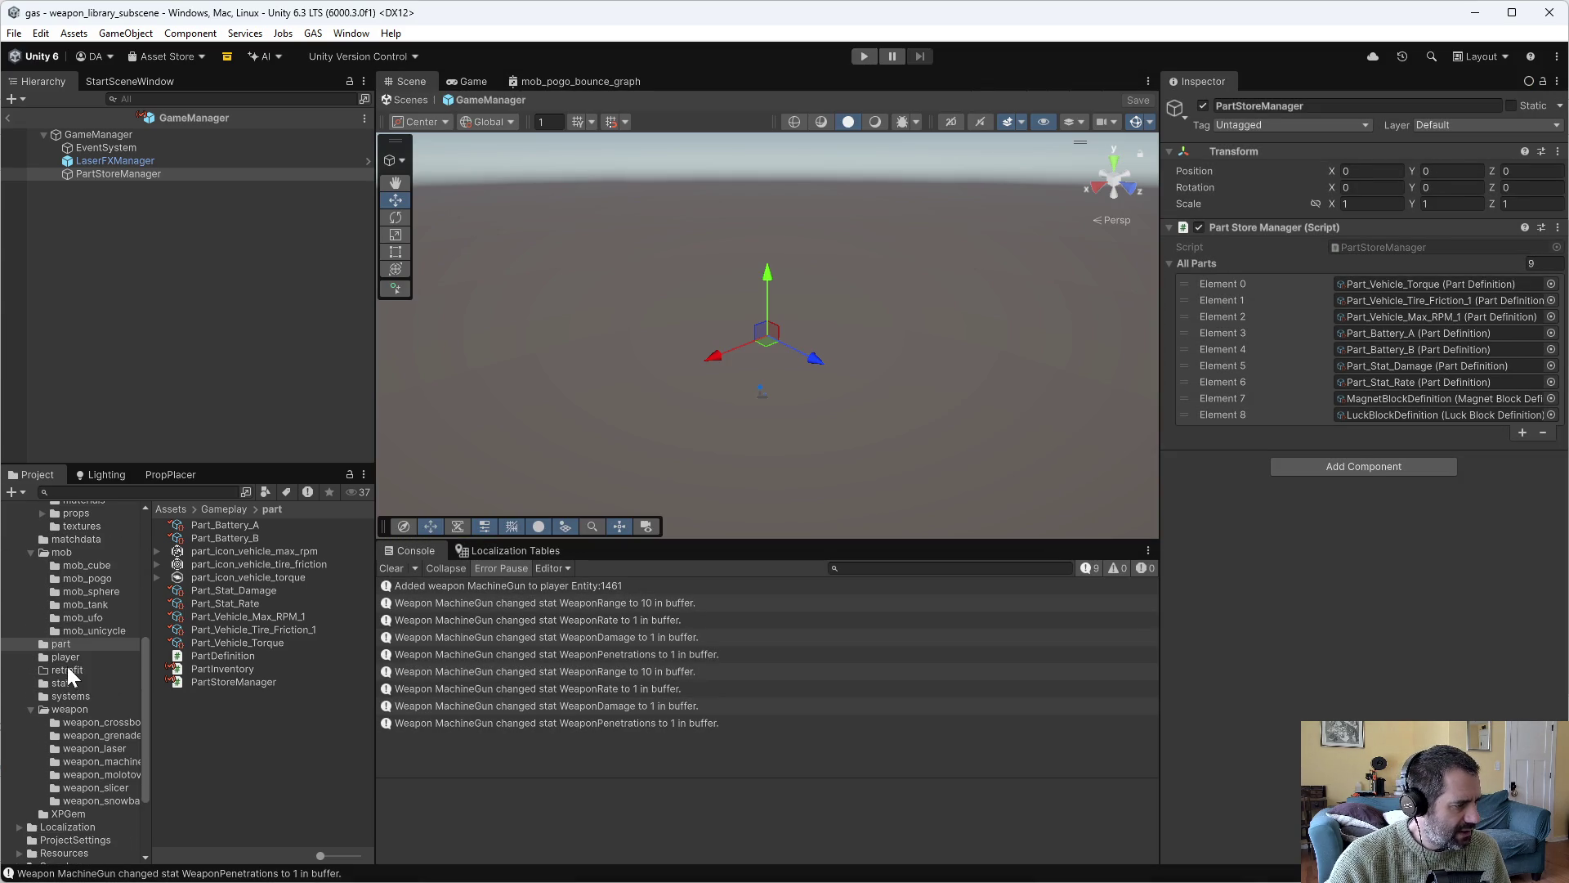
click(65, 657)
double_click(201, 549)
scroll(1357, 458, down, 5)
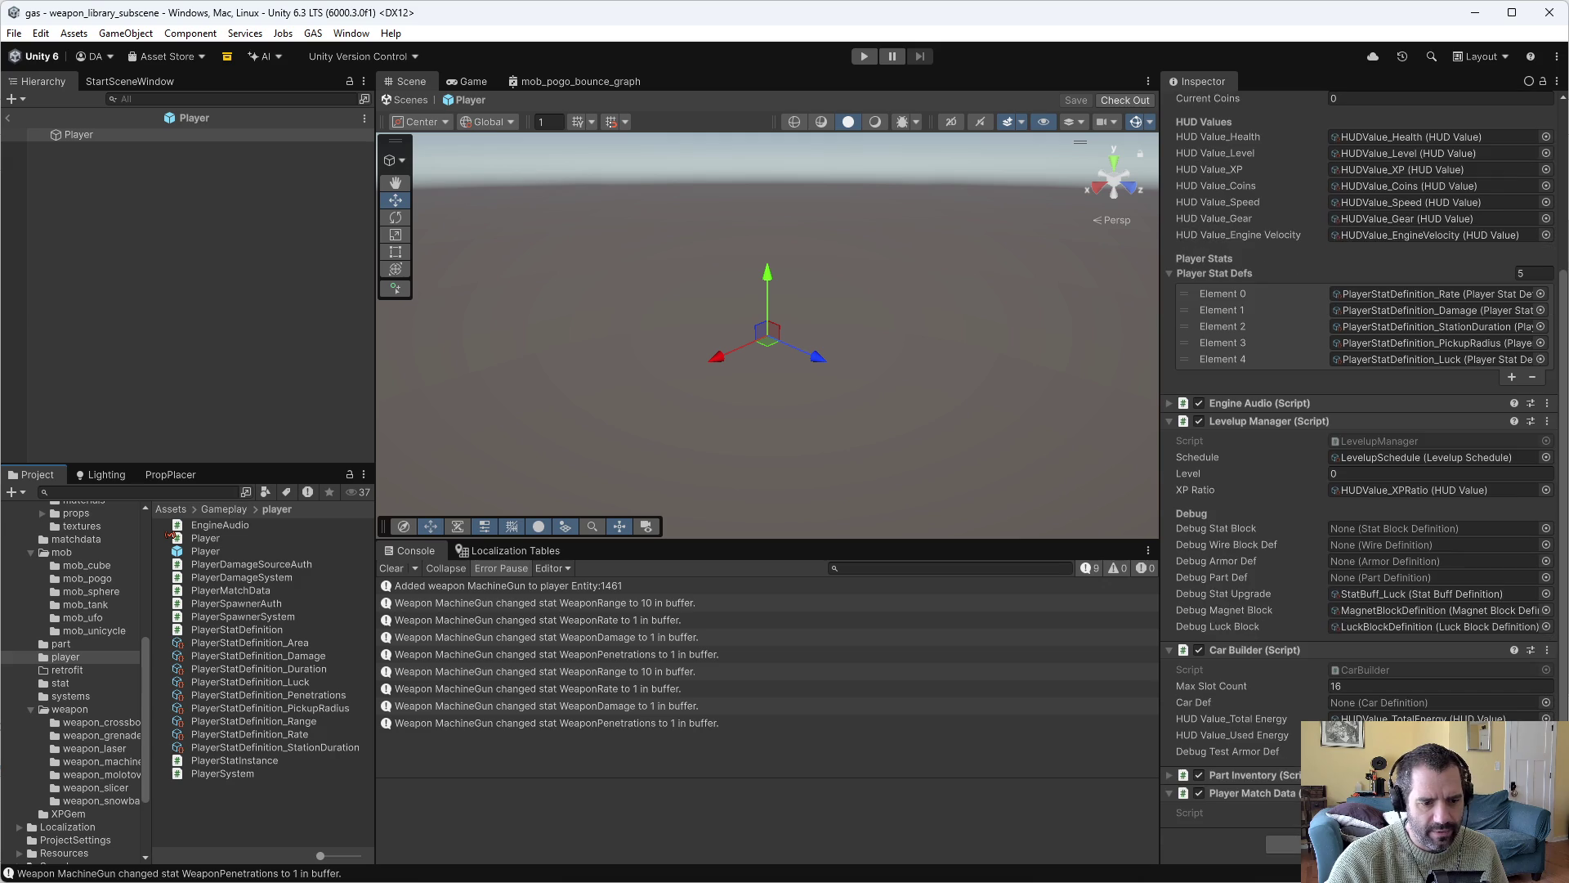
click(1547, 599)
click(1300, 605)
Set the Debug Magnet Block and Debug Luck Block fields to None.
click(1565, 582)
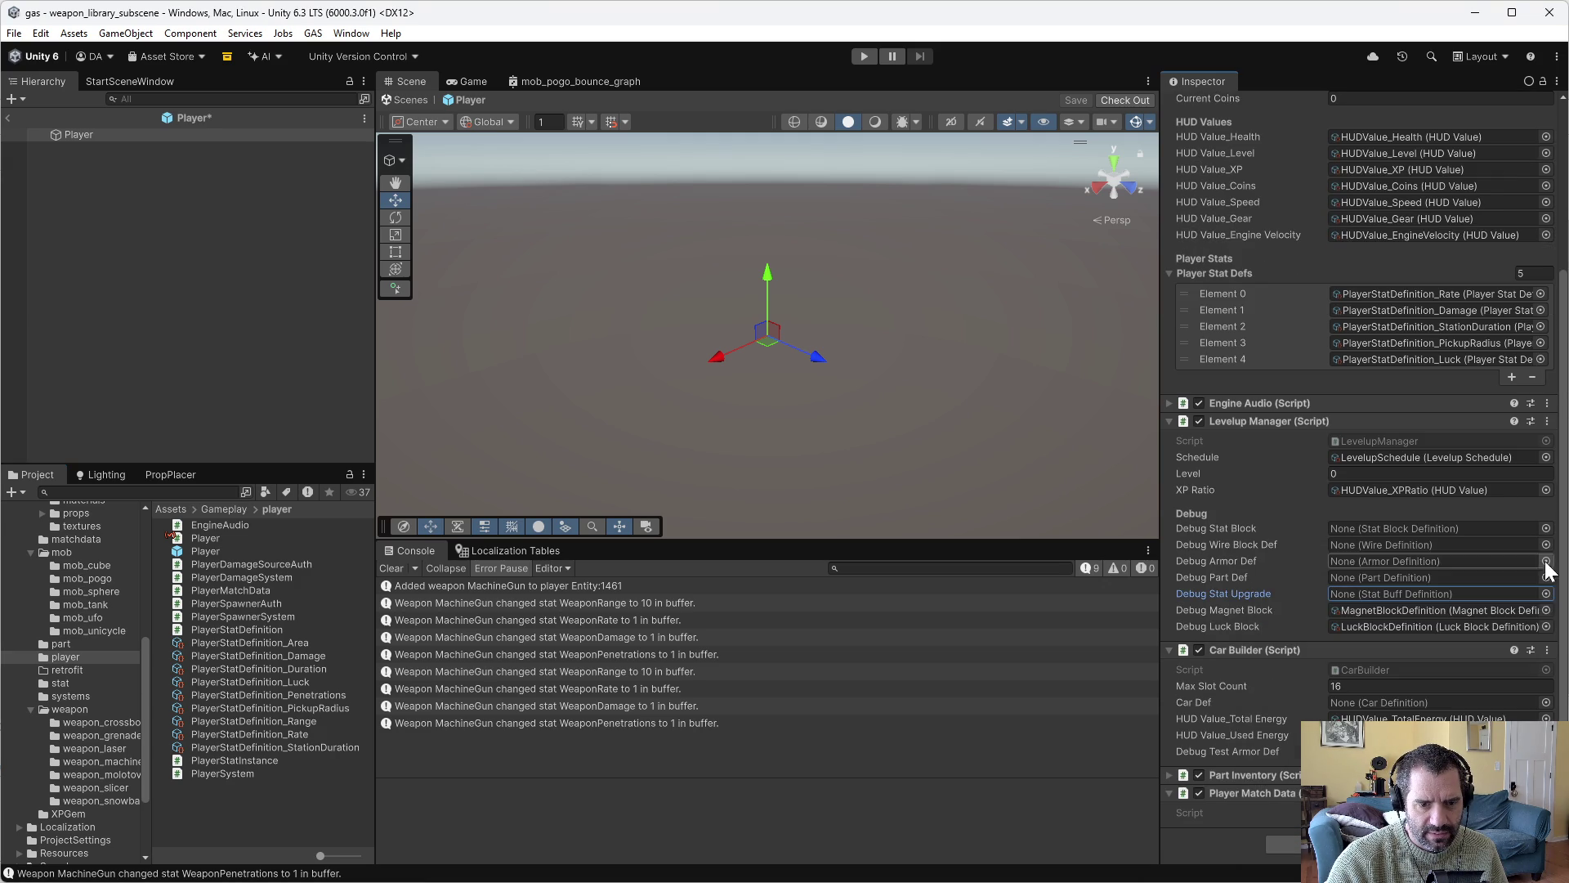
click(1547, 610)
double_click(1301, 605)
click(1547, 627)
double_click(1323, 605)
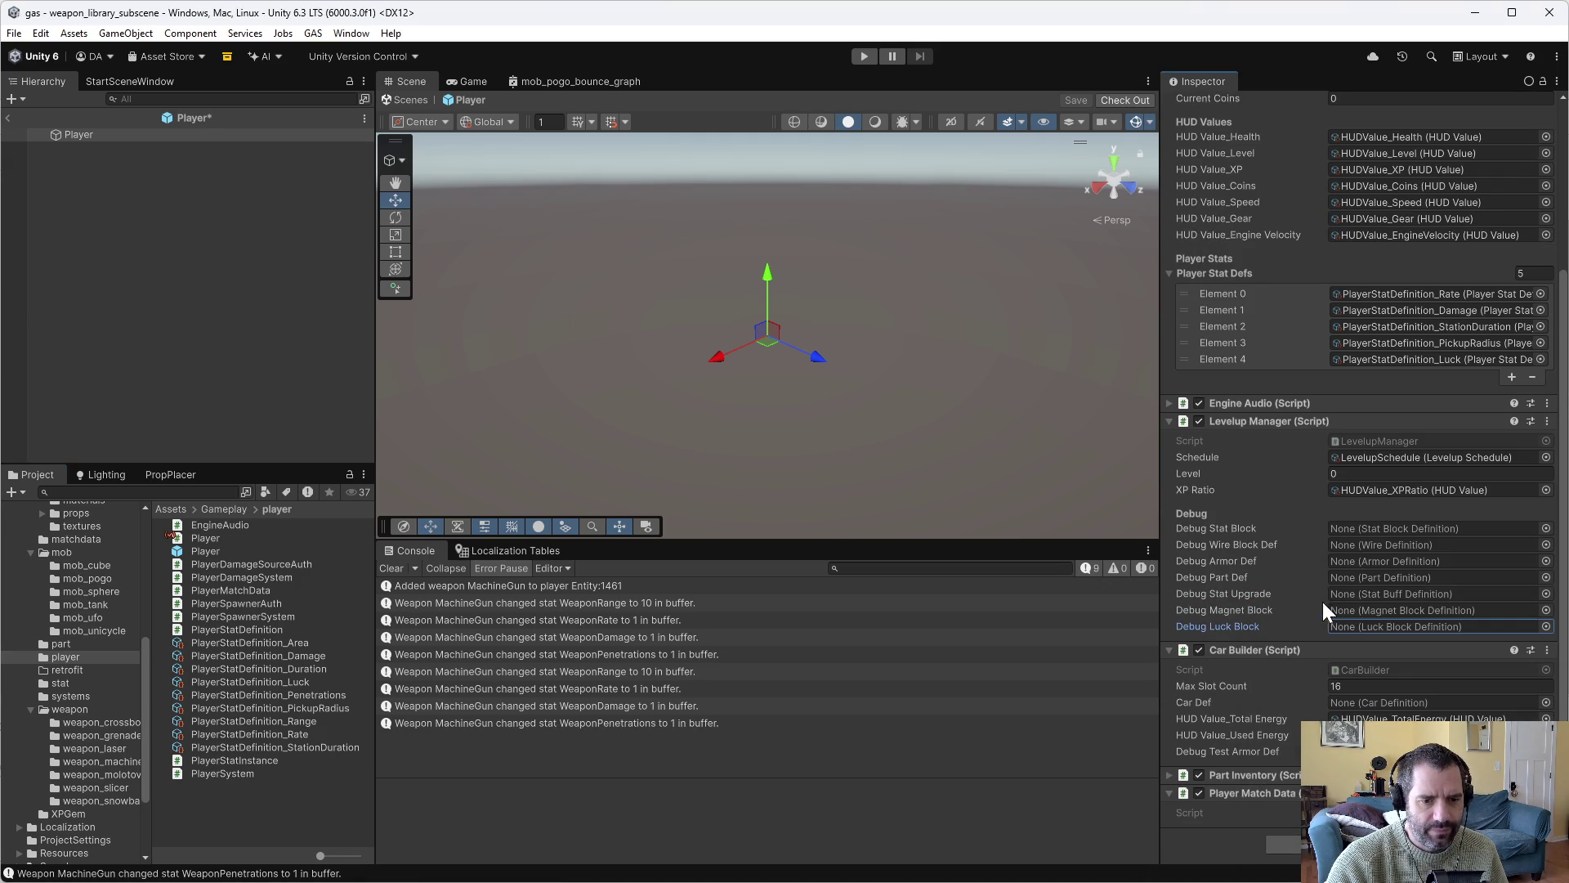
Save the Player prefab after checking it out, and start play mode.
key(ctrl+s)
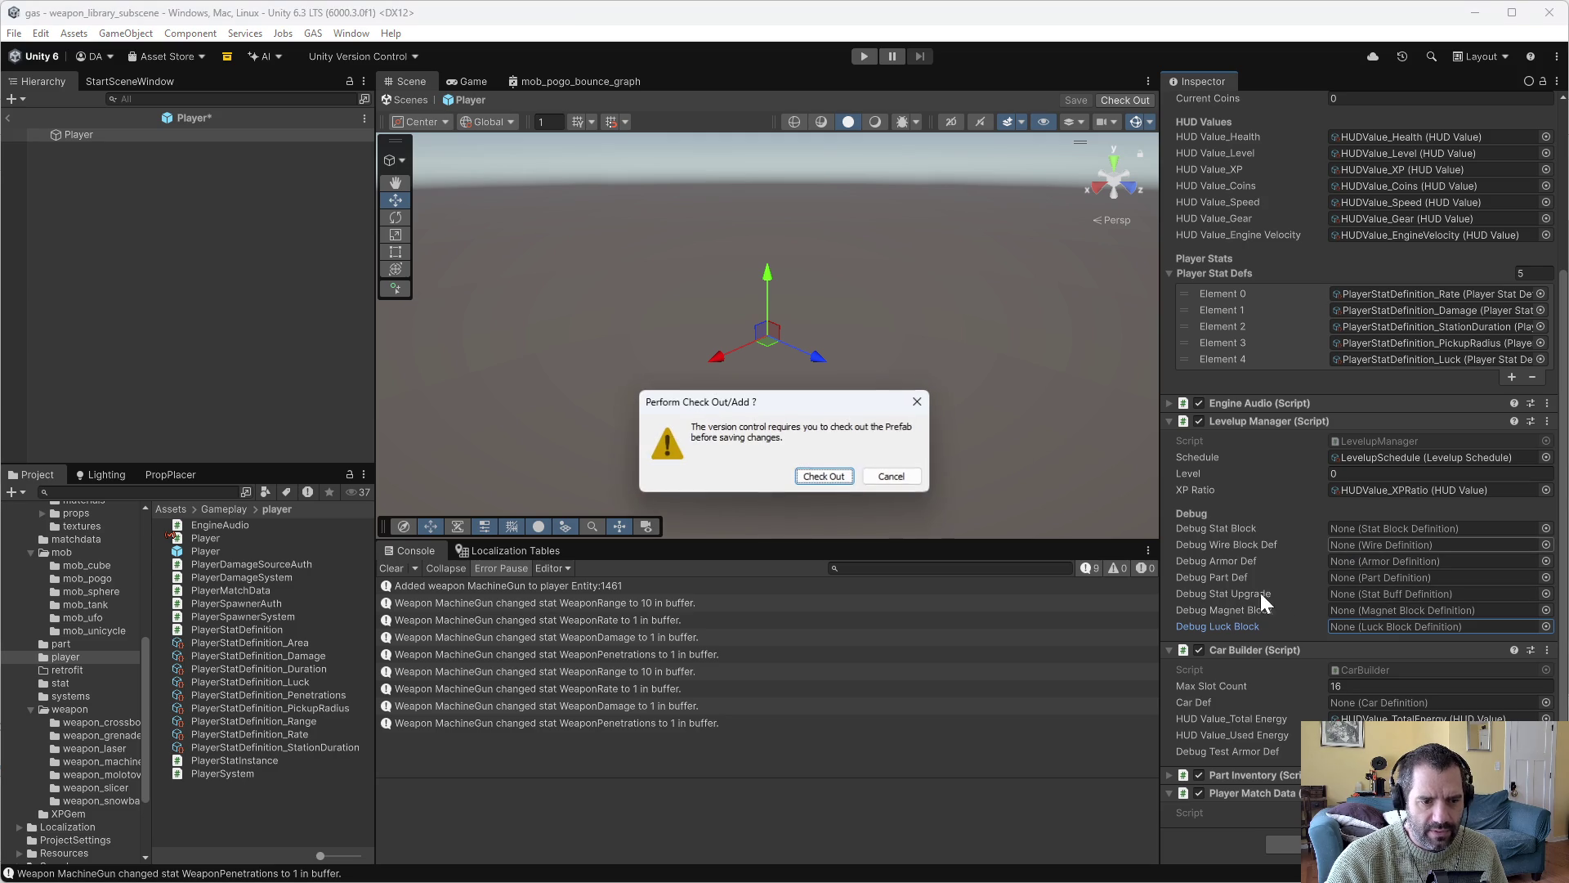
click(818, 478)
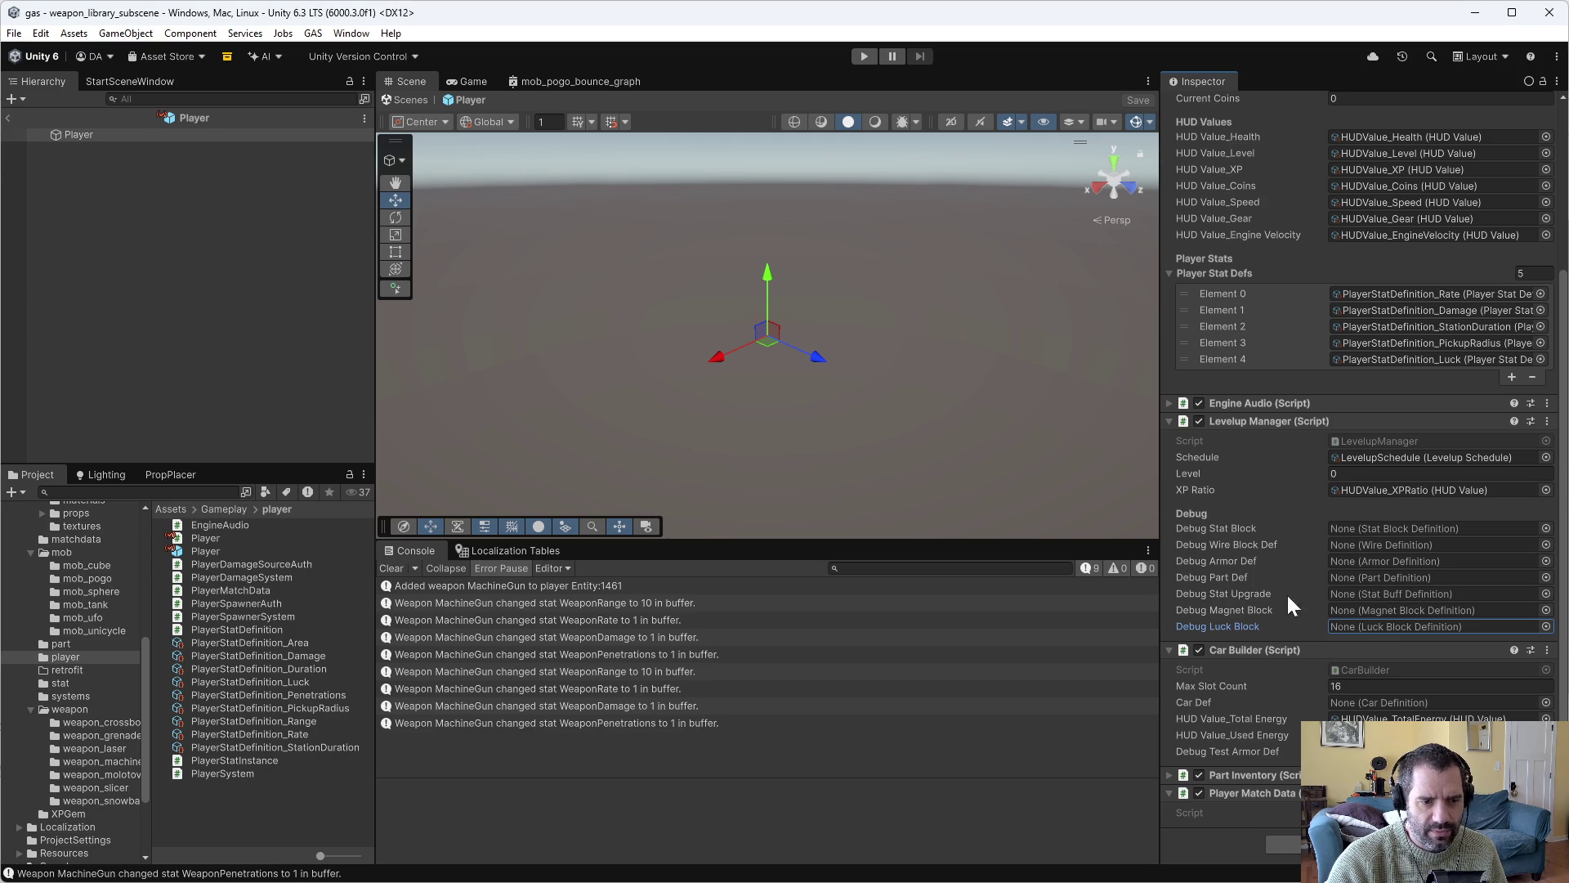
click(868, 57)
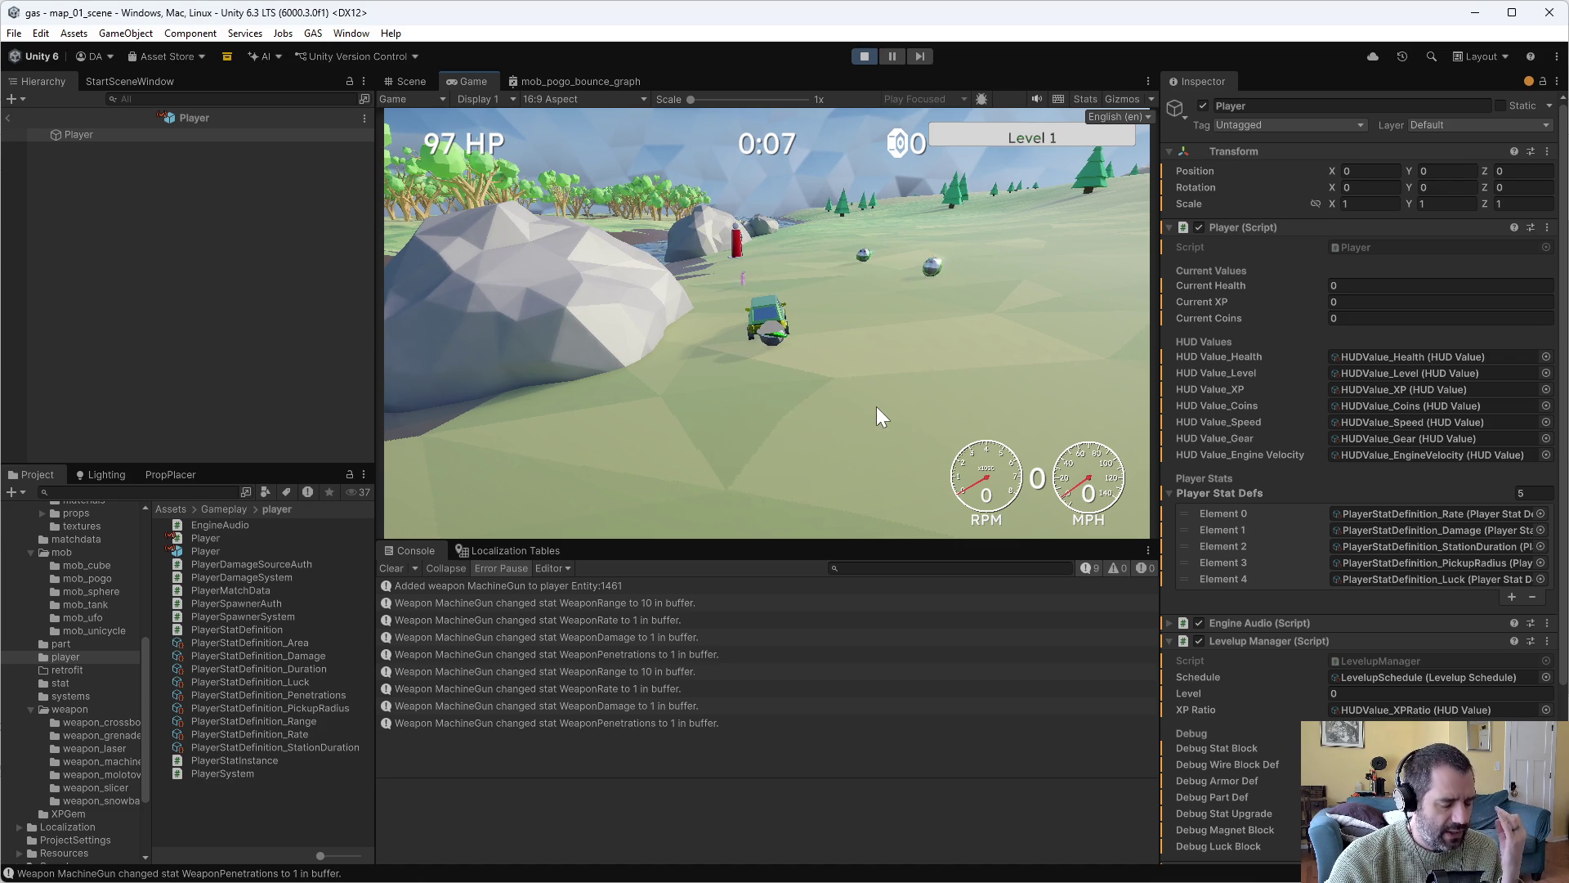
Force a level-up from the debug panel, mount the Laser in the car's top slot, and drive.
key(Escape)
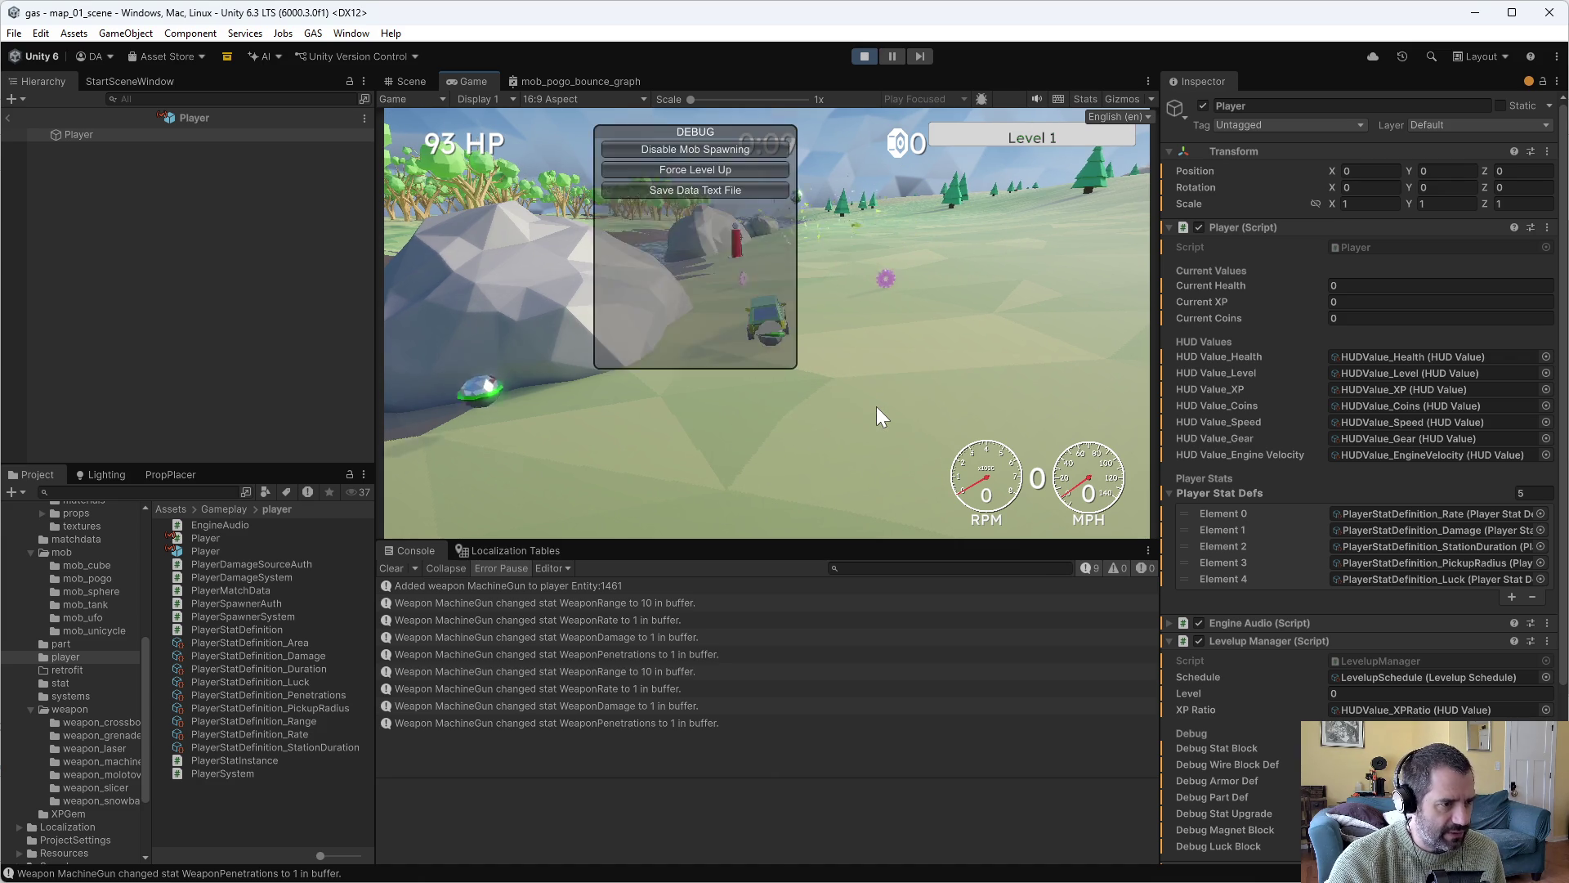
click(780, 198)
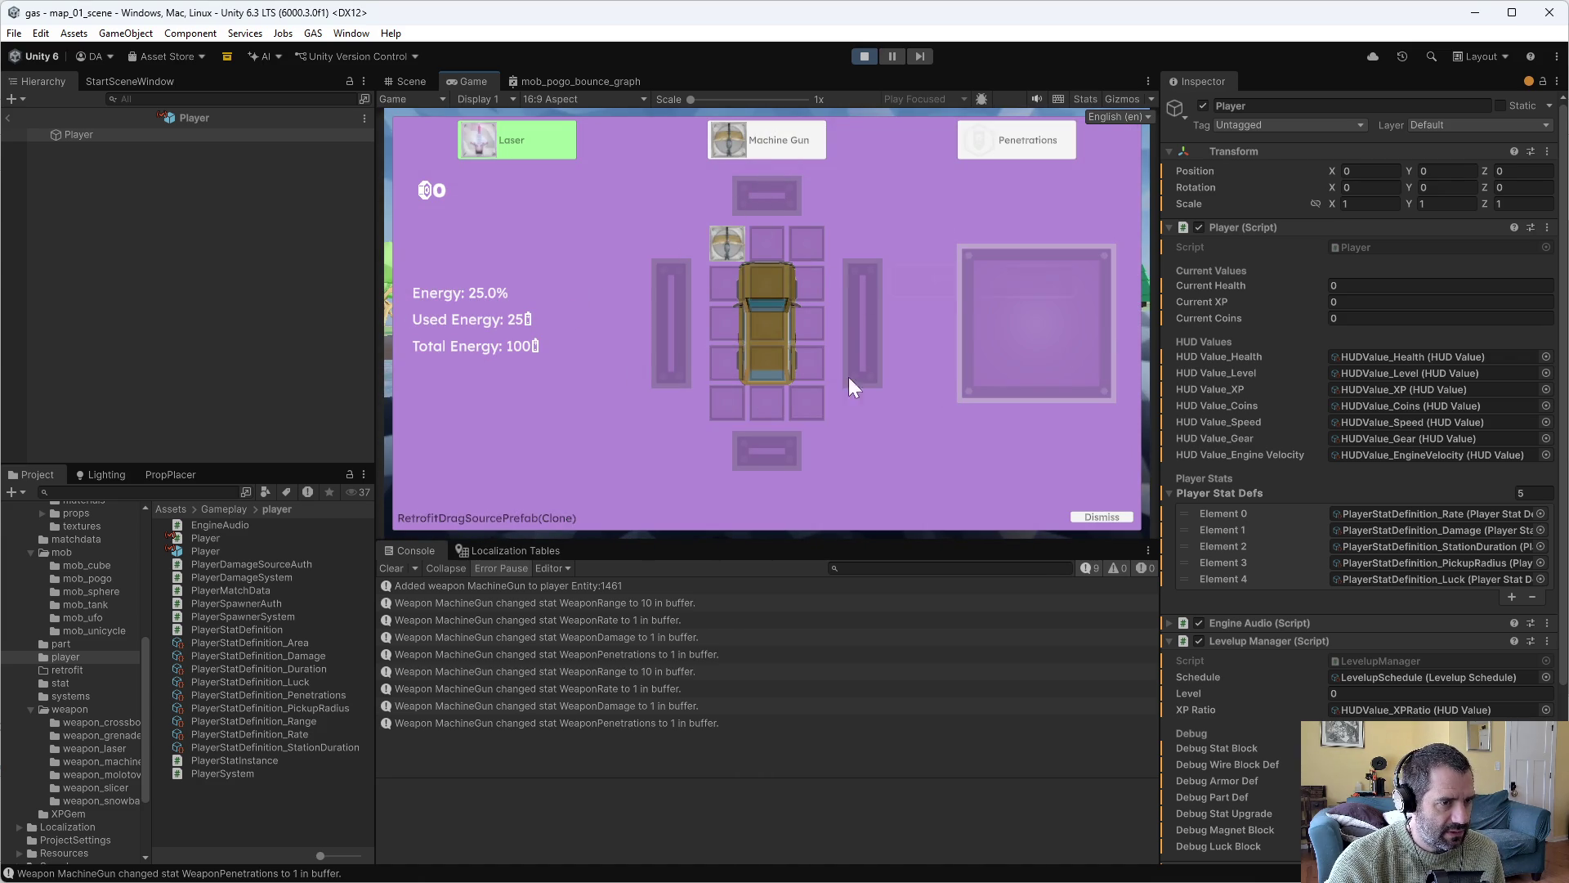
mouse_move(722, 244)
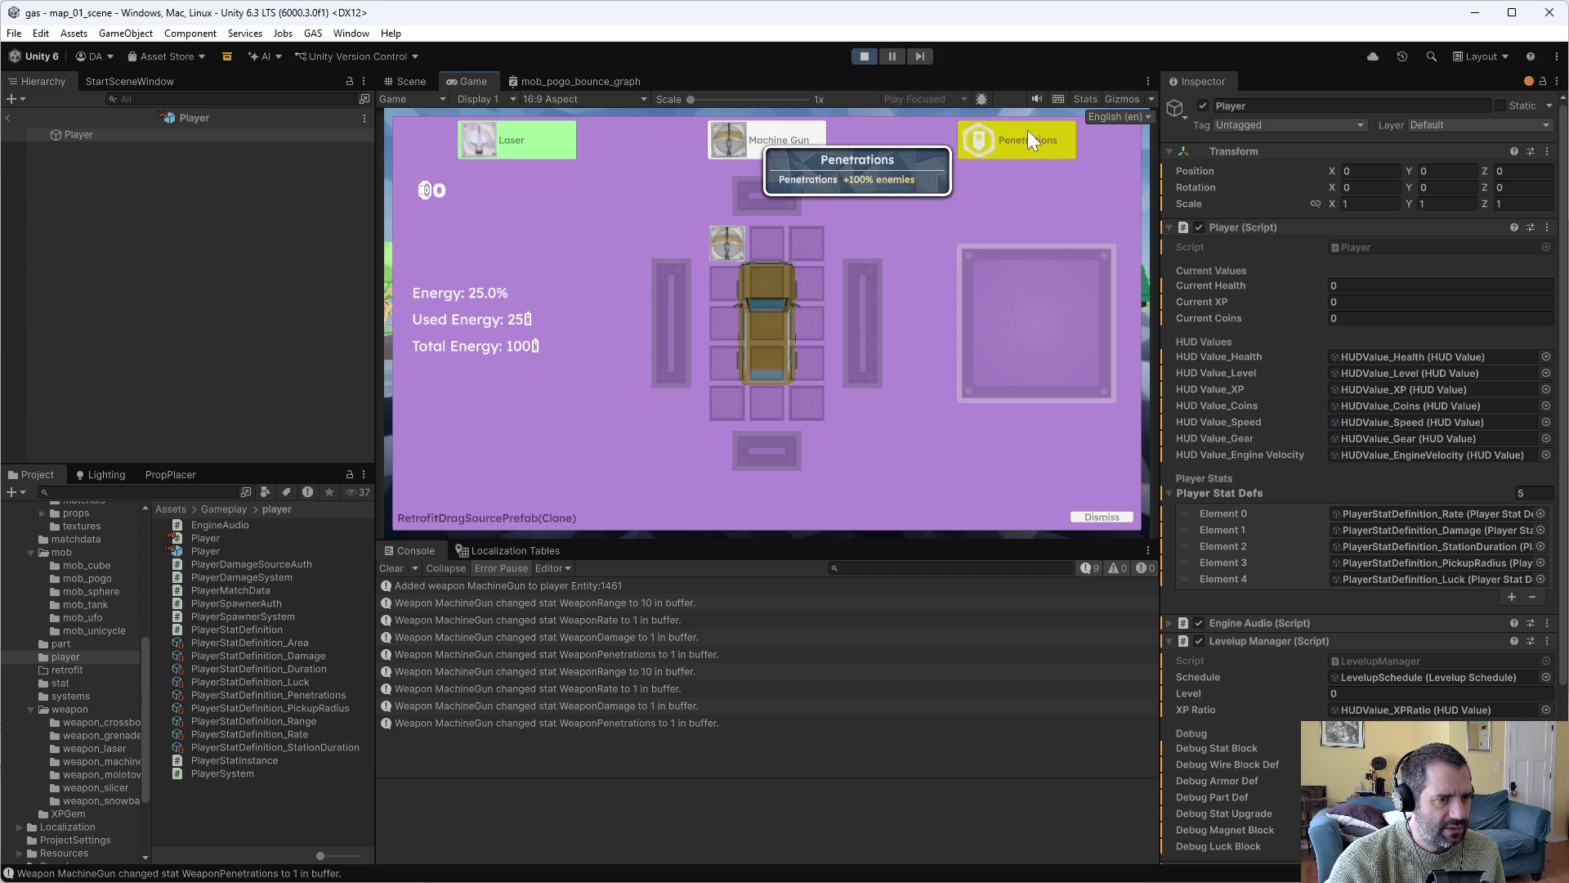
mouse_move(518, 151)
mouse_down()
mouse_move(766, 310)
mouse_move(784, 252)
mouse_up()
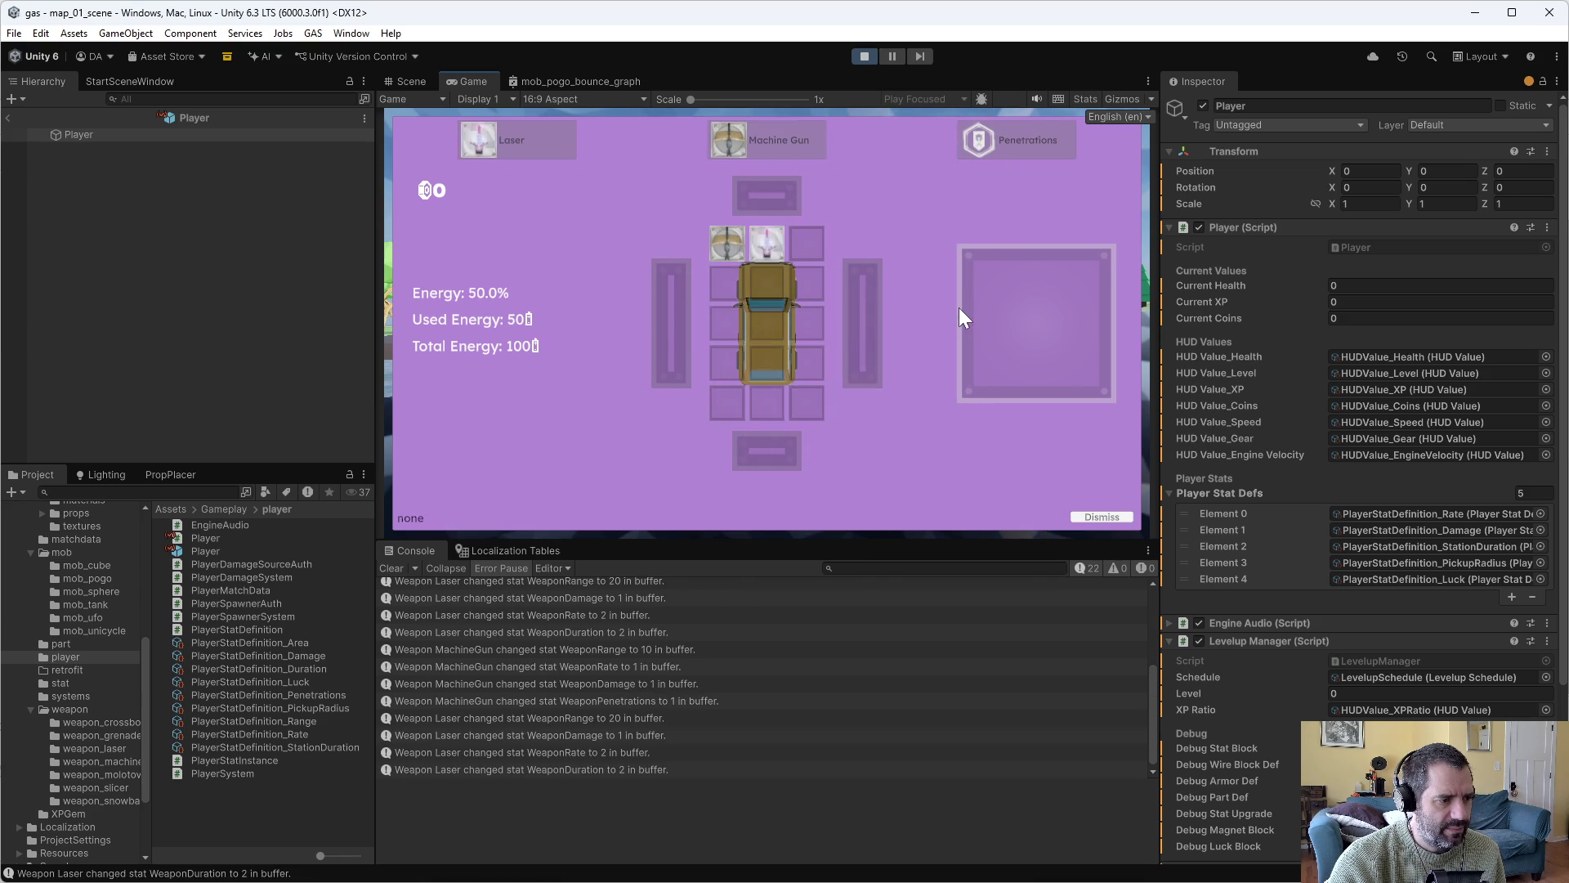
key(w)
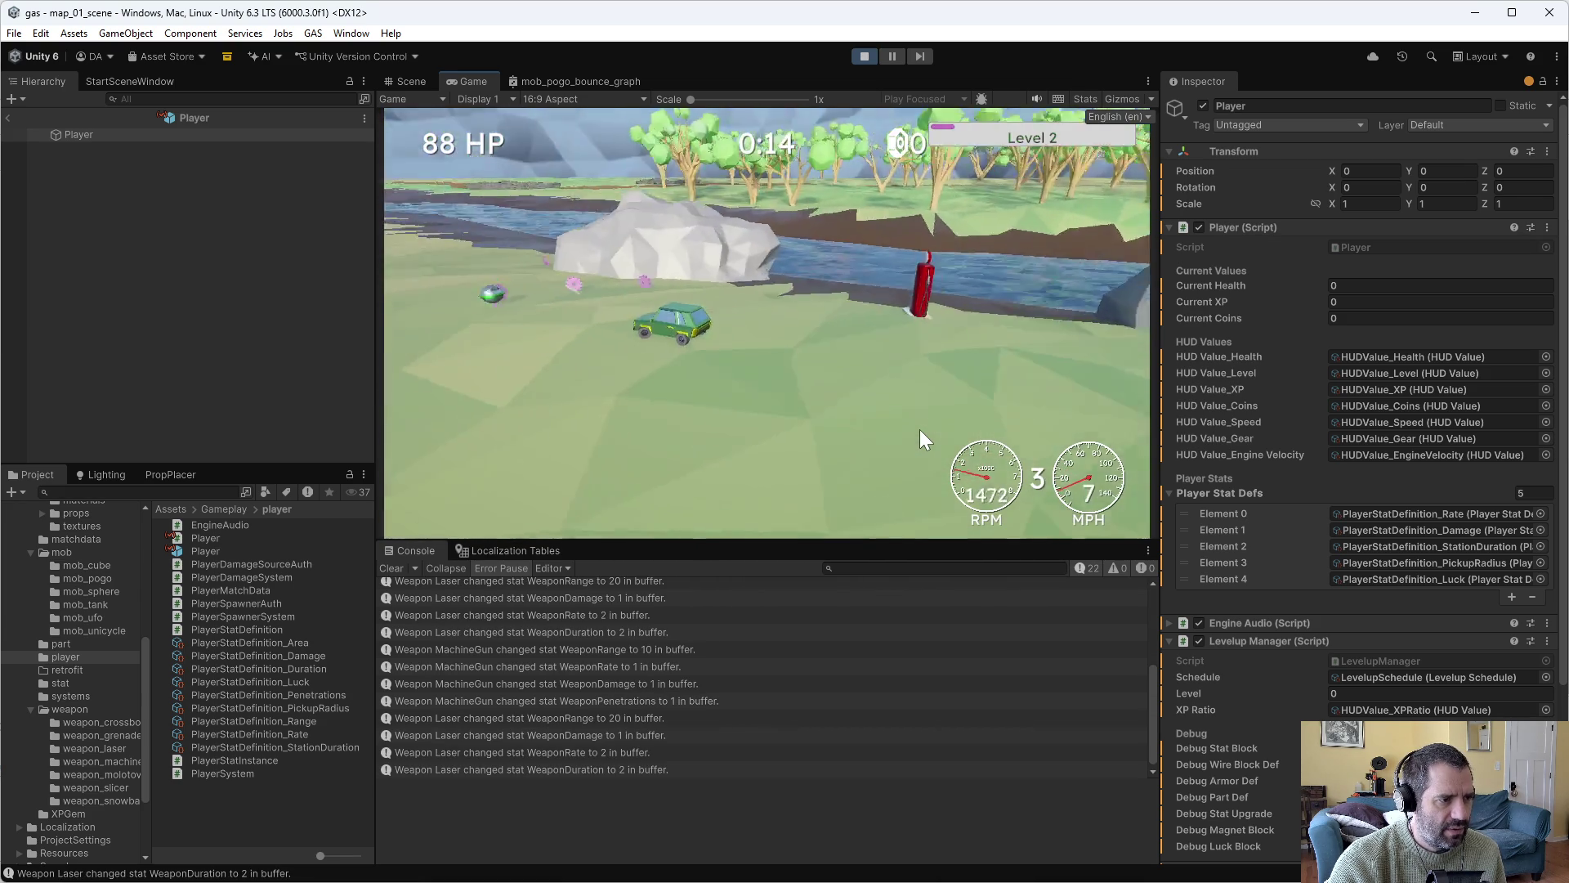
key(s)
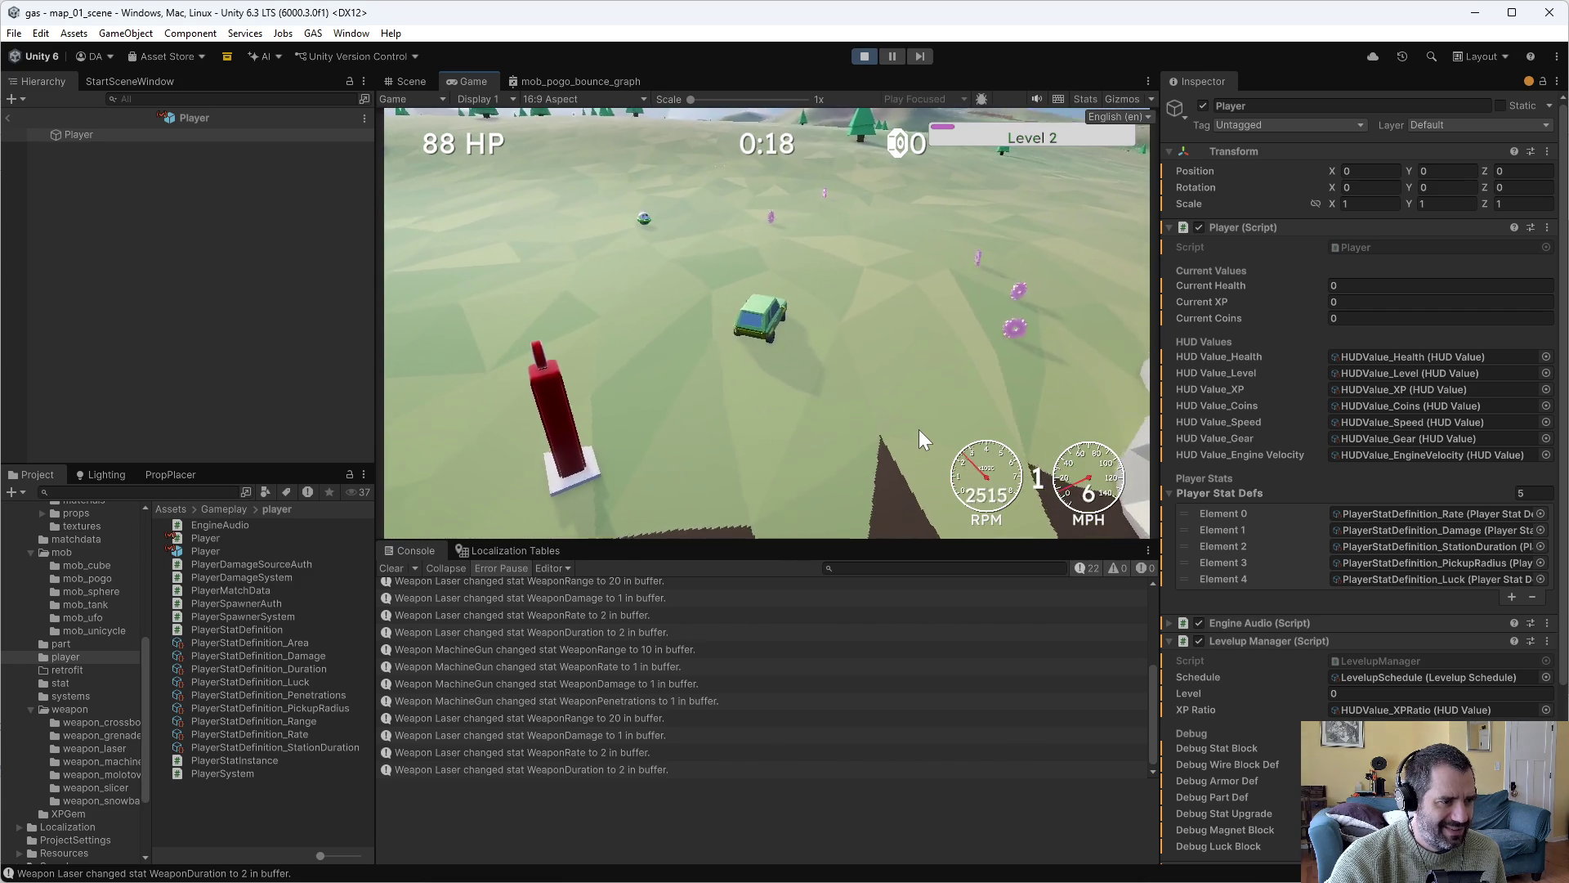
Drive the laser-equipped car forward and in reverse around the field to test it.
key(w)
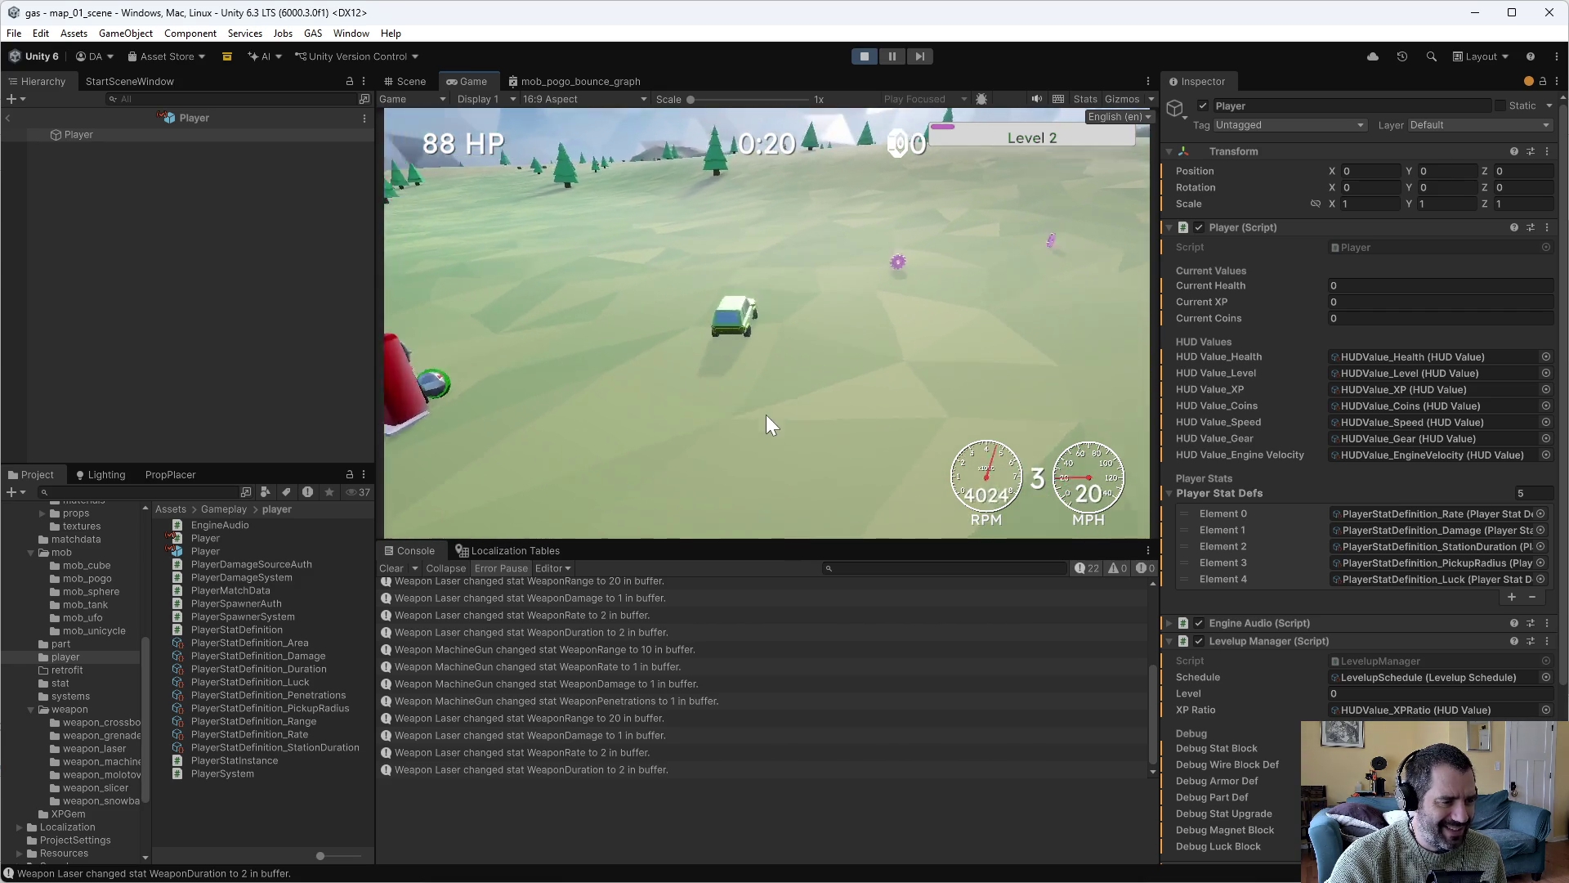
key(s)
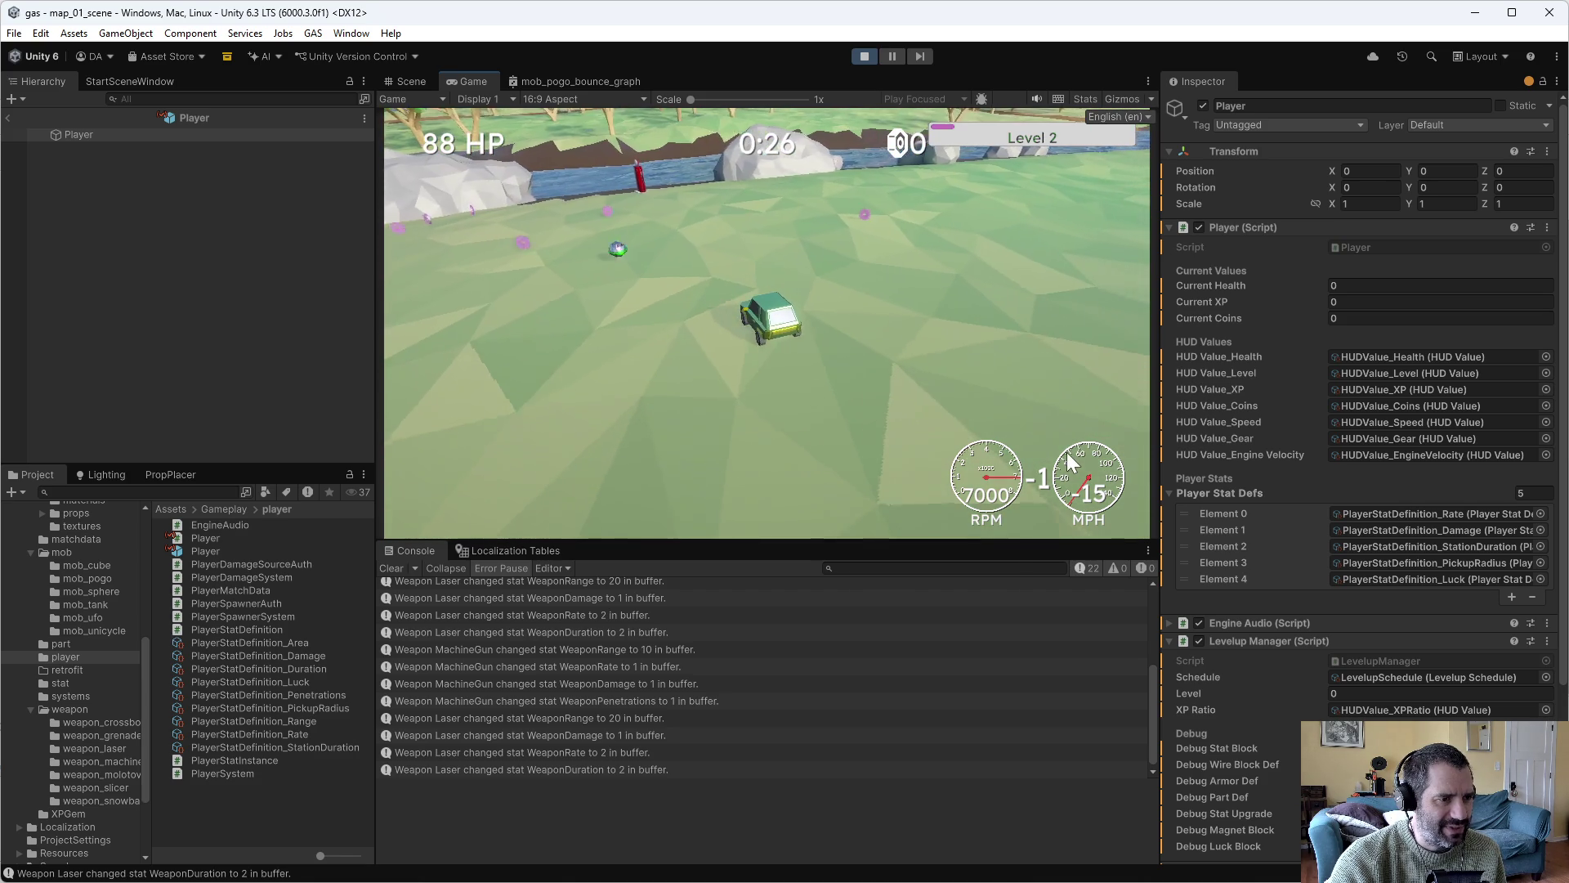
key(w)
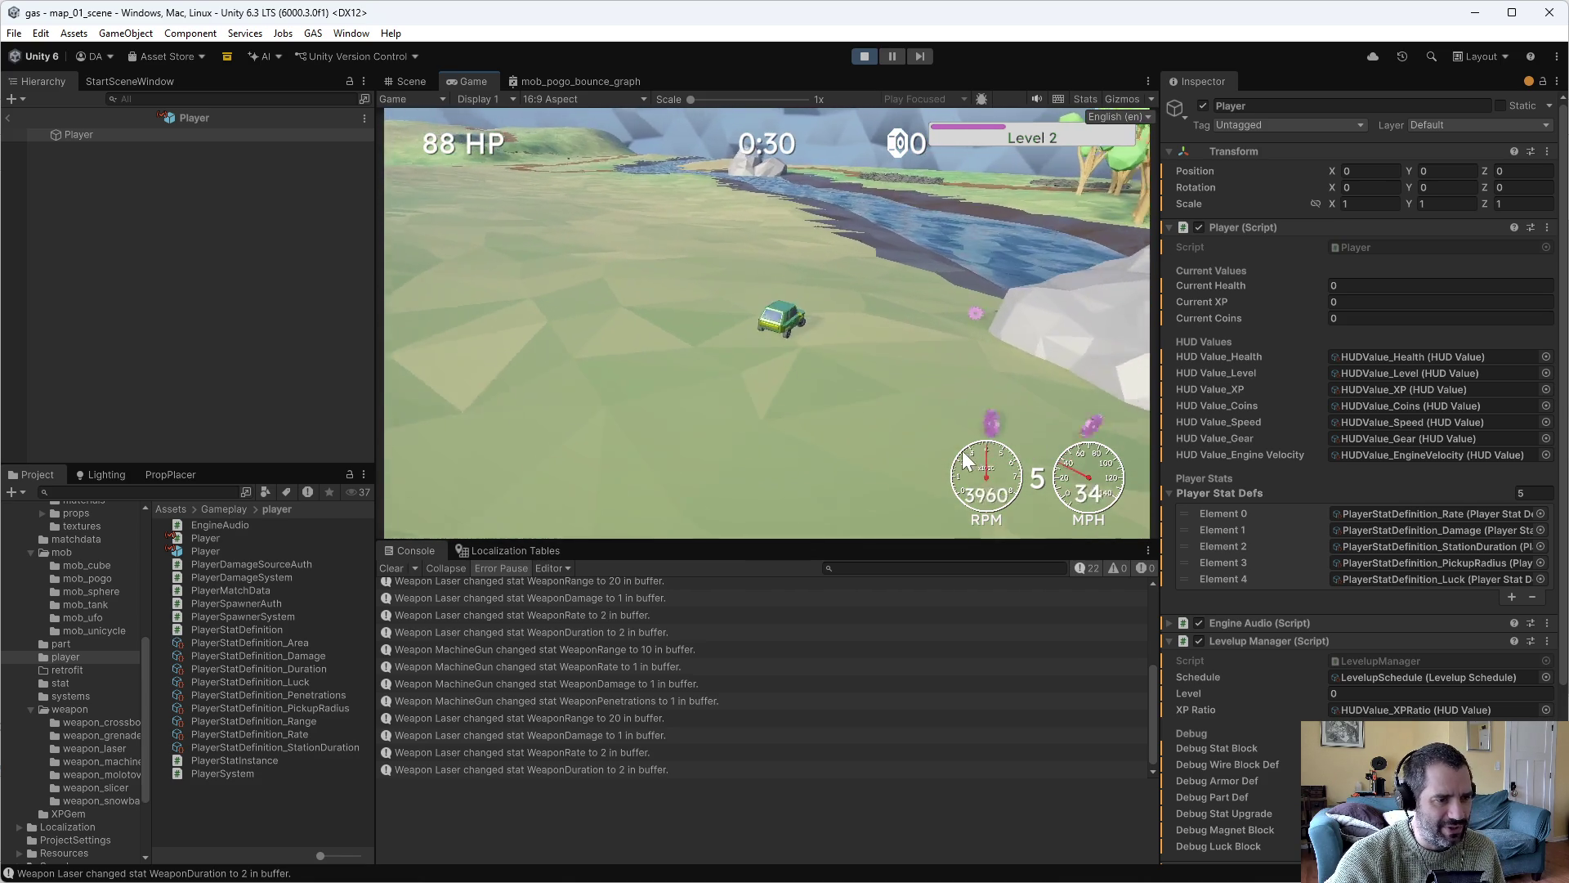
key(s)
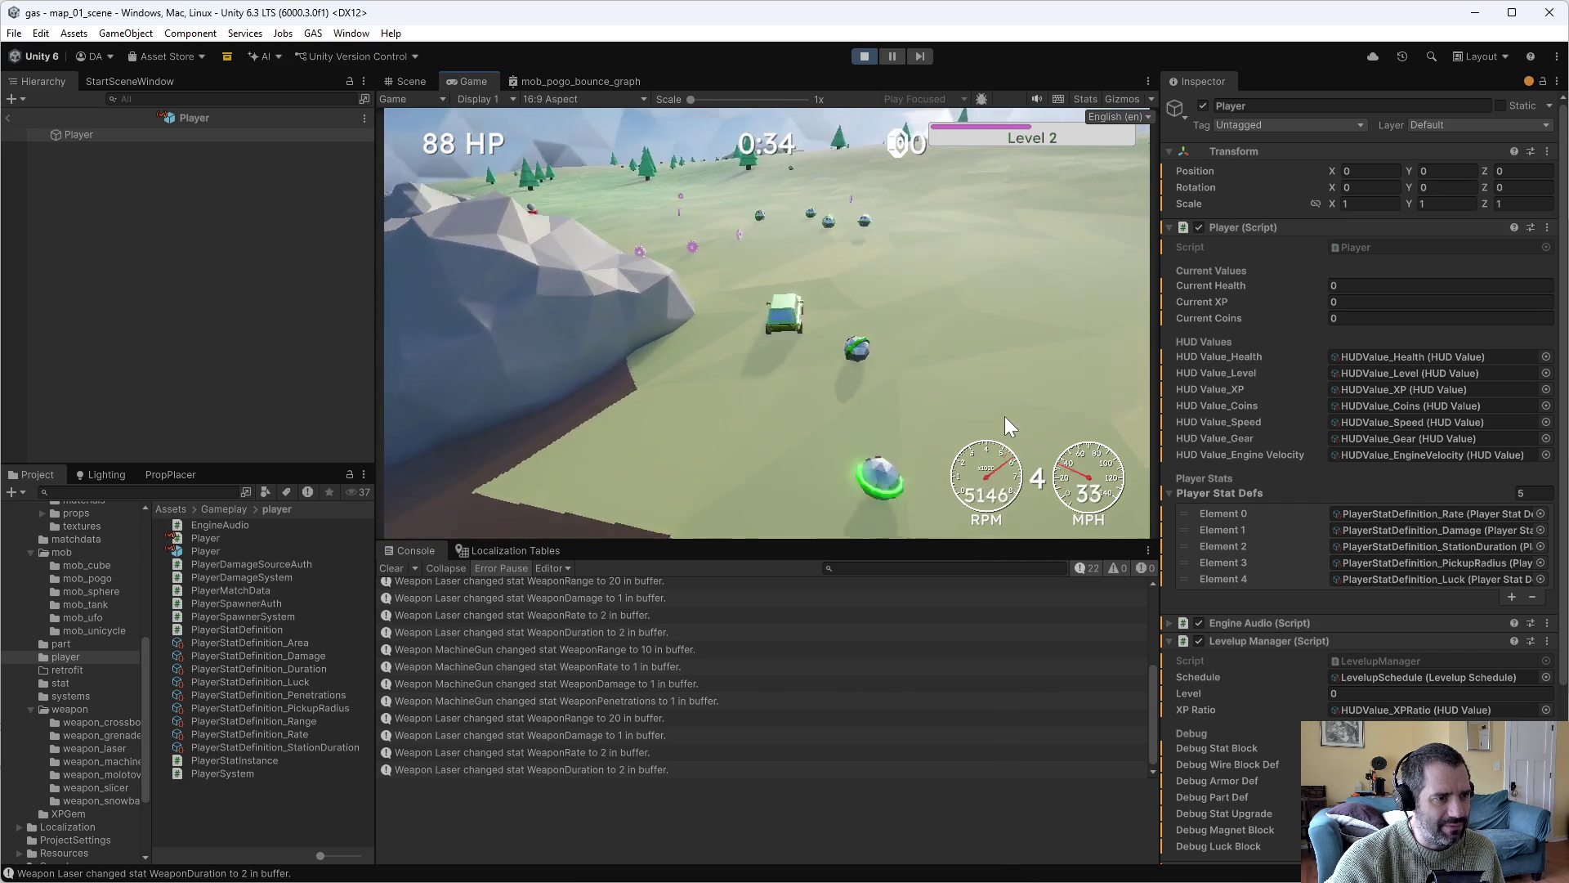
key(w)
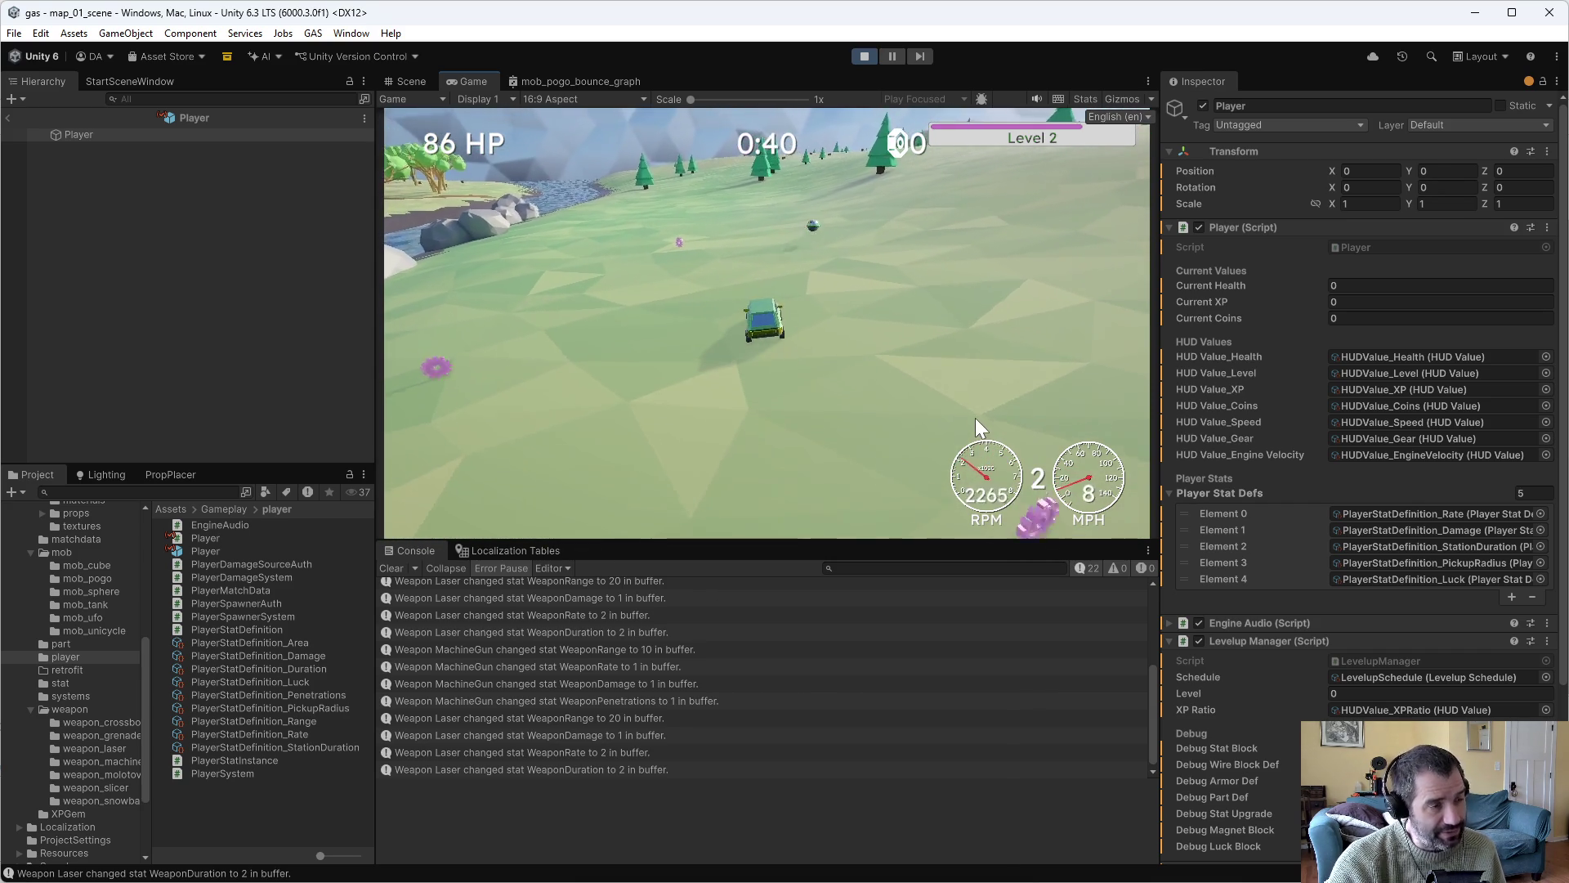
key(w)
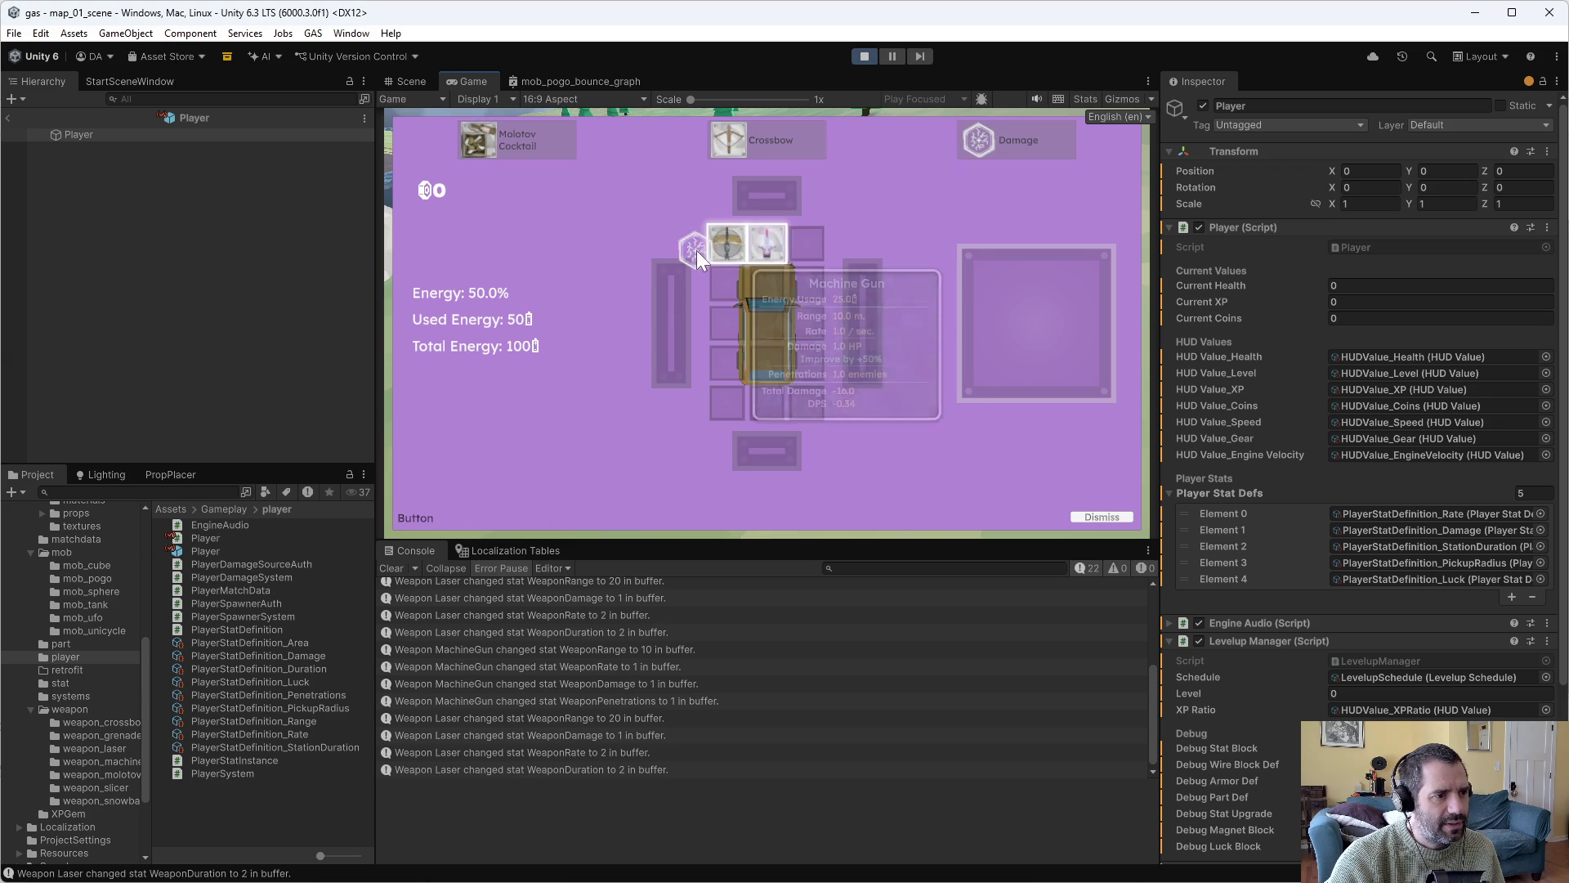
Apply the damage upgrade to the Machine Gun and keep driving.
click(729, 250)
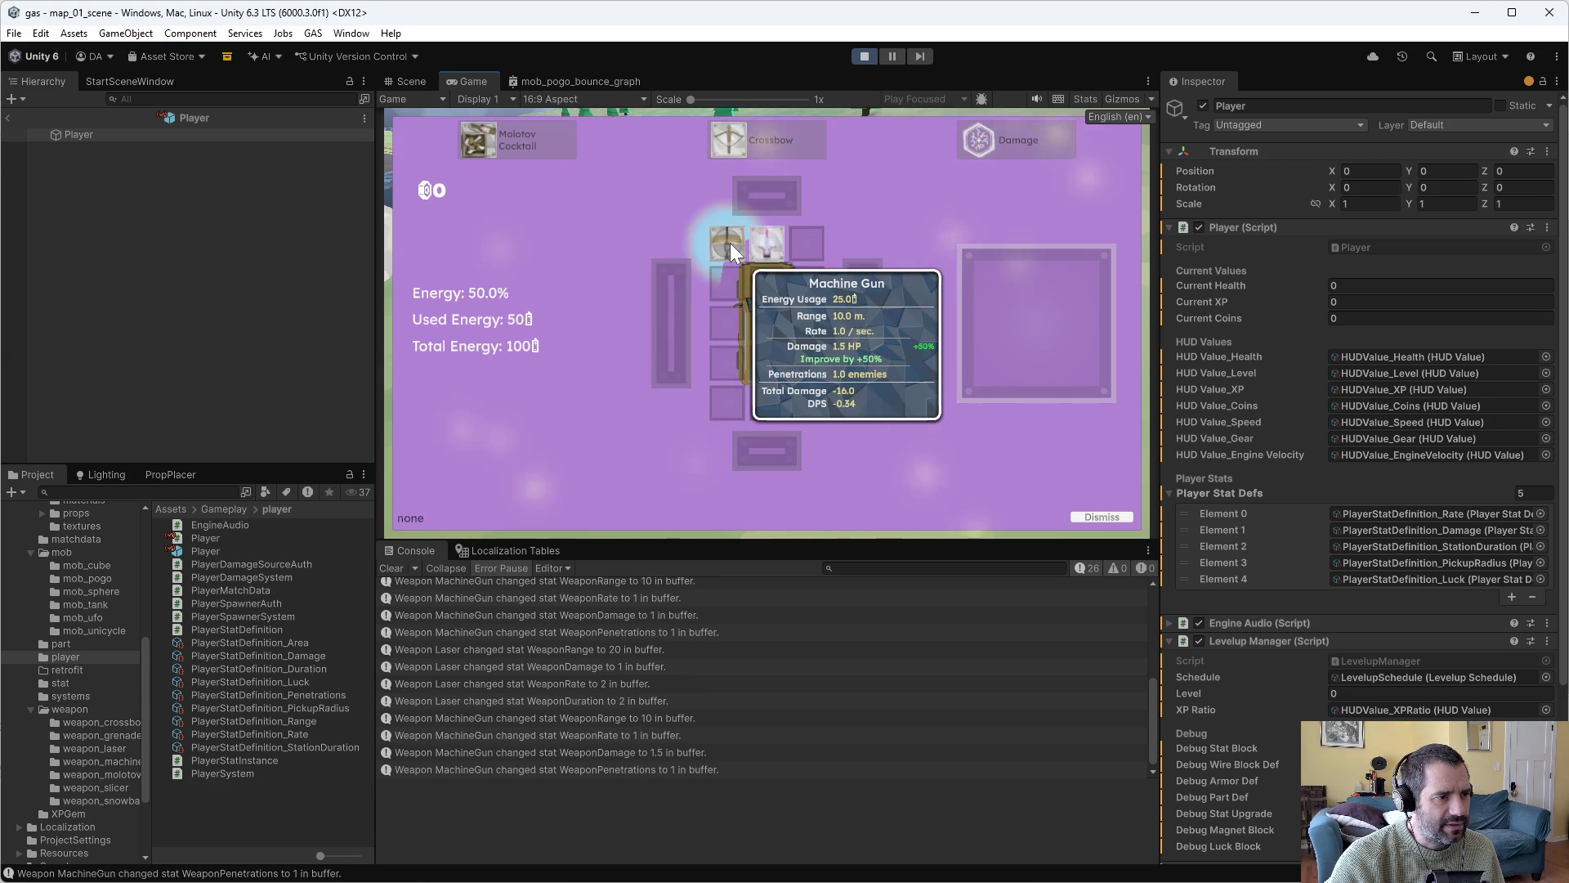
key(s)
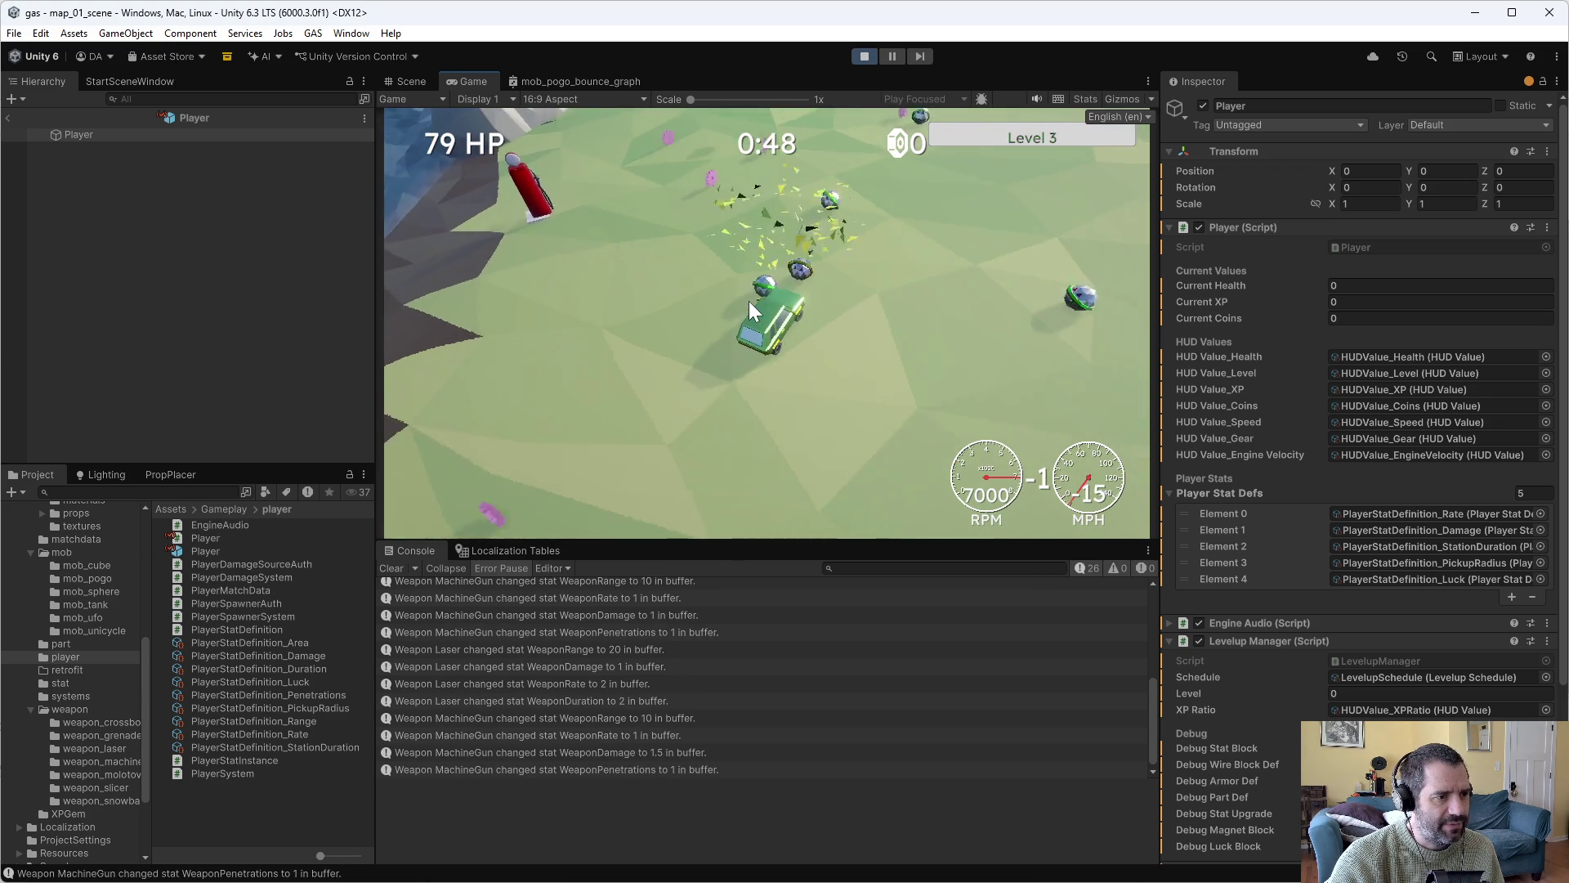
key(w)
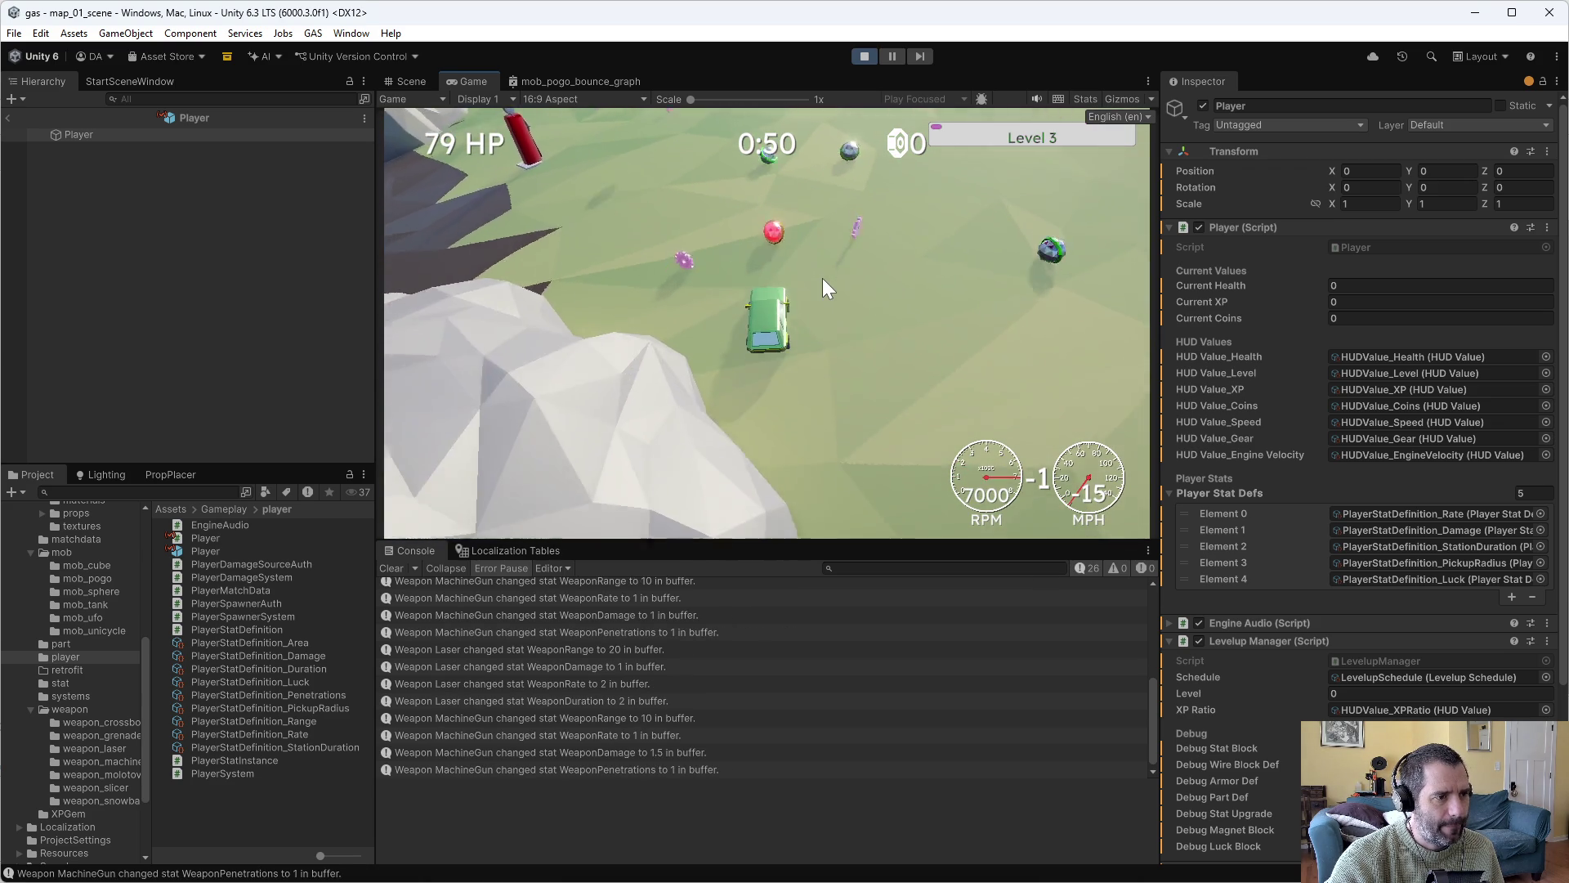
key(w)
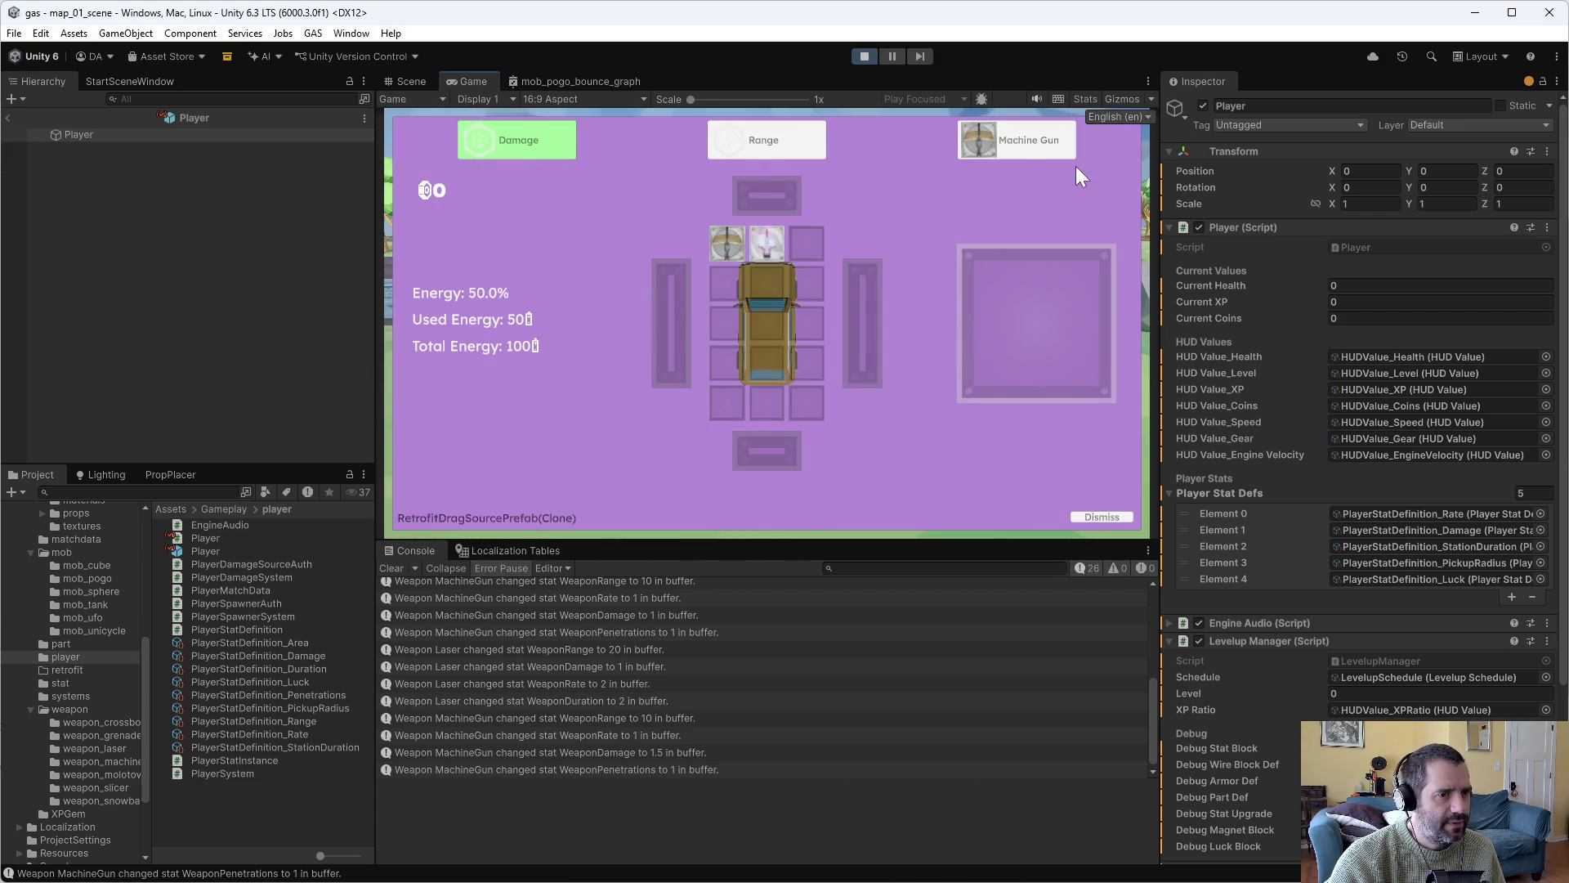
Add a second Machine Gun, force a level-up, and place the Molotov Cocktail on the car.
mouse_move(1063, 147)
mouse_down()
mouse_move(938, 238)
mouse_move(803, 237)
mouse_up()
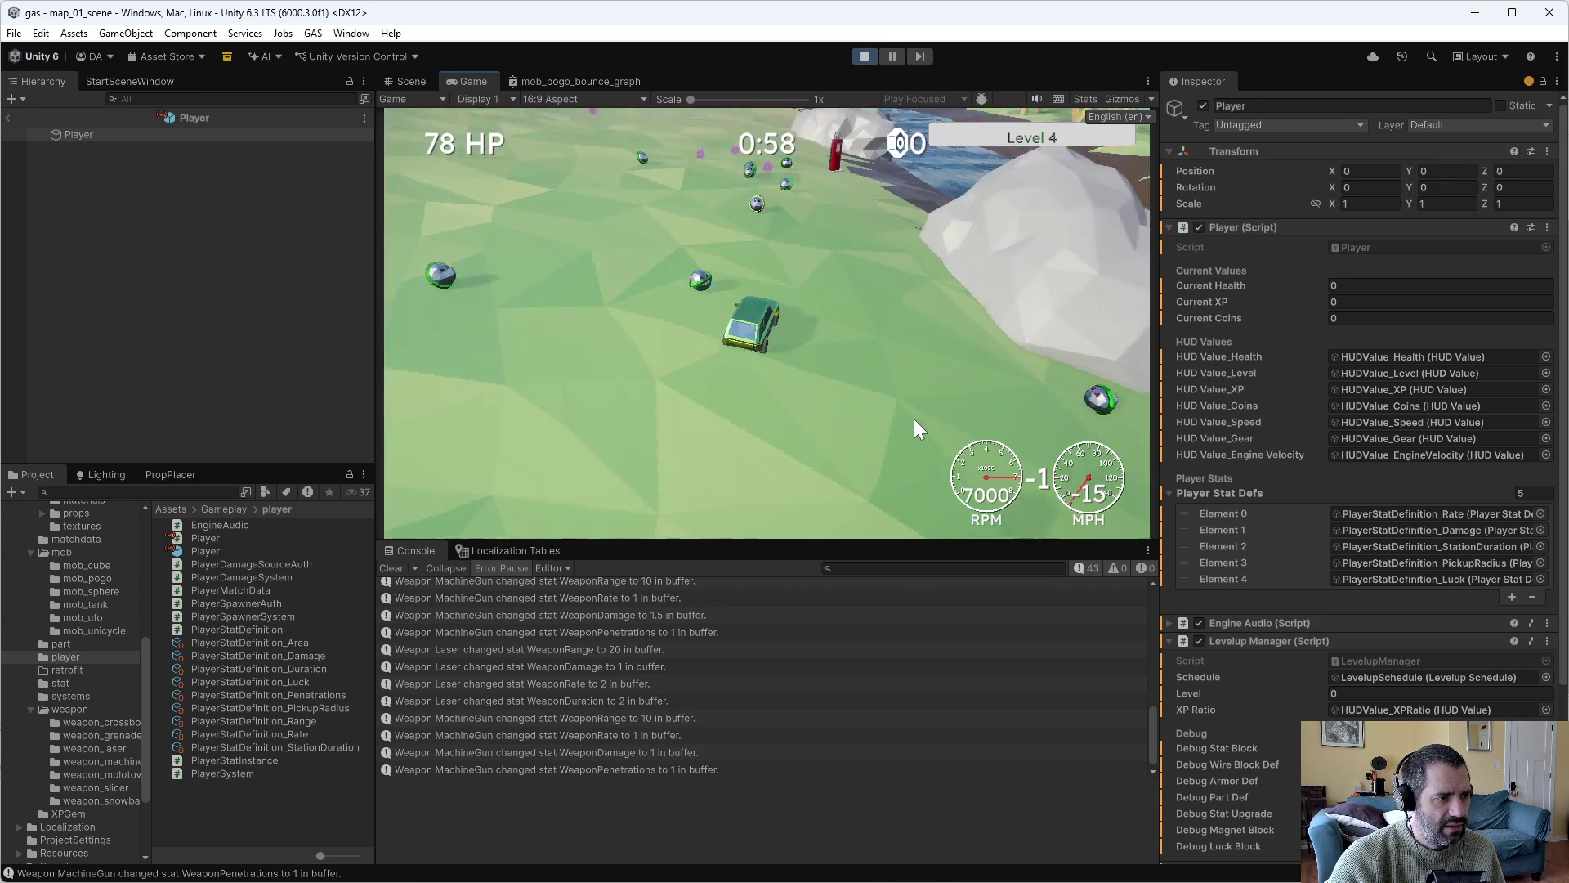
key(grave)
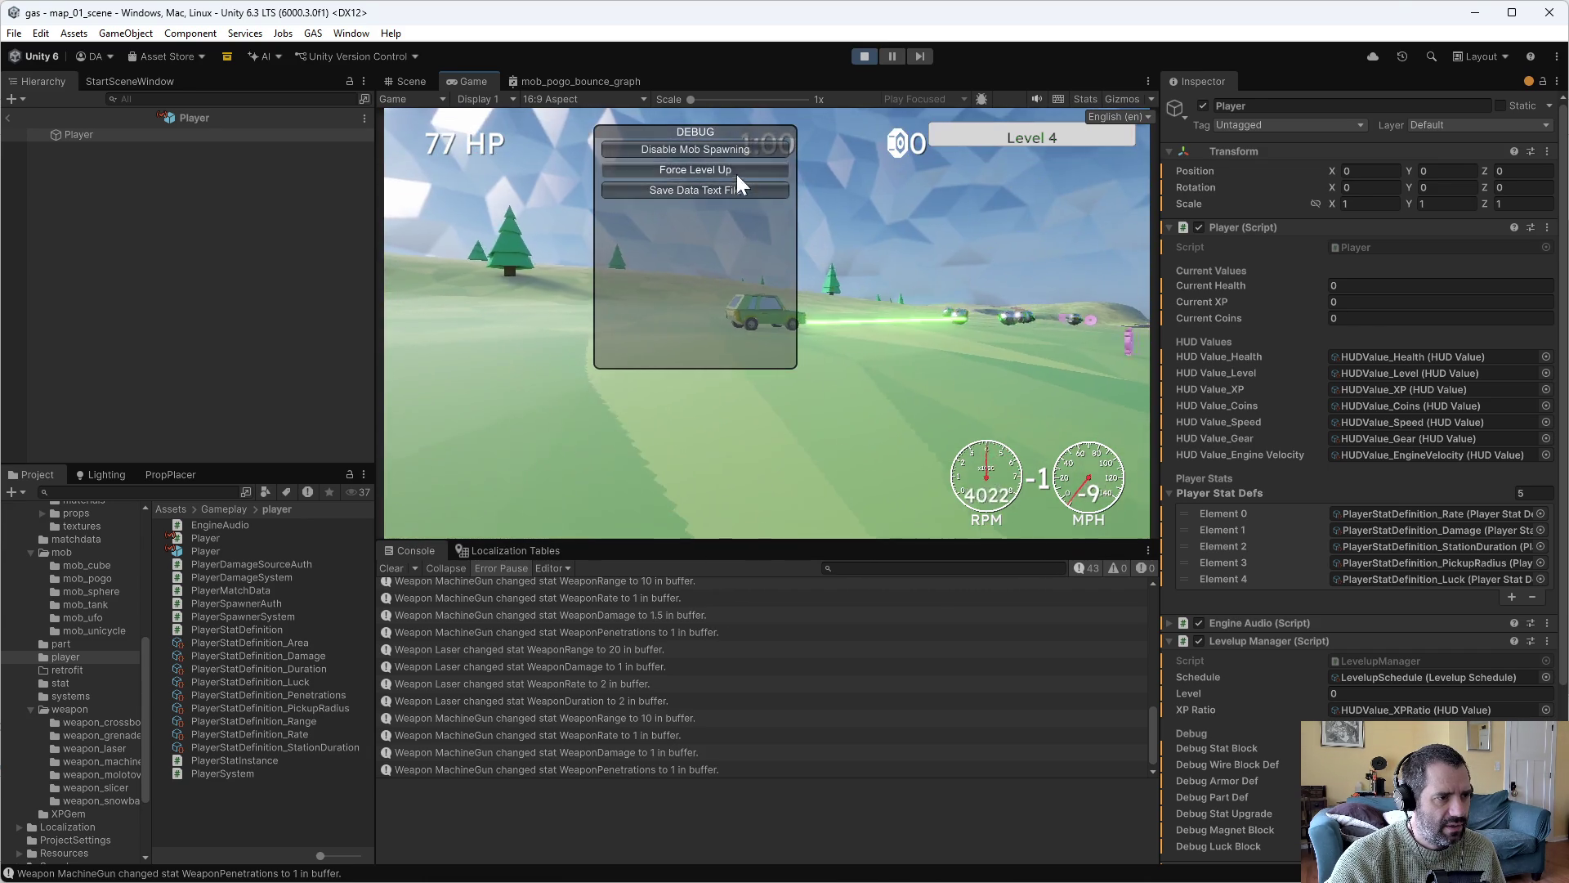
click(737, 173)
mouse_move(1028, 140)
mouse_down()
mouse_move(690, 363)
mouse_move(801, 337)
mouse_move(720, 314)
mouse_up()
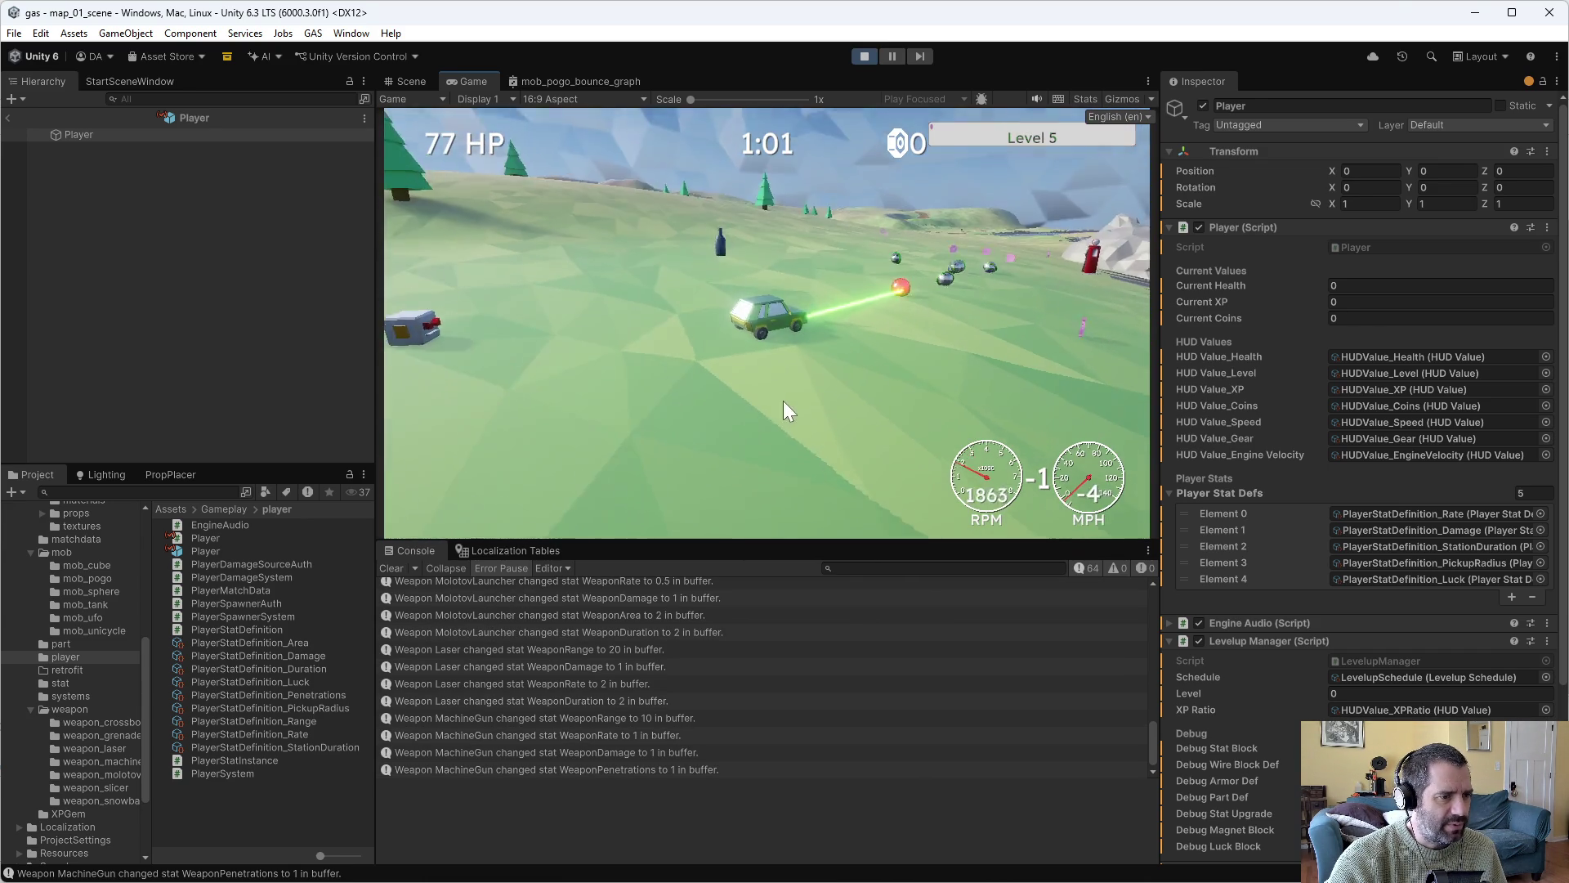
key(w)
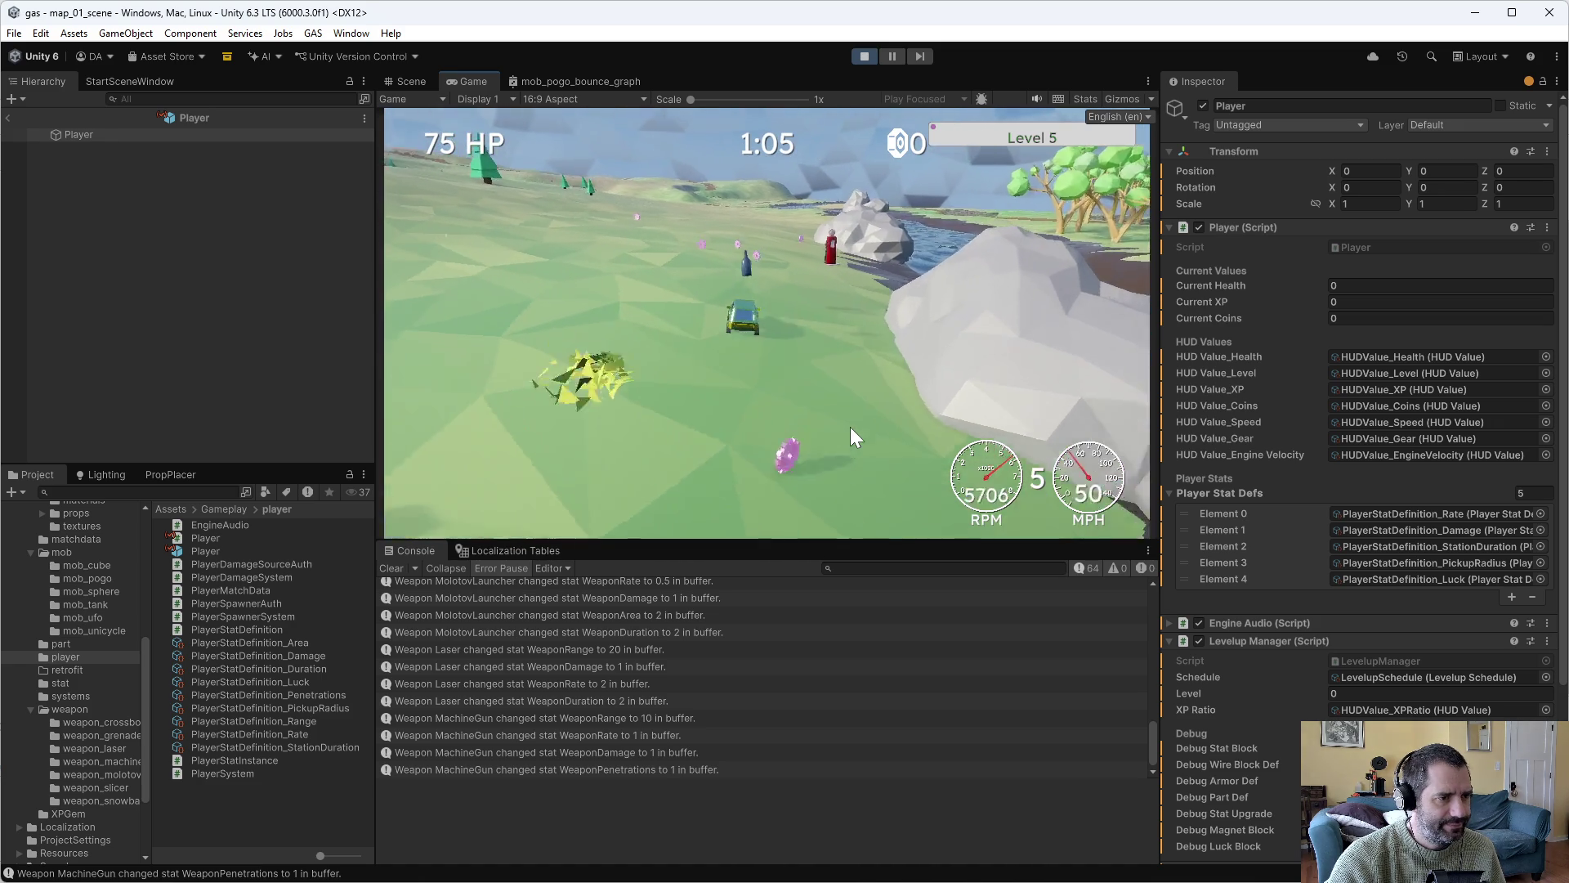
key(F1)
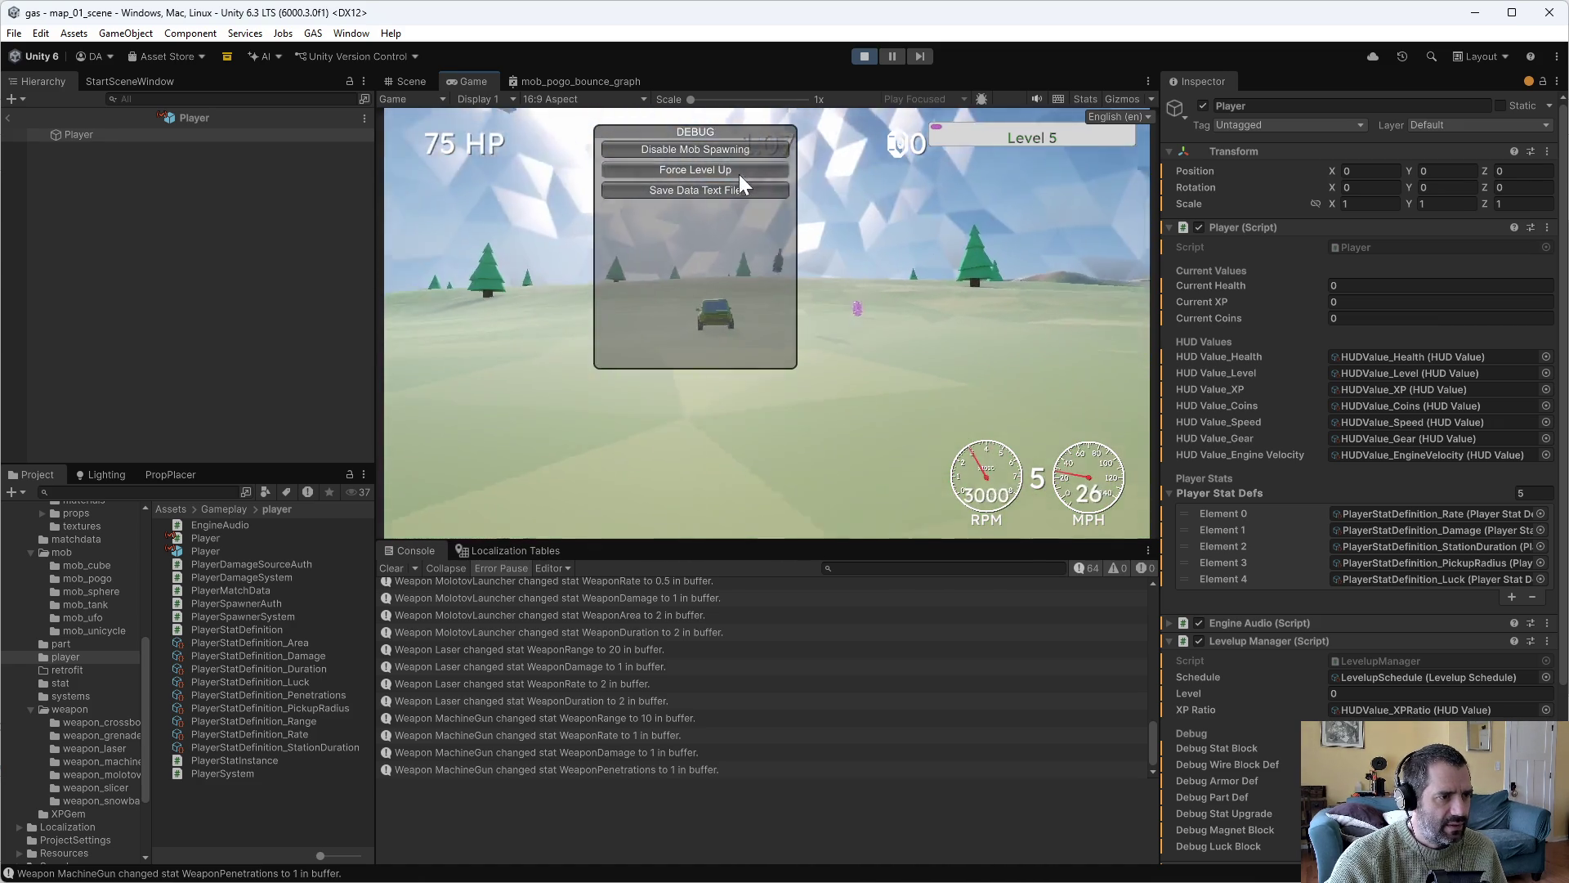
Force a level-up and apply the Rate upgrade to the Machine Gun, raising its rate to 1.5.
click(739, 171)
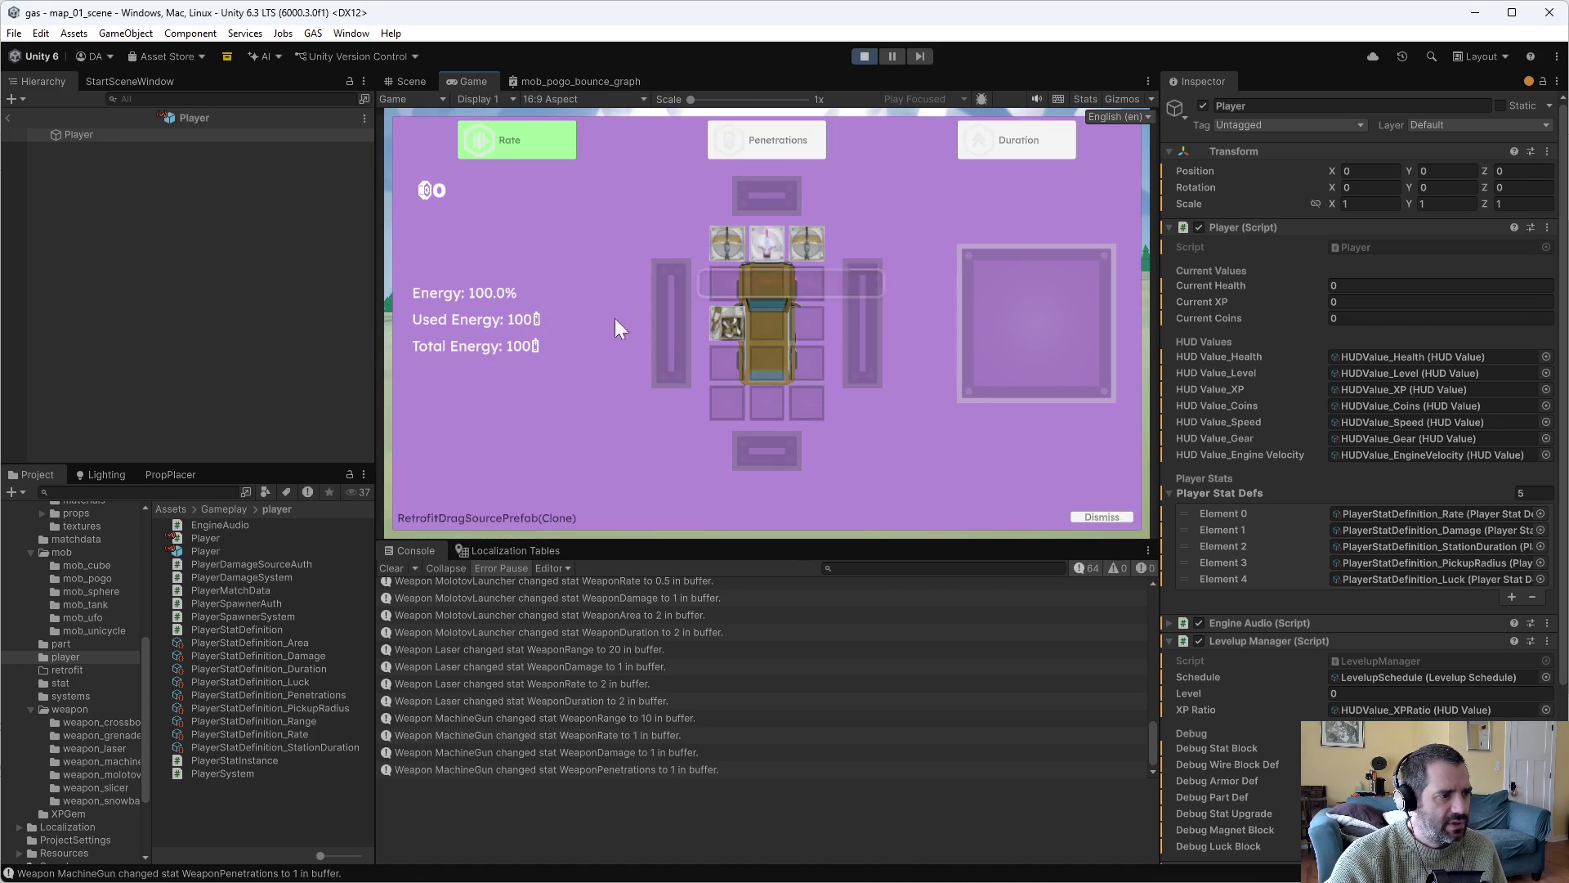
mouse_move(752, 326)
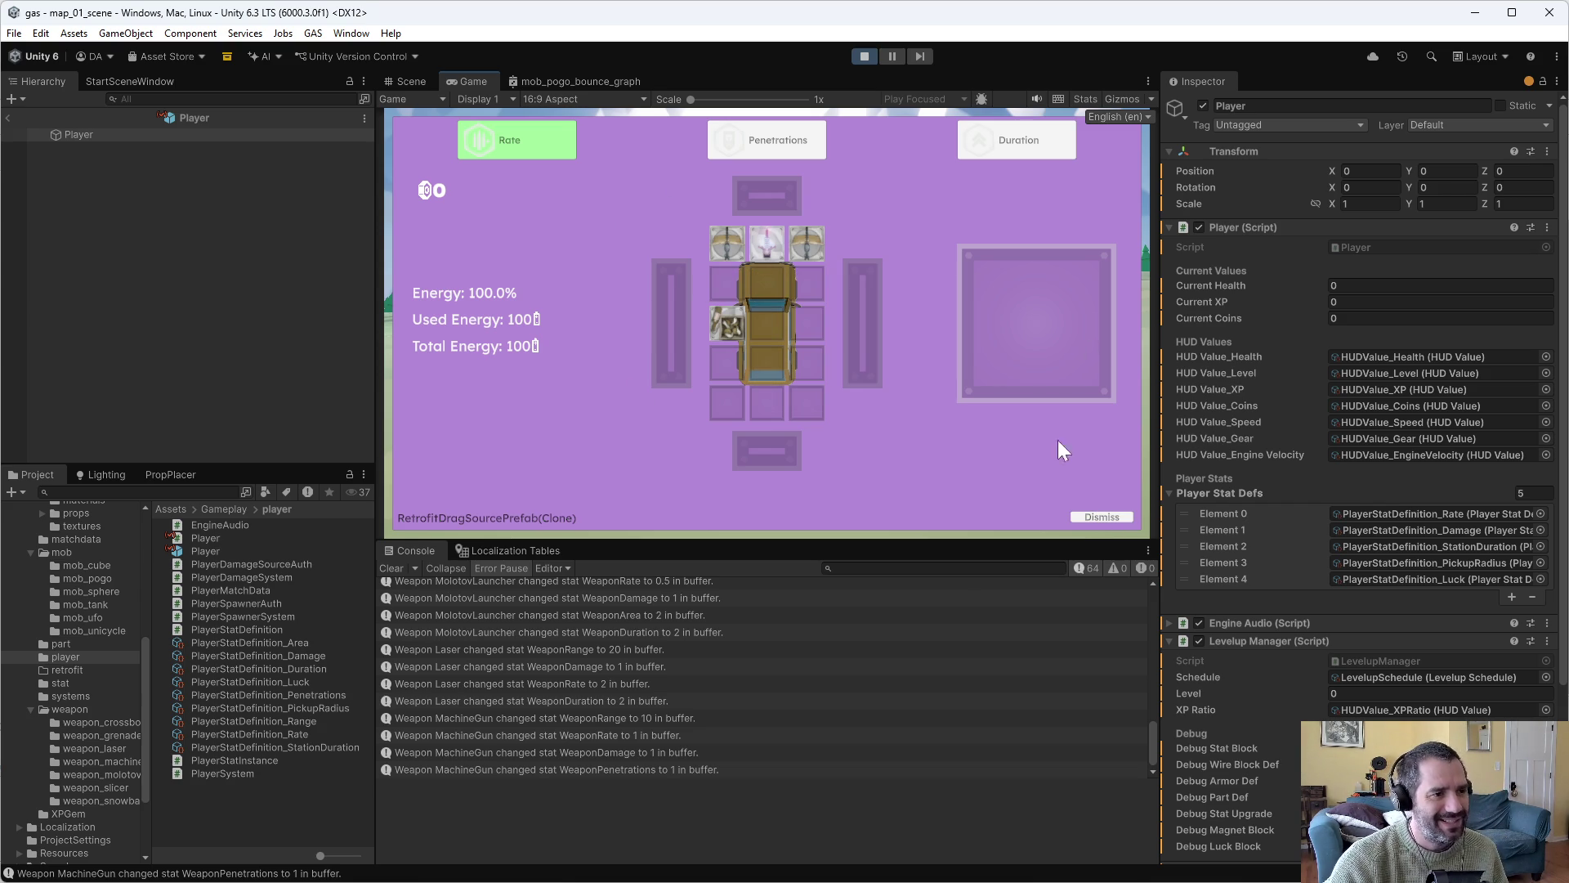
click(517, 149)
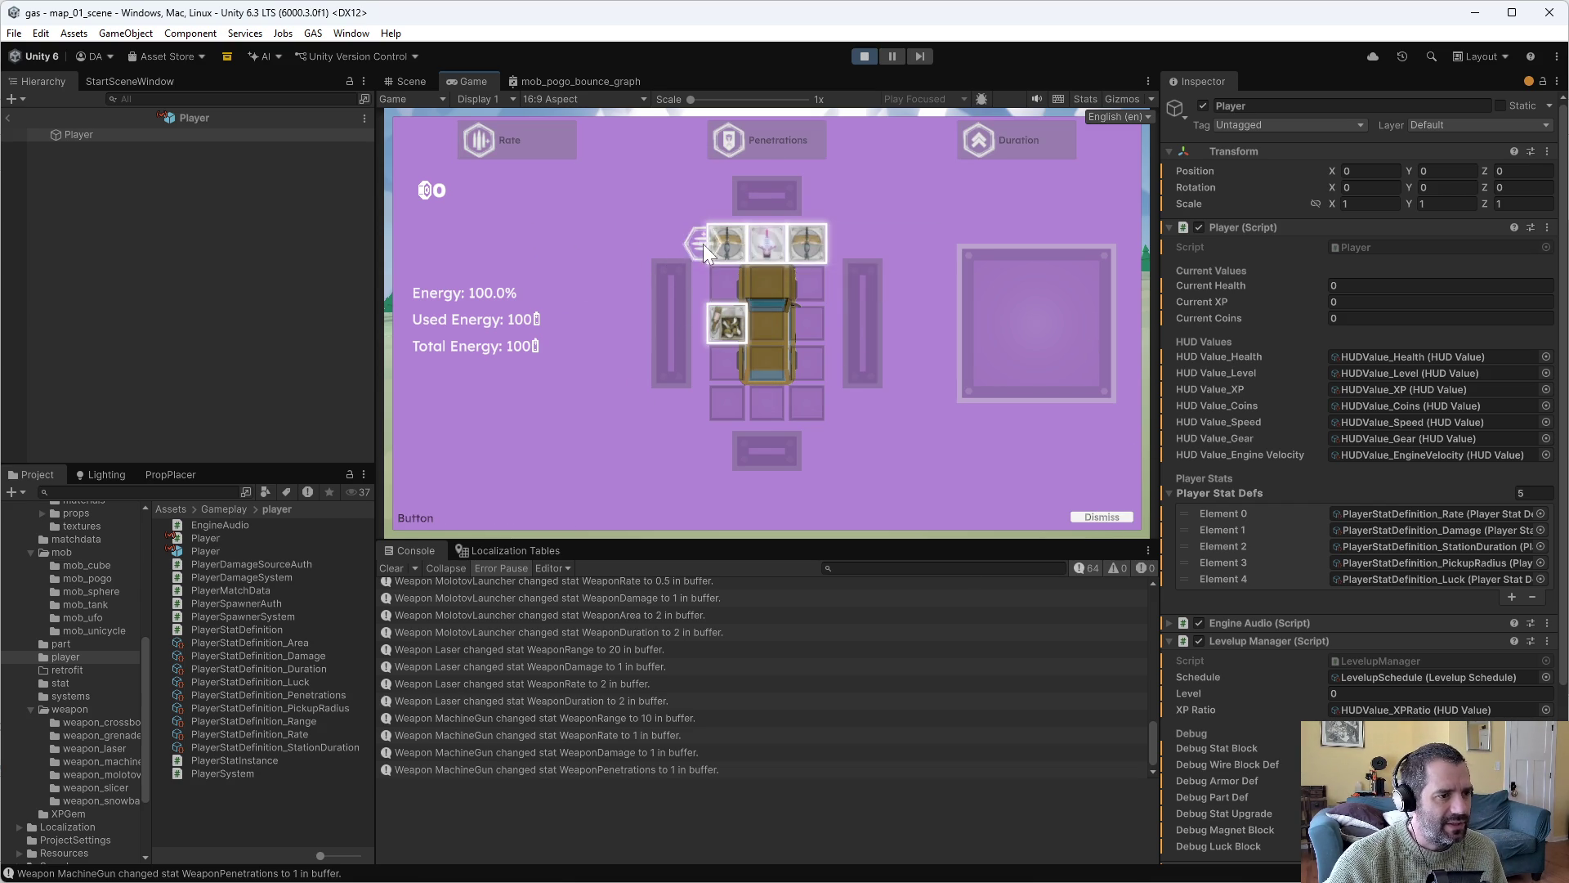
click(713, 246)
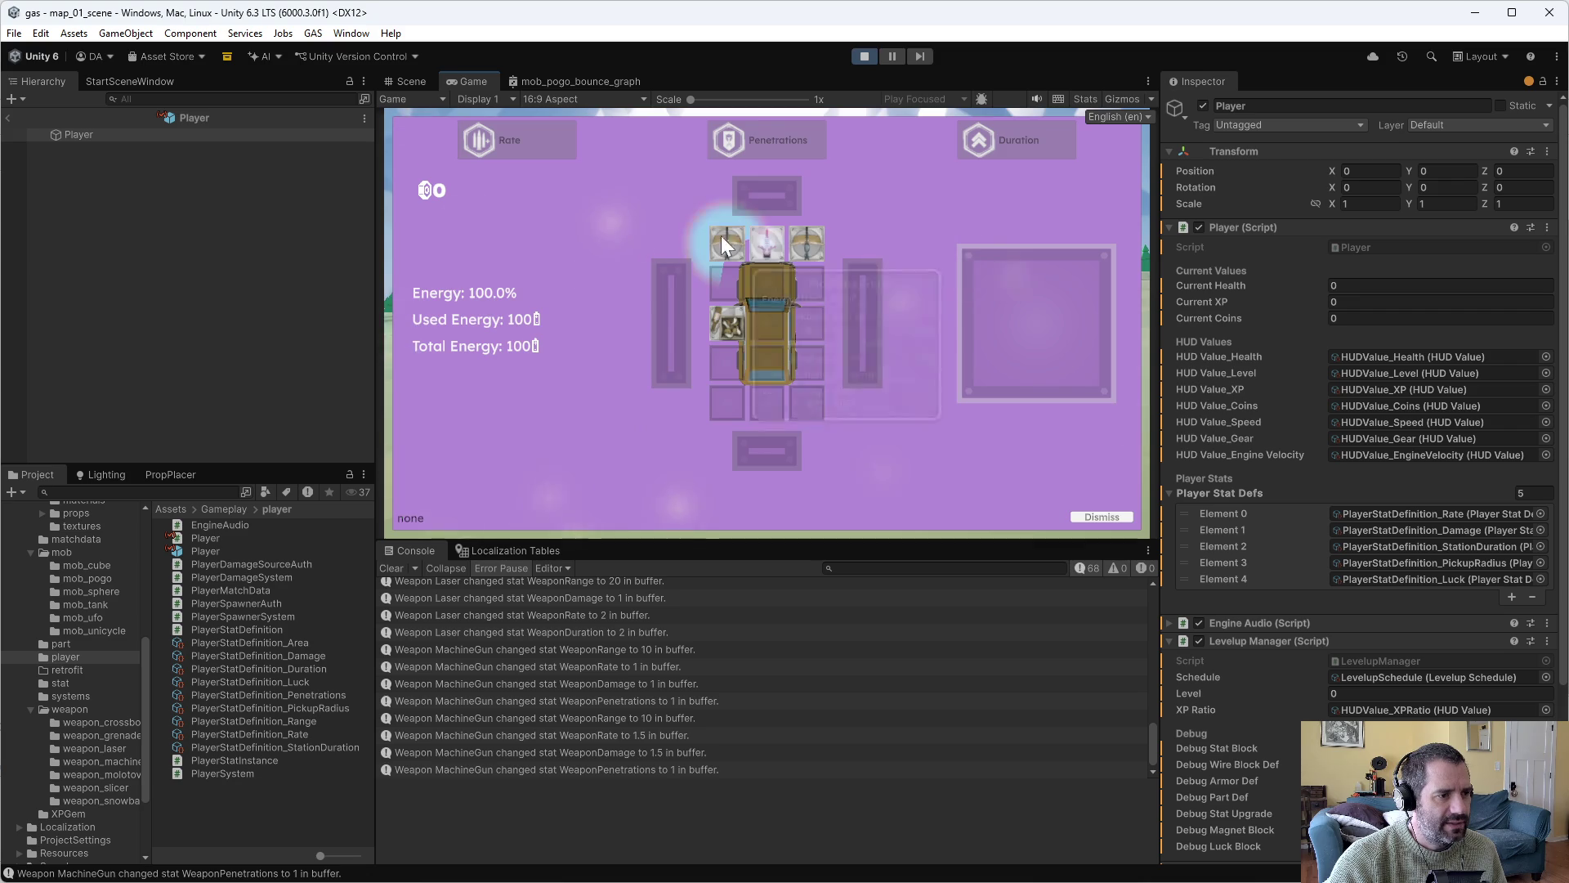
key(s)
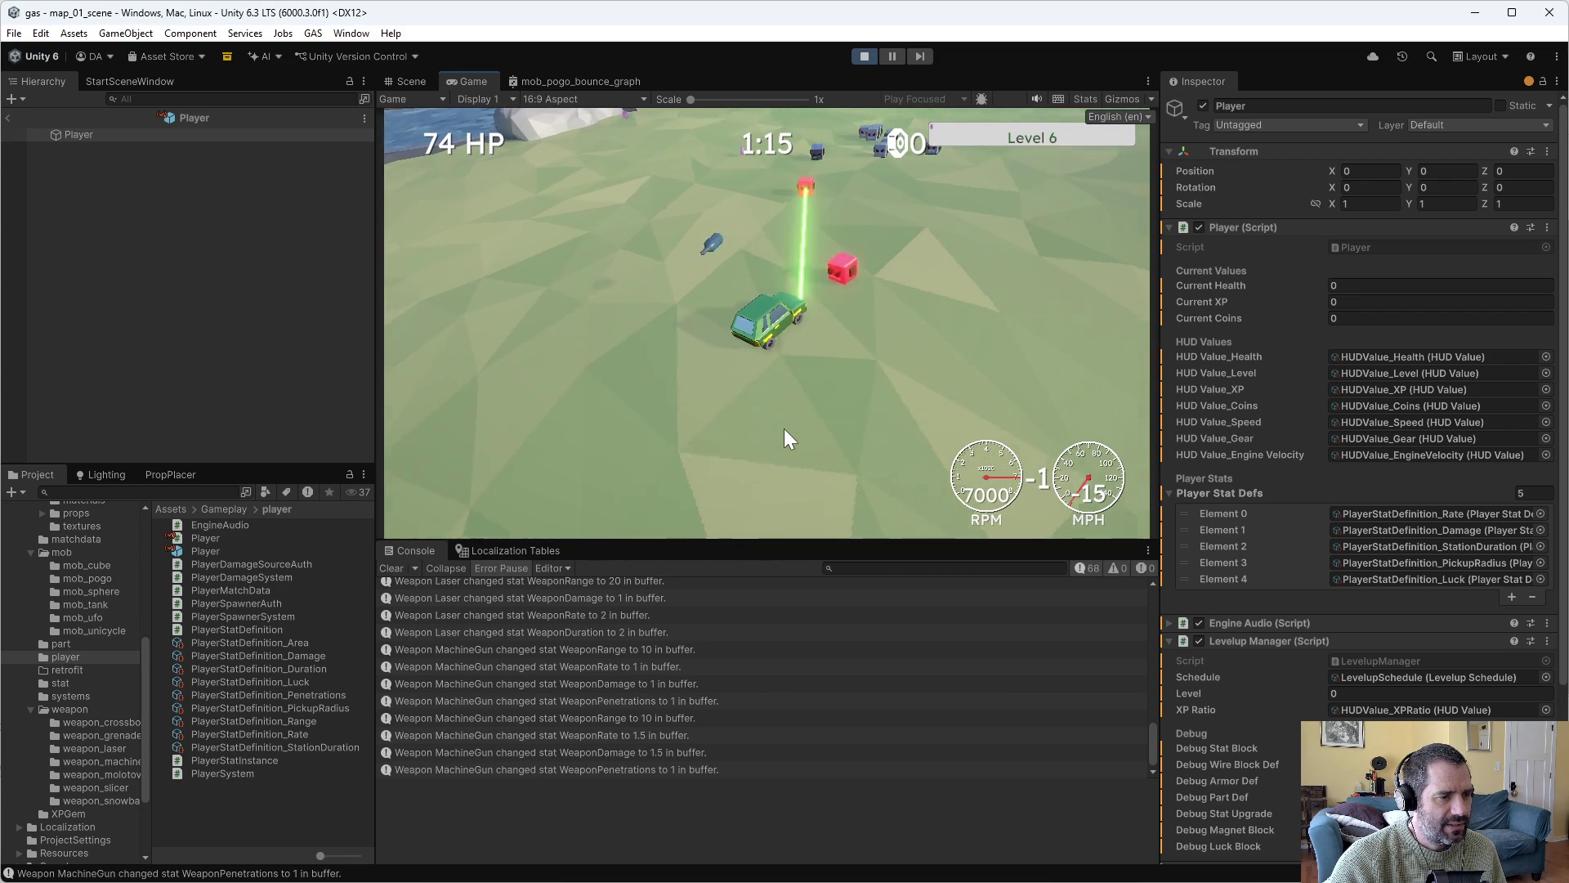
key(grave)
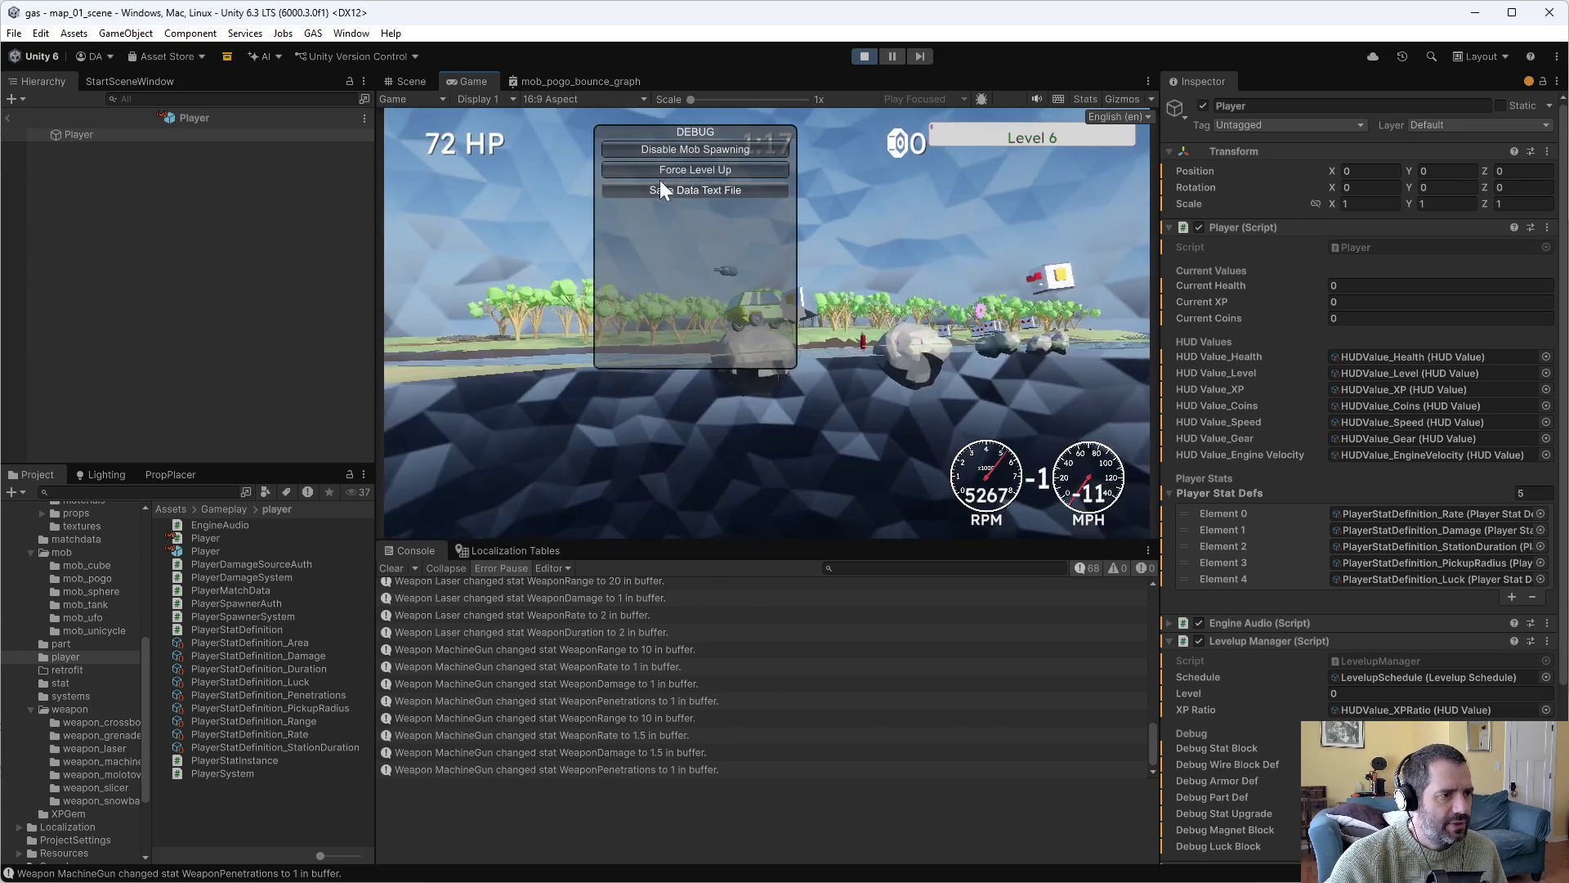
Force a level-up and apply the Duration upgrade to the Laser, raising duration to 2.2.
click(703, 184)
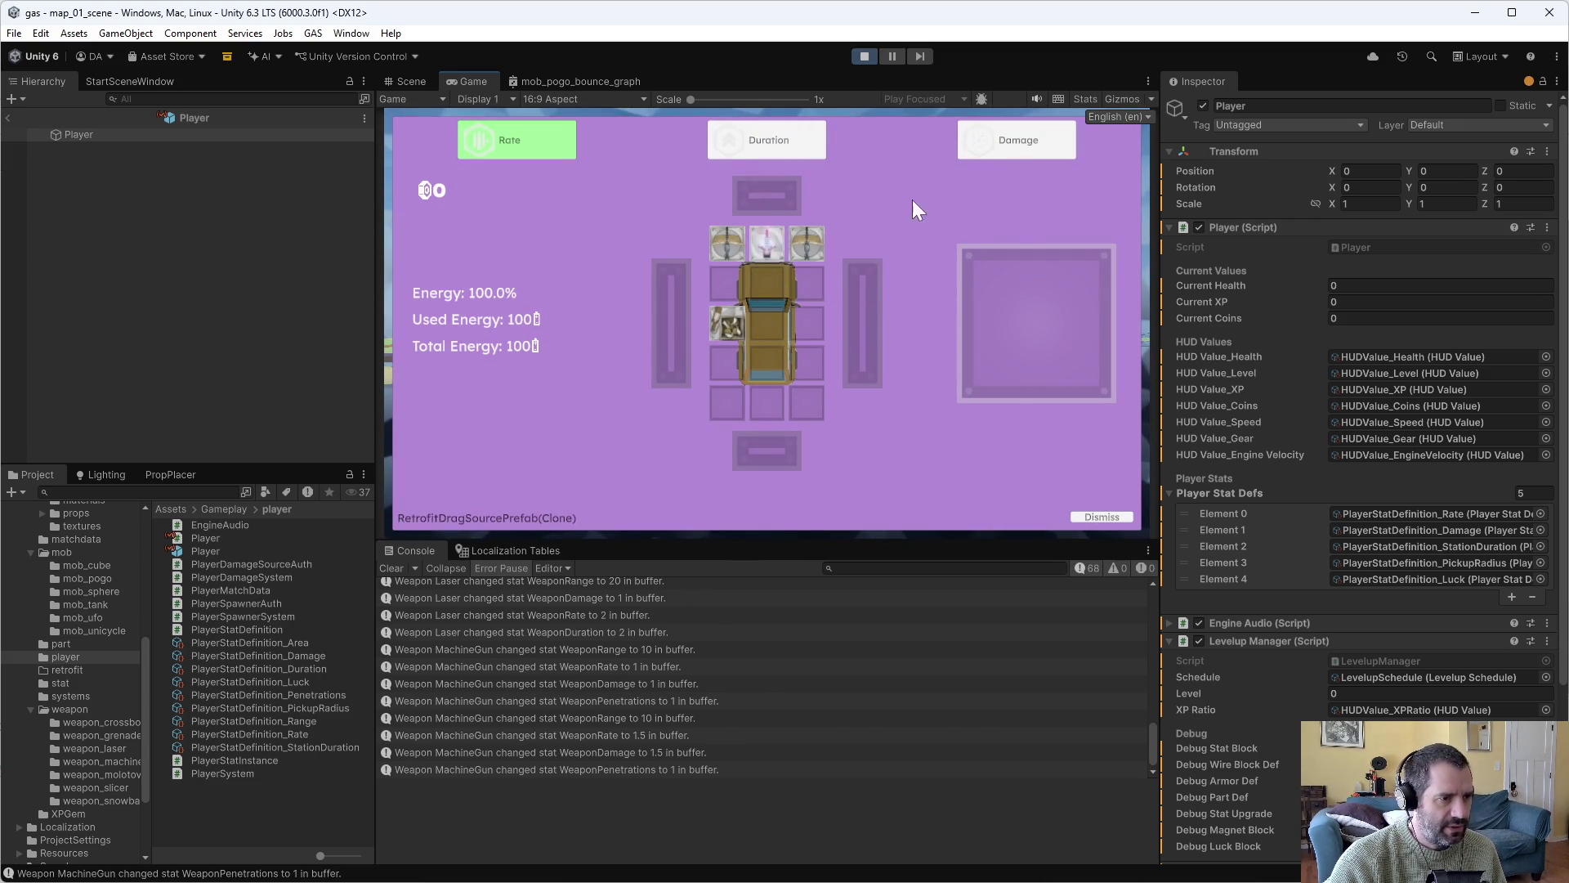
drag(762, 156, 767, 243)
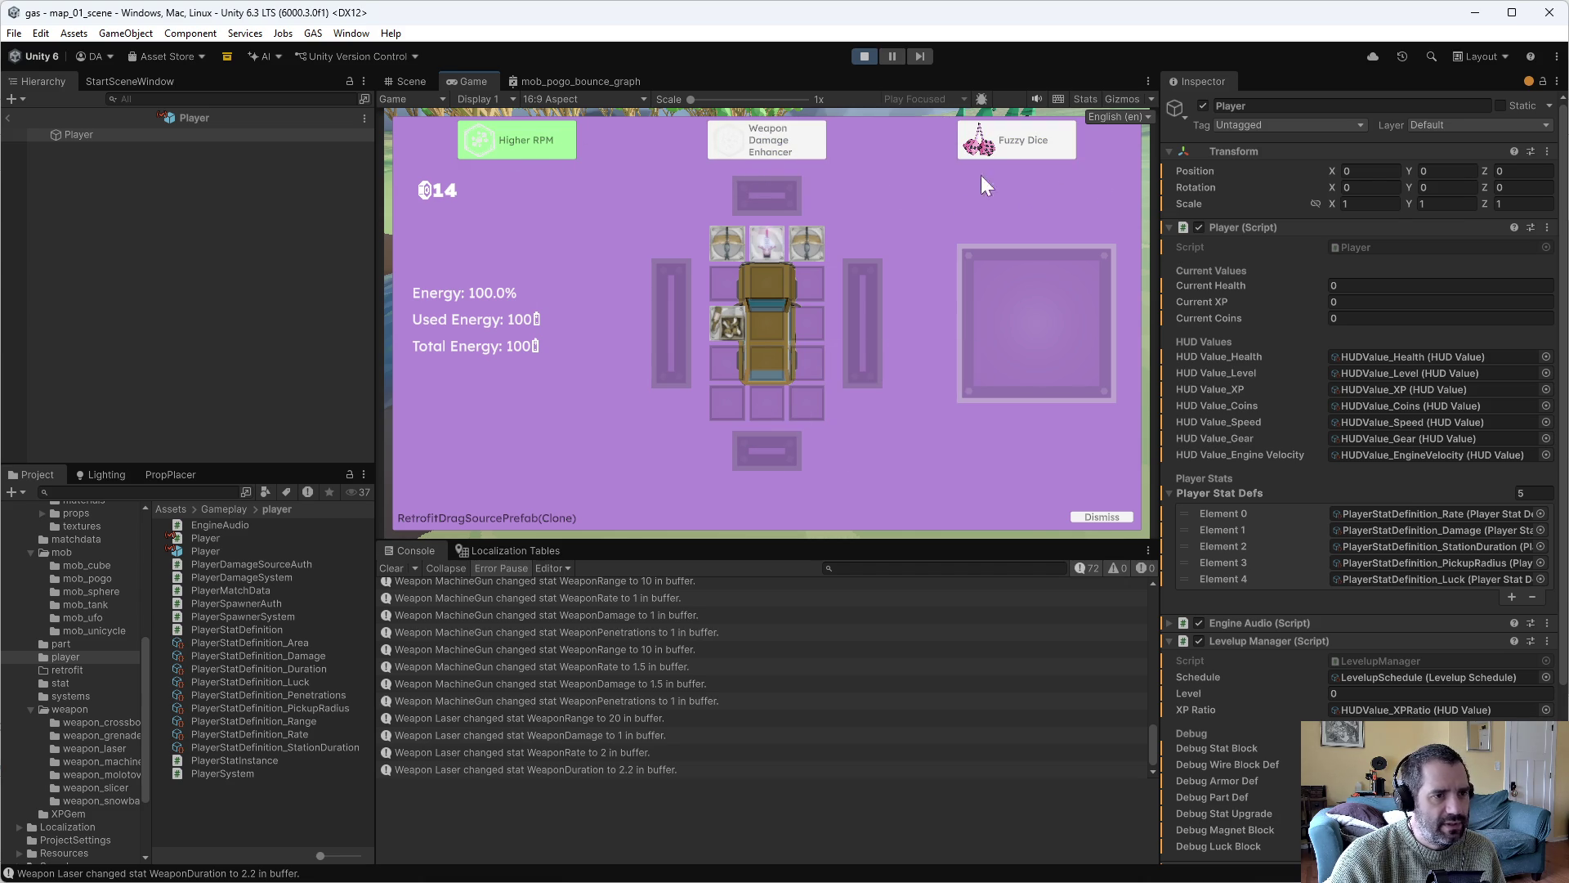
drag(1045, 142, 940, 304)
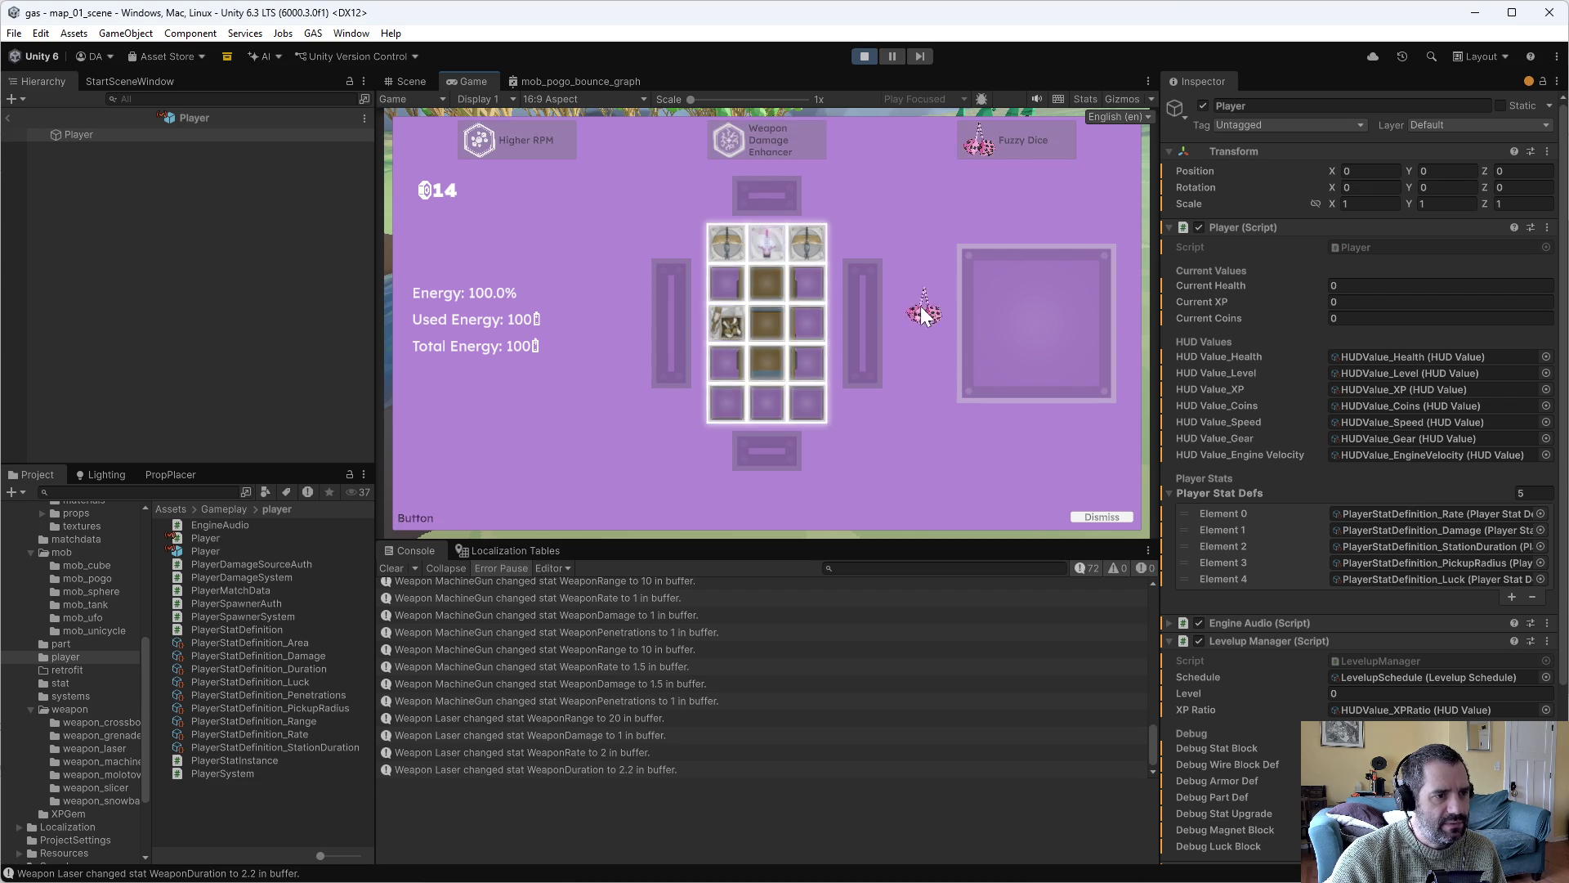
Place the Fuzzy Dice (Luck 3) on the car and apply Better Torque for 2000 torque.
drag(801, 292, 805, 306)
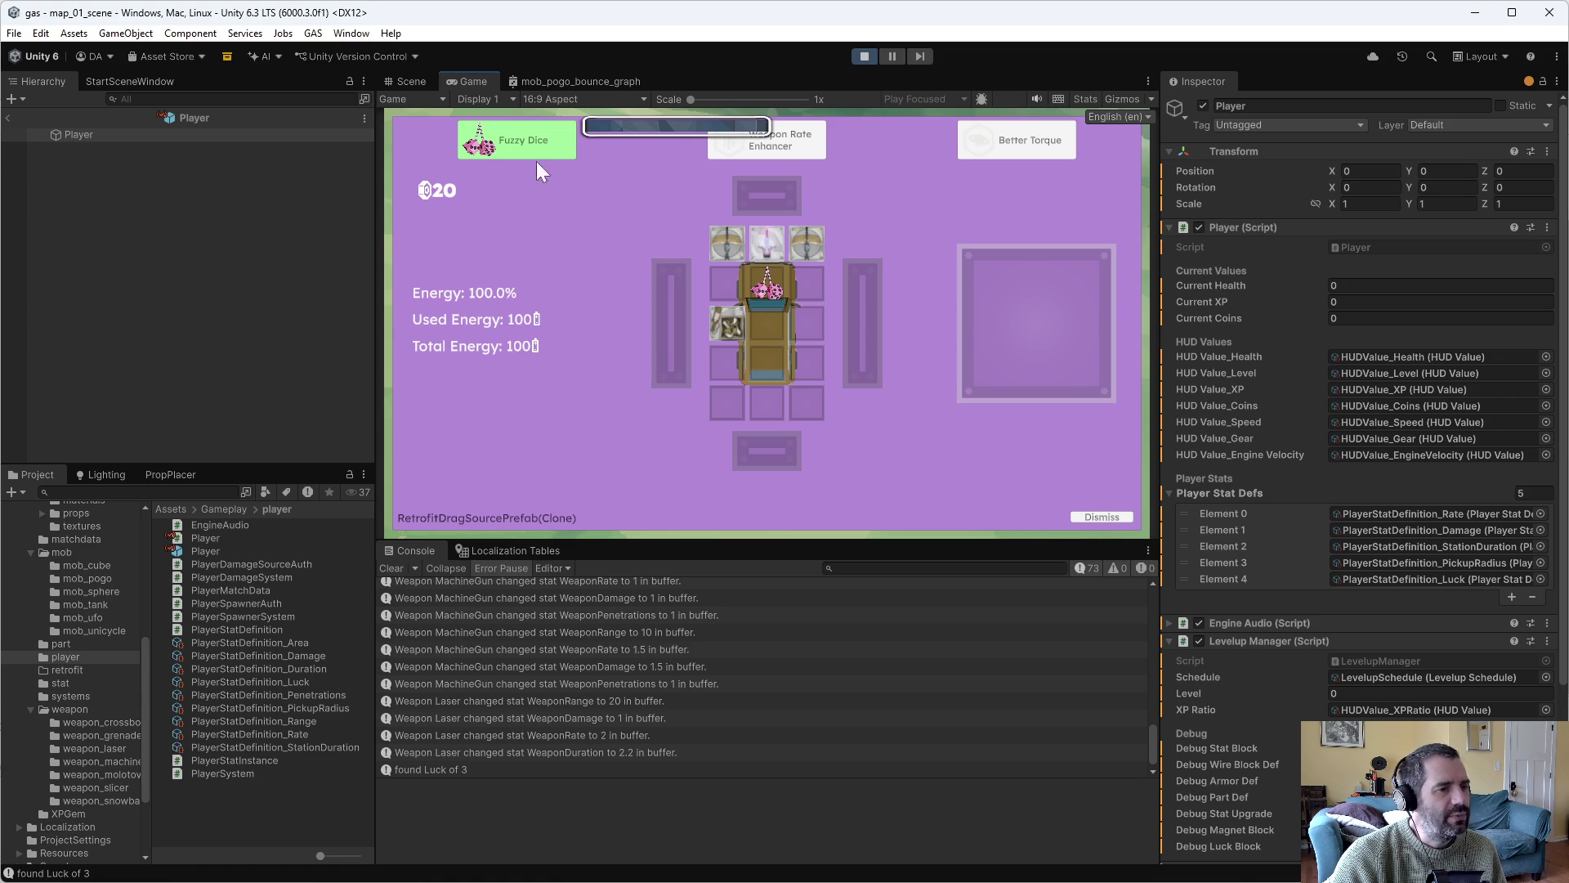
mouse_move(498, 139)
mouse_down()
mouse_move(729, 147)
mouse_move(817, 238)
mouse_move(554, 168)
mouse_up()
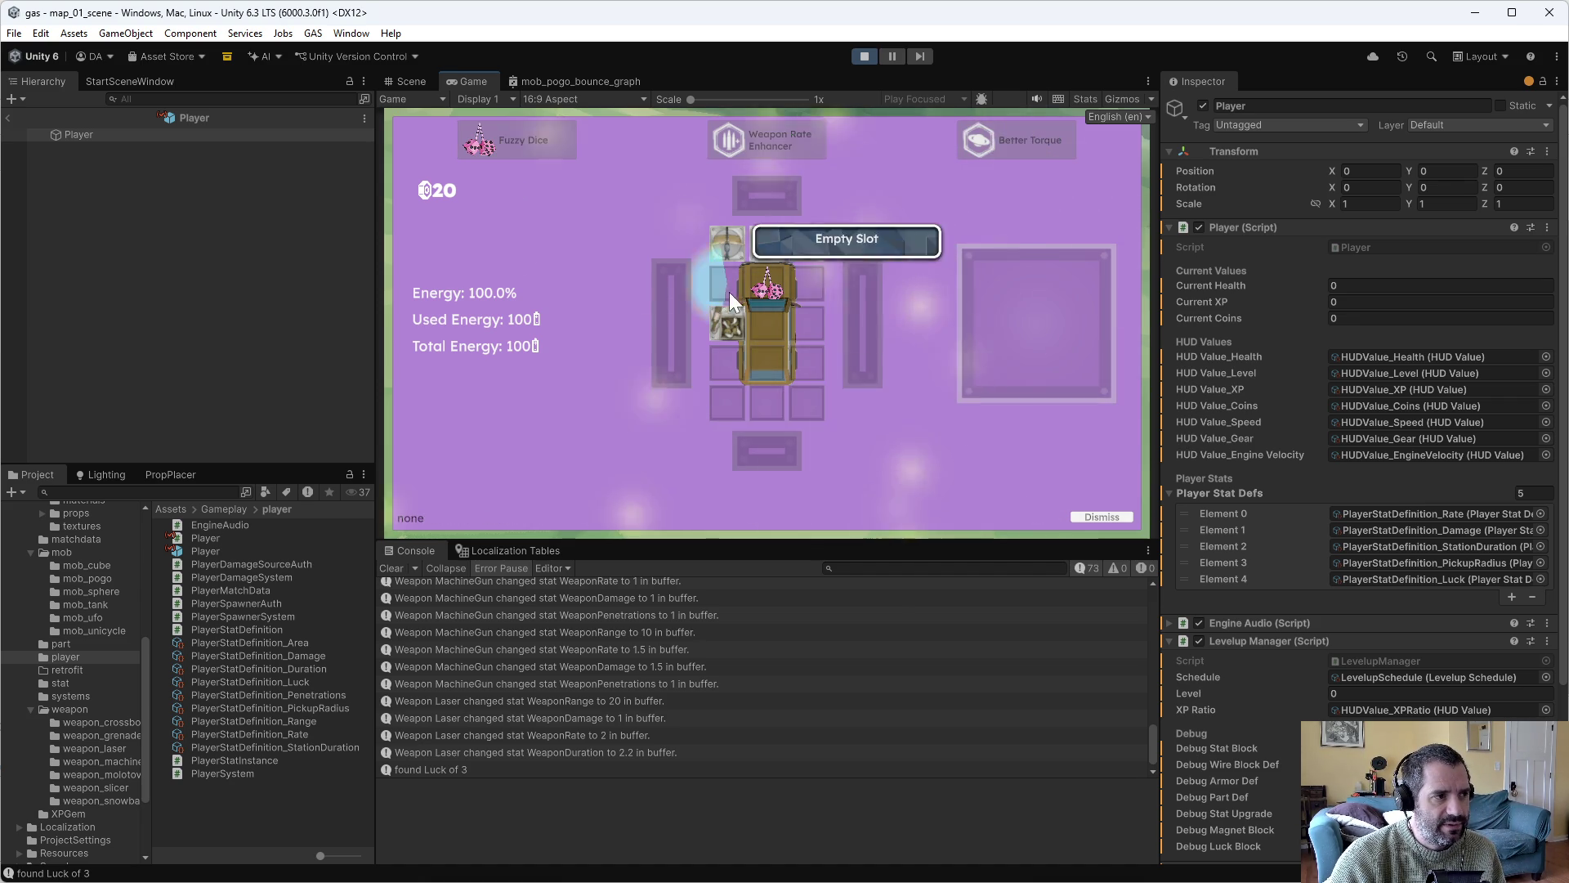
click(1013, 327)
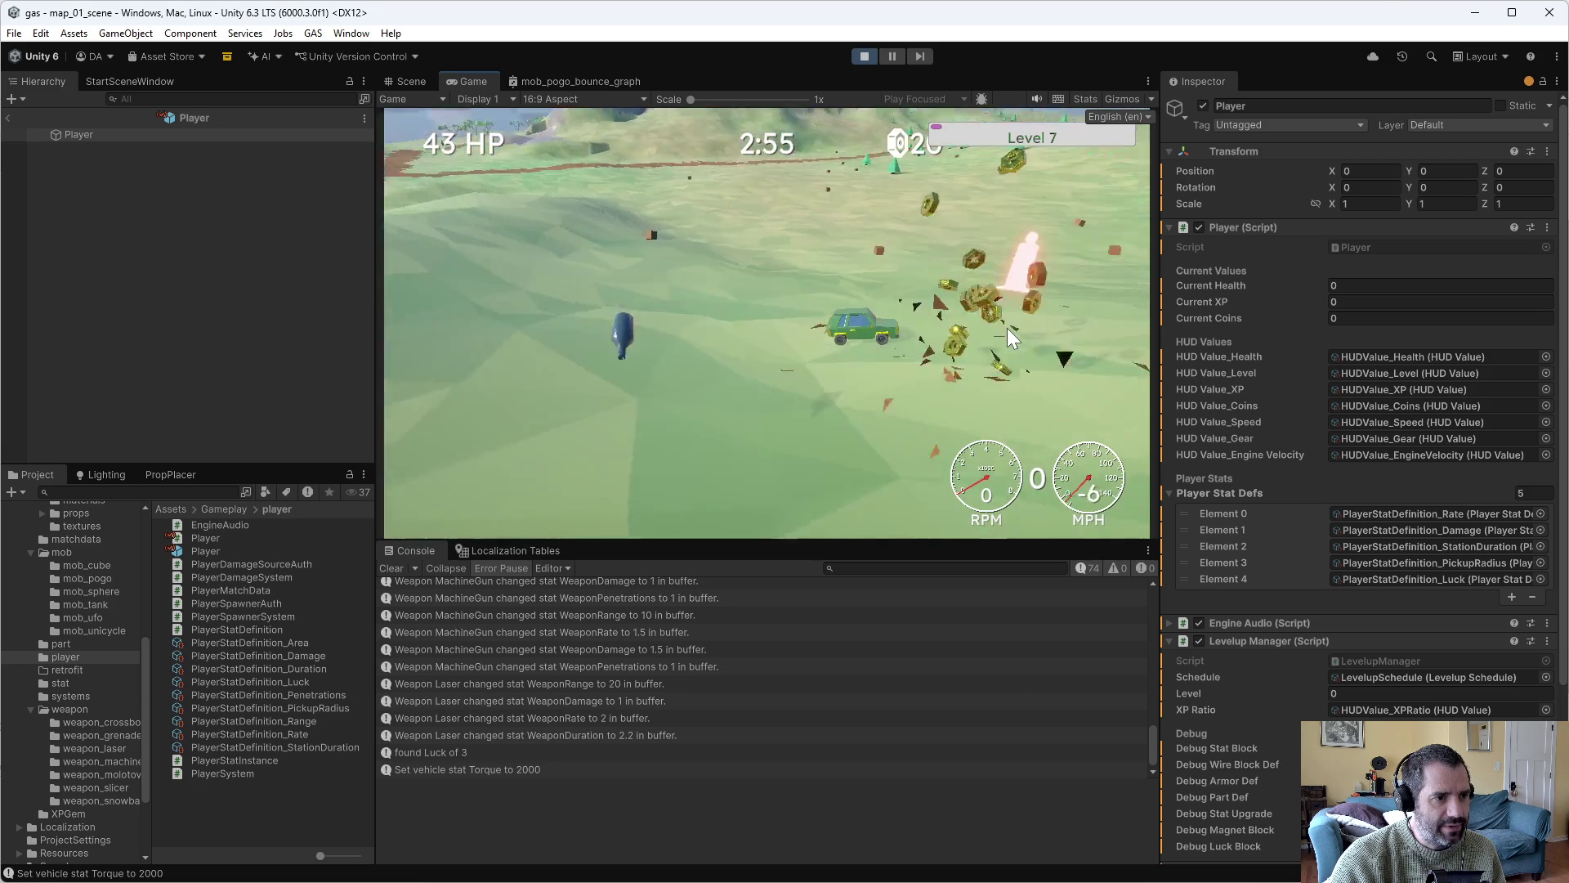
key(w)
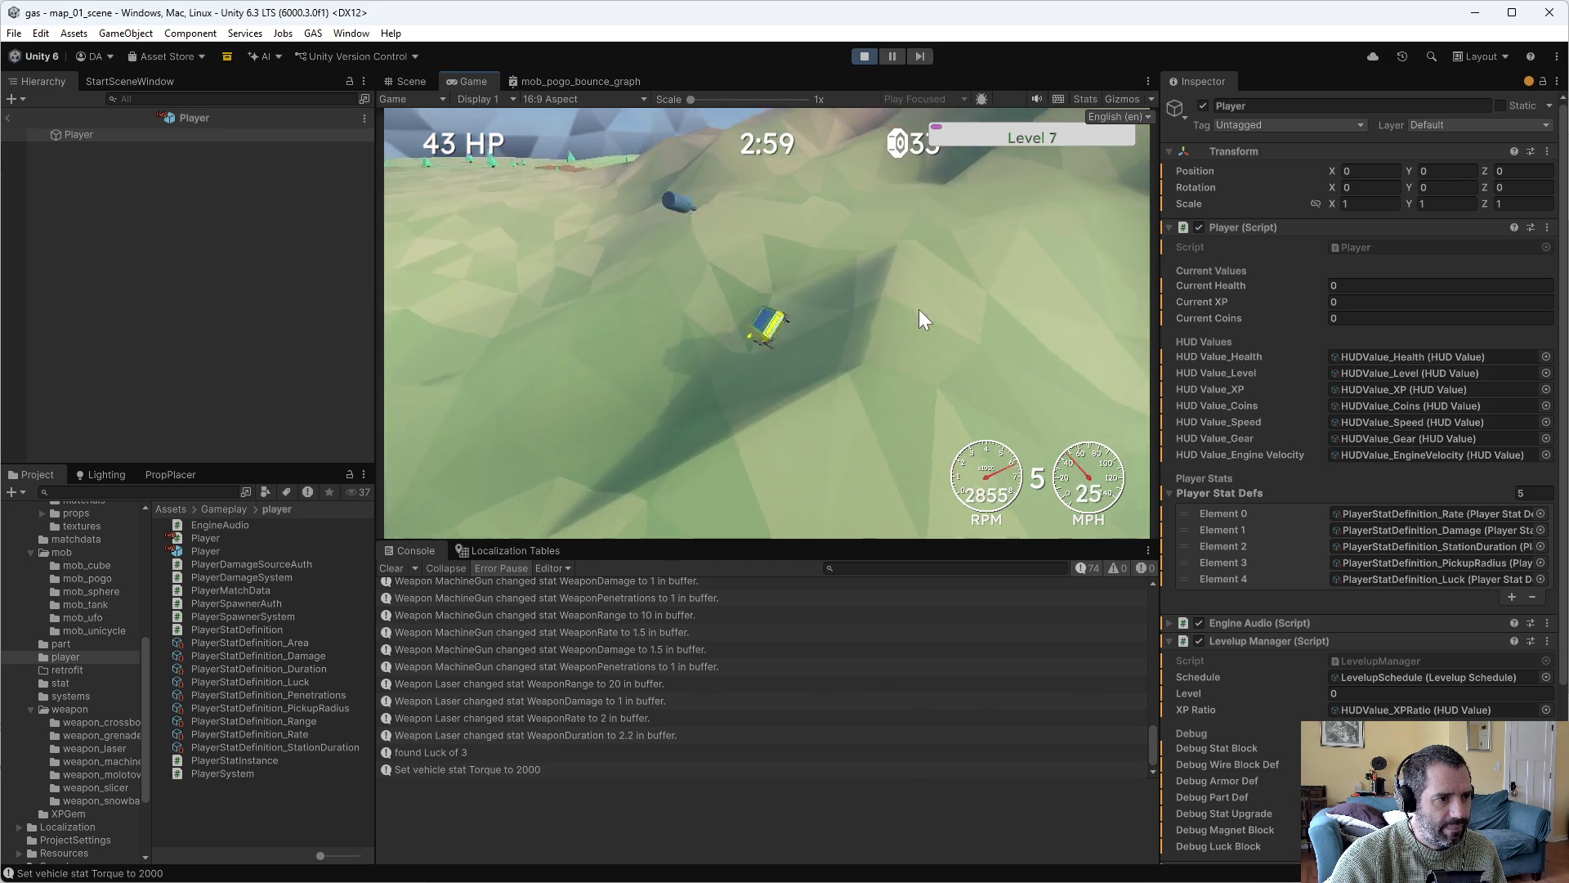
Drive toward the trees until the next part store appears, then pick up the Magnet part.
key(w)
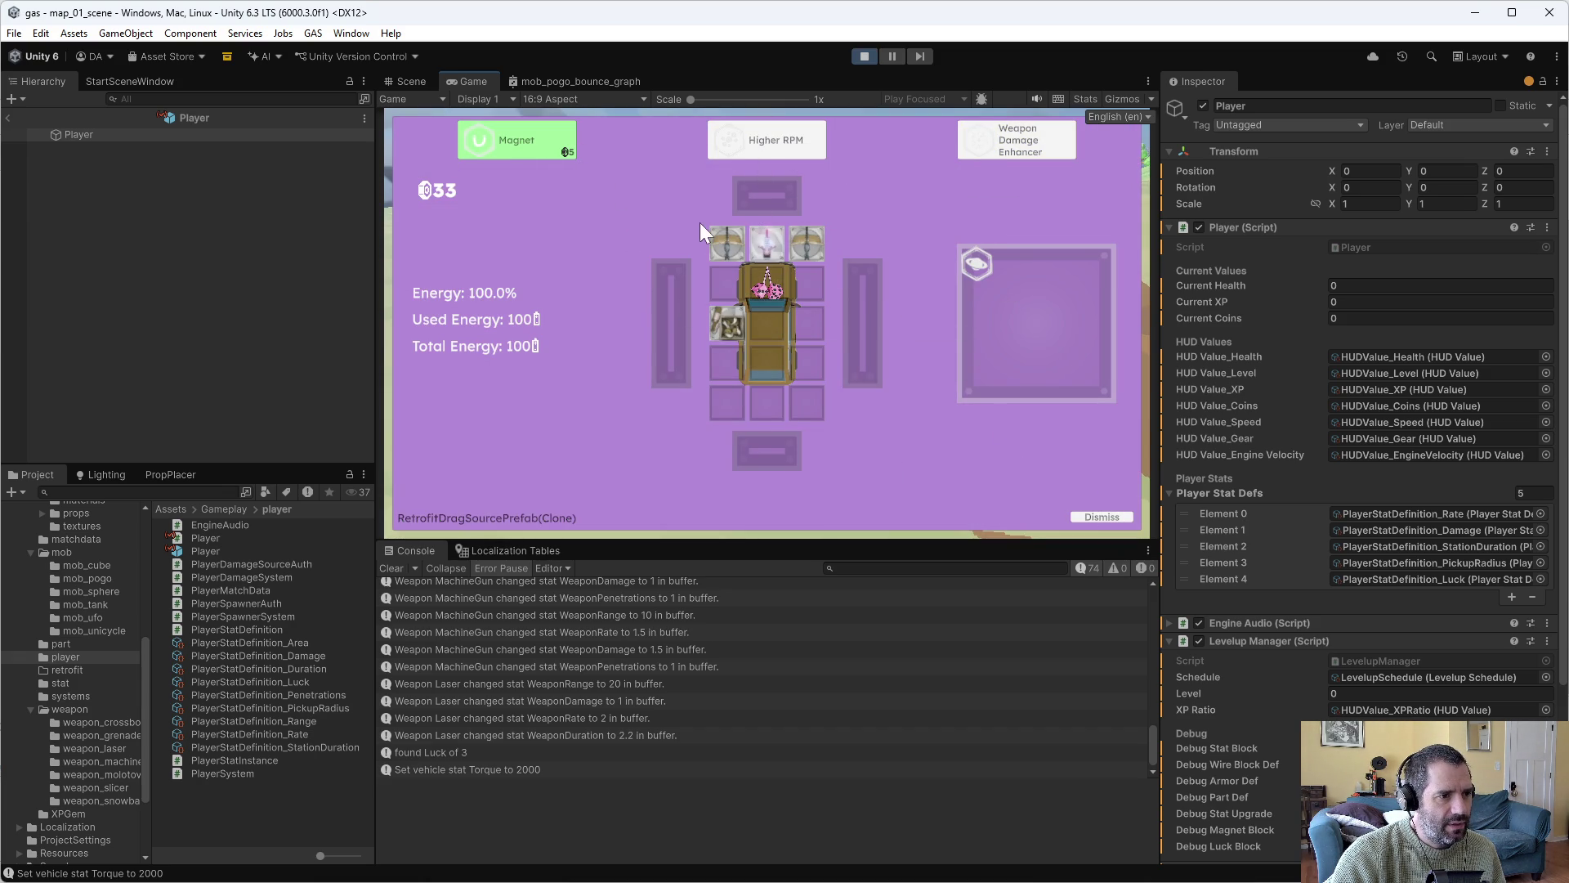
drag(575, 149, 681, 299)
Fit the Magnet (pickup radius 5) onto the car grid, drive on, then store a Battery in the side bin.
mouse_move(542, 145)
mouse_down()
mouse_move(805, 319)
mouse_move(778, 326)
mouse_up()
click(1104, 516)
key(w)
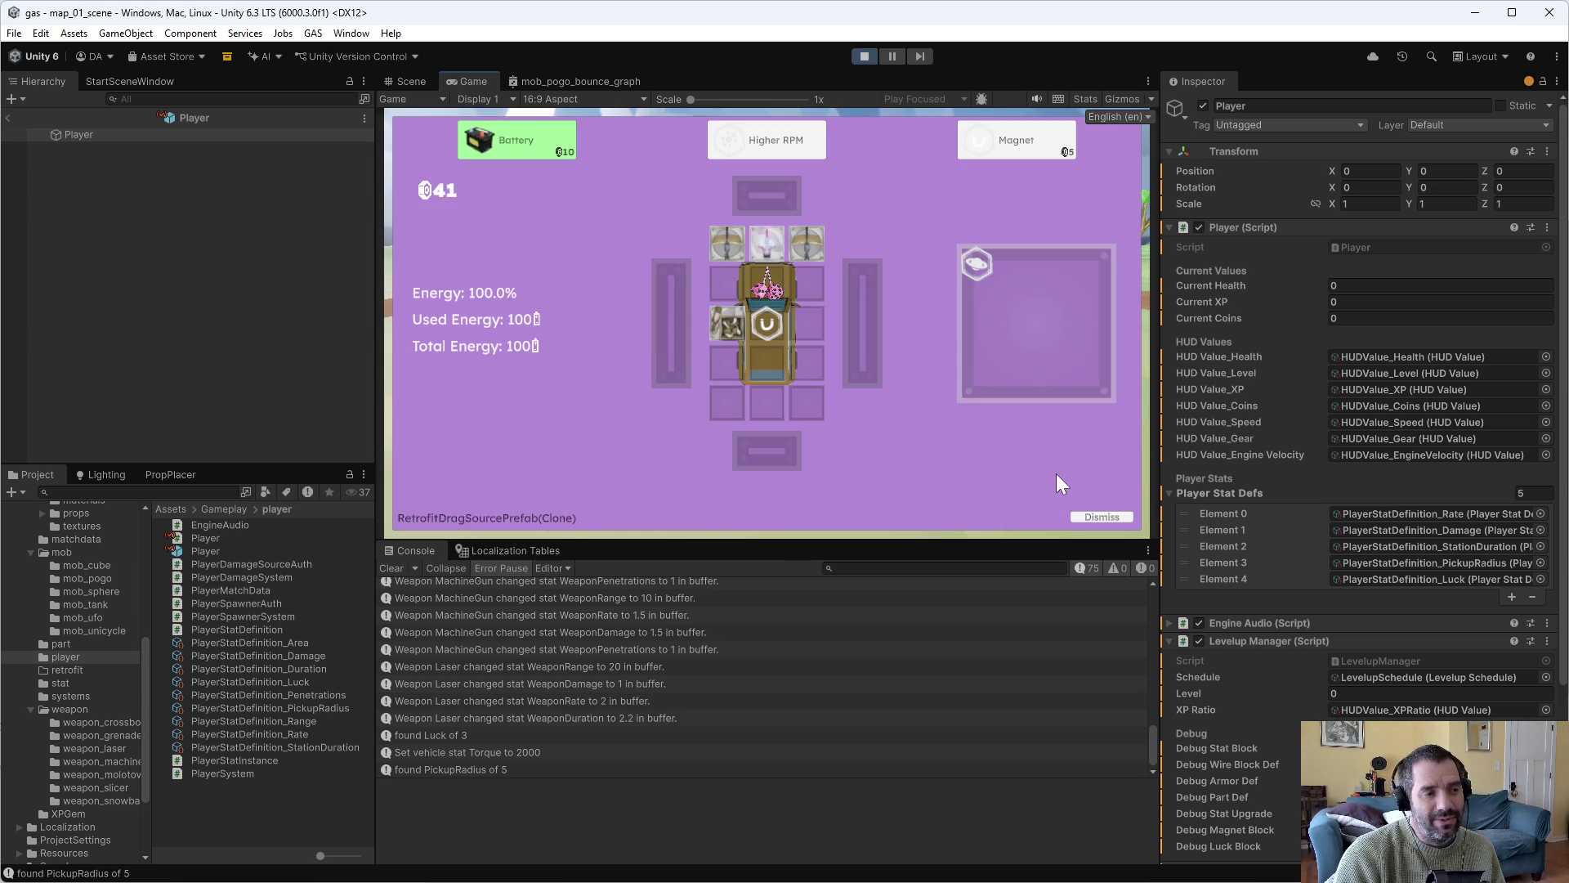
drag(498, 140, 642, 253)
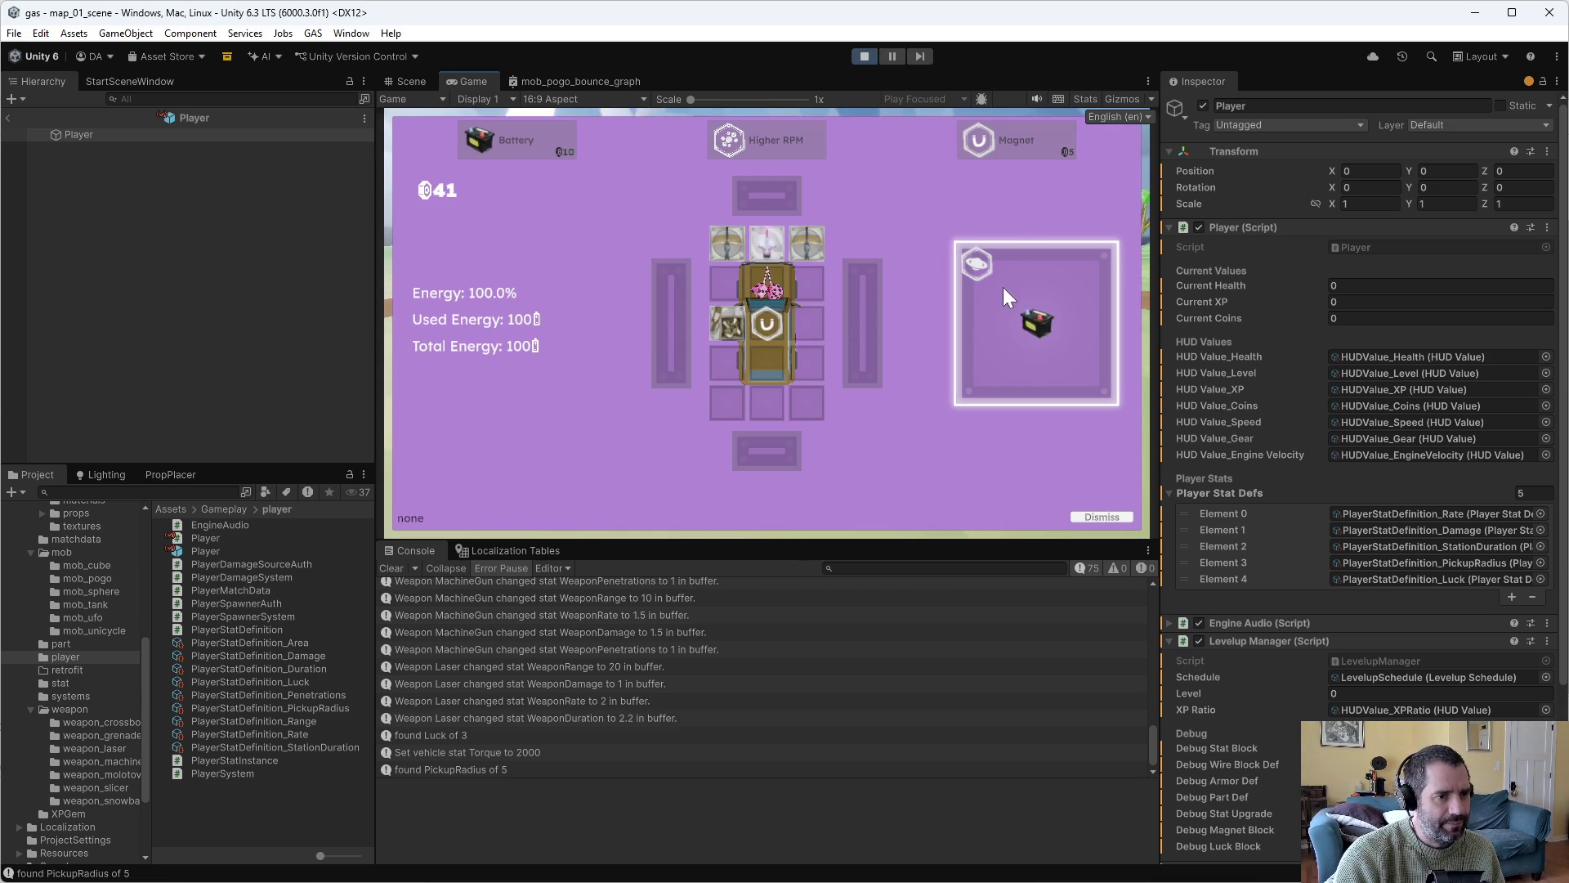
drag(1062, 324, 1060, 326)
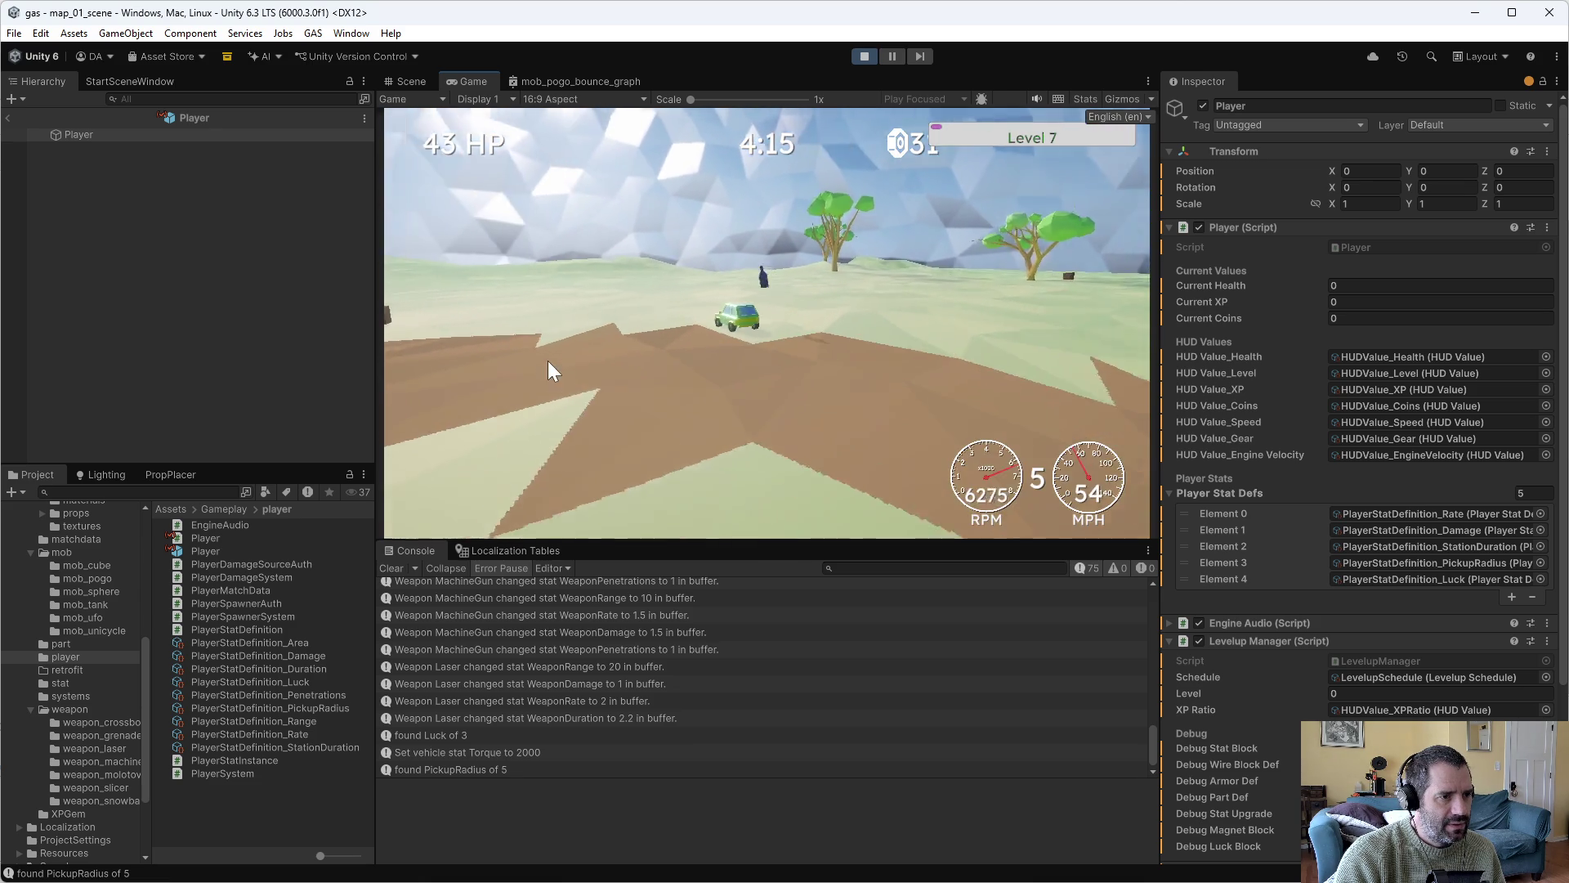
Force a debug level up and place the Molotov Cocktail right of the car, using all 125 energy.
key(F1)
click(668, 166)
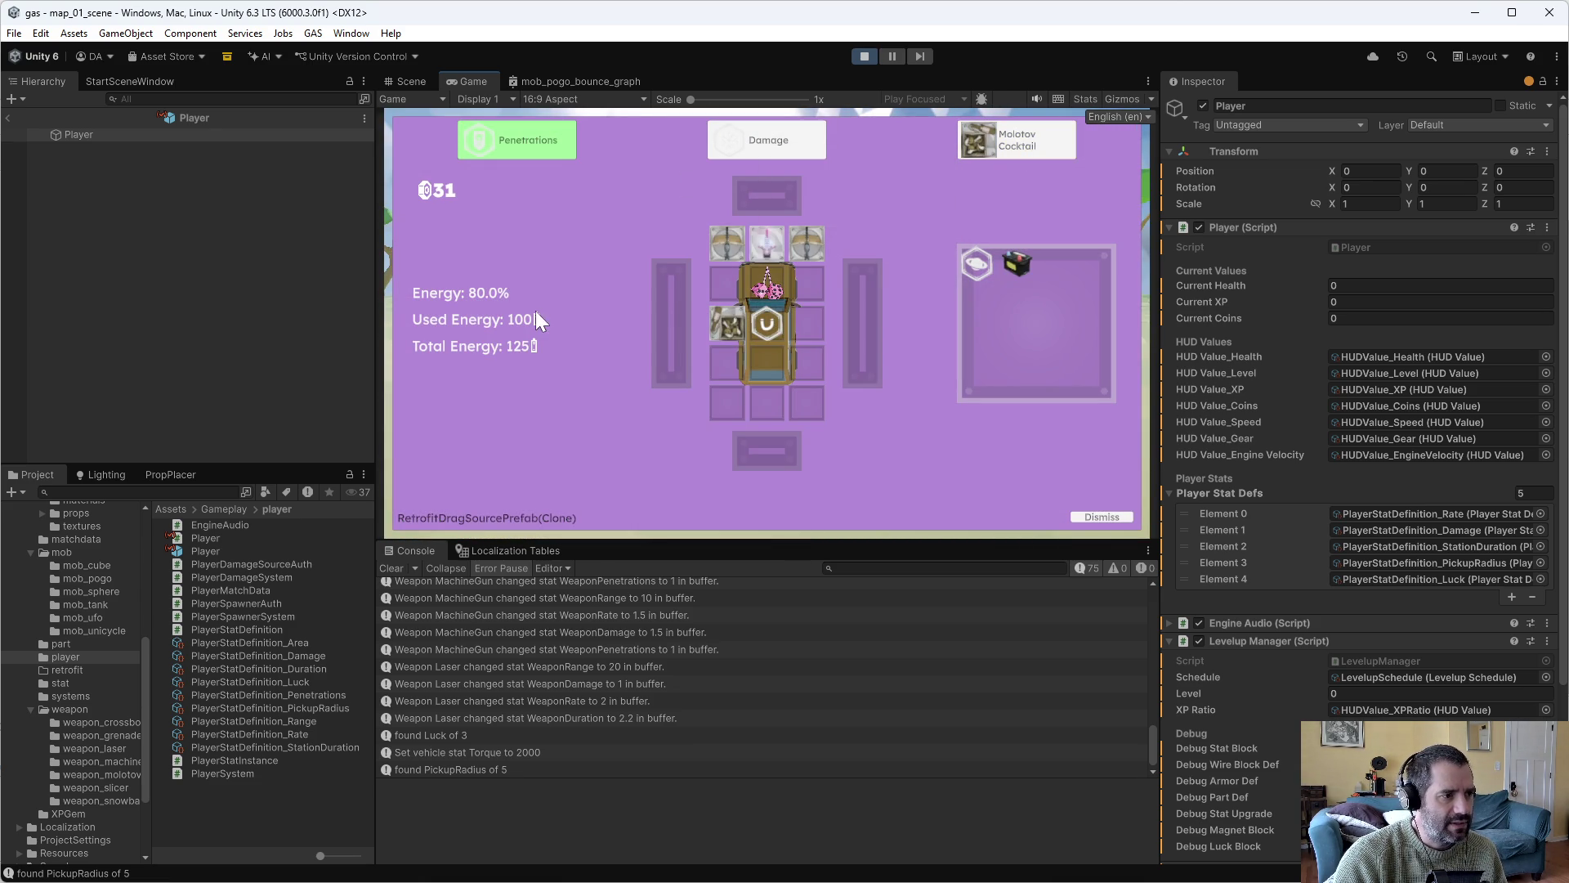
mouse_move(1014, 152)
mouse_down()
mouse_move(988, 199)
mouse_move(807, 323)
mouse_up()
click(845, 424)
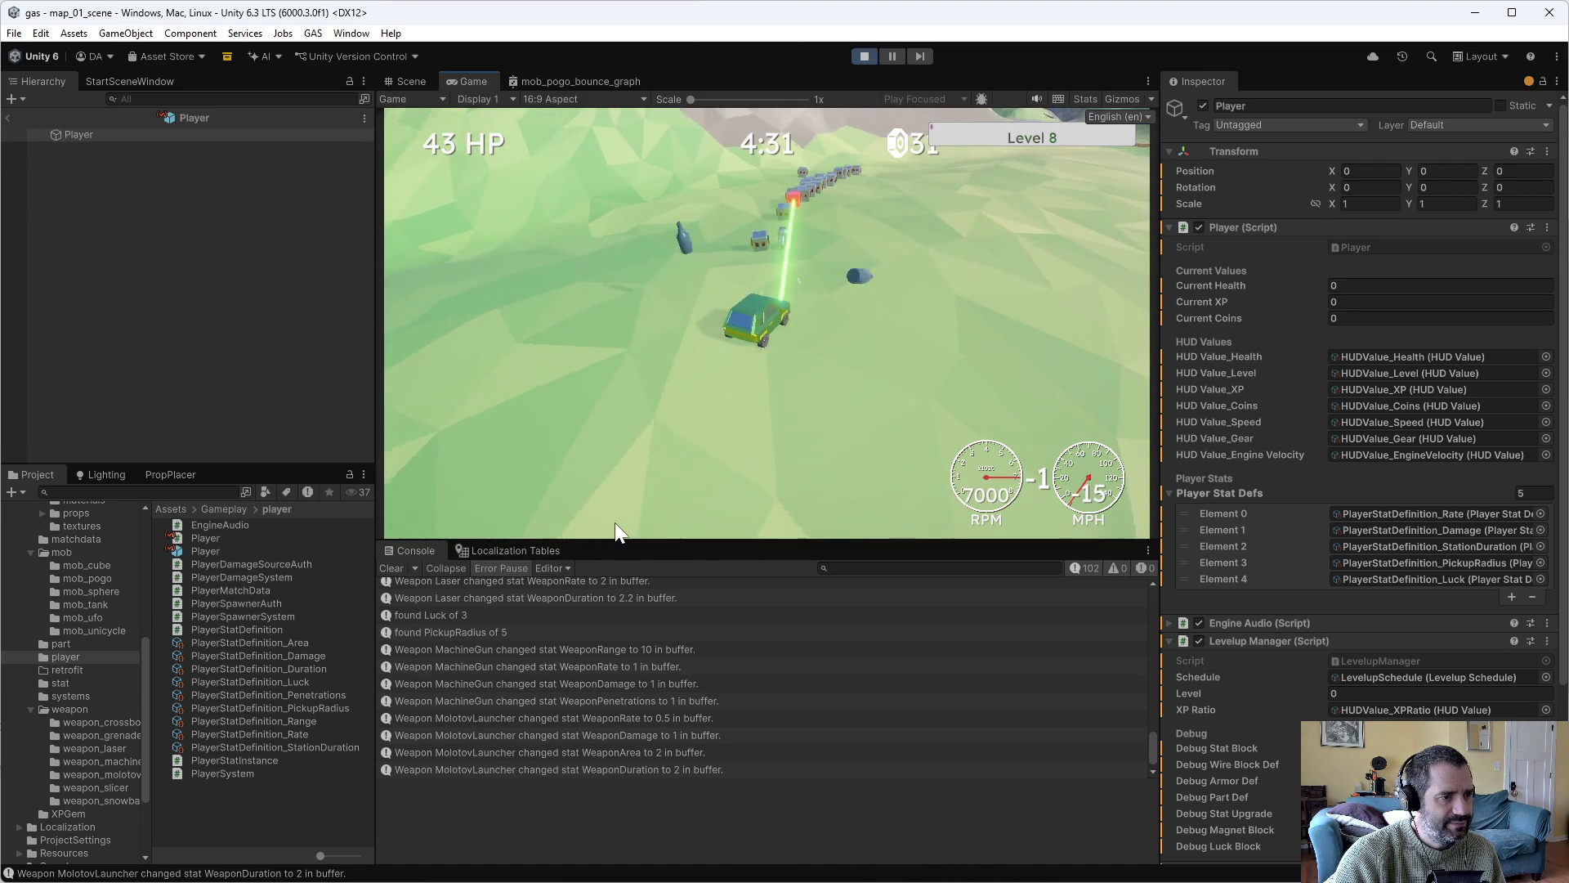
Force another level up and apply the Damage upgrade, raising Machine Gun damage to 2.
key(grave)
click(670, 170)
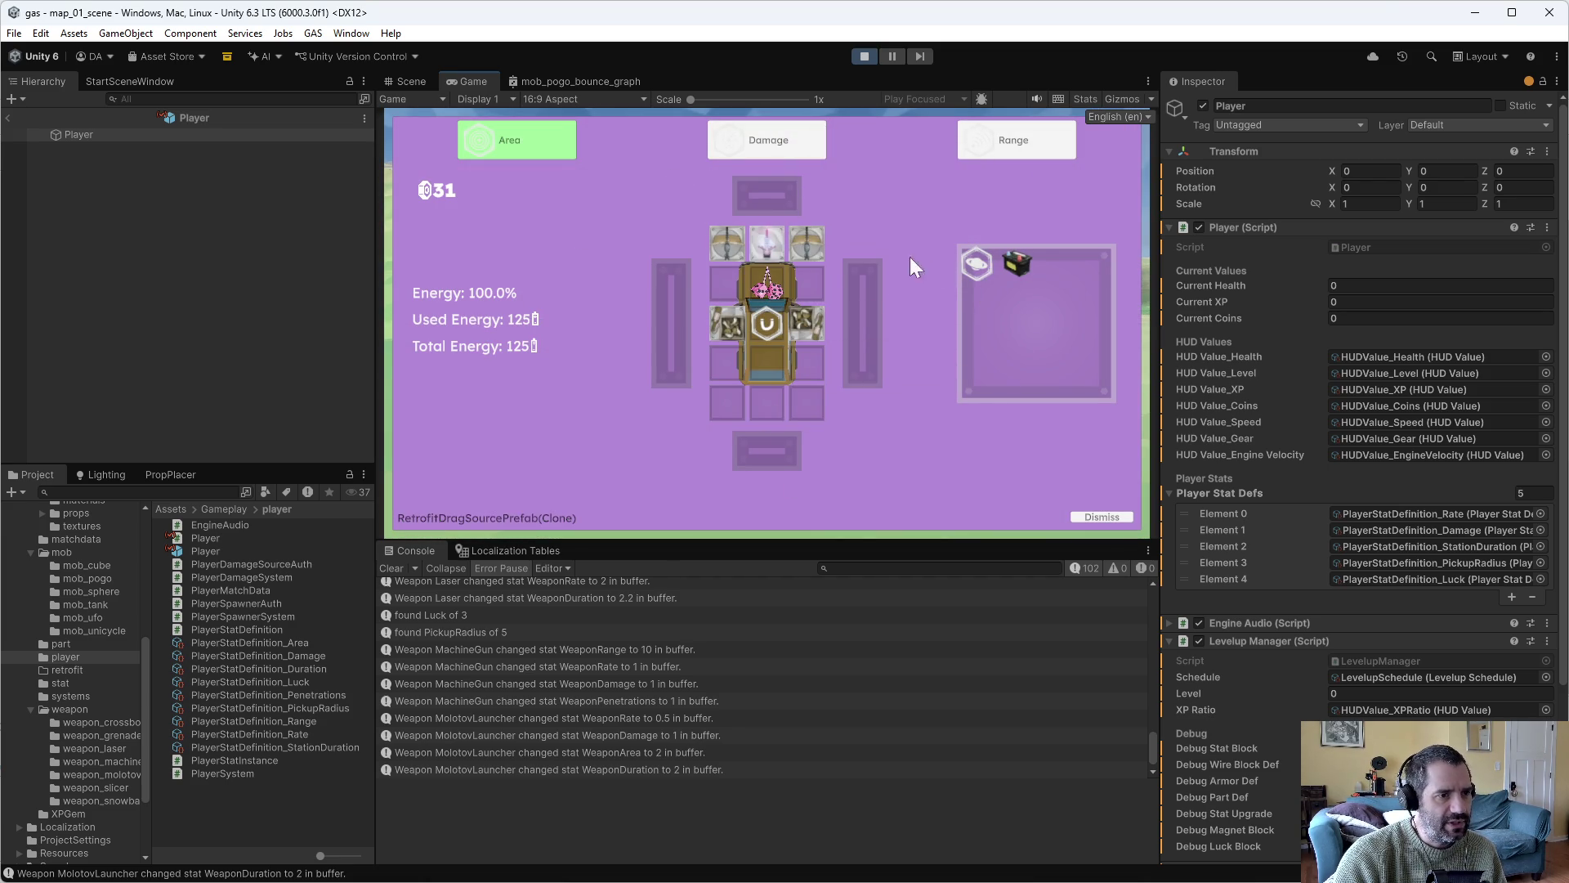
mouse_move(744, 145)
mouse_down()
mouse_move(710, 315)
mouse_move(738, 360)
mouse_up()
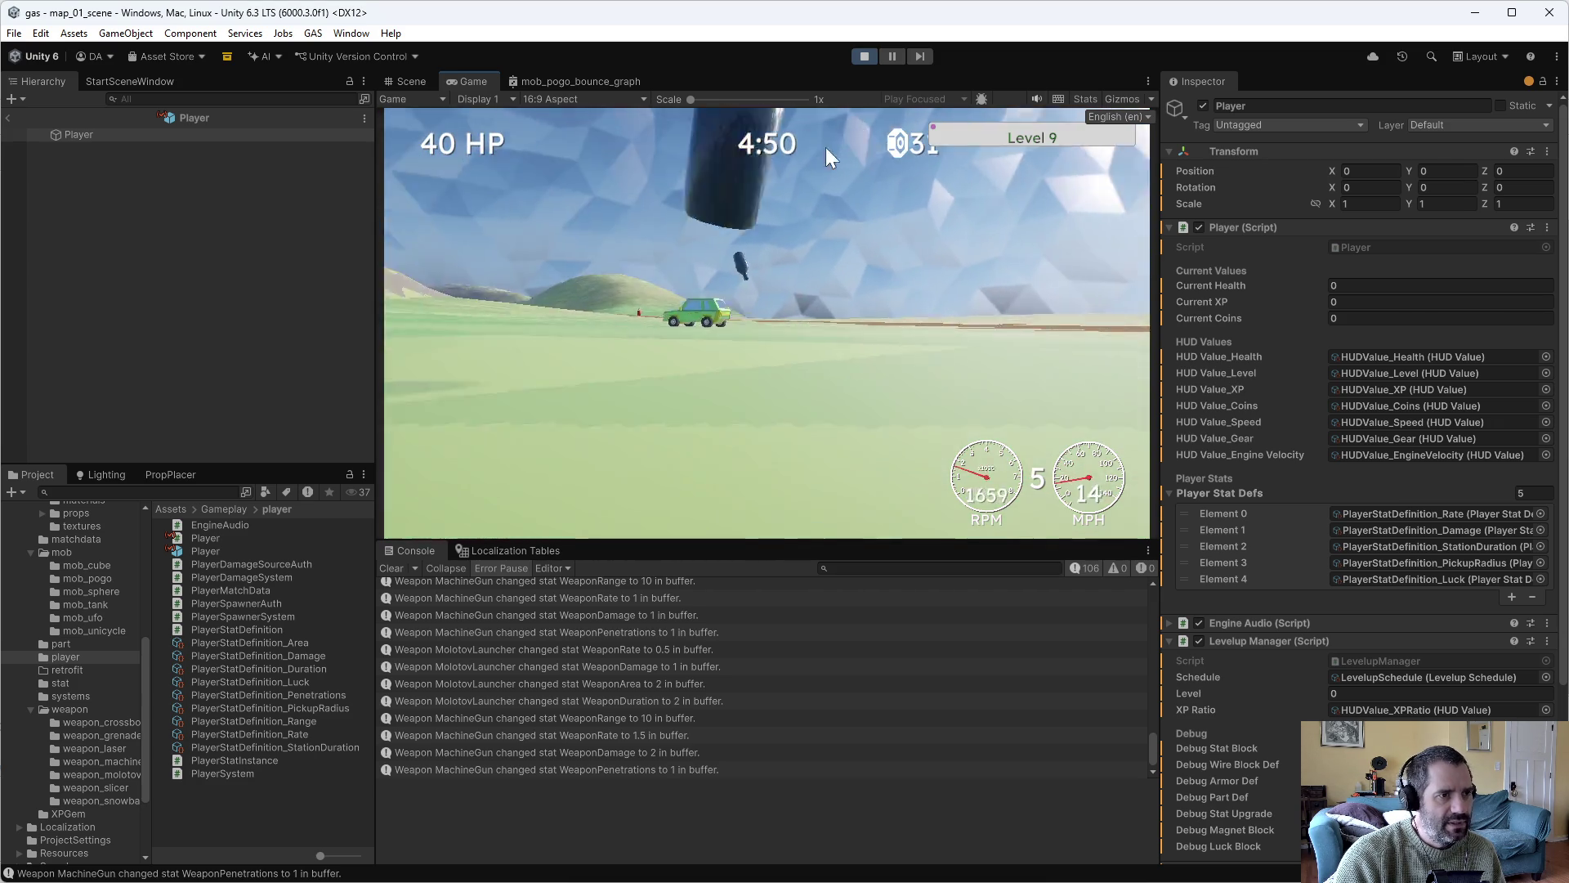
Exit play mode and deselect the Player object to view the Player prefab.
click(864, 56)
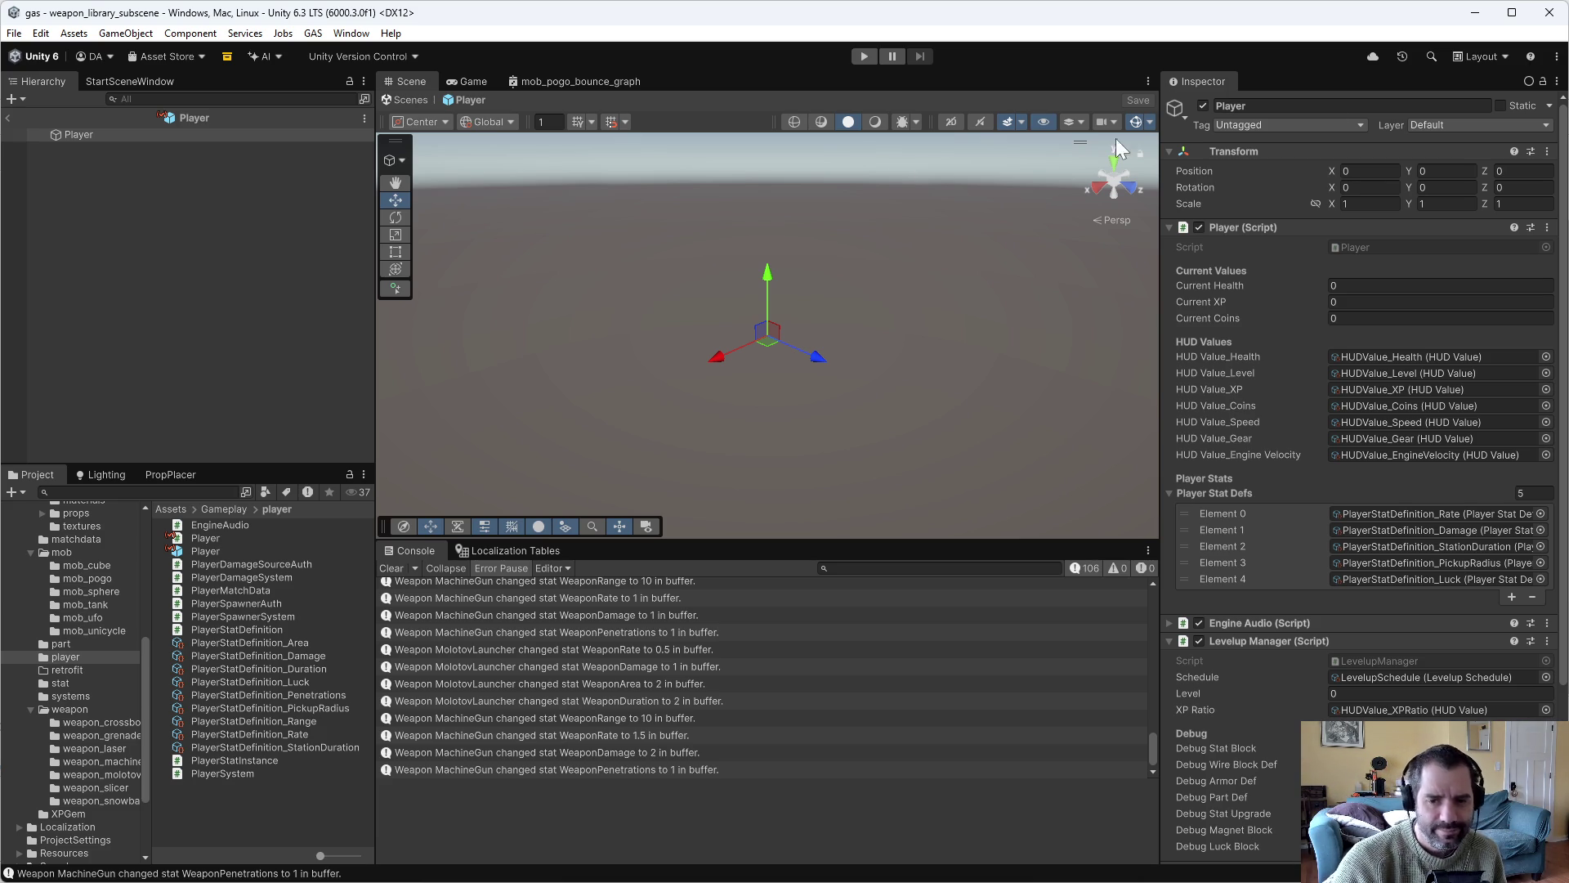
click(254, 251)
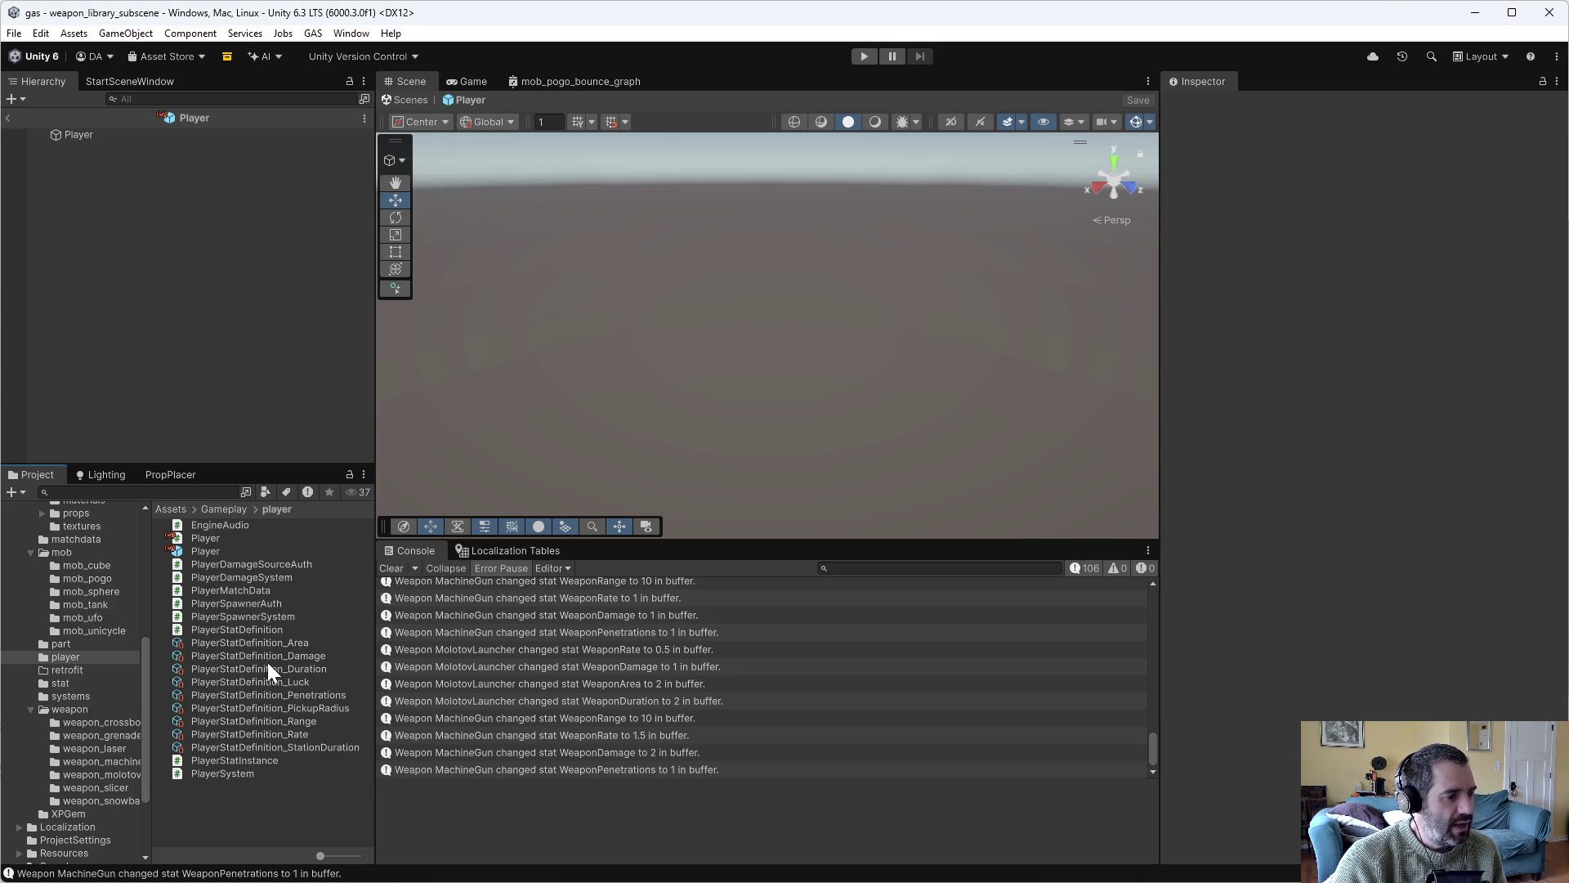
Switch to Perforce P4V and bring up the actions menu for the workspace root folder.
key(alt+Tab)
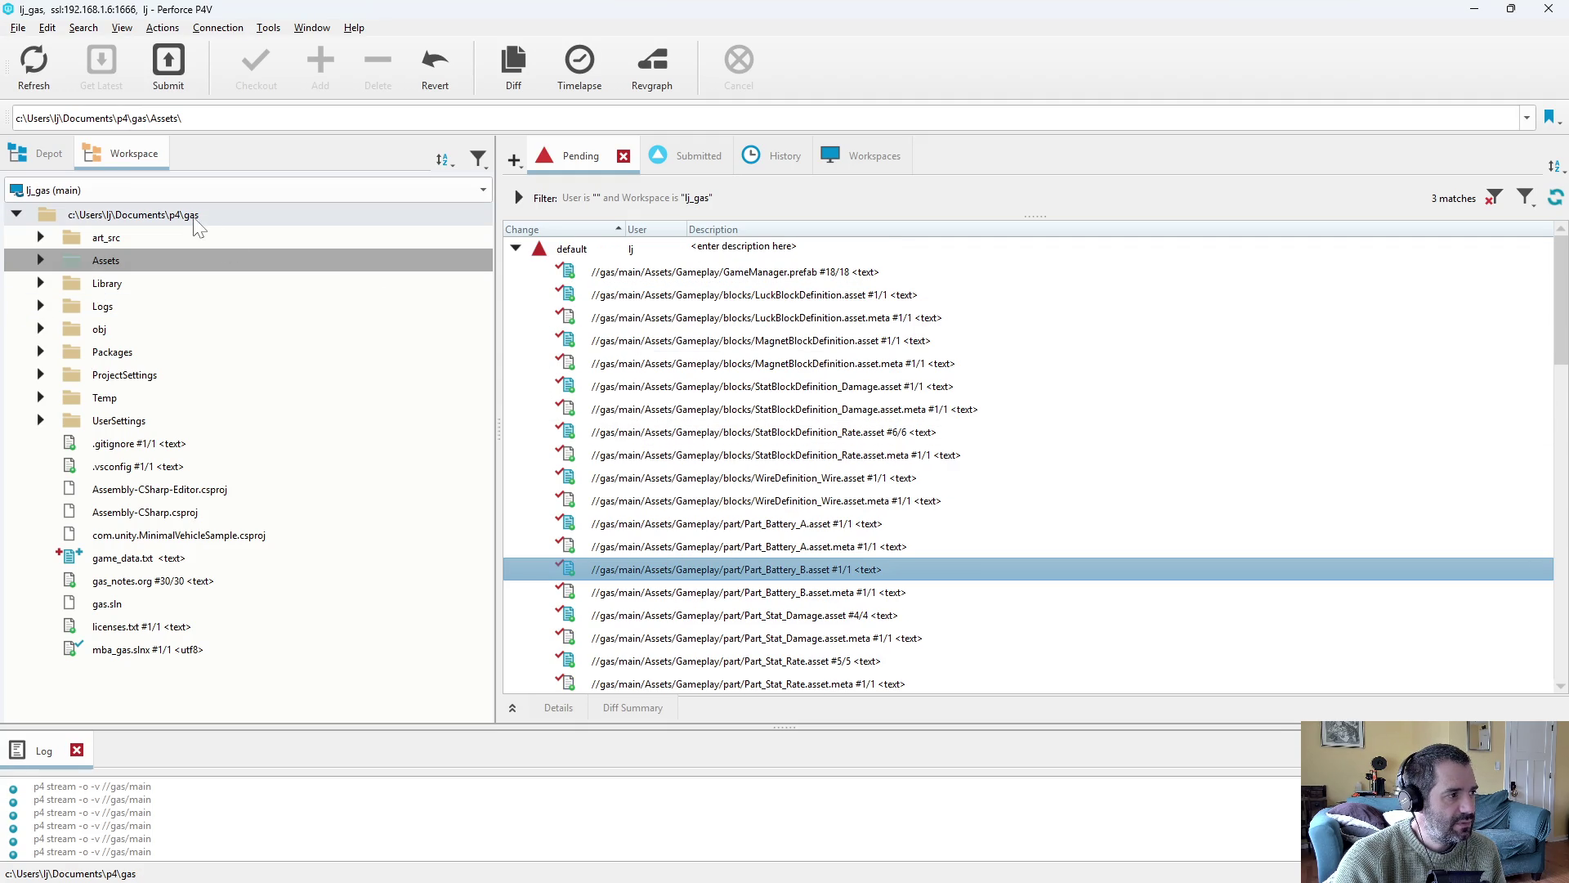
right_click(155, 217)
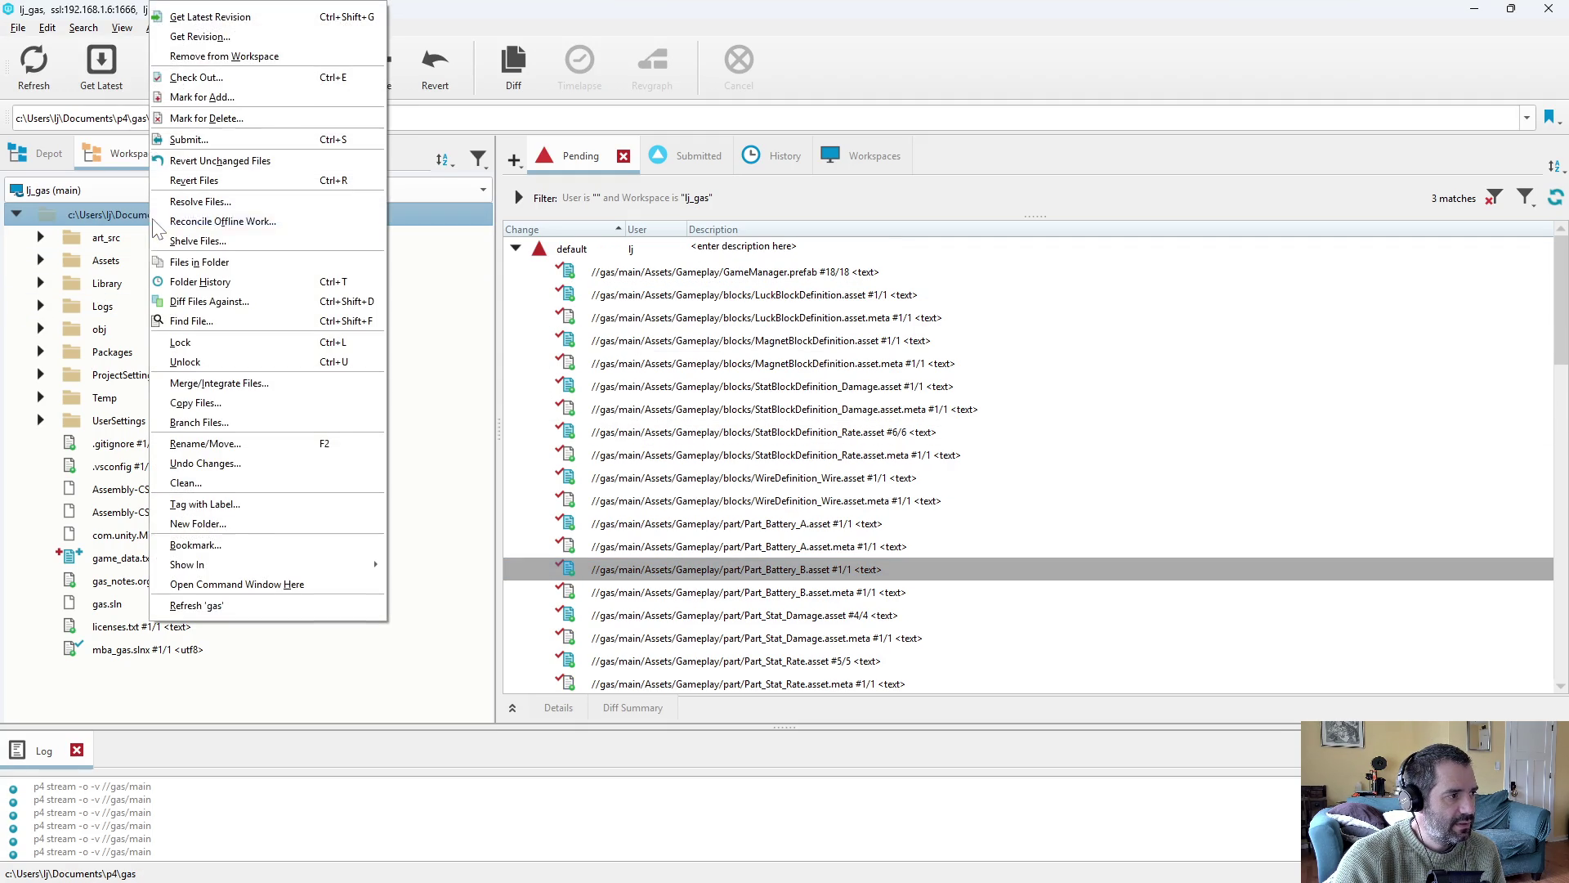
Reconcile offline work so modified and new .cs files land in the default changelist.
click(211, 223)
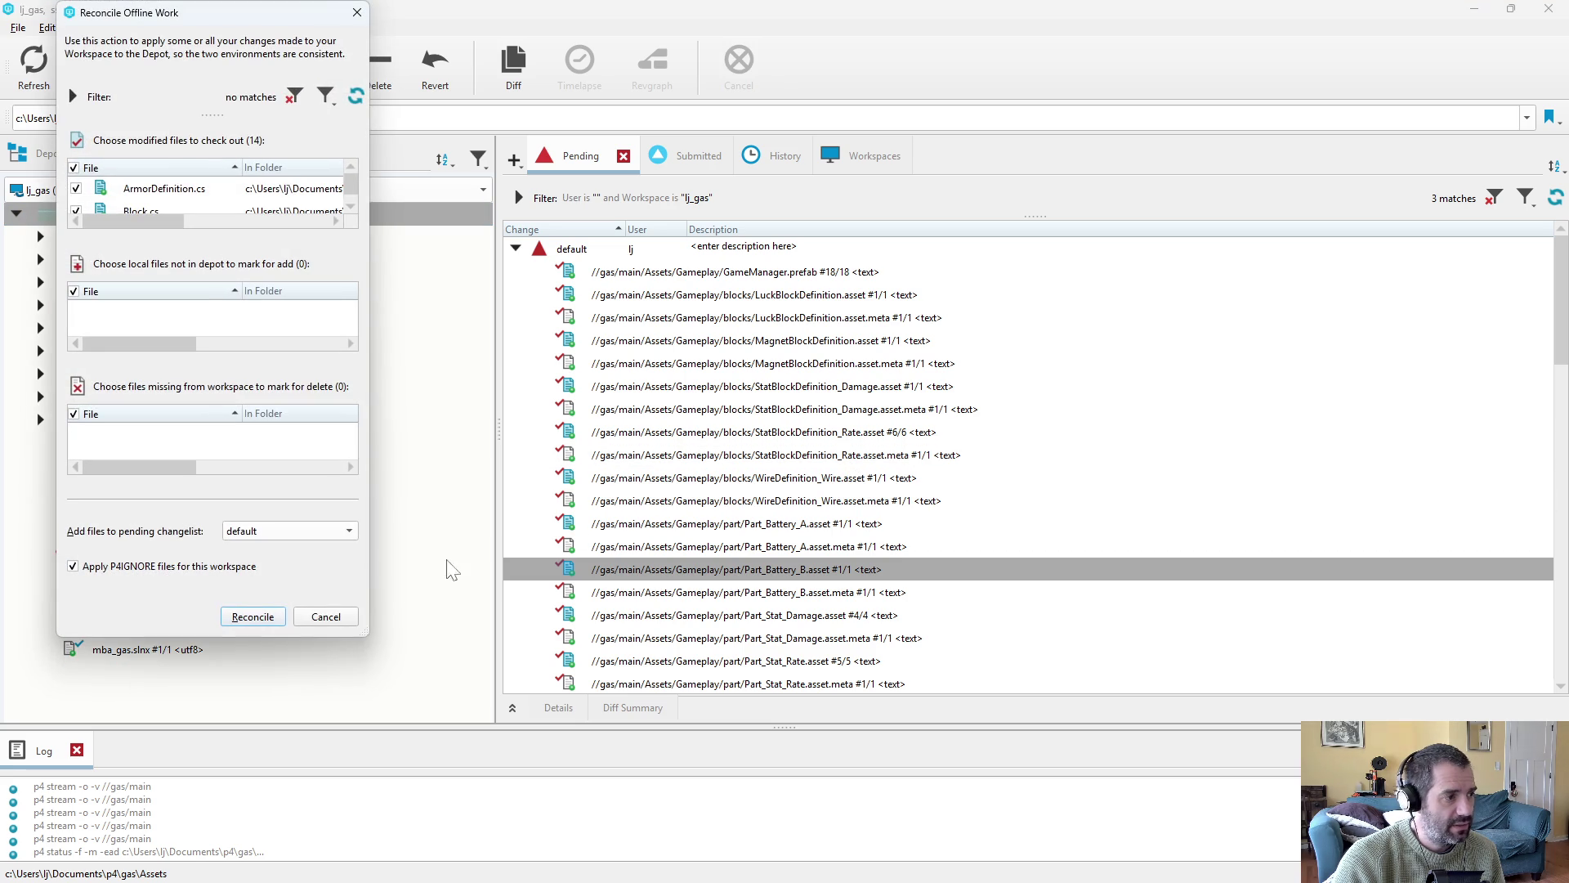
click(253, 617)
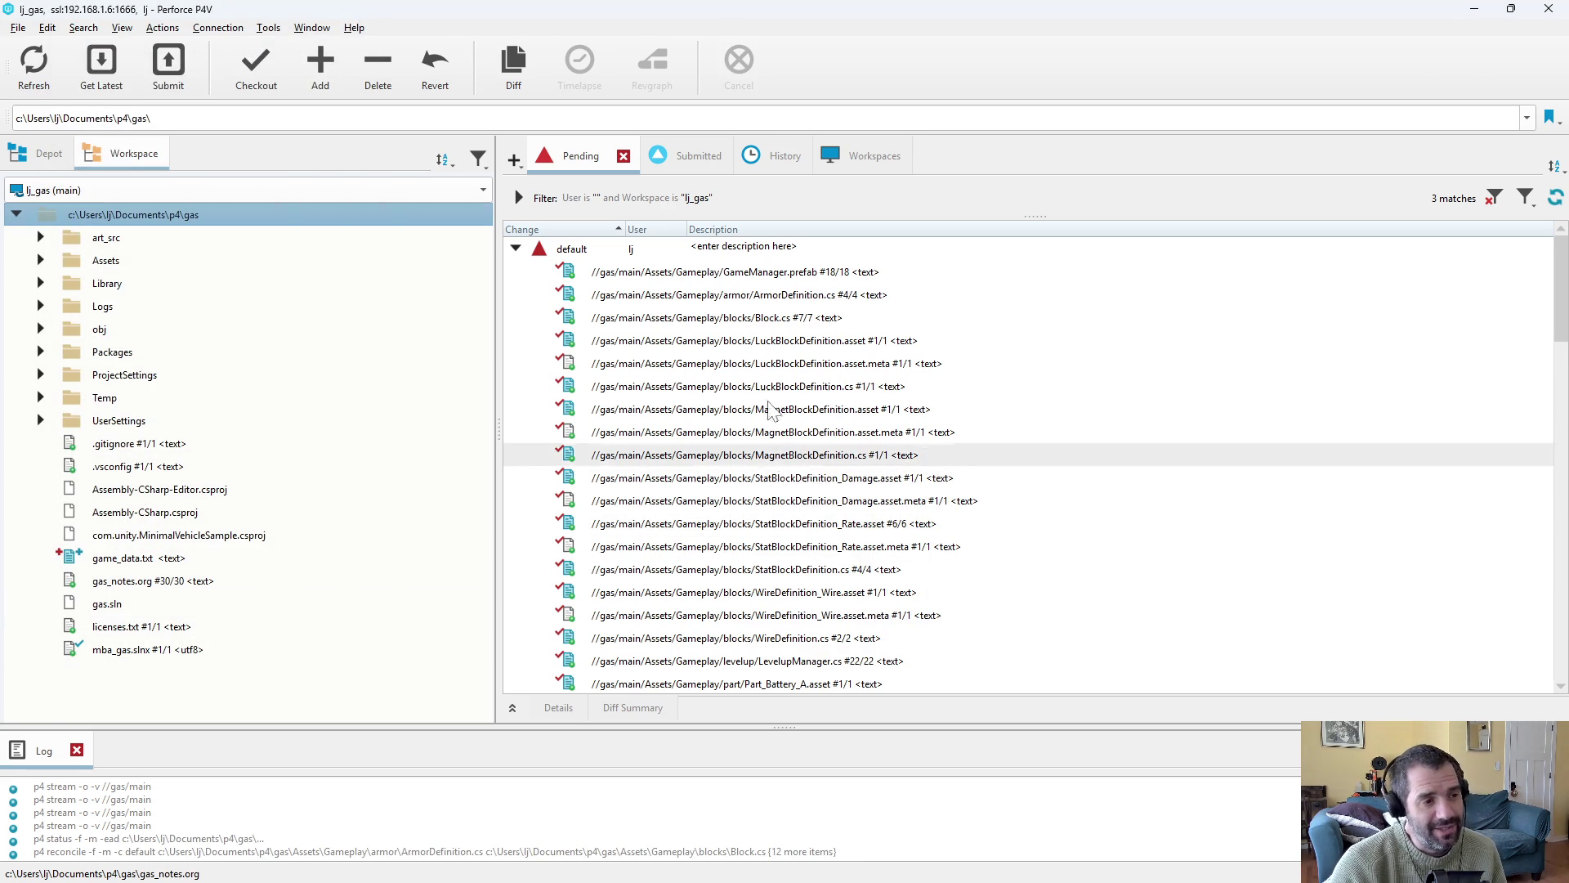
click(727, 319)
scroll(736, 331, down, 10)
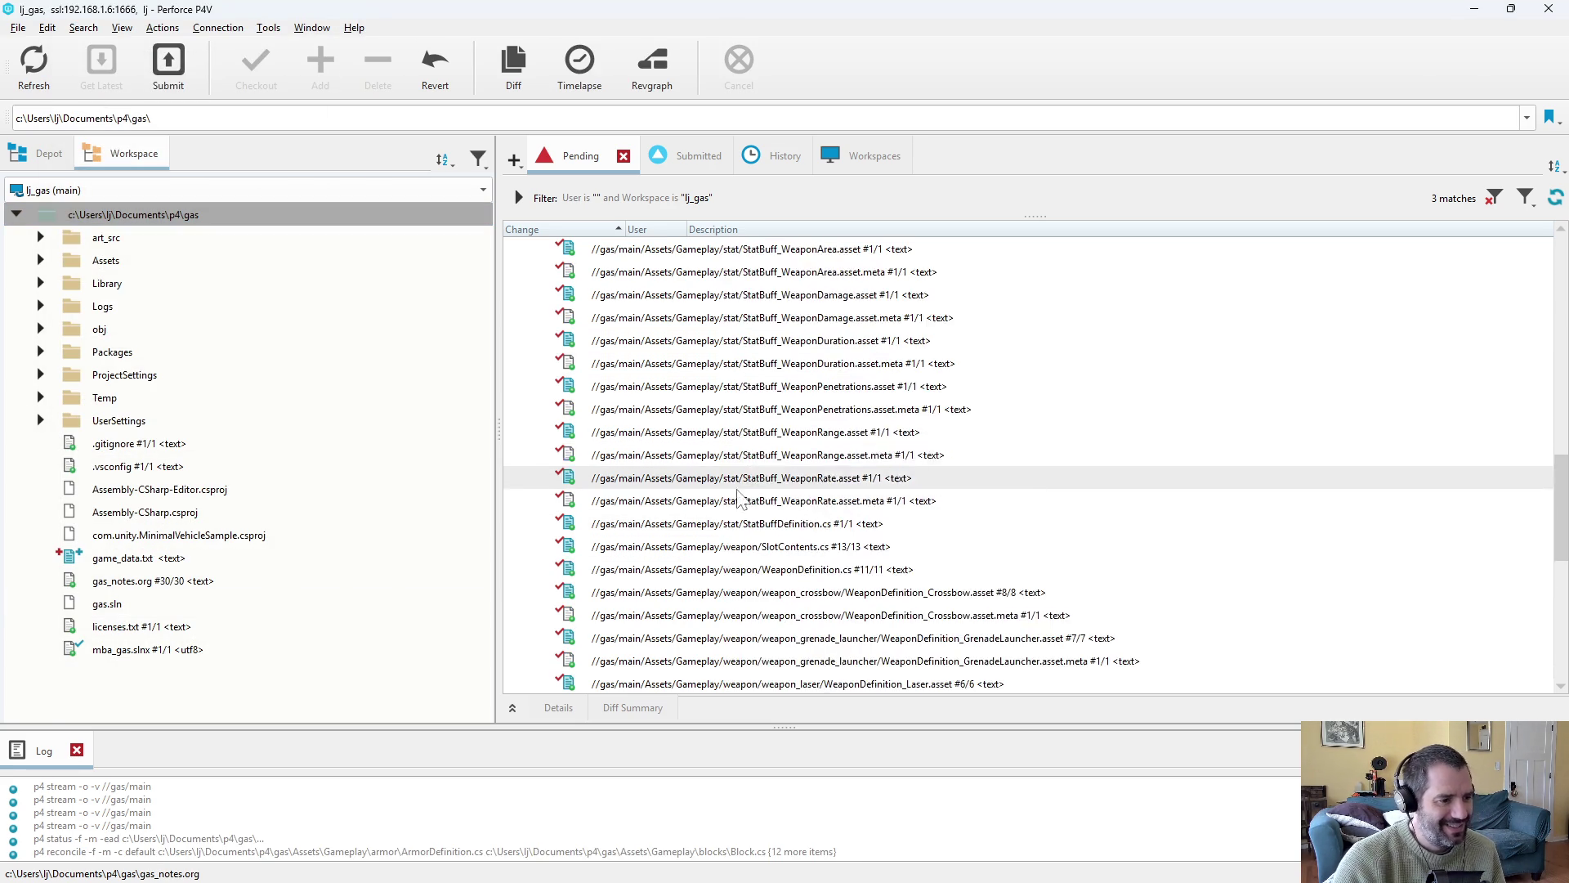
scroll(740, 484, down, 5)
Select every default-changelist file and move them all into changelist 1217.
click(743, 478)
scroll(756, 494, up, 15)
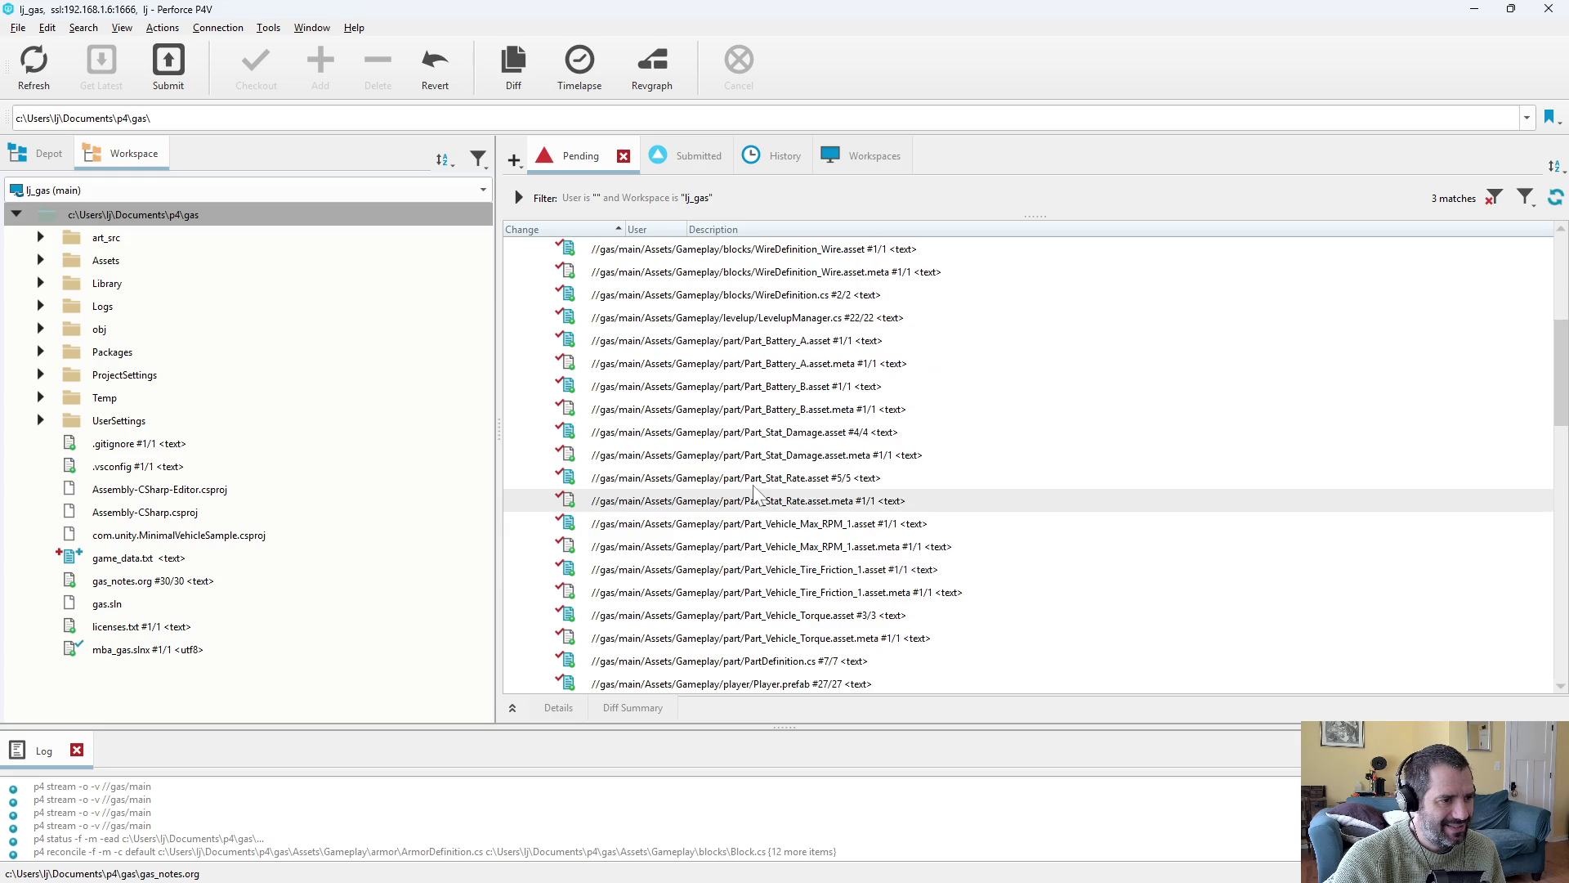
scroll(736, 368, up, 10)
shift+click(703, 290)
scroll(730, 547, down, 15)
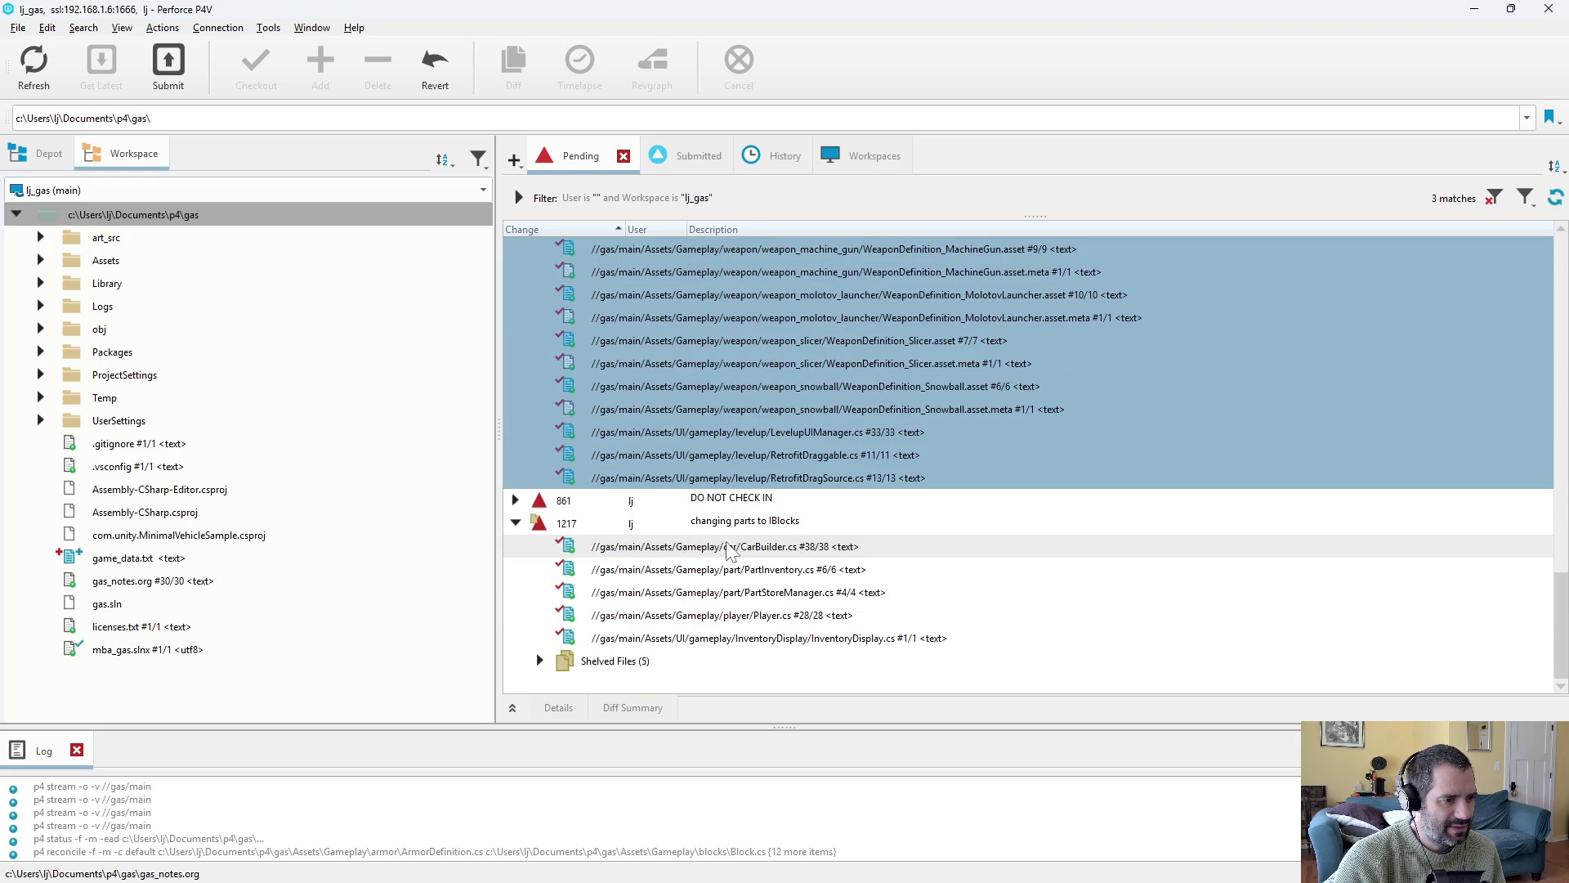
drag(761, 525, 760, 525)
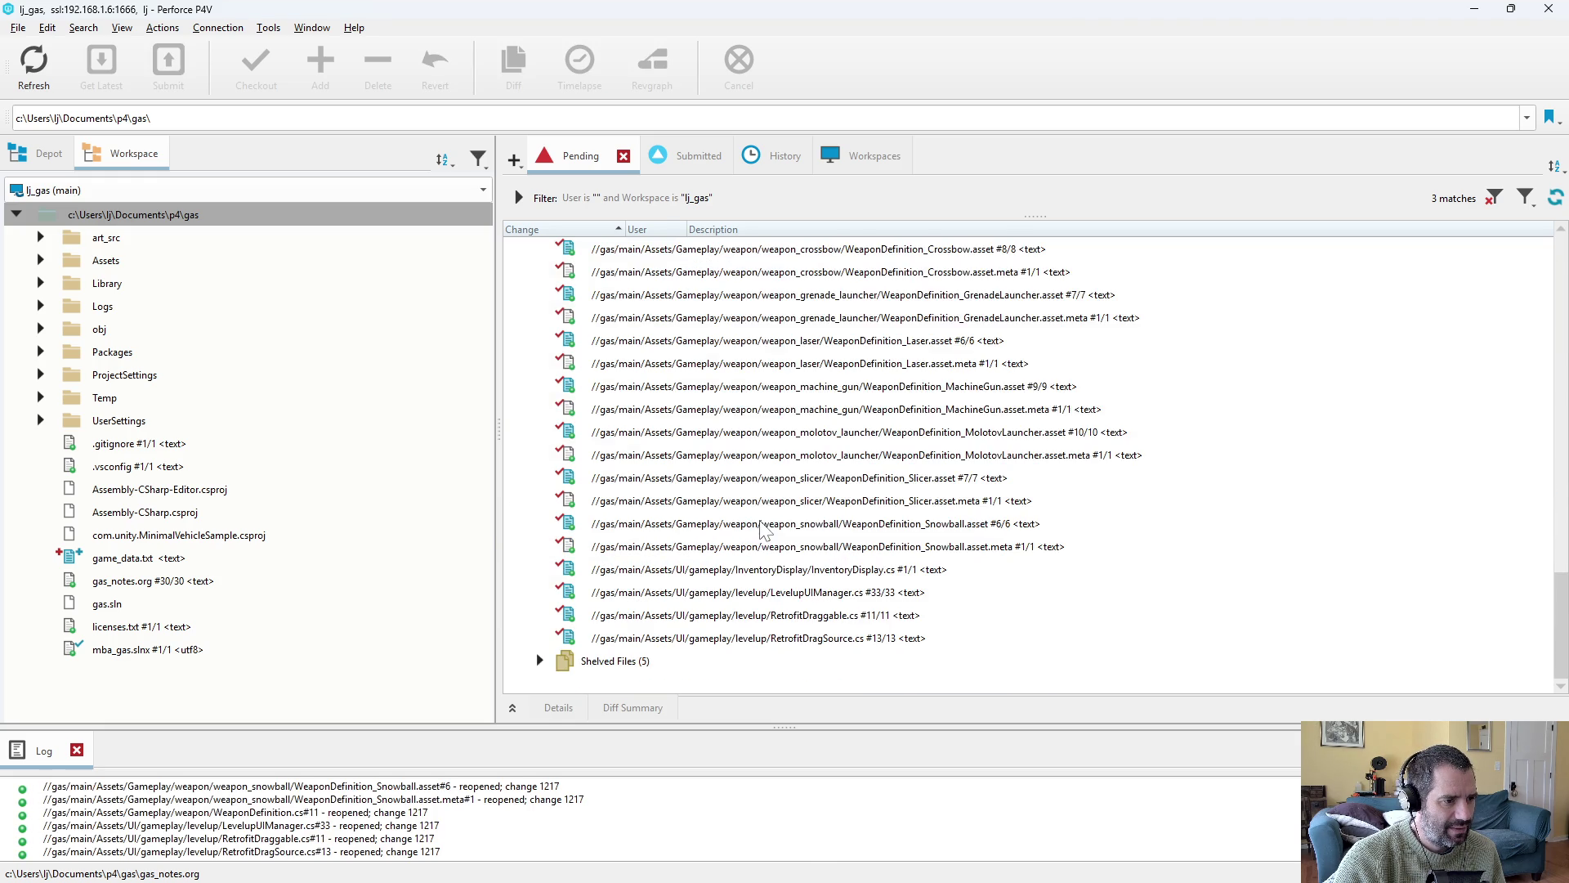
scroll(708, 372, up, 15)
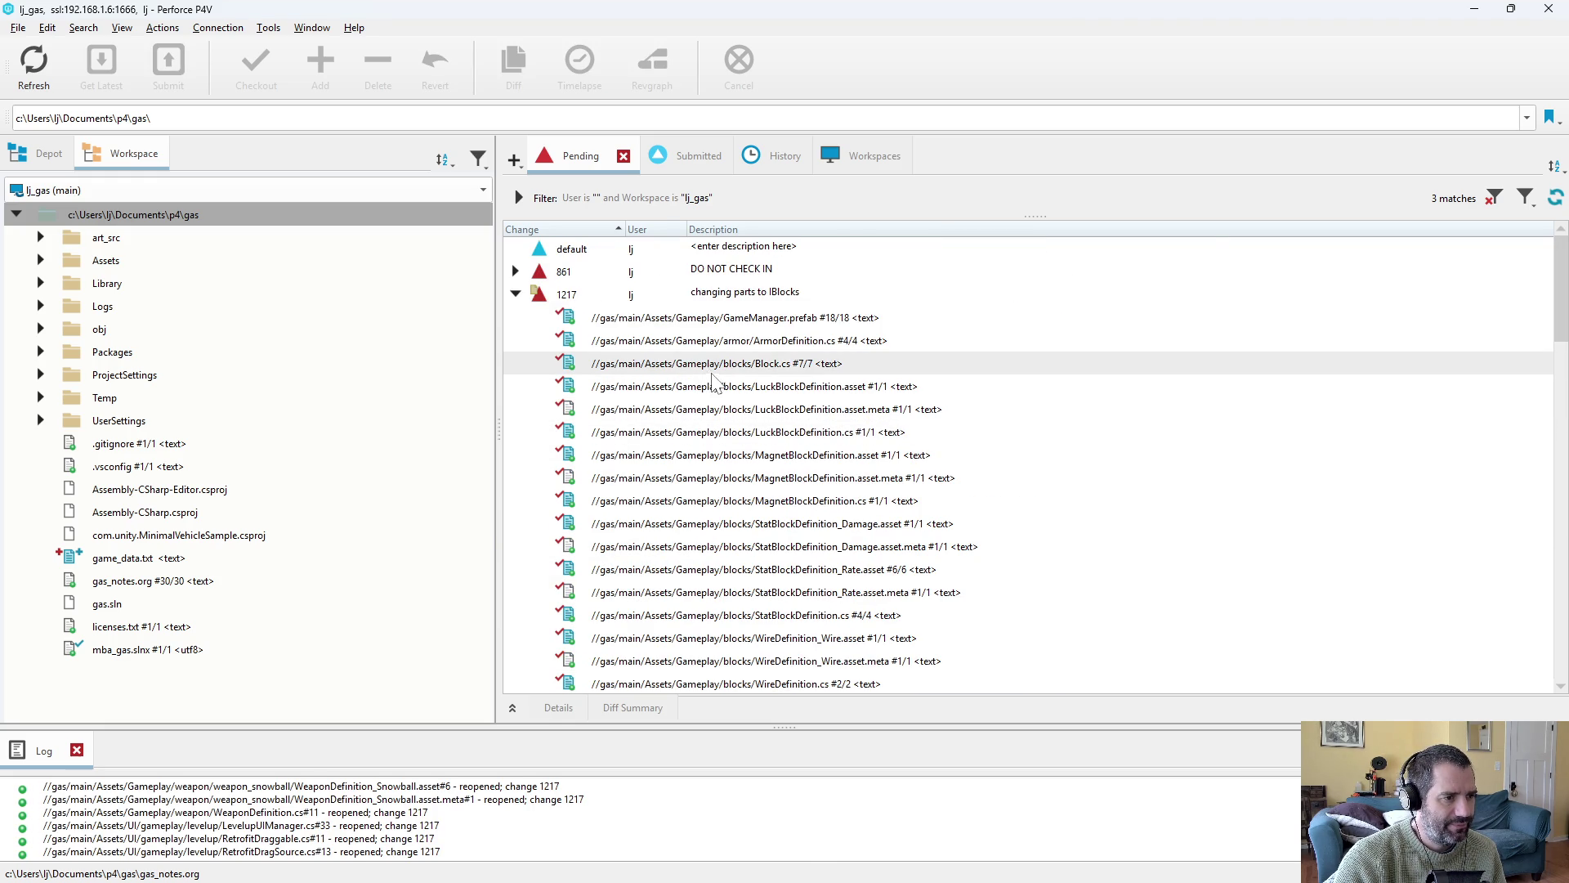
click(711, 293)
key(ctrl+s)
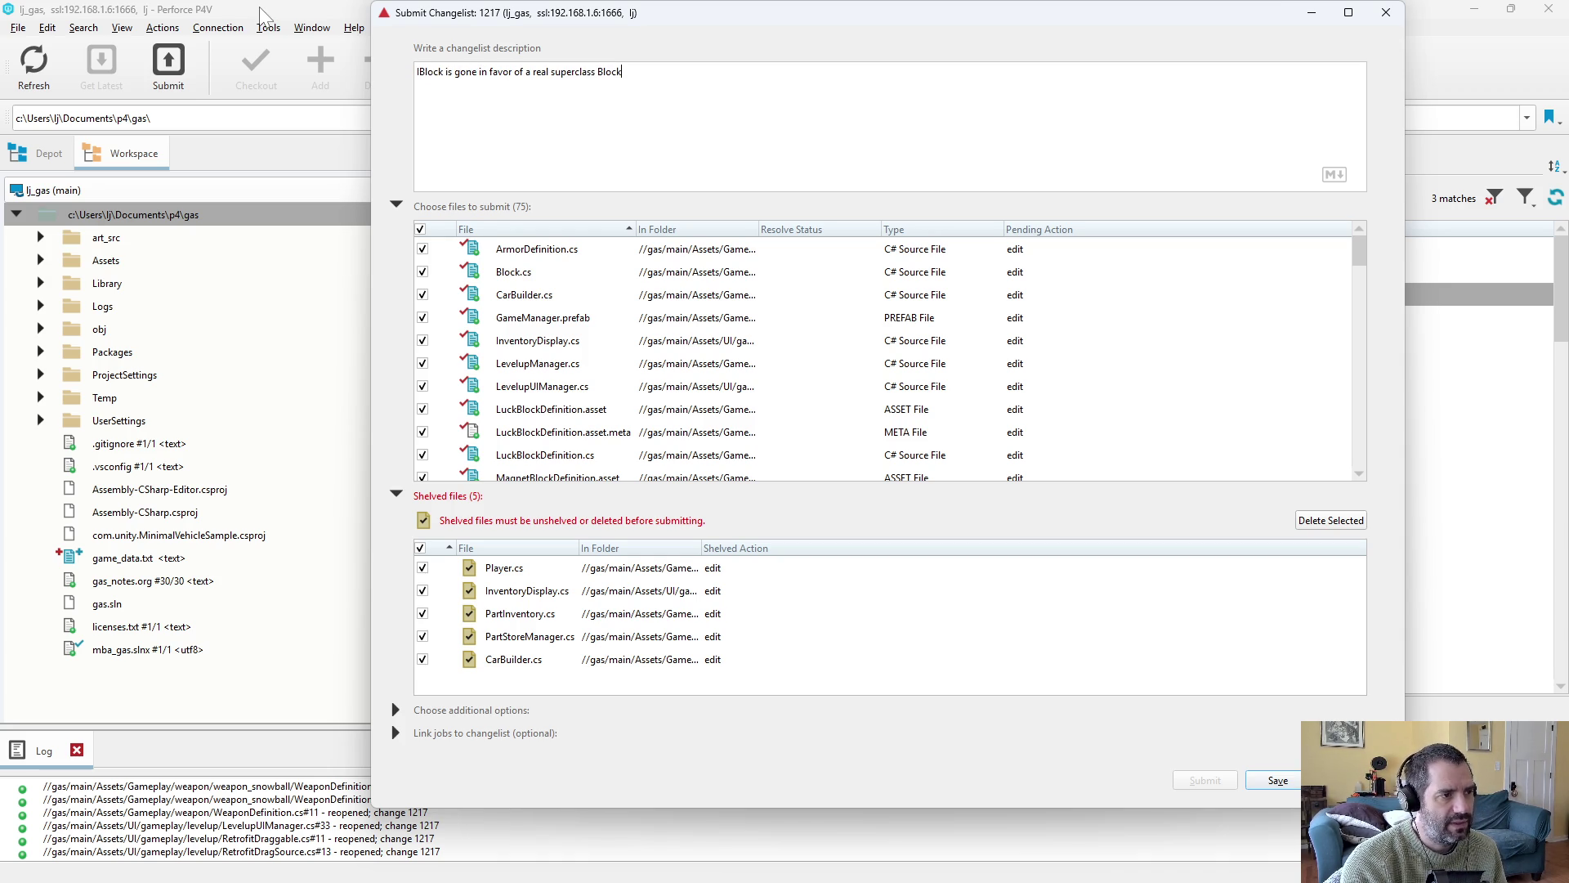
Save changelist 1217's description 'IBlock is gone in favor of a real superclass Block' and diff Block.cs.
click(1267, 780)
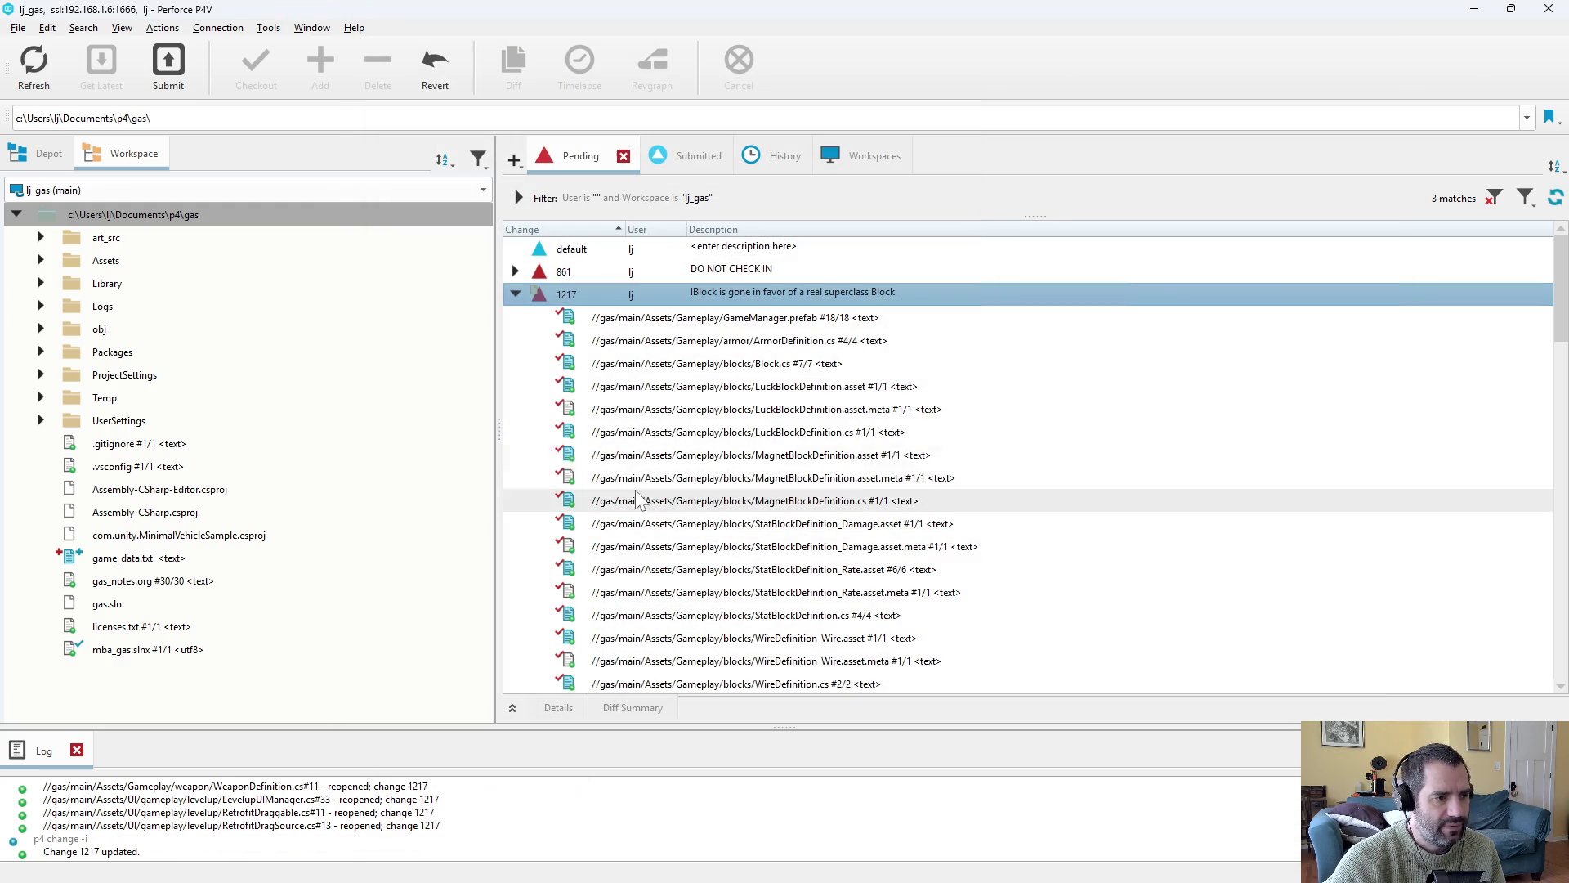
double_click(787, 370)
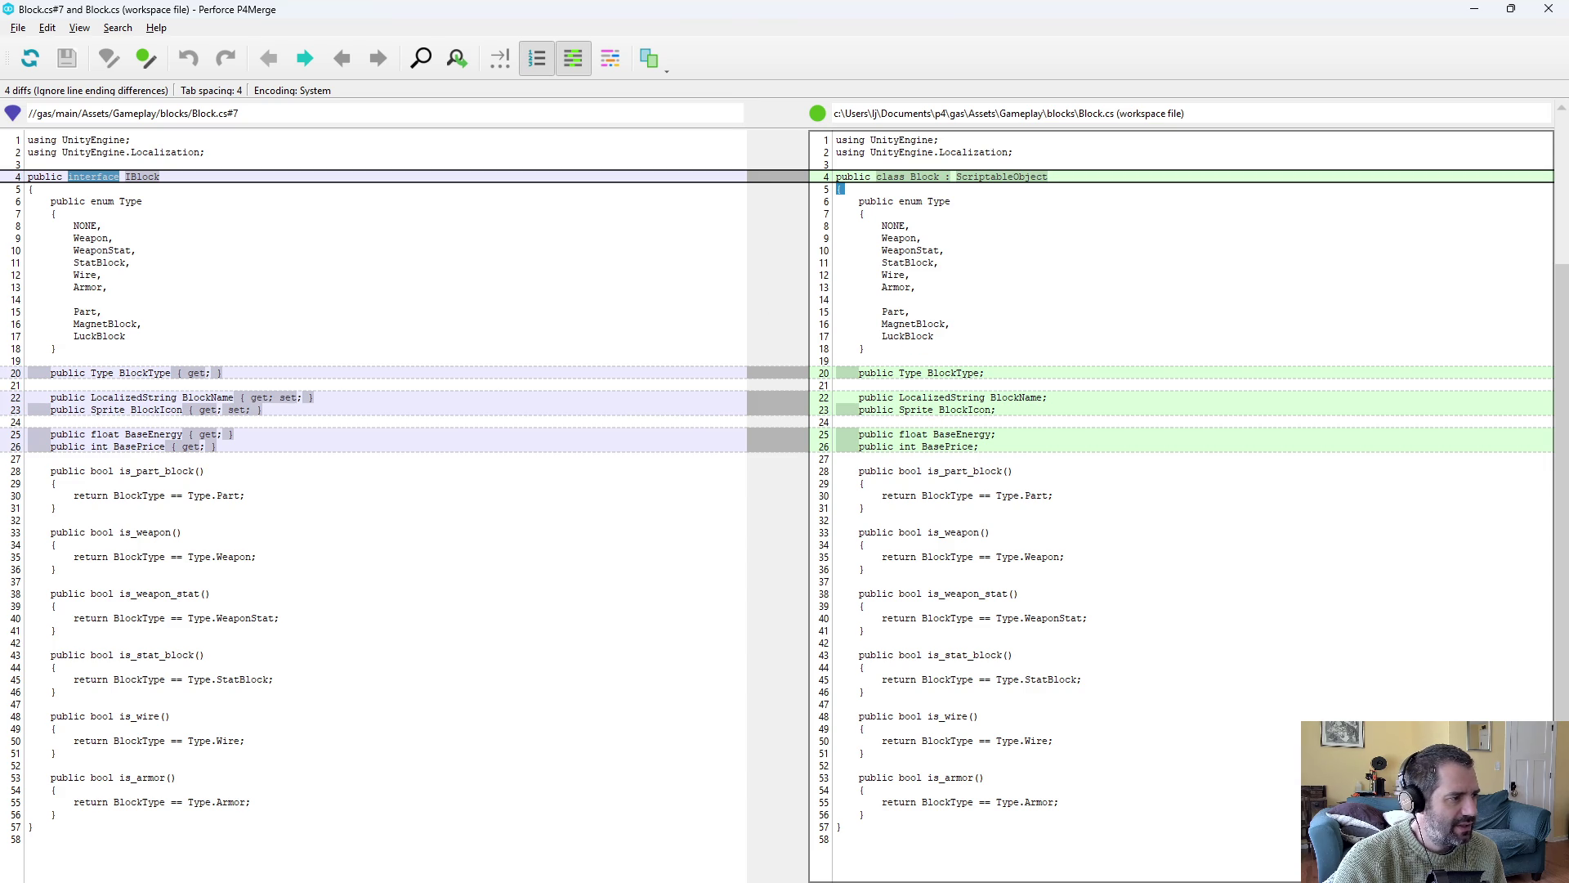
drag(29, 361, 217, 447)
key(Tab)
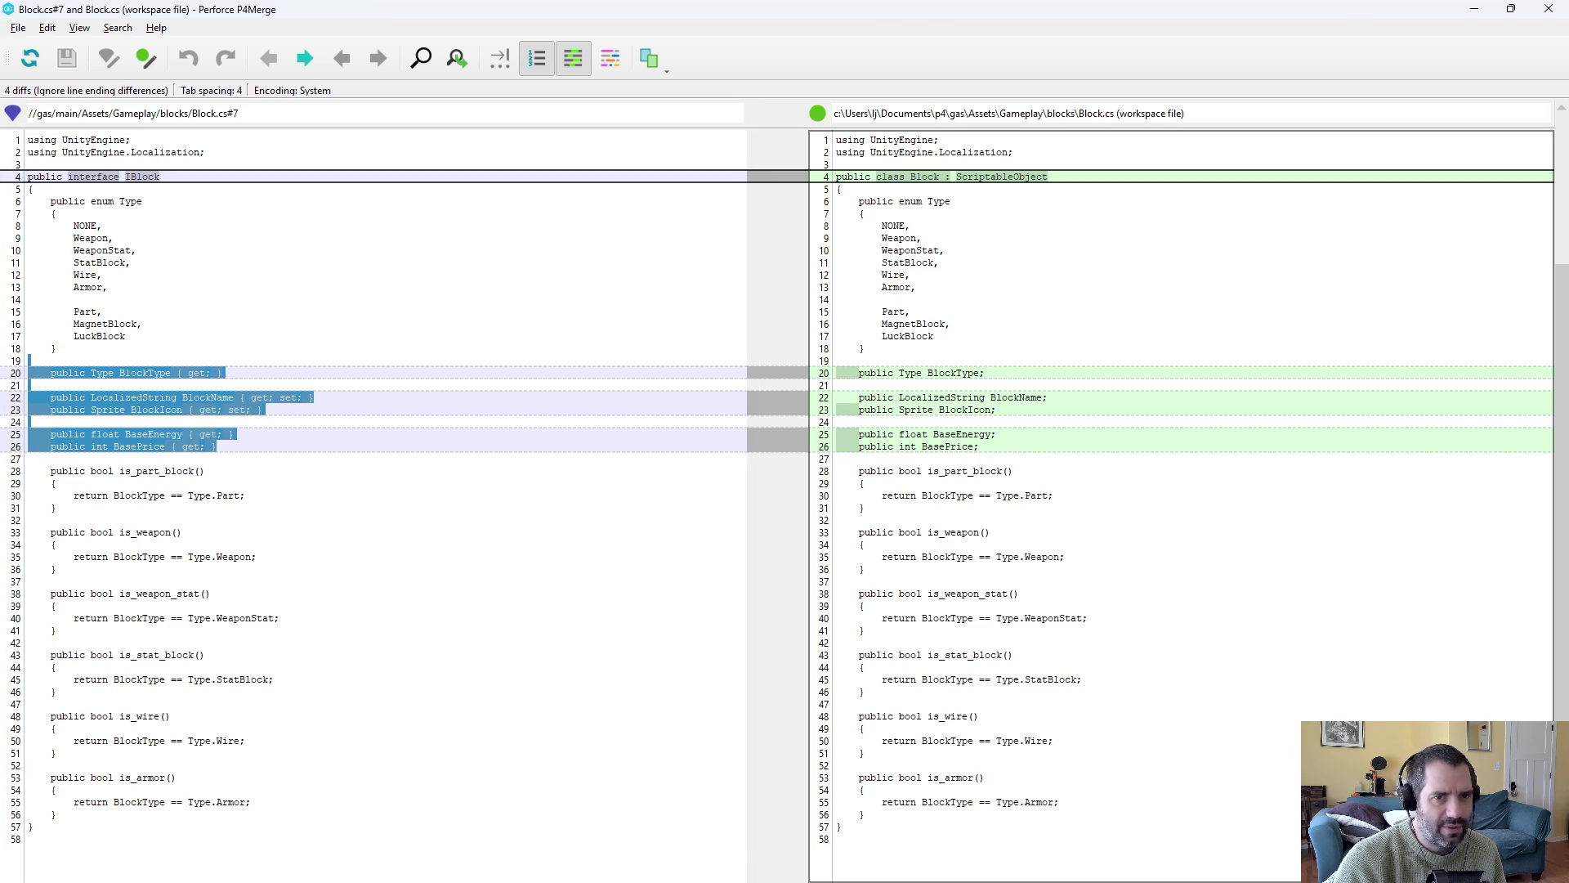
click(1550, 10)
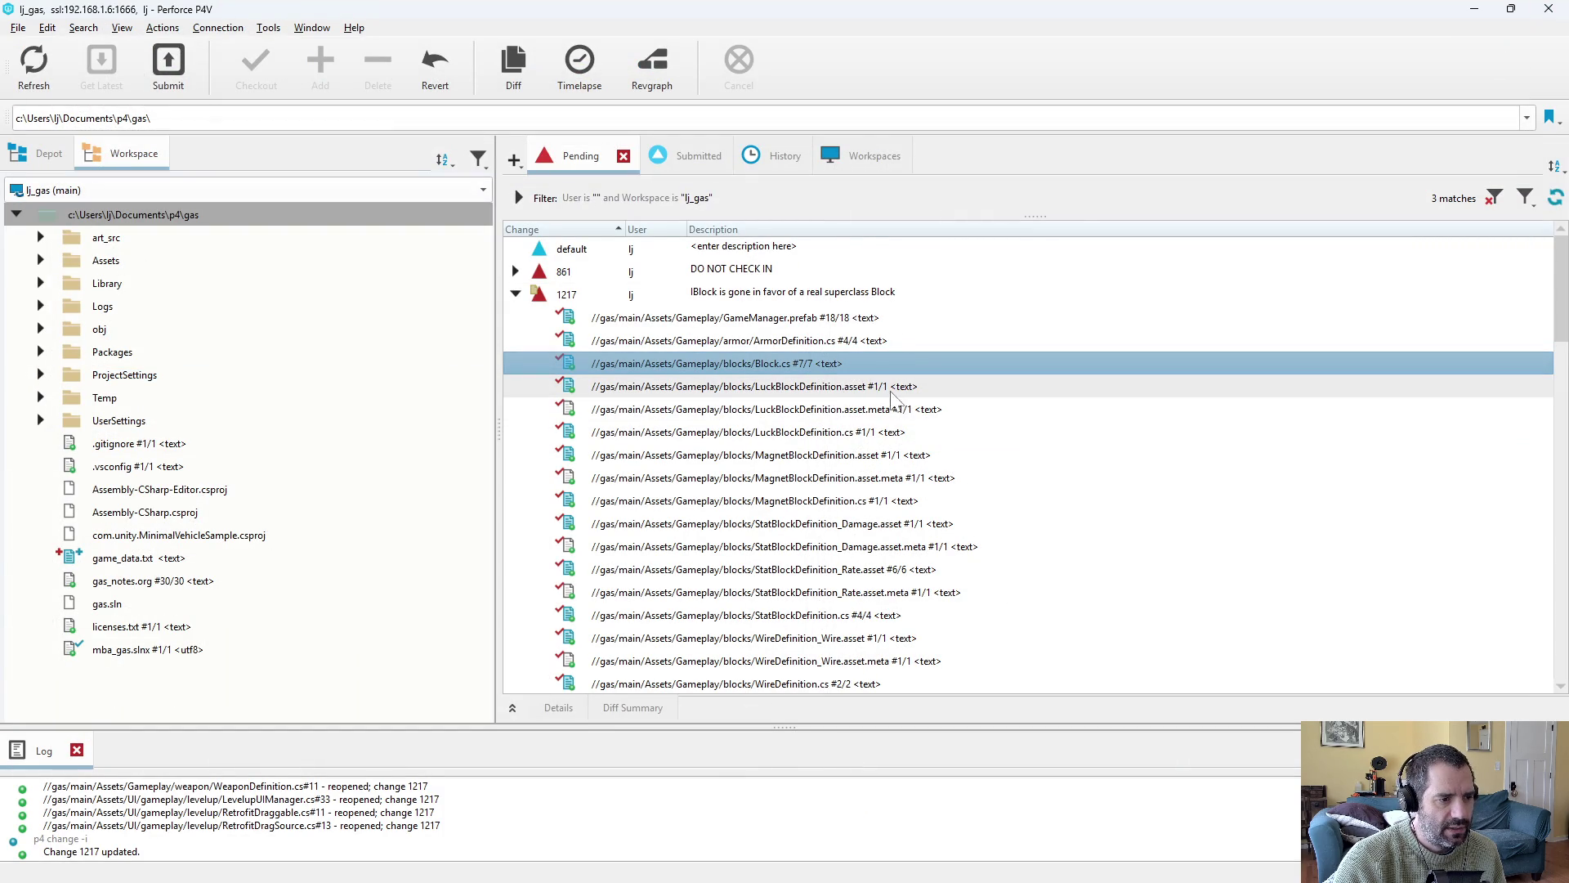
scroll(856, 396, down, 1)
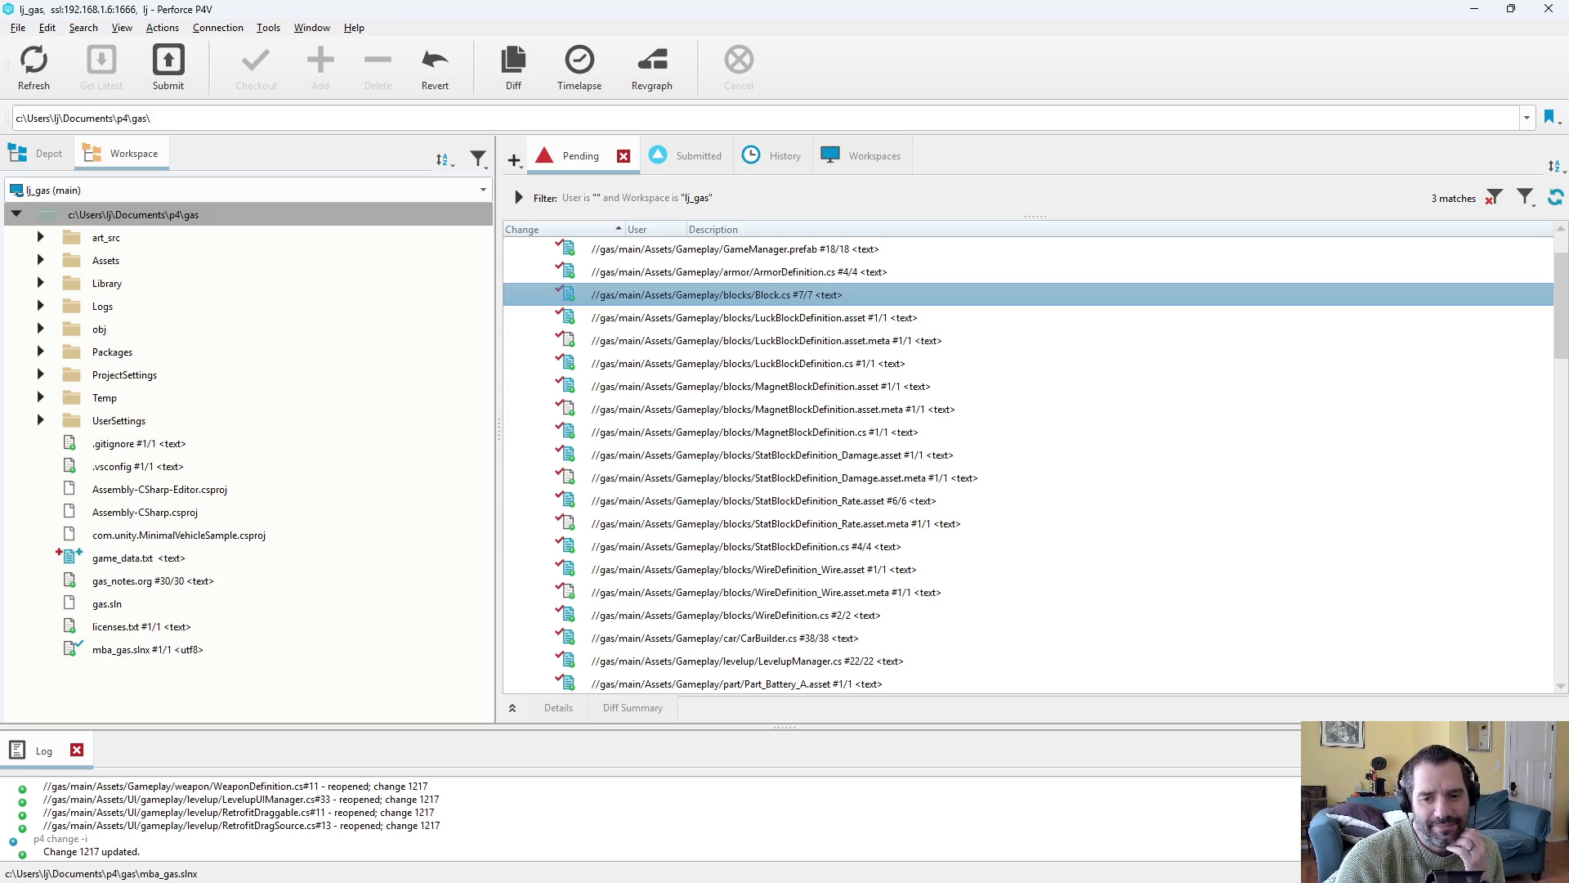
key(alt+Tab)
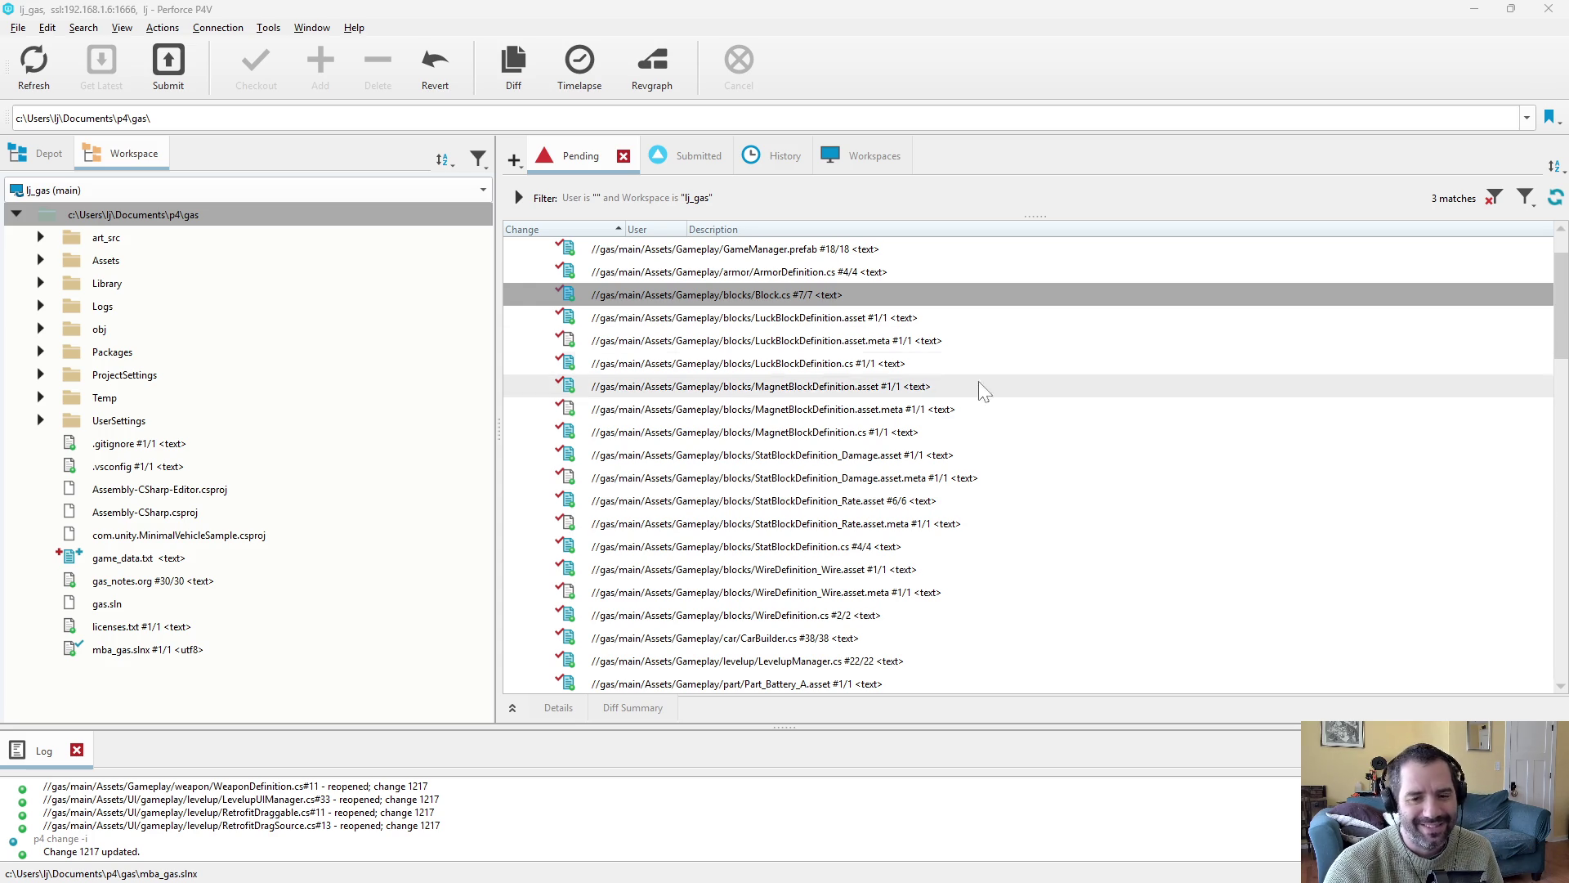
scroll(940, 384, down, 1)
scroll(899, 390, up, 1)
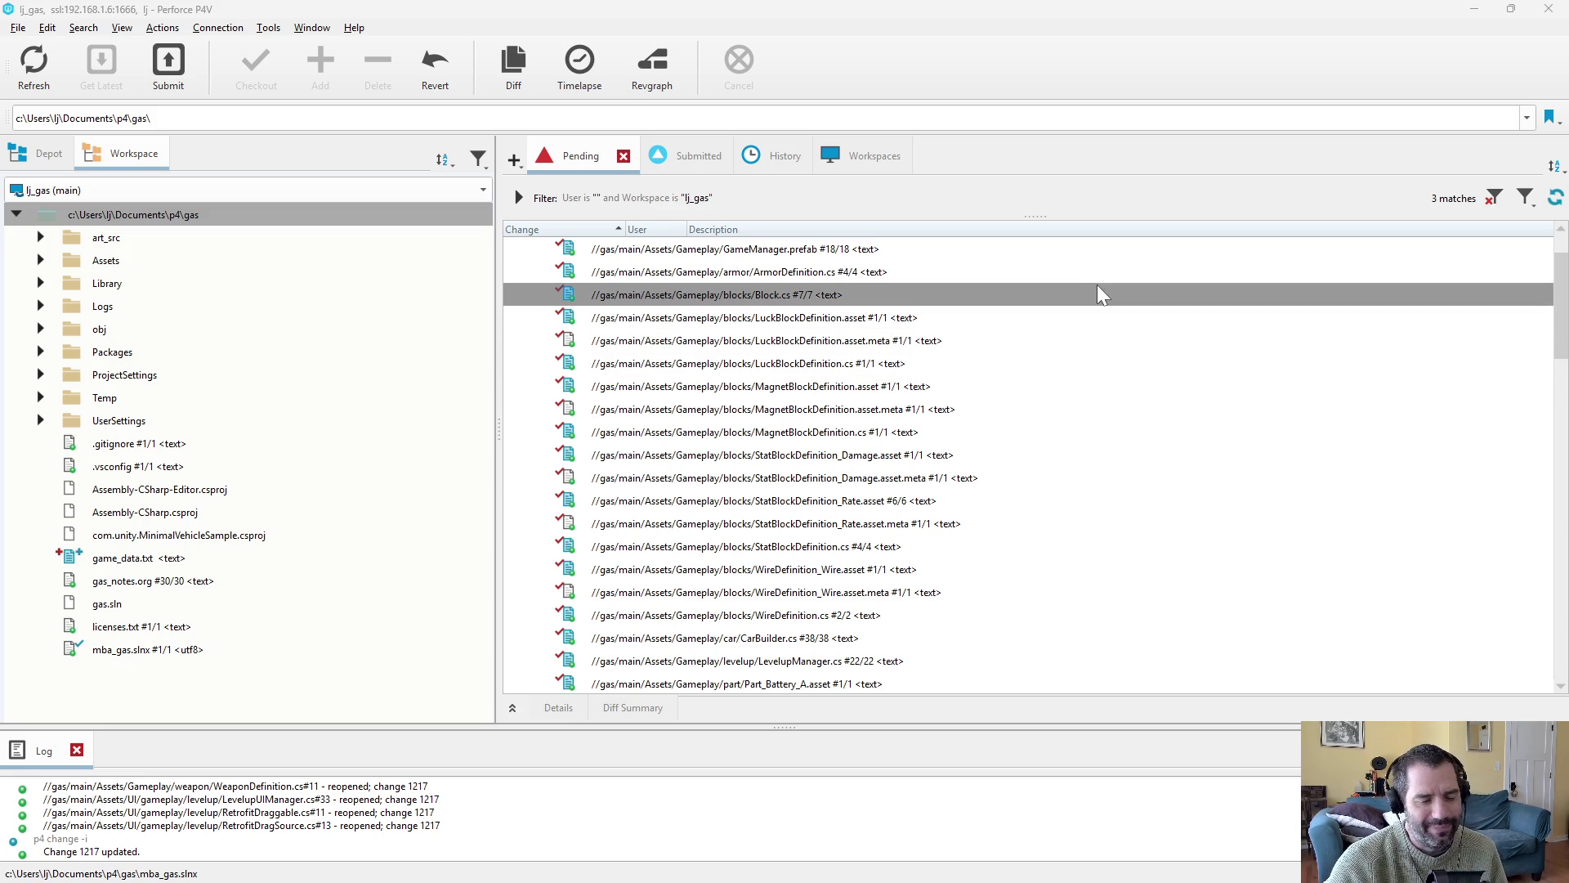
scroll(1028, 331, up, 1)
double_click(907, 341)
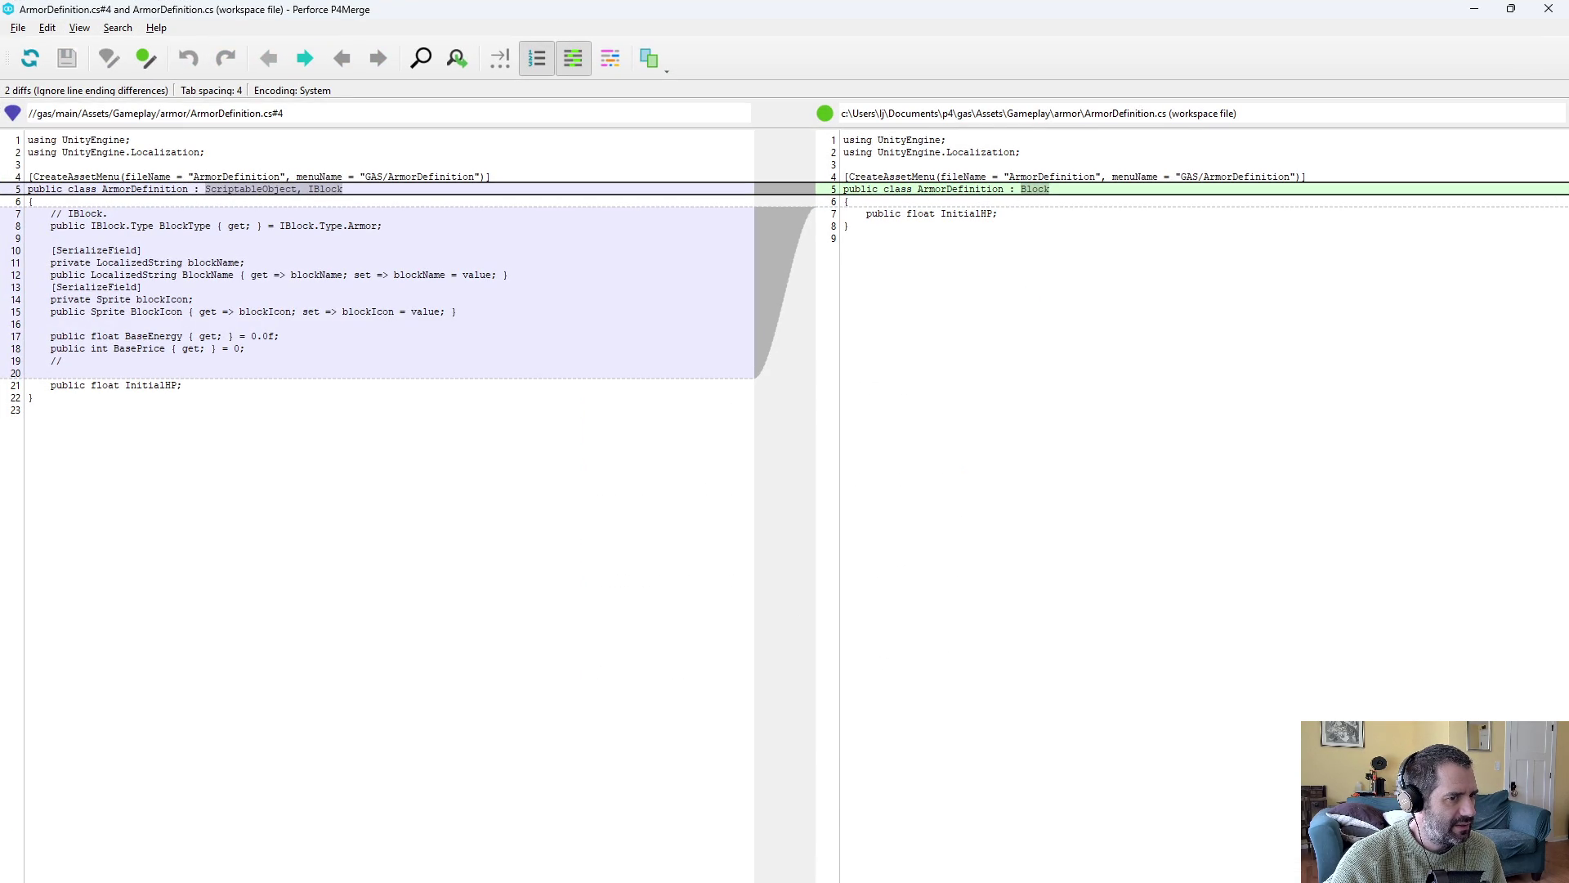
mouse_move(28, 213)
mouse_down()
mouse_move(284, 275)
mouse_move(244, 348)
mouse_up()
click(244, 348)
drag(238, 226, 51, 361)
click(51, 360)
key(alt+F4)
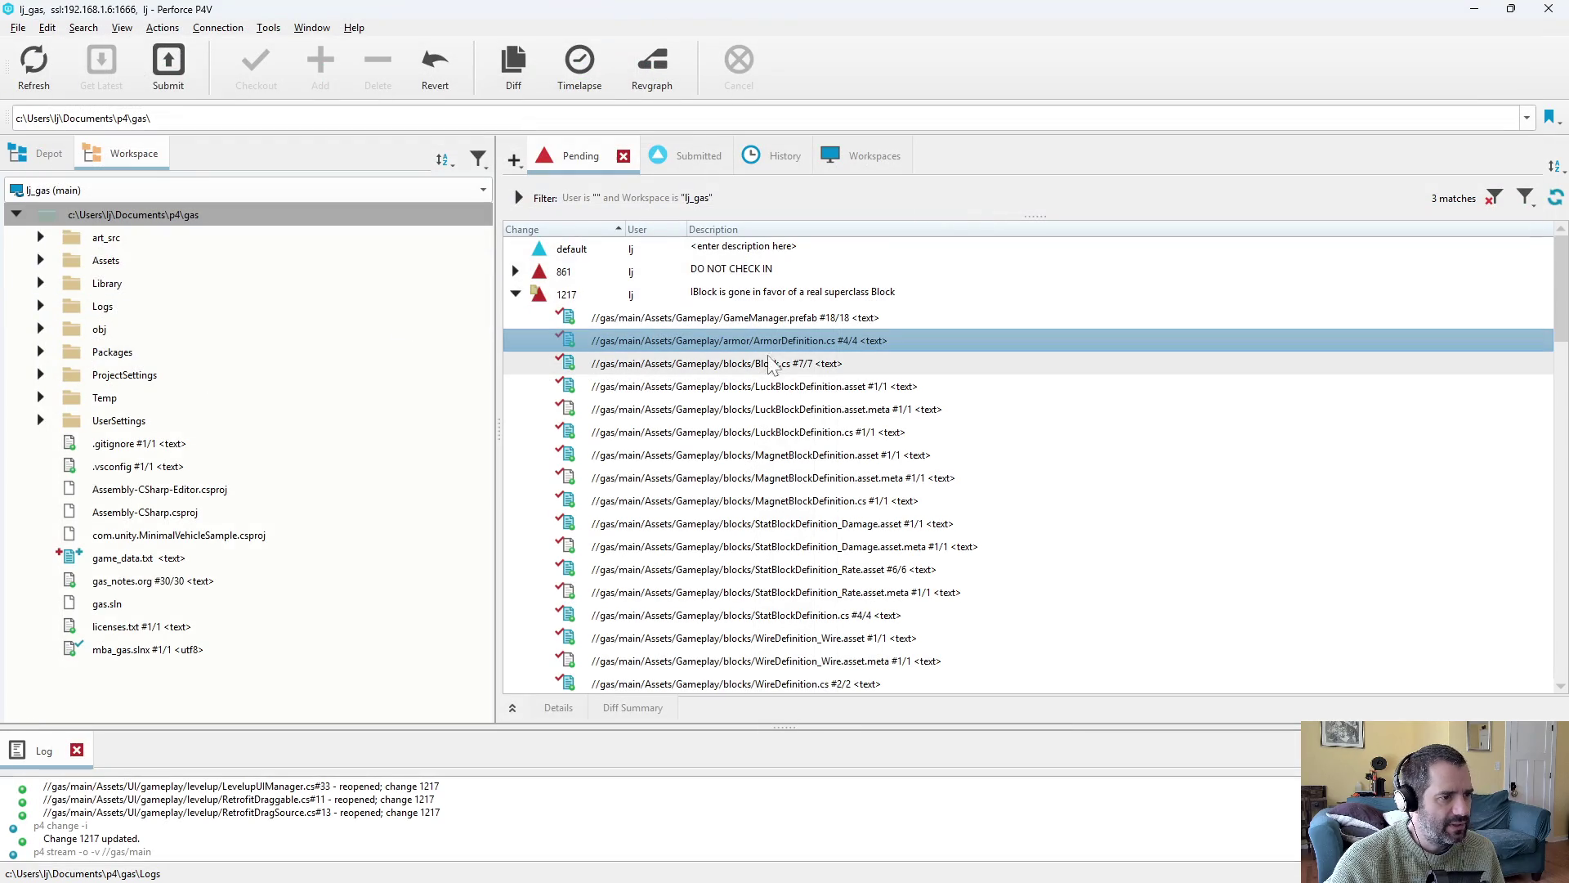
click(927, 387)
click(859, 455)
scroll(875, 498, down, 2)
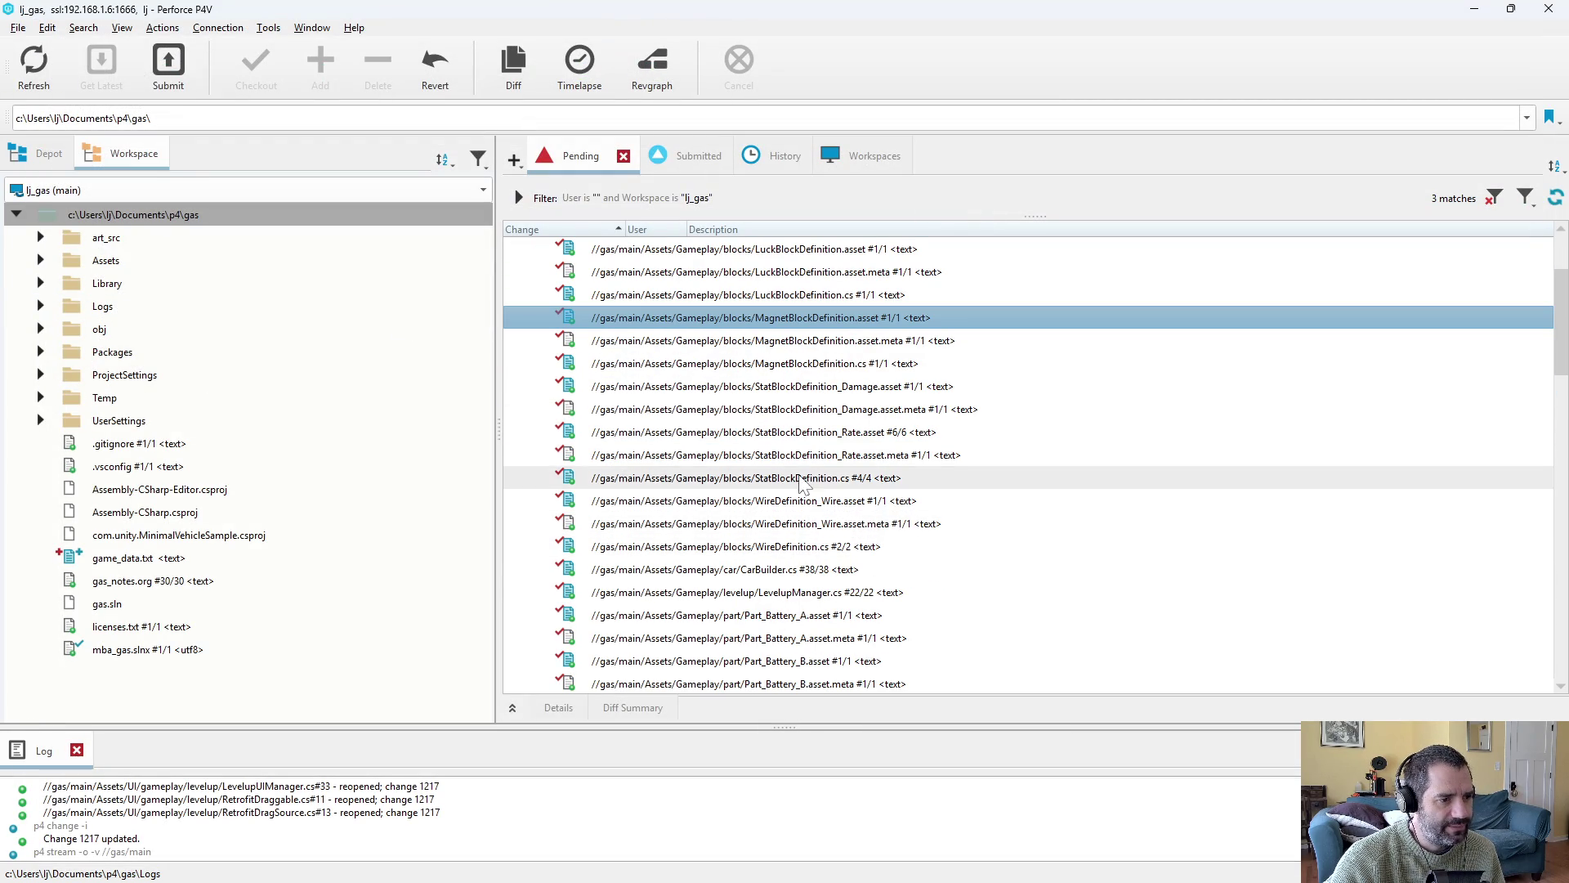
double_click(885, 478)
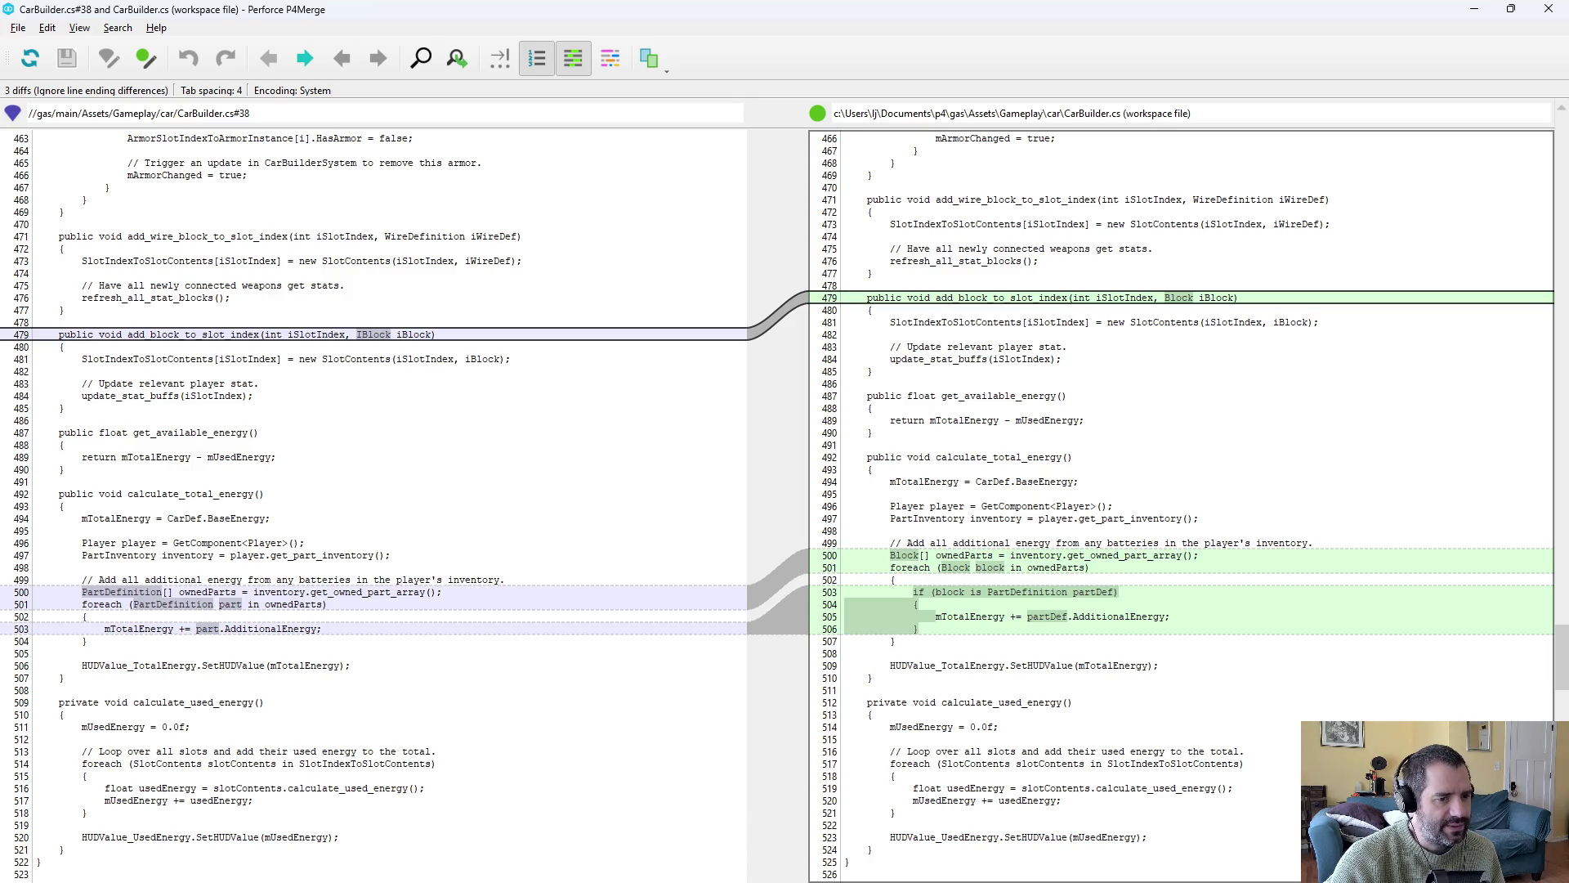
double_click(961, 457)
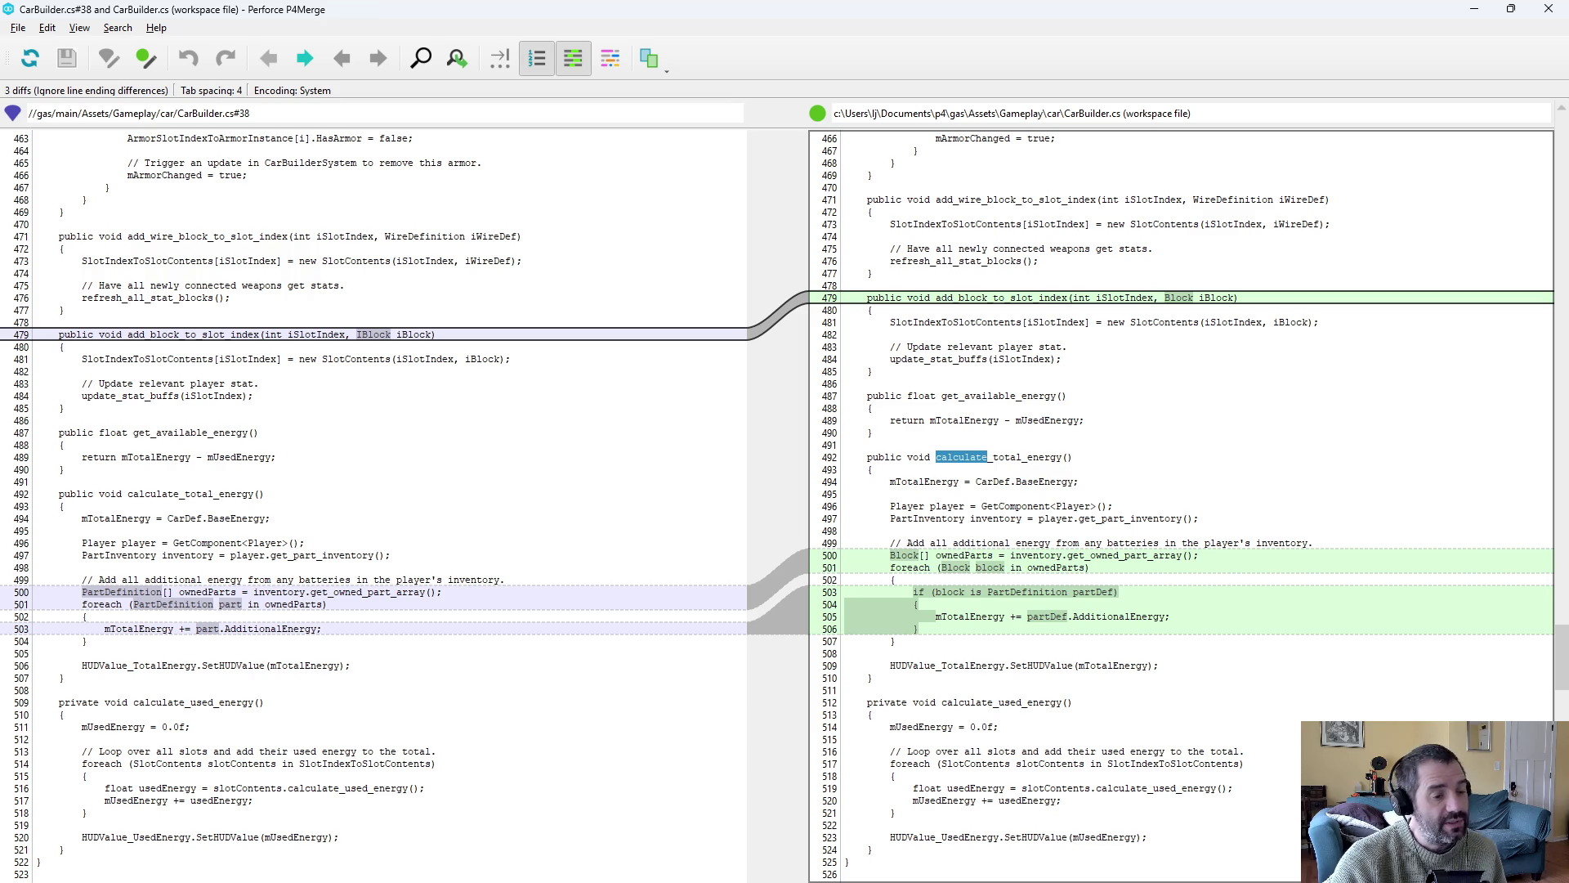
drag(888, 555, 1090, 567)
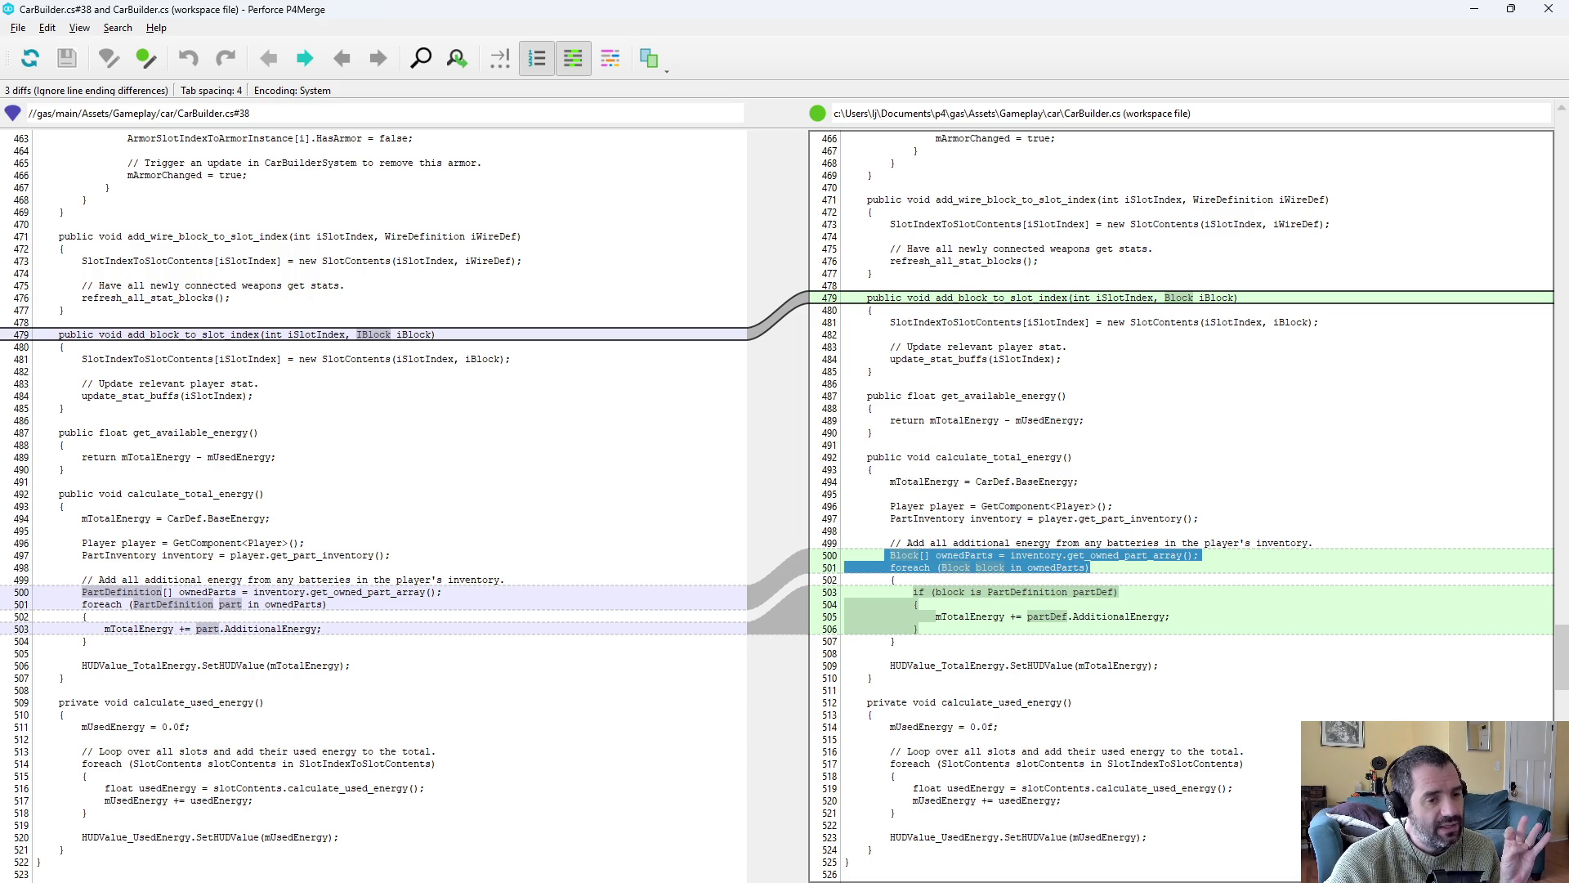
key(Escape)
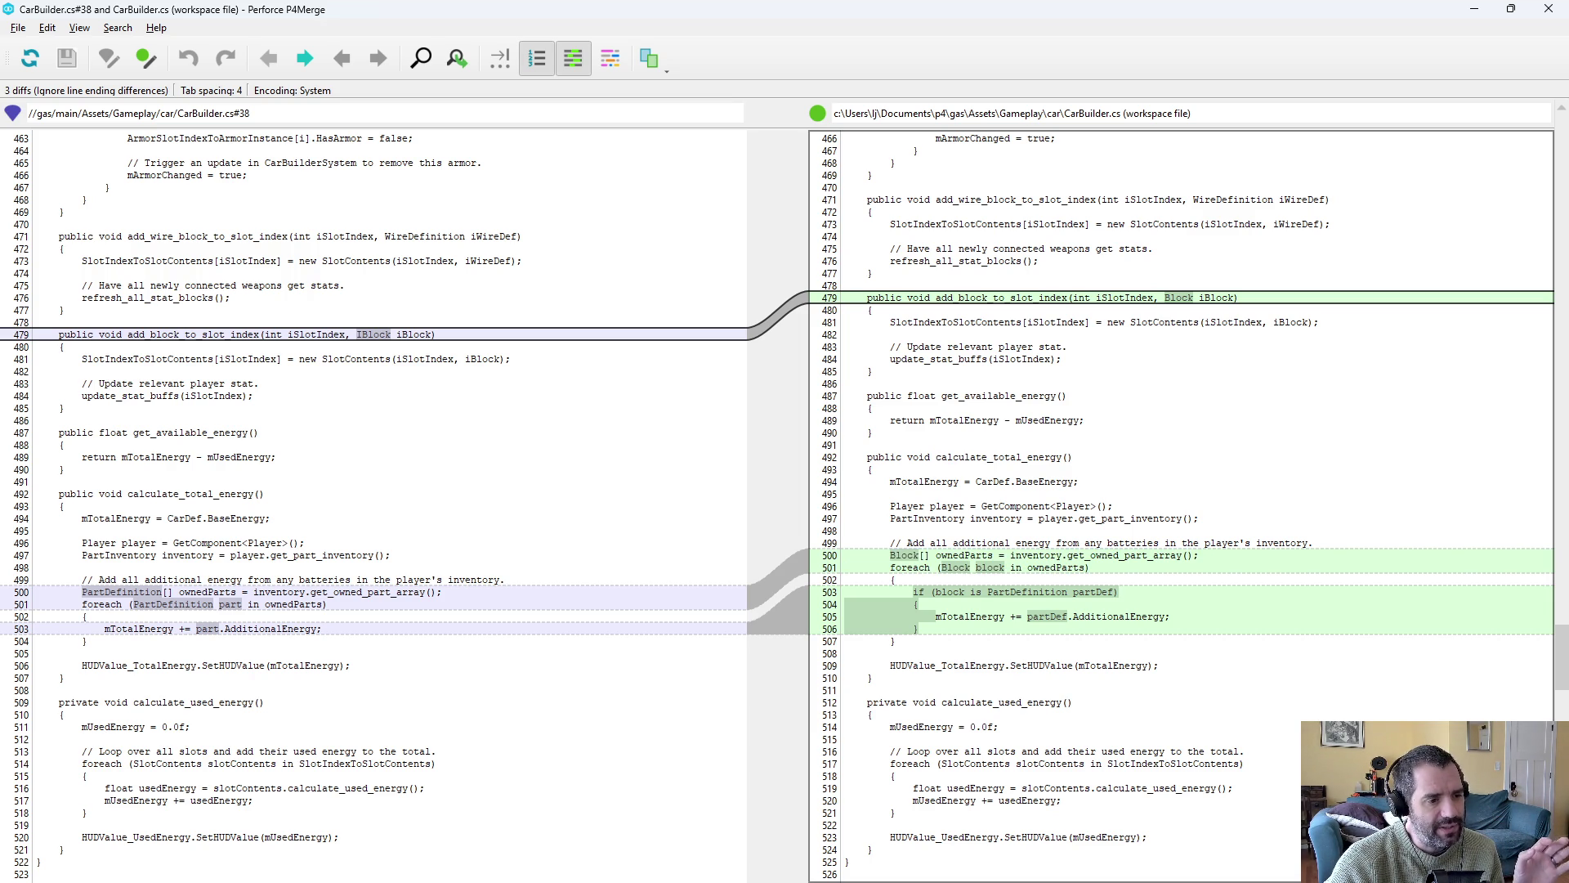
mouse_move(890, 567)
mouse_down()
mouse_move(1124, 617)
mouse_move(896, 640)
mouse_up()
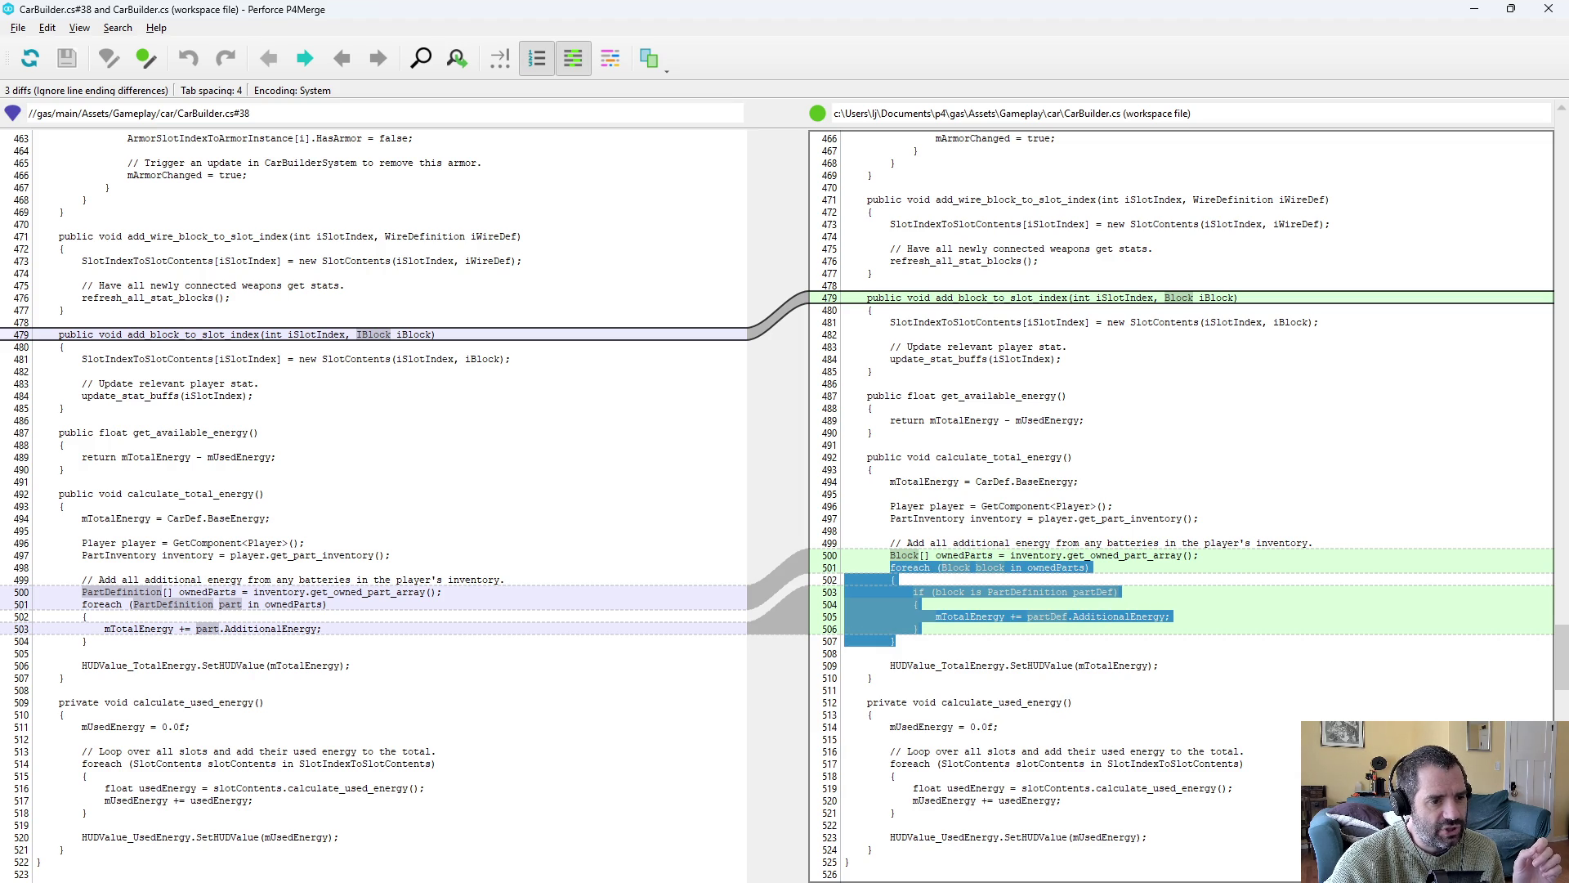
triple_click(1034, 555)
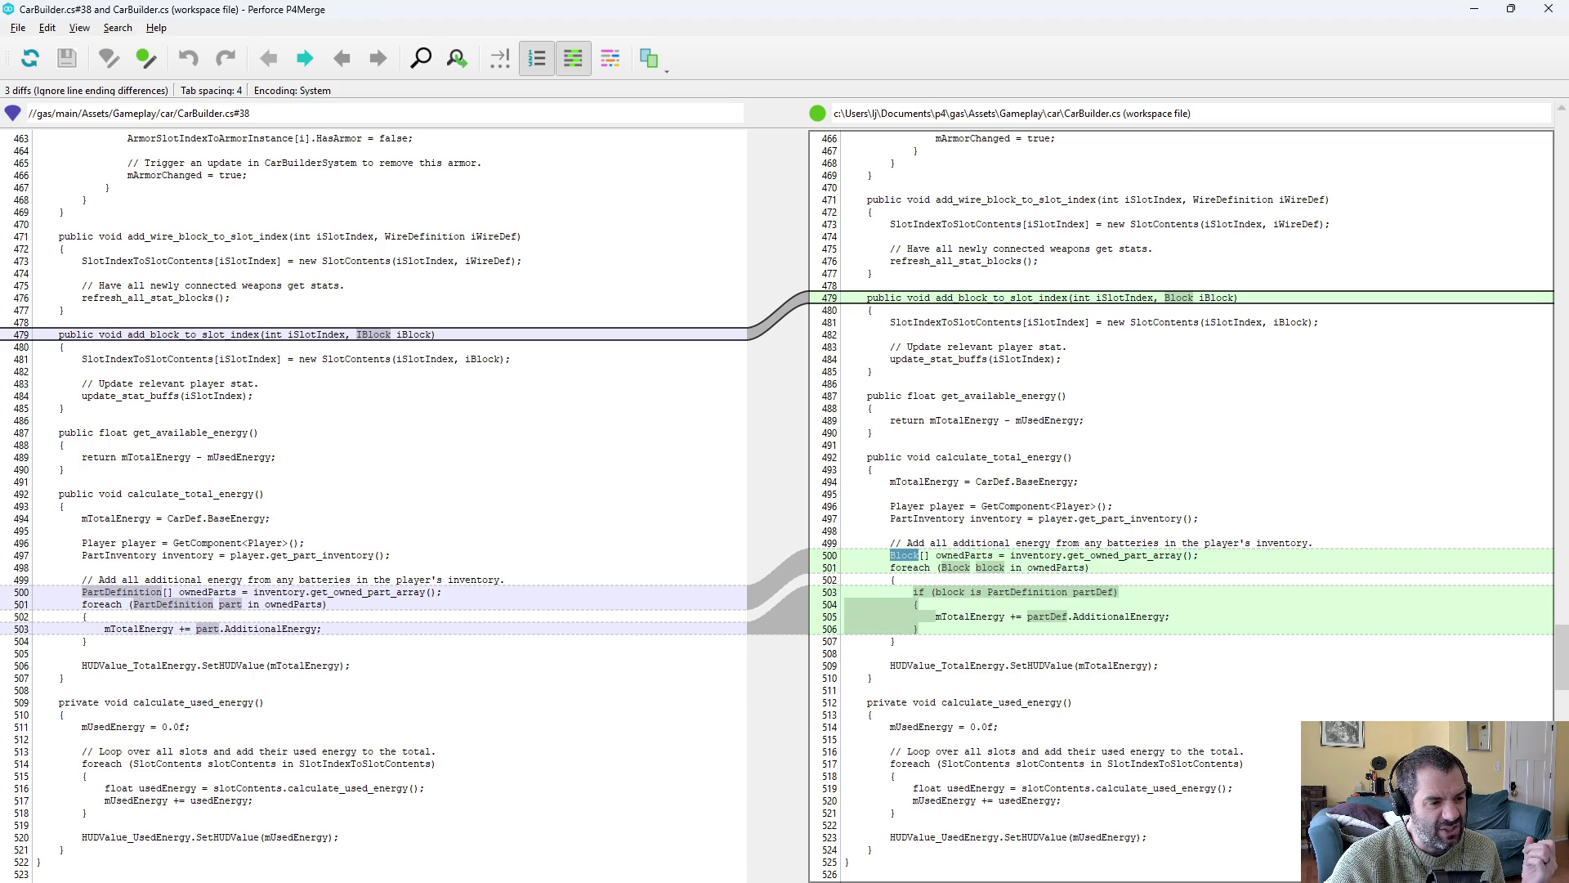
mouse_move(845, 555)
mouse_down()
mouse_move(930, 568)
mouse_move(847, 654)
mouse_up()
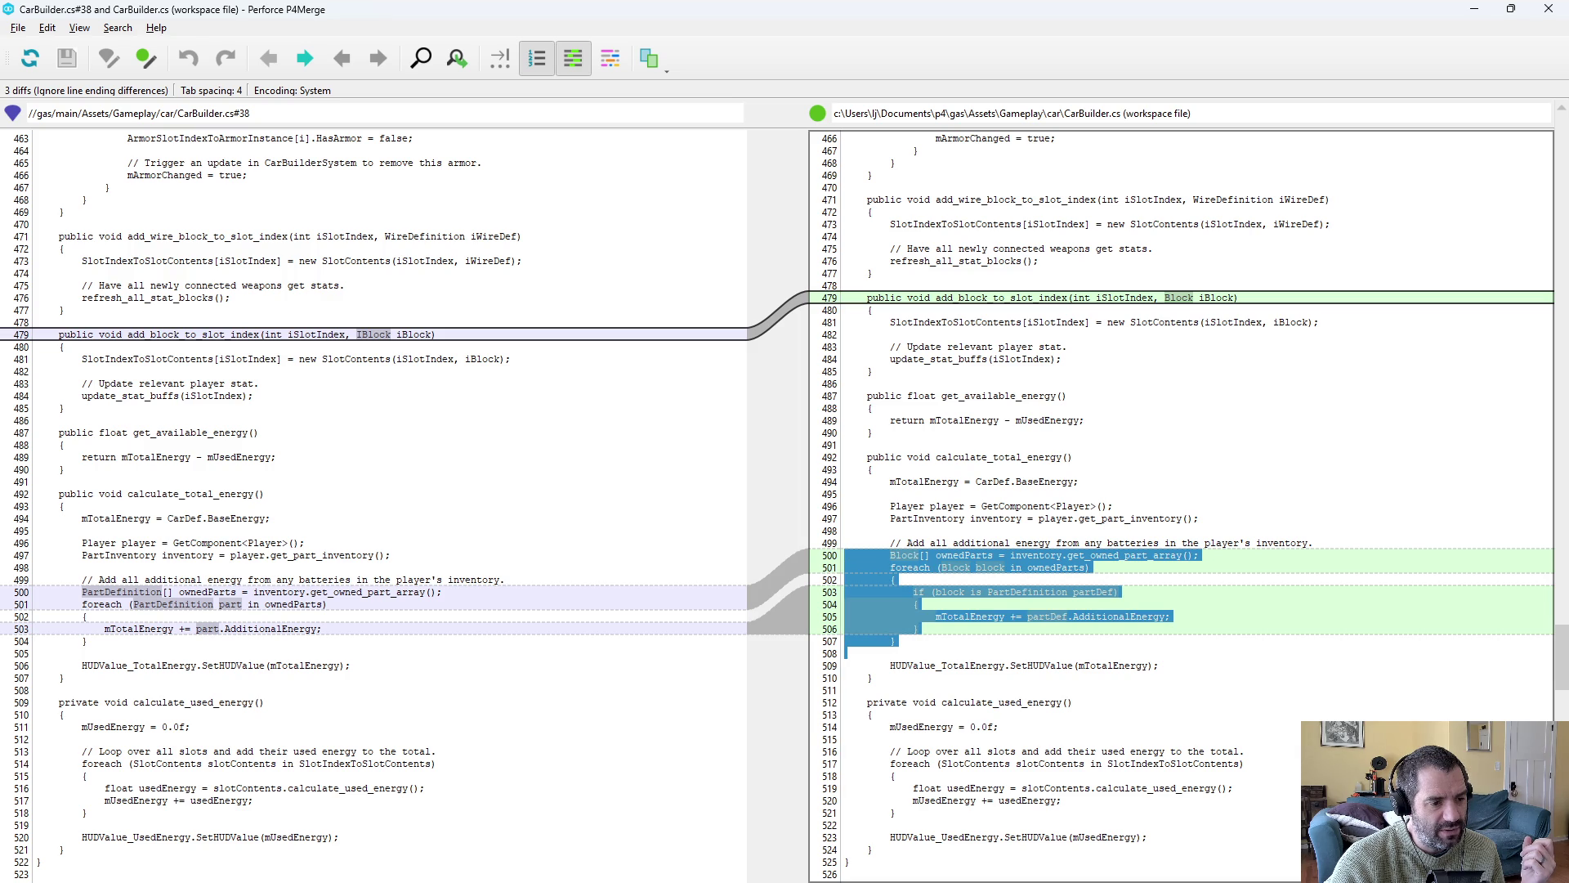
click(847, 654)
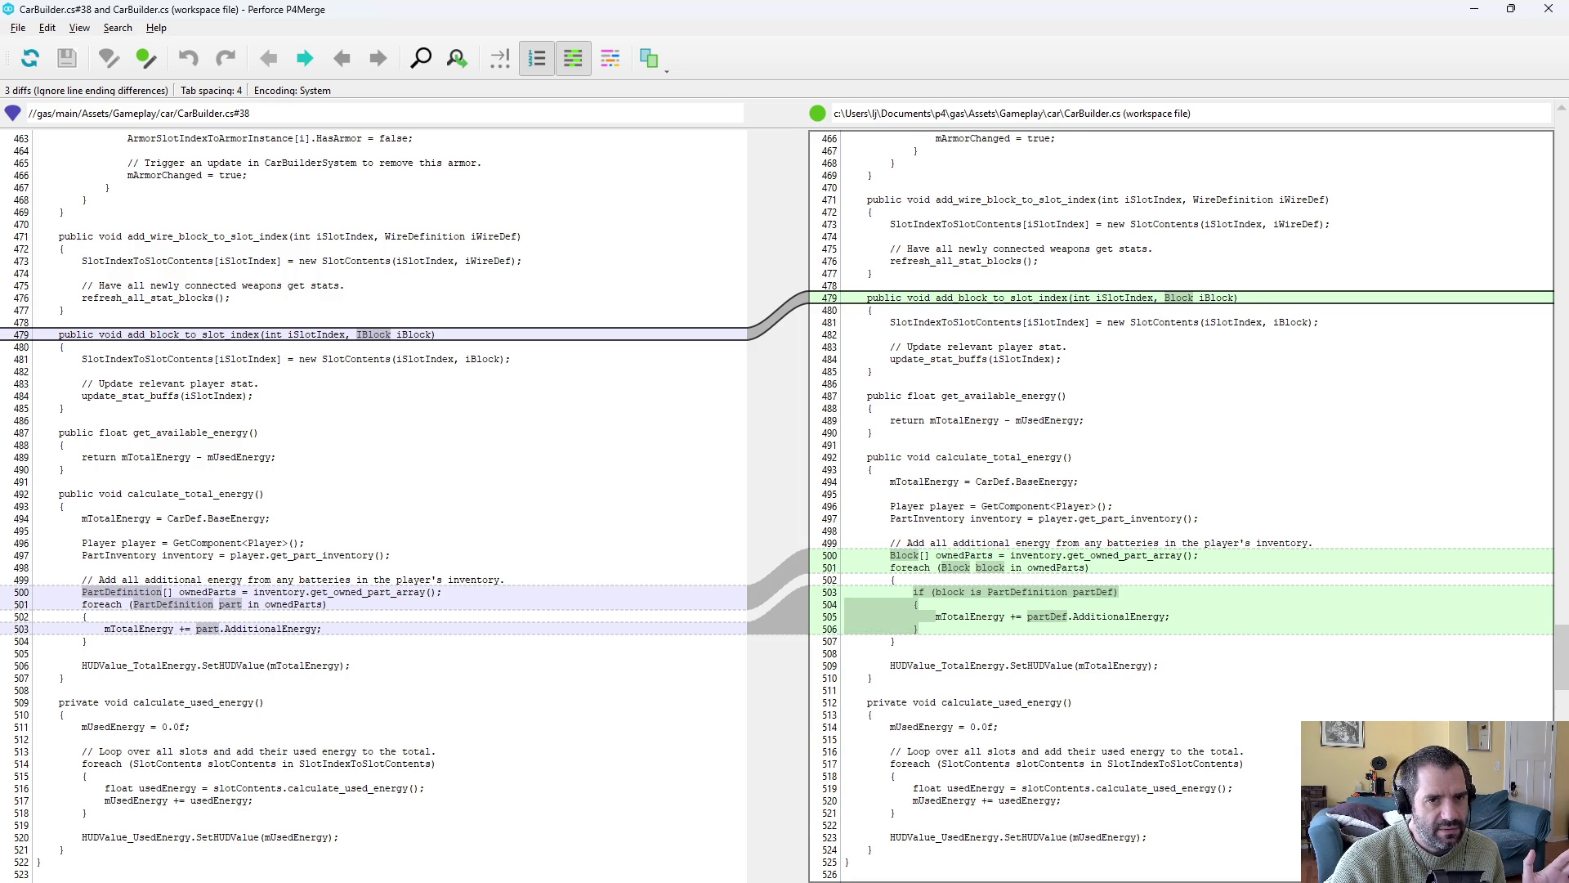
drag(954, 543, 1010, 616)
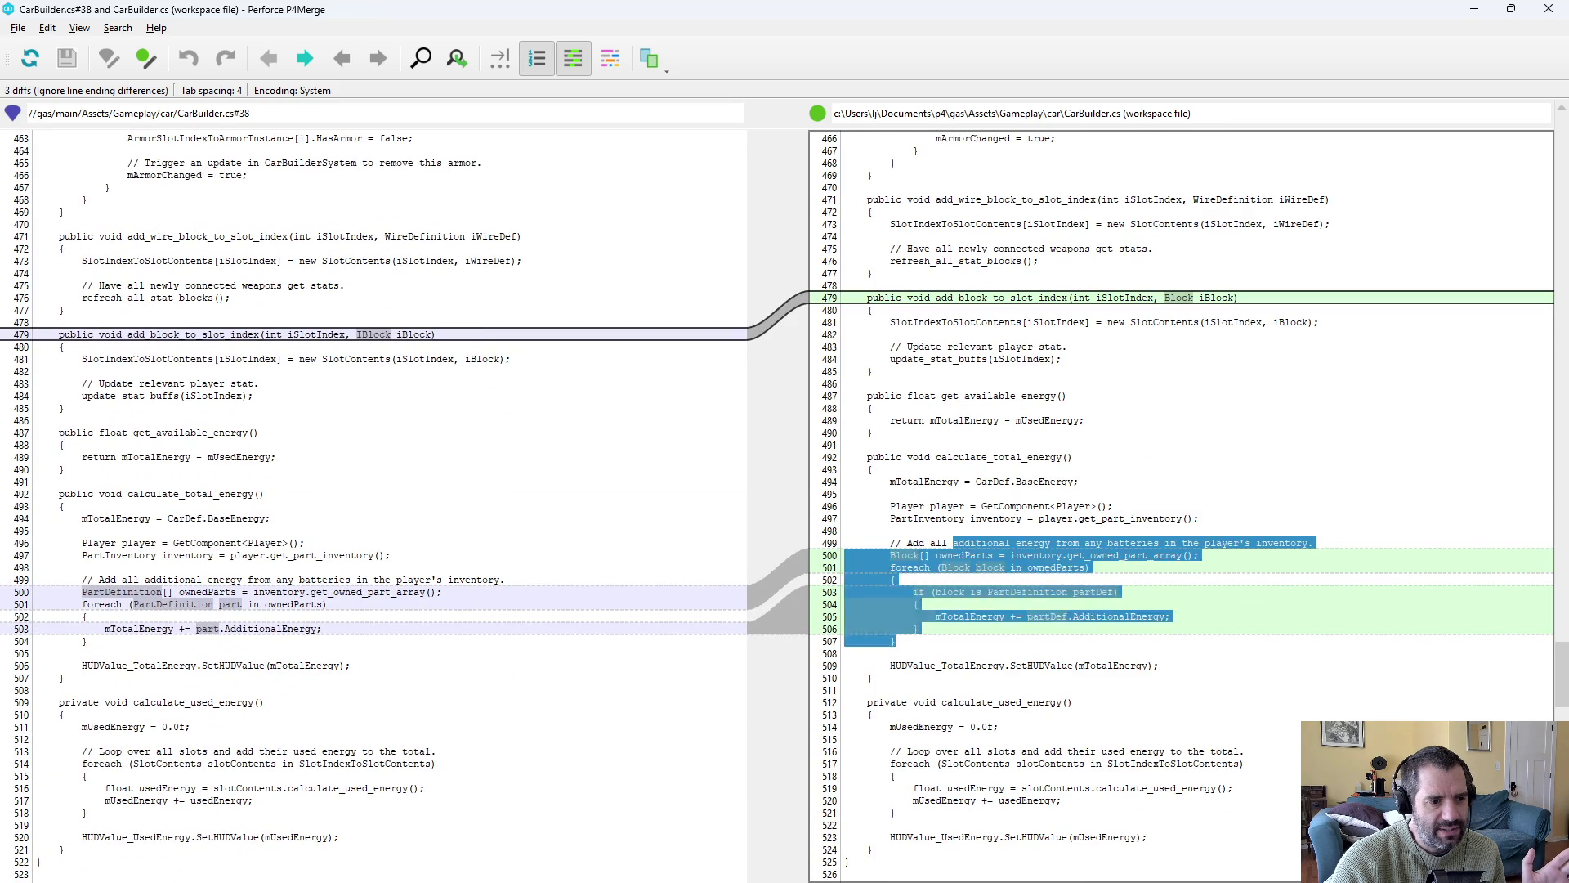
click(1549, 9)
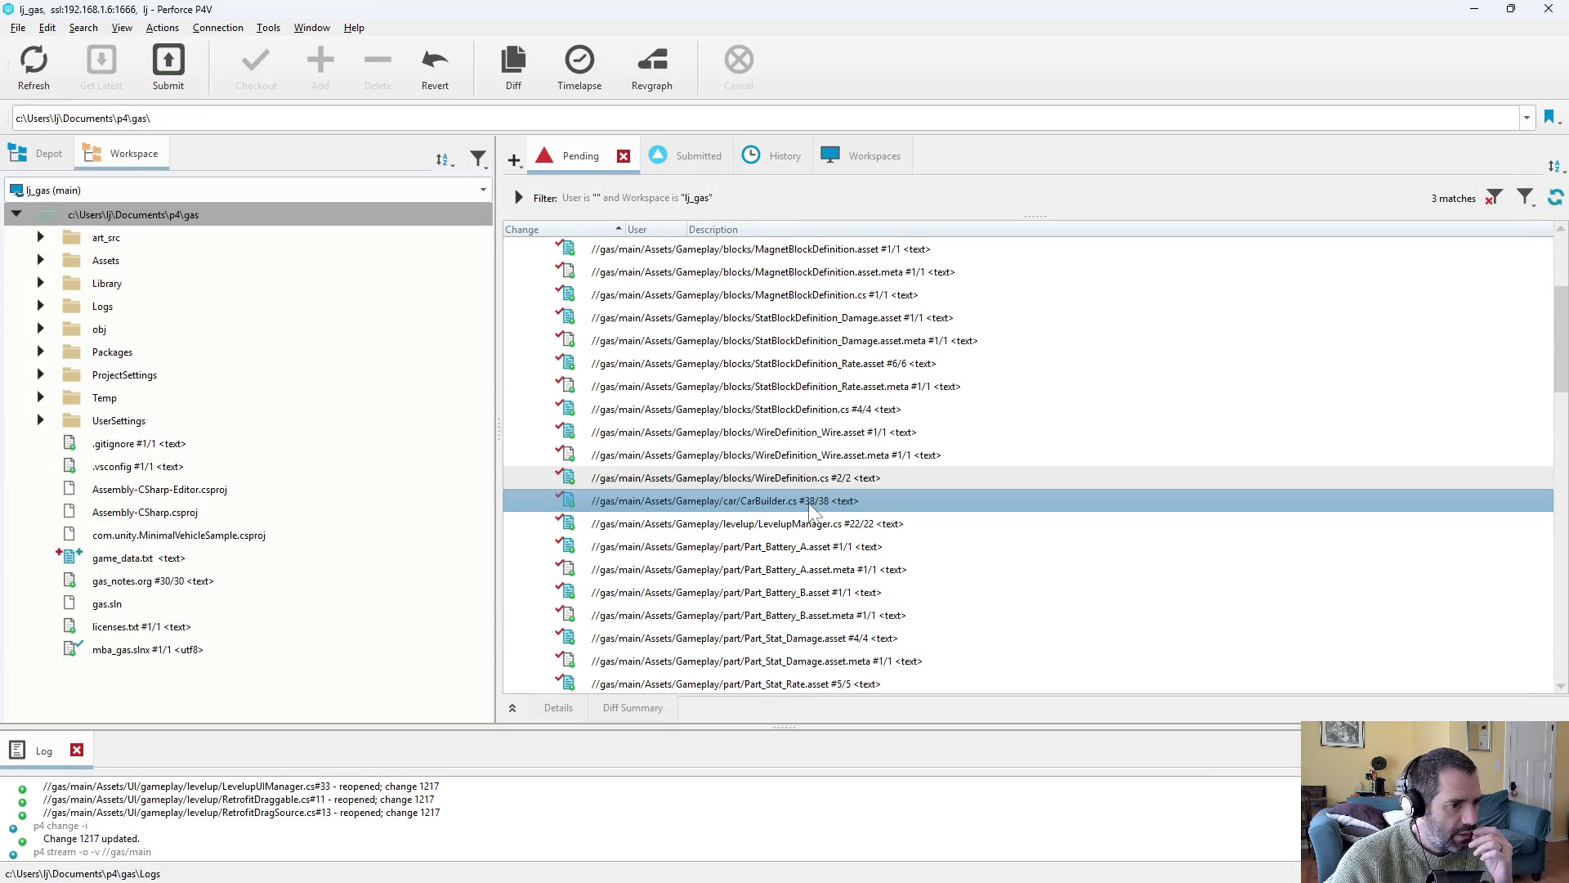
Review the LevelupManager.cs diff against its depot revision and close it.
double_click(807, 520)
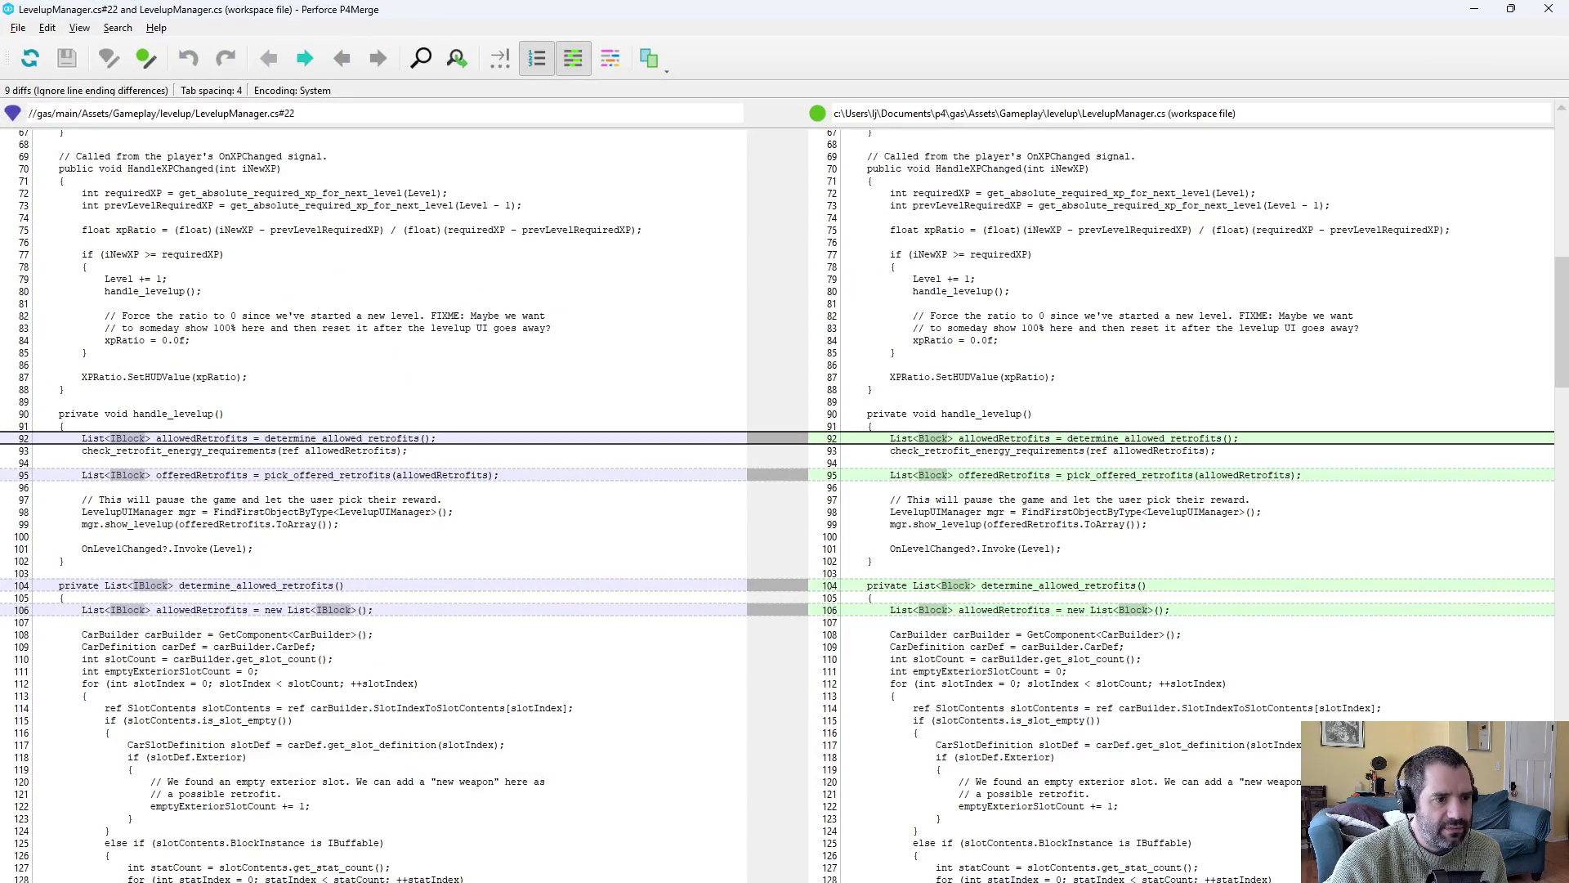
scroll(785, 507, down, 15)
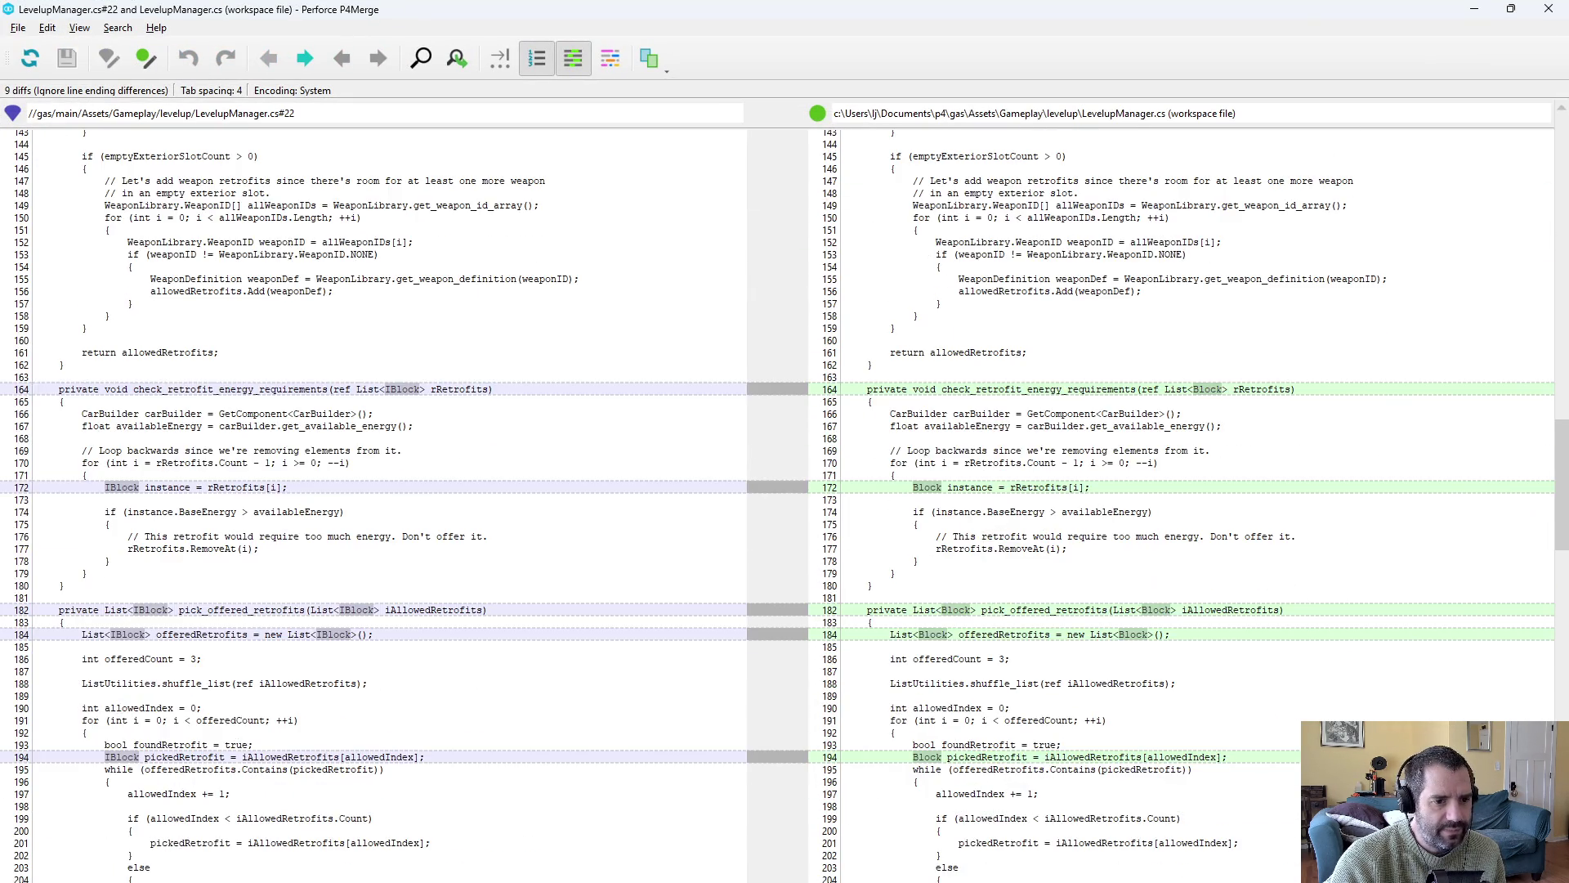
scroll(785, 500, down, 12)
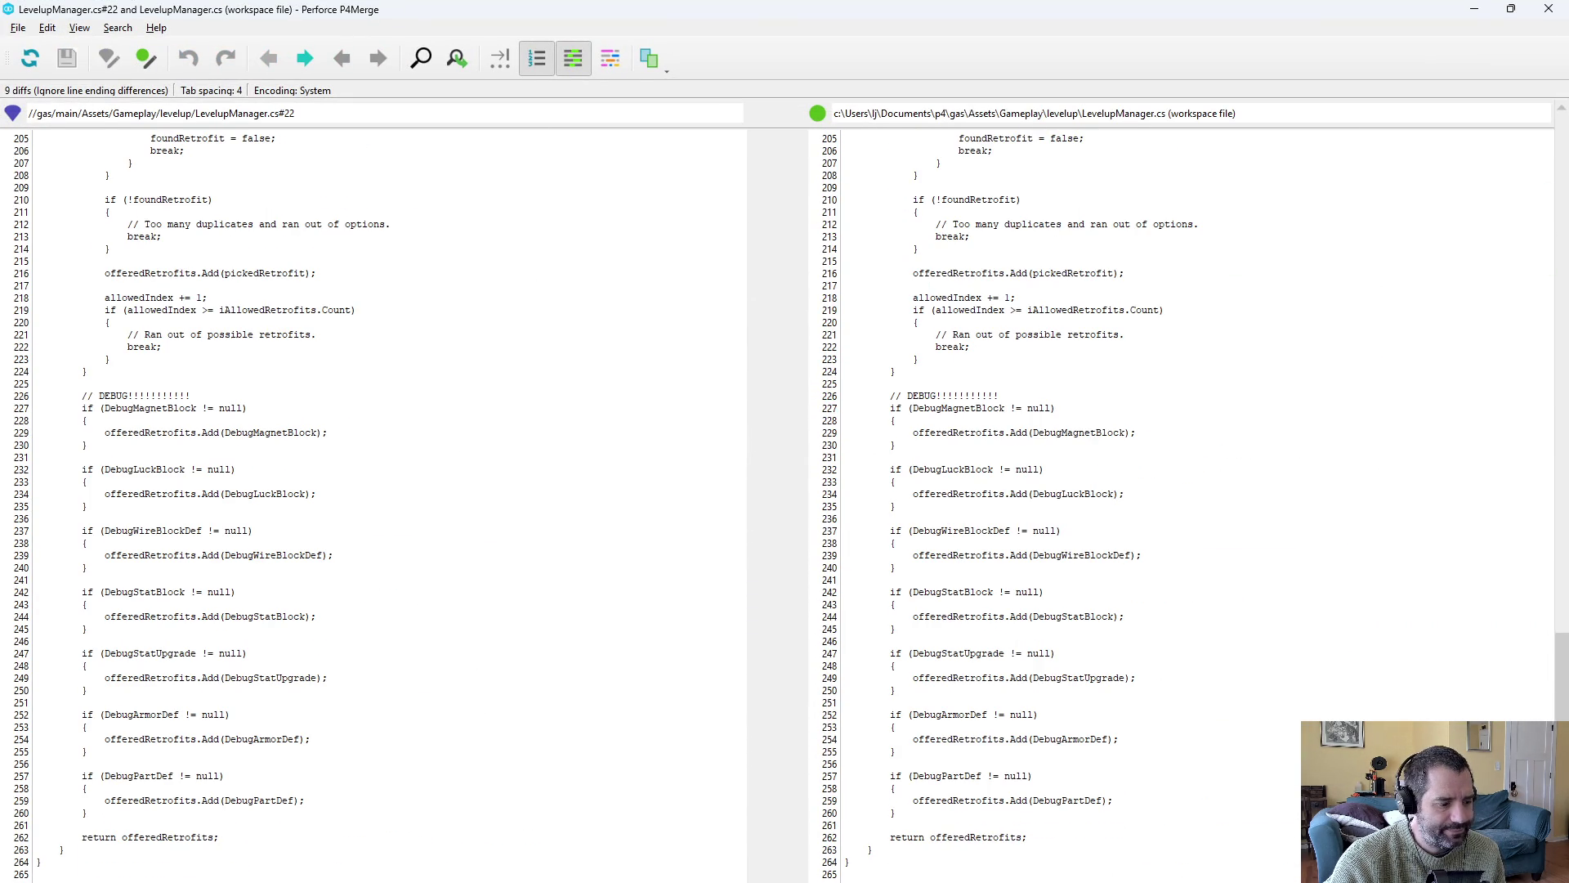
key(alt+F4)
Review and close the PartDefinition.cs diff, then bring up the PartInventory.cs diff.
scroll(899, 577, down, 2)
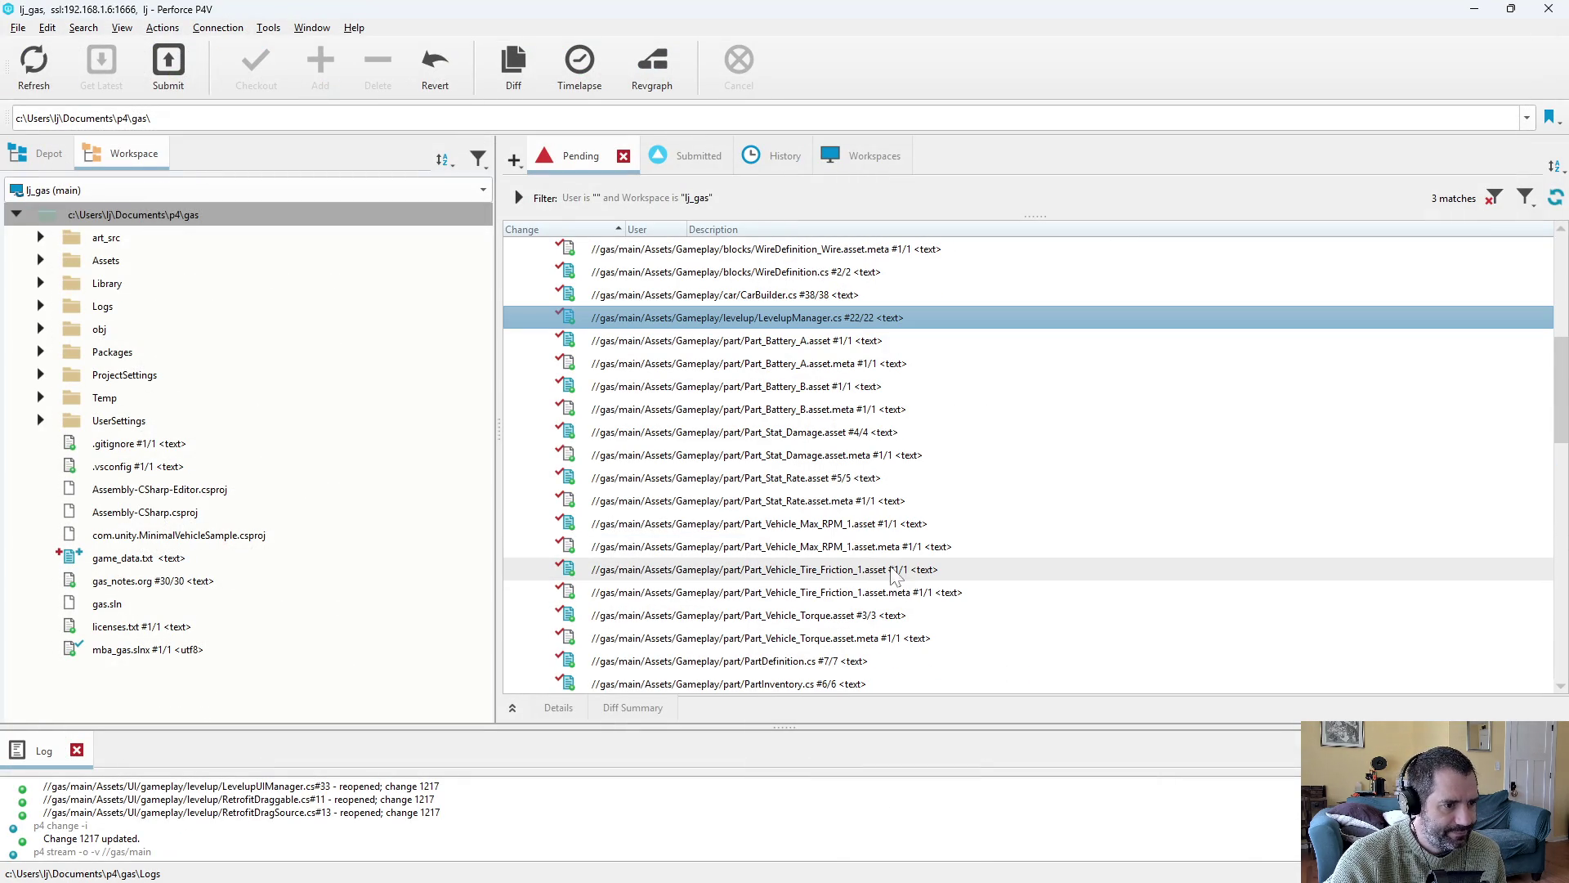
scroll(899, 572, down, 3)
click(793, 478)
double_click(804, 457)
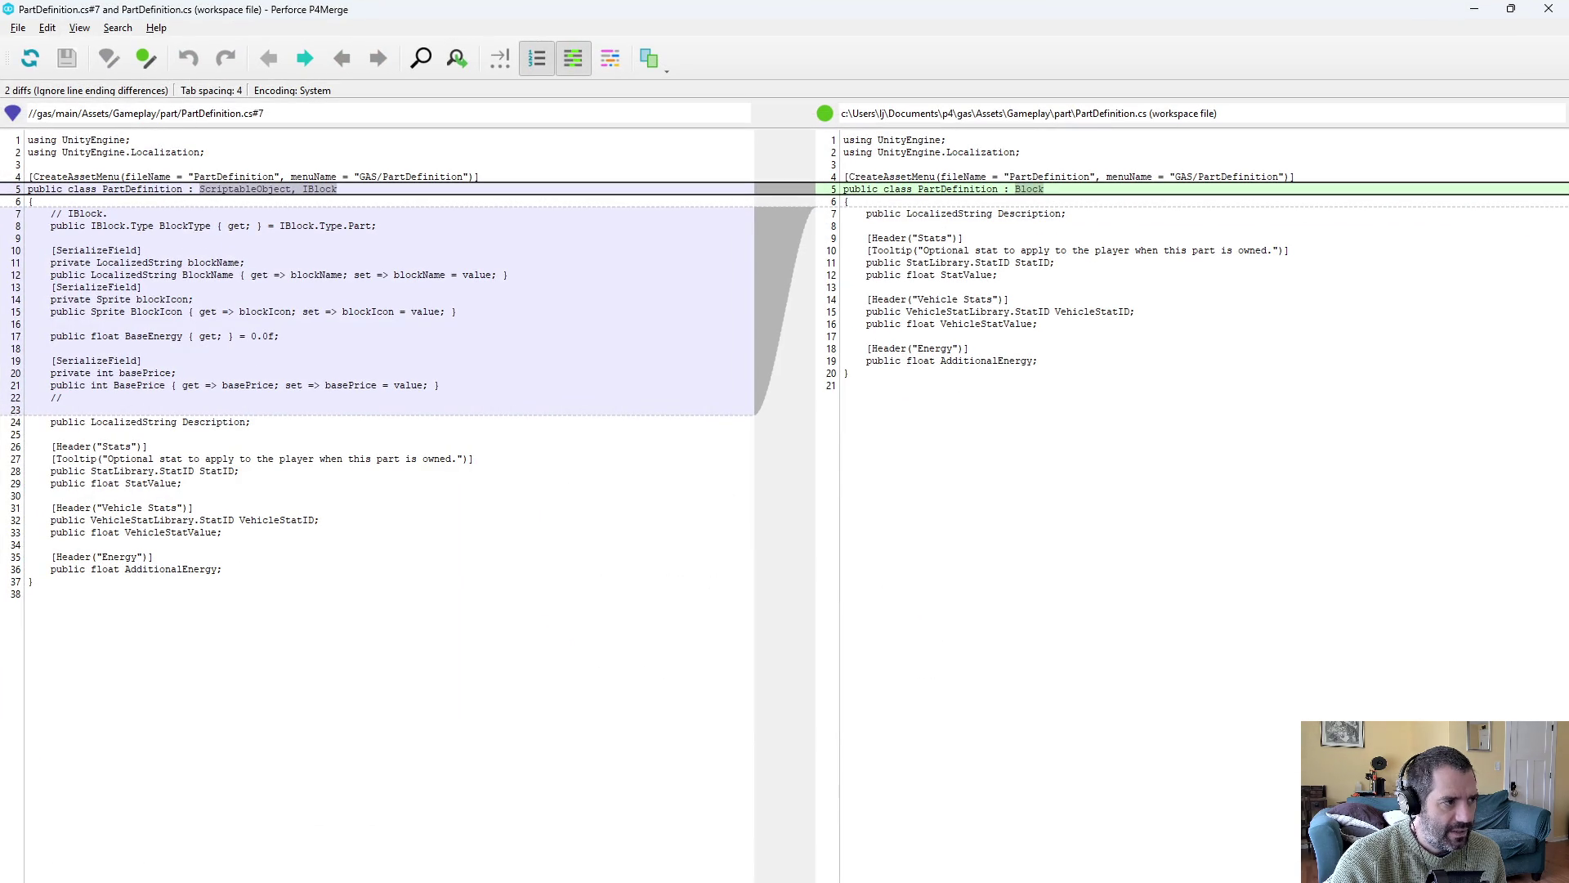
key(alt+F4)
double_click(765, 478)
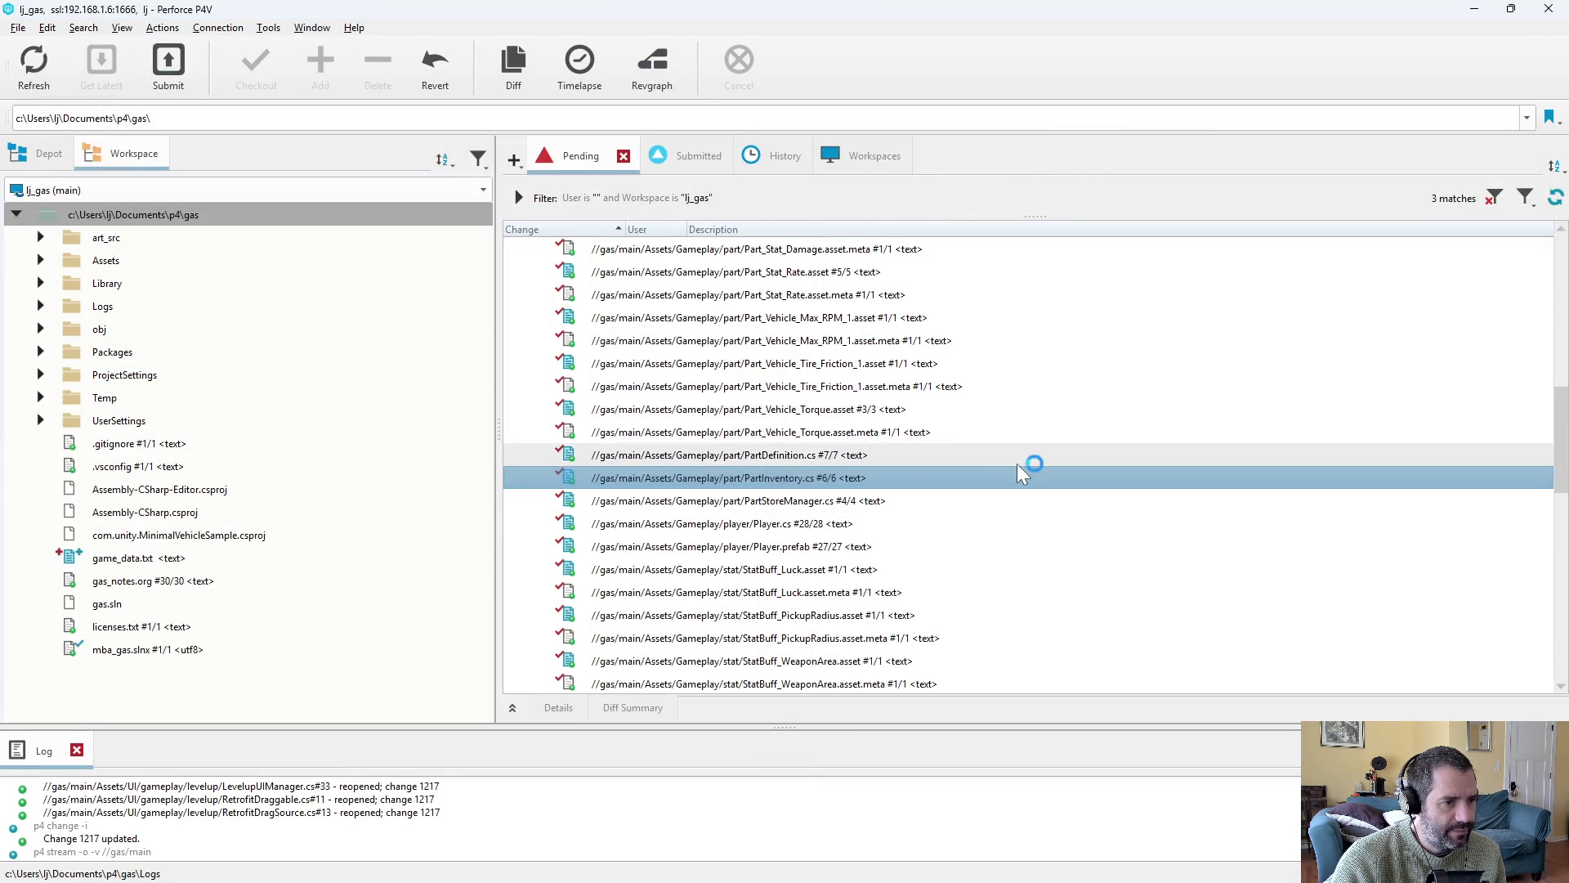
Highlight the new PartDefinition type check on lines 48–49 of the PartInventory.cs diff.
scroll(785, 490, down, 4)
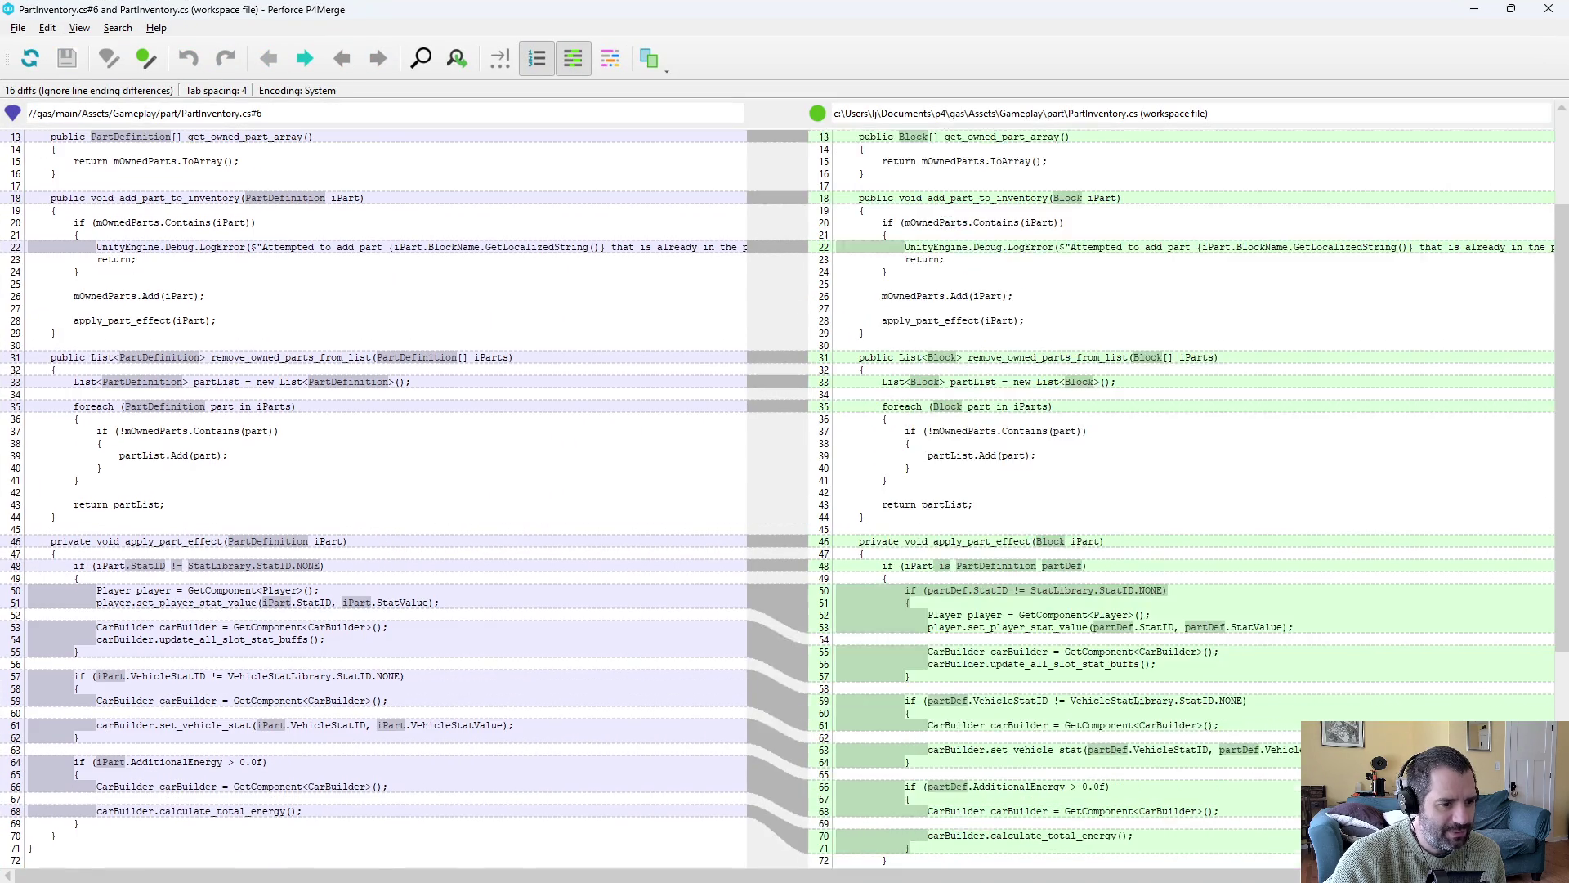
triple_click(888, 528)
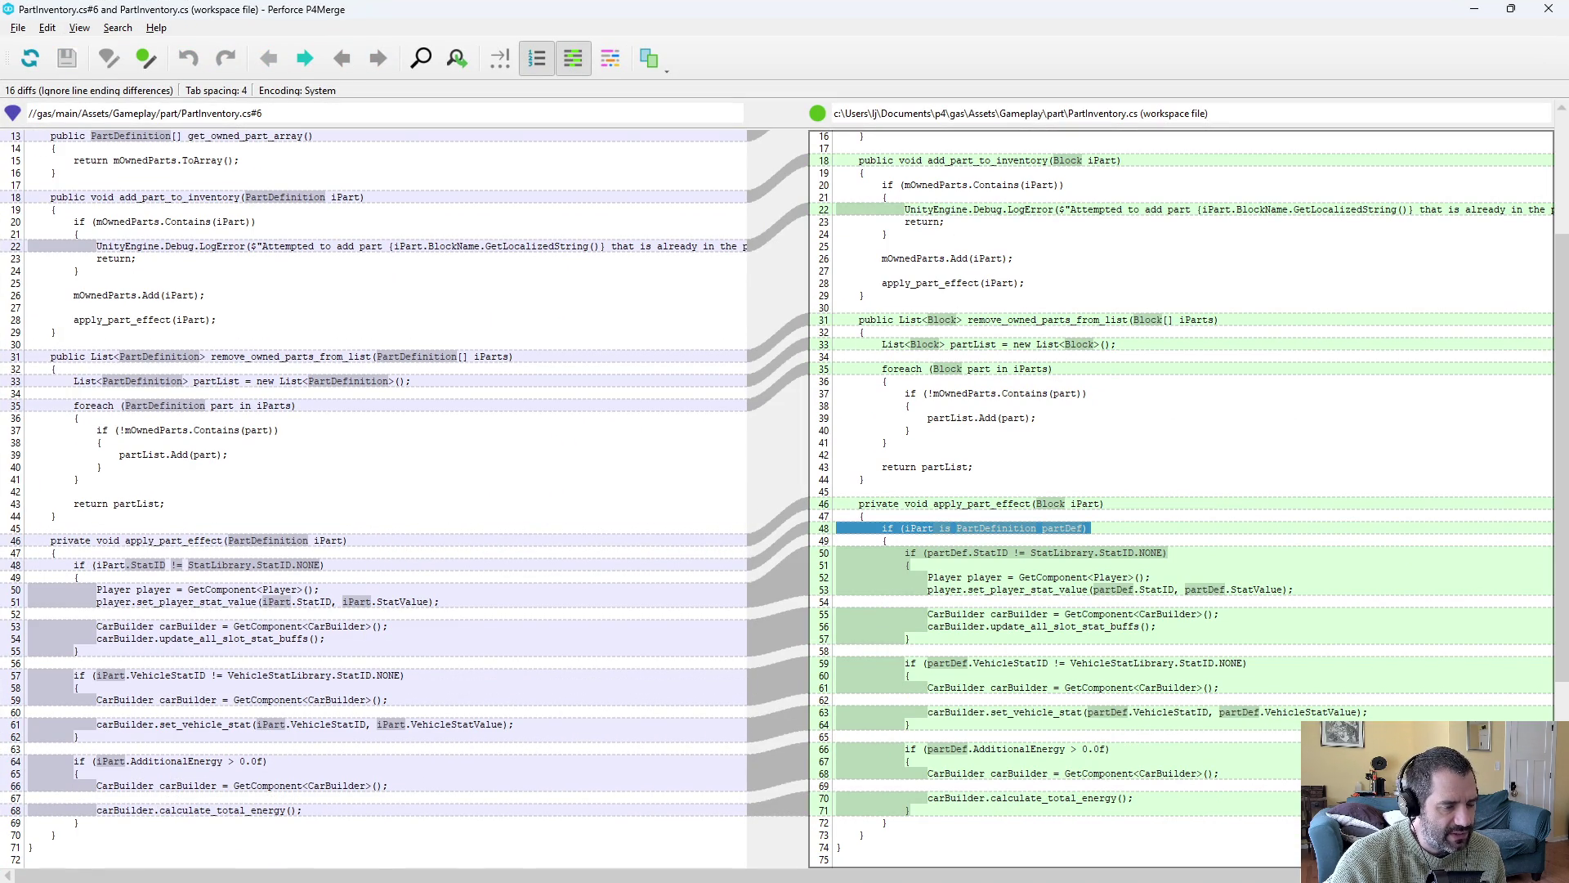
triple_click(997, 528)
key(shift+Down)
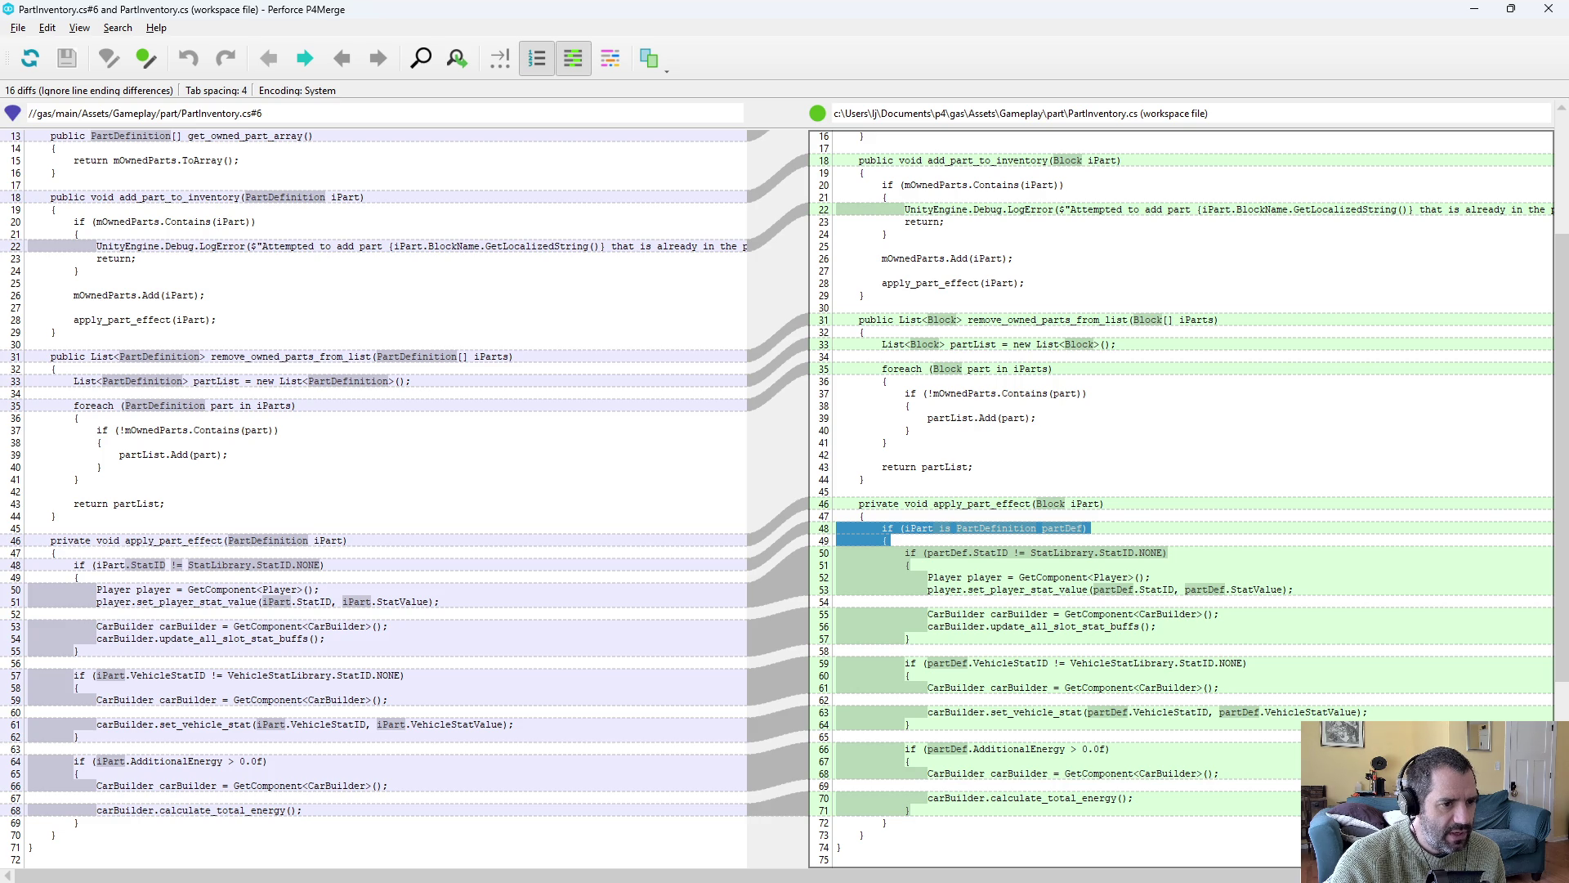
click(998, 528)
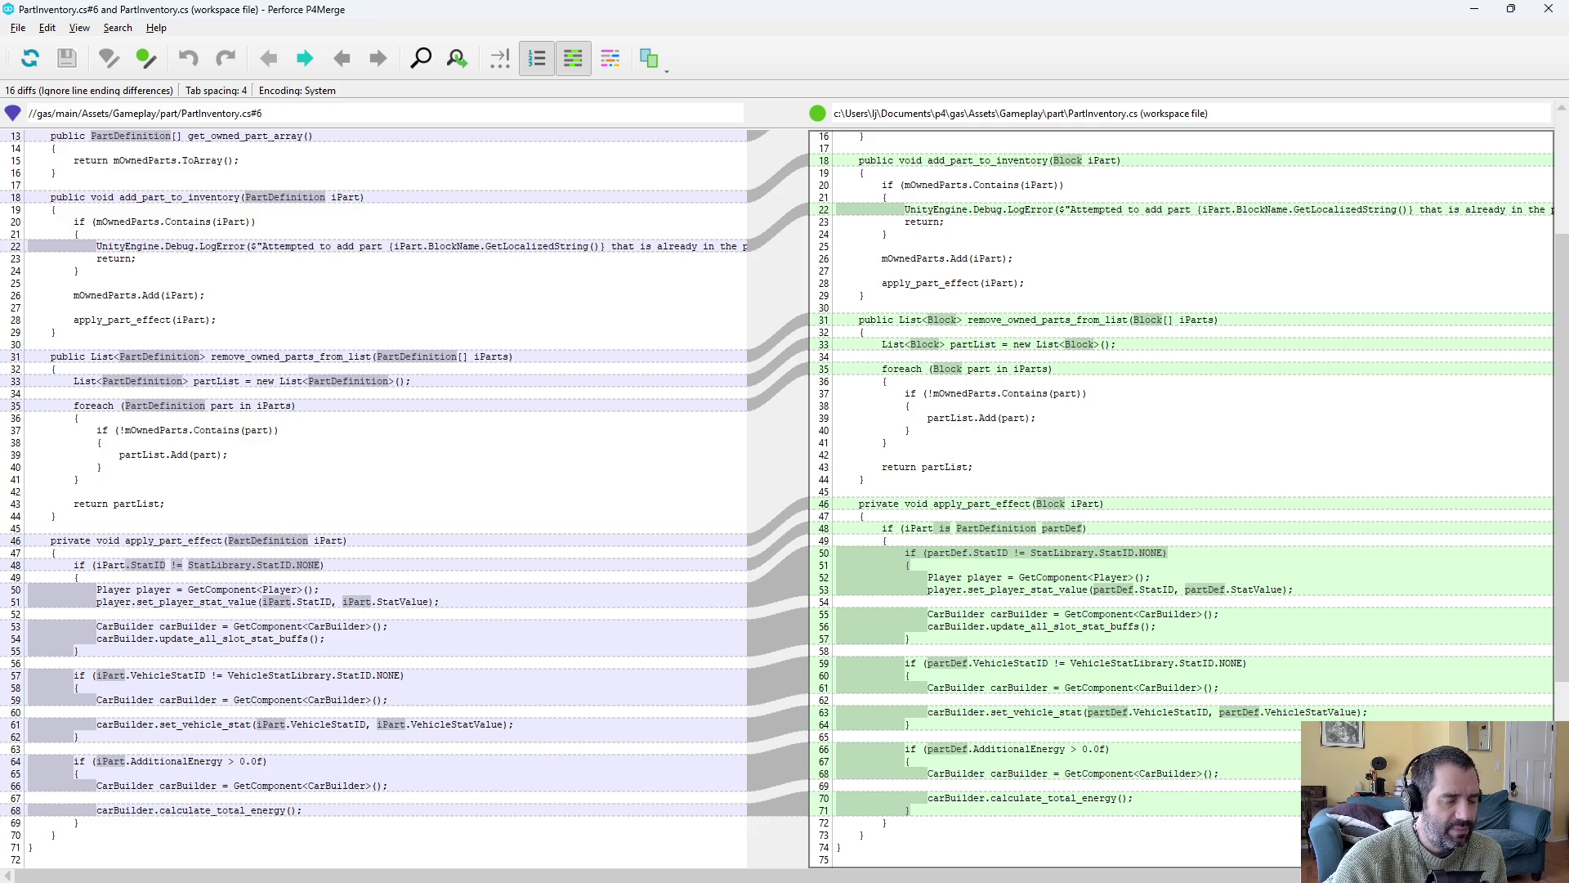
Point out apply_part_effect, Player on line 52, and StatLibrary.StatID.NONE on line 50.
double_click(1014, 503)
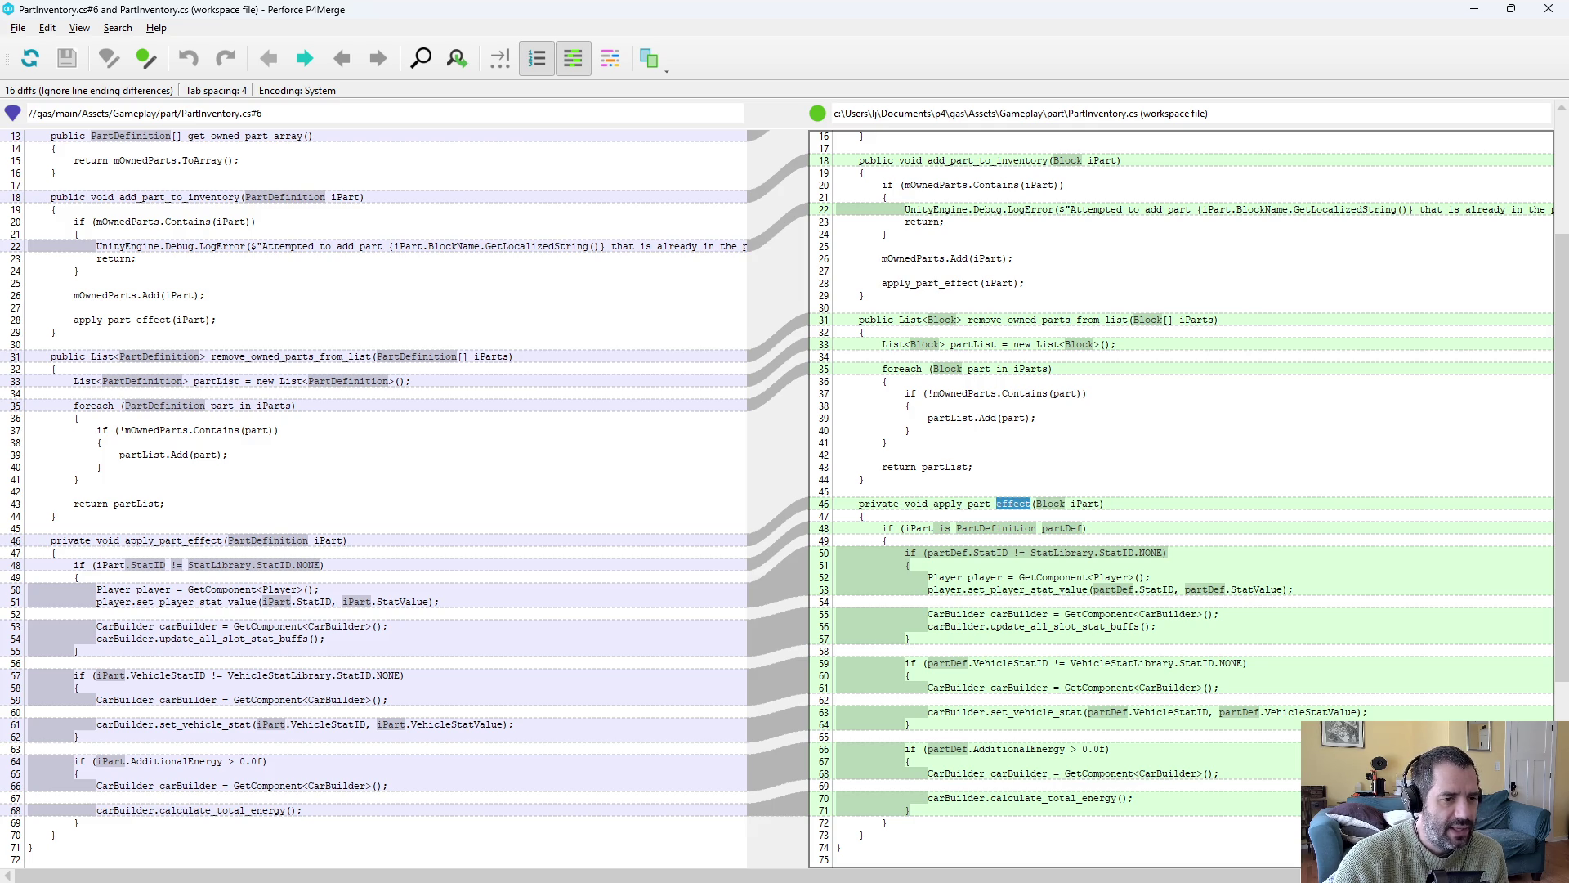
drag(862, 516, 836, 516)
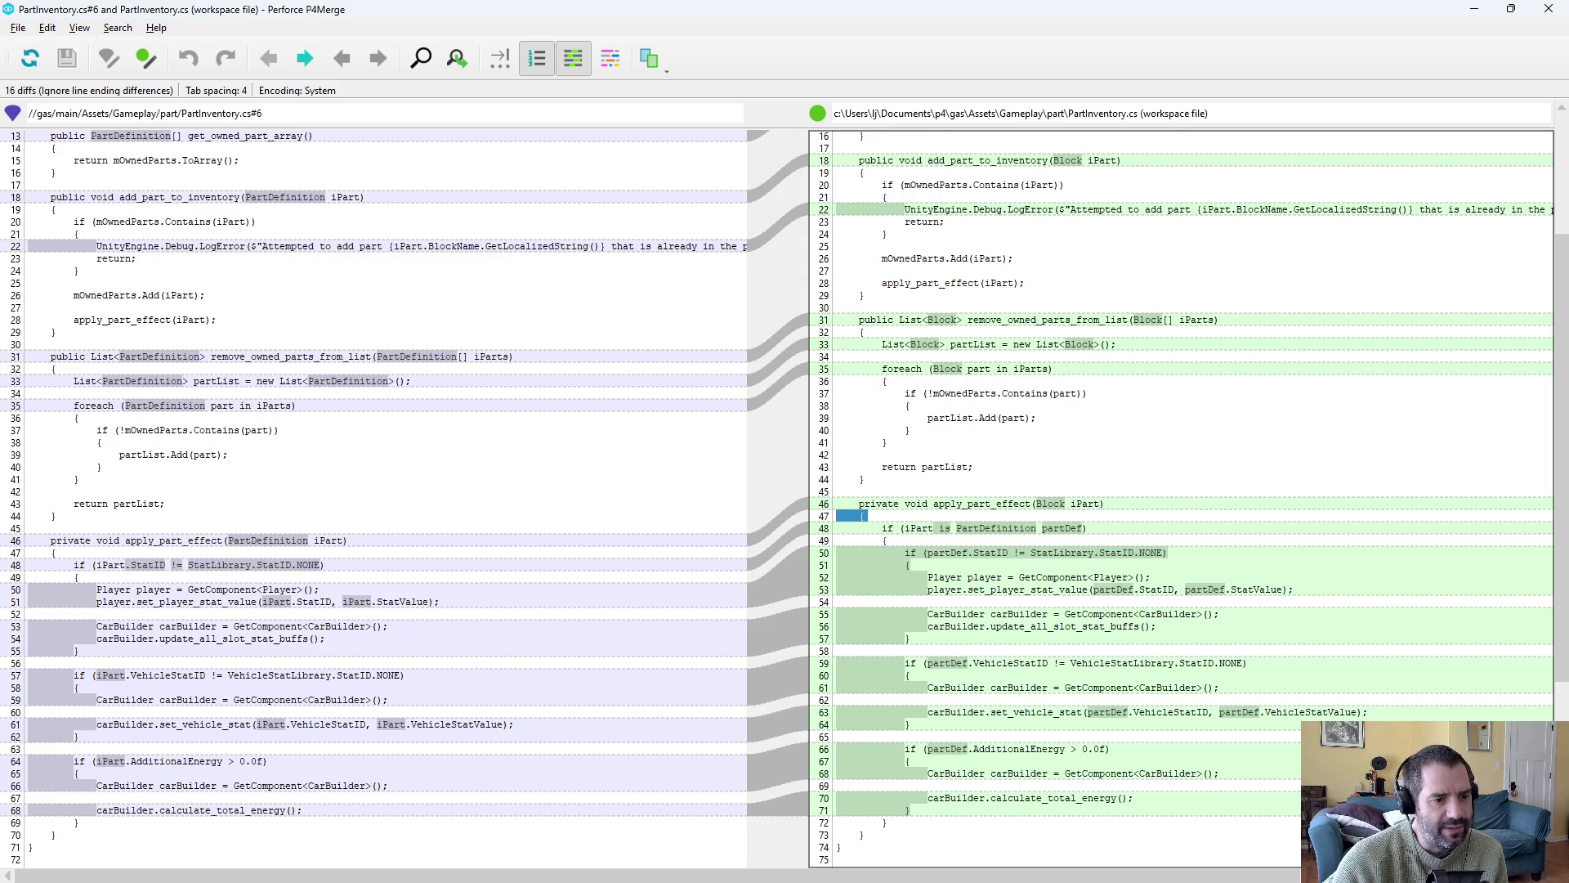
double_click(944, 577)
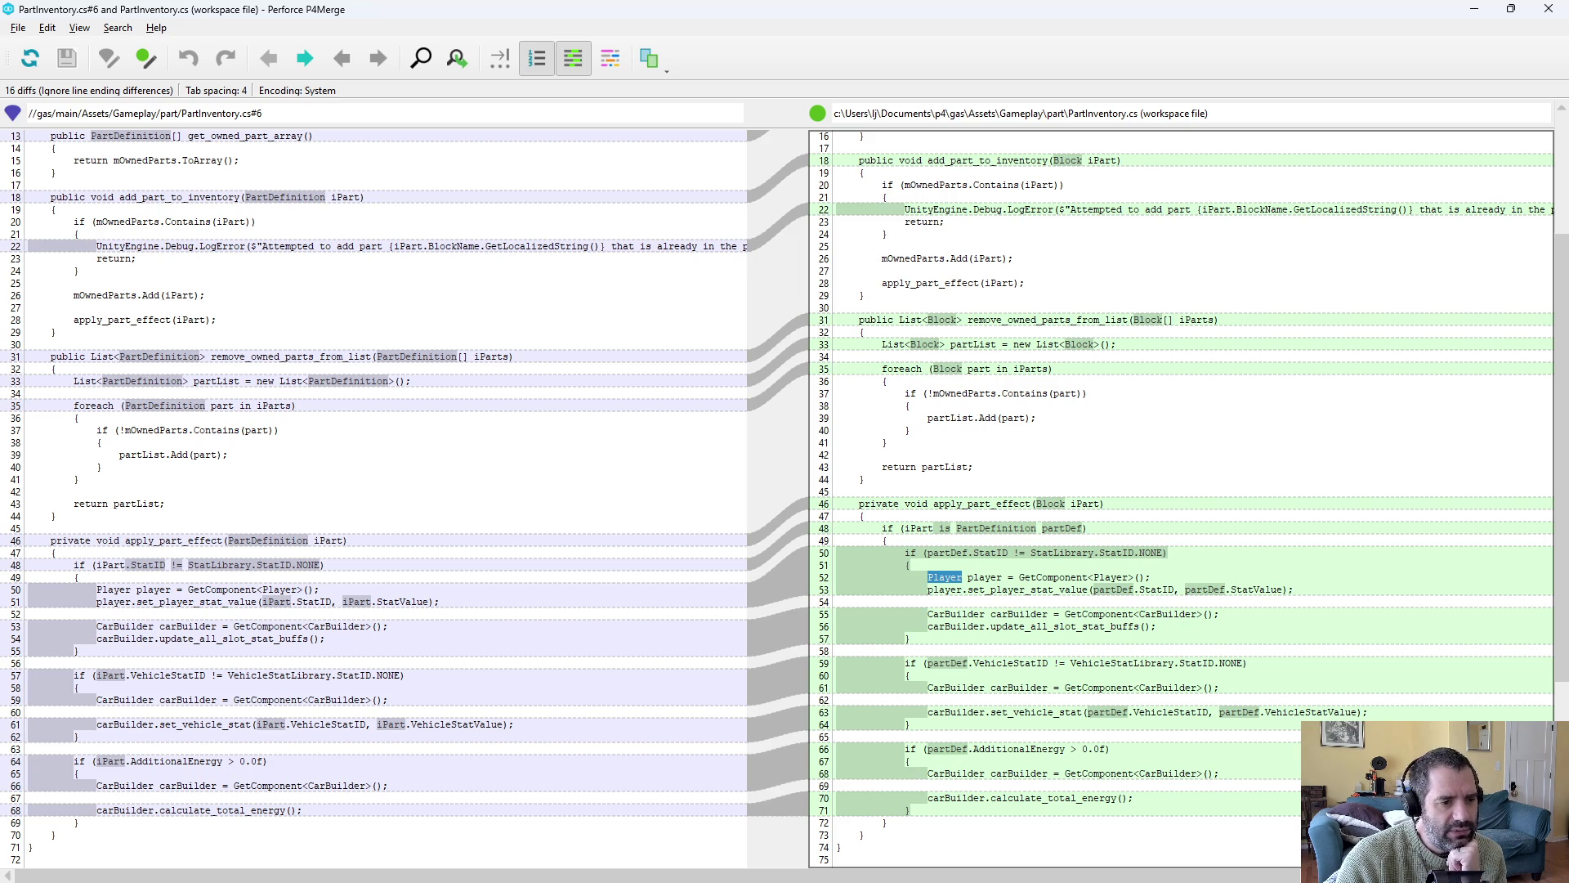
mouse_move(1047, 553)
mouse_down()
mouse_move(1163, 552)
mouse_move(907, 642)
mouse_move(1101, 663)
mouse_move(907, 724)
mouse_up()
click(908, 642)
Mark the vehicle stat and energy blocks (lines 53–71), then close and diff PartStoreManager.cs.
click(935, 688)
mouse_move(1094, 748)
mouse_down()
mouse_move(1025, 797)
mouse_move(907, 818)
mouse_up()
click(907, 817)
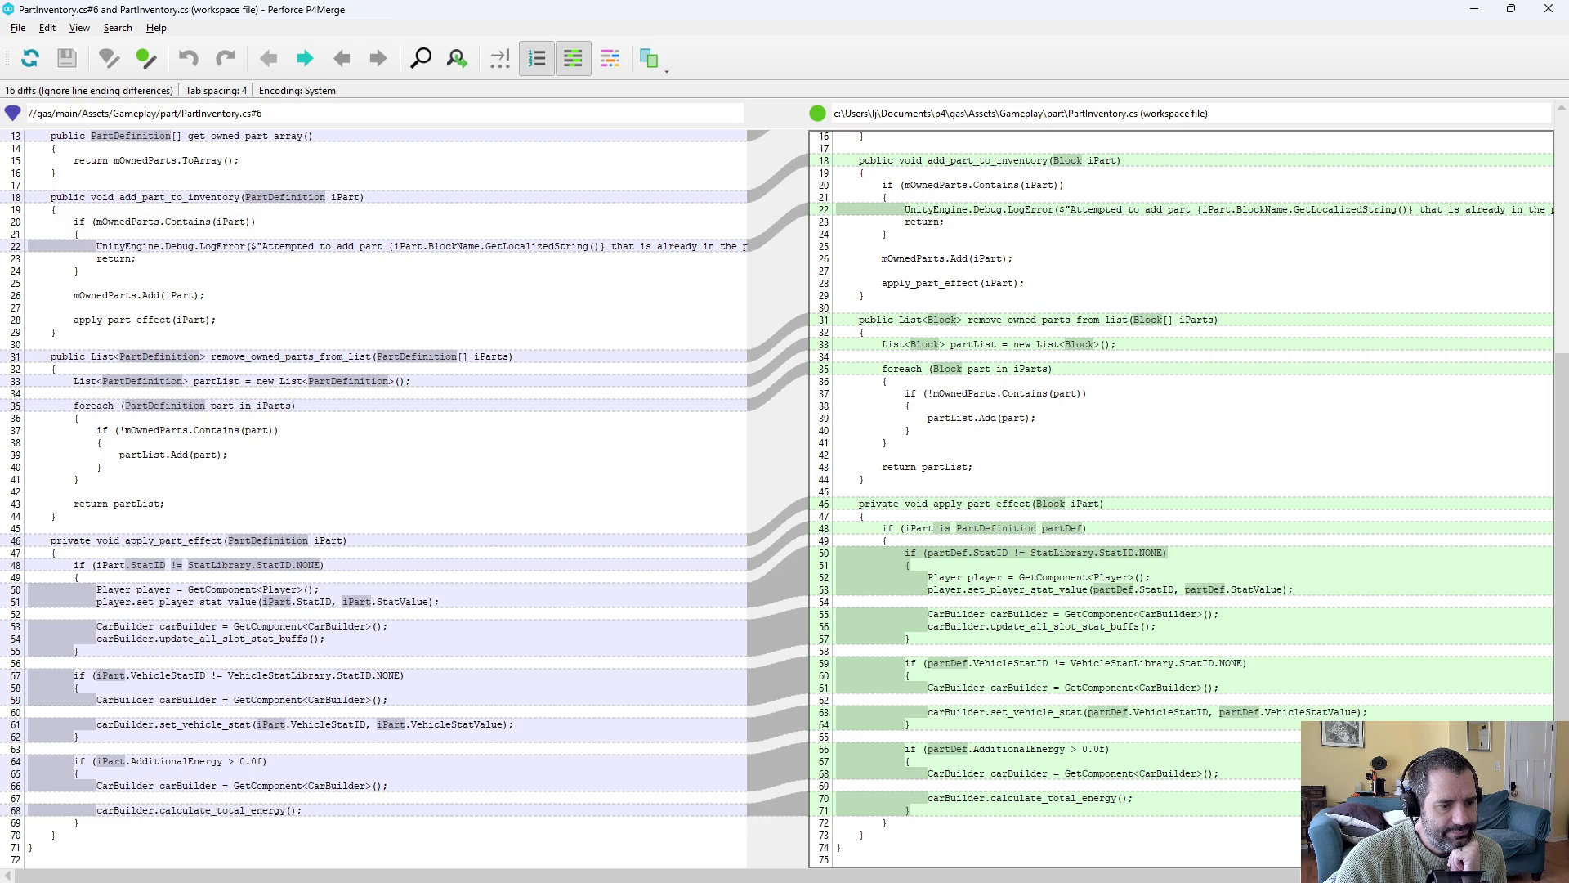
drag(1052, 589, 1094, 798)
click(1094, 798)
scroll(1145, 490, up, 2)
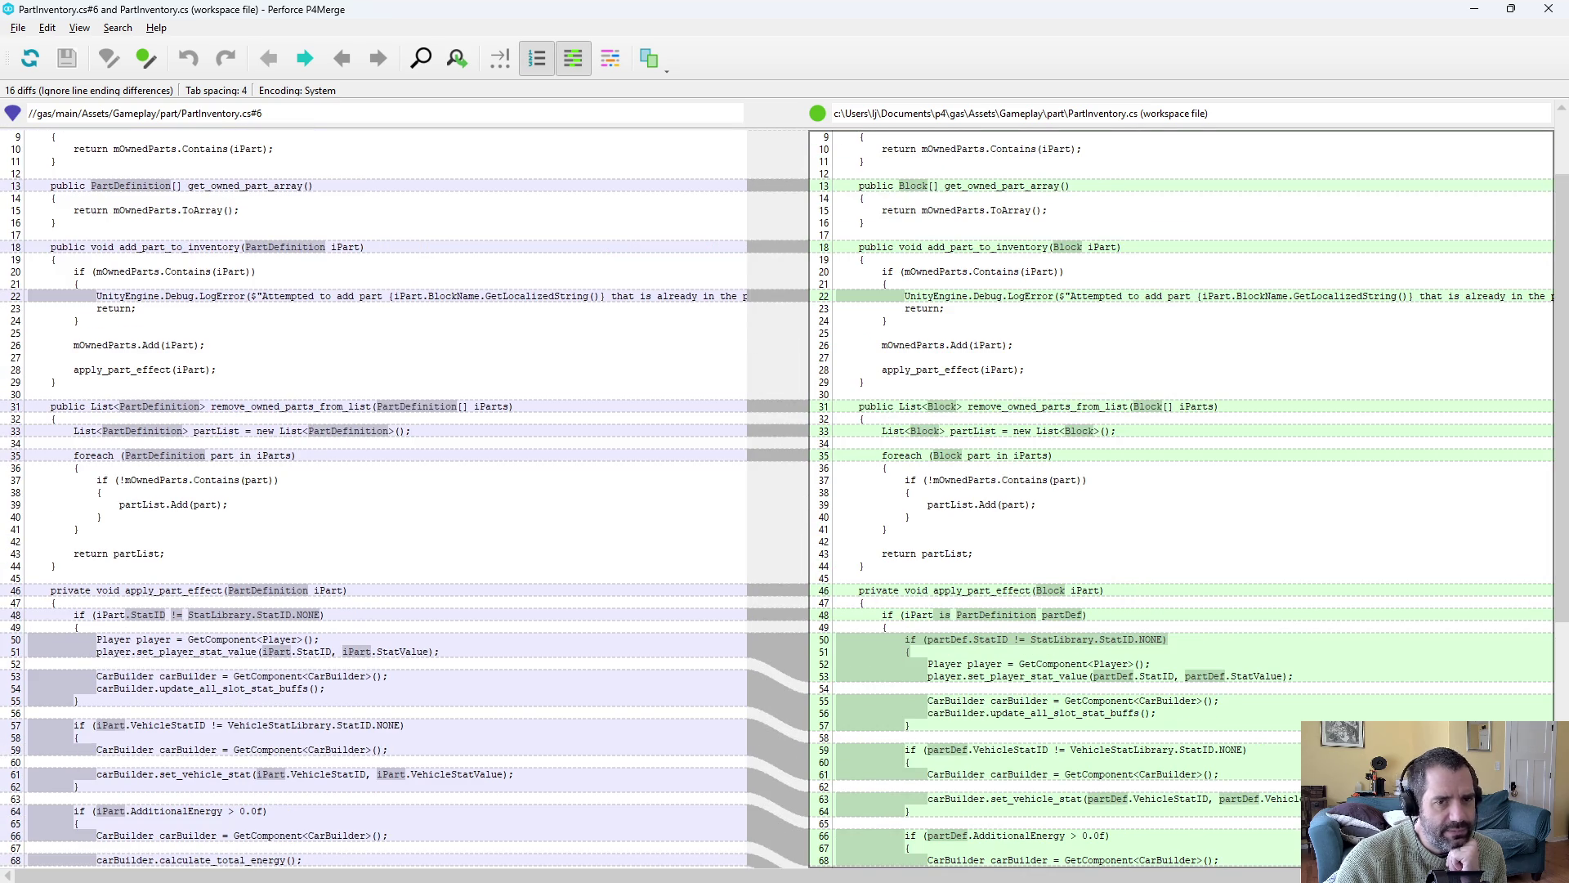
click(1565, 15)
double_click(849, 500)
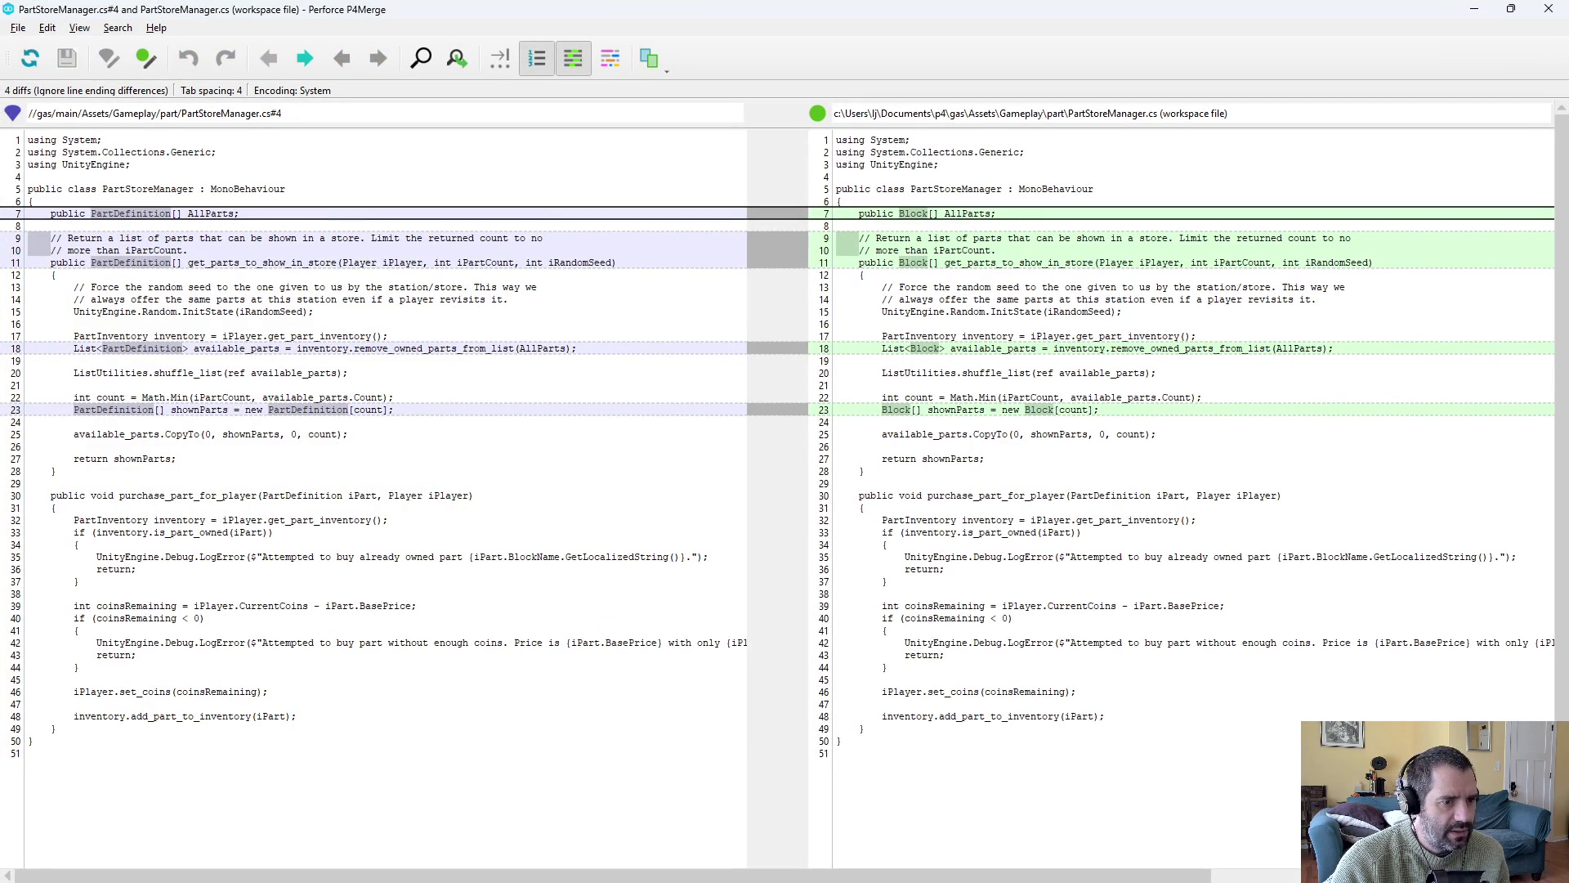
Close the PartStoreManager.cs diff and review the Player.cs and StatBuffDefinition.cs diffs.
key(alt+F4)
double_click(873, 525)
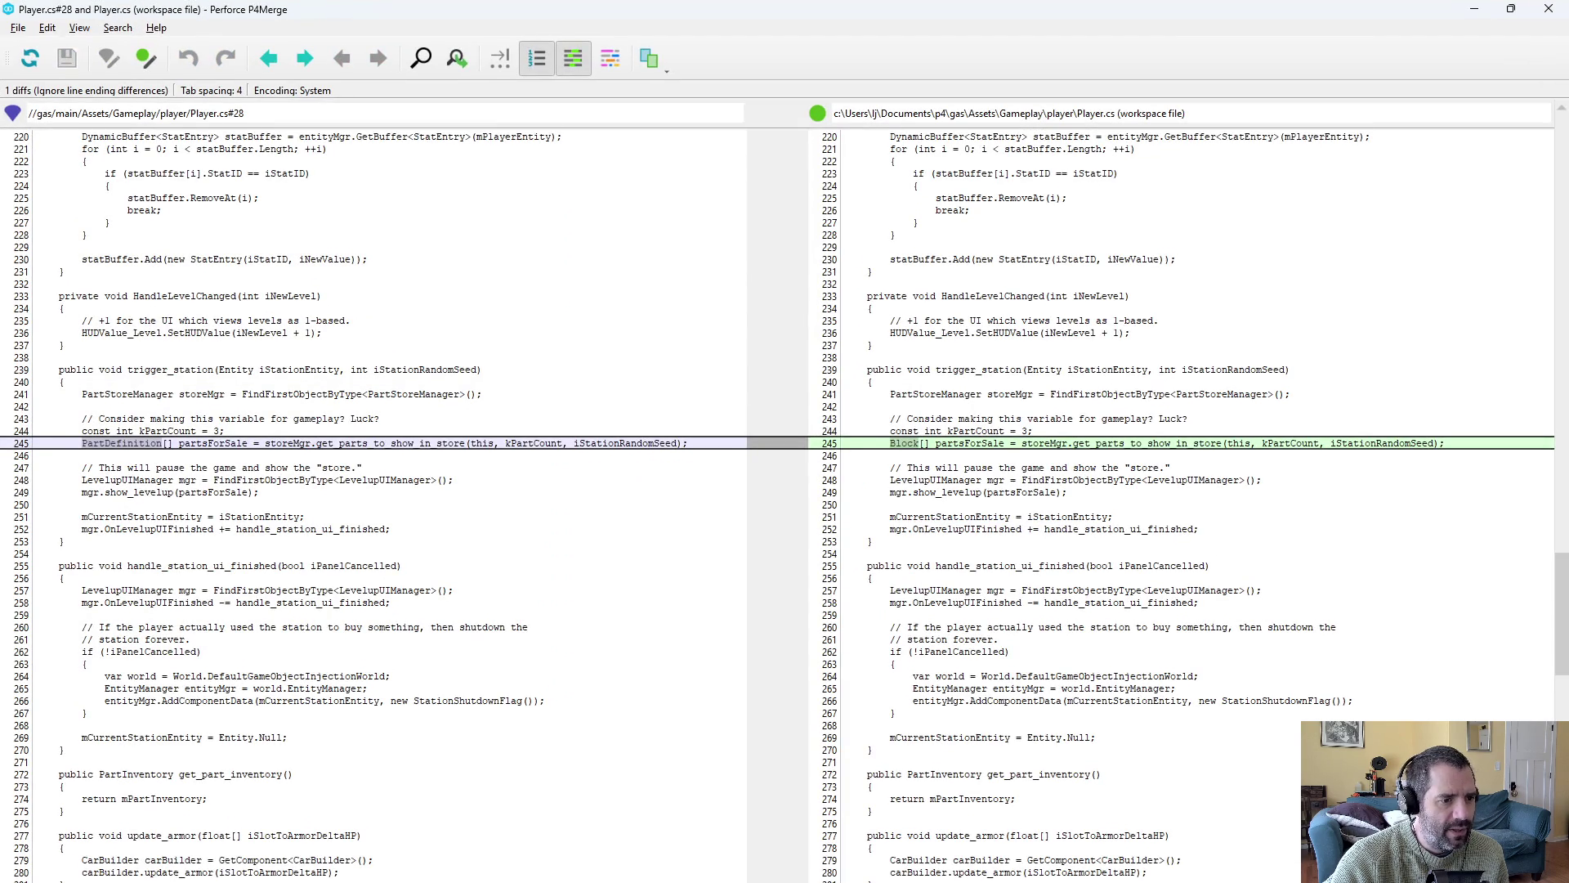
key(alt+F4)
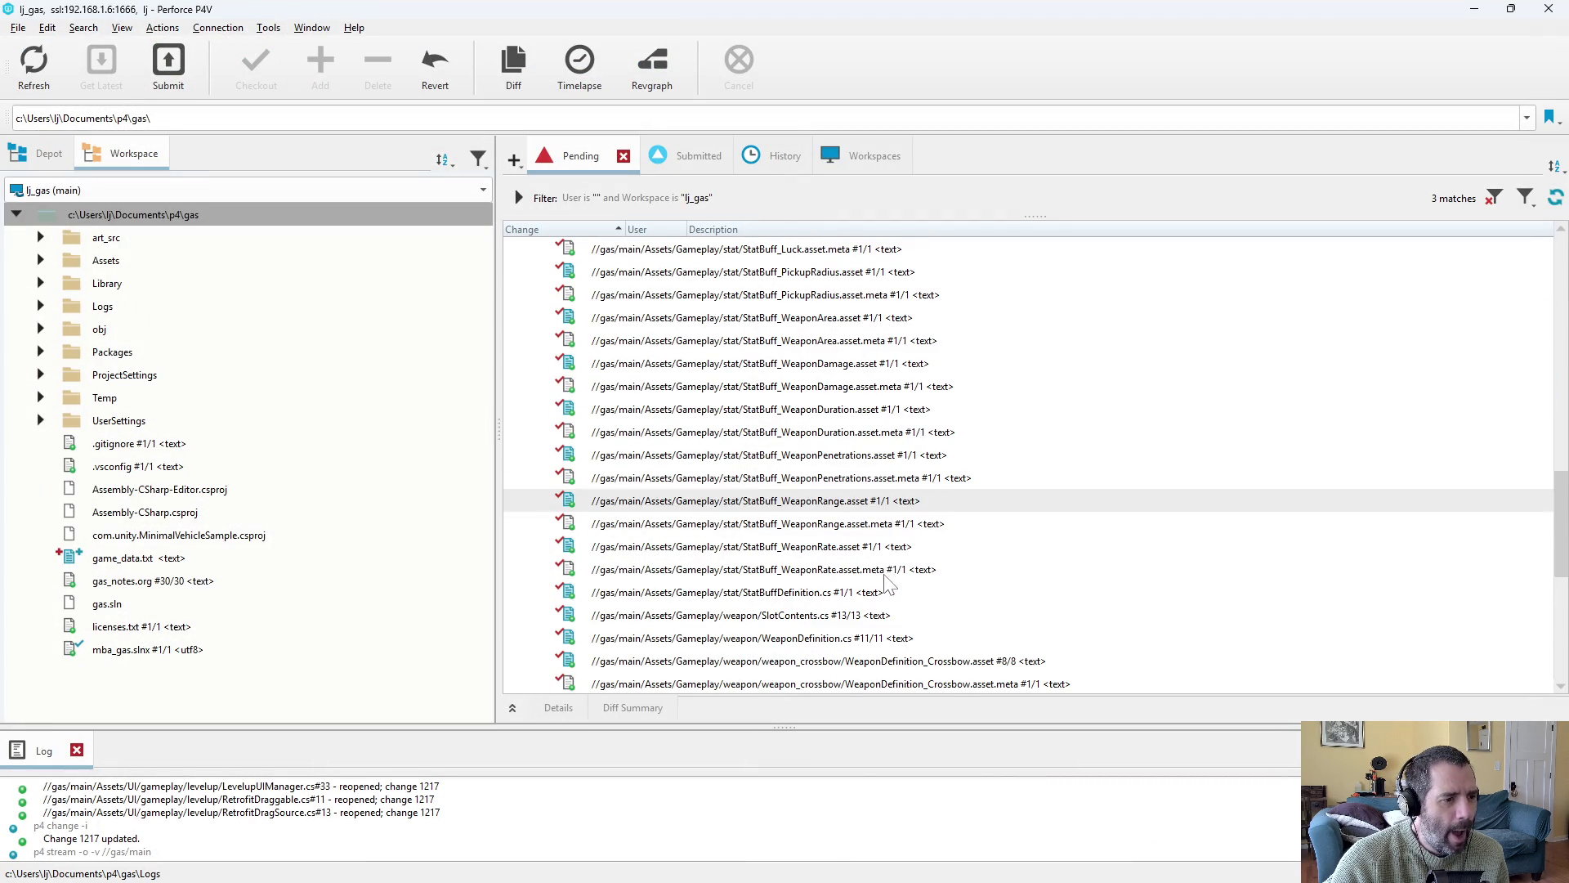
click(802, 591)
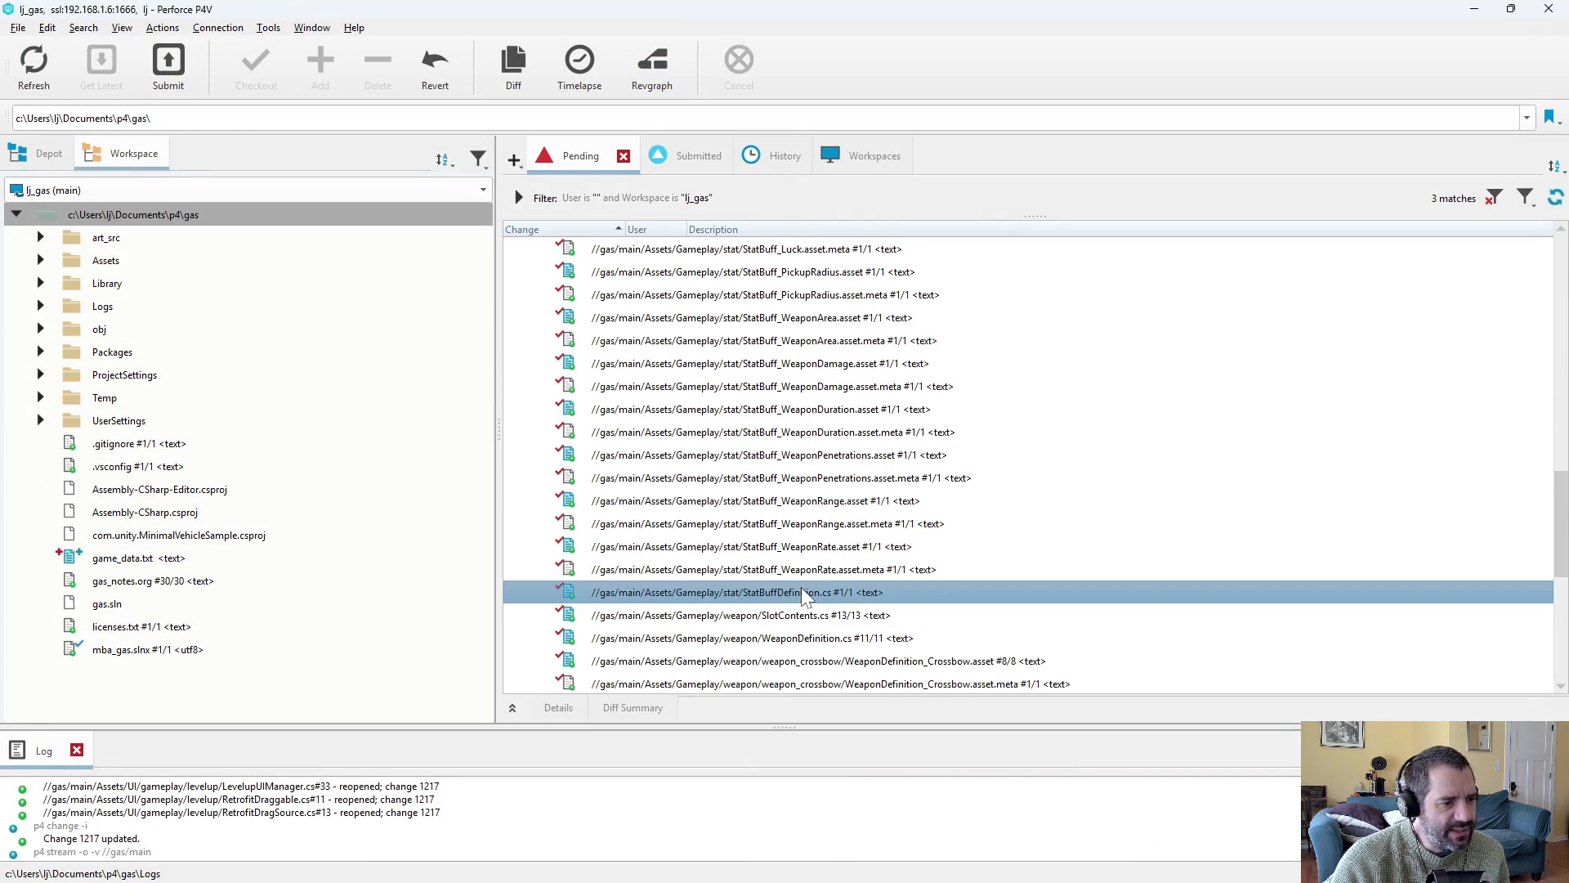
key(ctrl+d)
key(alt+F4)
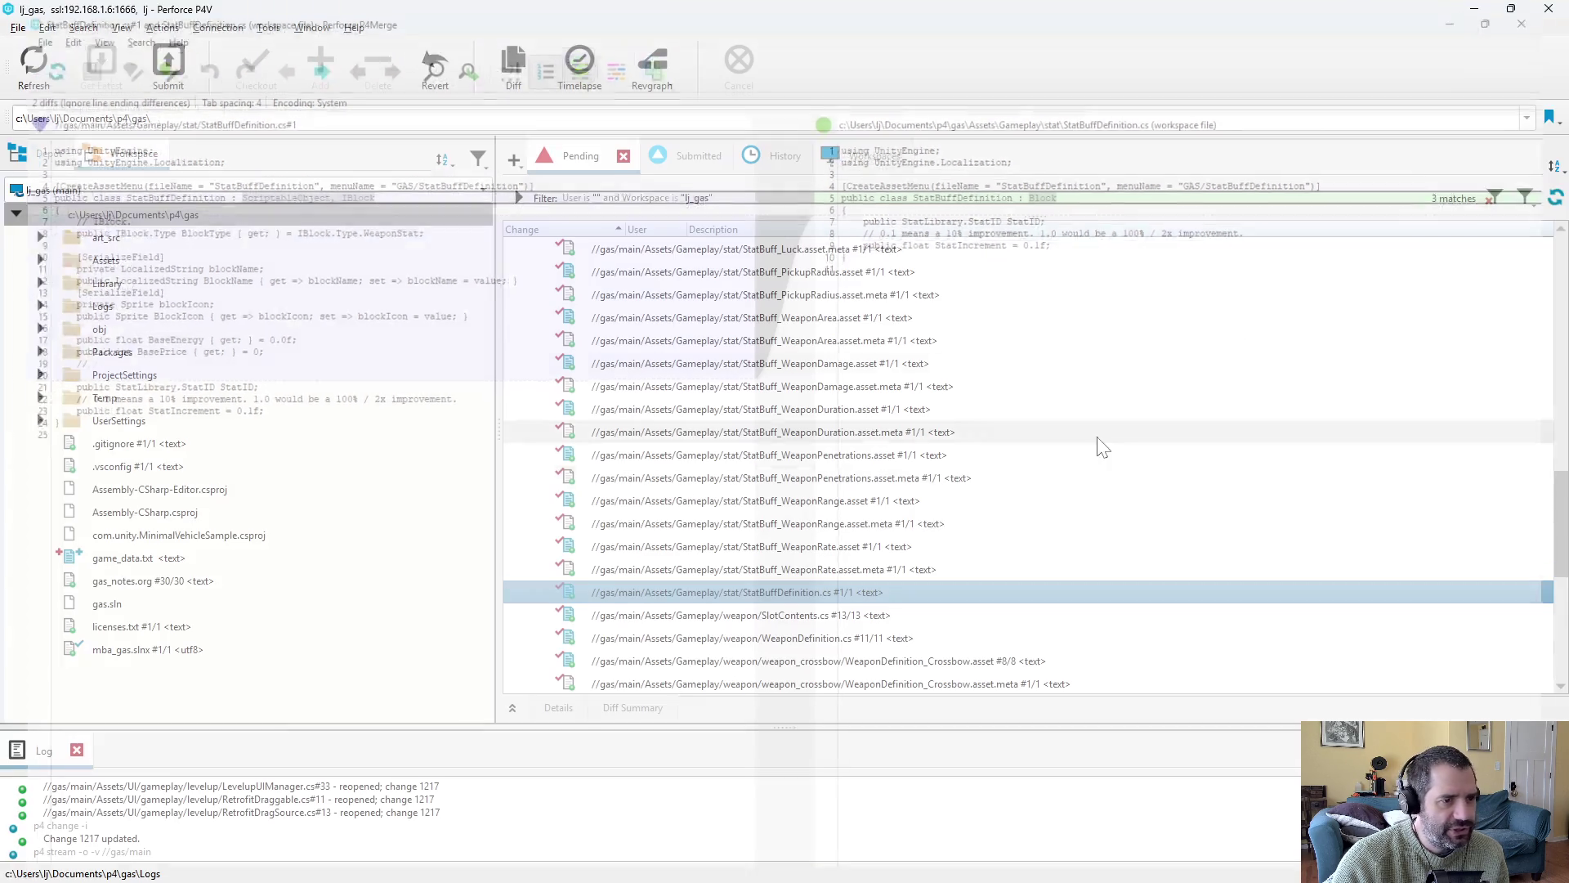
Review the SlotContents.cs and WeaponDefinition.cs diffs in P4Merge.
click(827, 620)
key(ctrl+d)
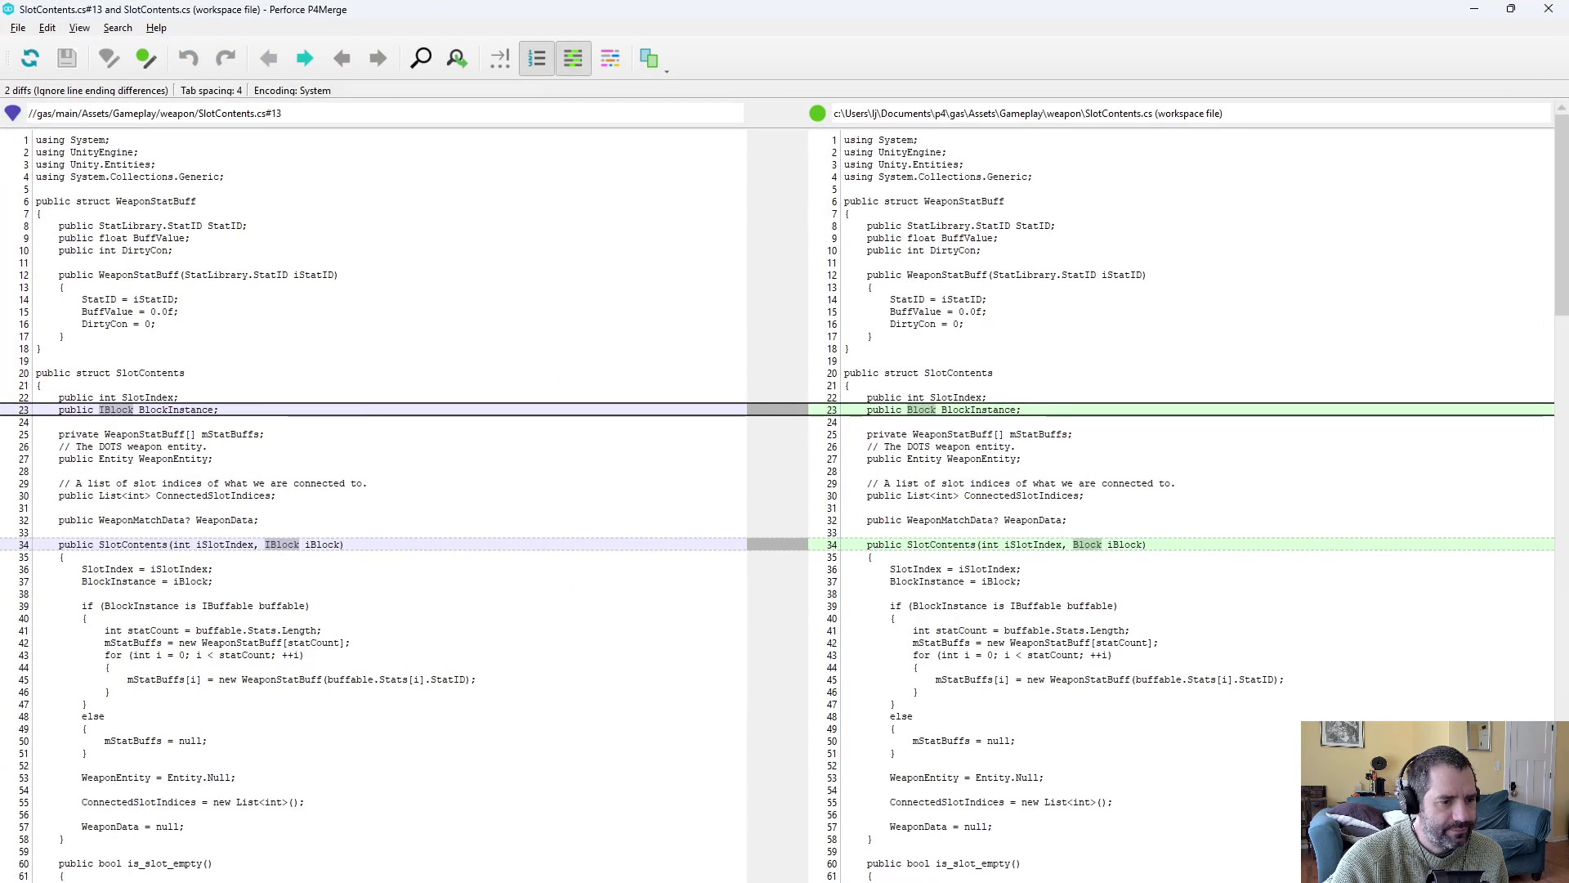
scroll(784, 491, down, 20)
scroll(784, 491, down, 3)
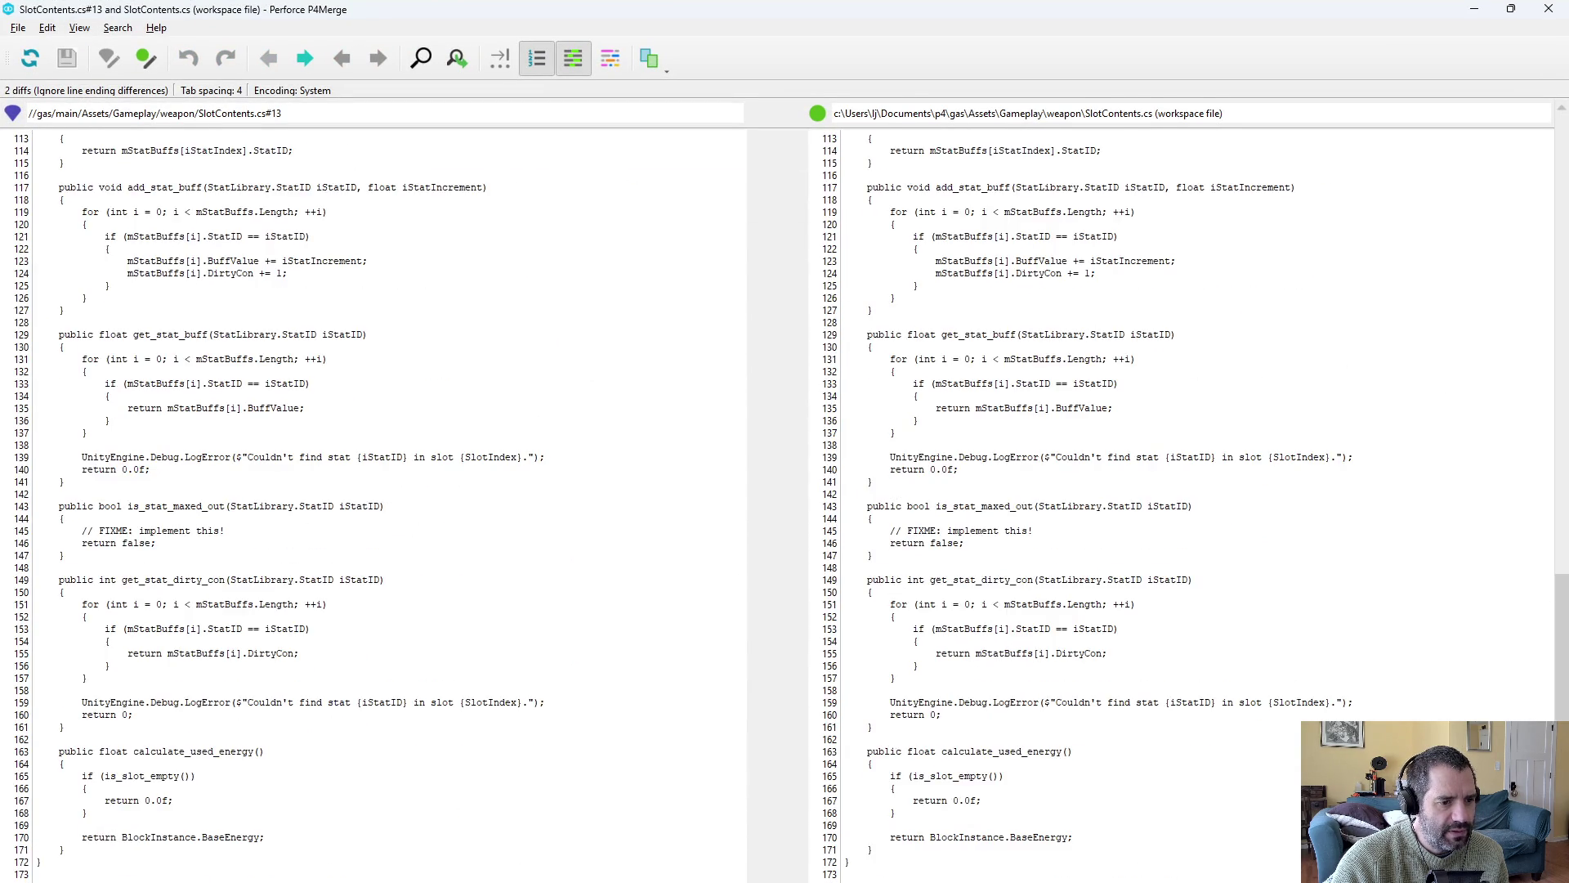
key(alt+F4)
key(Down)
key(ctrl+d)
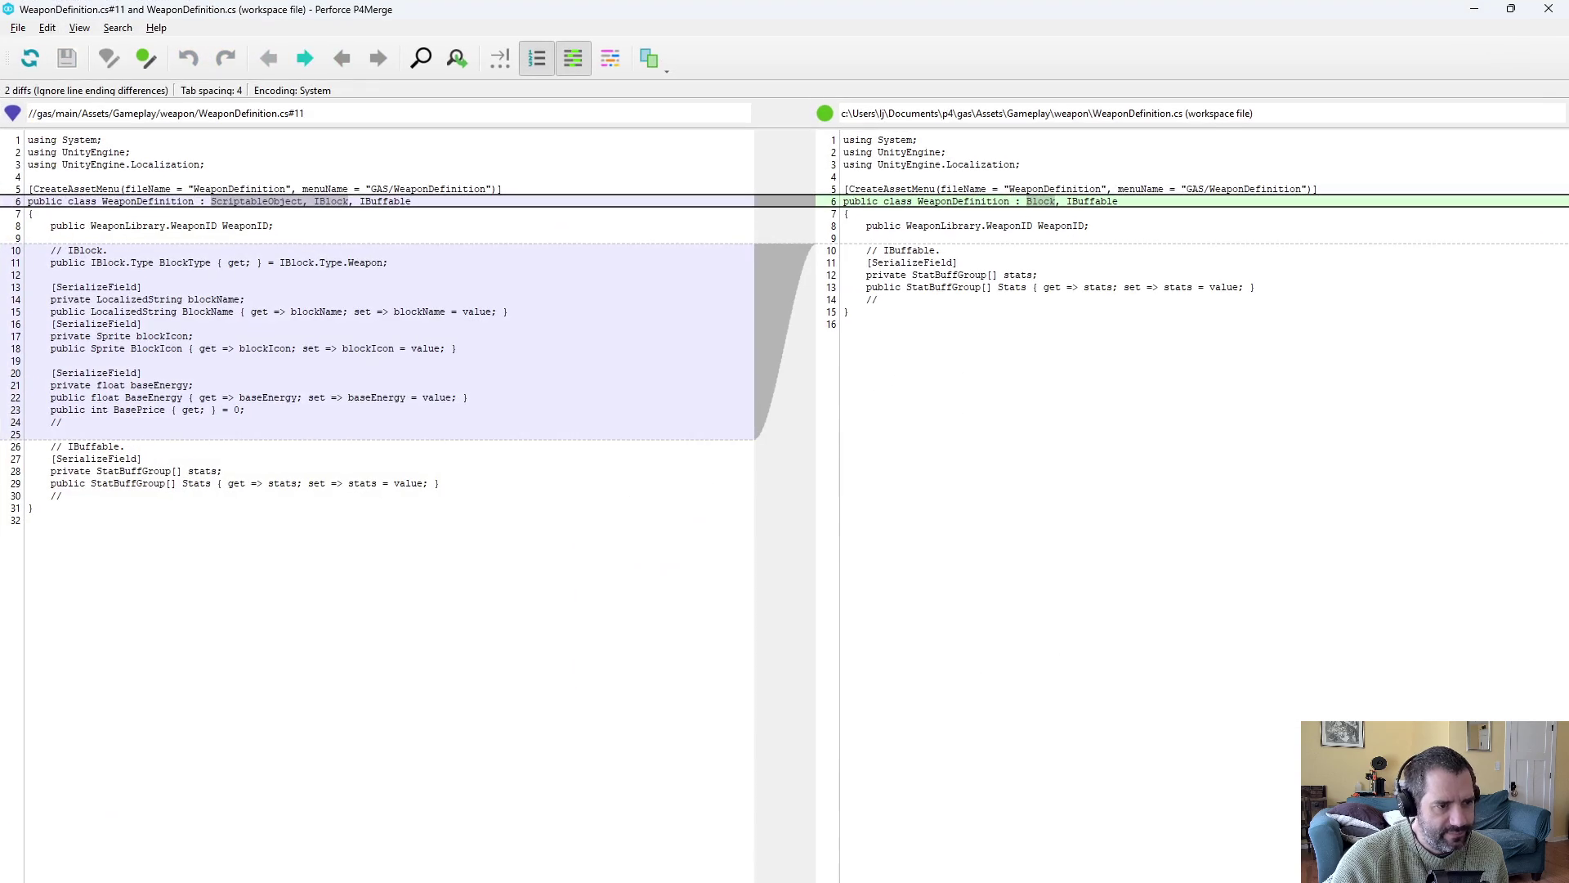
key(alt+F4)
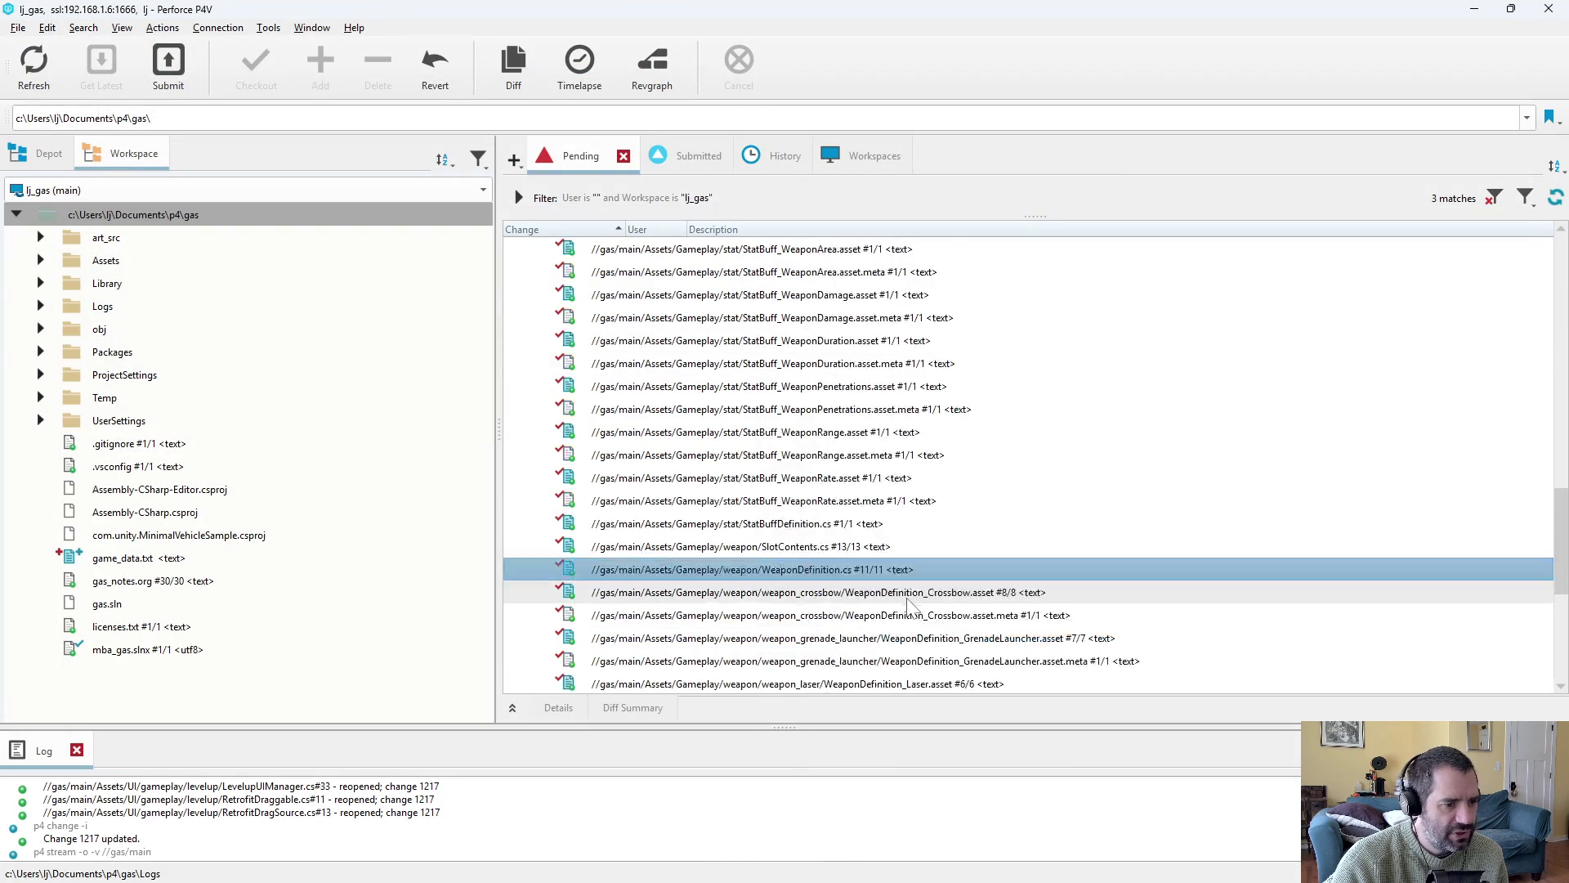
Review the InventoryDisplay.cs diff, including its added PartDefinition check block.
scroll(916, 613, down, 5)
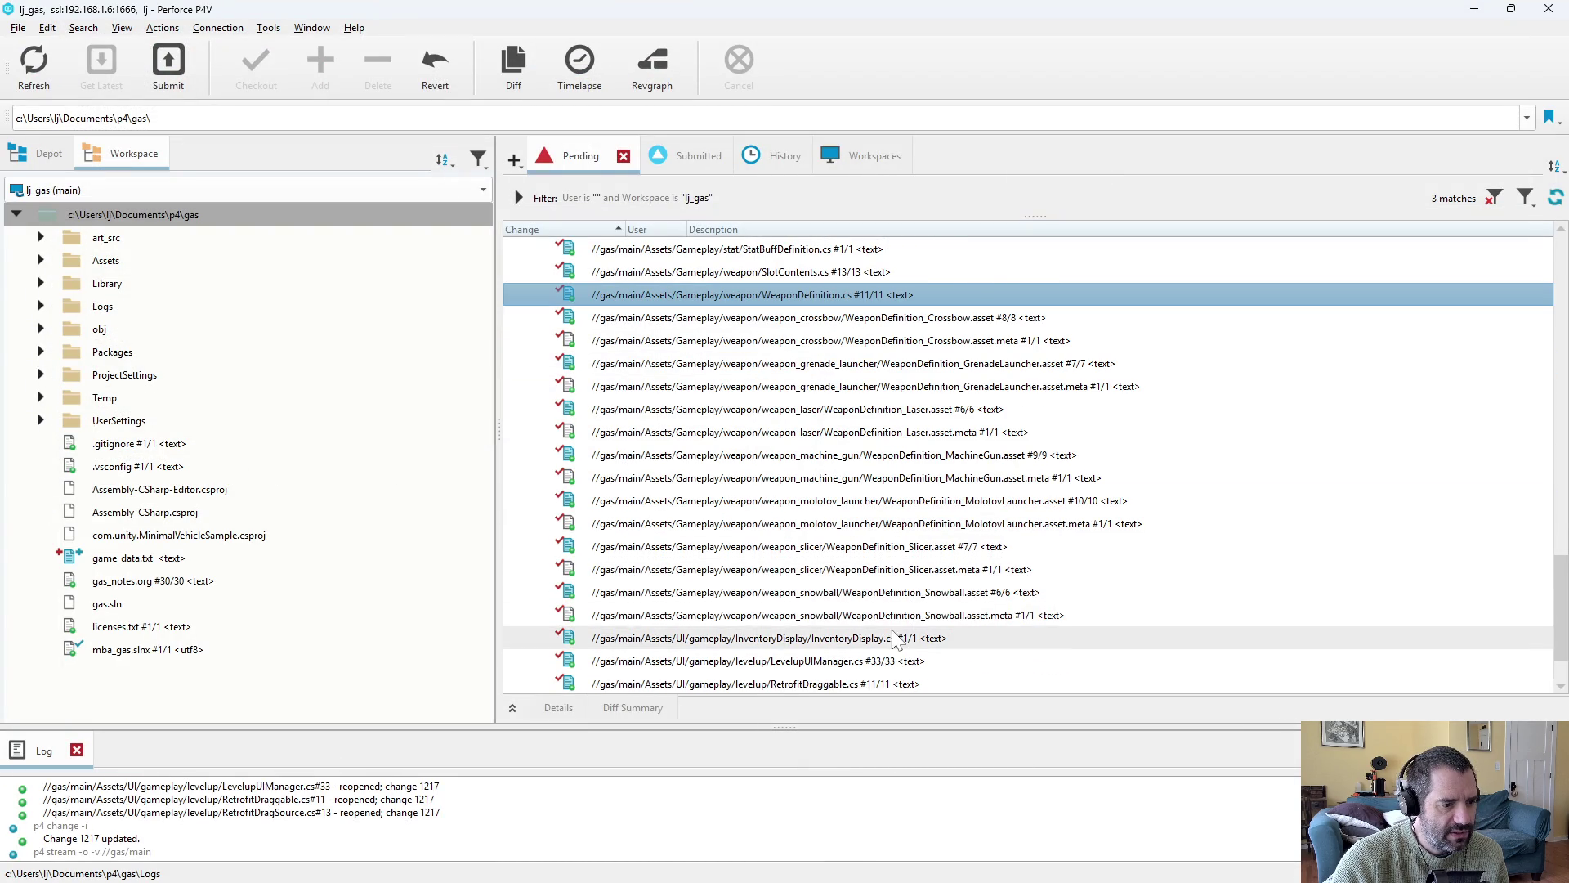
click(900, 638)
key(ctrl+d)
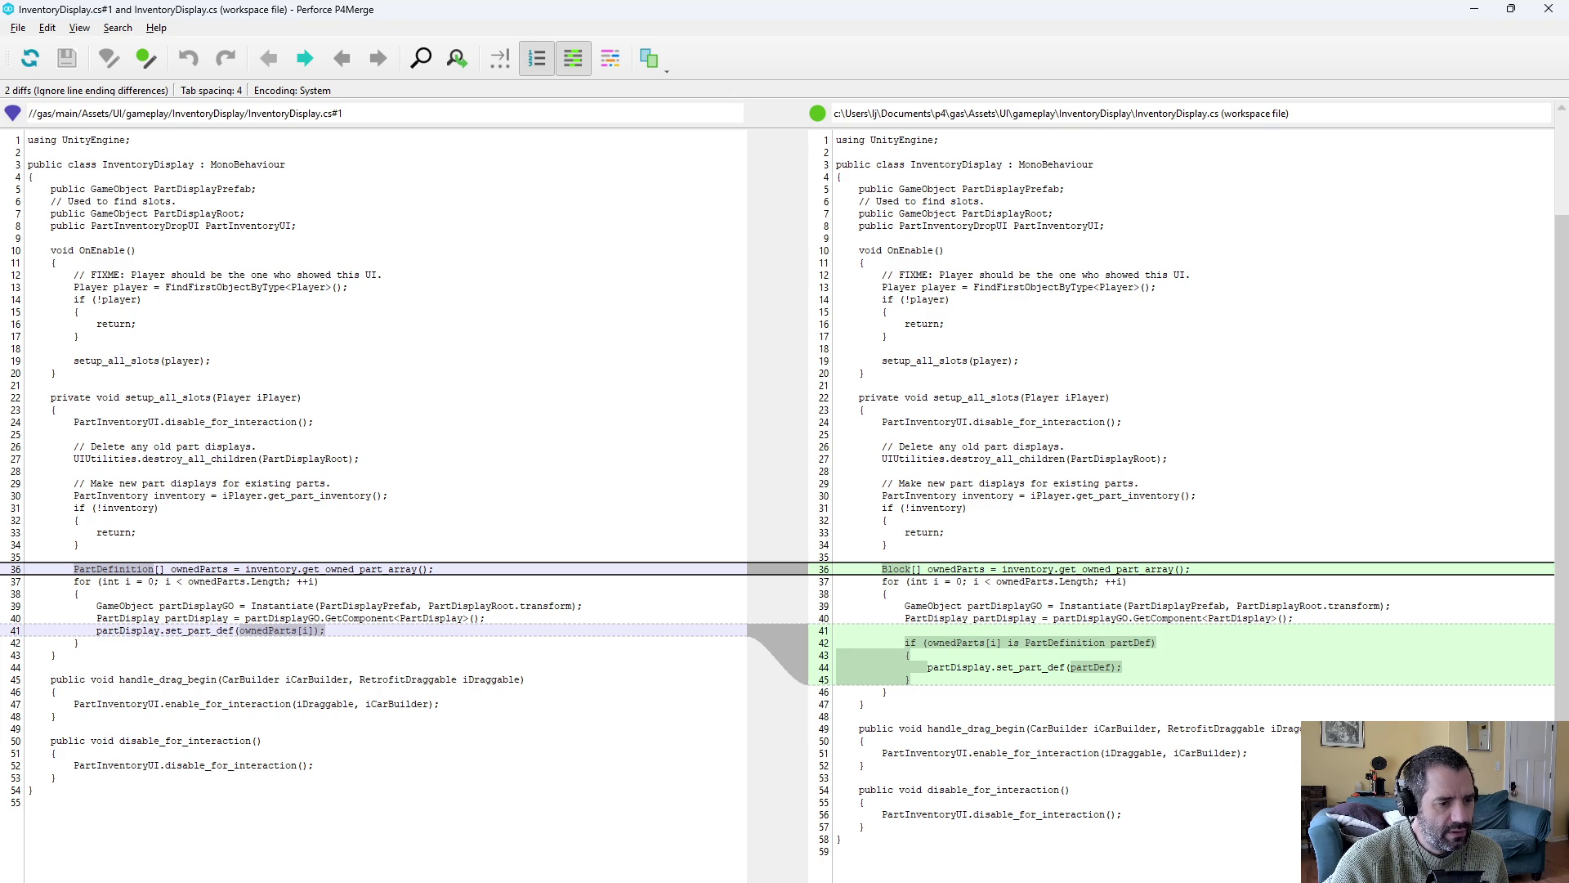
click(1030, 655)
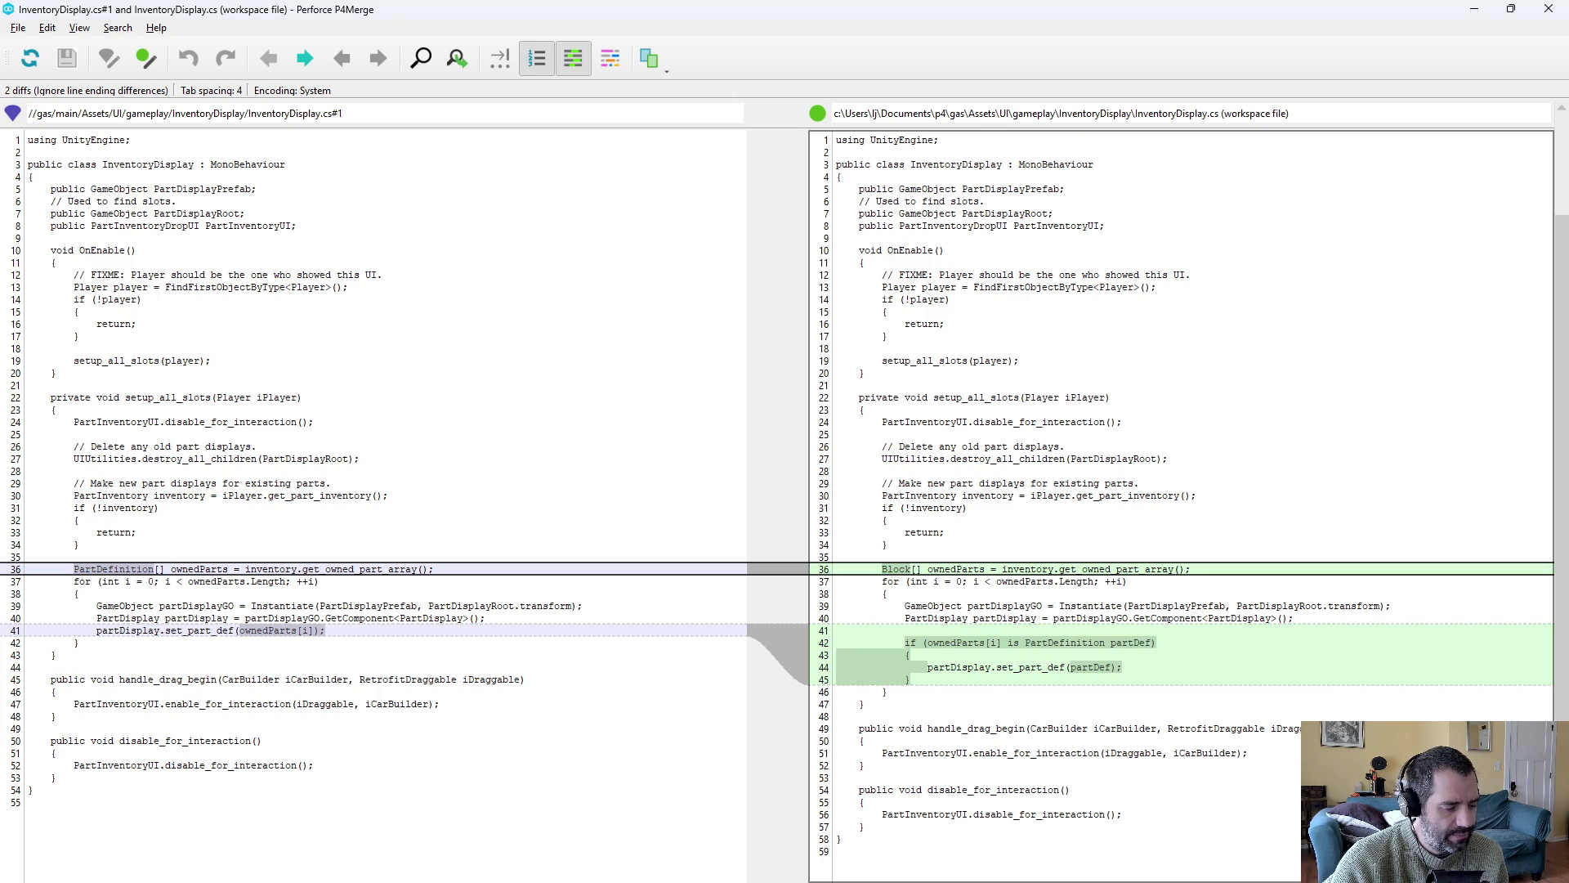
key(ctrl+q)
Review the LevelupUIManager.cs diff through line 292, then the RetrofitDraggable.cs diff.
click(850, 595)
key(ctrl+d)
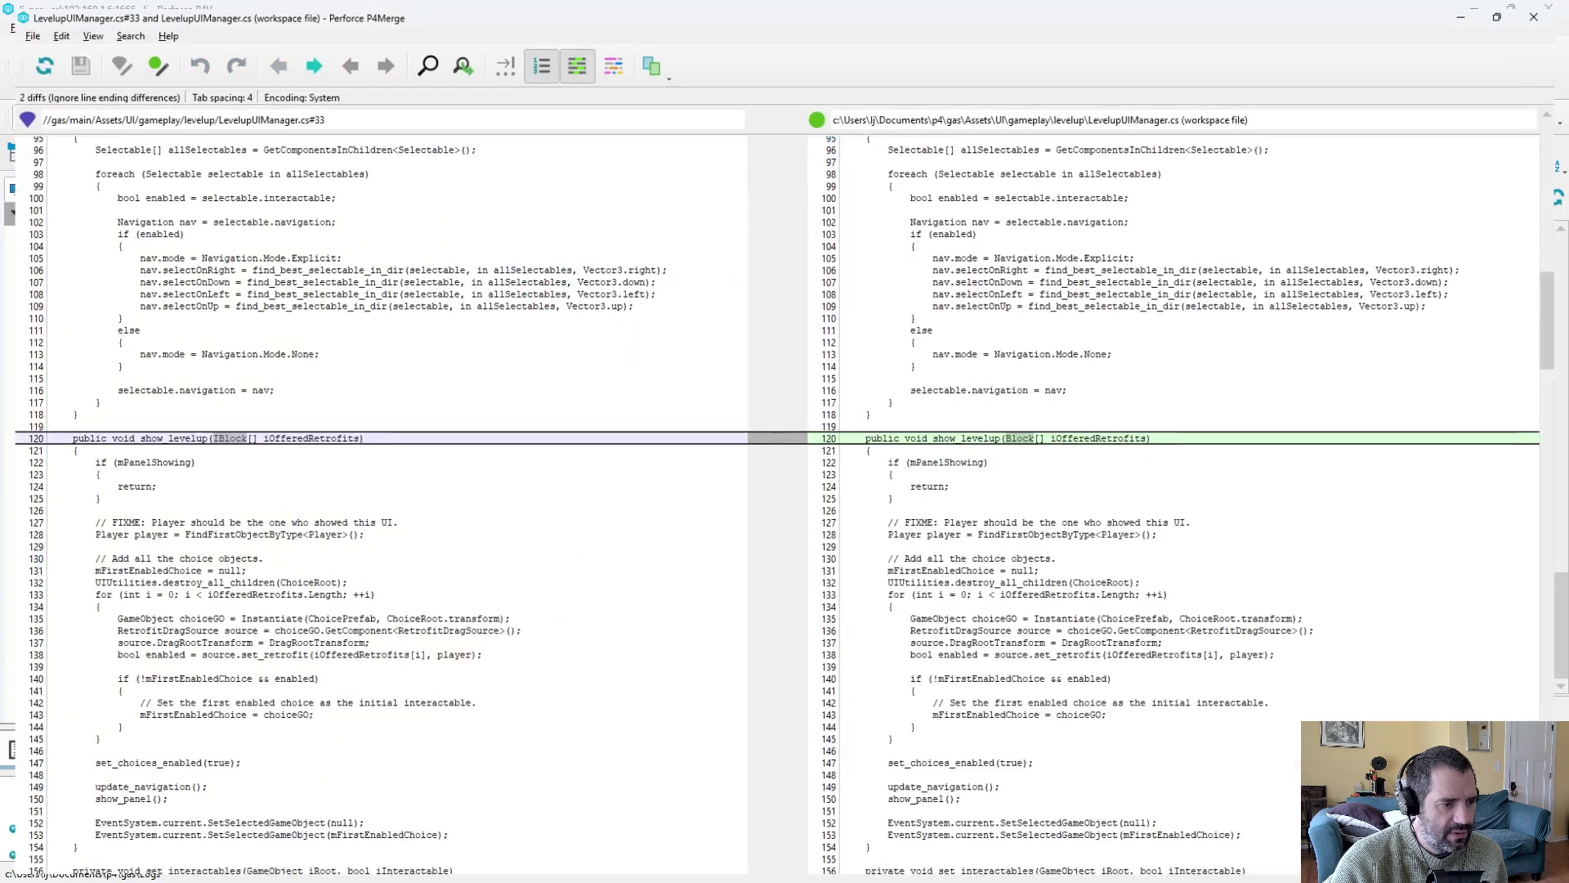
key(ctrl+2)
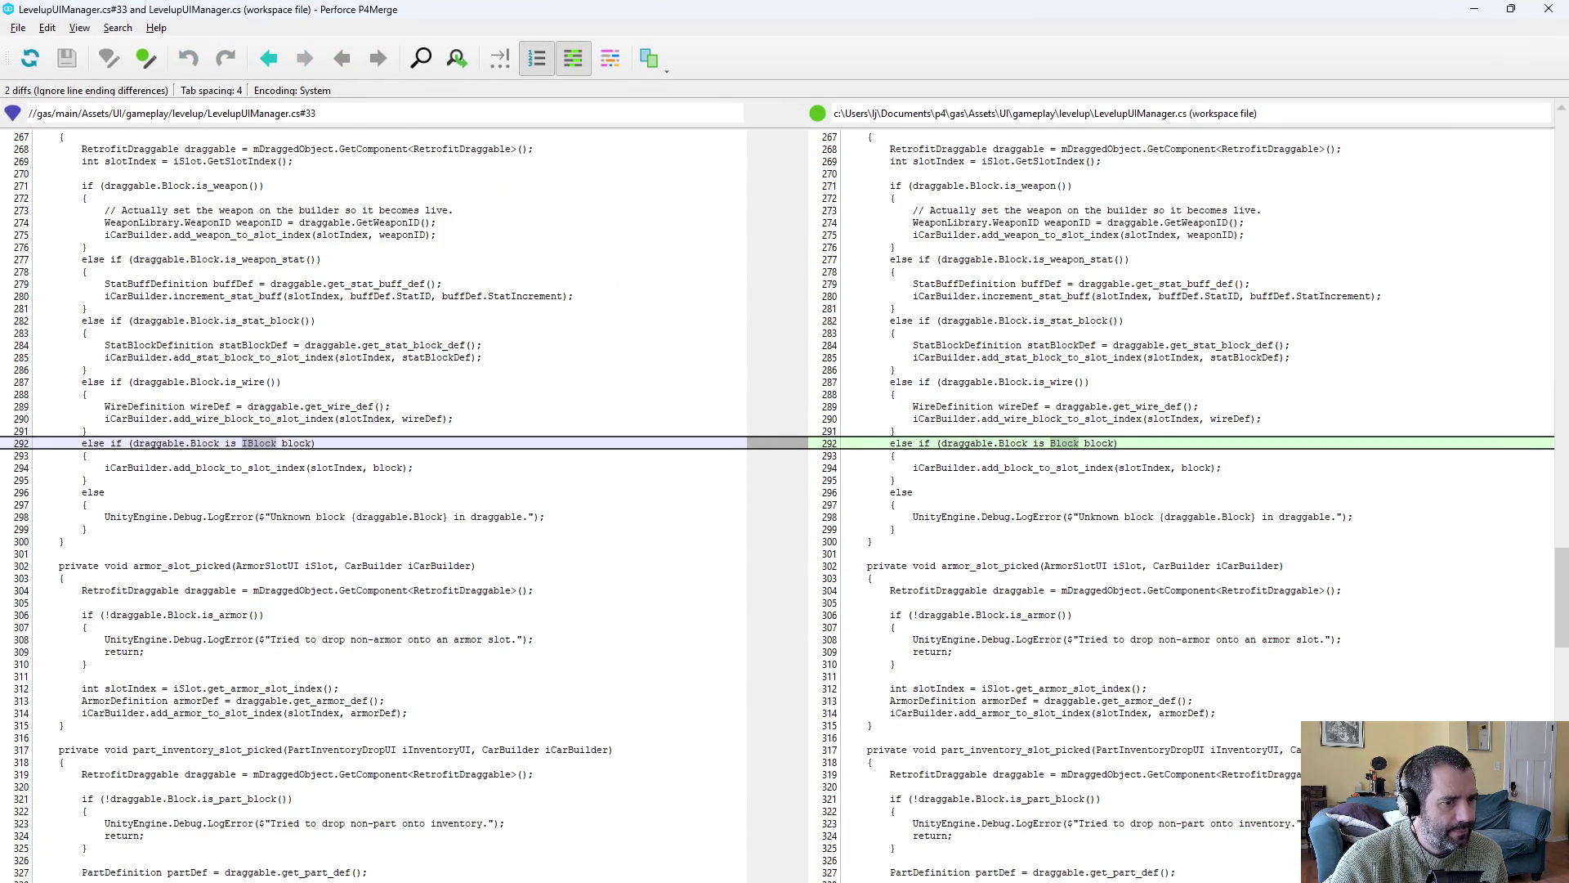
key(ctrl+q)
click(907, 618)
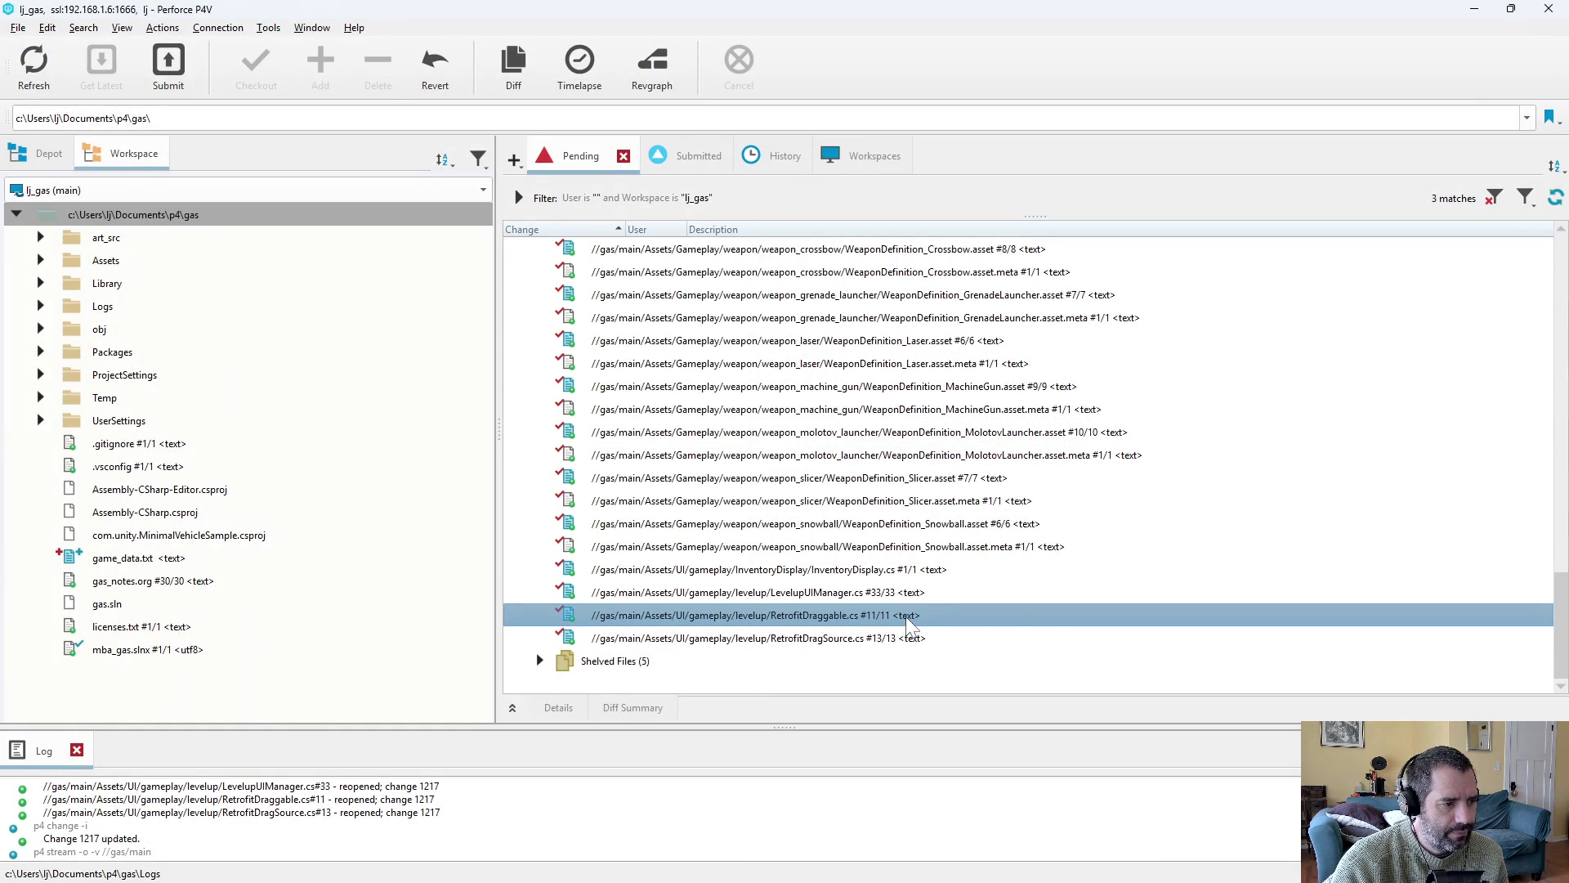
key(ctrl+d)
key(ctrl+q)
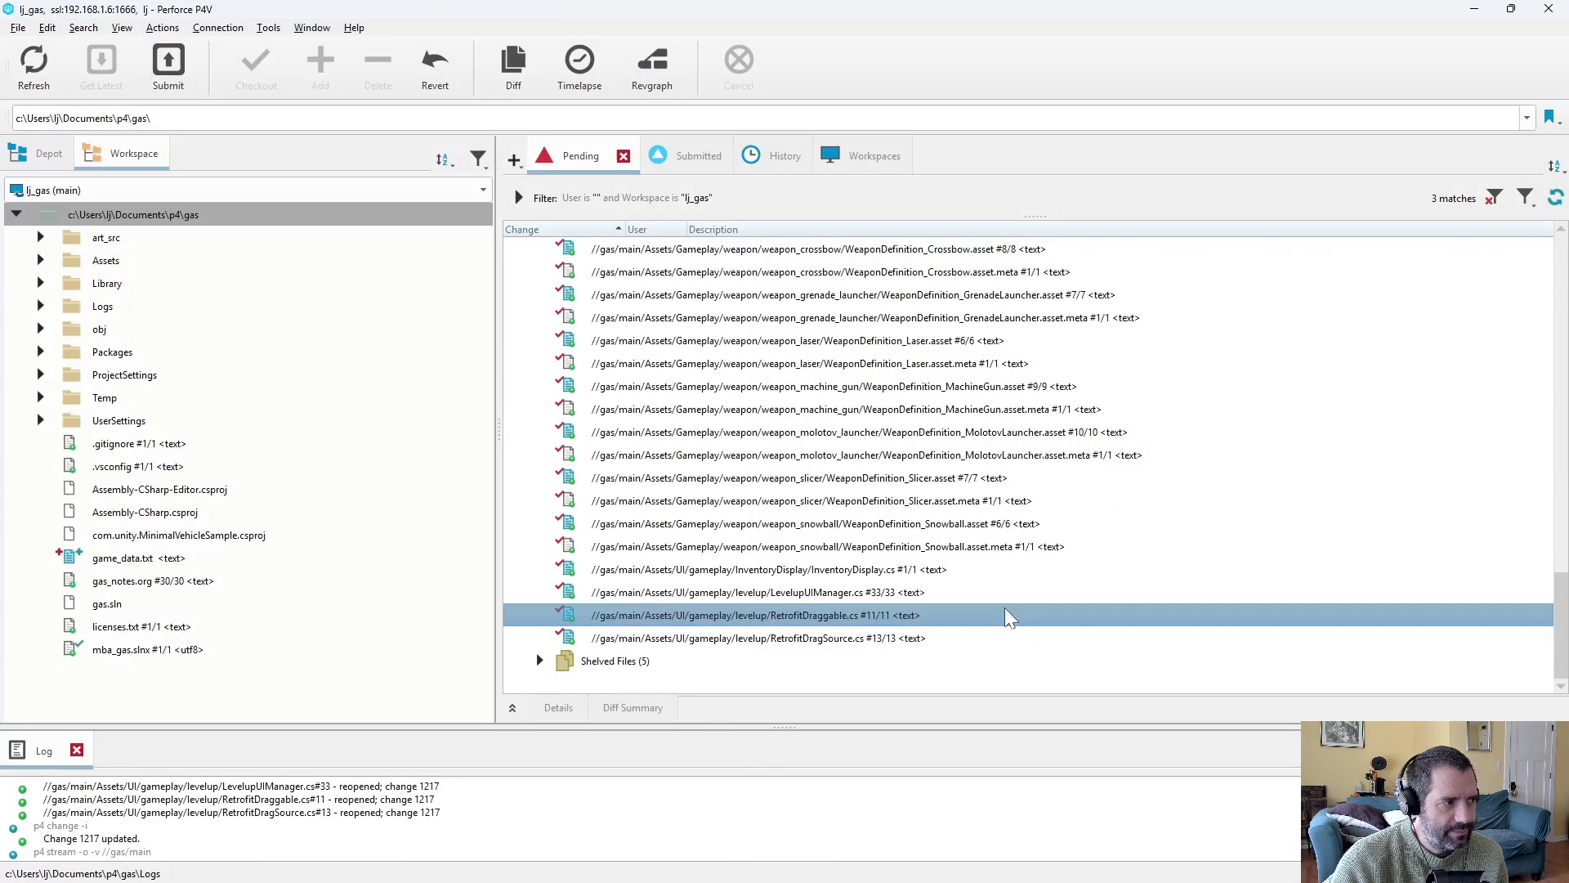
Review the RetrofitDragSource.cs diff, then select changelist 1217's Shelved Files entry.
click(961, 639)
key(ctrl+d)
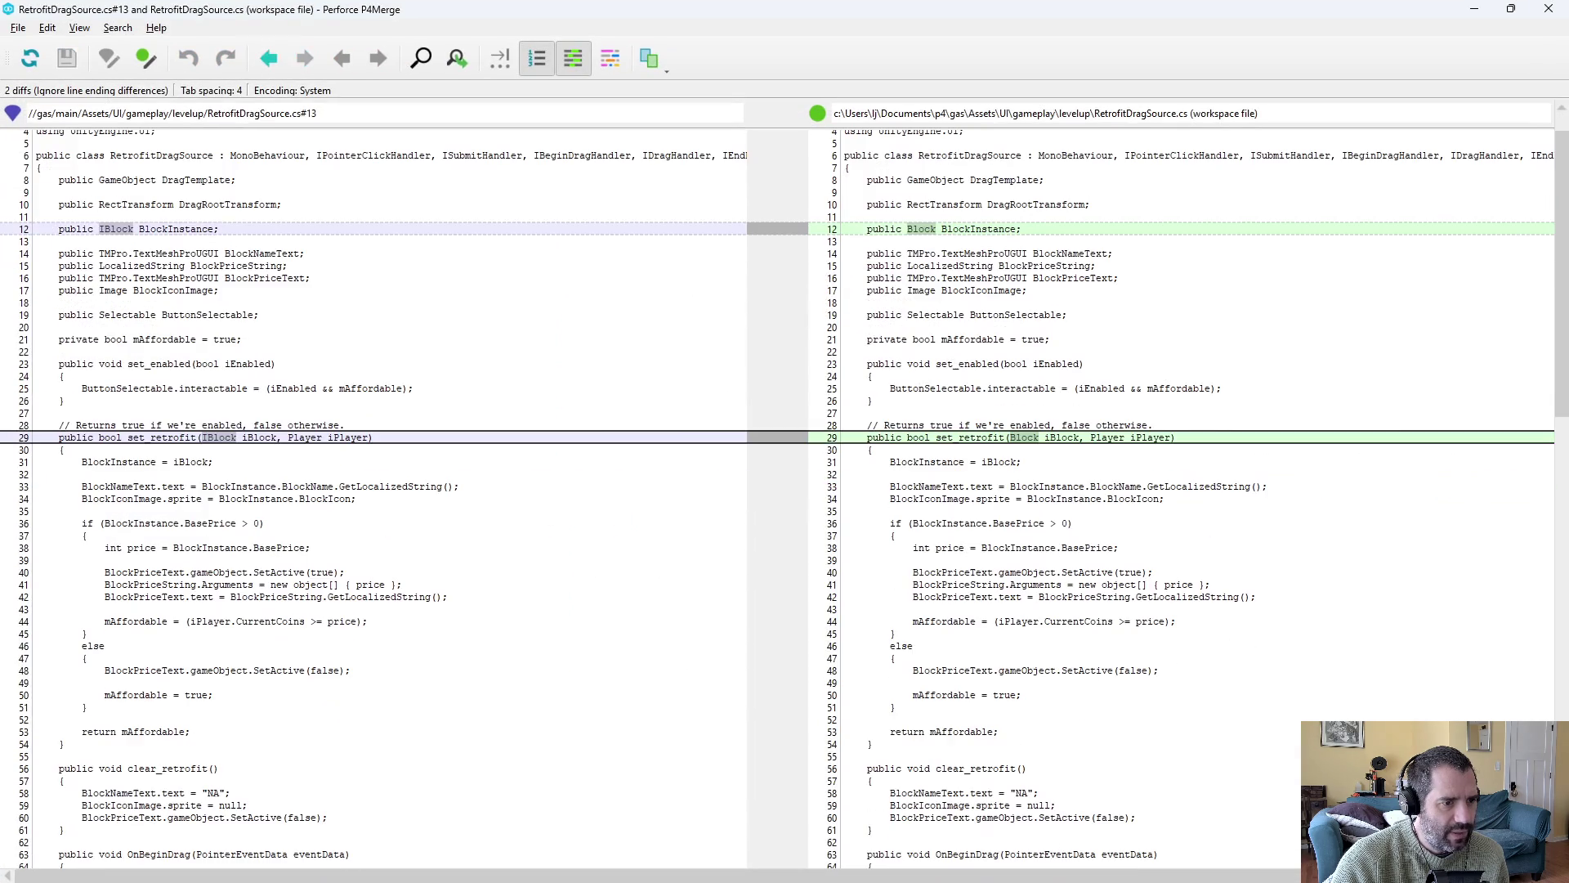
key(ctrl+q)
click(979, 684)
click(590, 660)
Delete all shelved files from changelist 1217.
right_click(601, 661)
click(717, 712)
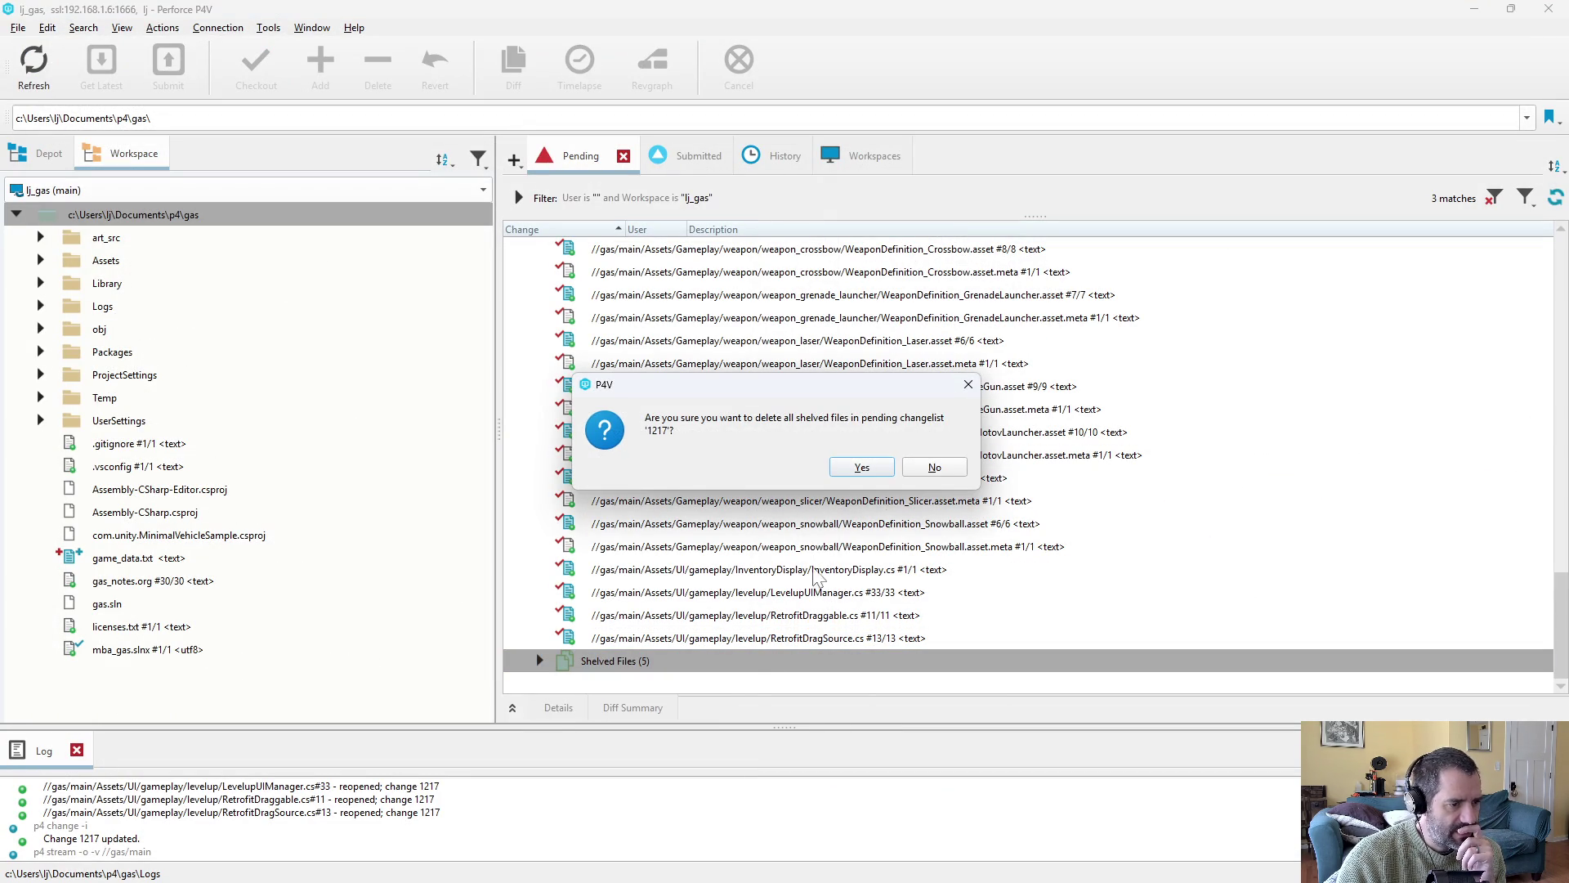
click(878, 484)
scroll(760, 564, up, 15)
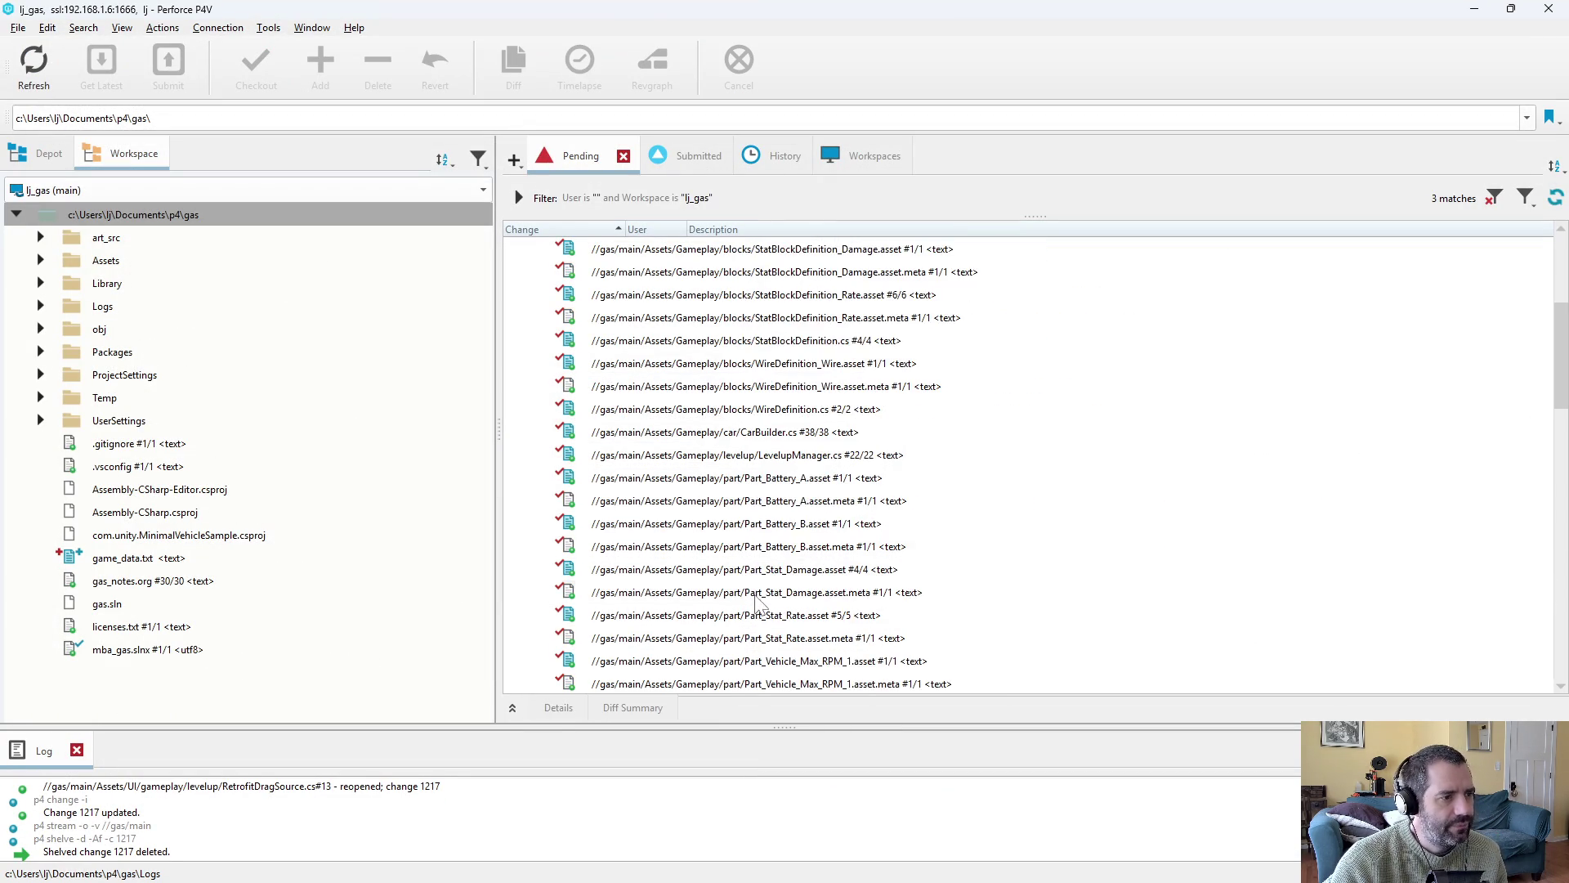
Reconcile offline work on the workspace, finding nothing to reconcile, and check changelist 861's files.
right_click(270, 214)
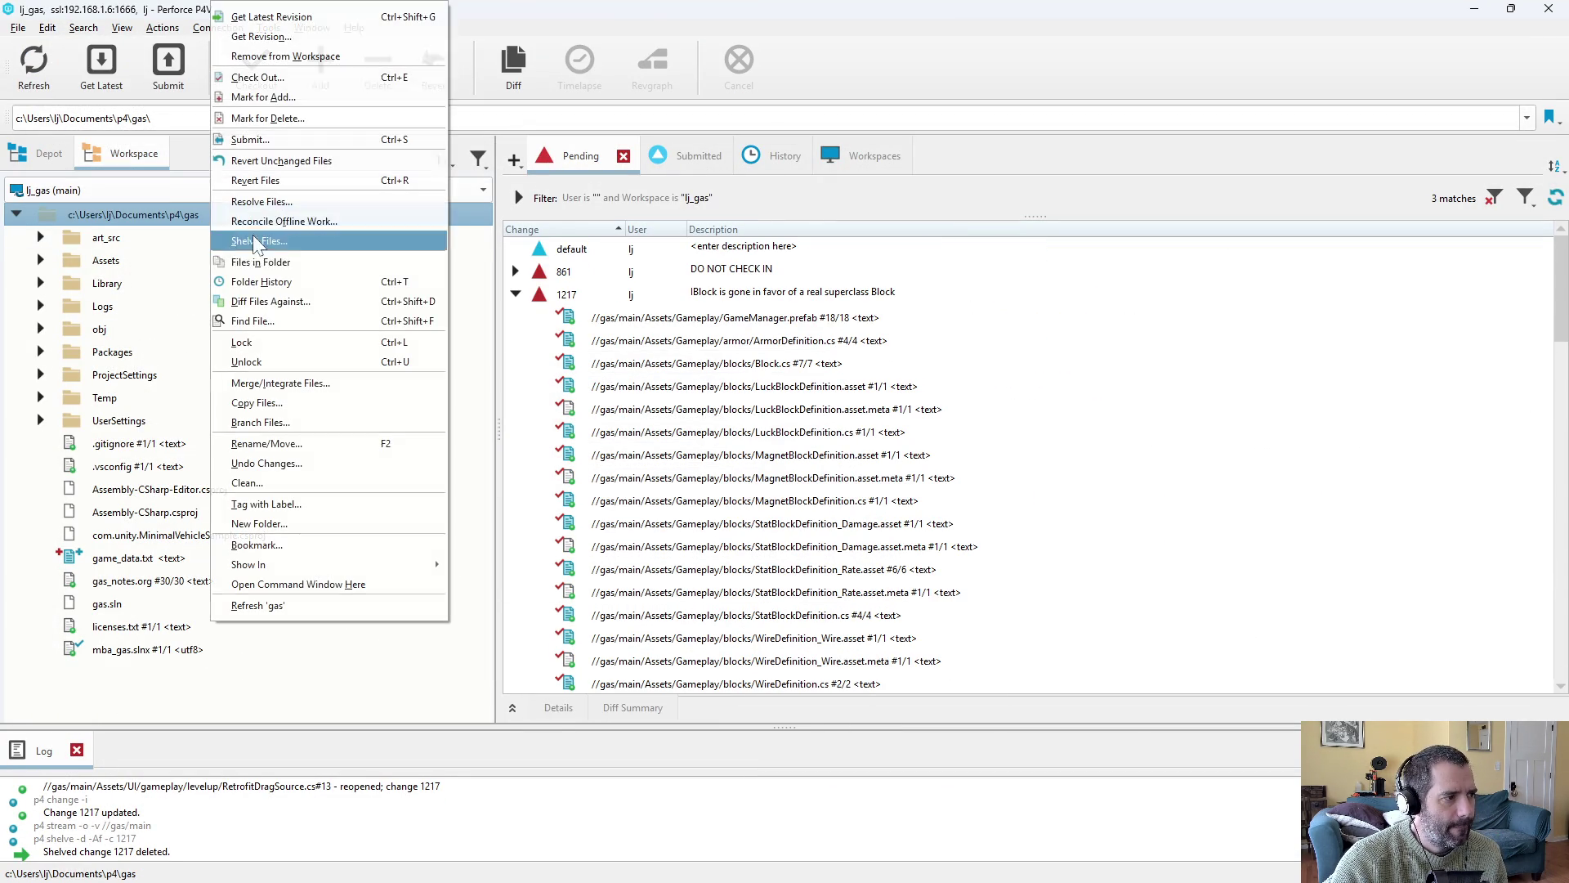
click(340, 227)
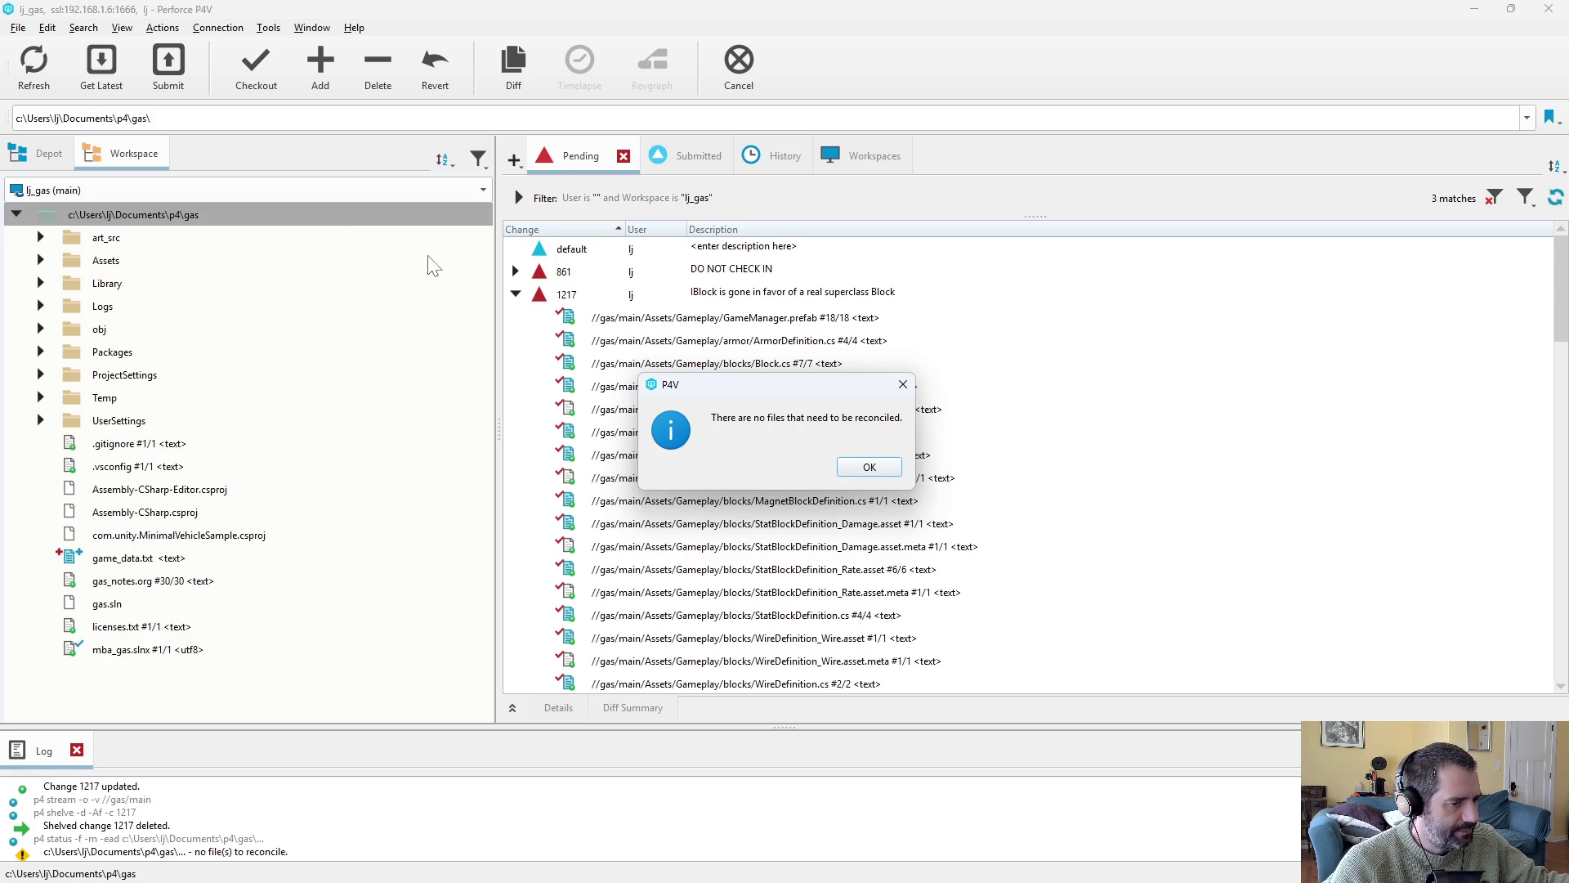
click(865, 469)
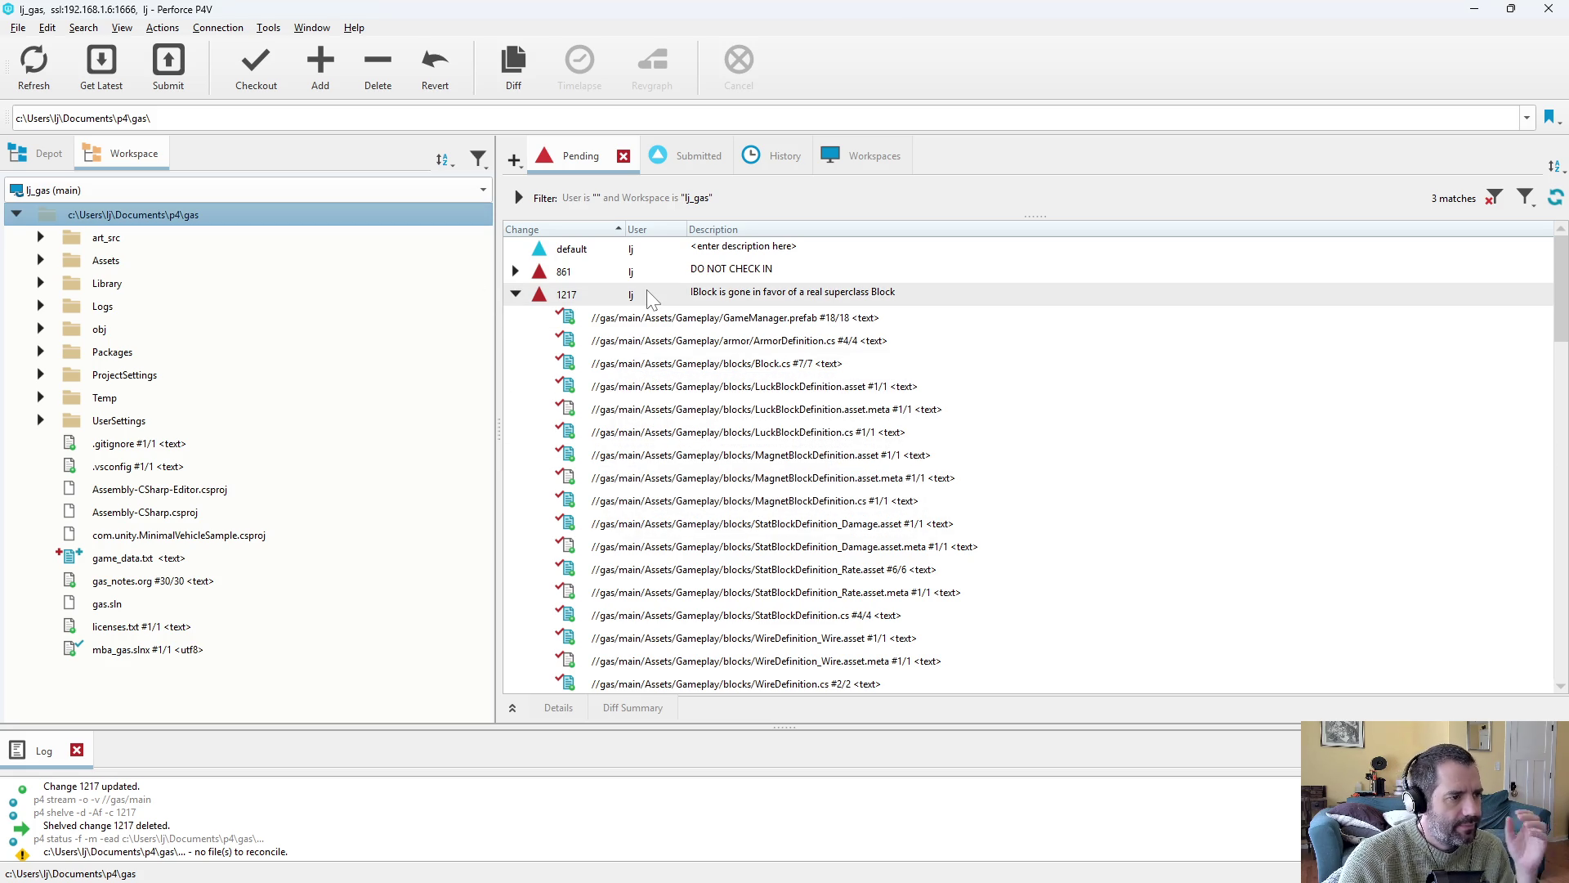
click(516, 271)
click(516, 271)
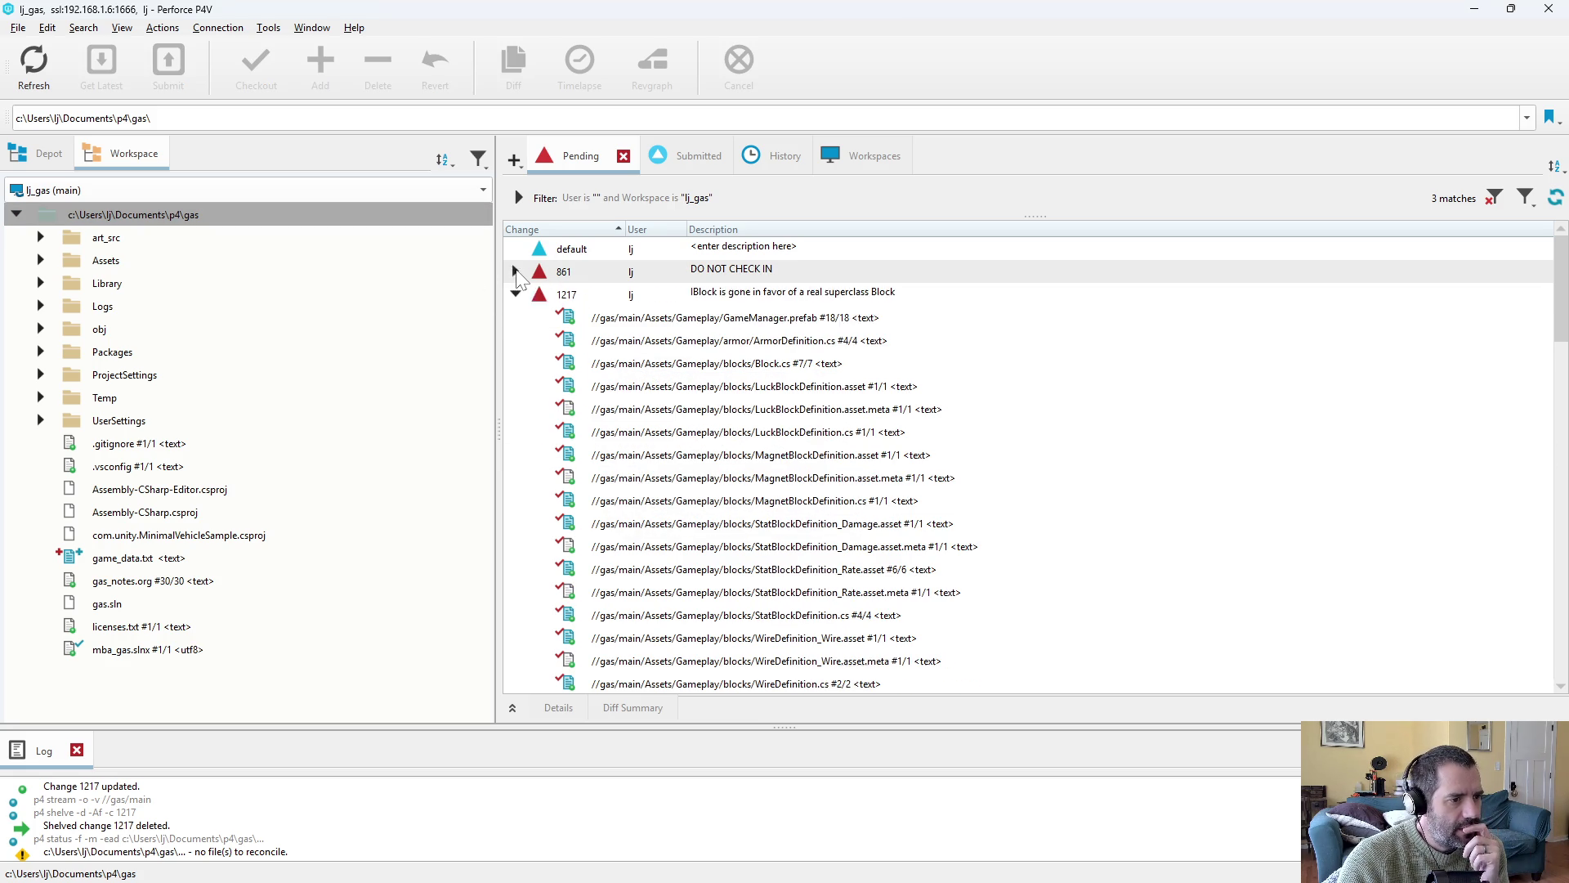
right_click(666, 298)
Submit changelist 1217 with added bullet lines on the data changes and block slot/inventory switching.
click(703, 325)
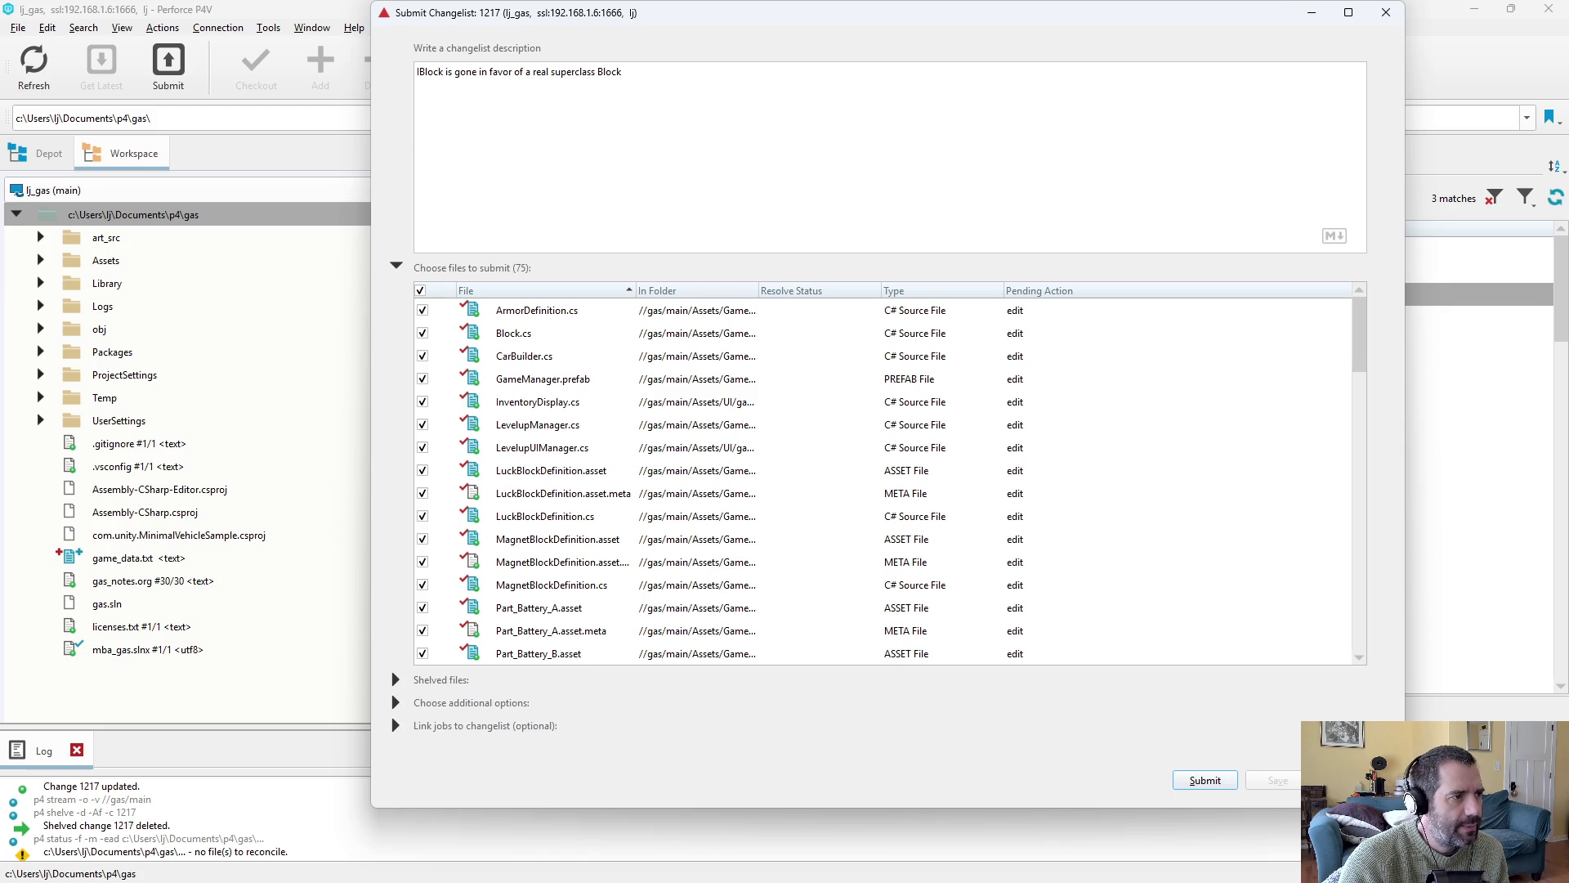
key(Return)
text(- Lots of data changes to u)
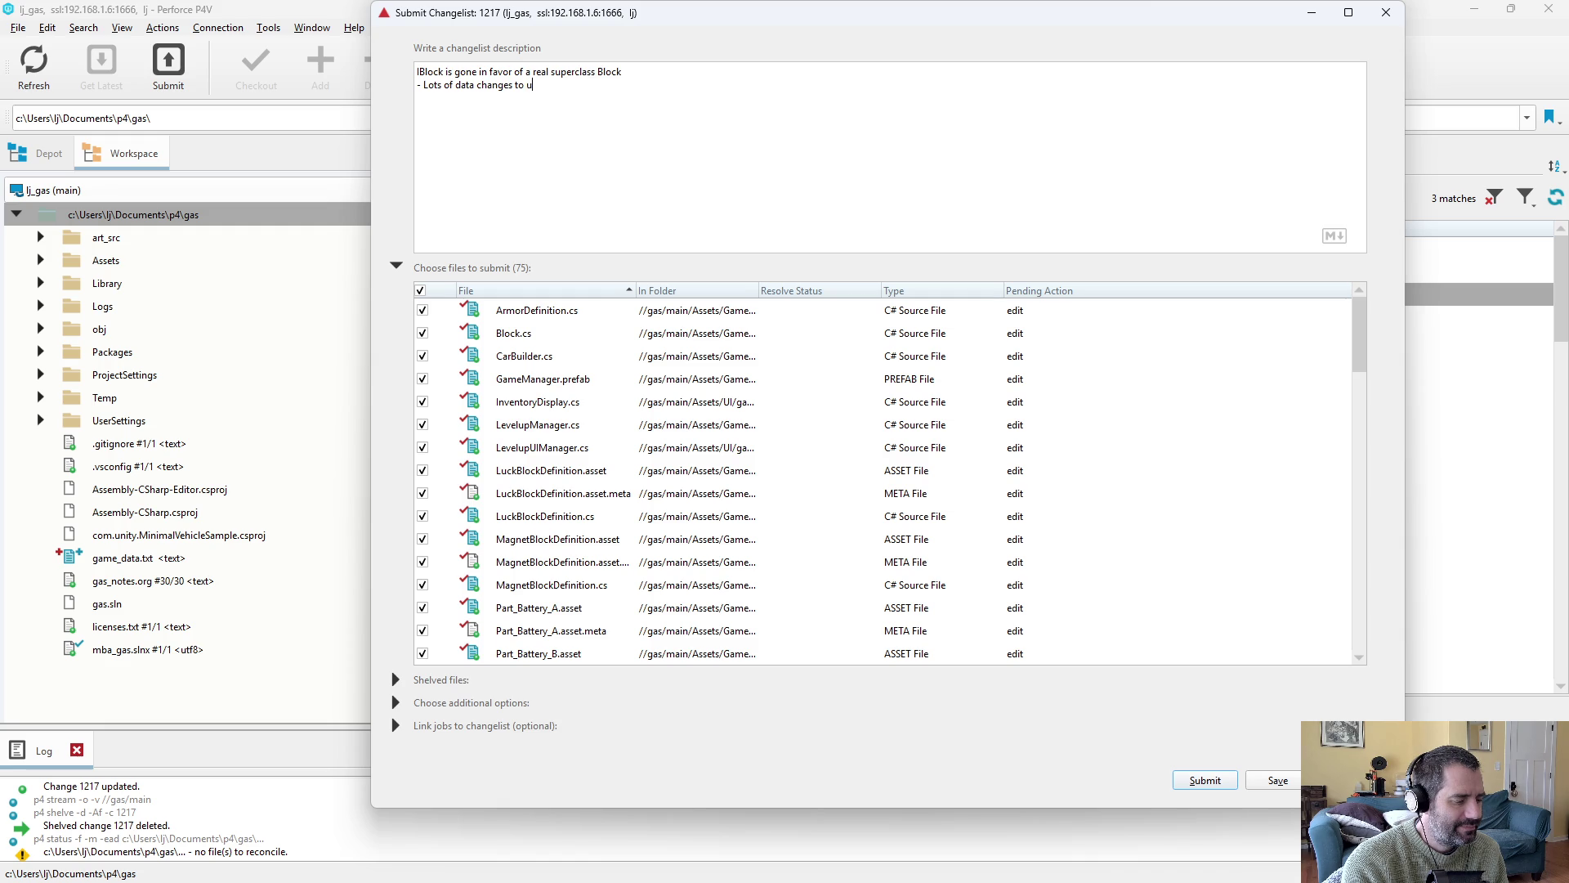
text(se the new superclass.)
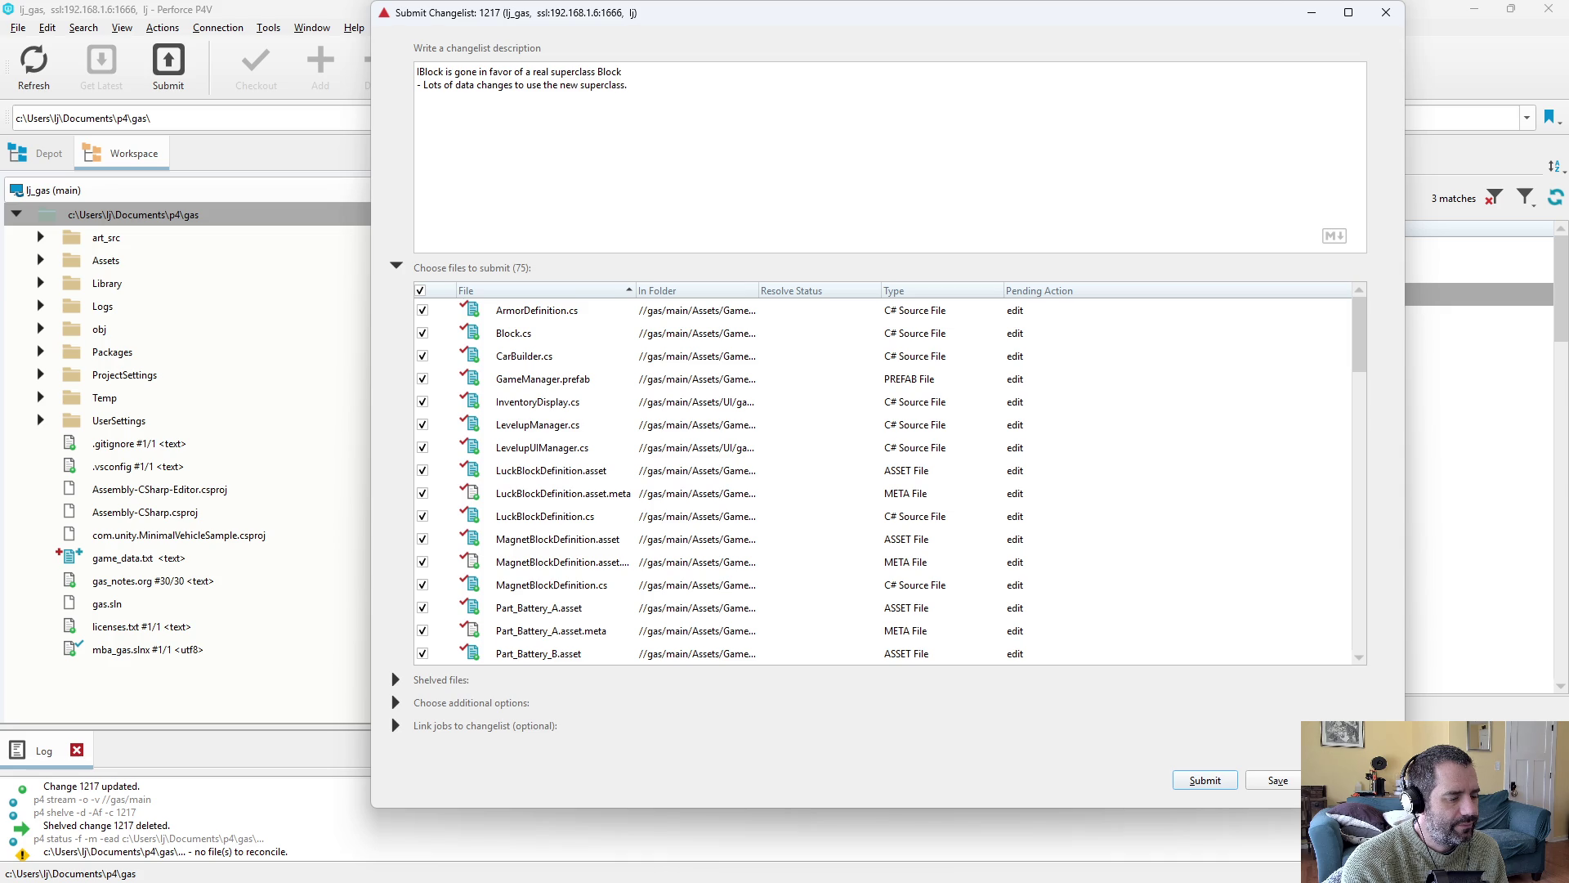
text(- Makes it )
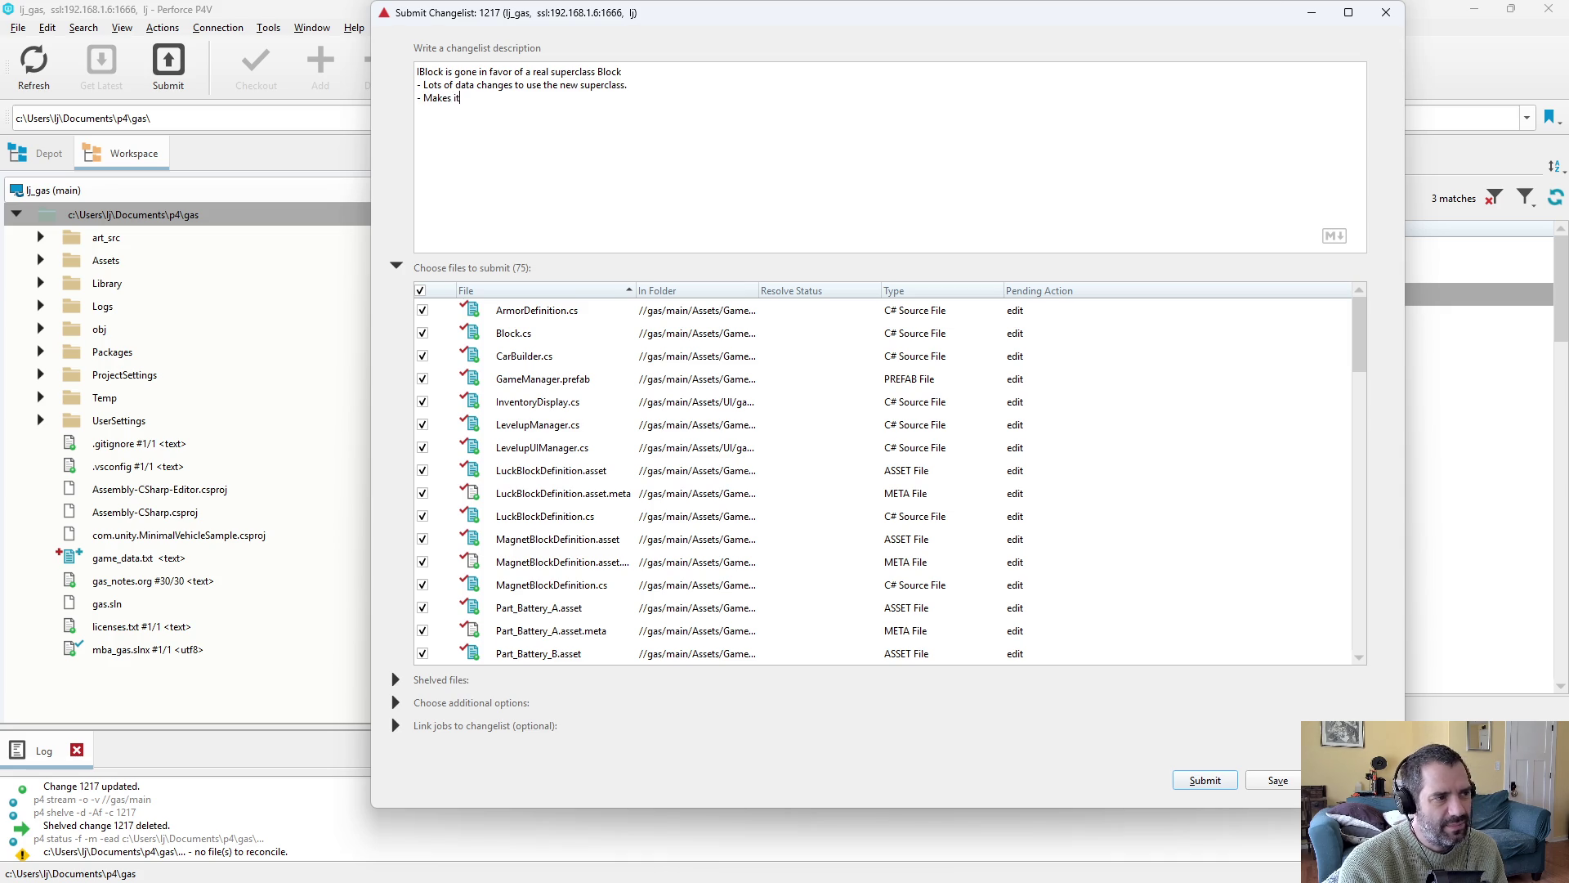
text(easier to)
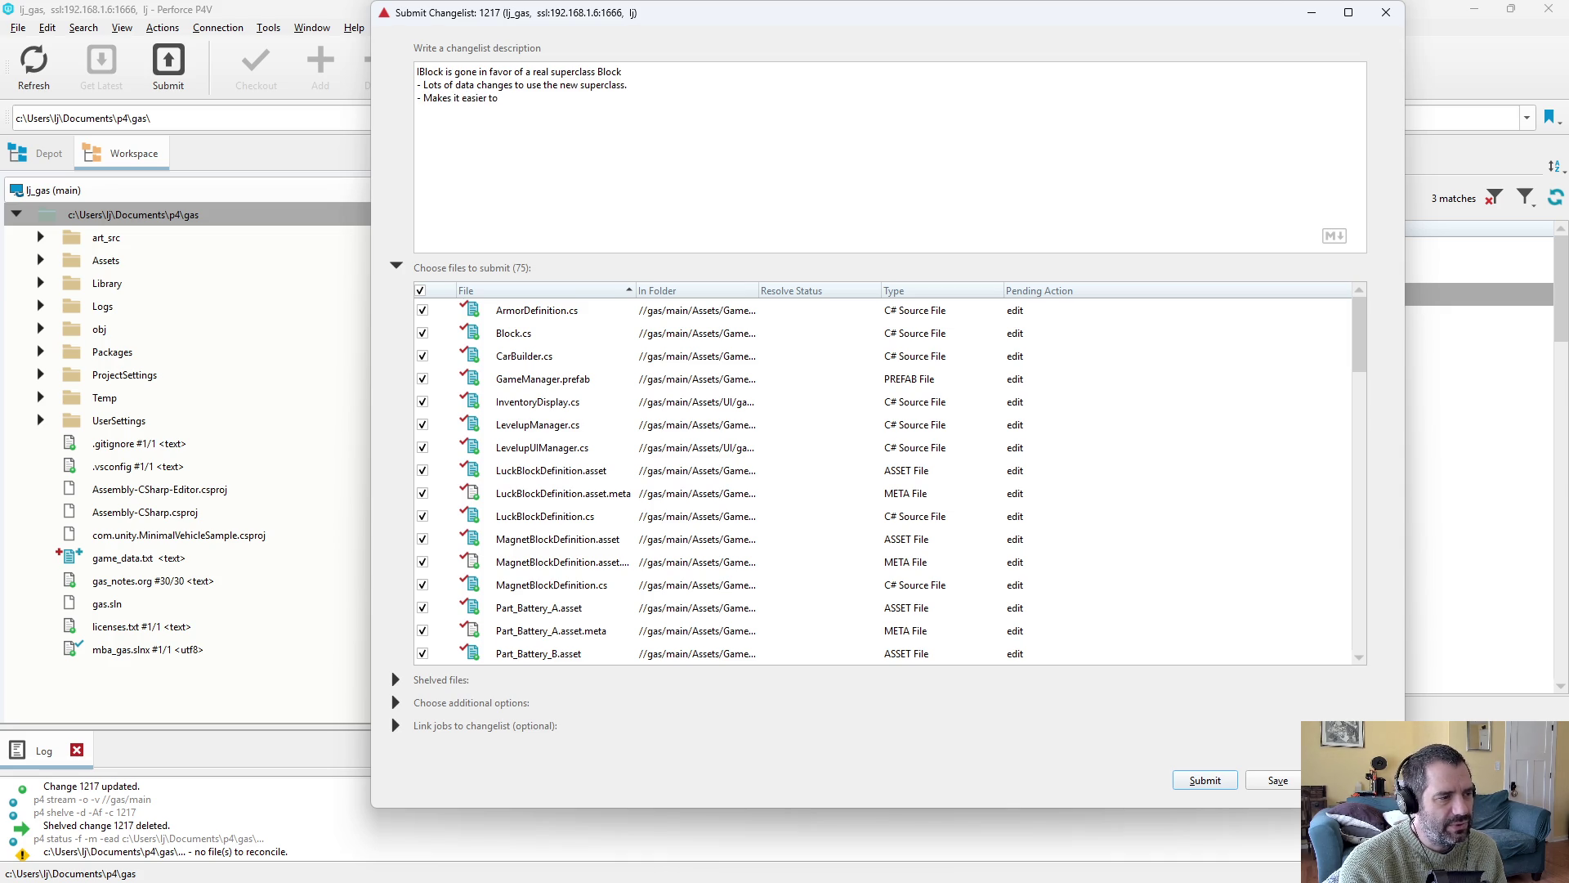
text( switch )
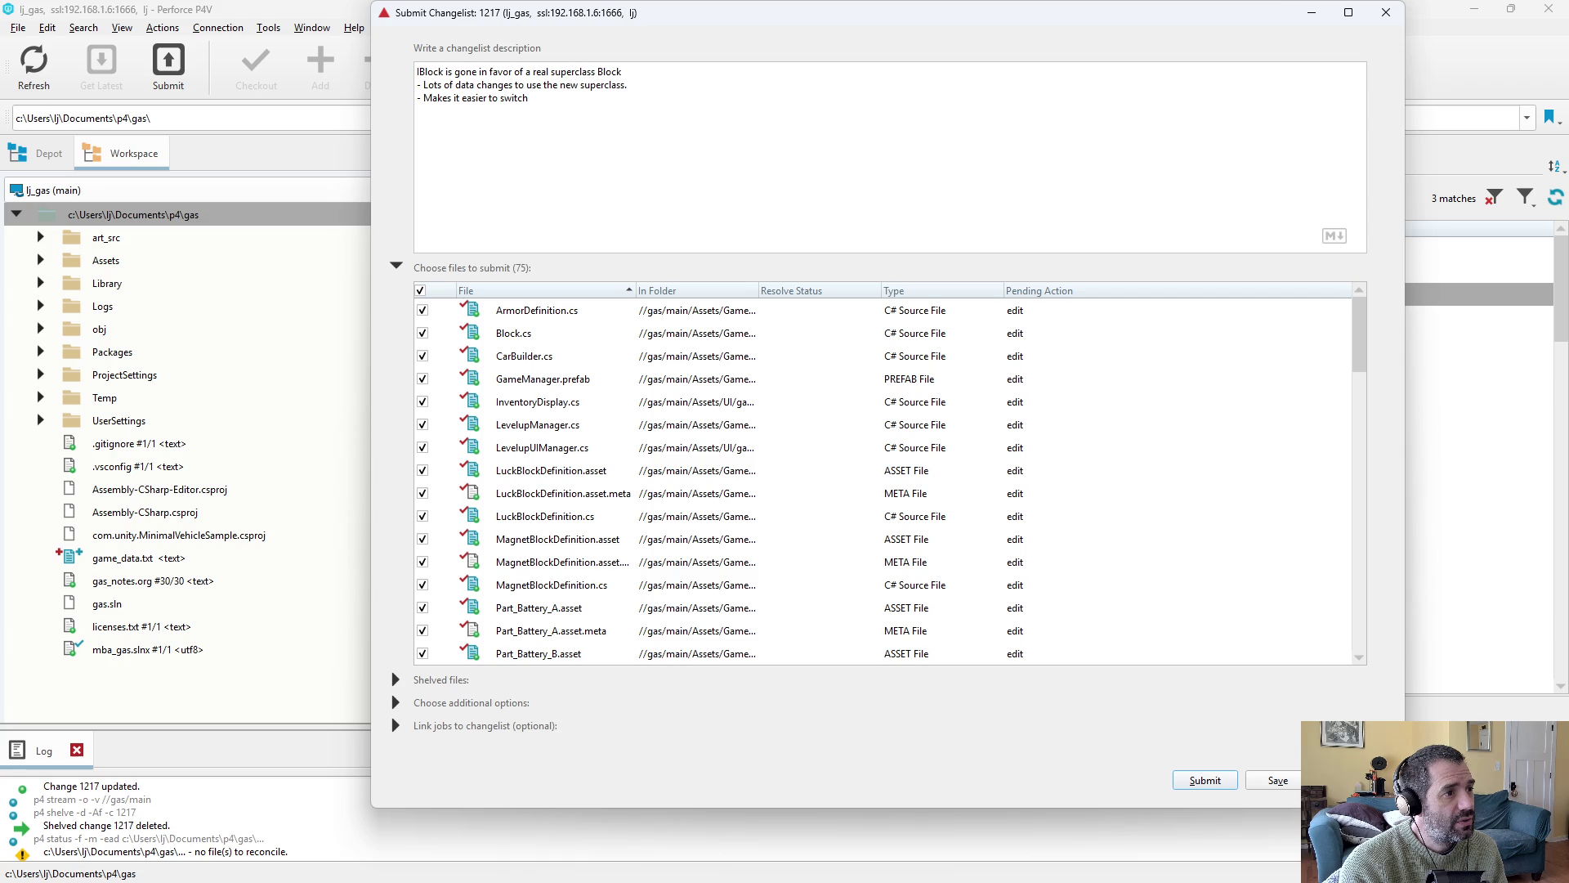
text(where bl)
text(ocks can go -)
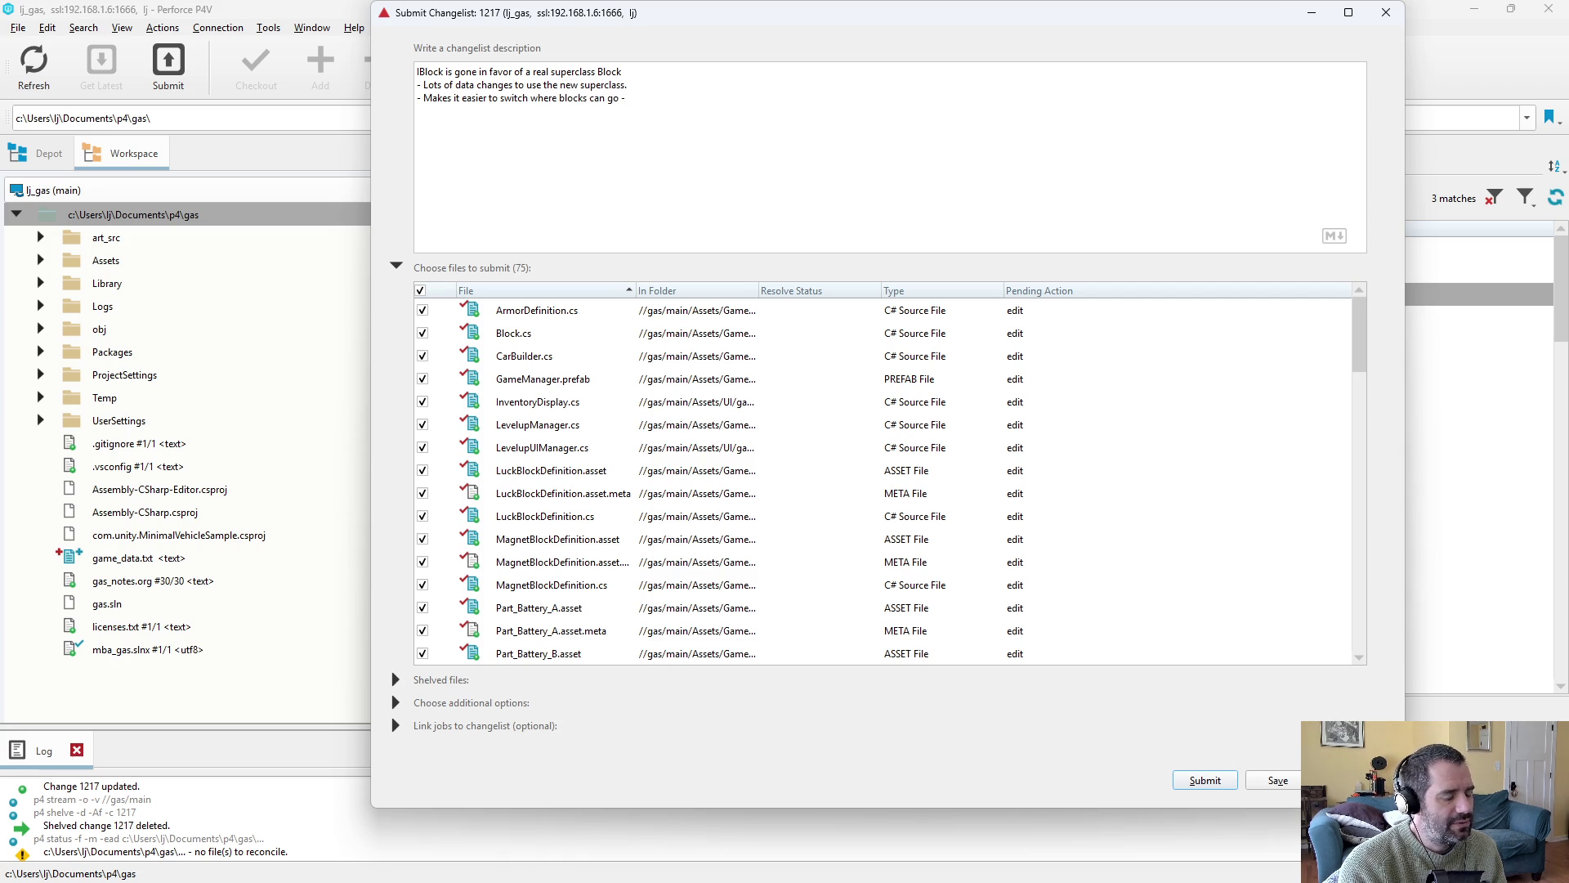
text( slots or)
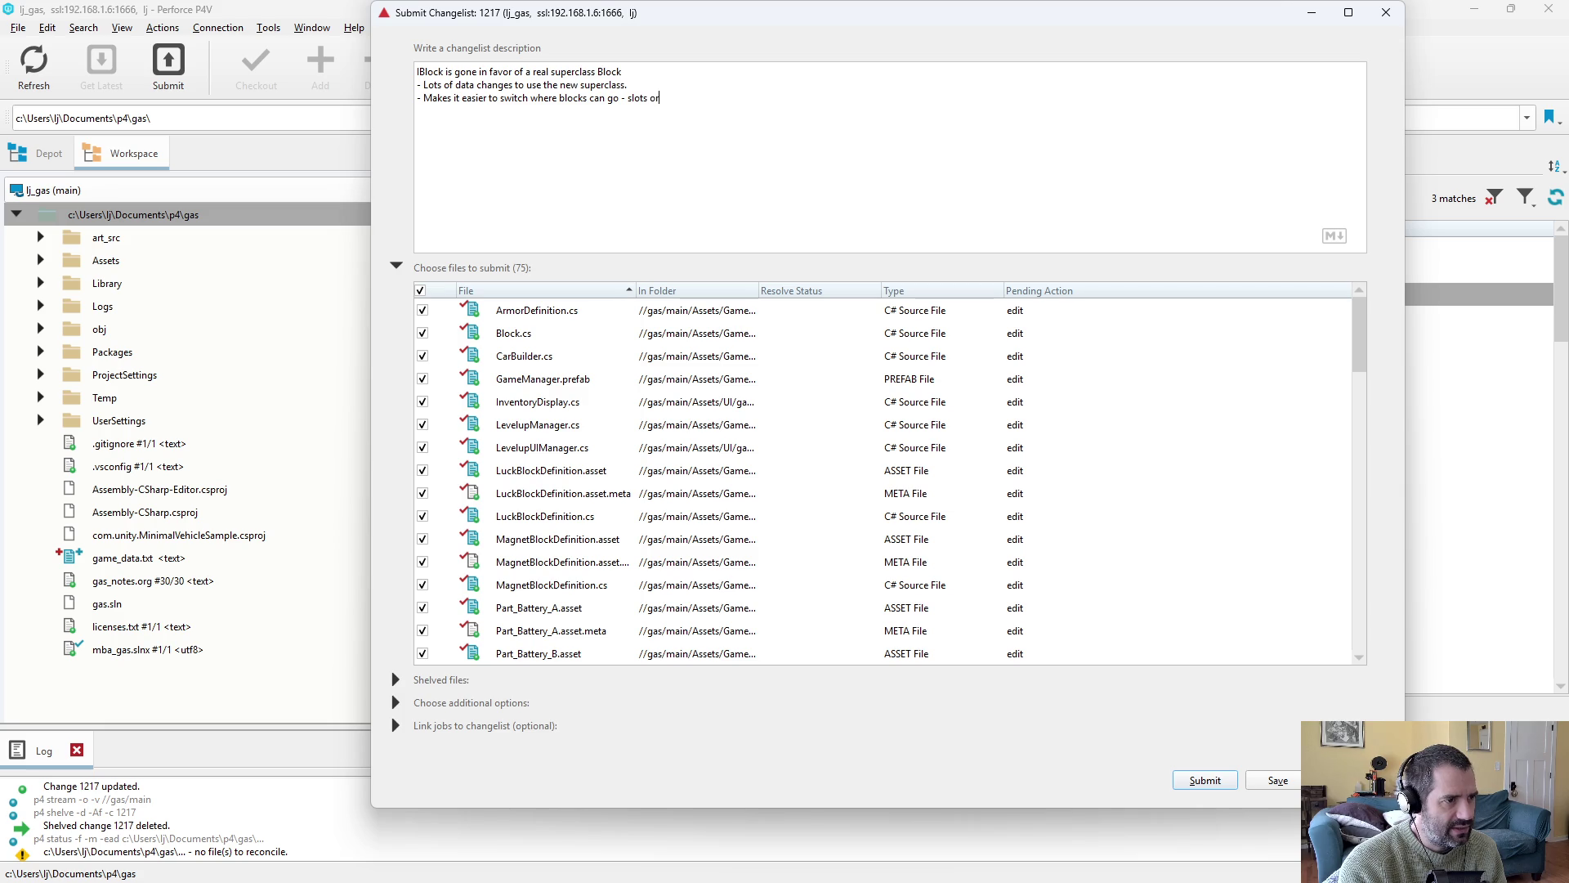
text( inventory.)
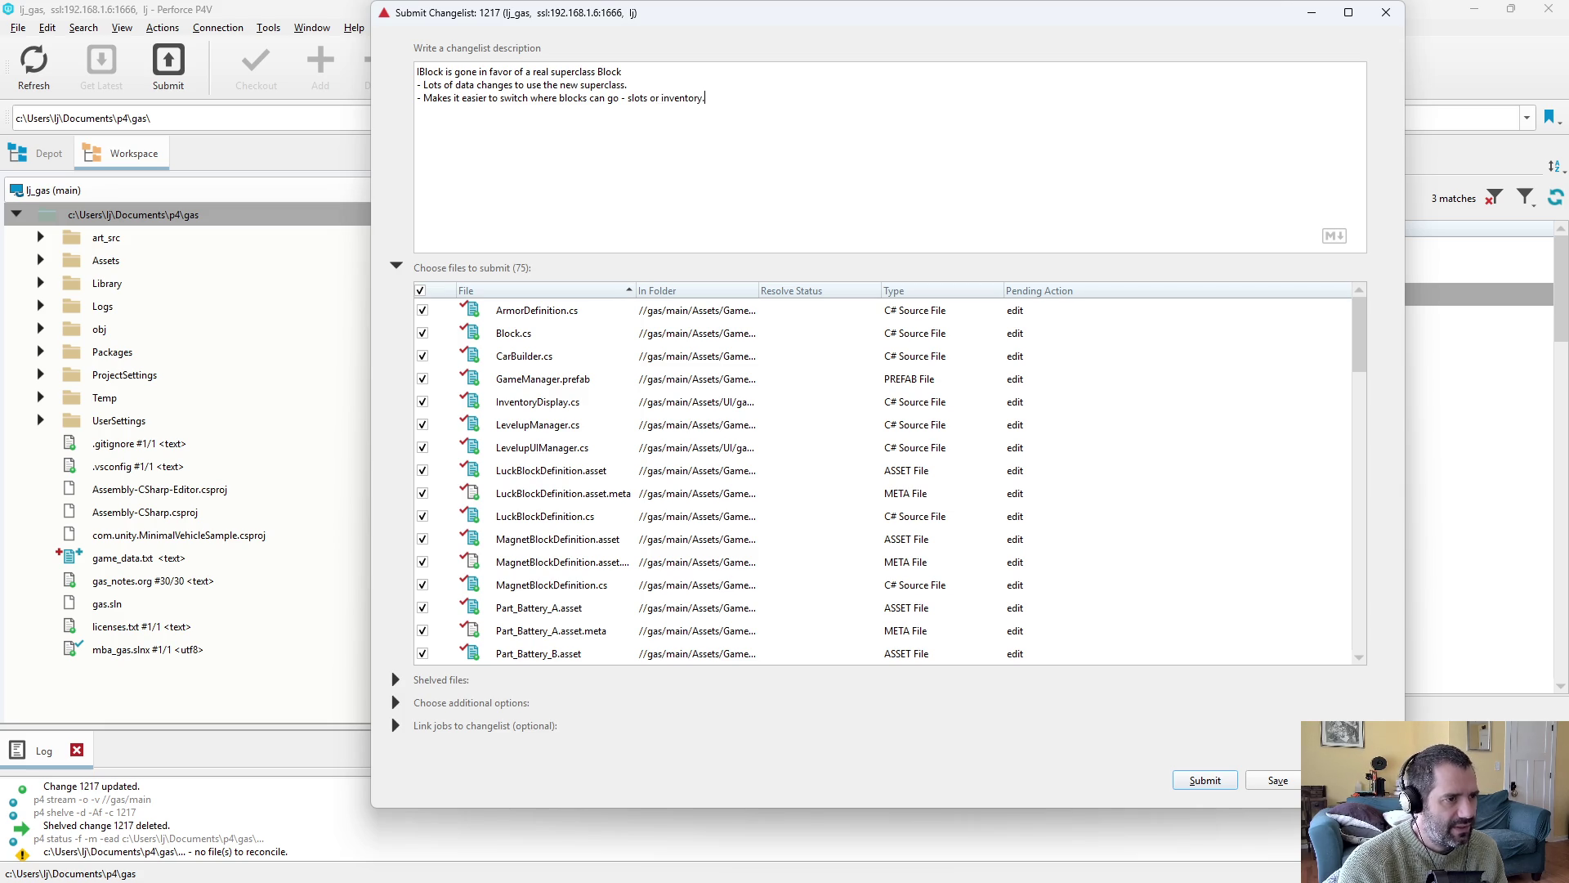
key(shift+Home)
key(shift+Up)
key(Right)
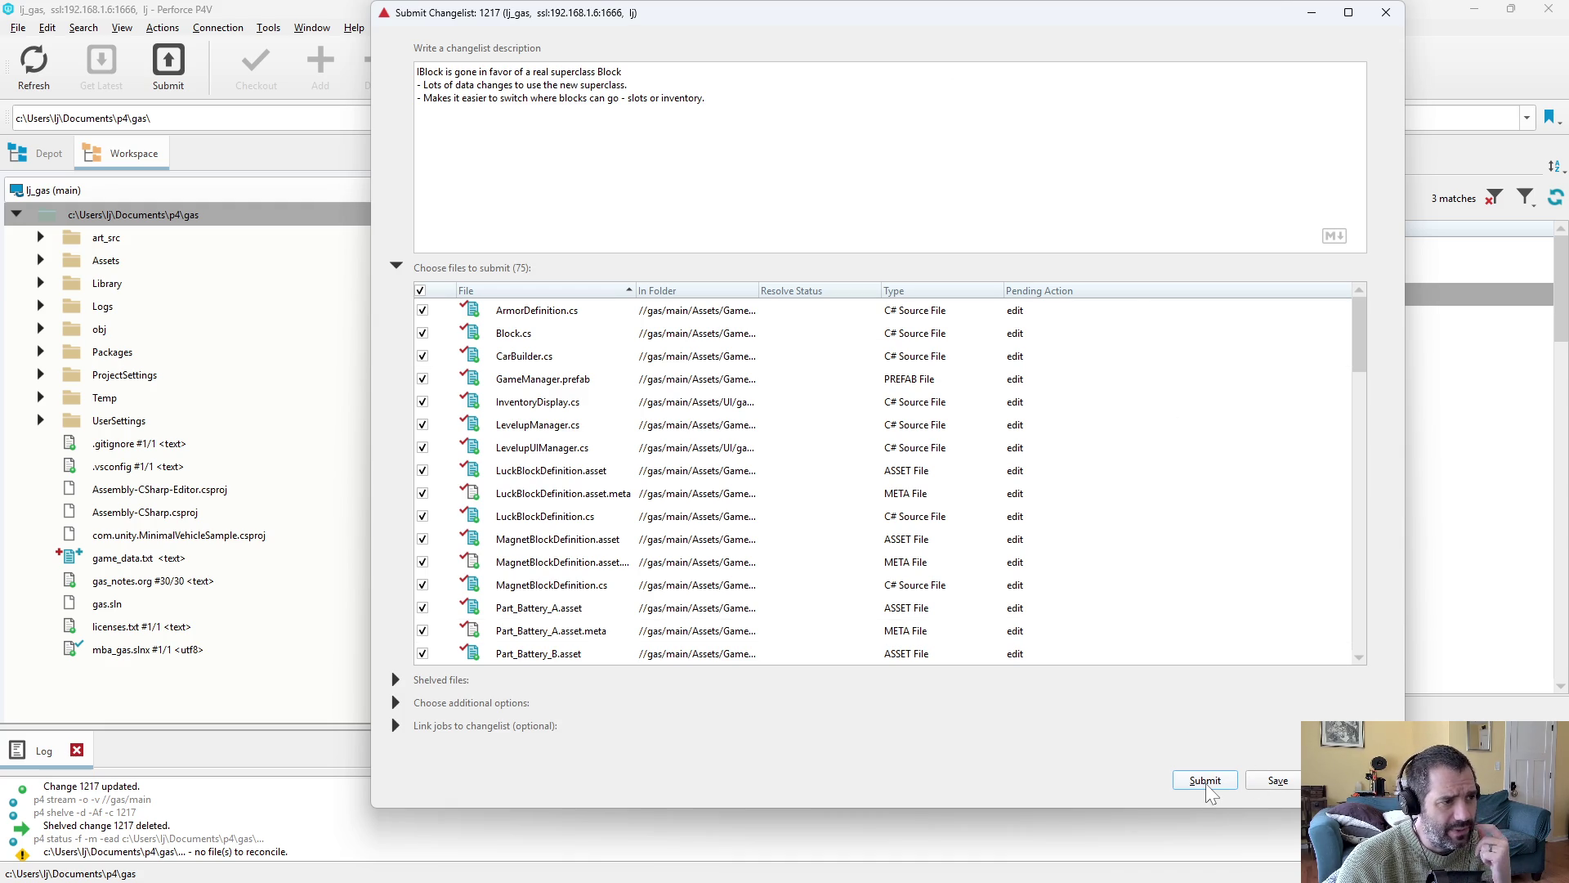
click(1206, 782)
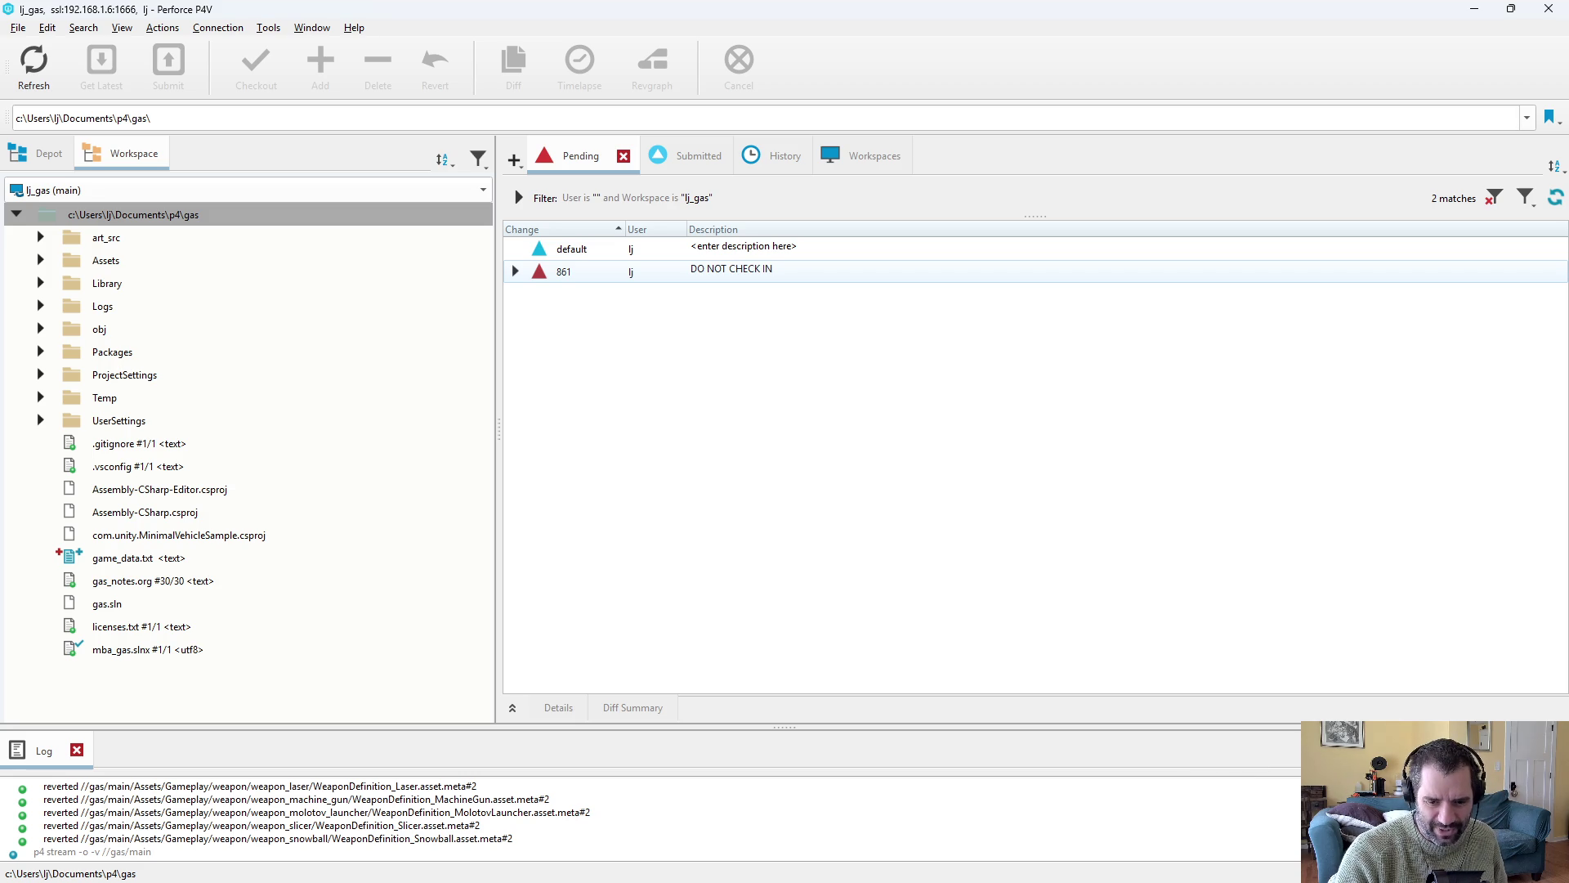
key(alt+Tab)
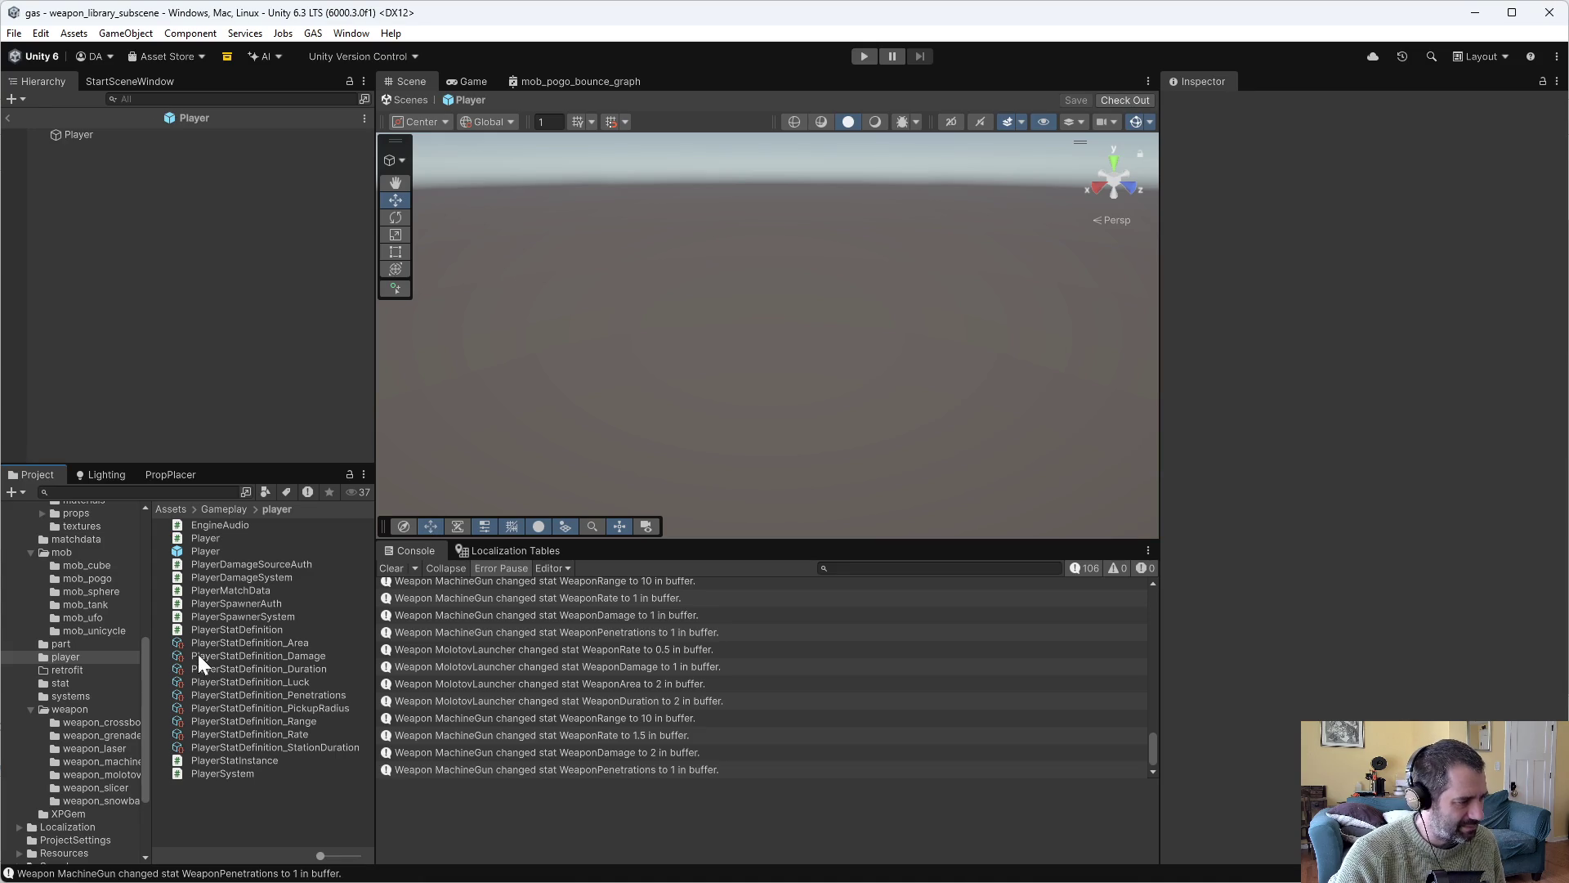
Open the molotov prefab from weapon_molotov and keep its FX On Death set to NONE.
click(119, 774)
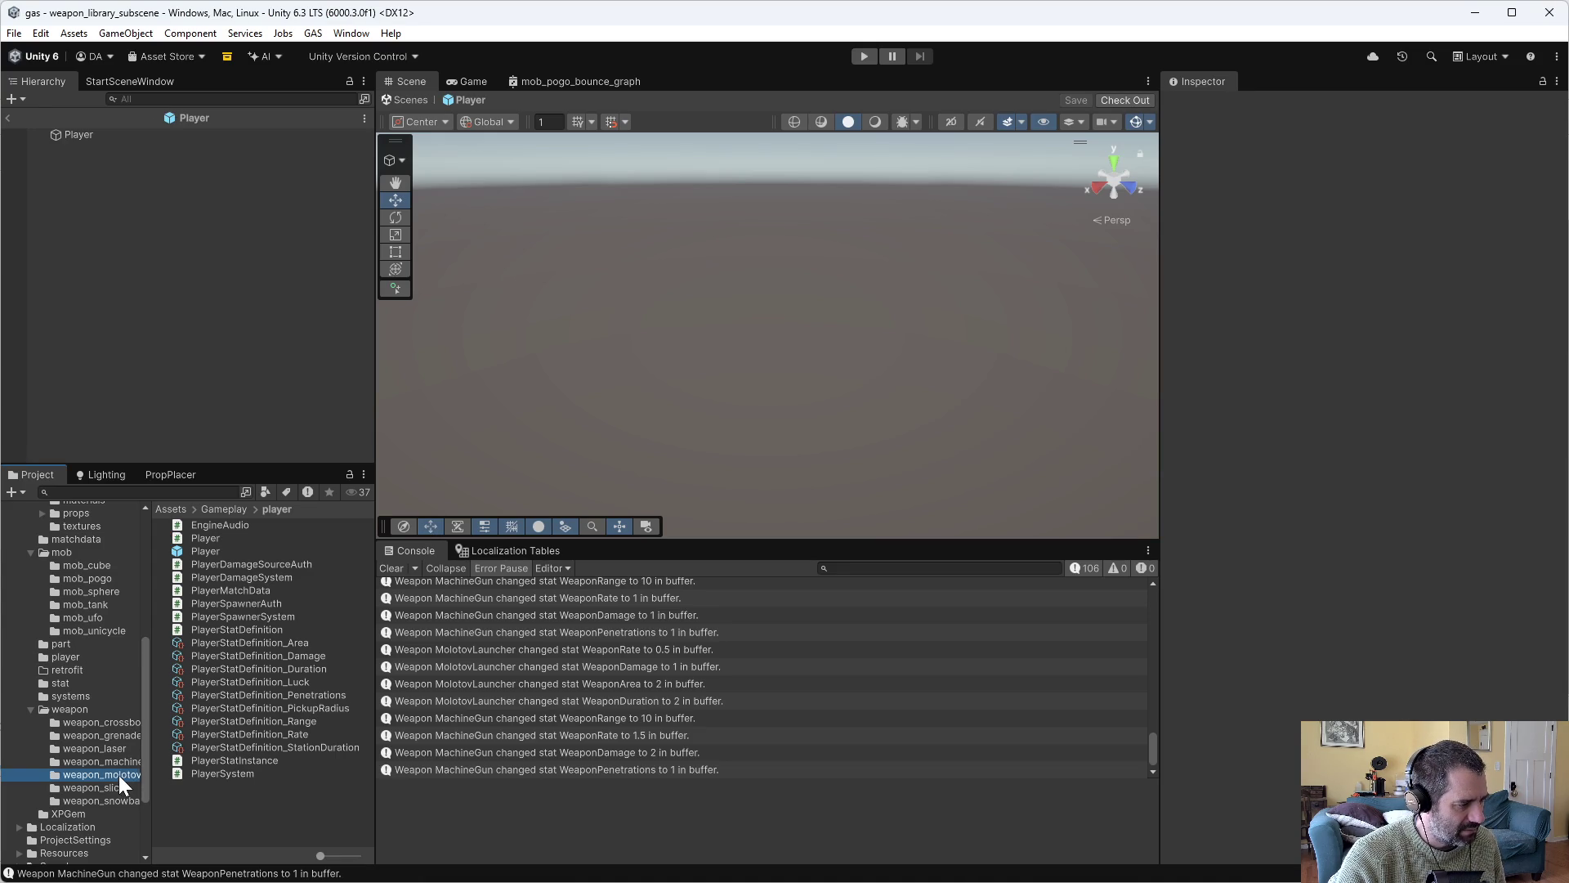
click(204, 537)
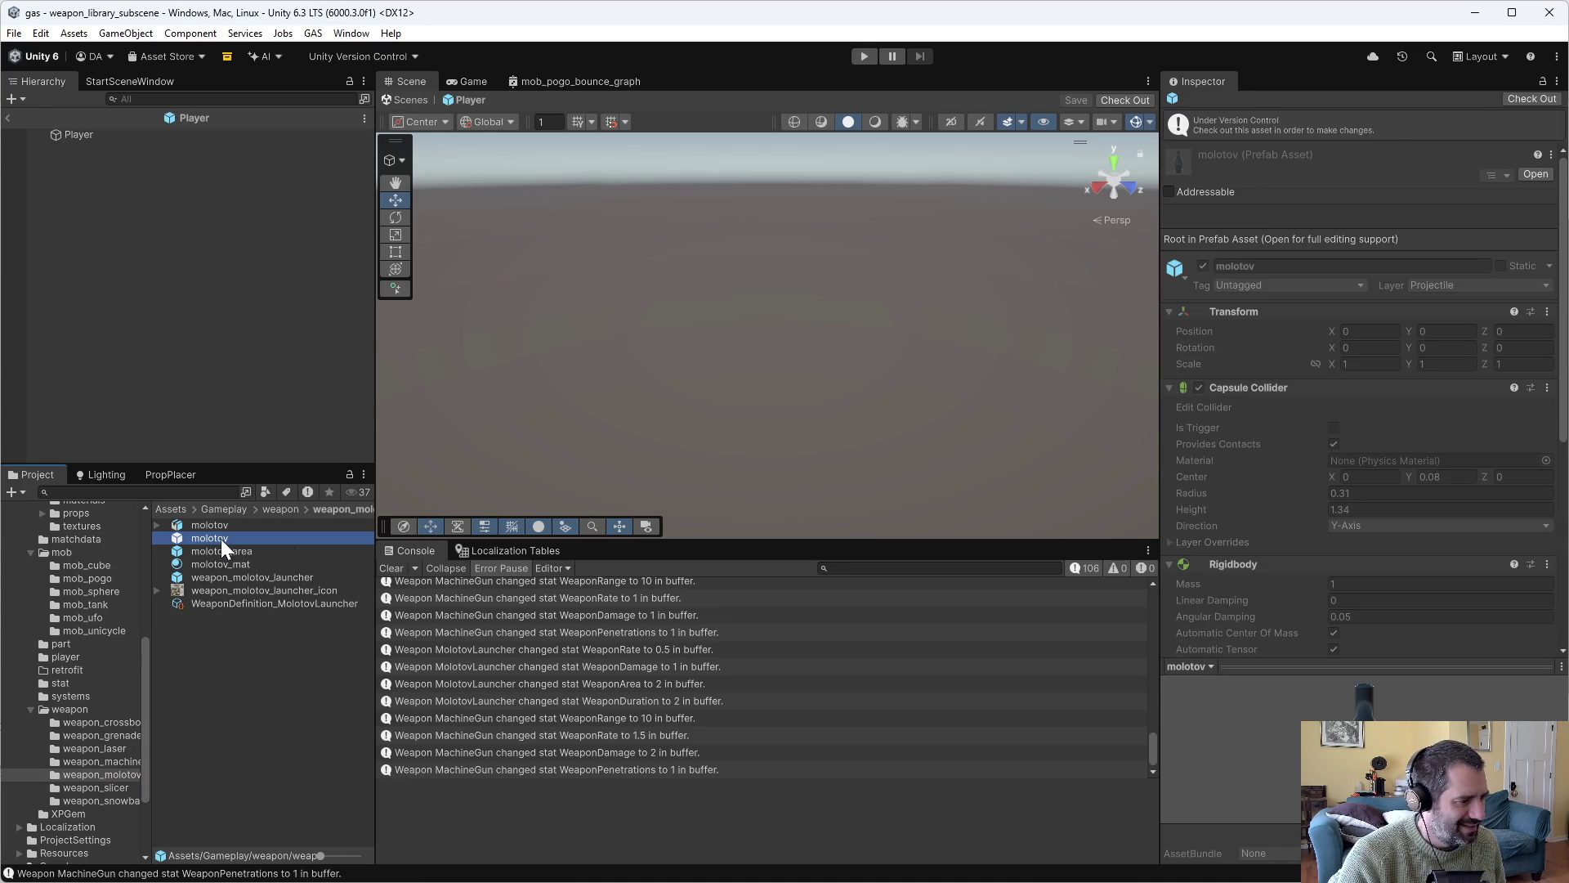
double_click(220, 536)
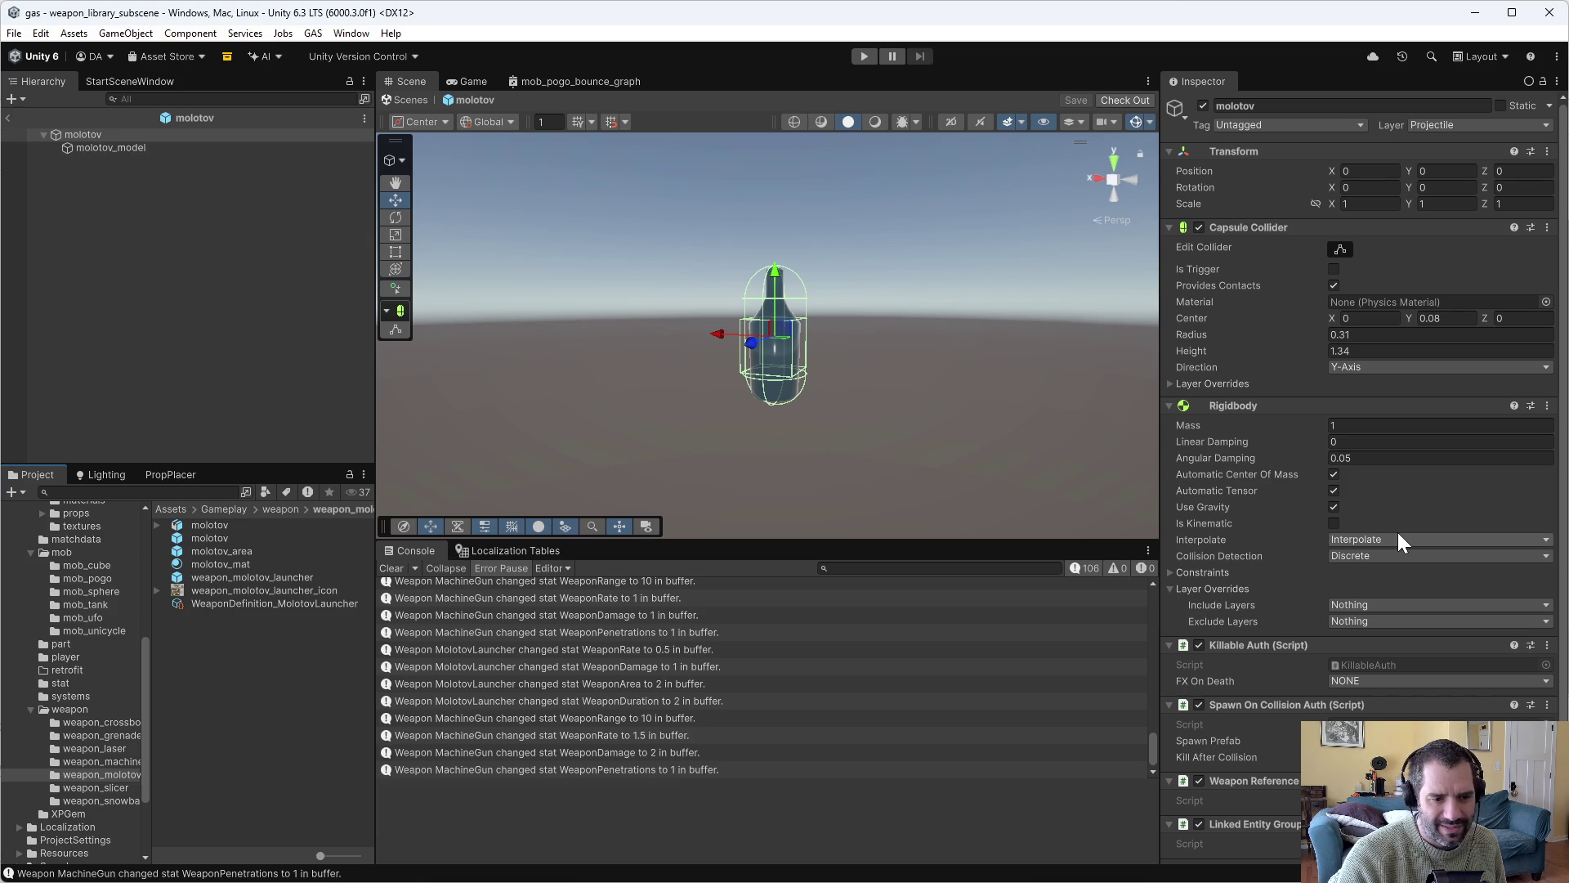
scroll(1303, 577, down, 1)
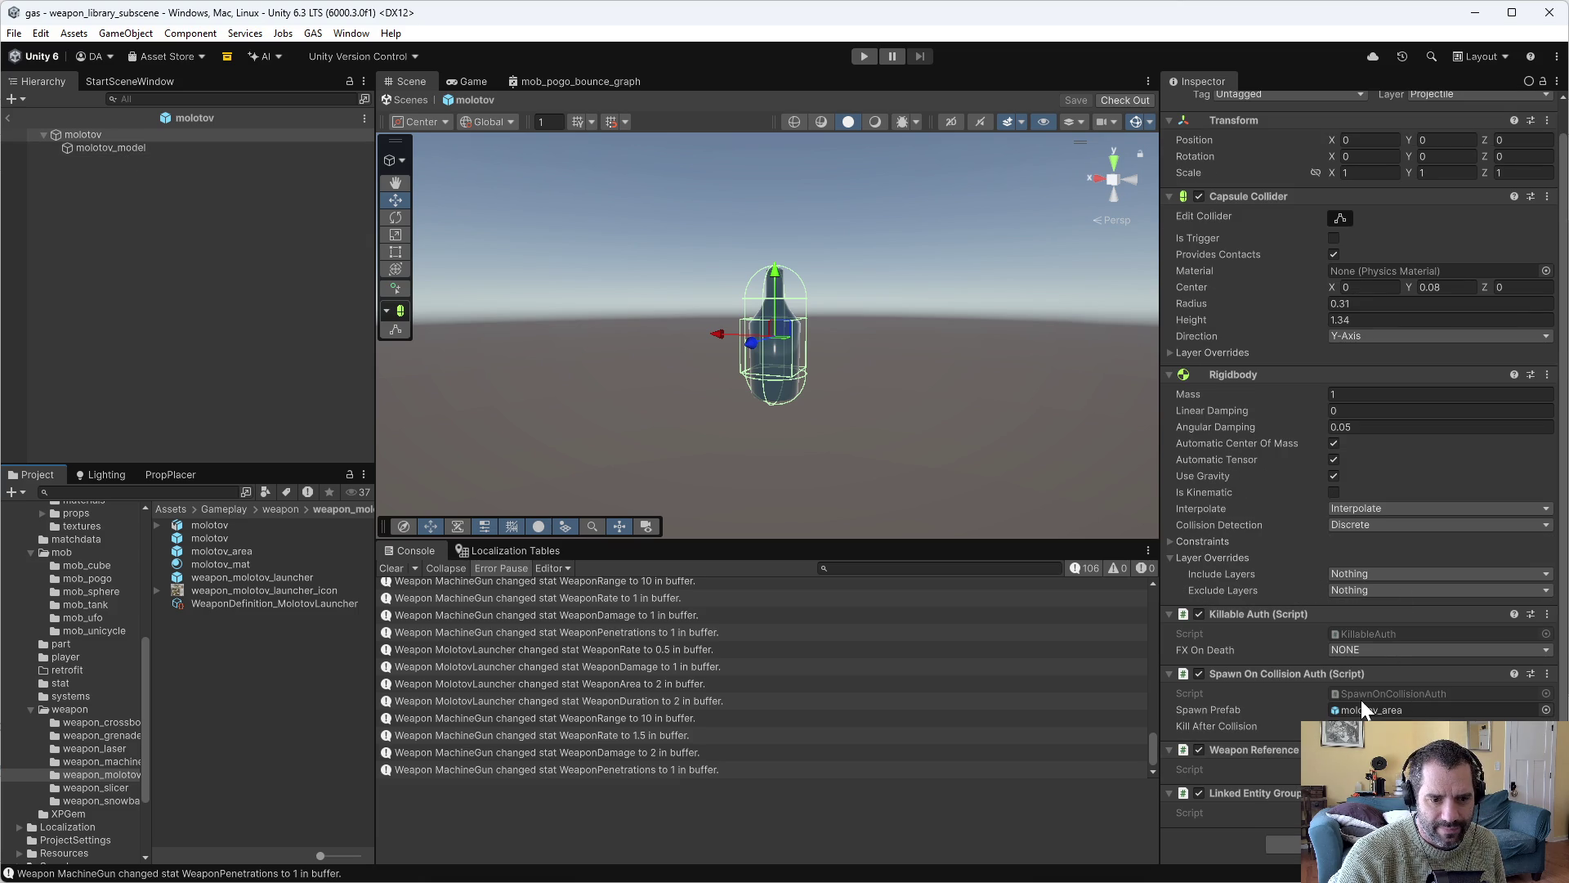
click(1361, 645)
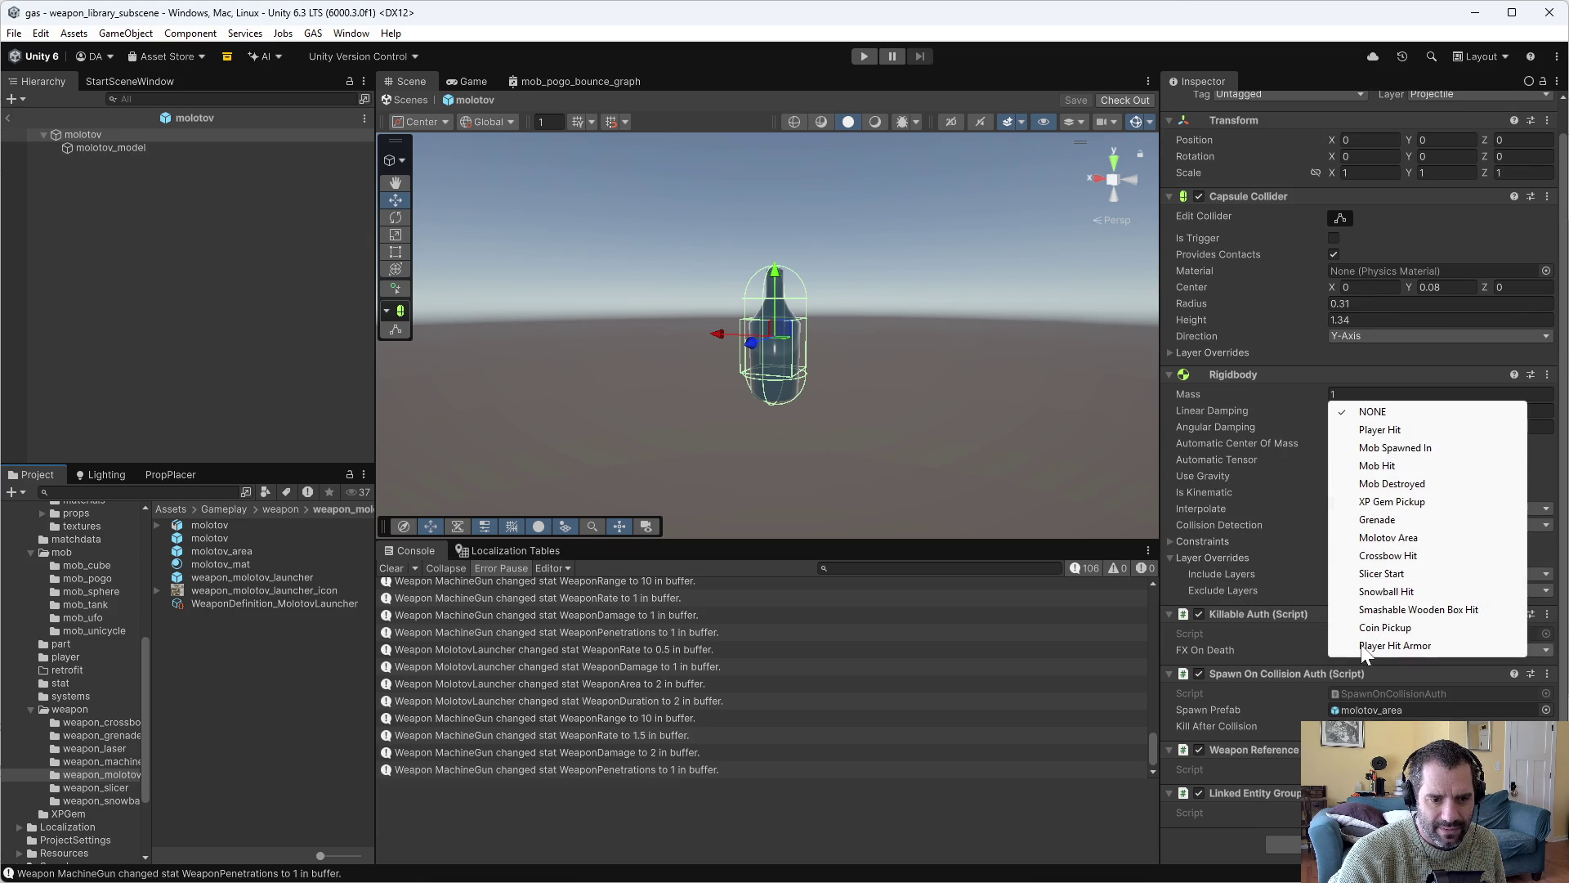
click(1263, 646)
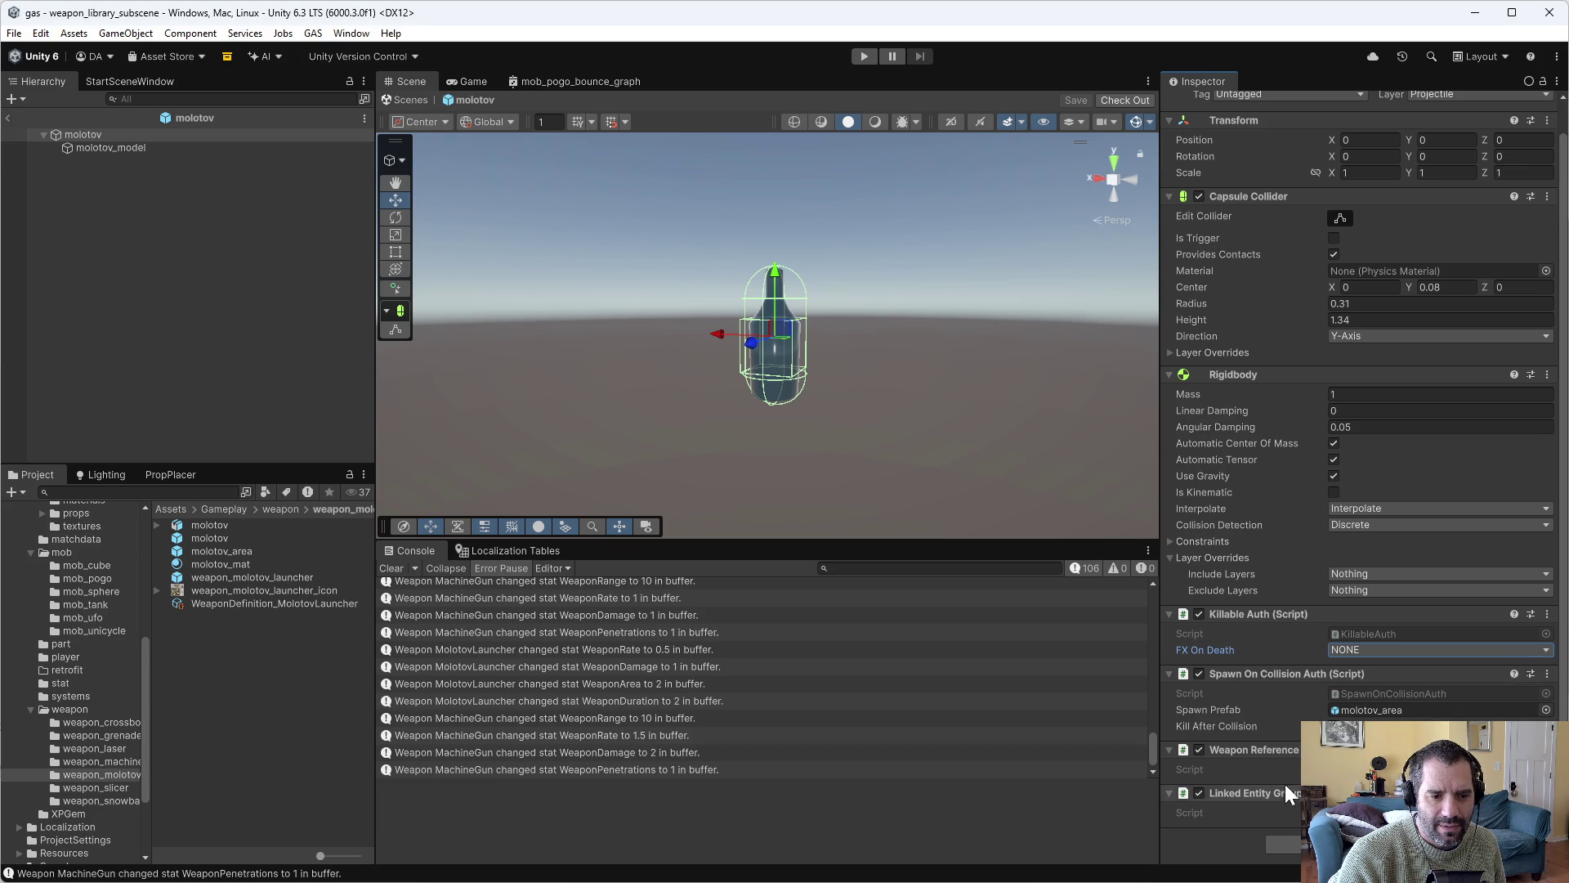
Open the molotov_area prefab to review its Damage AOE settings and Molotov Area FX.
double_click(234, 551)
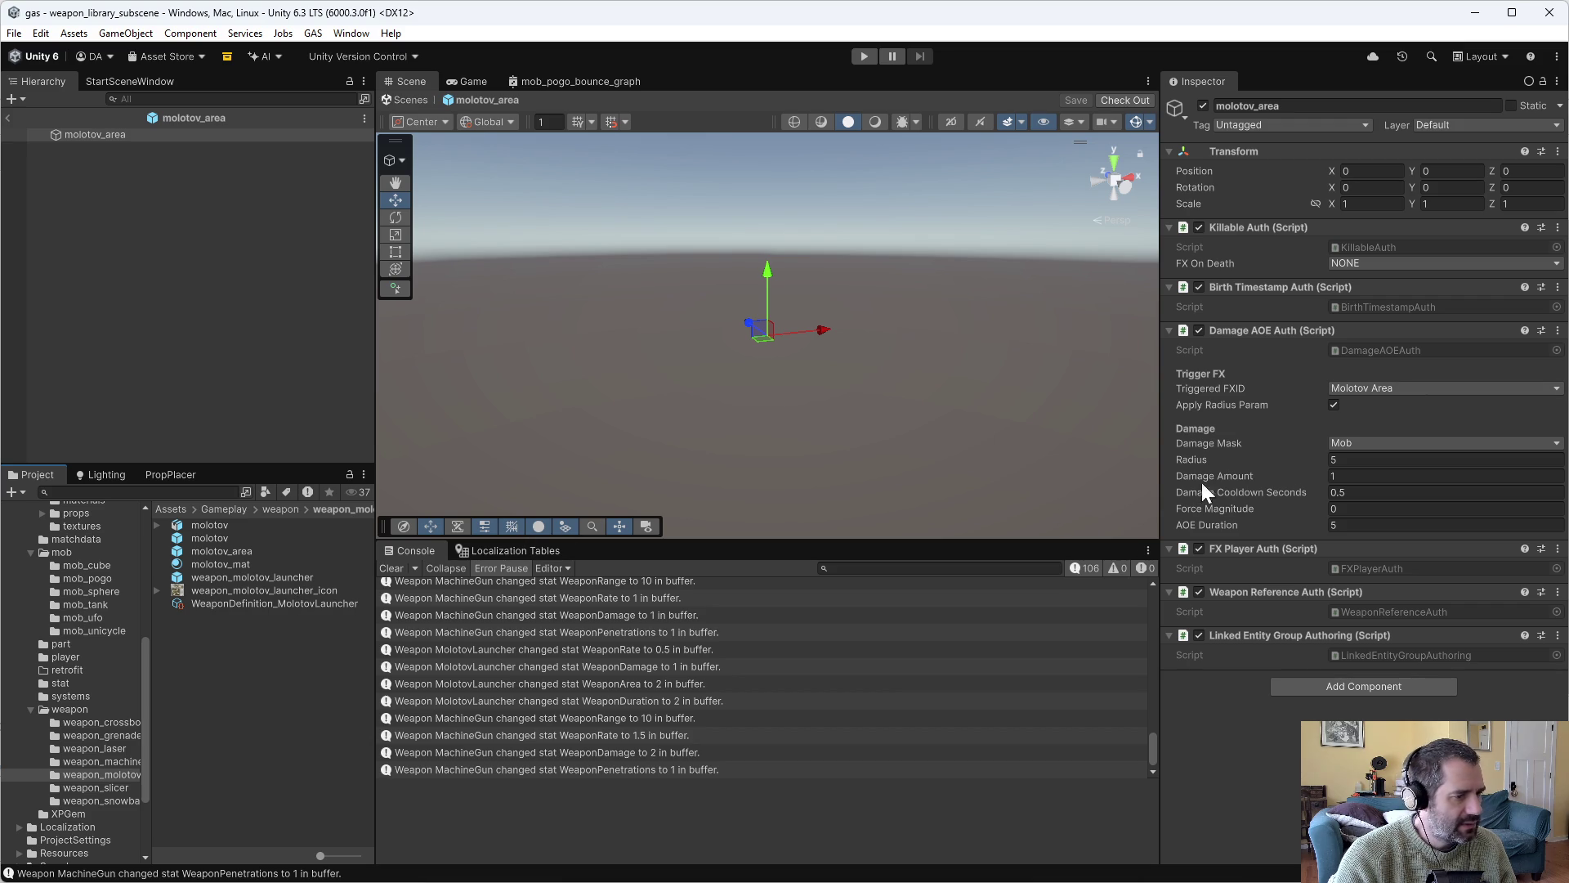
scroll(66, 657, up, 6)
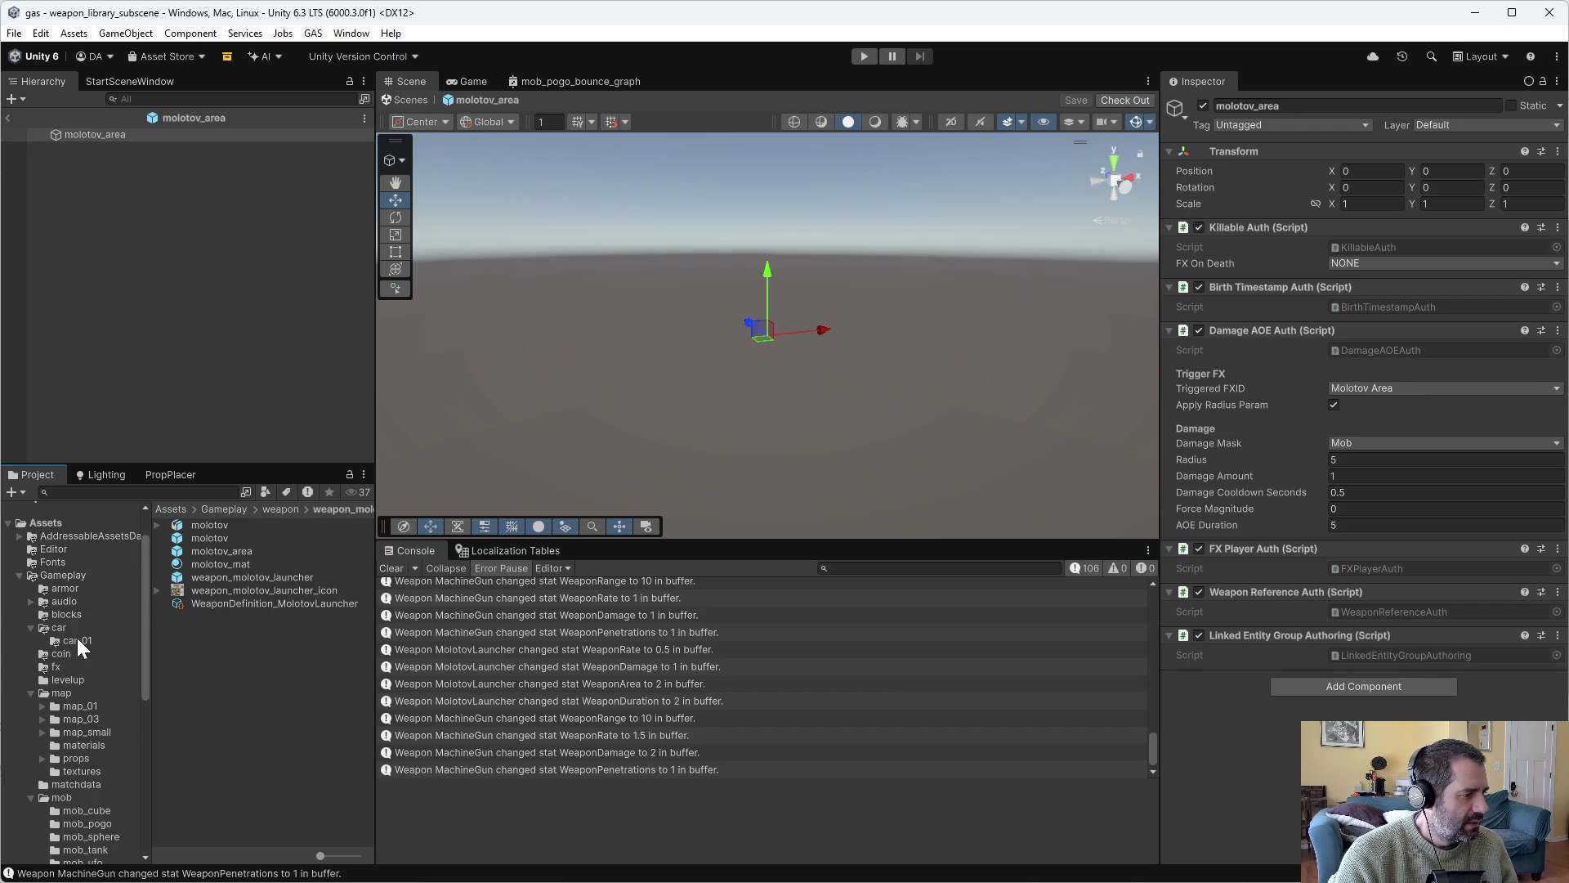
click(75, 668)
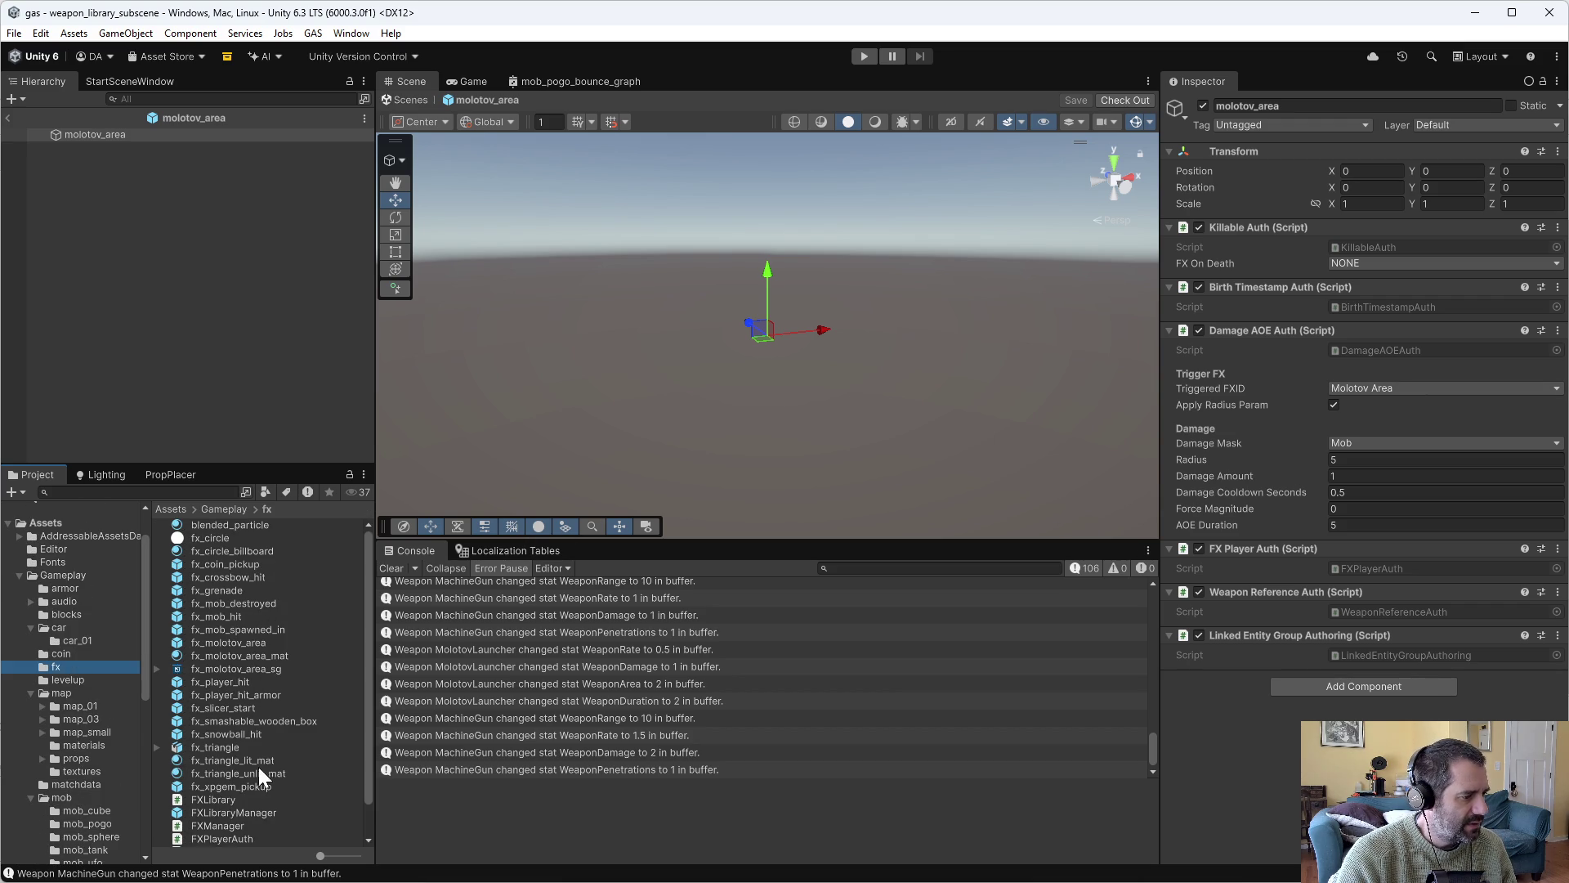
Open the fx_molotov_area effect prefab and play its particle preview from a few angles.
double_click(243, 641)
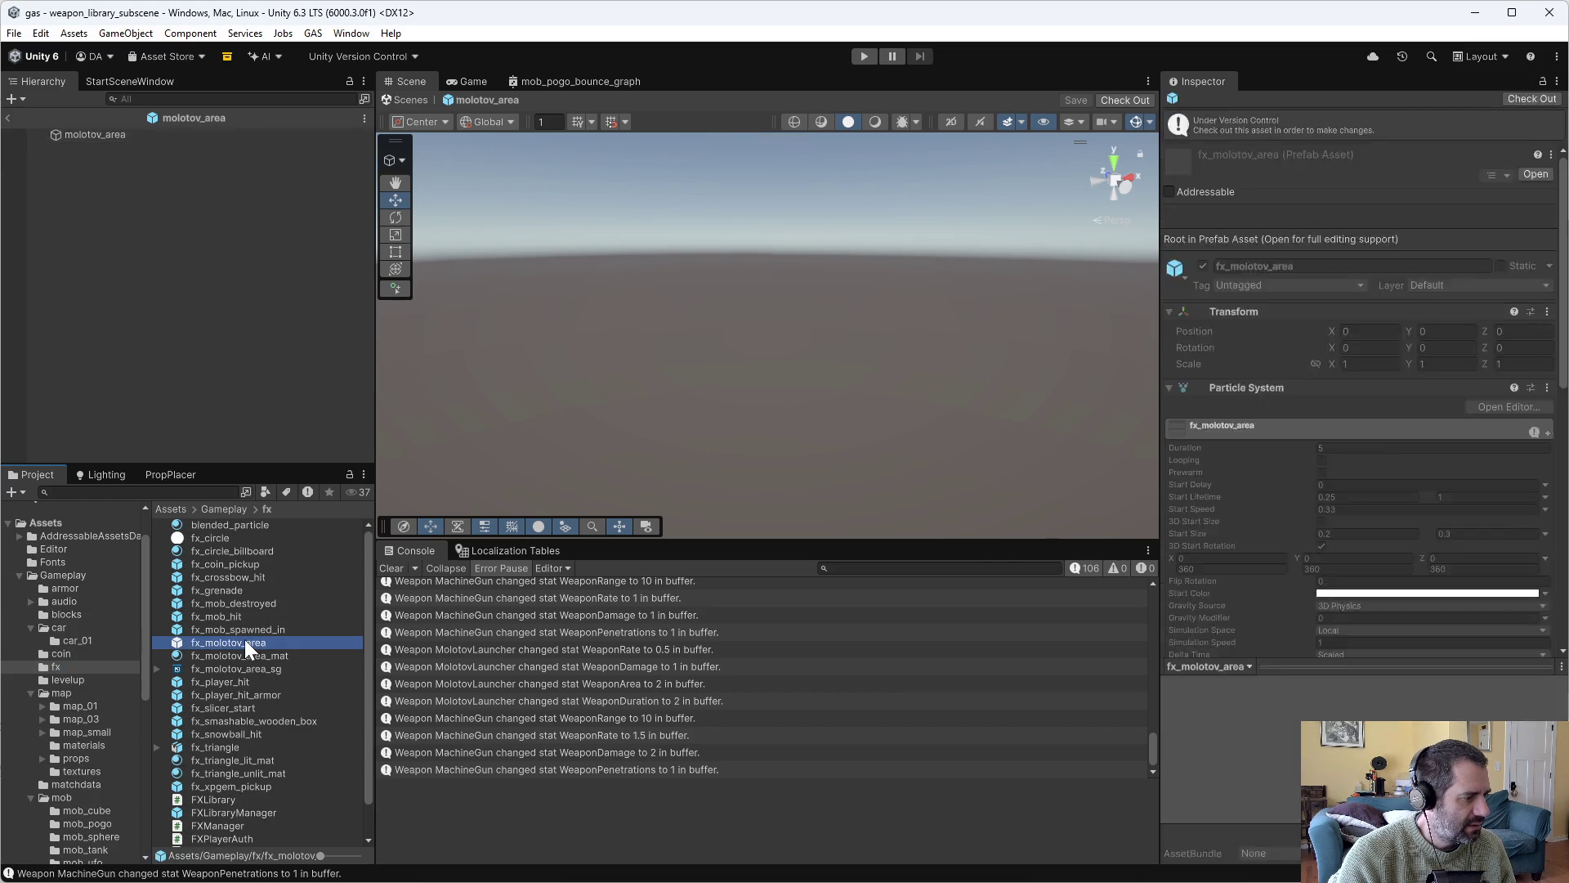
click(992, 400)
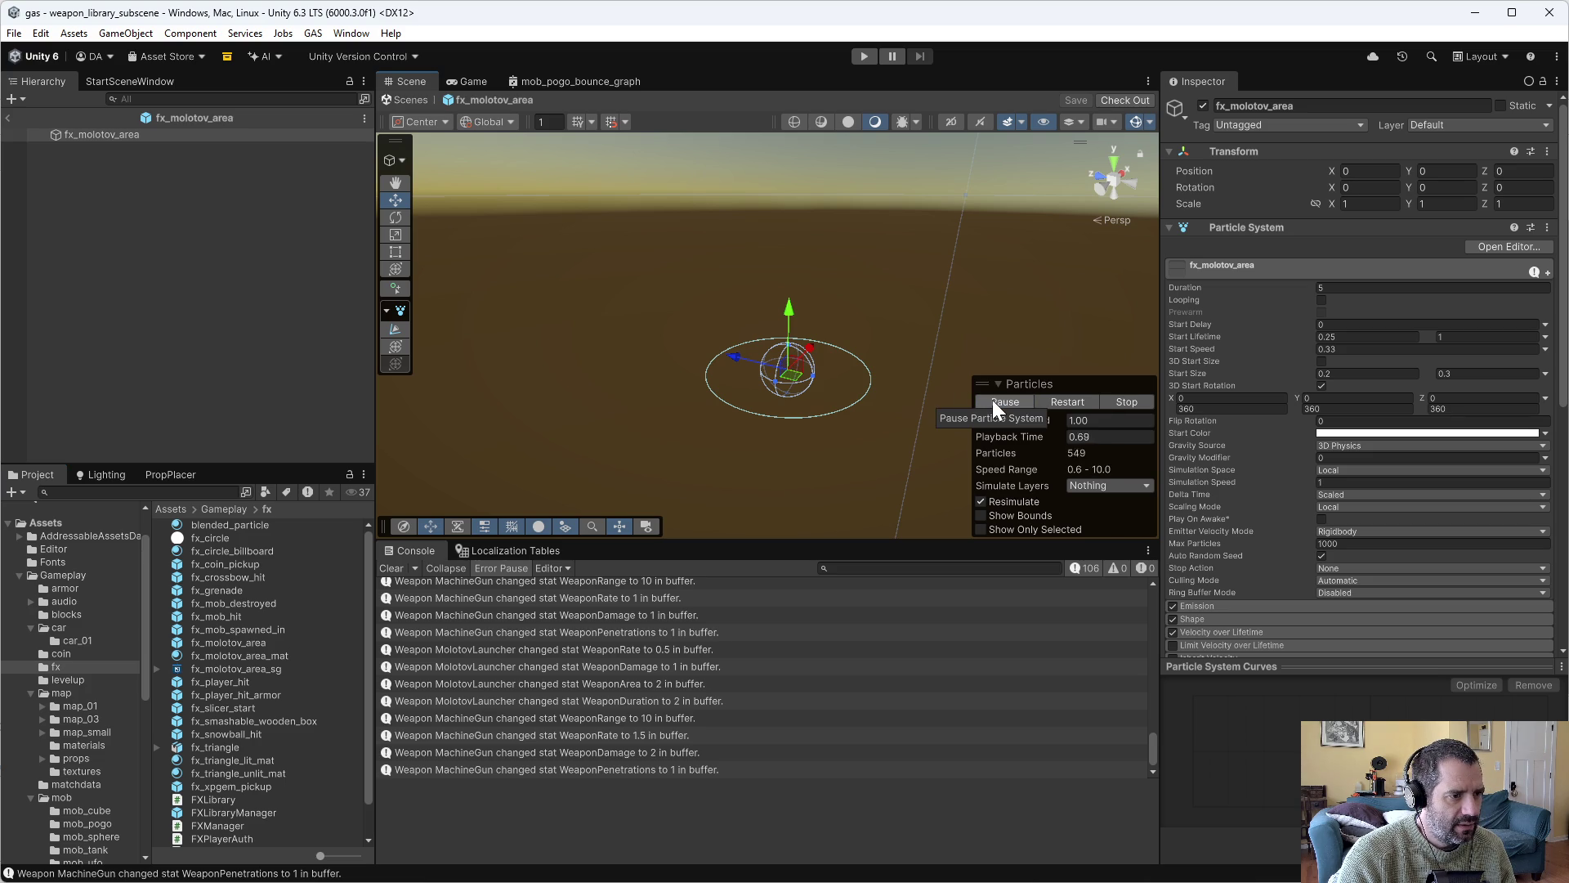
mouse_move(833, 490)
mouse_down()
mouse_move(774, 434)
mouse_move(567, 340)
mouse_move(643, 462)
mouse_move(603, 465)
mouse_move(678, 523)
mouse_move(785, 501)
mouse_move(743, 340)
mouse_move(748, 384)
mouse_up()
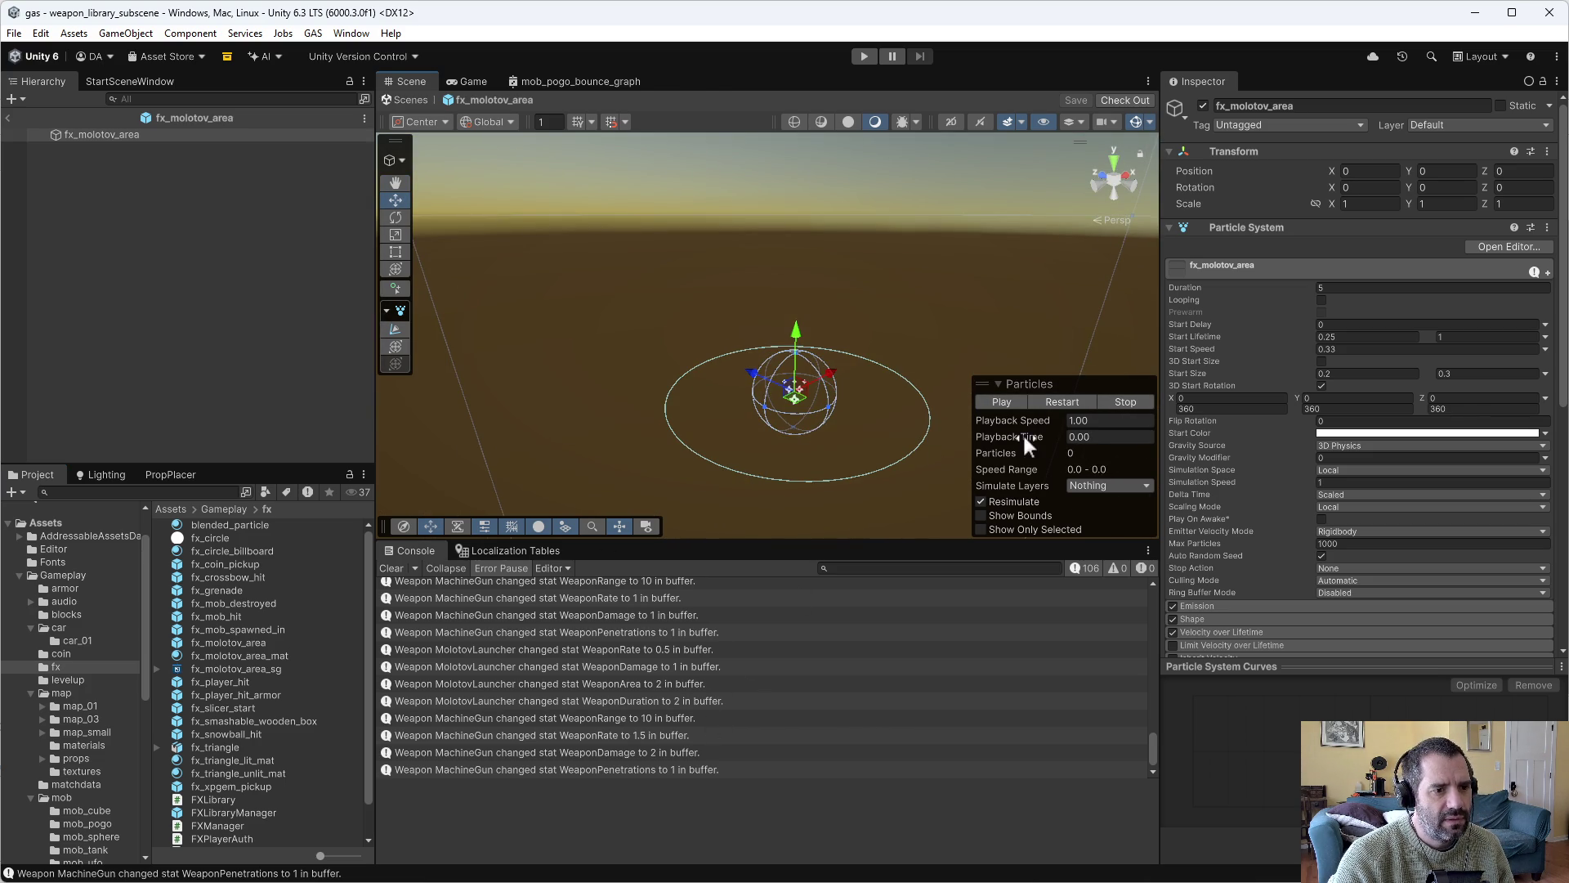
click(1018, 401)
click(1122, 401)
scroll(827, 422, up, 5)
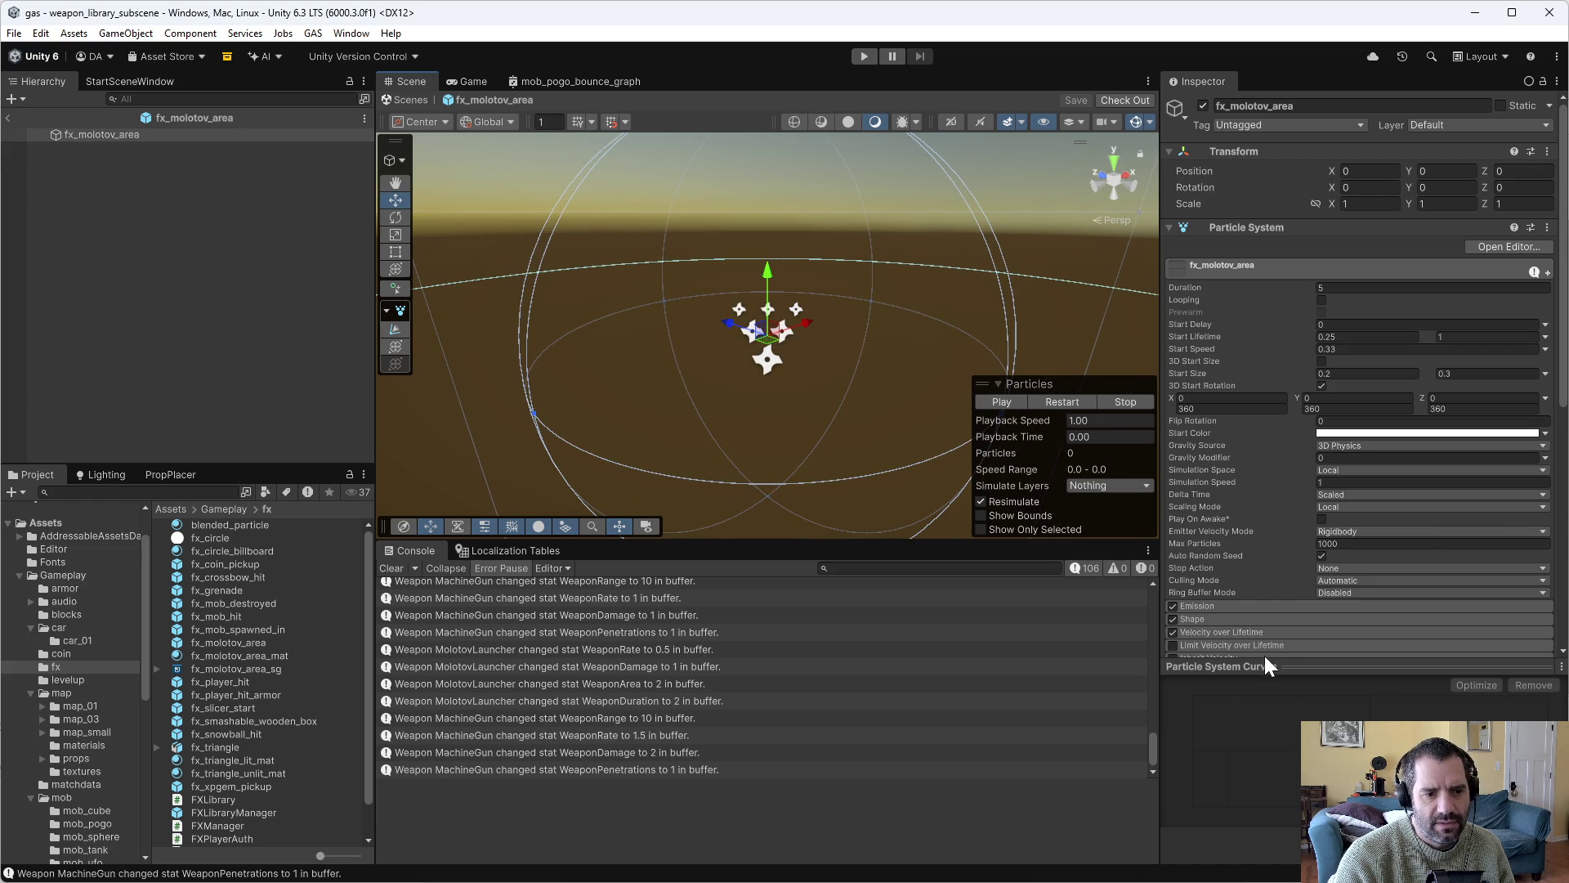
scroll(1248, 645, down, 3)
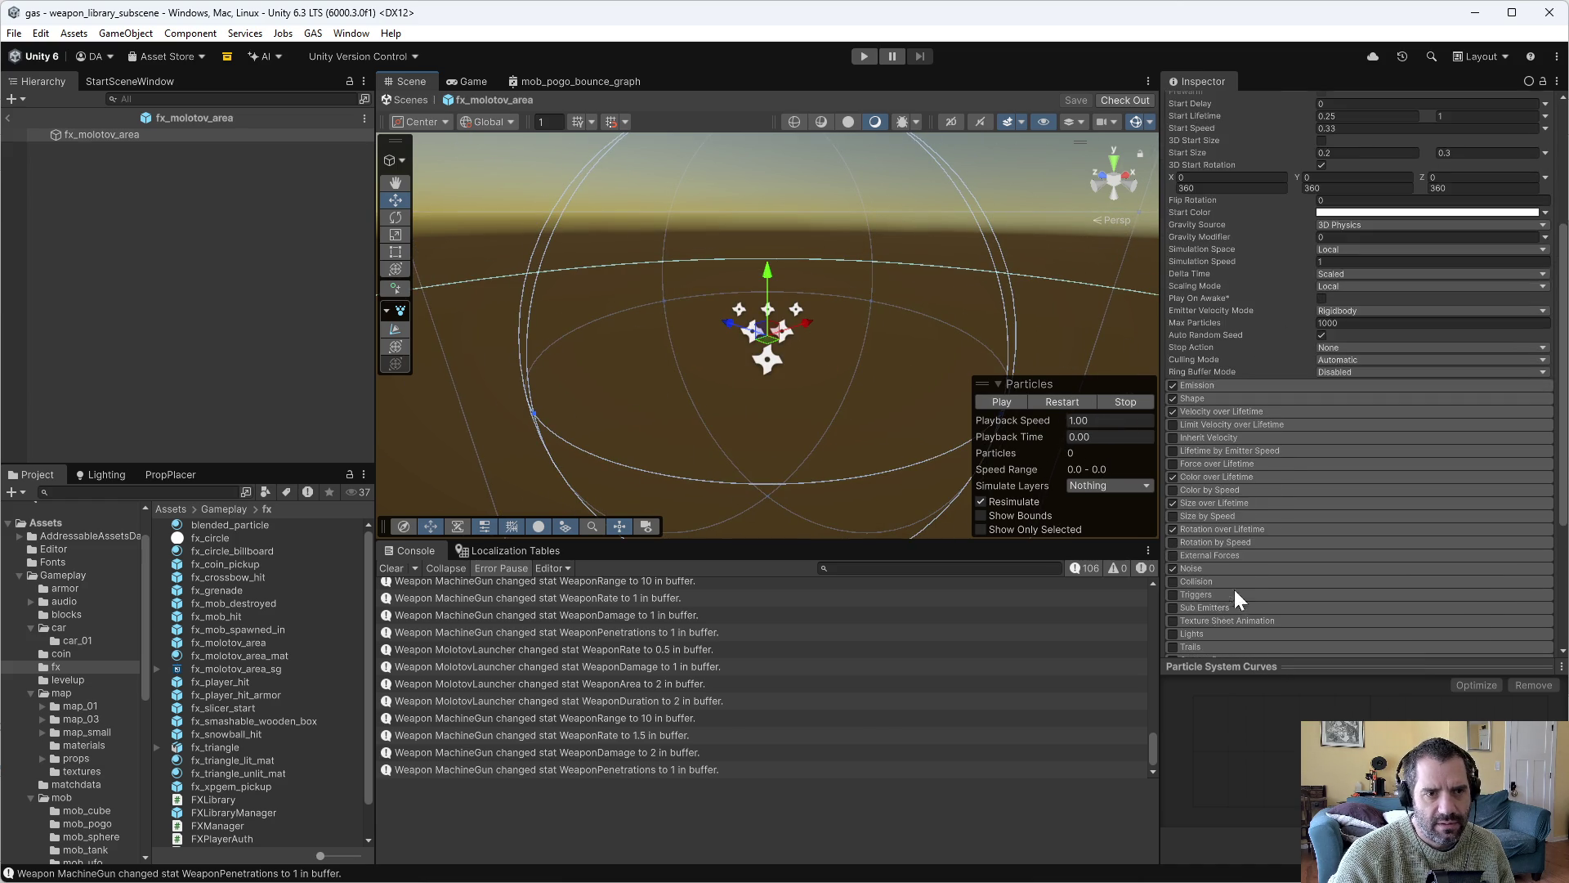
scroll(1239, 613, up, 3)
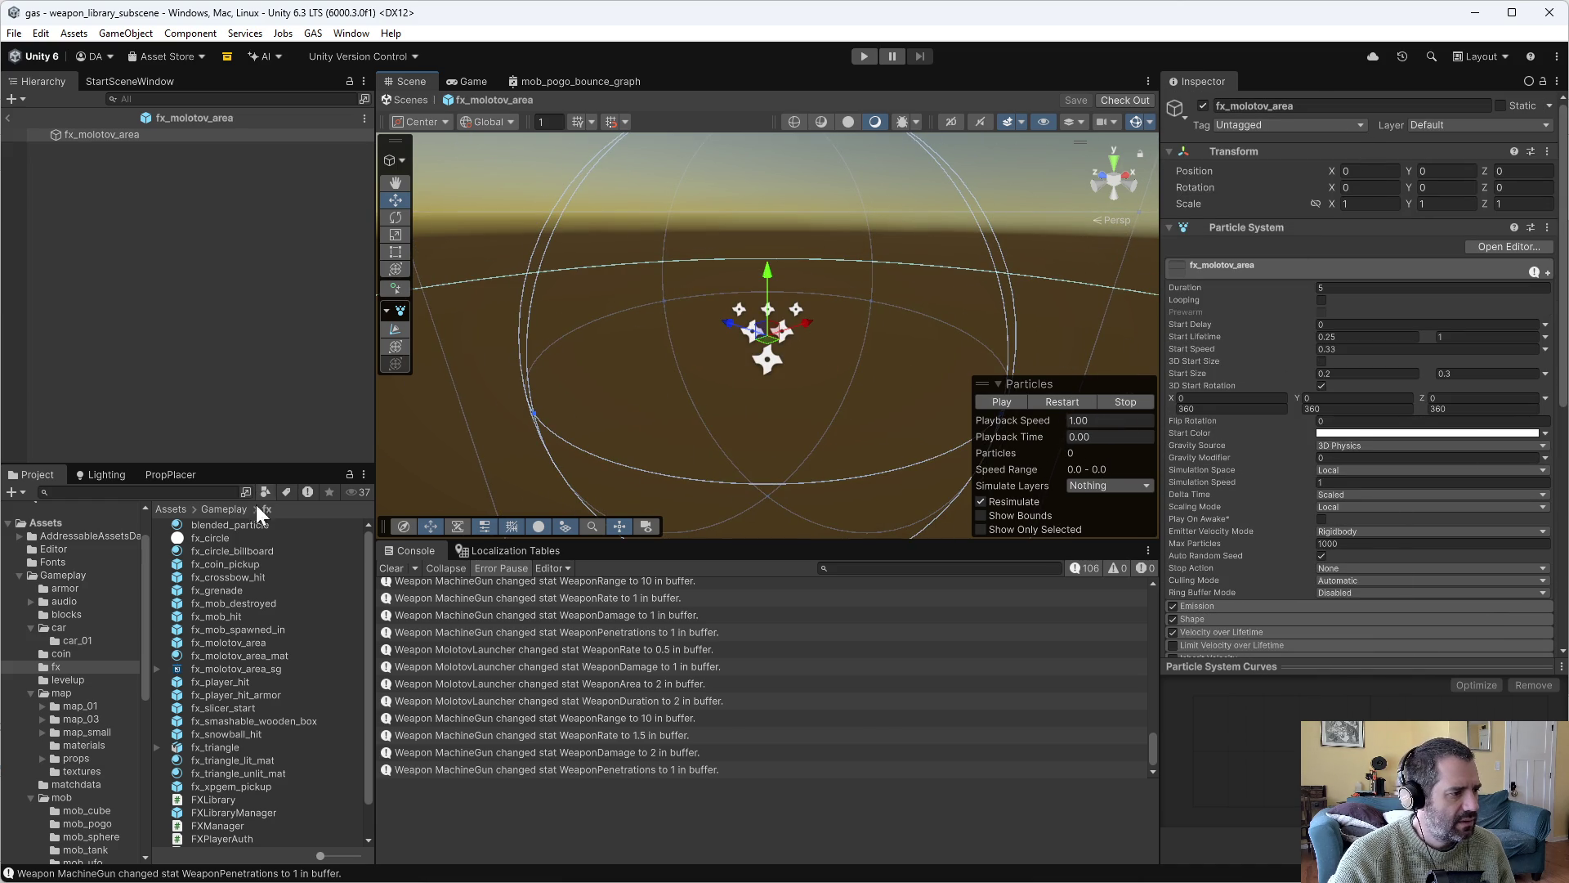
Open fx_grenade, replay its particle burst, and expand its Renderer module for comparison.
double_click(224, 591)
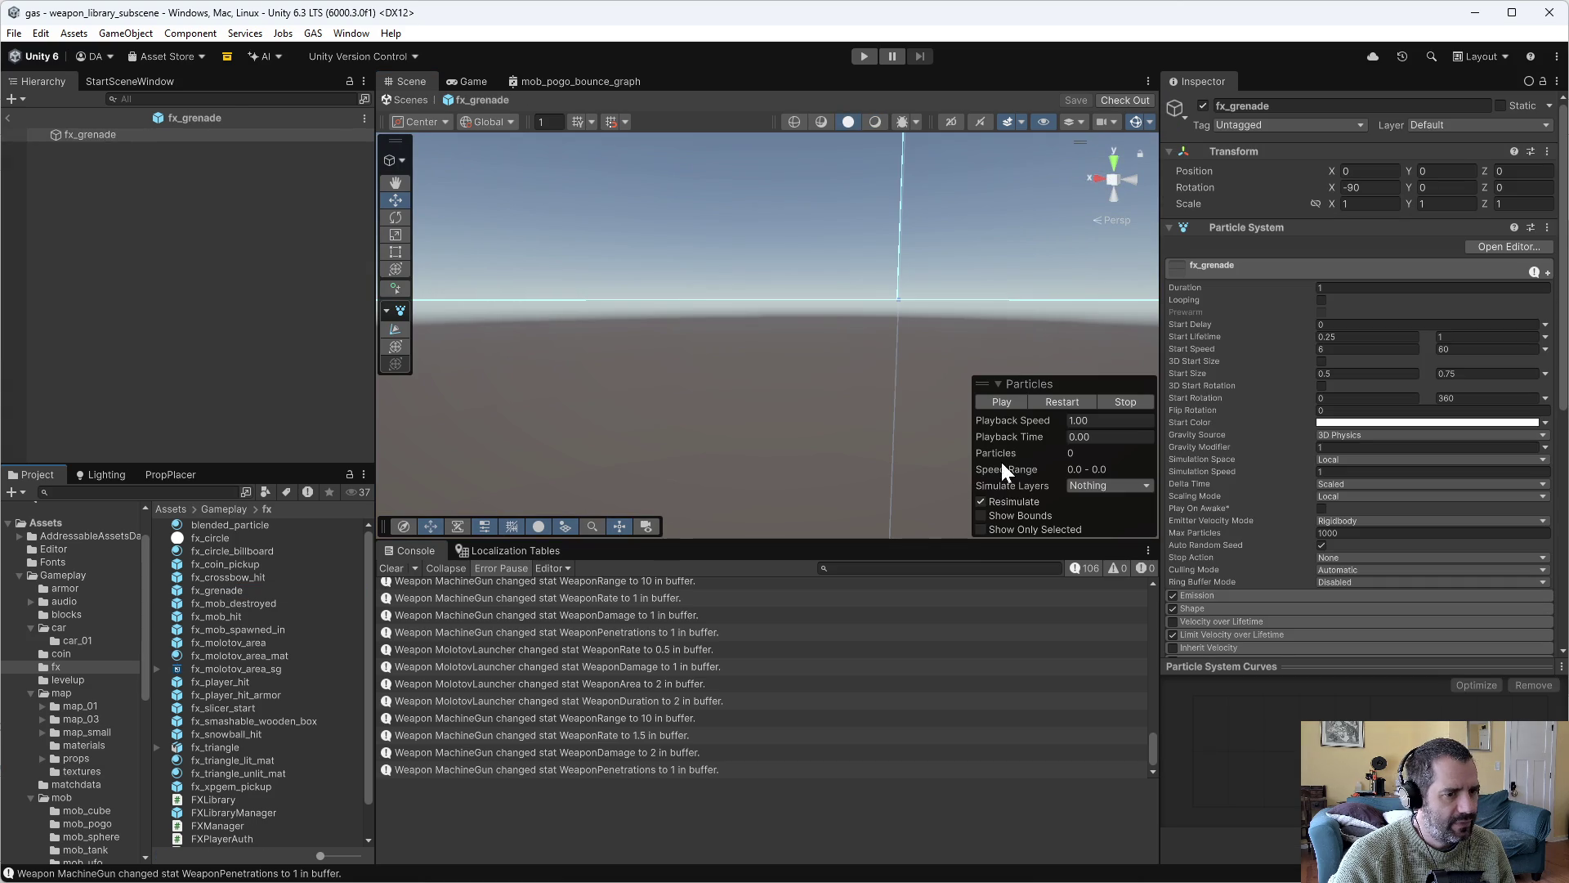
click(1008, 399)
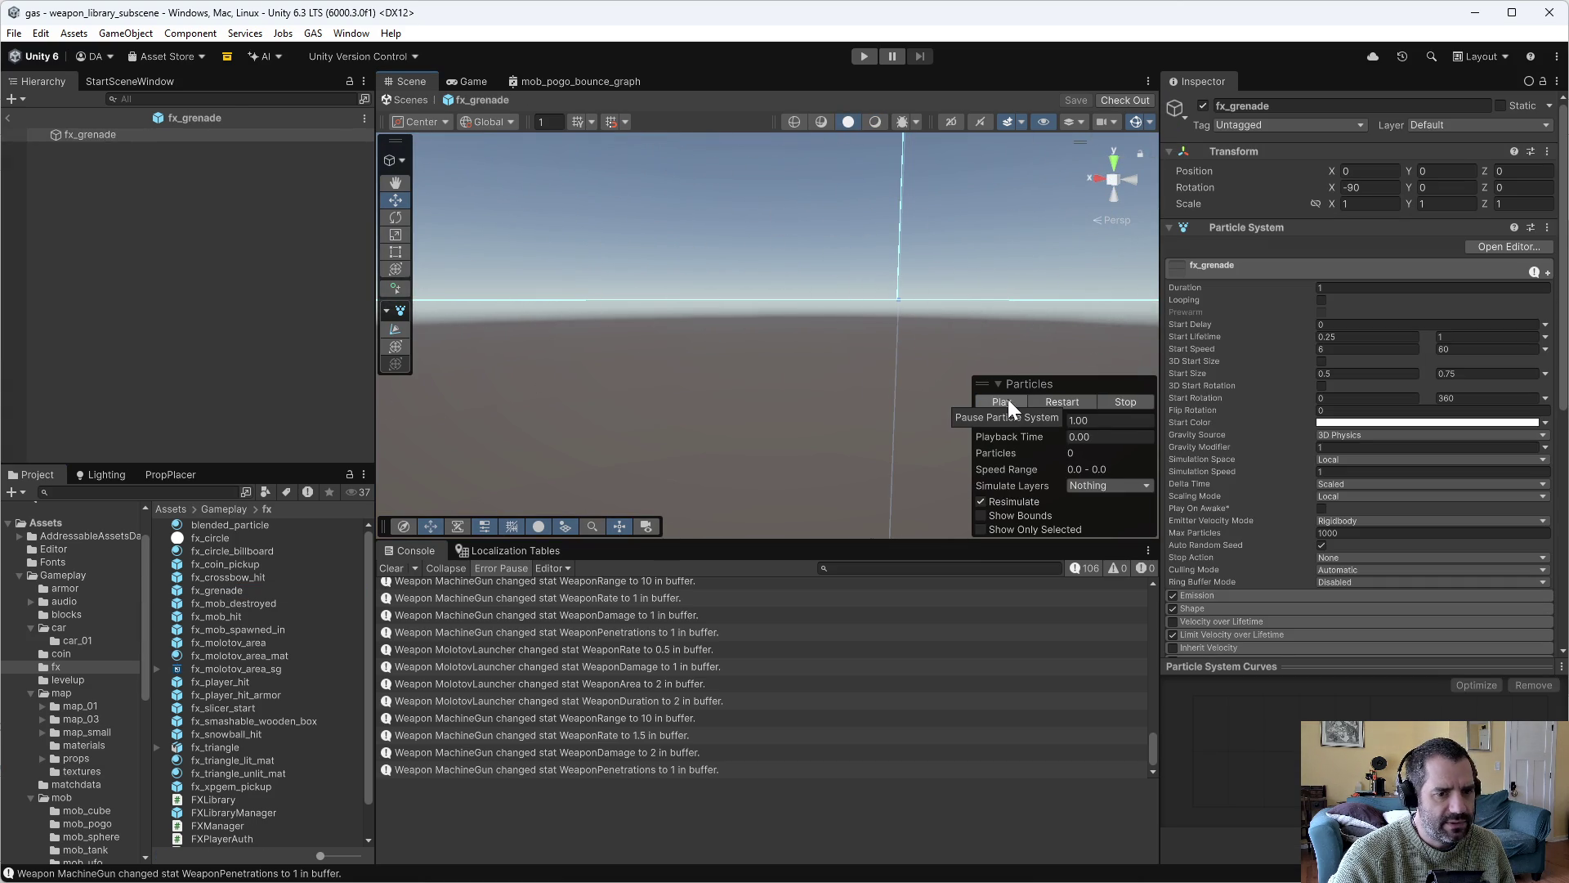
click(1018, 400)
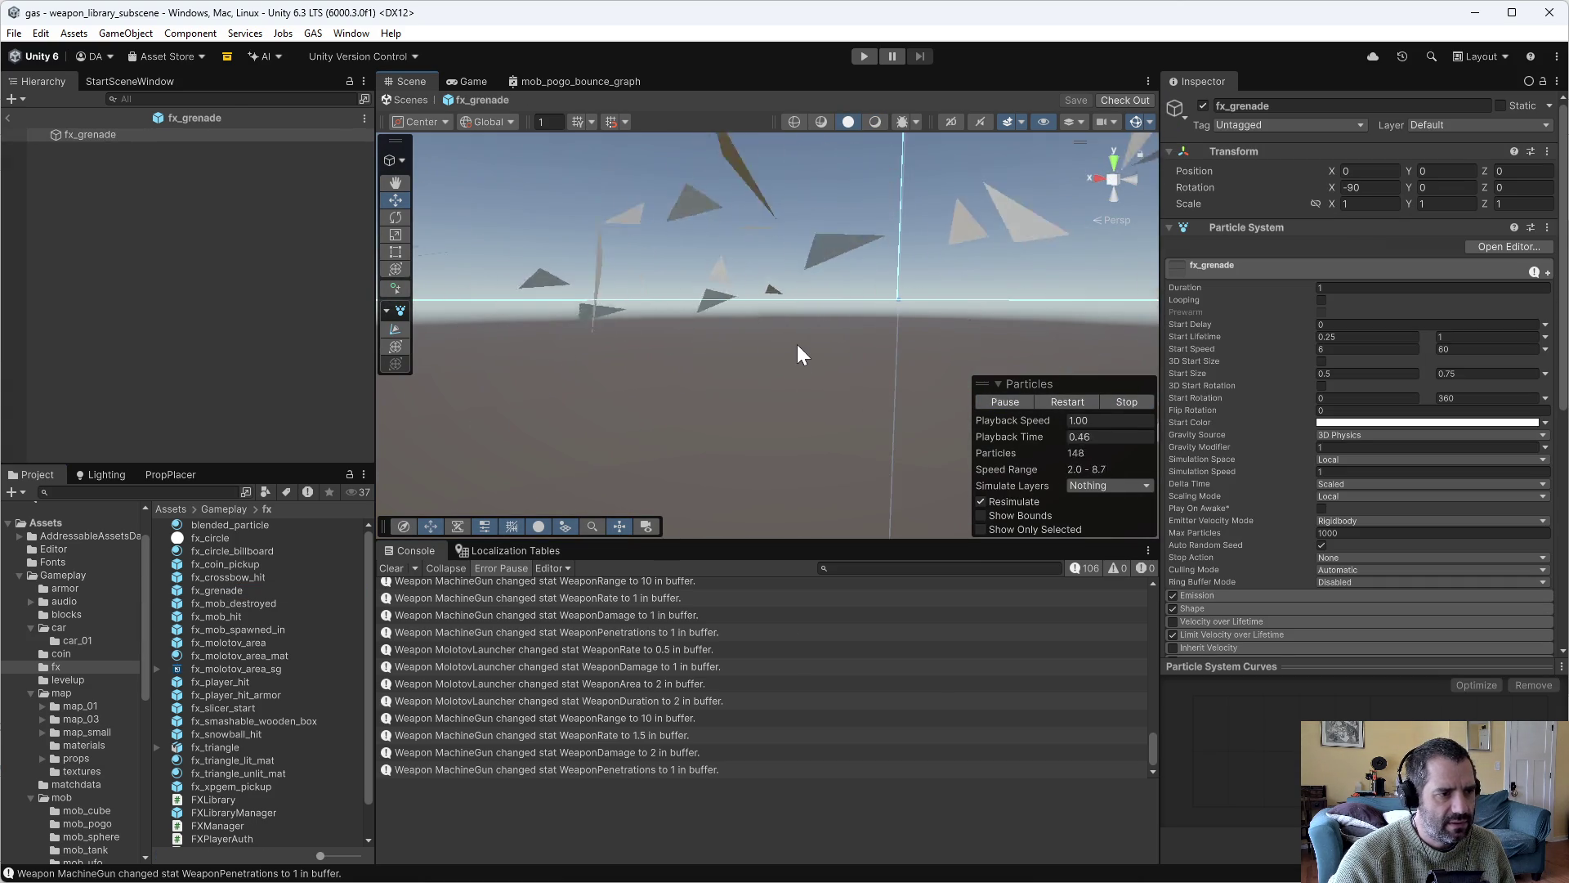
click(1015, 402)
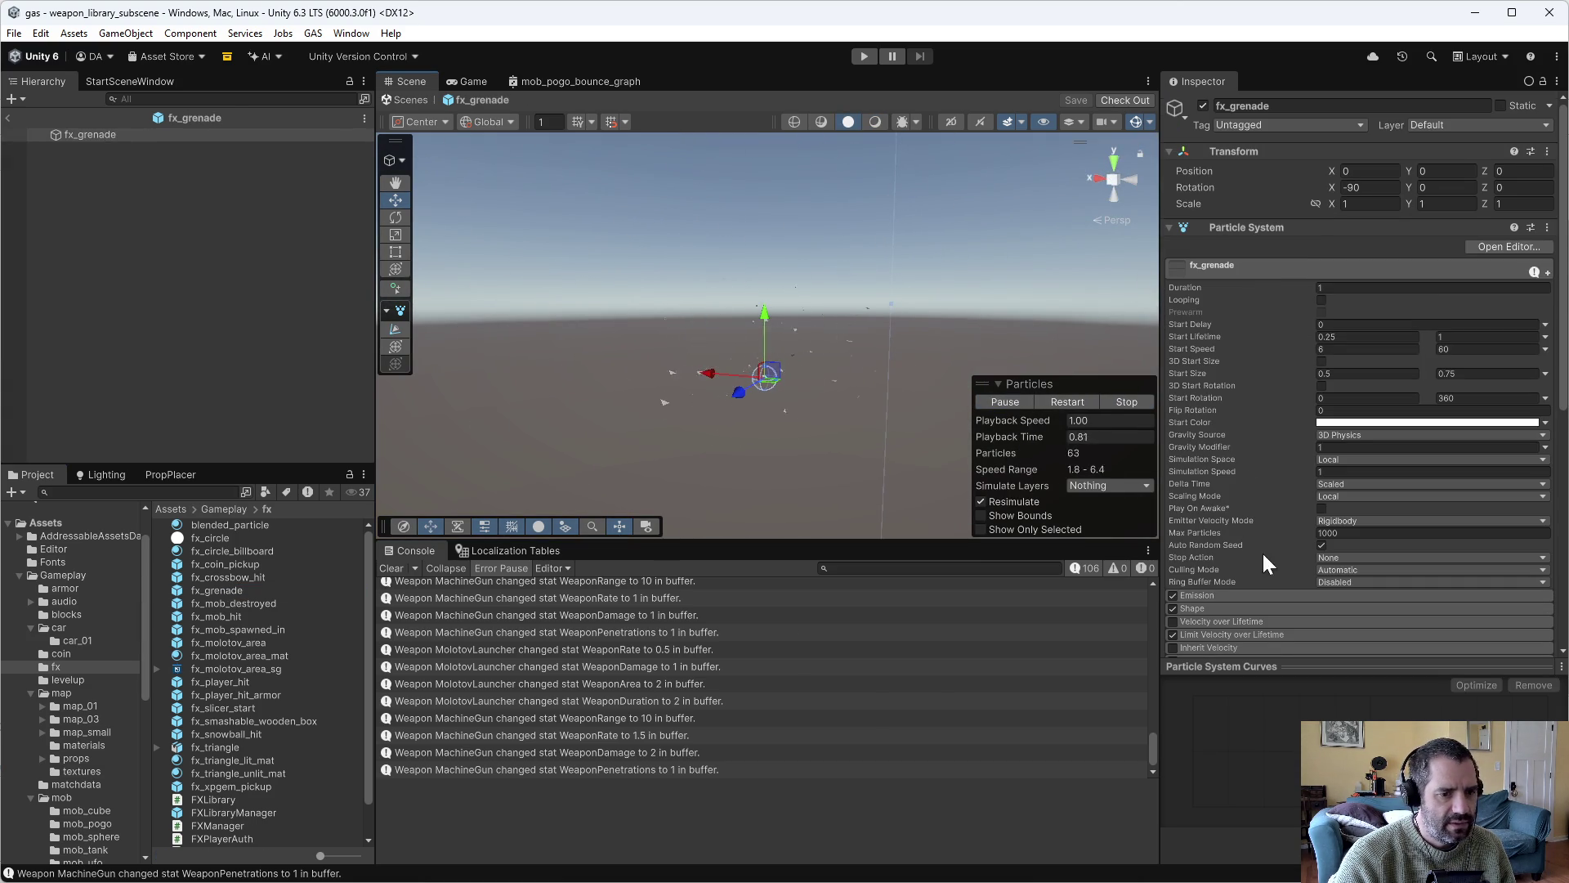
scroll(1255, 572, down, 5)
scroll(1242, 572, down, 4)
click(1231, 455)
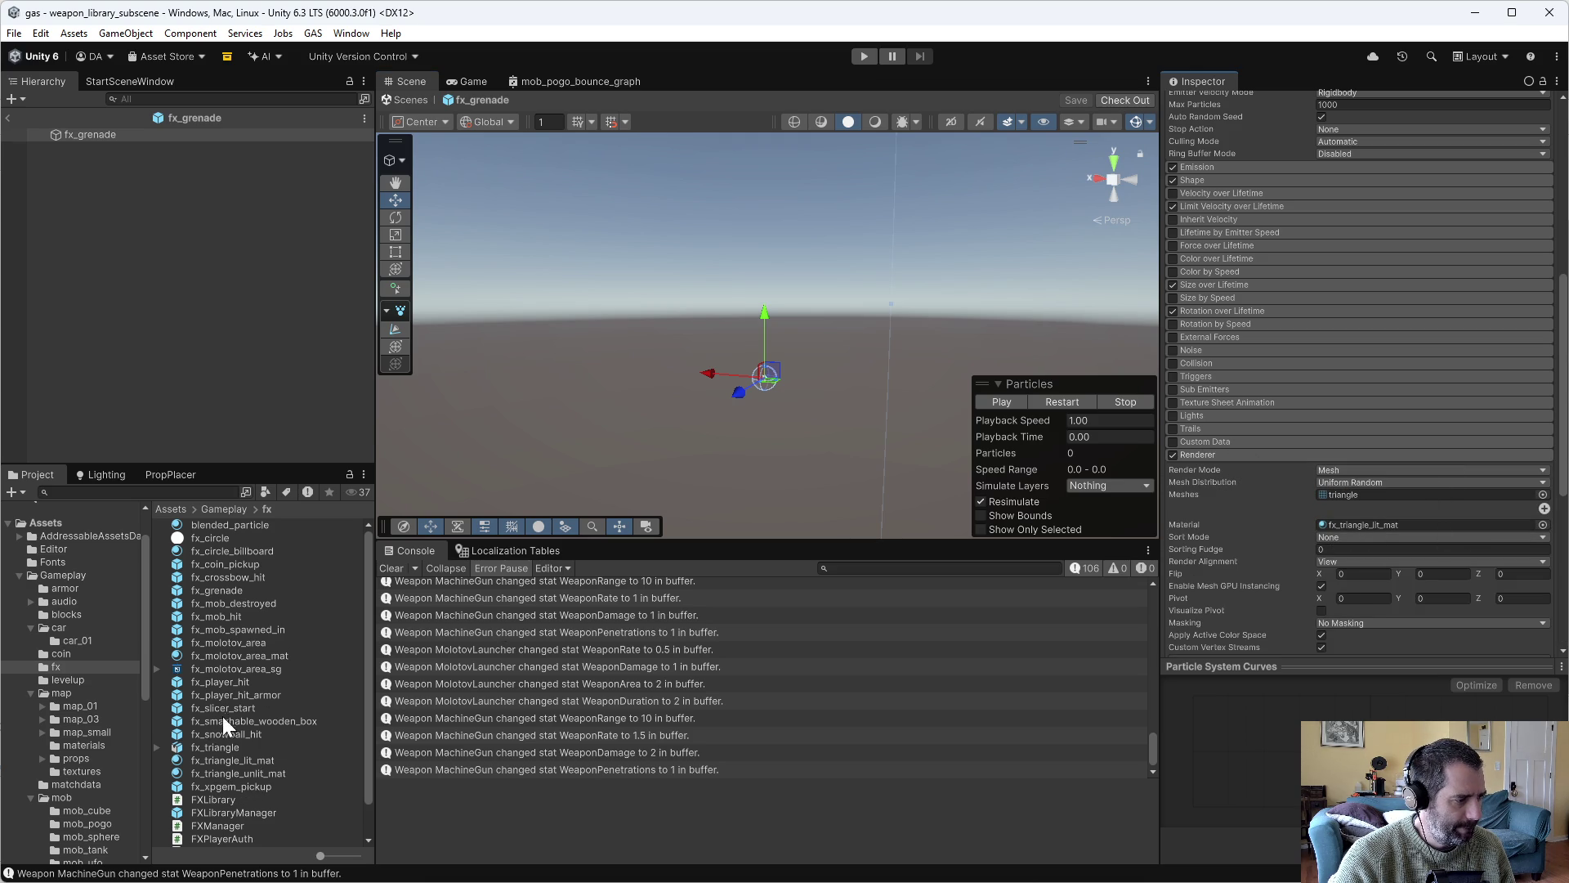
Reopen fx_molotov_area, inspect its fx_molotov_area_mat material, then play it and expand Emission.
double_click(229, 642)
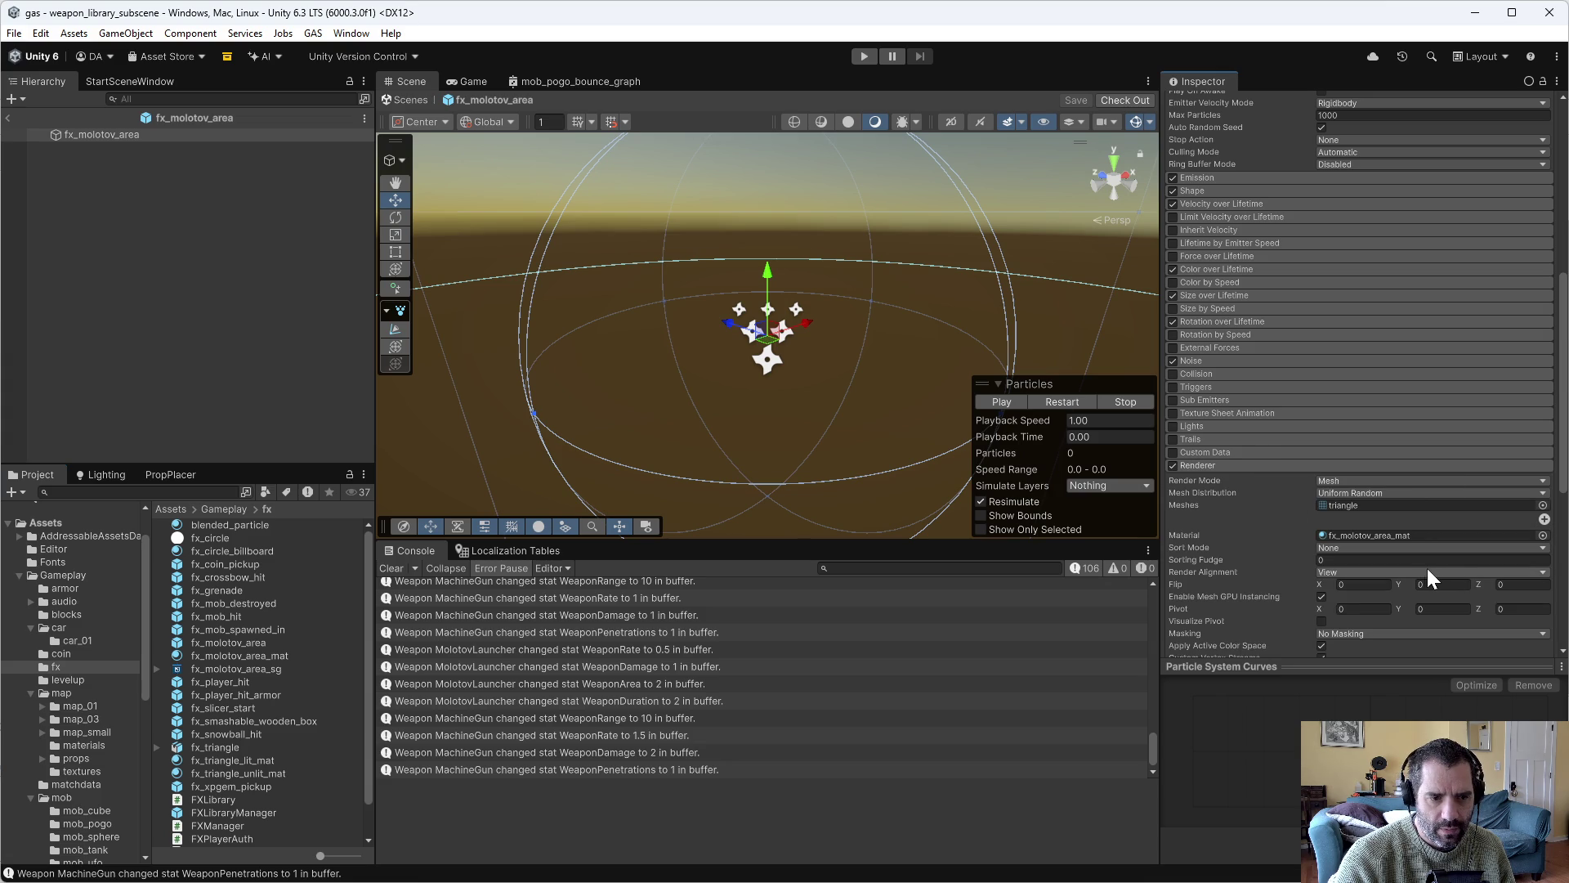
scroll(1380, 562, down, 3)
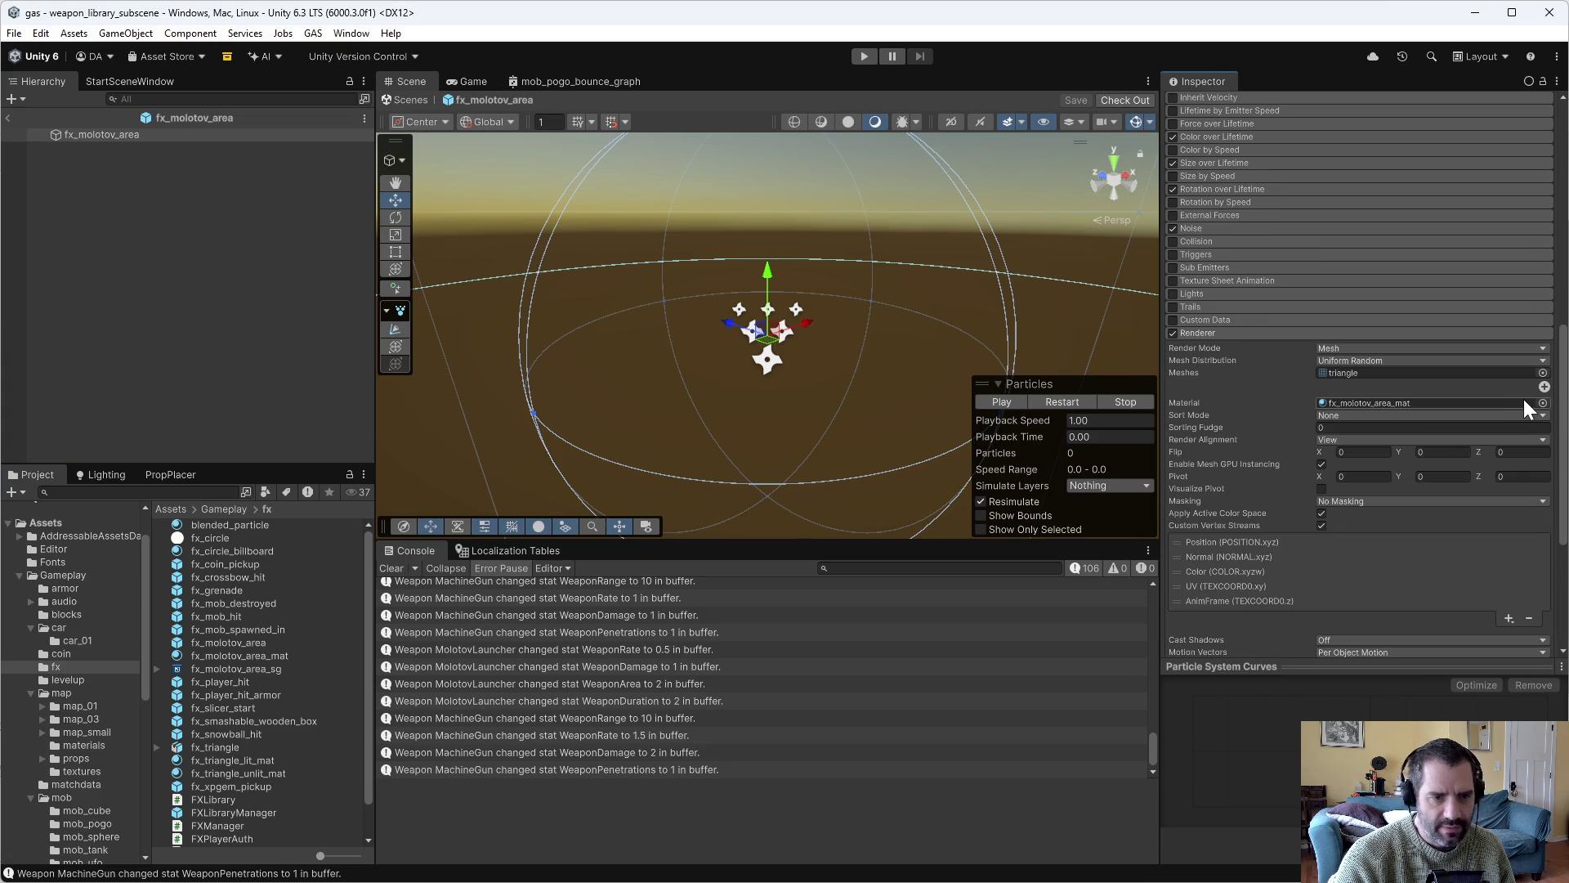
click(1524, 402)
click(206, 656)
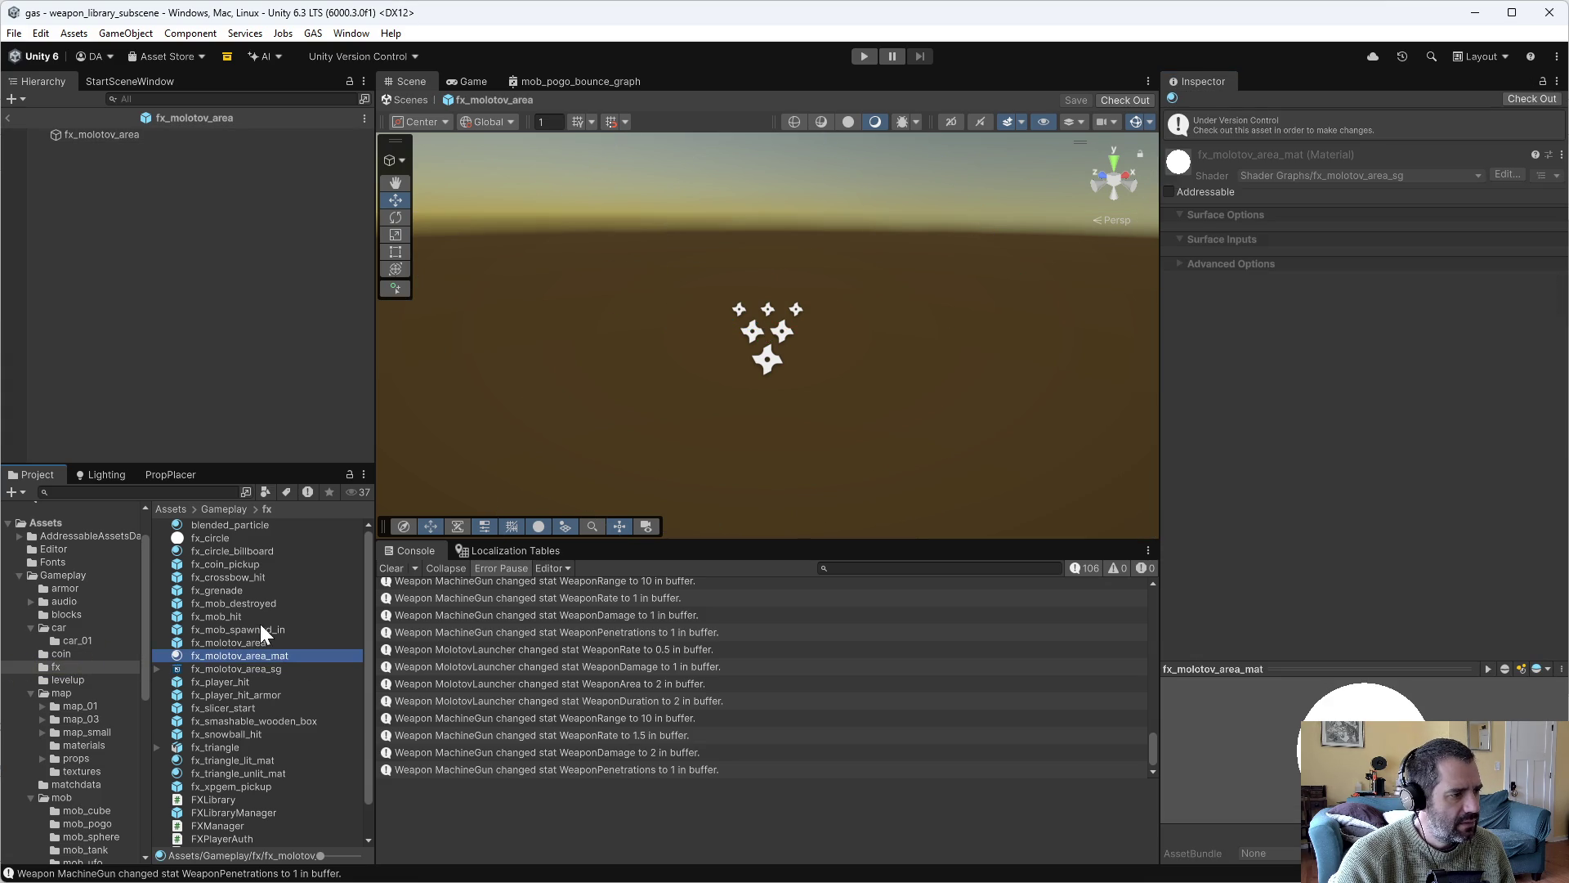
click(96, 136)
click(1007, 407)
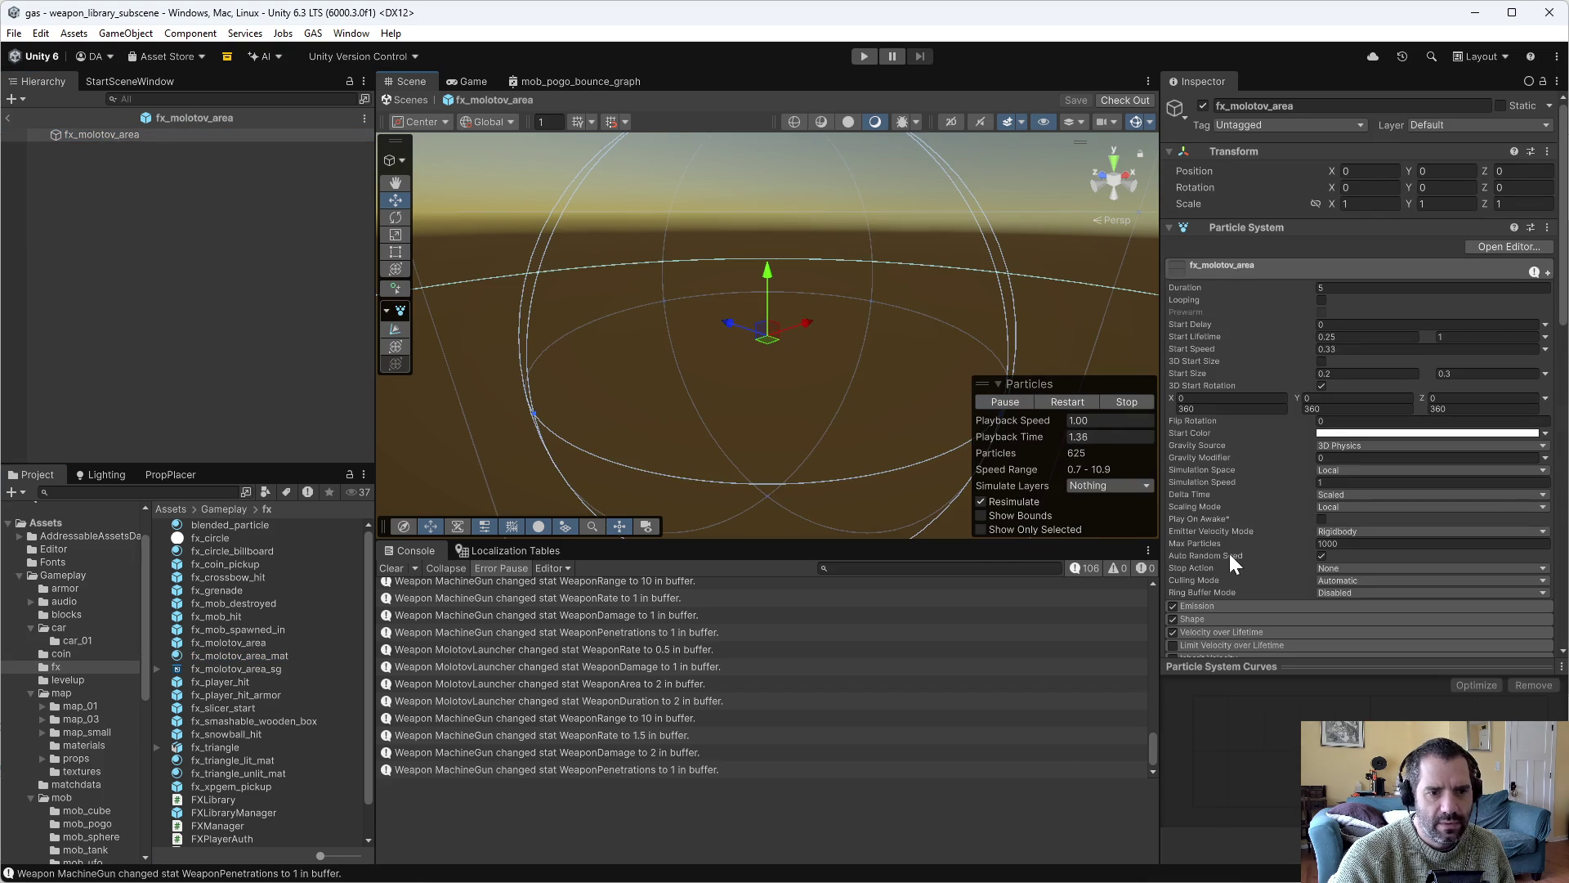
scroll(1232, 549, down, 3)
click(1230, 474)
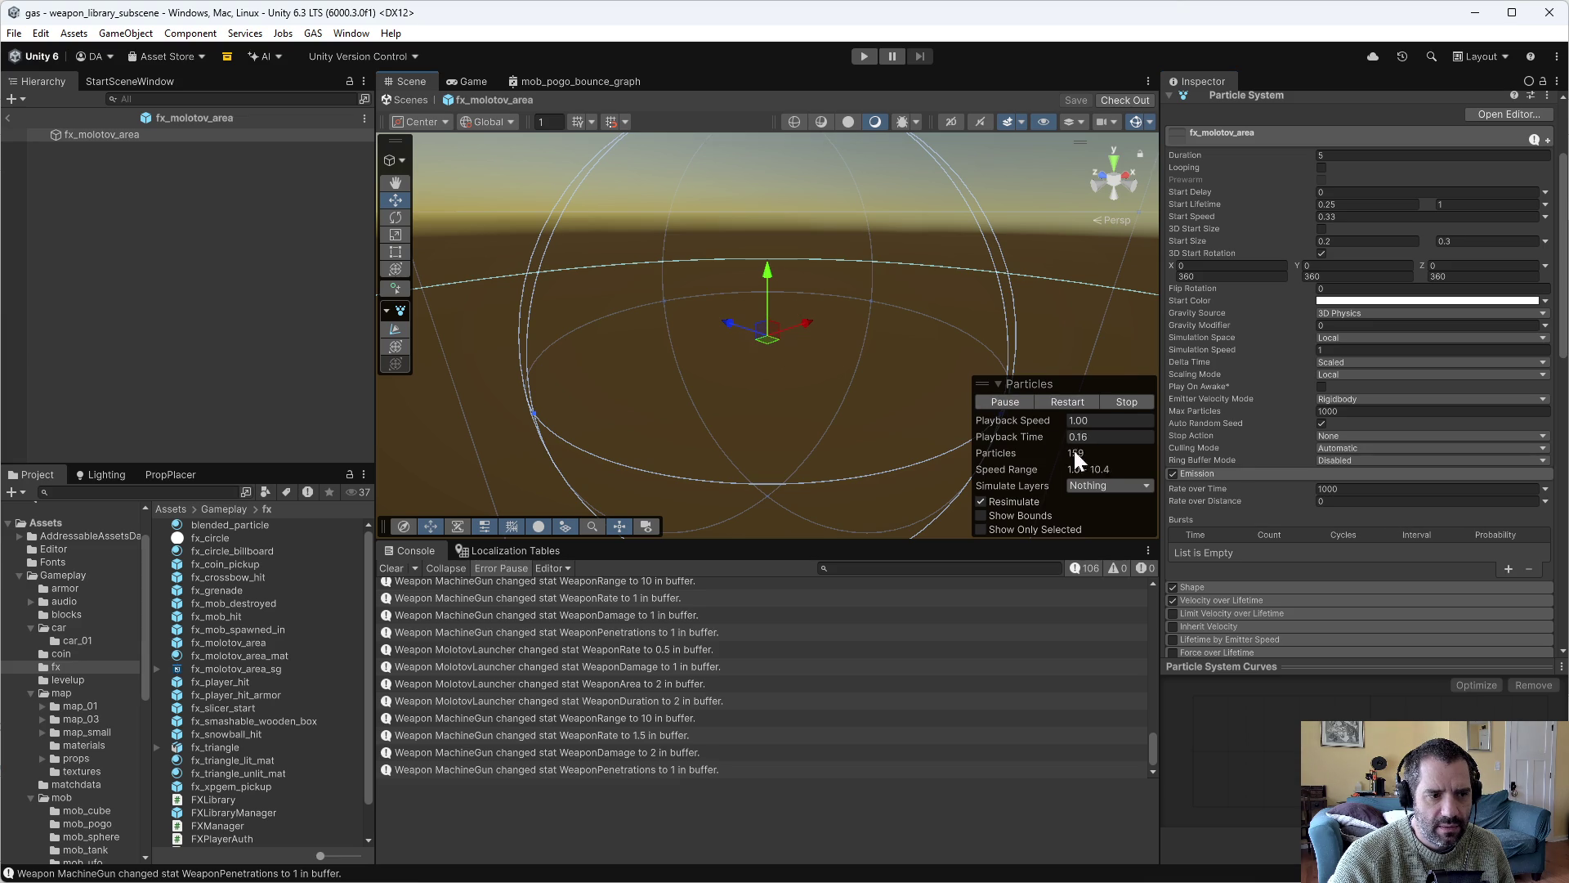
Locate the renderer's triangle mesh and turn on Visualize Pivot for the molotov particles.
mouse_move(749, 389)
mouse_down()
mouse_move(1395, 440)
mouse_move(1186, 453)
mouse_up()
scroll(1267, 624, down, 5)
scroll(1259, 621, down, 3)
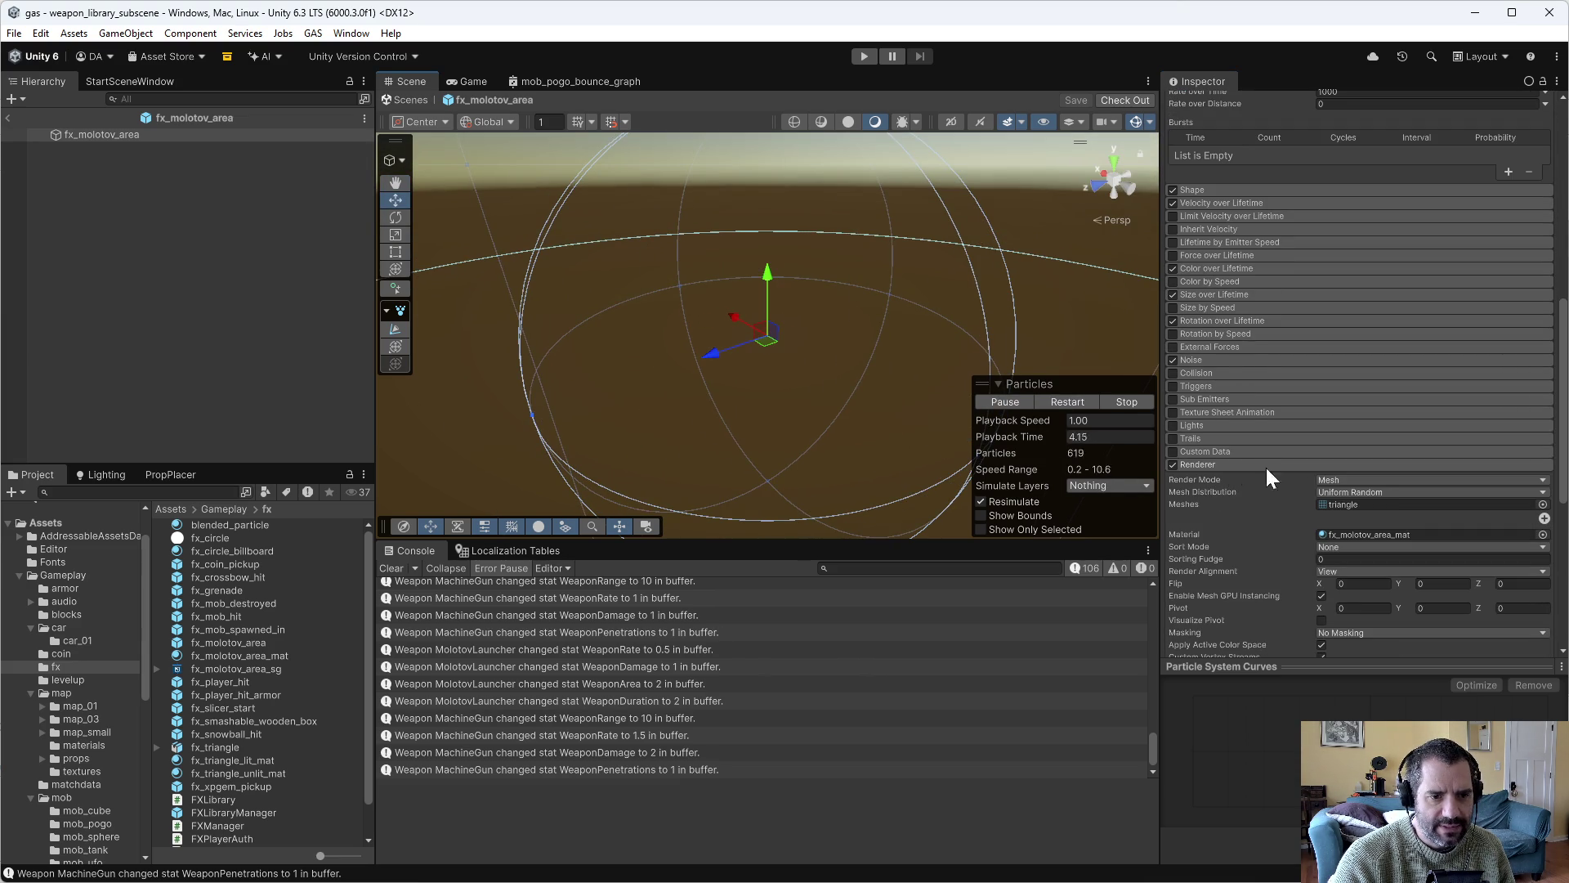
scroll(1340, 507, down, 3)
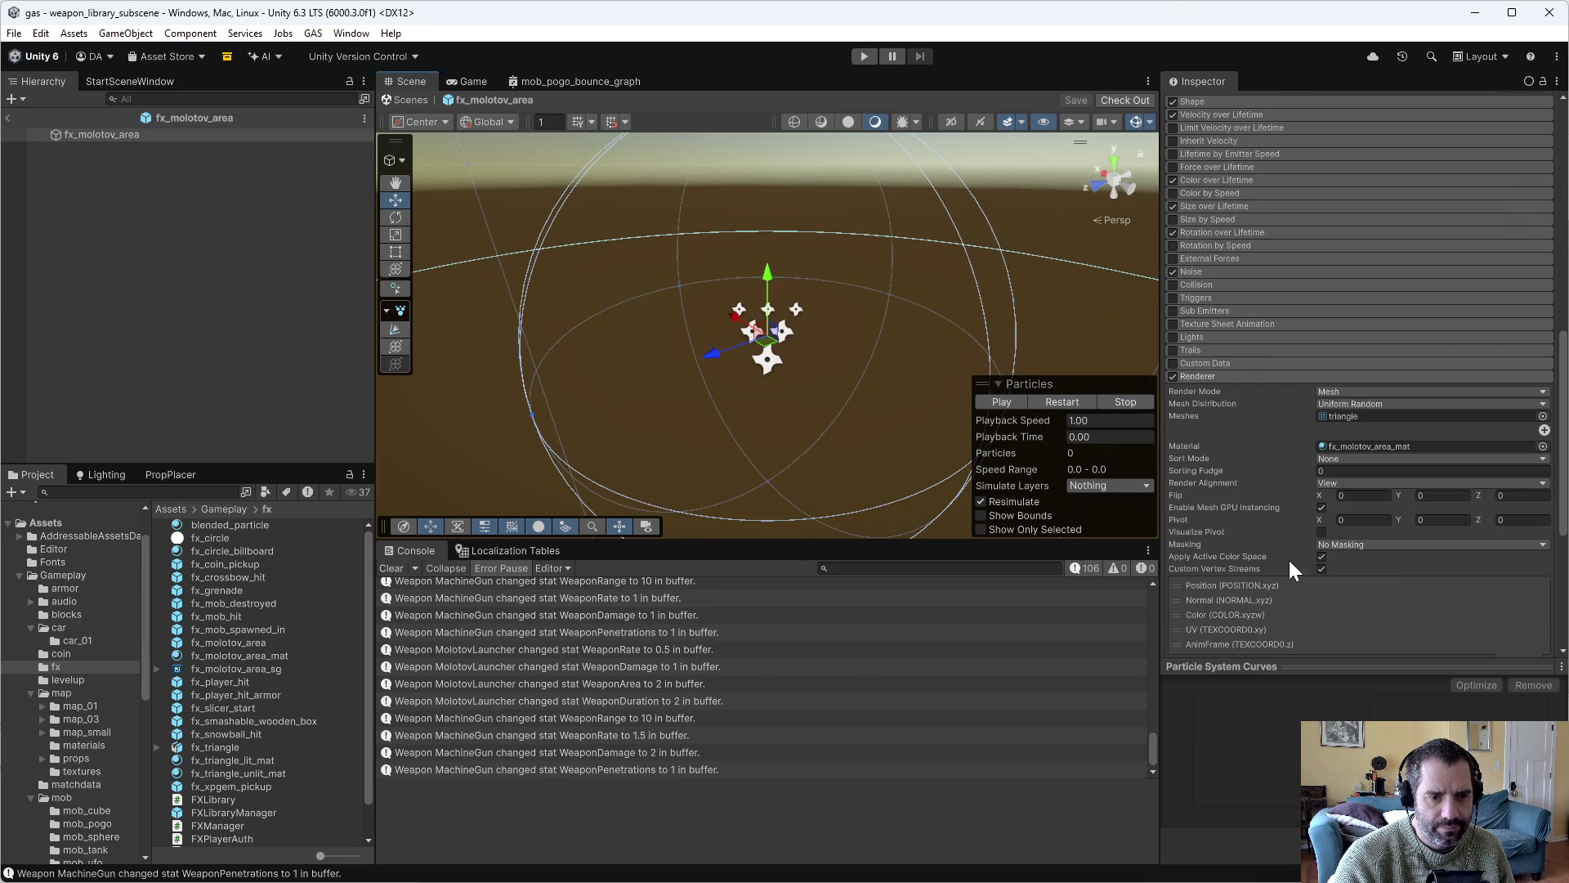
scroll(1337, 621, down, 3)
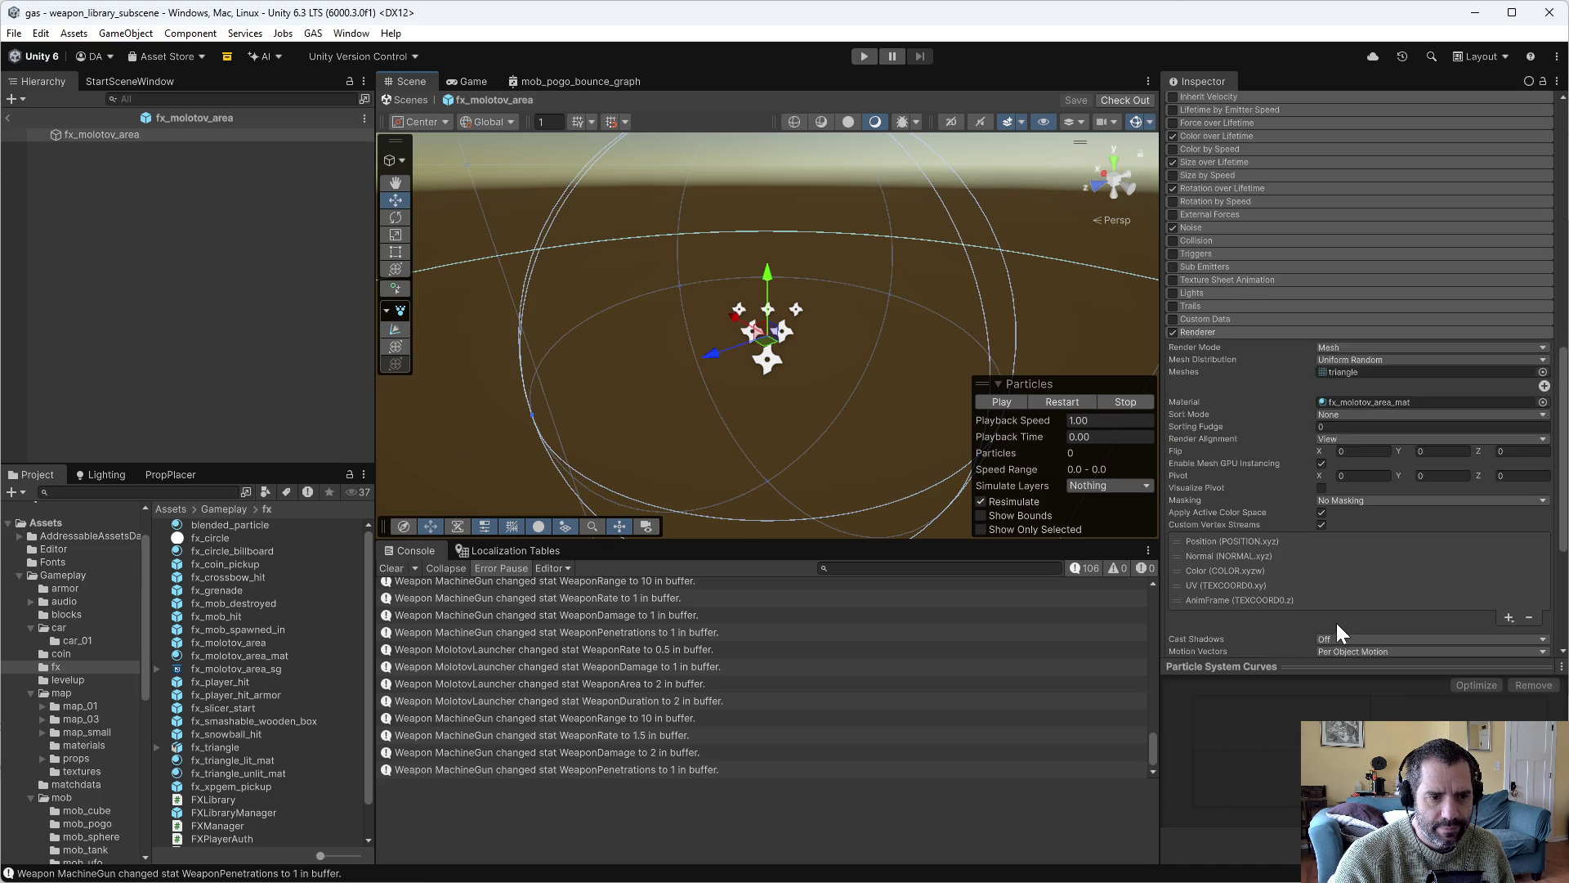
scroll(1336, 621, up, 1)
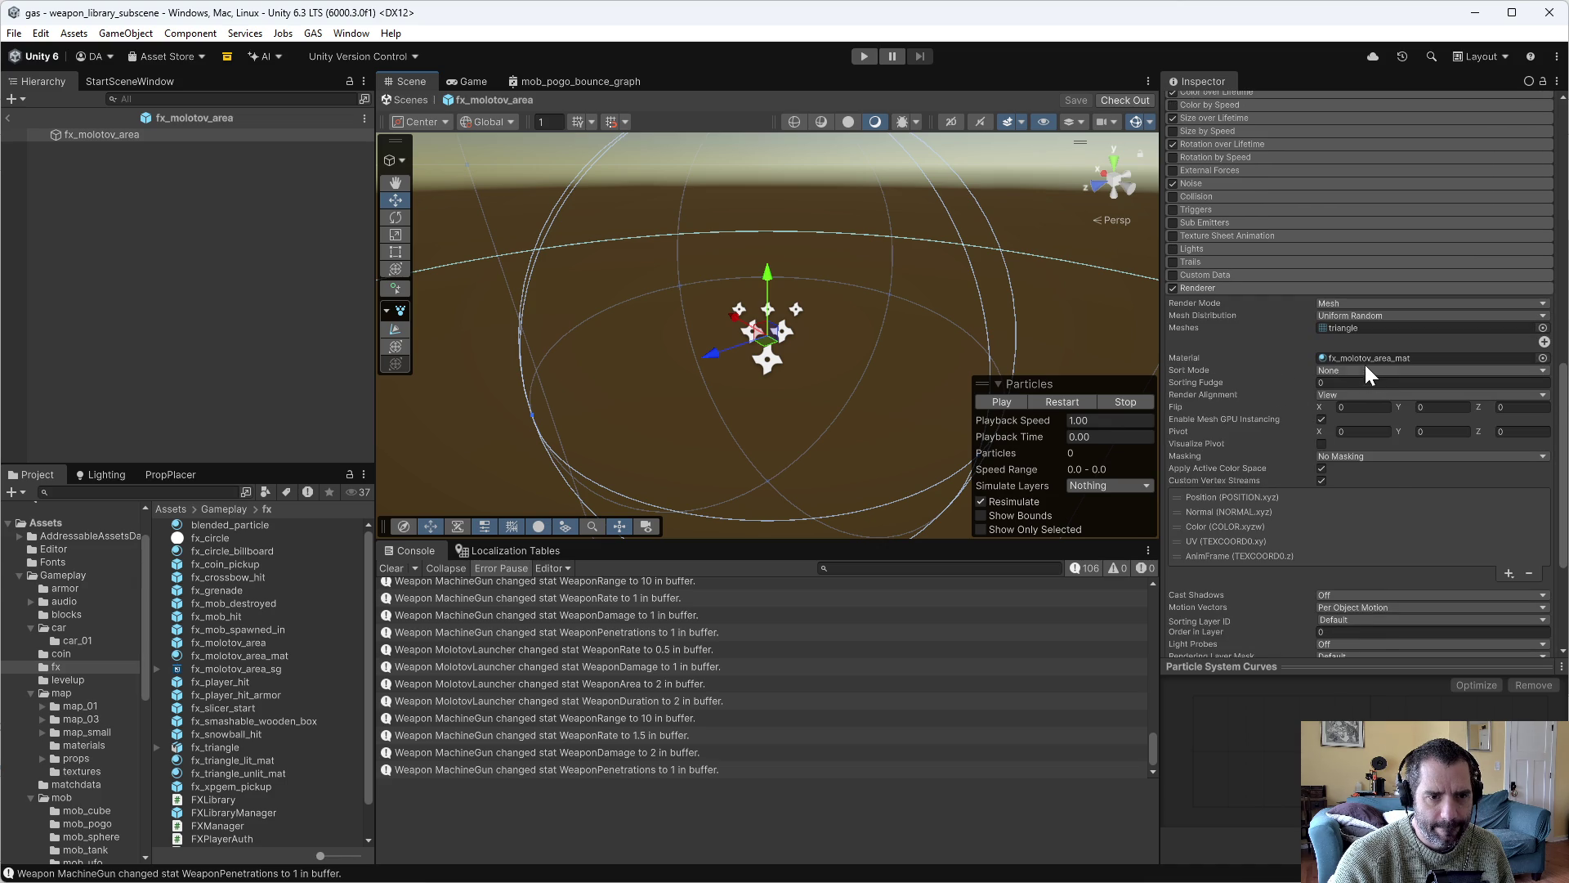
click(1394, 322)
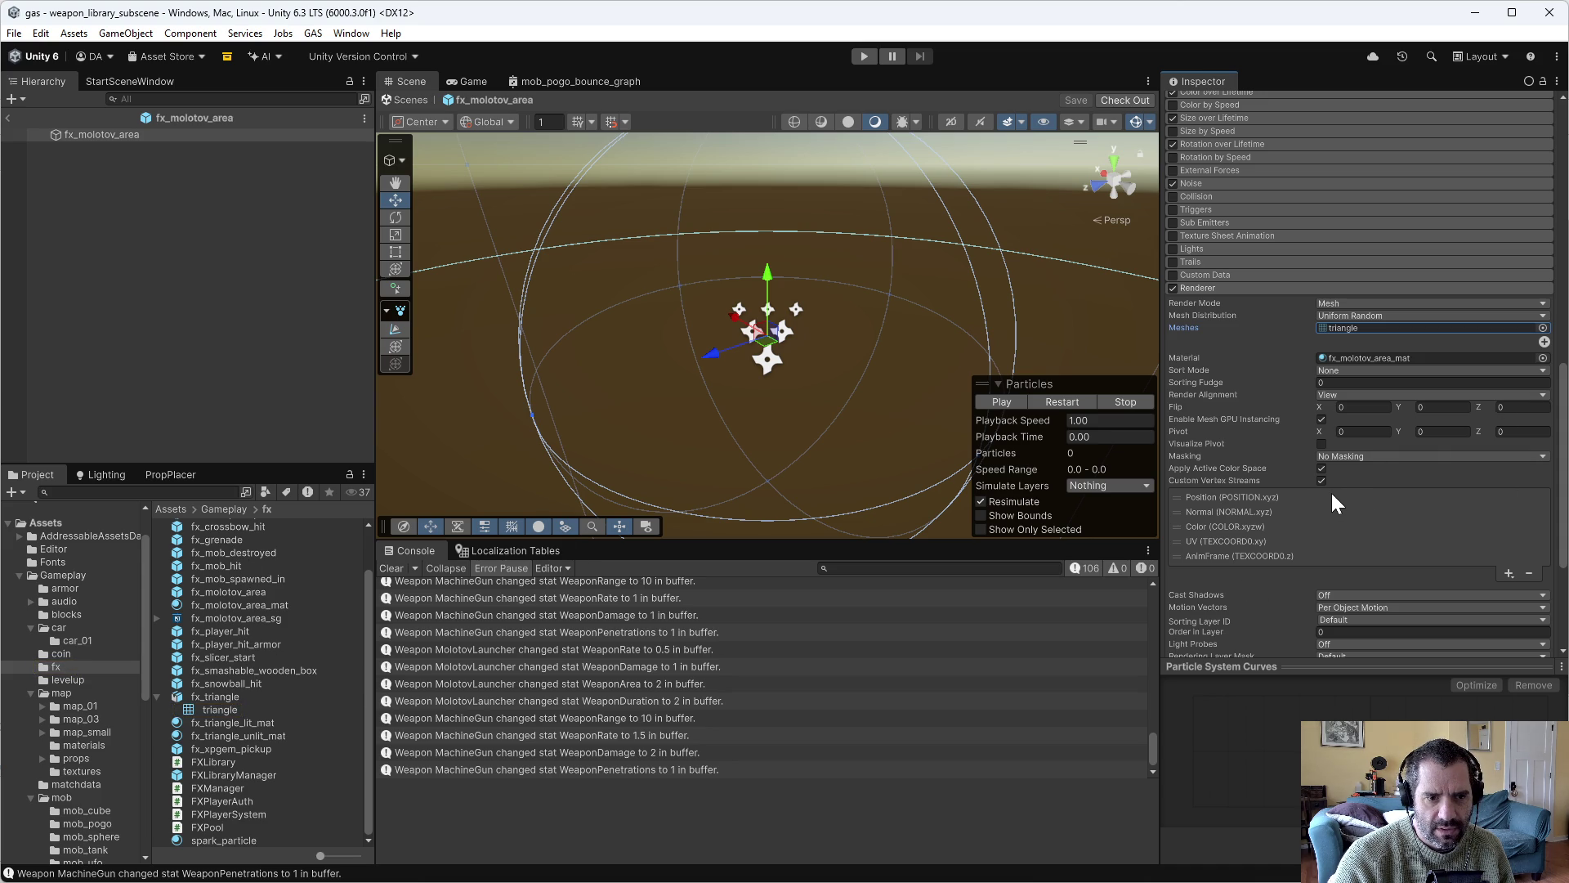
click(1321, 443)
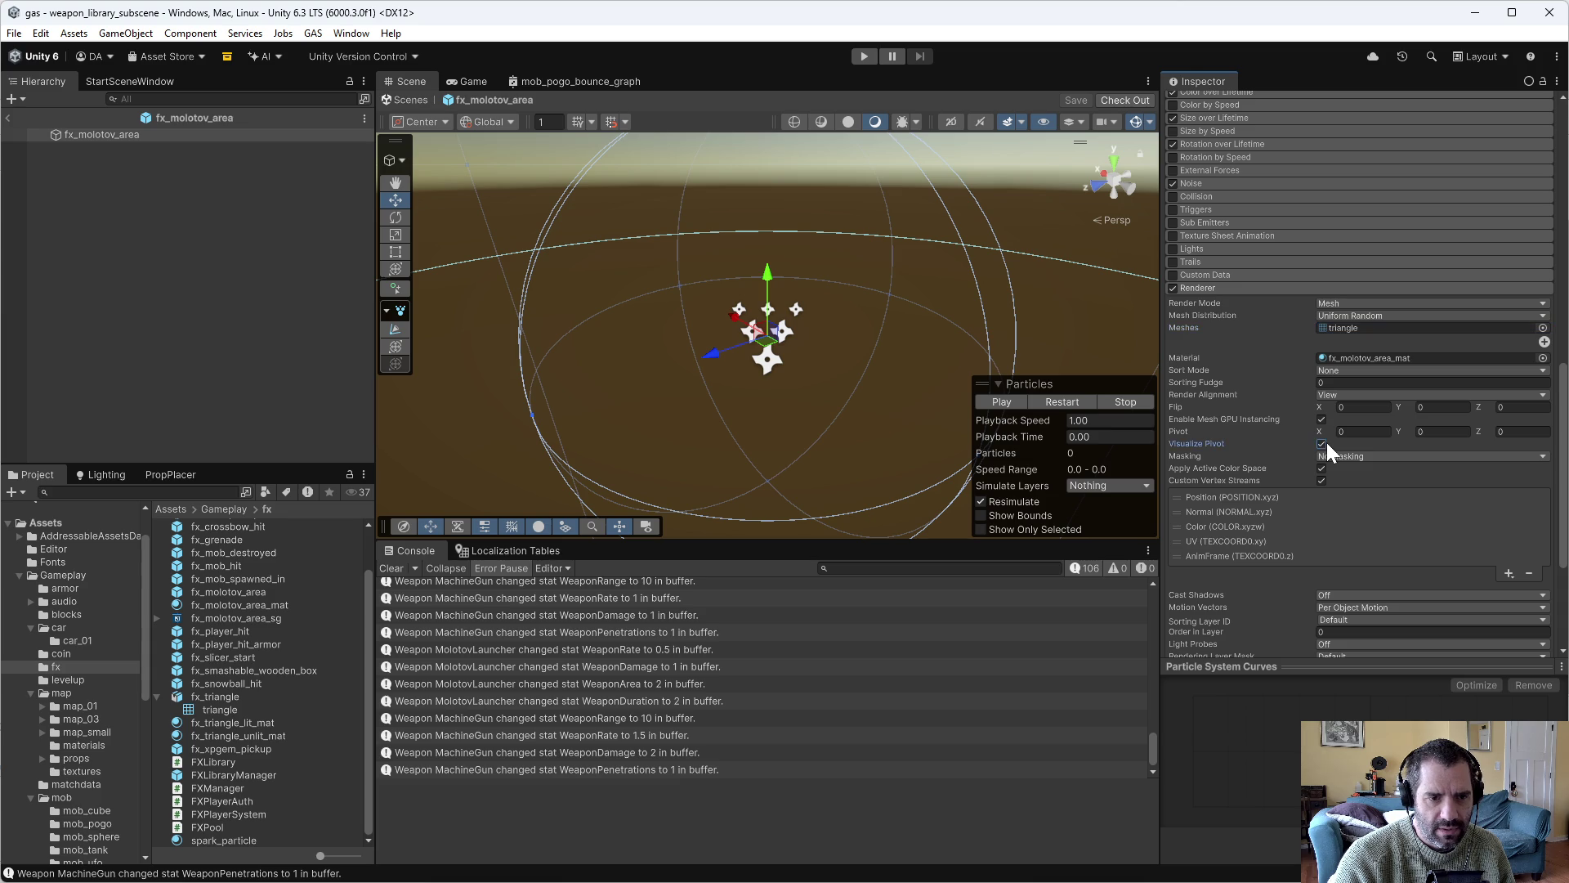
Play the molotov particles, view them from above, and turn Visualize Pivot back off.
click(1001, 402)
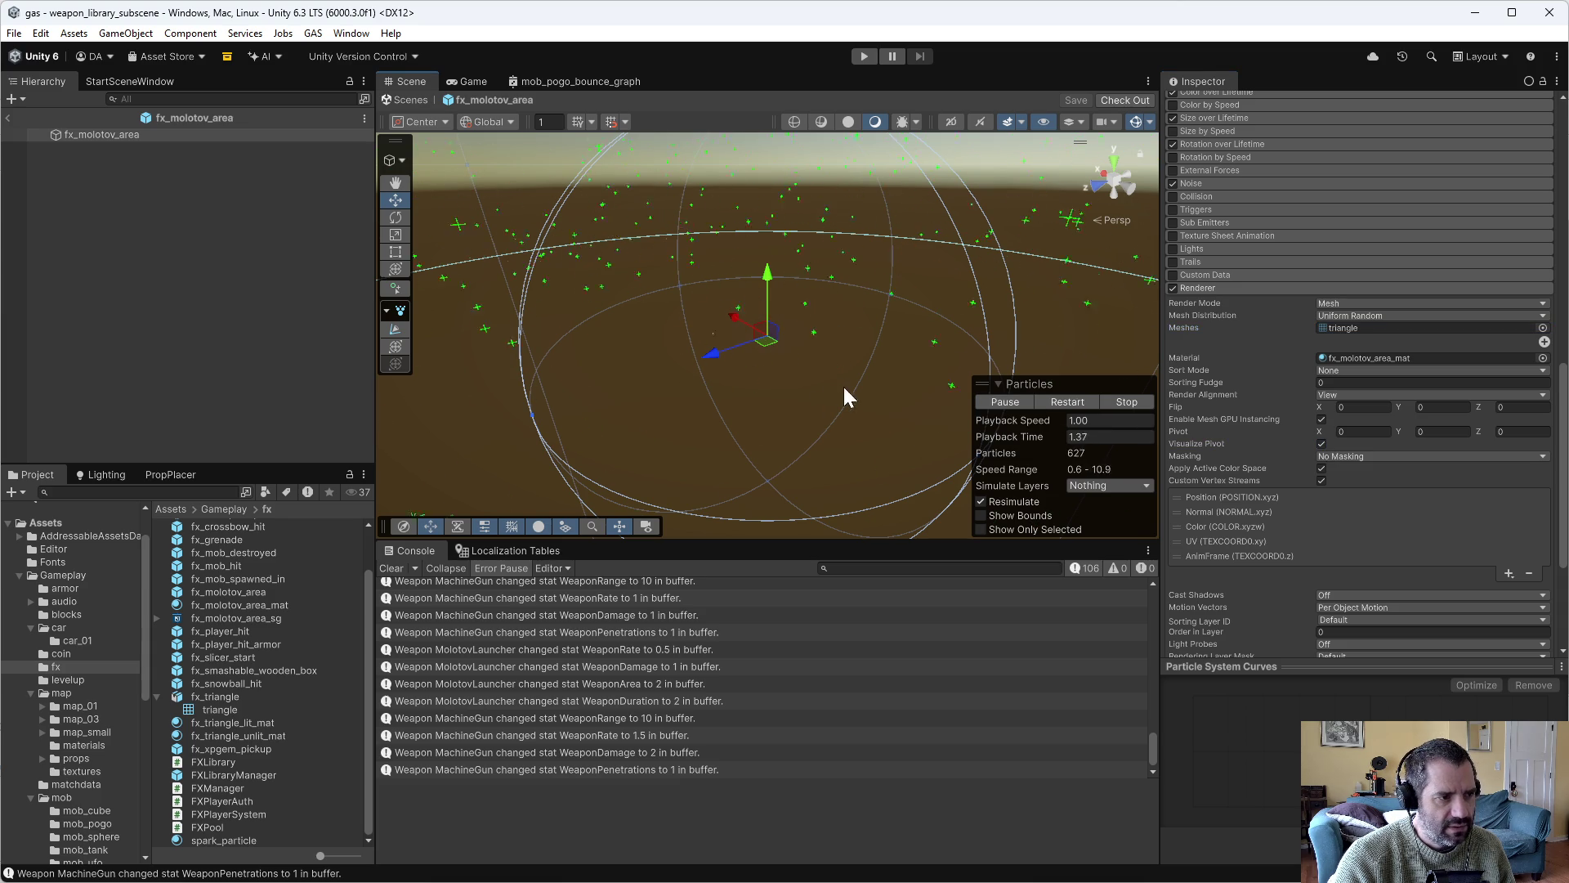
scroll(773, 386, down, 6)
mouse_move(773, 399)
mouse_down()
mouse_move(884, 419)
mouse_move(811, 350)
mouse_up()
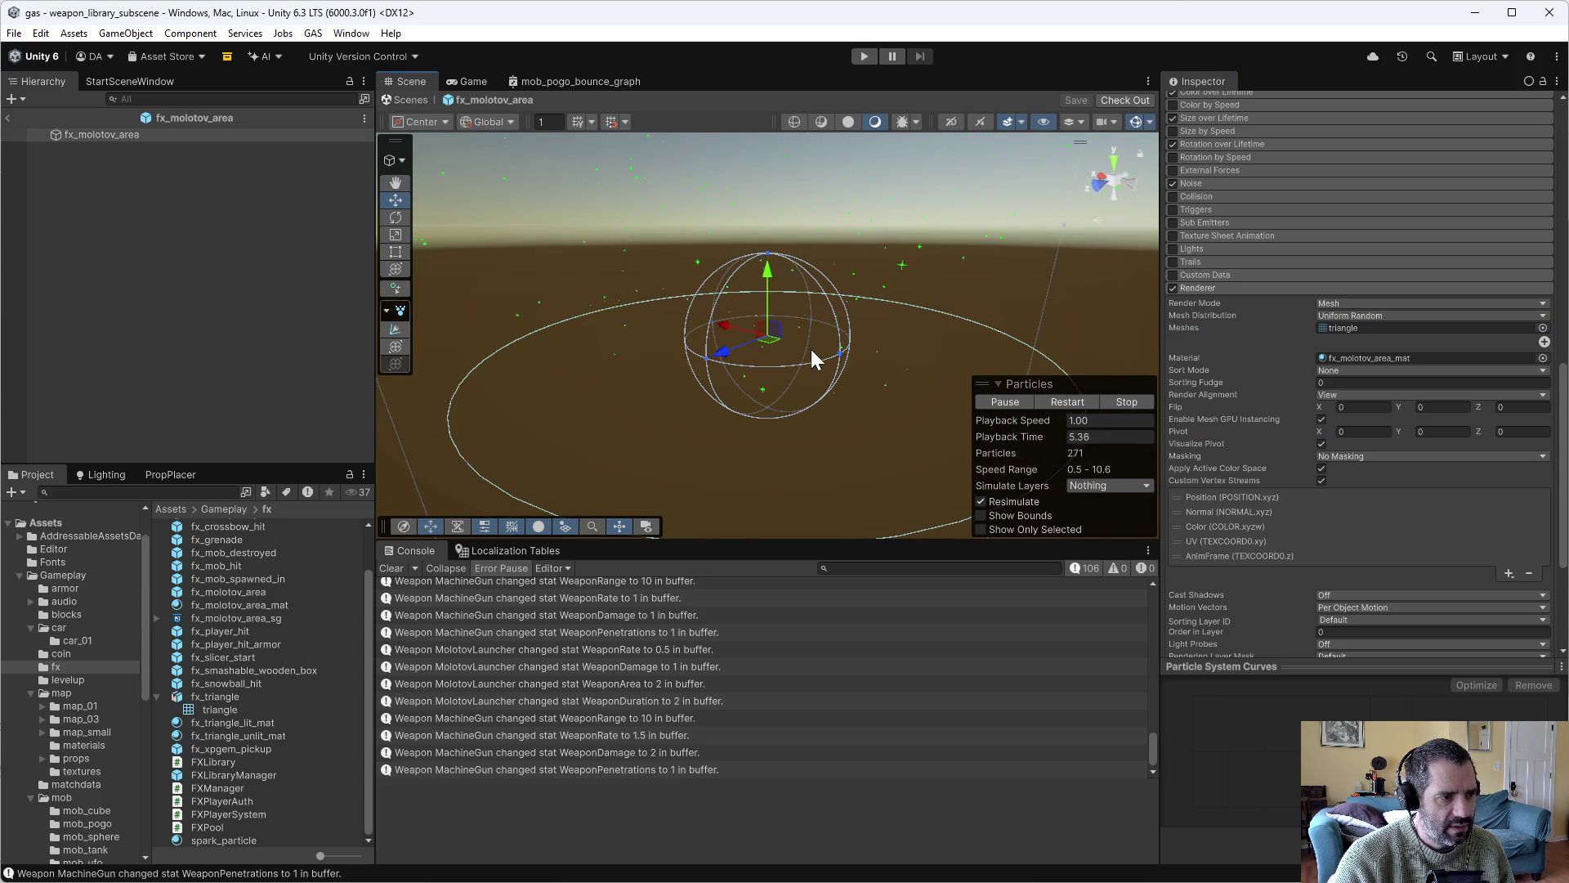
click(1320, 444)
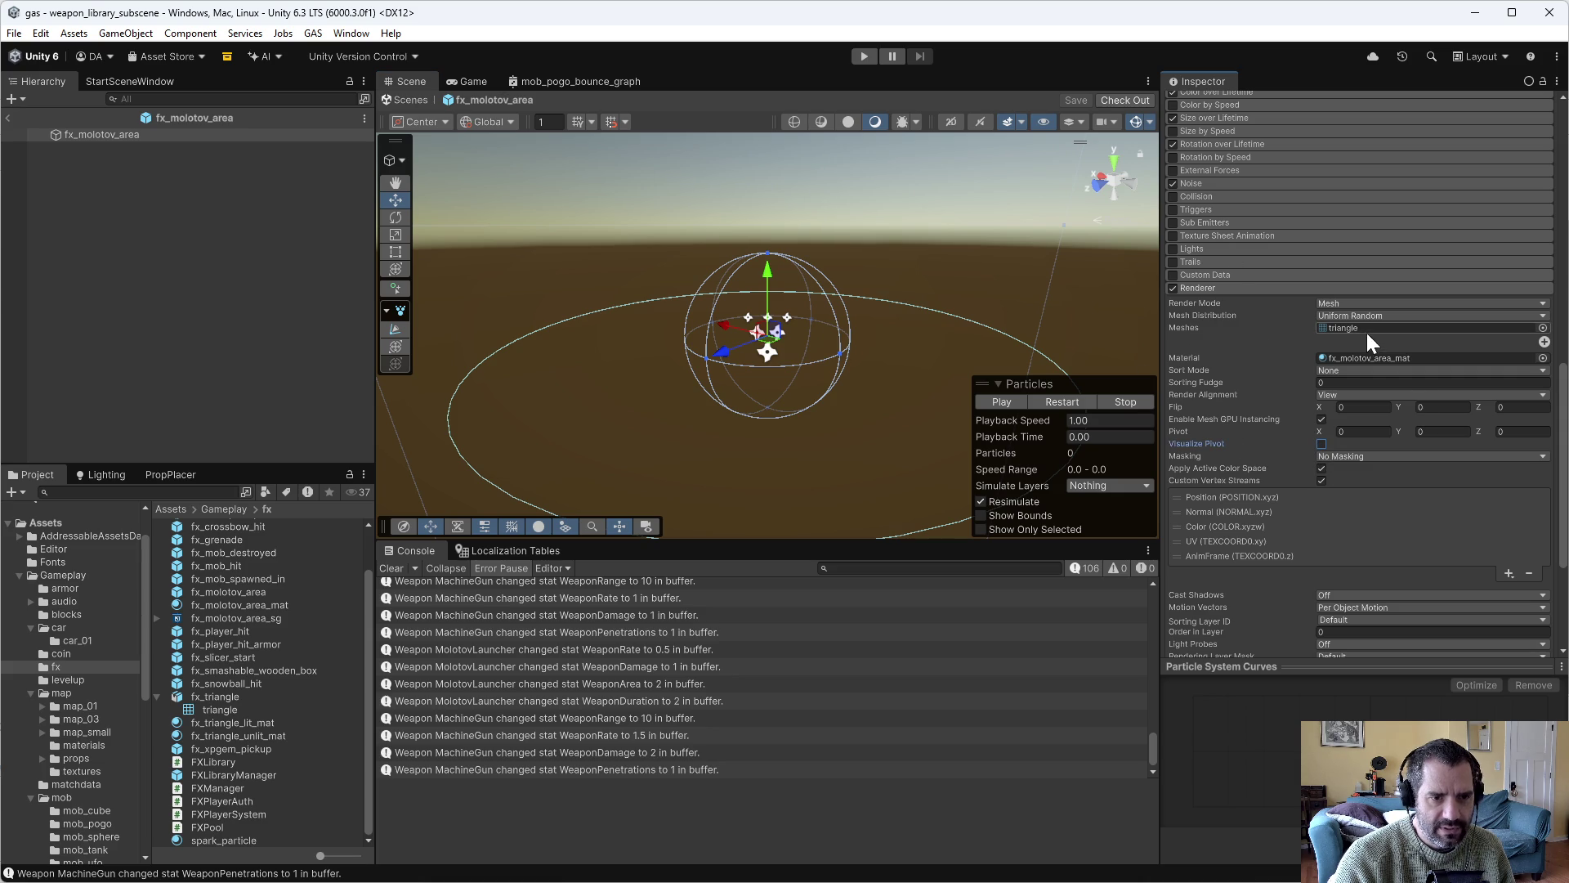
Leave the renderer material unchanged and inspect the fx_molotov_area_mat material and its shader graph.
click(1542, 358)
click(232, 775)
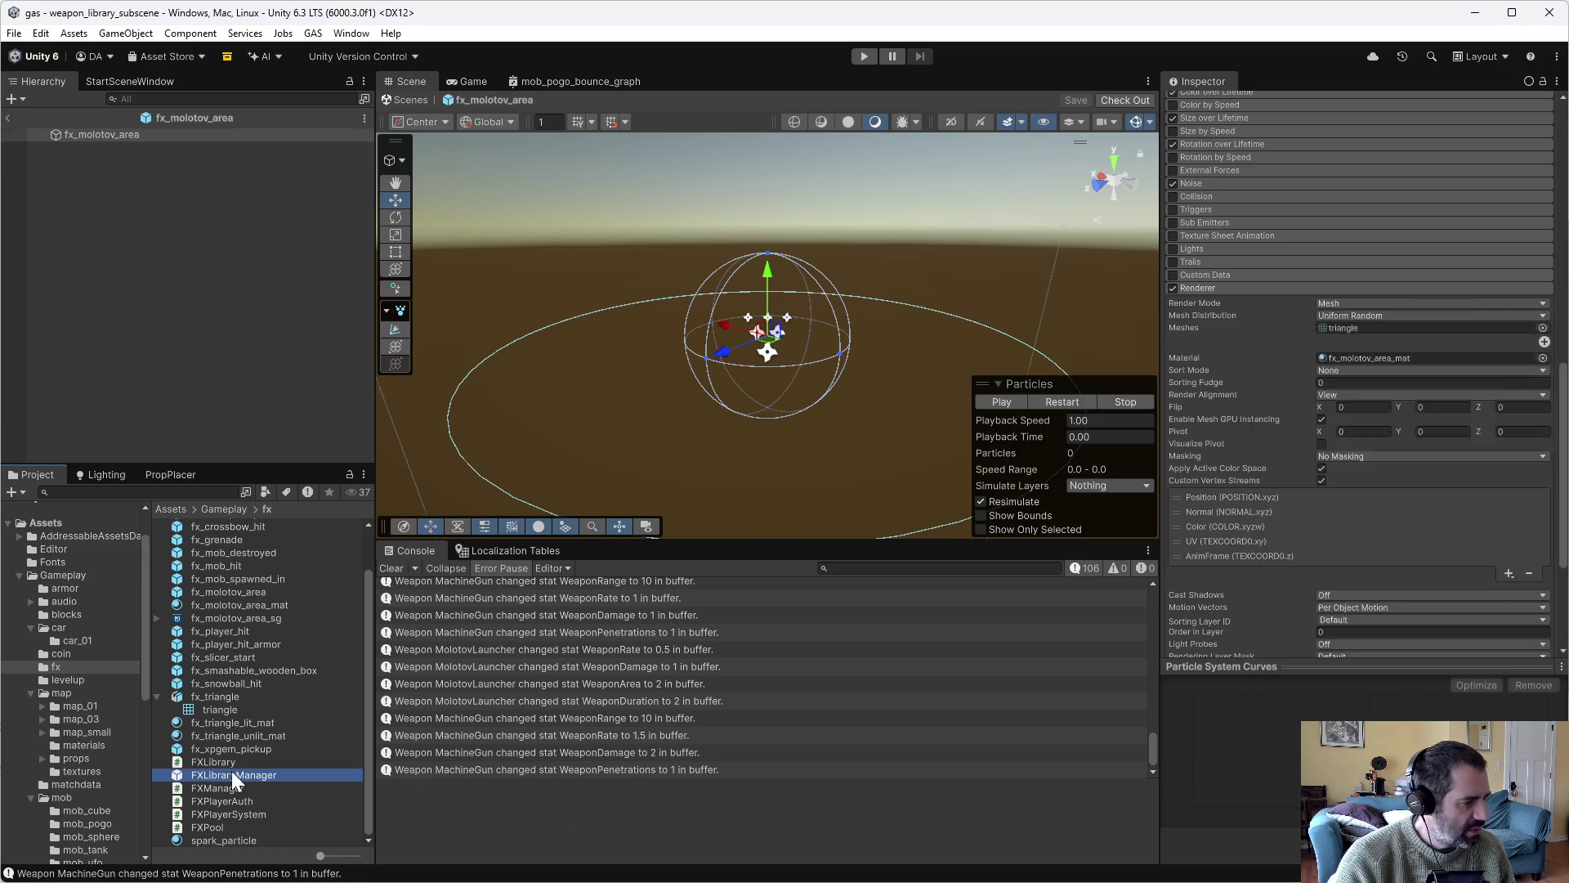
click(282, 603)
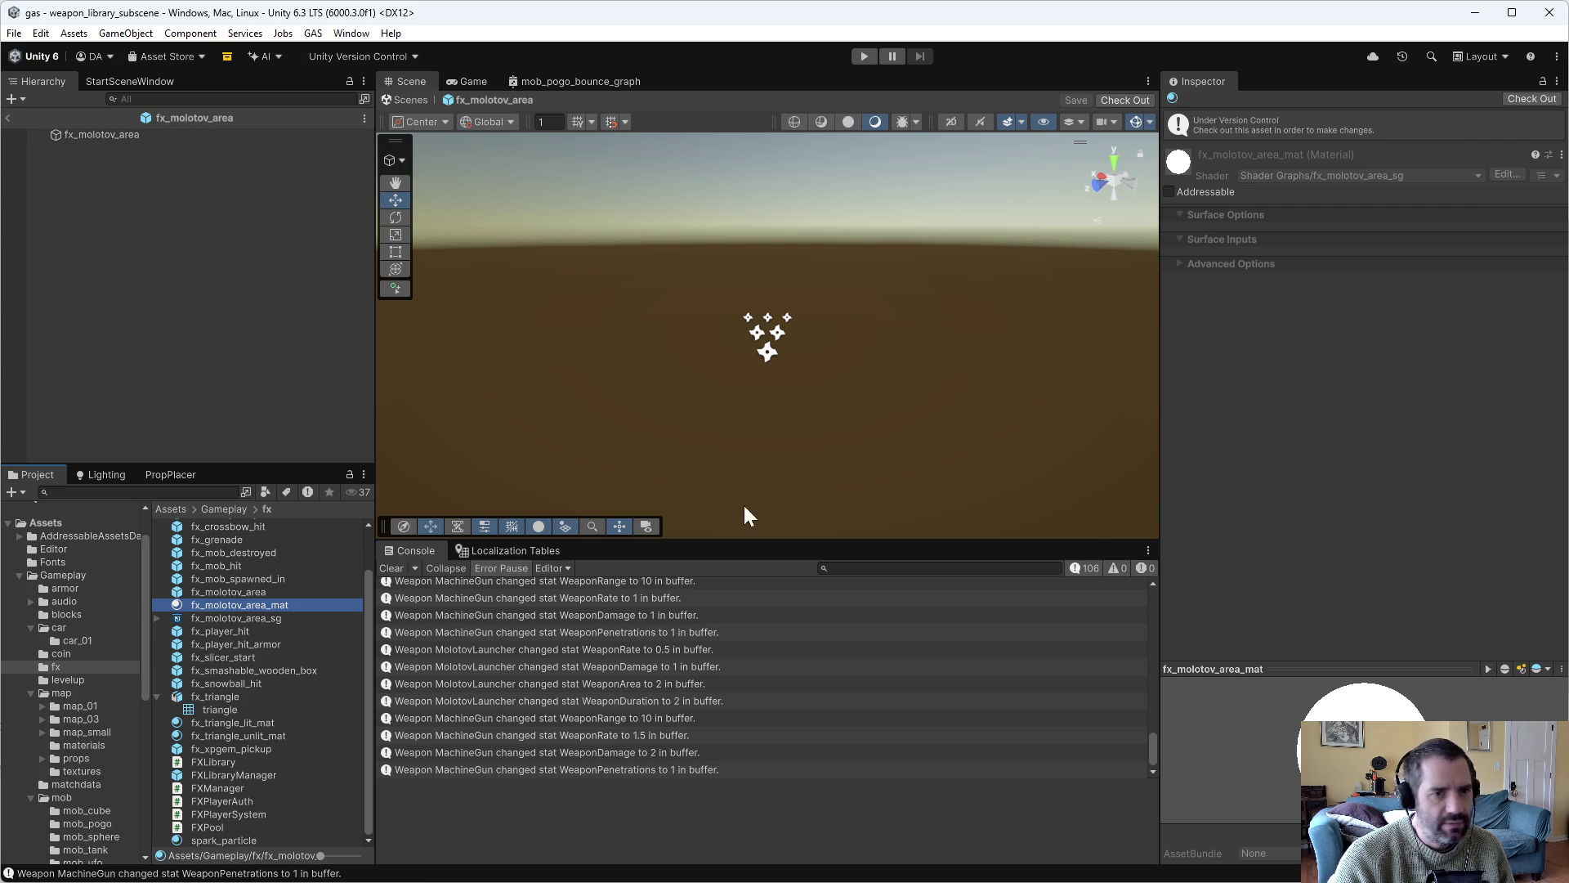
double_click(282, 617)
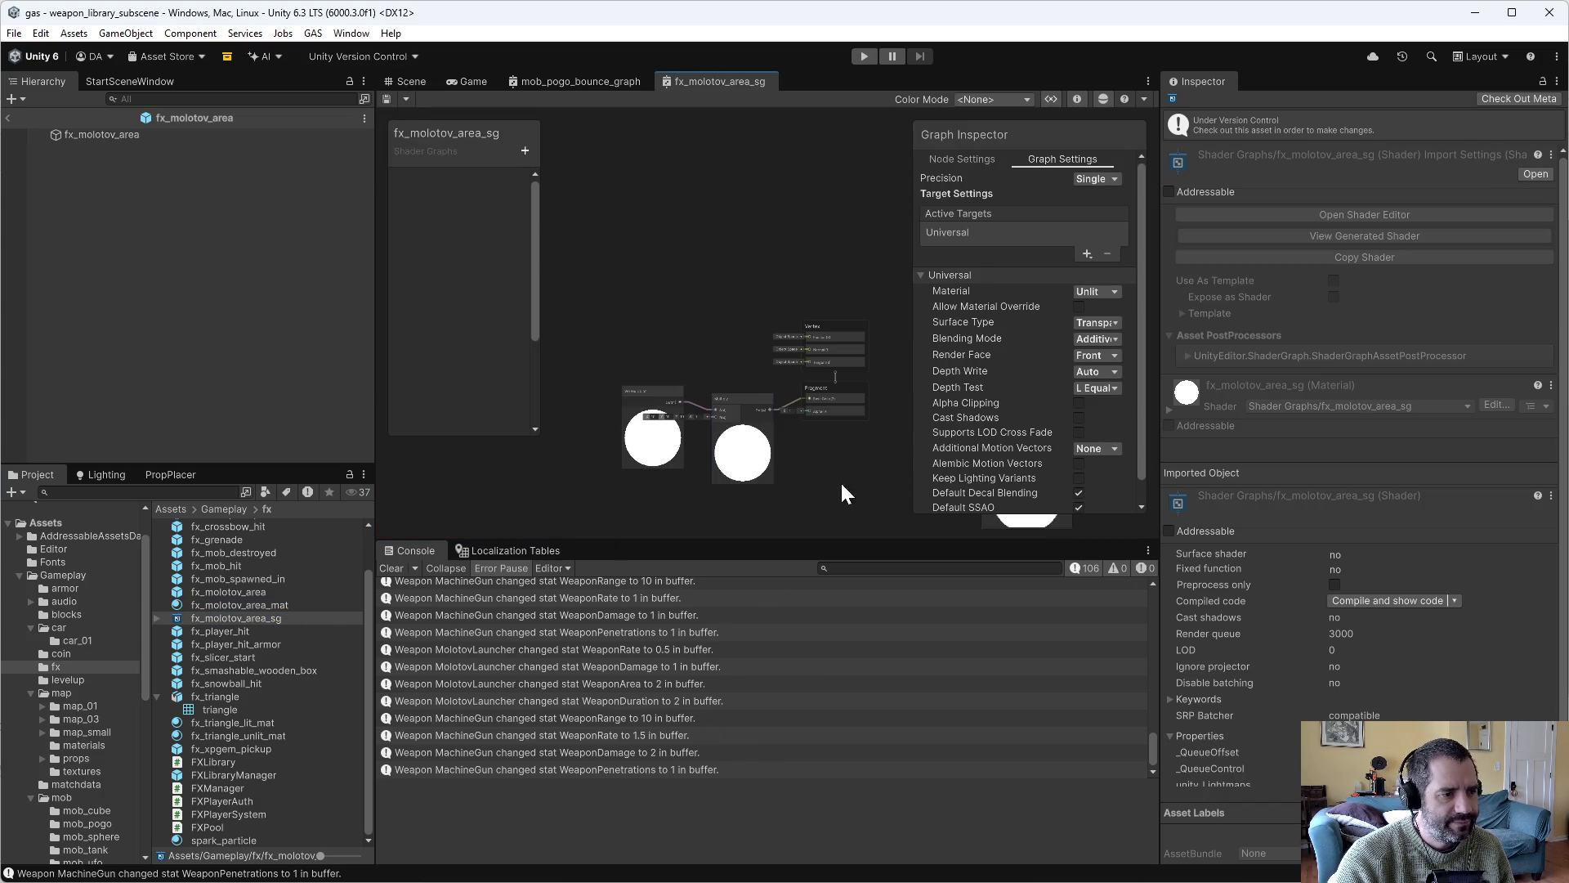
Zoom and pan the fx_molotov_area_sg graph to show the Vertex Color, Multiply and output nodes.
scroll(840, 481, up, 3)
scroll(721, 466, down, 3)
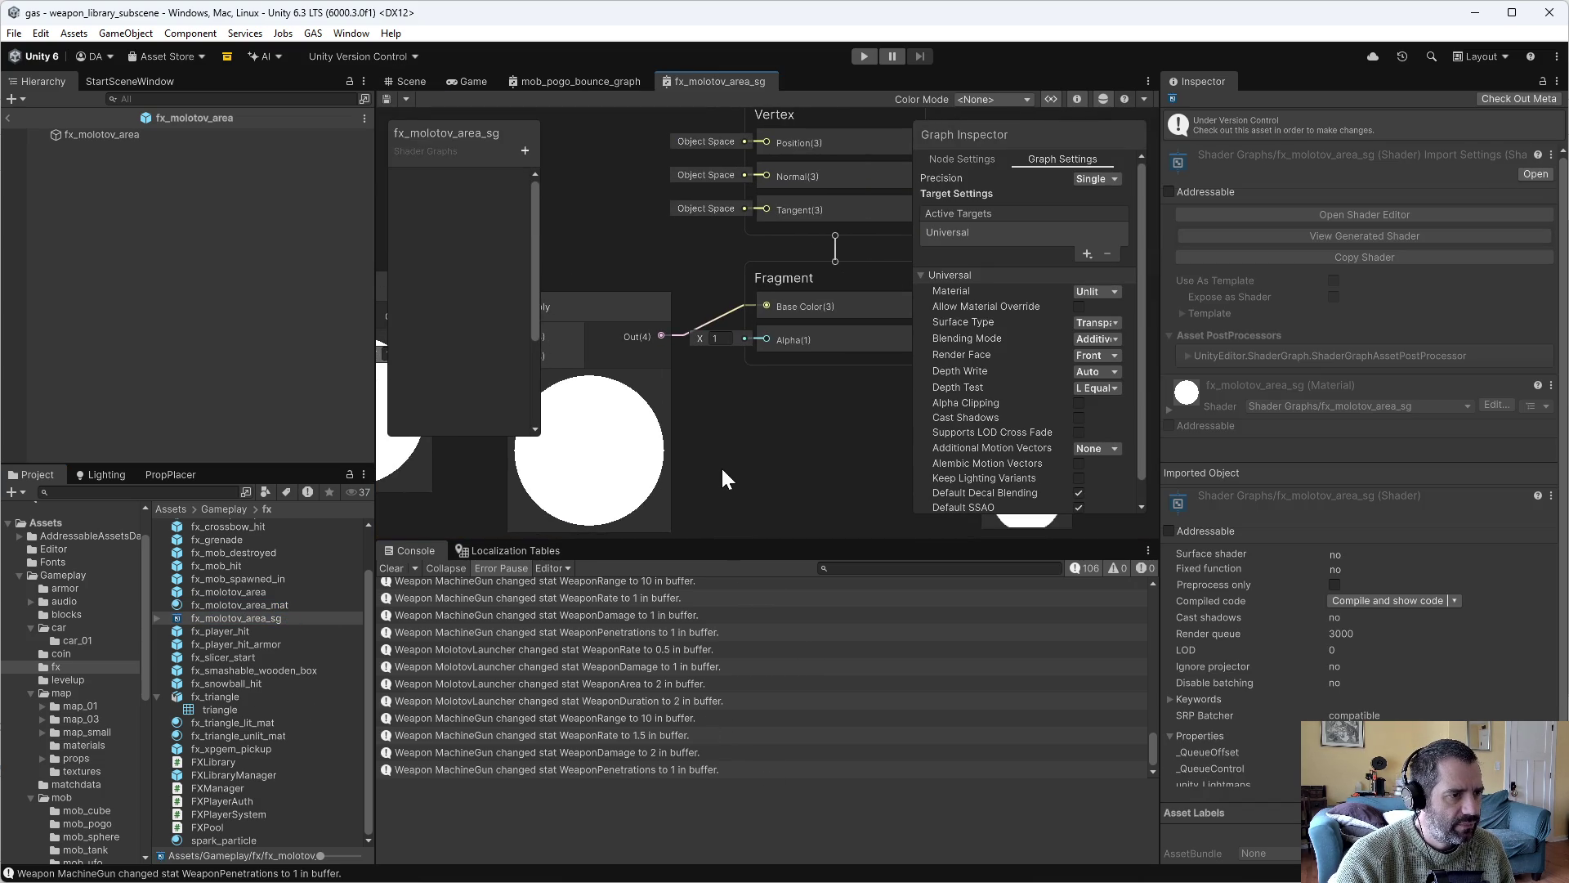
scroll(721, 466, up, 3)
drag(1003, 474, 1013, 475)
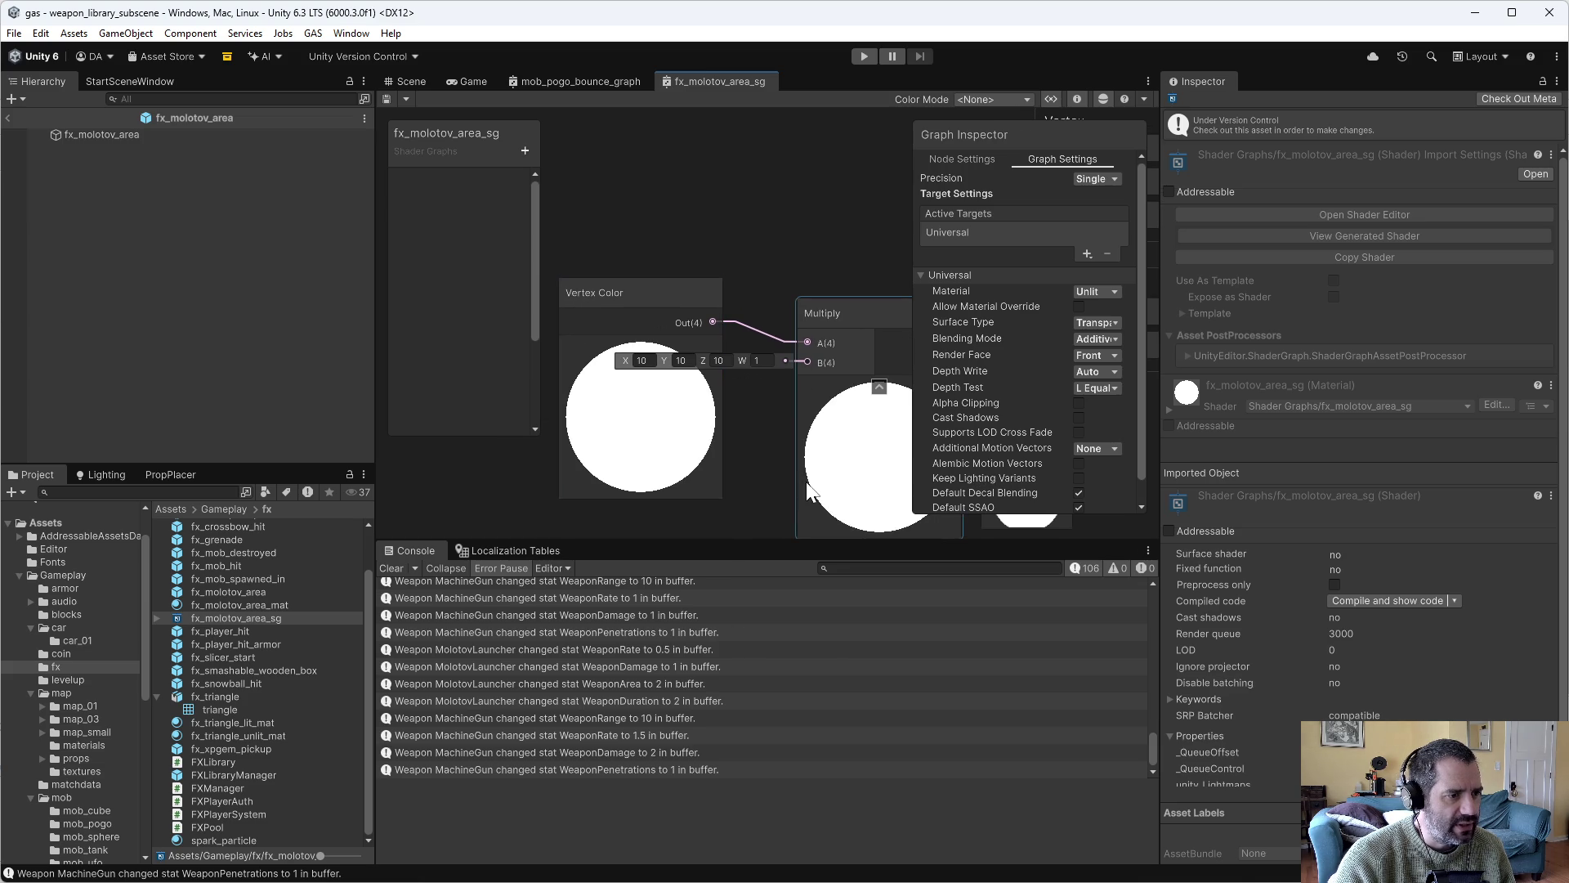
scroll(801, 474, down, 3)
drag(796, 452, 627, 432)
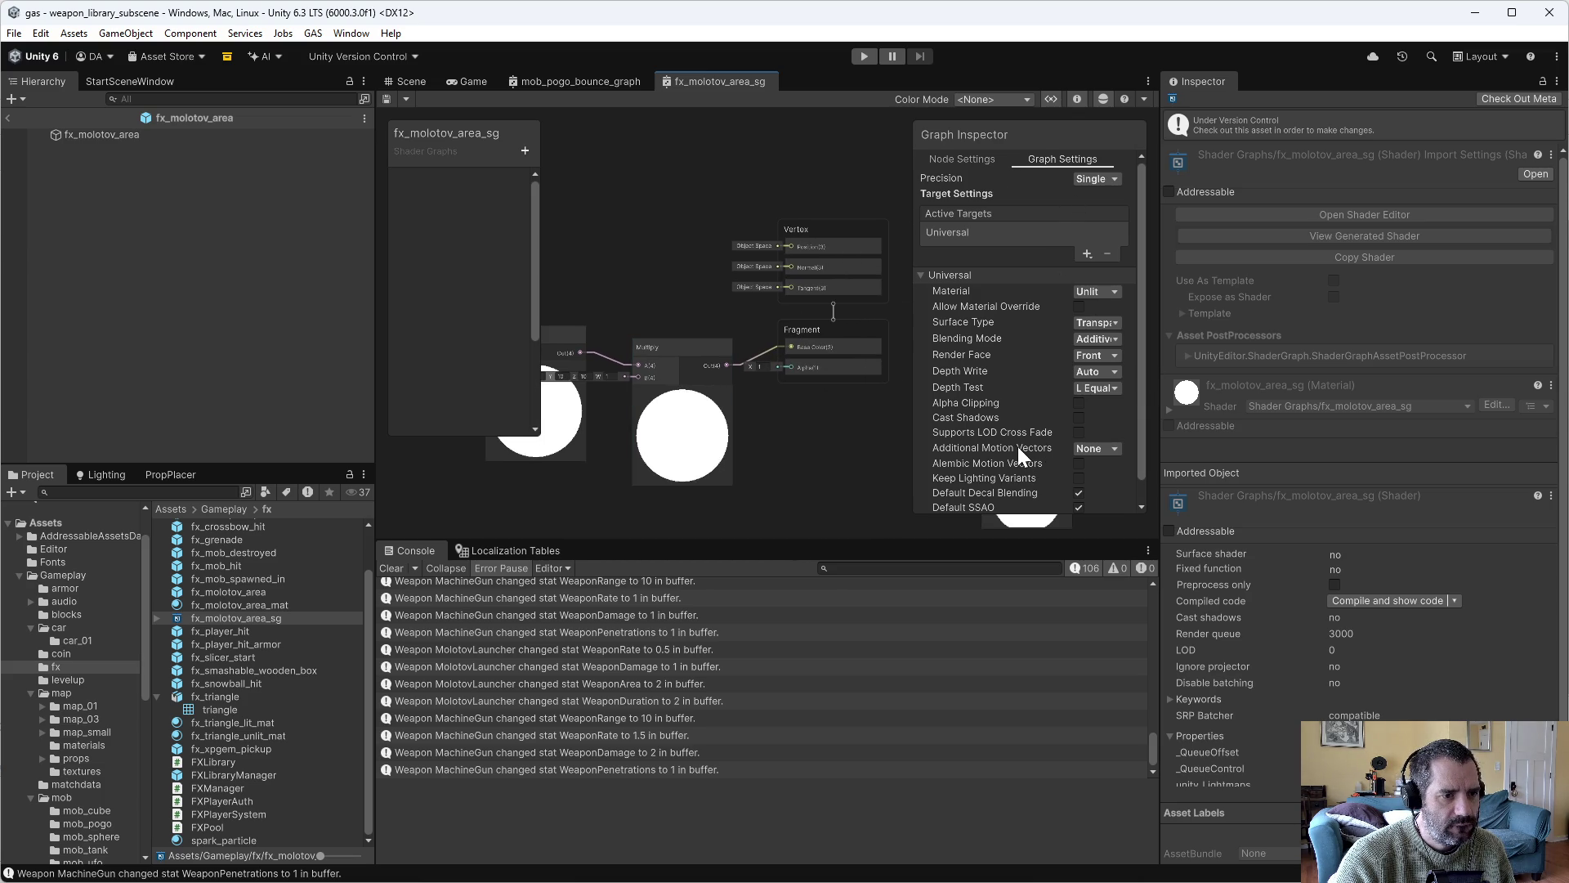
Return to the Scene view with the fx_molotov_area particle settings showing.
scroll(1022, 393, down, 1)
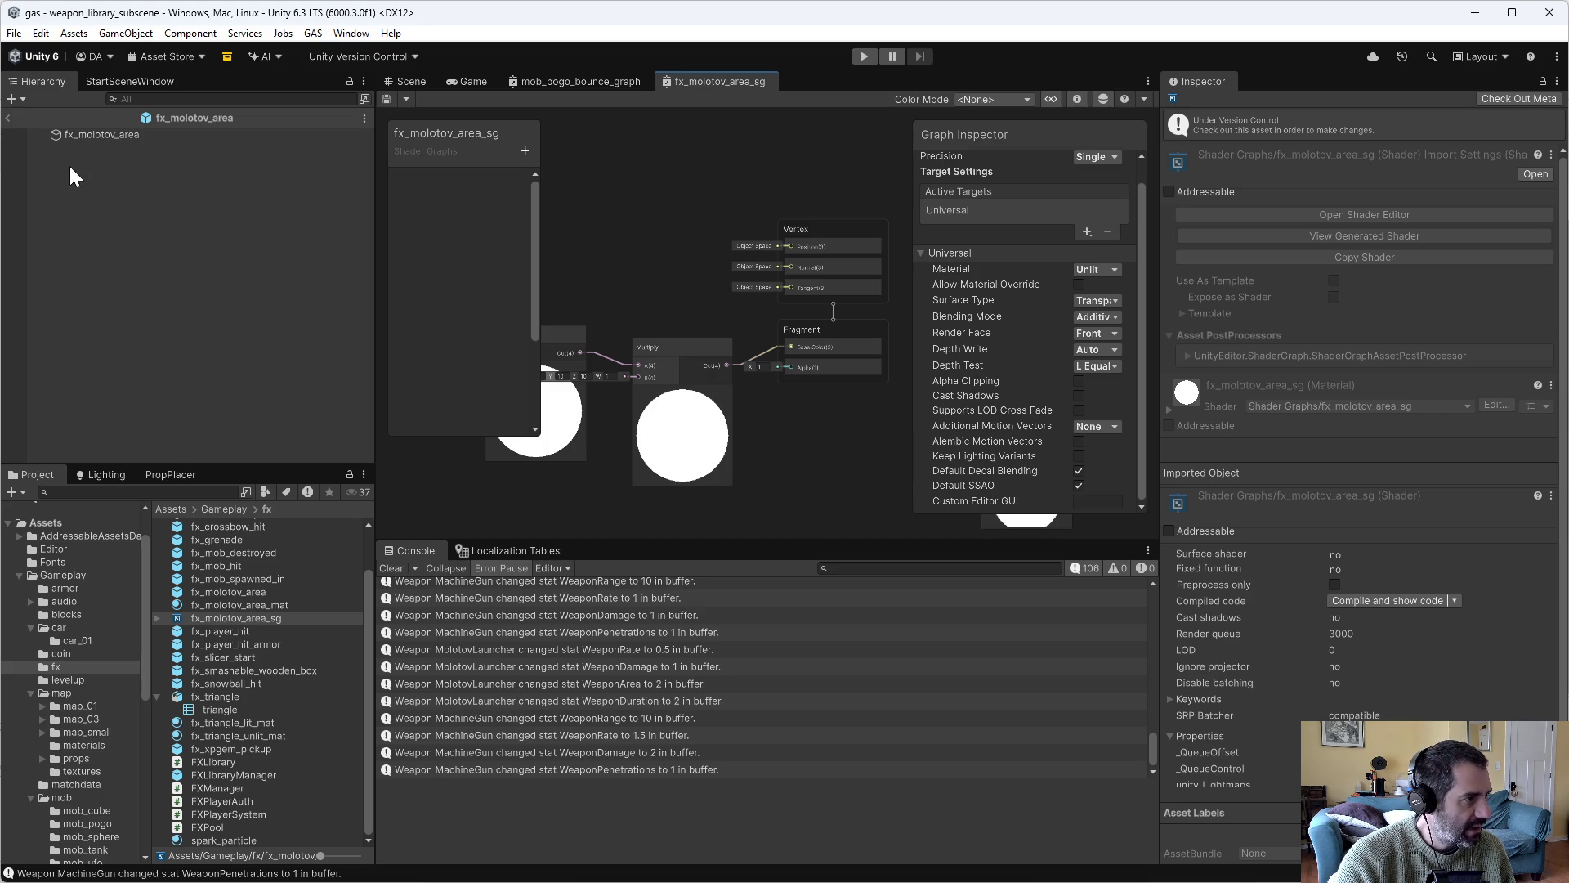
click(76, 136)
click(406, 85)
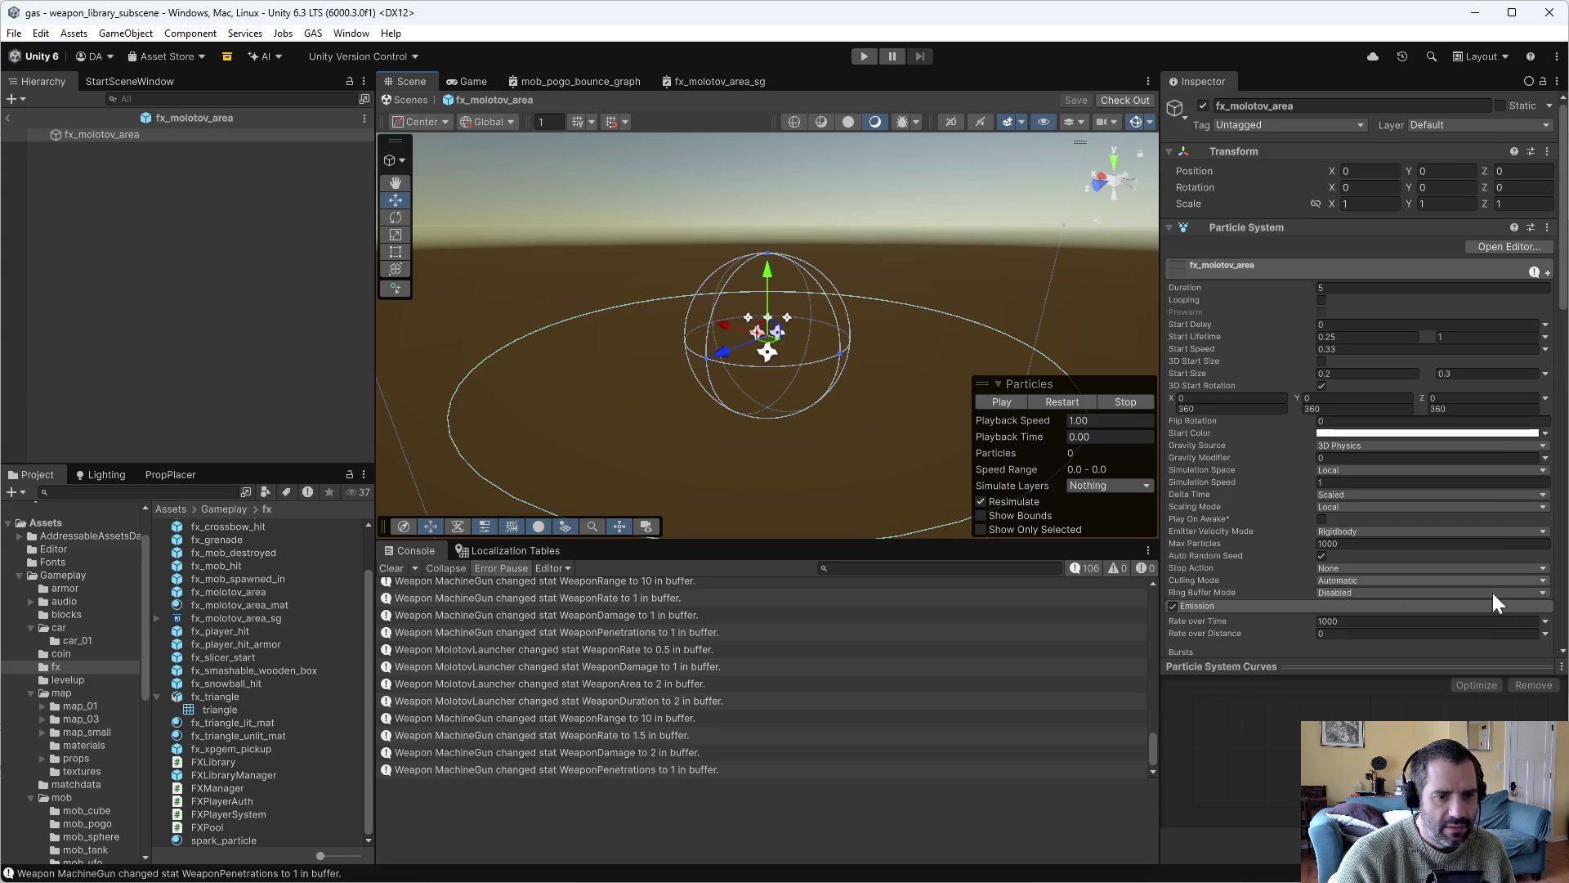
Assign fx_triangle_unlit_mat as the particle material and preview it from above.
scroll(1426, 582, down, 15)
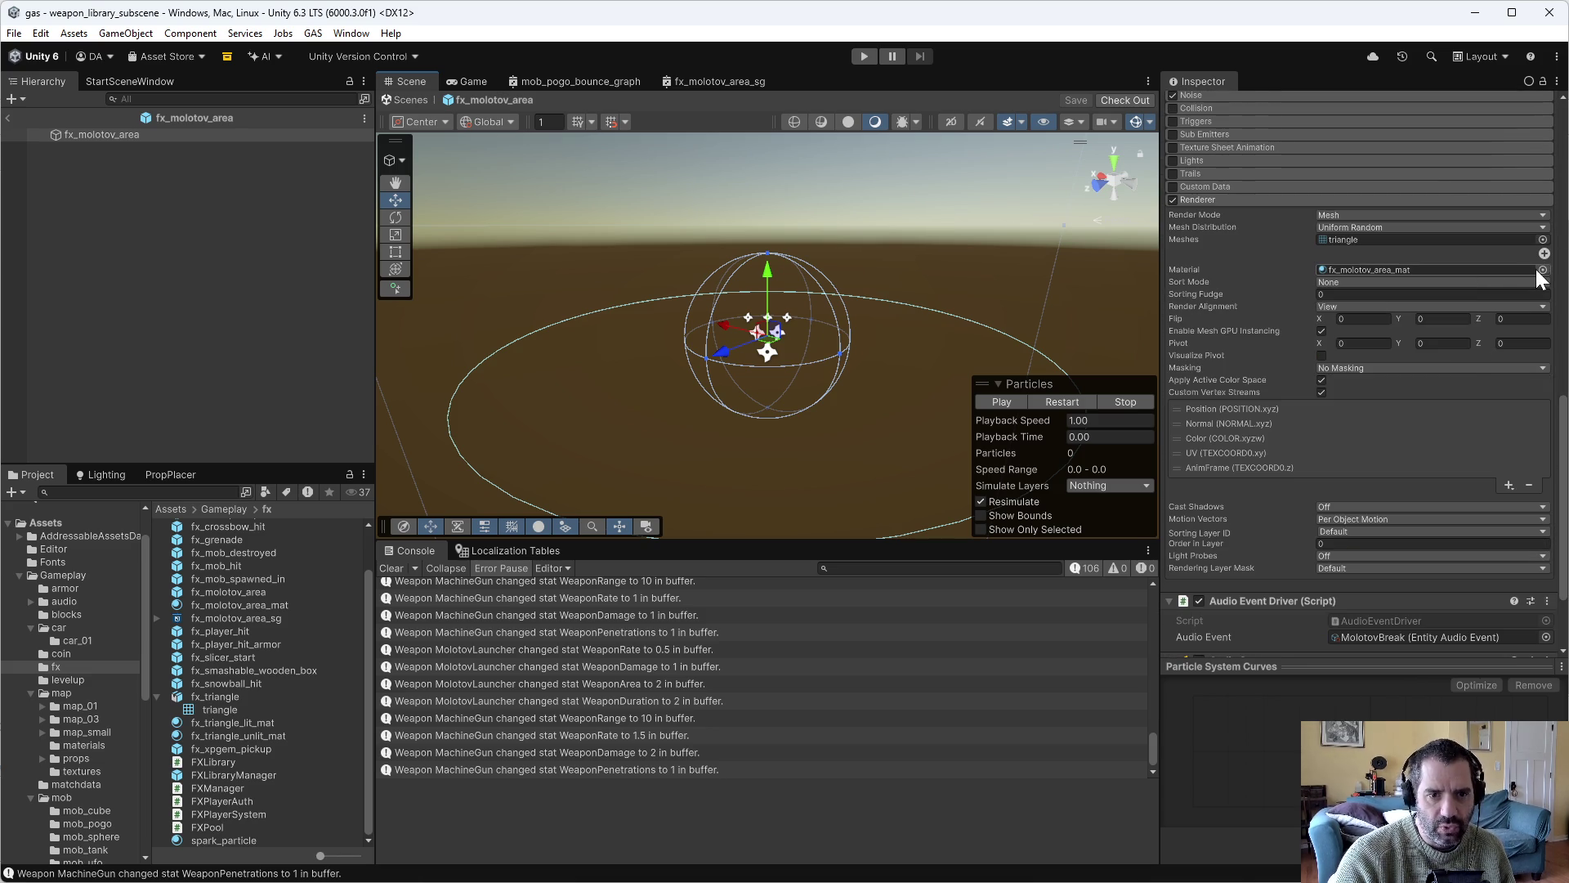
click(1542, 270)
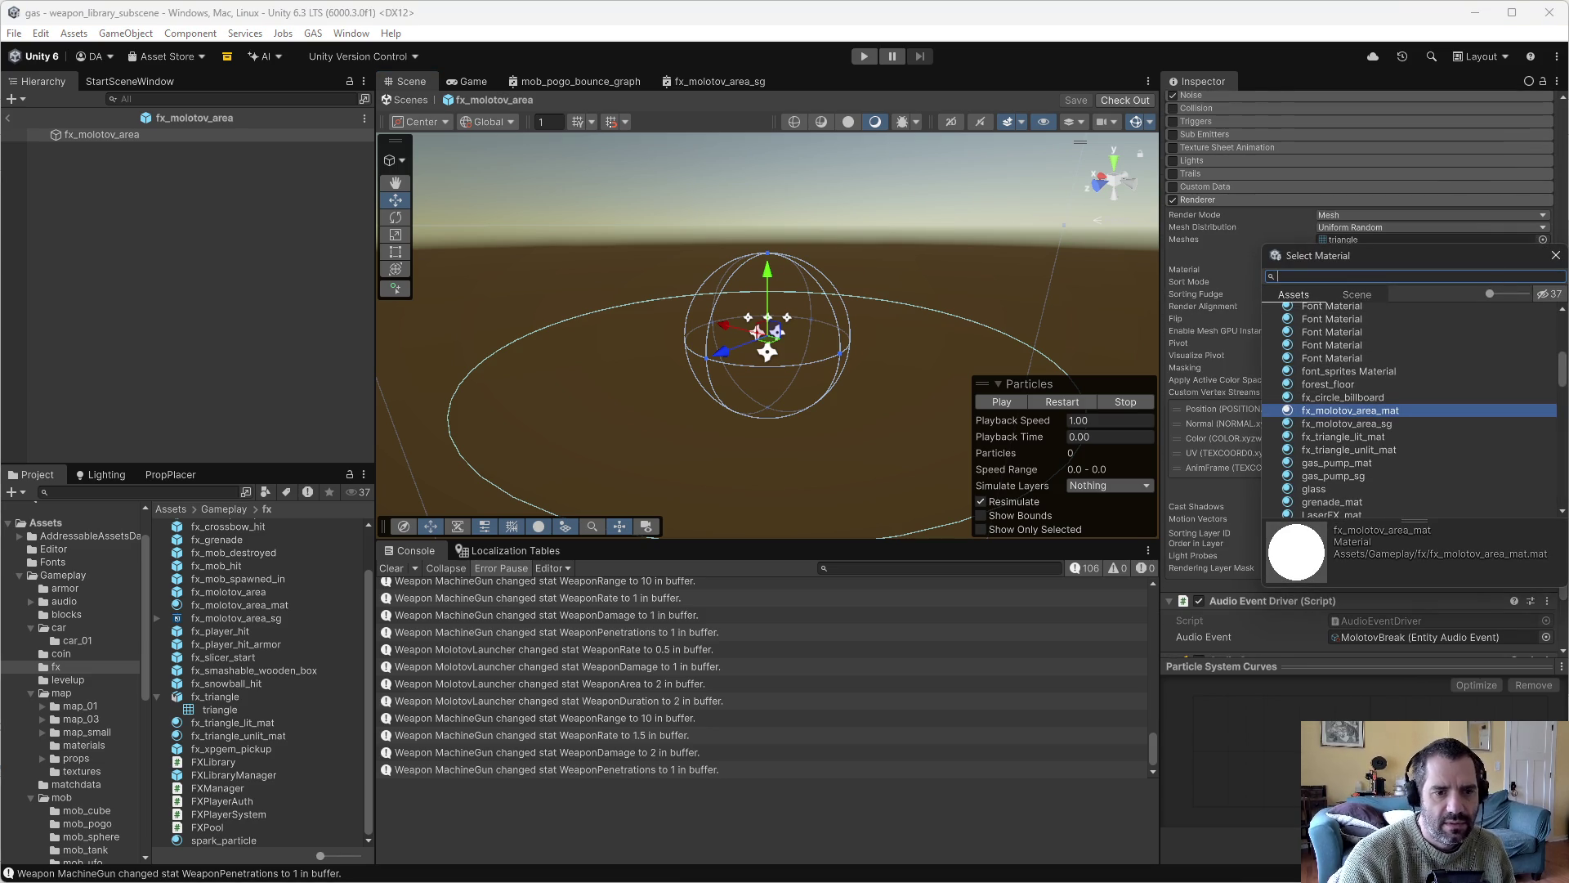
double_click(1362, 449)
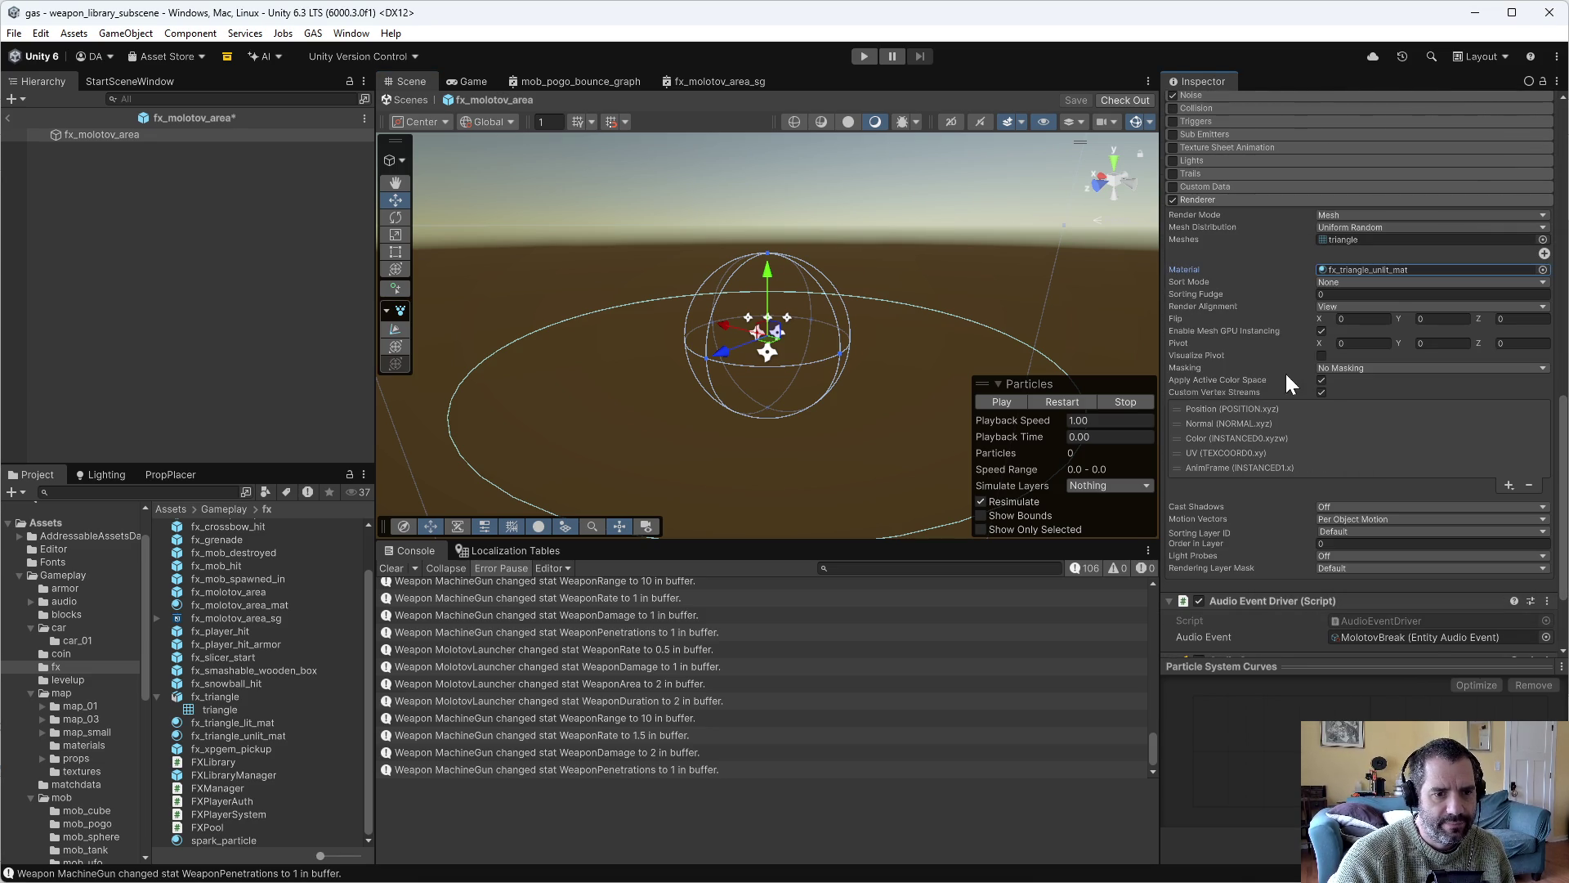
click(1001, 402)
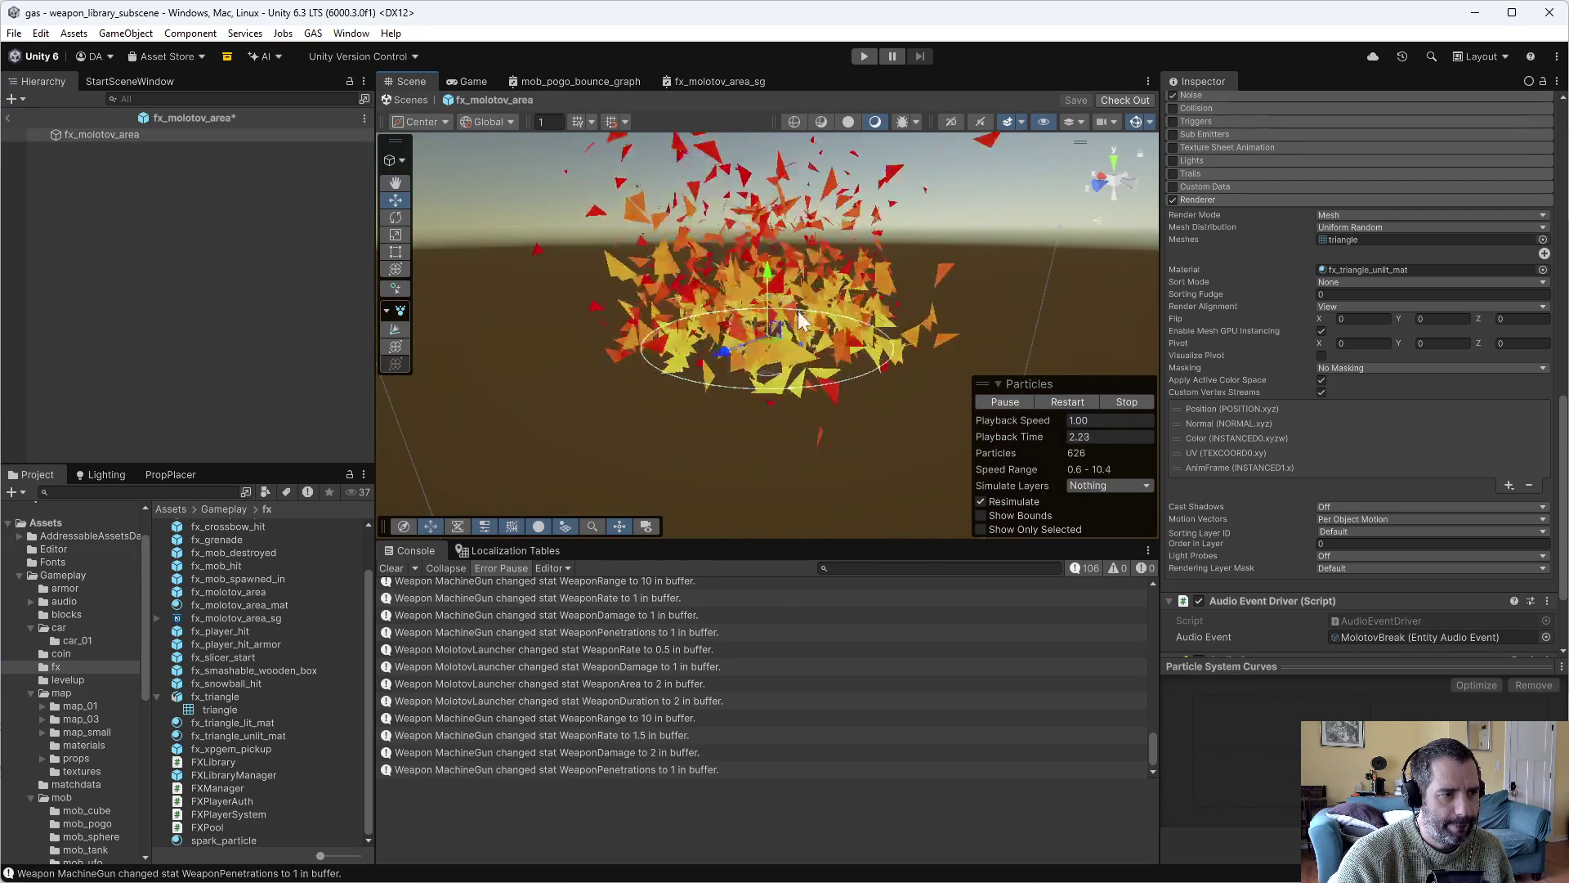
mouse_move(835, 371)
mouse_down()
mouse_move(1058, 400)
mouse_move(1048, 301)
mouse_up()
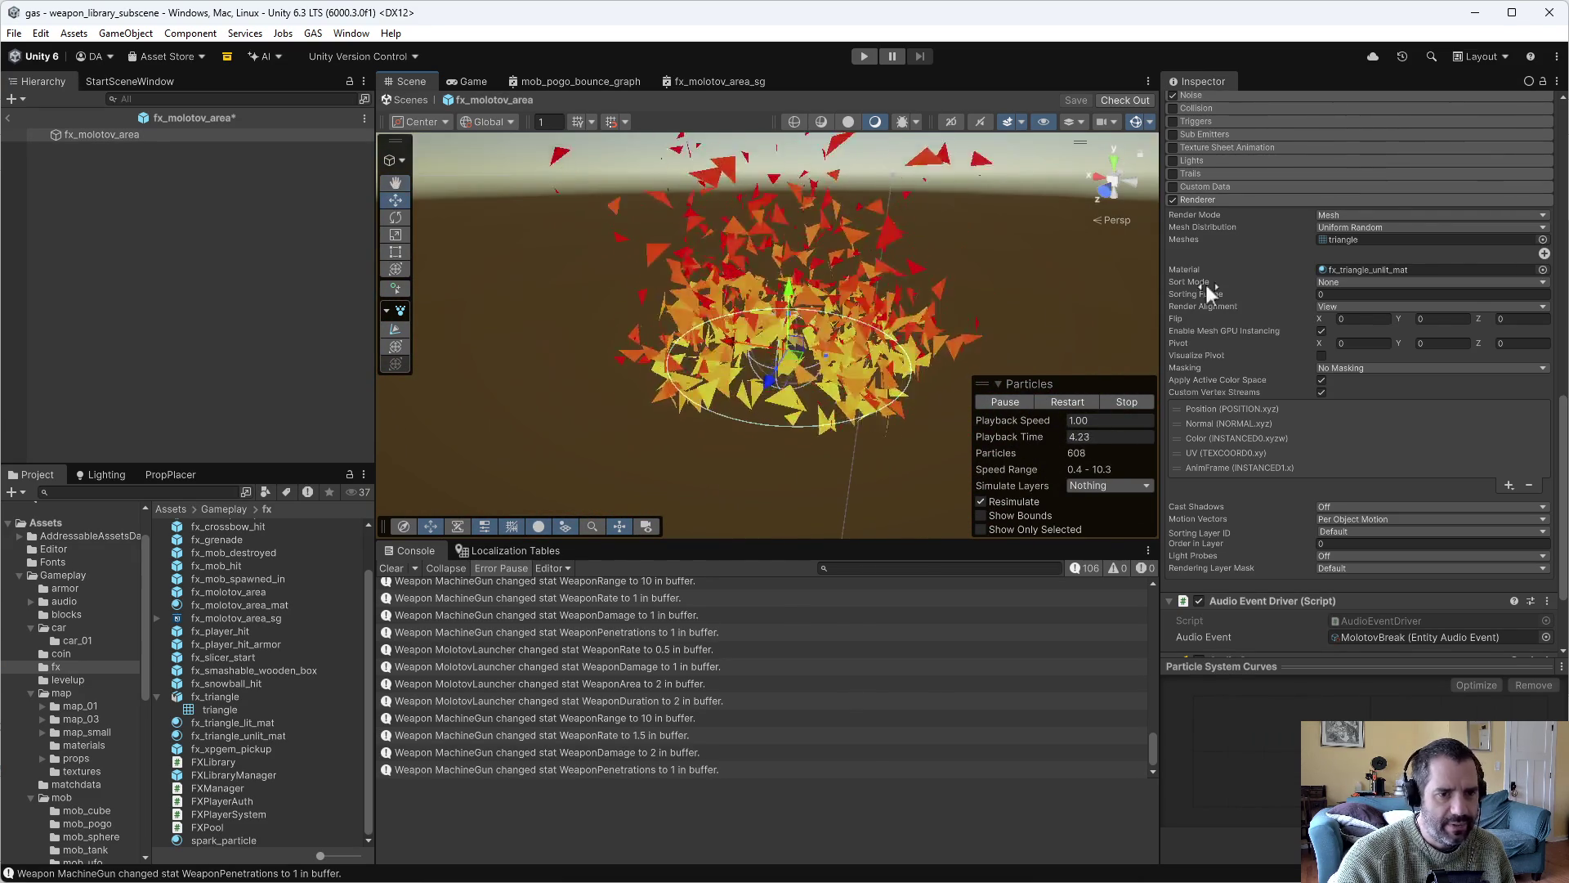
Set the particle material to fx_molotov_area_sg, replay the preview, and inspect fx_molotov_area_mat.
click(1543, 269)
double_click(1374, 381)
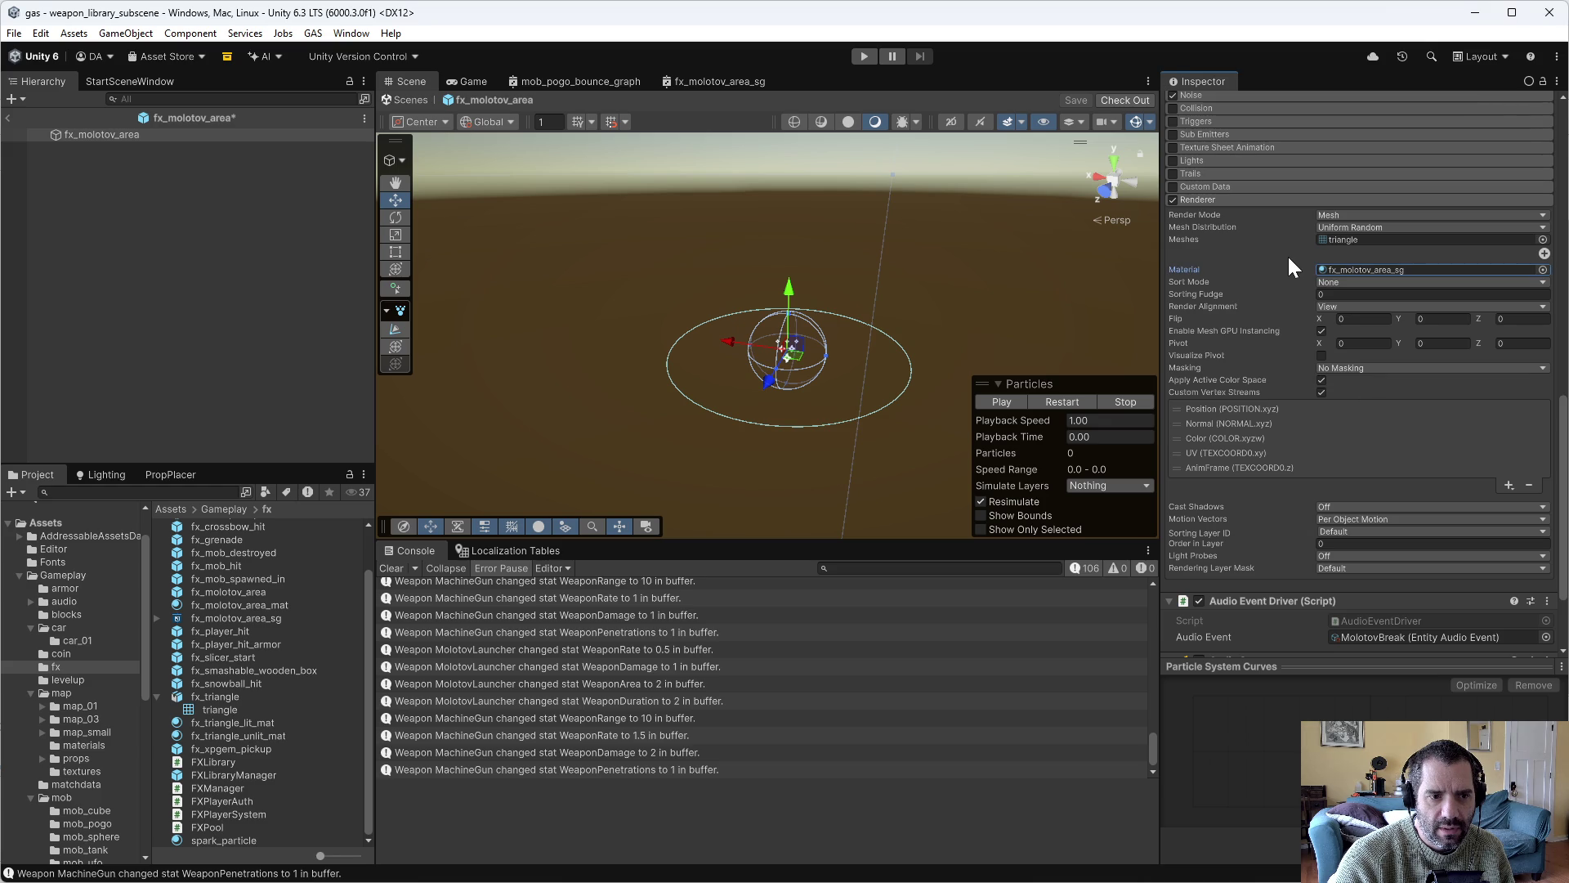
click(999, 401)
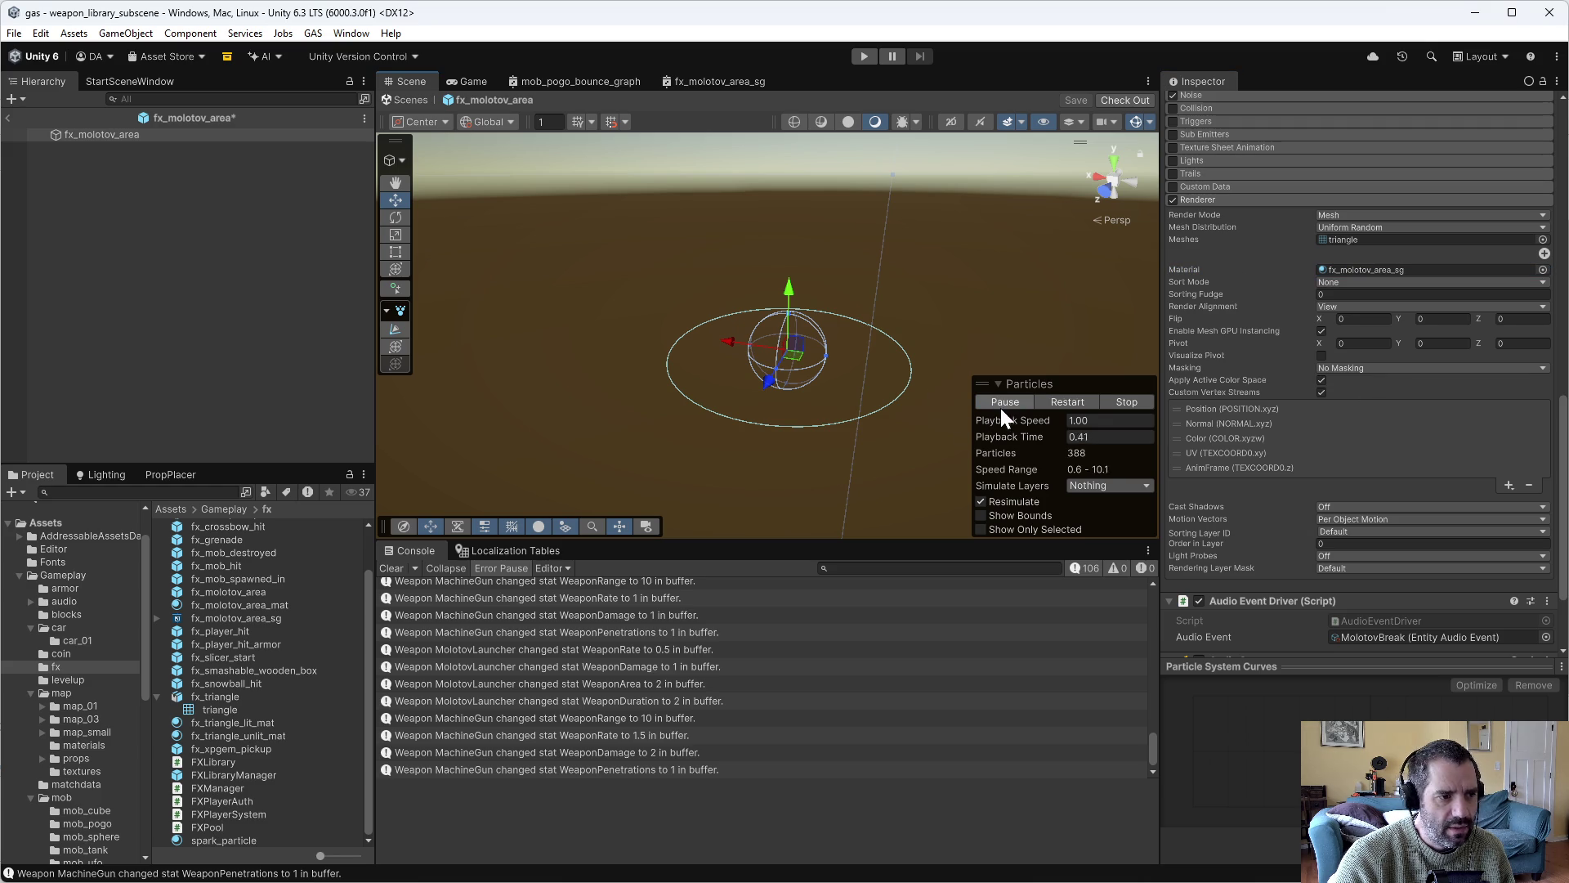
click(288, 605)
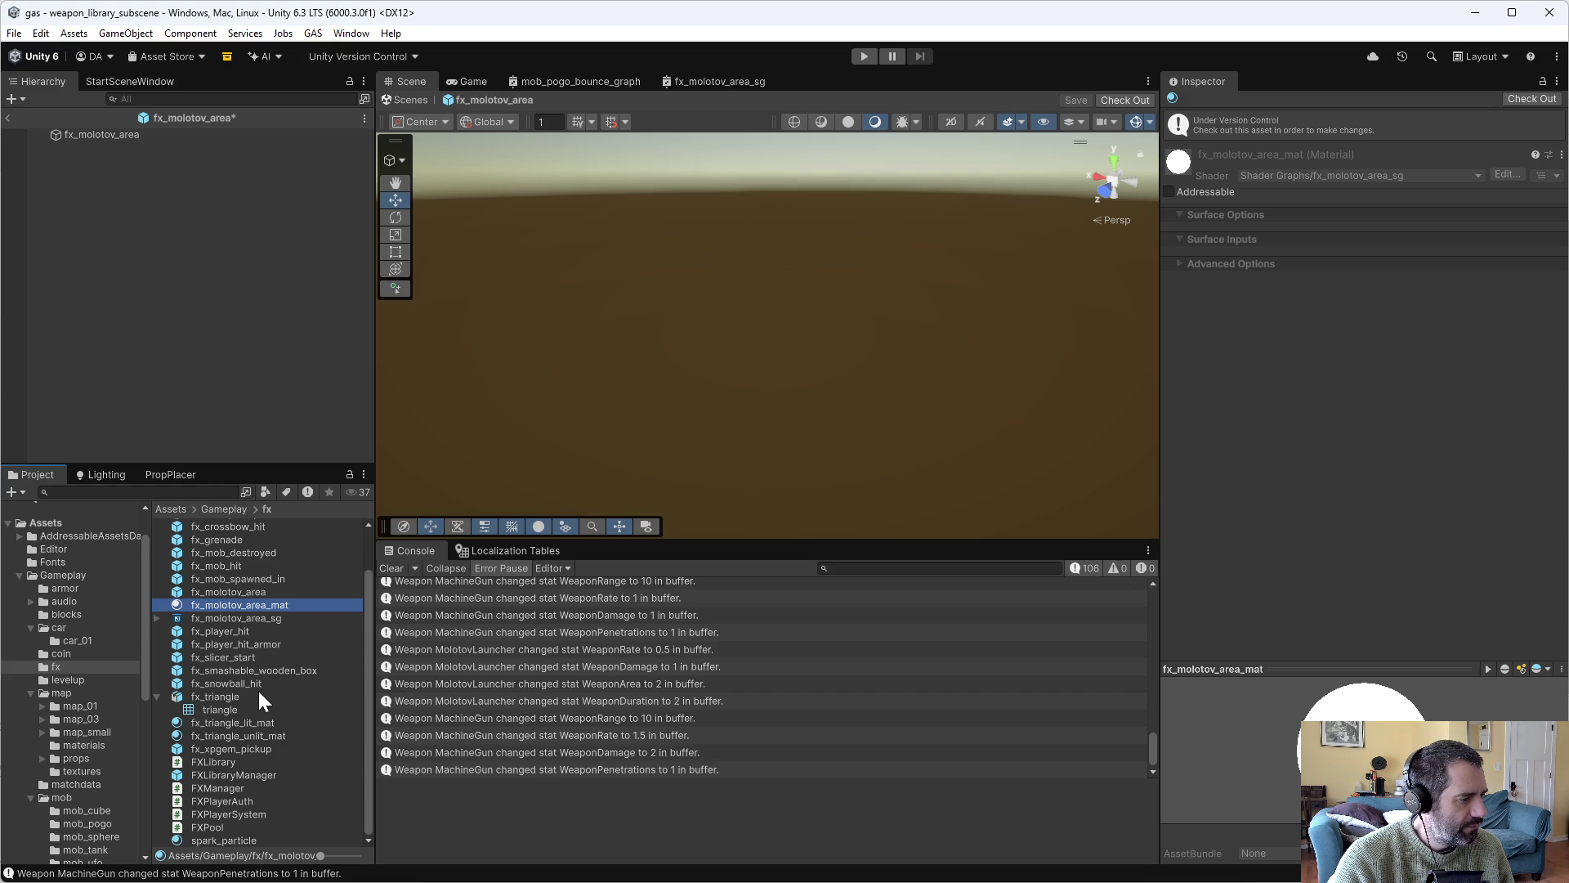
Compare fx_triangle_unlit_mat with fx_molotov_area_mat, then open the fx_molotov_area_sg shader graph.
click(273, 737)
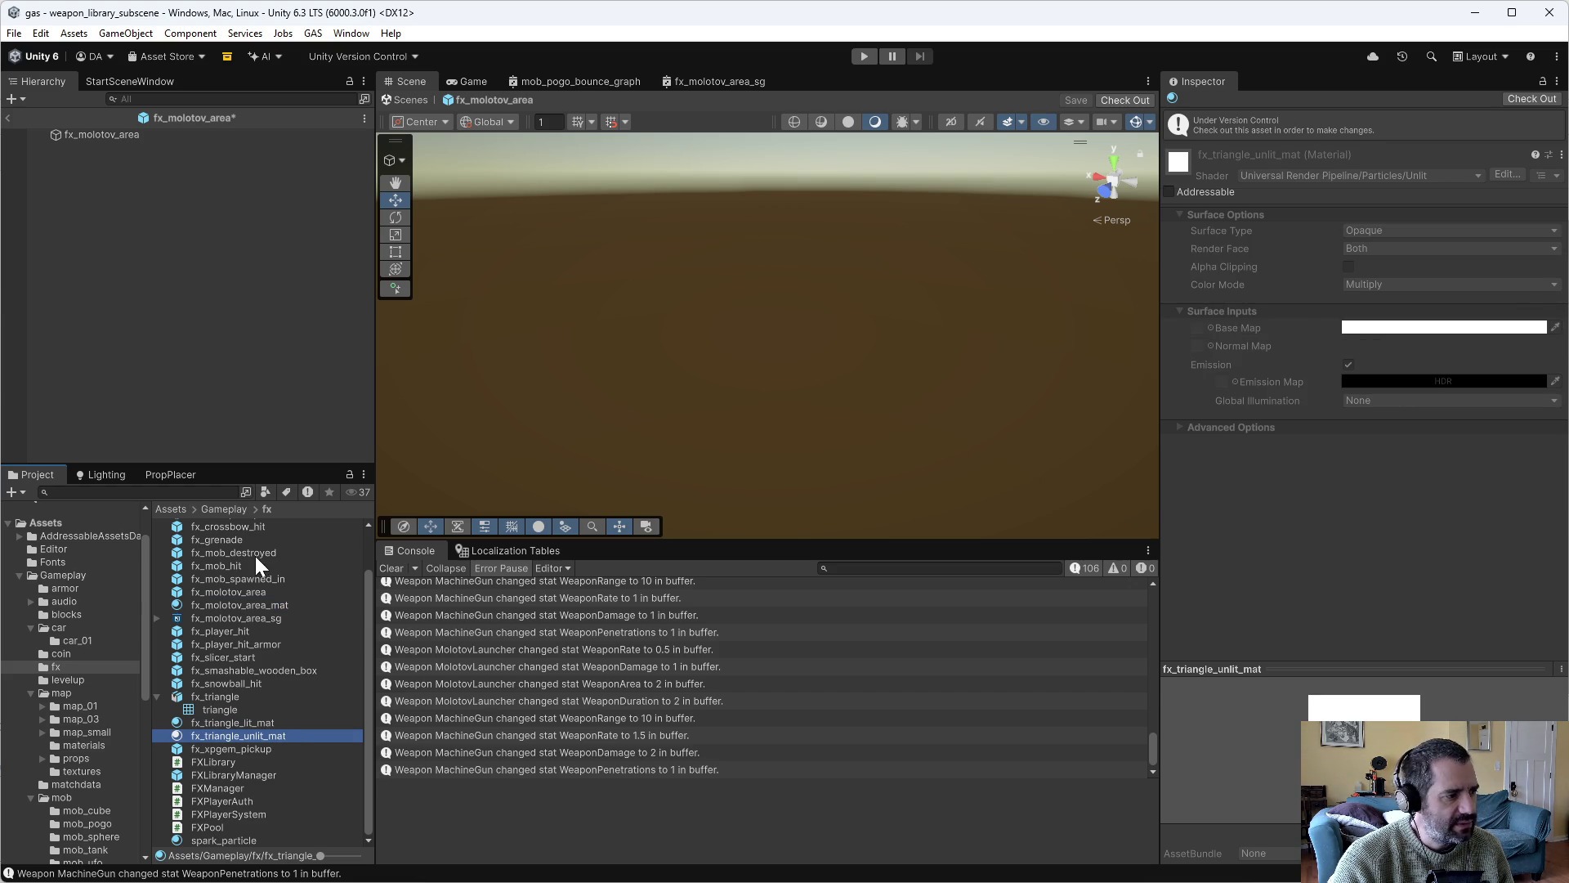
click(280, 611)
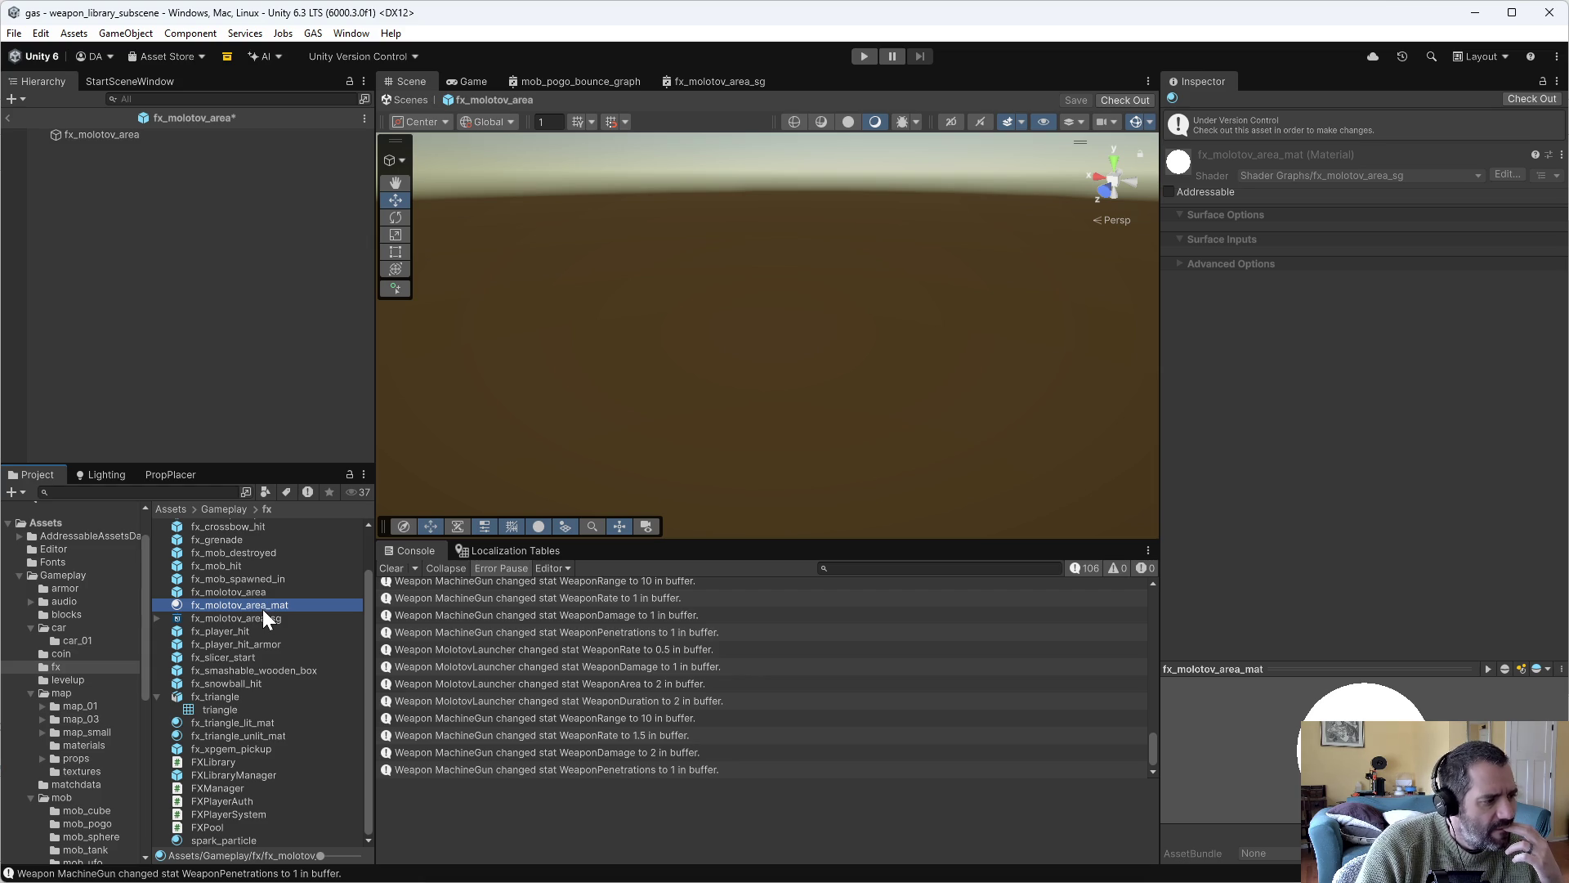
click(221, 619)
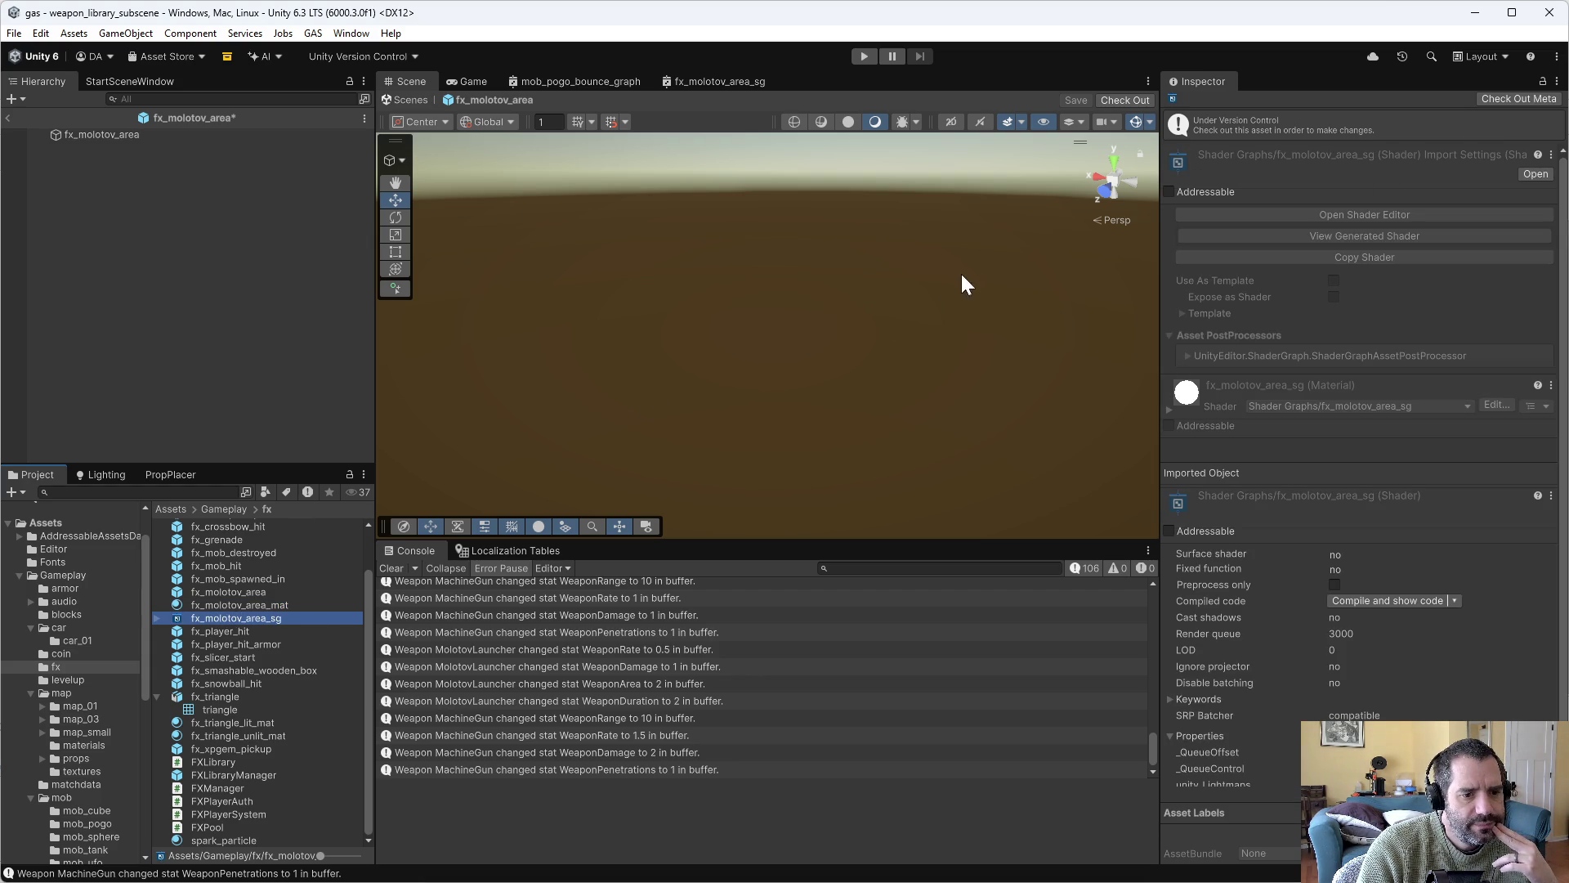
click(714, 81)
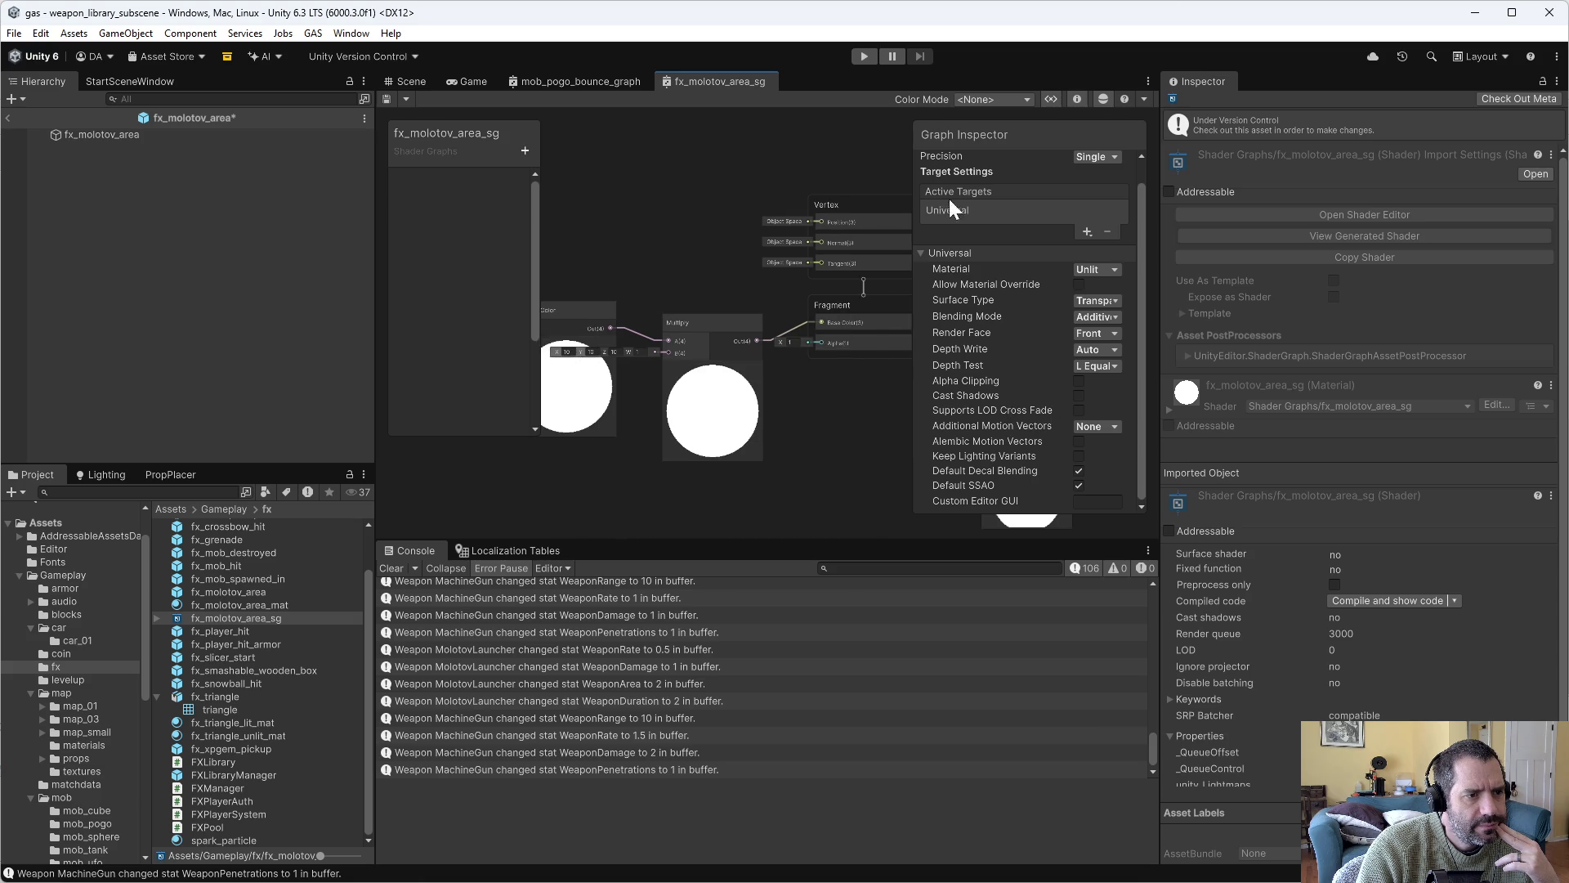
Confirm the graph's surface type stays Transparent and inspect the Vertex Color node and Vertex block.
drag(856, 169, 835, 172)
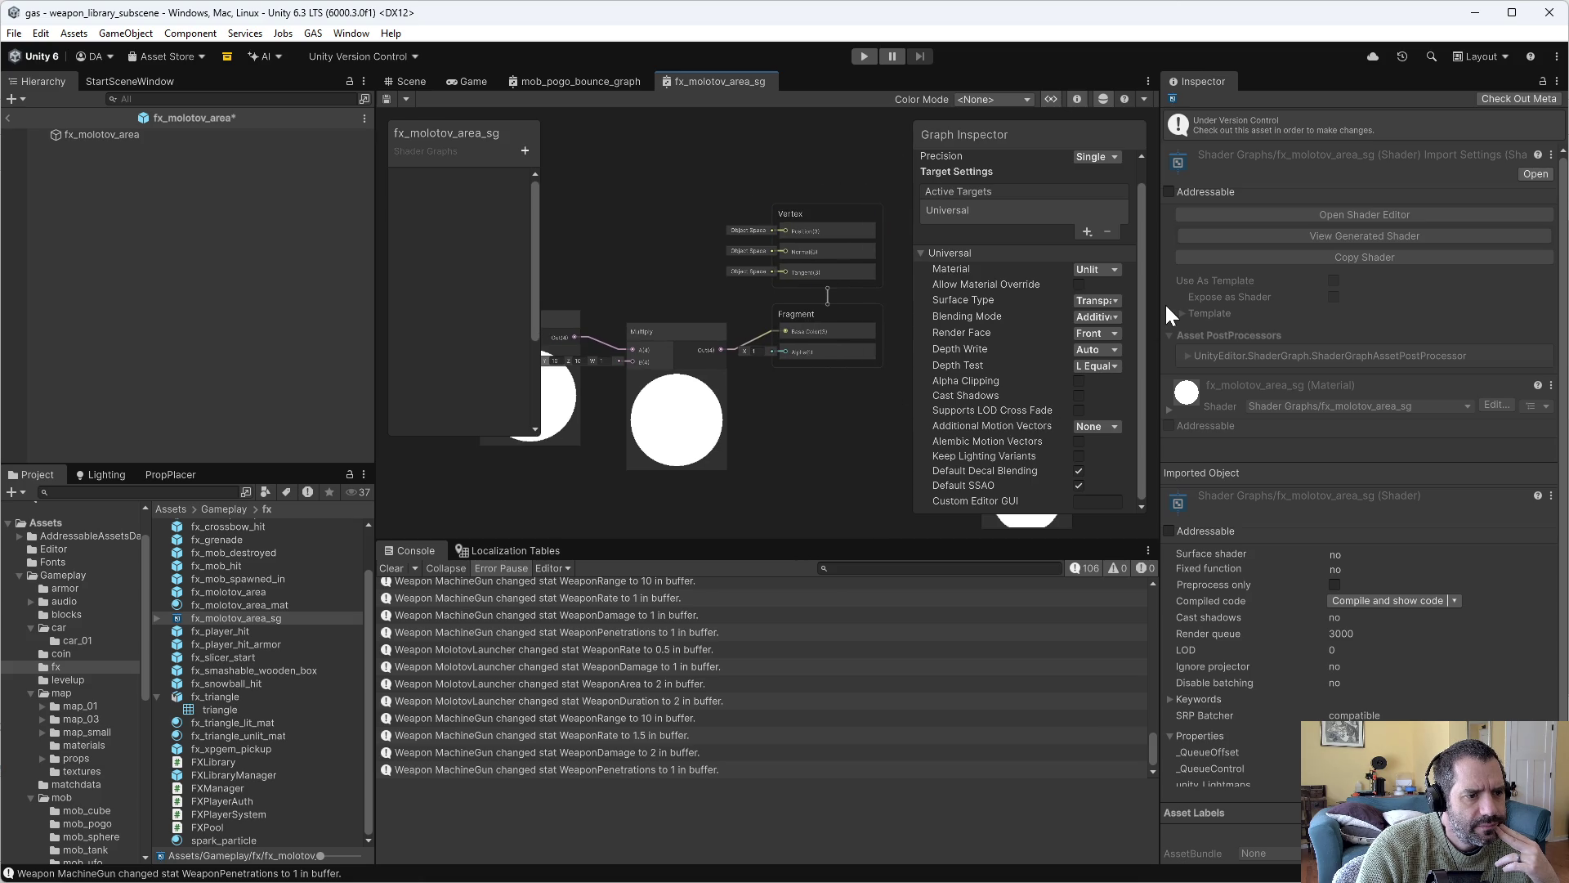
click(1103, 301)
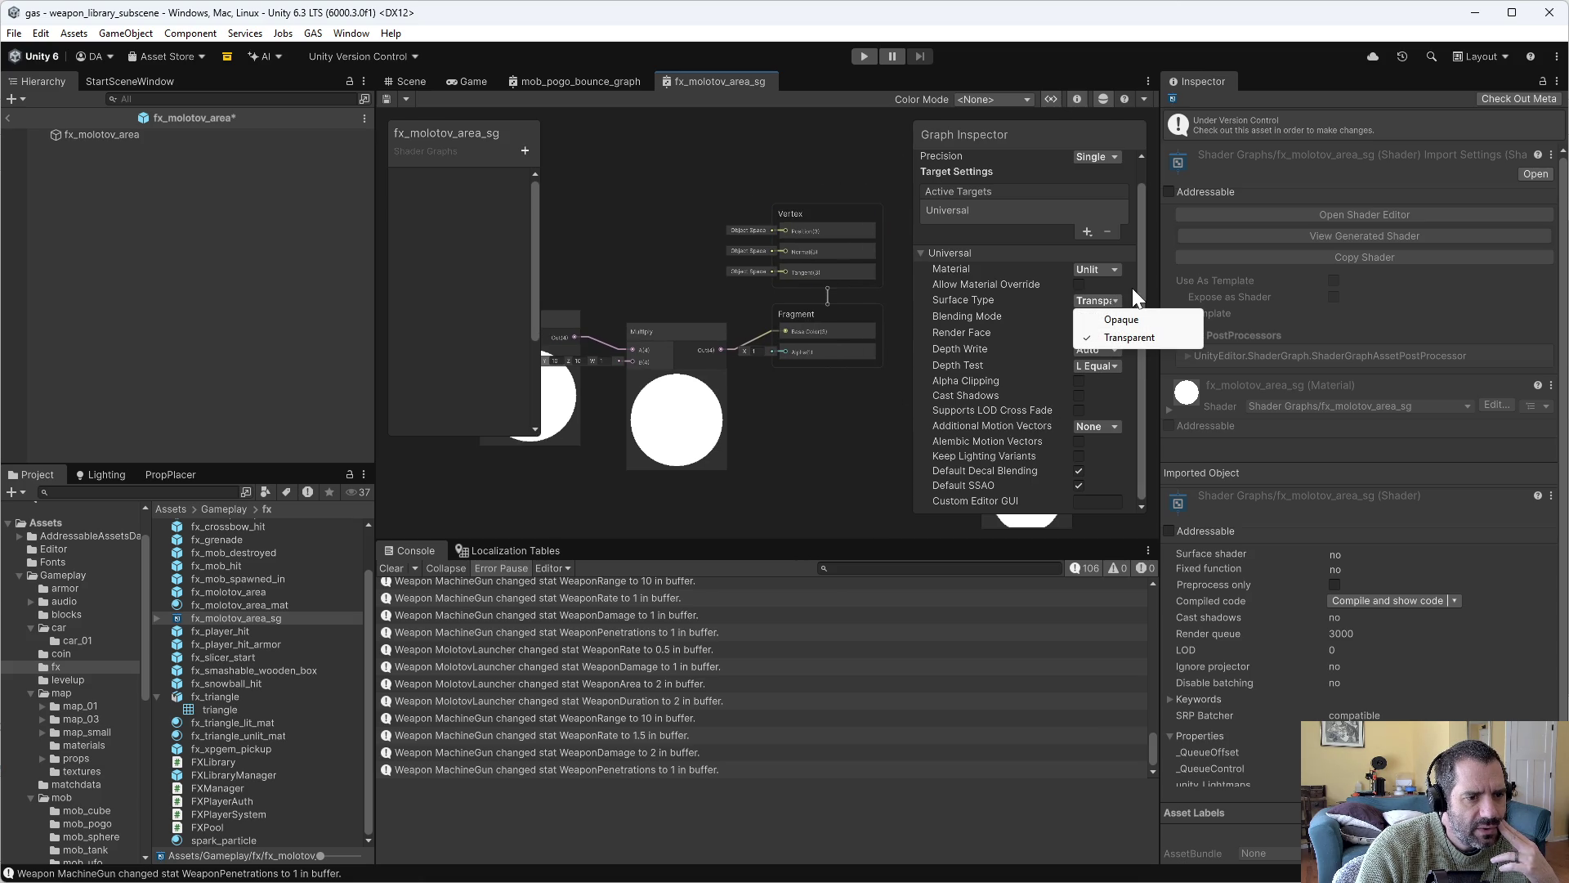
click(1131, 288)
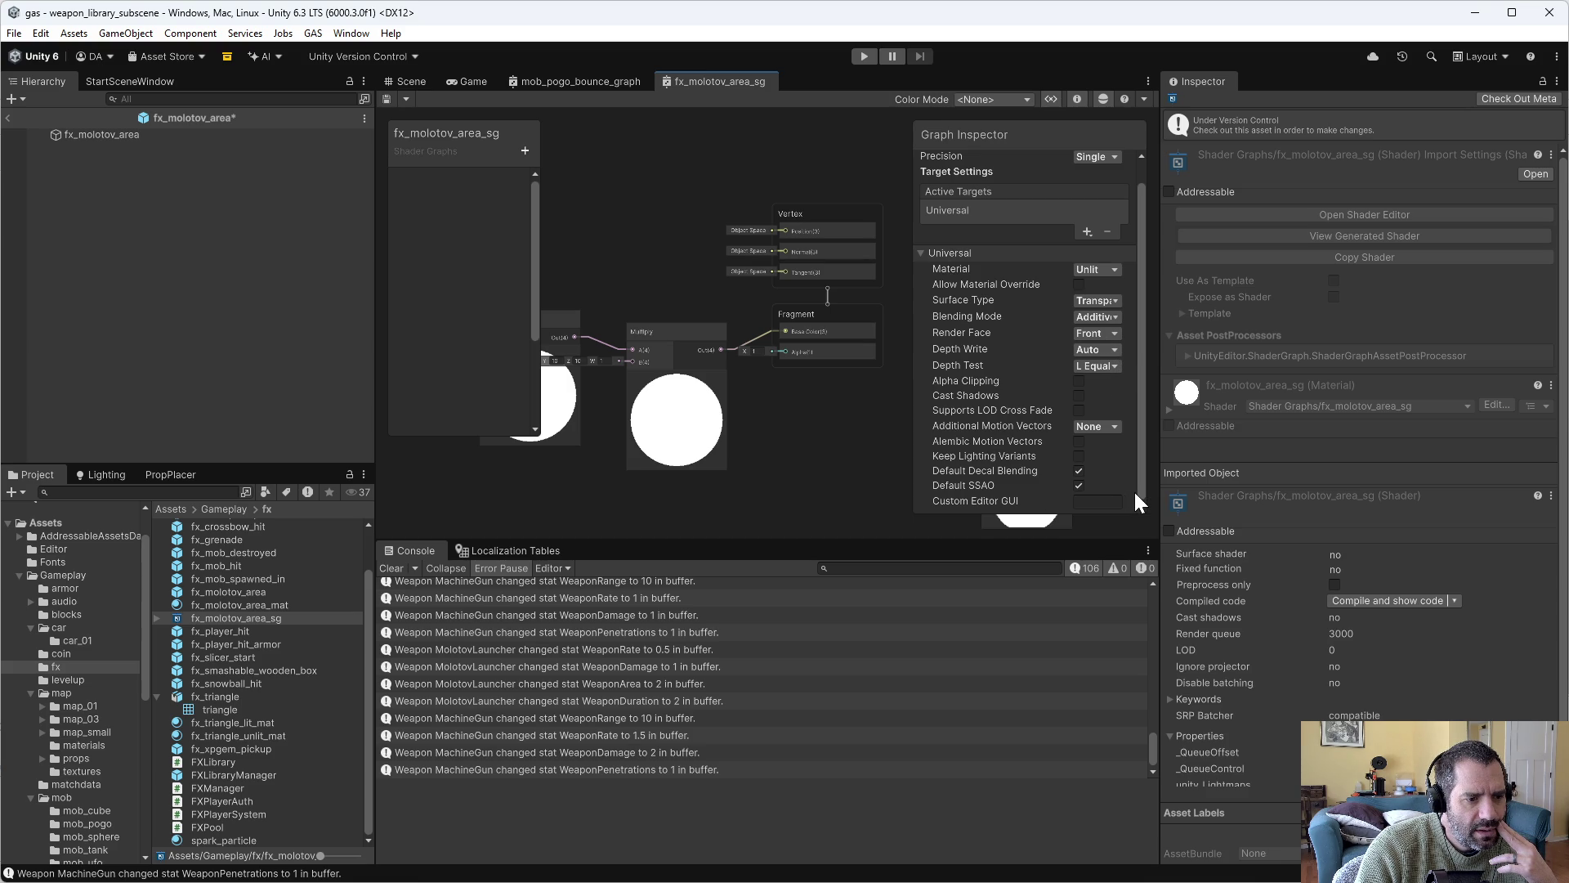
scroll(1135, 425, up, 1)
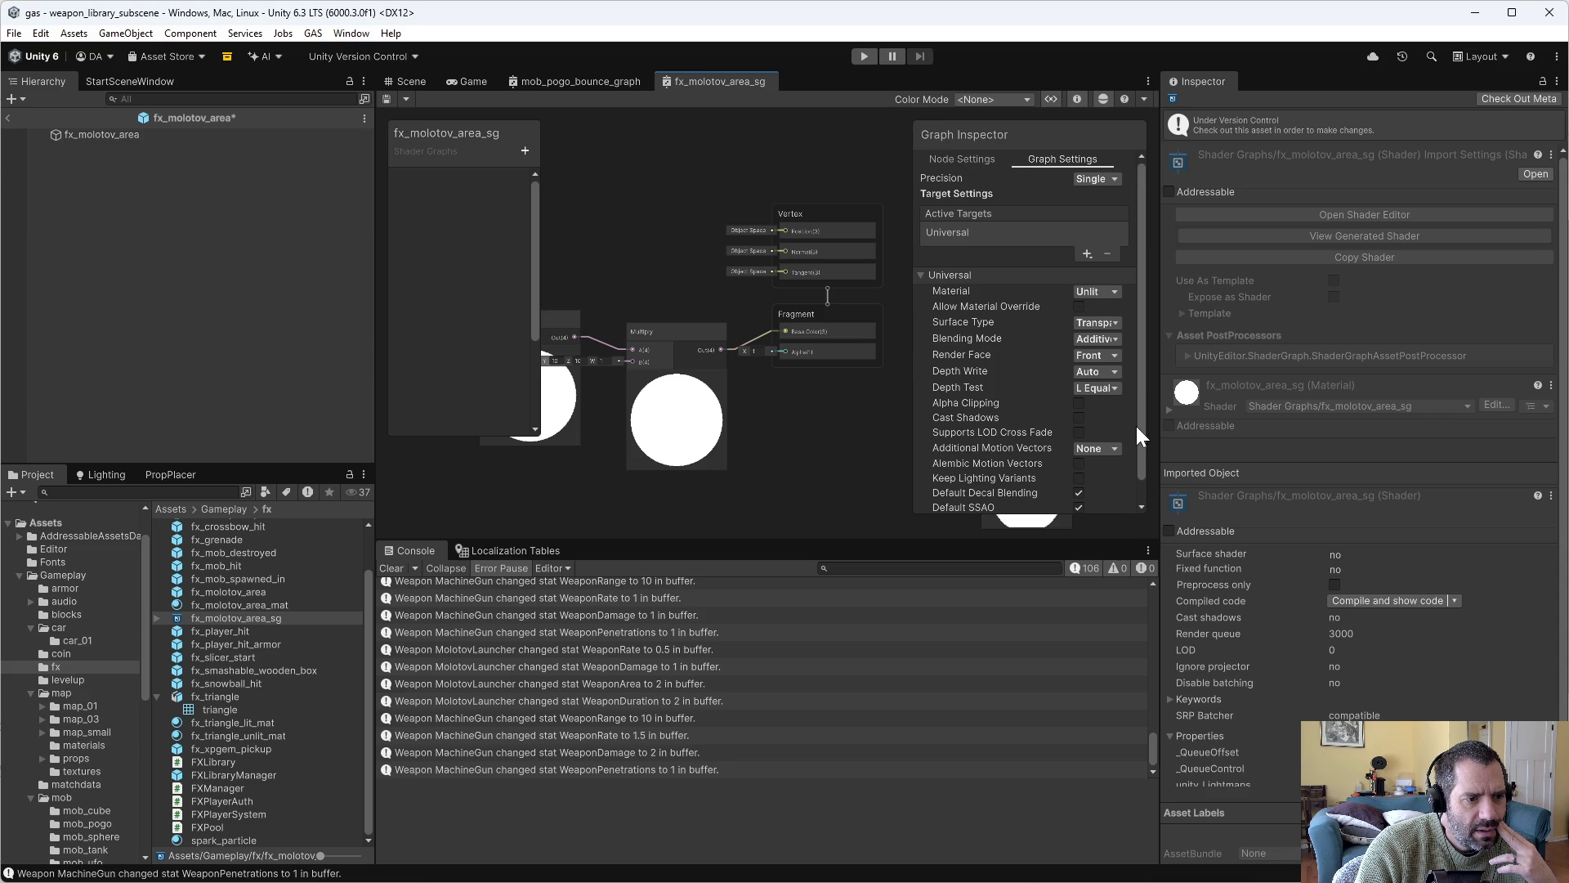
scroll(1137, 433, down, 1)
scroll(1135, 441, up, 1)
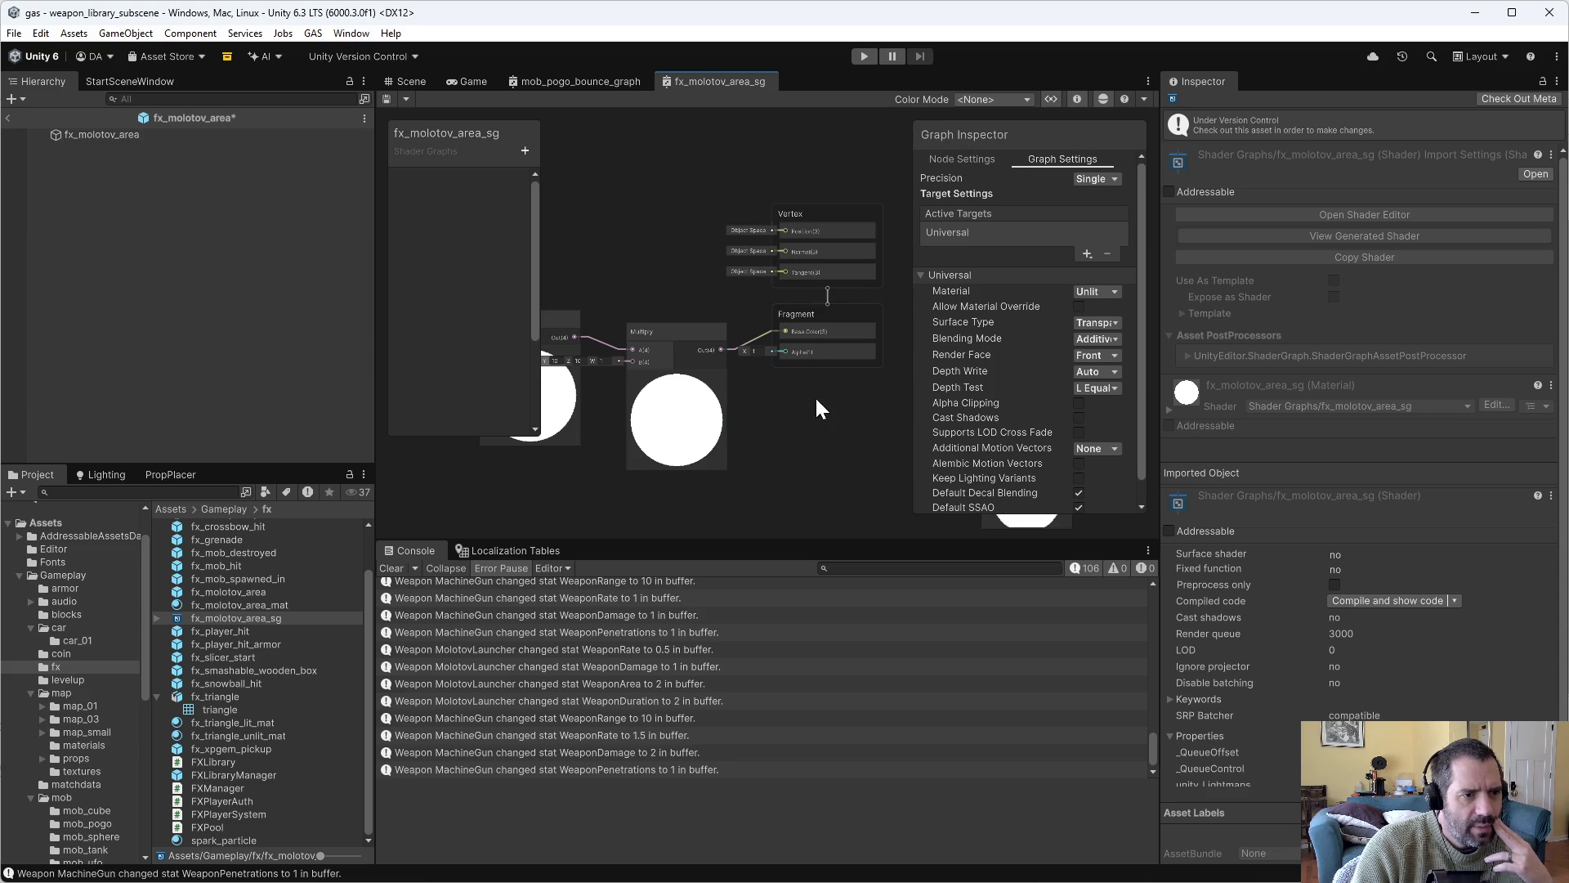
click(558, 321)
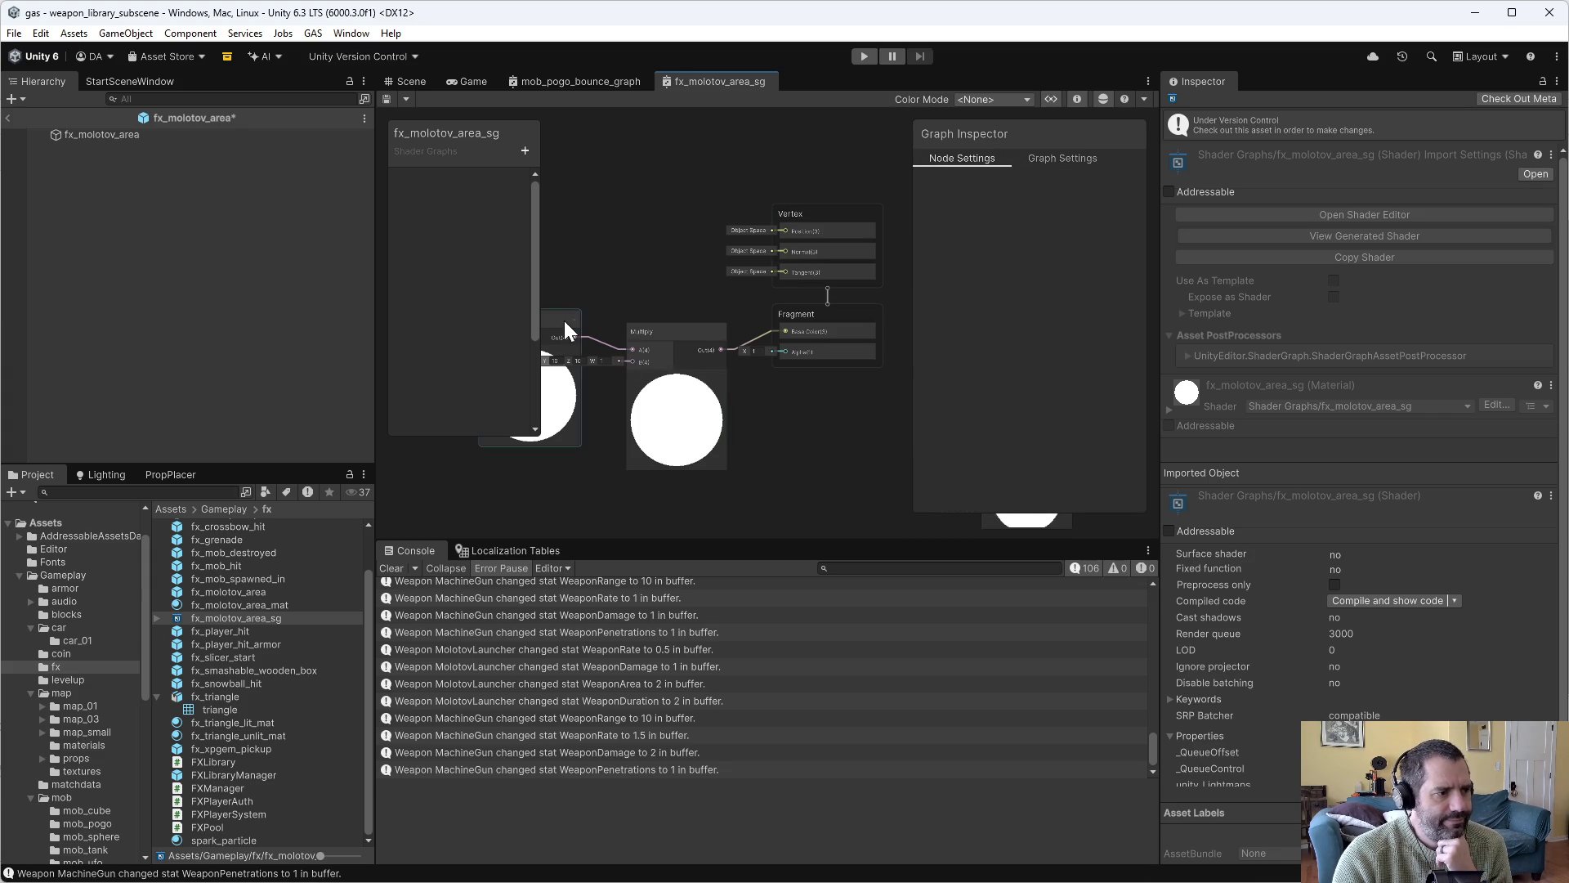
click(792, 215)
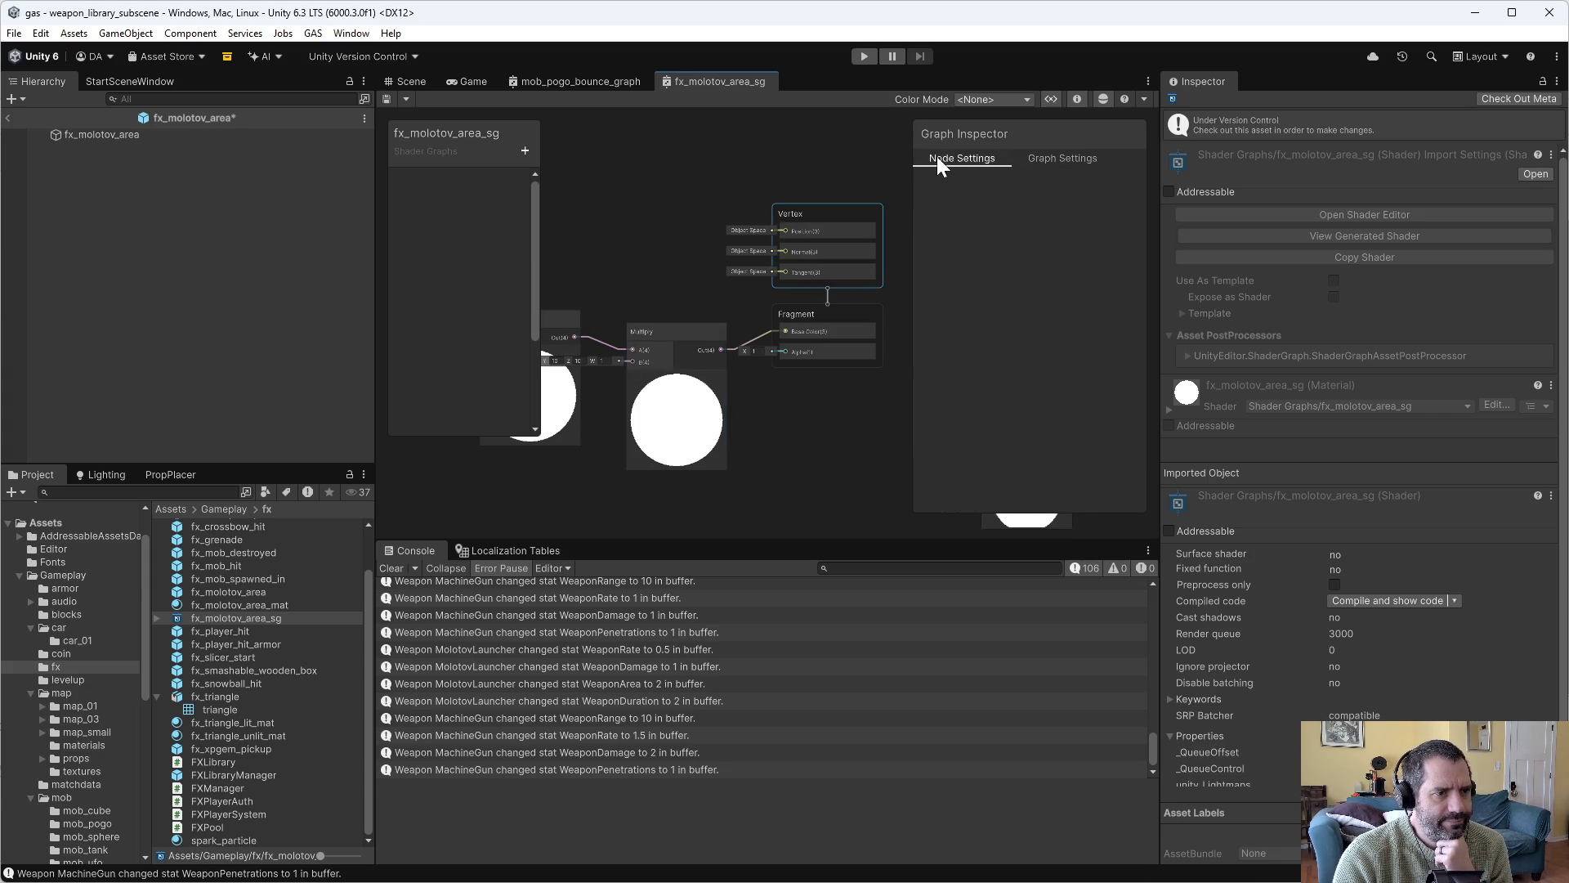
Show the Graph Settings and hide the blackboard to reveal the Vertex Color node.
click(1076, 155)
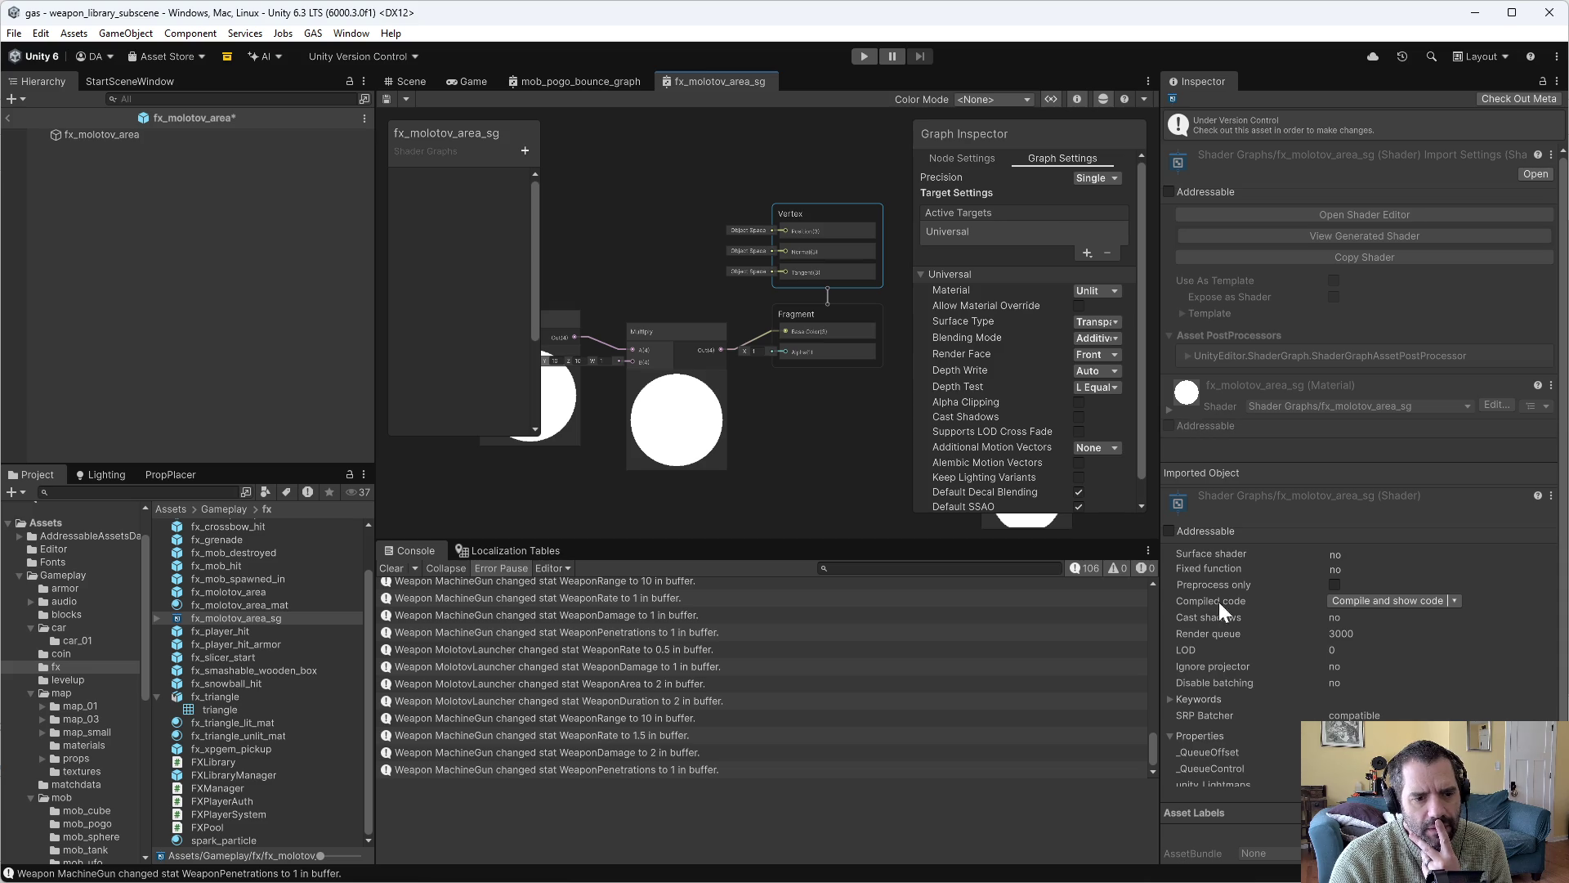
scroll(1225, 648, down, 1)
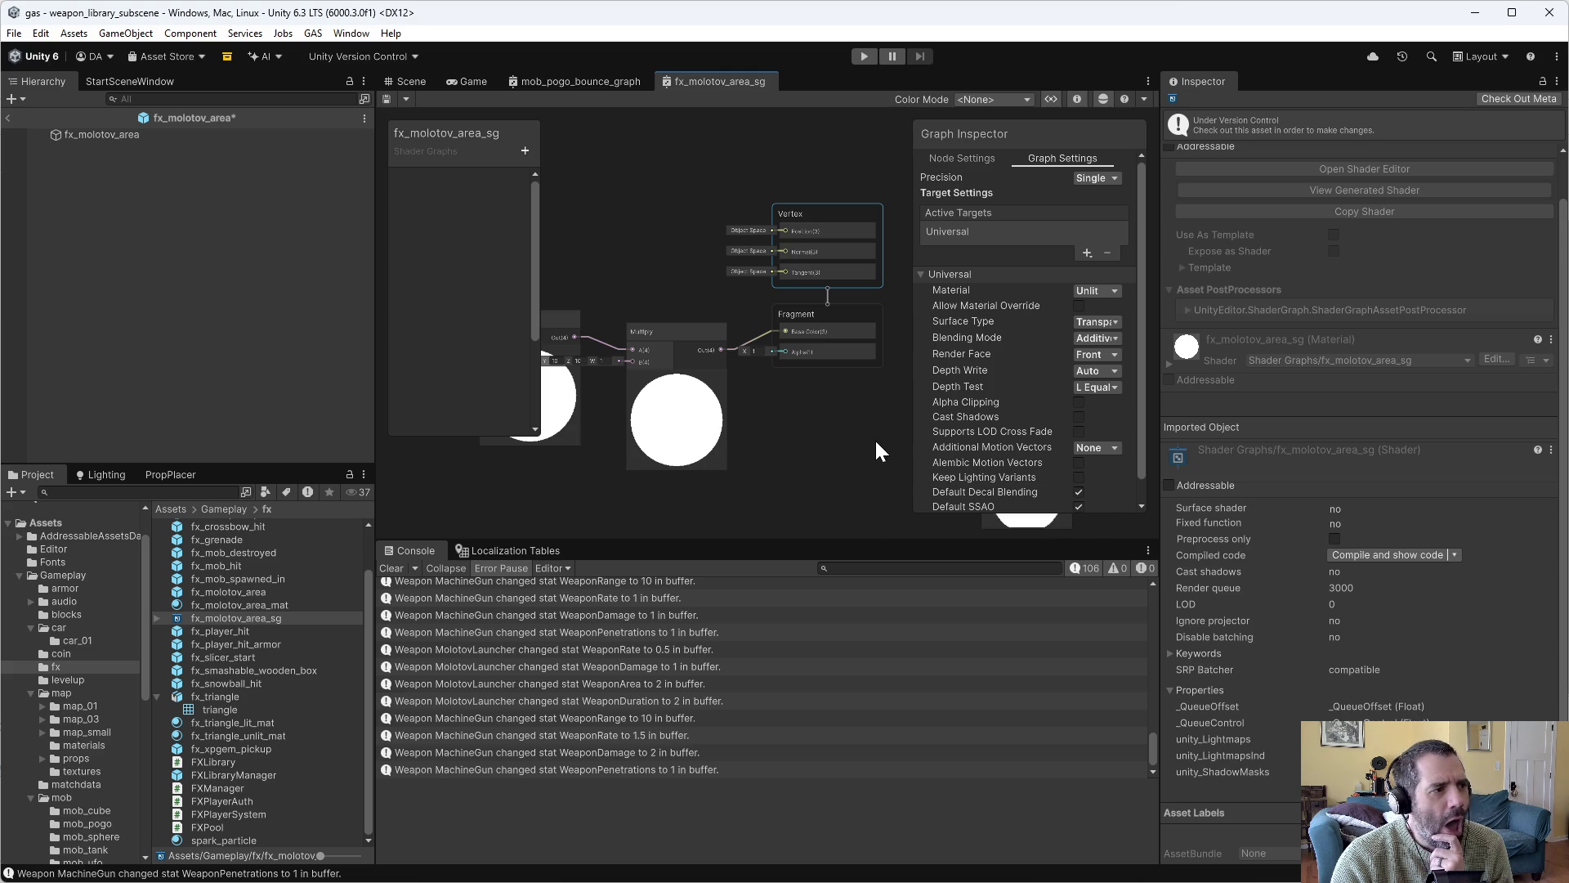
click(1054, 97)
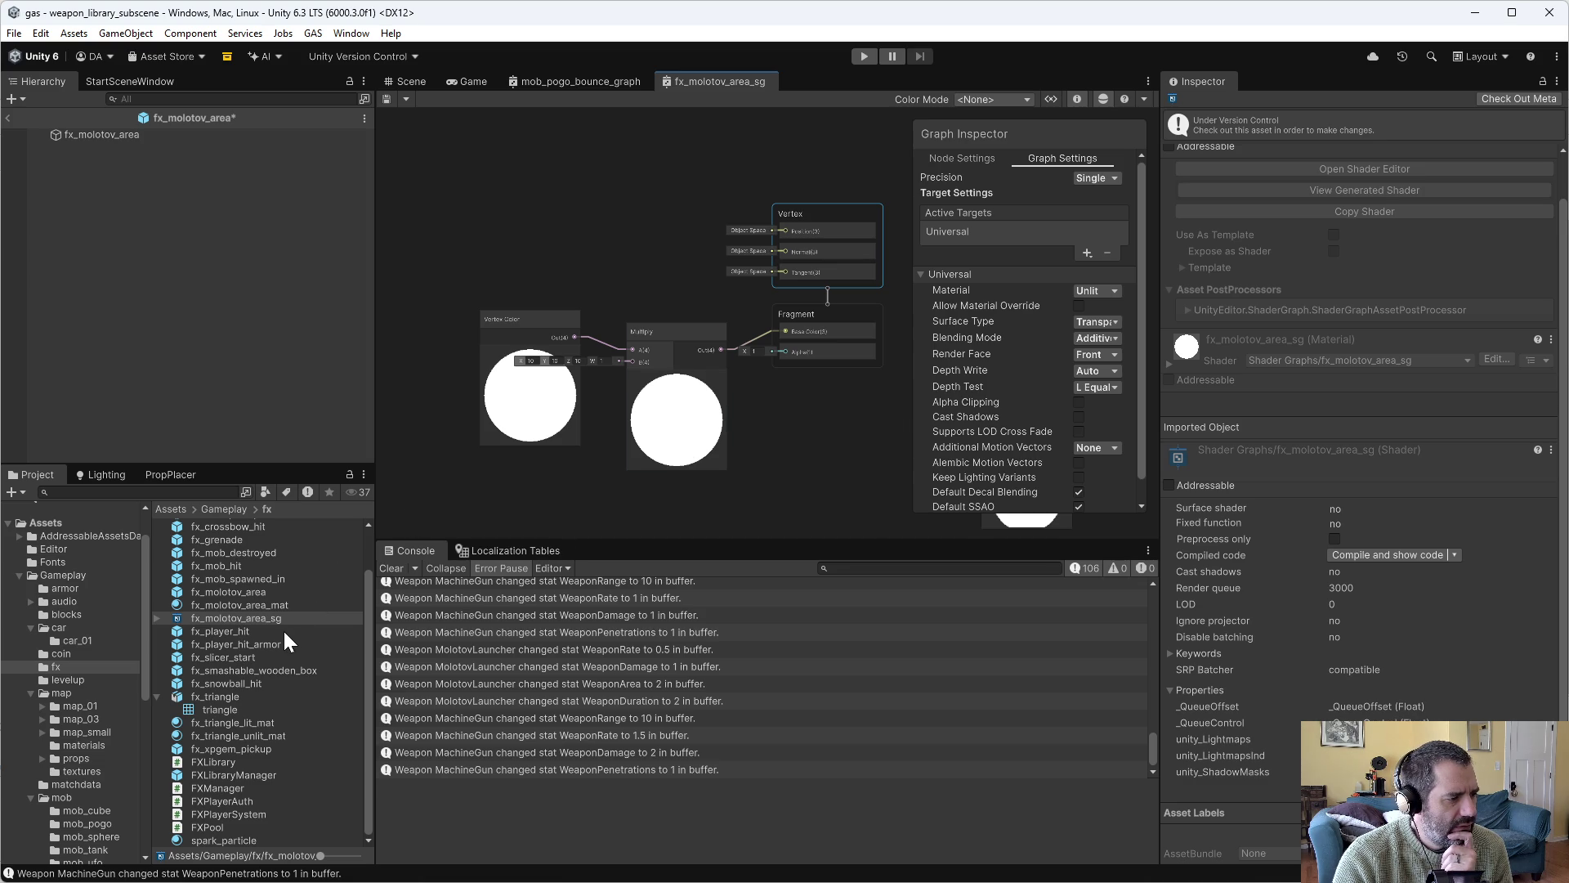
Check the fx_triangle_unlit_mat material, then return to the fx_molotov_area_sg surface type options.
click(246, 735)
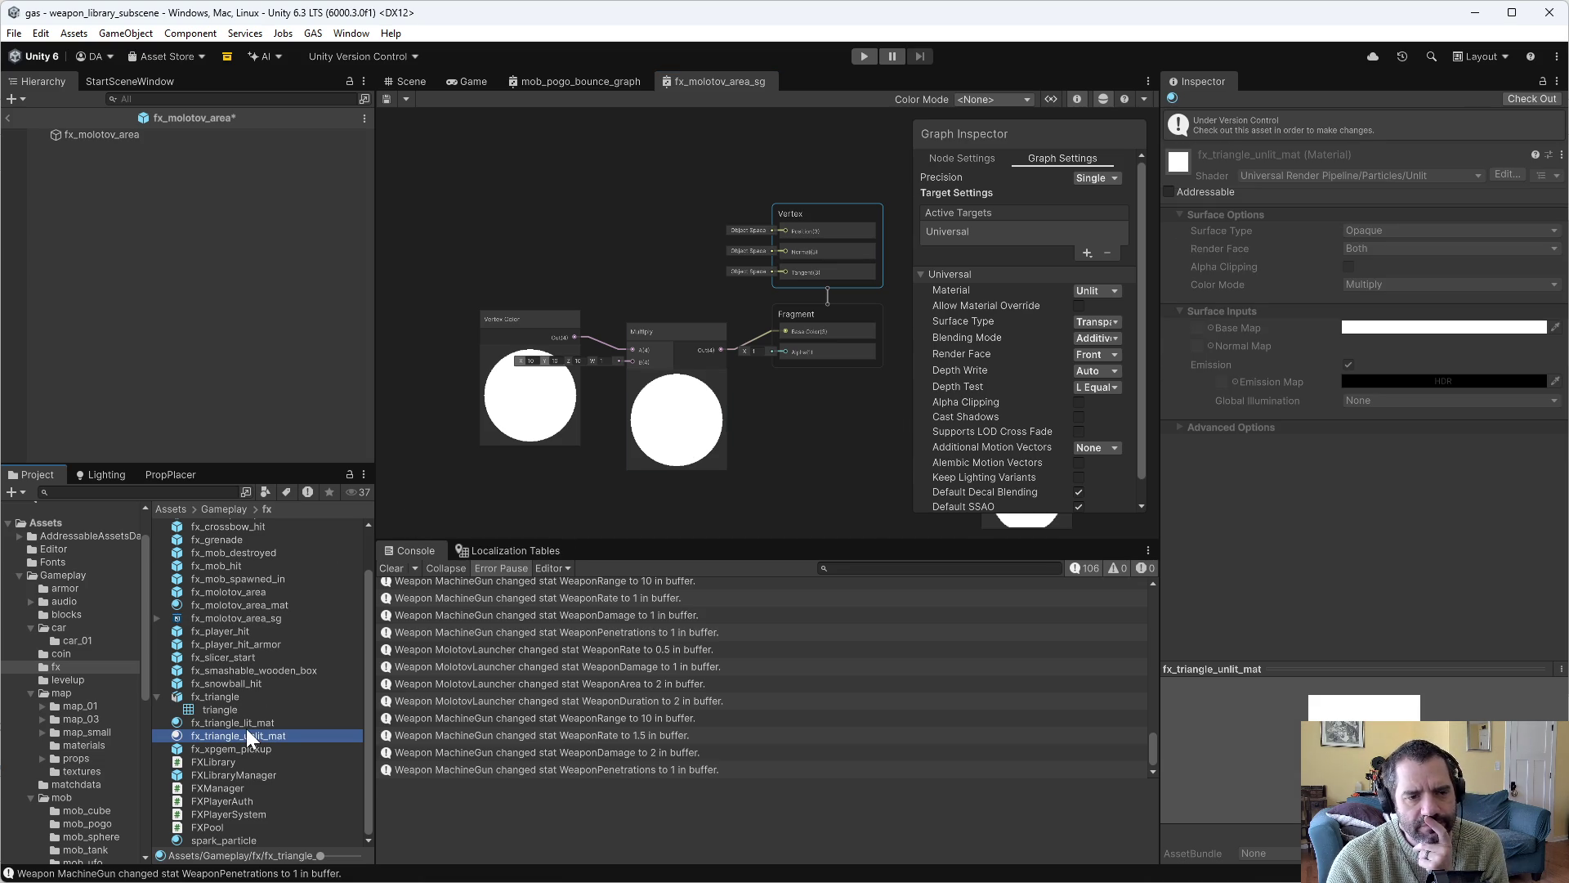
click(233, 617)
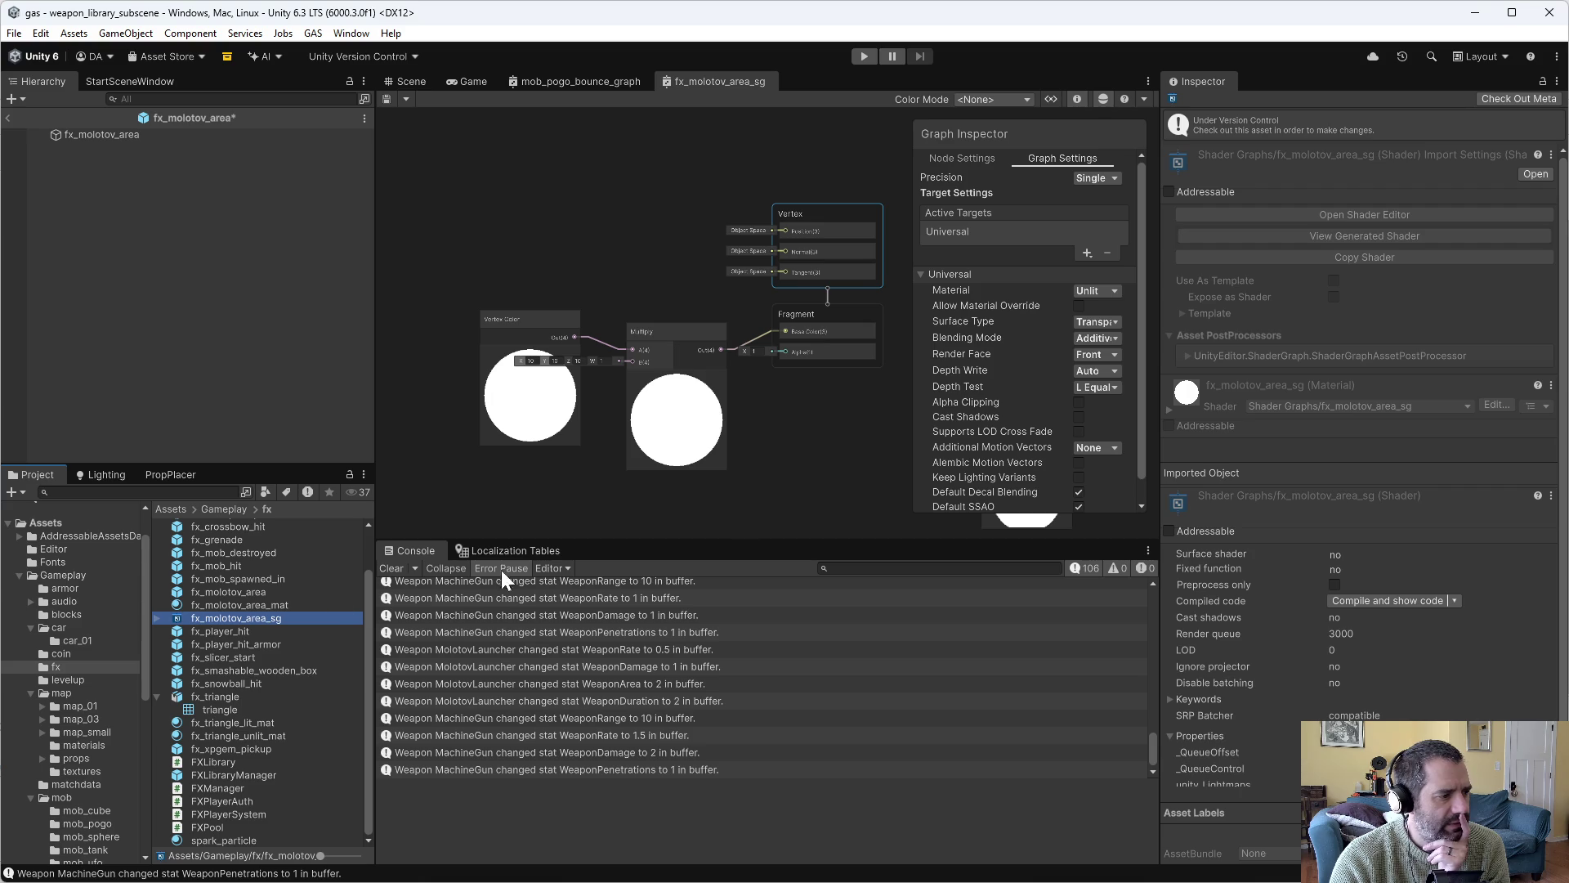
click(1110, 316)
Switch the shader surface to Opaque, save, and test the fx_molotov_area particles in the scene.
click(1106, 337)
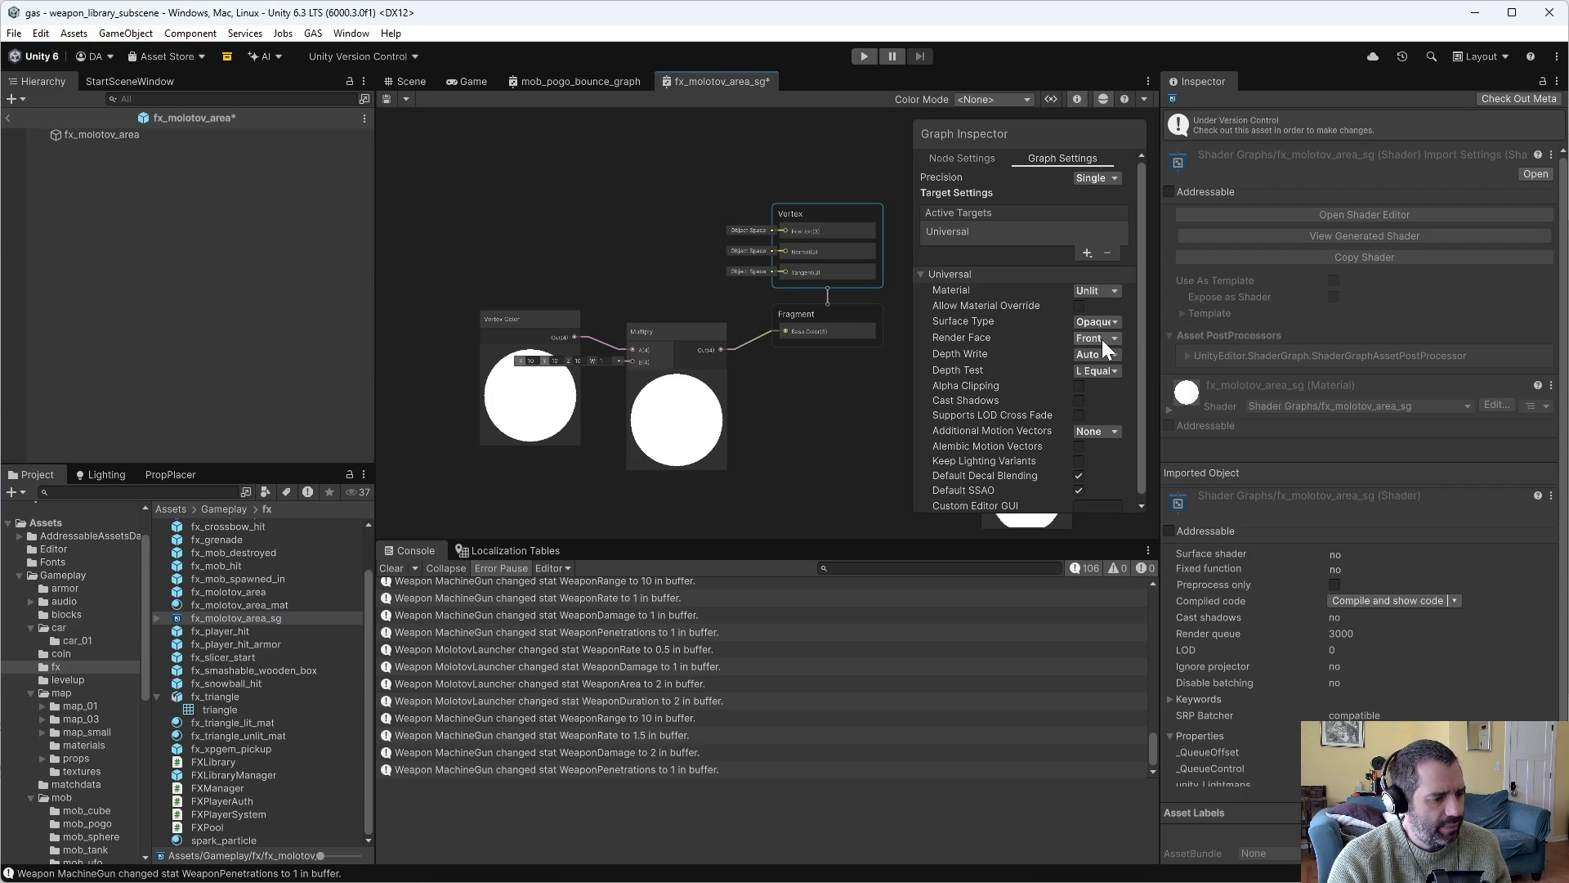
key(ctrl+s)
click(412, 81)
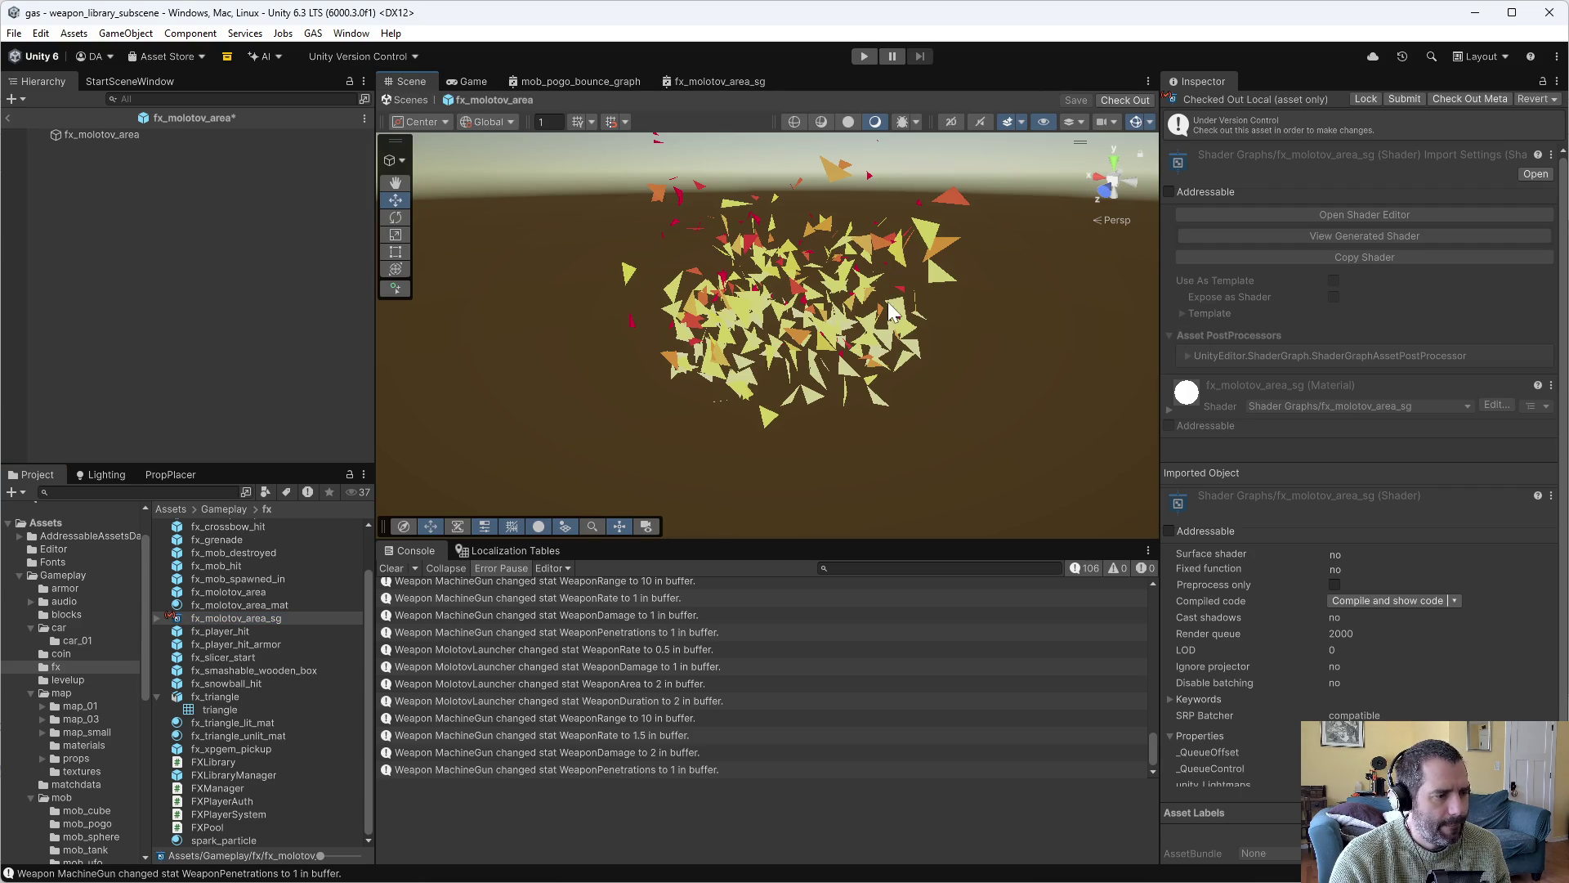
click(90, 135)
scroll(1308, 523, down, 3)
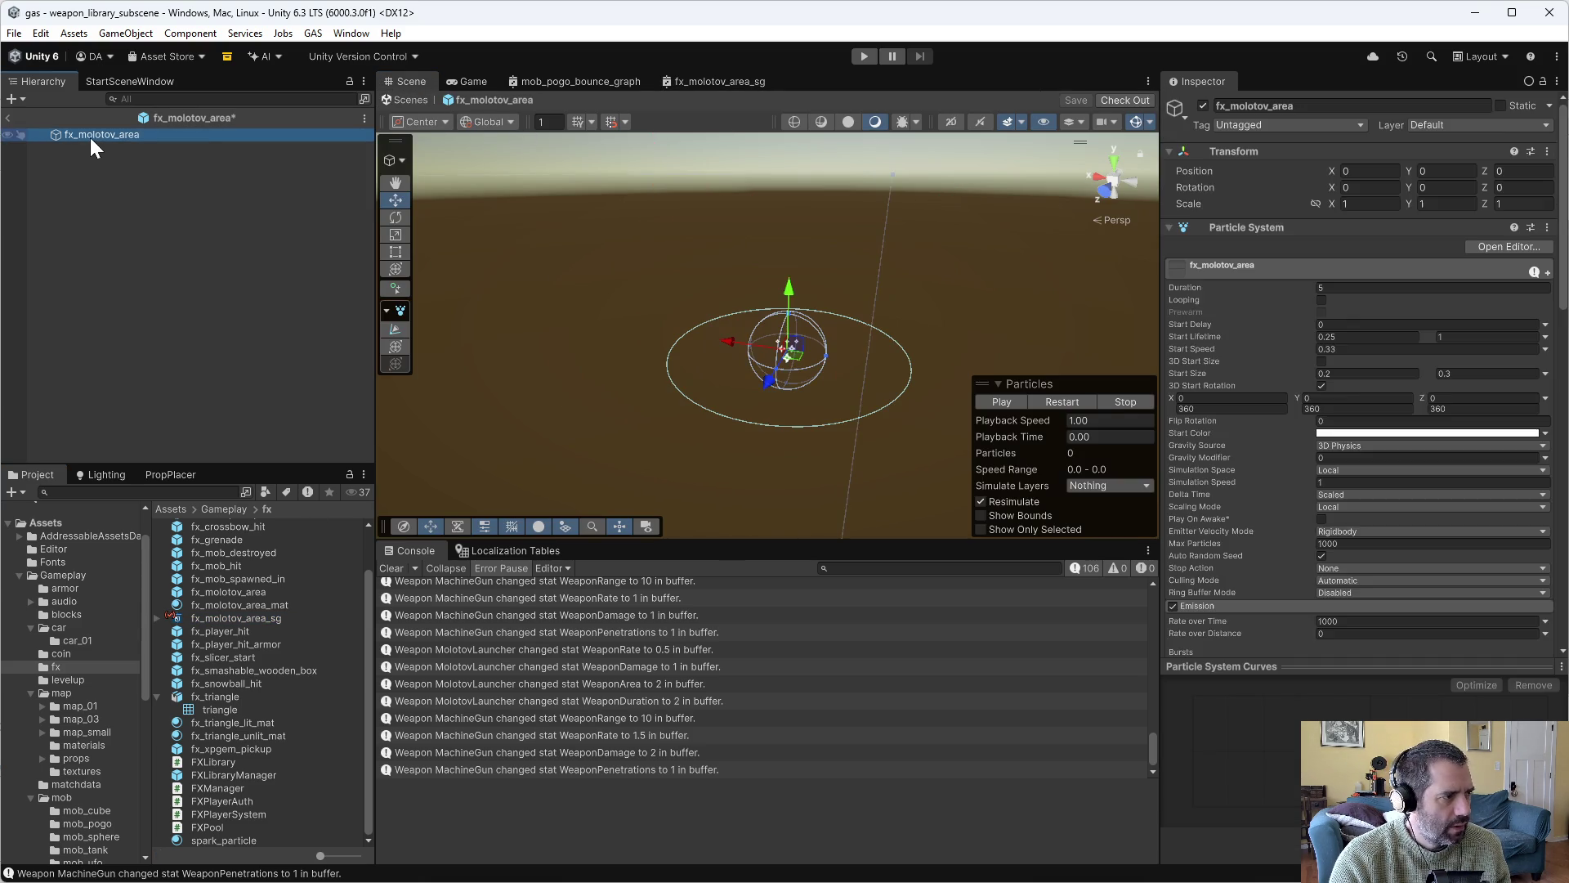
scroll(1325, 540, down, 10)
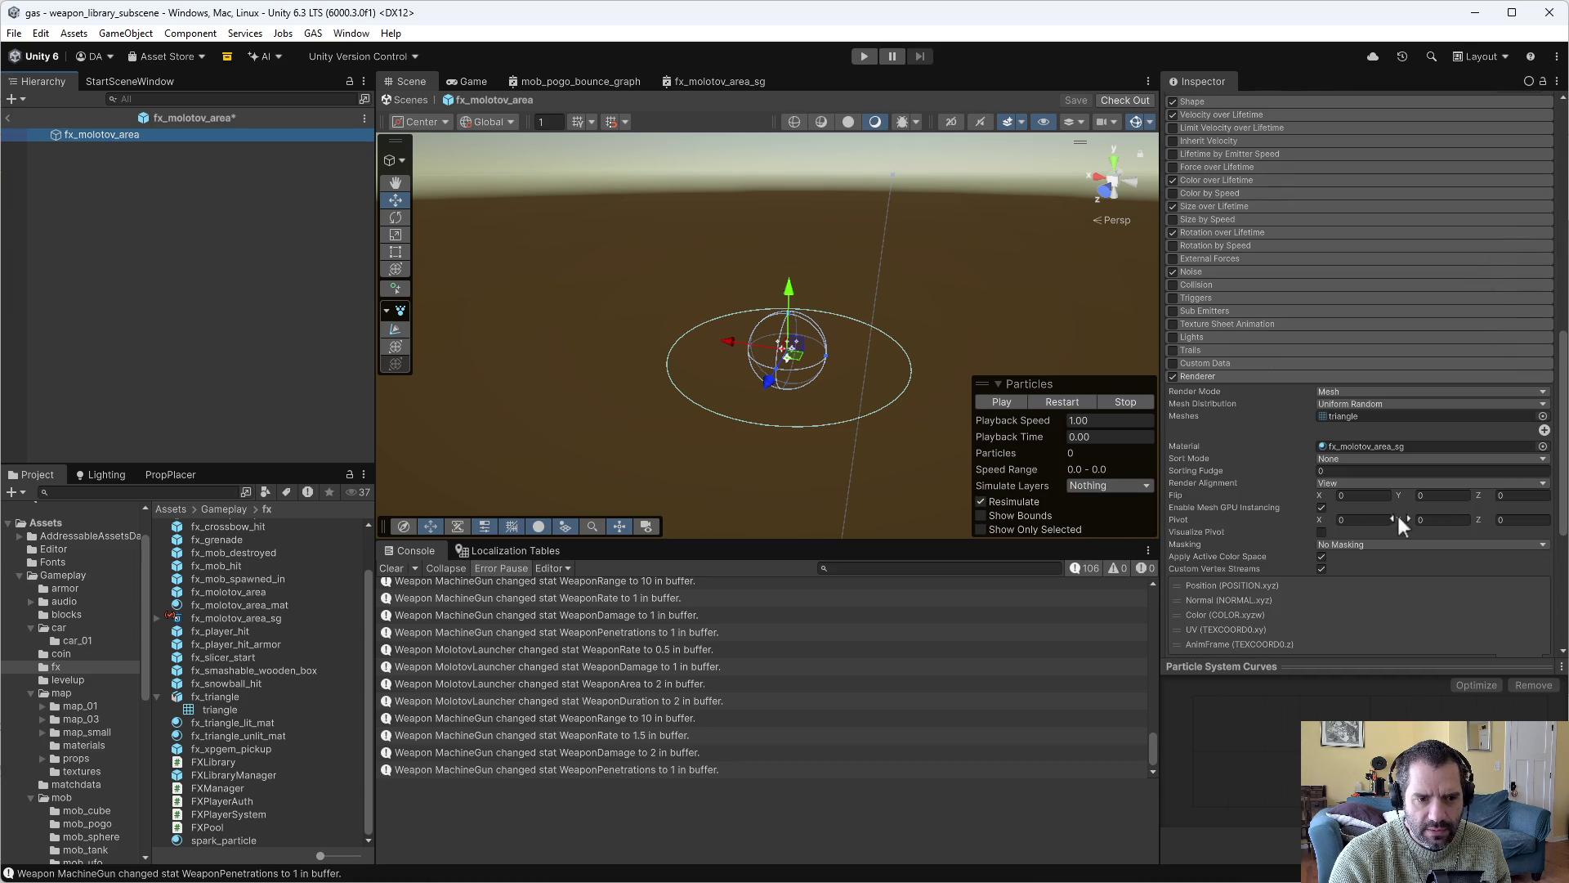
click(998, 403)
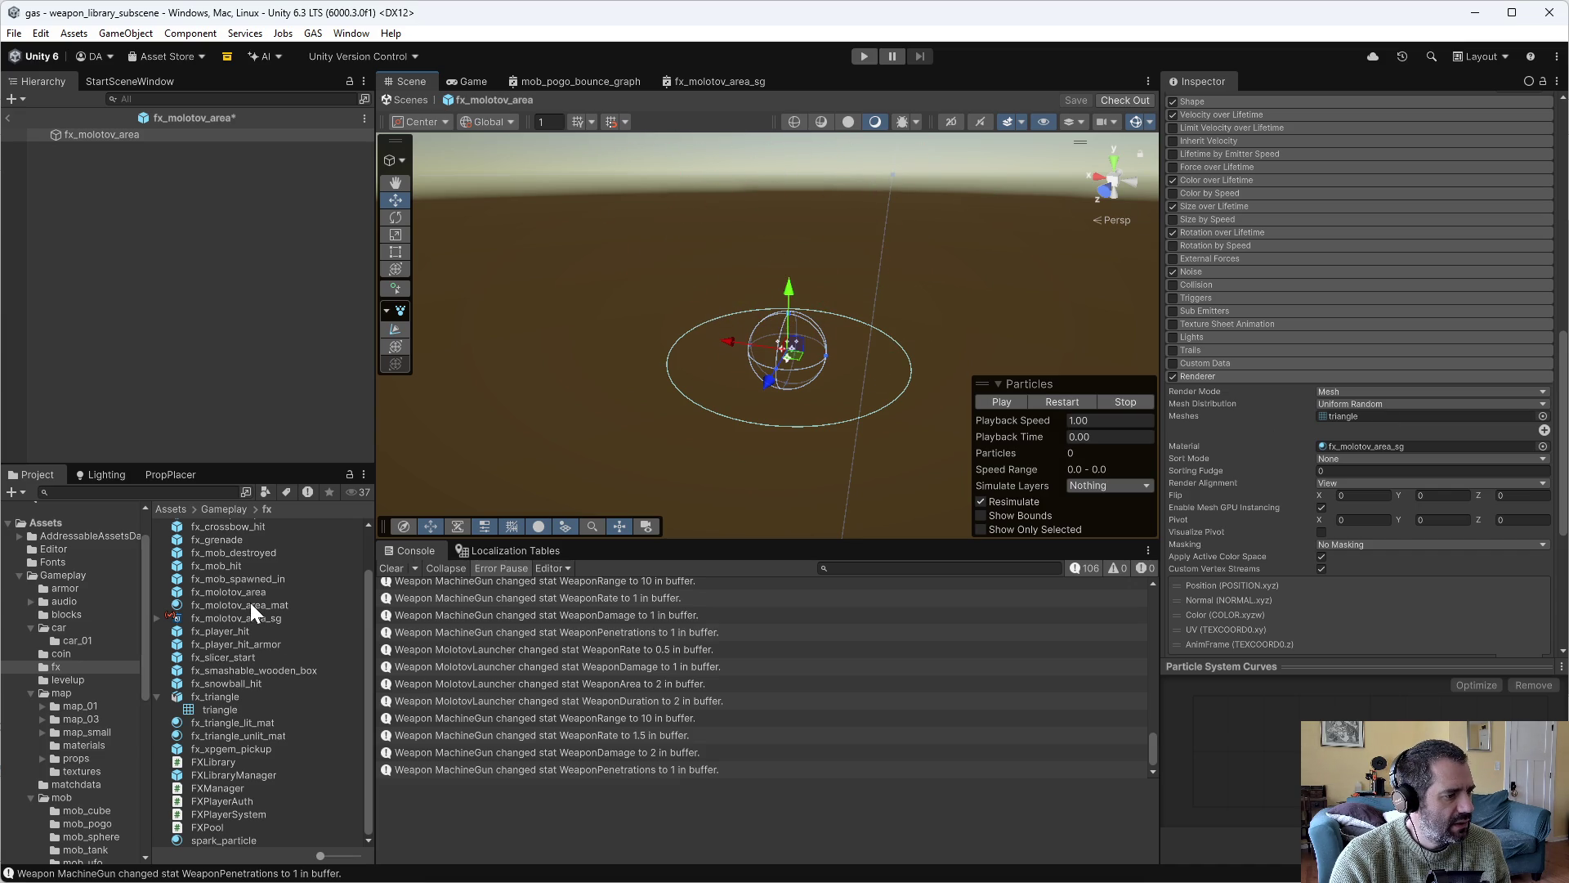
Set the fx_molotov_area_sg surface back to Transparent and reselect the shader and material assets.
click(748, 82)
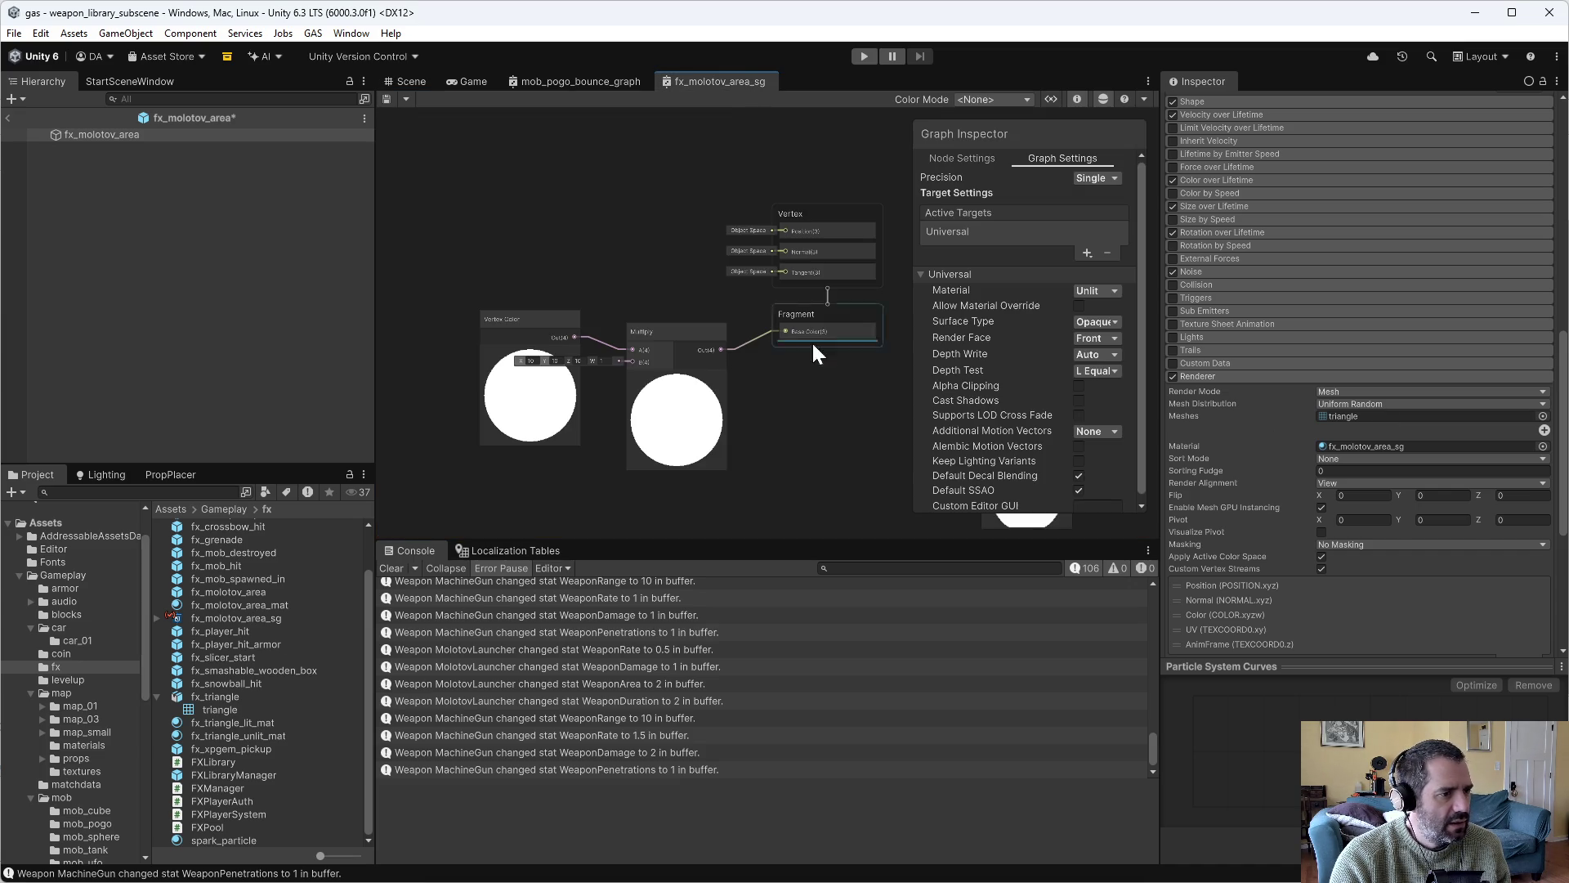
click(1097, 323)
click(1111, 356)
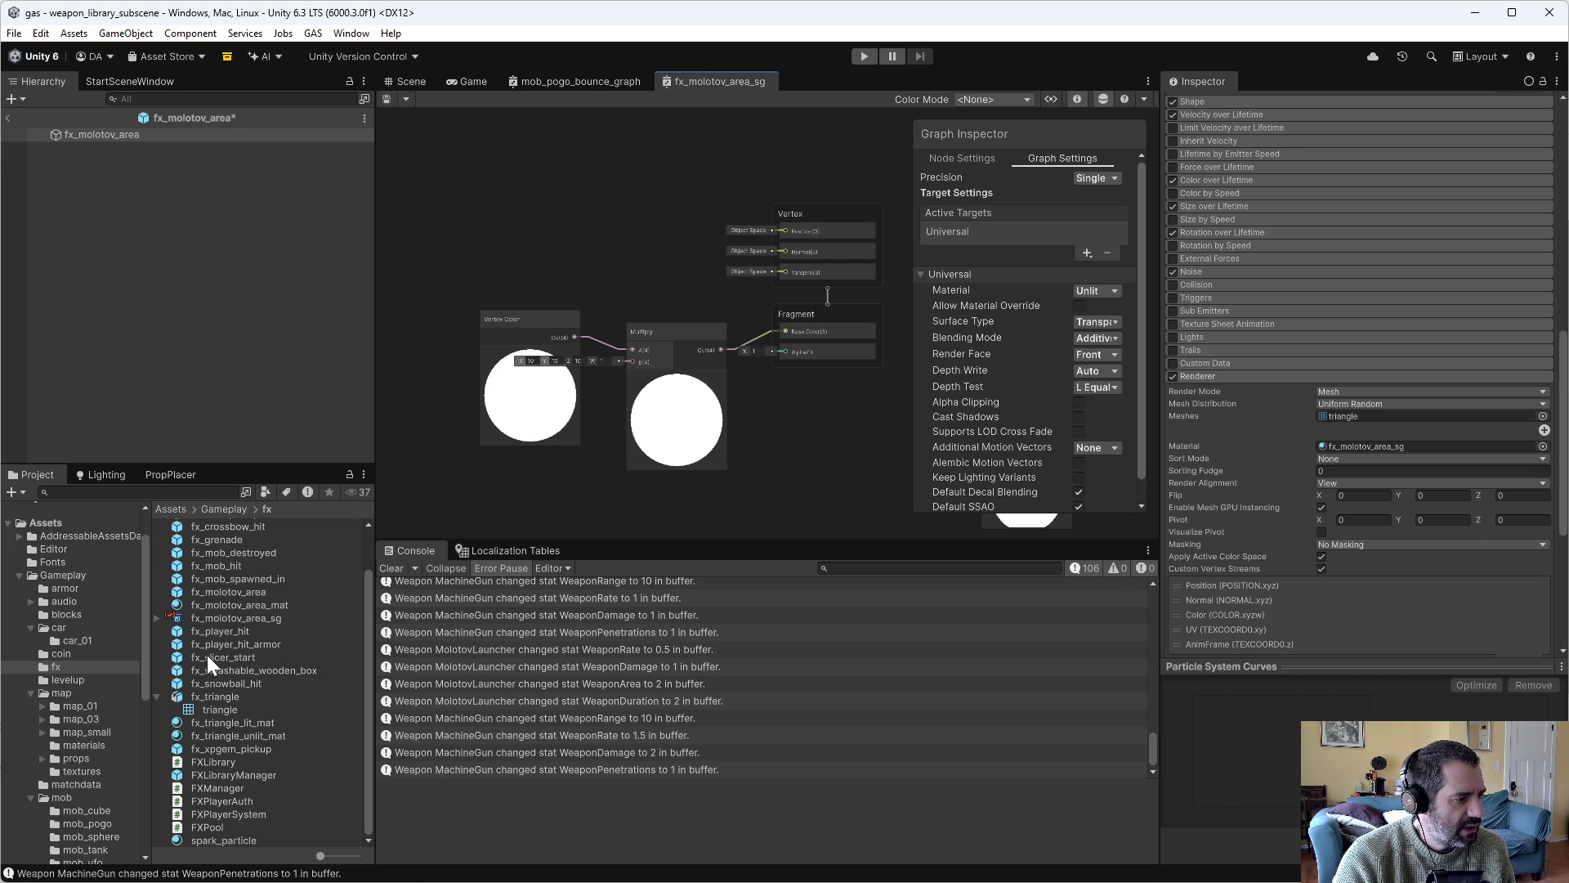
click(239, 617)
click(244, 605)
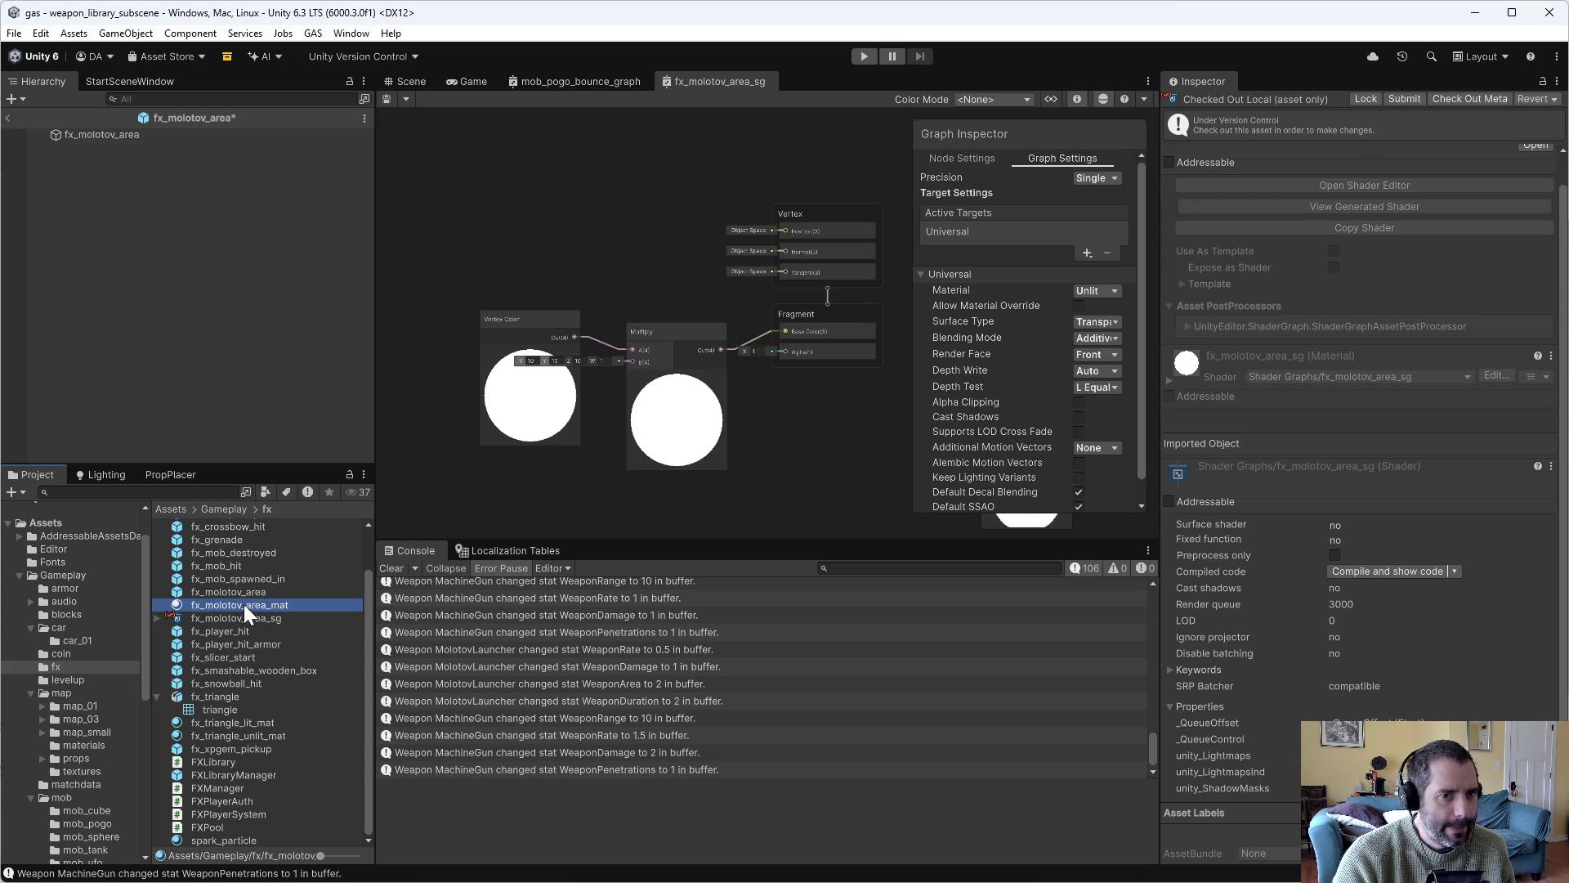
Try the particle object on the Water and Default layers, settling on TransparentFX.
click(243, 591)
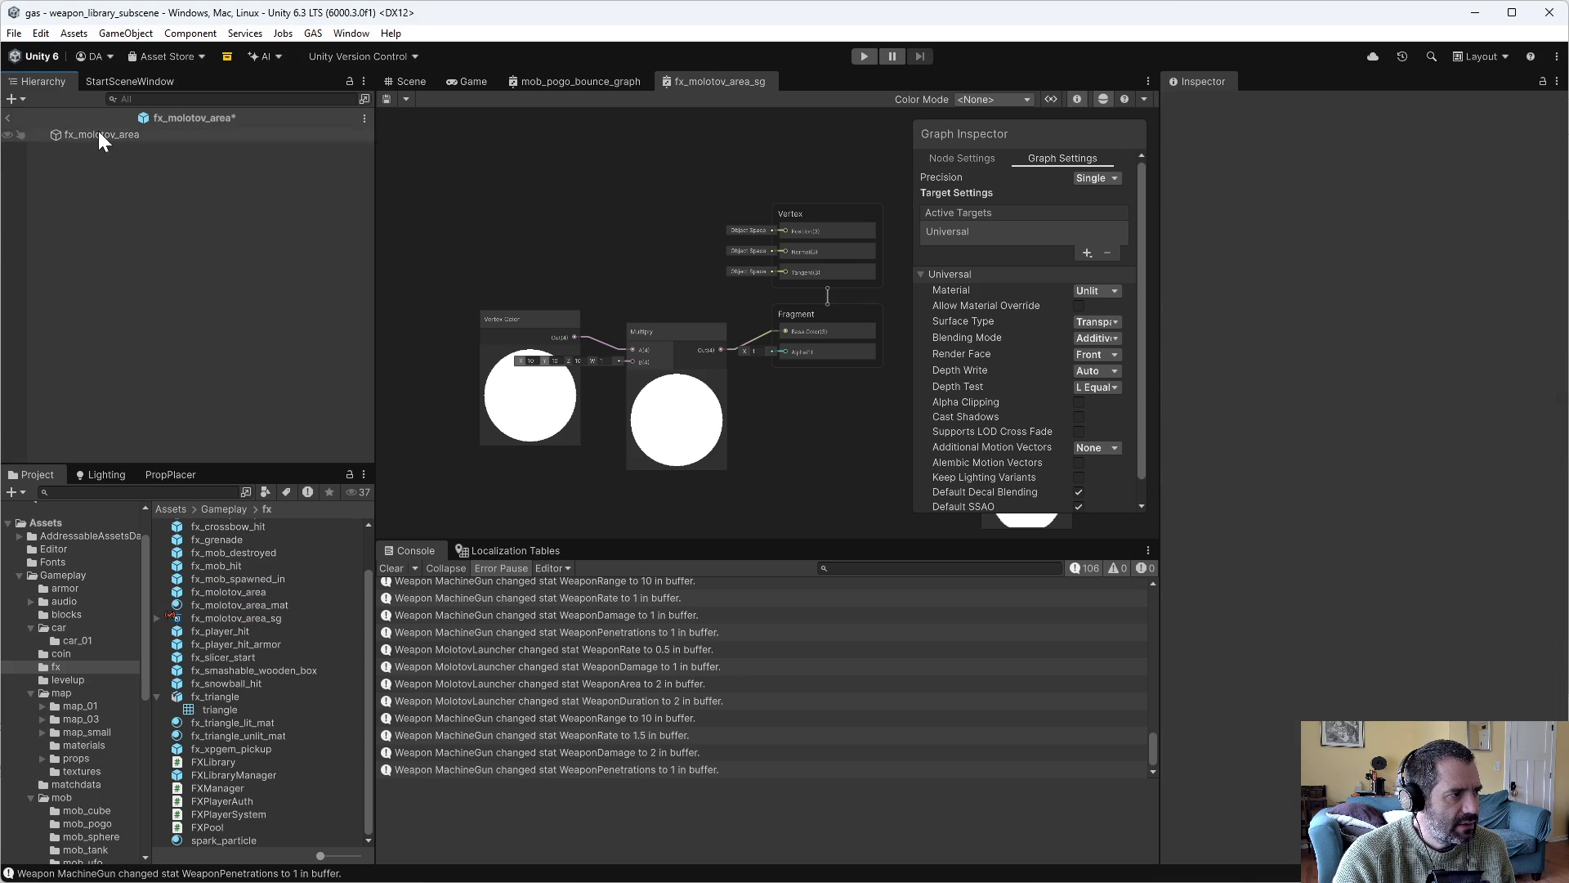
click(98, 135)
click(401, 81)
click(1442, 126)
click(1461, 216)
click(1007, 402)
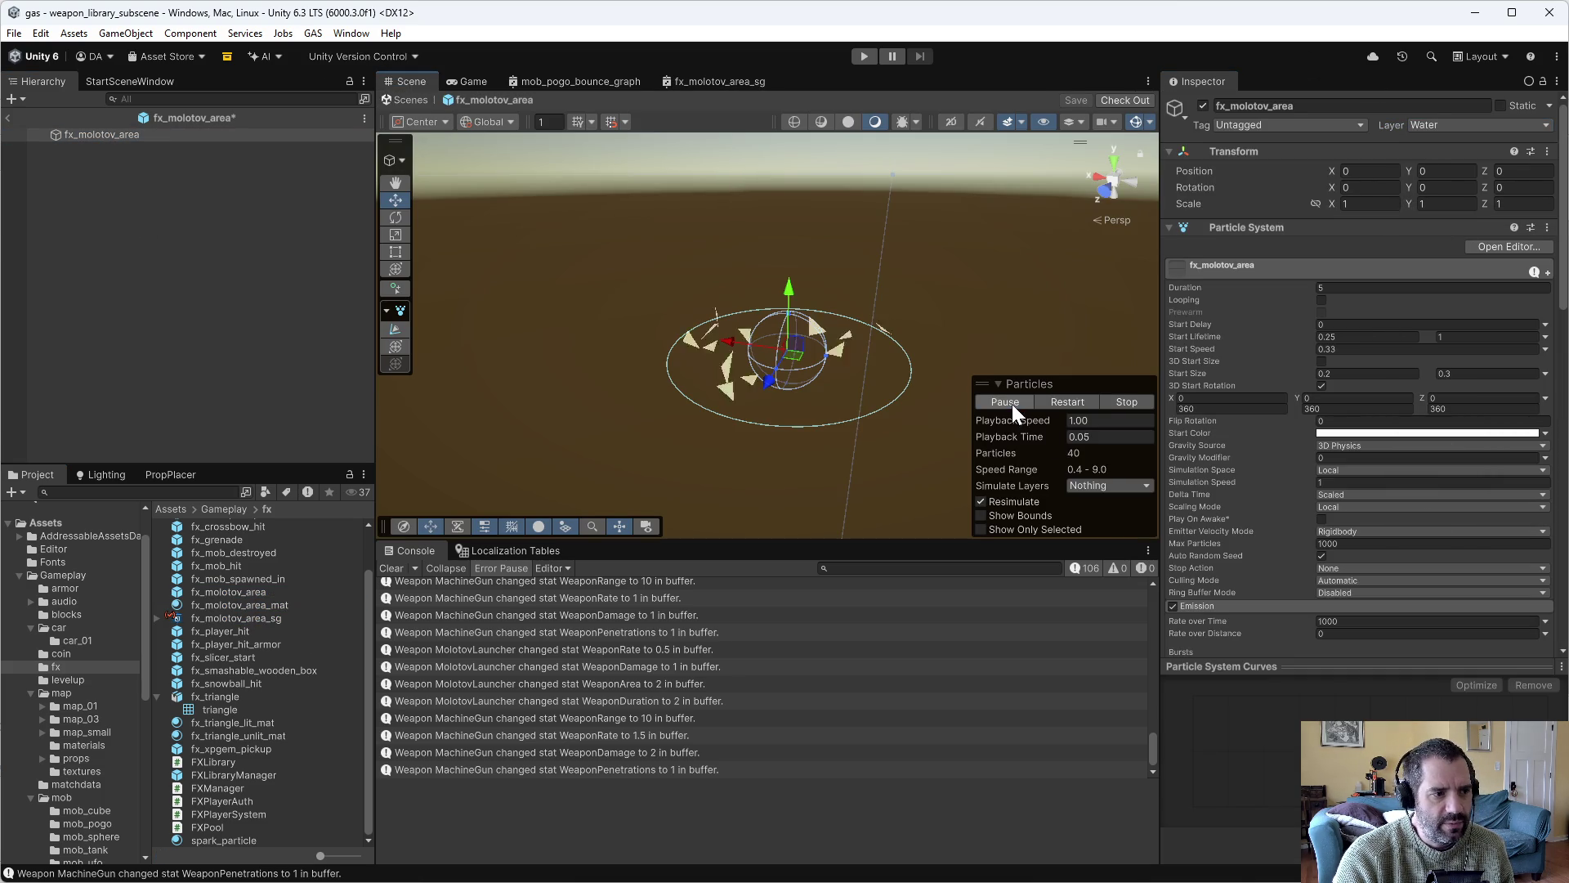
click(1450, 121)
click(1448, 144)
click(1452, 125)
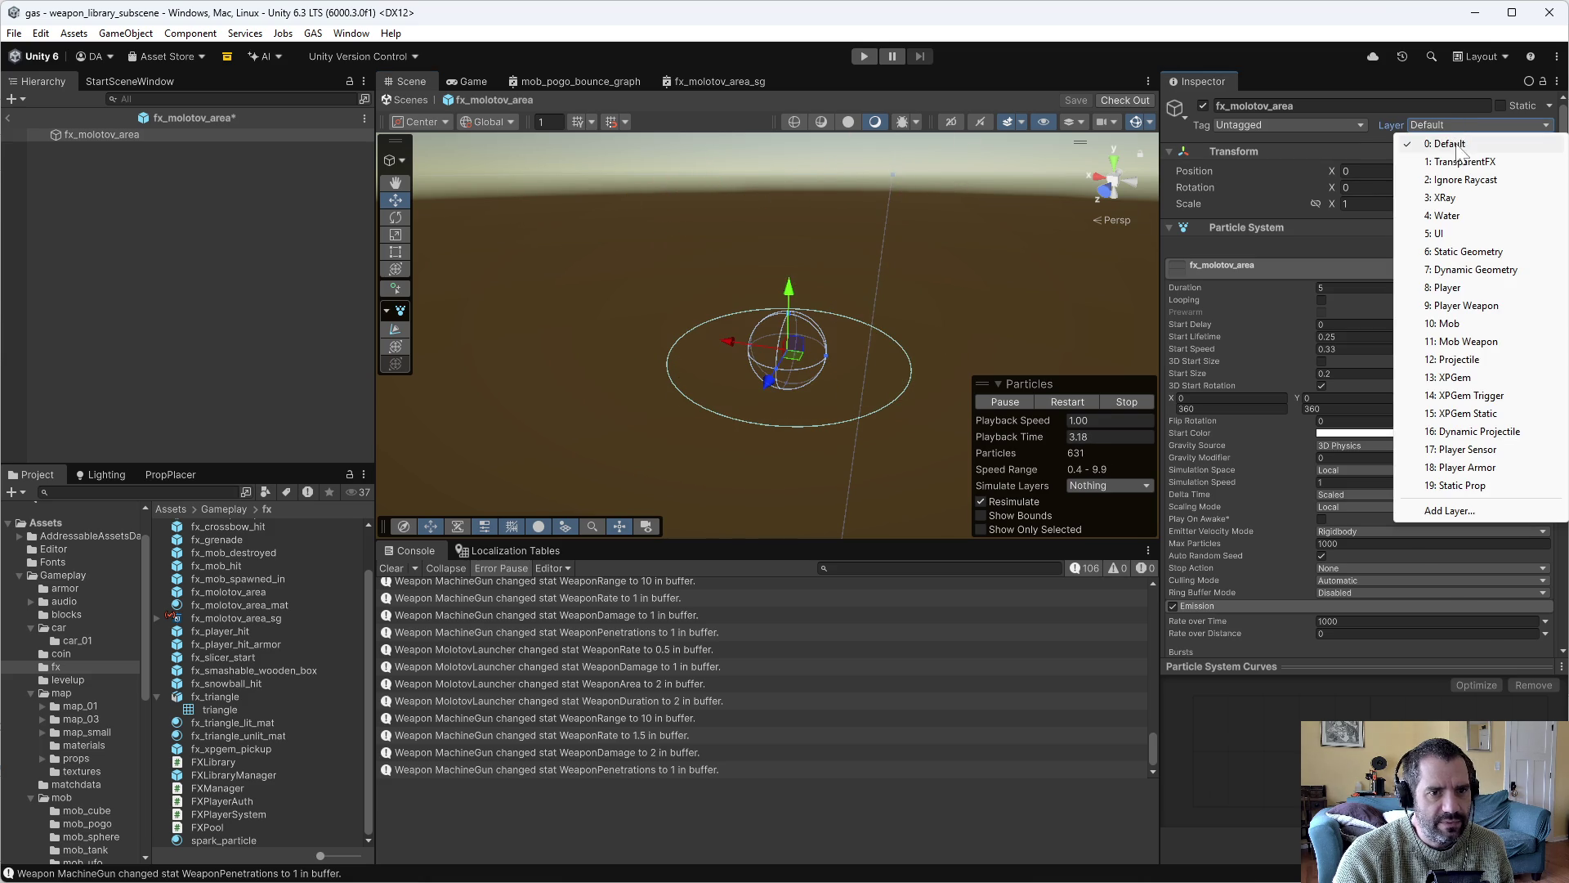
click(1457, 161)
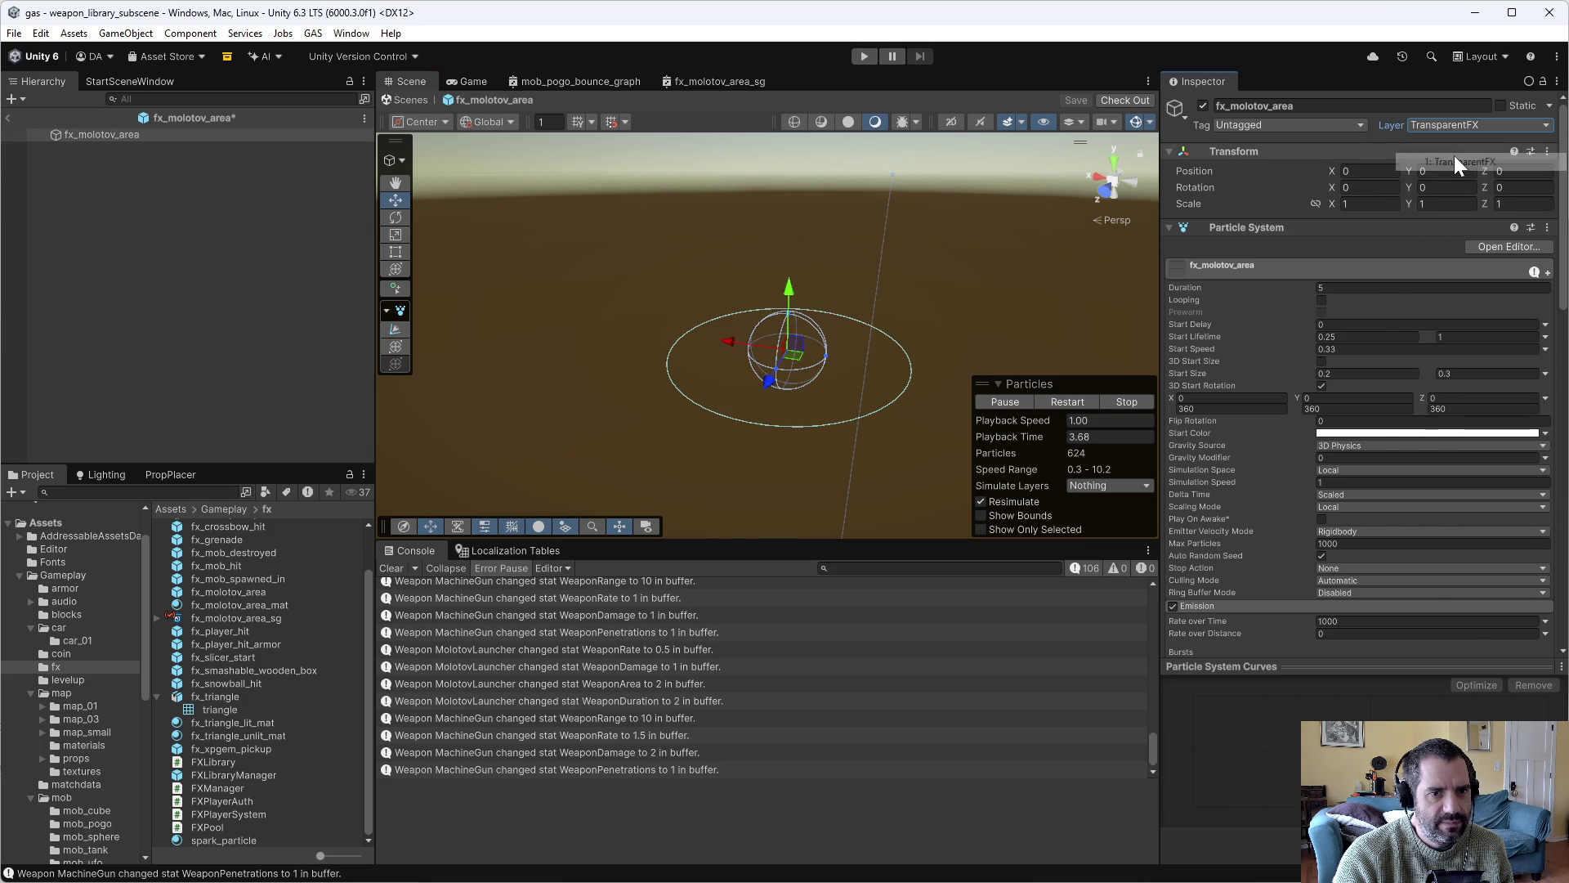
click(1122, 401)
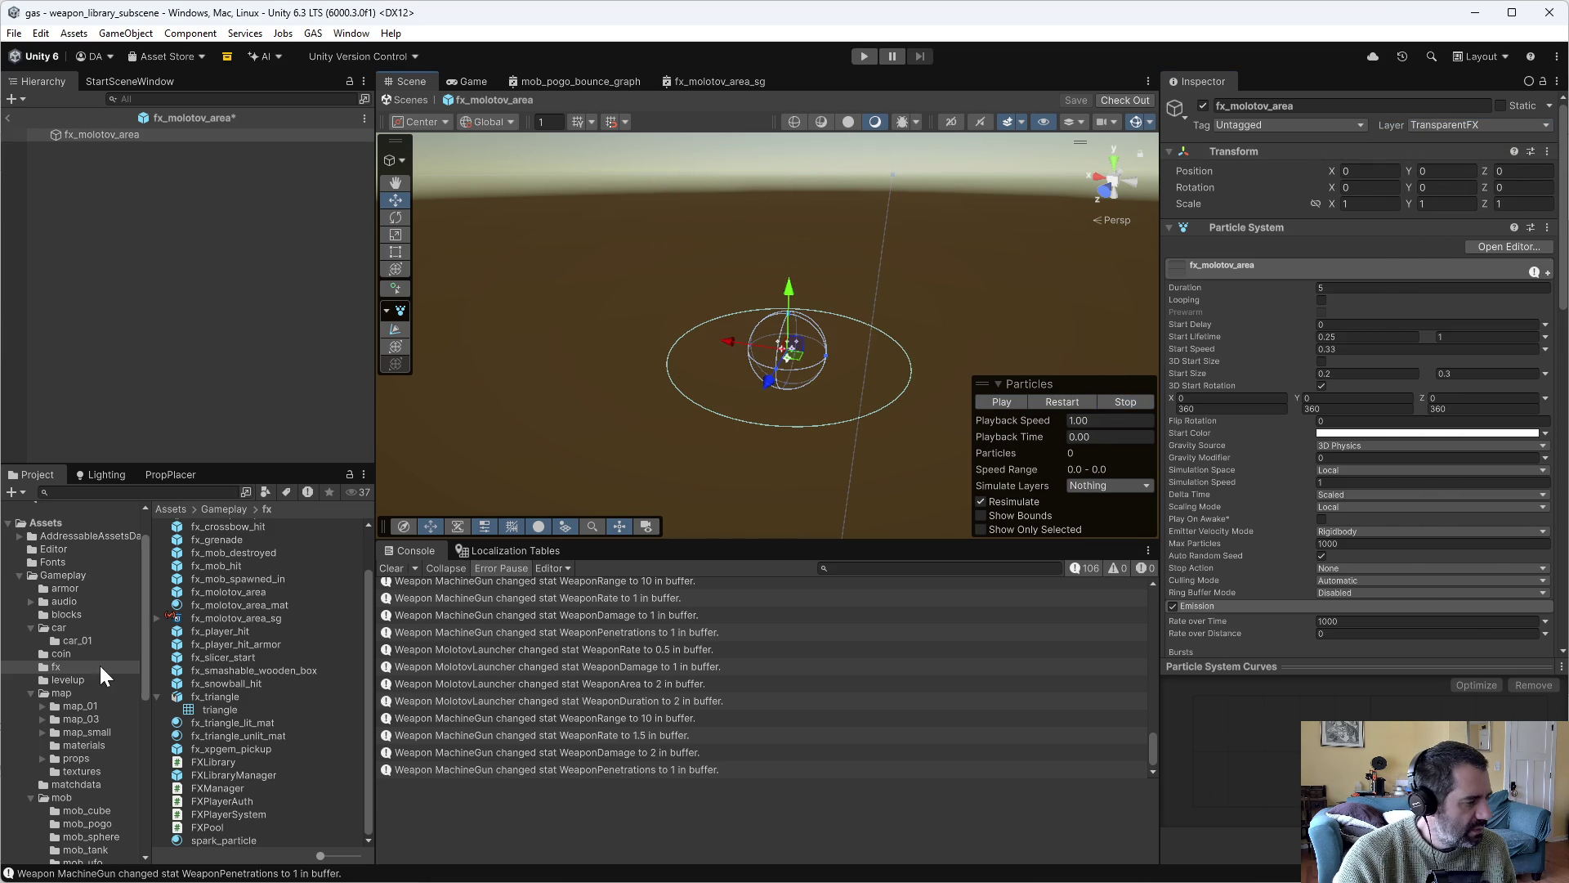
Check out PC_Renderer, add TransparentFX to its Transparent Layer Mask, and save.
scroll(95, 747, down, 5)
scroll(81, 732, down, 3)
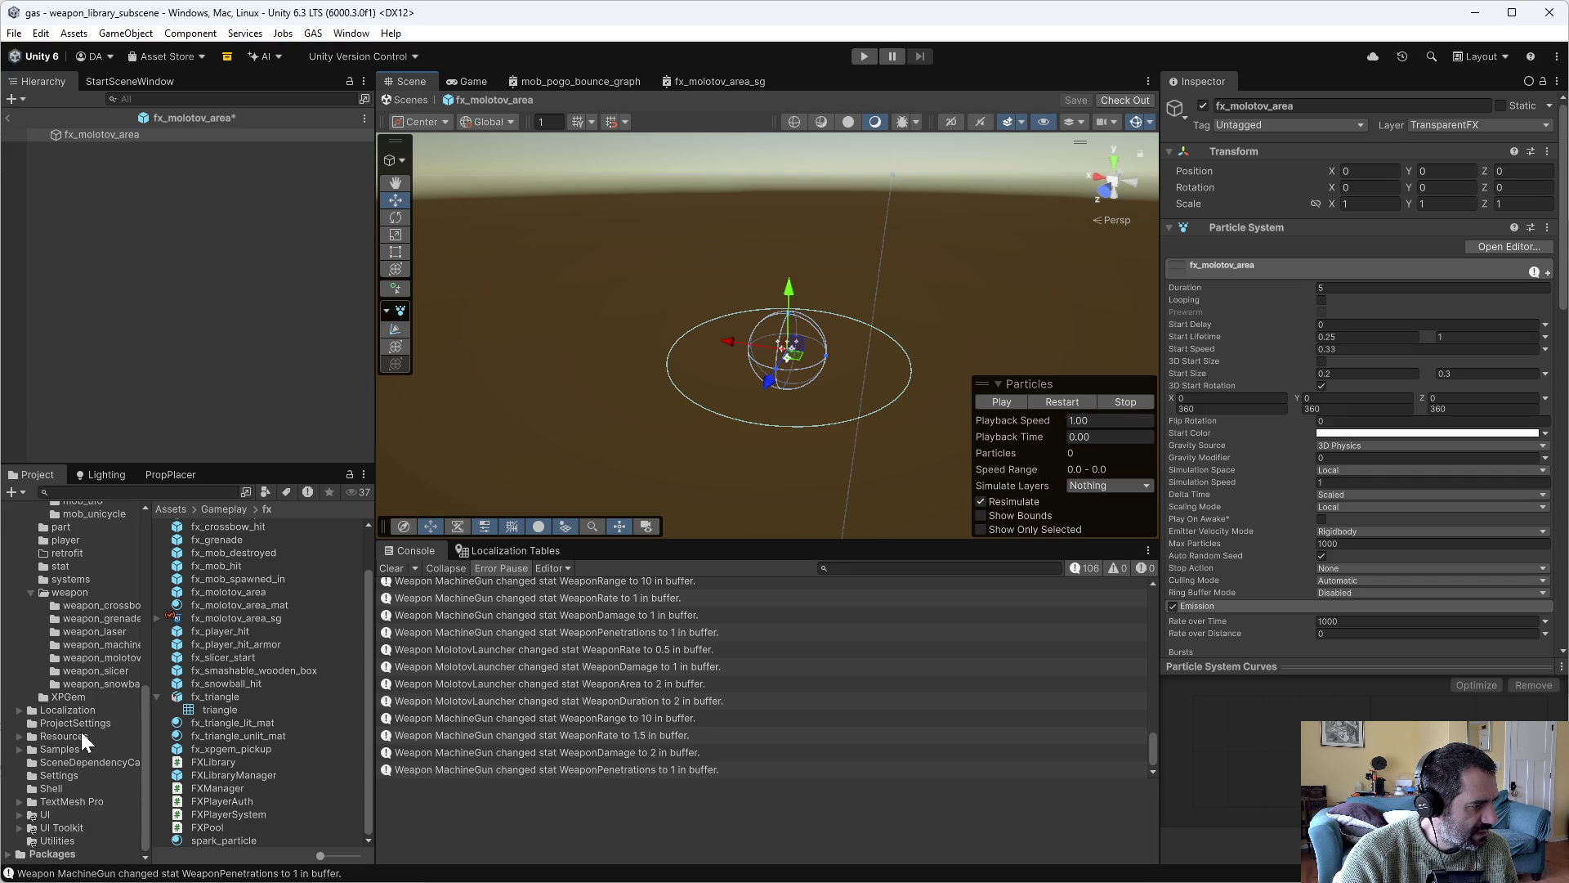
click(66, 774)
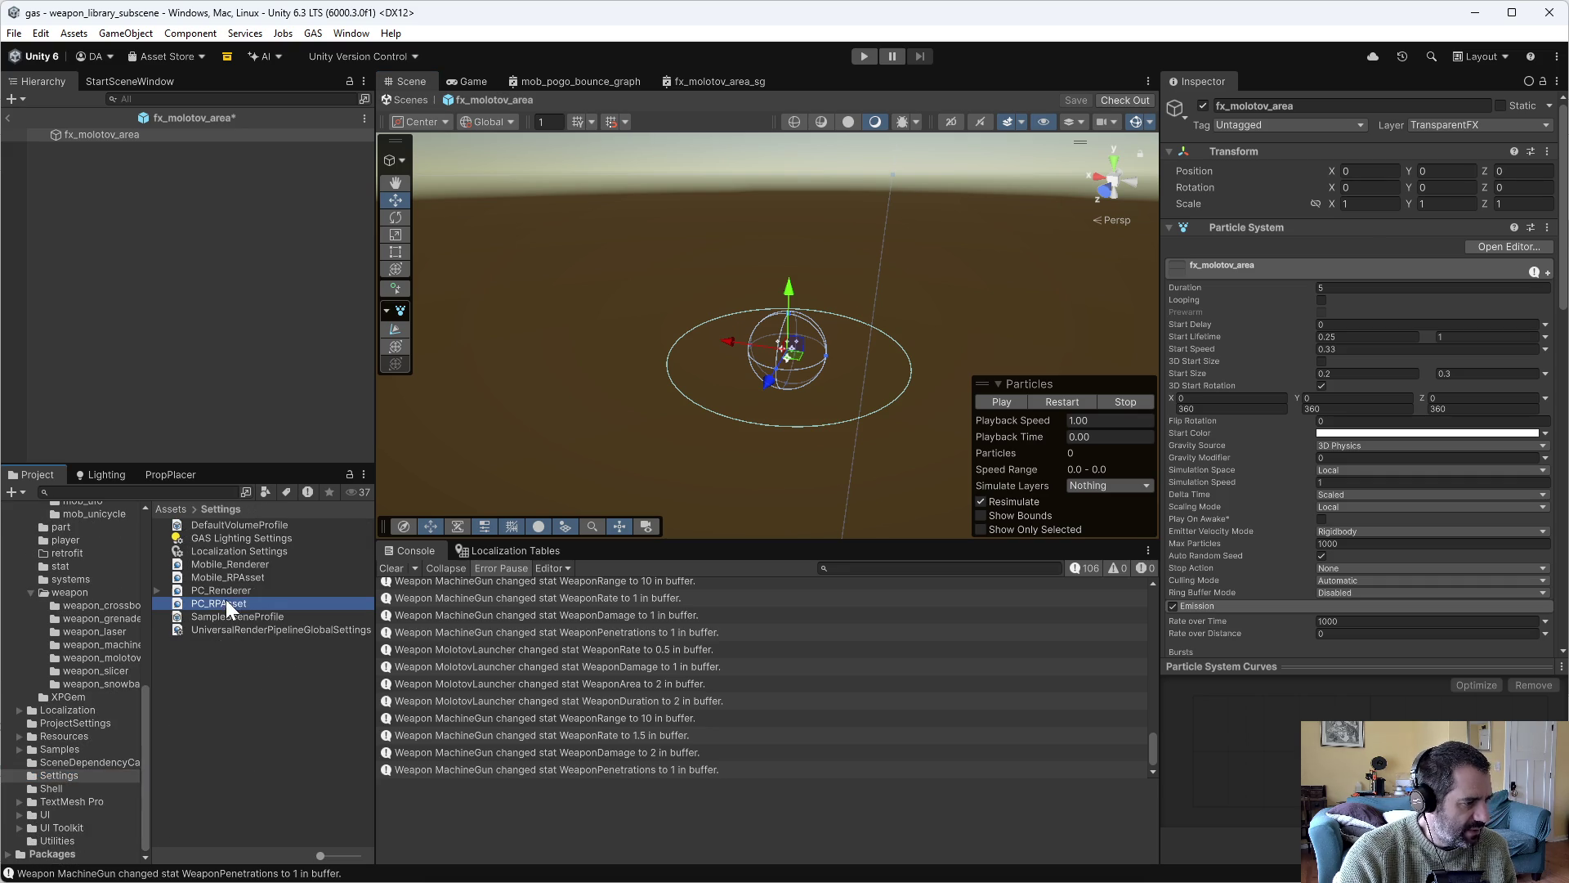
click(233, 588)
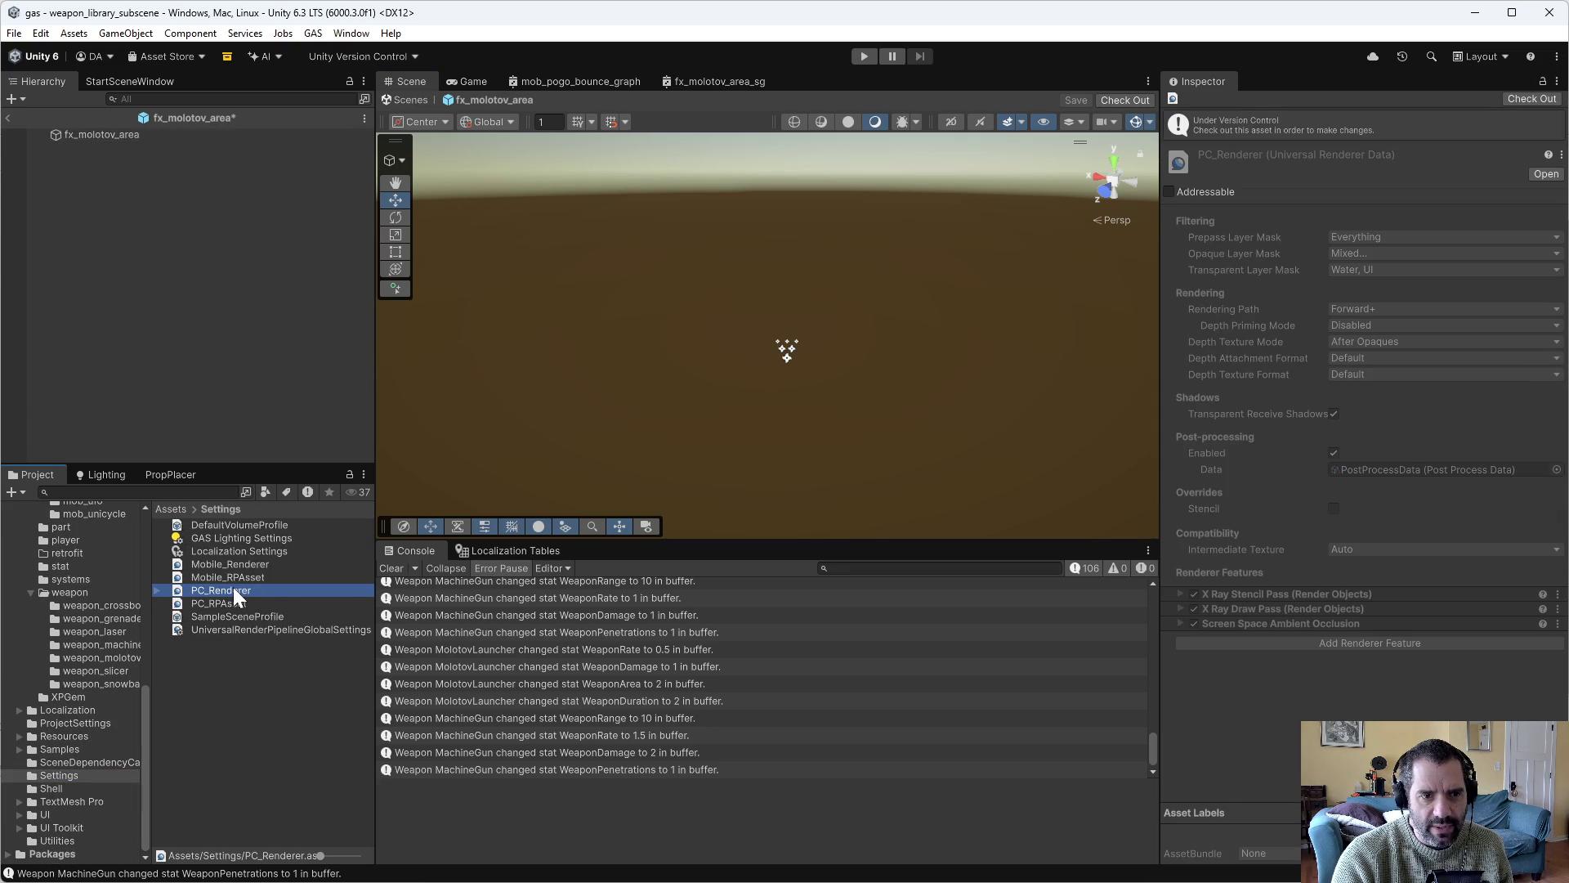
click(1522, 97)
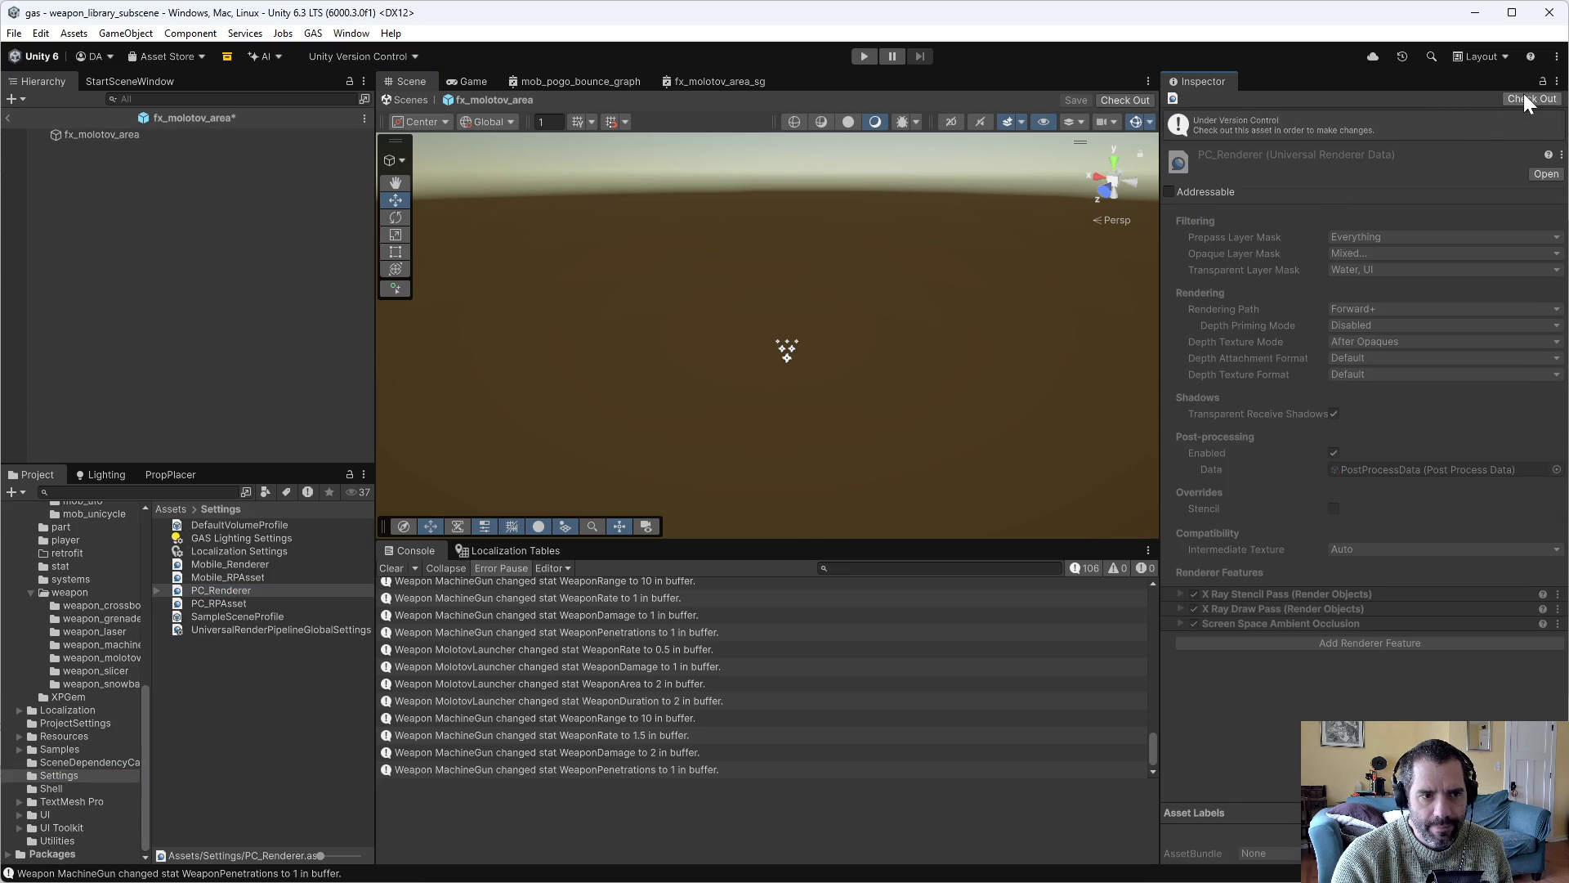
click(1343, 237)
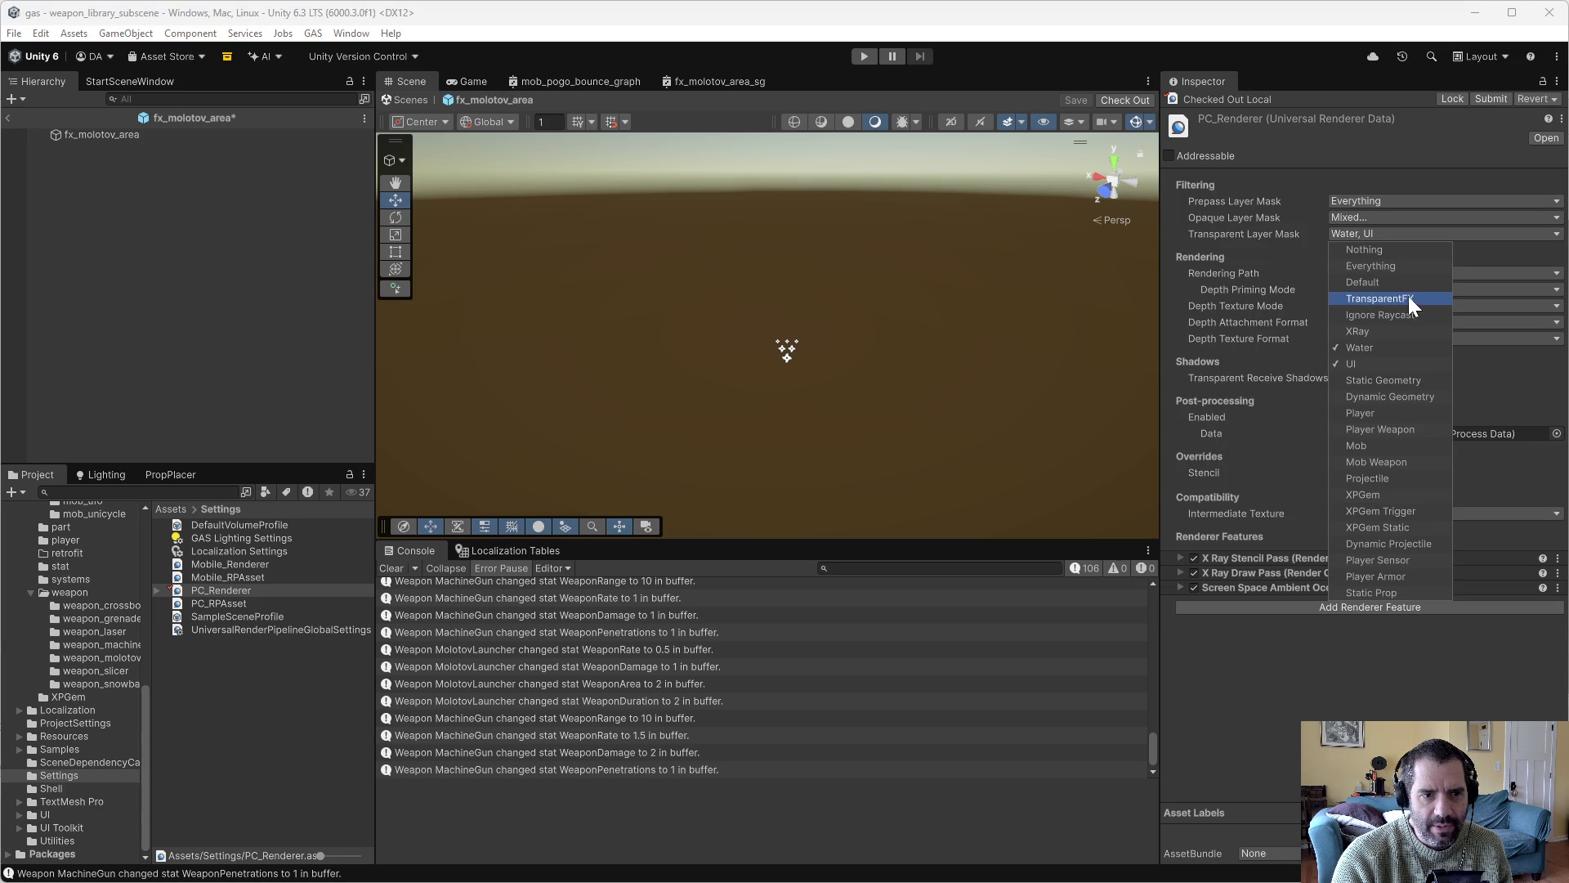
click(1432, 298)
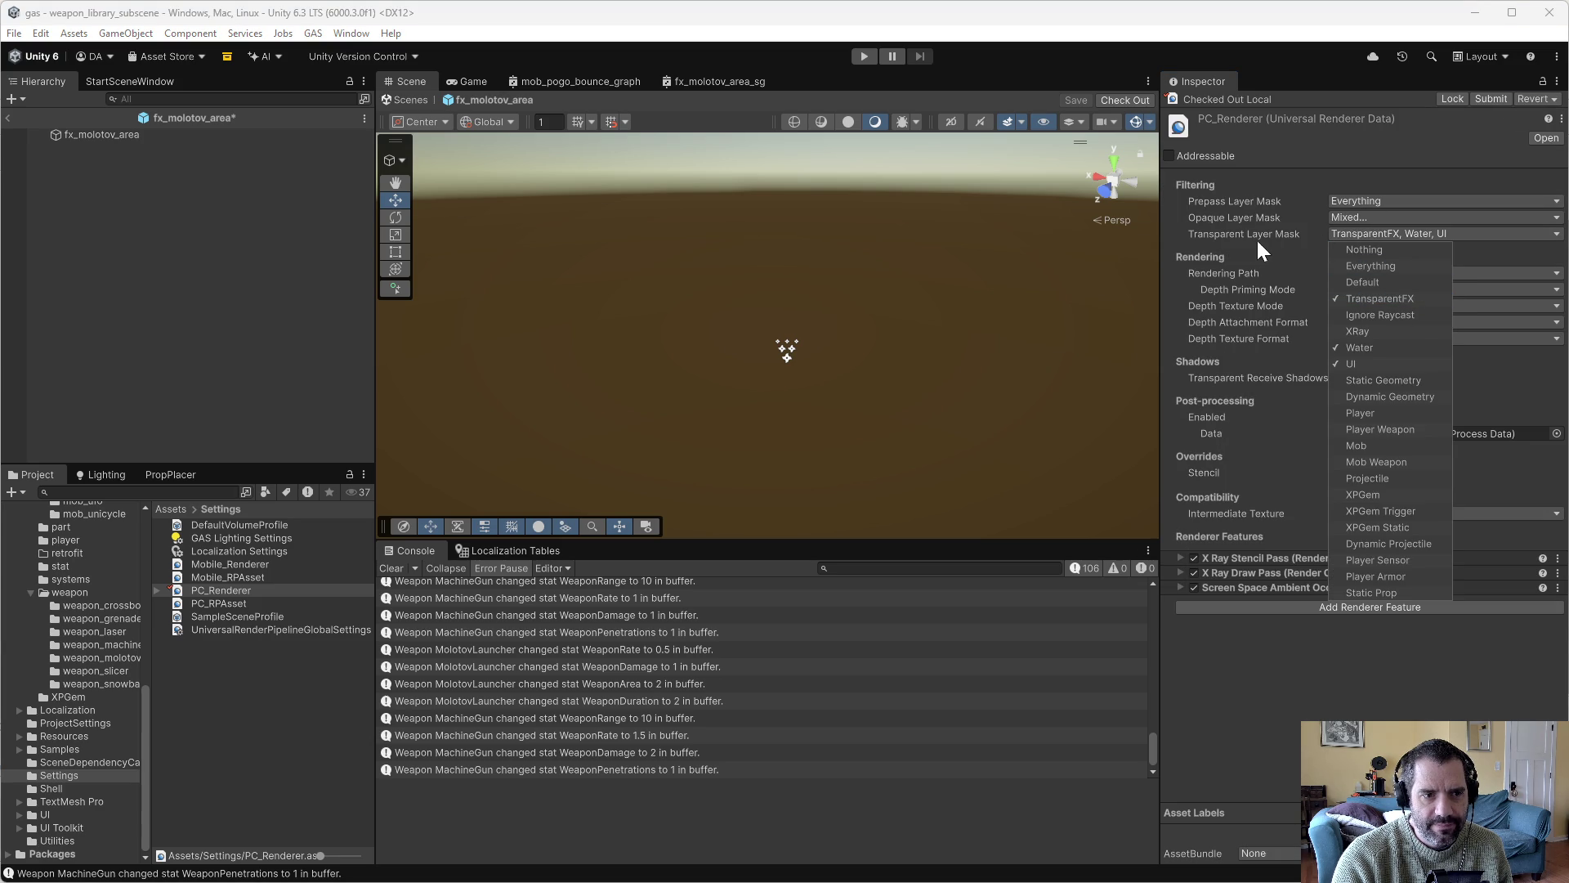
click(1306, 366)
key(ctrl+s)
click(824, 476)
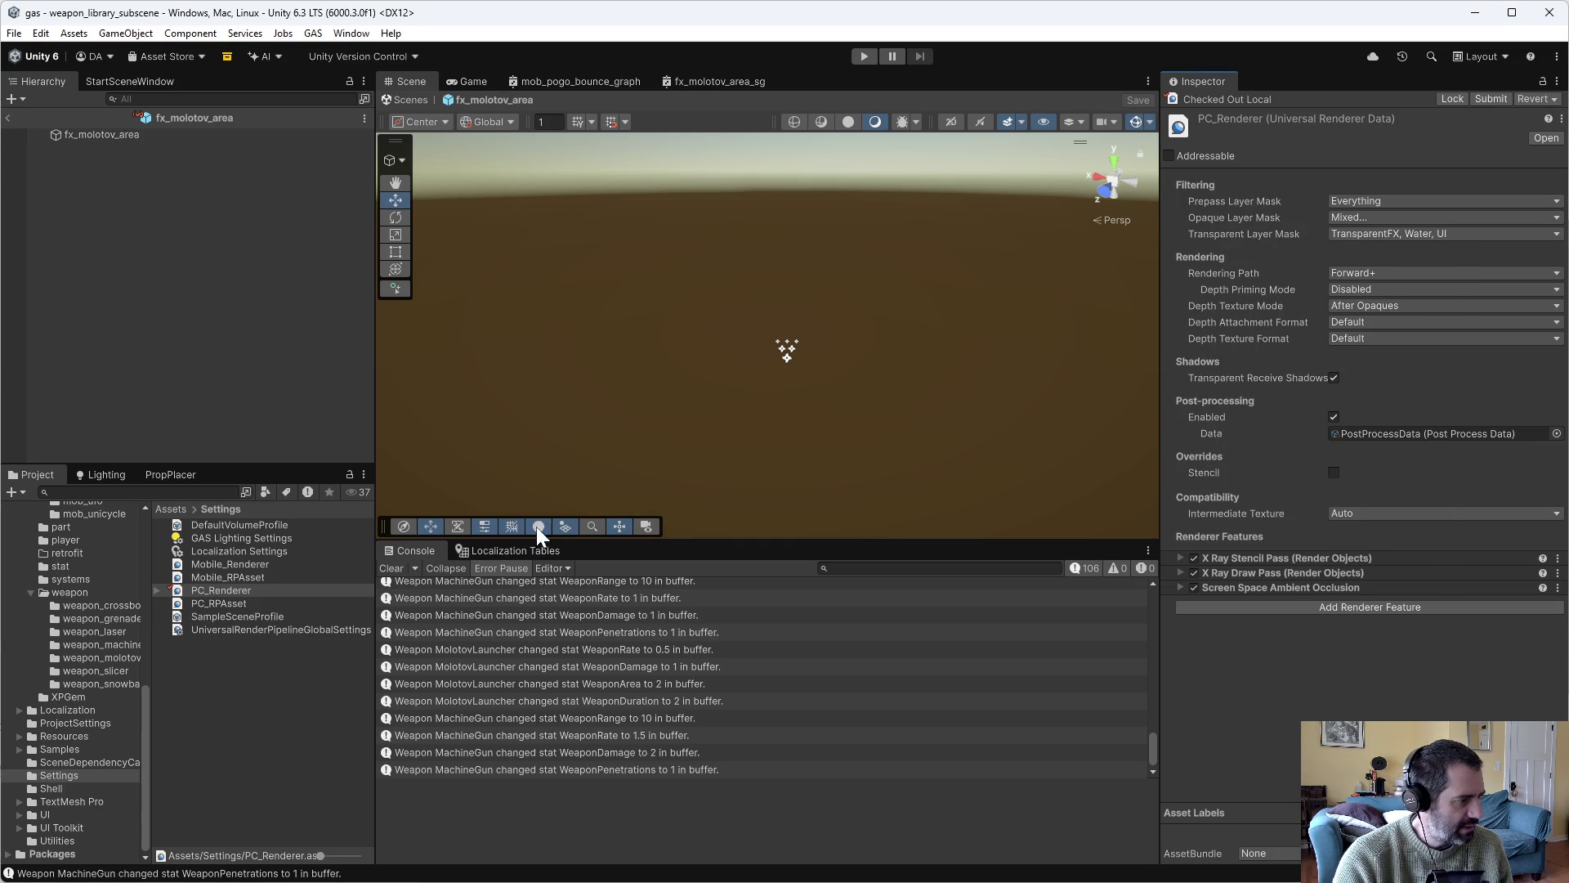
scroll(70, 657, up, 5)
scroll(82, 597, up, 3)
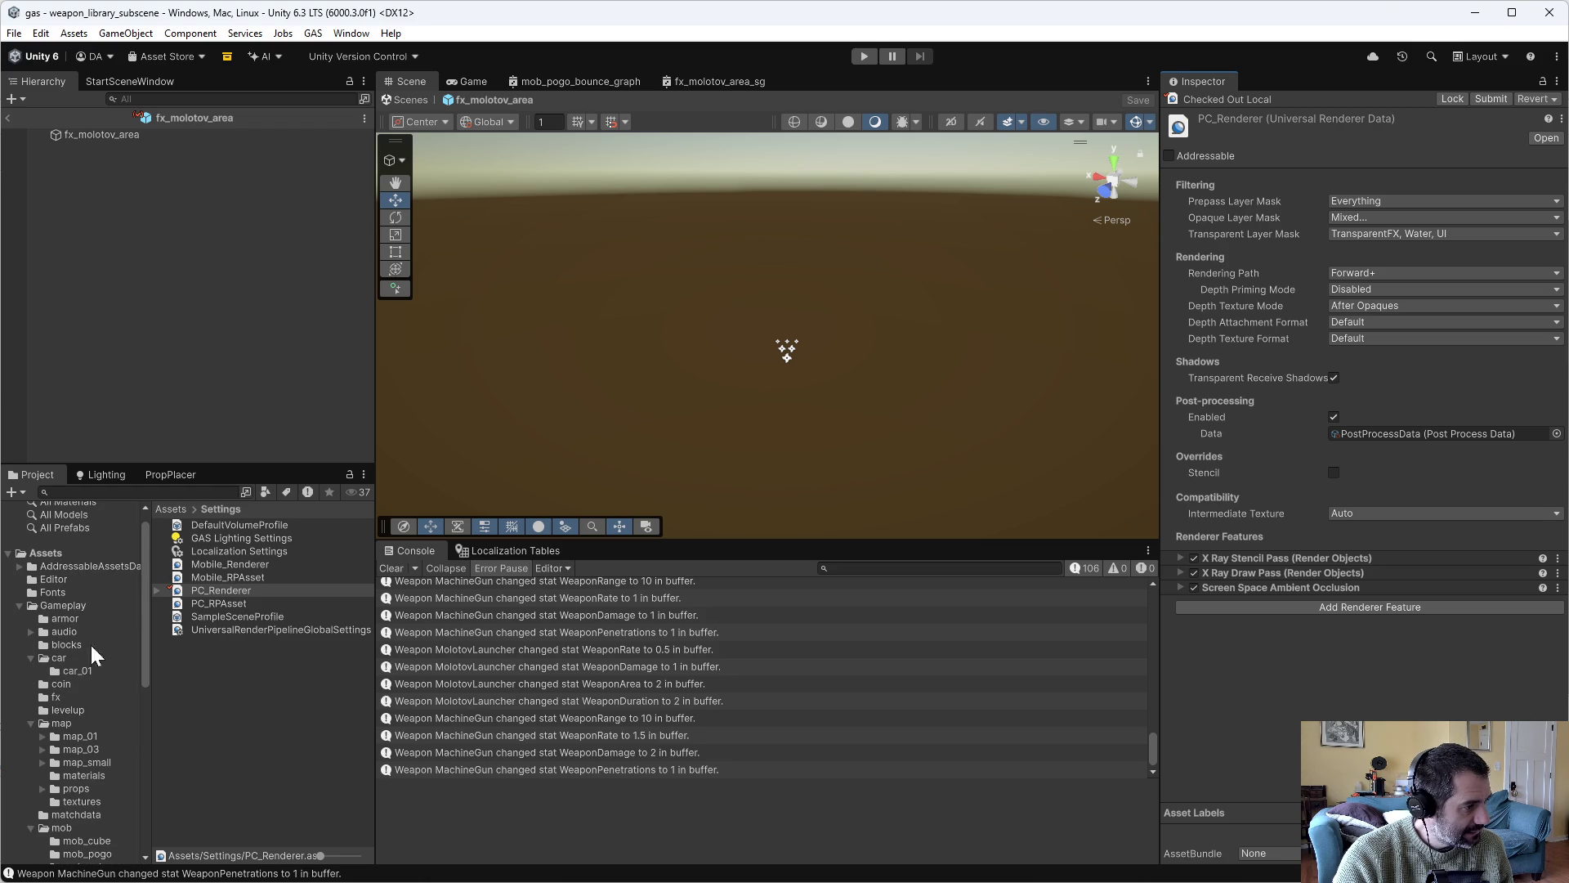
Inspect the fx_molotov_area_sg shader graph and fx_molotov_area prefab in Gameplay/fx.
click(70, 698)
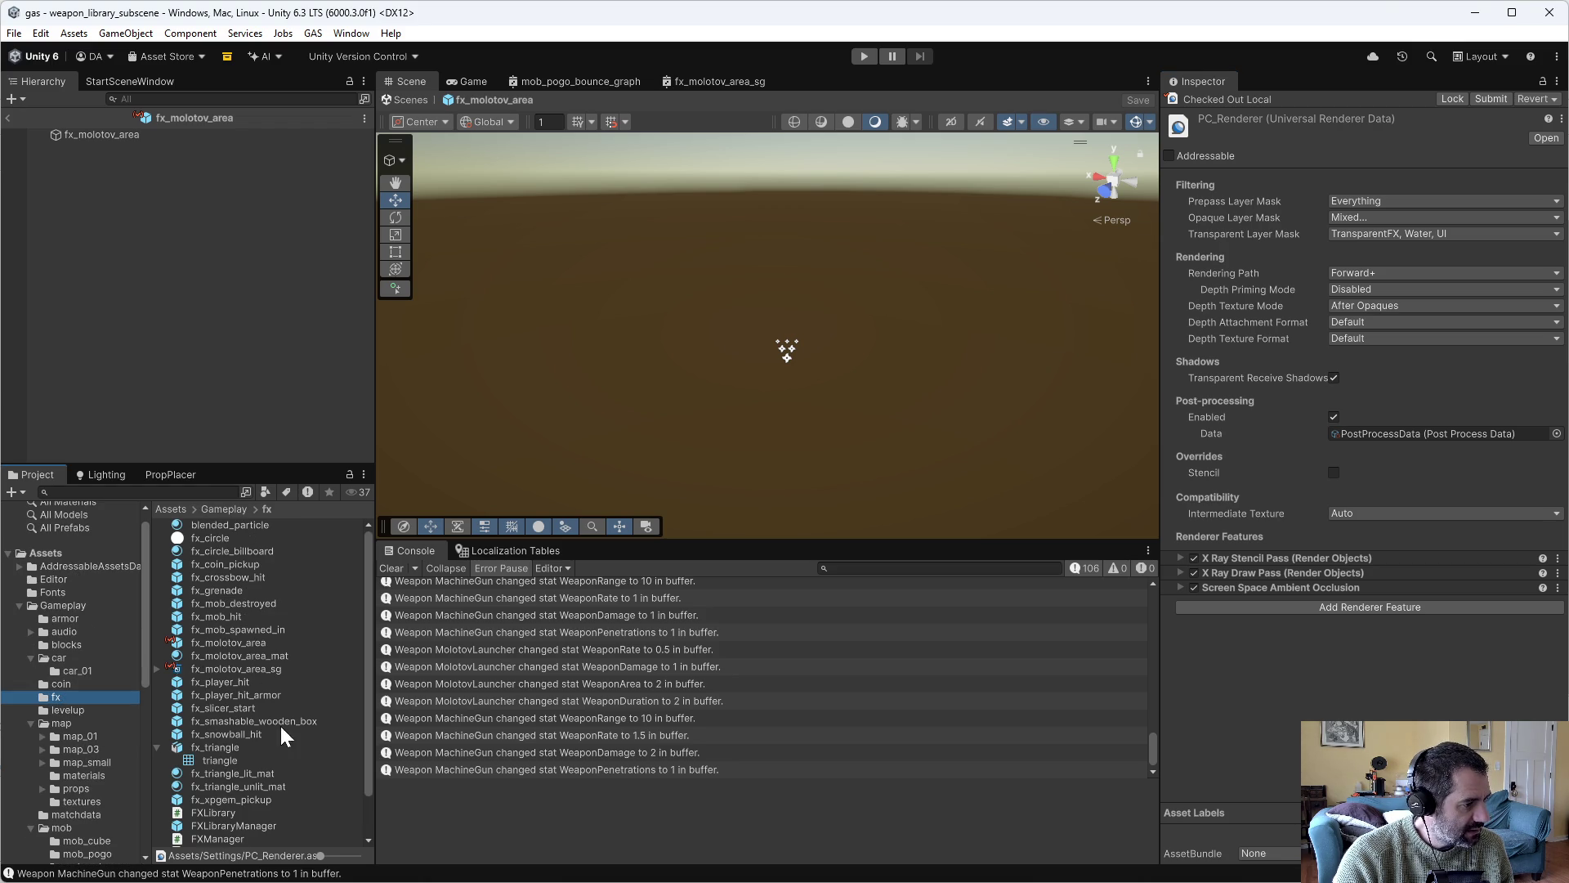
click(243, 669)
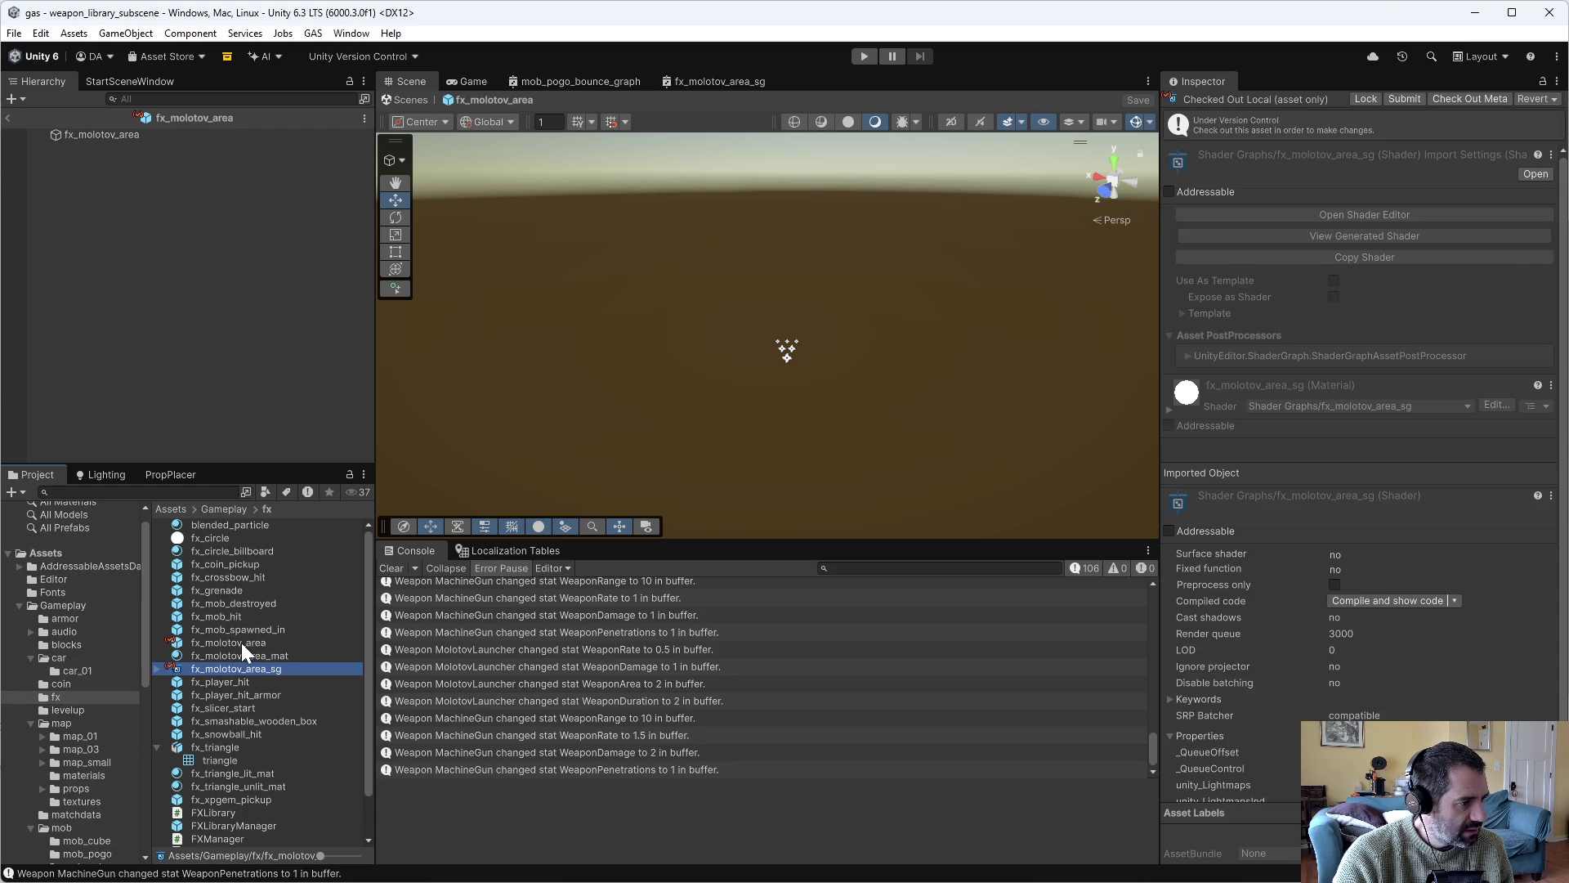
click(242, 642)
double_click(253, 669)
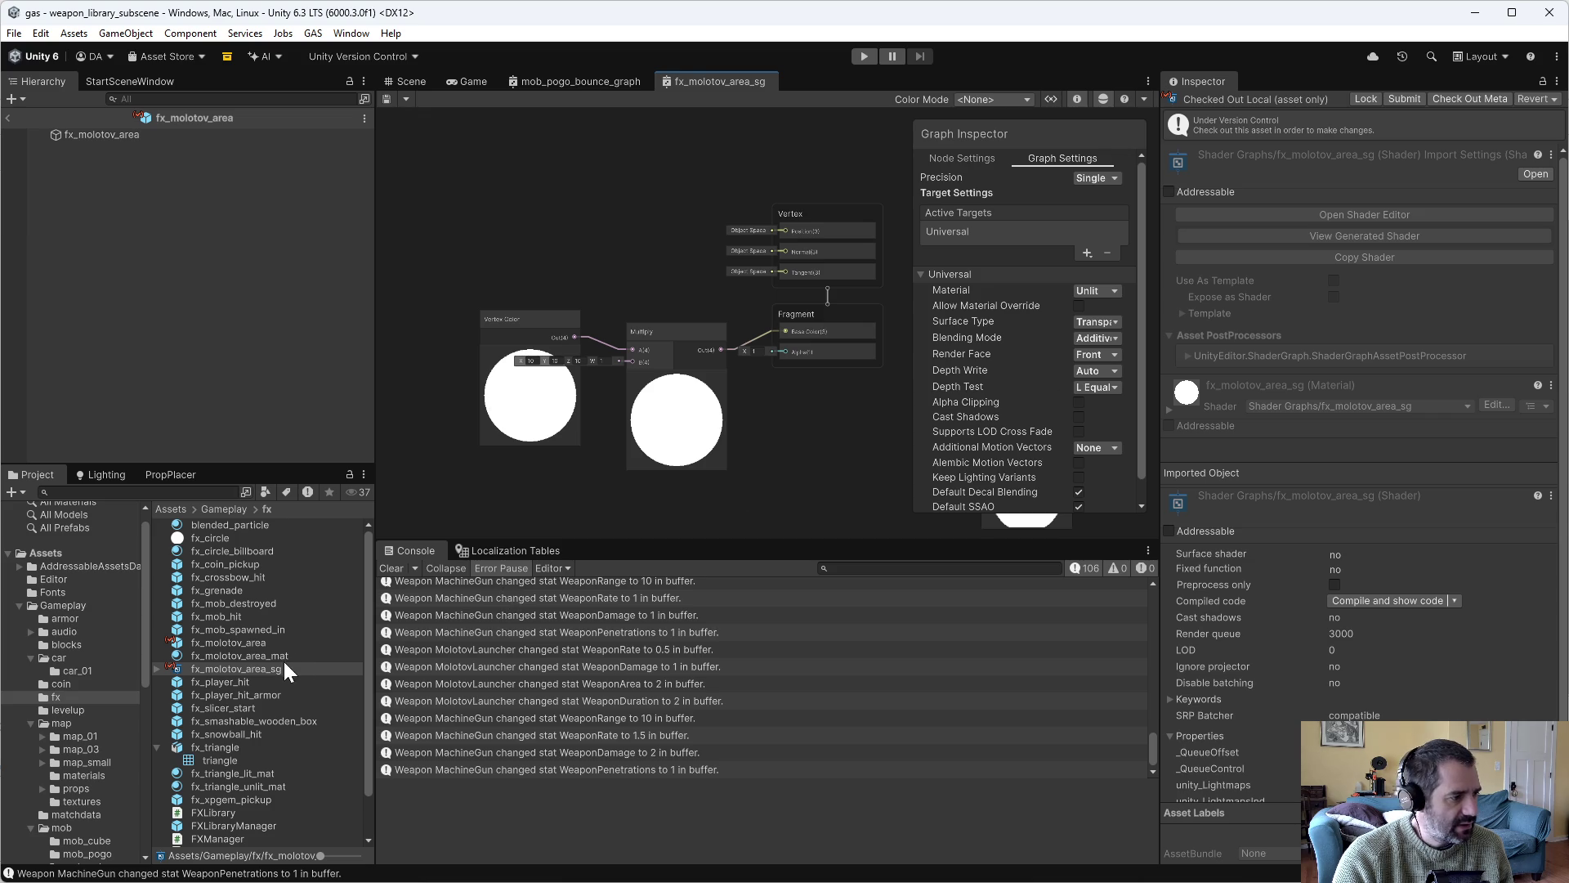
click(244, 644)
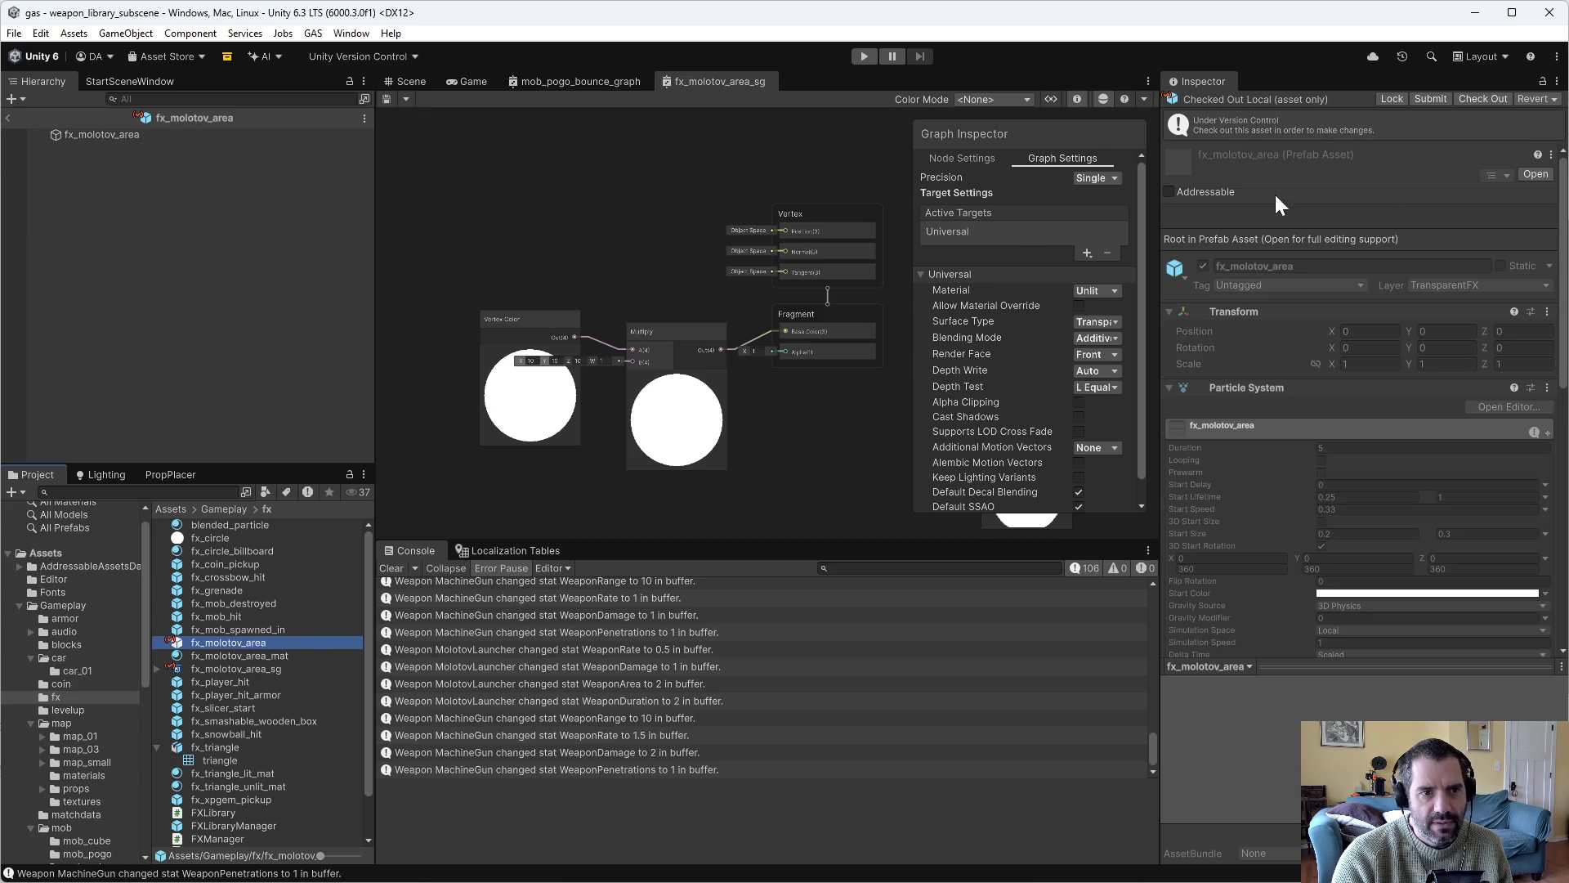
Select fx_molotov_area in the Scene and play, then stop, its particle preview.
click(55, 136)
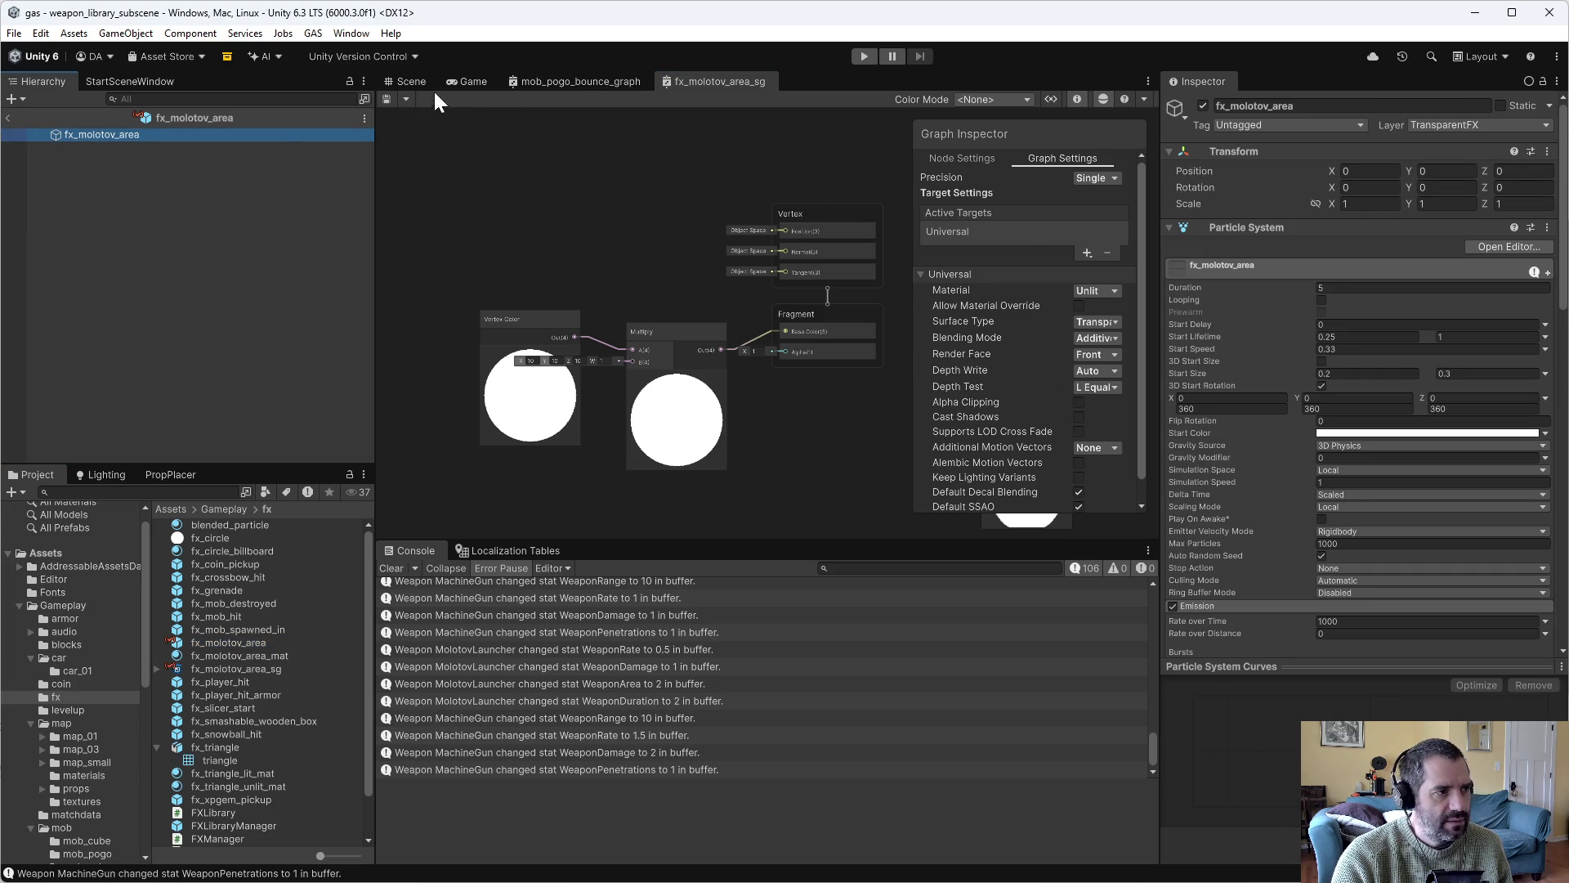
click(411, 81)
click(992, 404)
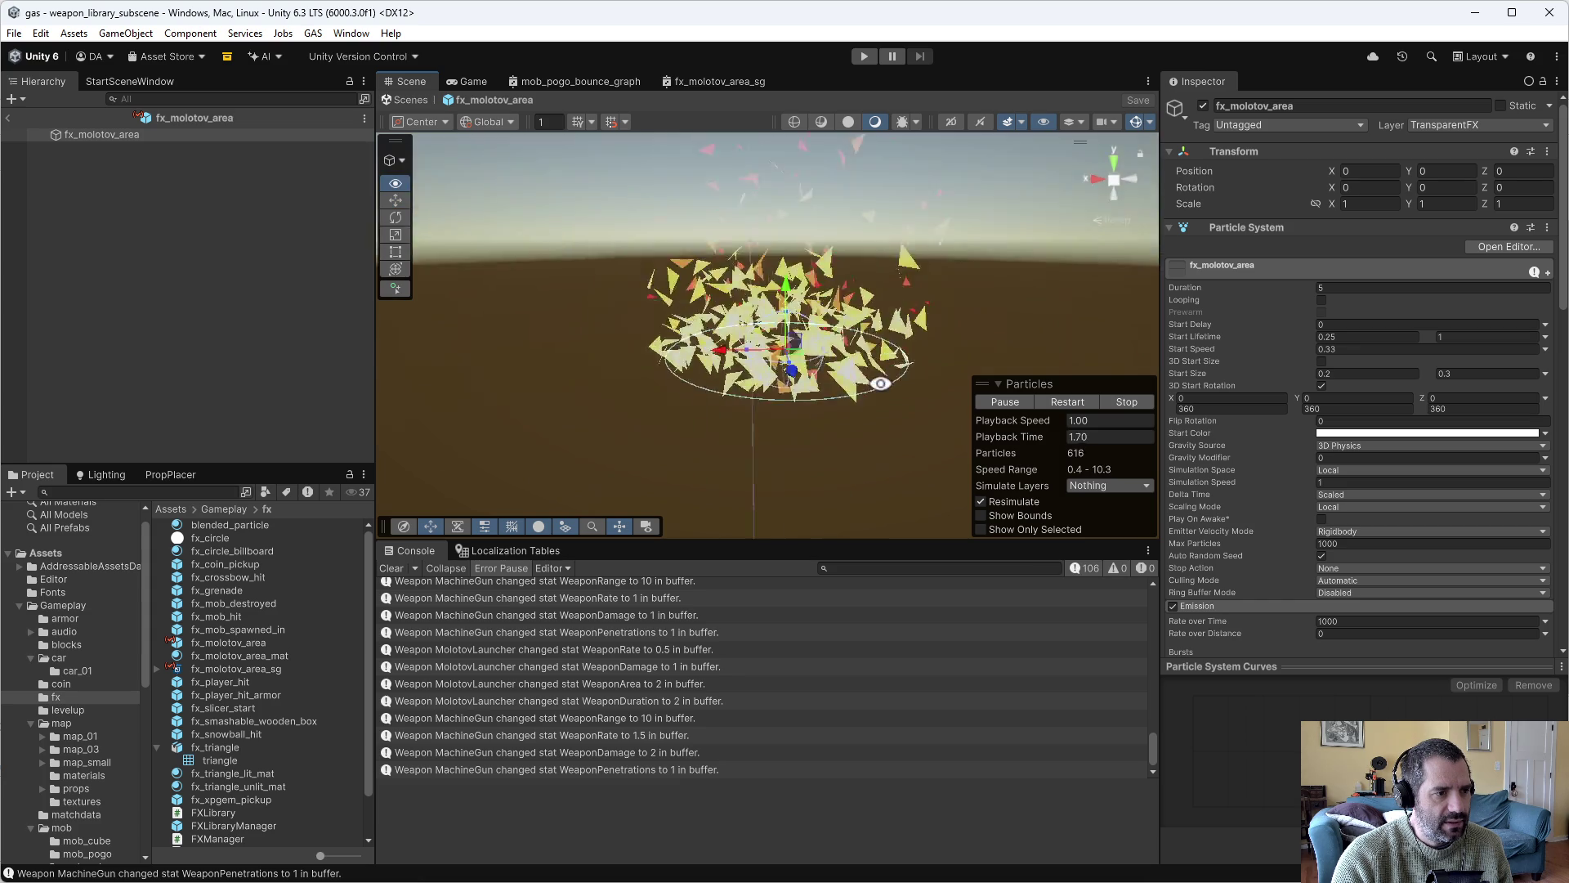
click(1126, 401)
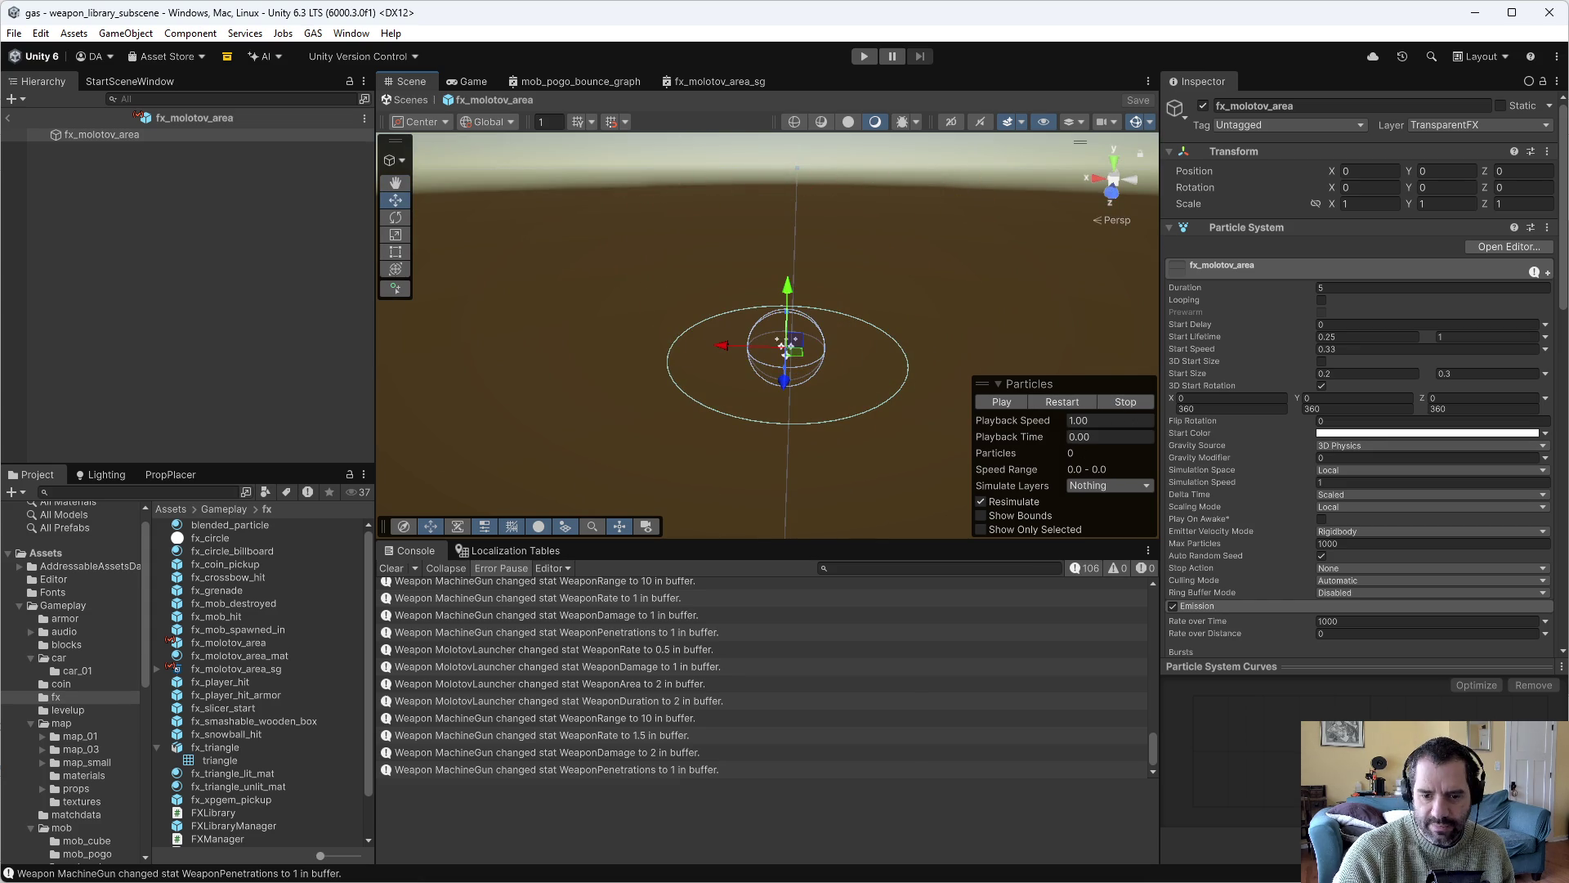
key(alt+Tab)
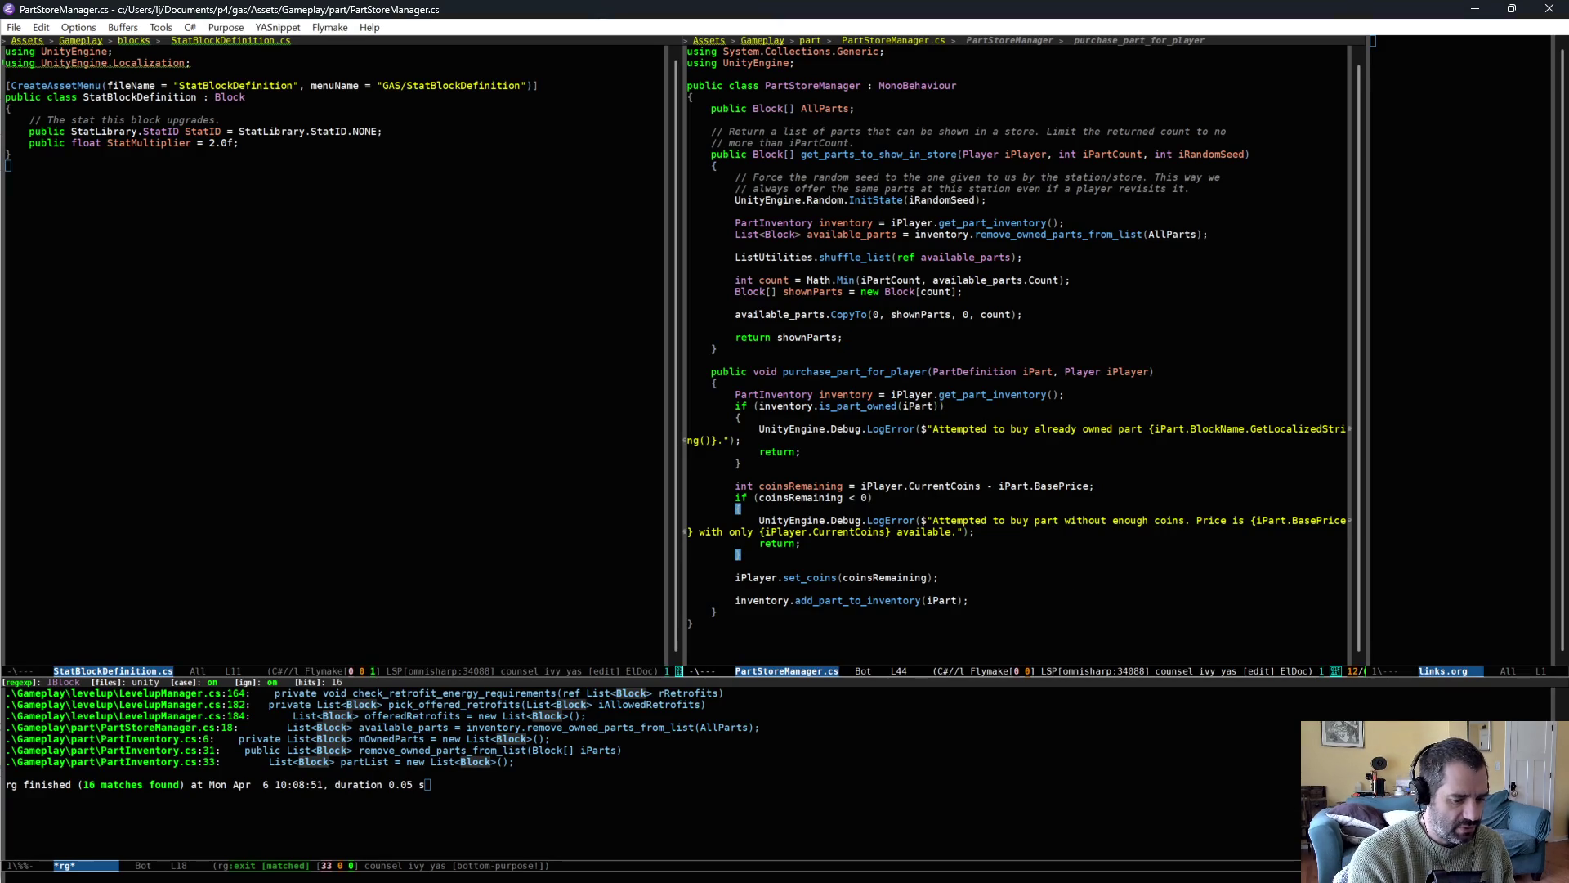
Open CarBuilder.cs in Emacs with find-file.
key(ctrl+x)
key(ctrl+f)
text(carbui)
key(Return)
Change slot 0's weapon from MachineGun to MolotovLauncher and save CarBuilder.cs.
scroll(869, 490, up, 15)
scroll(869, 491, down, 10)
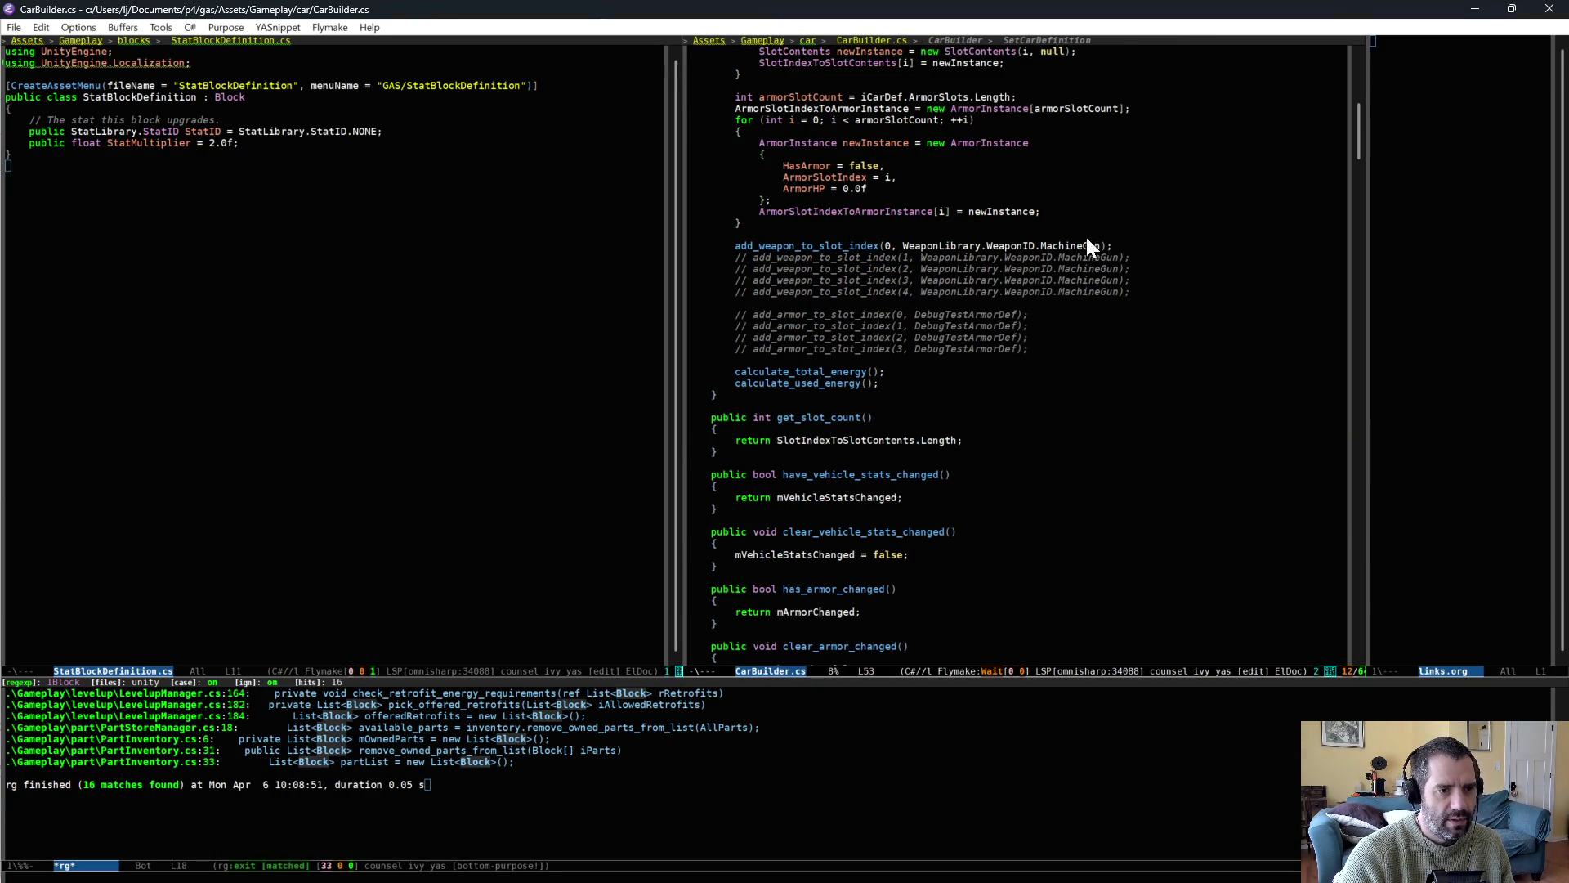
text(MolotovLauncher)
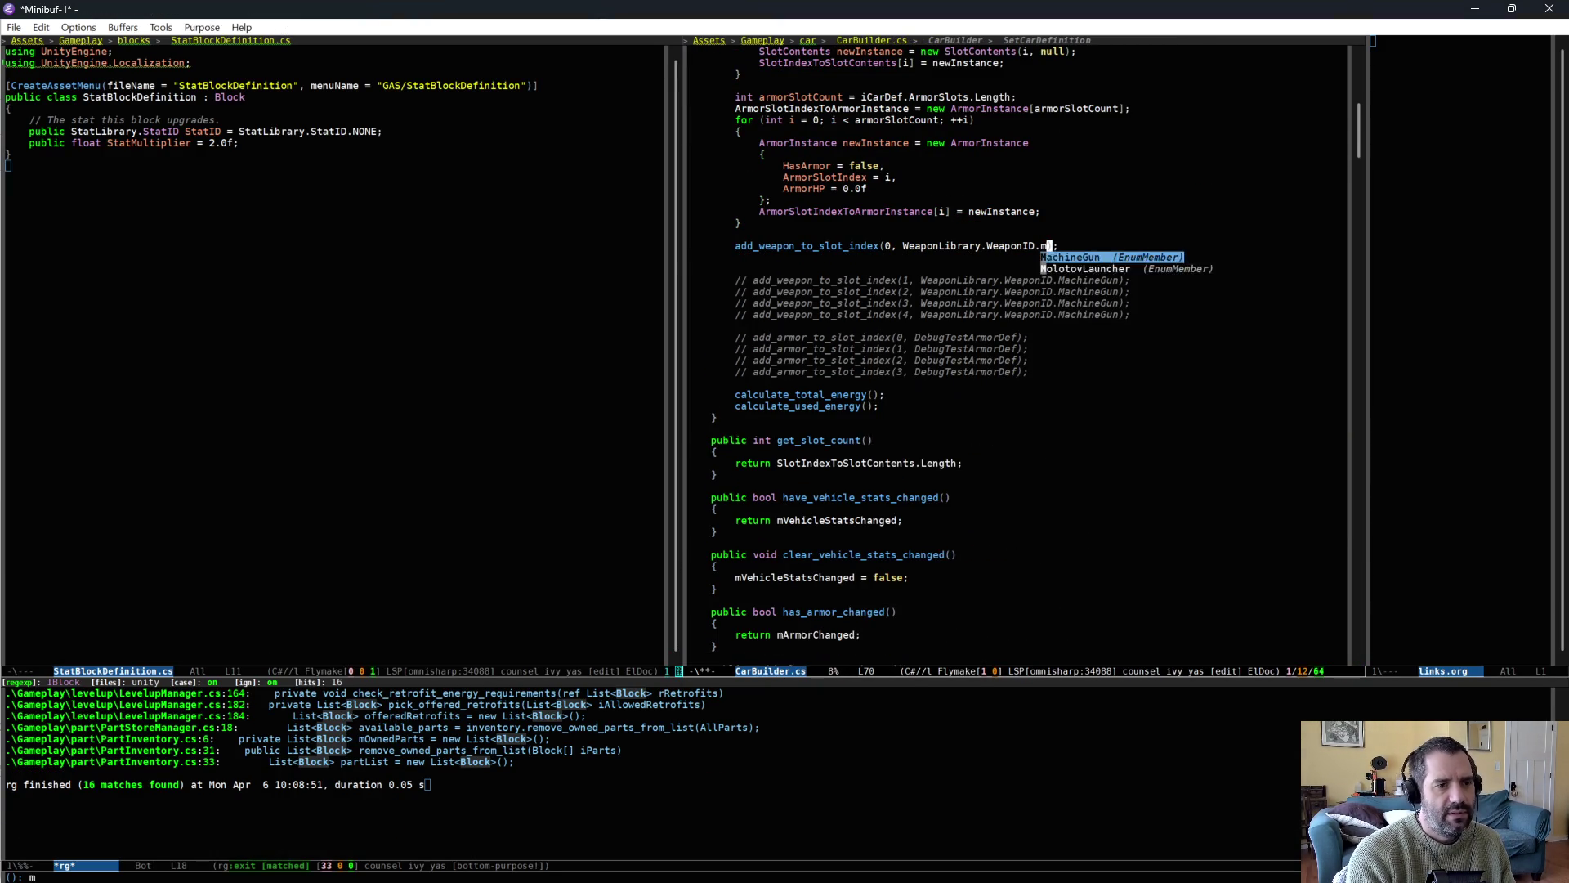
key(ctrl+x)
key(ctrl+s)
key(alt+Tab)
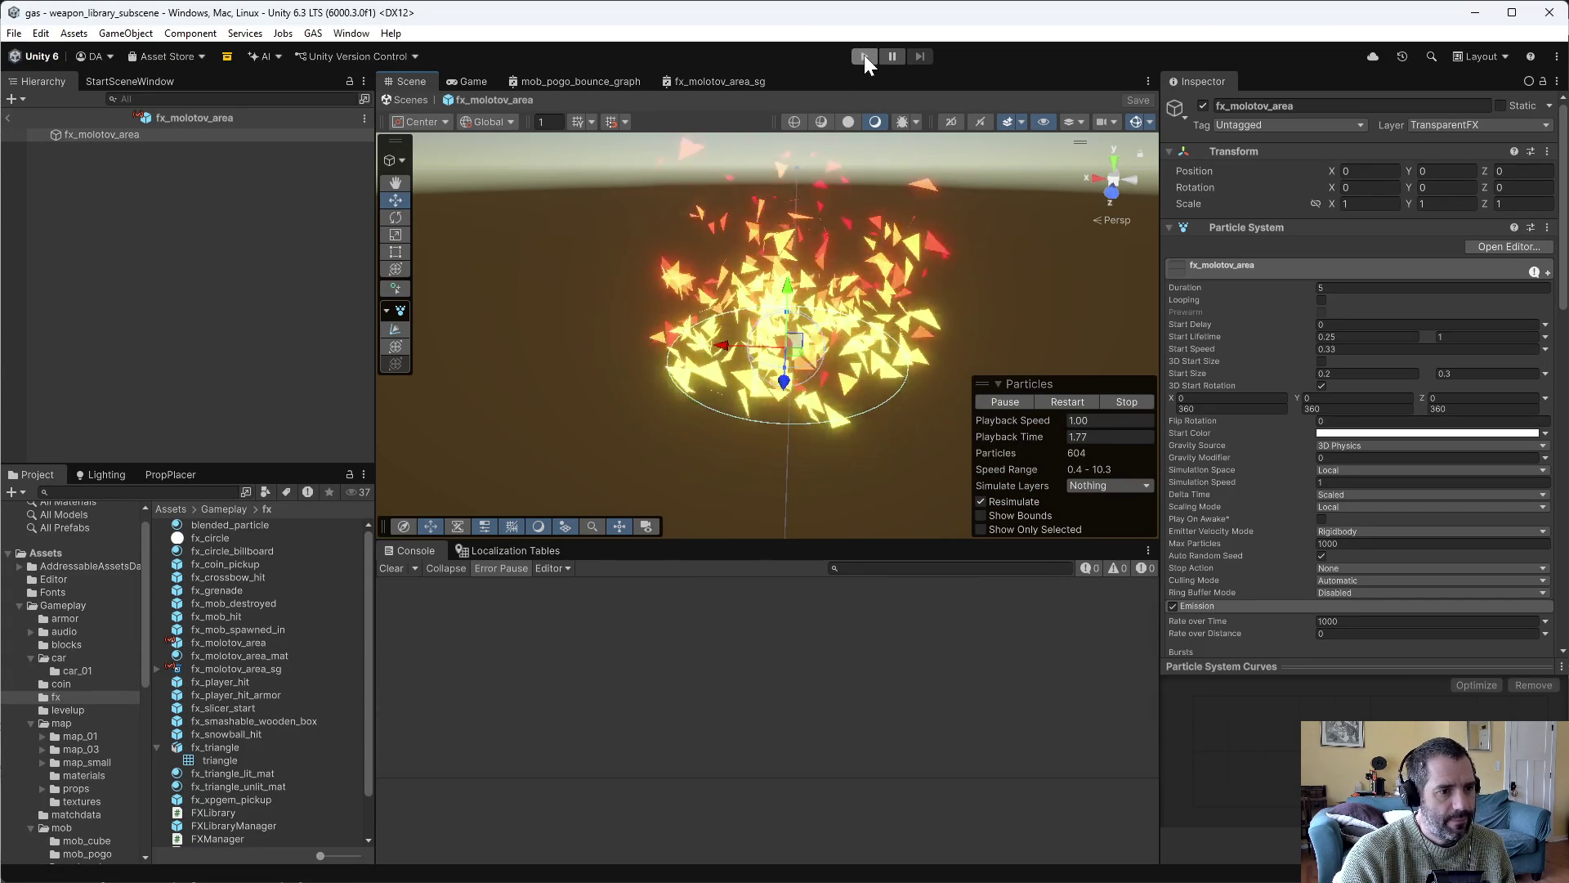
Play-test the car with the MolotovLauncher, driving forward to see the fire effect, then stop.
click(1133, 402)
click(864, 55)
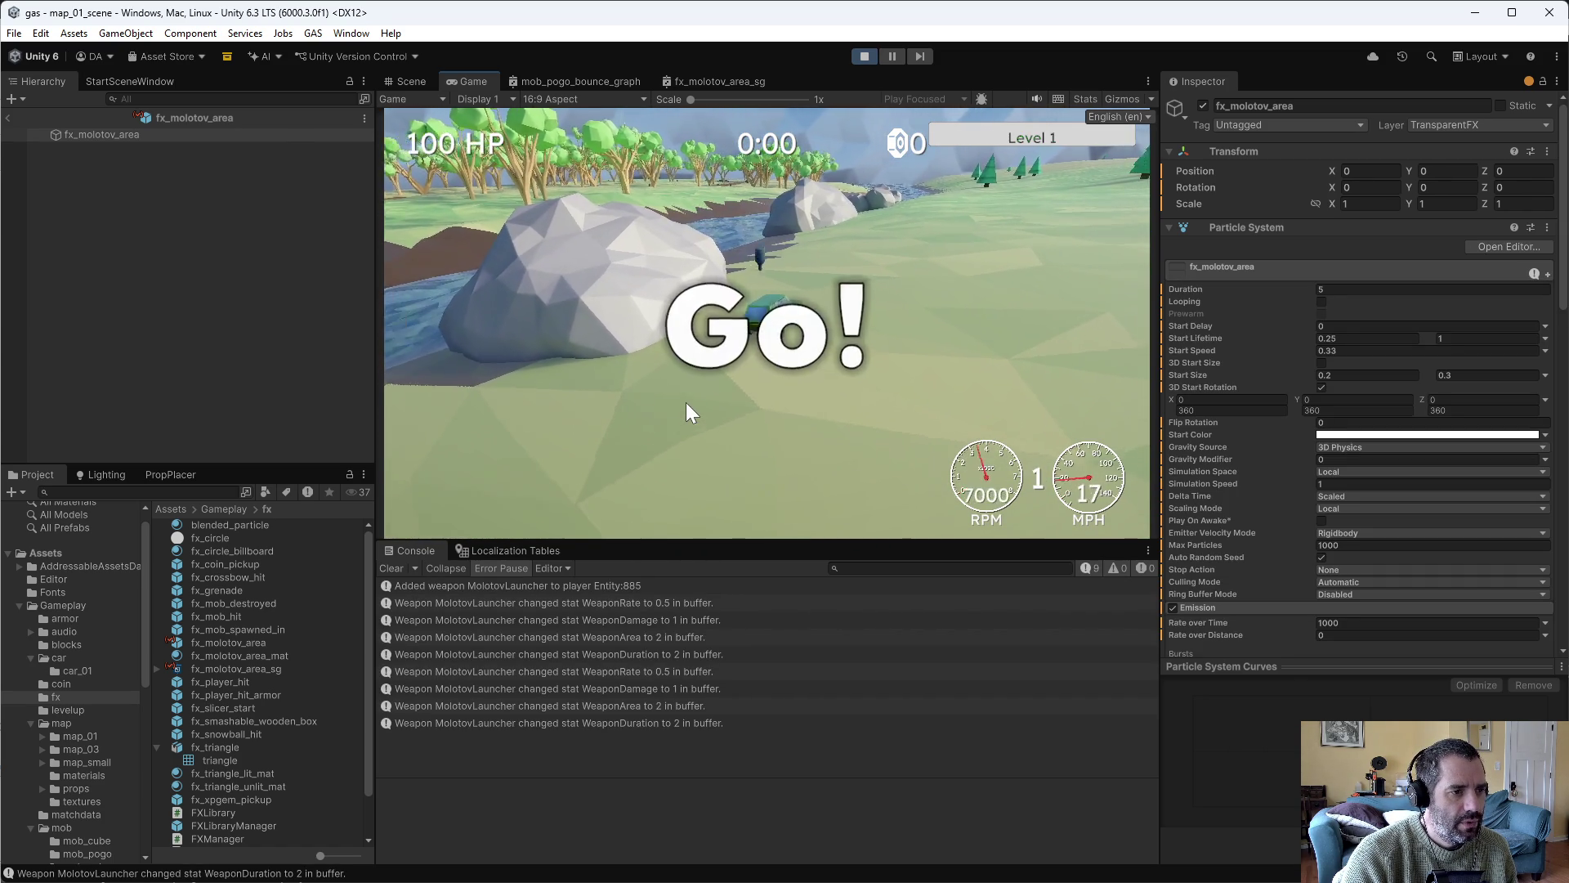
key(w)
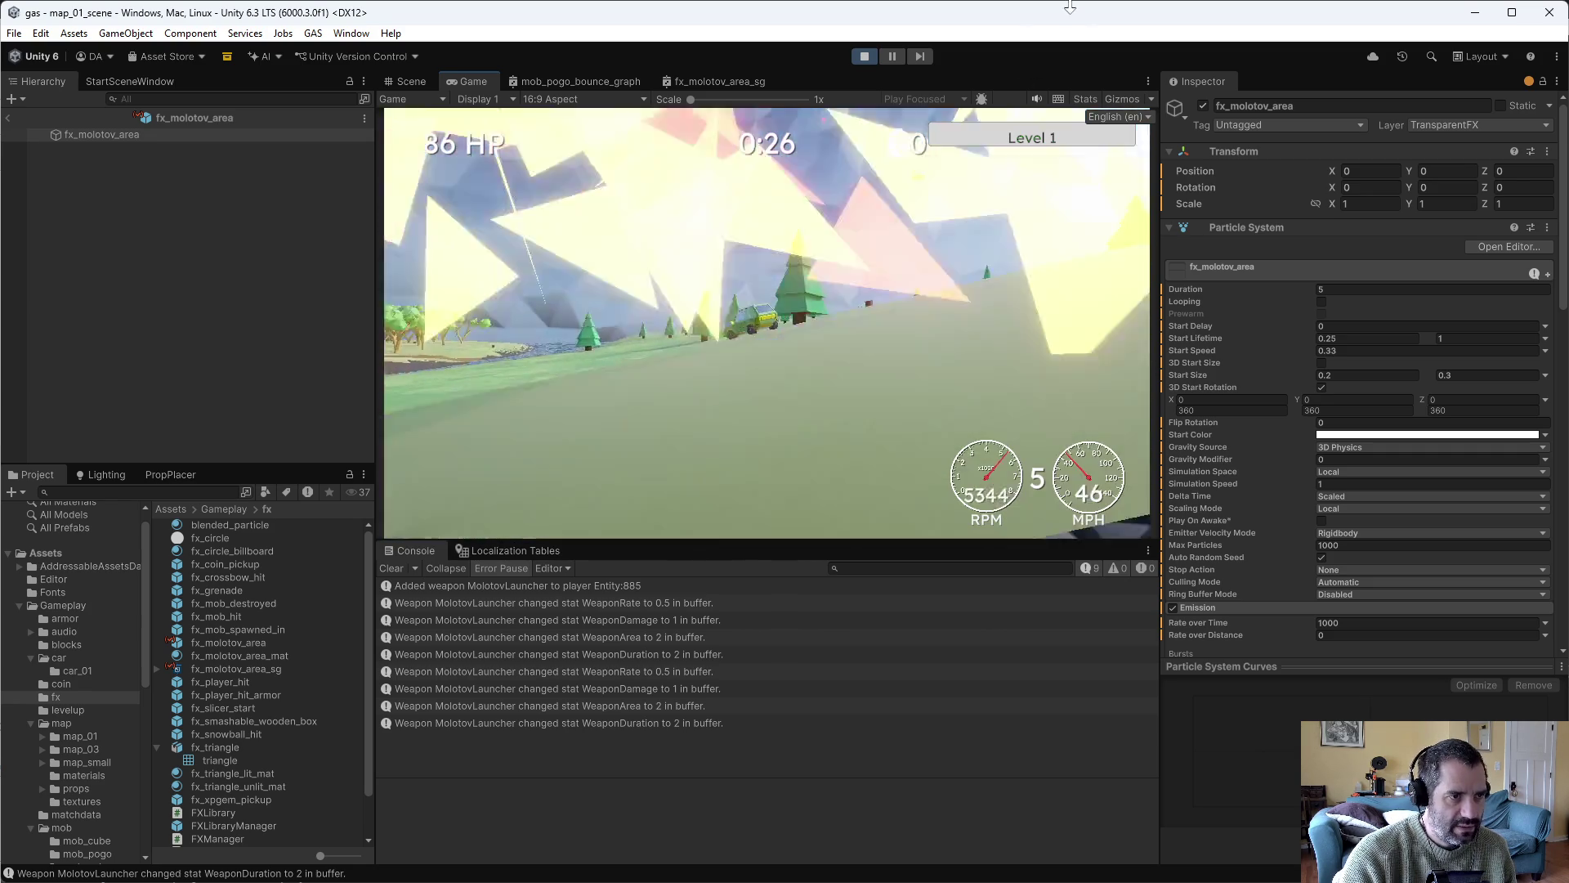
click(863, 57)
key(alt+Tab)
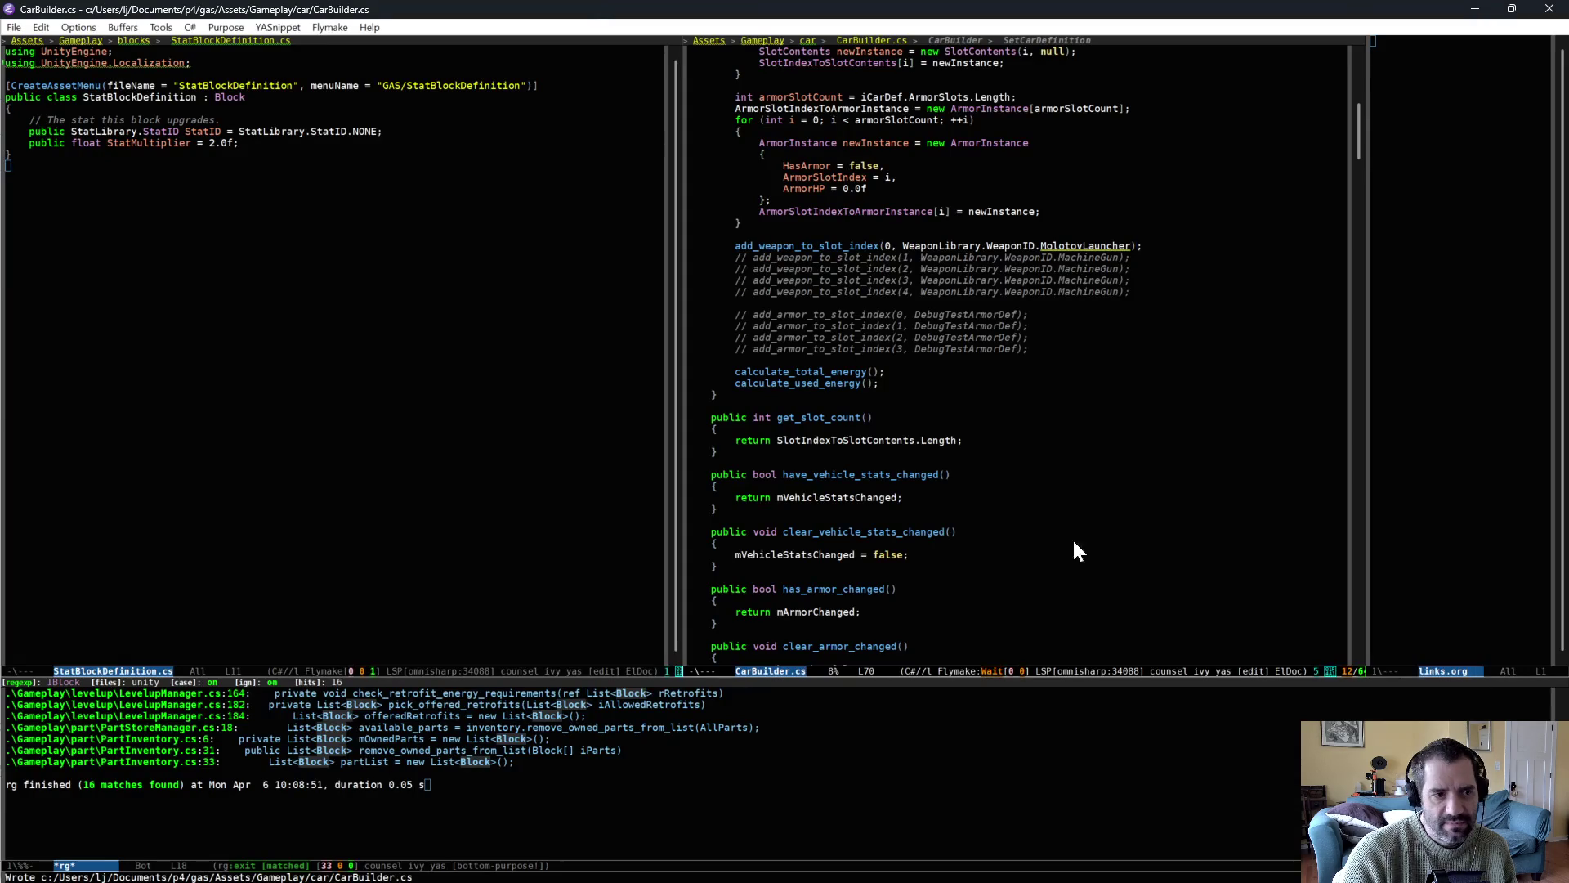
key(alt+Tab)
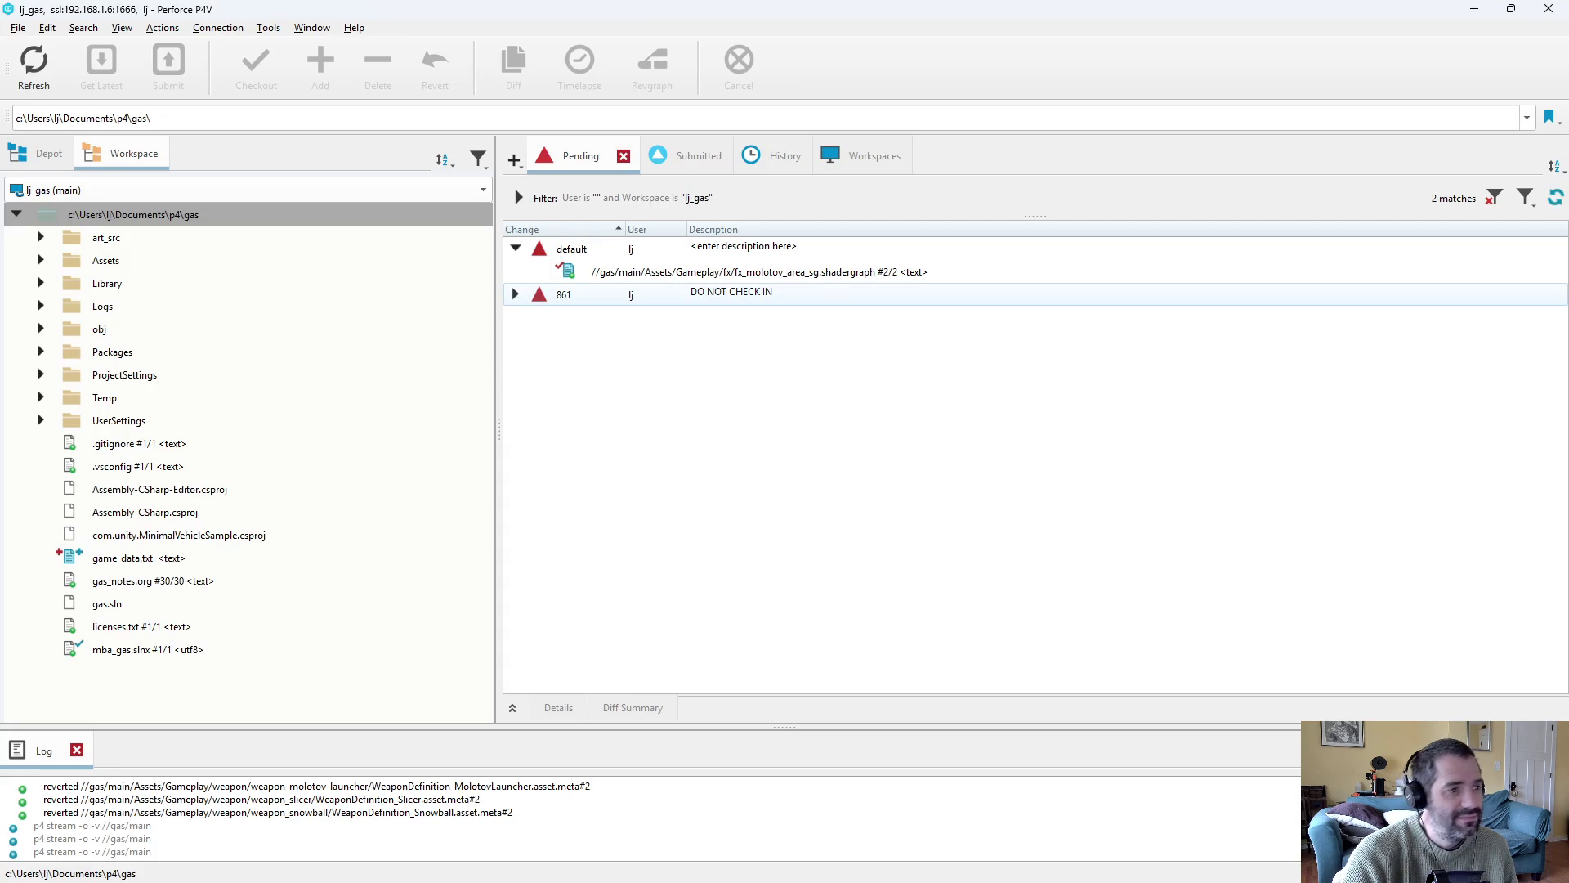
Refresh P4V and reconcile offline work in Assets, picking up the modified CarBuilder.cs.
click(55, 82)
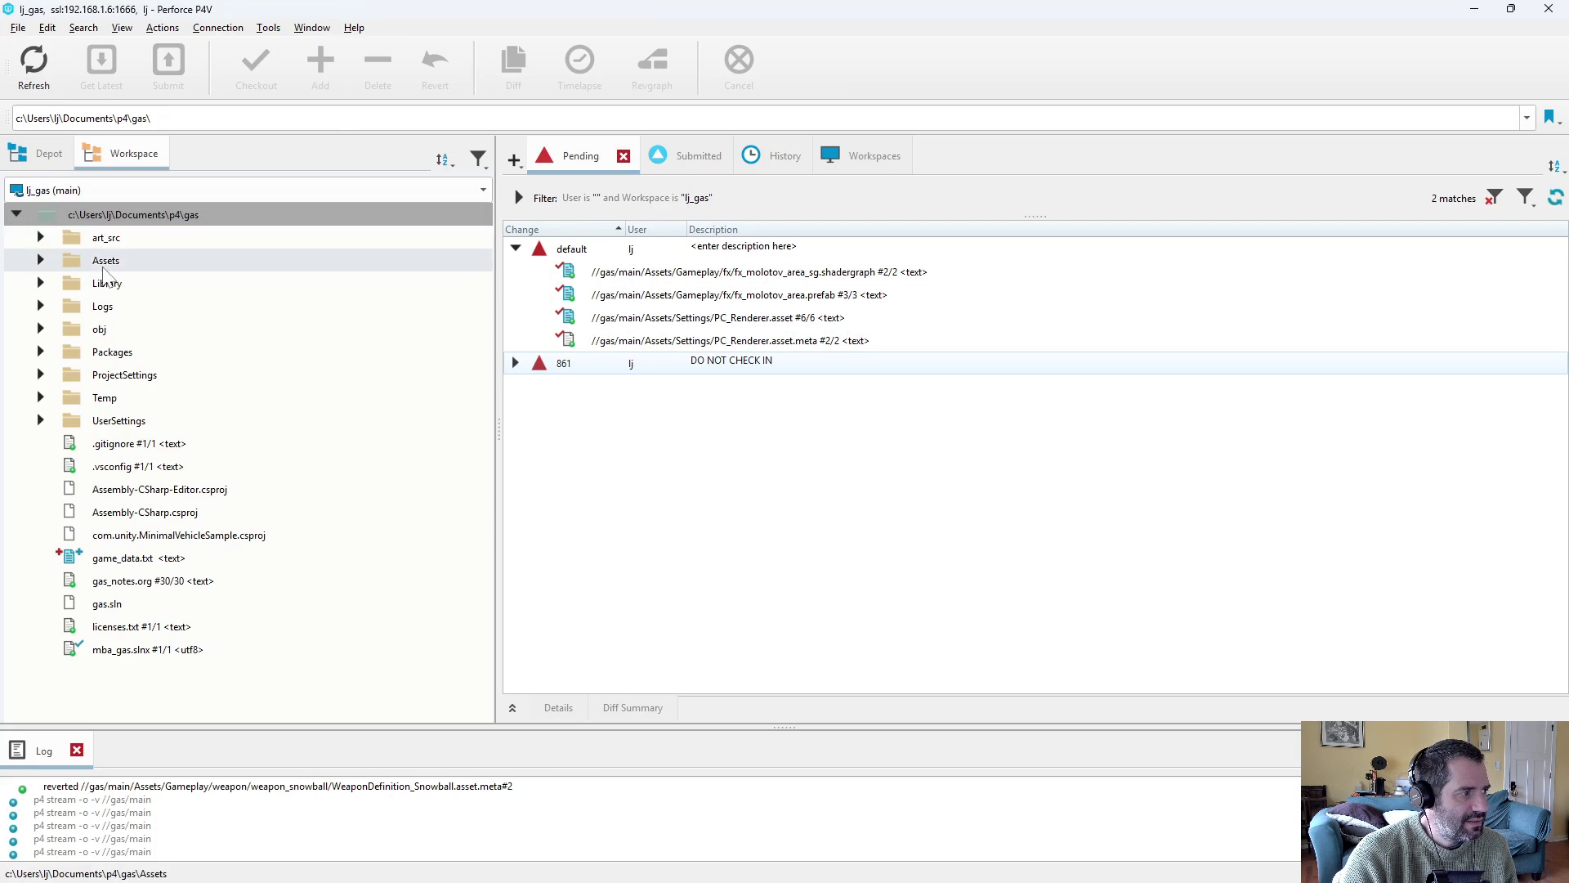
right_click(99, 261)
click(214, 222)
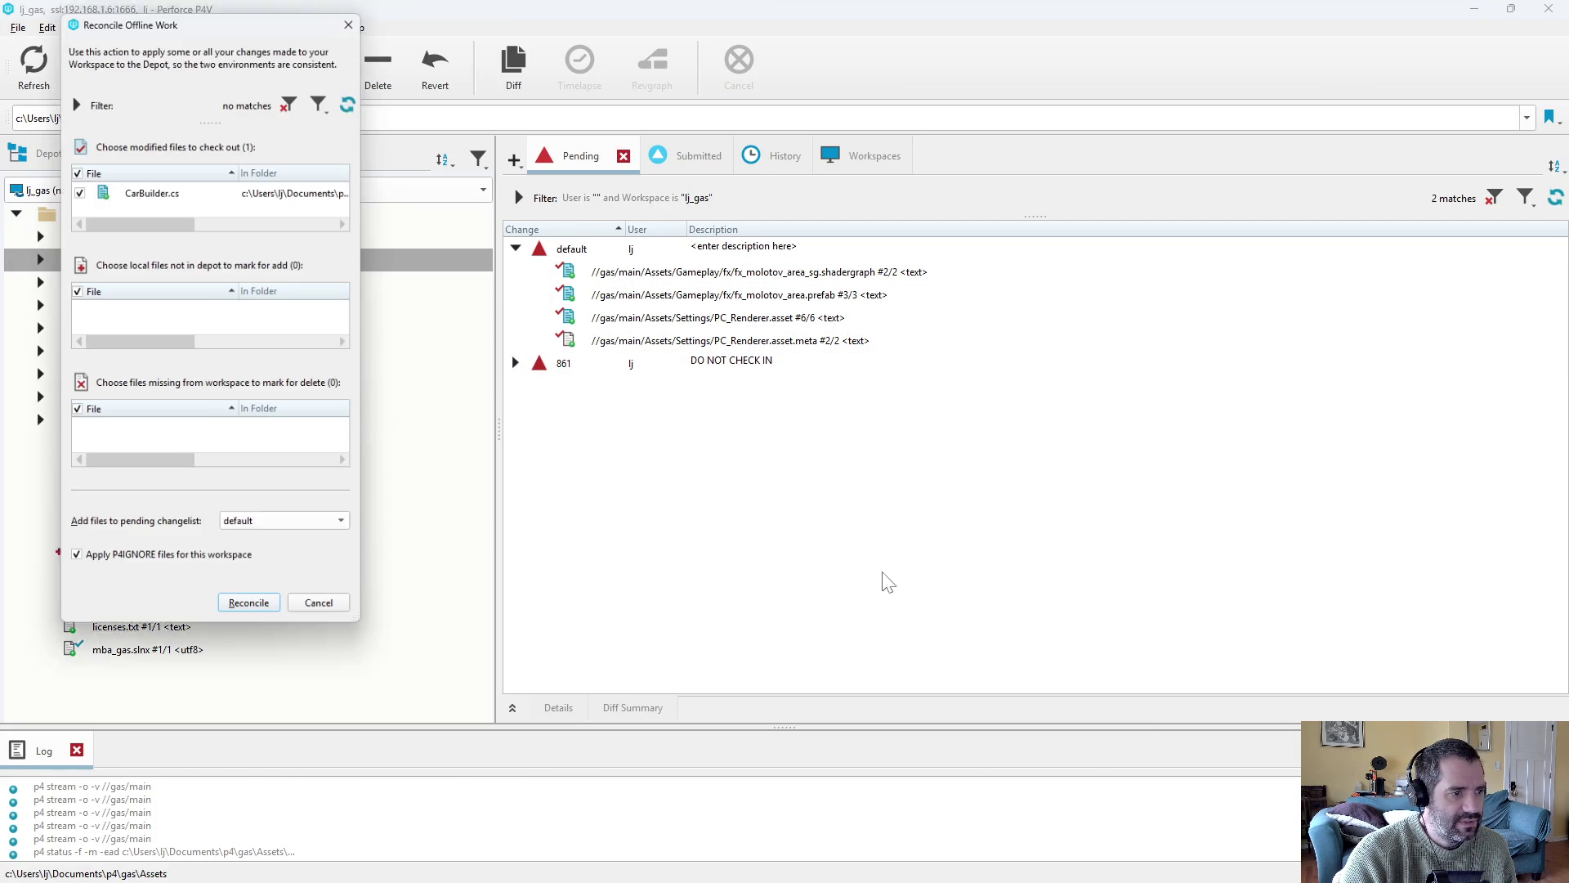
click(253, 616)
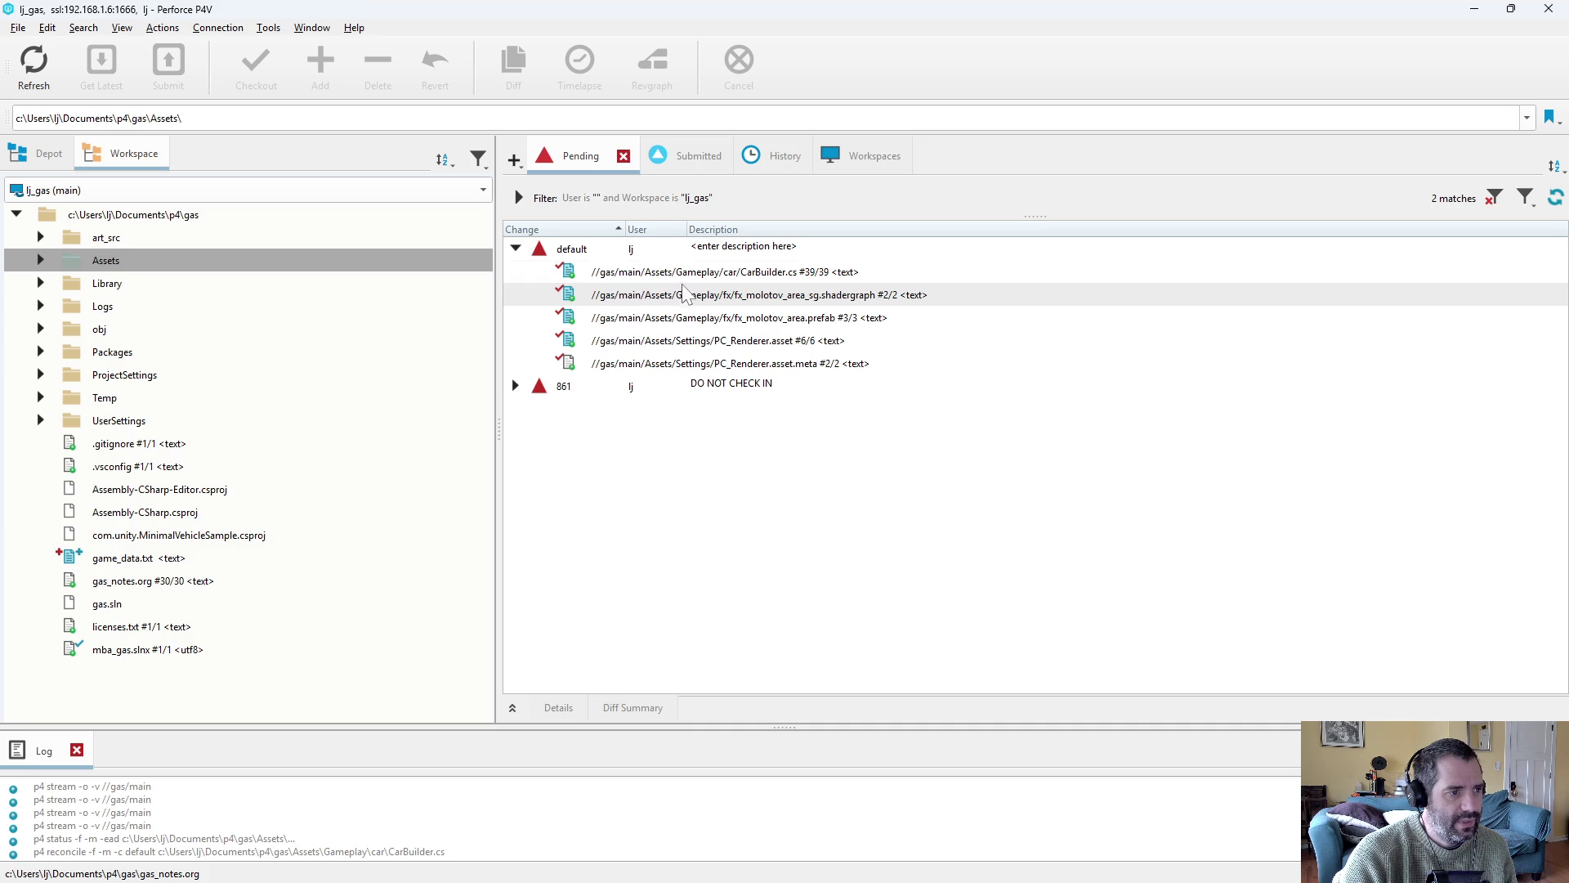
Diff CarBuilder.cs, move it to changelist 861, and begin submitting the default changelist.
double_click(669, 274)
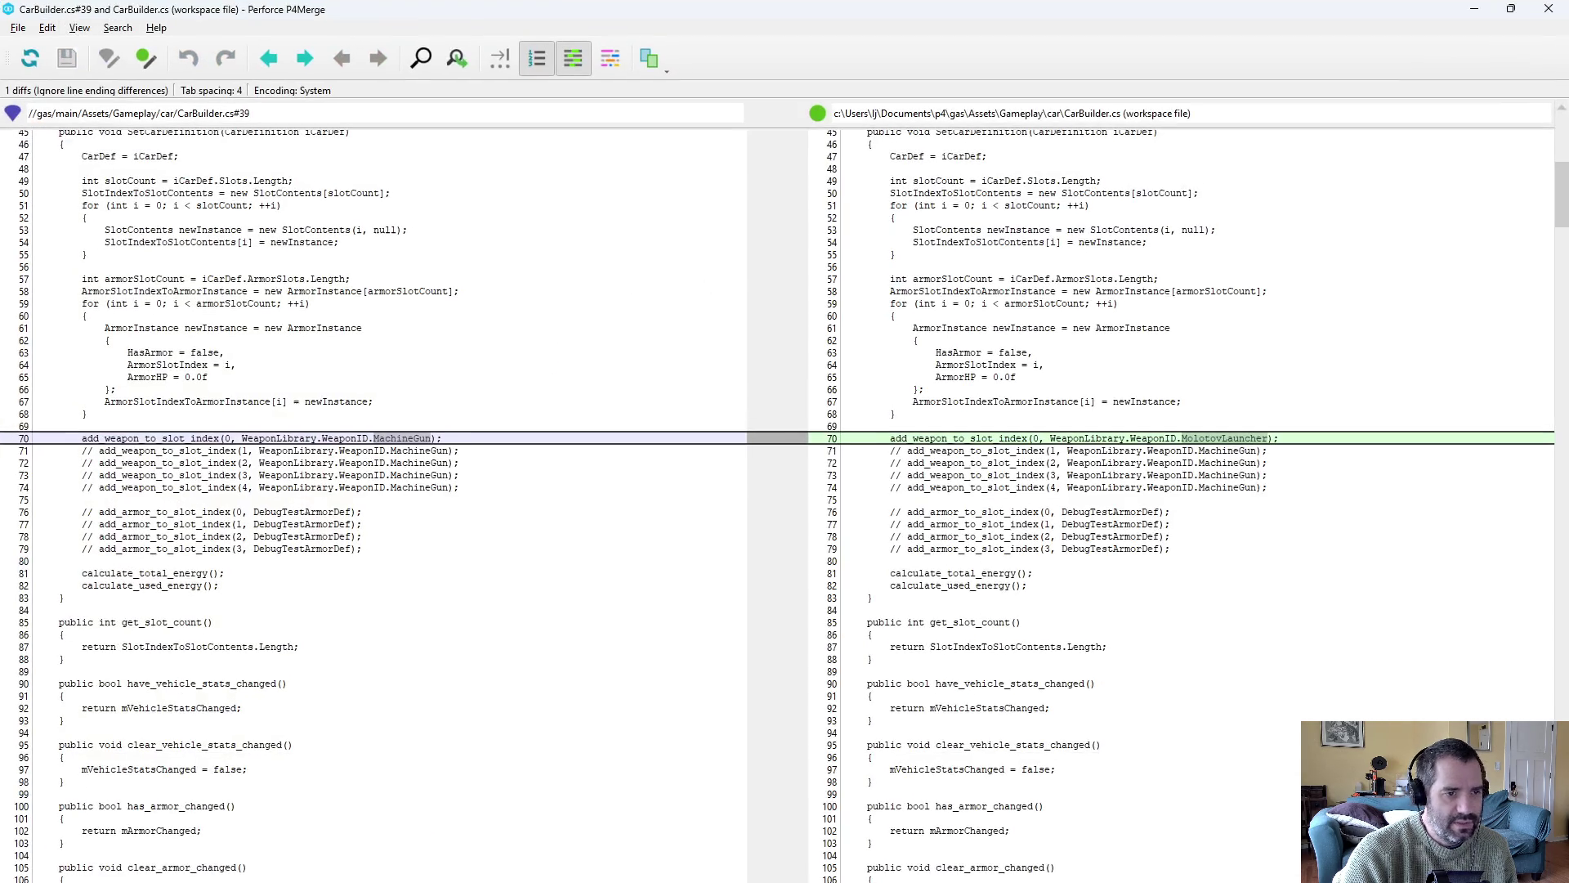
key(alt+F4)
mouse_move(665, 268)
mouse_down()
mouse_move(597, 377)
mouse_move(568, 385)
mouse_up()
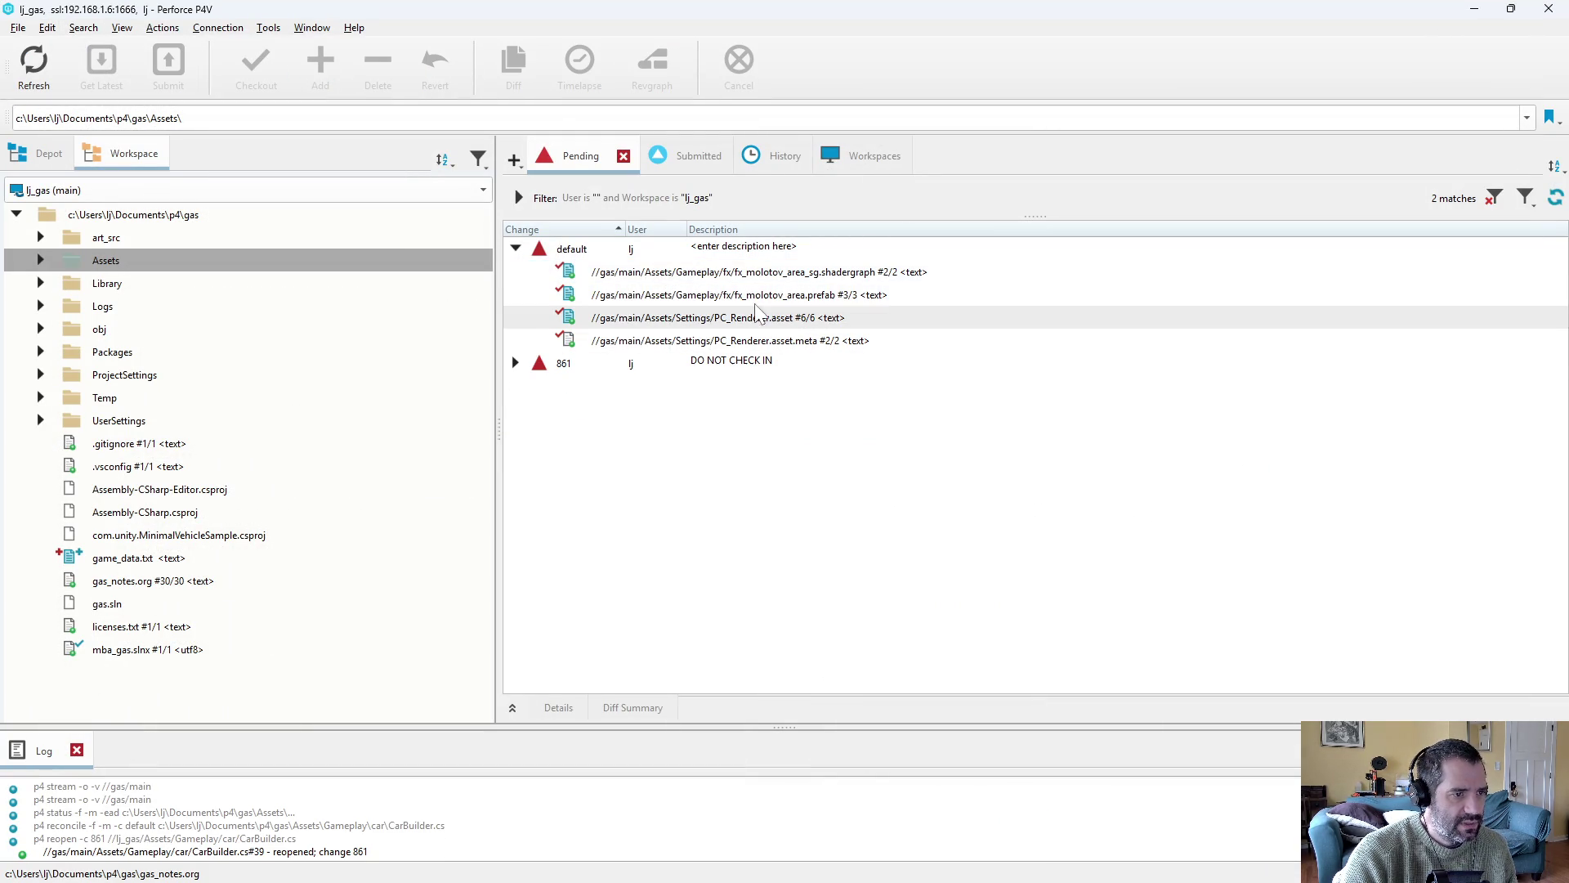
right_click(641, 275)
click(786, 268)
text(fixed molotov FX being invisible)
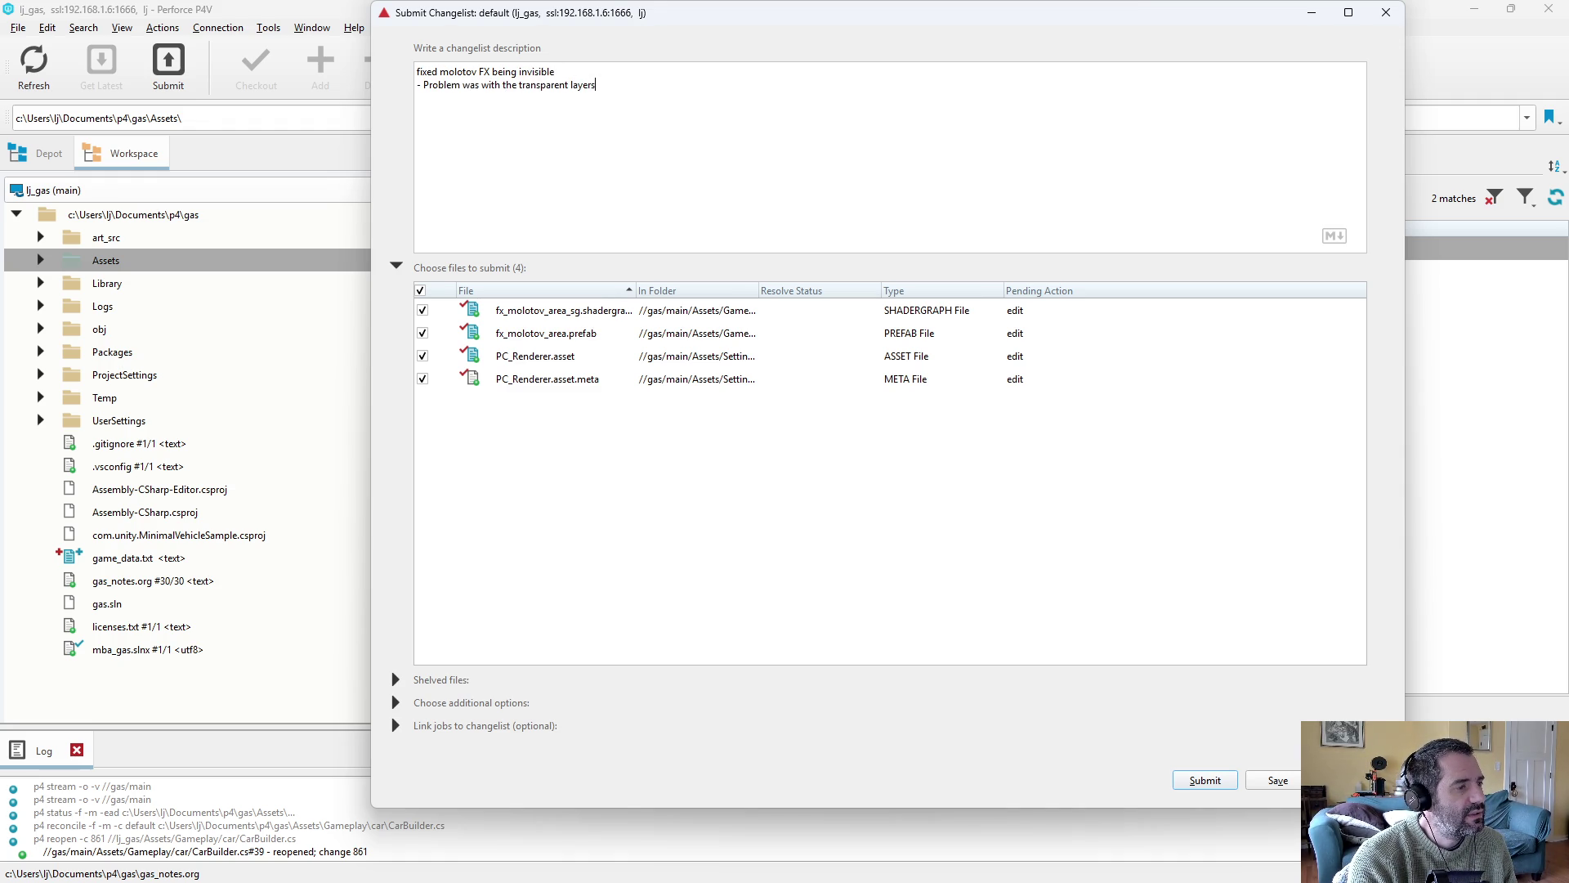
Explain the fix (TransparentFX transparent pass, molotov entity on that layer) and submit change 1218.
key(ctrl+BackSpace)
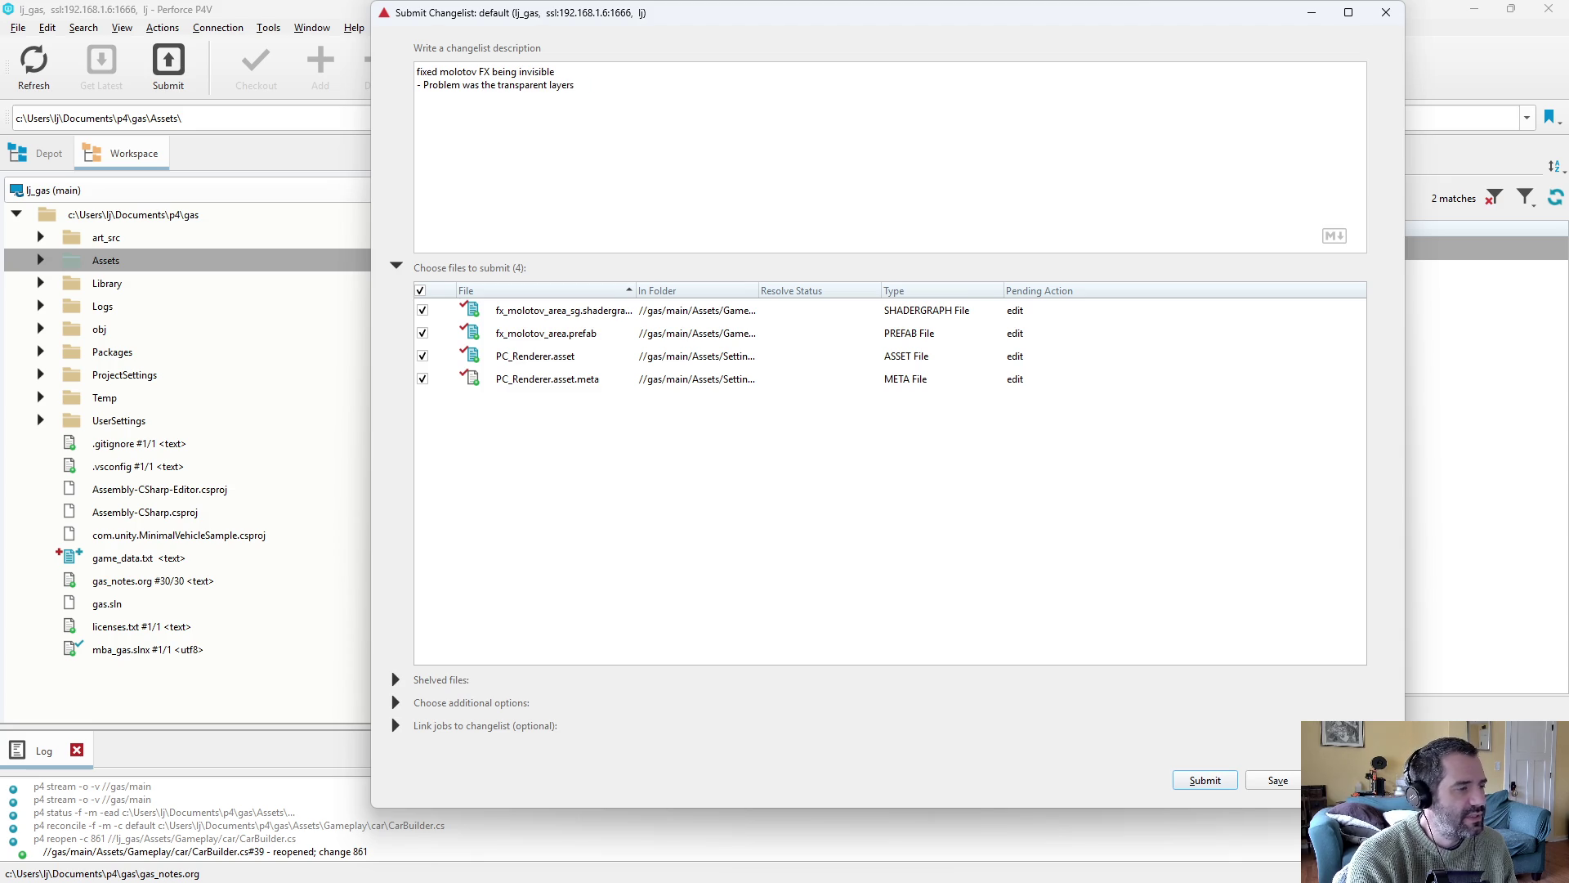
text(VFX e)
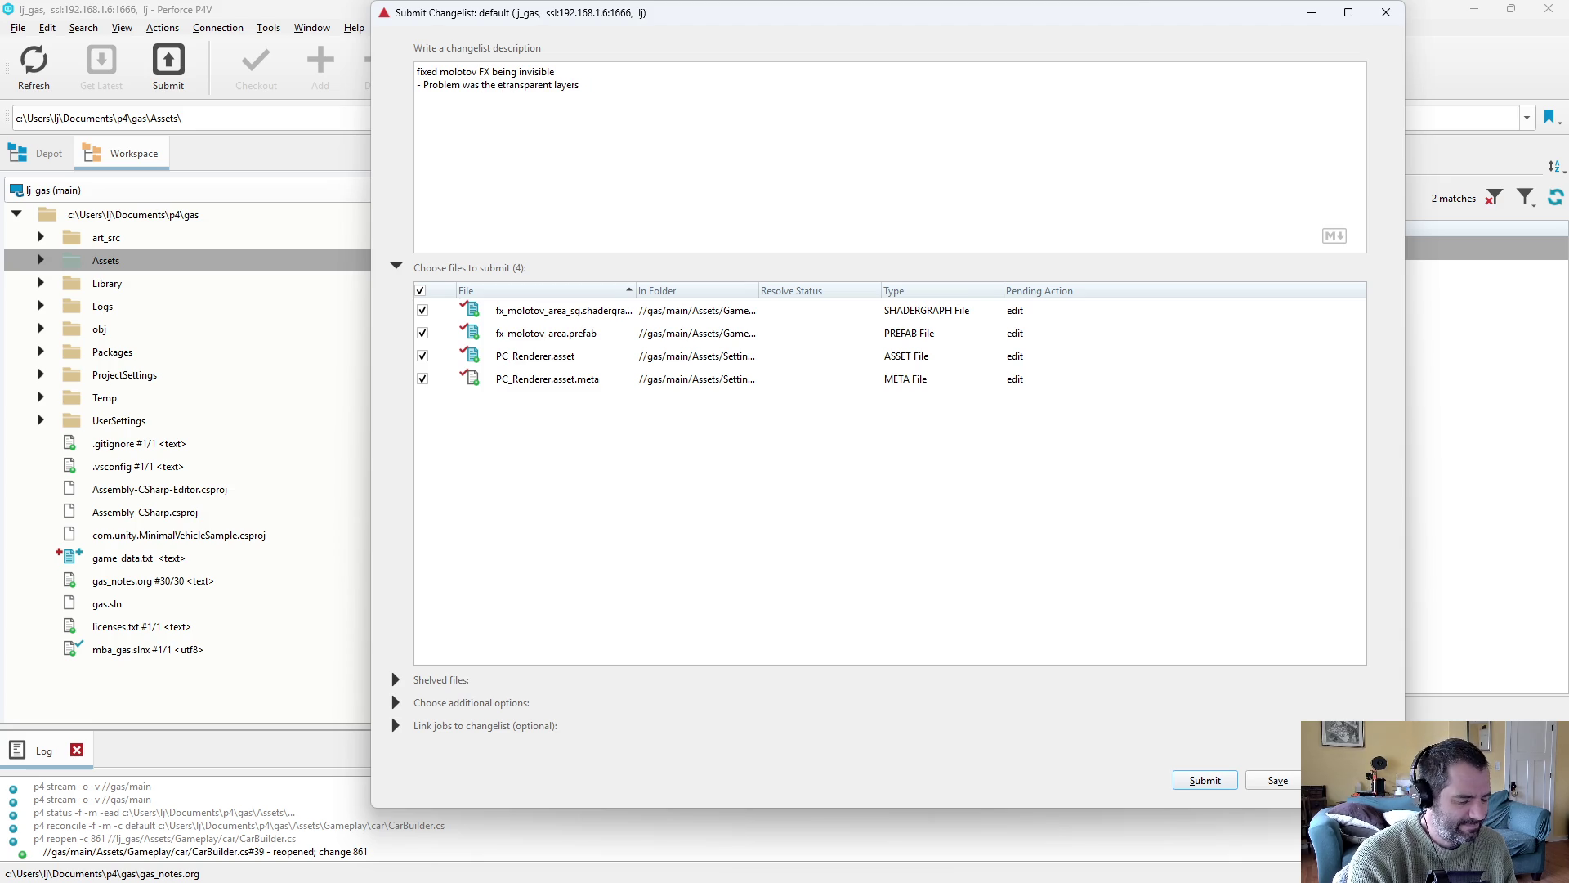
text(ntity )
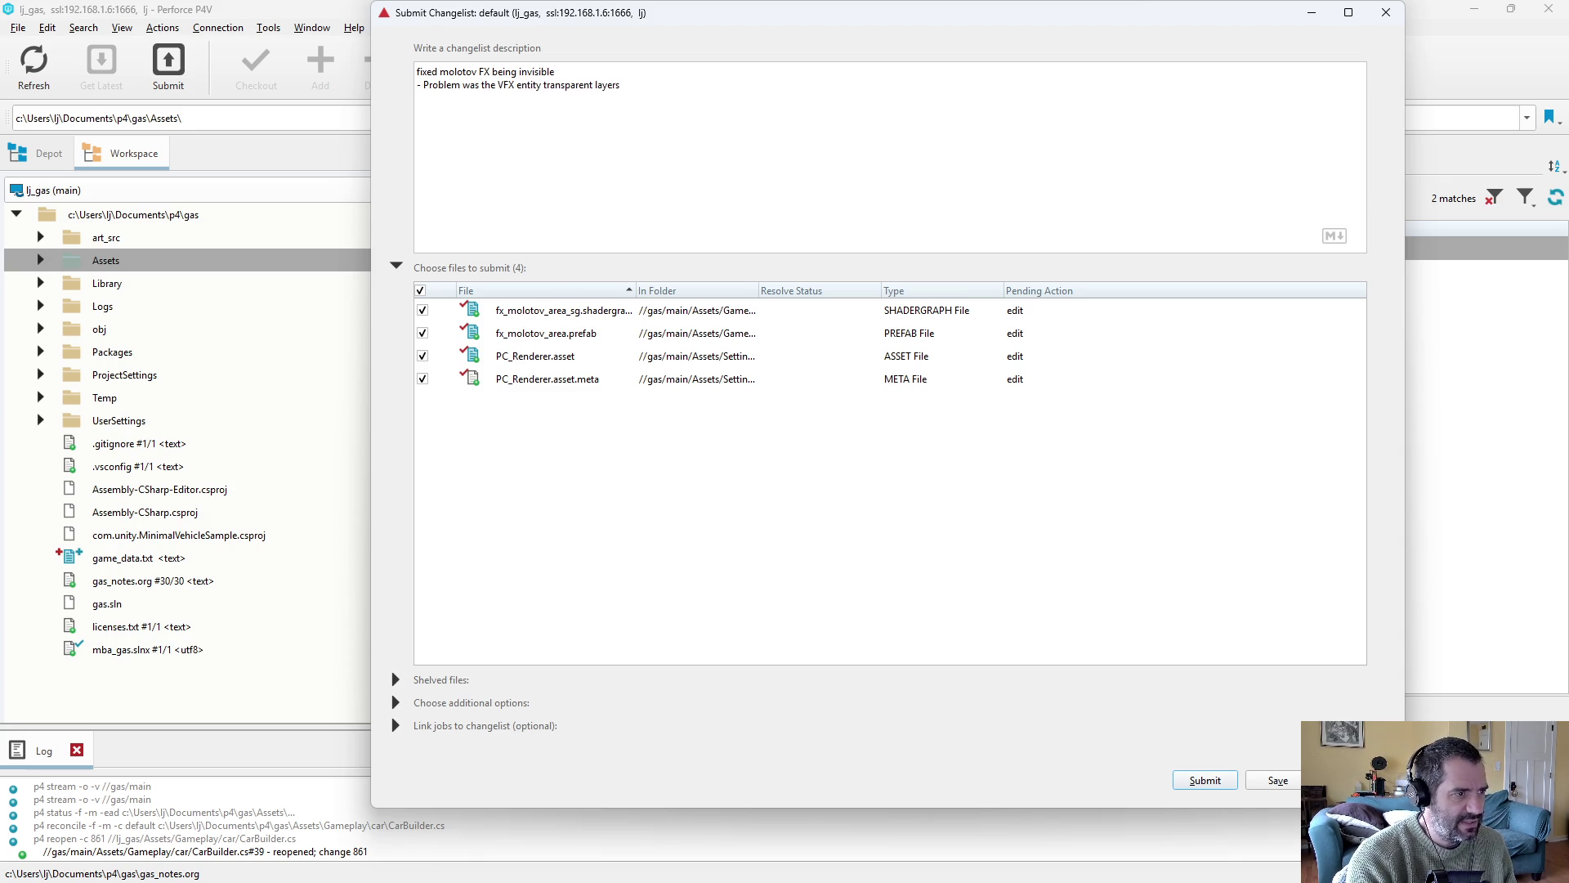
text(wasn't on a)
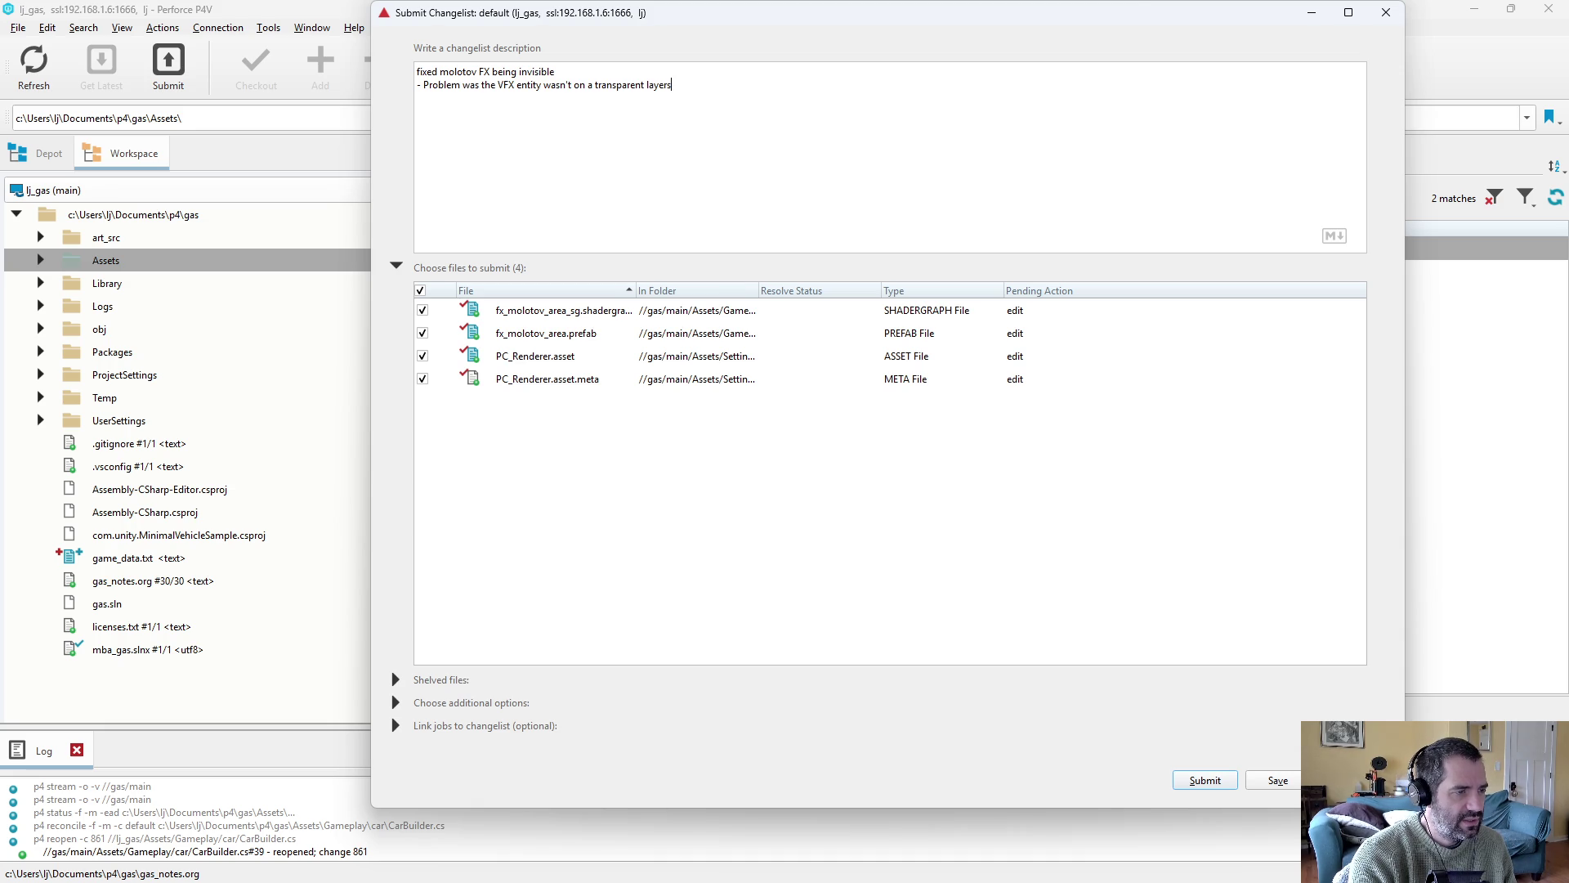
text(nd so didn't render. - F)
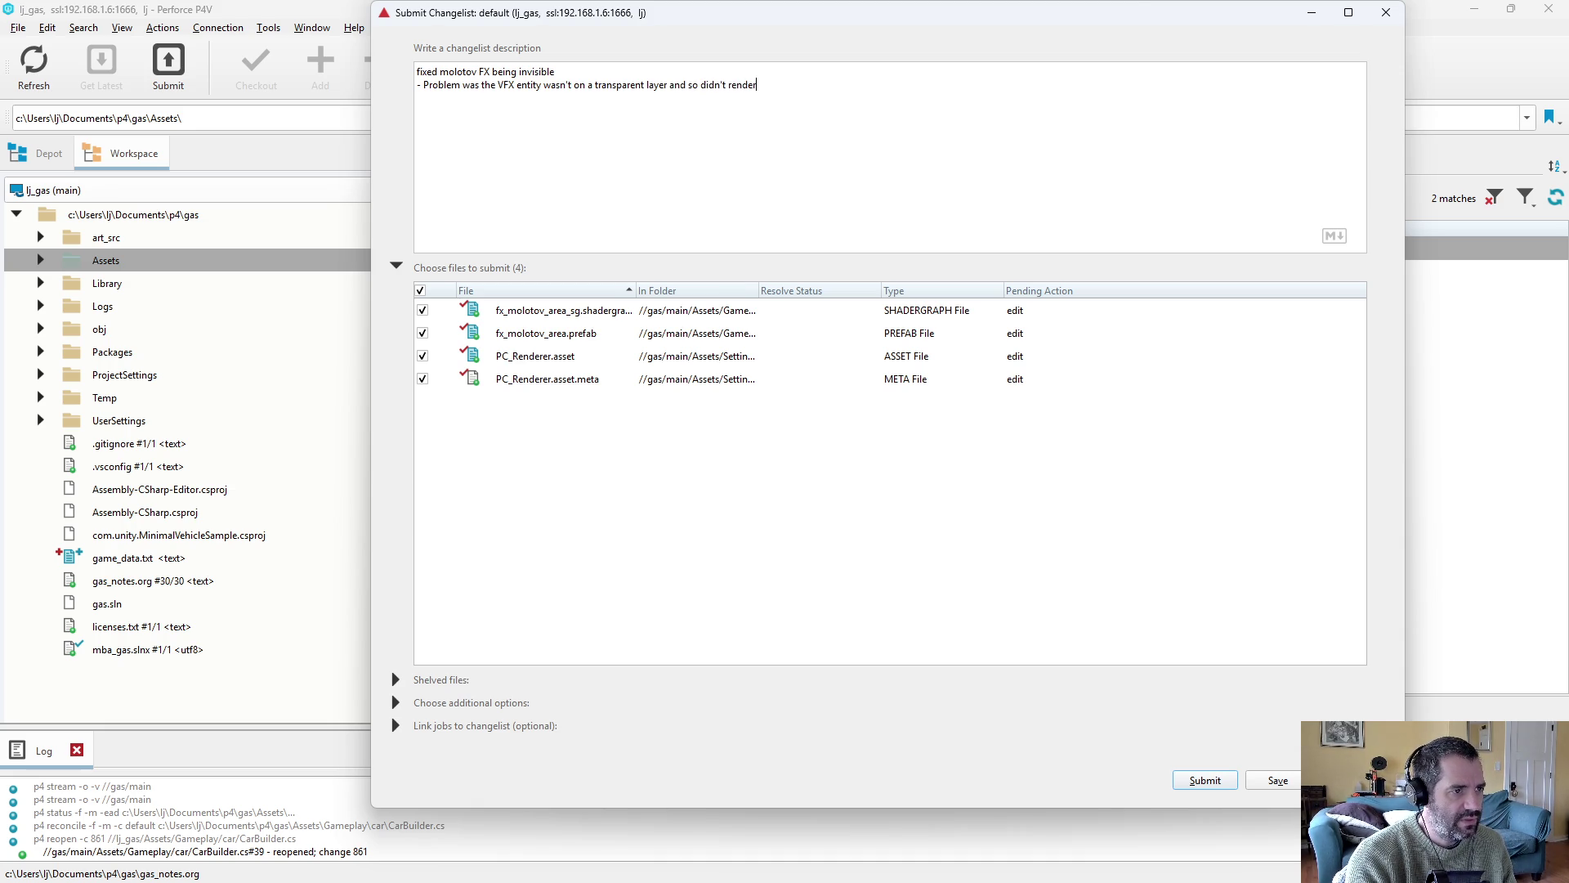
text(ix was to)
key(BackSpace)
text(chang)
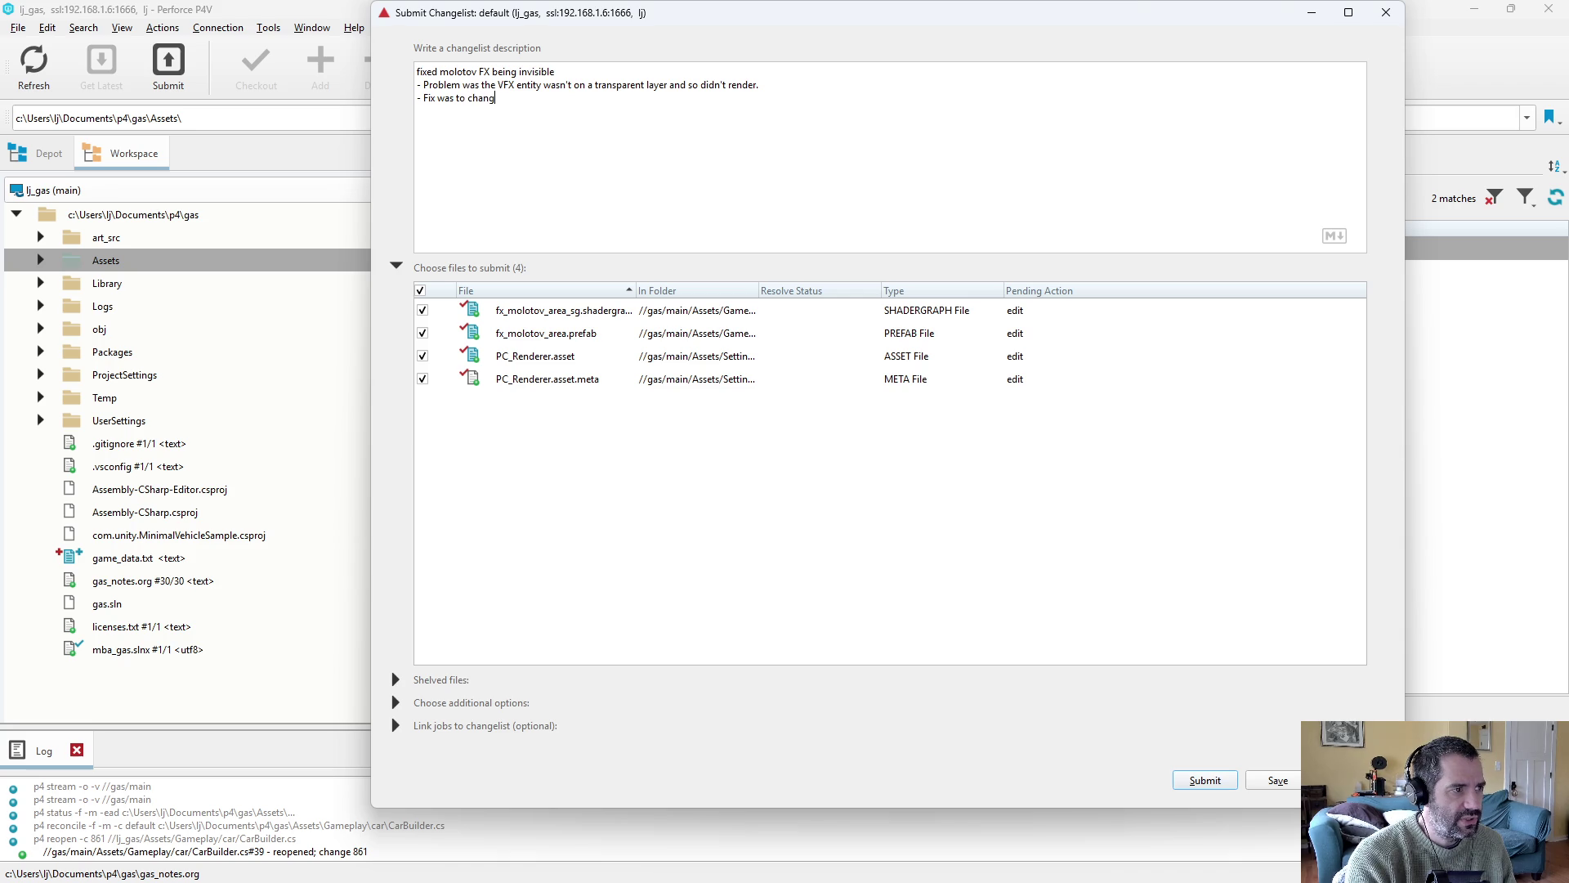
text(e our renderer)
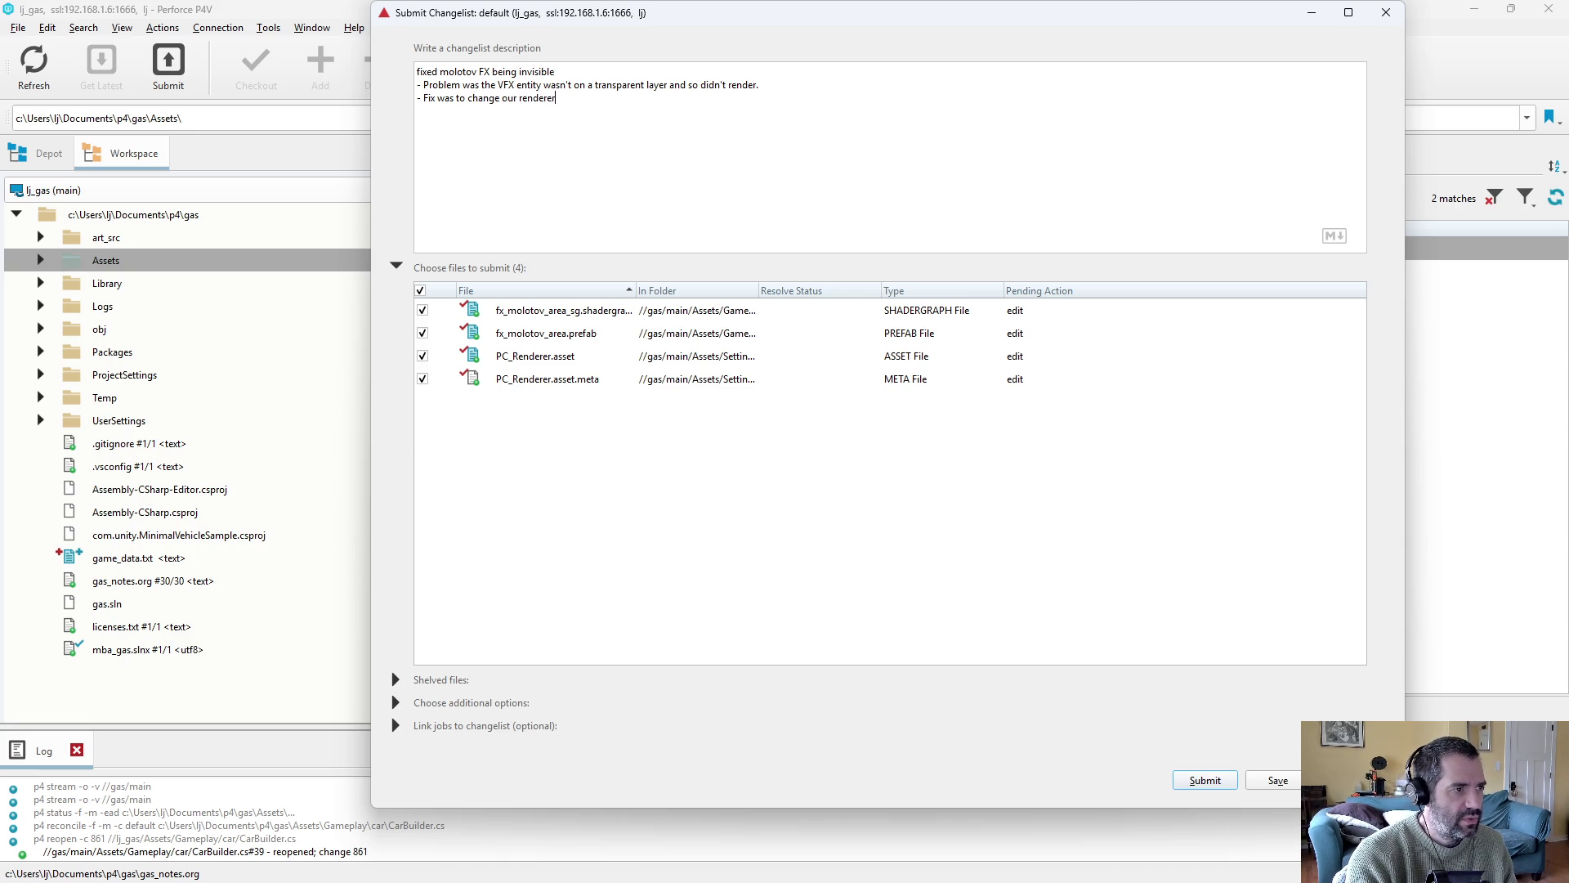
text( to include )
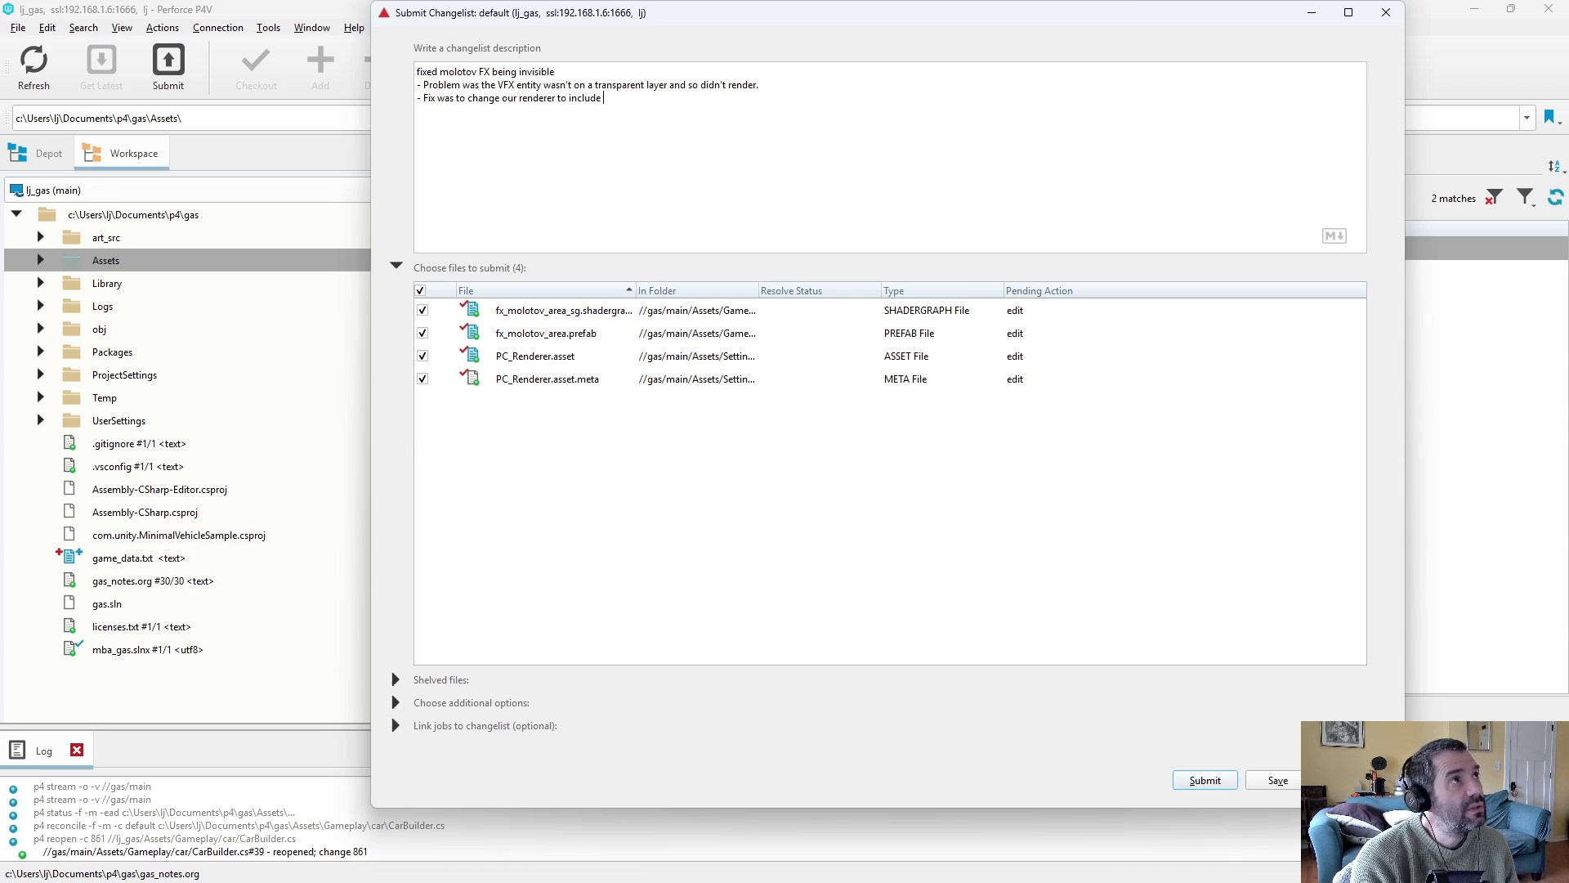
text(Transp)
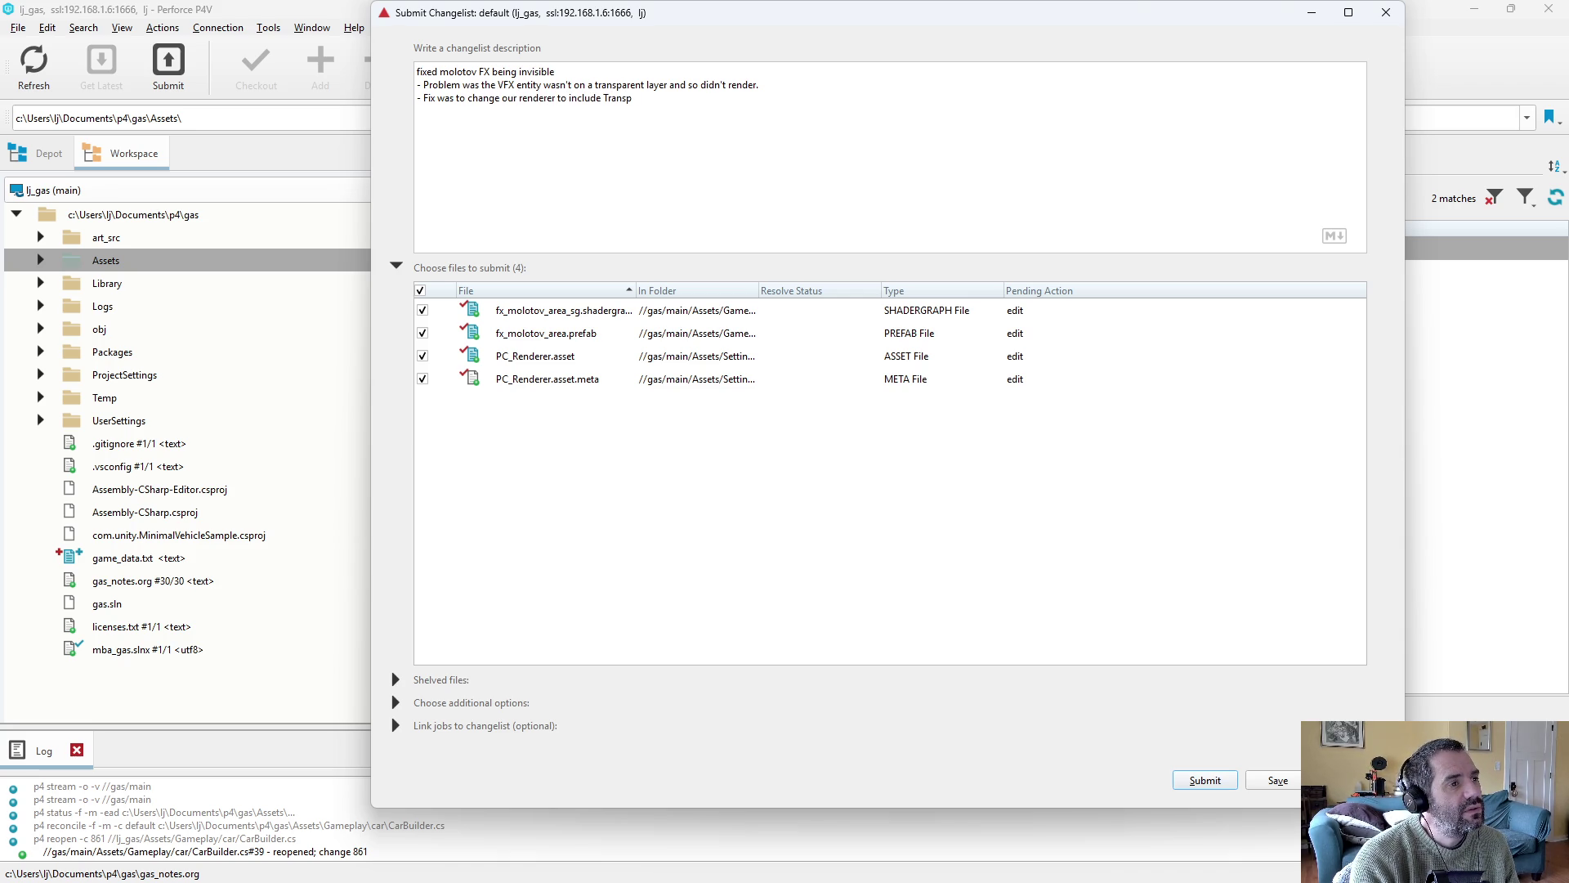
text(arentFX layer as )
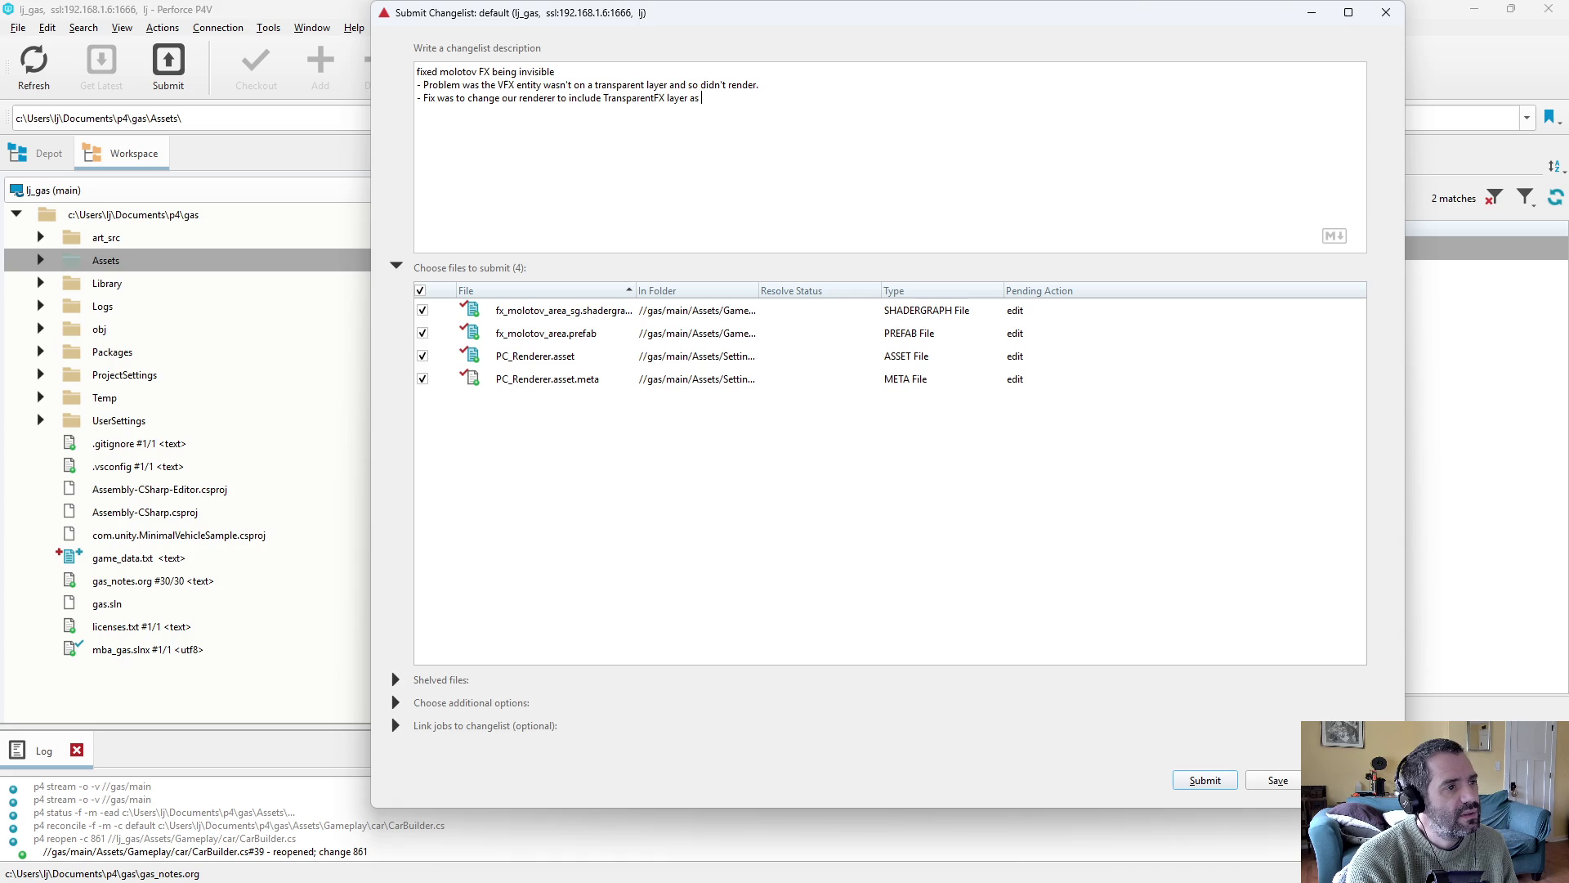
text(a transparent pass)
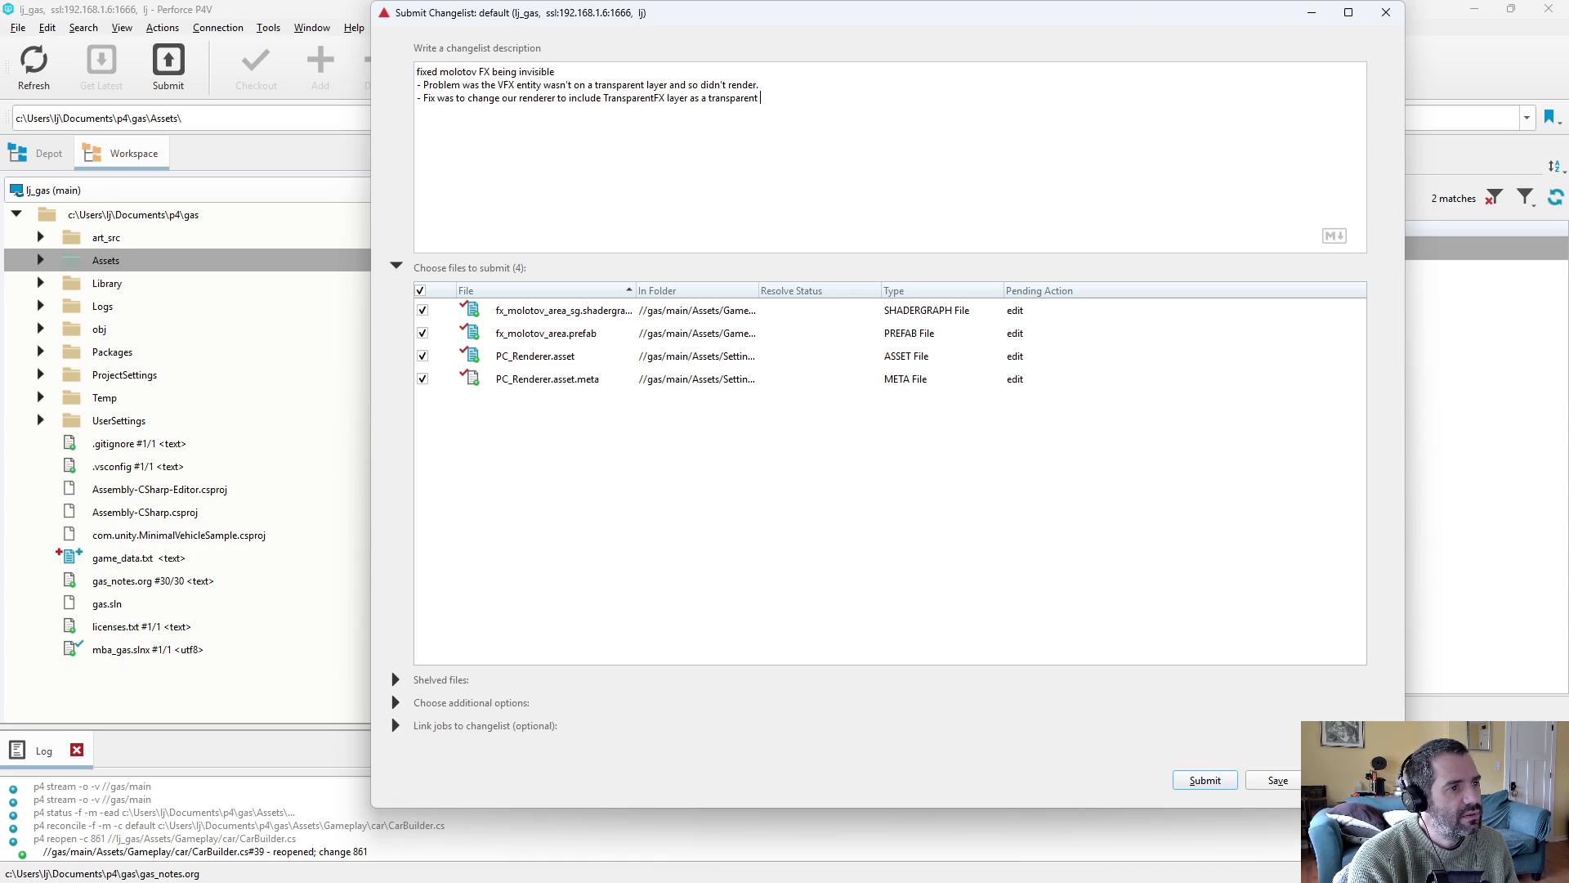
key(BackSpace)
key(BackSpace)
text(and set the moltoov)
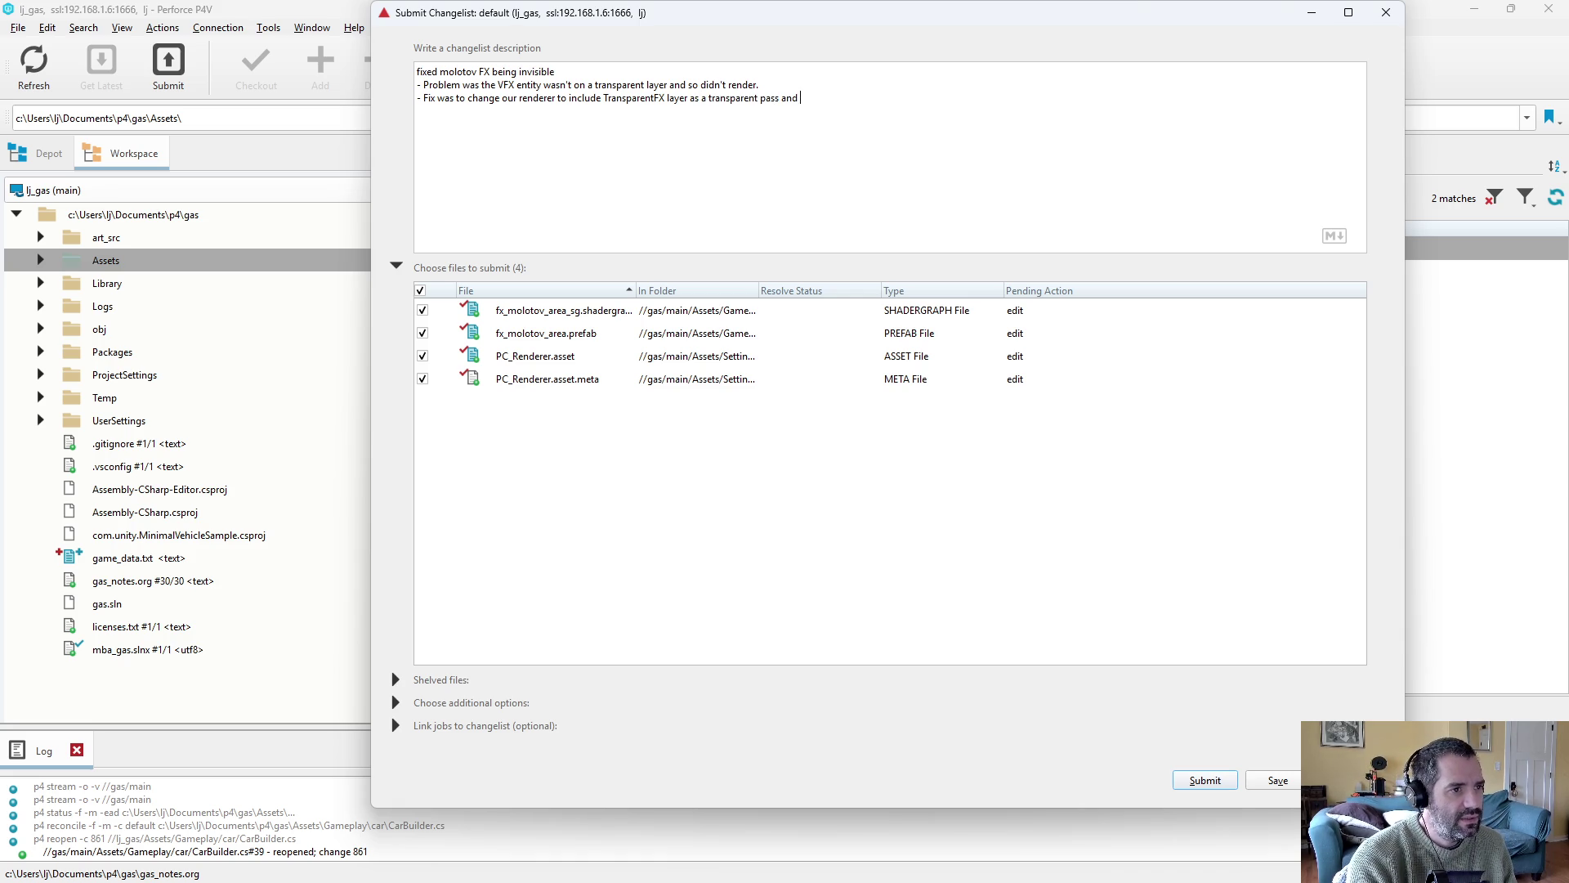
key(BackSpace)
key(BackSpace)
key(BackSpace)
text(otov enit)
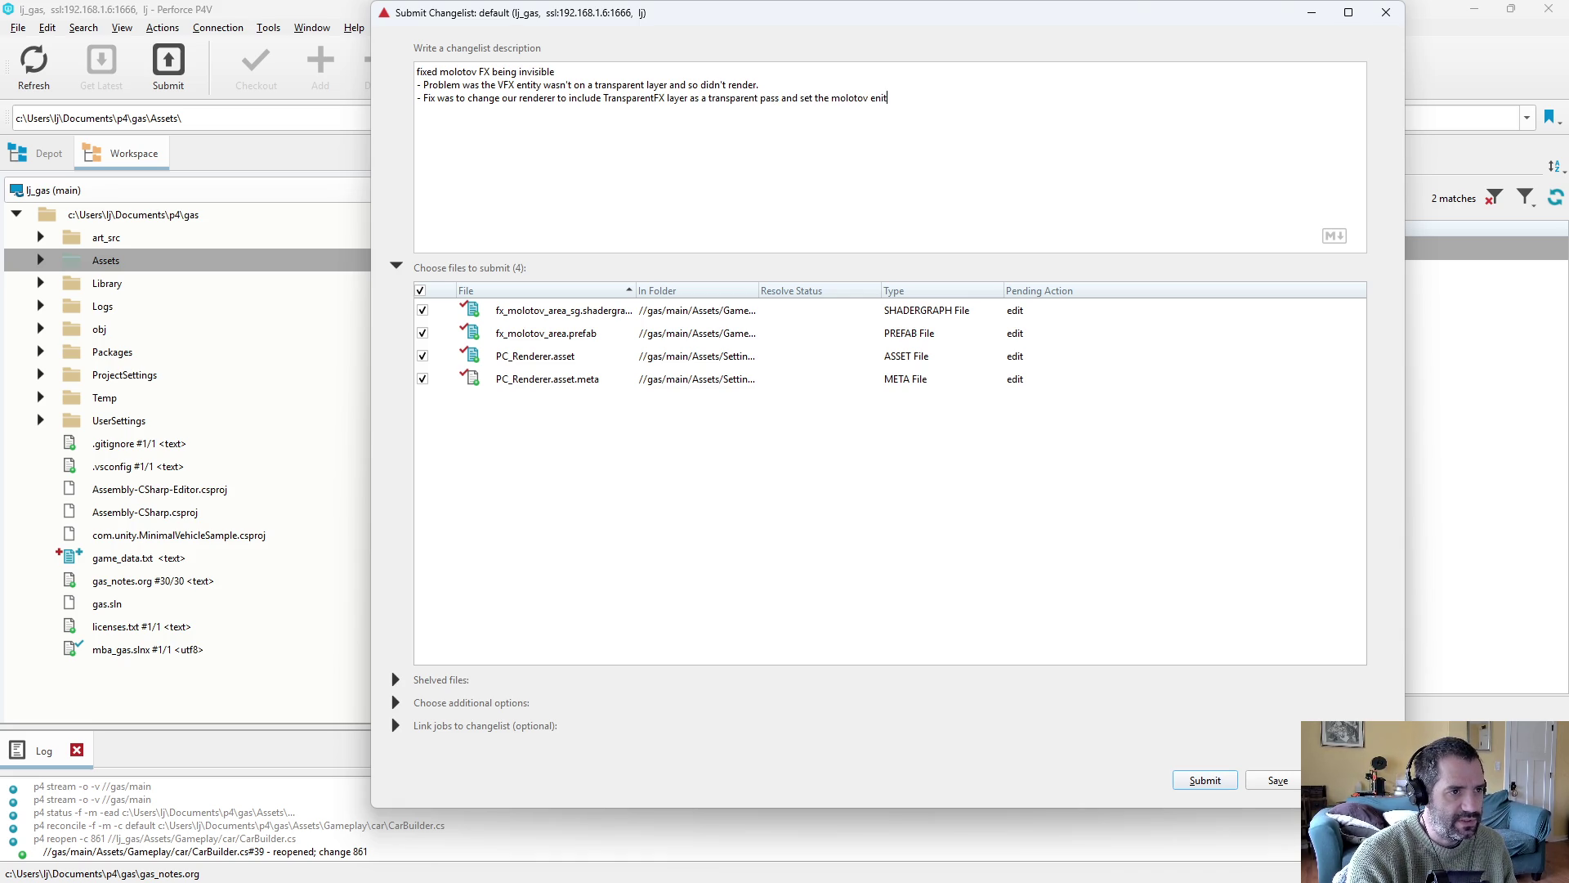
key(BackSpace)
key(BackSpace)
key(BackSpace)
text(tity)
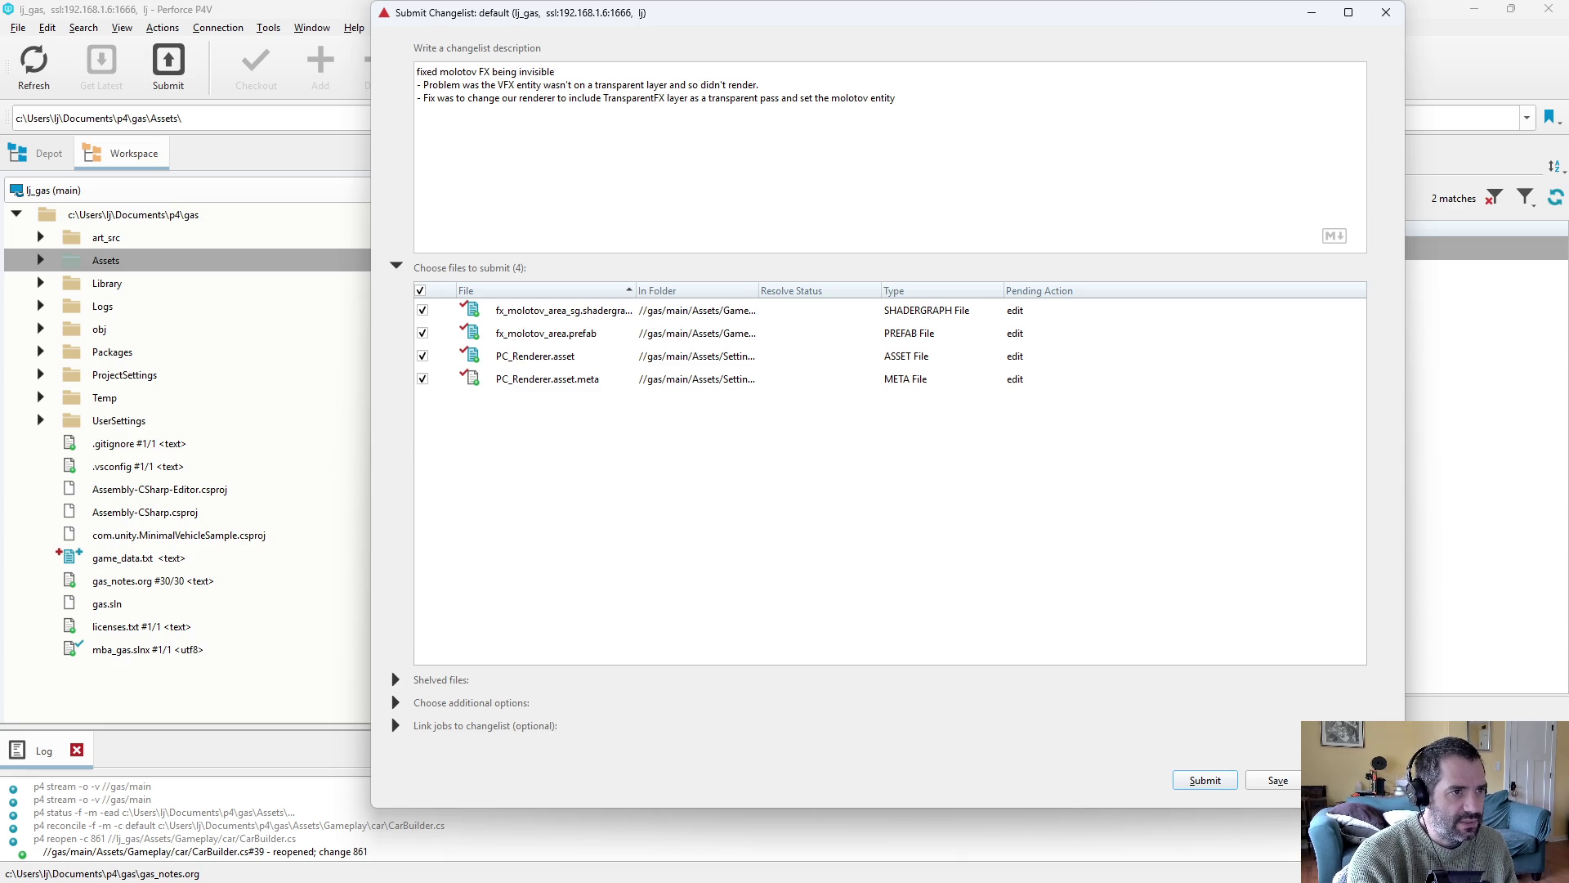
text( to that layer.)
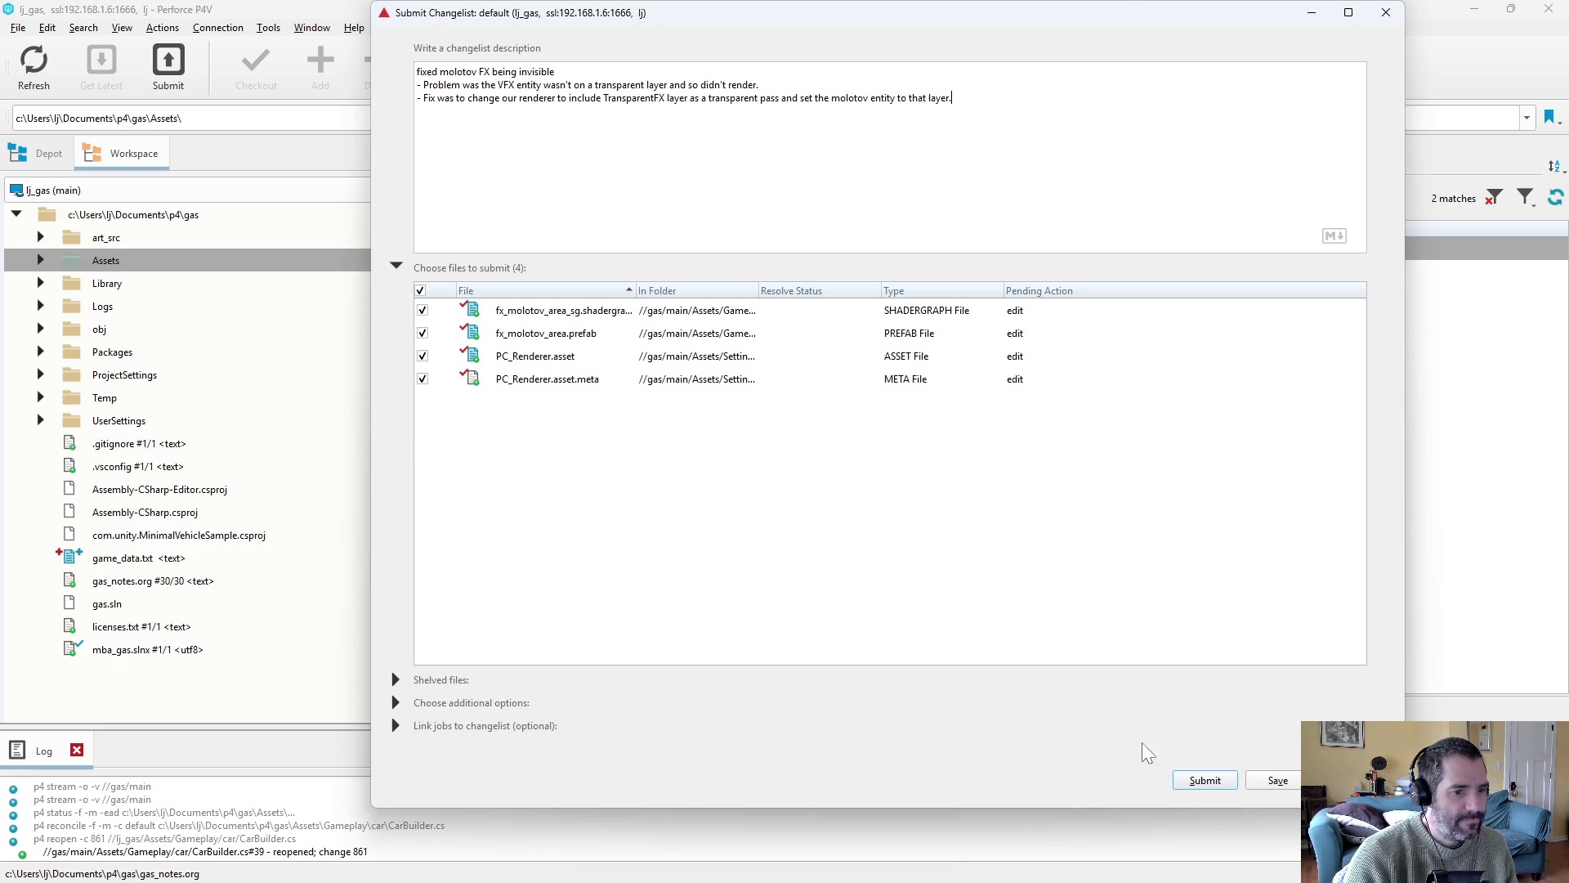
click(1205, 780)
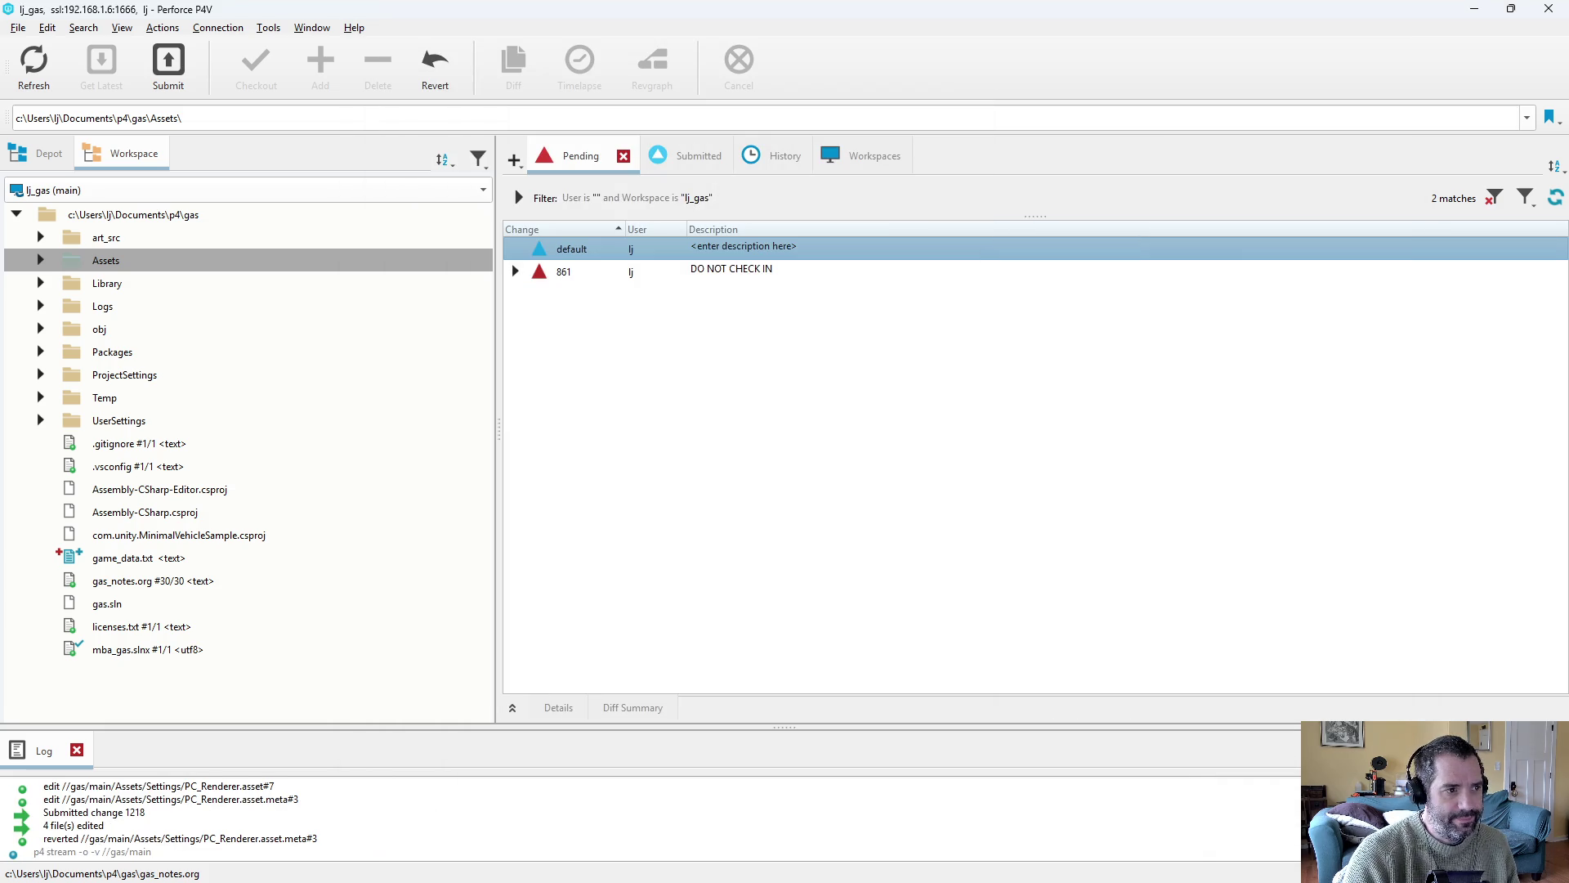
Move CarBuilder.cs from changelist 861 back into the default changelist.
click(517, 272)
drag(701, 409, 642, 254)
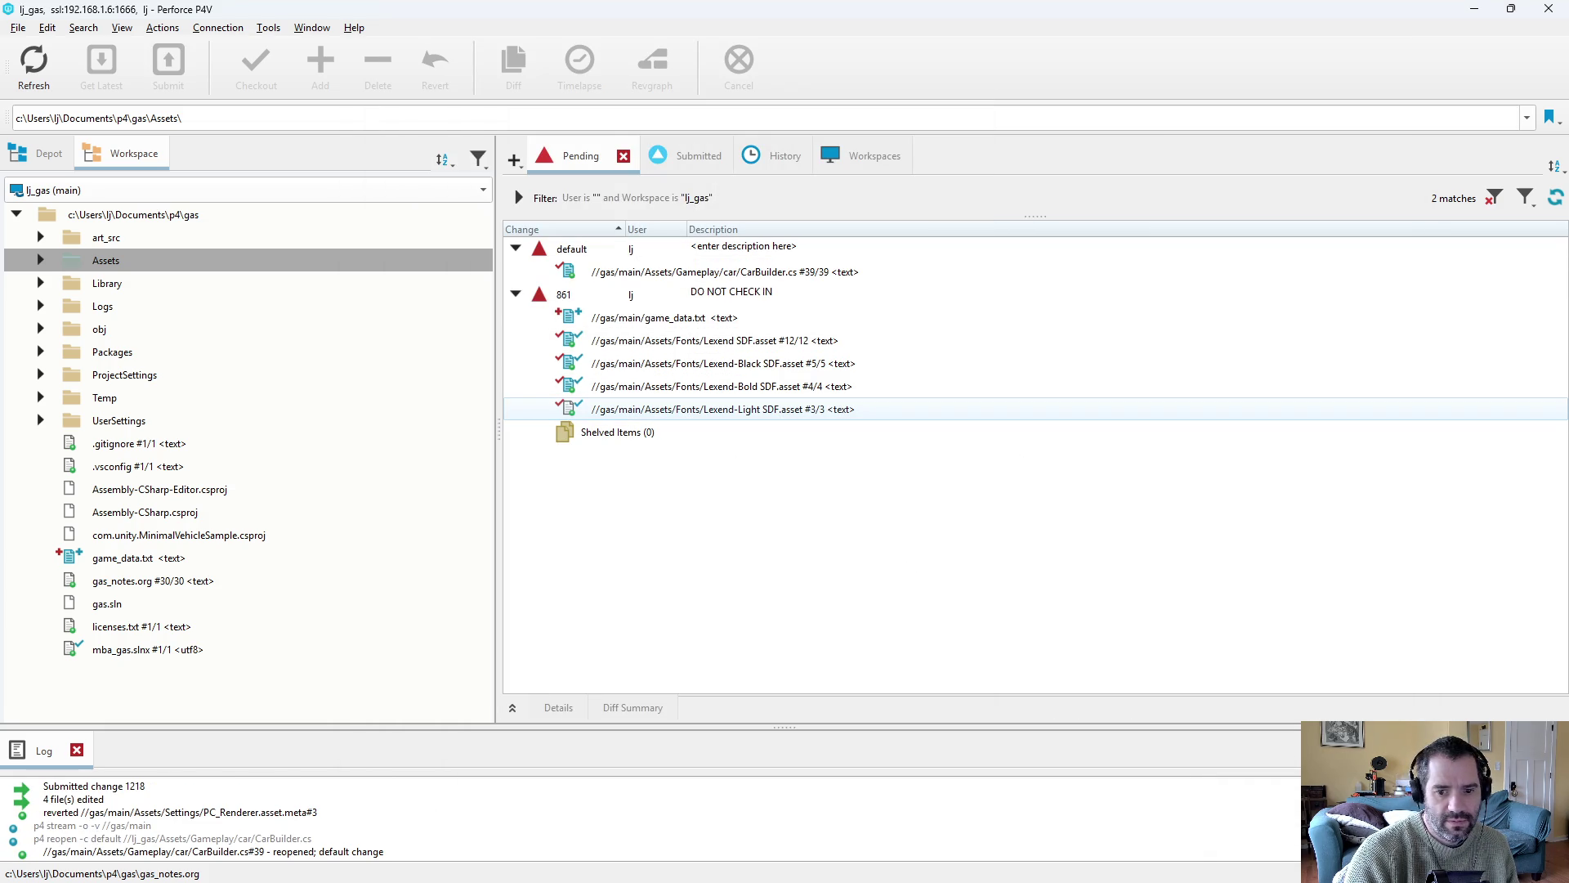
key(alt+Tab)
Replace MolotovLauncher with Laser on line 70 of CarBuilder.cs and save.
key(Up)
key(Up)
key(Up)
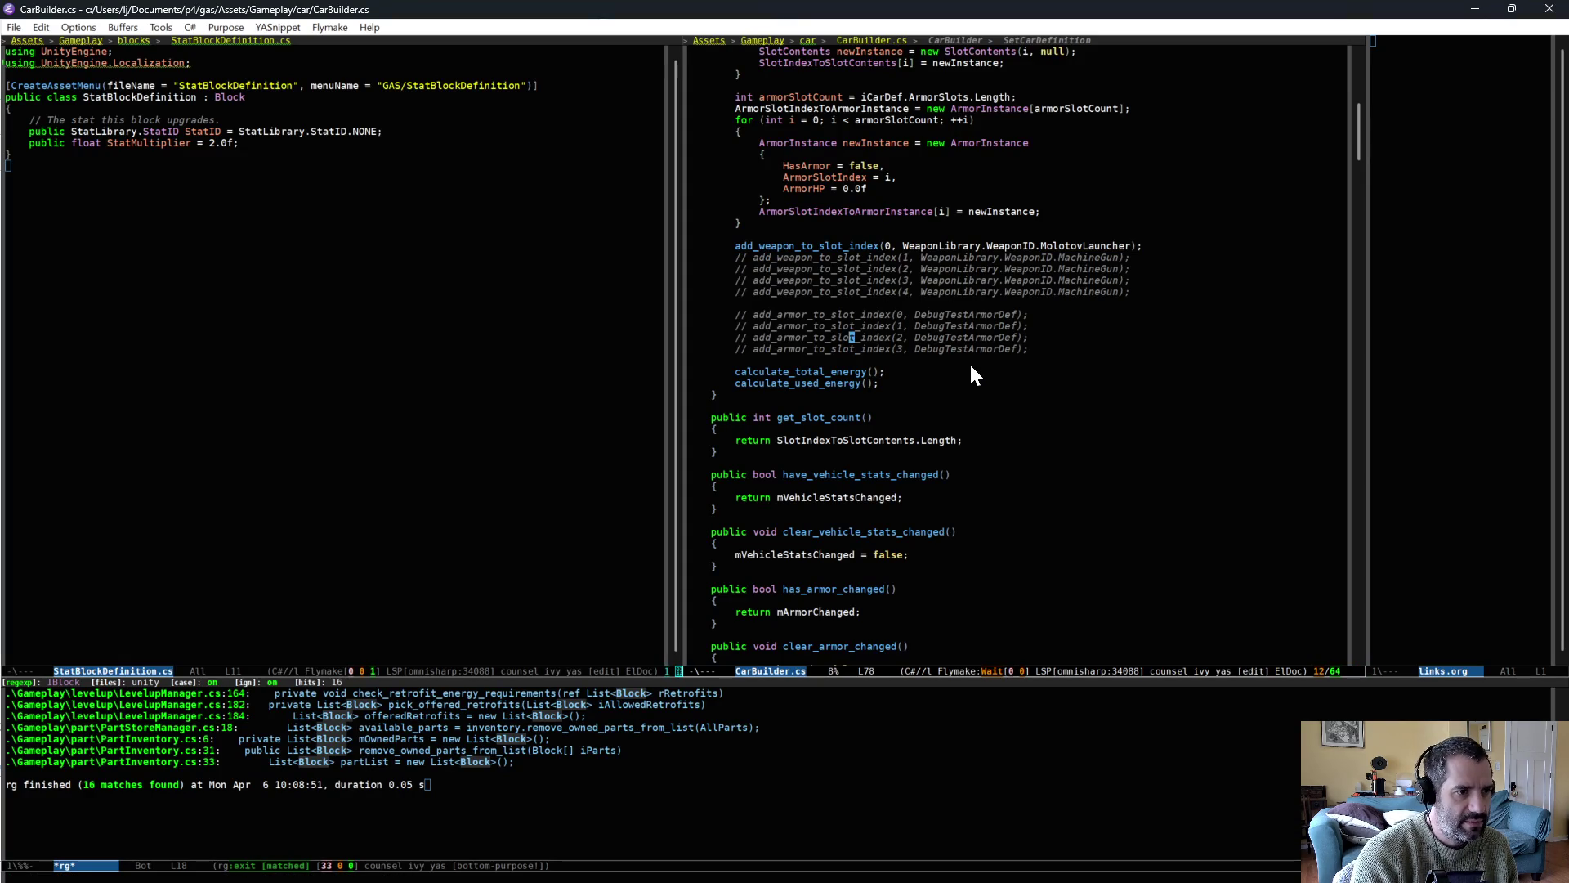
key(Up)
key(ctrl+e)
key(alt+b)
key(alt+d)
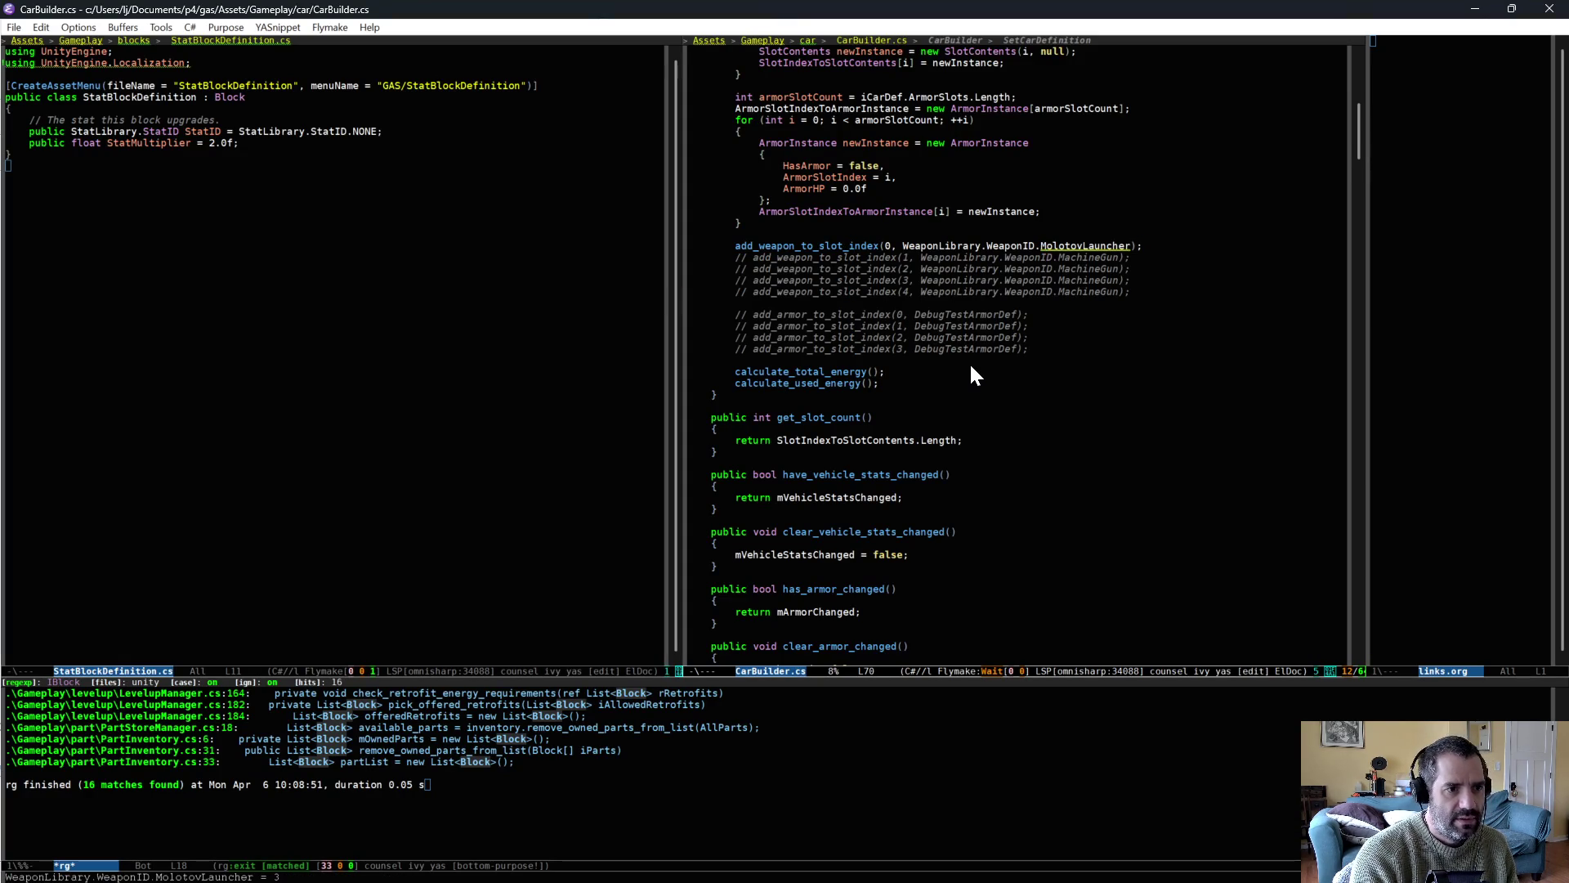
text(Laser)
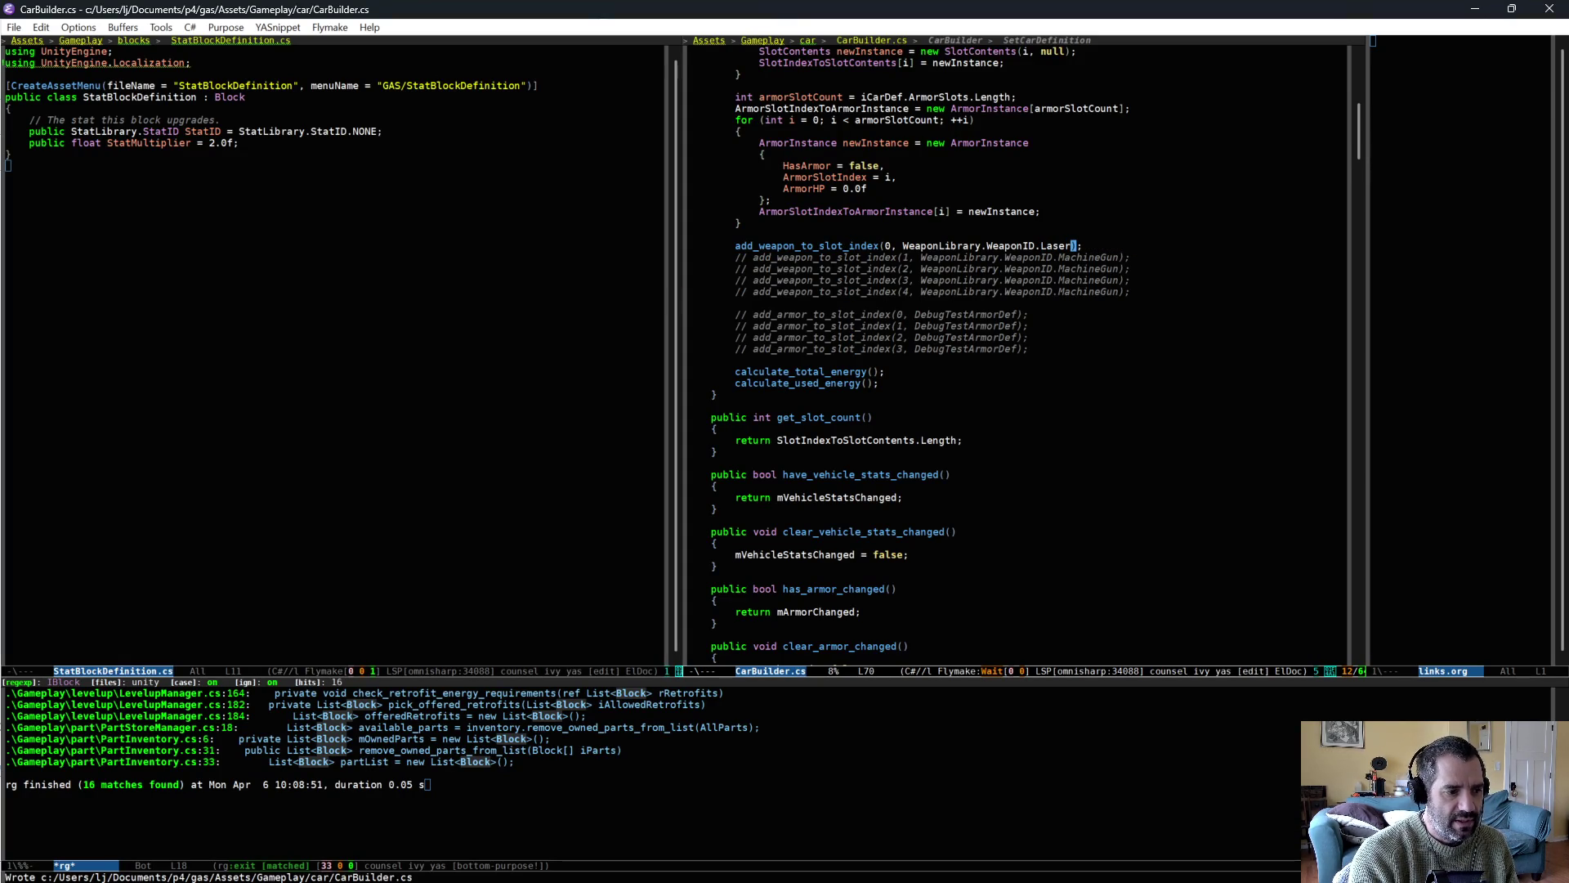
click(852, 405)
Open LaserSystem.cs by searching project files for 'laser'.
key(ctrl+x)
key(ctrl+f)
text(laser)
key(Down)
key(Down)
key(Return)
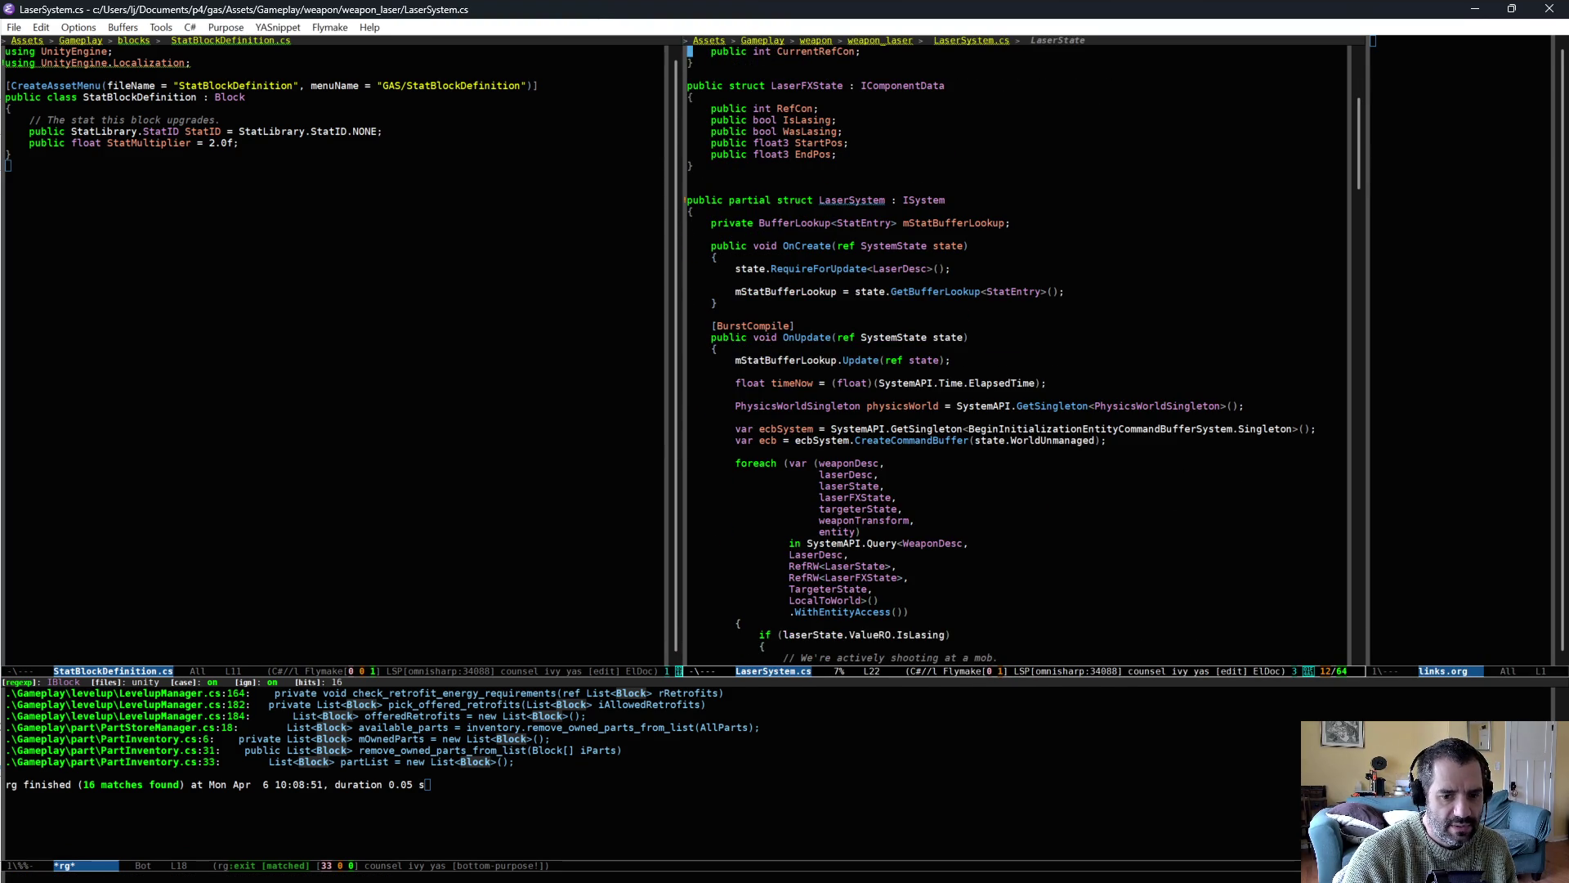
key(alt+Tab)
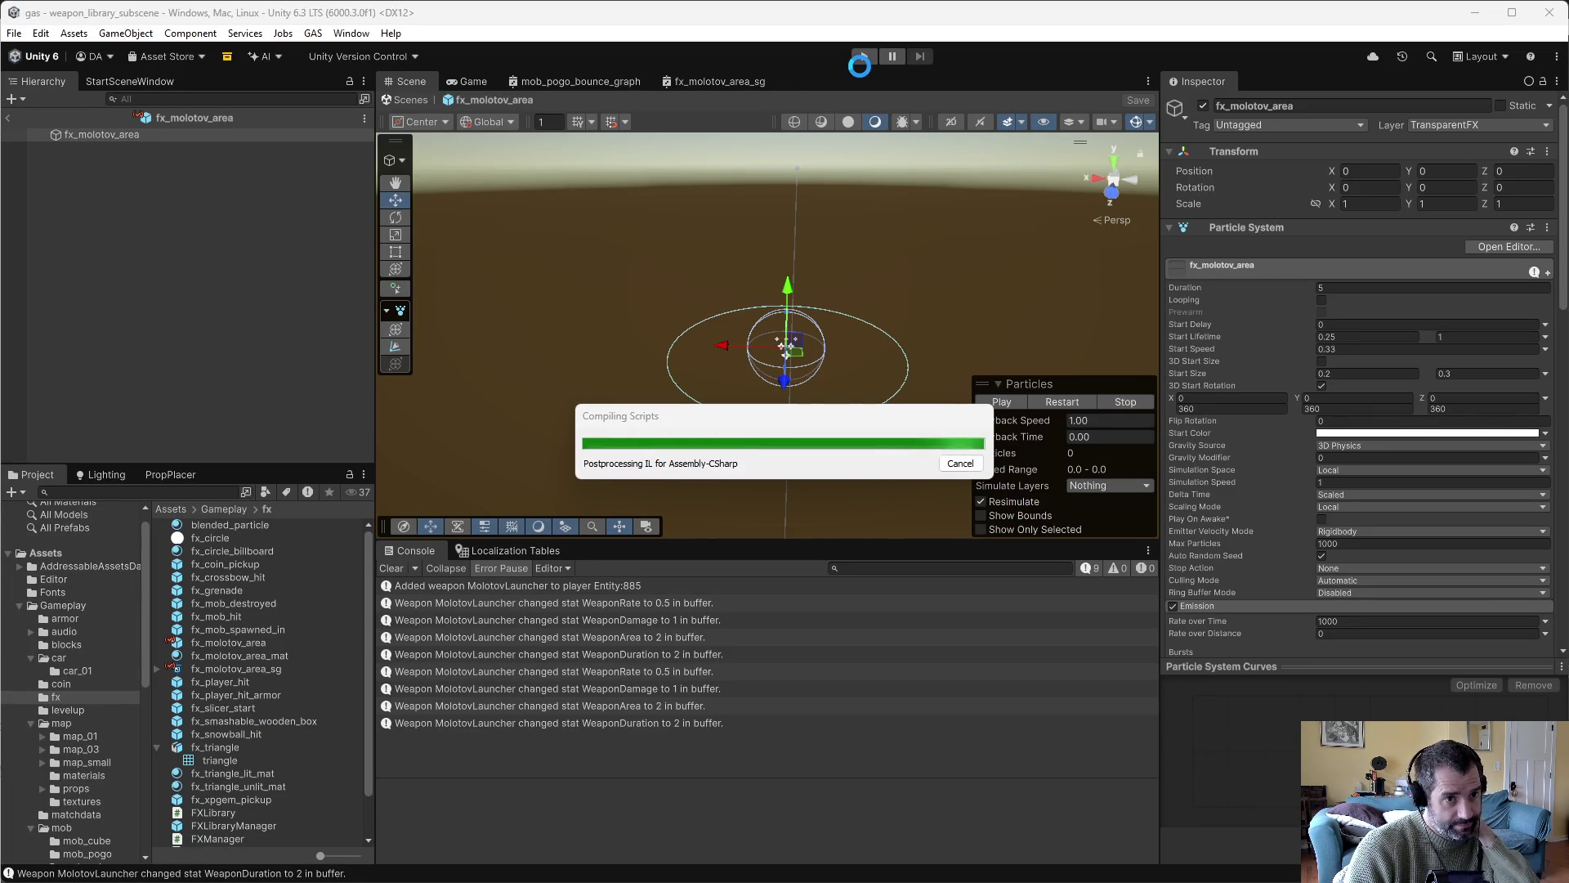
Play-test the Laser-equipped car on Level 1, driving forward, reversing and turning, then stop.
click(863, 56)
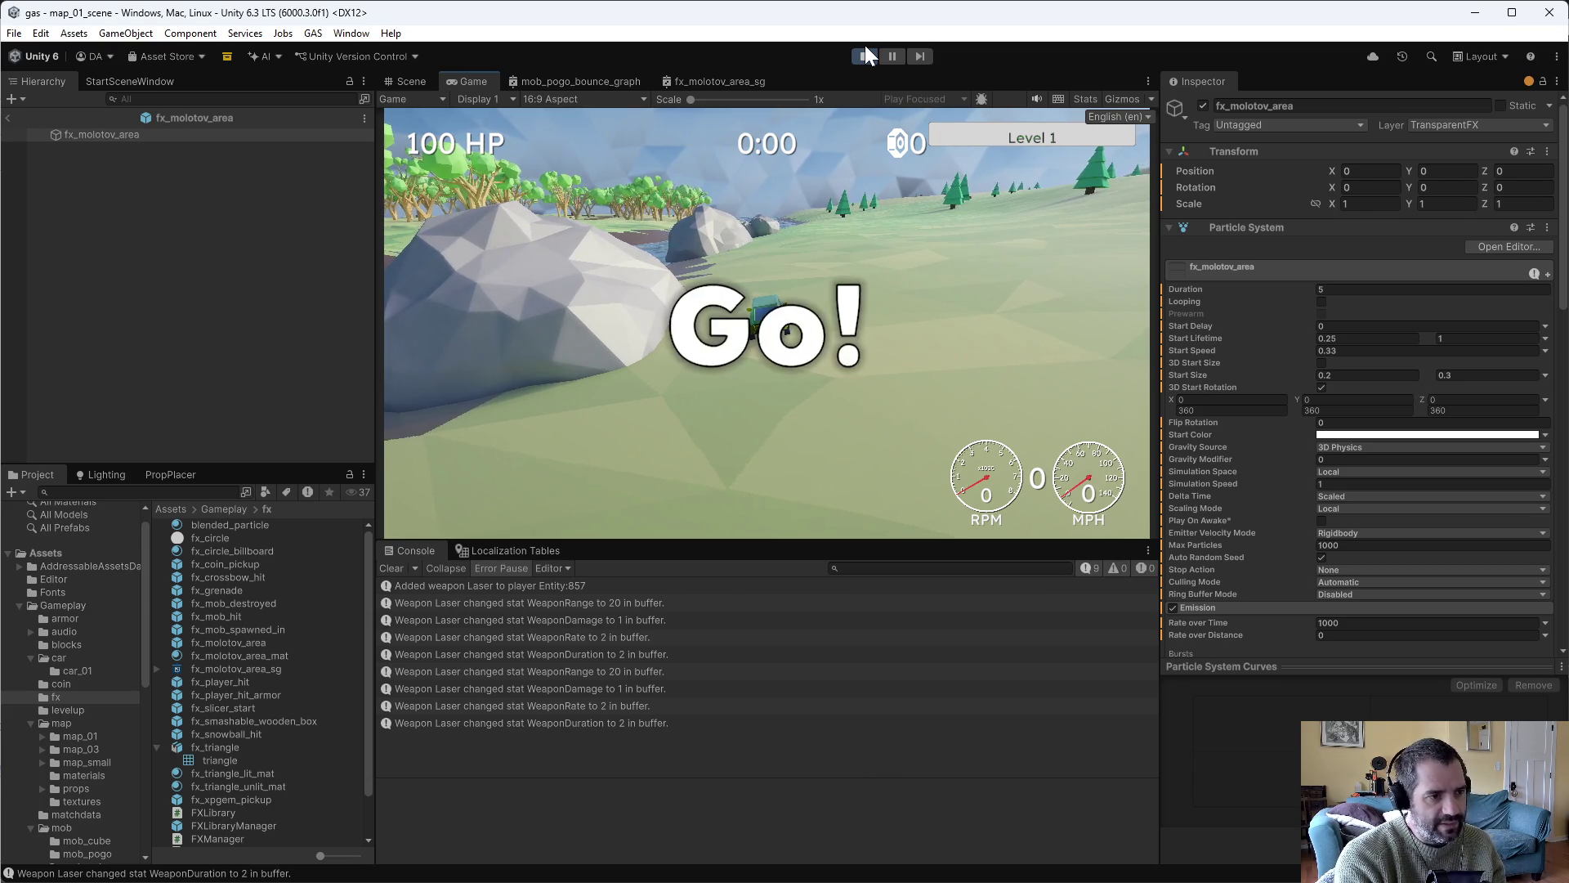
key(w)
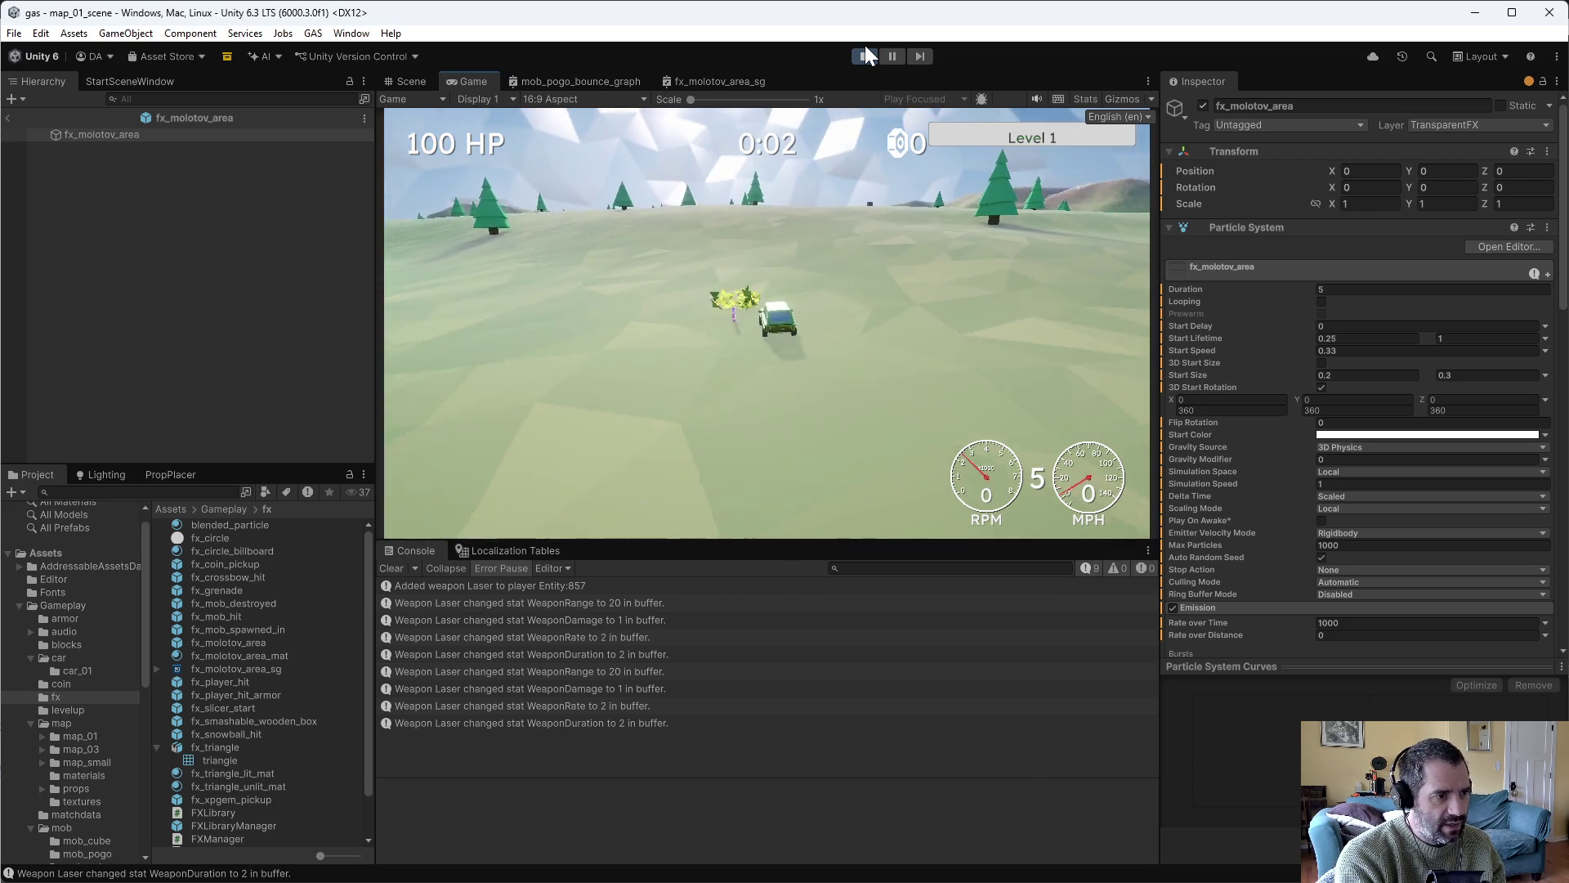
key(s)
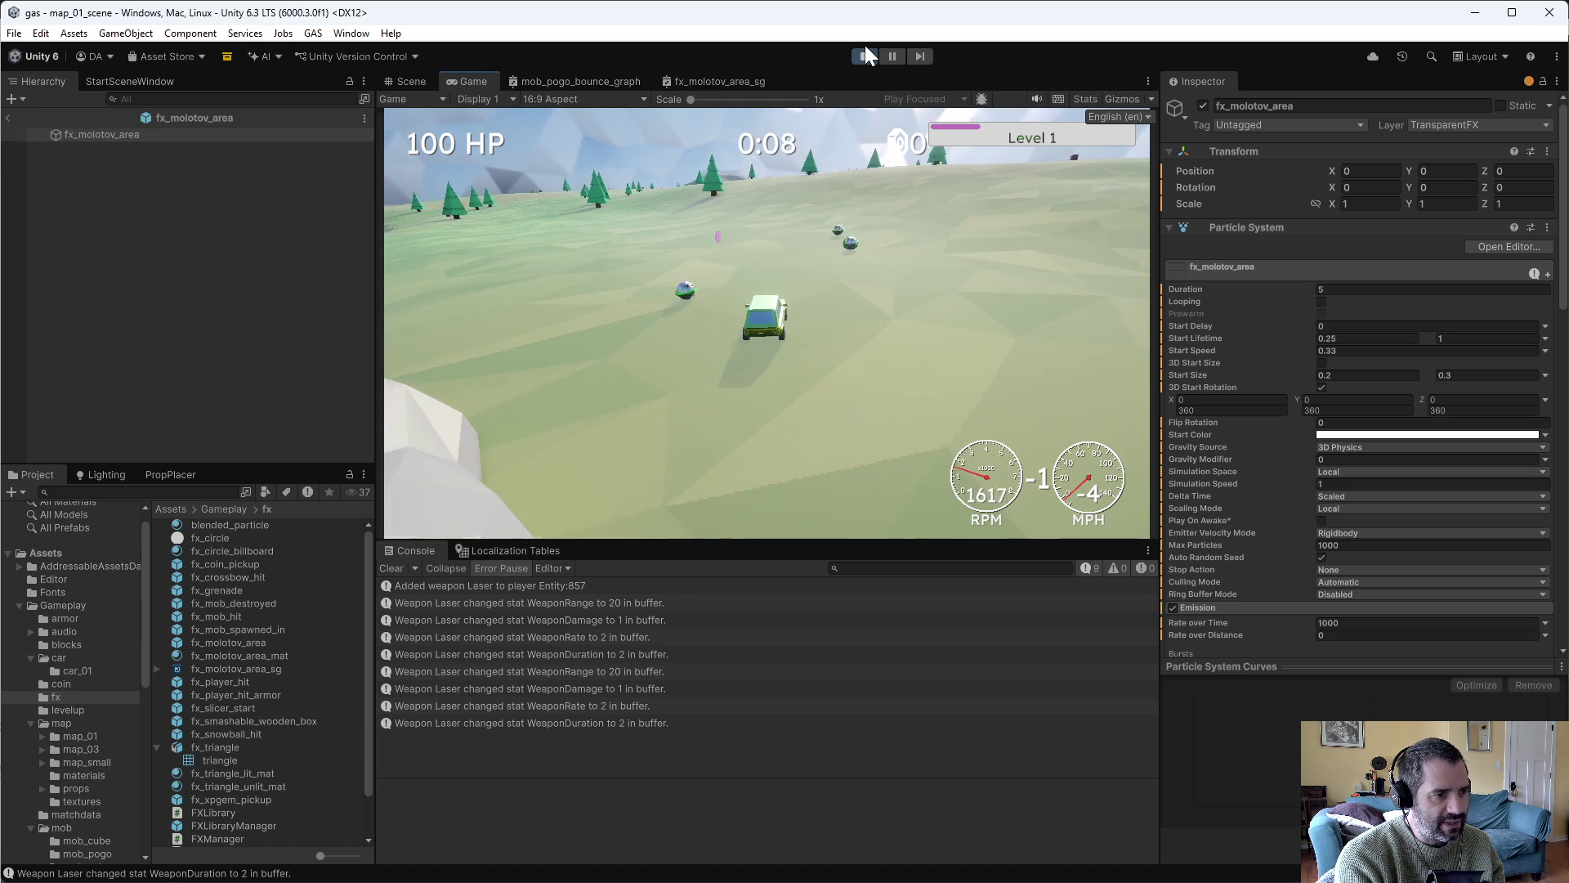
key(w)
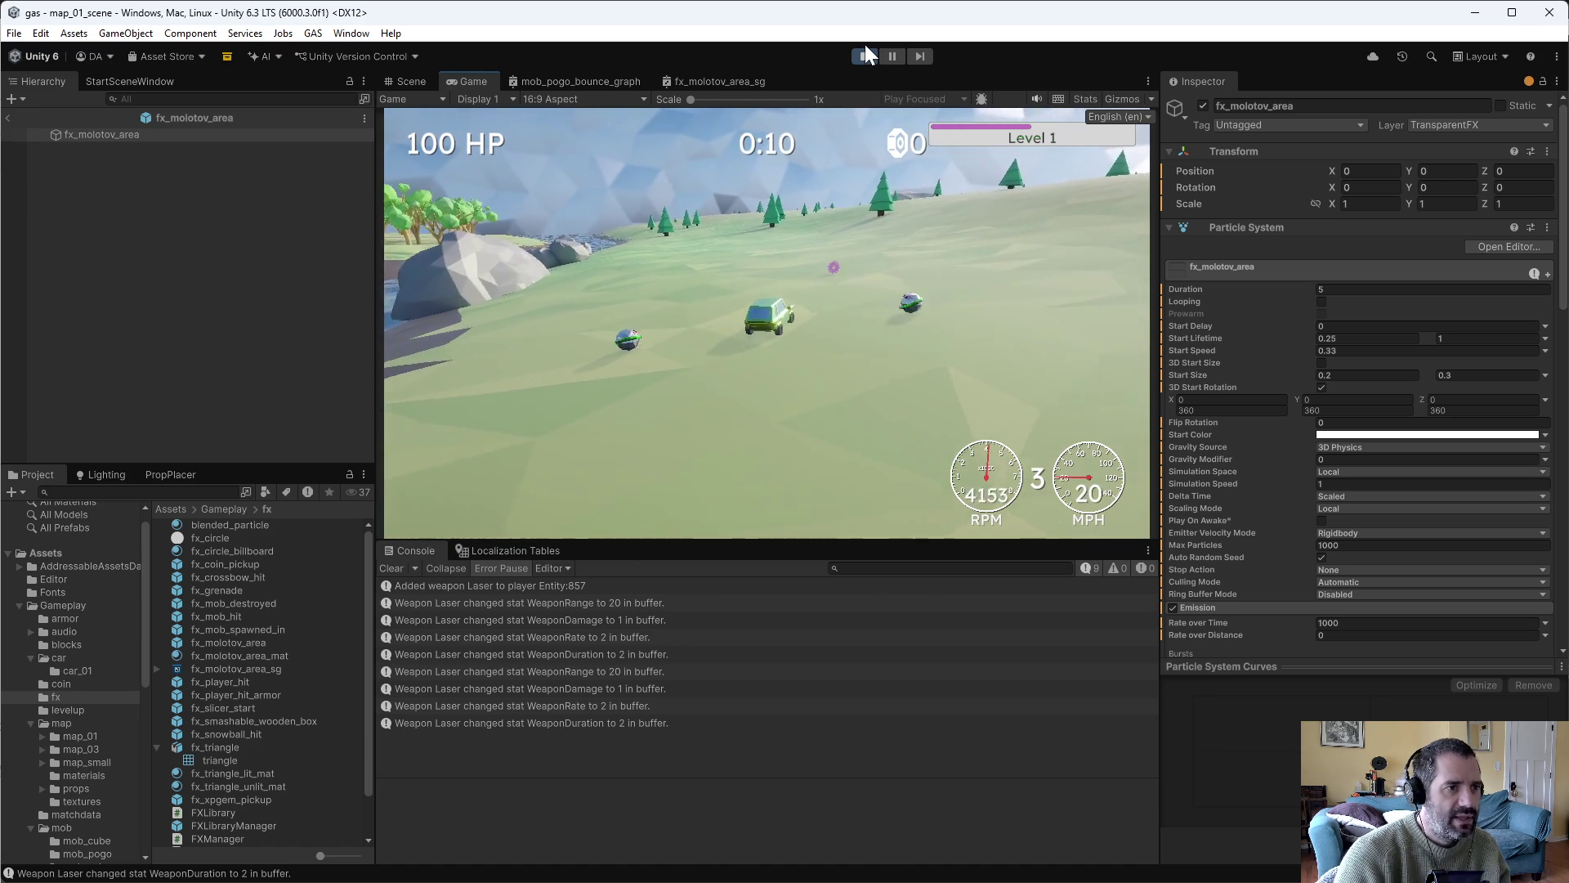
click(863, 51)
Scroll LaserSystem.cs down to OnUpdate and highlight IsLasing to trace its uses.
key(alt+Tab)
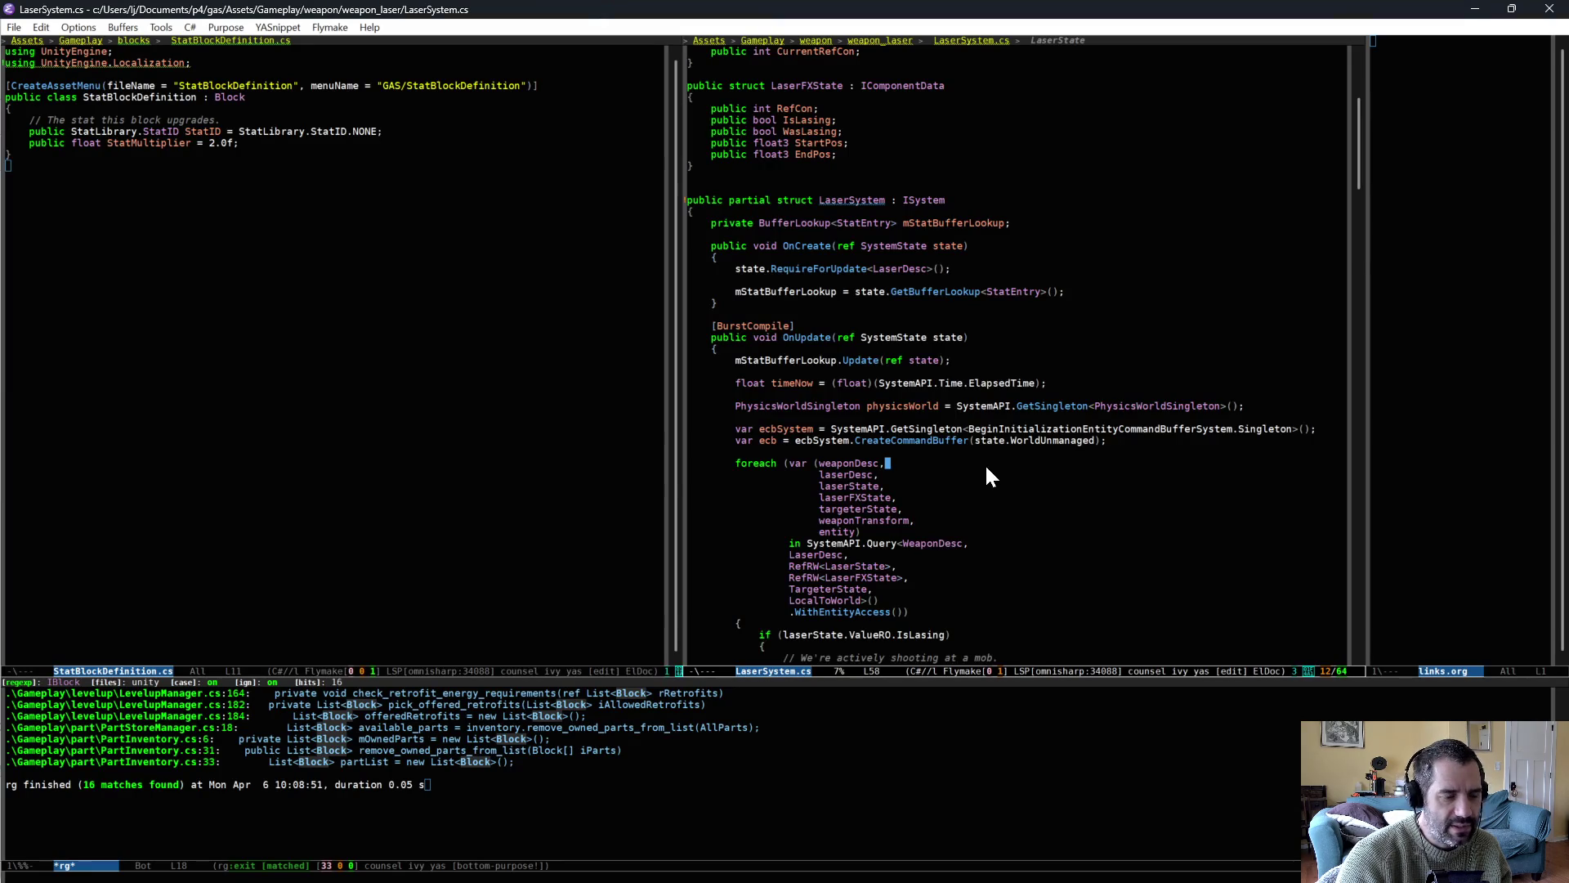
scroll(985, 462, down, 9)
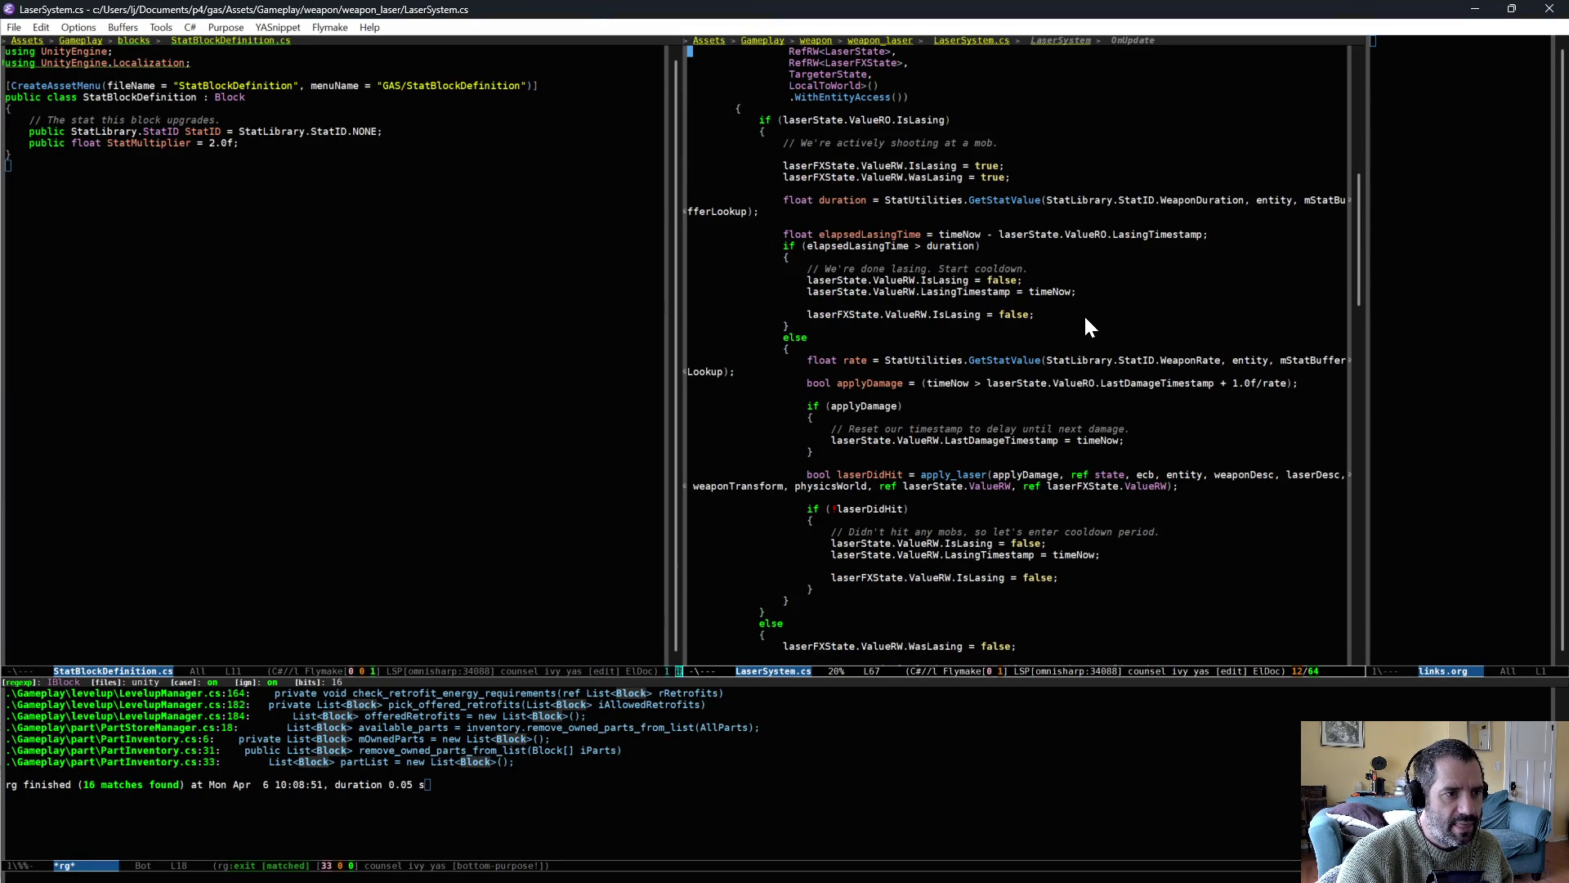
scroll(948, 343, down, 1)
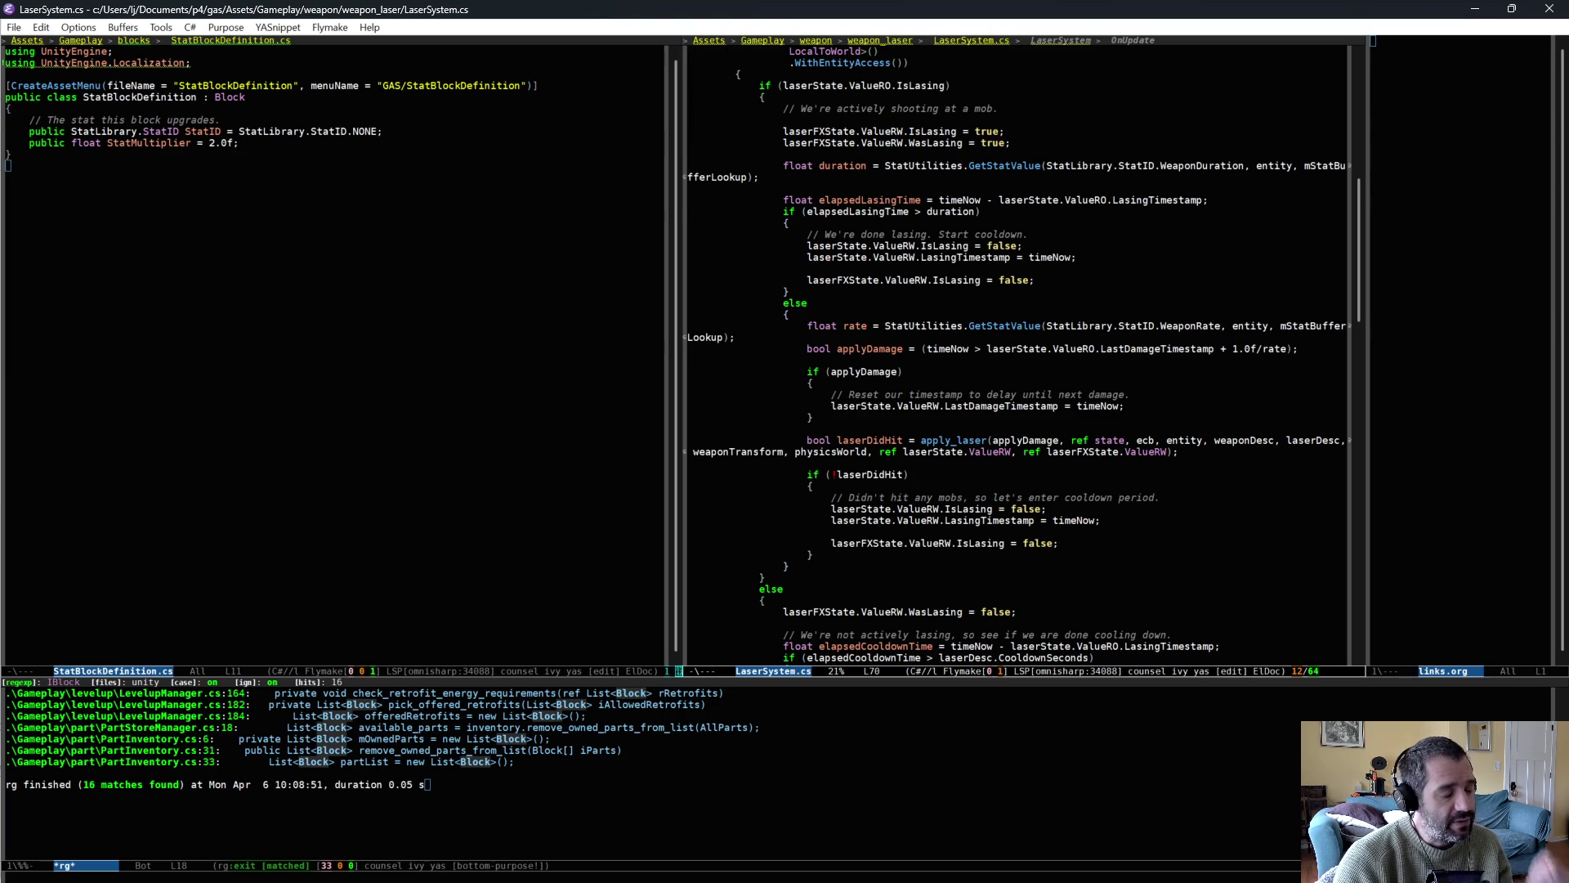
double_click(919, 86)
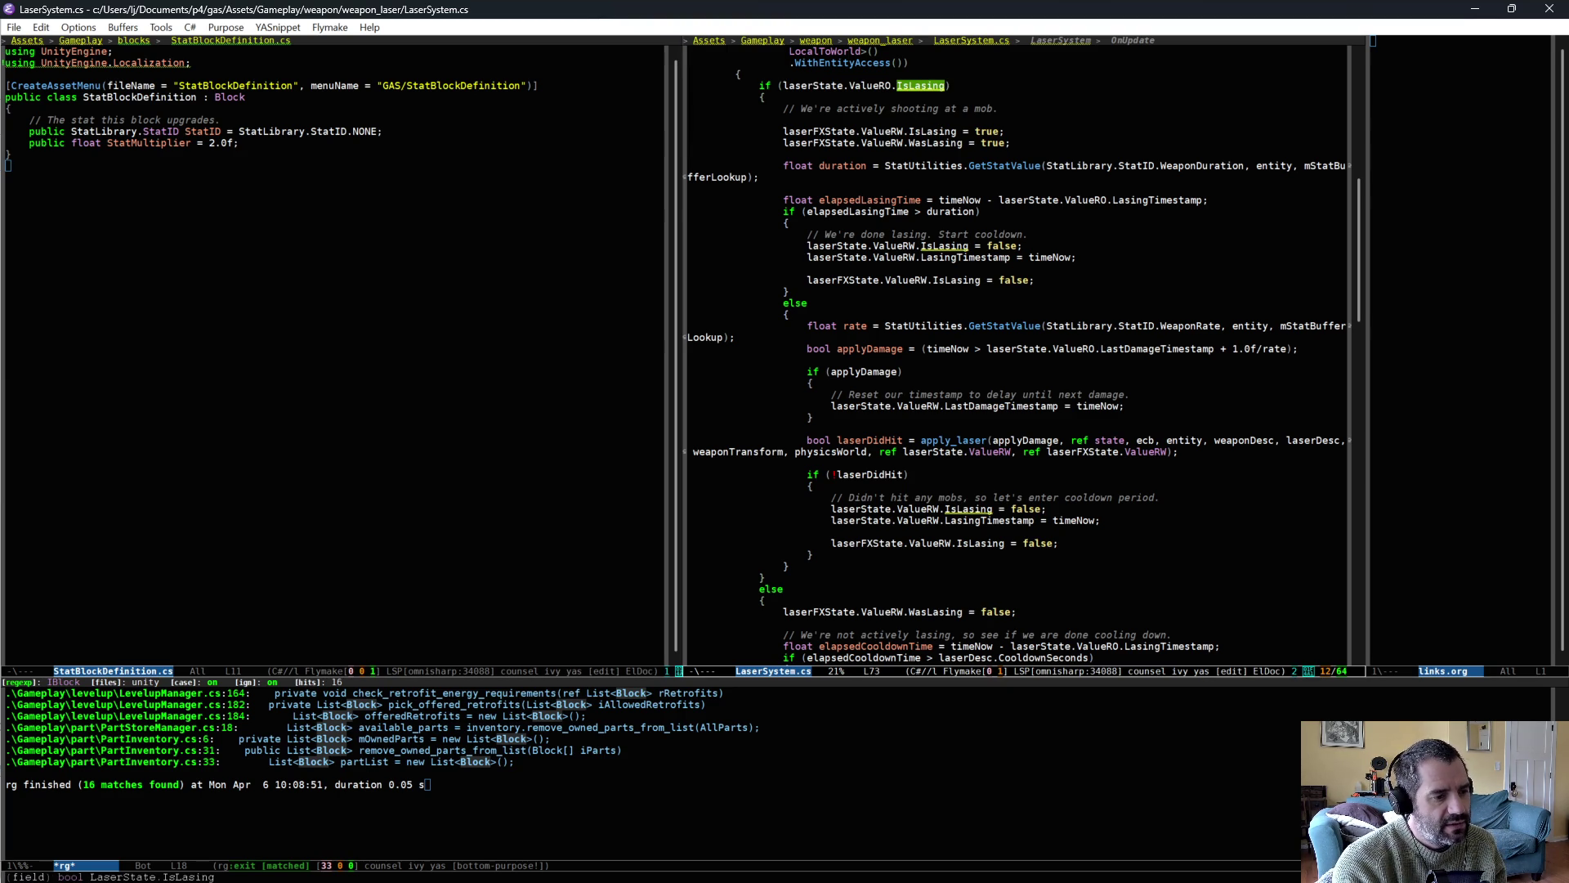